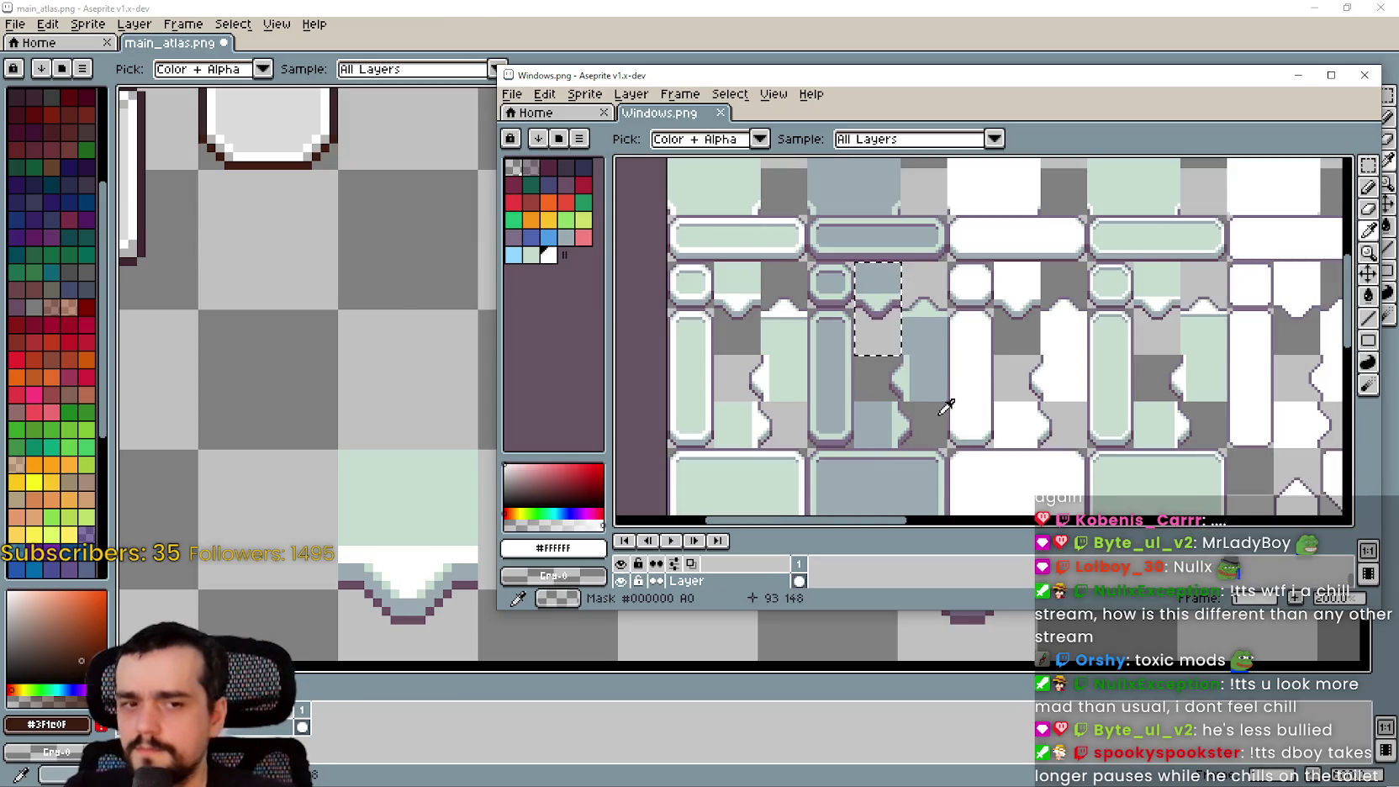
Copy the 16×16 speech-bubble notch tile from Windows.png and paste it into main_atlas.png
scroll(925, 408, up, 1)
mouse_move(933, 406)
mouse_down()
mouse_move(927, 206)
mouse_move(916, 337)
mouse_move(896, 257)
mouse_up()
scroll(913, 240, up, 2)
scroll(882, 420, down, 2)
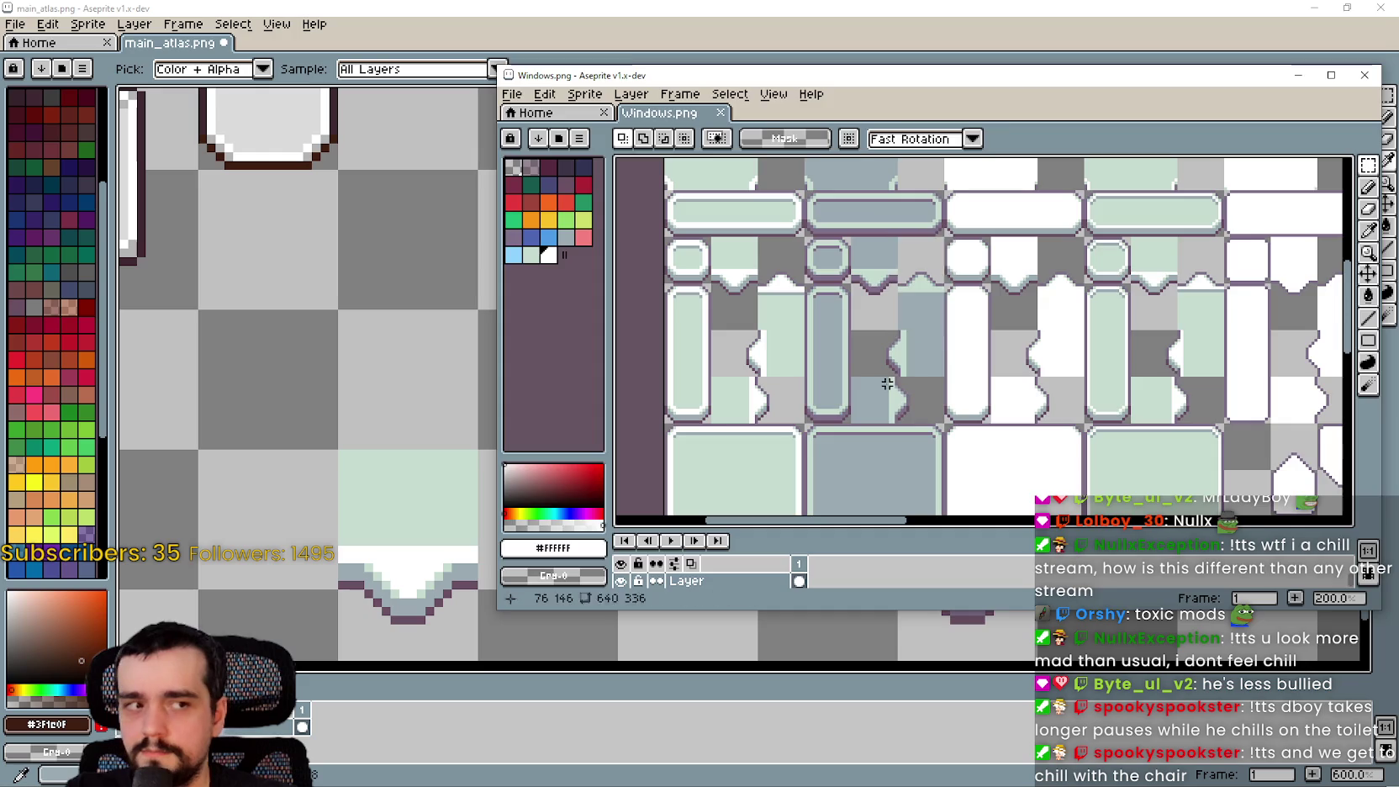
key(alt+Tab)
key(ctrl+v)
scroll(1061, 405, down, 1)
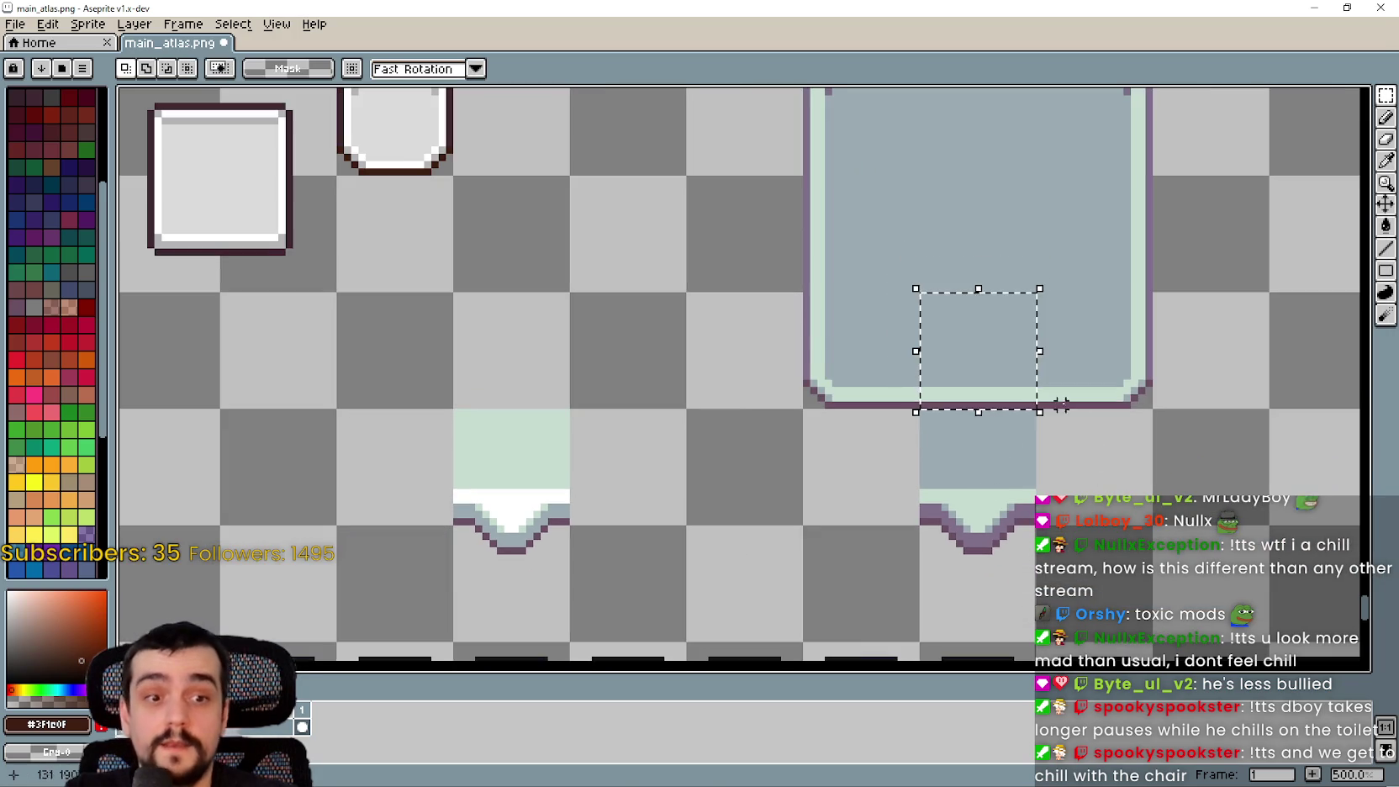
Drop the pasted notch in place and erase the large panel's bottom-centre tile
scroll(1061, 404, down, 1)
scroll(1118, 428, down, 1)
key(ctrl+d)
scroll(984, 433, up, 2)
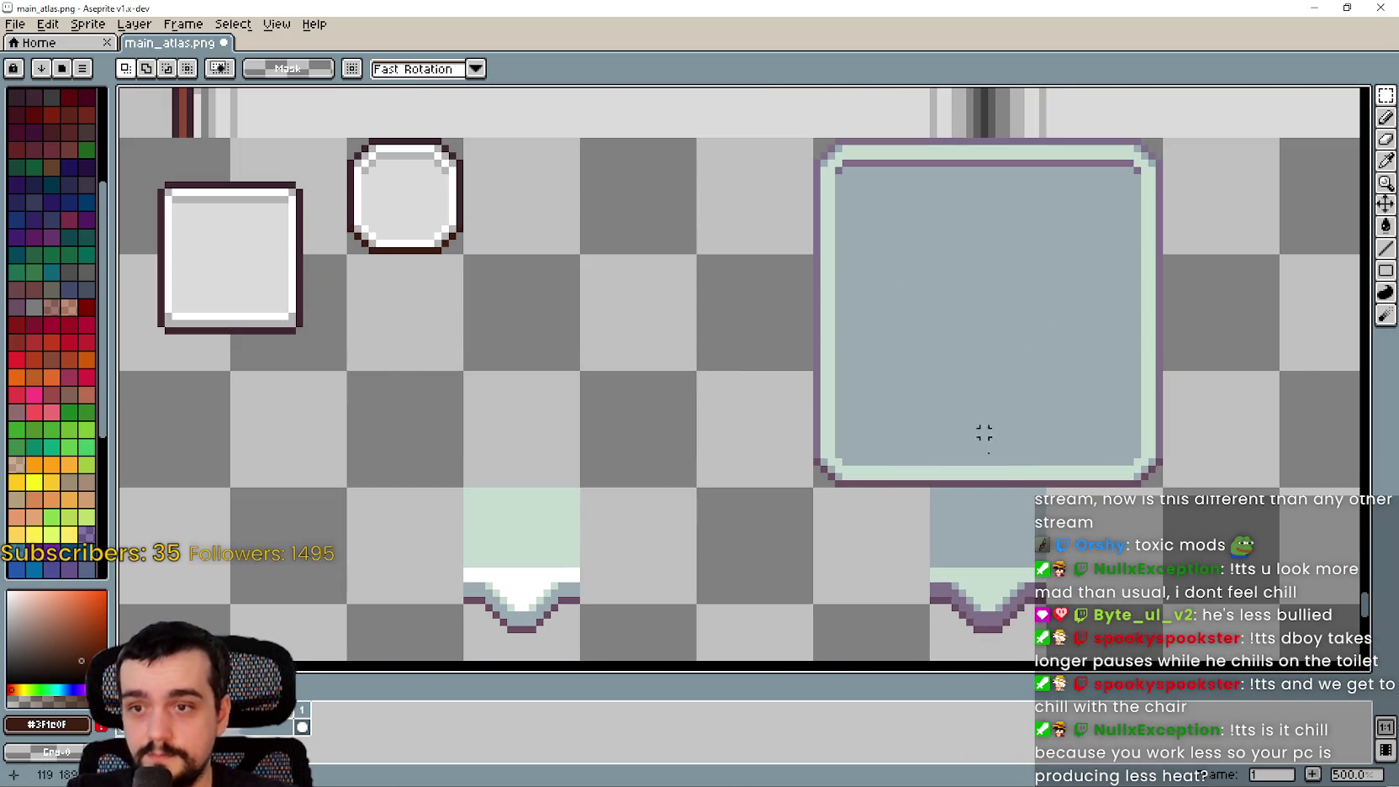
scroll(934, 447, down, 1)
drag(851, 211, 1118, 475)
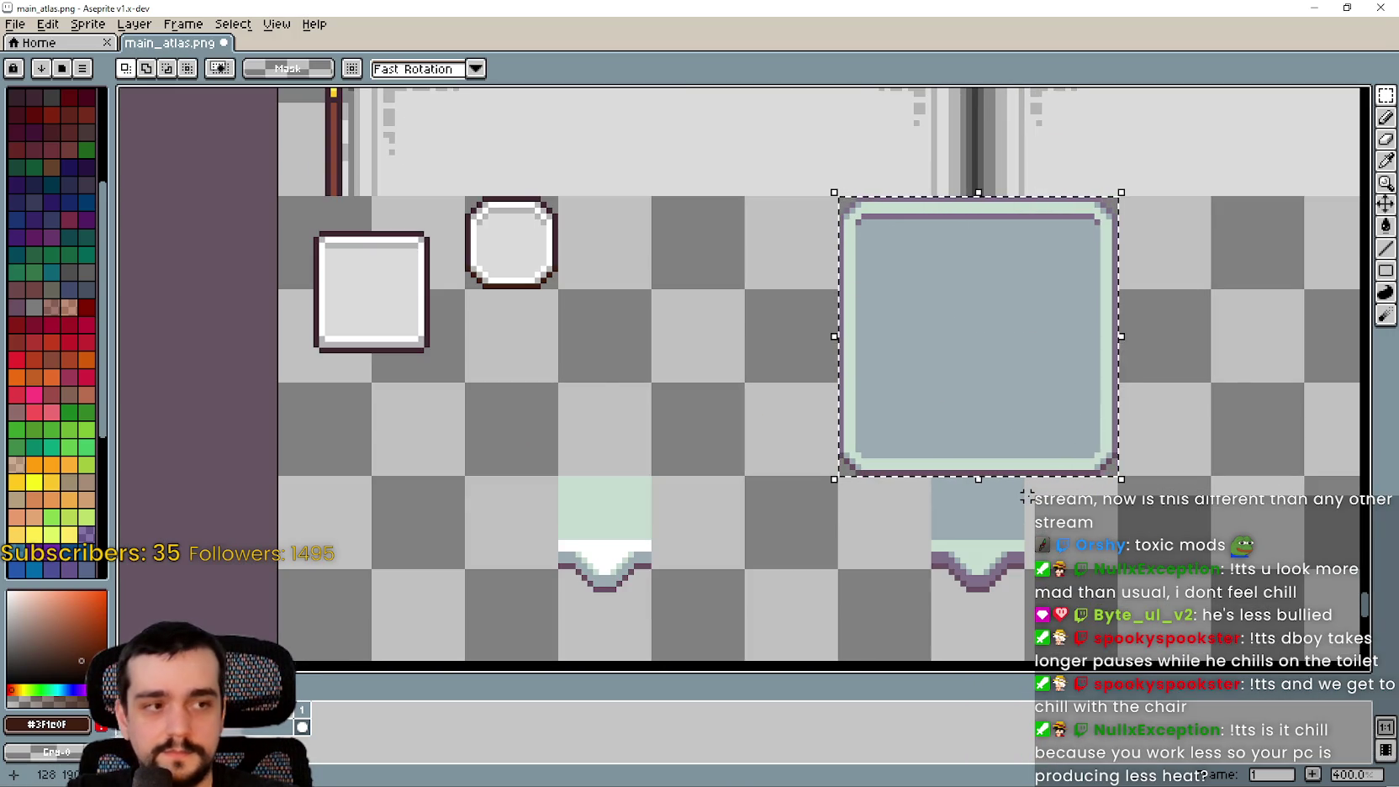
scroll(1029, 499, up, 1)
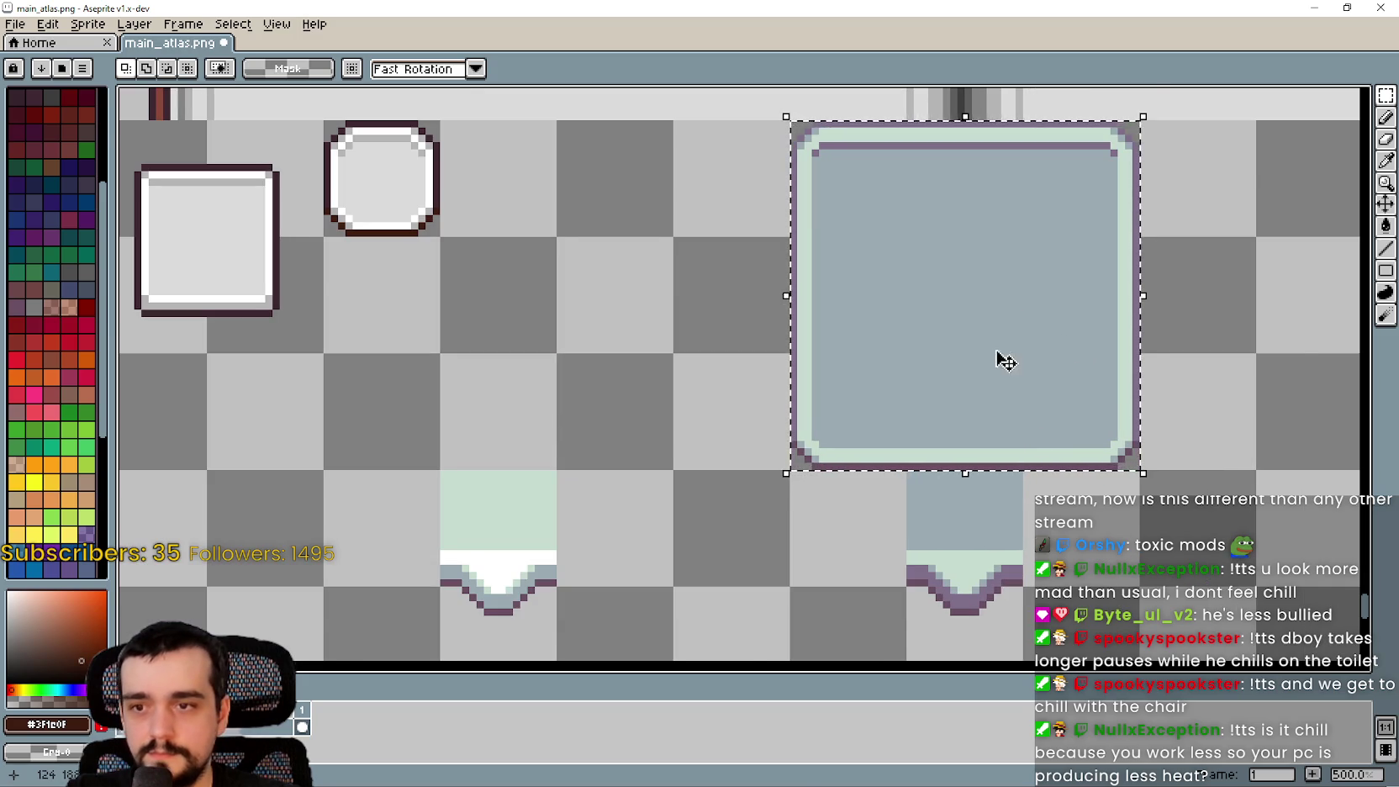
scroll(998, 372, up, 1)
scroll(1038, 471, down, 1)
key(ctrl+d)
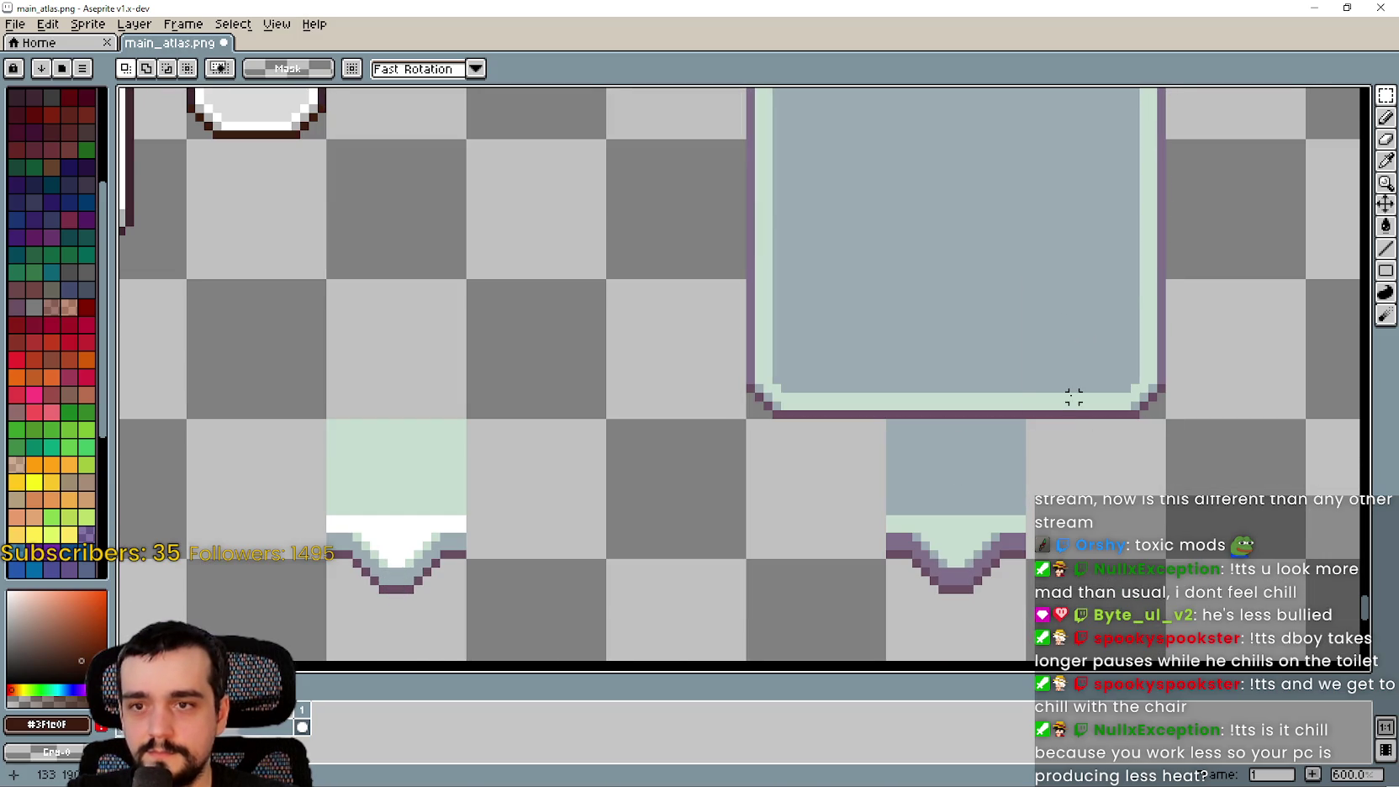
drag(899, 388, 907, 401)
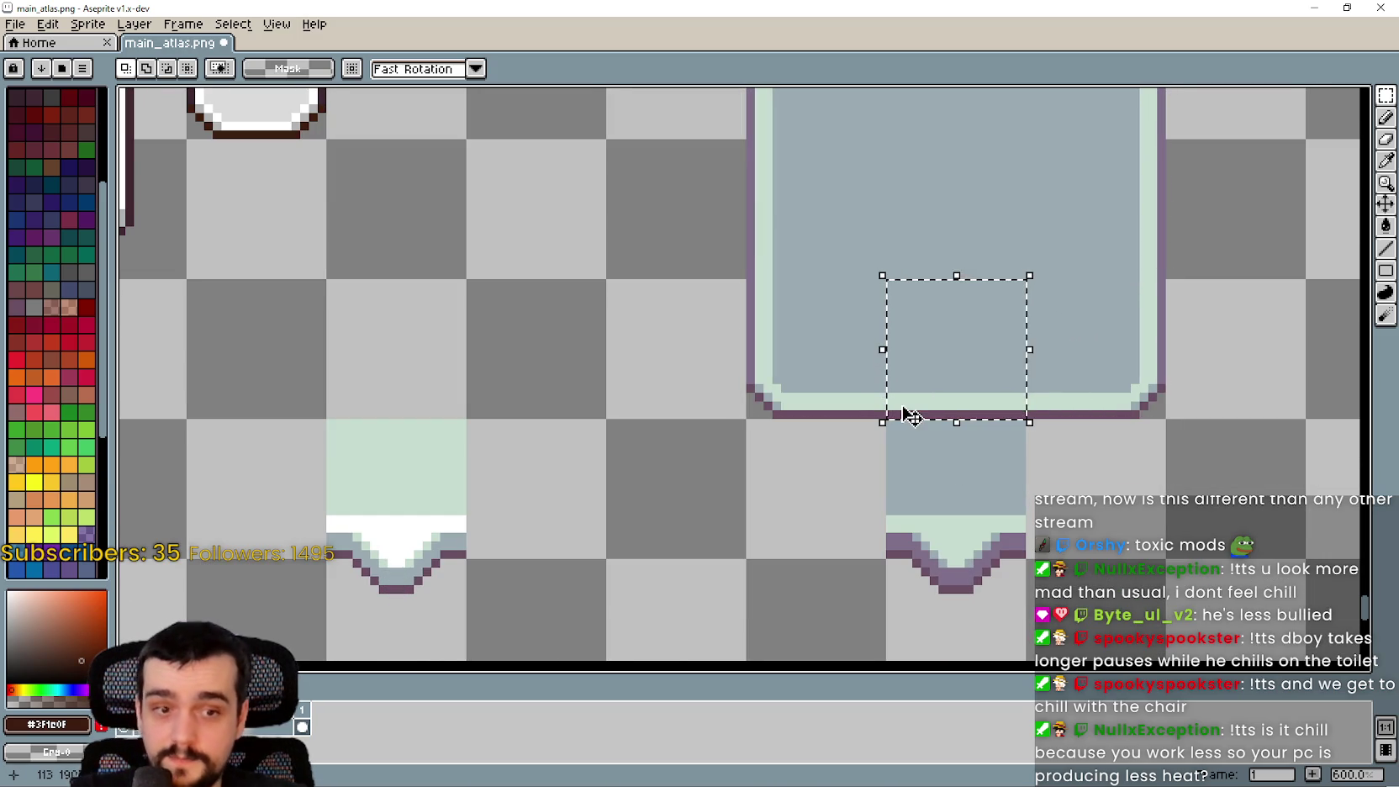
key(Delete)
Move the whole rounded panel down one tile onto the notch
scroll(942, 394, down, 3)
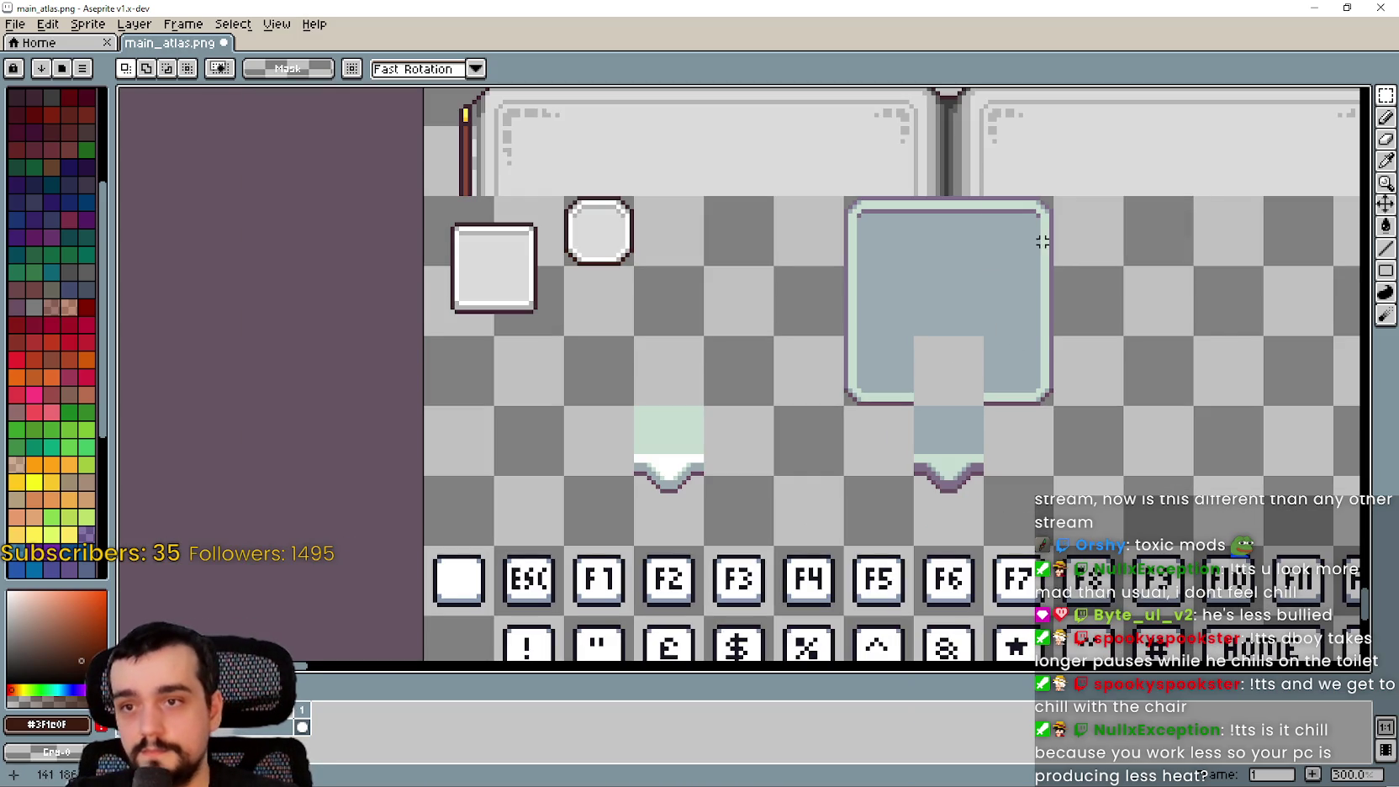
drag(1038, 382, 1042, 389)
scroll(996, 350, up, 2)
drag(766, 385, 998, 188)
drag(967, 328, 958, 404)
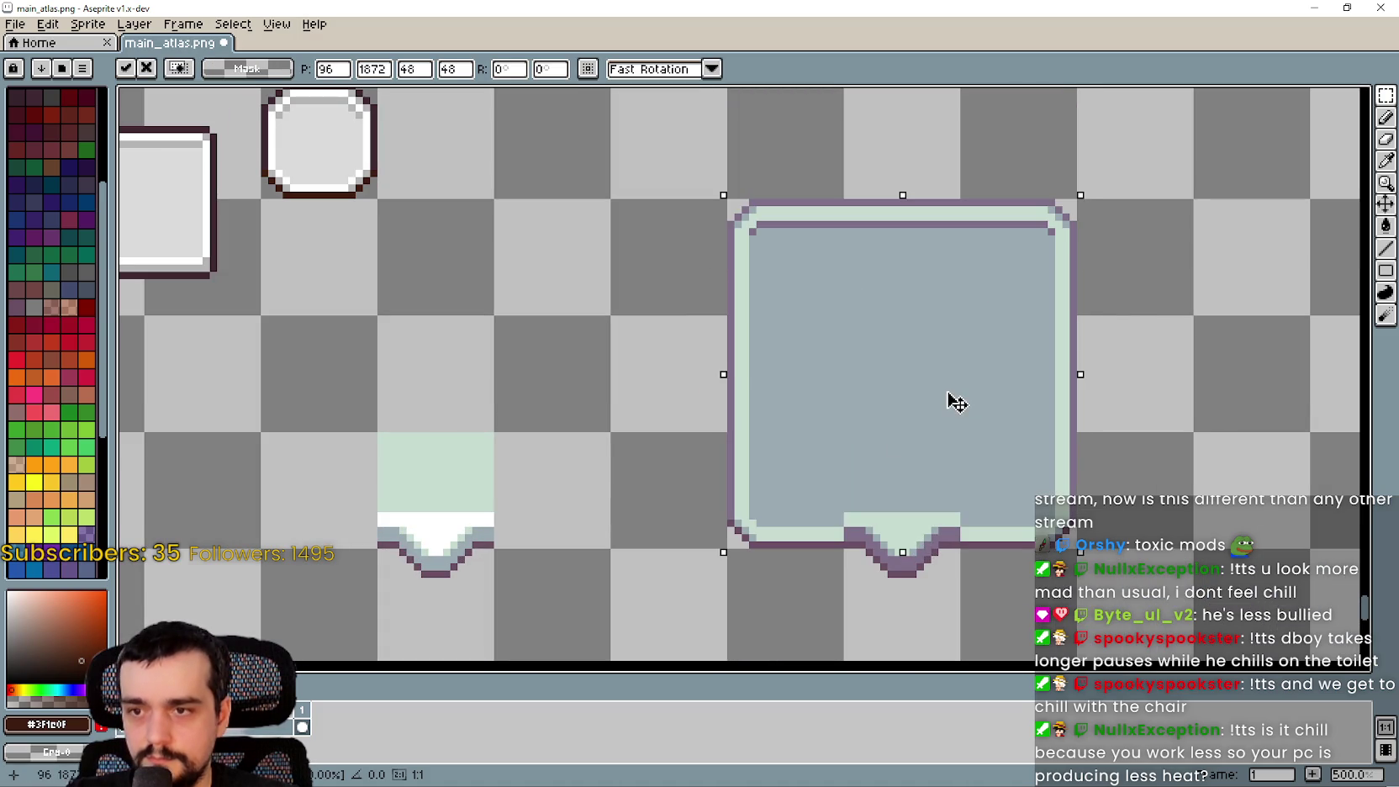
scroll(929, 471, up, 3)
scroll(940, 362, down, 3)
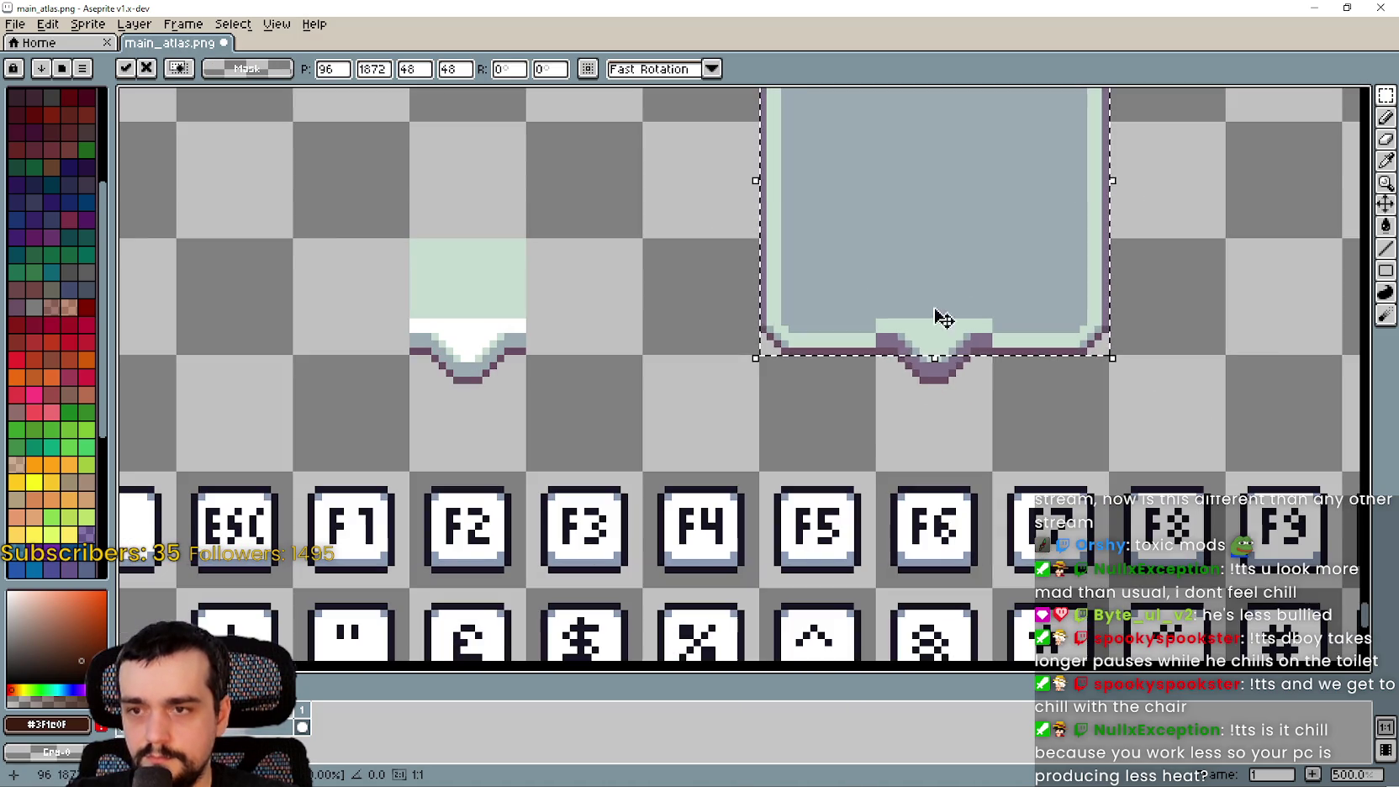
click(894, 438)
Nudge the notch down one pixel to line it up with the panel
drag(874, 238, 995, 474)
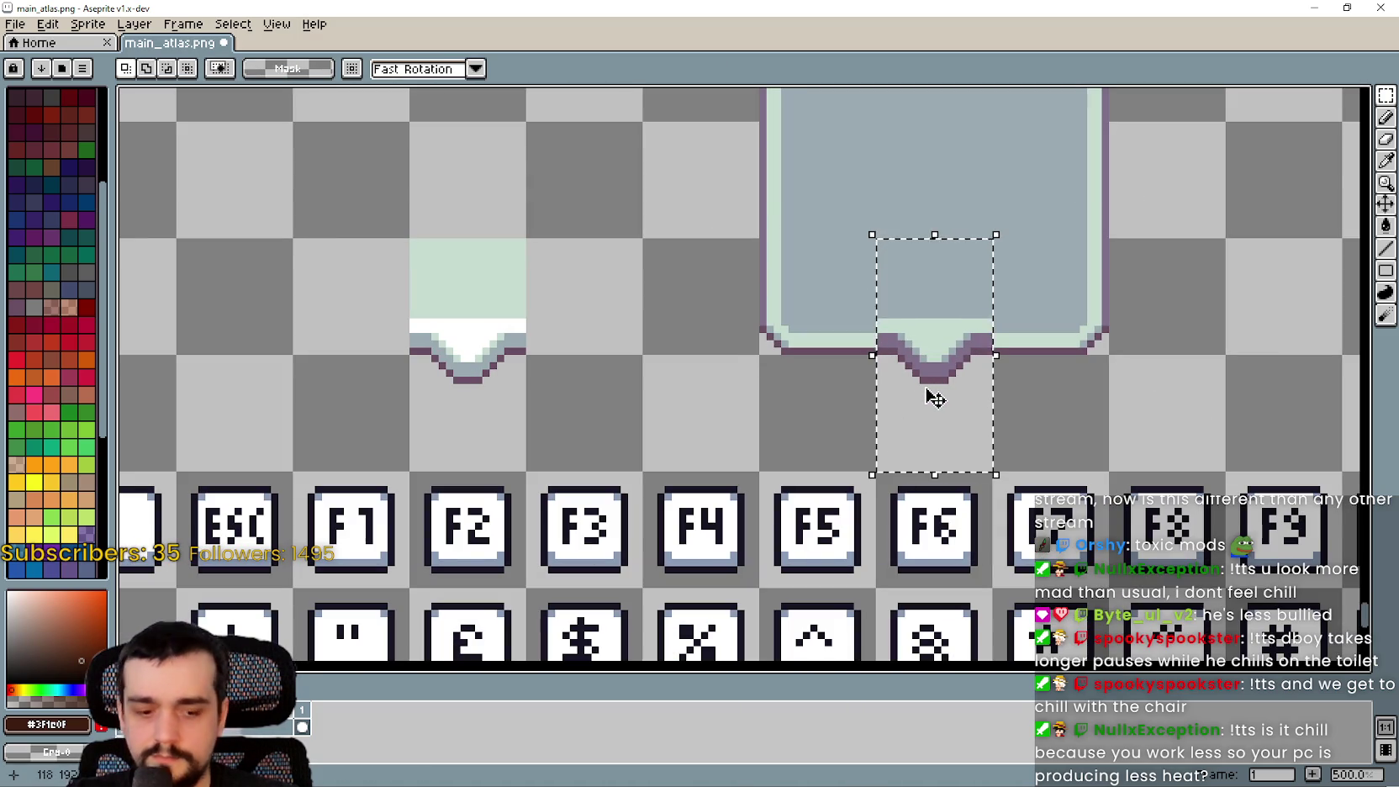
key(Down)
key(Down)
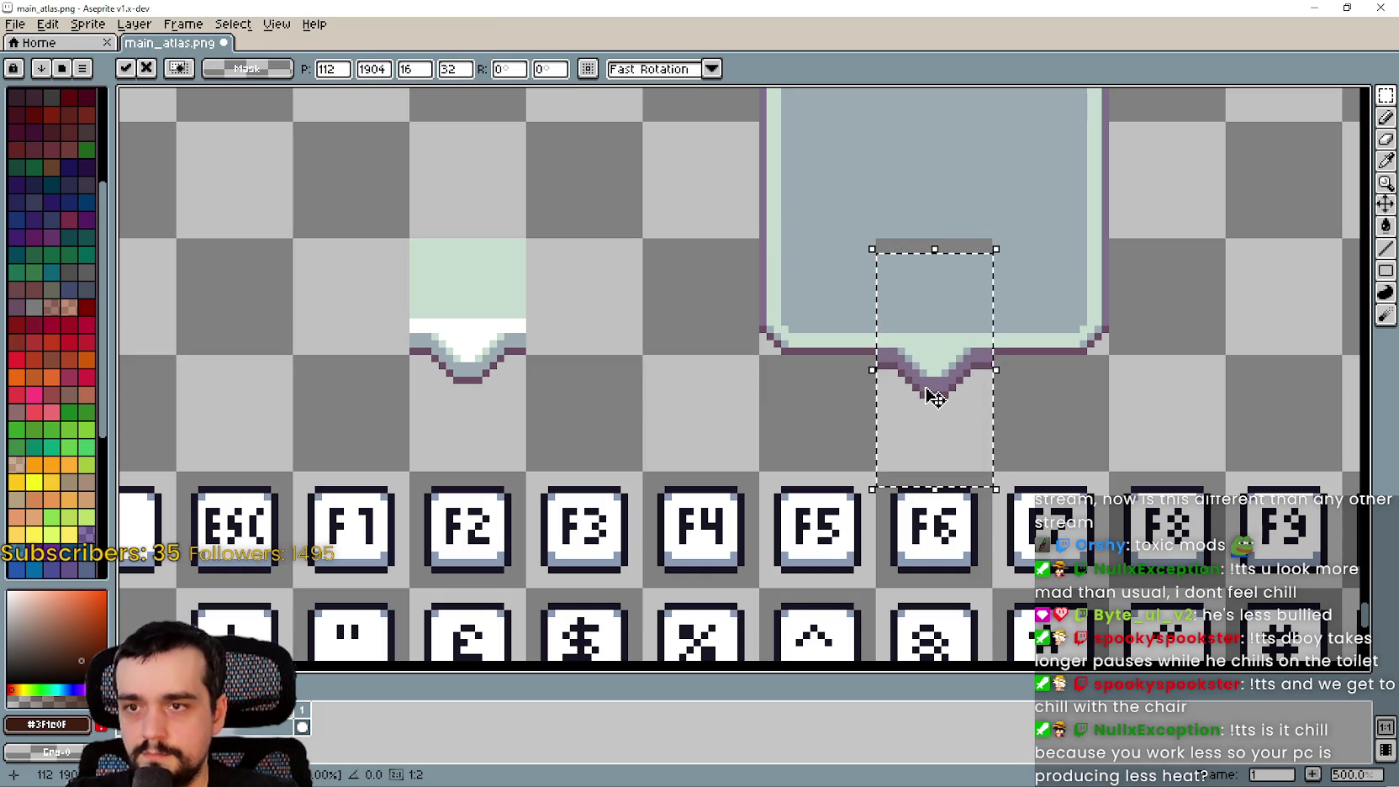
click(602, 343)
scroll(1030, 303, up, 3)
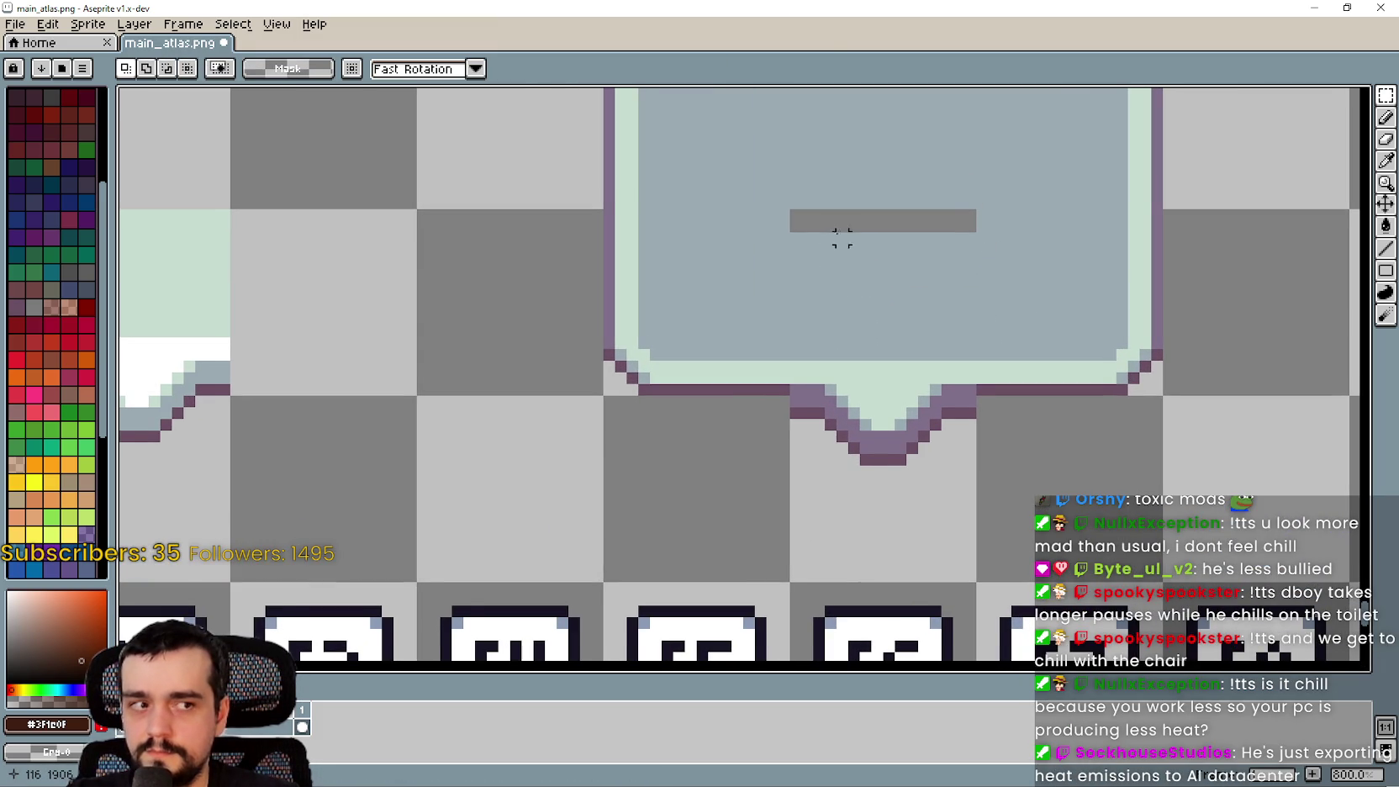
Stretch the panel's fill down to cover the grey gap above the notch
mouse_move(790, 140)
mouse_down()
mouse_move(993, 220)
mouse_move(979, 239)
mouse_move(901, 259)
mouse_move(933, 321)
mouse_move(897, 318)
mouse_up()
key(ctrl+z)
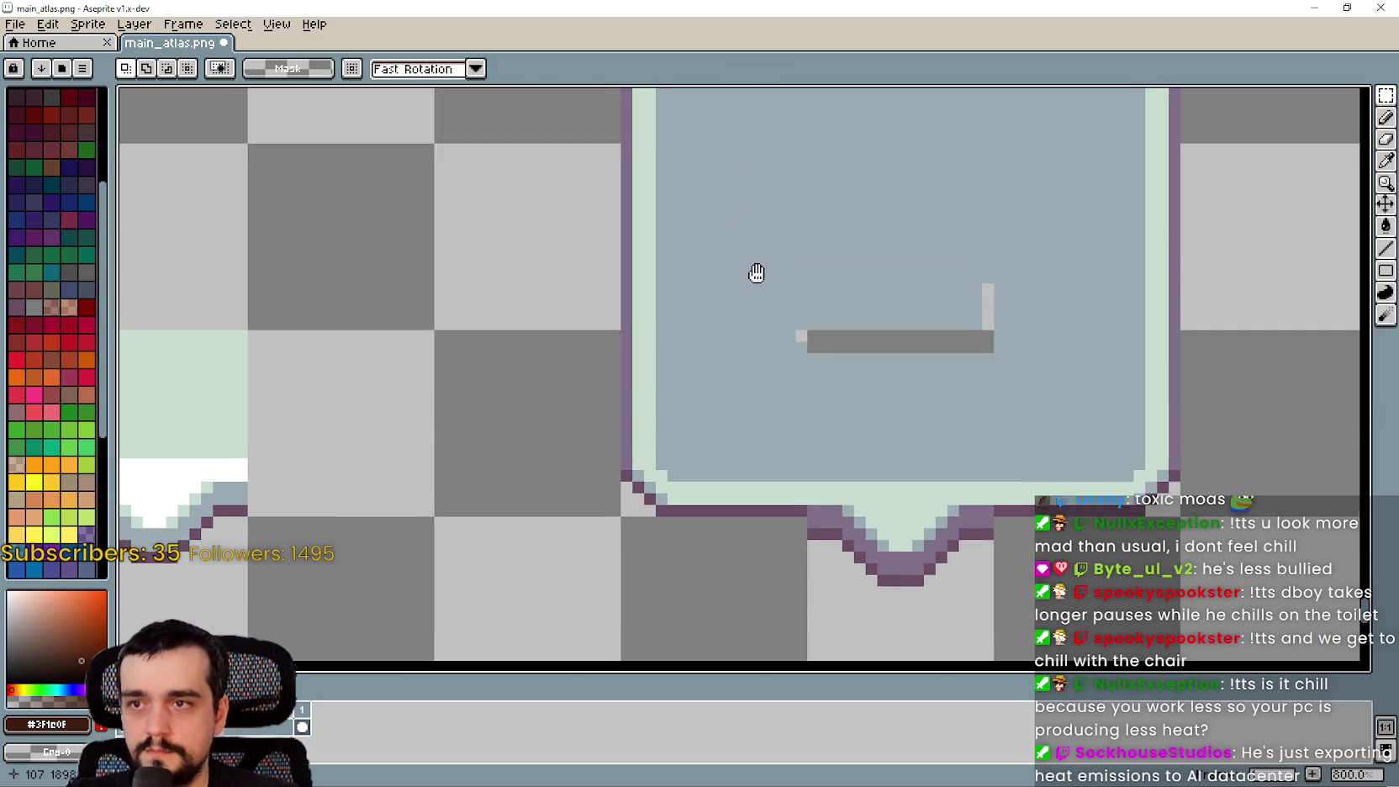
mouse_move(748, 204)
mouse_down()
mouse_move(984, 297)
mouse_move(1058, 293)
mouse_up()
drag(905, 294, 921, 409)
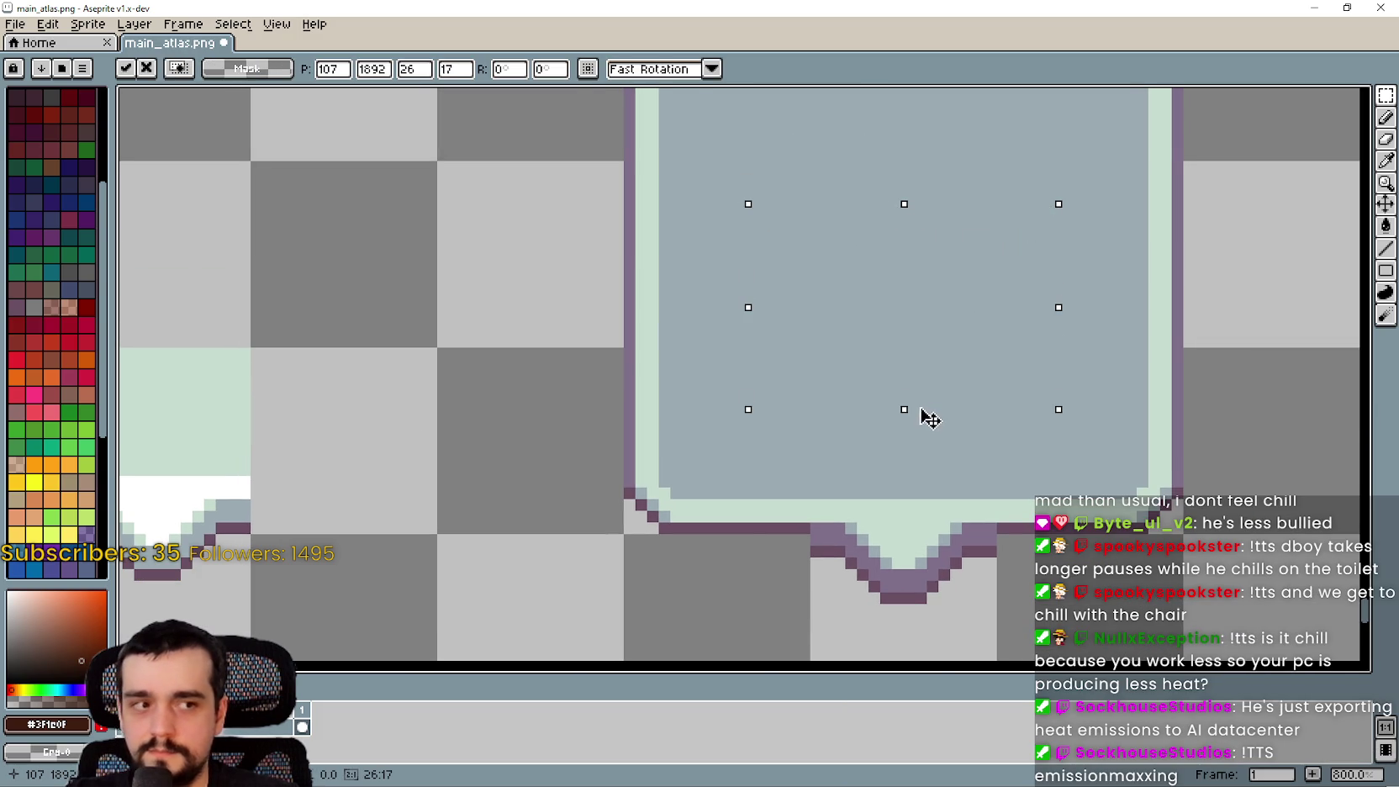
click(700, 447)
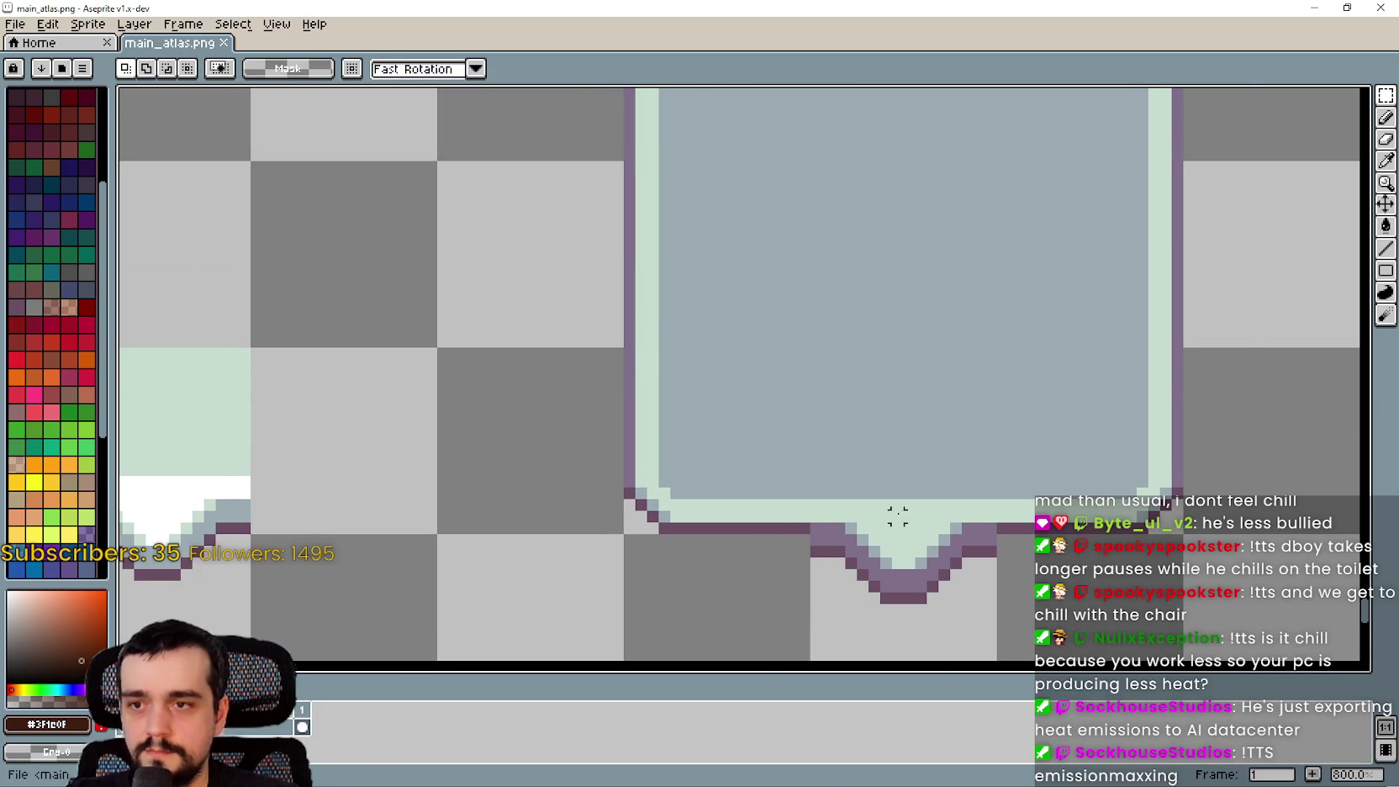
Raise the notch two pixels so it sits higher under the bubble
scroll(896, 516, up, 3)
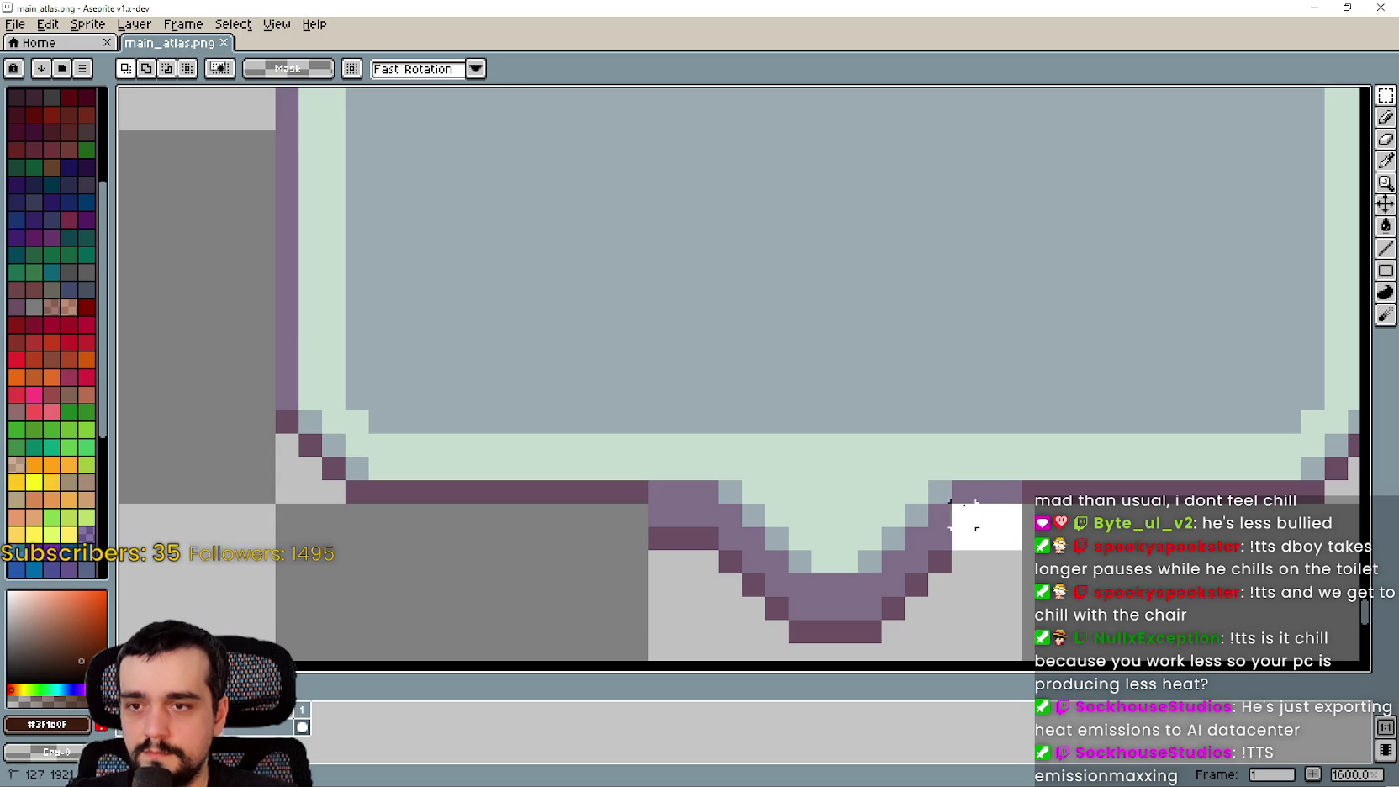
drag(952, 503, 695, 480)
scroll(850, 558, down, 1)
scroll(962, 462, down, 2)
mouse_move(962, 463)
mouse_down()
mouse_move(821, 381)
mouse_move(765, 370)
mouse_up()
key(ctrl+z)
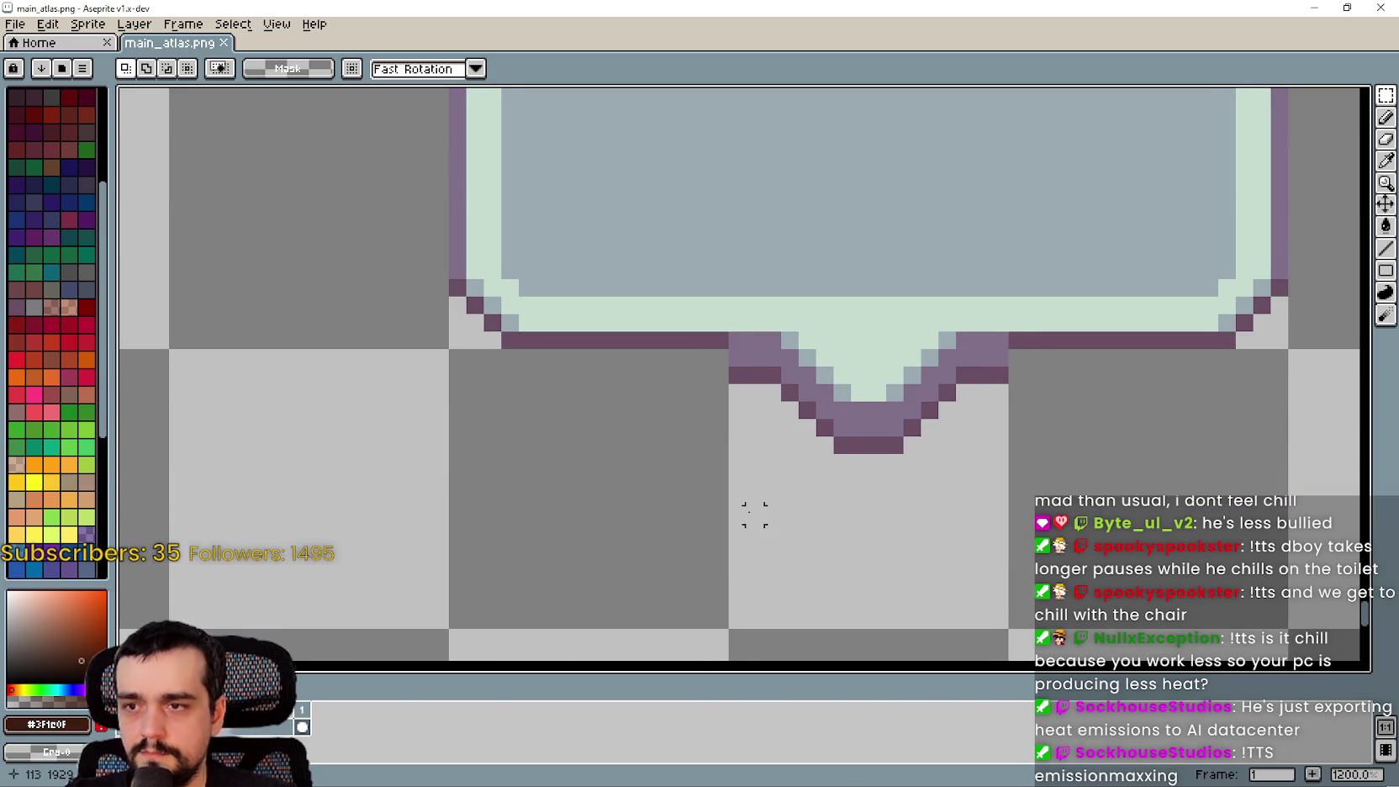
mouse_move(780, 491)
mouse_down()
mouse_move(1034, 336)
mouse_move(1012, 332)
mouse_up()
key(Up)
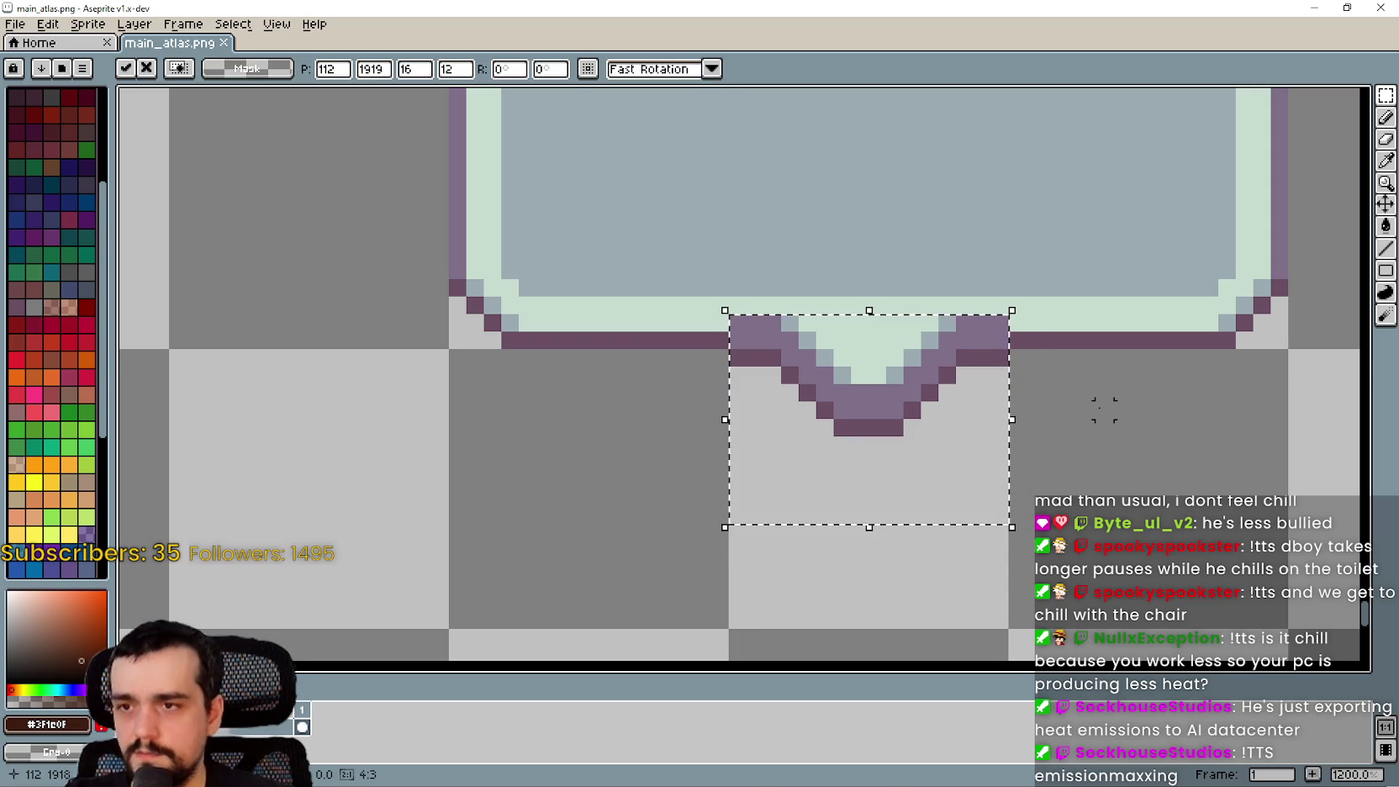
key(Up)
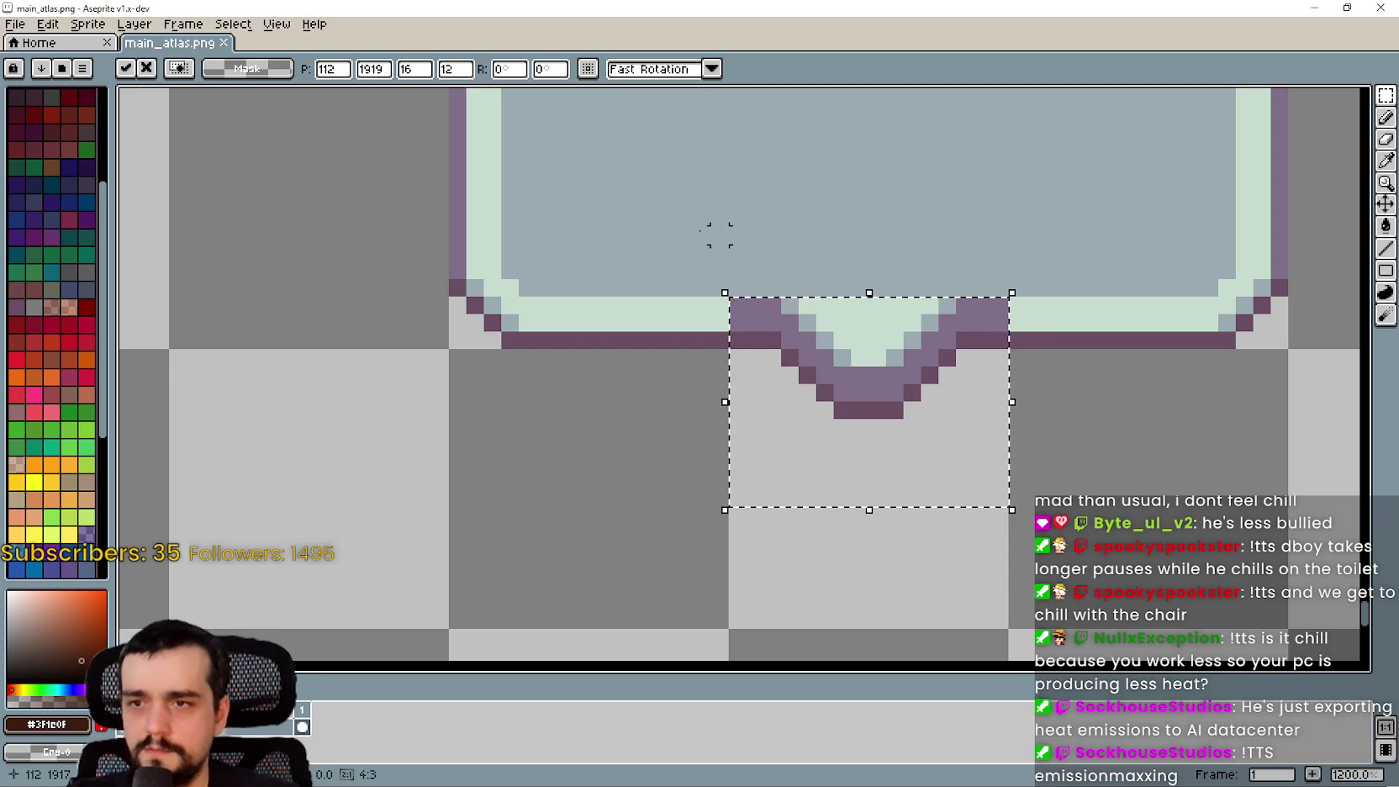
click(668, 304)
Stretch a light border strip over the purple outline block beside the notch
scroll(668, 305, up, 1)
mouse_move(767, 283)
mouse_down()
mouse_move(609, 311)
mouse_move(680, 368)
mouse_up()
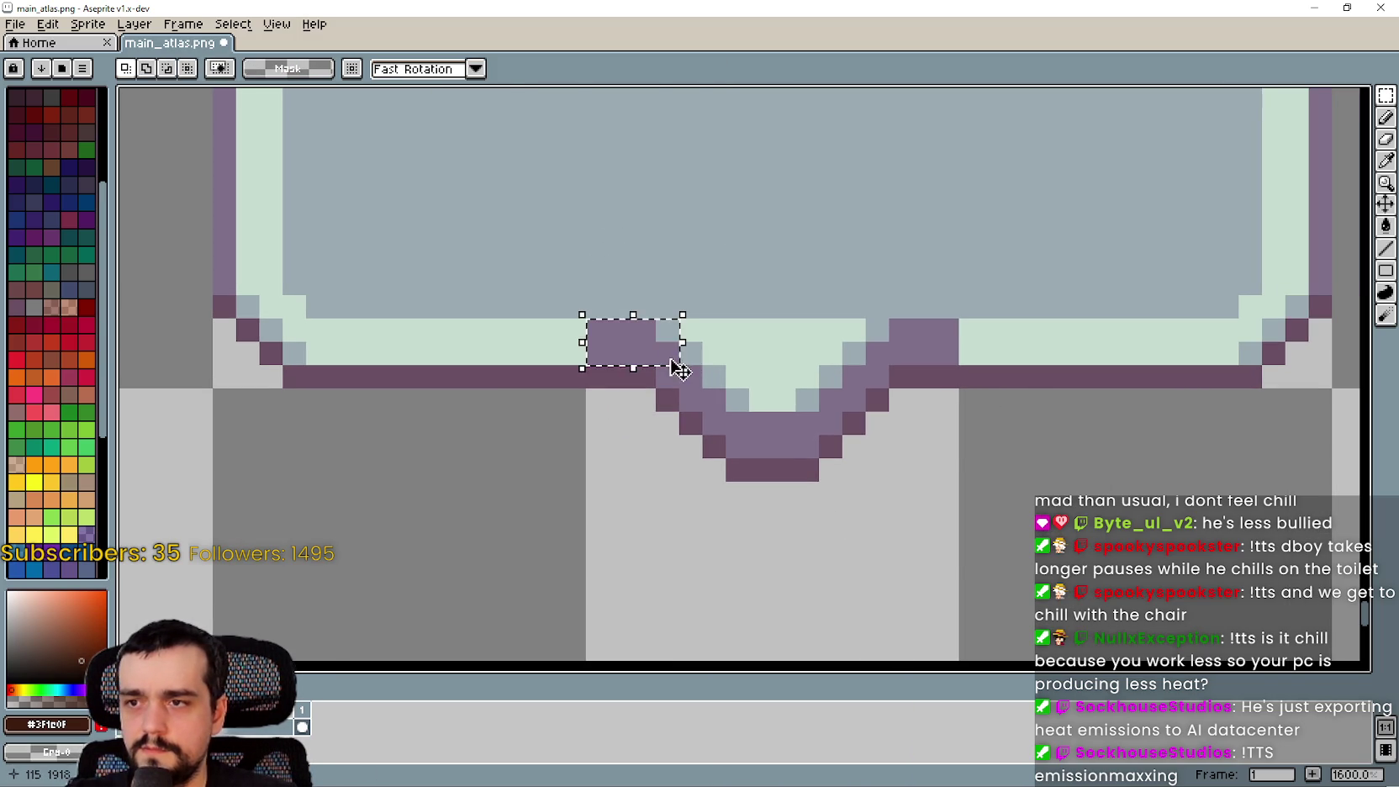
drag(539, 341, 672, 349)
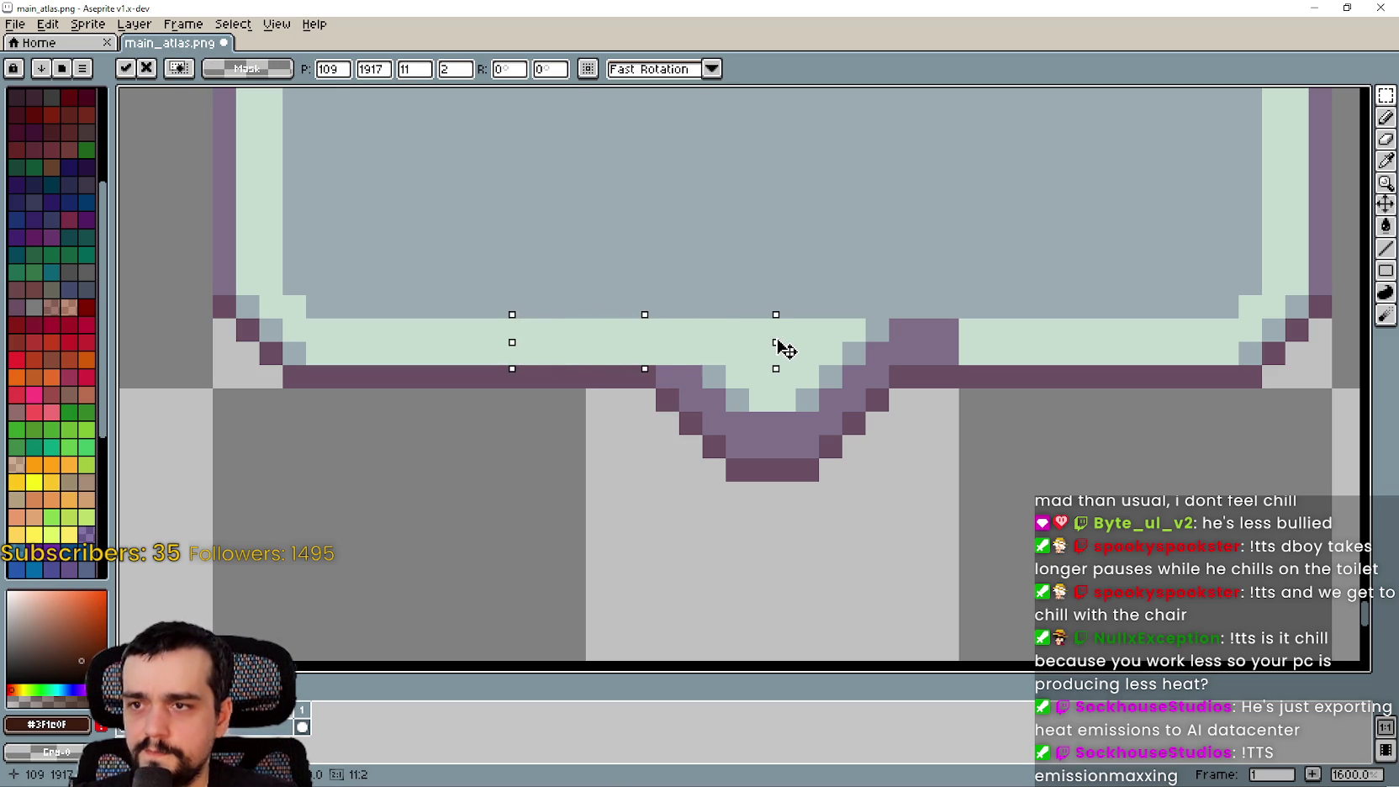
drag(778, 344, 967, 328)
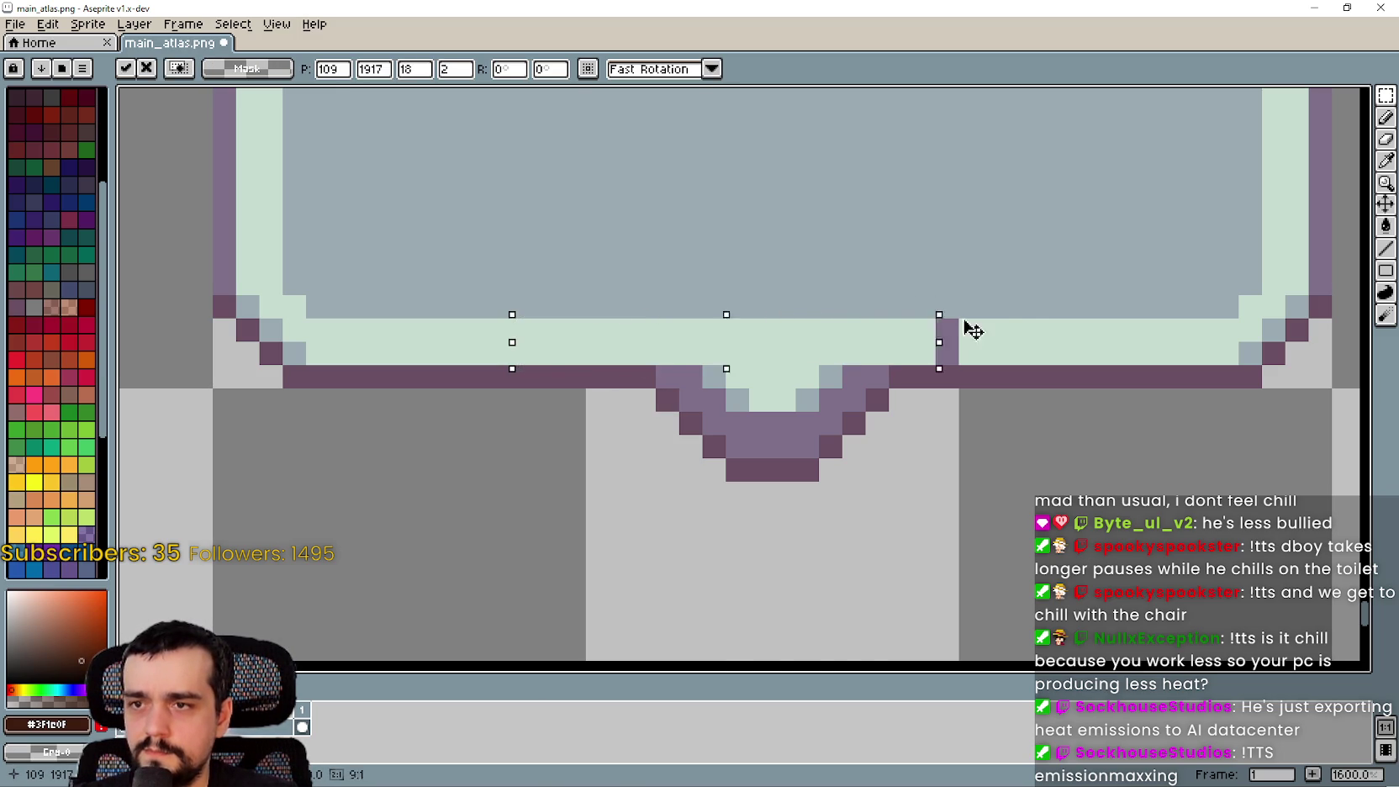
scroll(921, 462, down, 3)
click(933, 488)
scroll(947, 495, down, 2)
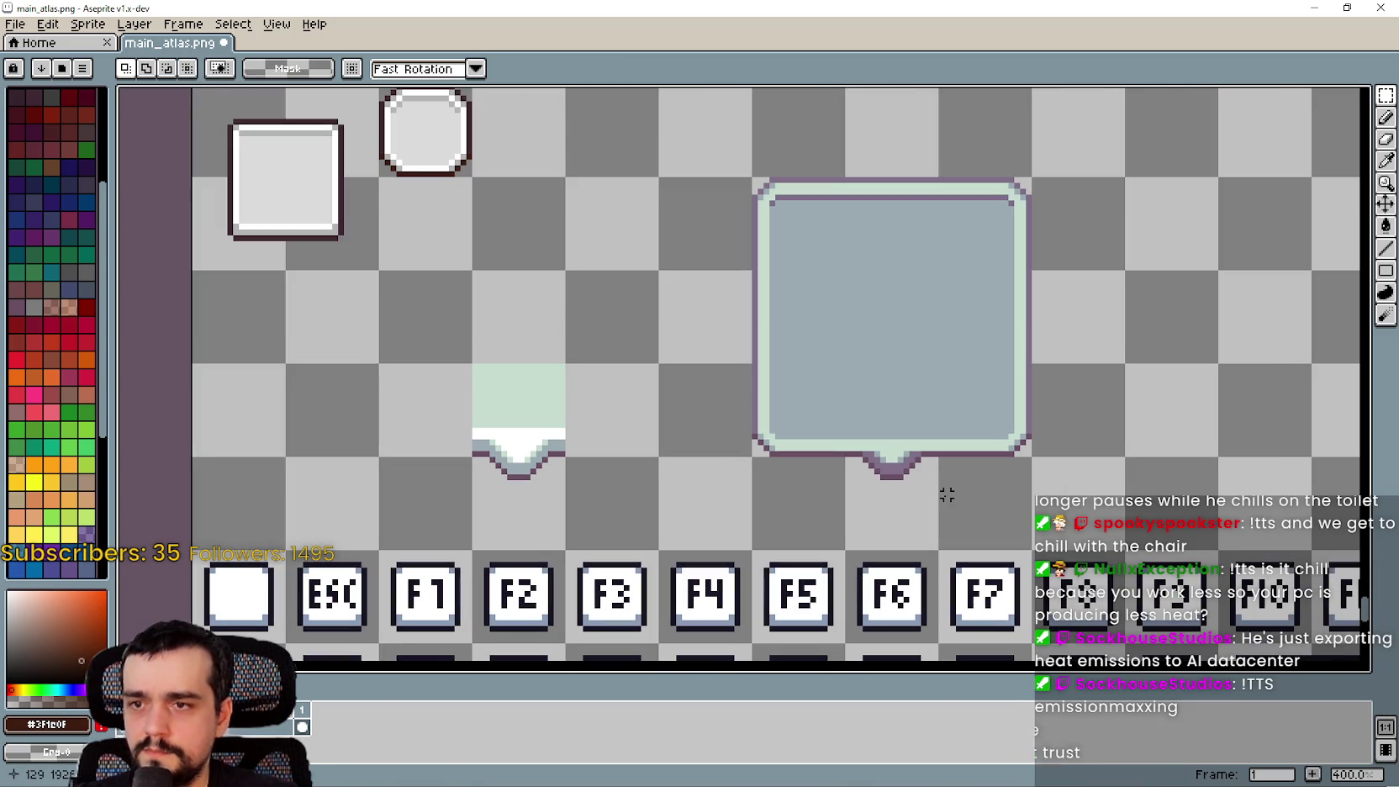
Save main_atlas.png and select the finished speech bubble
scroll(933, 484, up, 3)
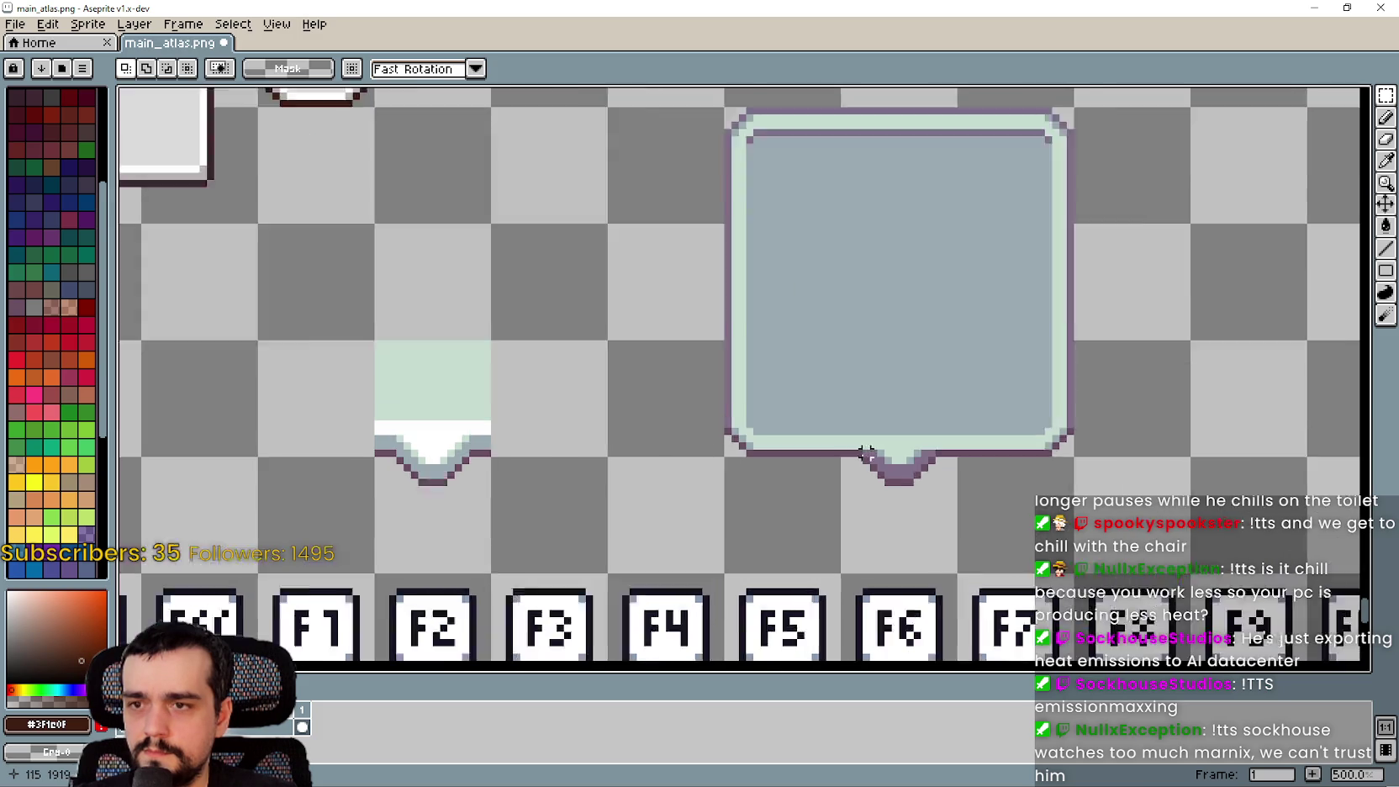
scroll(924, 491, down, 3)
scroll(942, 506, right, 2)
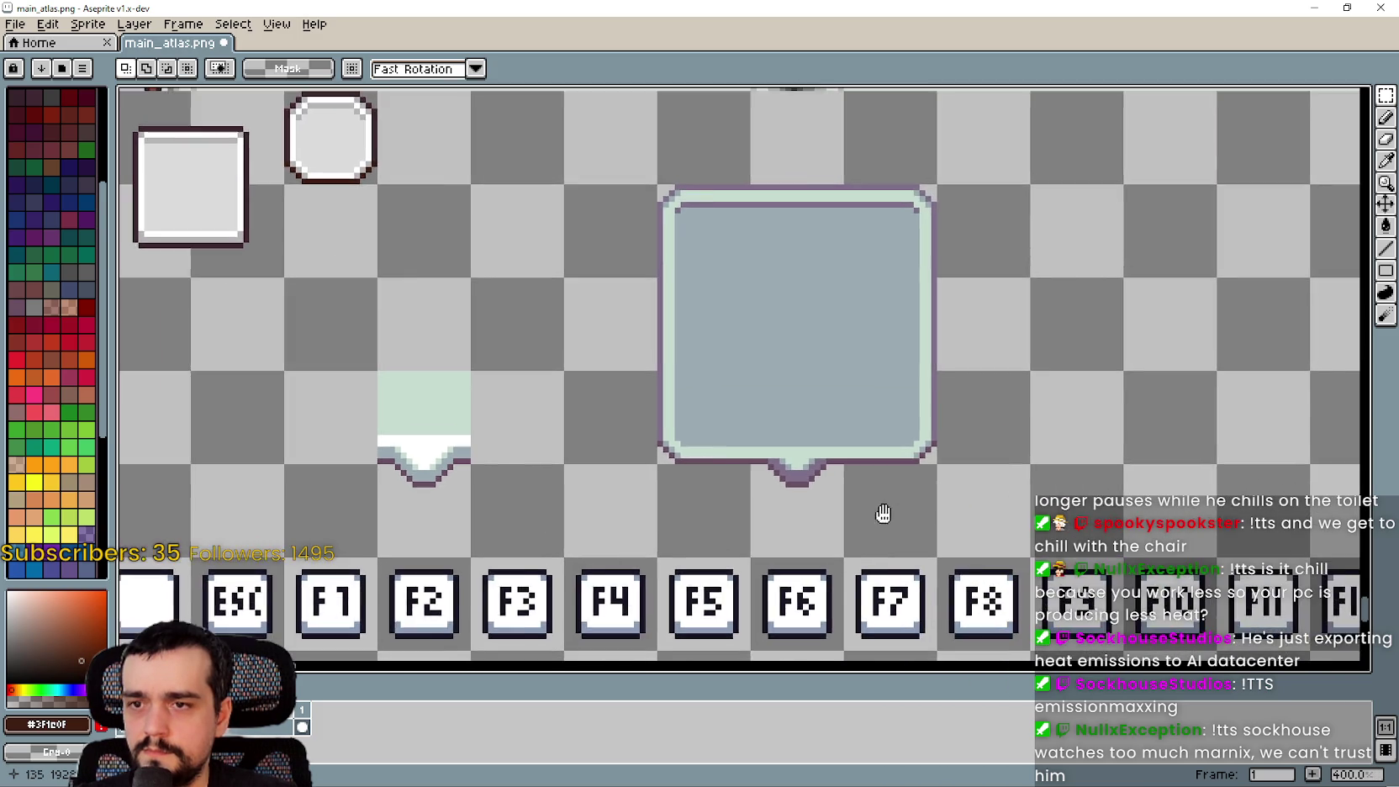
scroll(880, 502, down, 1)
scroll(876, 497, up, 6)
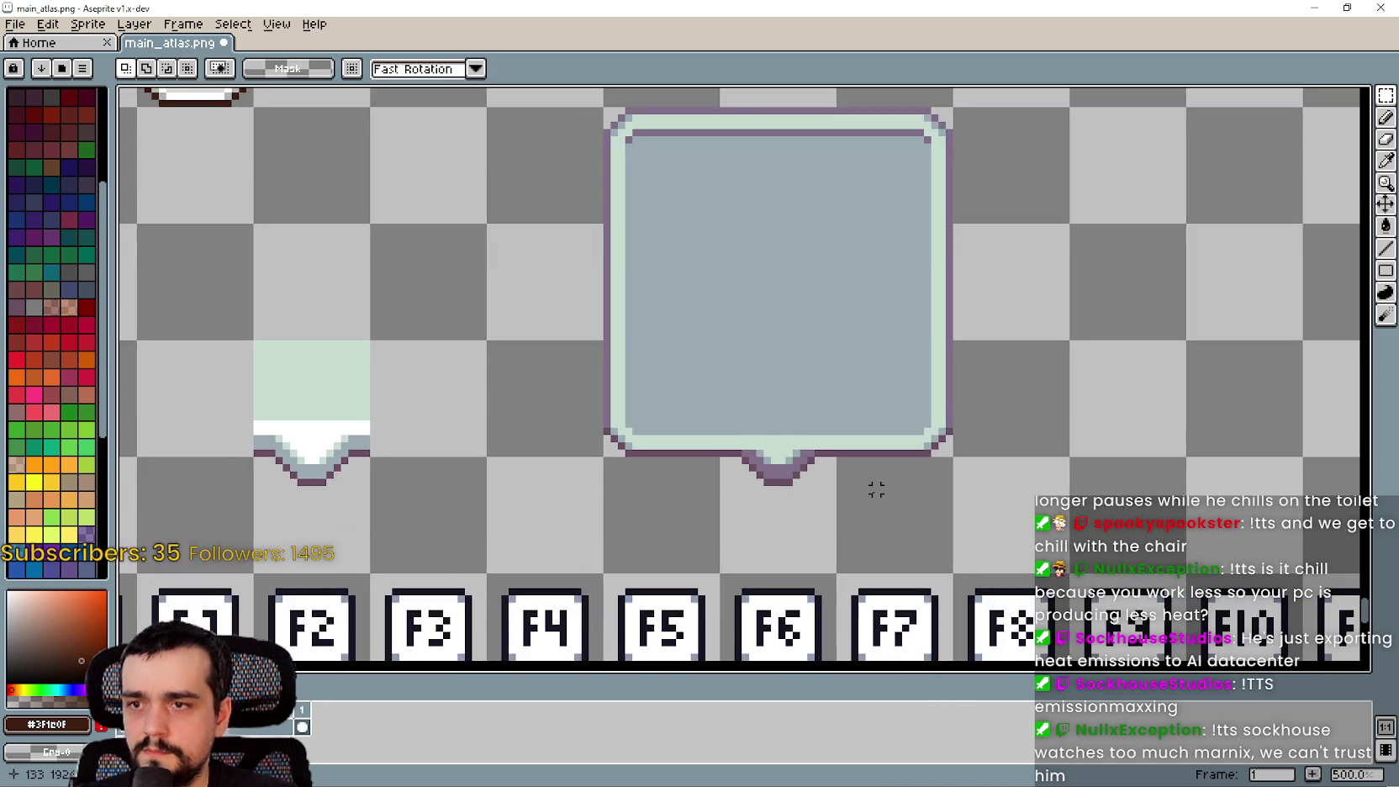
scroll(876, 494, down, 7)
scroll(876, 488, up, 5)
scroll(876, 487, down, 5)
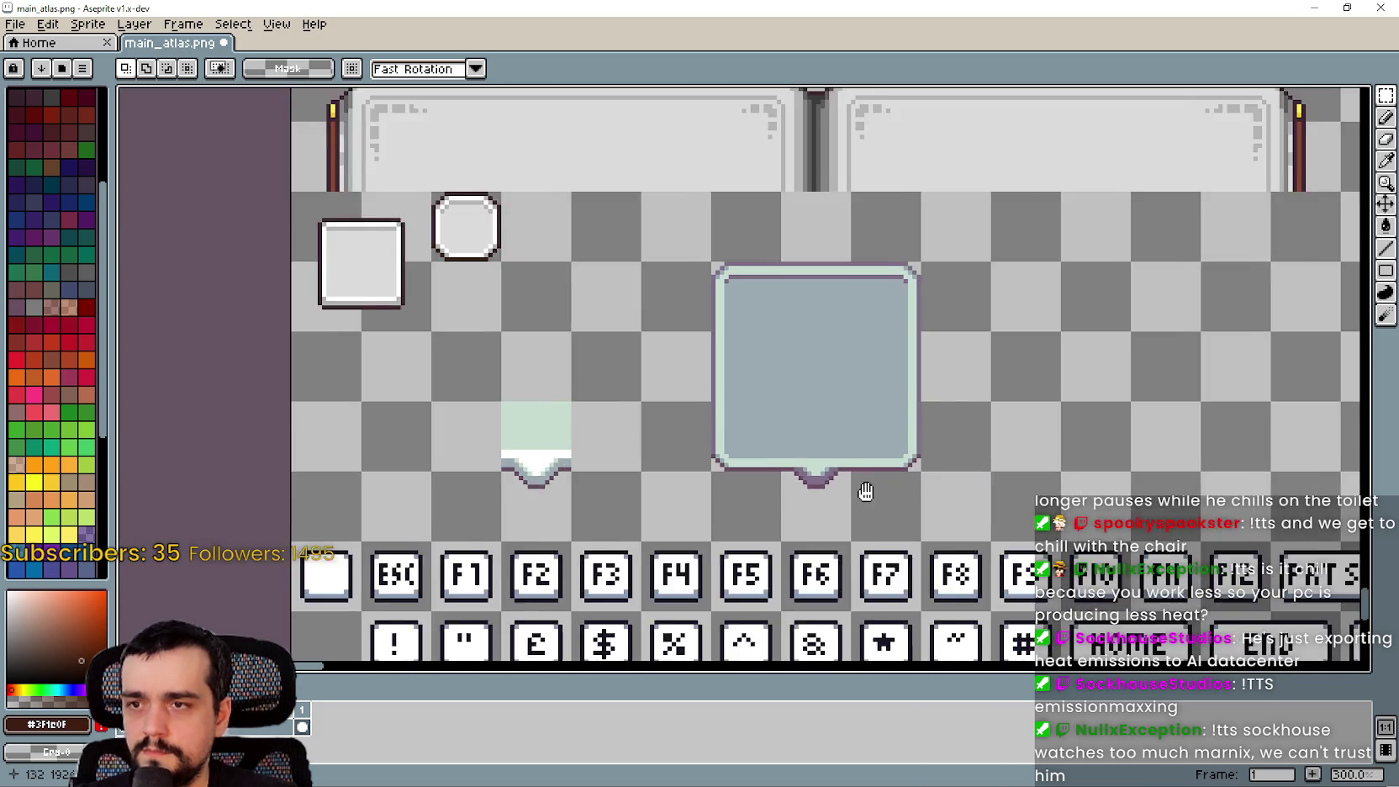
scroll(866, 492, down, 2)
key(ctrl+s)
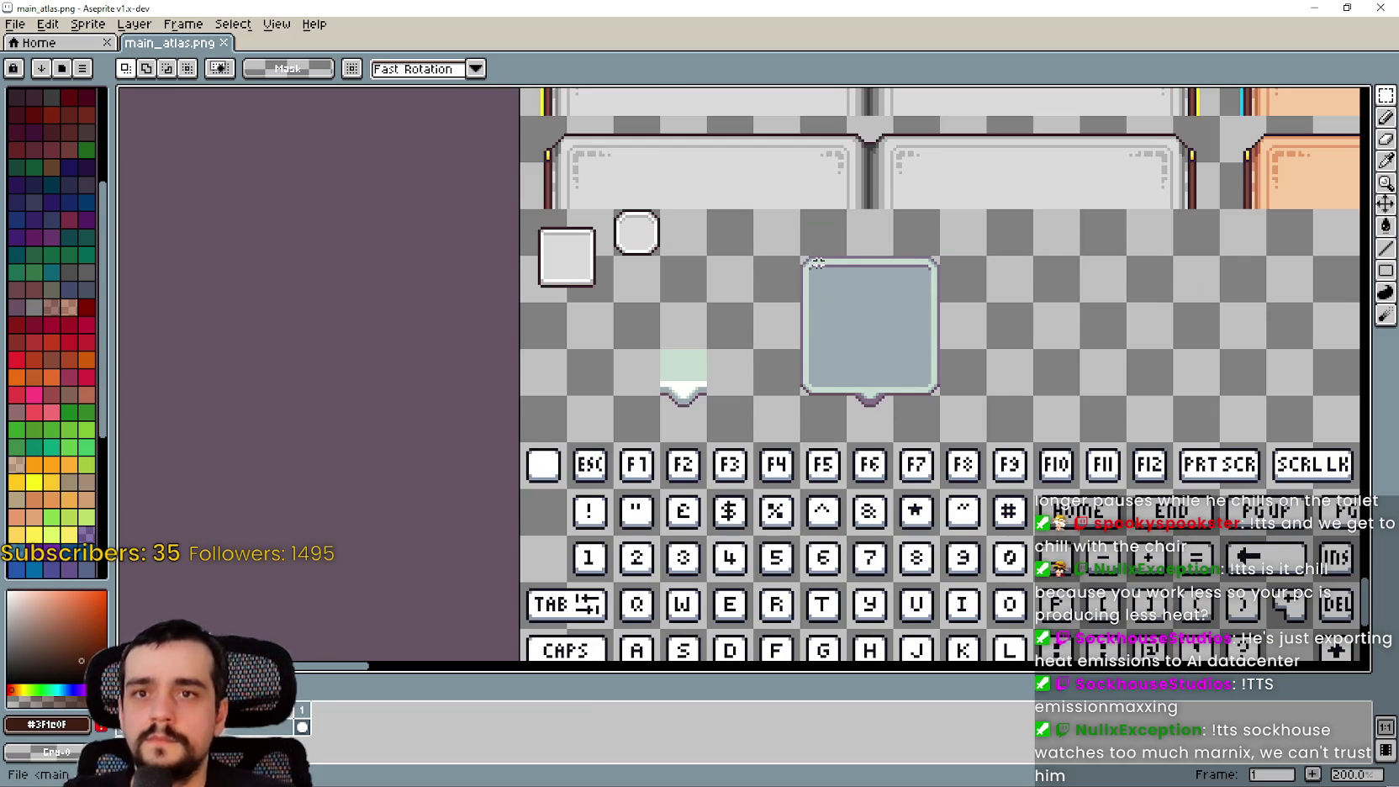
scroll(761, 347, up, 2)
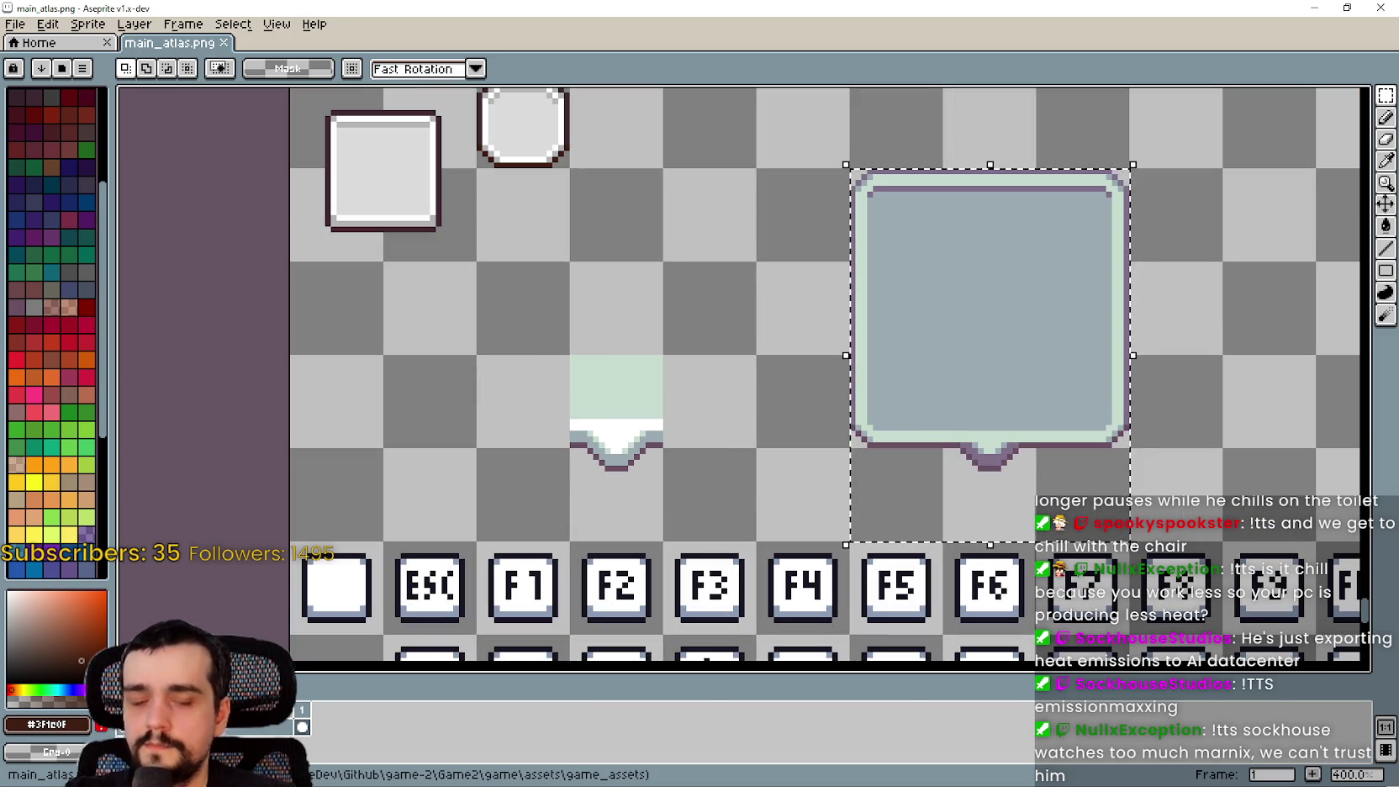
drag(956, 303, 841, 361)
scroll(840, 362, up, 2)
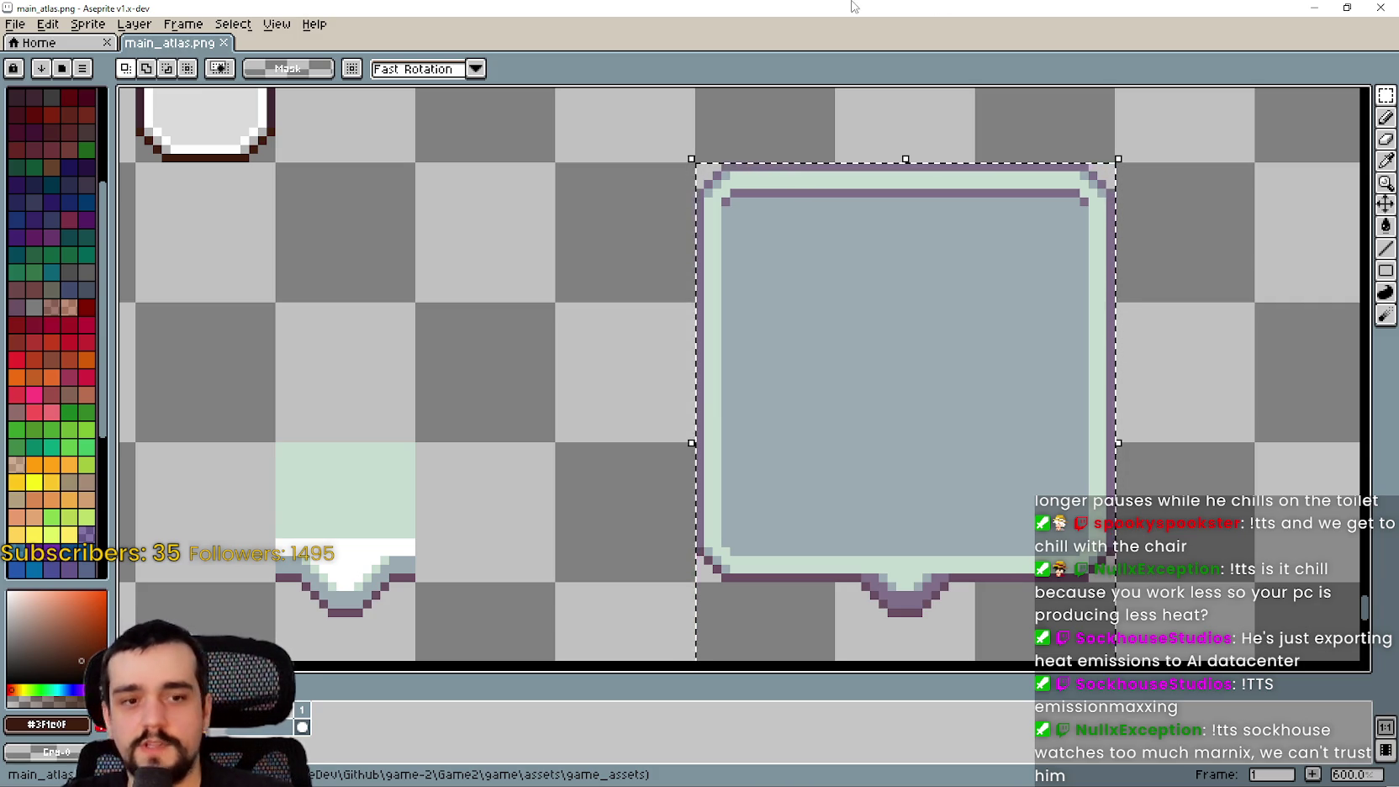
scroll(637, 381, down, 2)
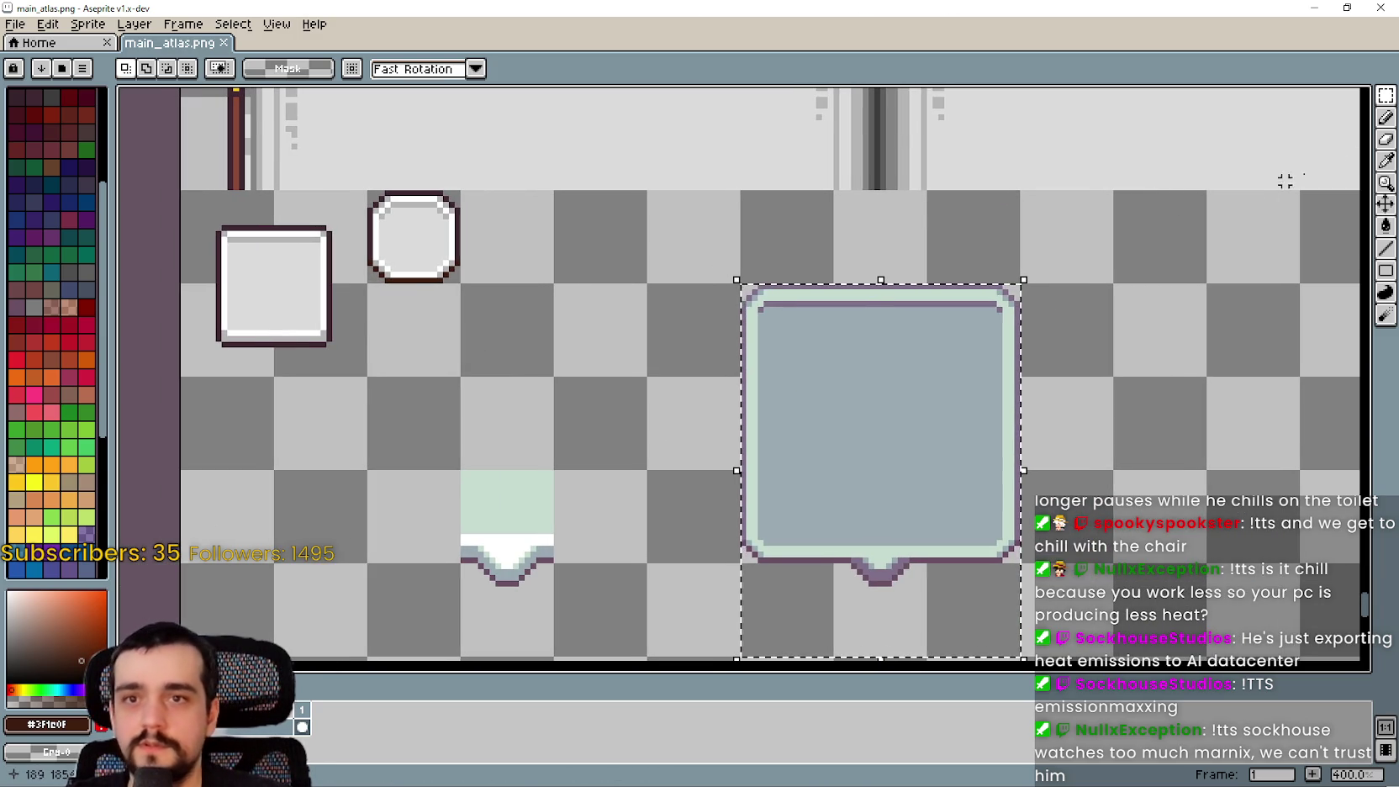
Trial-fill the bubble interior with the white box's light grey, then undo it
key(i)
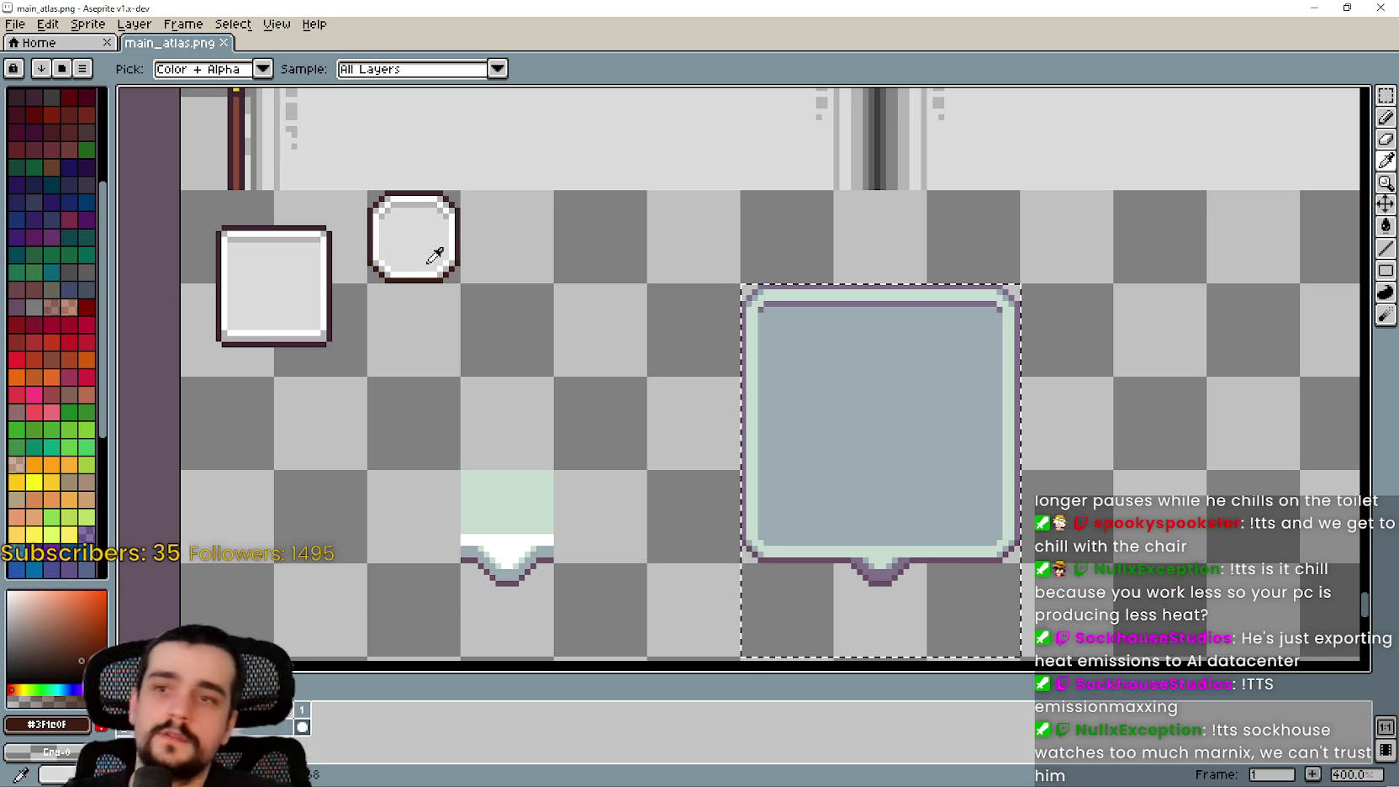
click(406, 241)
key(g)
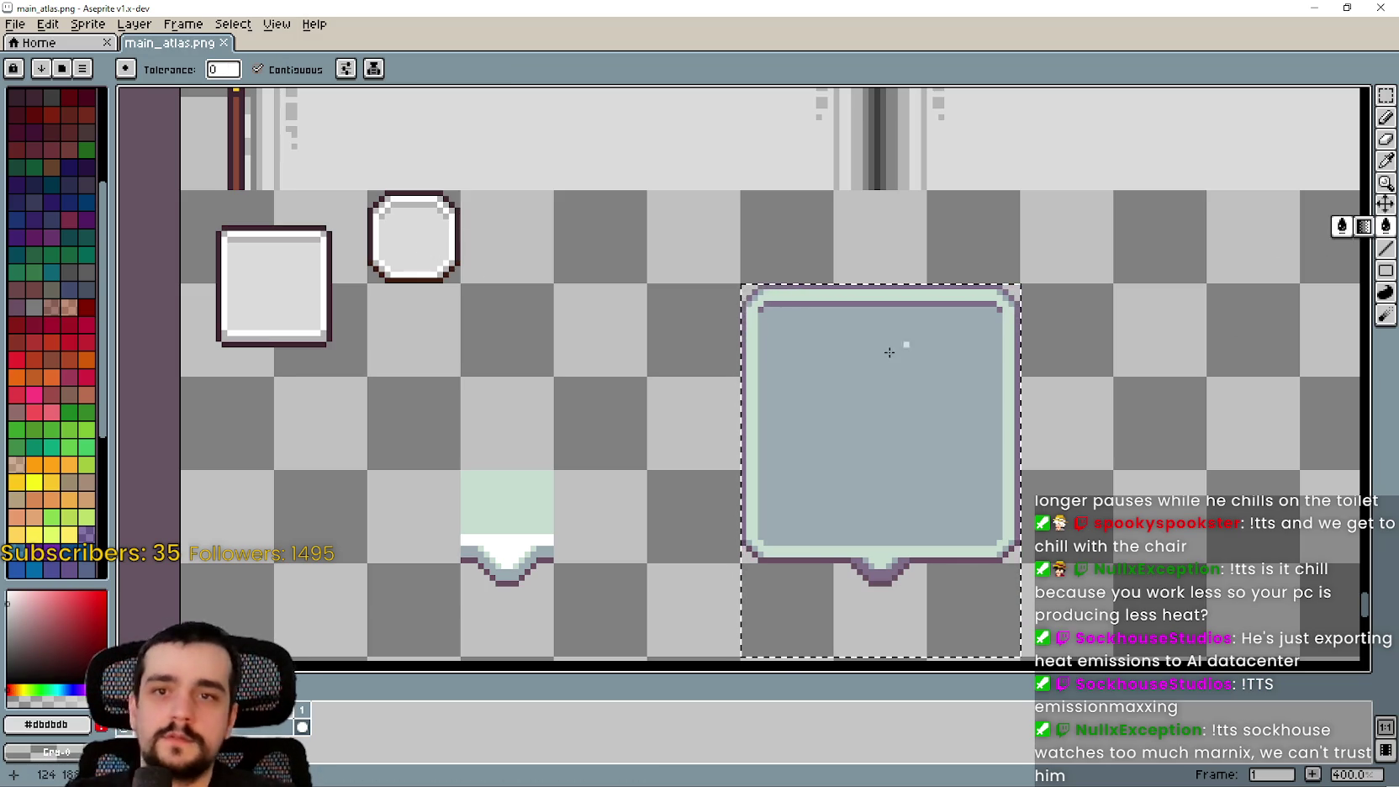
click(888, 352)
key(v)
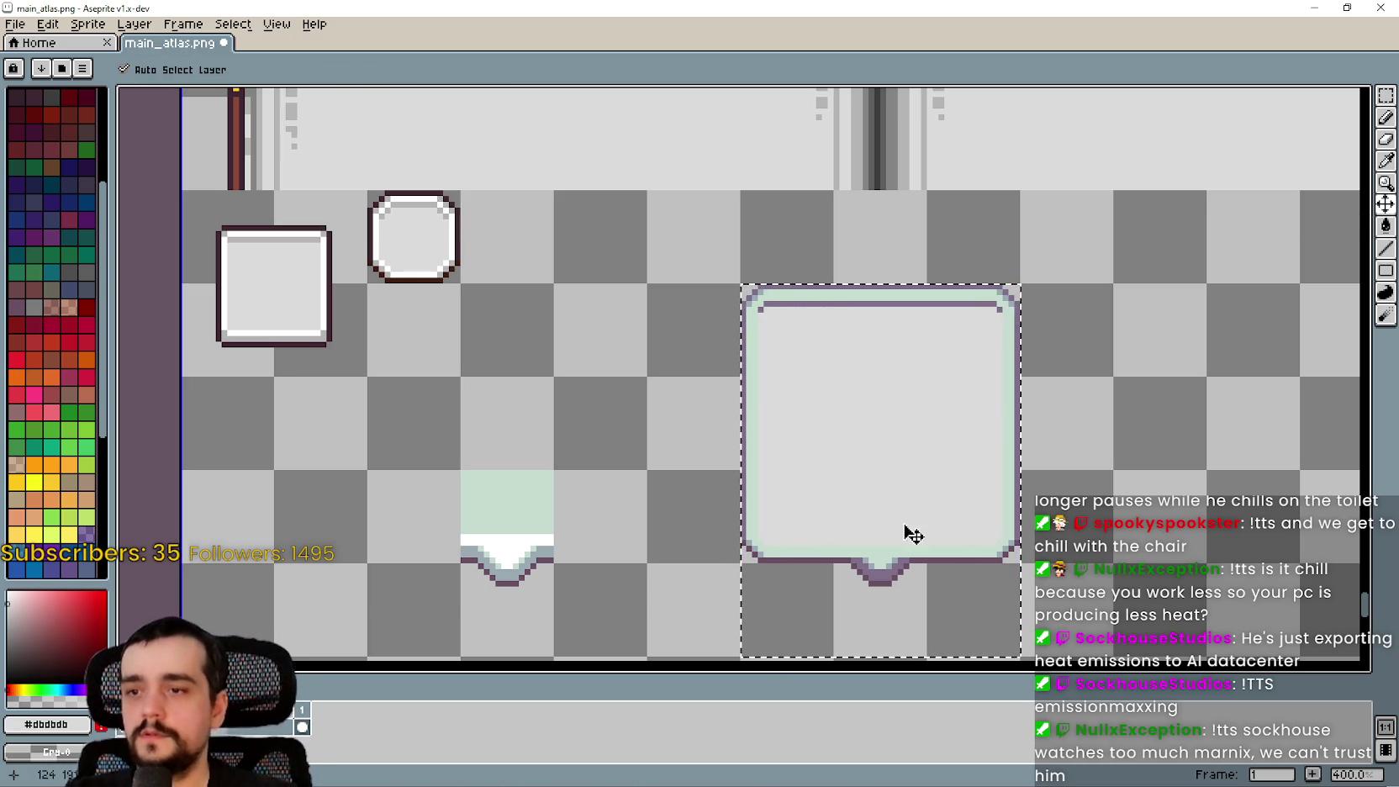
key(ctrl+z)
key(g)
With Contiguous unchecked, recolour the bubble's purple outline dark brown
scroll(890, 370, up, 1)
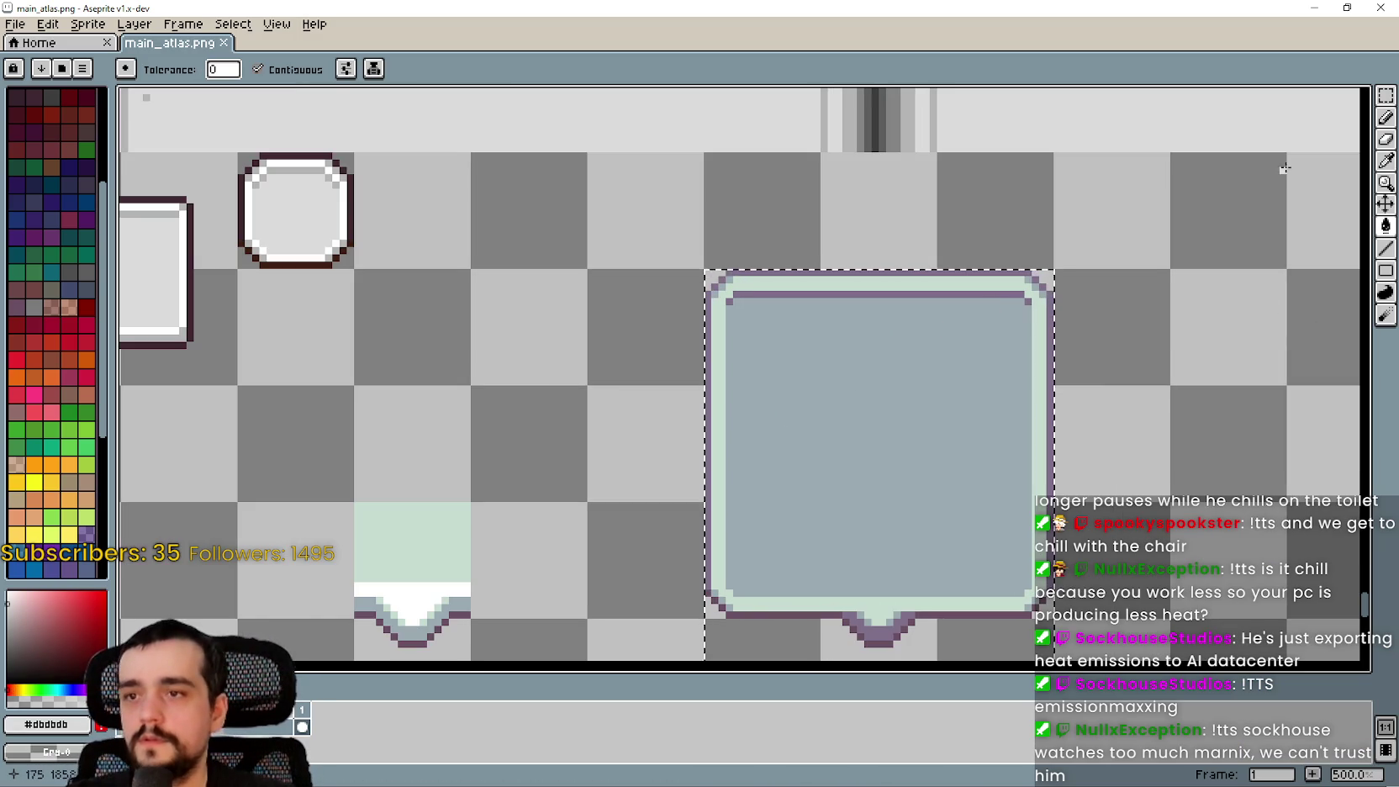
key(i)
scroll(446, 241, up, 2)
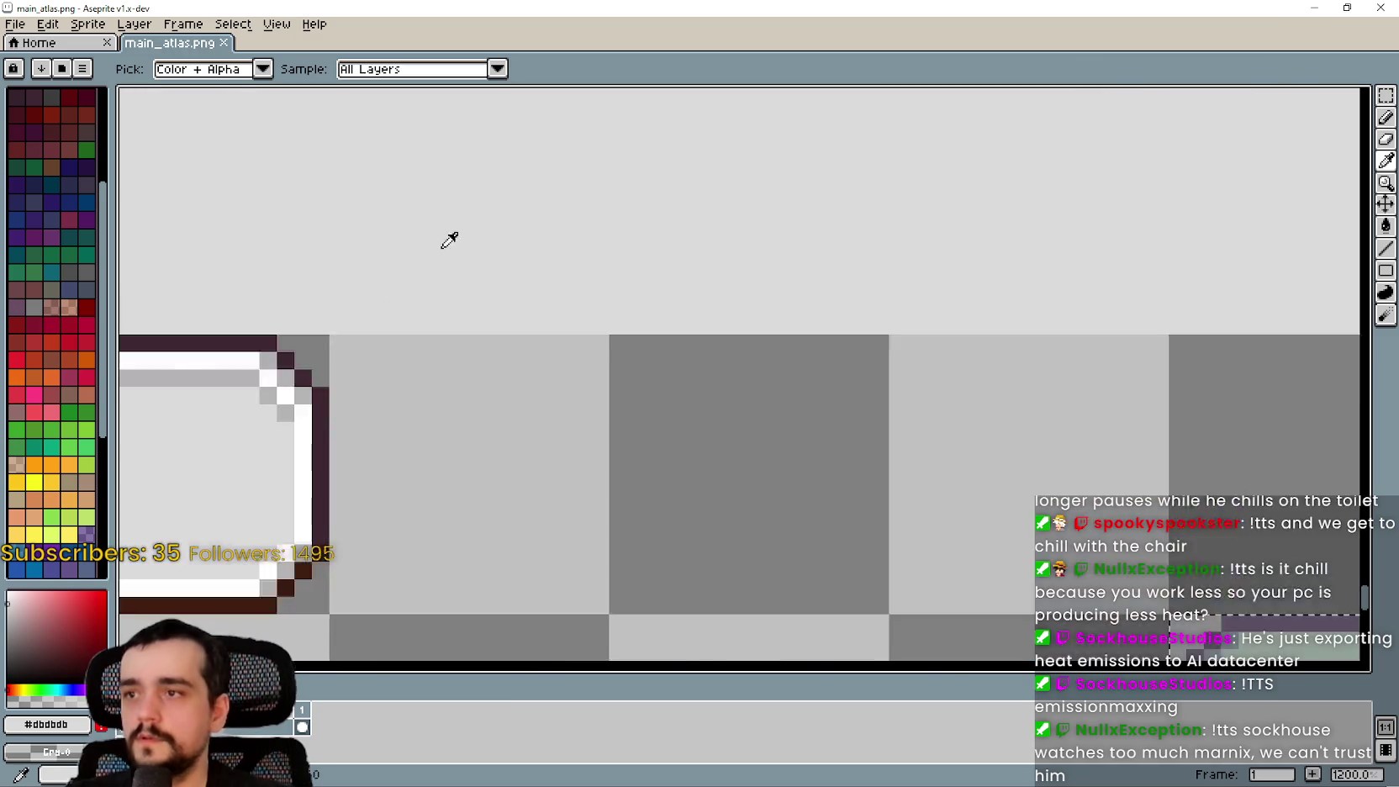
scroll(465, 413, down, 1)
scroll(405, 252, up, 3)
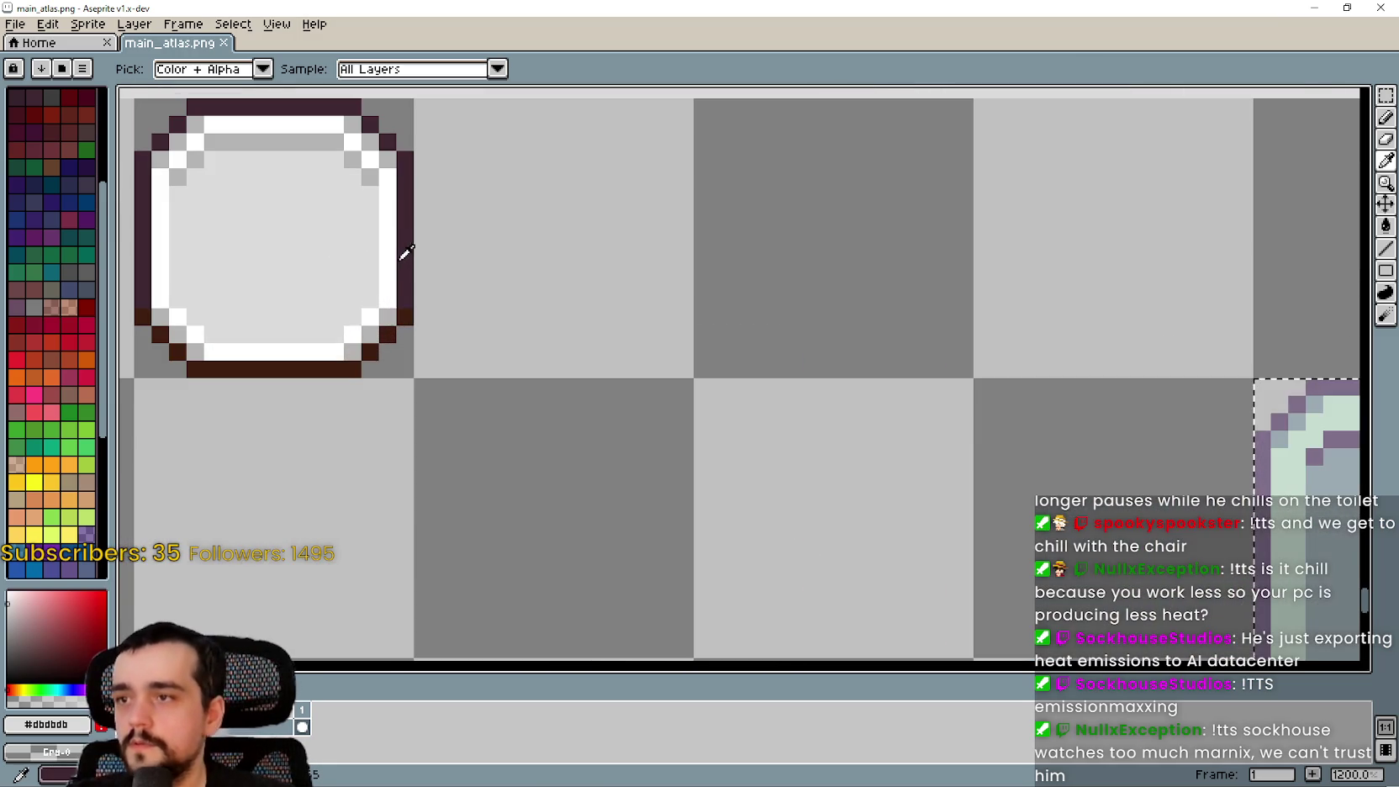
scroll(410, 252, down, 4)
drag(896, 281, 790, 256)
scroll(538, 158, up, 1)
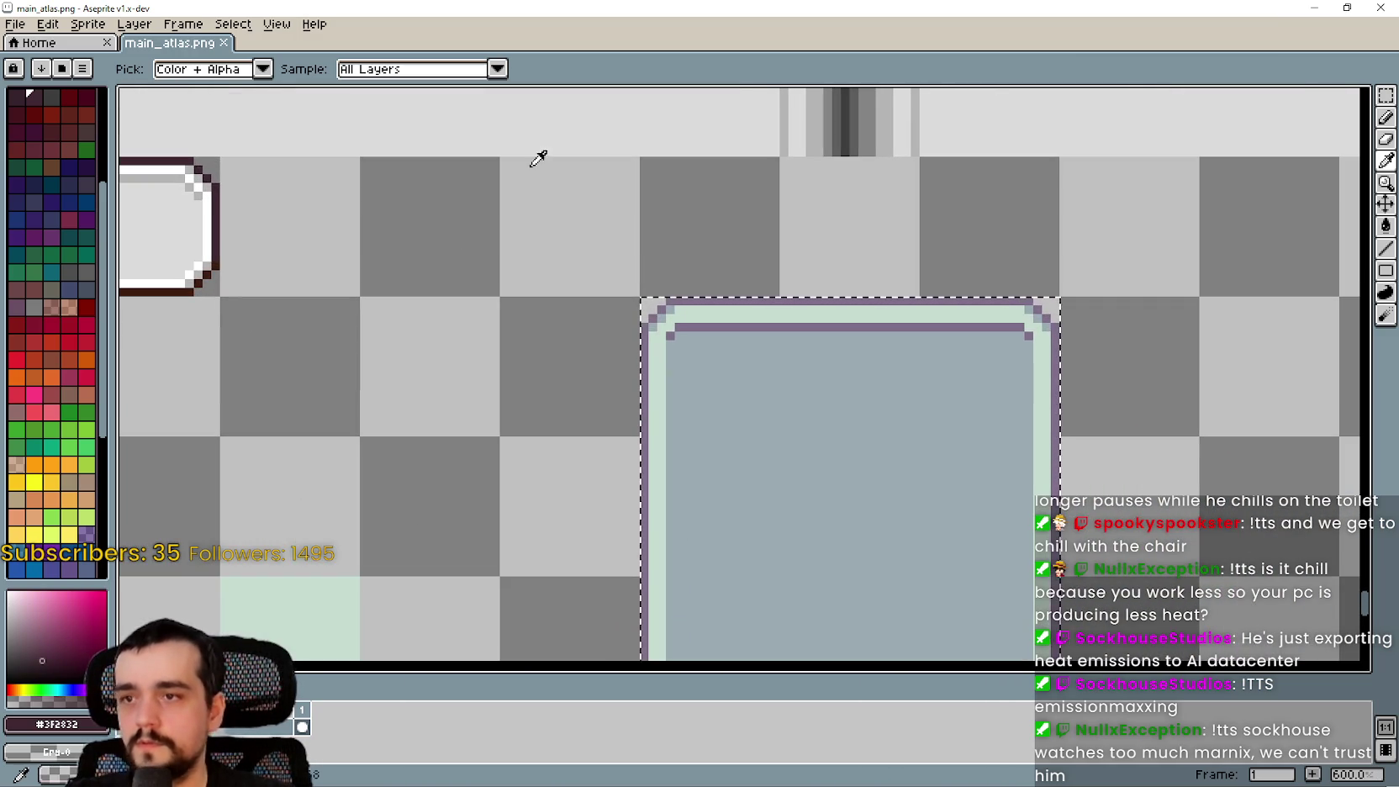
click(1385, 226)
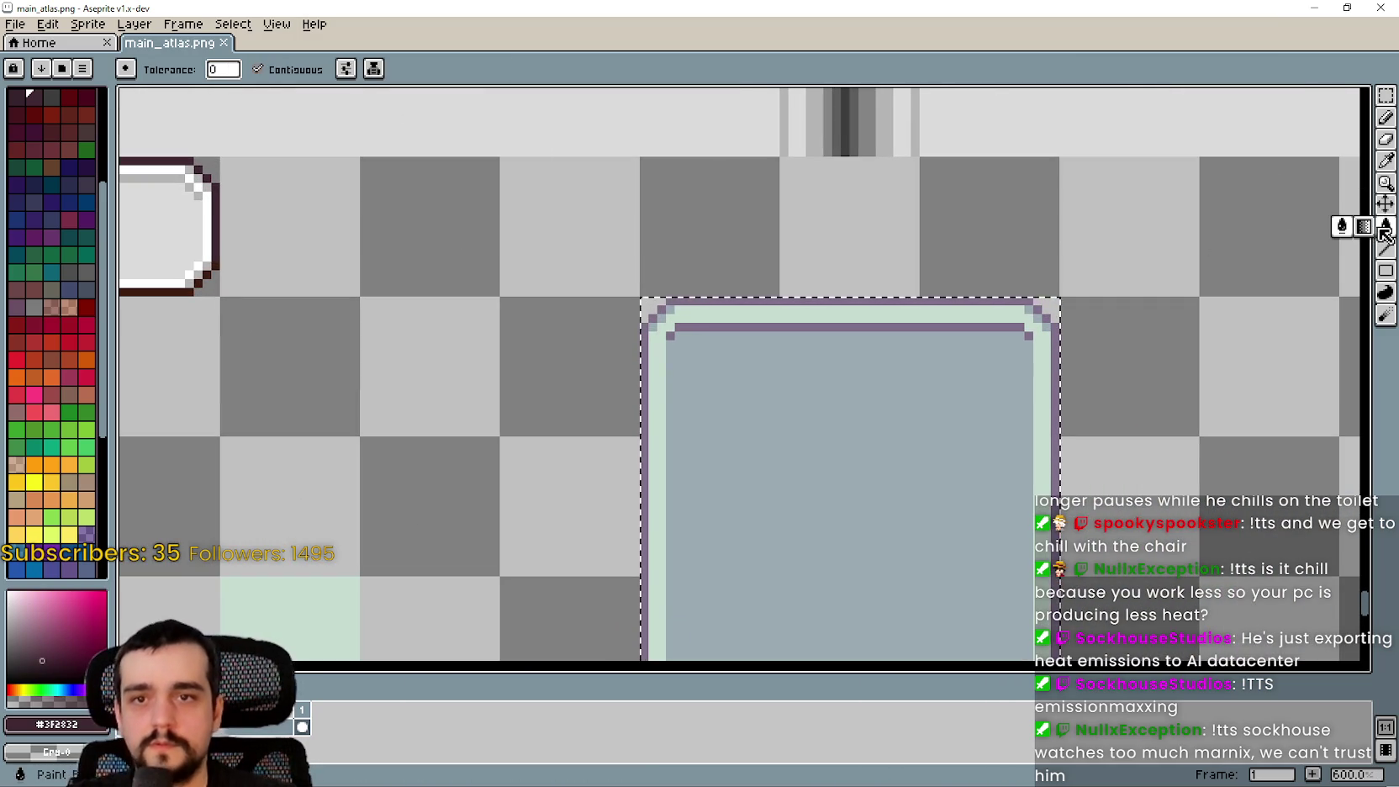
click(280, 86)
scroll(749, 316, up, 6)
click(768, 253)
scroll(769, 253, down, 8)
mouse_move(763, 260)
mouse_down()
mouse_move(662, 353)
mouse_move(646, 334)
mouse_move(689, 230)
mouse_move(696, 309)
mouse_up()
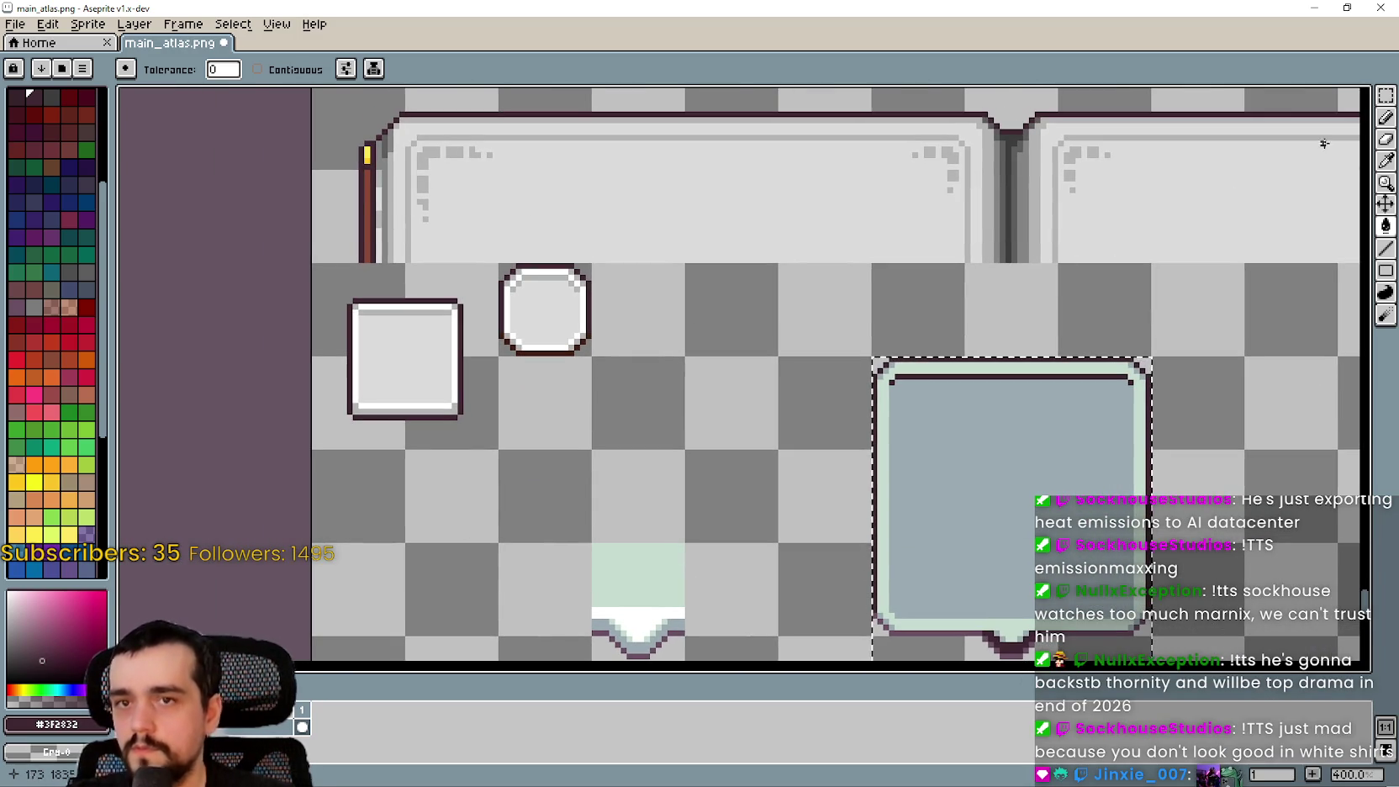
Fill the bubble's purple bottom outline dark brown as well
click(1386, 160)
scroll(477, 350, up, 1)
scroll(477, 350, up, 5)
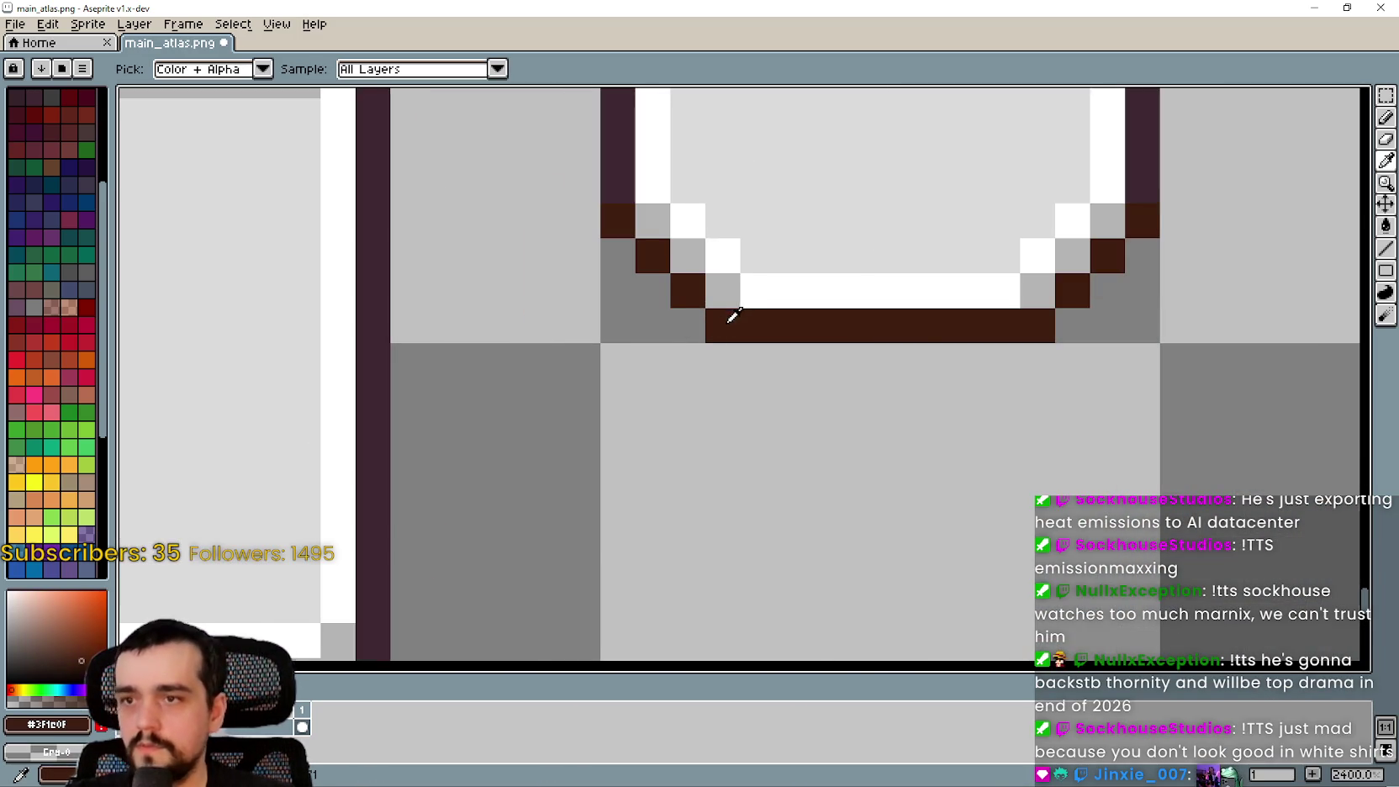
scroll(733, 316, down, 10)
scroll(1180, 237, up, 1)
key(g)
scroll(833, 391, up, 3)
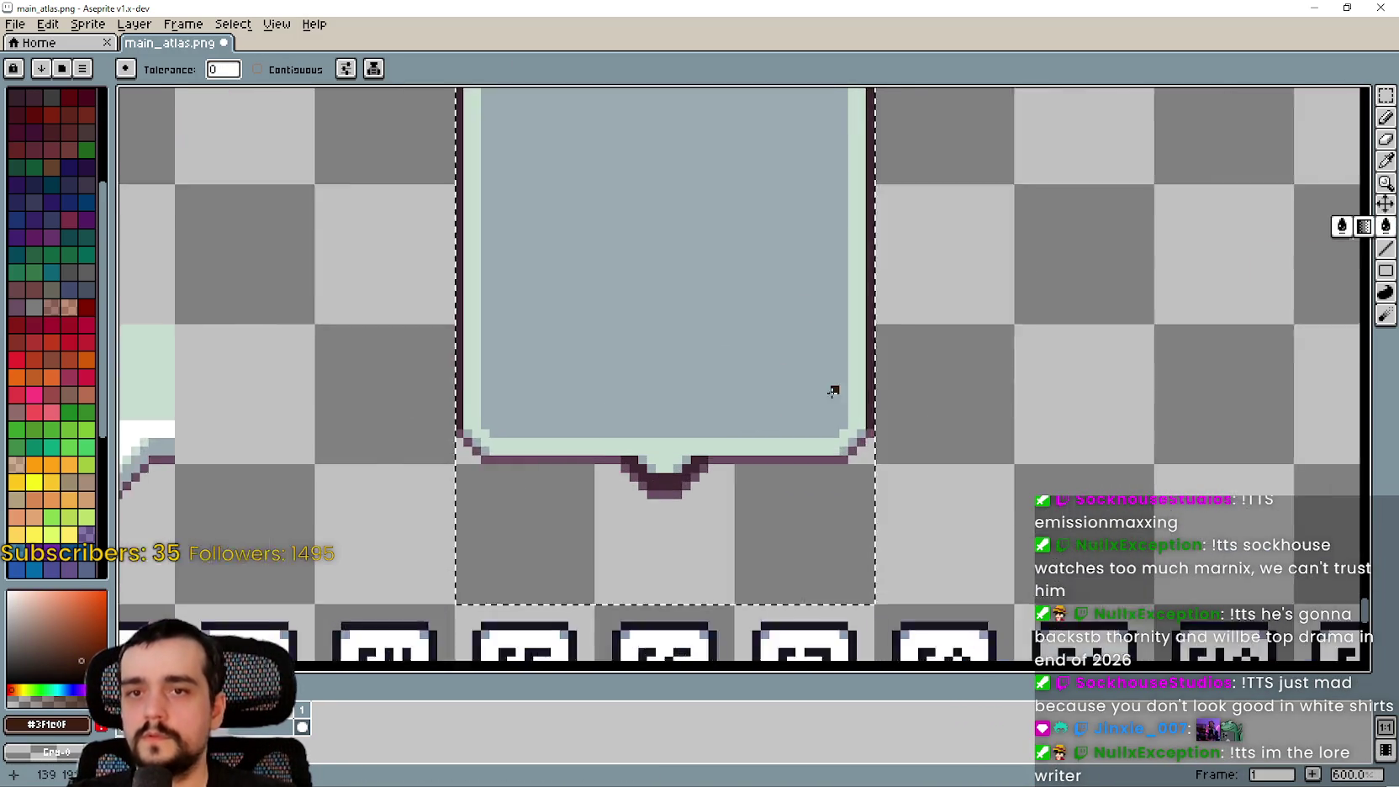
scroll(765, 421, up, 1)
click(714, 470)
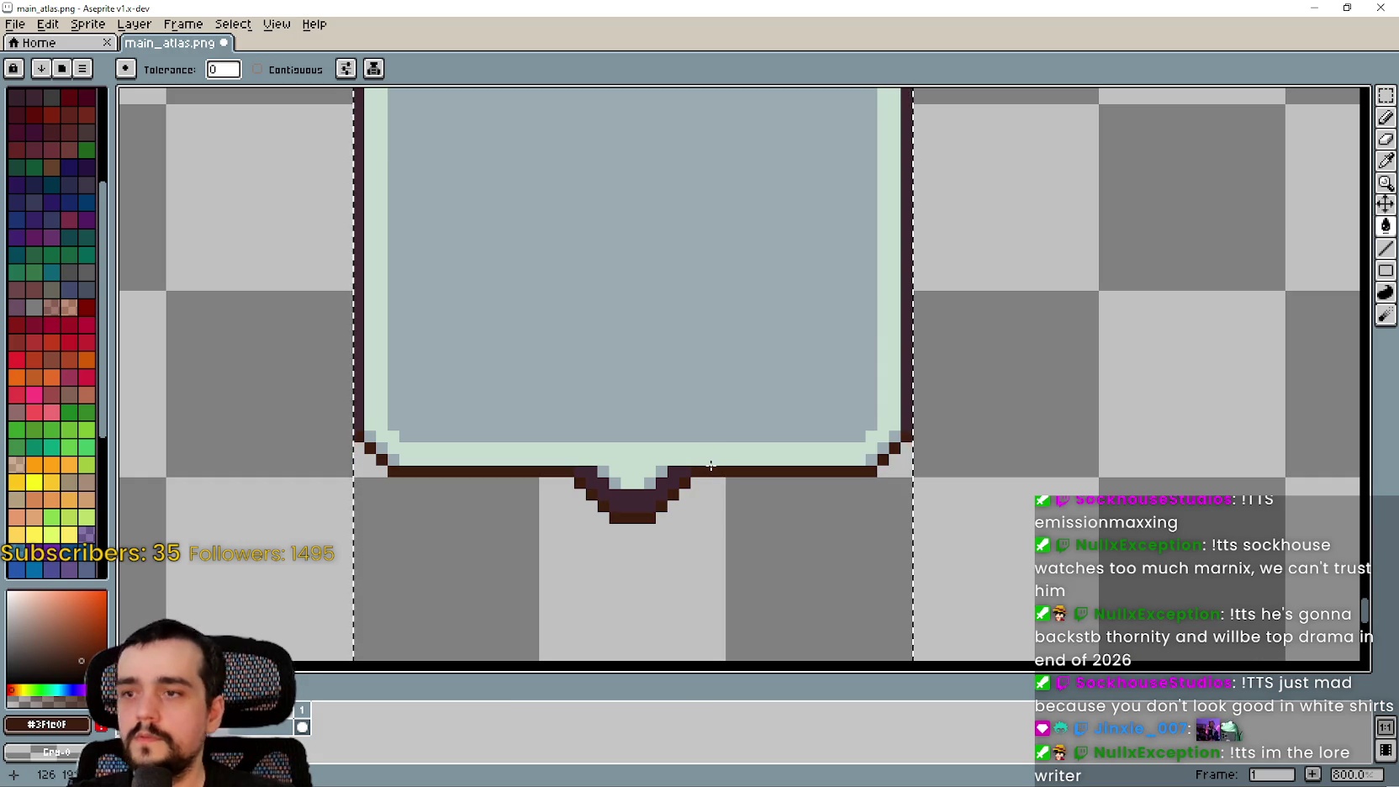
scroll(838, 381, down, 2)
scroll(807, 336, left, 4)
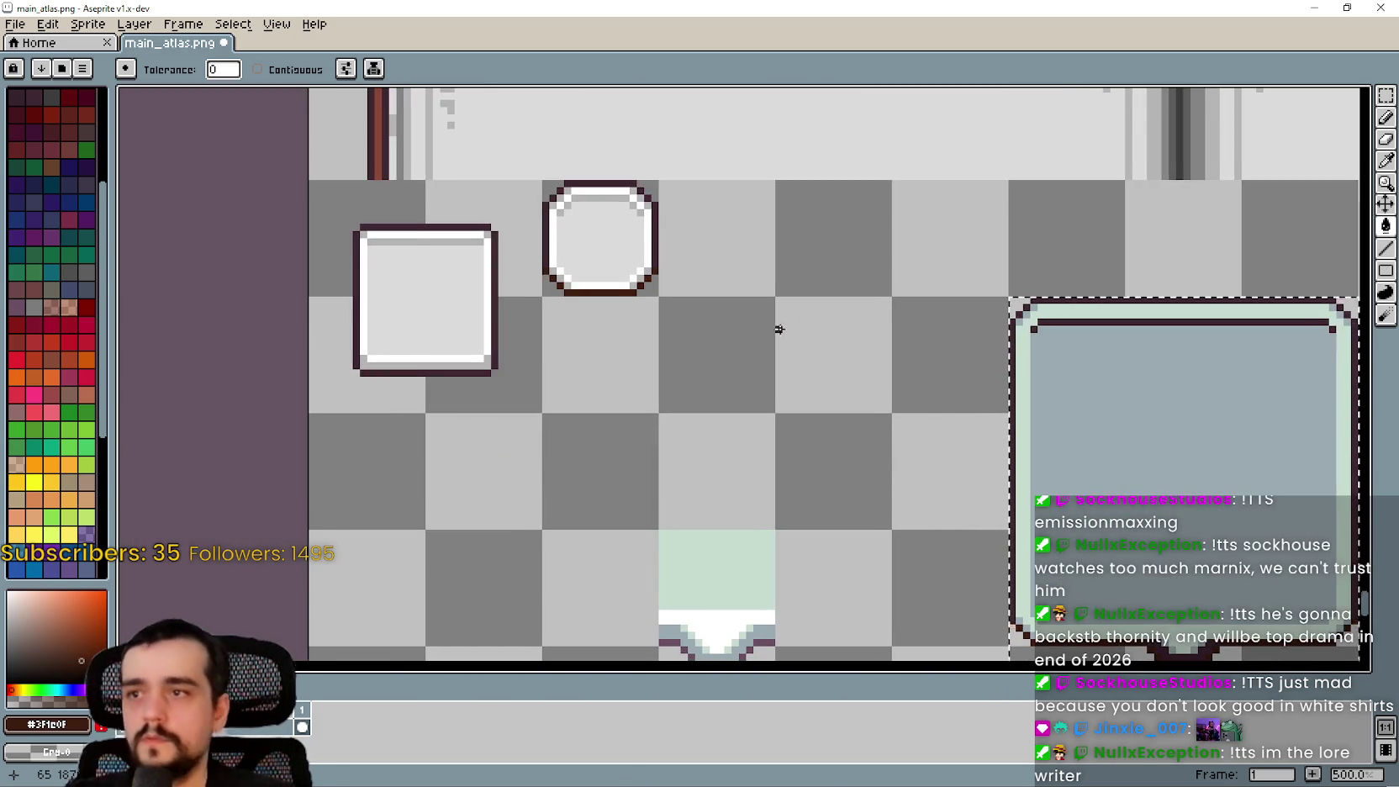
scroll(779, 328, down, 1)
scroll(899, 375, right, 1)
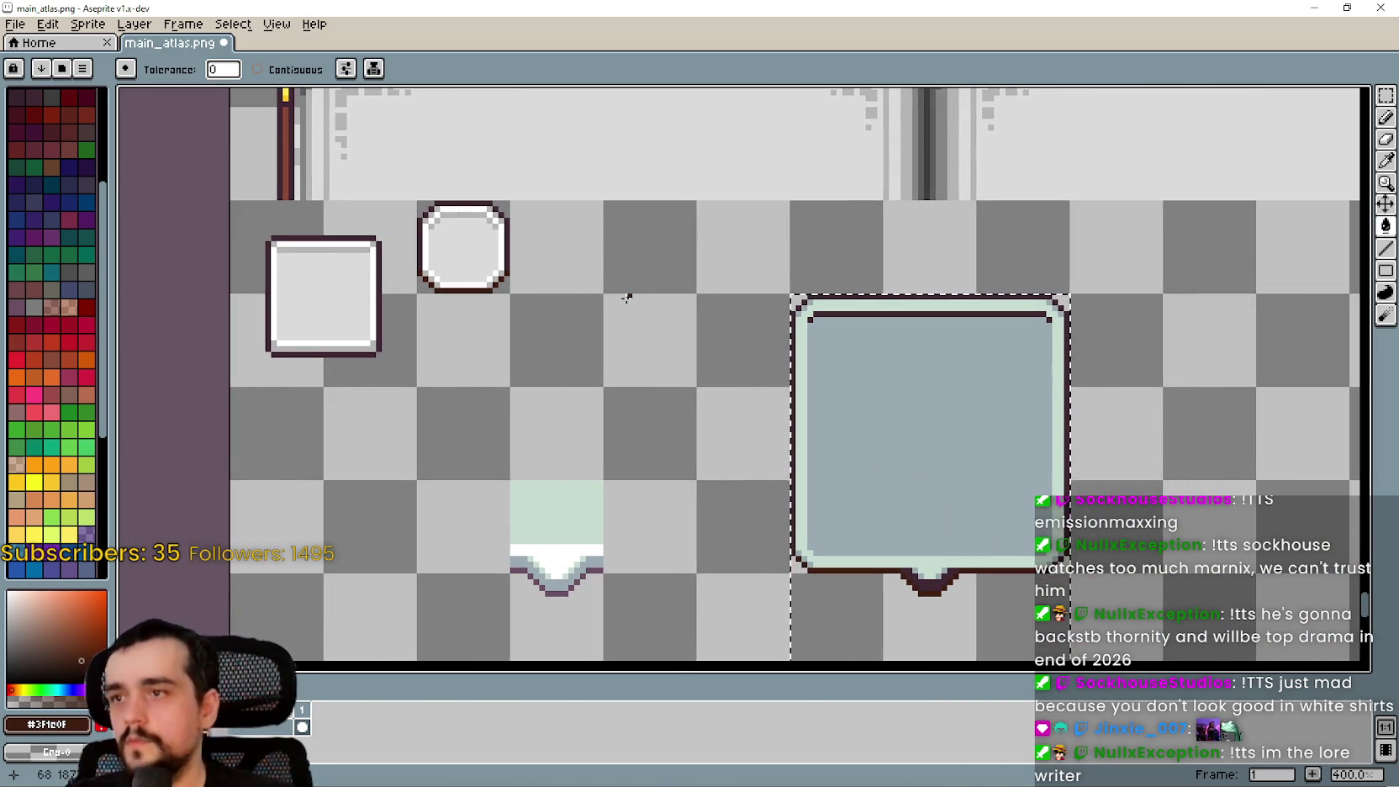
scroll(421, 165, up, 3)
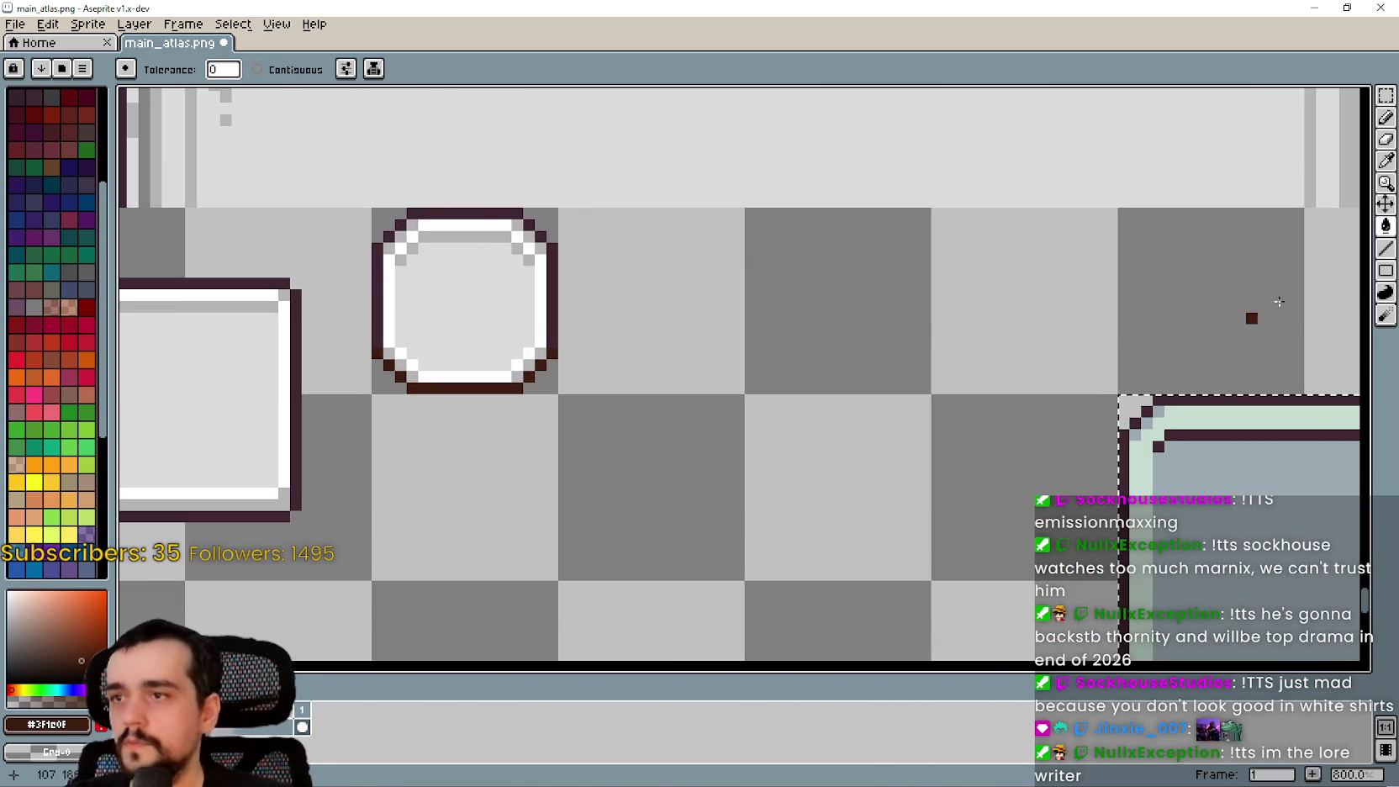
Sample grey #b4b4b4 from the white box's edge and fill the bubble interior with it
click(1385, 157)
scroll(881, 403, up, 3)
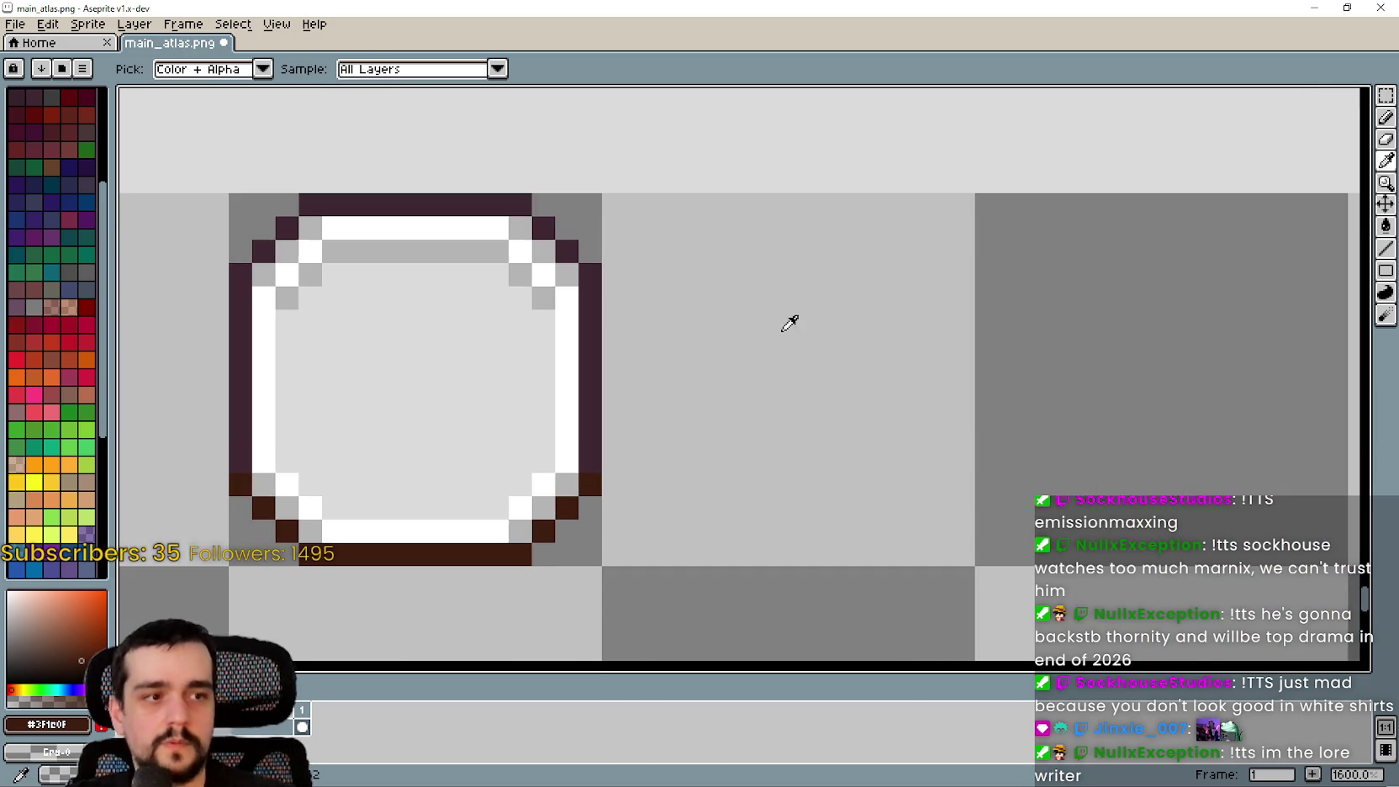
drag(787, 307, 900, 409)
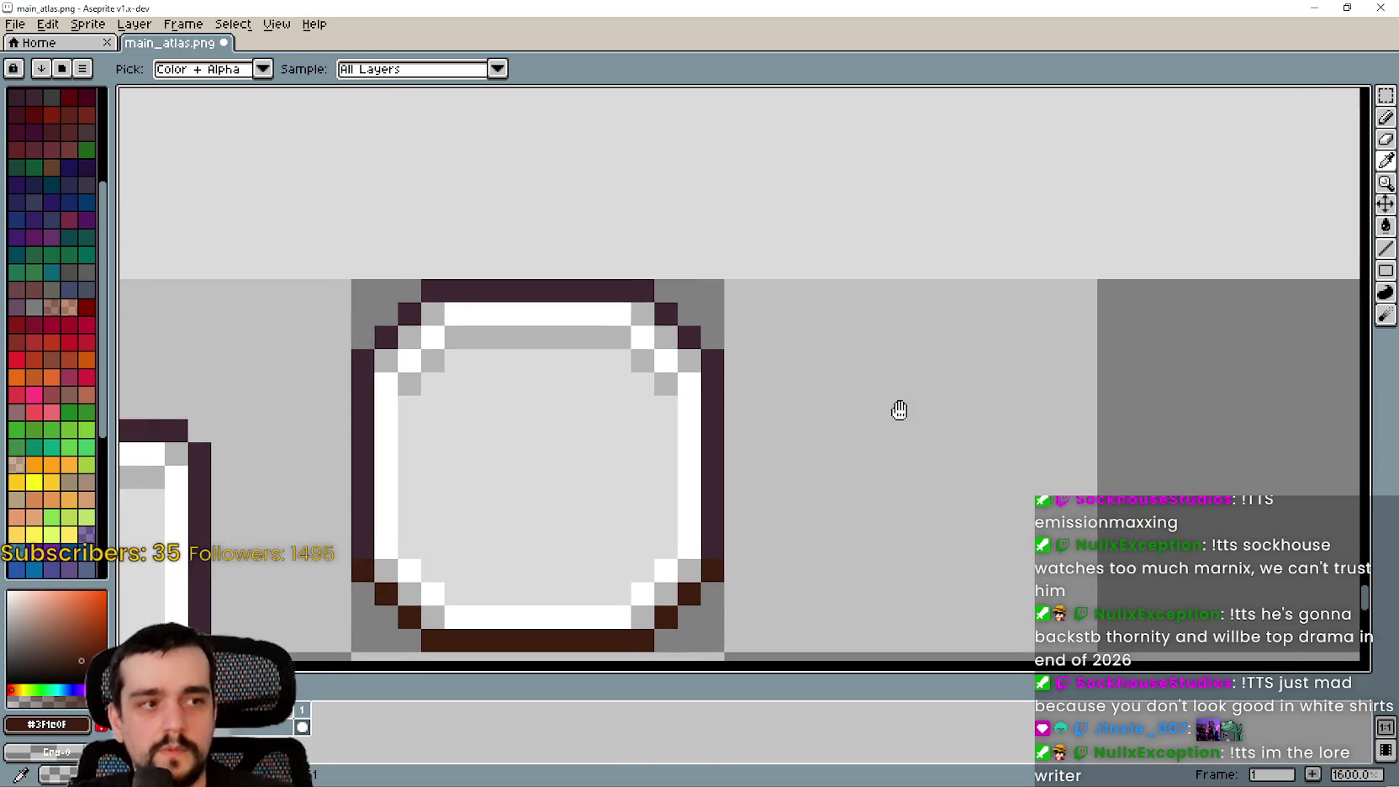
scroll(702, 362, up, 1)
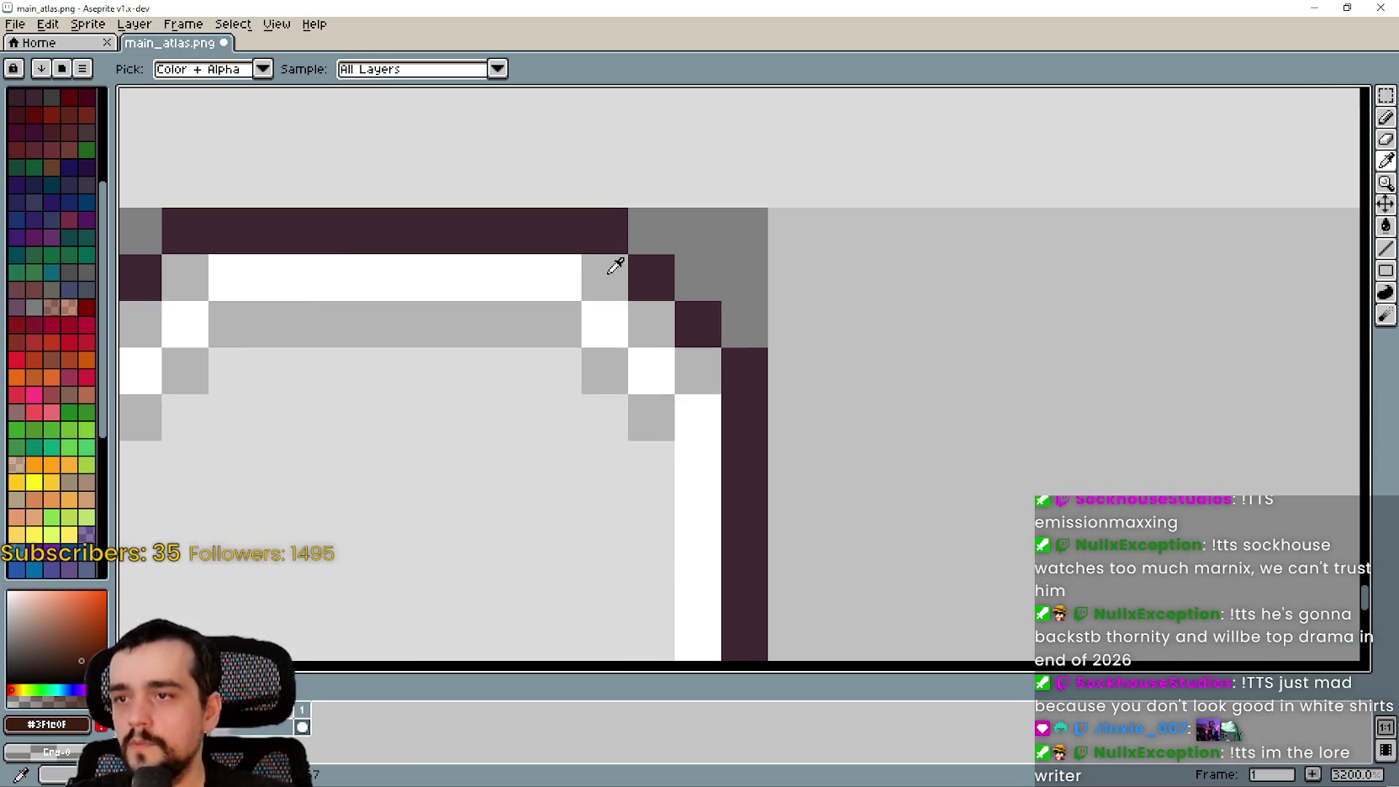
click(612, 262)
scroll(612, 263, down, 4)
scroll(1077, 343, up, 3)
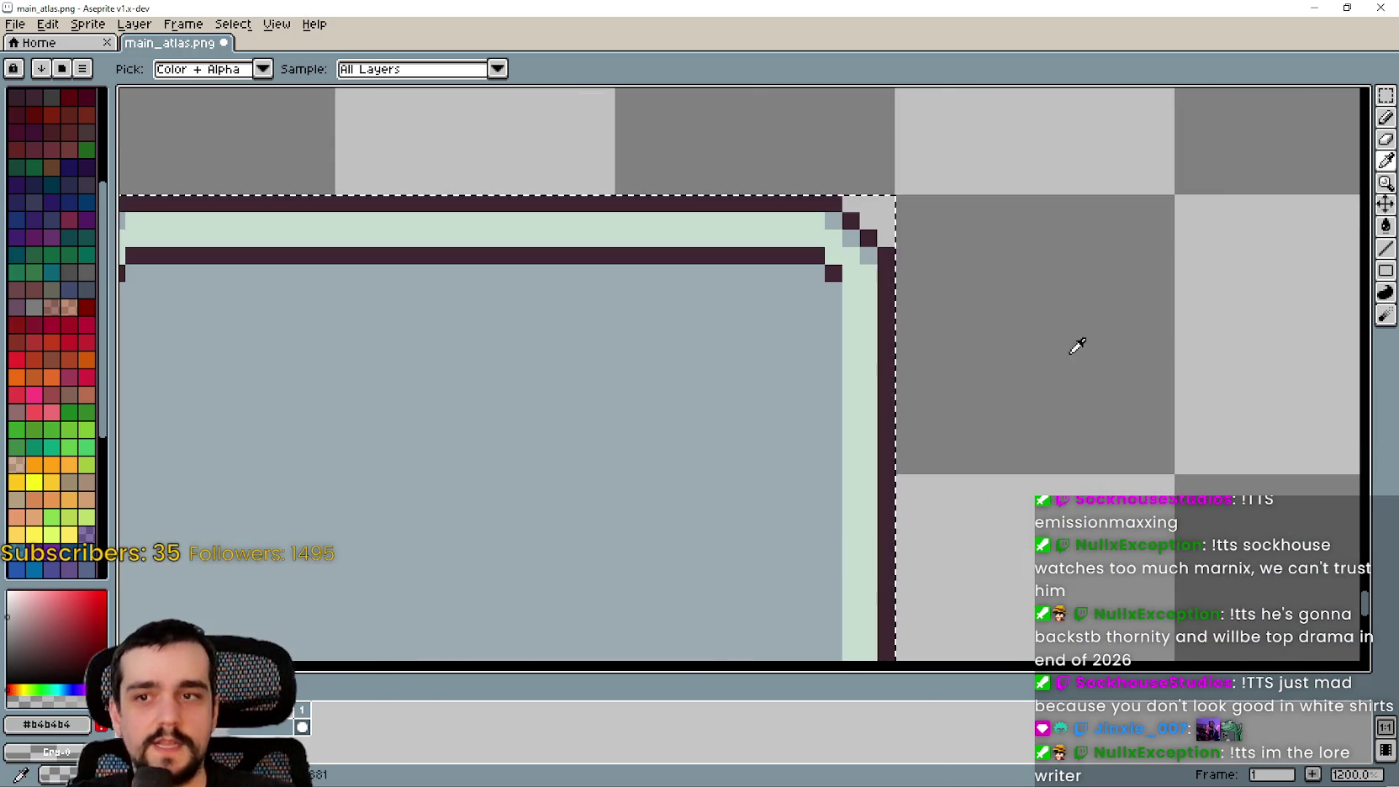
click(1386, 225)
drag(464, 132, 789, 247)
scroll(471, 361, up, 2)
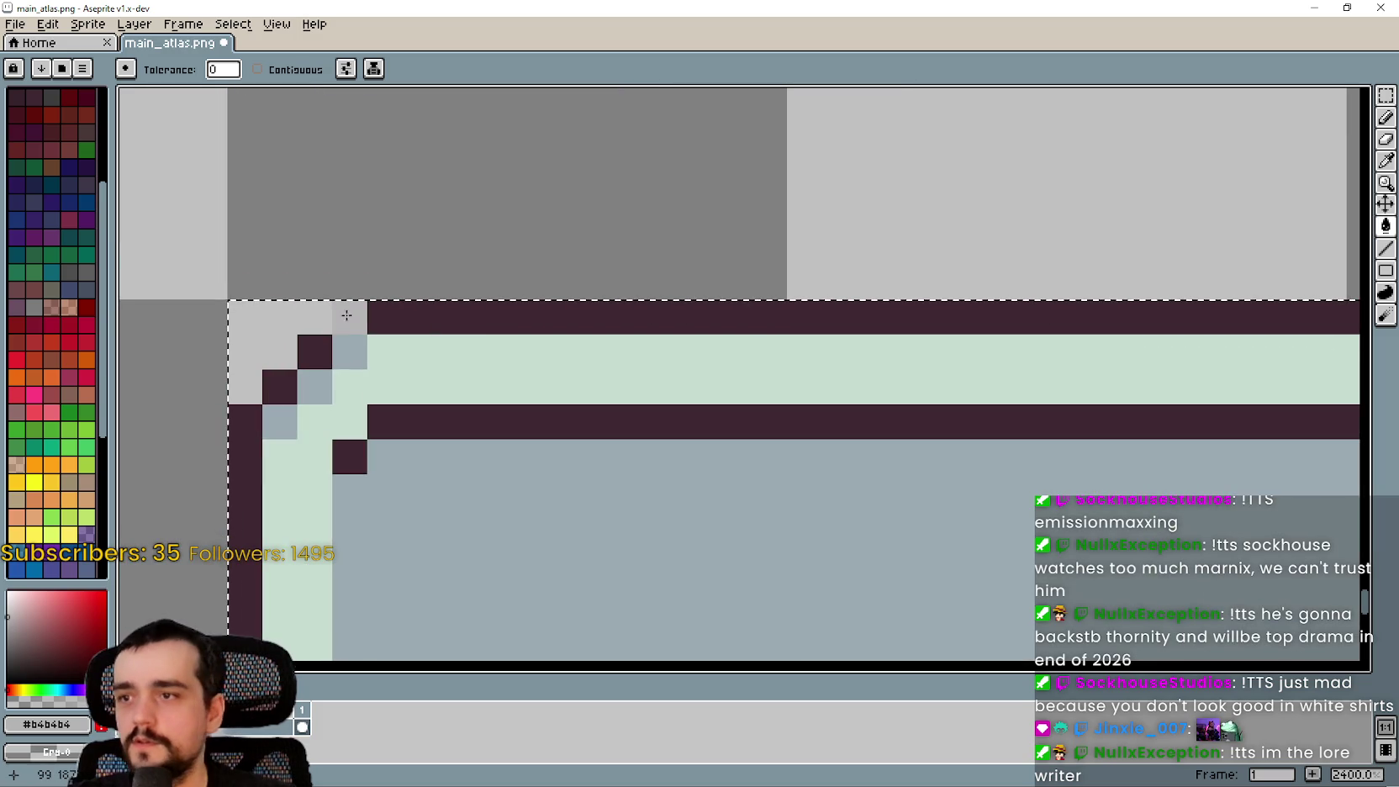
click(341, 308)
scroll(639, 421, down, 5)
scroll(809, 374, left, 3)
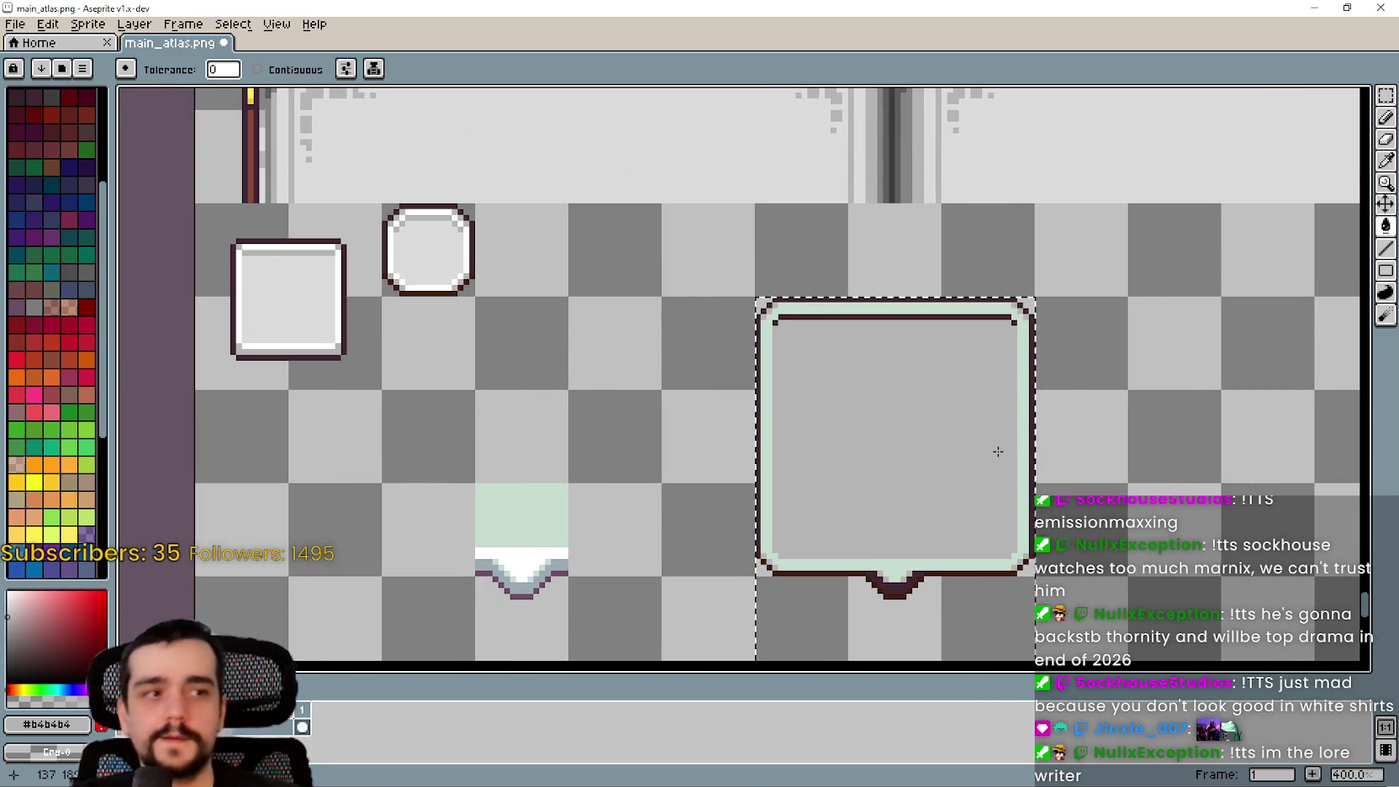
Pan and zoom in on the large frame tile's corner shading
scroll(998, 452, left, 2)
scroll(643, 437, up, 1)
scroll(515, 334, right, 5)
scroll(745, 454, down, 2)
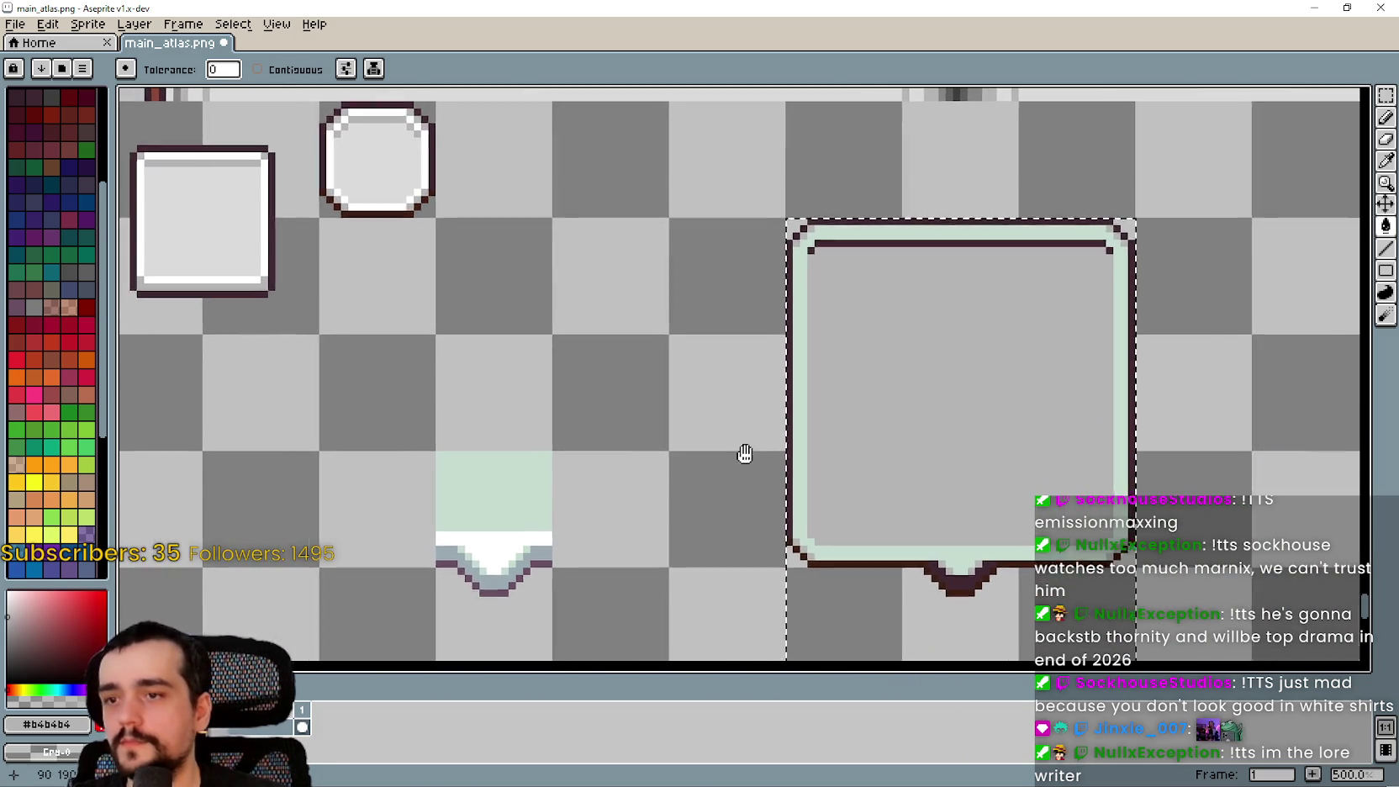
scroll(603, 397, left, 3)
scroll(717, 376, down, 2)
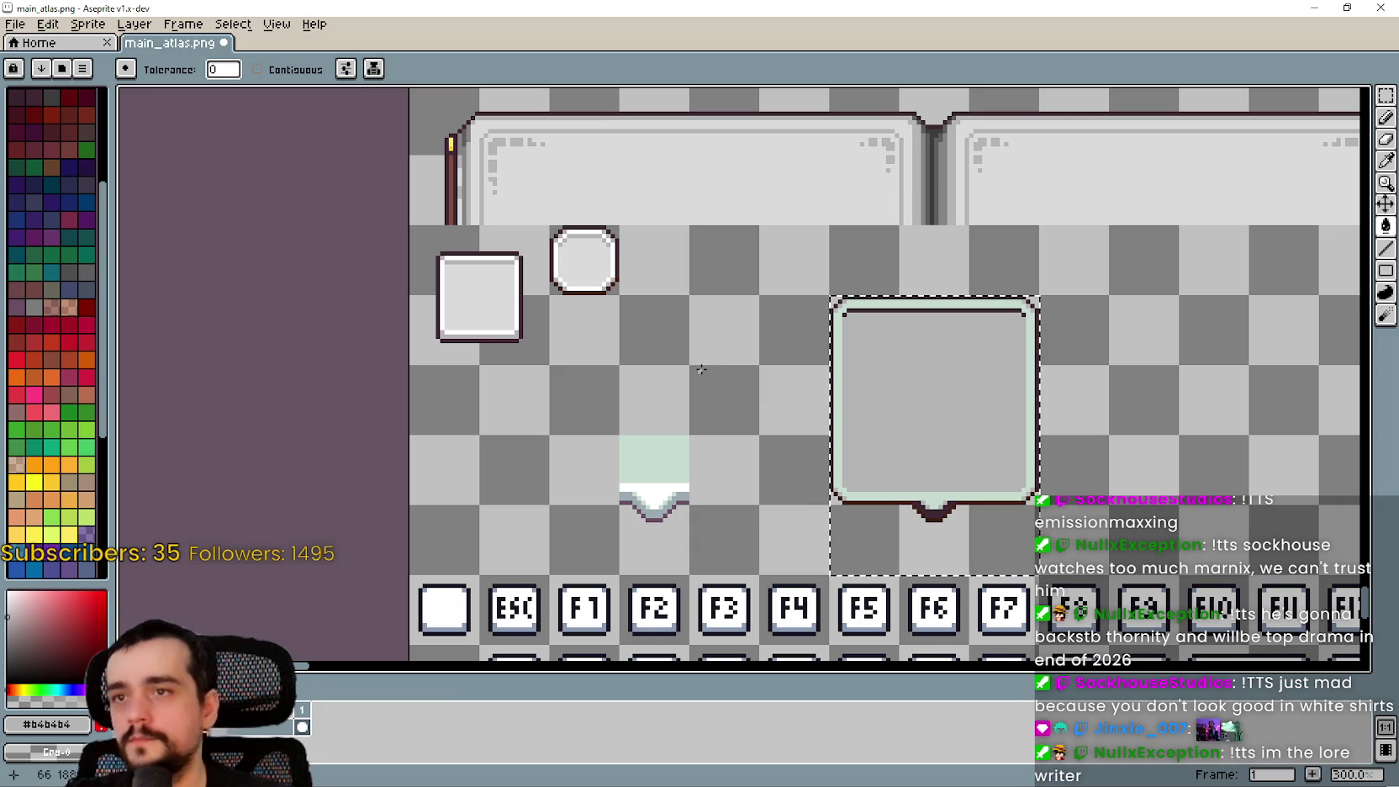
scroll(1071, 235, right, 10)
scroll(1071, 236, up, 1)
scroll(830, 343, left, 1)
scroll(681, 353, right, 1)
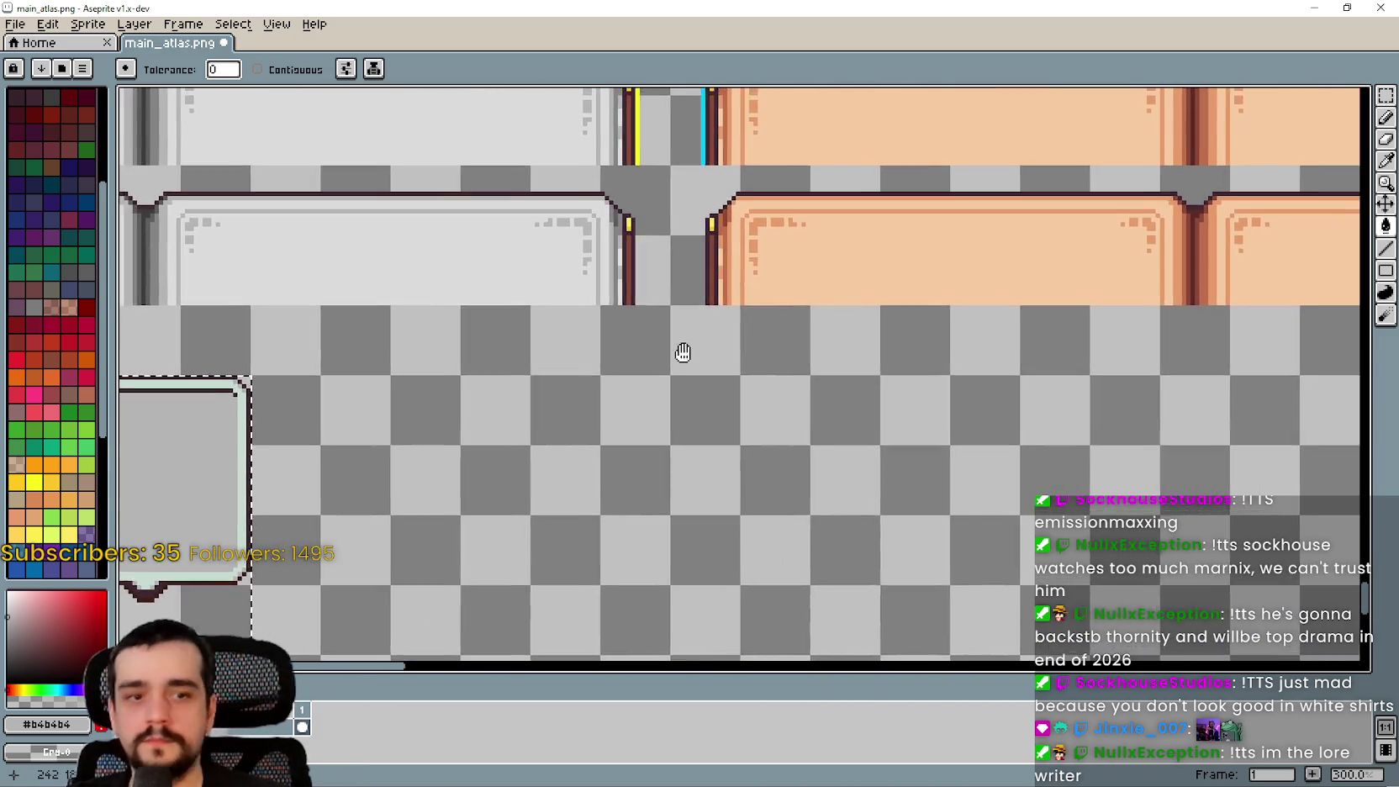
scroll(868, 387, left, 3)
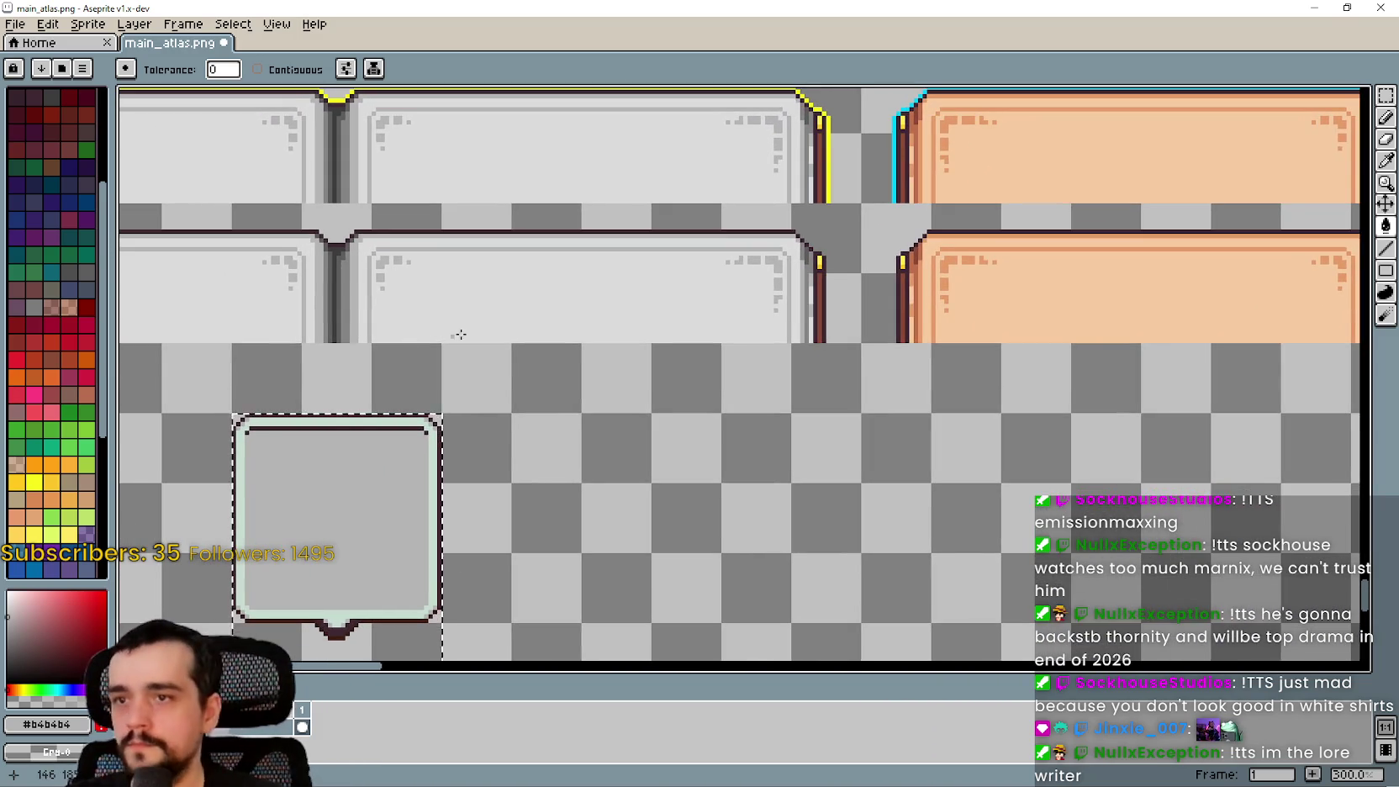
scroll(771, 380, left, 6)
scroll(771, 380, up, 2)
scroll(698, 403, up, 1)
scroll(625, 428, left, 6)
scroll(1031, 390, down, 1)
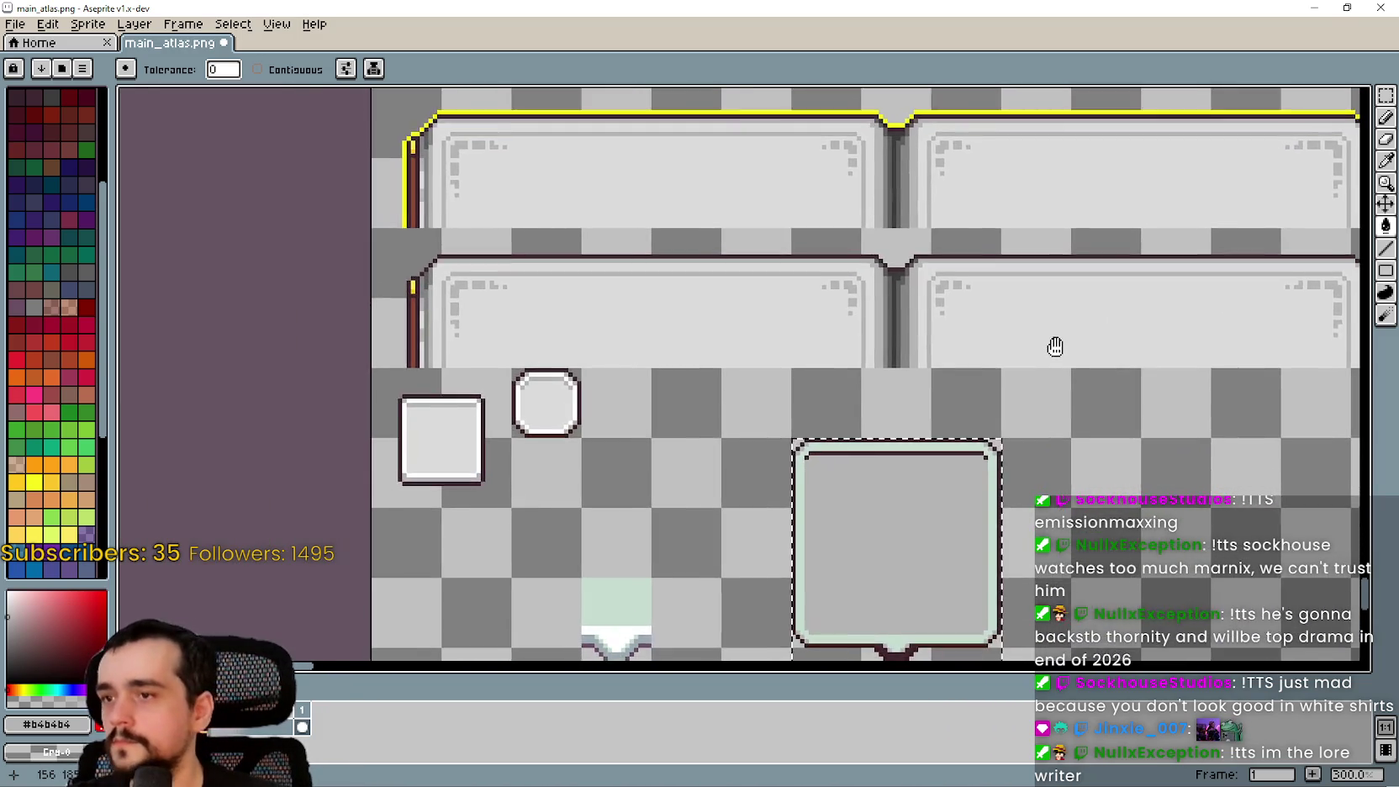
scroll(1055, 349, down, 2)
scroll(484, 242, up, 3)
scroll(395, 197, up, 4)
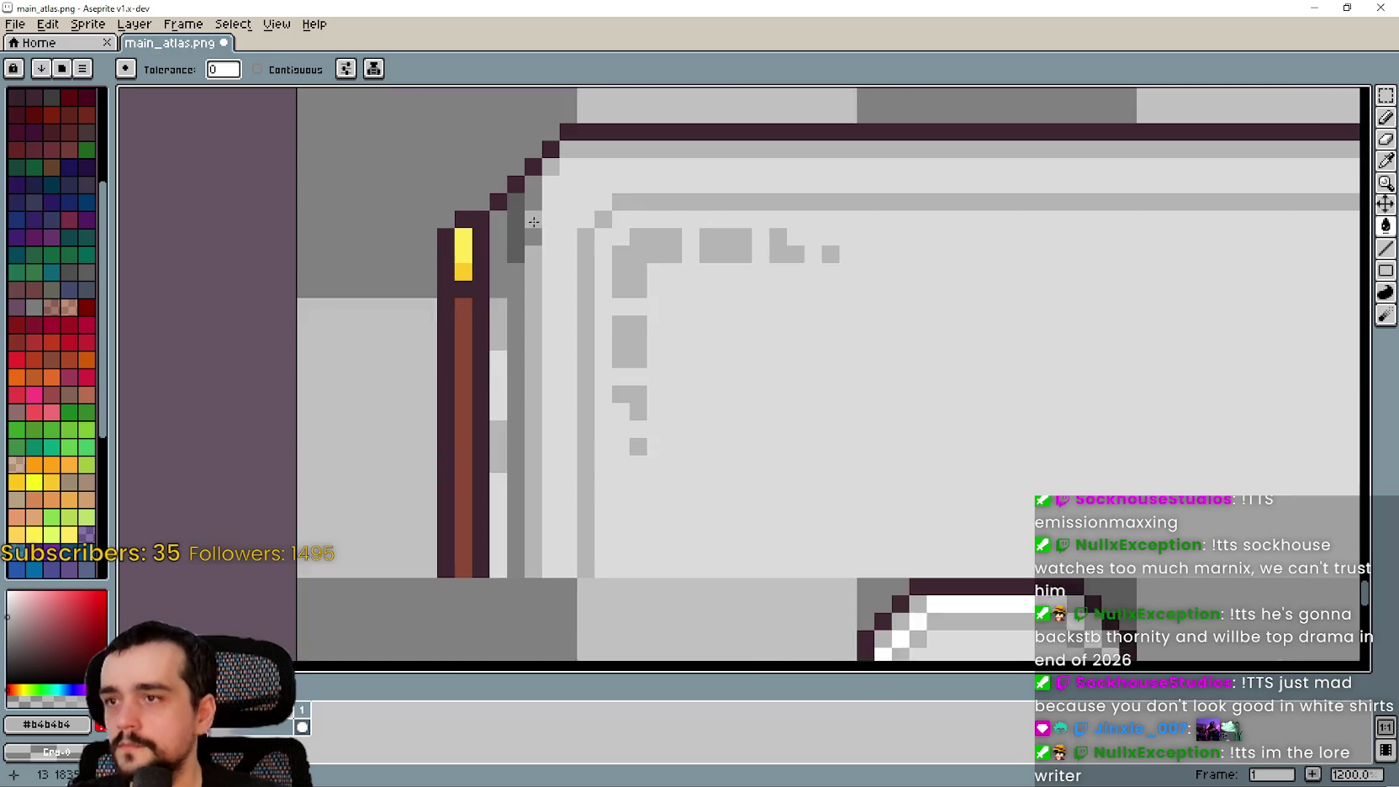
Make the corner's dark grey #5d5d5d the active drawing colour
click(1385, 162)
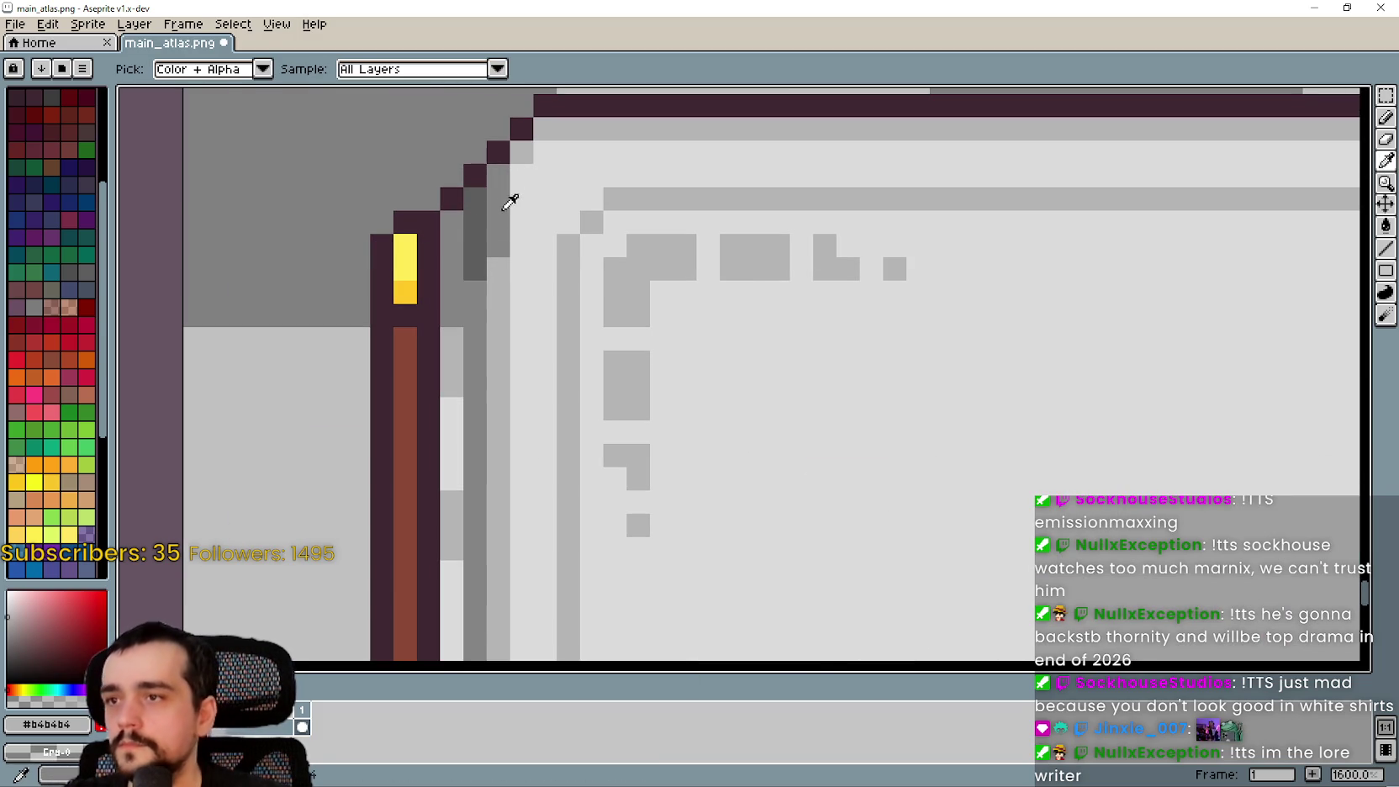
scroll(924, 359, down, 5)
scroll(784, 359, down, 1)
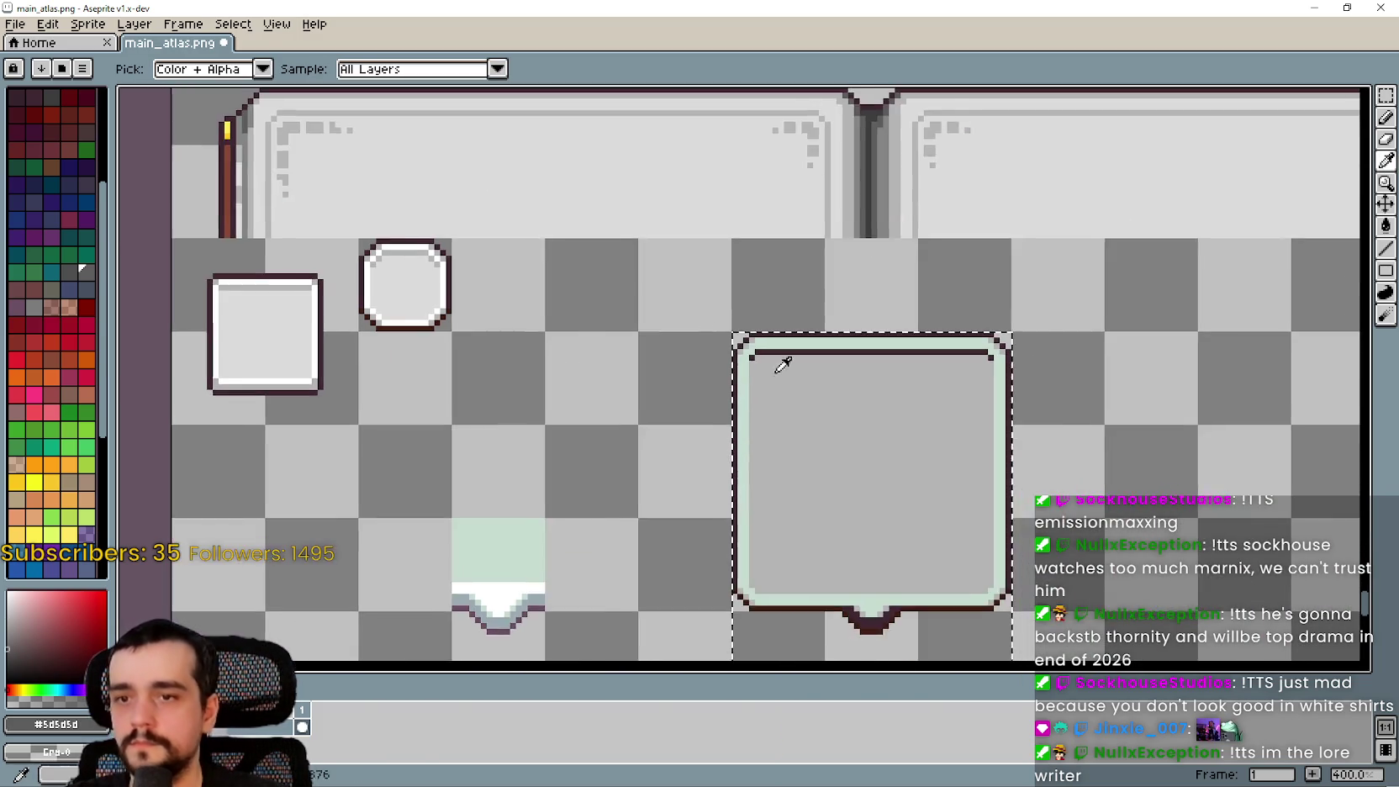
scroll(785, 407, up, 1)
click(1385, 225)
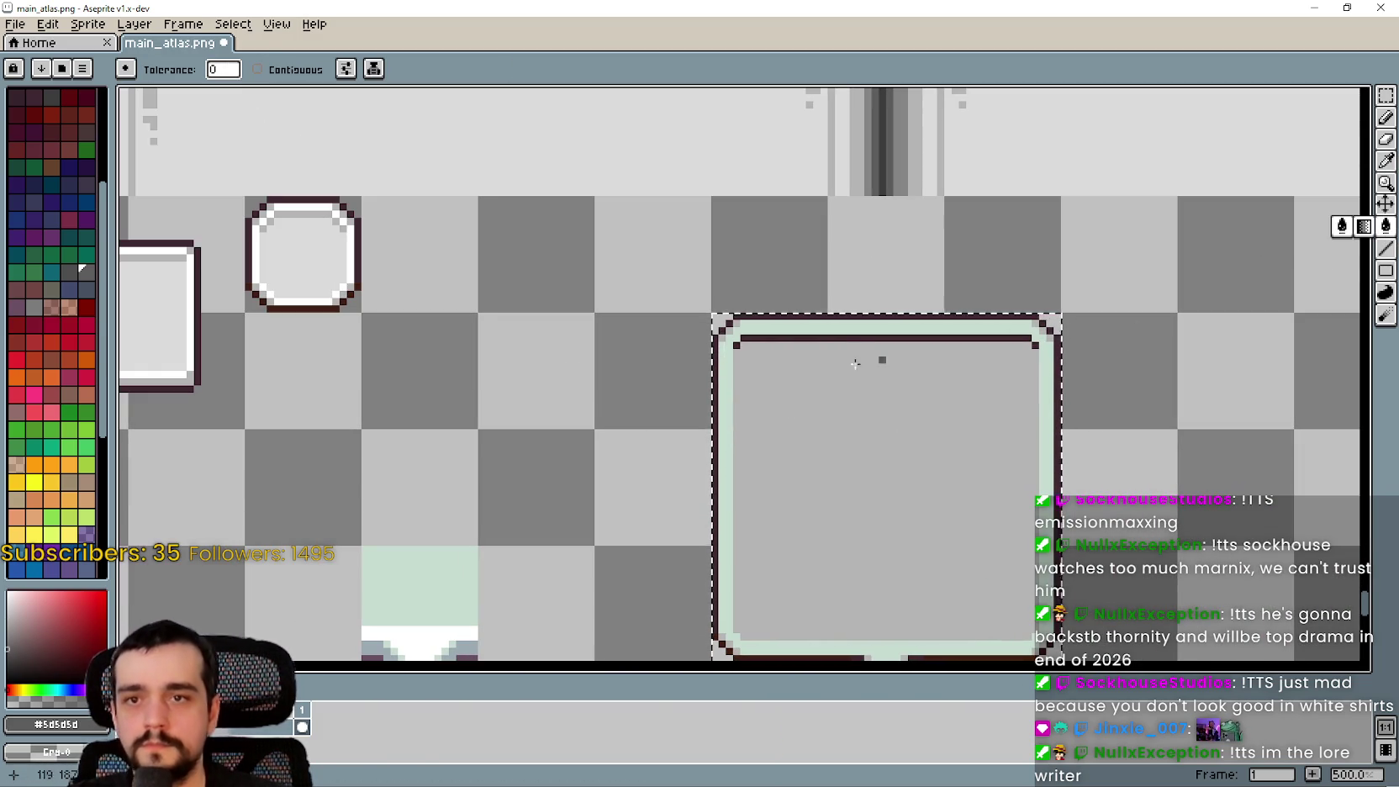
scroll(817, 392, up, 2)
scroll(691, 403, down, 2)
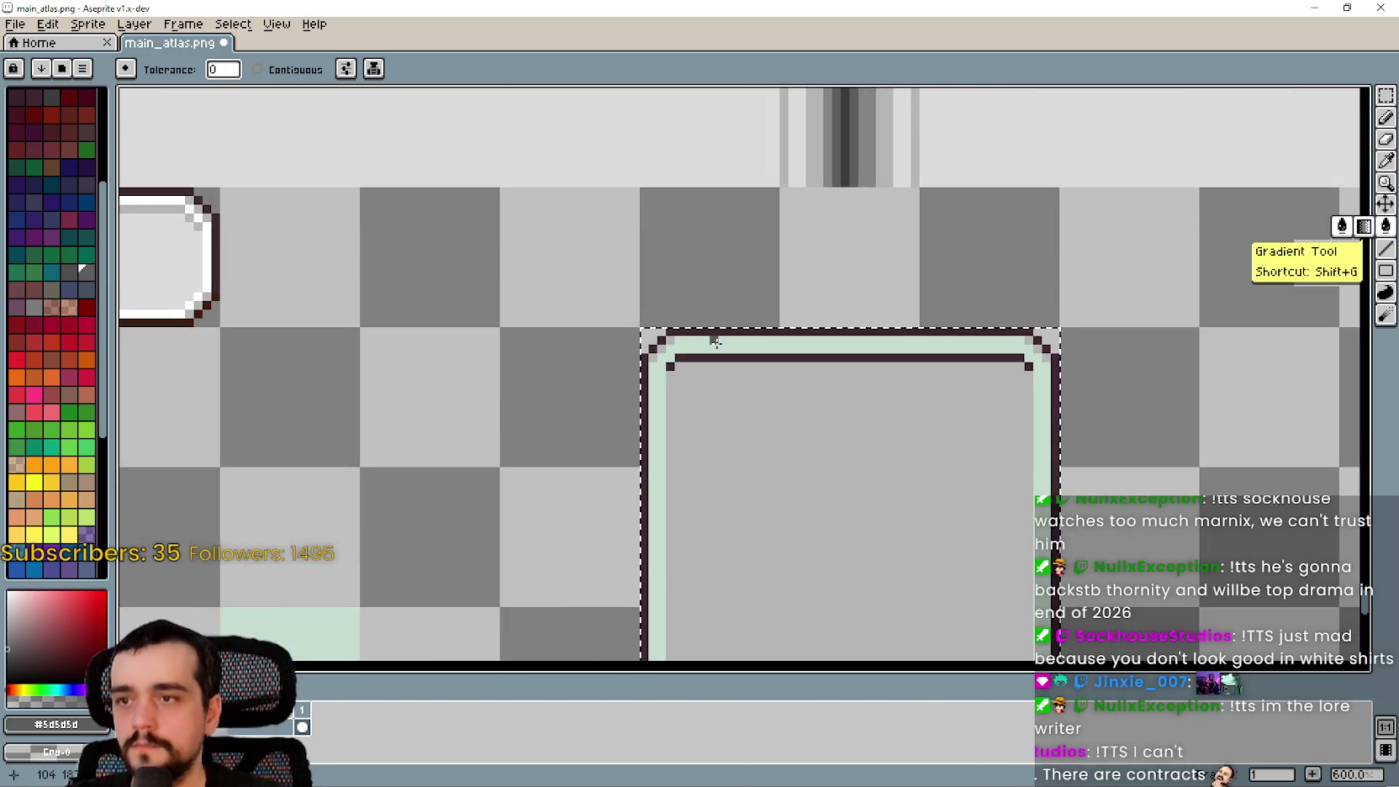
scroll(664, 362, up, 5)
scroll(658, 368, down, 3)
scroll(736, 119, down, 2)
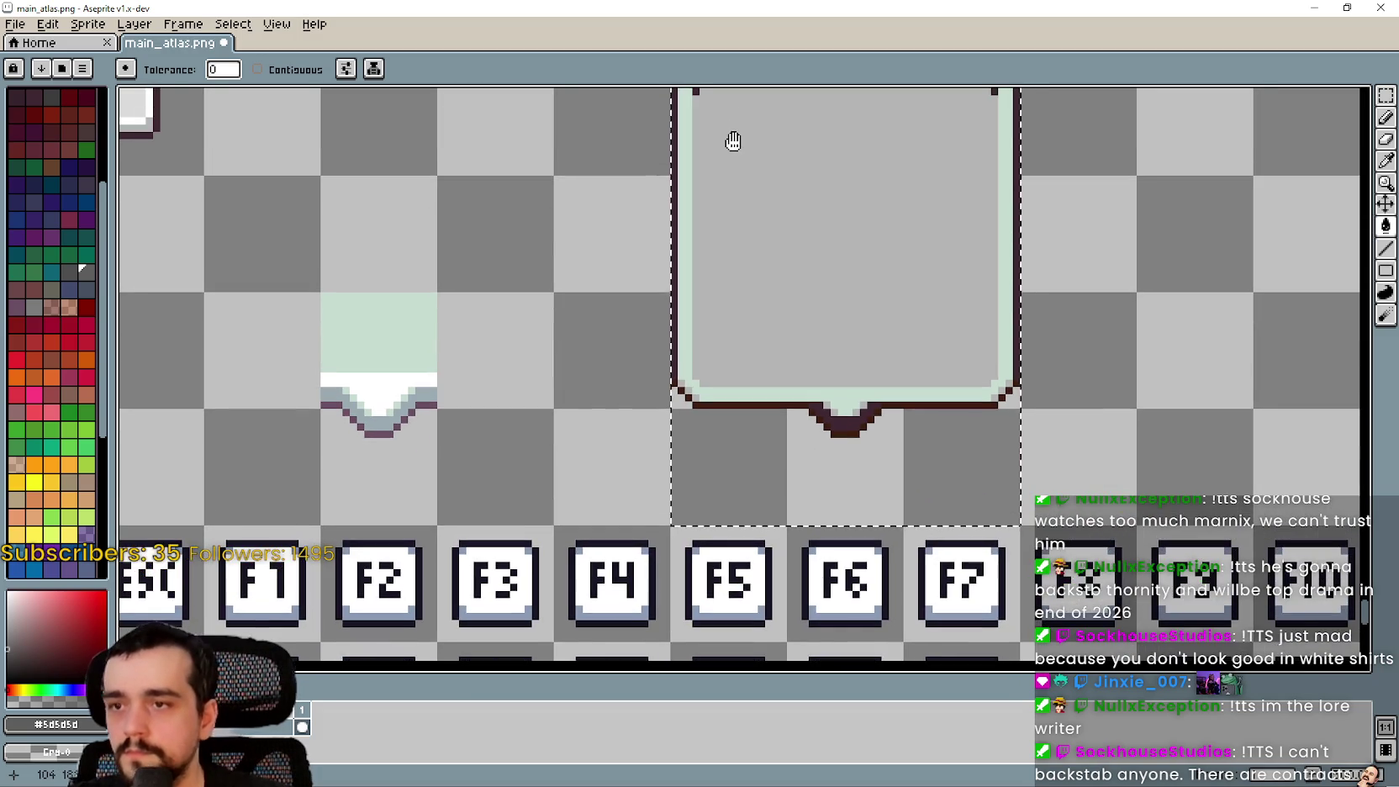
scroll(714, 252, up, 2)
click(670, 408)
scroll(727, 337, down, 2)
scroll(884, 306, down, 1)
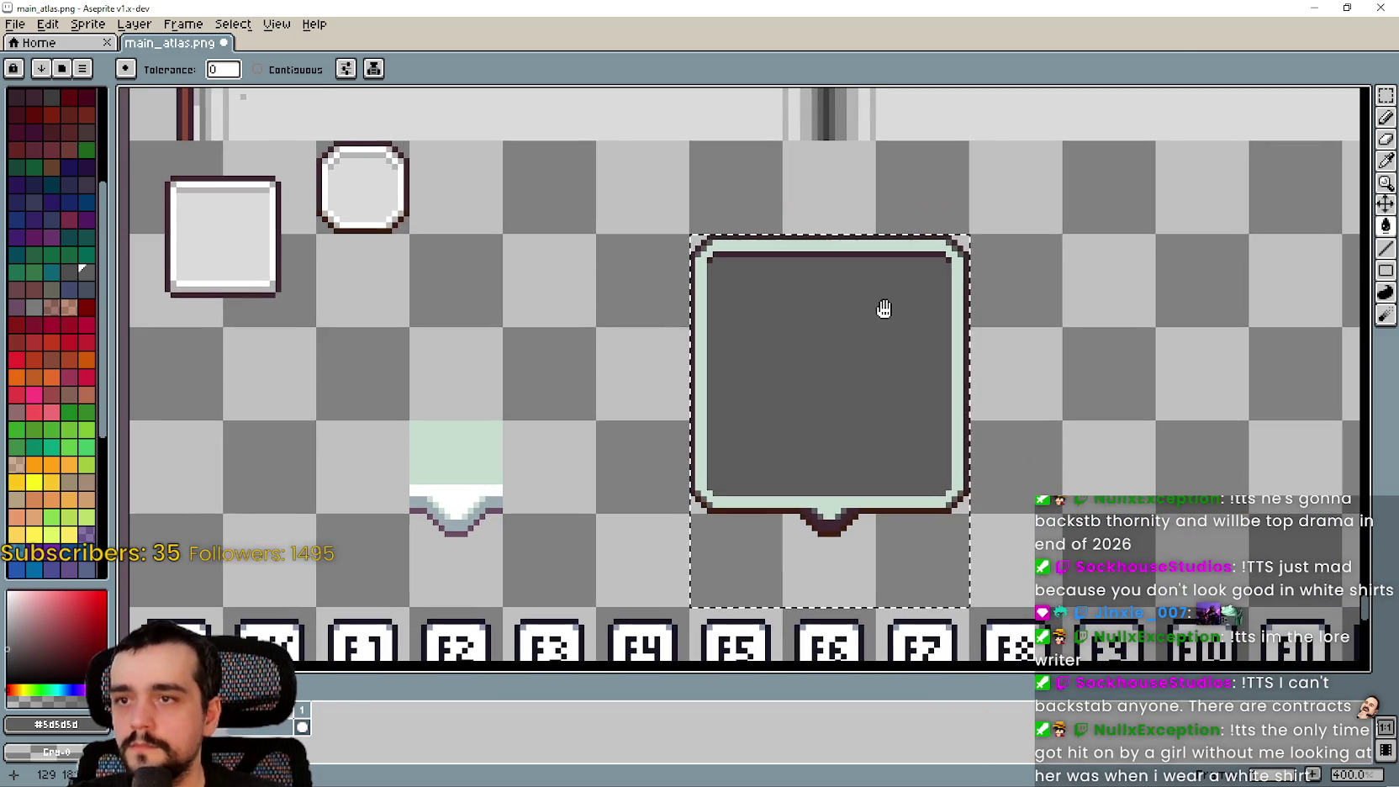
scroll(856, 313, up, 2)
key(ctrl+z)
key(v)
key(g)
scroll(756, 240, up, 1)
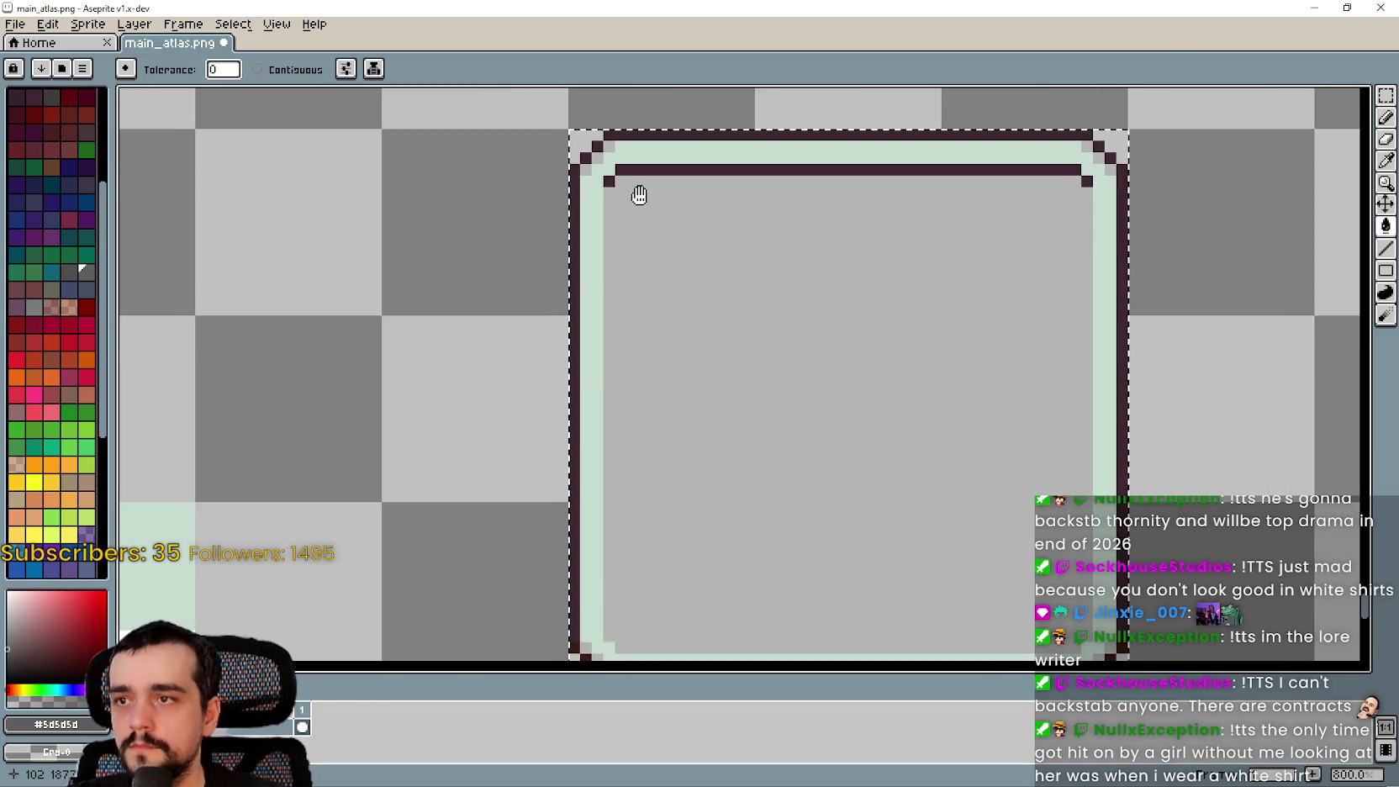
scroll(700, 302, down, 1)
scroll(534, 283, down, 1)
scroll(533, 283, up, 5)
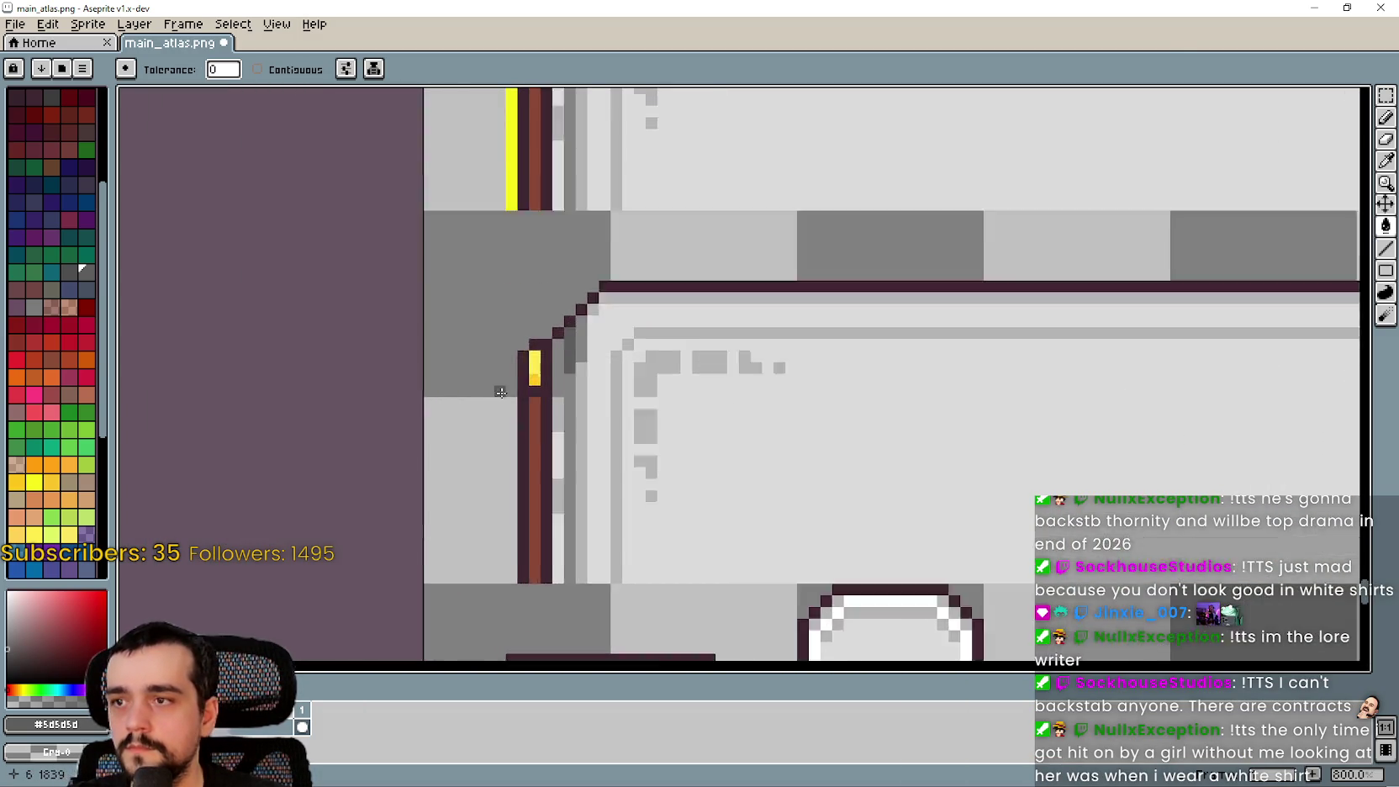
scroll(520, 407, down, 4)
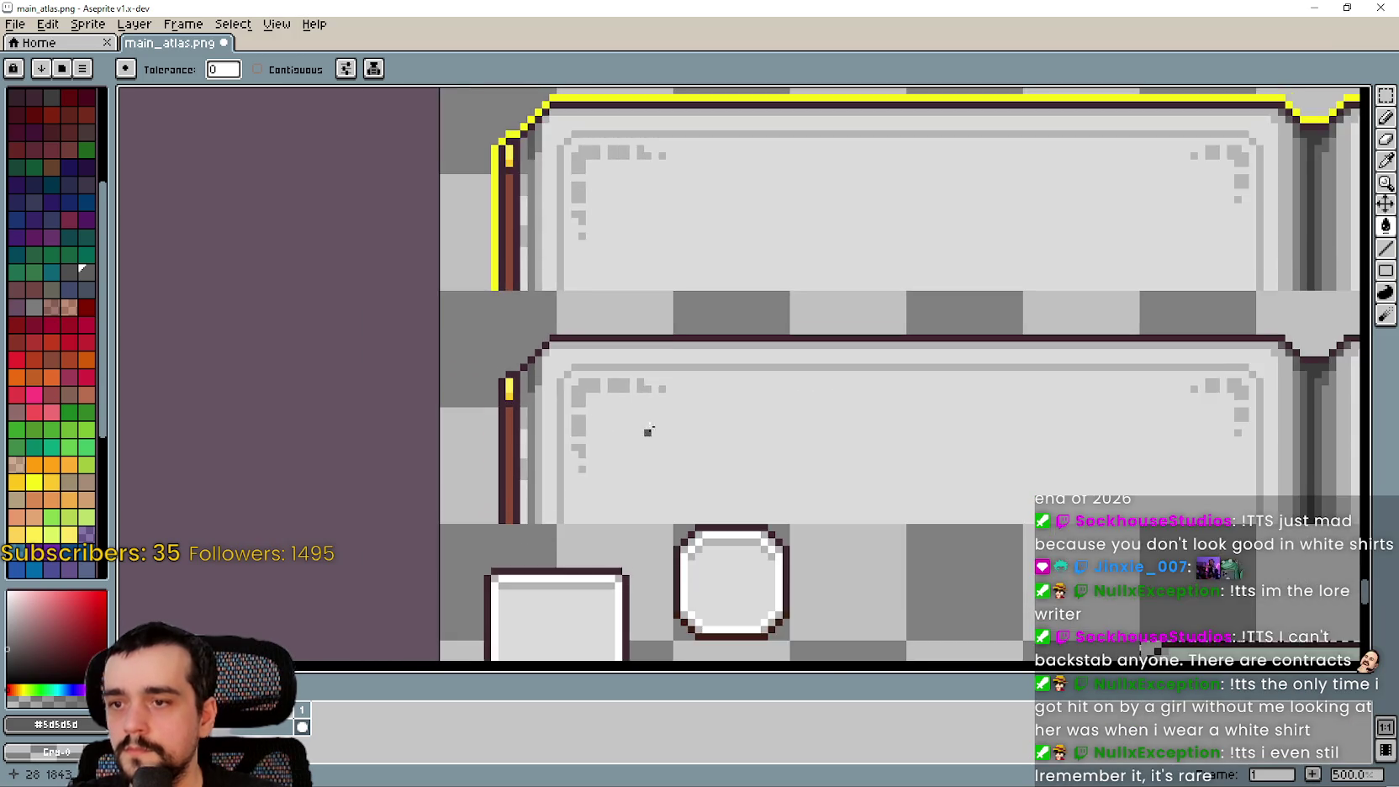
scroll(694, 406, up, 2)
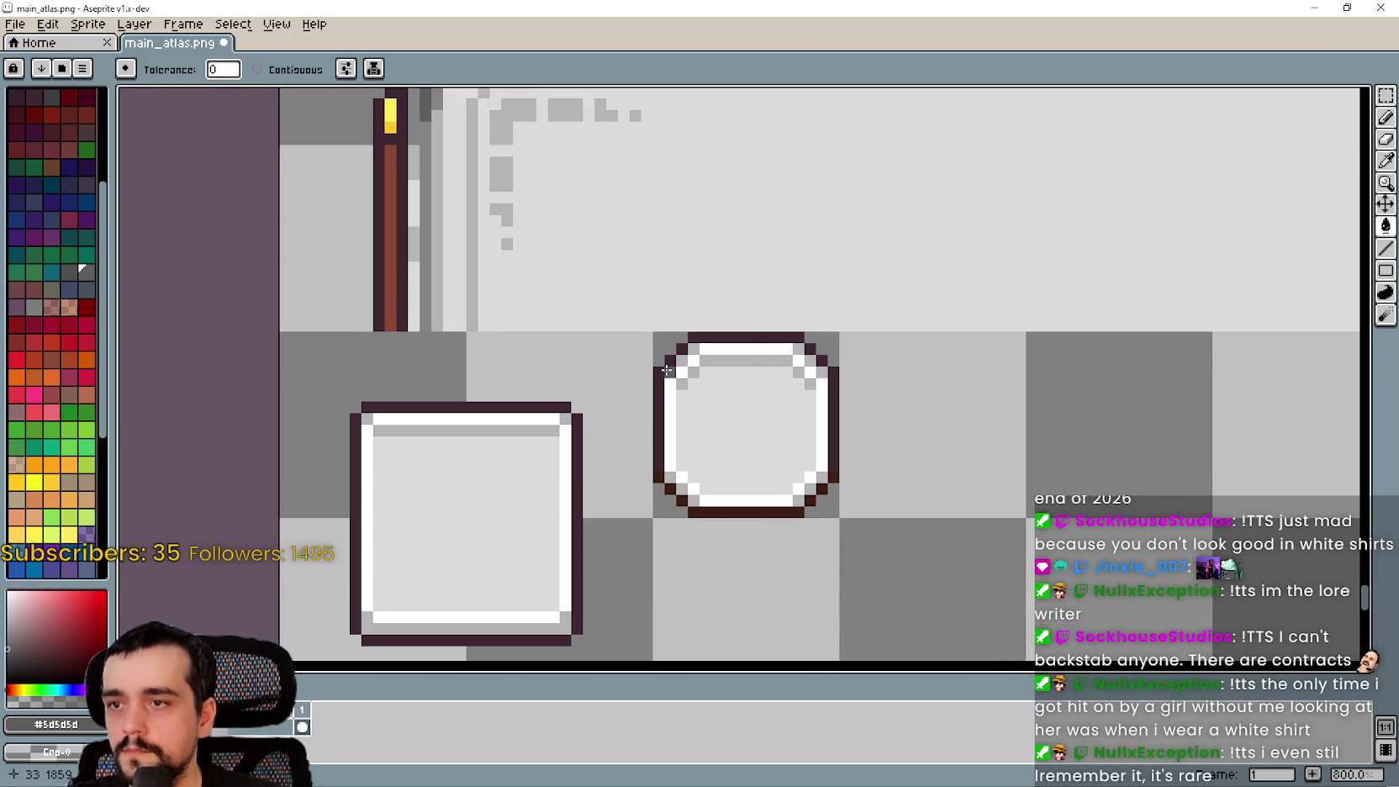
scroll(666, 370, up, 1)
scroll(733, 344, down, 2)
scroll(744, 355, down, 5)
scroll(743, 355, right, 5)
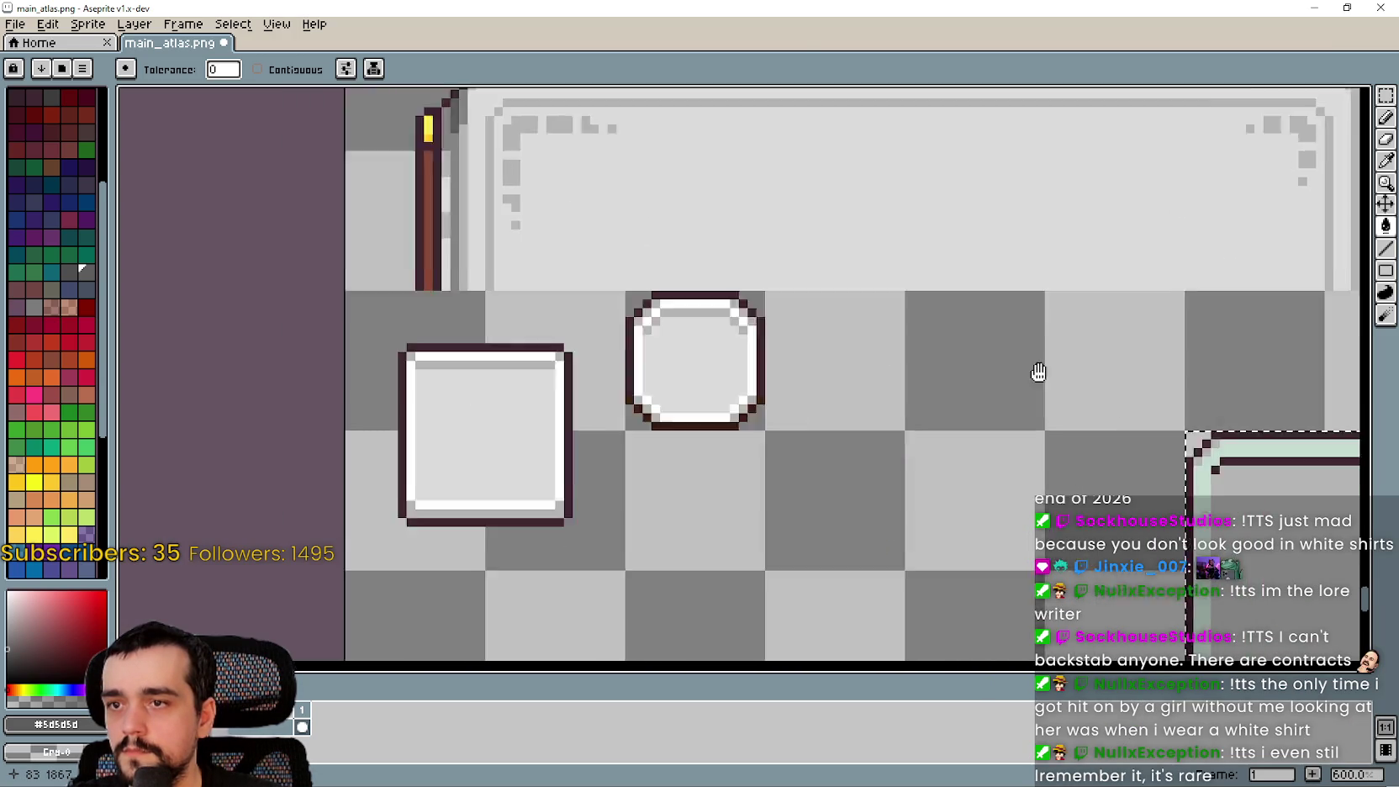
scroll(765, 243, up, 2)
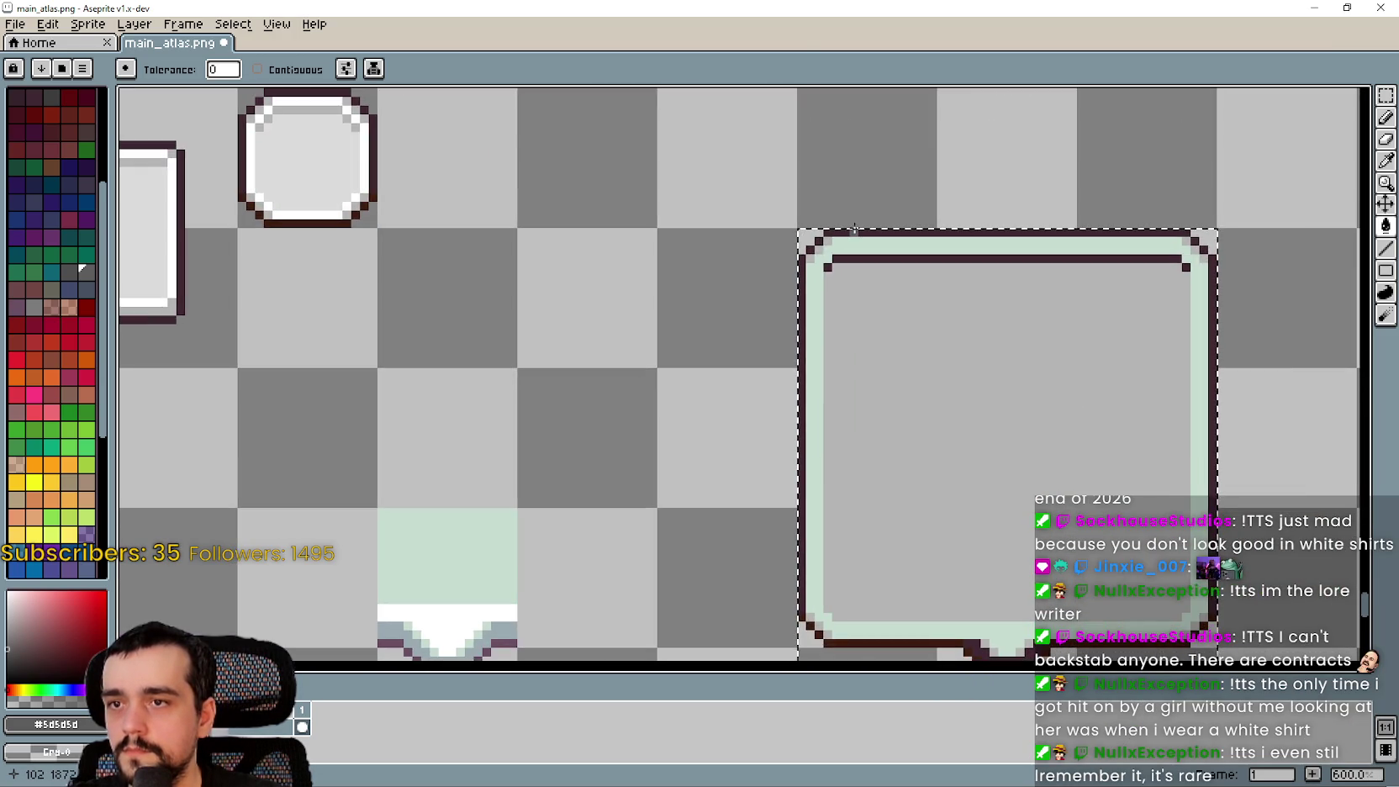
scroll(838, 236, up, 4)
scroll(844, 232, down, 5)
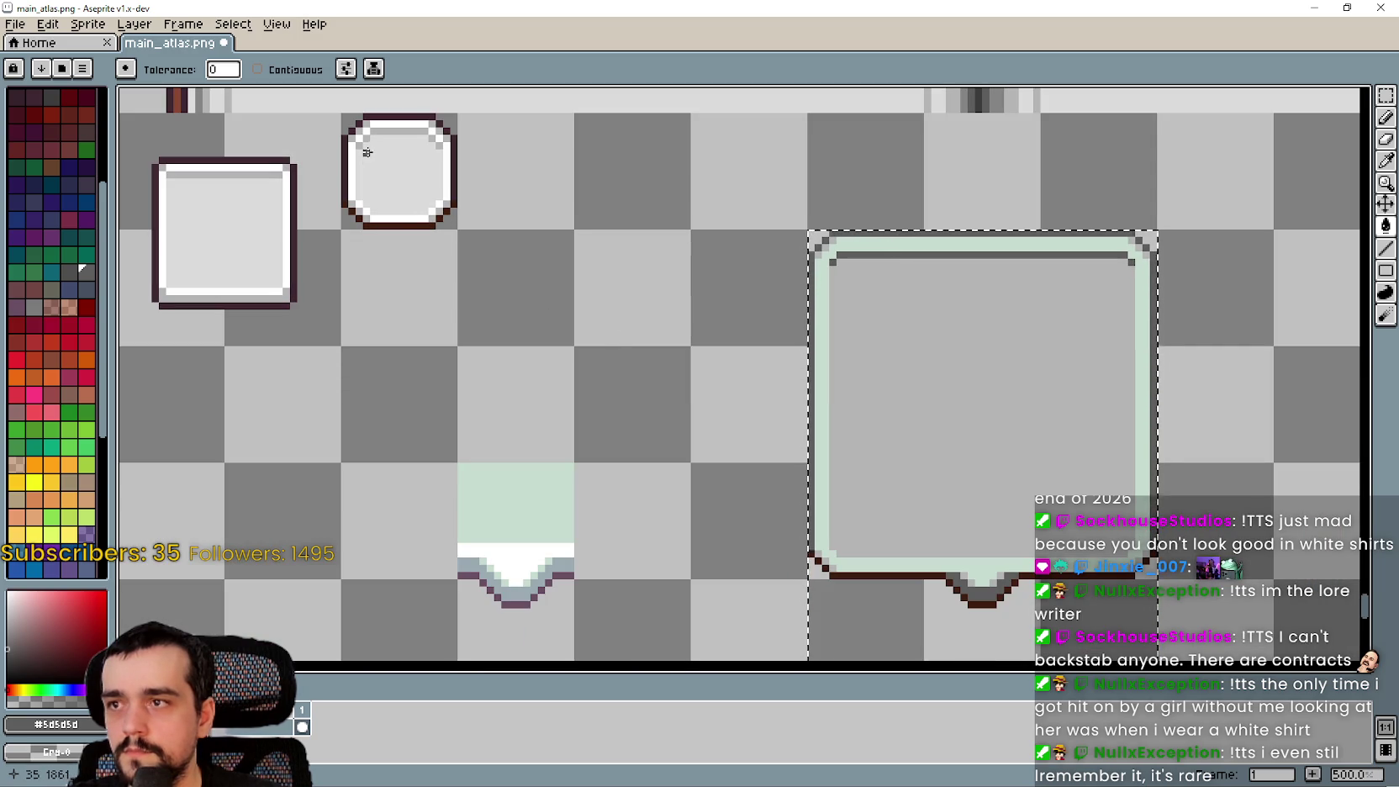
key(ctrl+z)
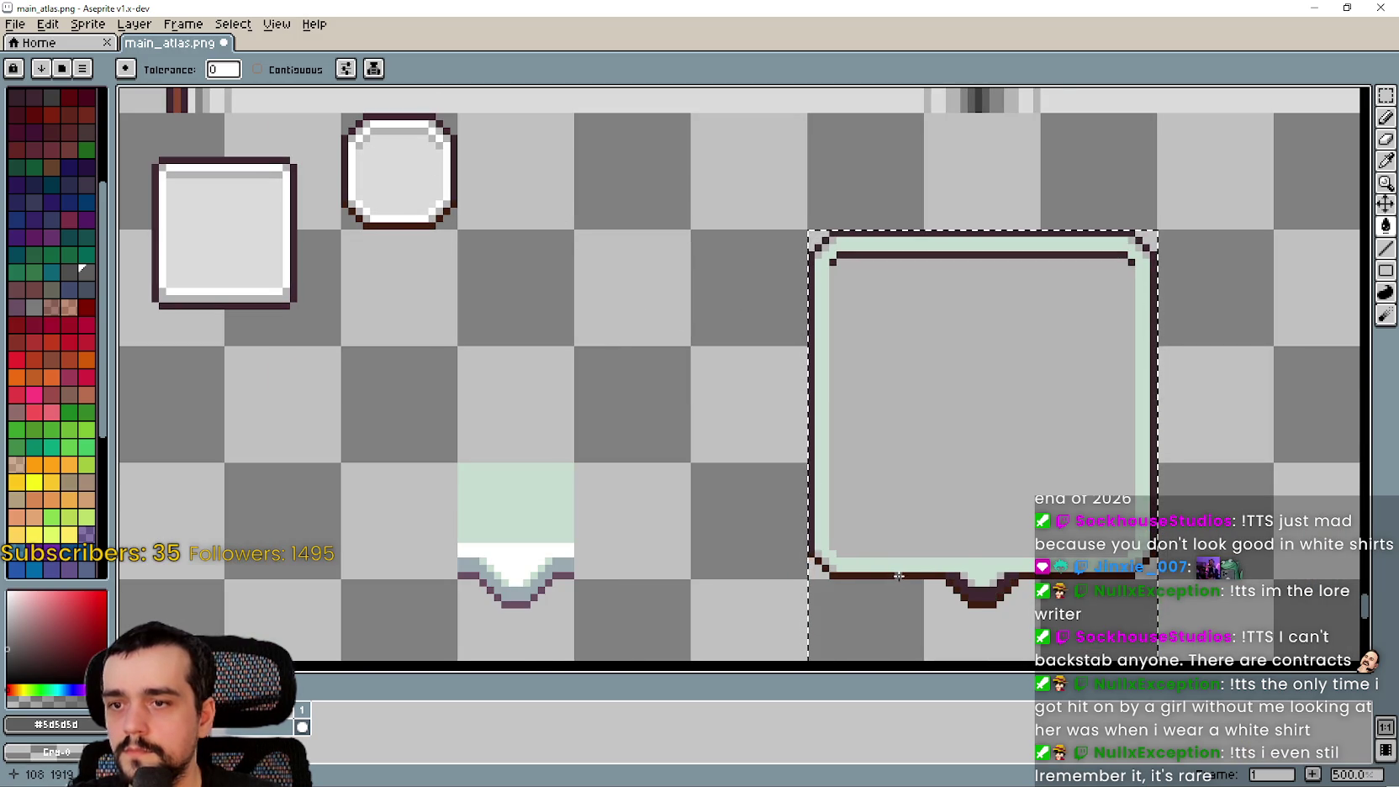
scroll(718, 453, up, 2)
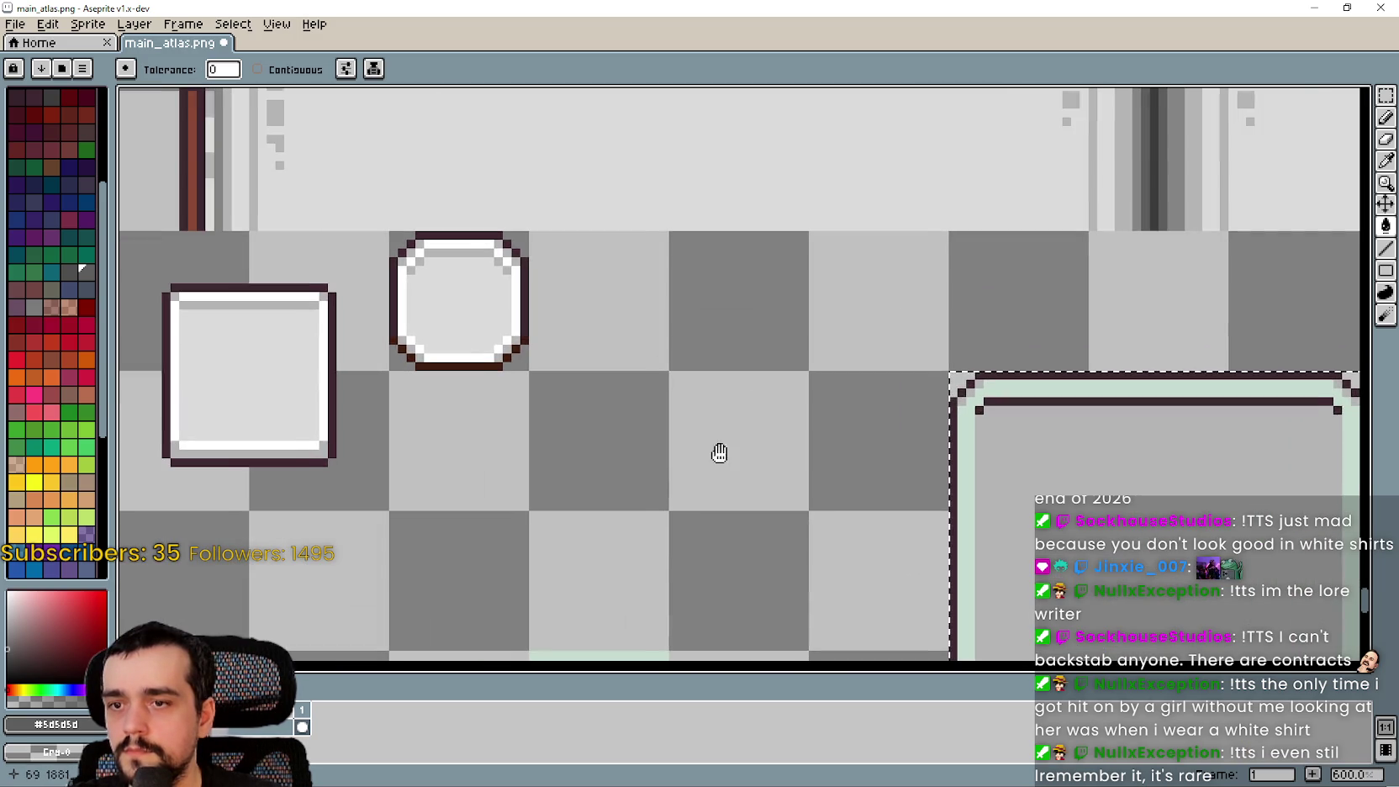
Sample light and darker greys from the small box and fill the tile's dark outline pixels grey
click(1384, 168)
scroll(385, 231, up, 6)
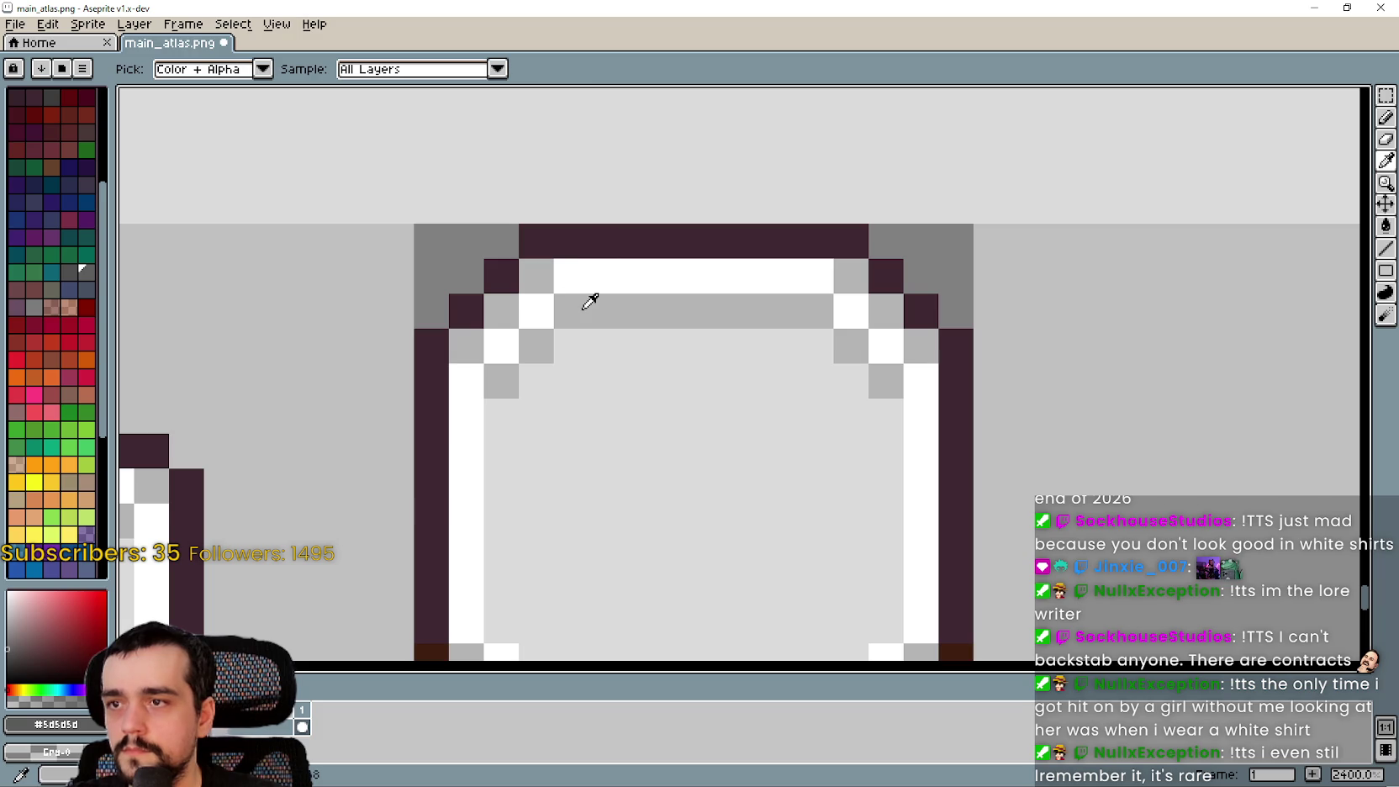
click(584, 308)
scroll(589, 298, down, 7)
scroll(597, 298, up, 4)
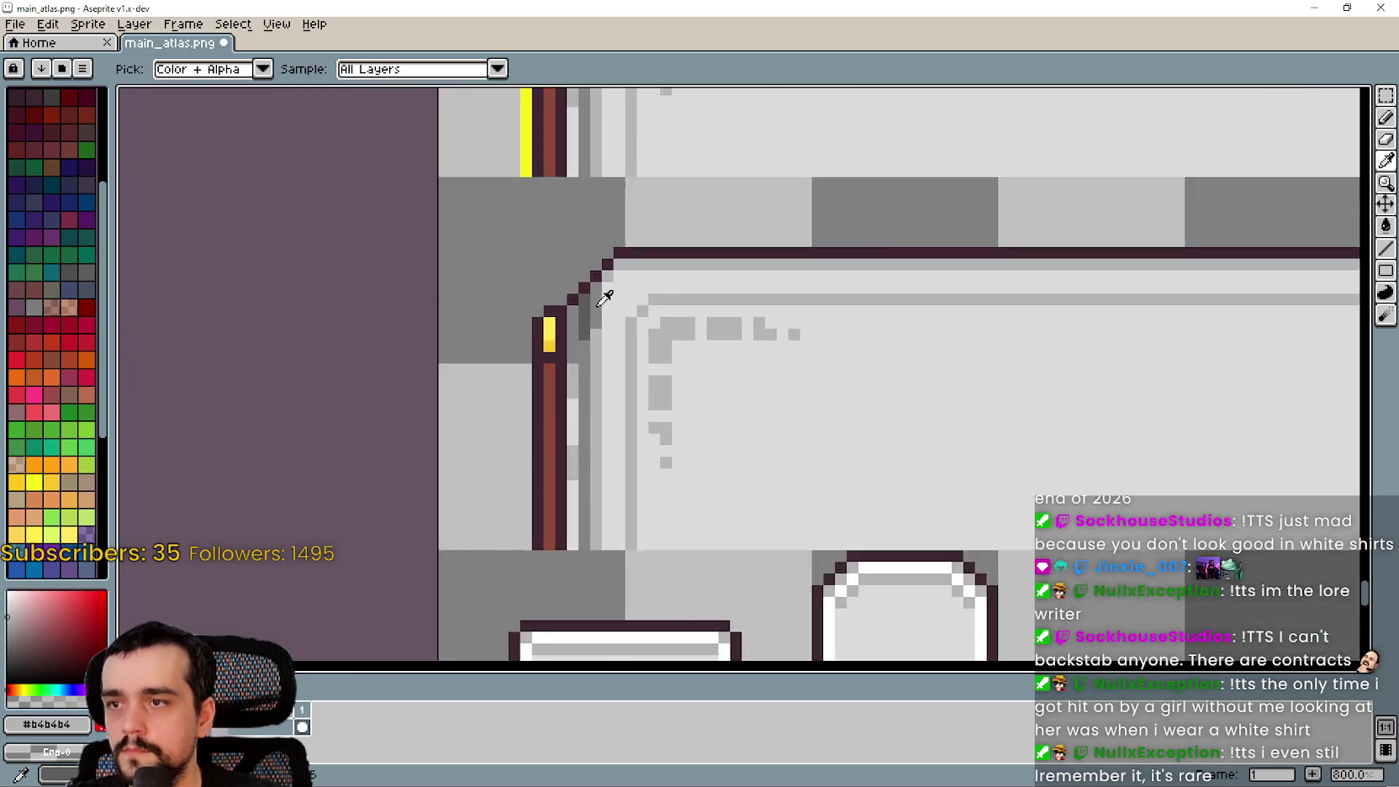
scroll(607, 290, up, 5)
click(578, 303)
scroll(589, 307, down, 10)
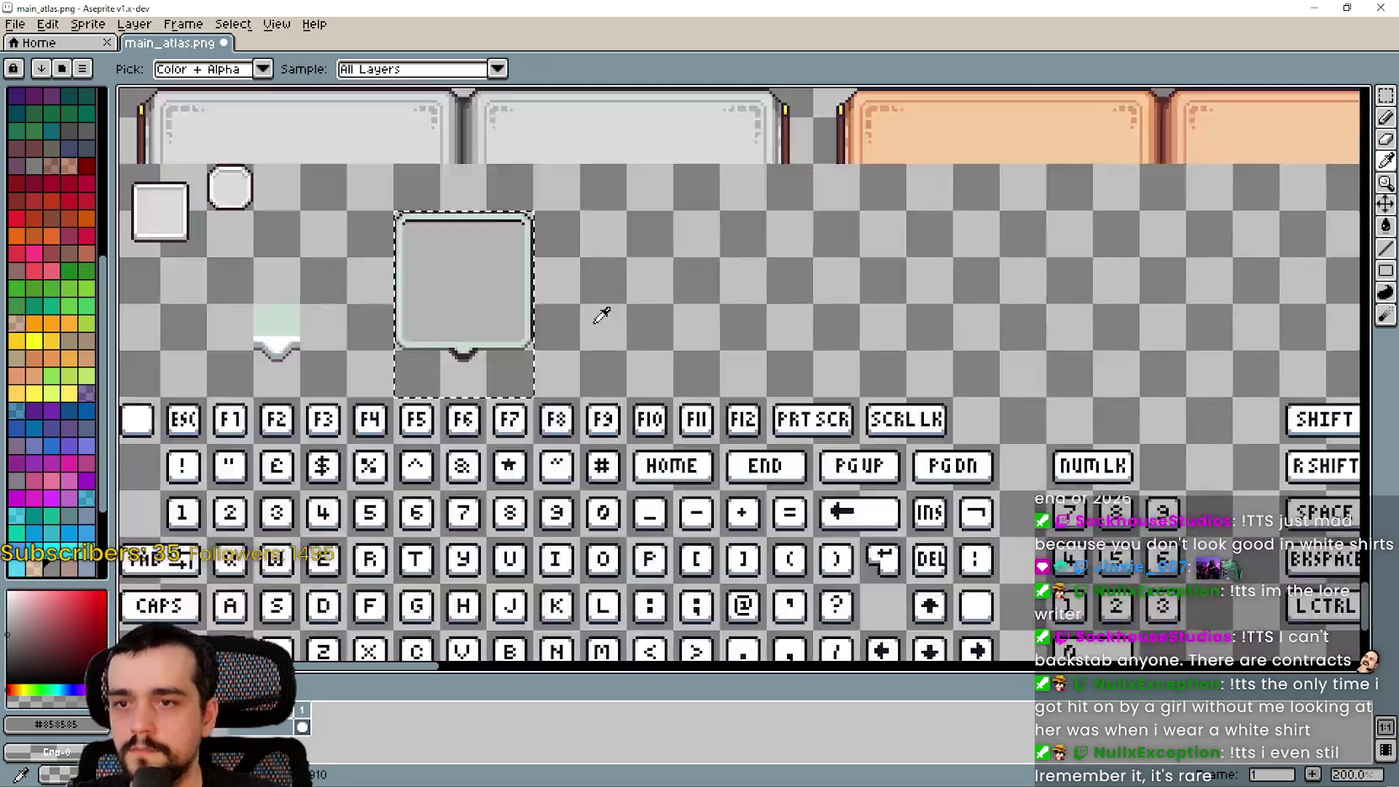
scroll(601, 315, up, 4)
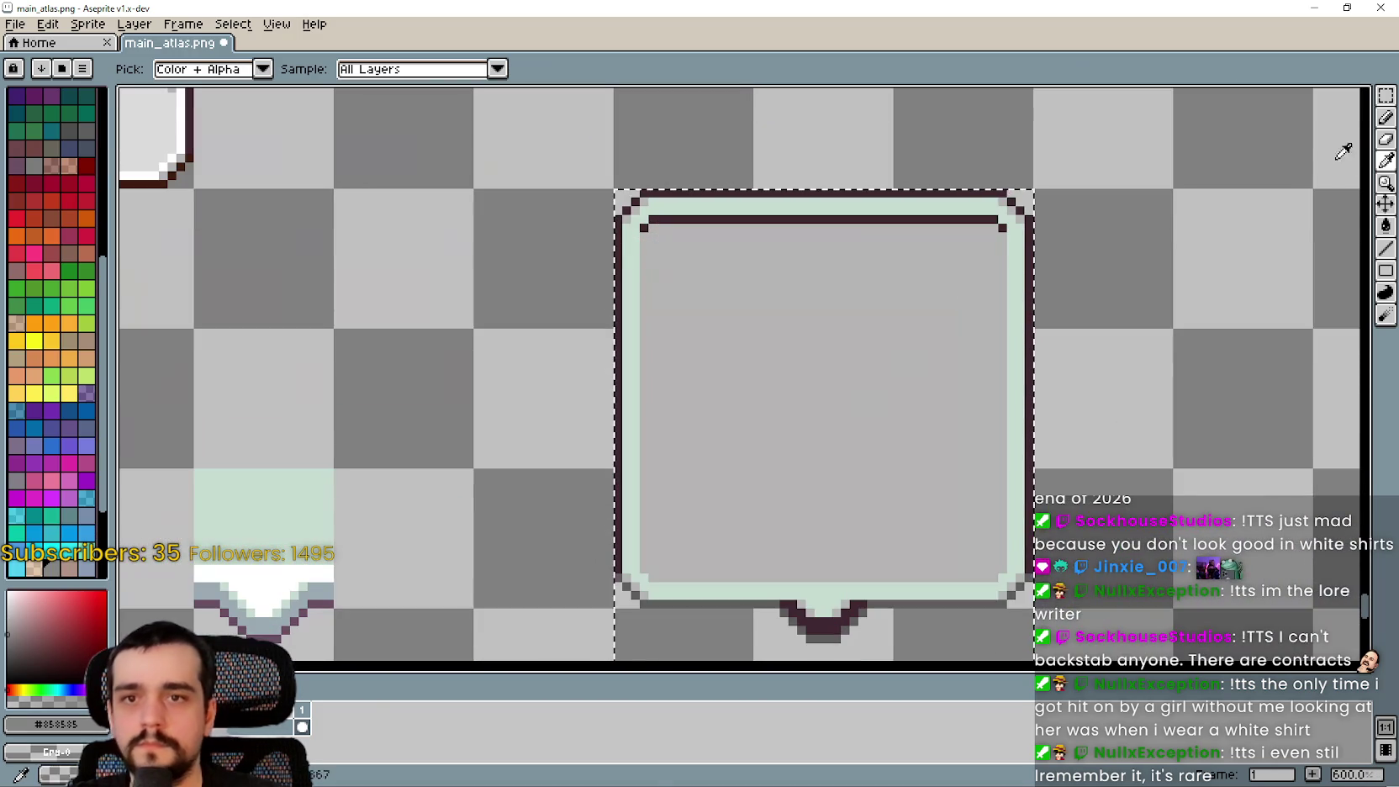
click(1385, 227)
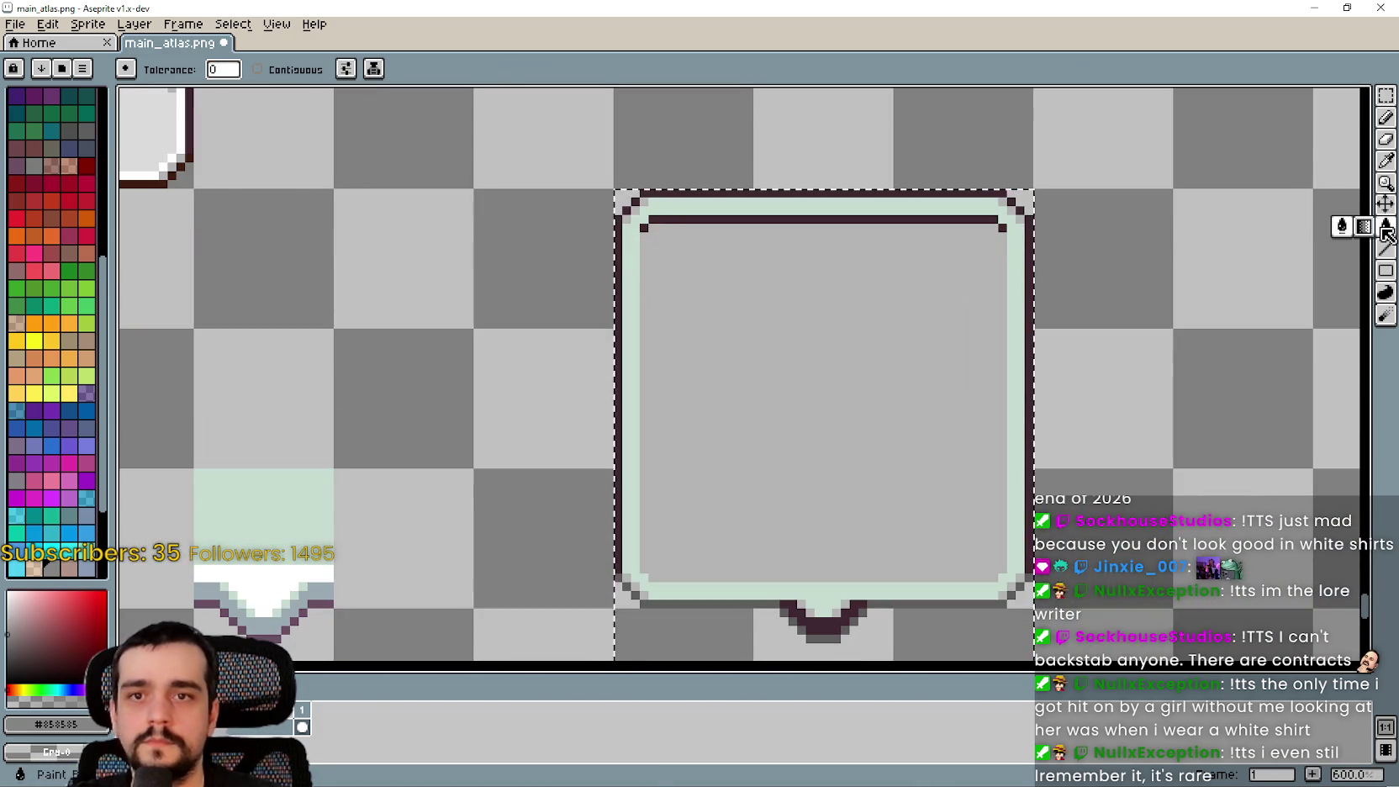
scroll(918, 195, up, 6)
scroll(790, 196, up, 3)
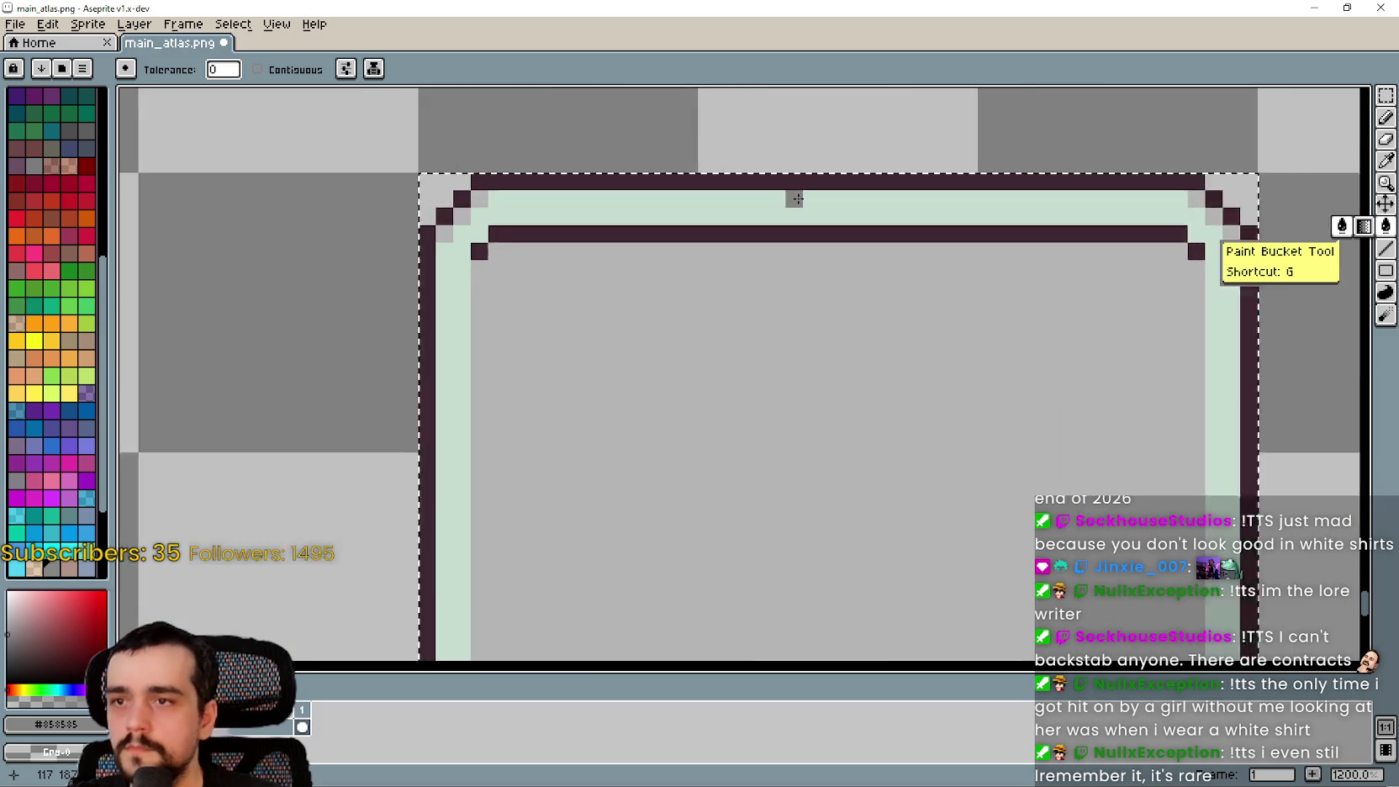
click(798, 178)
Sample the #b4b4b4 light grey from the box's frame for the speech bubble's mint border
scroll(840, 345, down, 4)
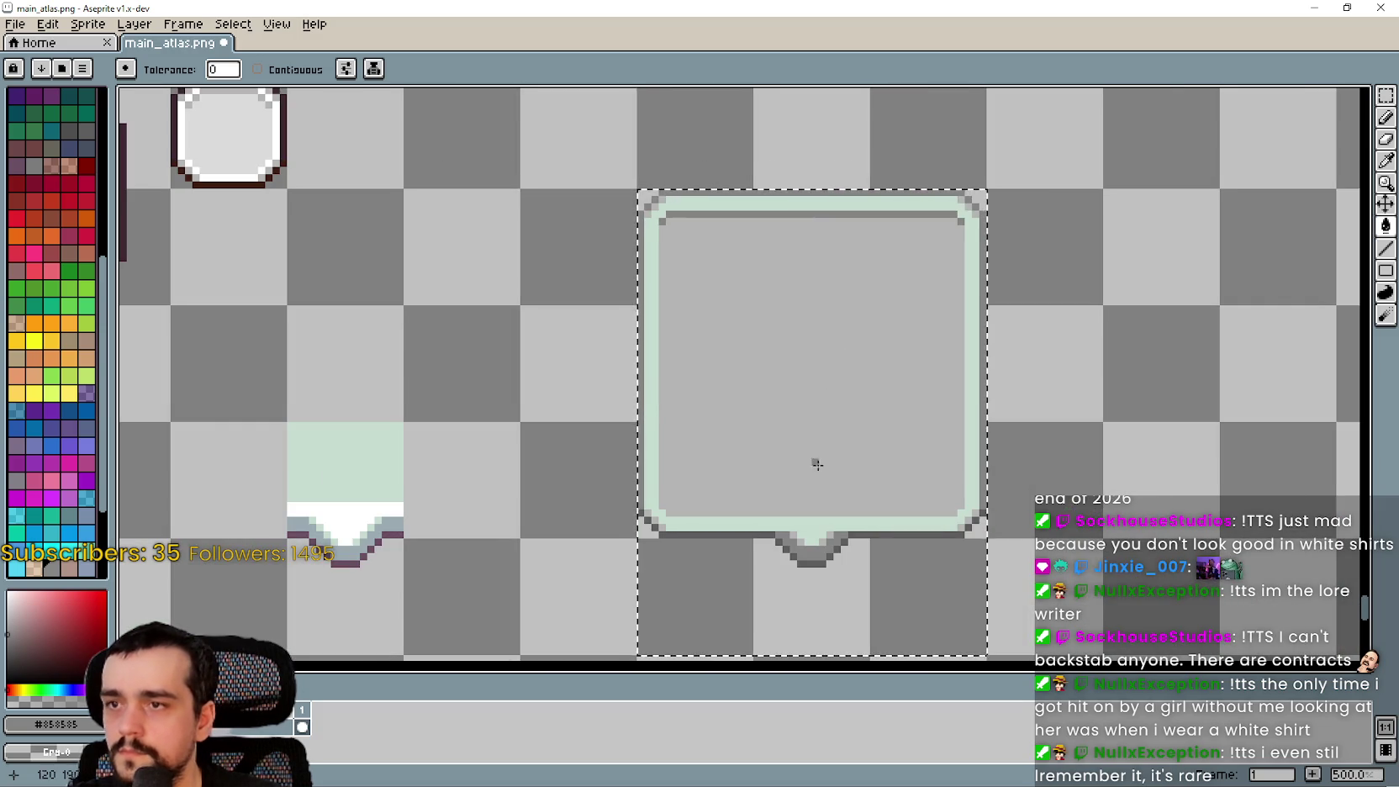
drag(812, 462, 738, 249)
scroll(757, 336, up, 1)
drag(790, 419, 728, 204)
scroll(827, 390, down, 2)
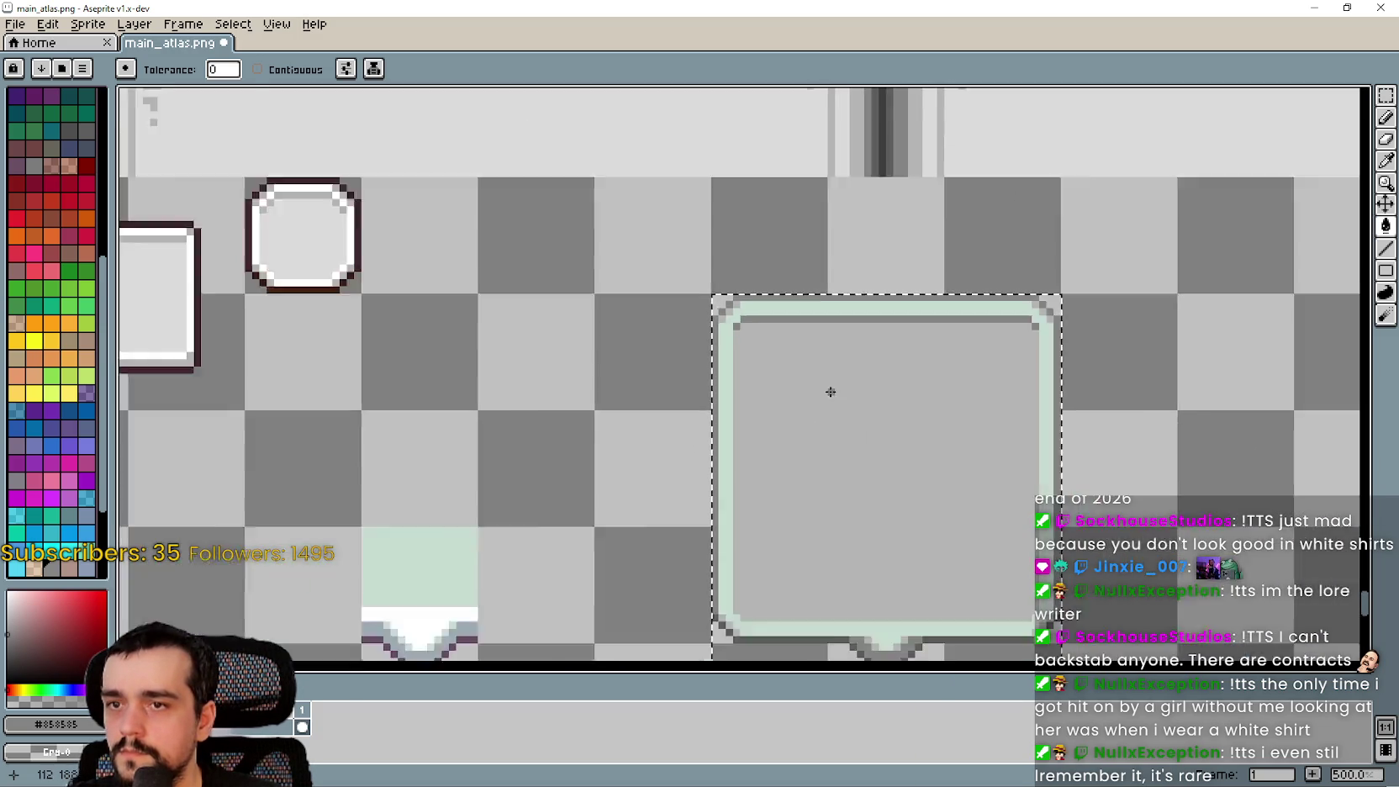
scroll(827, 390, down, 1)
drag(590, 275, 775, 359)
scroll(775, 359, up, 1)
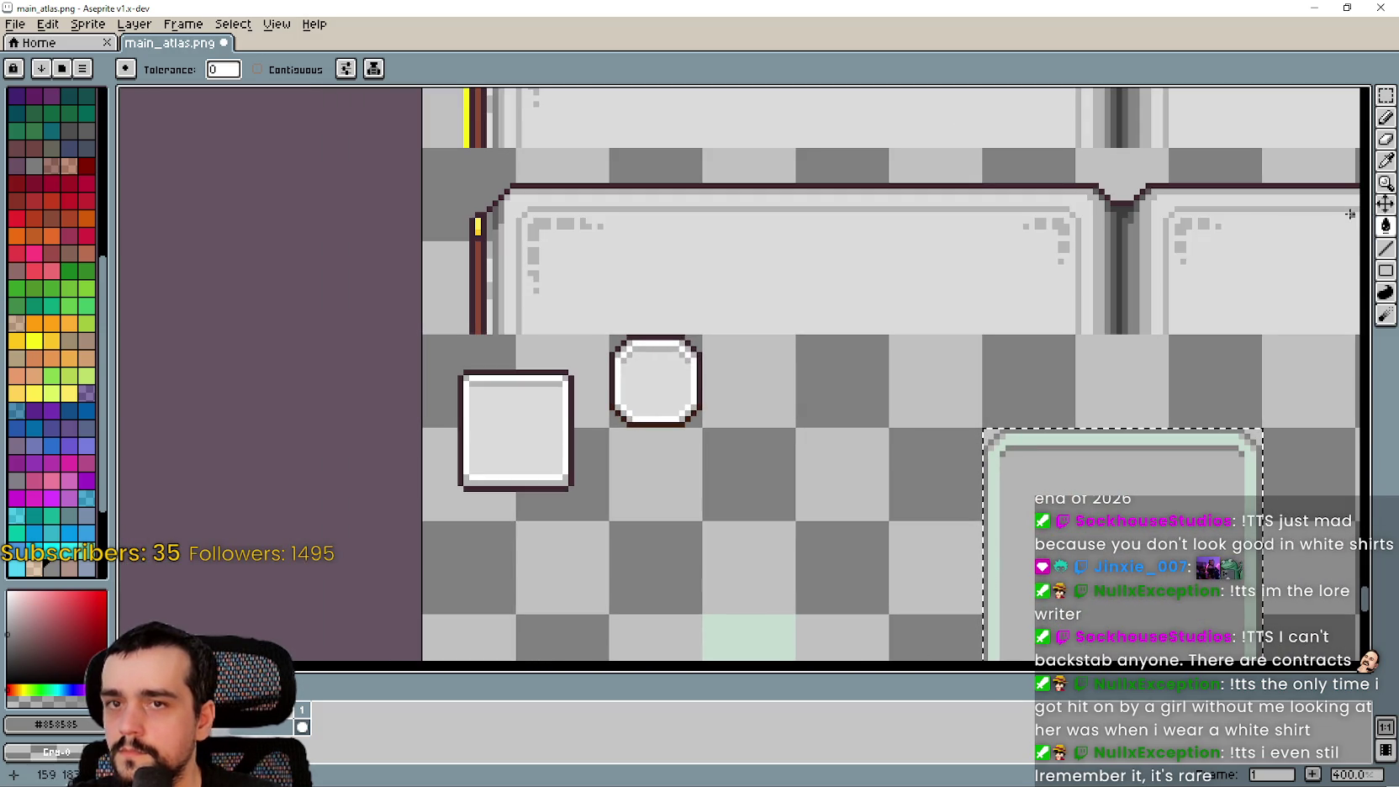
click(1385, 161)
scroll(493, 217, up, 6)
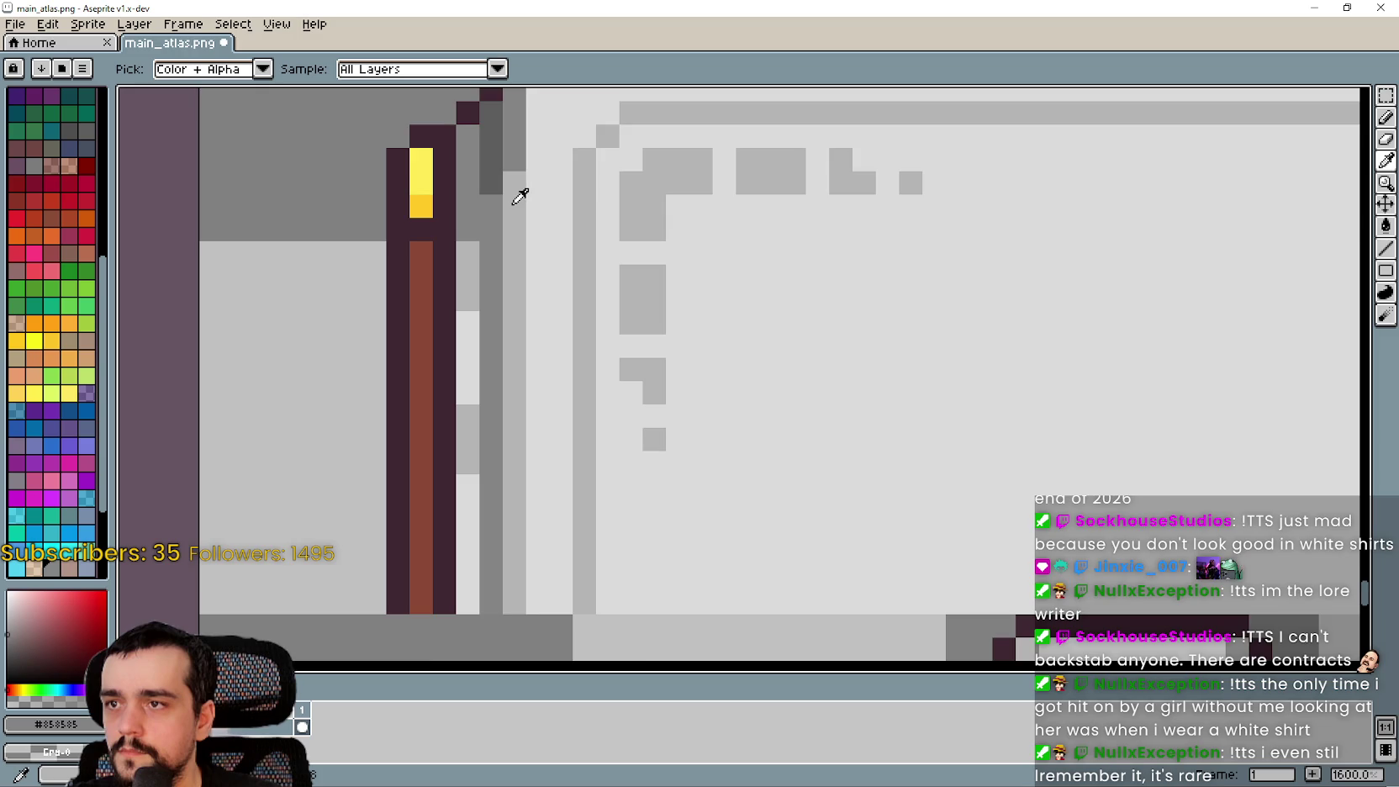
click(519, 196)
scroll(534, 206, down, 4)
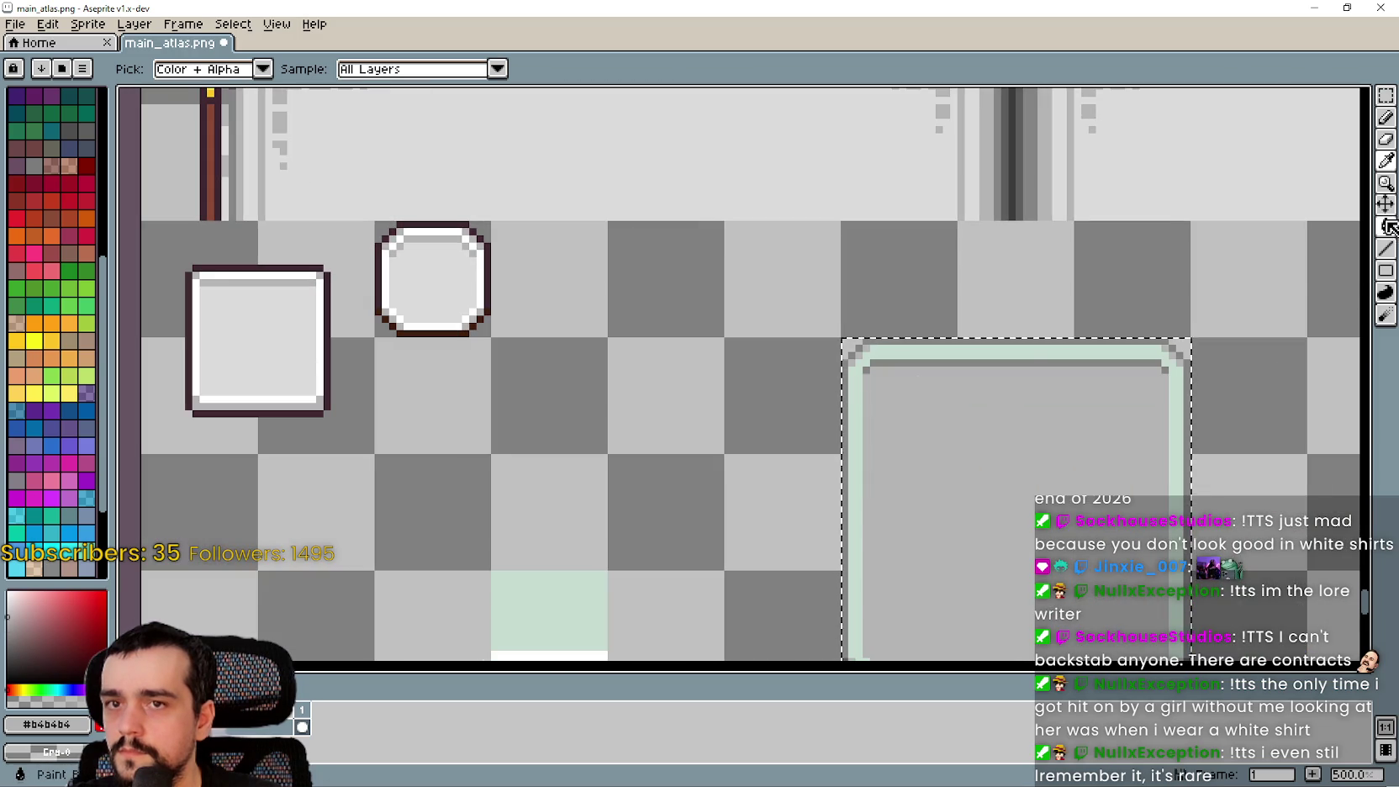
click(1385, 225)
scroll(1005, 366, up, 5)
scroll(1002, 400, down, 5)
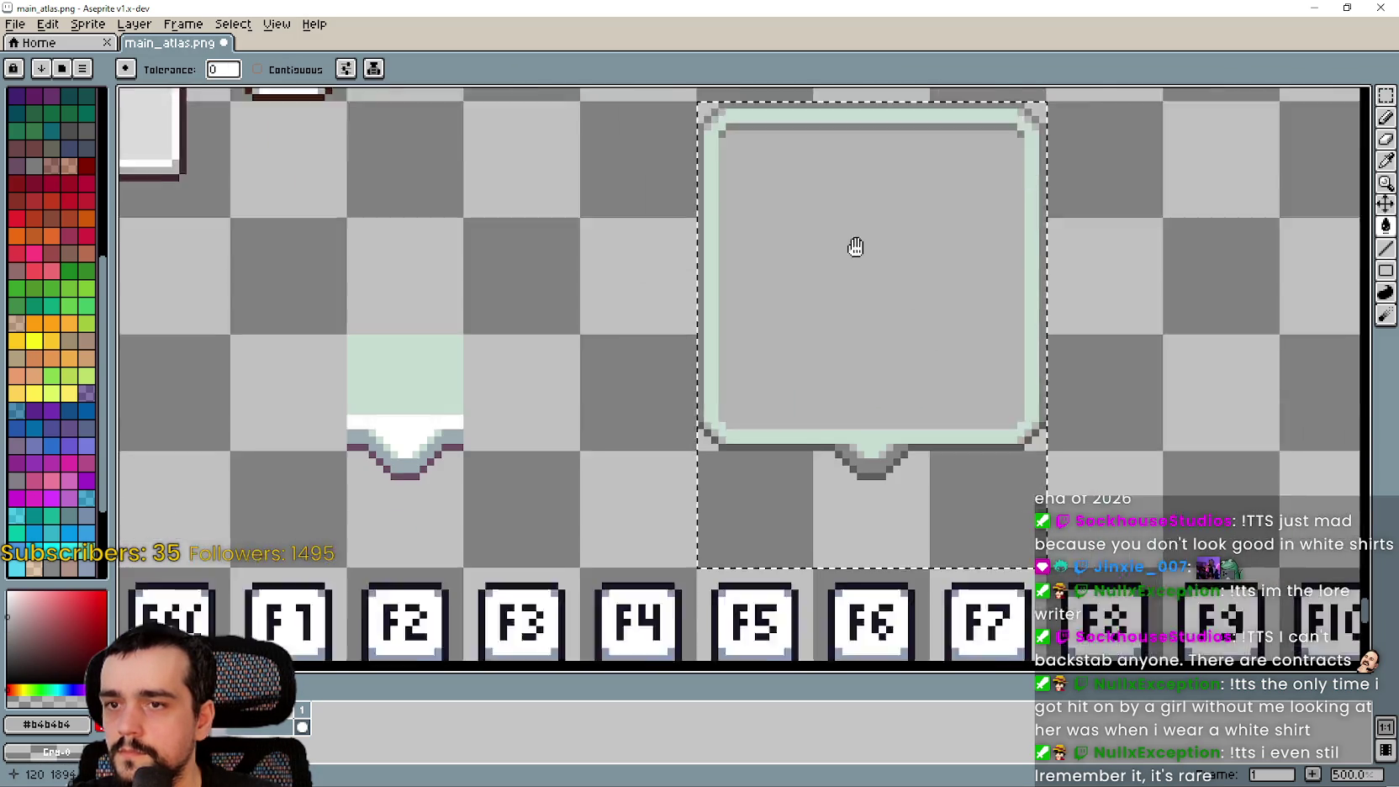
drag(855, 246, 809, 215)
scroll(899, 356, up, 5)
scroll(874, 444, down, 4)
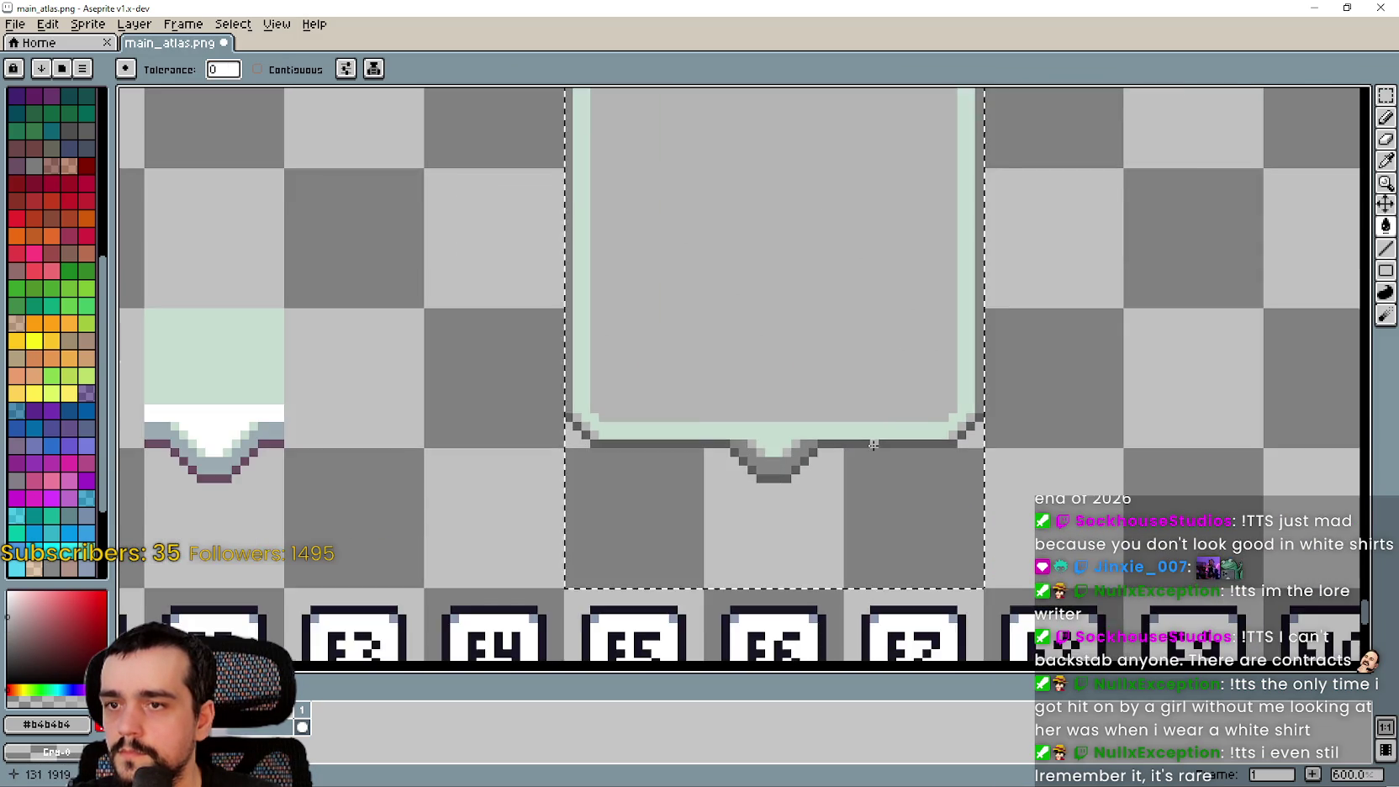
scroll(873, 444, down, 2)
scroll(634, 259, up, 2)
scroll(730, 308, up, 3)
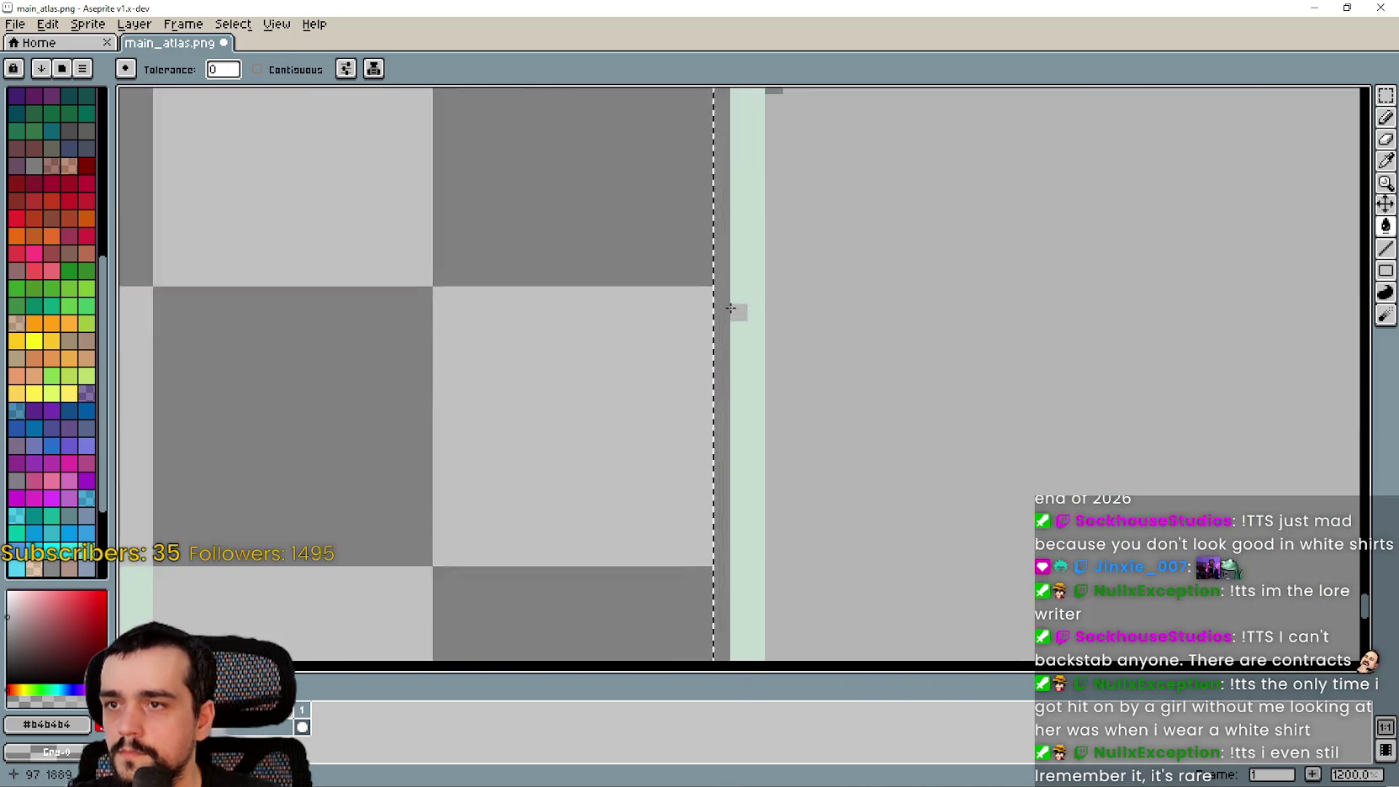
scroll(730, 309, down, 3)
Undo the grey fill on the speech bubble's border and move to the plain square boxes
key(v)
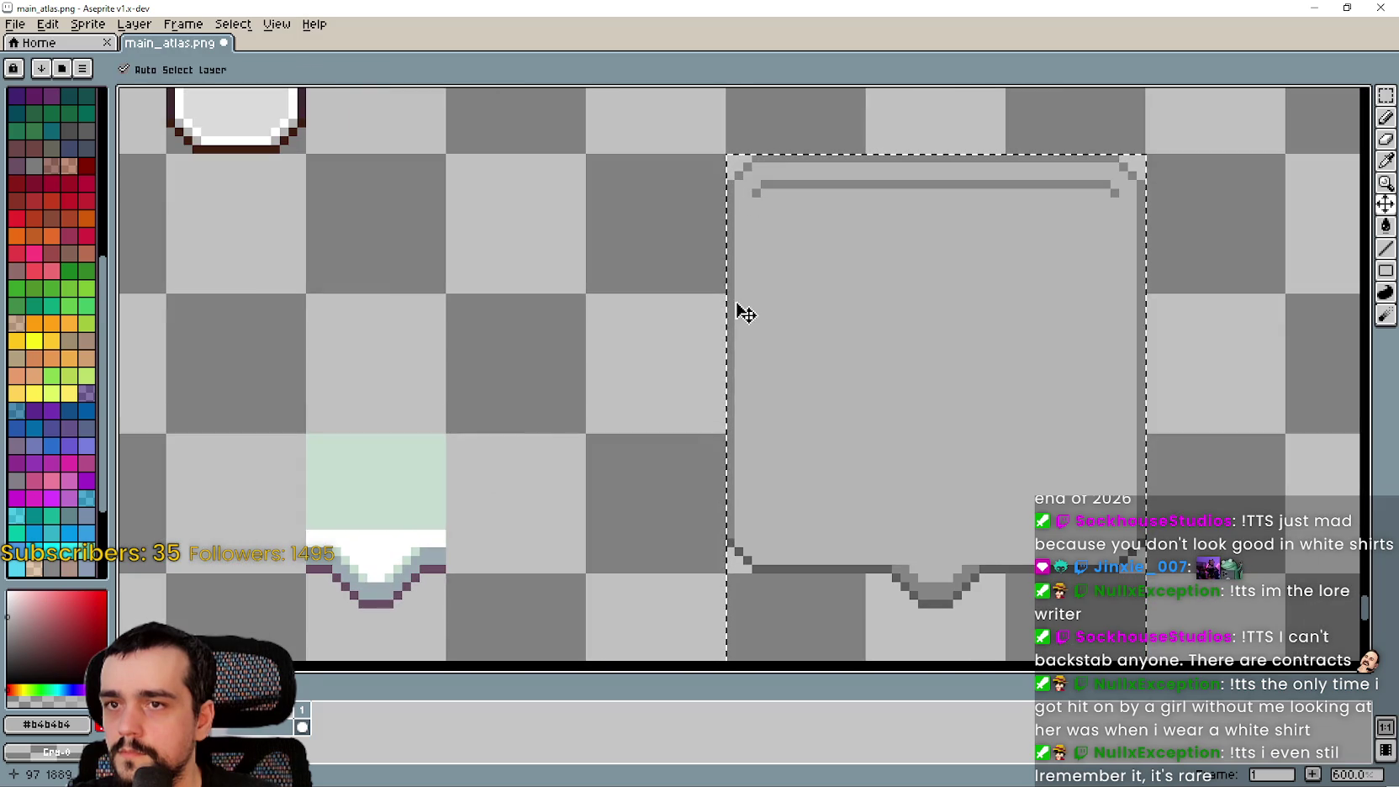
key(ctrl+z)
key(g)
mouse_move(552, 188)
mouse_down()
mouse_move(640, 252)
mouse_move(705, 244)
mouse_move(728, 276)
mouse_up()
drag(1001, 439, 863, 388)
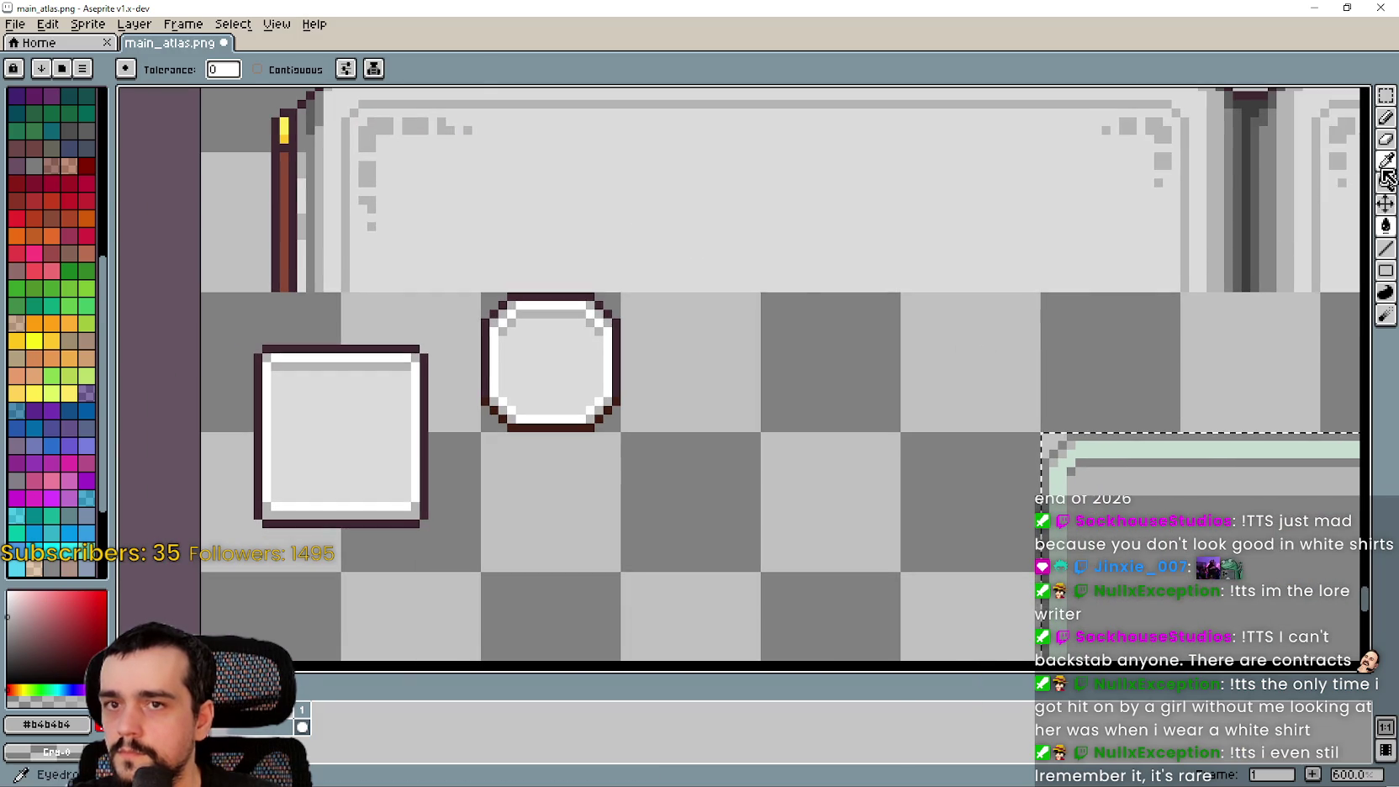
Sample white #ffffff from a small box's edge and fill the tile's mint border with it
key(i)
scroll(588, 335, up, 1)
click(639, 347)
scroll(639, 347, down, 4)
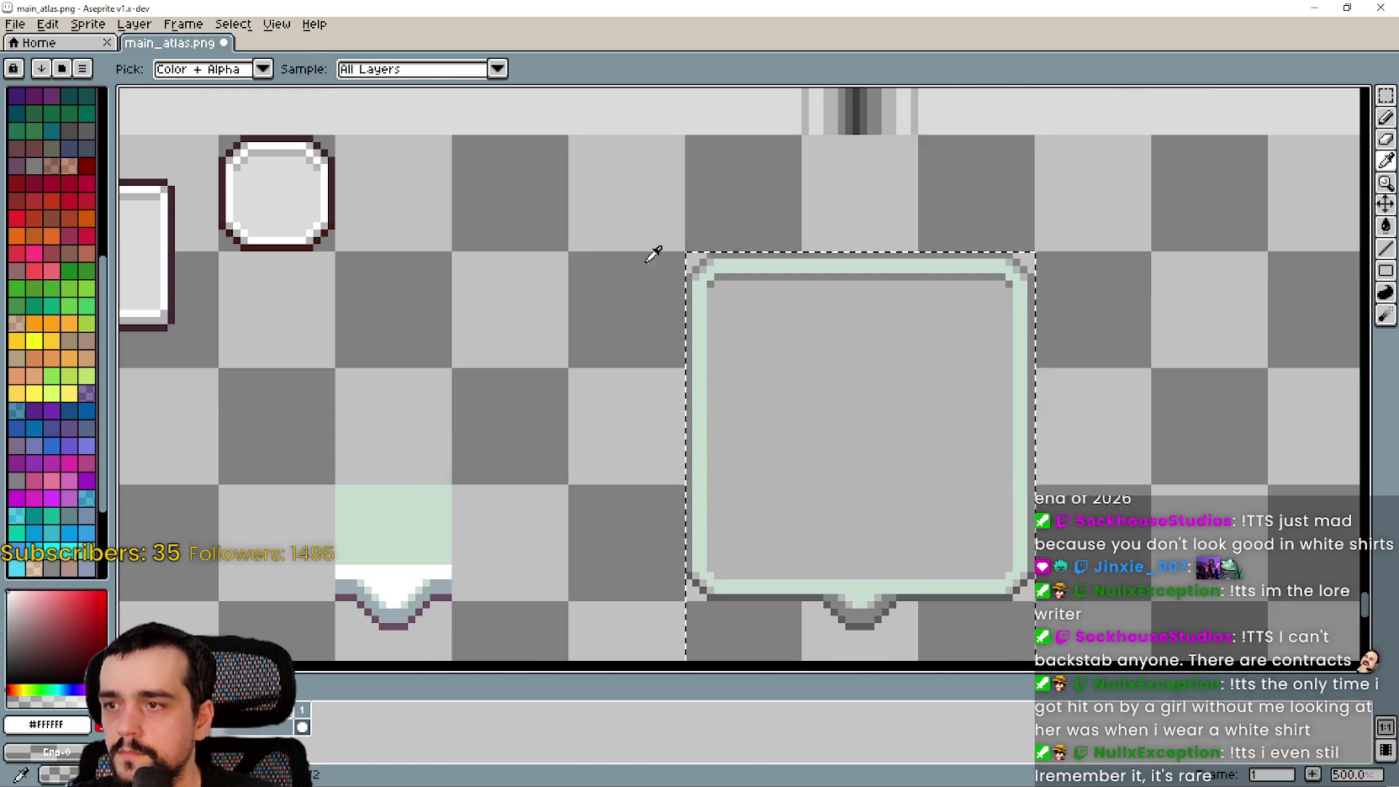
click(1387, 224)
scroll(962, 400, up, 2)
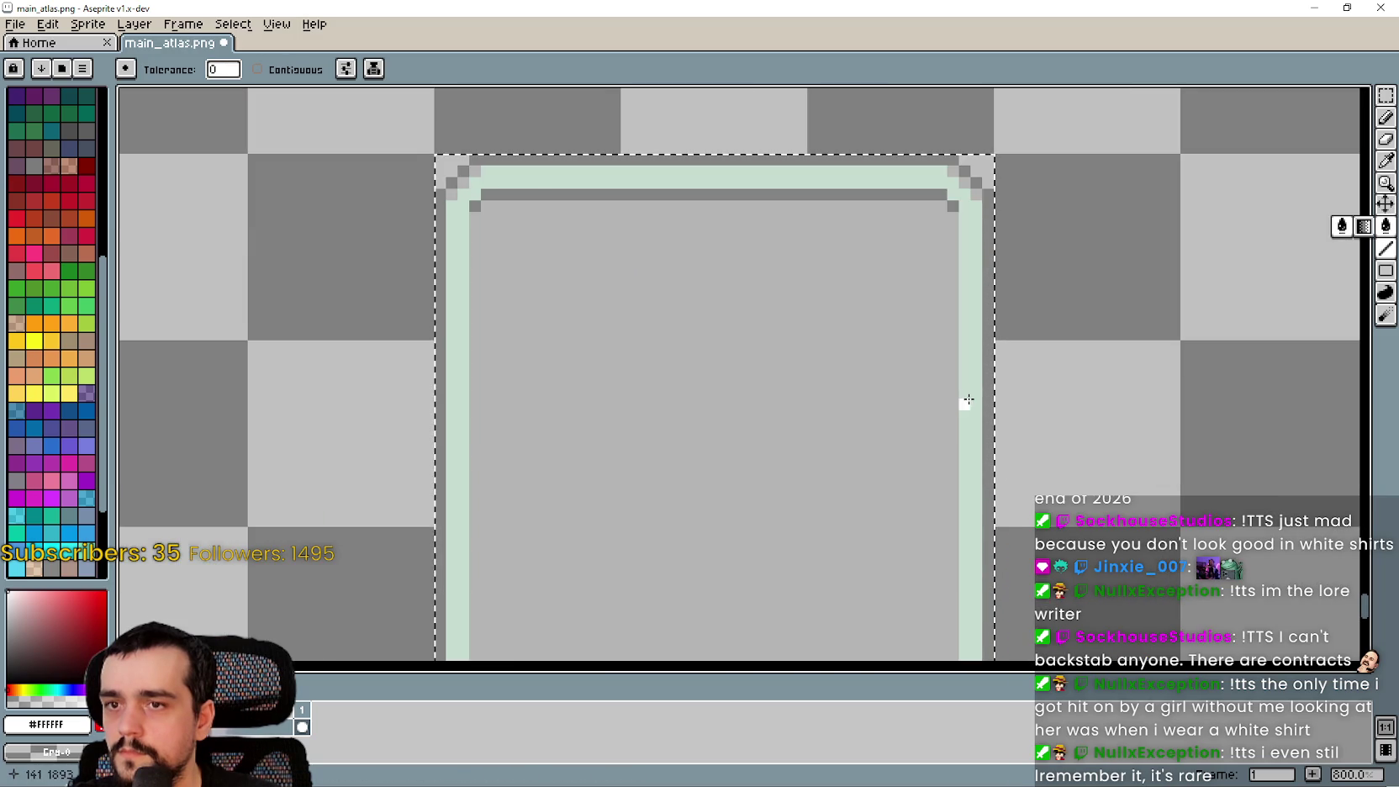
click(962, 400)
scroll(962, 400, down, 3)
drag(1063, 395, 1047, 331)
scroll(1077, 411, down, 1)
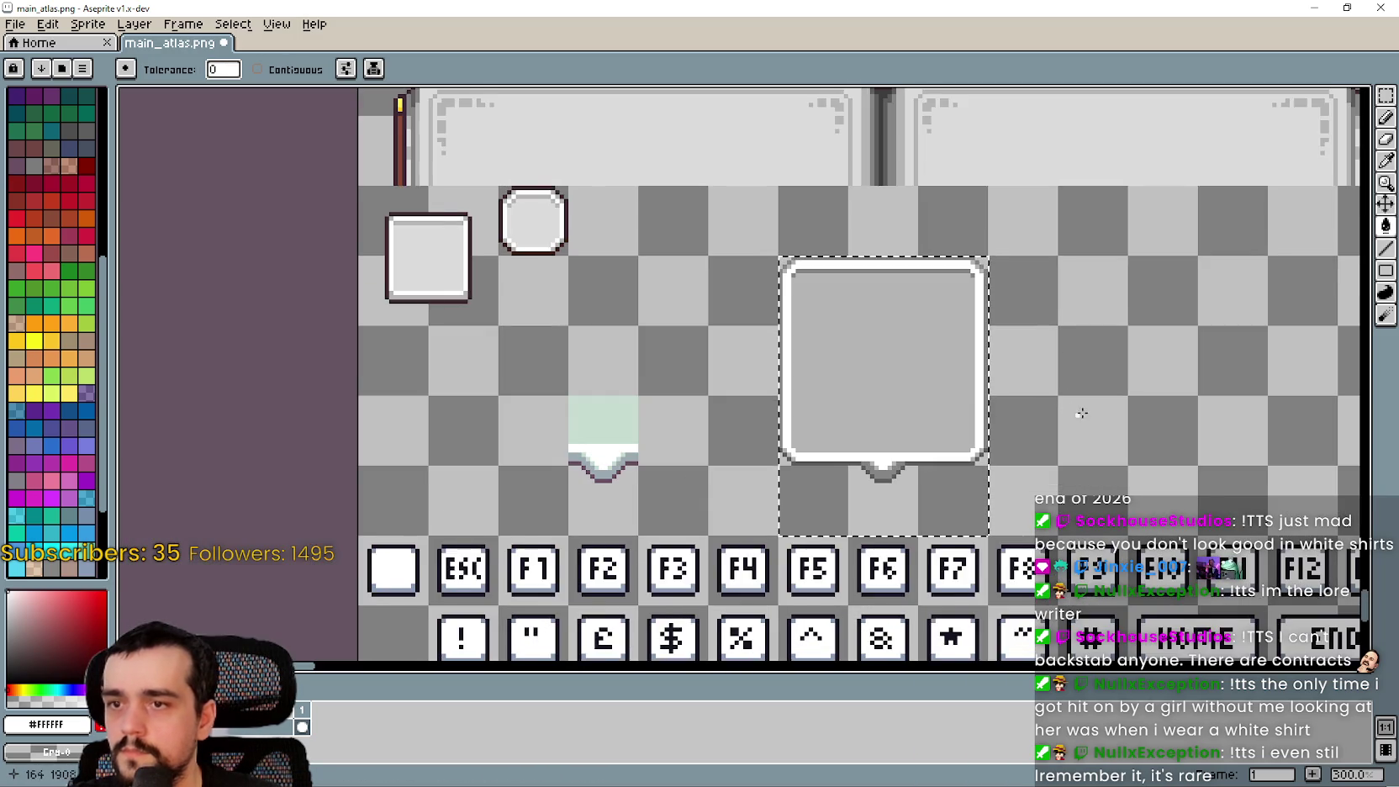
drag(1077, 410, 981, 414)
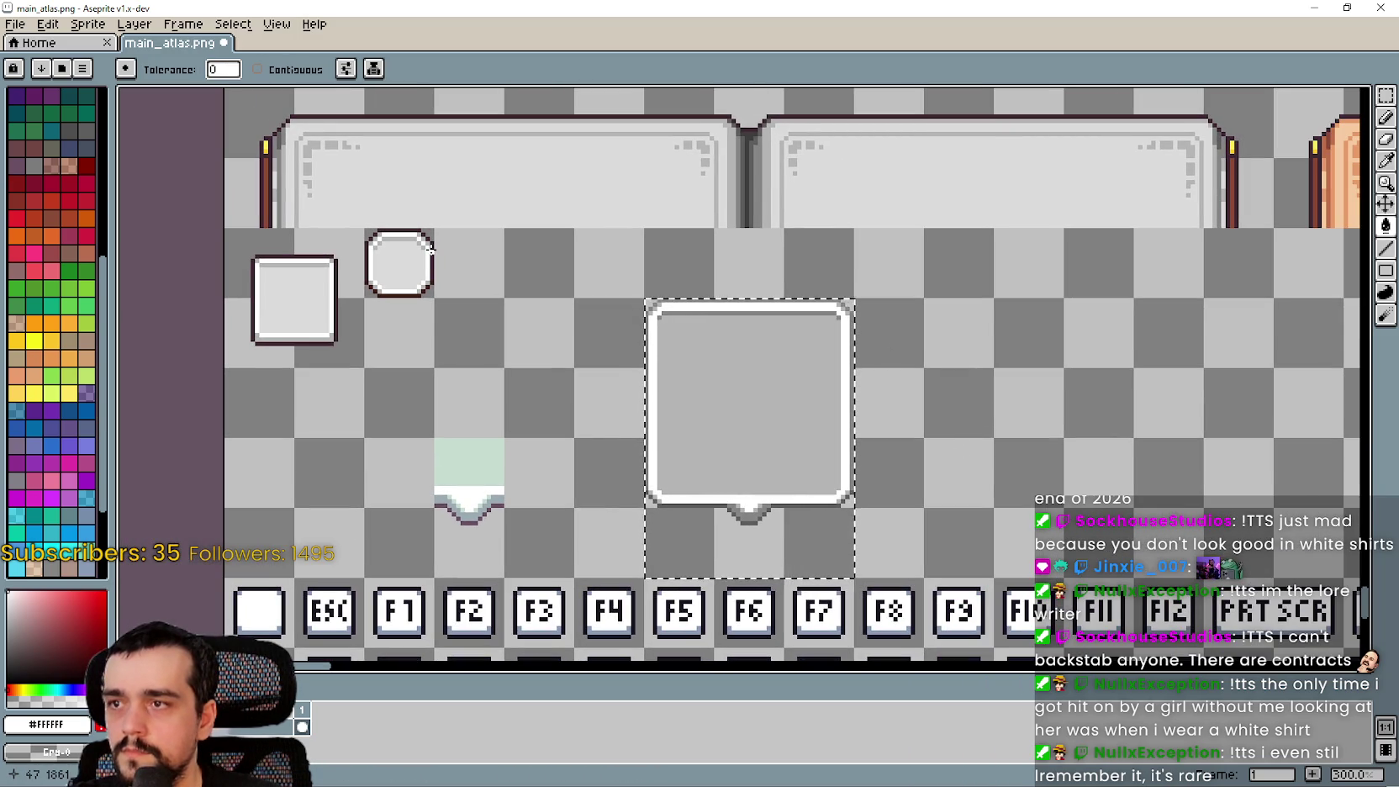
Eyedrop the dark outline colour #3F2832 from the canvas
scroll(454, 252, up, 3)
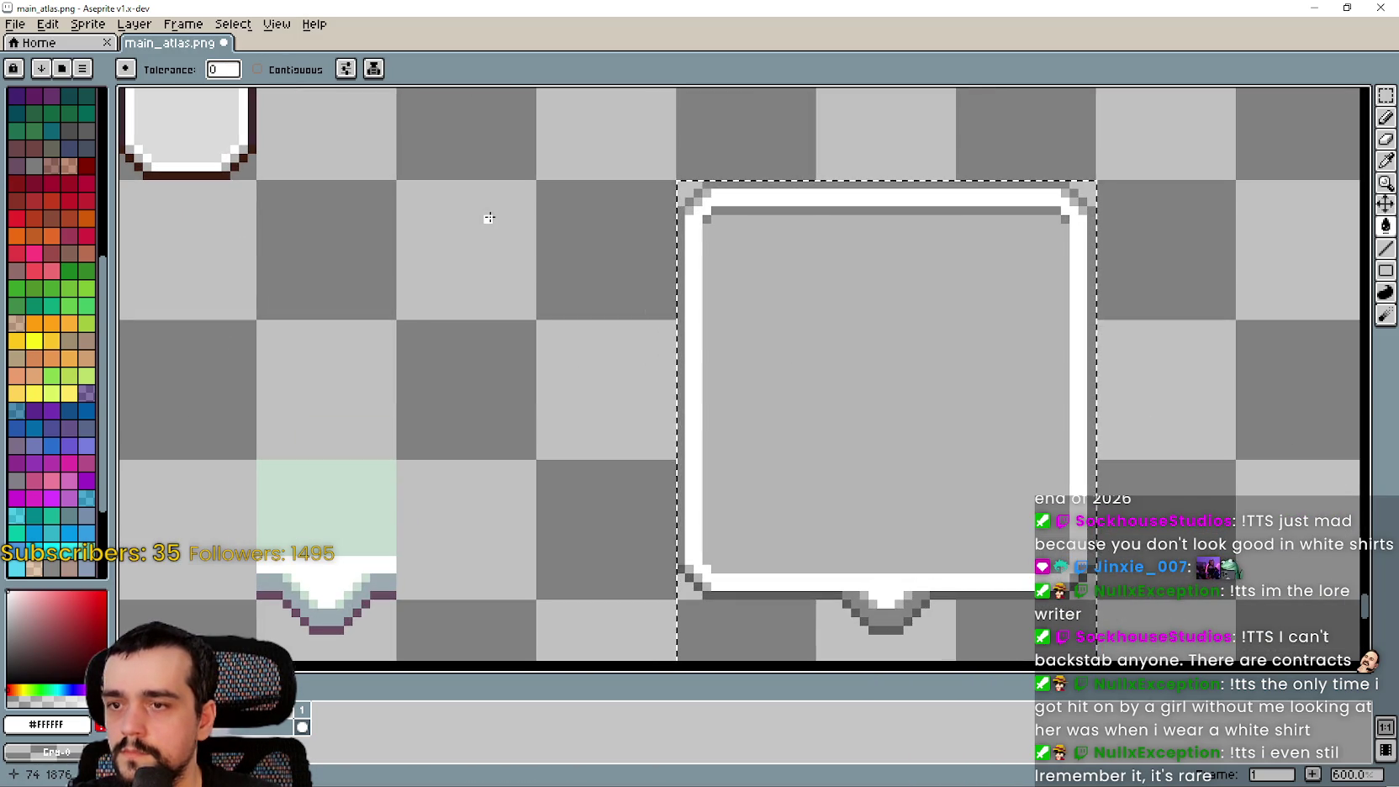
mouse_move(490, 224)
mouse_down()
mouse_move(603, 490)
mouse_move(765, 506)
mouse_up()
scroll(387, 353, up, 2)
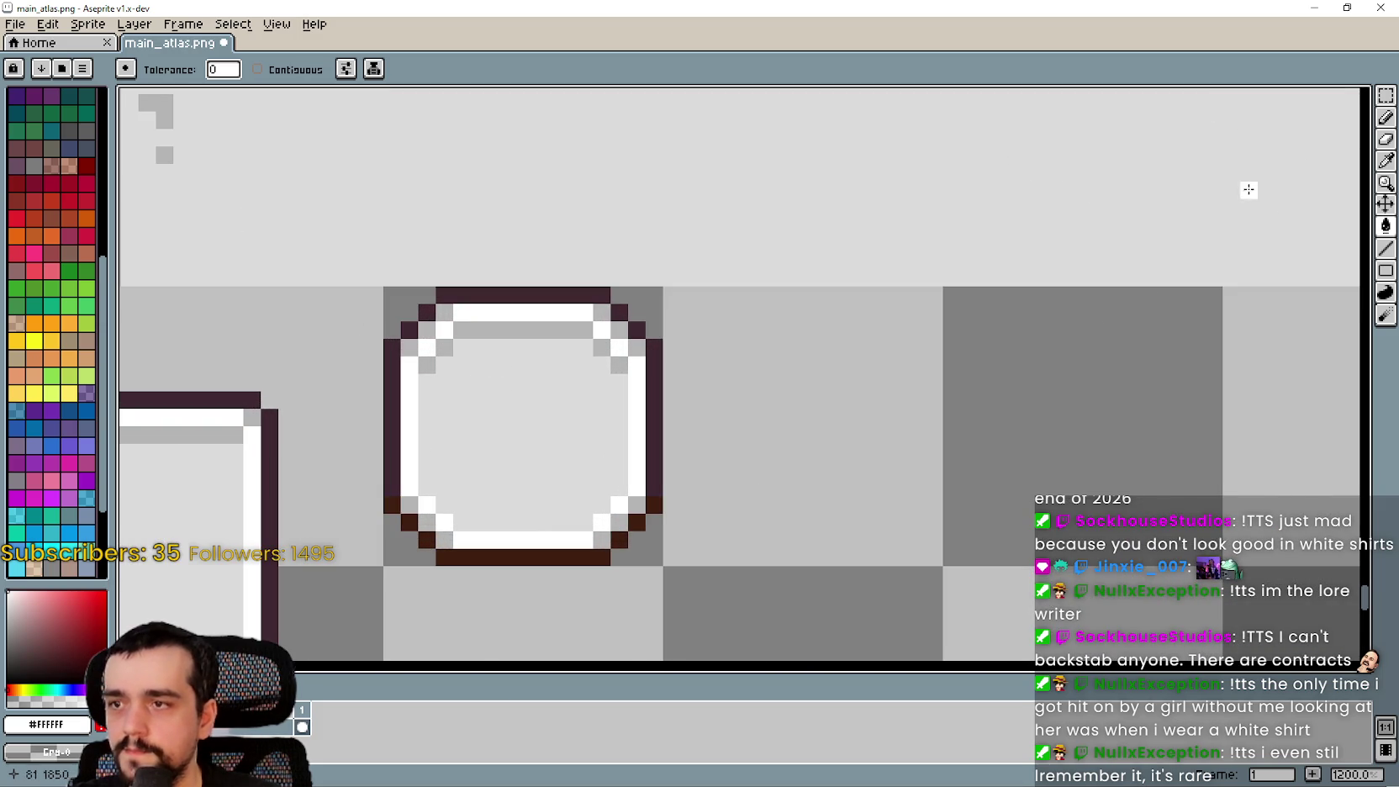
click(1385, 160)
scroll(404, 403, up, 4)
scroll(537, 196, down, 2)
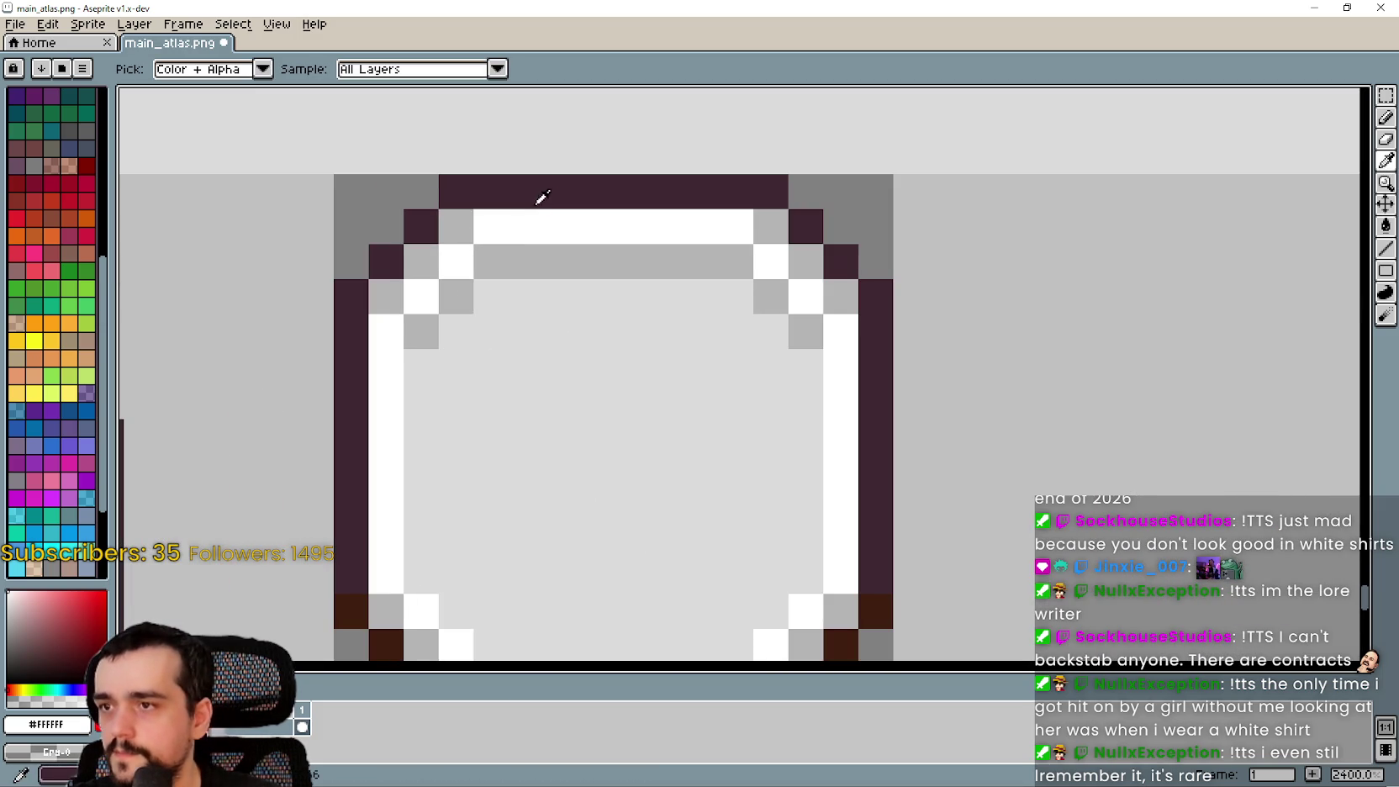
click(528, 193)
scroll(743, 284, down, 6)
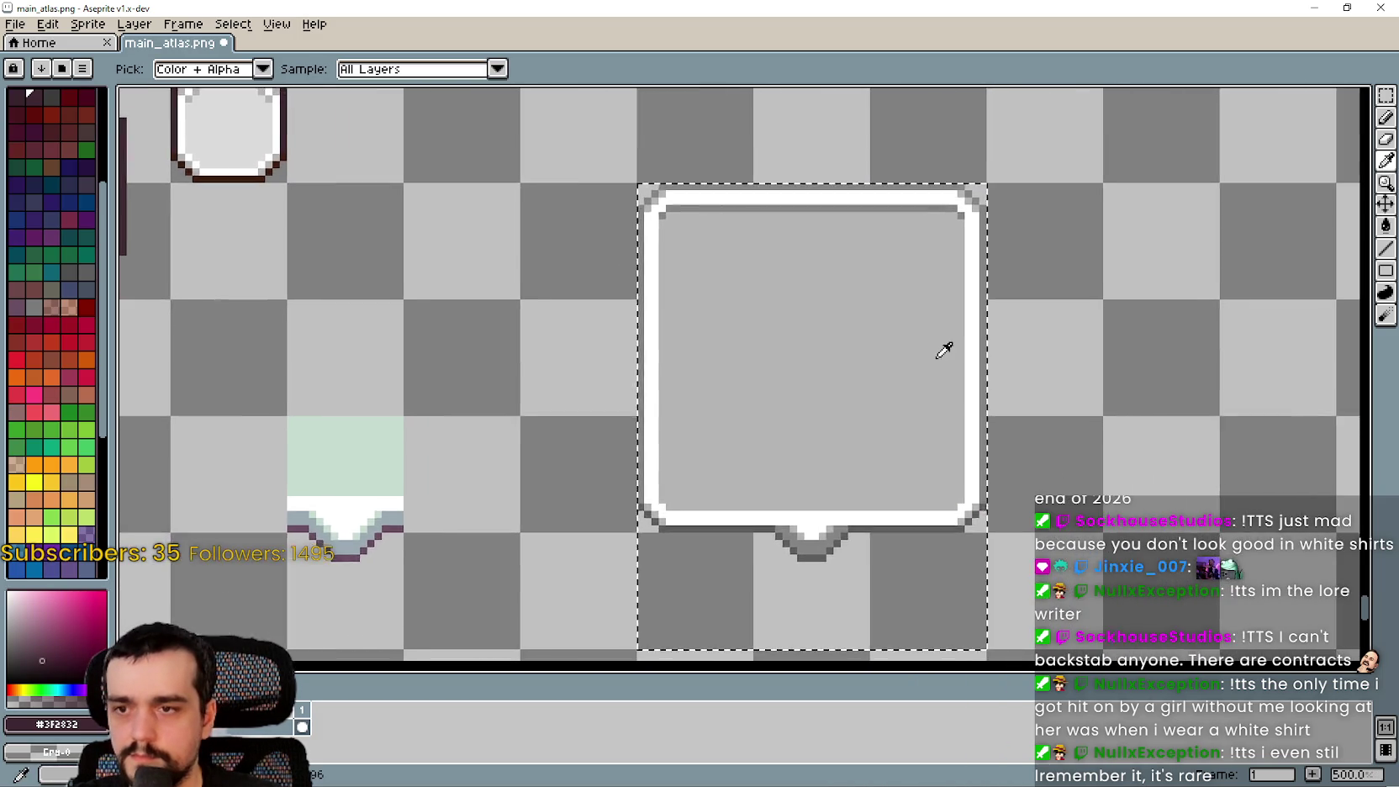
scroll(936, 349, up, 1)
Draw dark lines along the bubble frame's top edge and down its sides
key(l)
scroll(966, 210, up, 6)
mouse_move(958, 238)
mouse_down()
mouse_move(608, 272)
mouse_move(212, 350)
mouse_move(634, 348)
mouse_move(606, 268)
mouse_move(577, 280)
mouse_move(545, 339)
mouse_up()
scroll(608, 271, down, 4)
scroll(545, 339, down, 4)
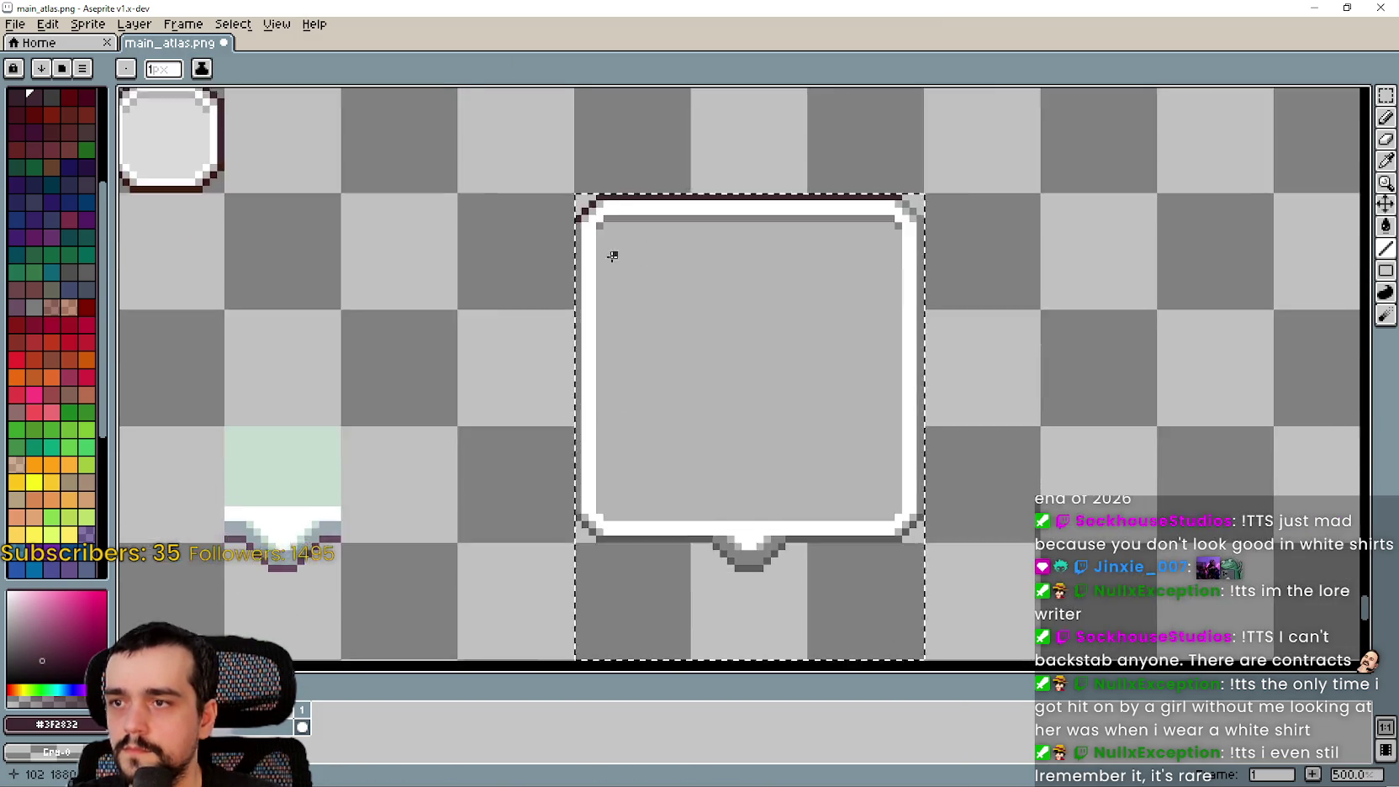
scroll(613, 250, up, 2)
mouse_move(613, 250)
mouse_down()
mouse_move(604, 84)
mouse_move(525, 303)
mouse_move(572, 490)
mouse_move(944, 324)
mouse_move(889, 244)
mouse_move(799, 223)
mouse_move(818, 662)
mouse_move(818, 303)
mouse_move(814, 343)
mouse_up()
scroll(524, 303, up, 2)
scroll(572, 490, down, 3)
scroll(944, 325, up, 1)
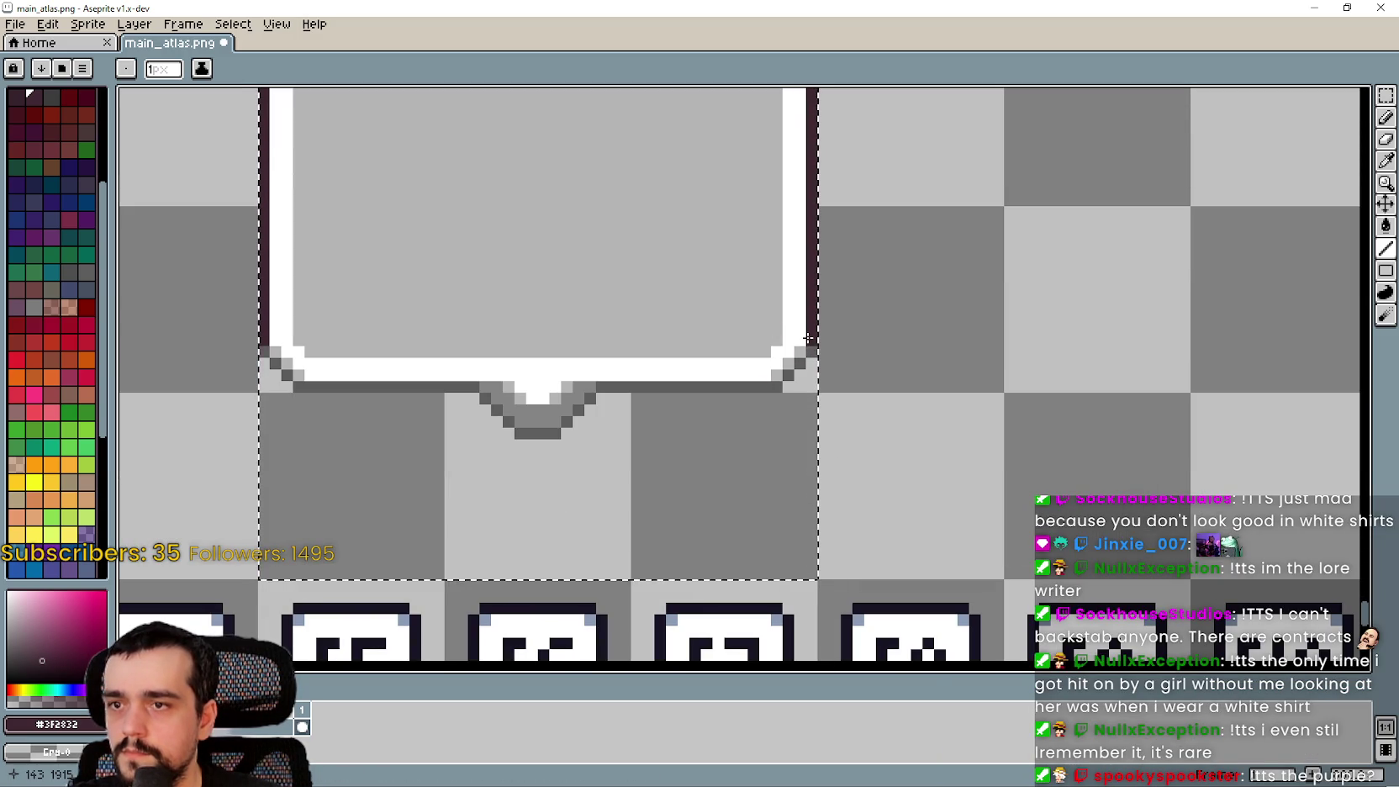
scroll(665, 372, down, 3)
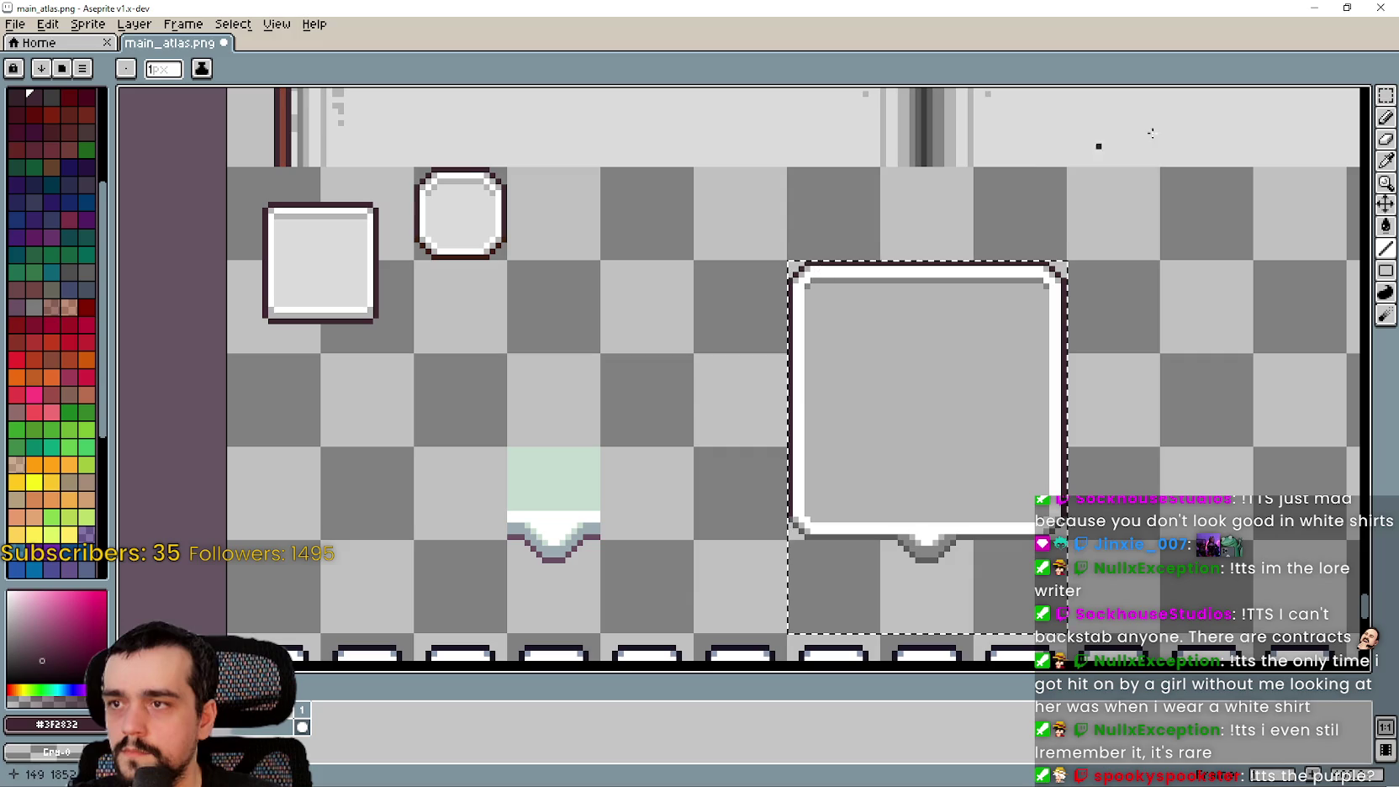
Eyedrop the darker brown #3F1E0F from the round sprite
key(i)
scroll(471, 262, down, 1)
scroll(475, 266, up, 2)
click(473, 241)
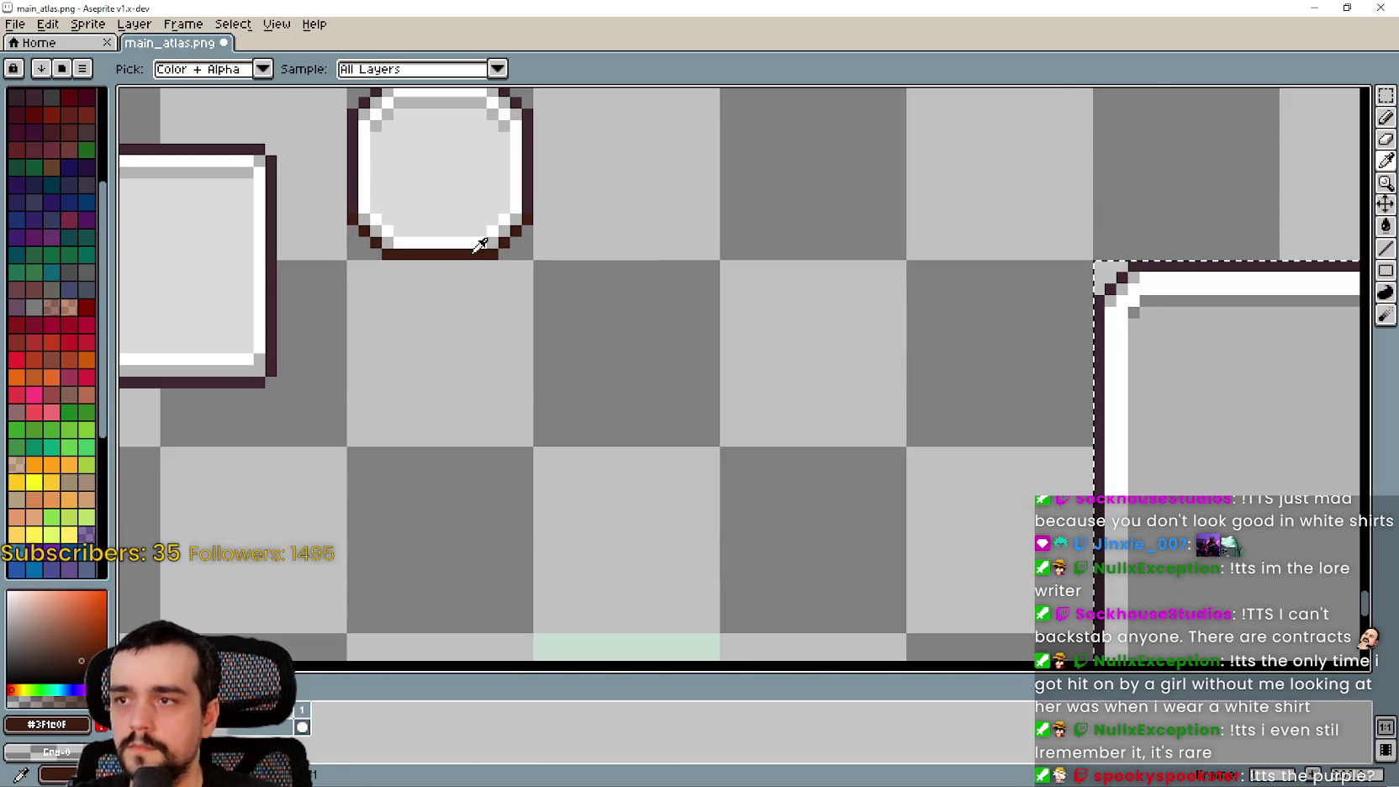
scroll(953, 297, down, 2)
scroll(837, 511, up, 2)
Draw brown lines along the bubble's bottom edge and around the tail's bottom and left side
click(1385, 248)
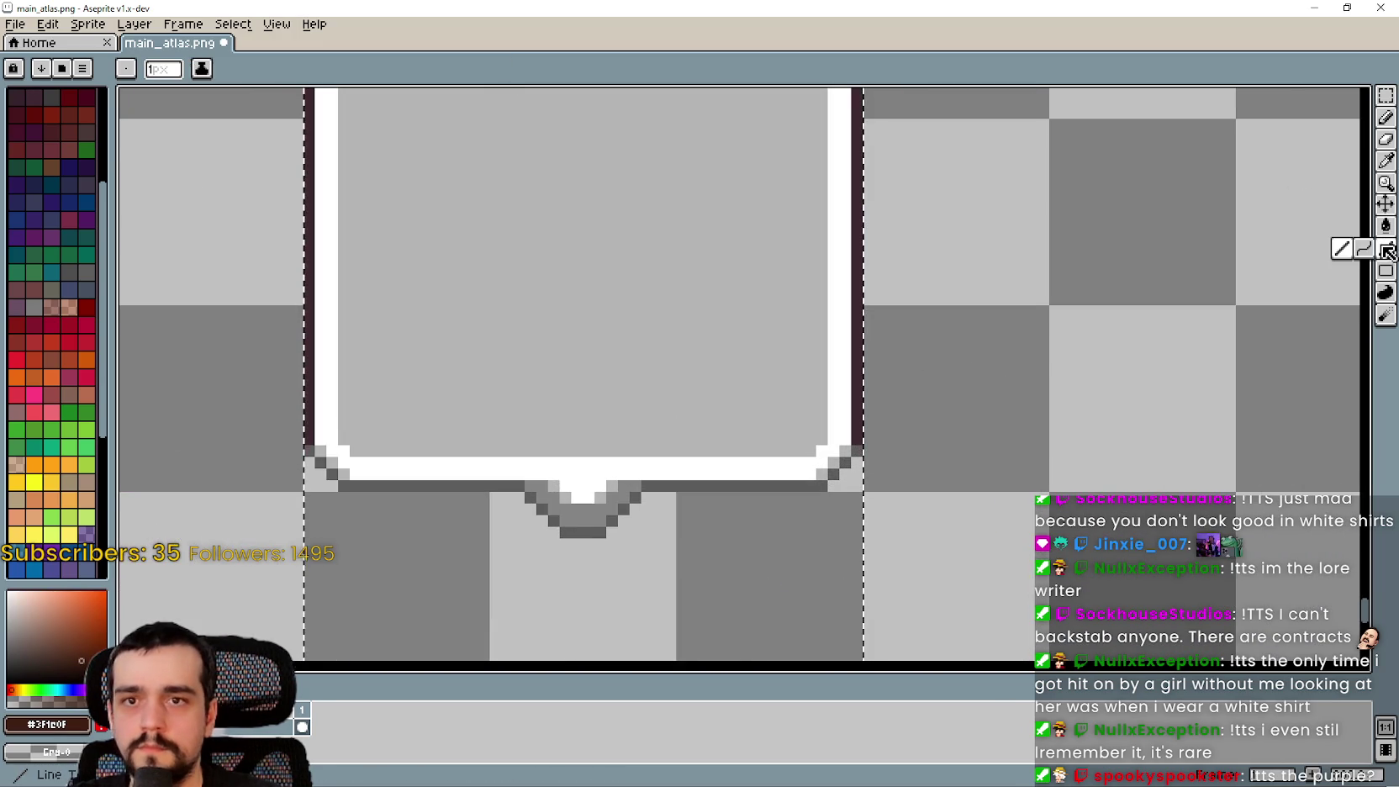
scroll(714, 486, up, 2)
mouse_move(1104, 397)
mouse_down()
mouse_move(1051, 458)
mouse_move(1062, 439)
mouse_move(640, 469)
mouse_move(689, 465)
mouse_move(621, 554)
mouse_up()
scroll(620, 554, up, 1)
mouse_move(854, 560)
mouse_down()
mouse_move(749, 565)
mouse_move(649, 495)
mouse_up()
scroll(551, 427, down, 3)
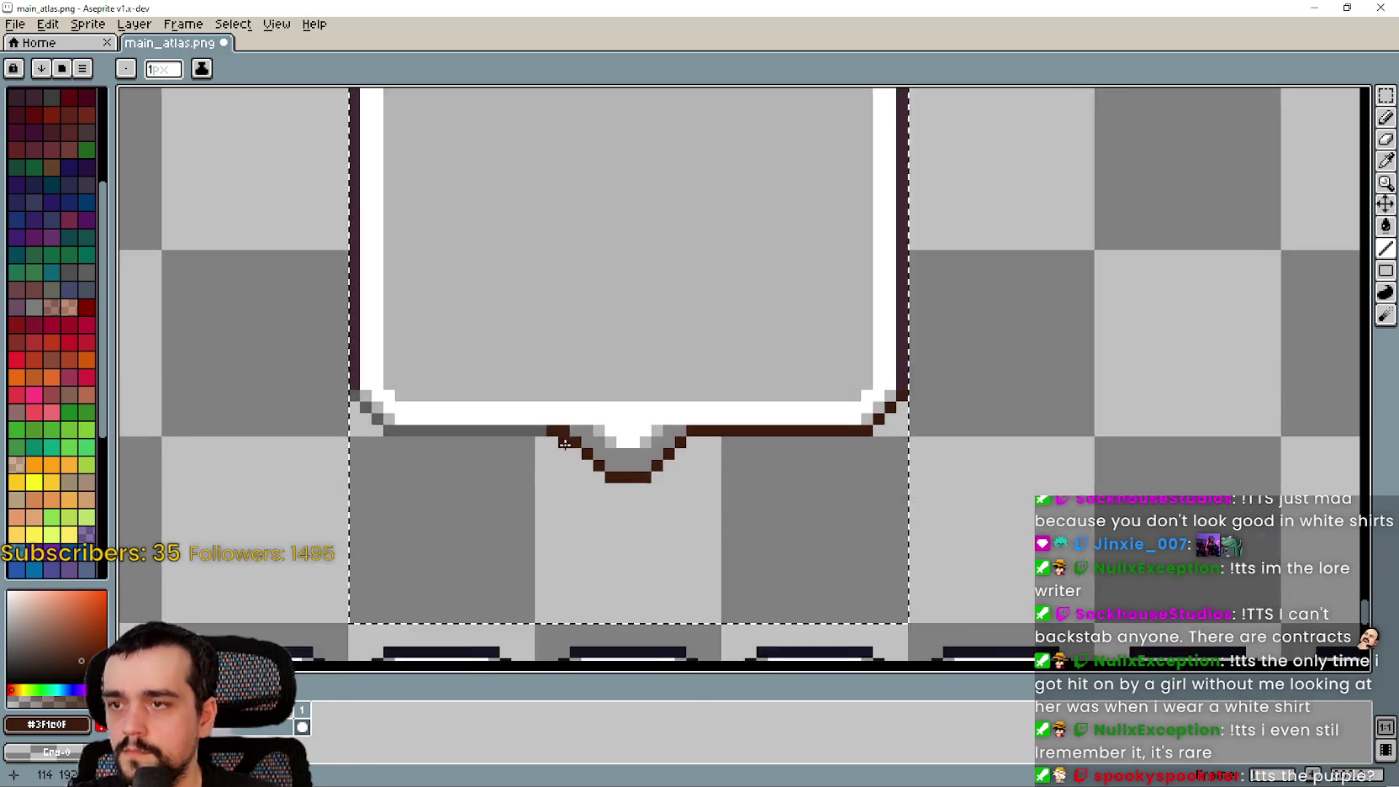
scroll(883, 458, up, 2)
mouse_move(883, 458)
mouse_down()
mouse_move(559, 459)
mouse_move(489, 401)
mouse_up()
scroll(733, 280, down, 5)
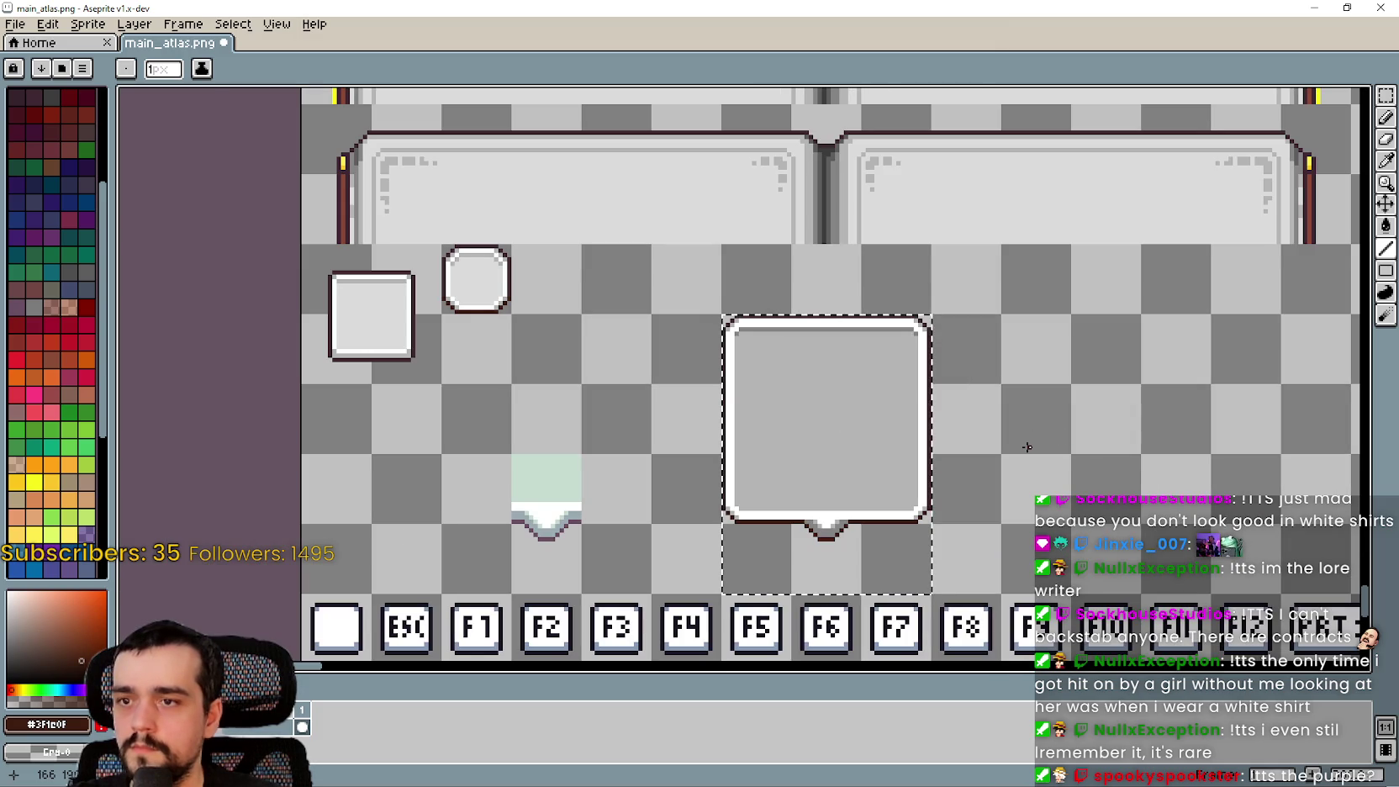
Centre the bubble in view and clear the selection around the bubble frame
drag(1027, 446, 959, 406)
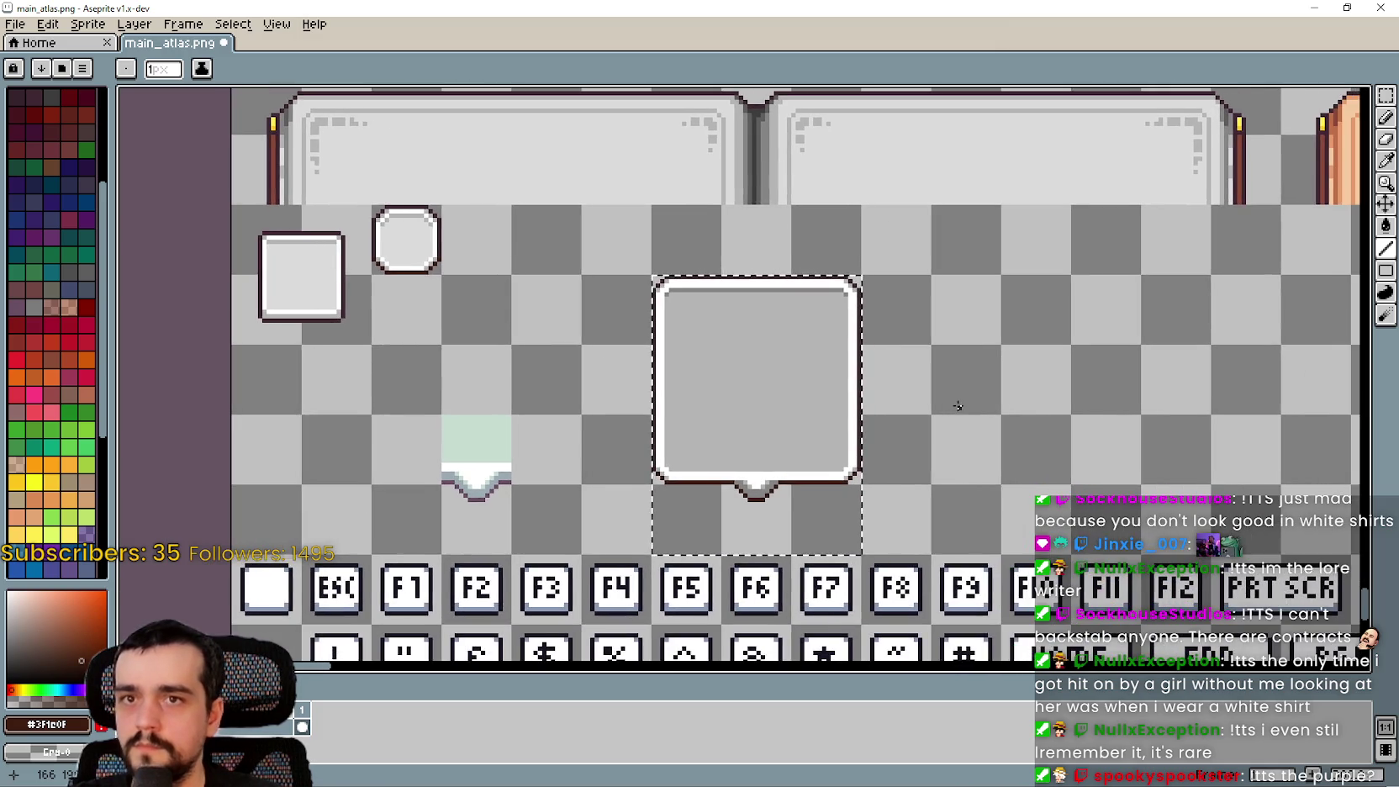
scroll(703, 344, up, 1)
scroll(796, 334, down, 1)
mouse_move(796, 334)
mouse_down()
mouse_move(1074, 310)
mouse_move(952, 321)
mouse_up()
scroll(839, 281, up, 2)
scroll(1039, 312, down, 1)
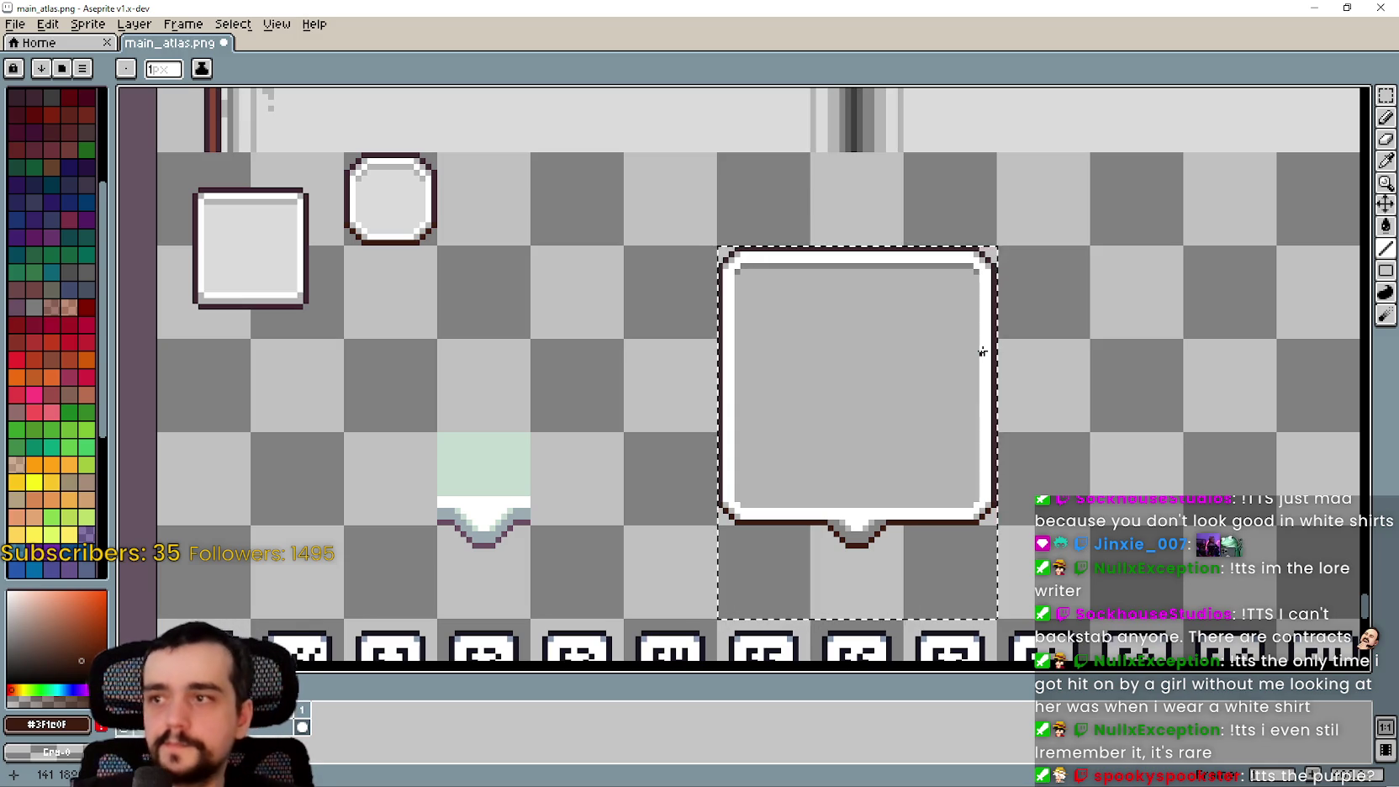
key(ctrl+d)
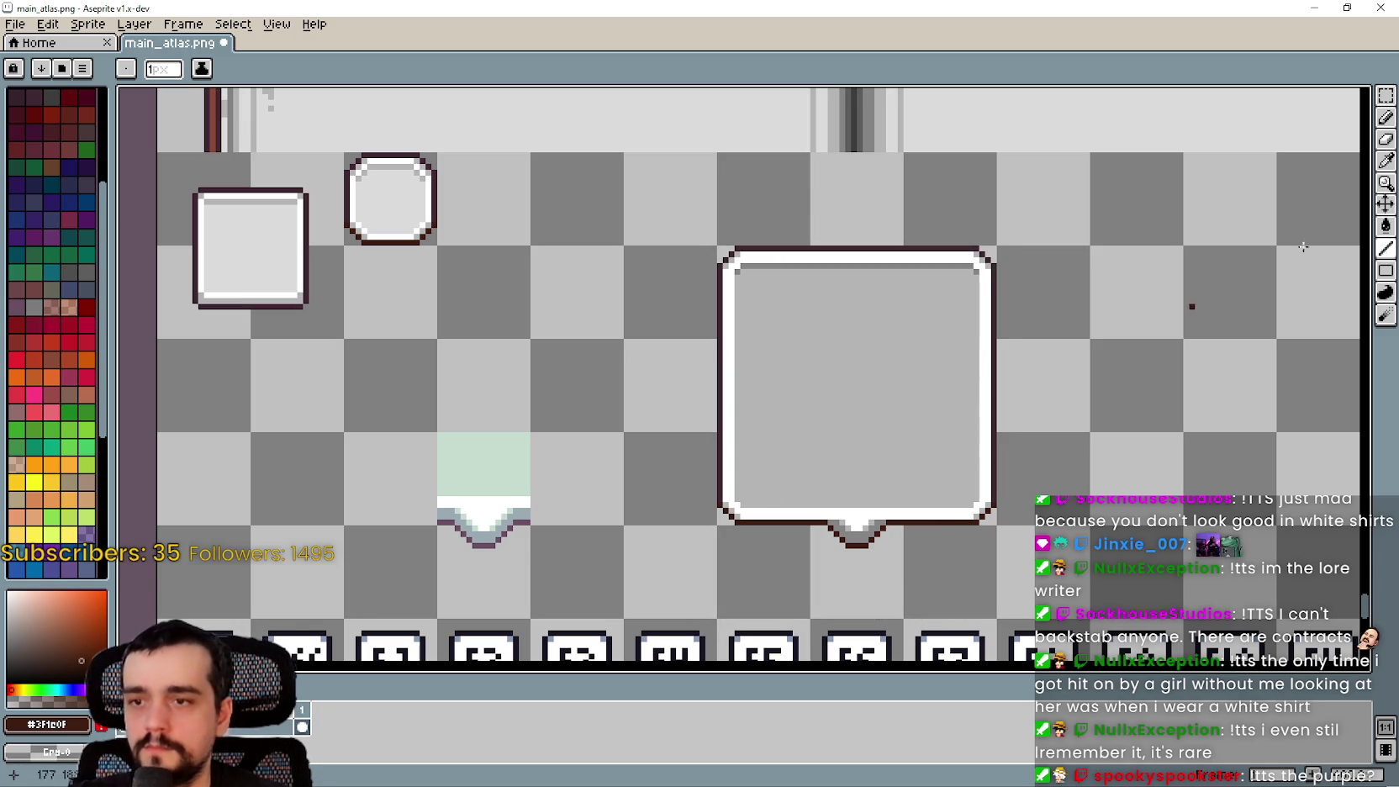
click(1385, 96)
Marquee-select the bubble's lower-left corner and shift the selection to the right
scroll(672, 475, up, 1)
drag(740, 407, 888, 553)
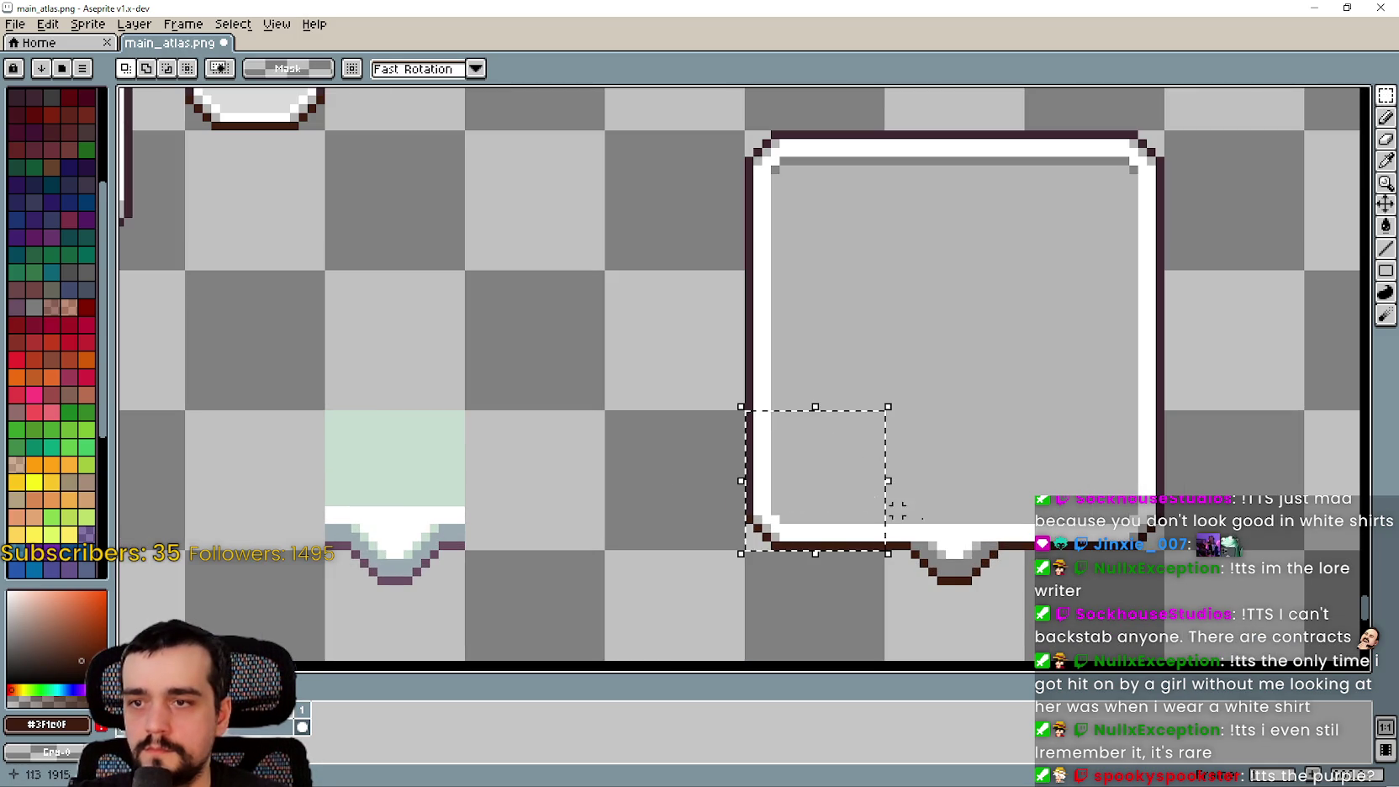
drag(824, 481, 965, 480)
mouse_move(1080, 485)
mouse_down()
mouse_move(1093, 468)
mouse_move(1071, 334)
mouse_move(818, 315)
mouse_move(828, 215)
mouse_up()
Select the small round frame sprite and drag a 16×16 copy down-right to 48,1872
scroll(476, 299, down, 1)
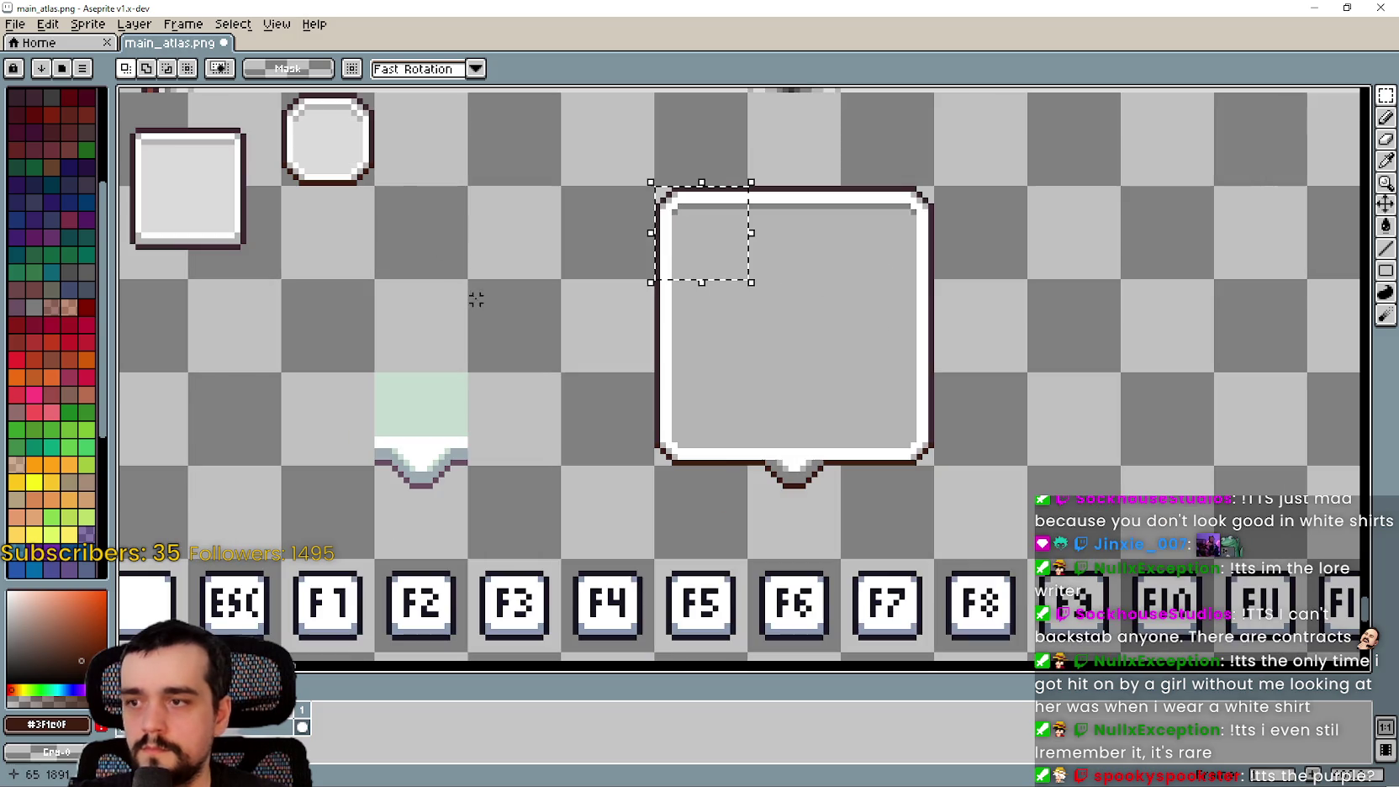
drag(418, 265, 495, 312)
scroll(662, 462, up, 1)
scroll(664, 458, down, 1)
mouse_move(664, 458)
mouse_down()
mouse_move(749, 309)
mouse_move(828, 529)
mouse_up()
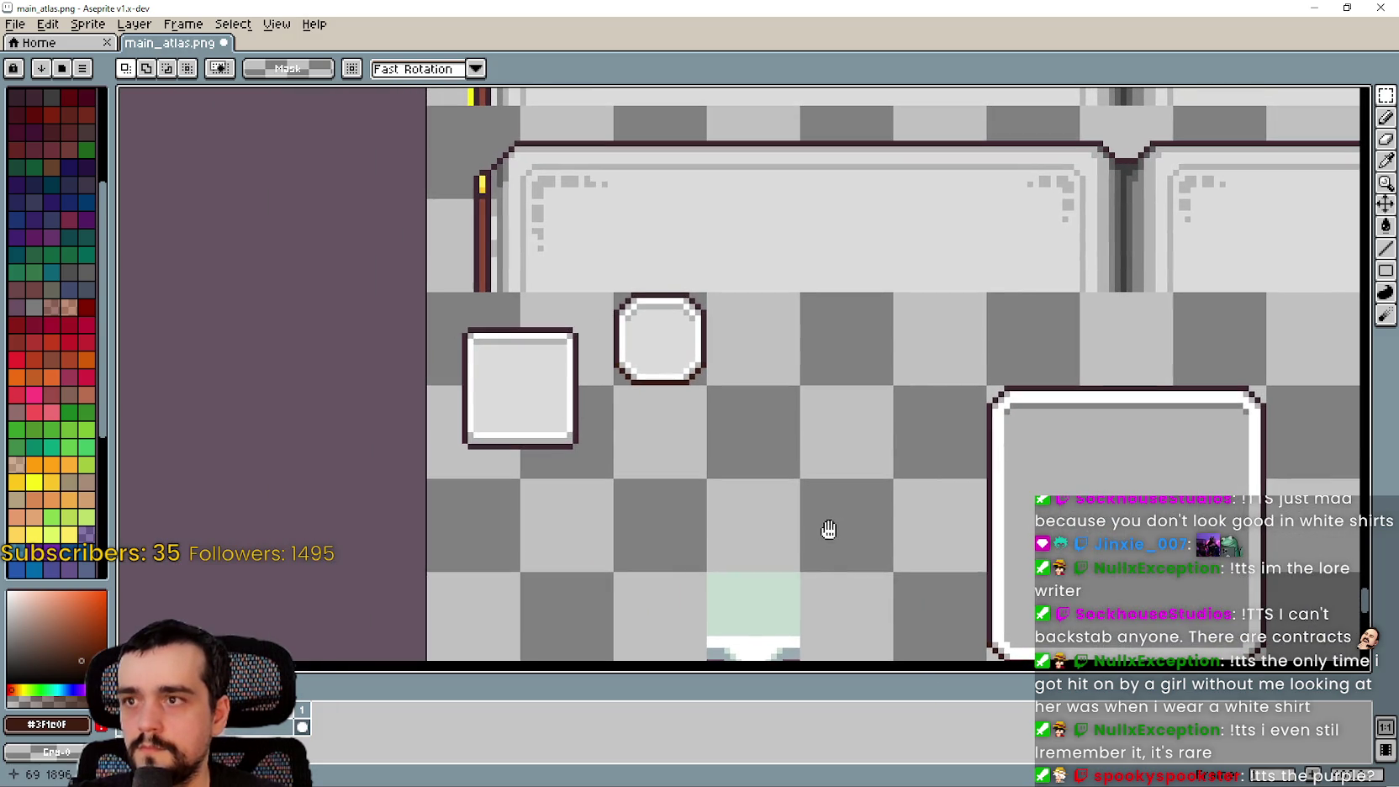
scroll(563, 335, down, 2)
scroll(641, 362, up, 3)
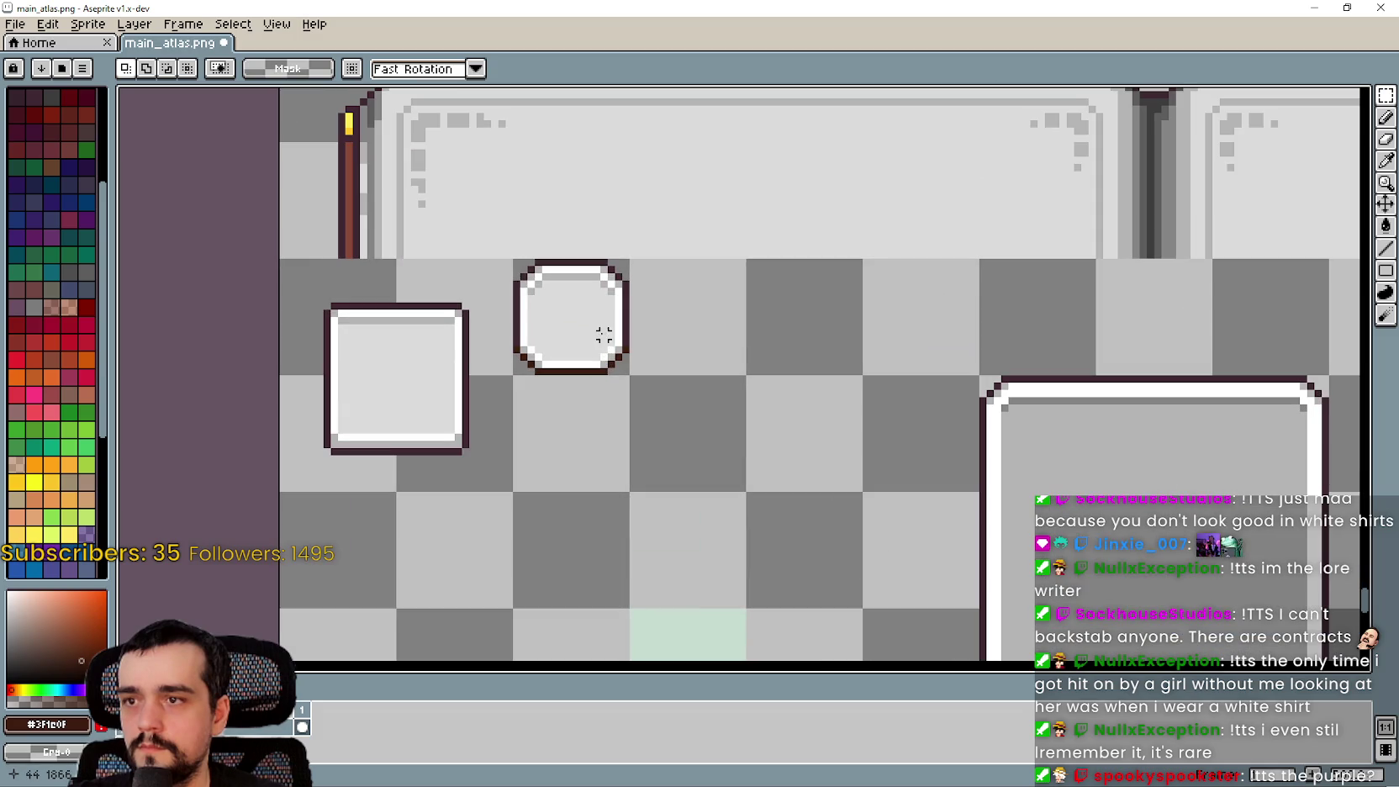
drag(514, 260, 629, 374)
drag(925, 481, 818, 343)
mouse_move(474, 188)
mouse_down()
mouse_move(948, 342)
mouse_move(975, 334)
mouse_move(961, 325)
mouse_move(1133, 312)
mouse_move(1149, 428)
mouse_move(975, 416)
mouse_up()
mouse_move(959, 471)
mouse_down()
mouse_move(958, 493)
mouse_move(1118, 514)
mouse_move(617, 446)
mouse_move(616, 329)
mouse_up()
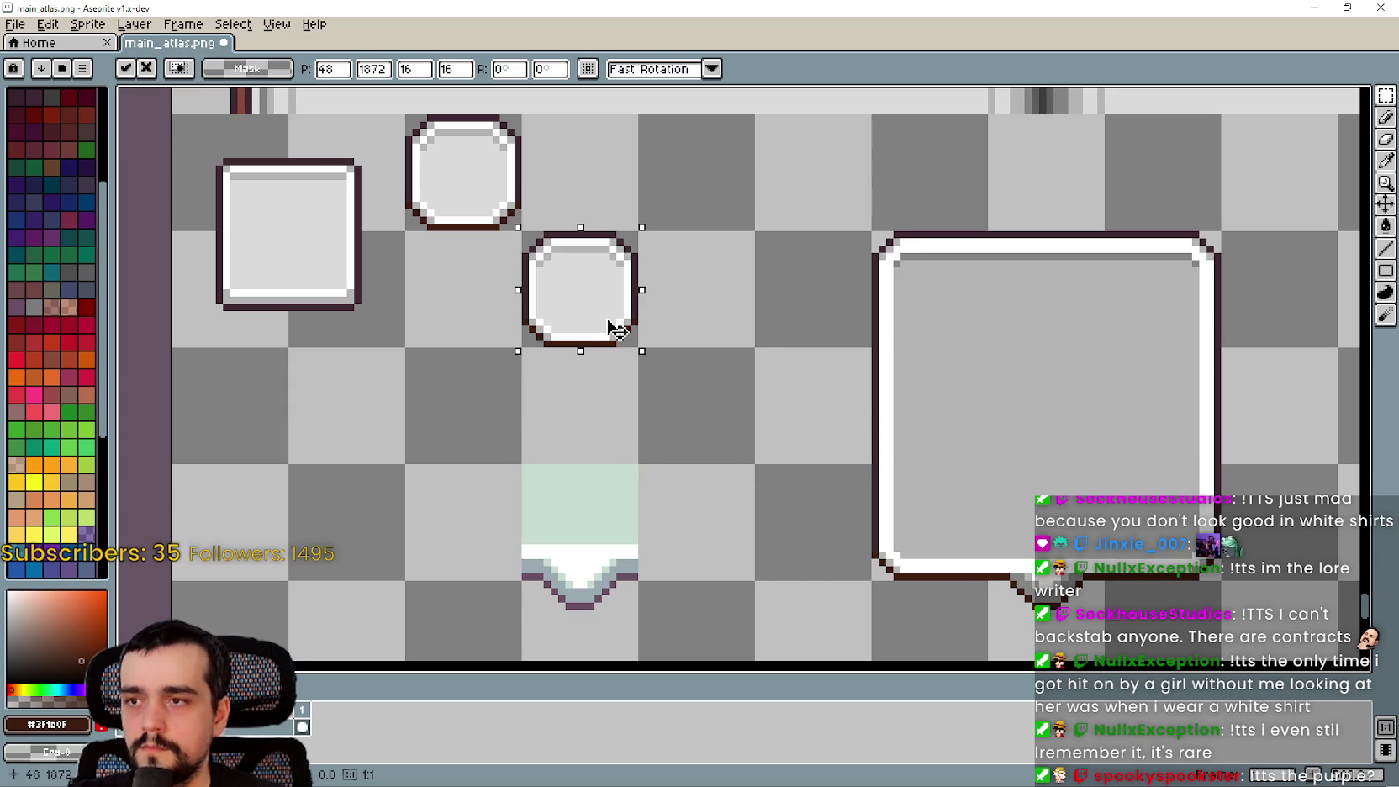
Discard the stray round copy, then select the sprite's inside and drag a copy, undoing it
scroll(617, 330, up, 2)
key(Escape)
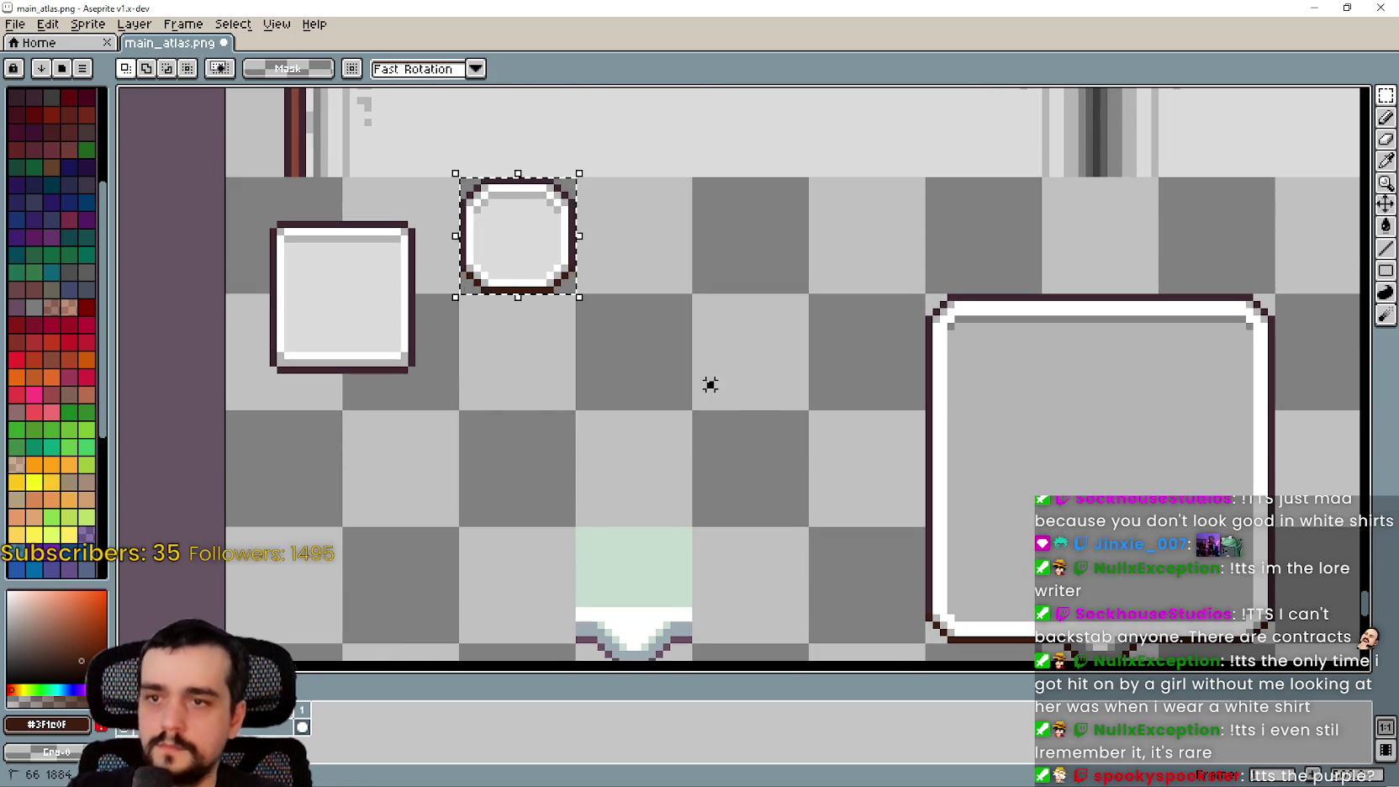
key(ctrl+d)
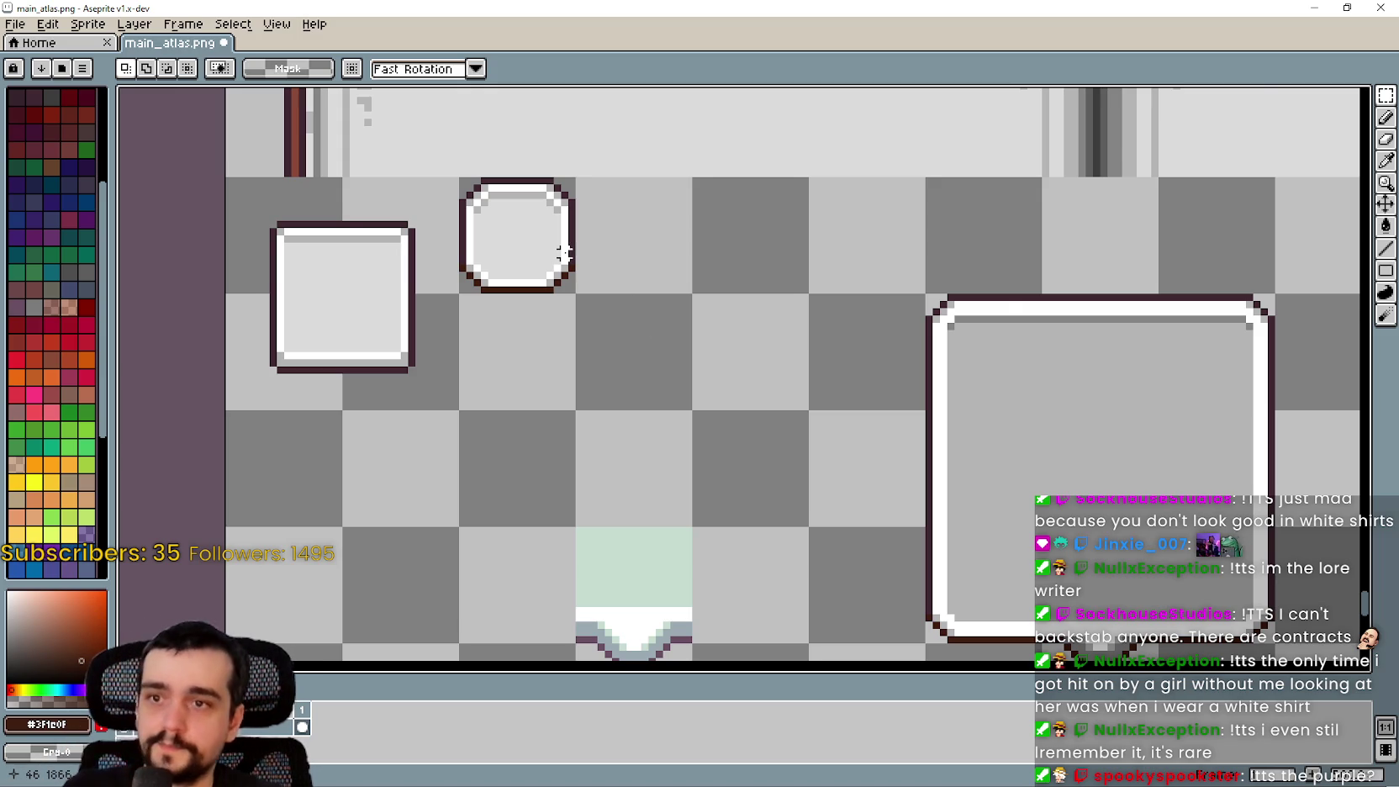
scroll(563, 252, up, 1)
key(ctrl+shift+d)
scroll(475, 189, up, 2)
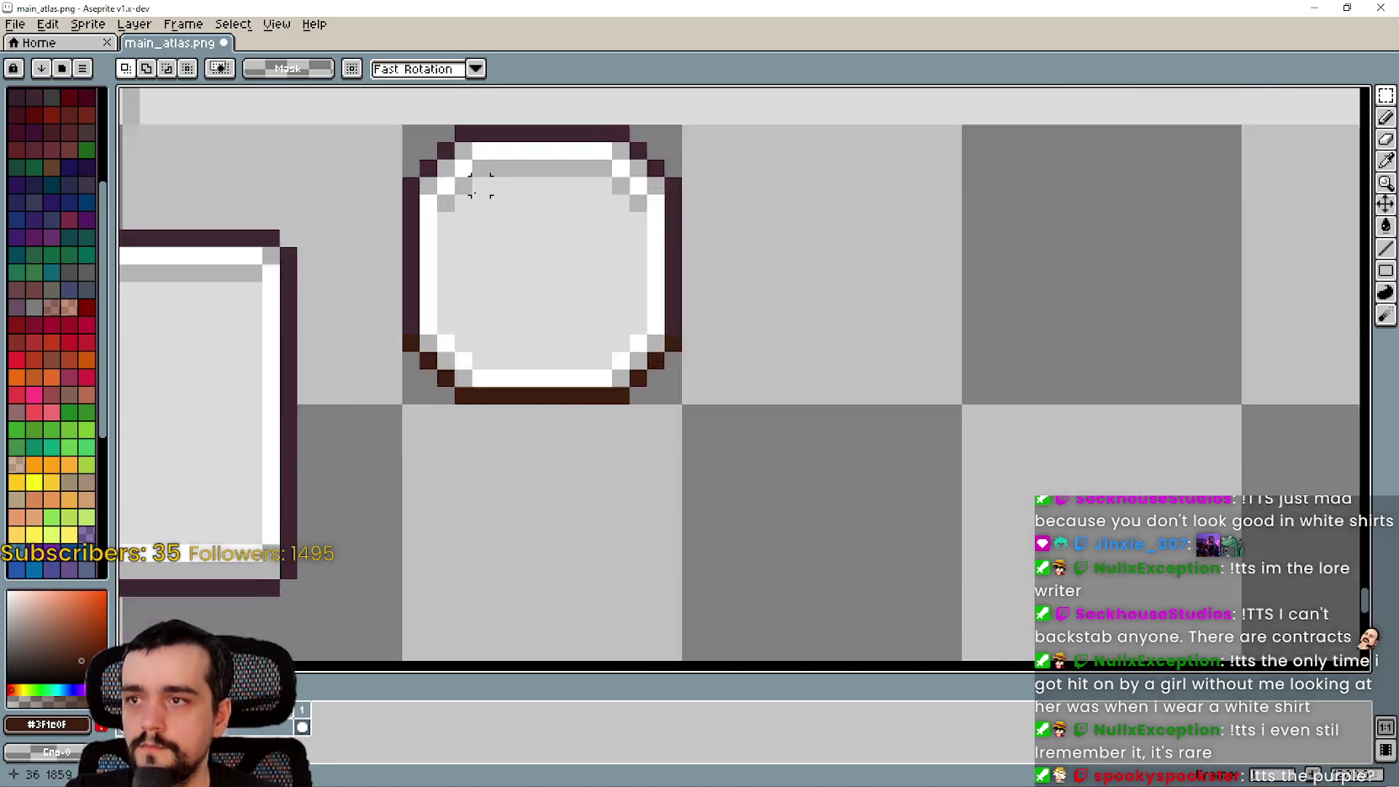
scroll(480, 185, up, 1)
mouse_move(436, 159)
mouse_down()
mouse_move(678, 404)
mouse_move(691, 440)
mouse_up()
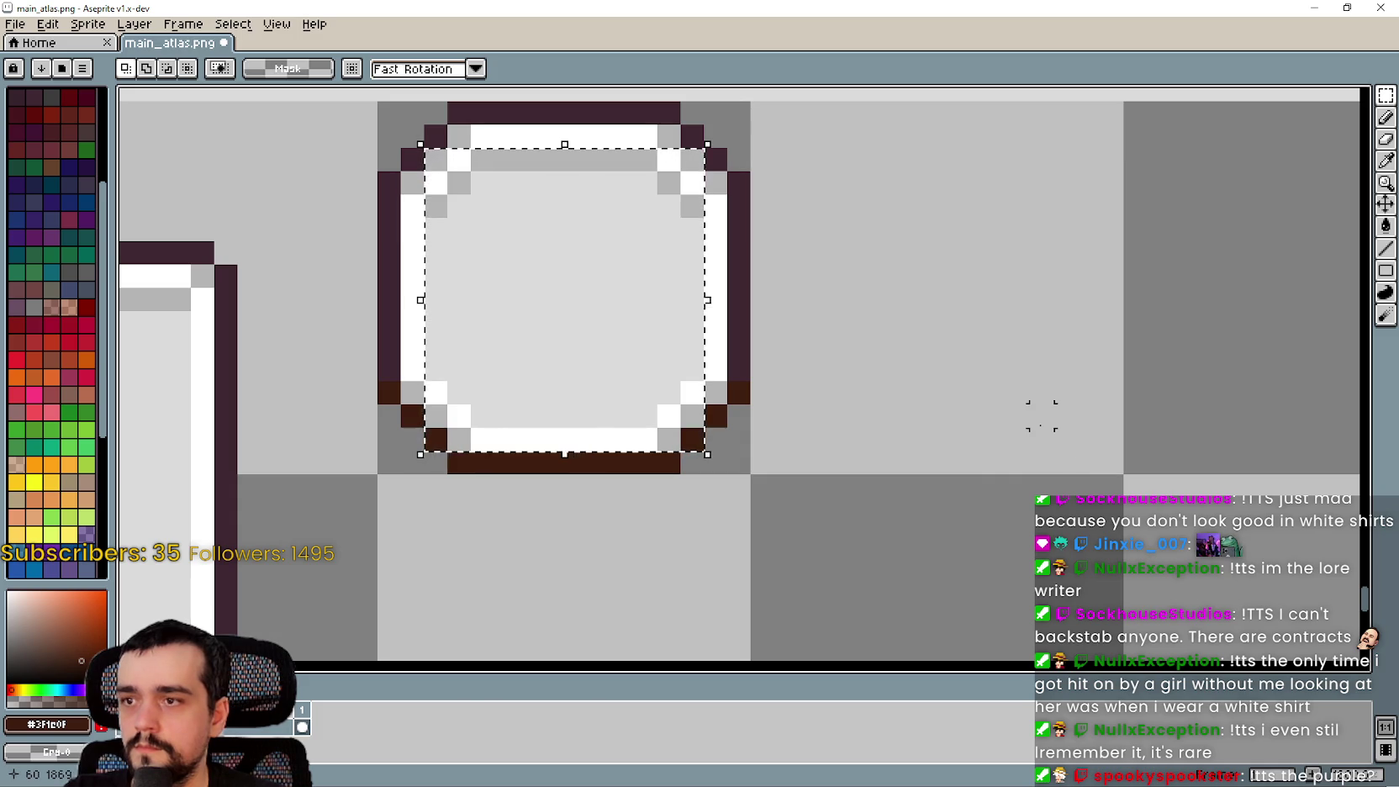
scroll(1039, 438, down, 2)
drag(1079, 454, 712, 324)
mouse_move(555, 282)
mouse_down()
mouse_move(649, 290)
mouse_move(688, 264)
mouse_up()
scroll(666, 250, up, 1)
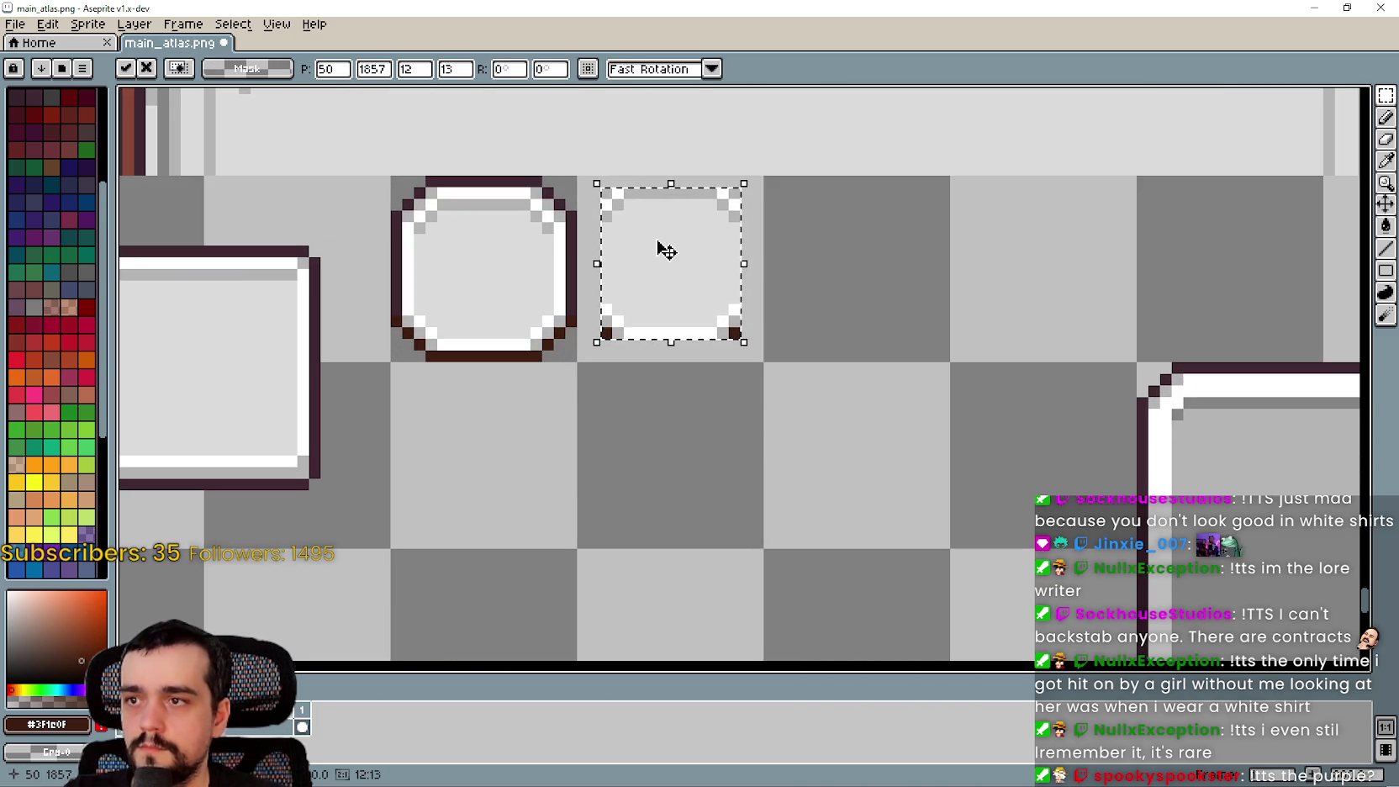
key(ctrl+z)
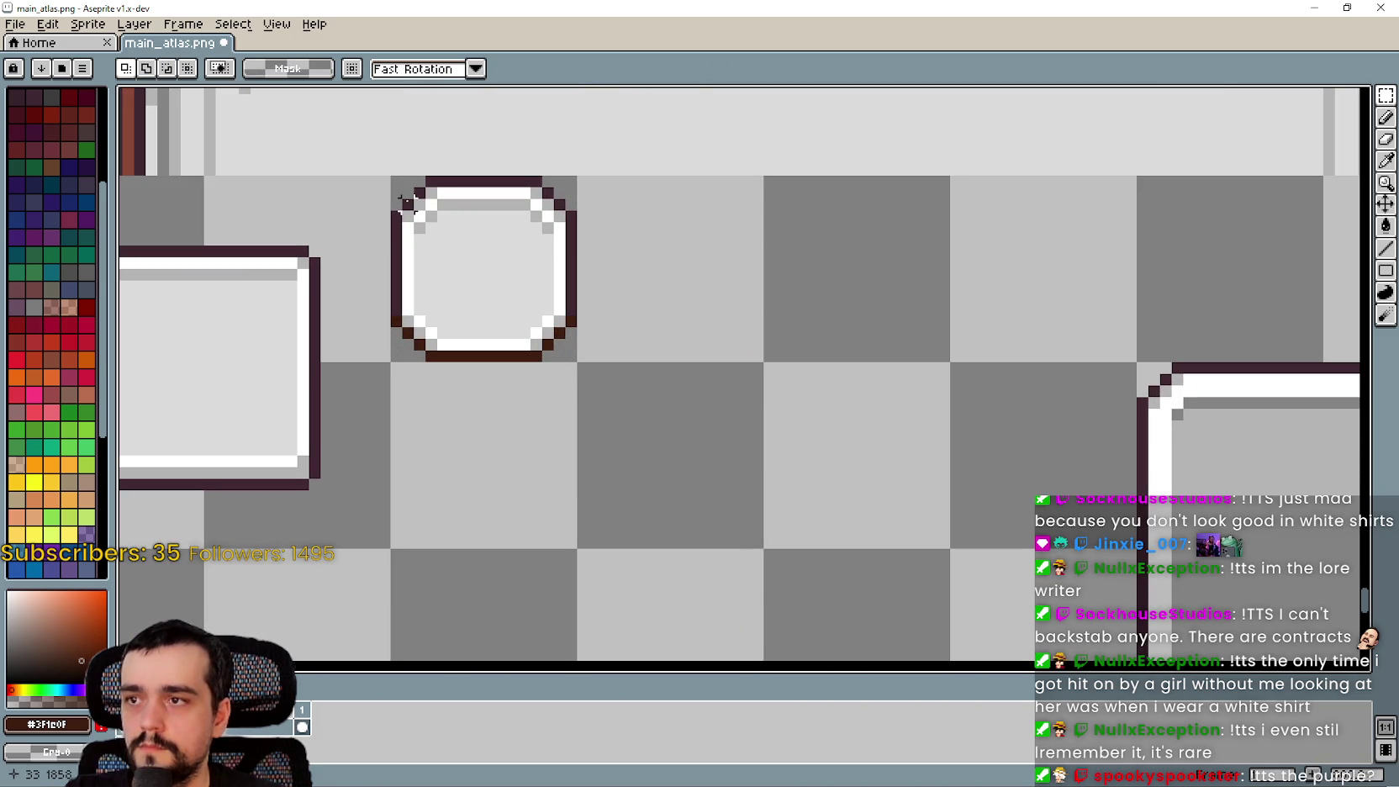
Copy the round sprite's 14×14 inner part and paste it right beside the original
mouse_move(404, 192)
mouse_down()
mouse_move(499, 312)
mouse_move(570, 354)
mouse_up()
key(ctrl+c)
key(ctrl+v)
mouse_move(465, 229)
mouse_down()
mouse_move(705, 269)
mouse_move(649, 218)
mouse_move(664, 233)
mouse_up()
key(Return)
scroll(625, 226, up, 2)
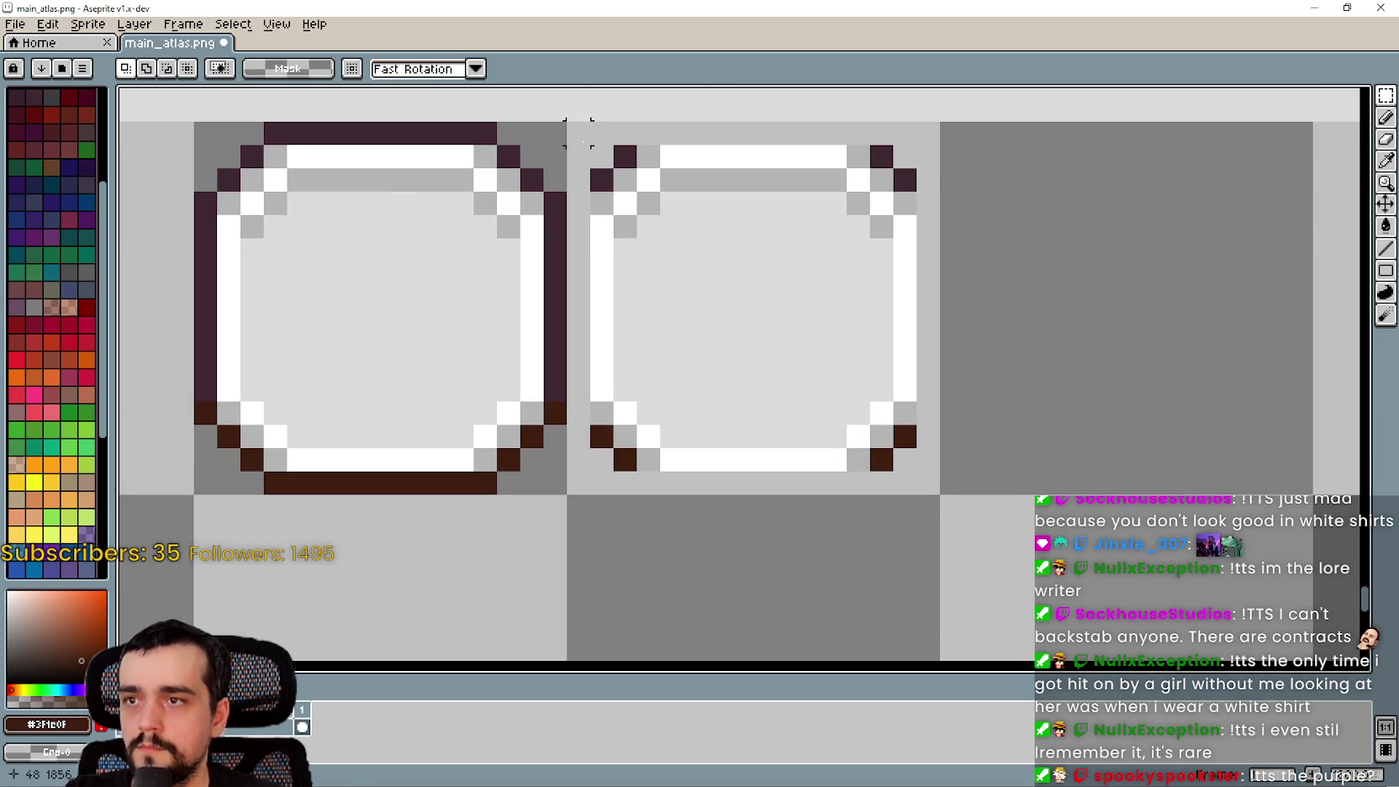
scroll(975, 301, down, 1)
click(1387, 180)
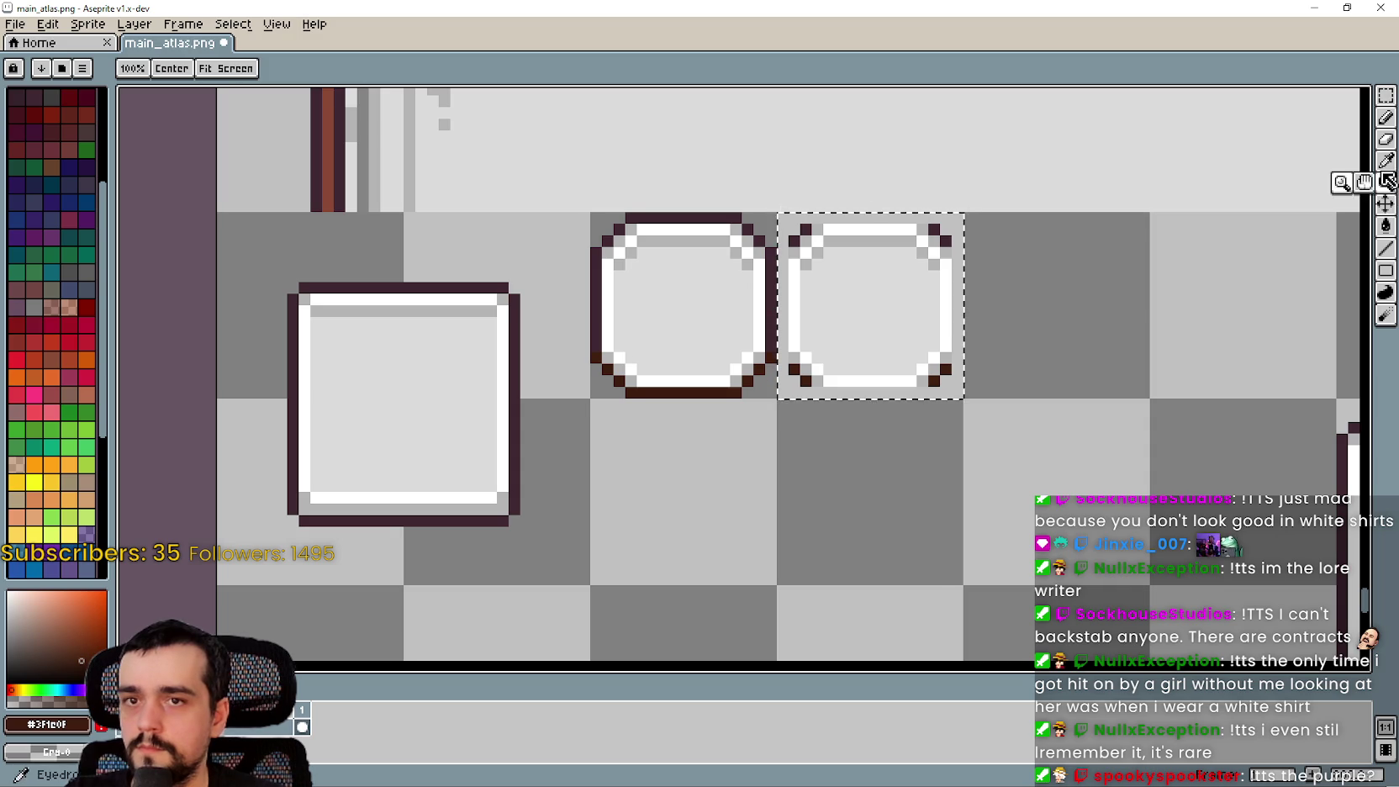
Pick the grey from the frame's inner edge as the drawing colour
scroll(974, 346, up, 1)
click(1387, 176)
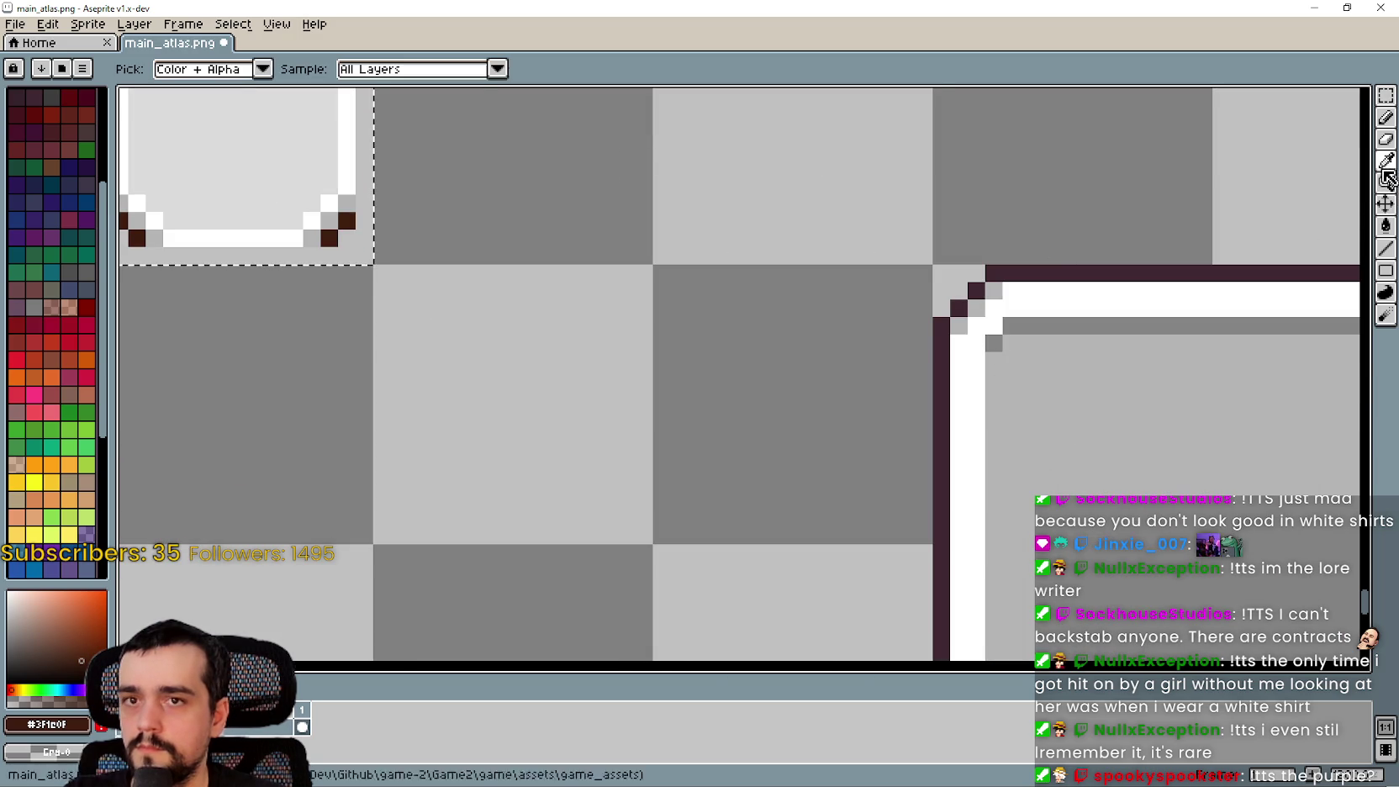
scroll(992, 269, up, 1)
scroll(1084, 294, down, 1)
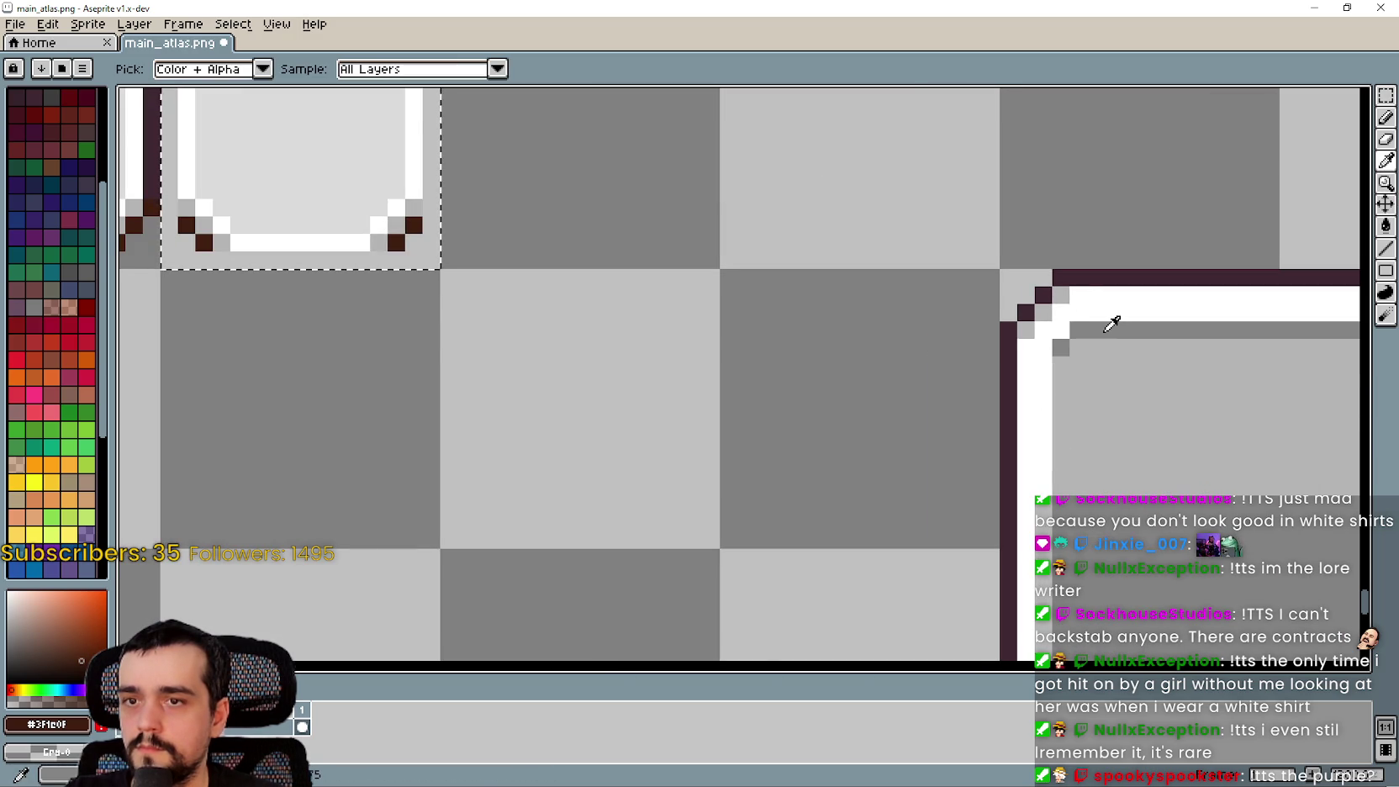
click(1112, 323)
scroll(827, 483, up, 1)
scroll(899, 352, up, 1)
scroll(1145, 255, down, 1)
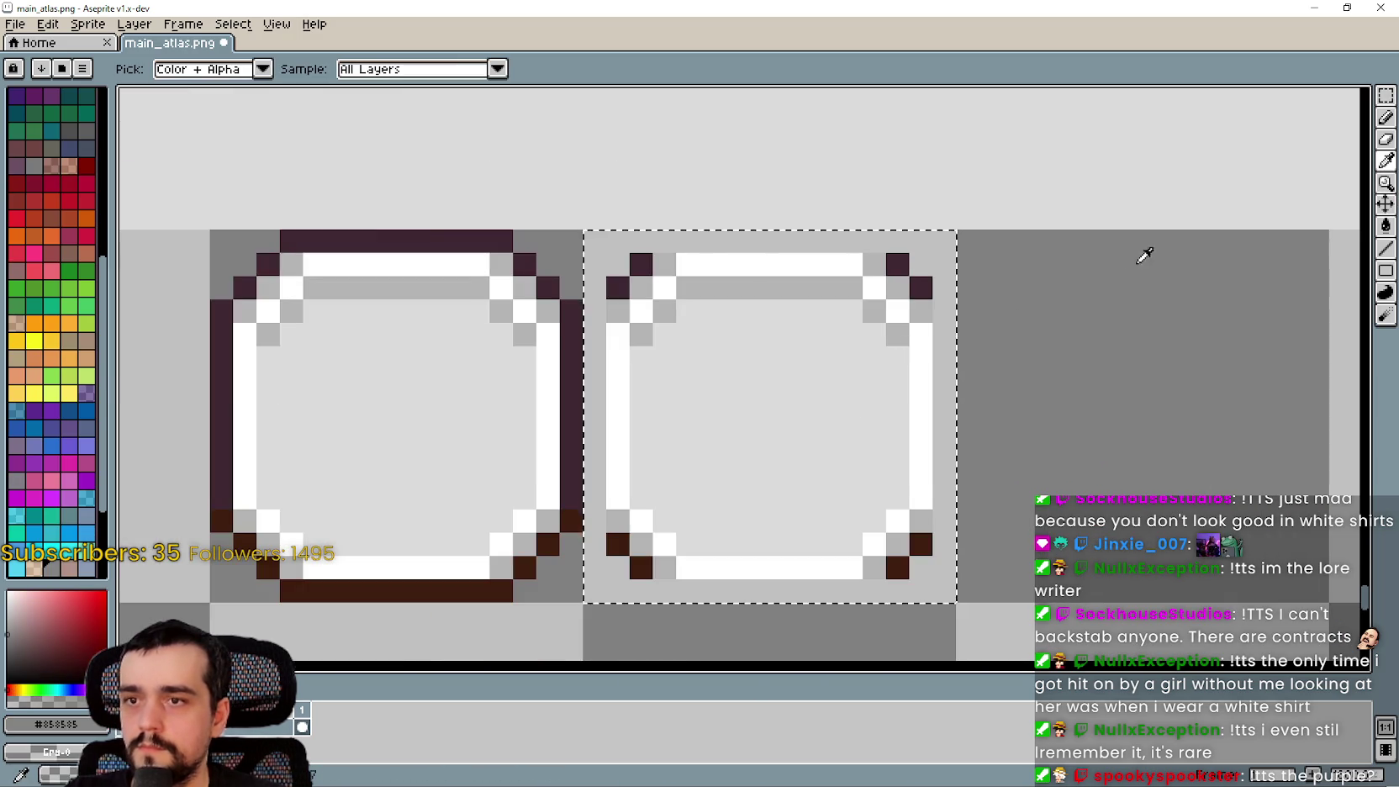
scroll(1144, 254, down, 1)
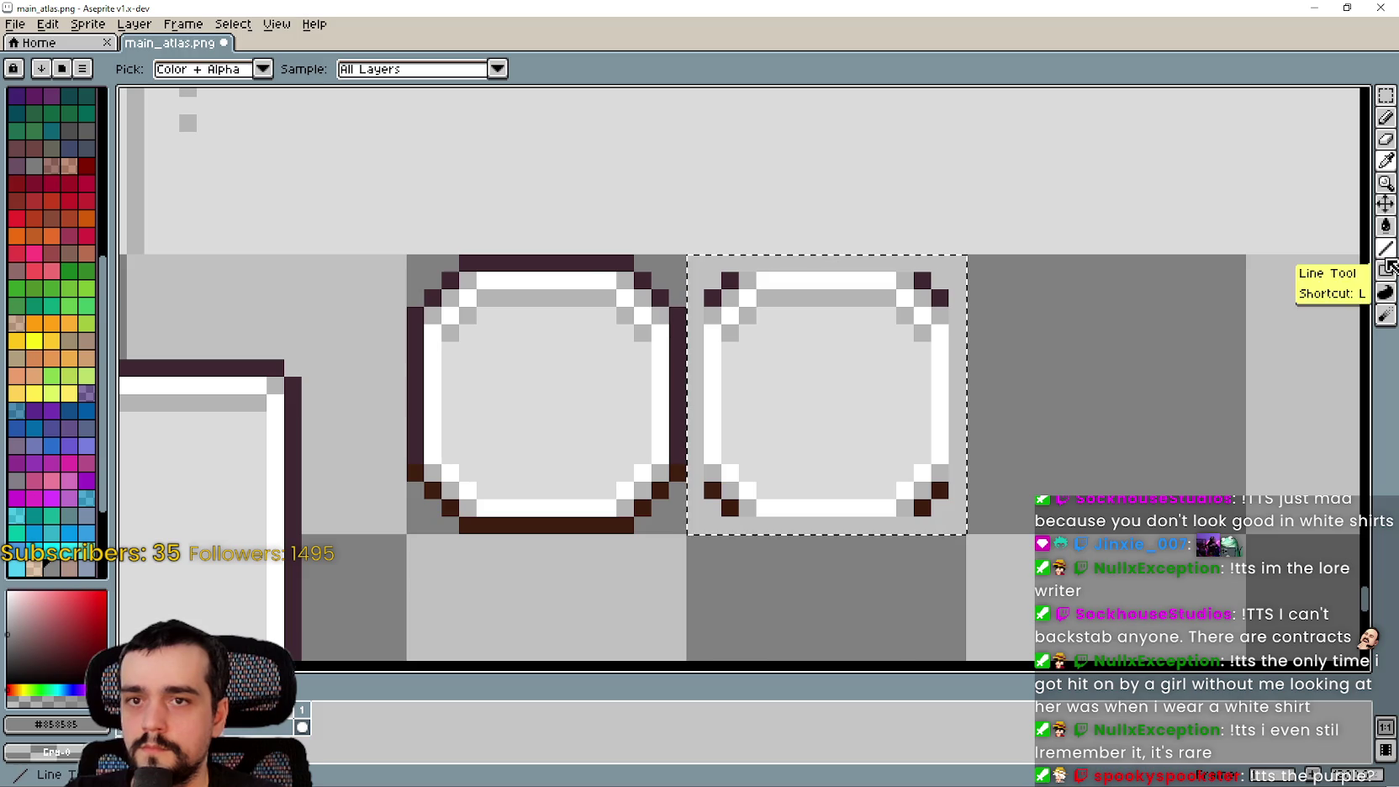
Repaint the second box's right white edge grey with a straight line
click(1390, 267)
scroll(835, 338, up, 1)
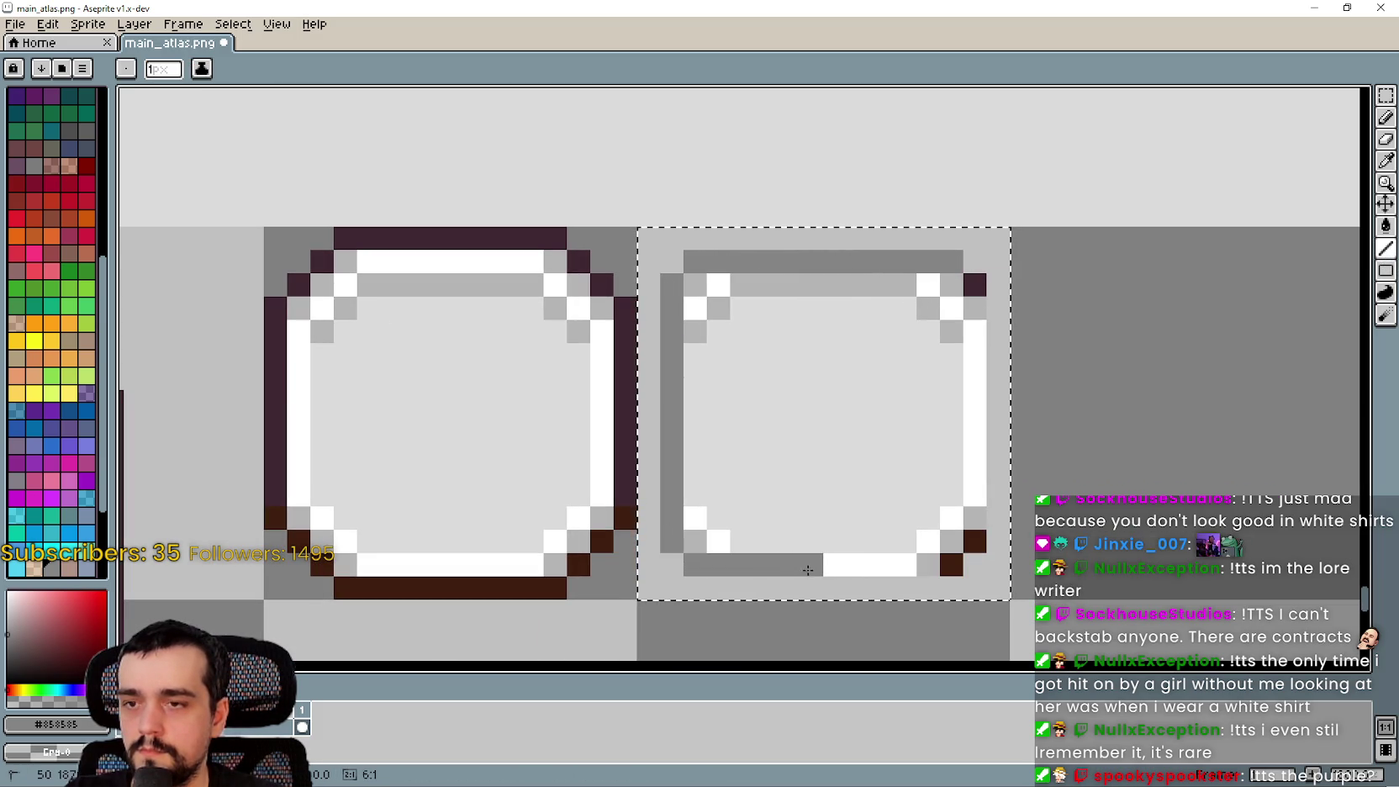
key(ctrl+z)
key(ctrl+z)
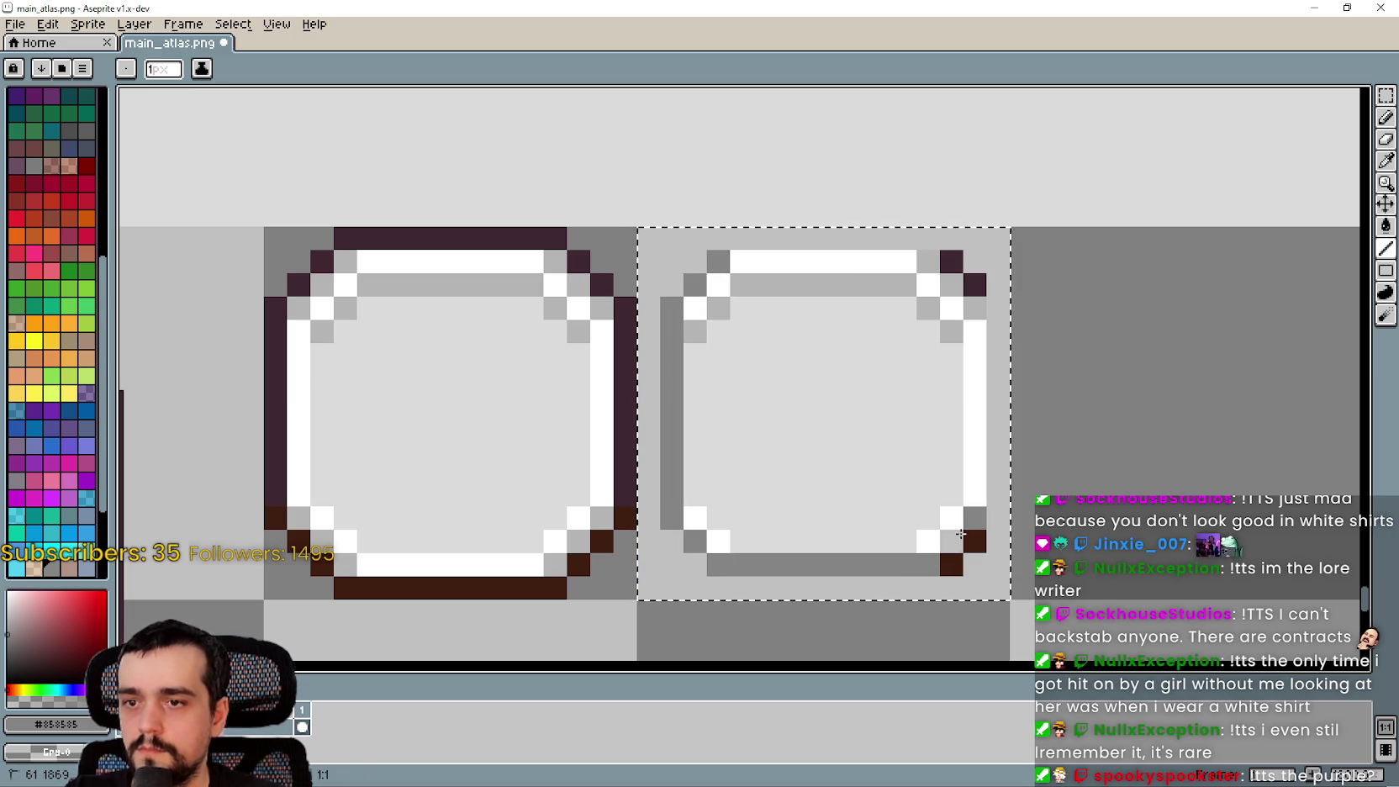
drag(965, 492, 974, 316)
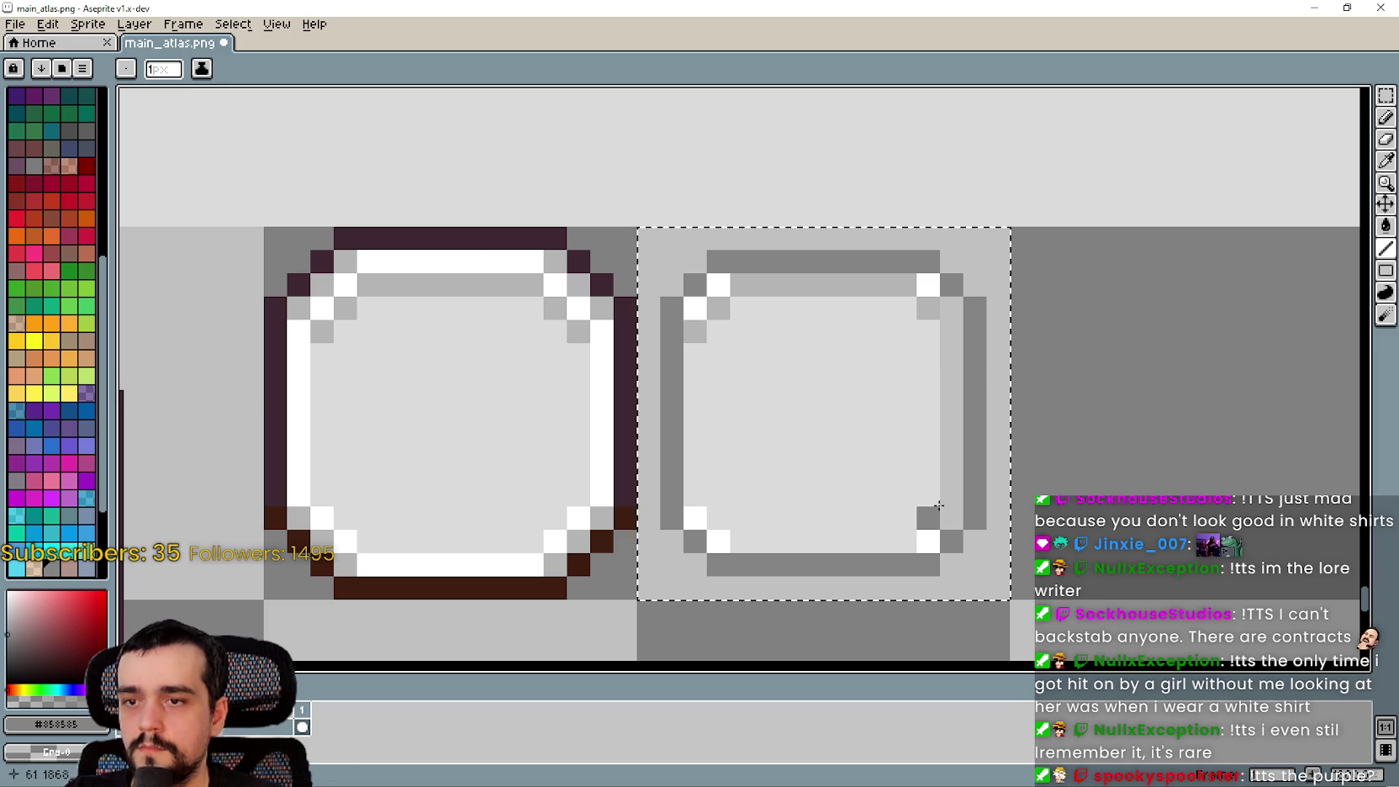
Try a grey fill in the right box, undo it, and draw a grey vertical line instead
click(1386, 225)
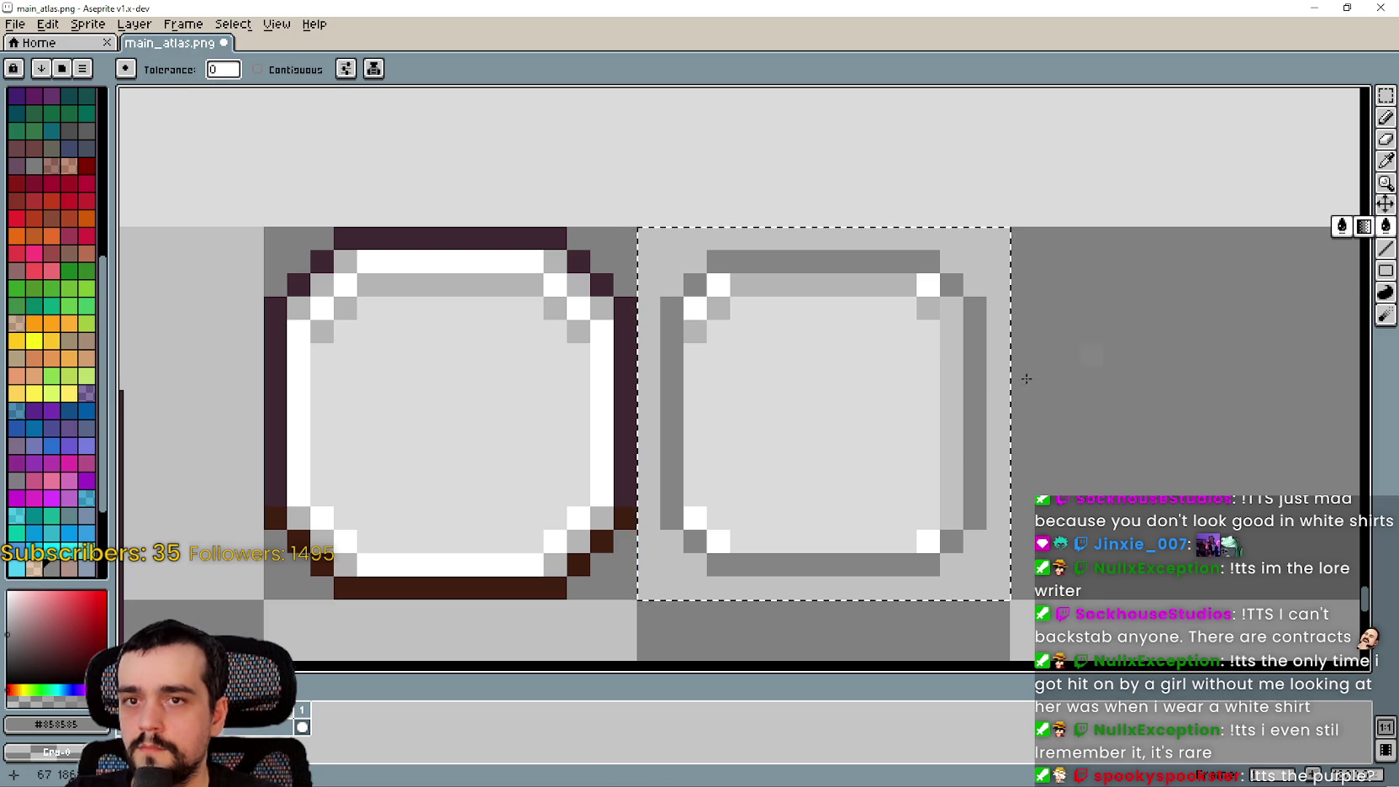
click(865, 348)
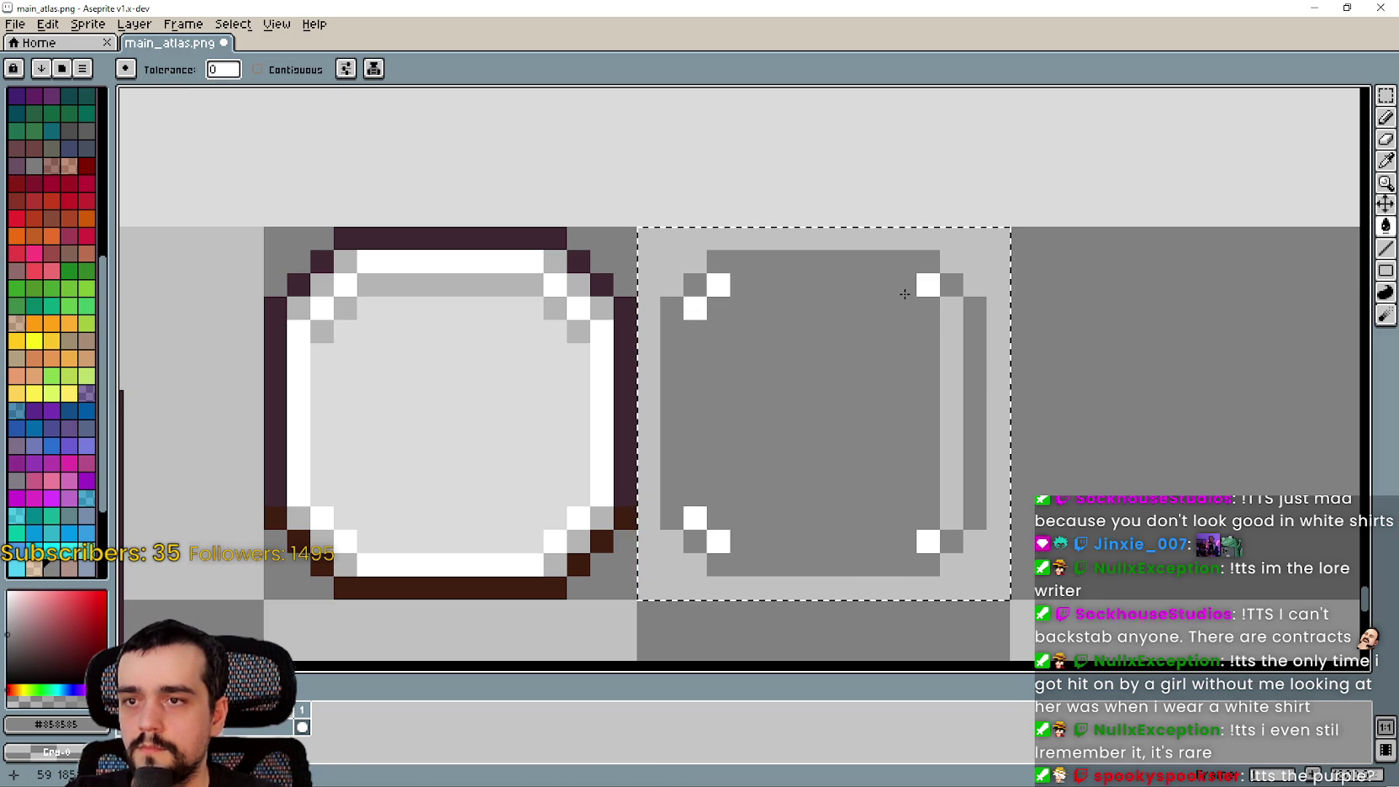
key(ctrl+z)
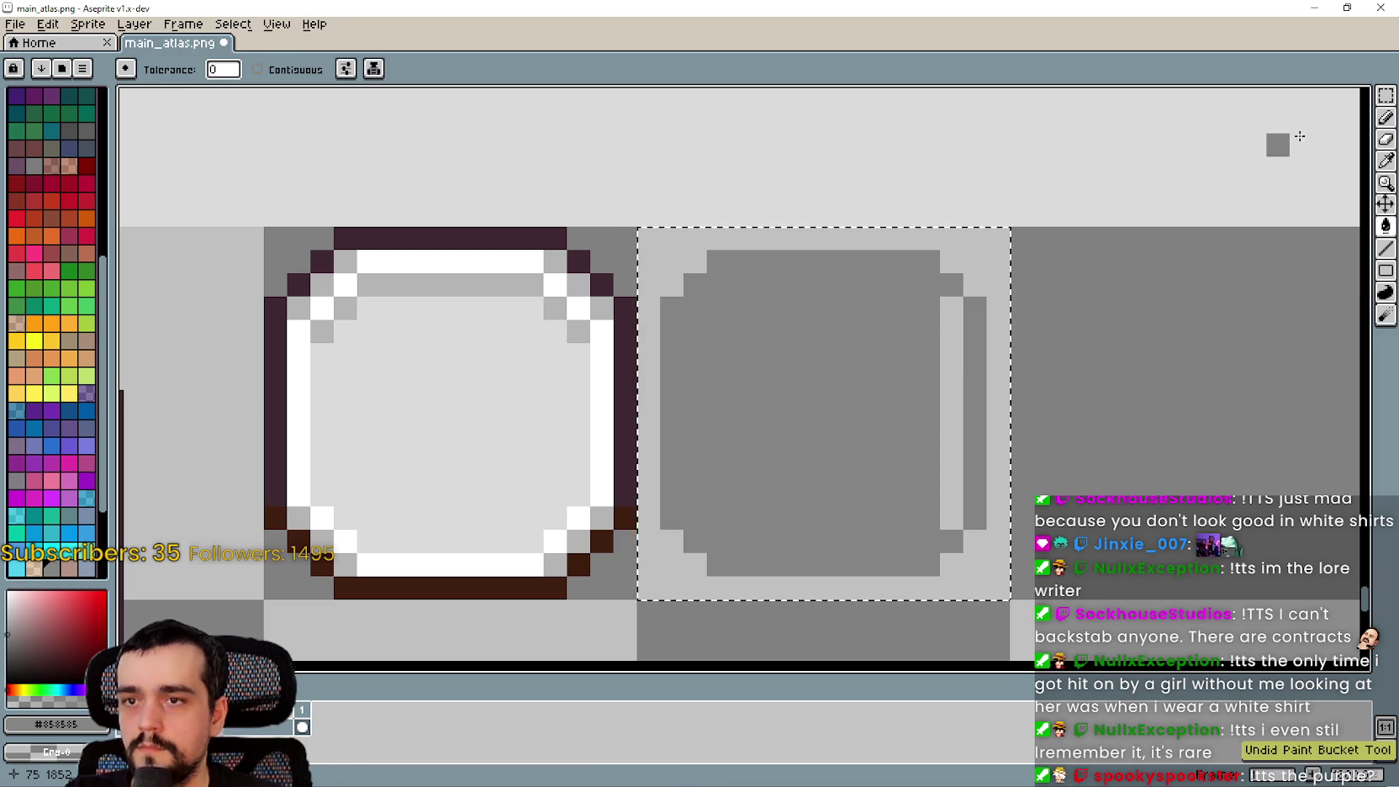
click(1388, 251)
drag(952, 308, 952, 401)
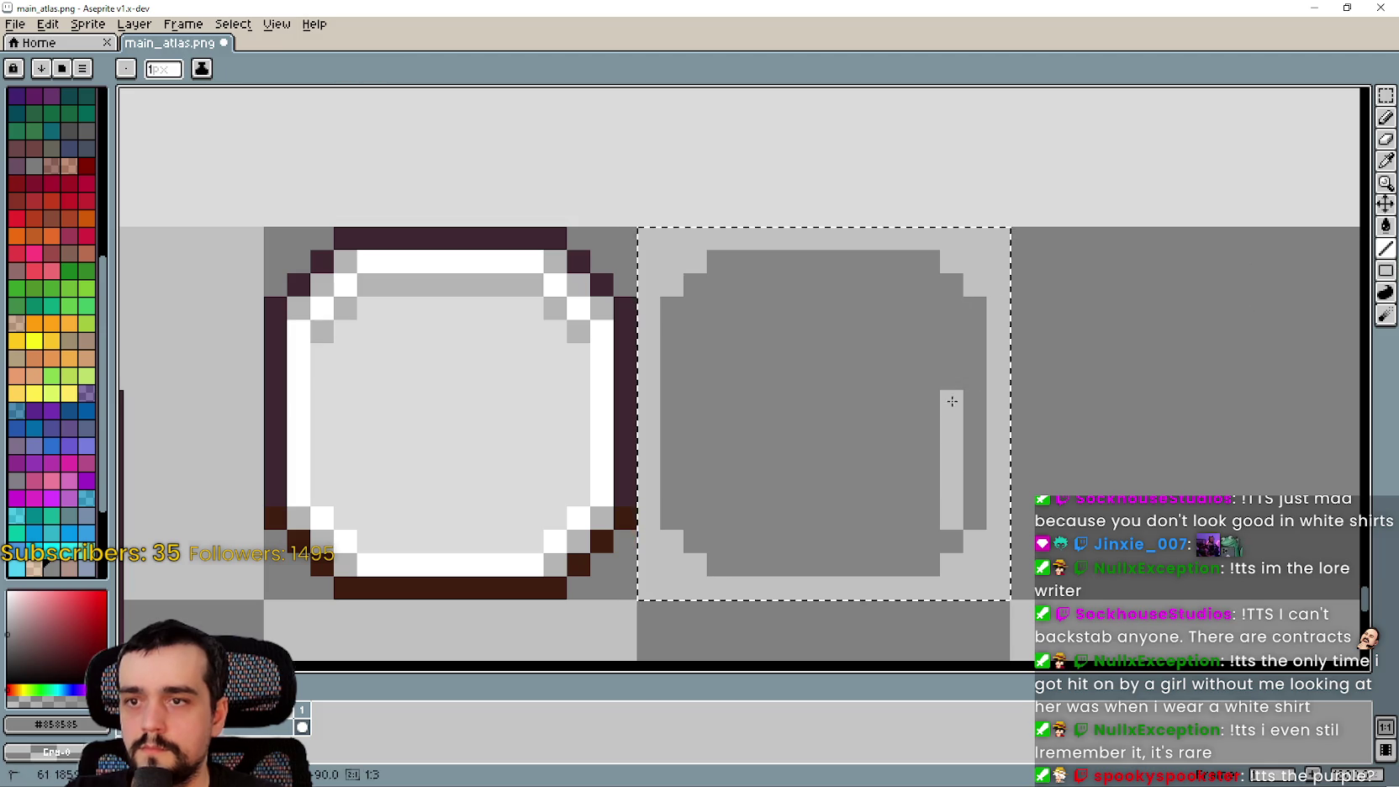
scroll(949, 525, down, 4)
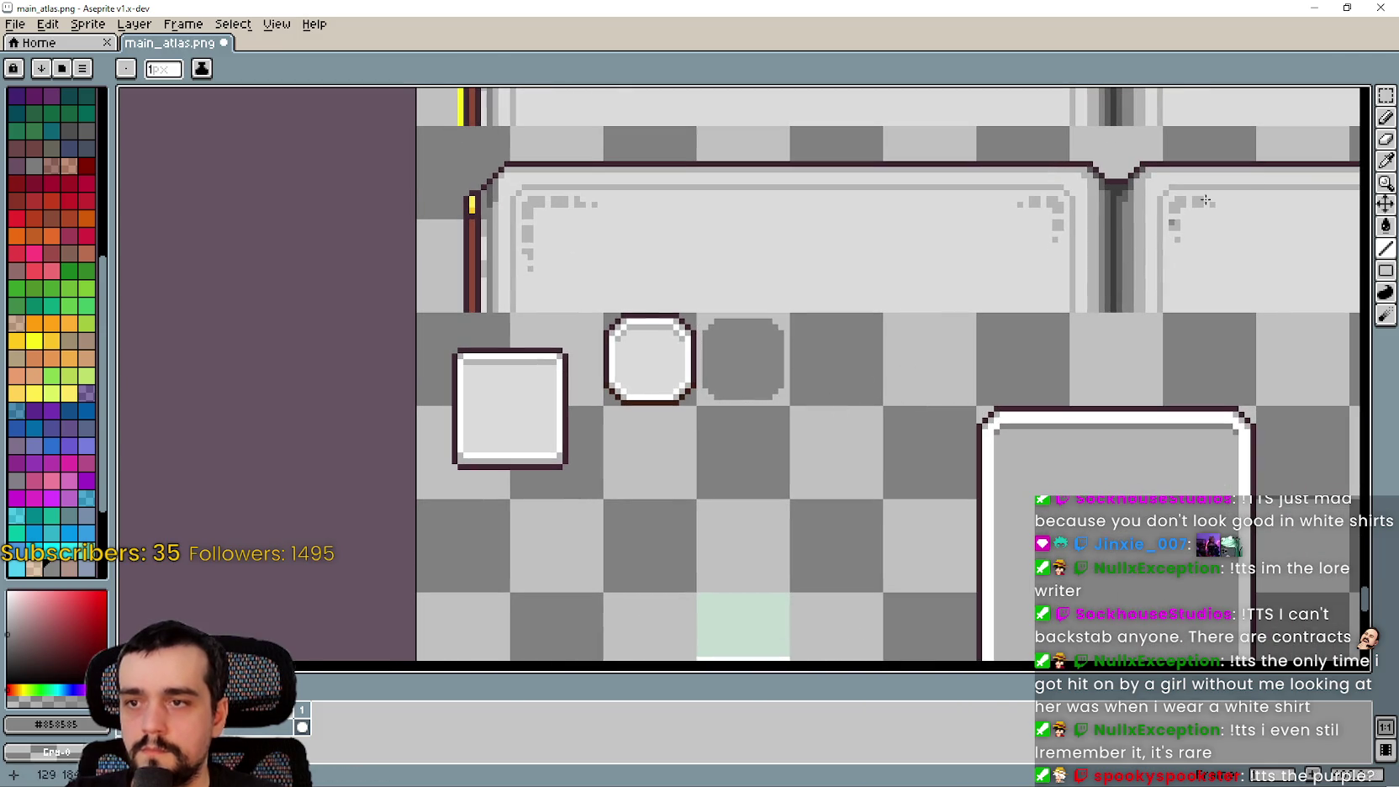
click(1386, 95)
Move the dark rounded square tile back beside the white tile
mouse_move(698, 311)
mouse_down()
mouse_move(790, 407)
mouse_move(597, 283)
mouse_move(924, 388)
mouse_move(894, 384)
mouse_move(1080, 376)
mouse_move(1083, 437)
mouse_move(910, 468)
mouse_move(896, 561)
mouse_move(973, 580)
mouse_move(1108, 581)
mouse_up()
scroll(924, 387, up, 1)
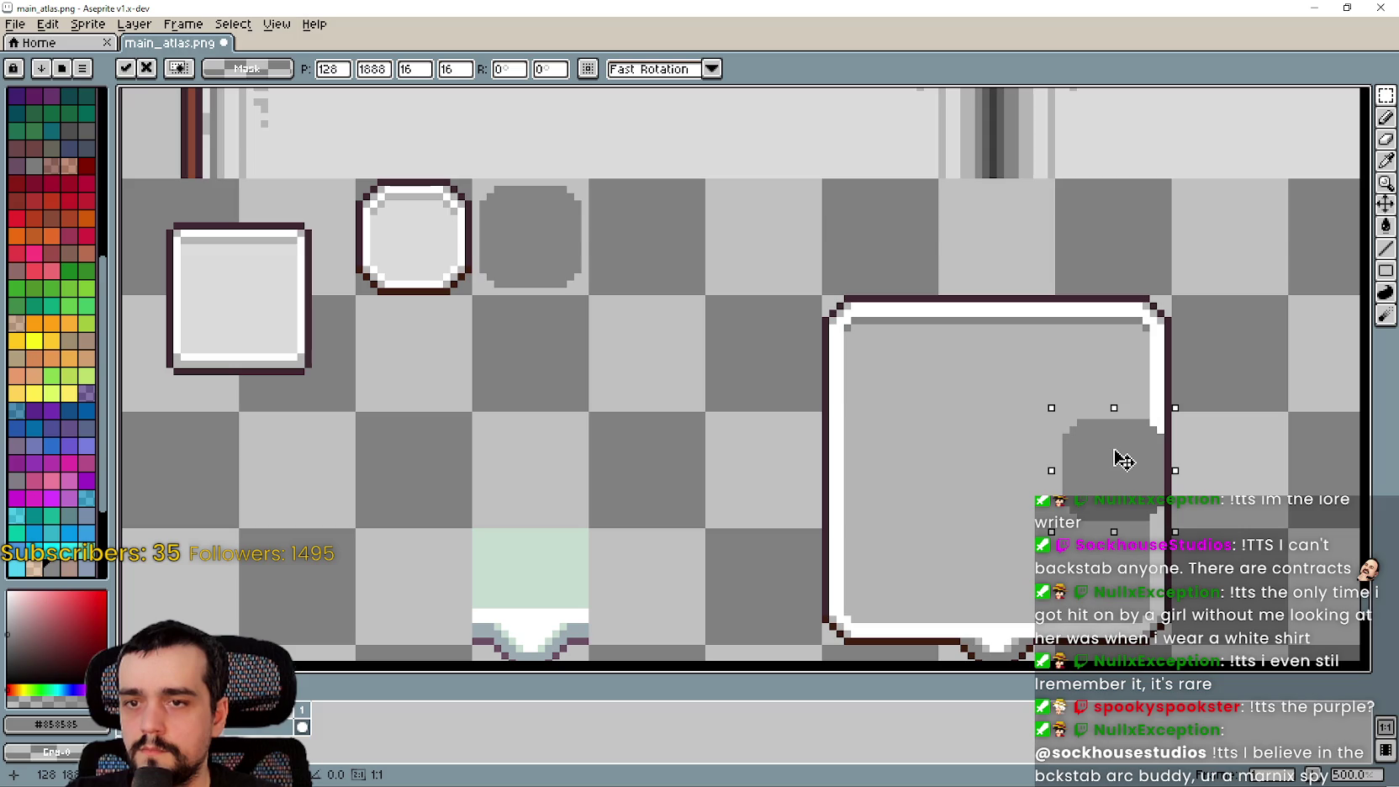
drag(1124, 460, 605, 259)
scroll(678, 433, down, 1)
click(677, 434)
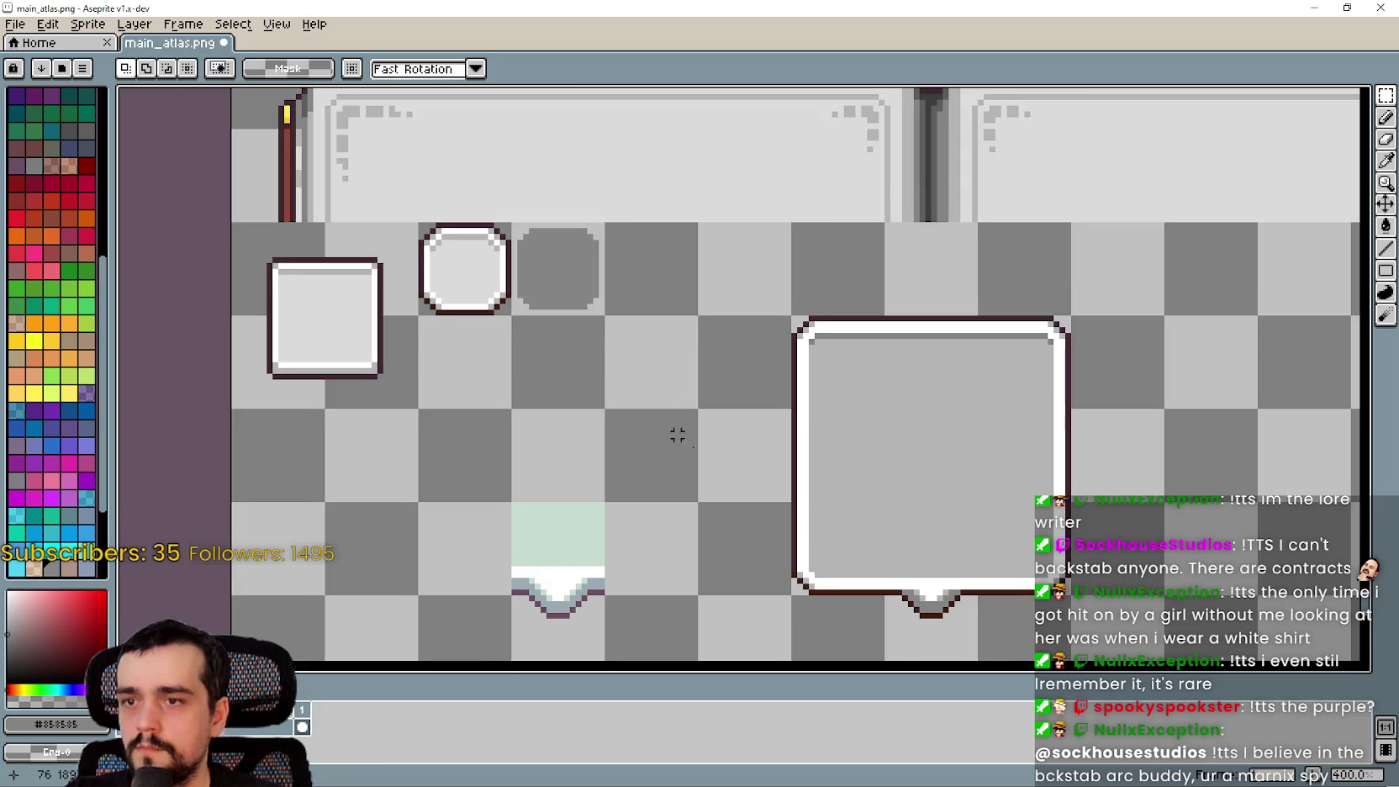
Select the whole large speech-bubble box and drag a copy beside it
drag(750, 579, 953, 311)
drag(1068, 387, 822, 328)
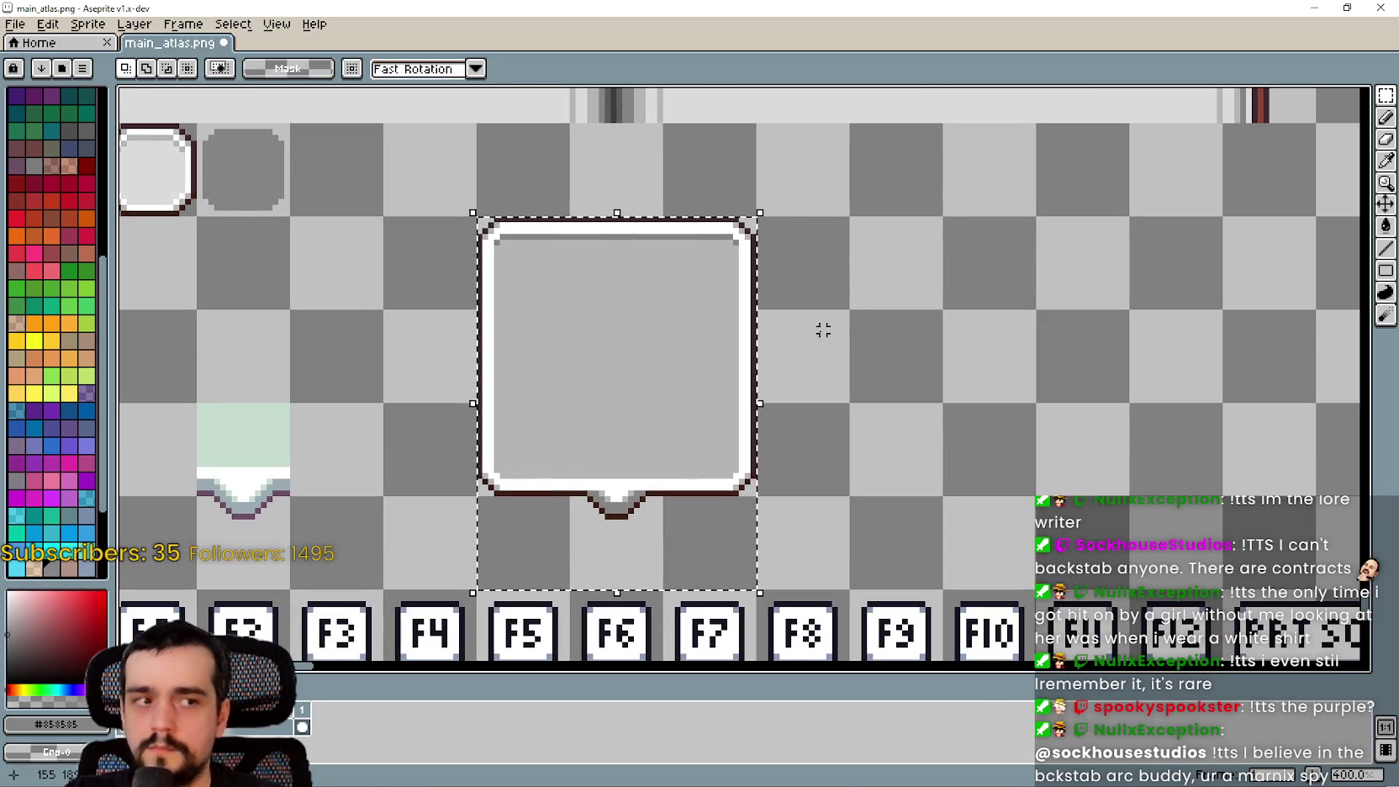
click(603, 341)
drag(602, 340, 871, 353)
Drop the box copy and stamp the top row of three octagon tiles inside it
click(441, 235)
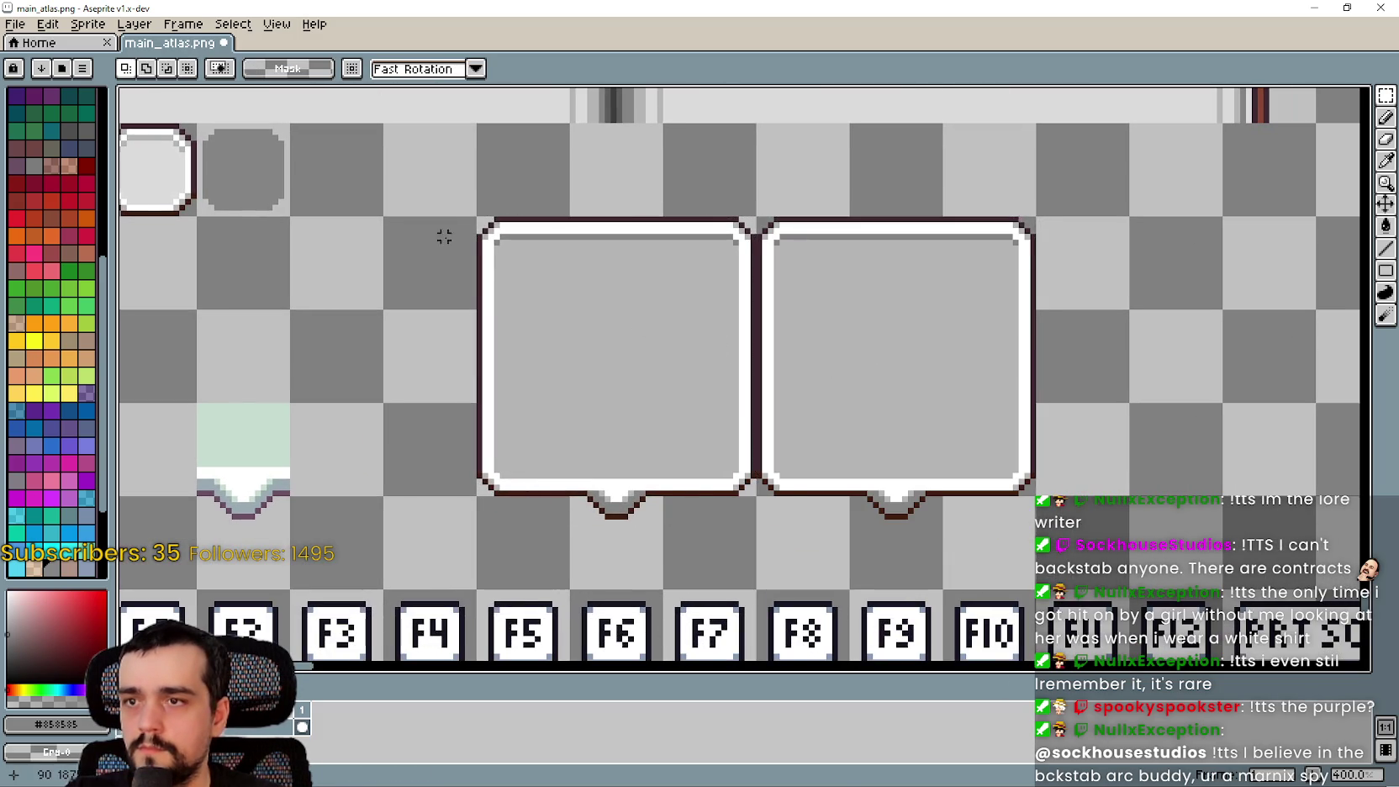
drag(470, 271, 383, 220)
scroll(709, 346, right, 2)
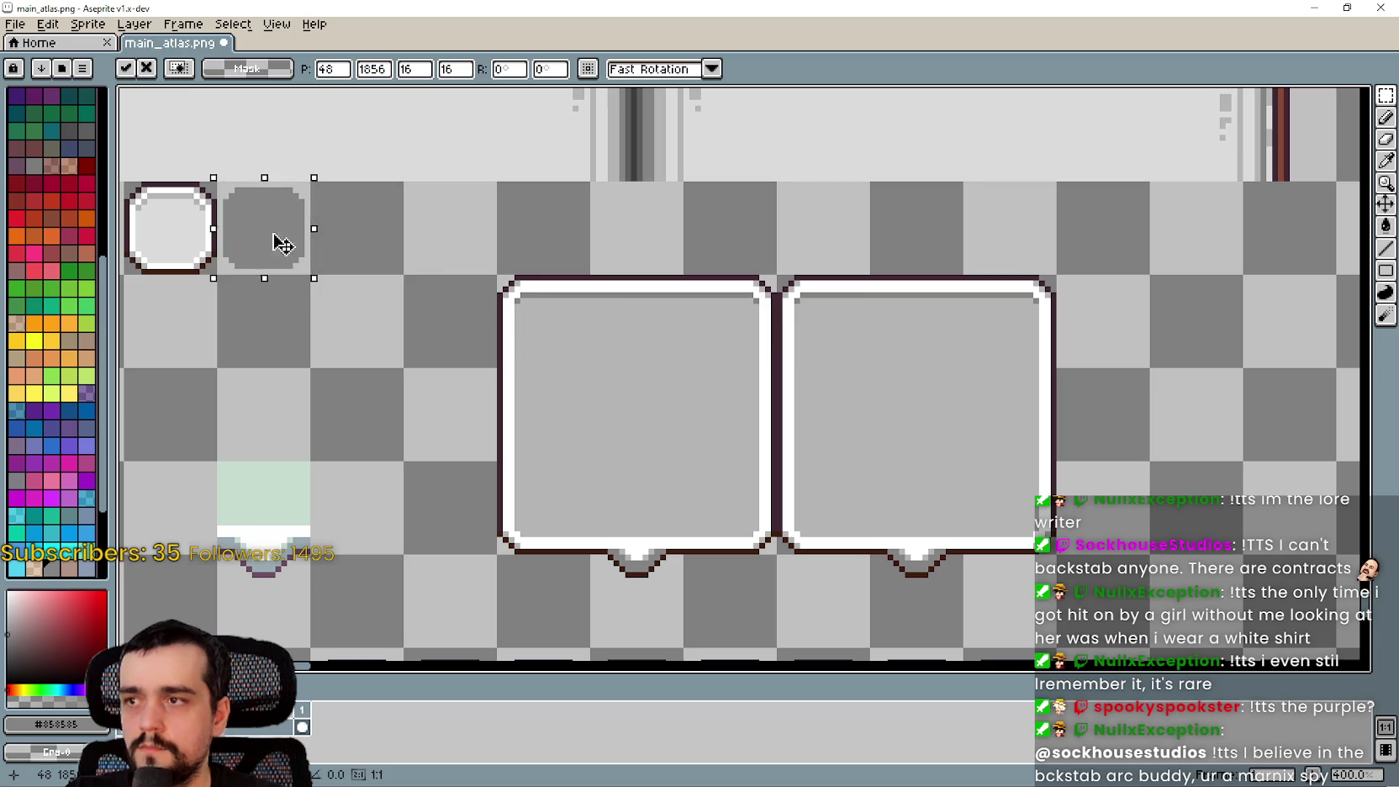
drag(280, 244, 855, 364)
key(Return)
mouse_move(225, 225)
mouse_down()
mouse_move(884, 393)
mouse_move(881, 323)
mouse_up()
key(Return)
mouse_move(286, 252)
mouse_down()
mouse_move(463, 305)
mouse_move(1040, 344)
mouse_up()
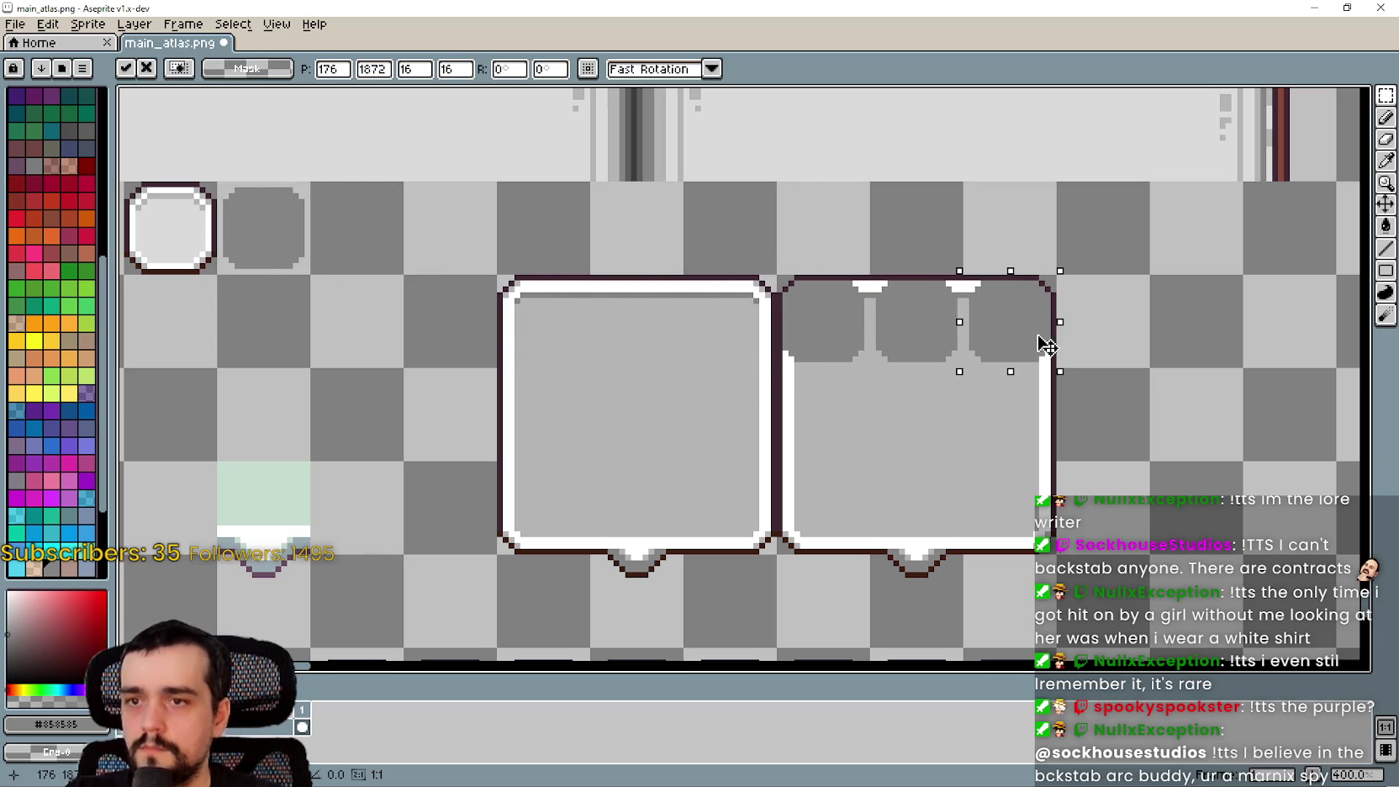
key(Return)
Stamp the middle row of three octagon tiles in the copied box
drag(267, 248, 827, 437)
key(Return)
mouse_move(265, 271)
mouse_down()
mouse_move(971, 475)
mouse_move(1021, 444)
mouse_move(962, 428)
mouse_up()
key(Return)
drag(287, 234, 1030, 419)
key(Return)
Stamp the bottom row of three octagons and clear the selection
mouse_move(320, 282)
mouse_down()
mouse_move(692, 469)
mouse_move(859, 505)
mouse_up()
key(Return)
mouse_move(287, 262)
mouse_down()
mouse_move(1008, 486)
mouse_move(962, 530)
mouse_up()
key(Return)
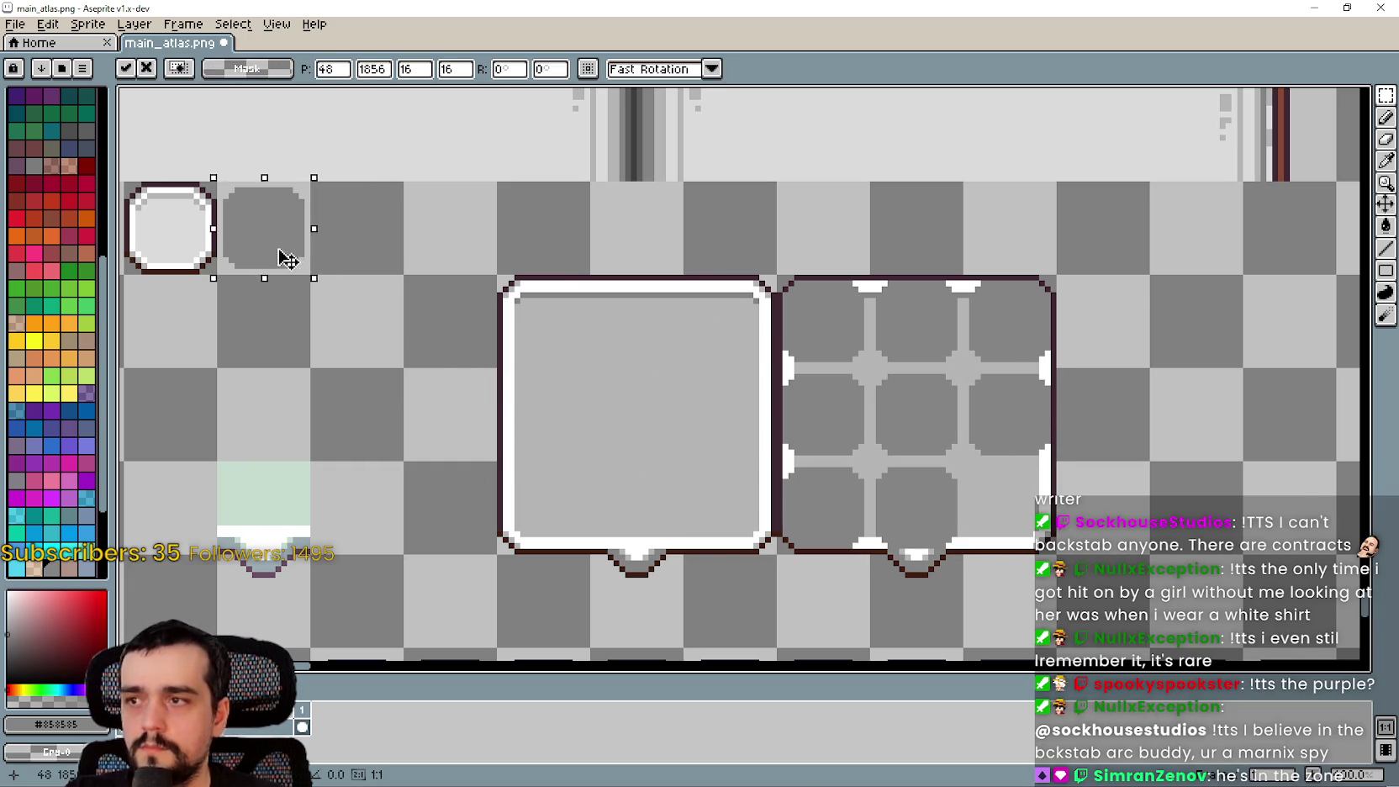
drag(286, 256, 1051, 534)
key(Return)
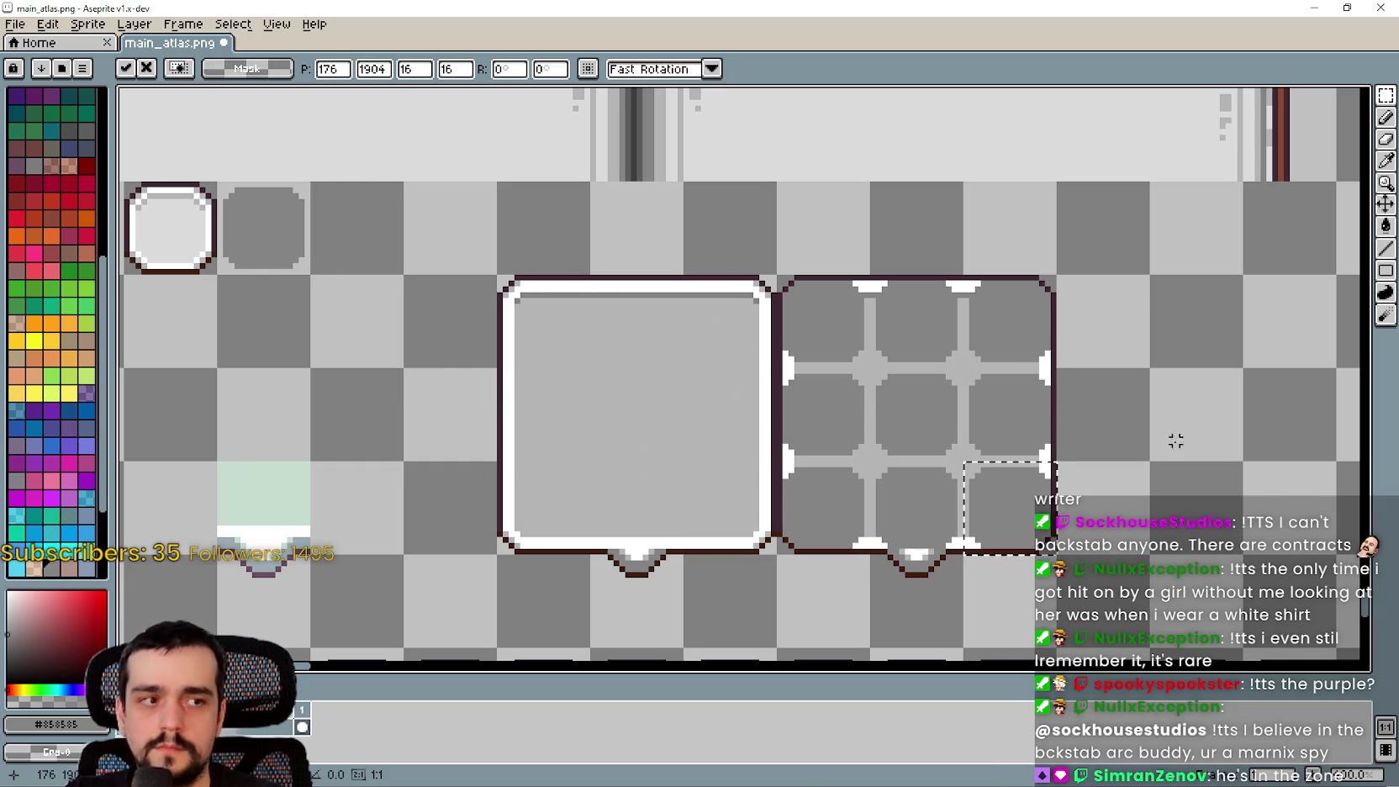
scroll(1173, 440, up, 1)
scroll(692, 369, down, 1)
scroll(733, 350, up, 1)
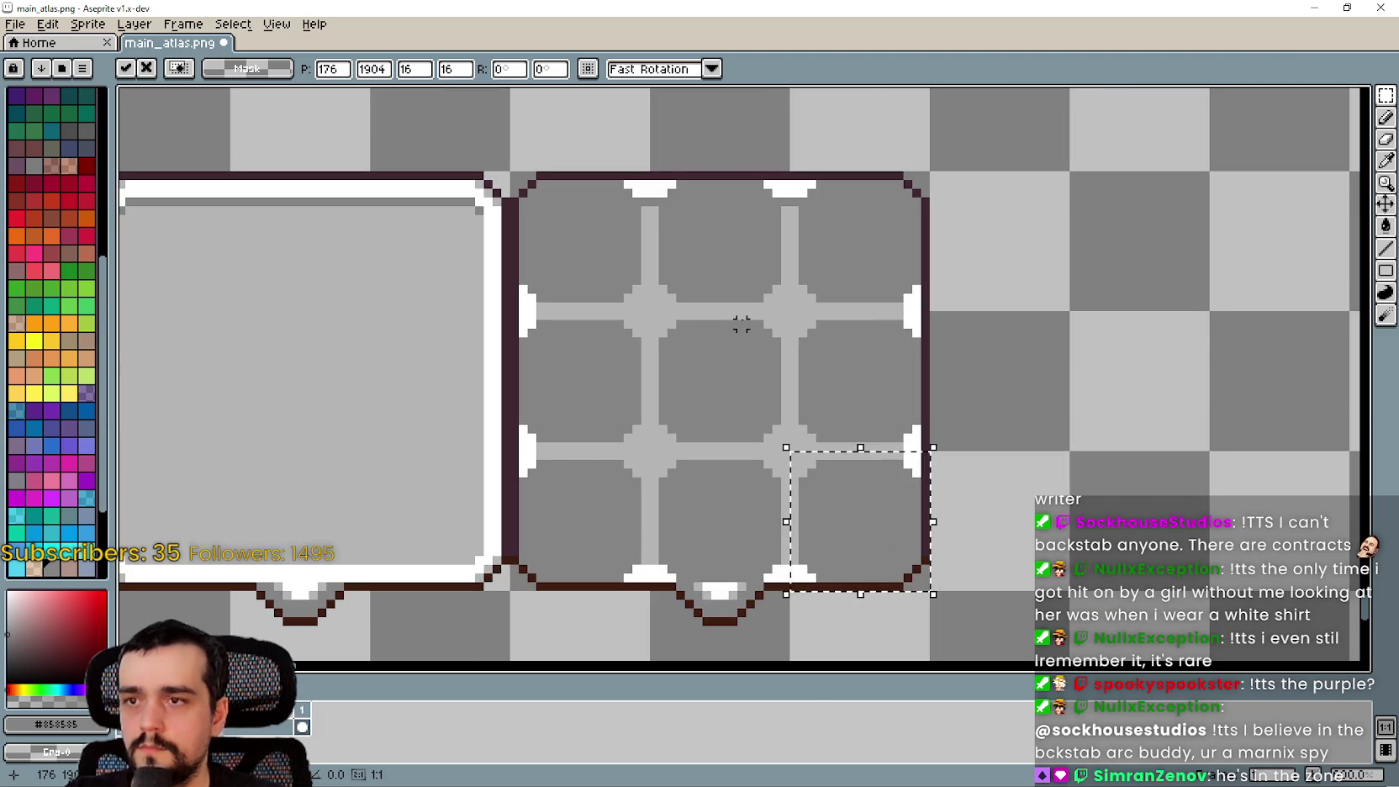
key(ctrl+d)
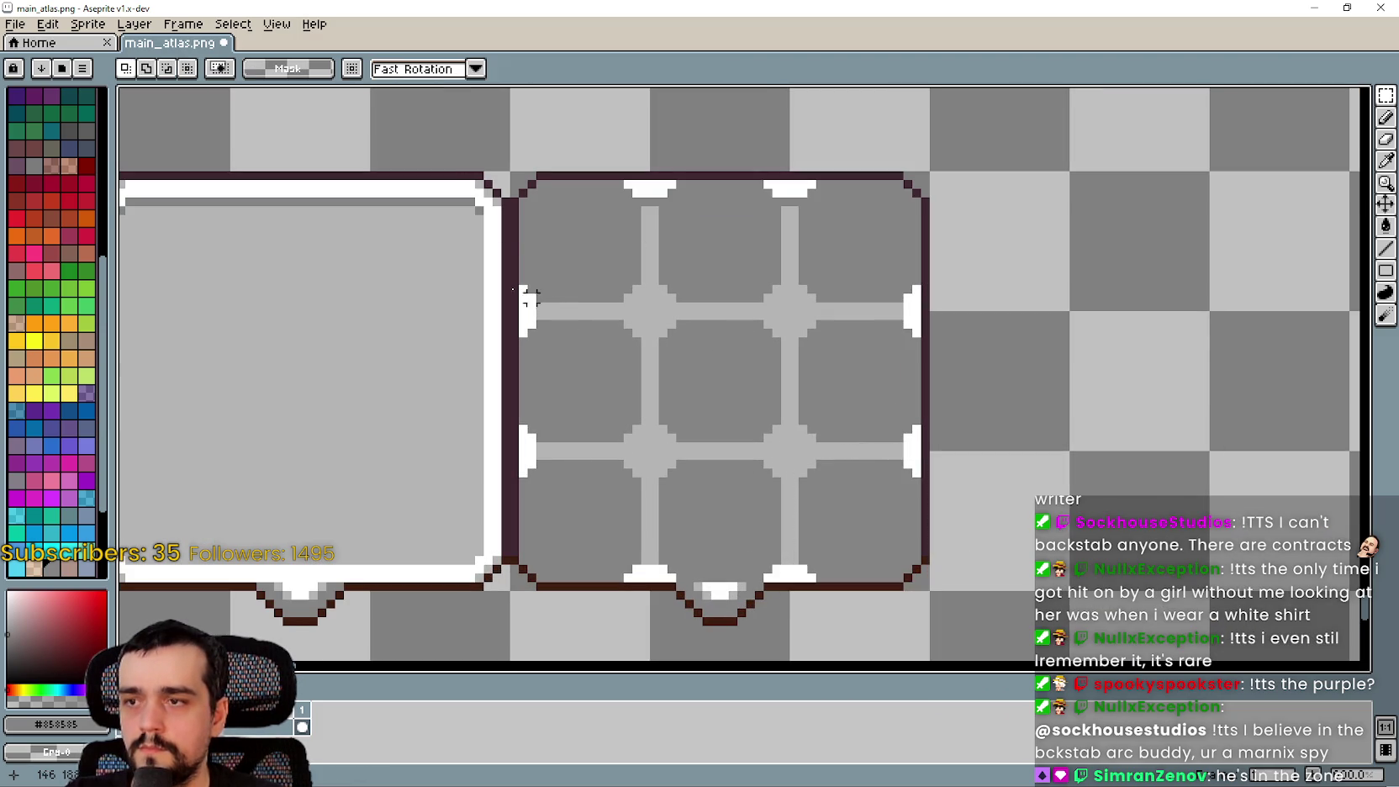
scroll(724, 295, down, 1)
scroll(675, 244, up, 1)
Zoom in on the two boxes and pick the dark outline colour #3F2832
key(z)
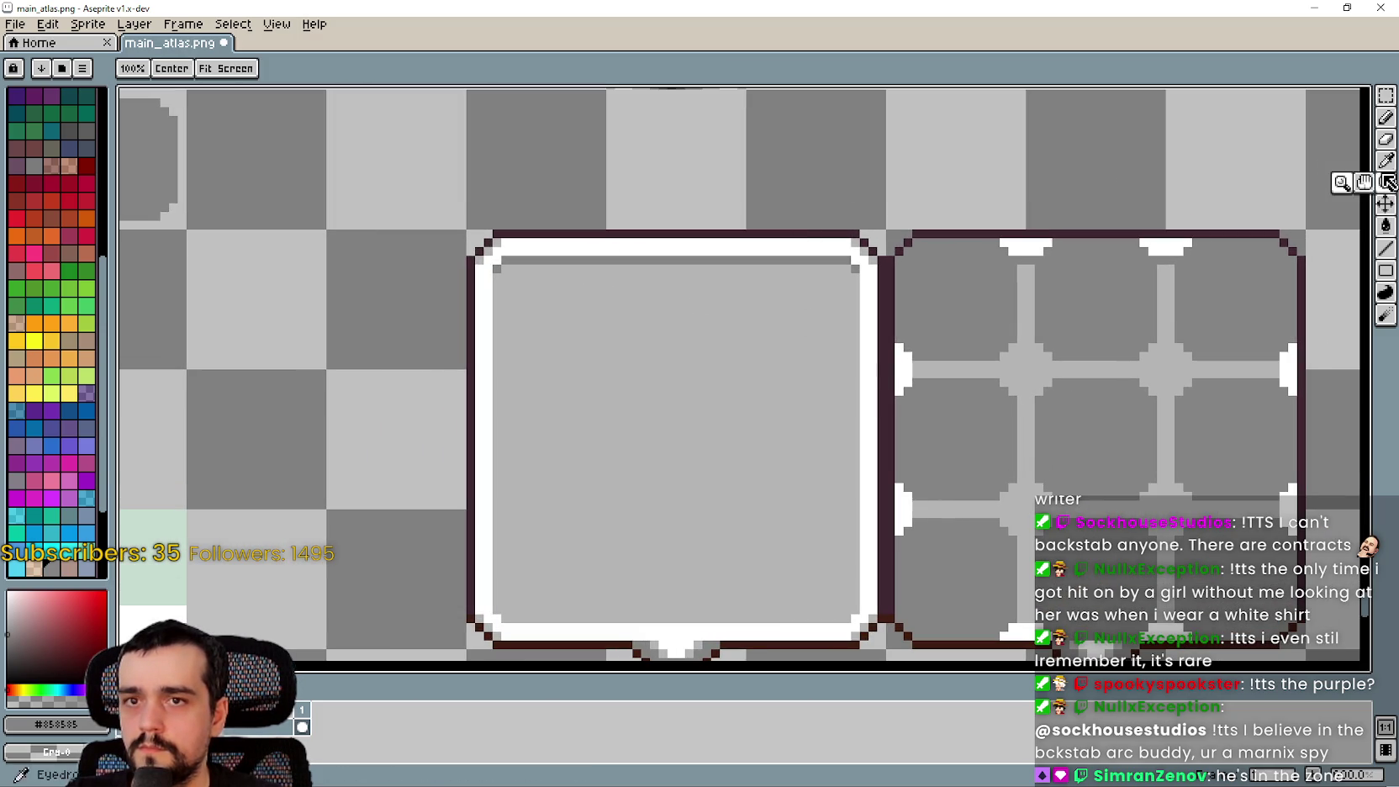
click(644, 209)
click(1385, 161)
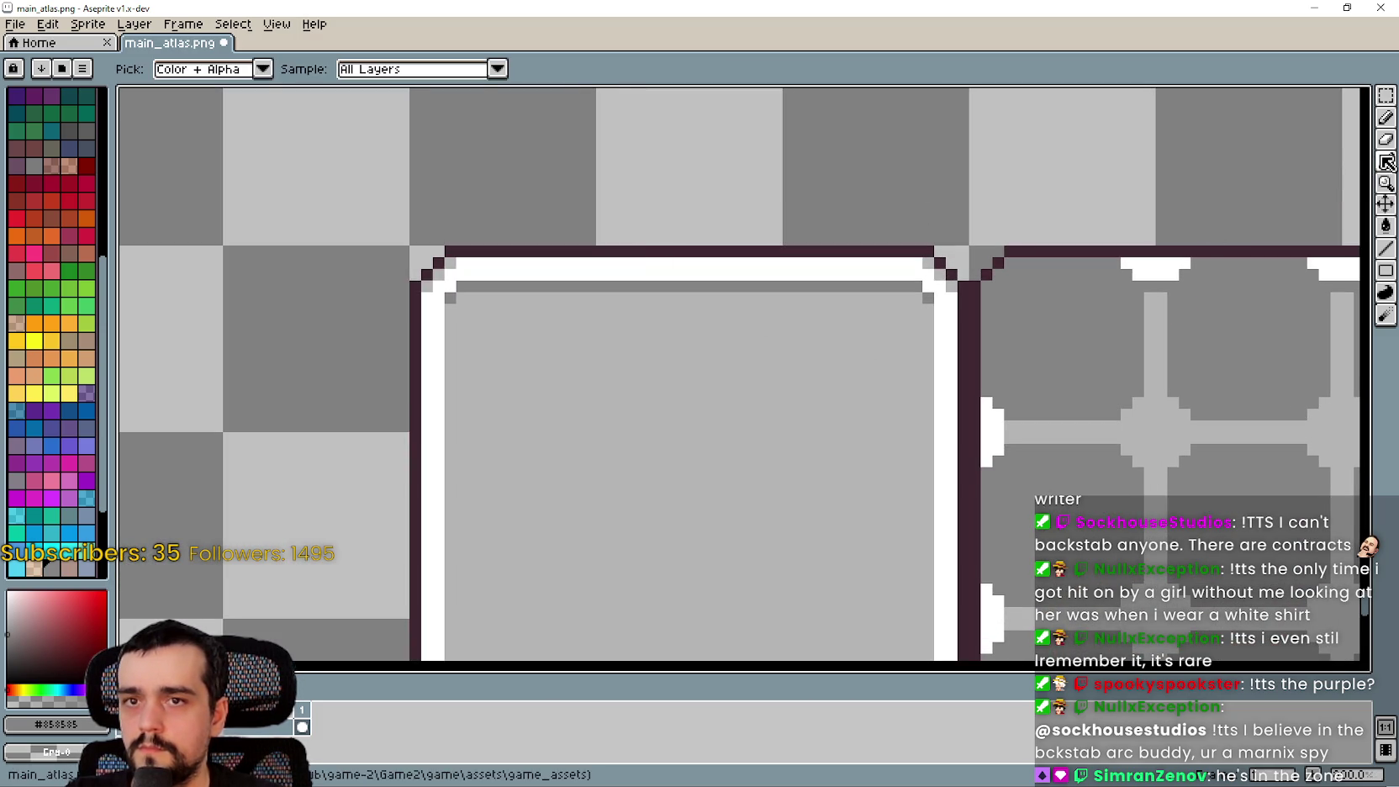
scroll(890, 207, up, 1)
click(872, 267)
scroll(925, 273, down, 2)
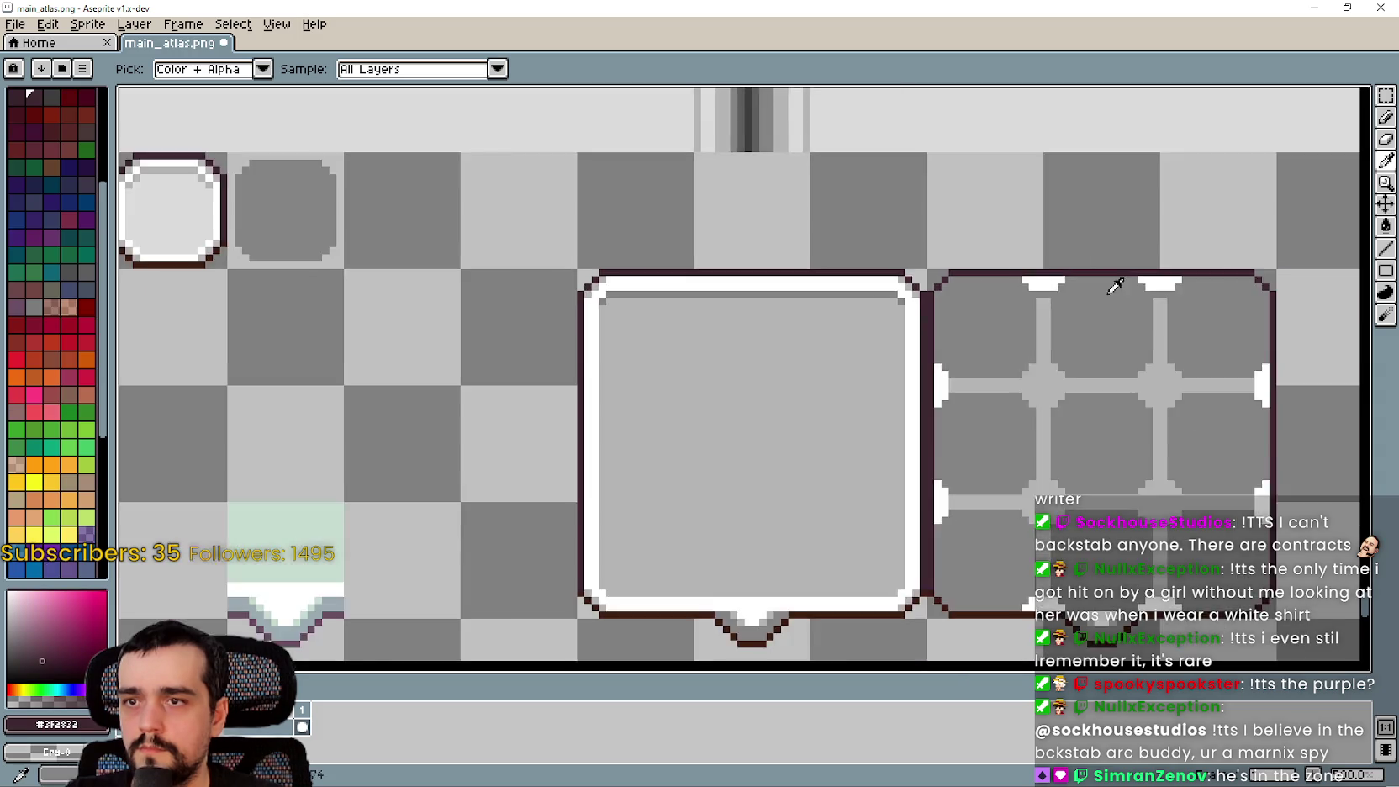
scroll(1219, 290, right, 3)
scroll(1318, 296, up, 1)
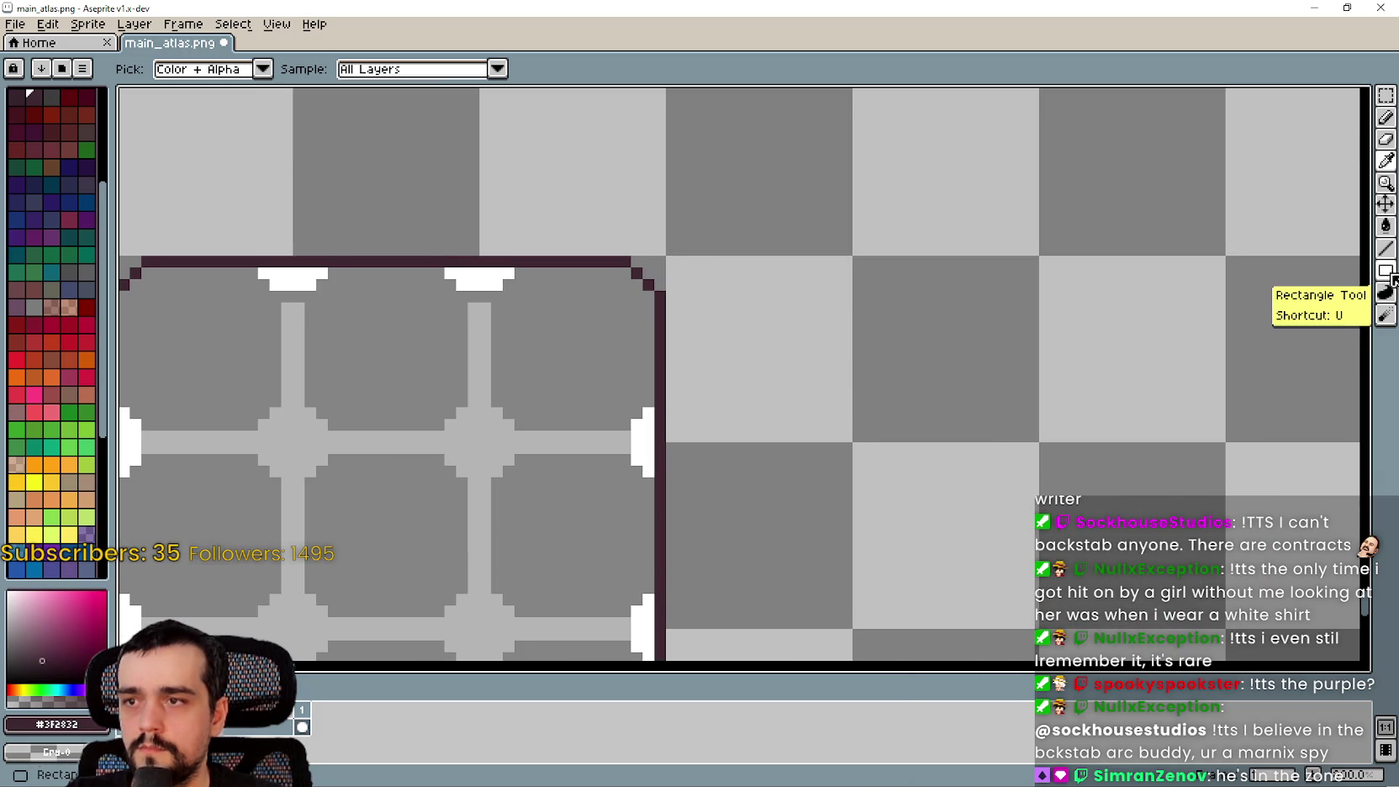
scroll(1030, 346, left, 2)
Draw an ellipse outline at the box's top-right, then undo it
drag(1386, 270, 1355, 277)
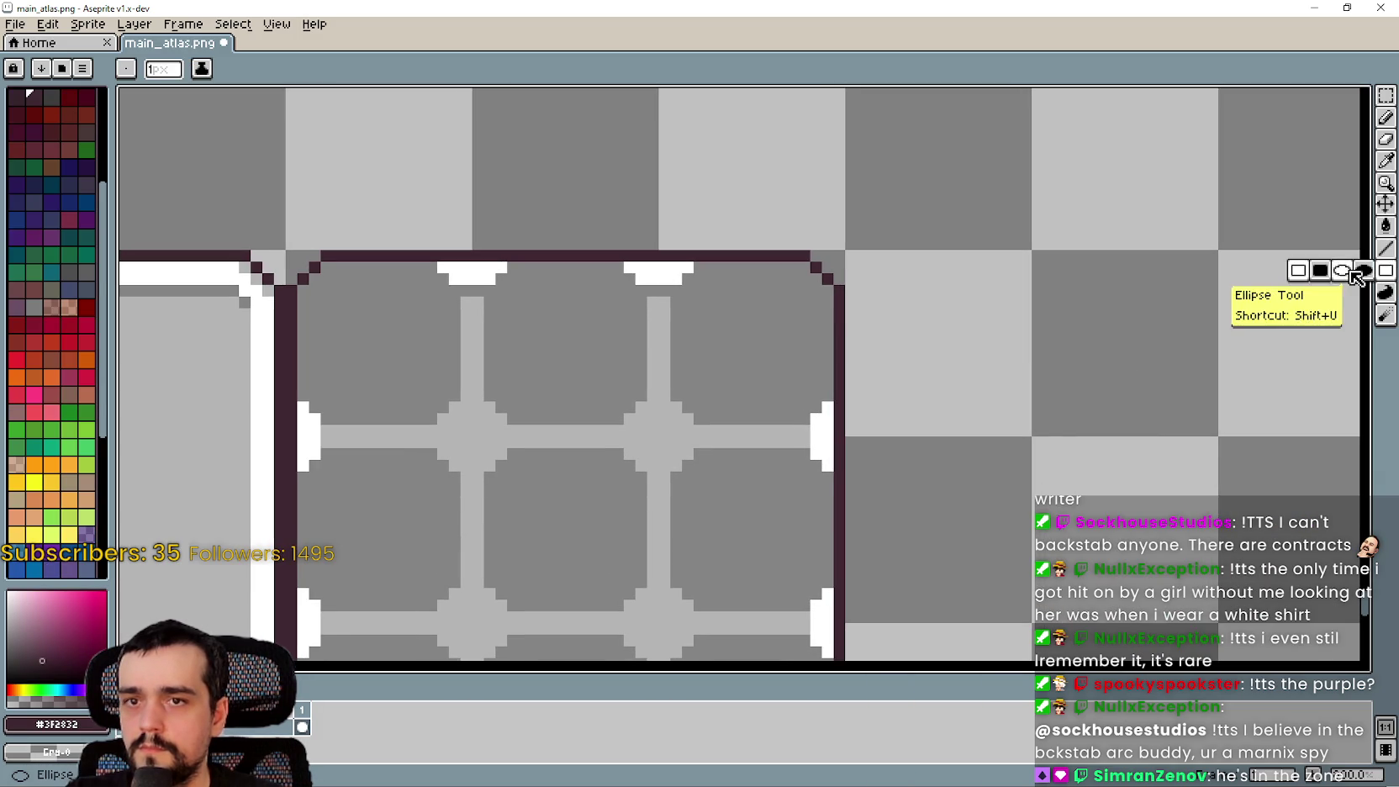
scroll(753, 318, left, 2)
scroll(887, 264, up, 1)
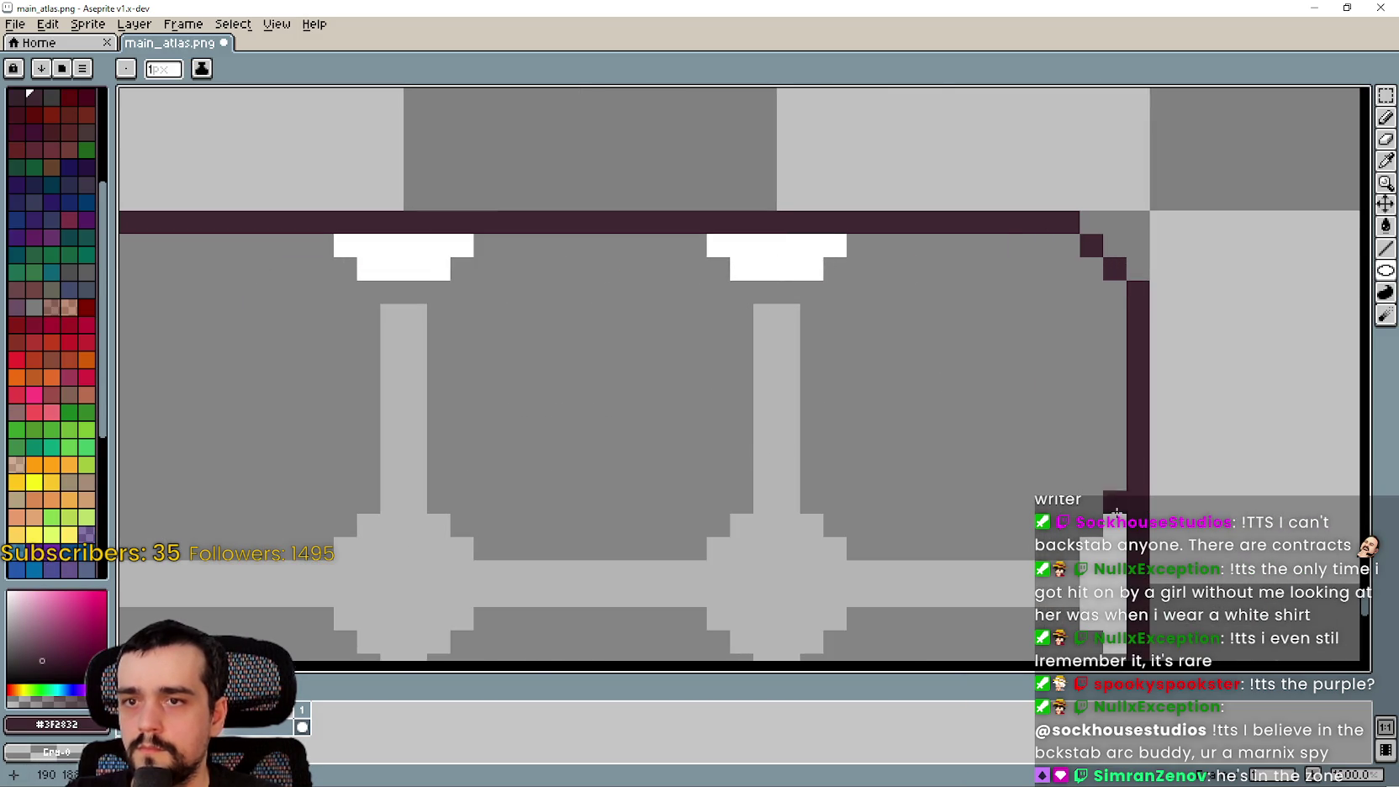
mouse_move(1122, 542)
mouse_down()
mouse_move(846, 280)
mouse_move(806, 221)
mouse_up()
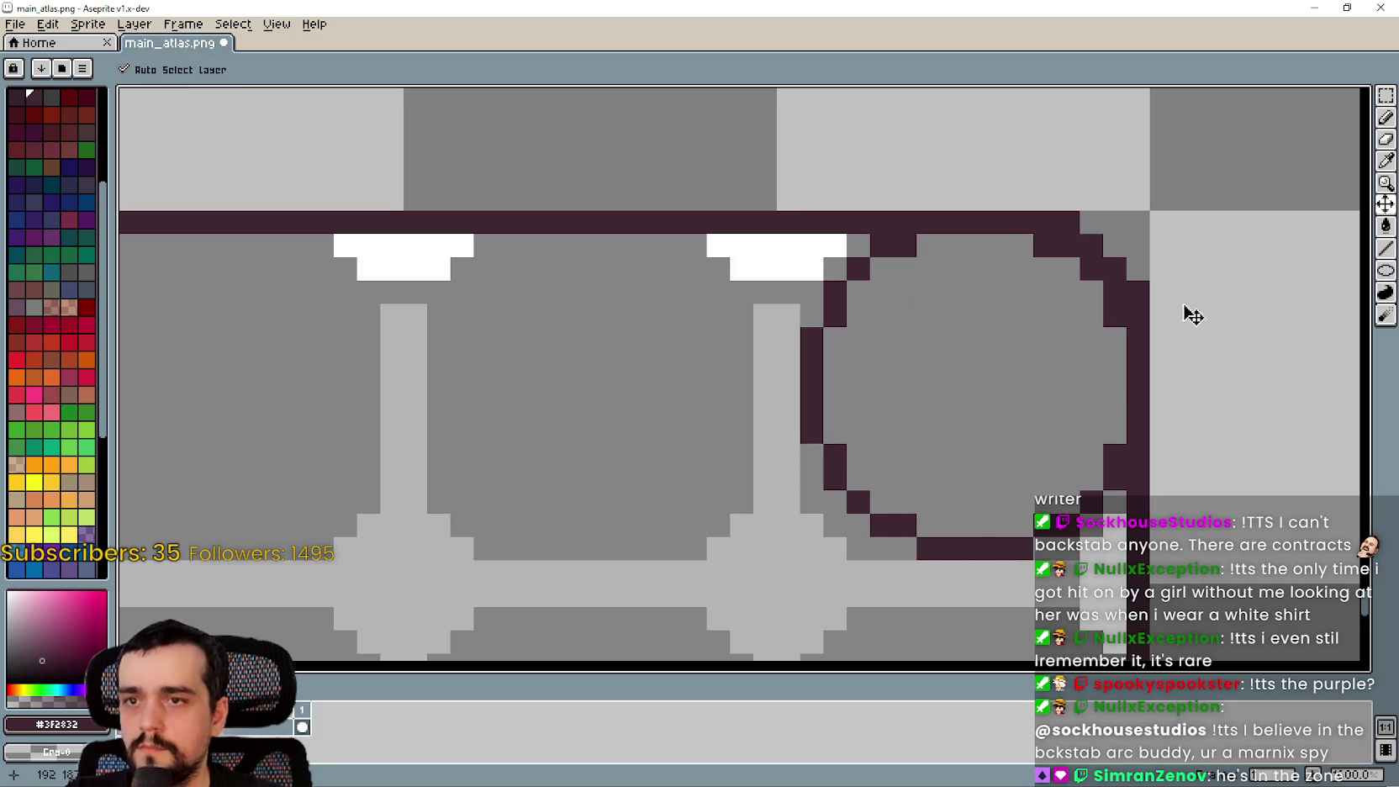
key(ctrl+z)
click(1385, 249)
scroll(399, 346, down, 1)
scroll(399, 346, down, 2)
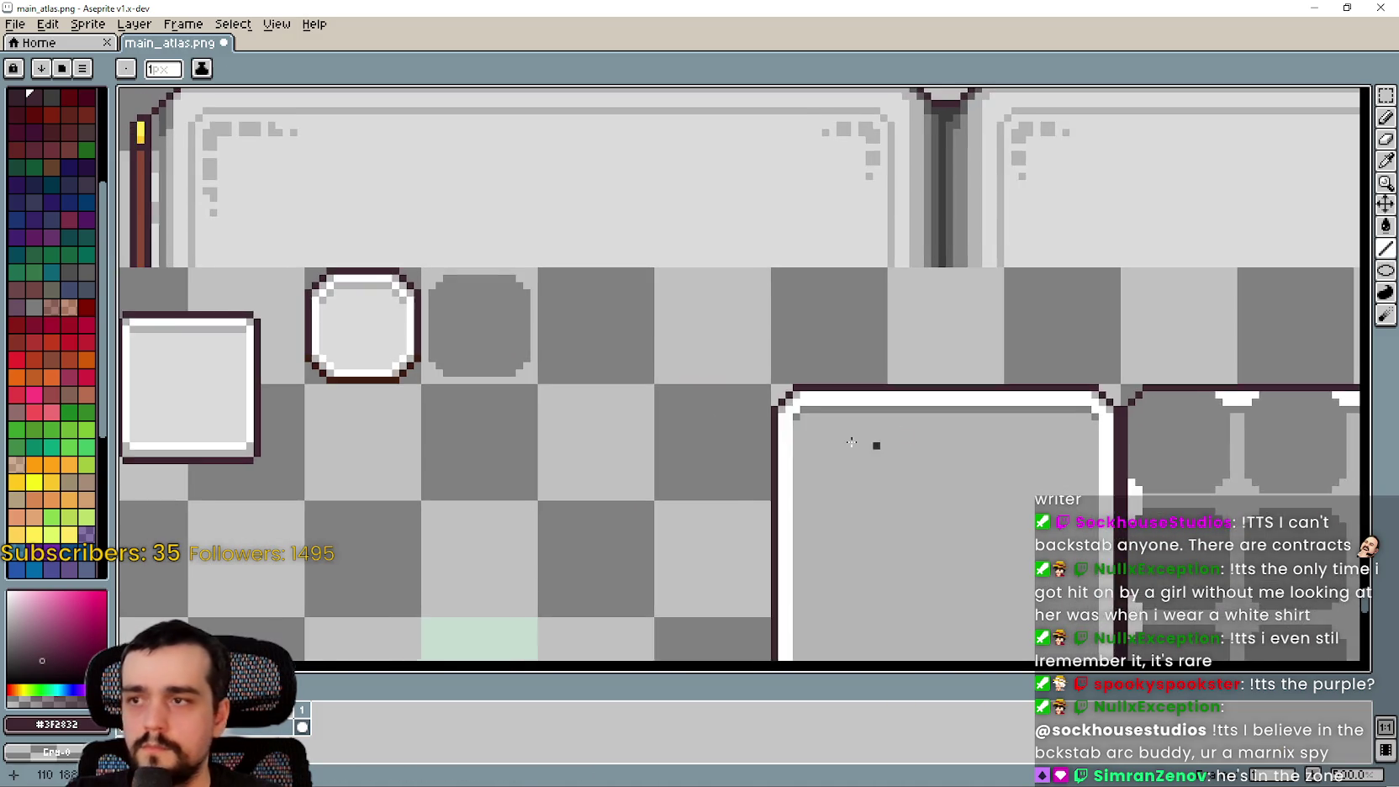
Select the 16×16 tile beside the octagon and shift it onto the next tile
scroll(549, 281, up, 2)
key(m)
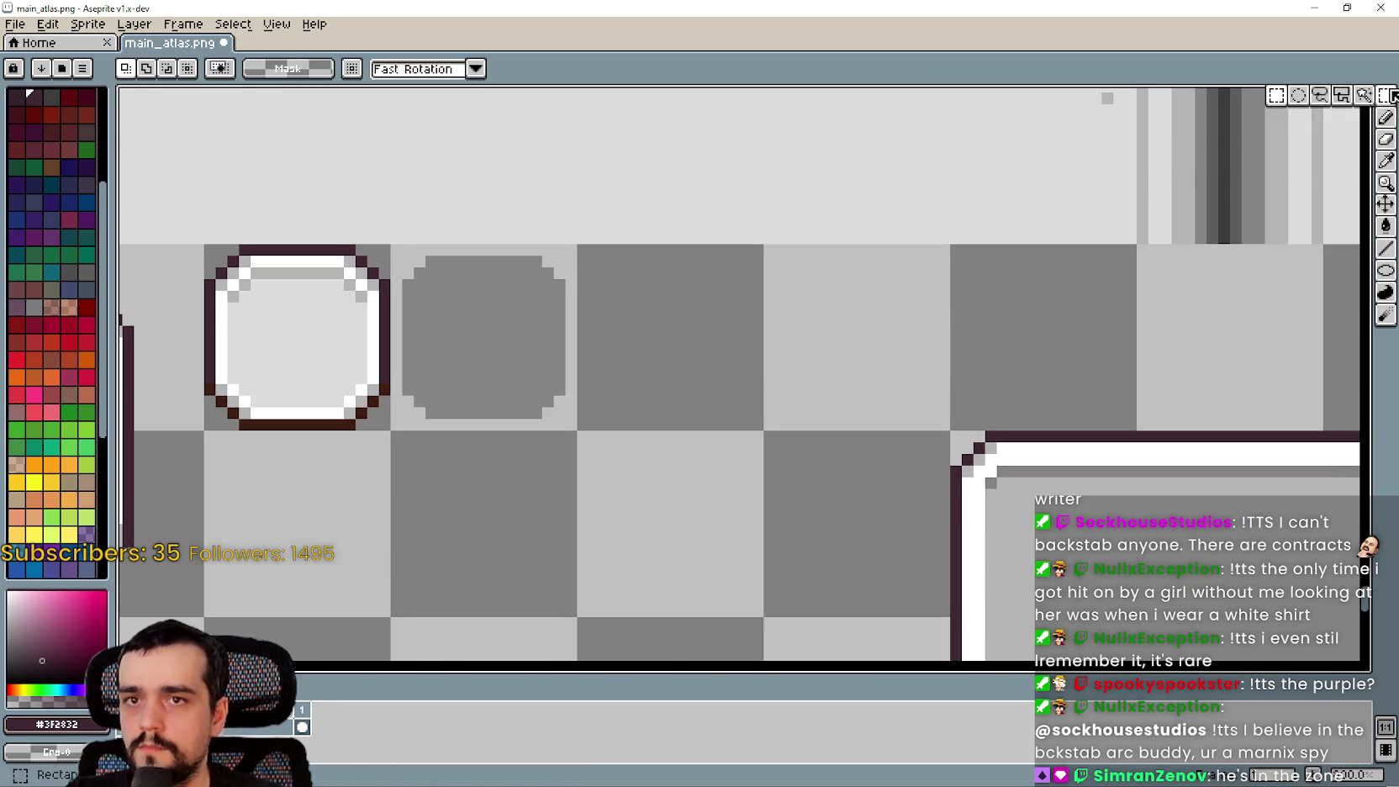
drag(556, 290, 561, 306)
key(Right)
key(Down)
key(shift+Right)
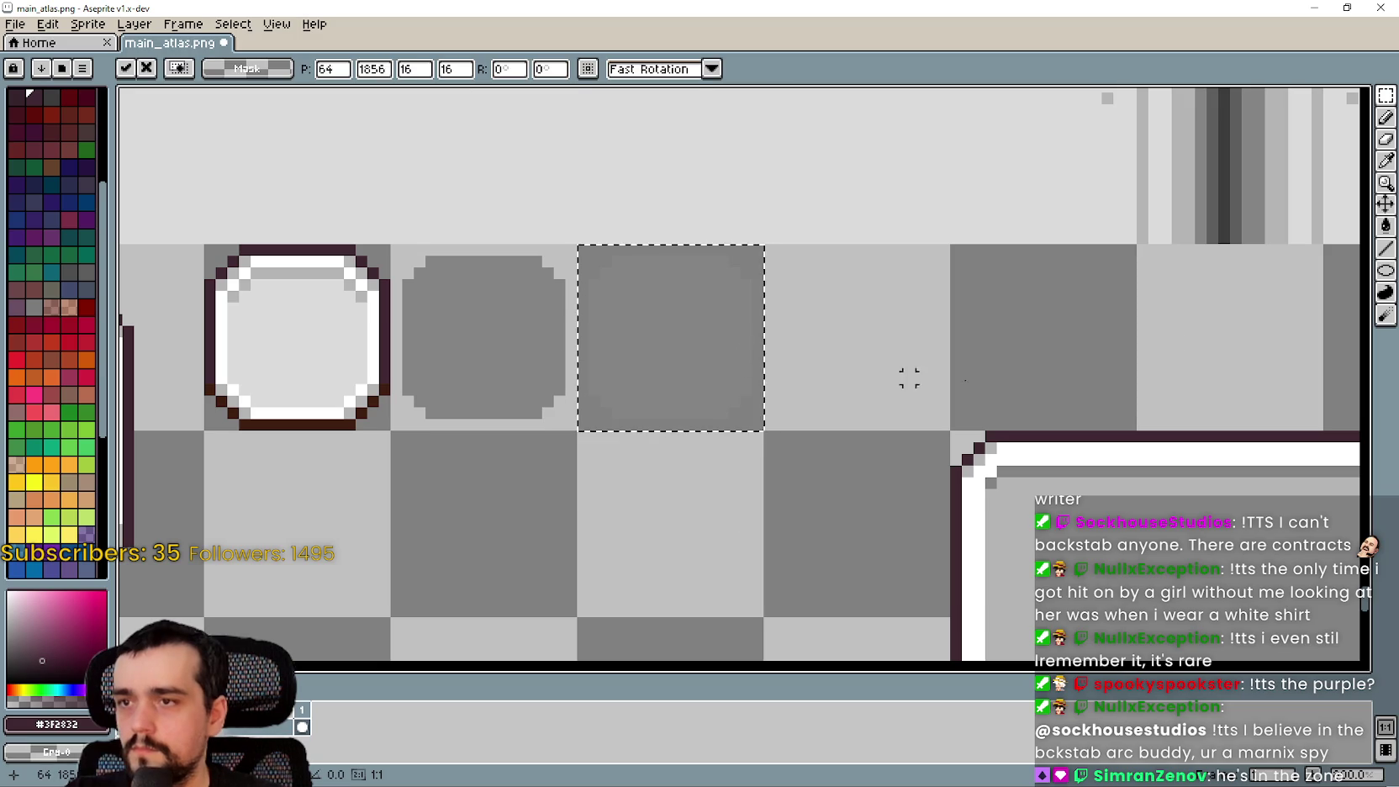
key(Return)
Trace the dark outline along the tile's top, a diagonal corner pixel and its left edge
click(1387, 248)
scroll(740, 264, up, 1)
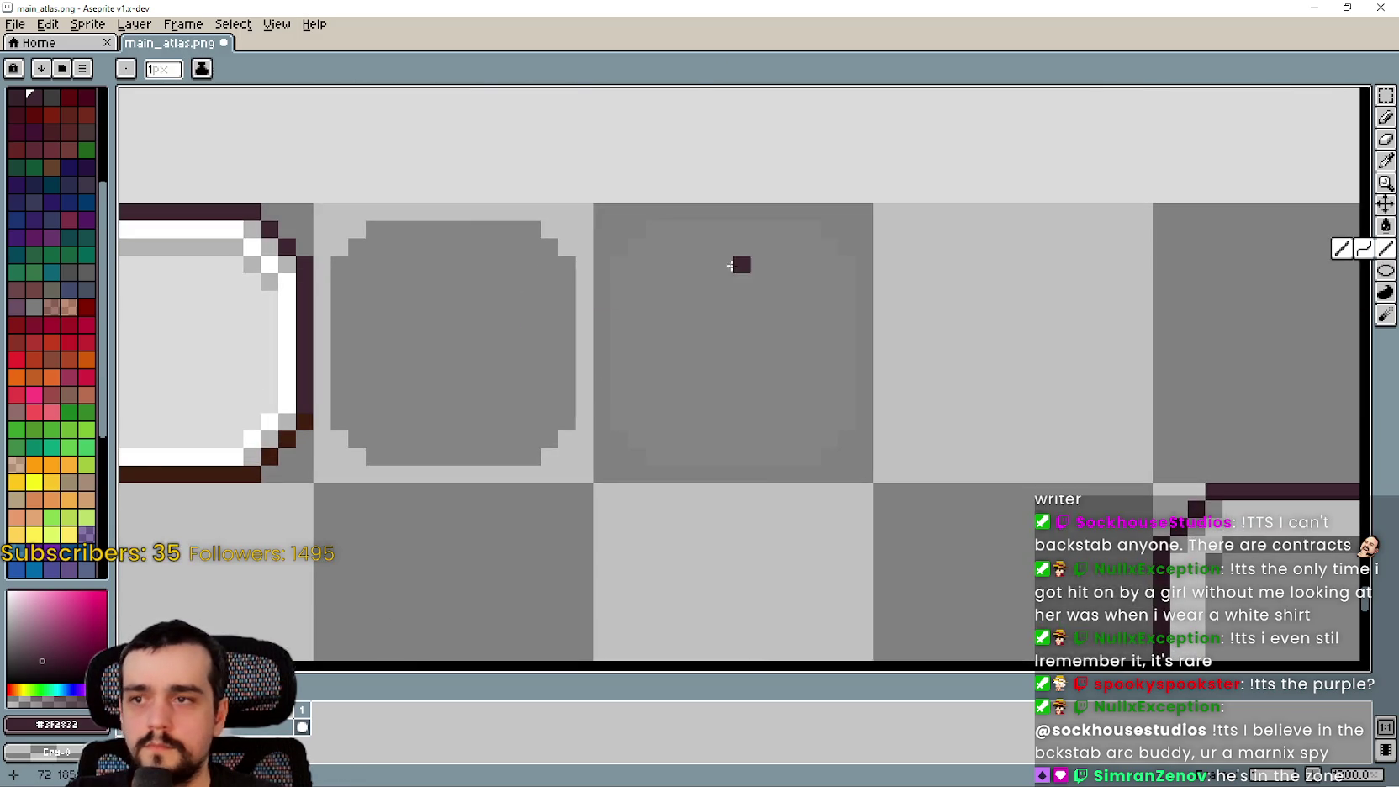
scroll(815, 196, up, 2)
drag(871, 154, 452, 152)
scroll(452, 152, down, 3)
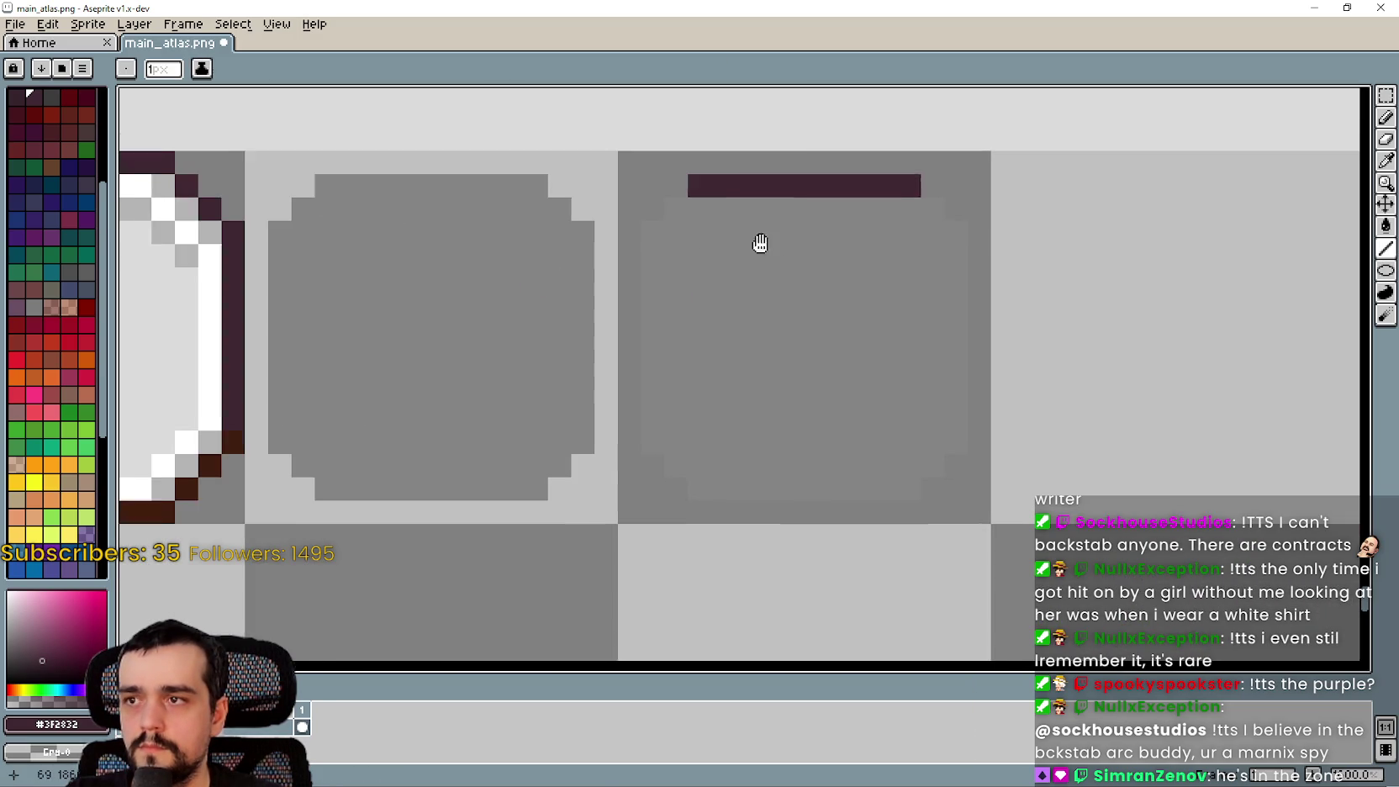
drag(699, 206, 679, 229)
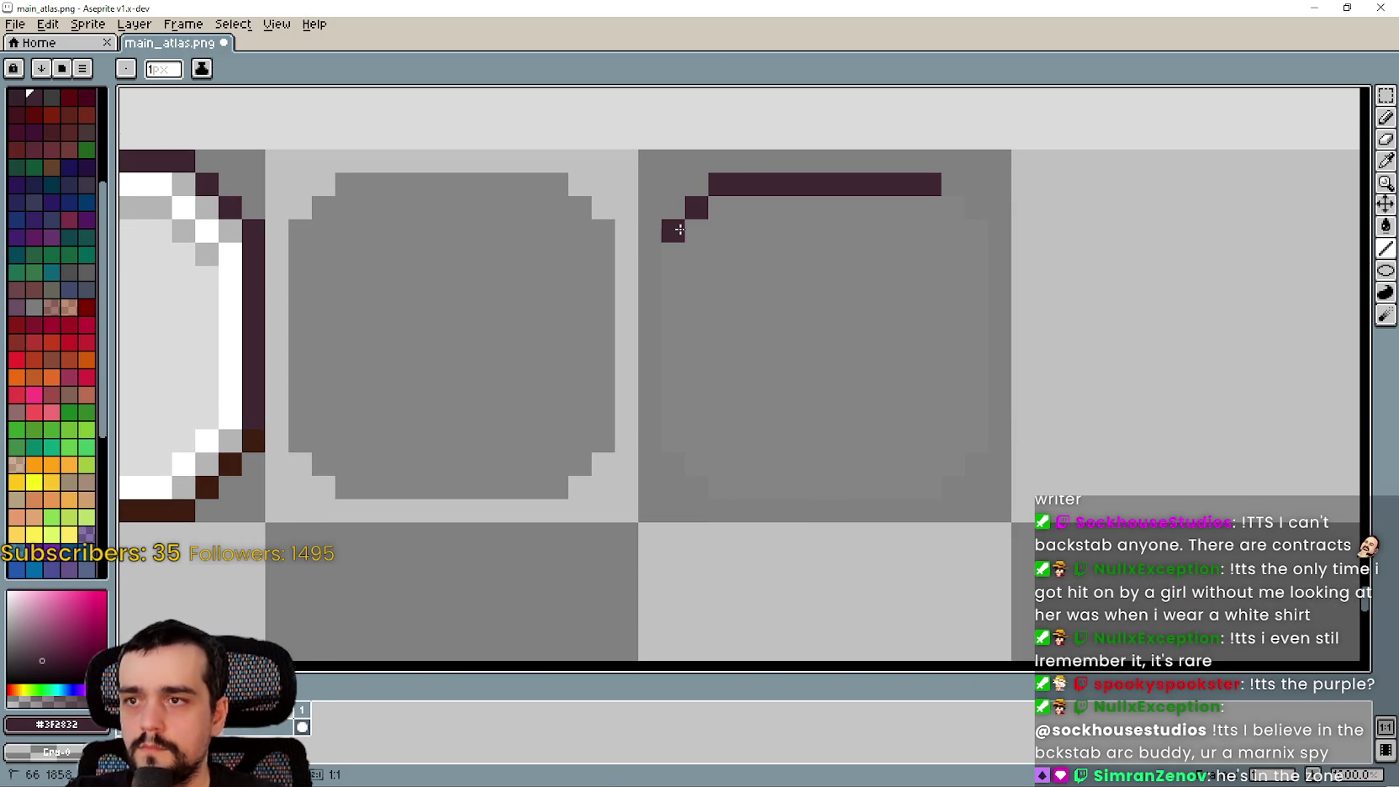
mouse_move(677, 294)
mouse_down()
mouse_move(669, 444)
mouse_move(751, 487)
mouse_move(908, 494)
mouse_up()
Close the outline with its right edge and top-right corner pixel, then copy the tile
drag(974, 432, 969, 291)
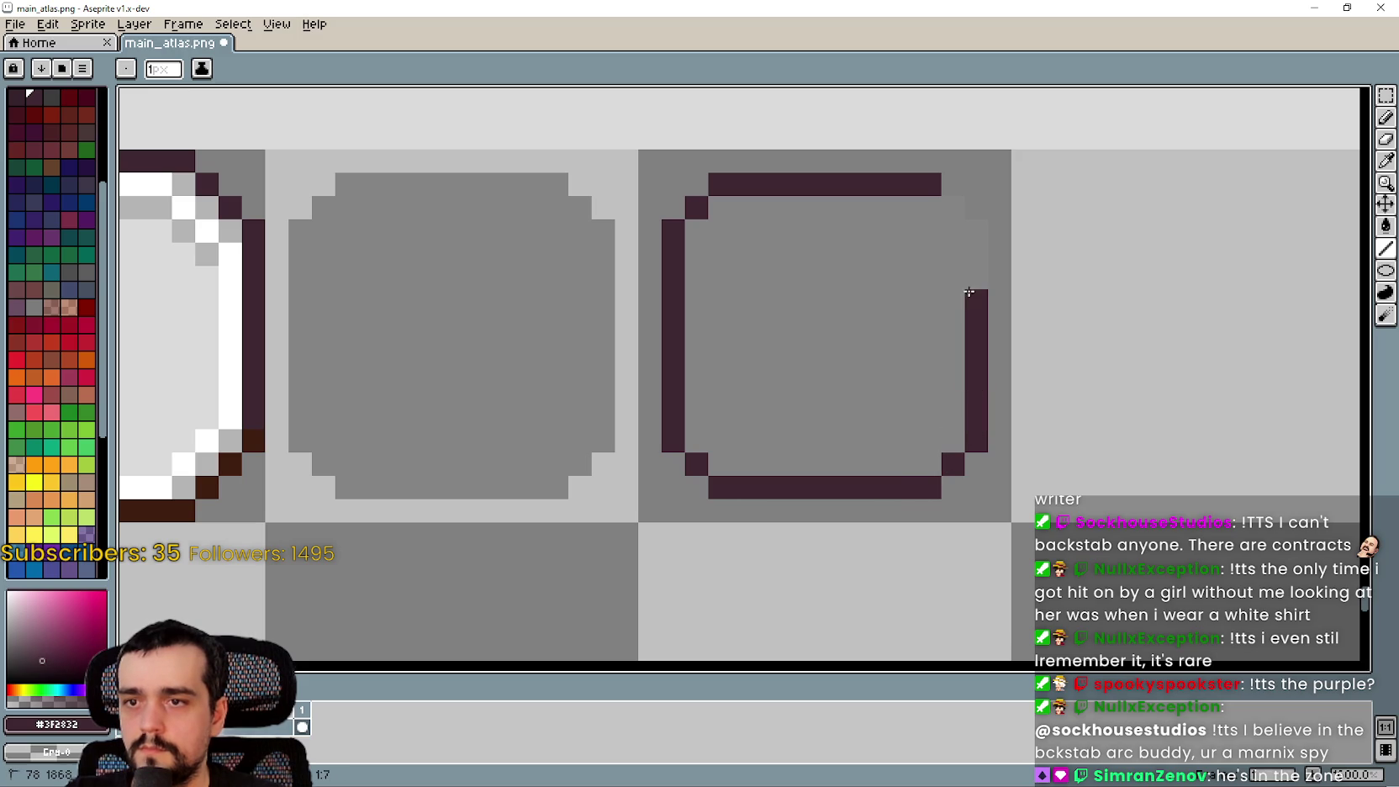
click(953, 207)
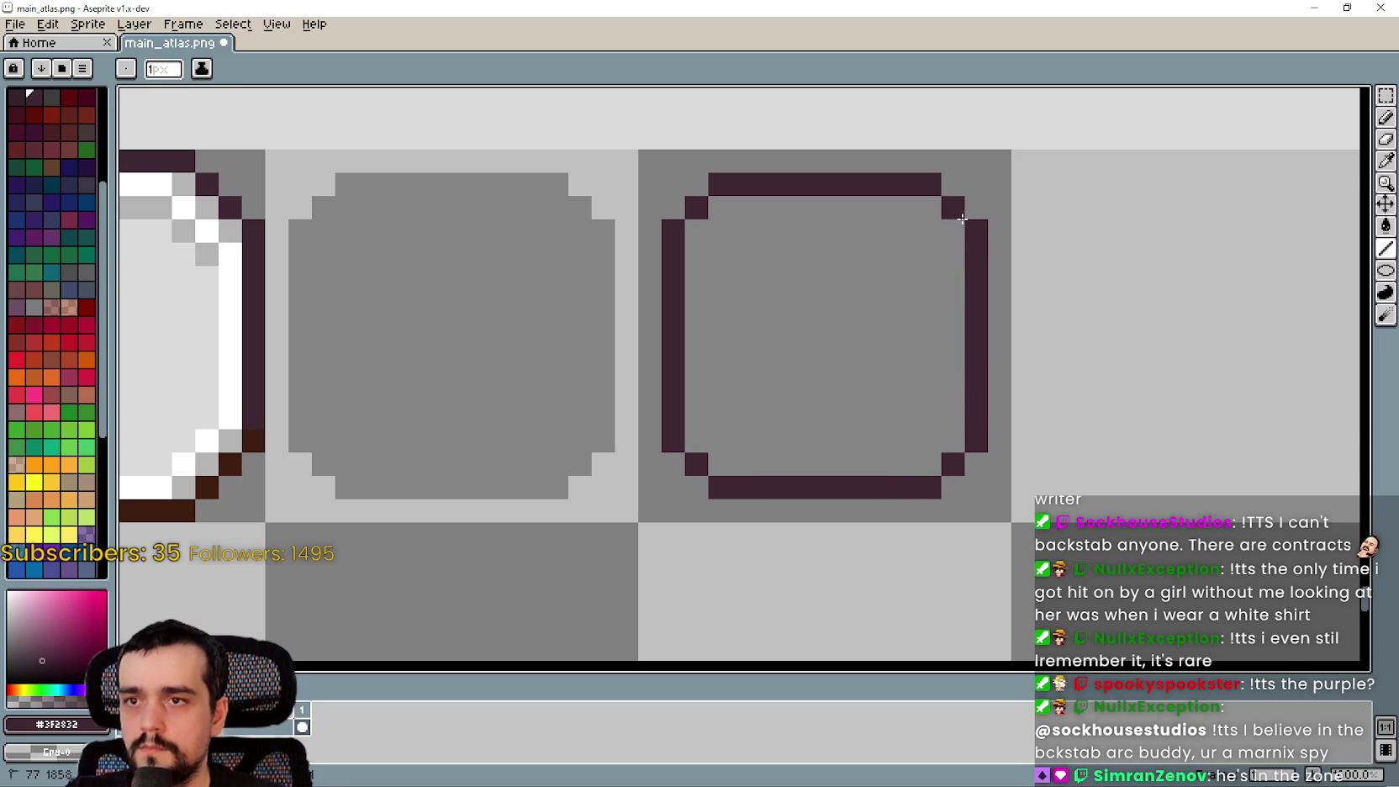
scroll(954, 271, down, 1)
key(m)
scroll(874, 408, down, 1)
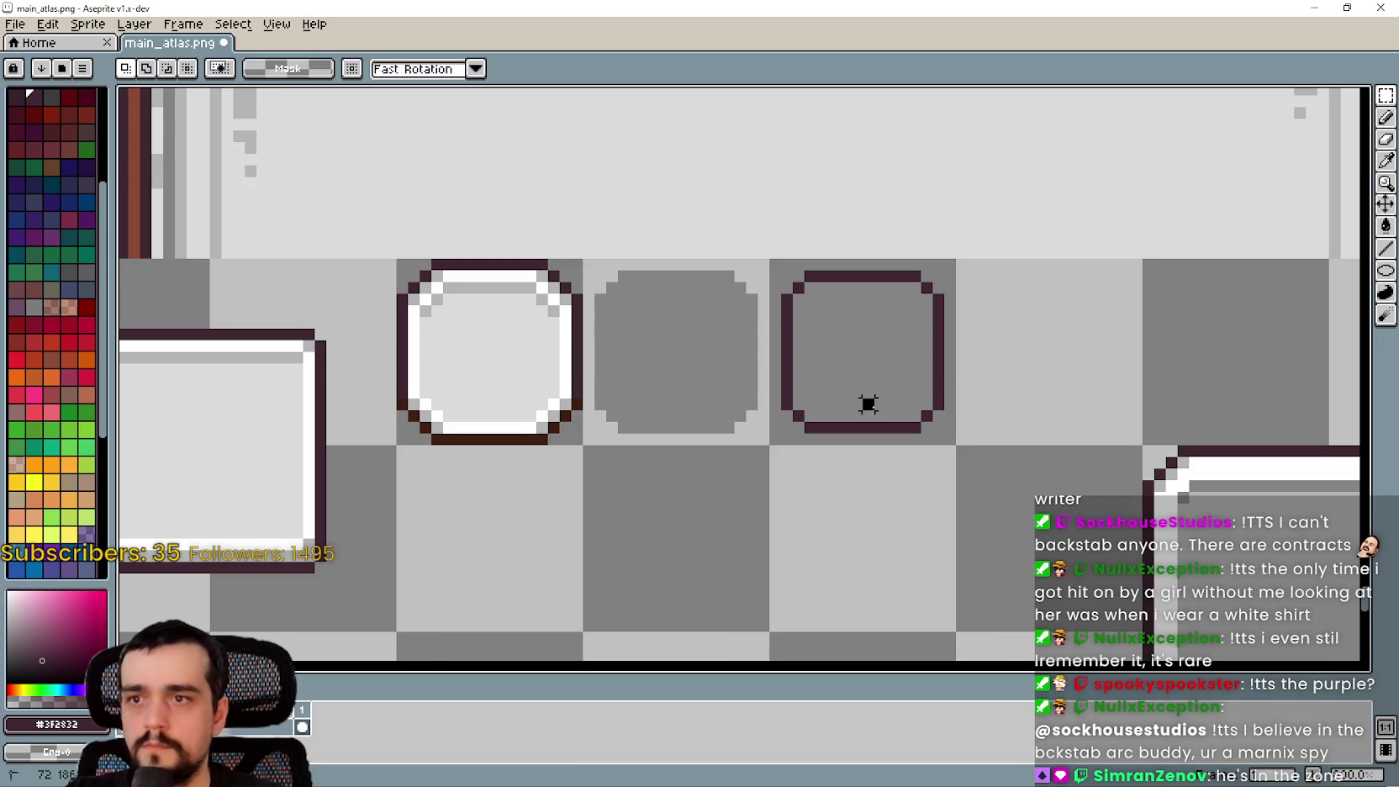
drag(868, 405, 902, 408)
key(ctrl+c)
scroll(659, 259, right, 5)
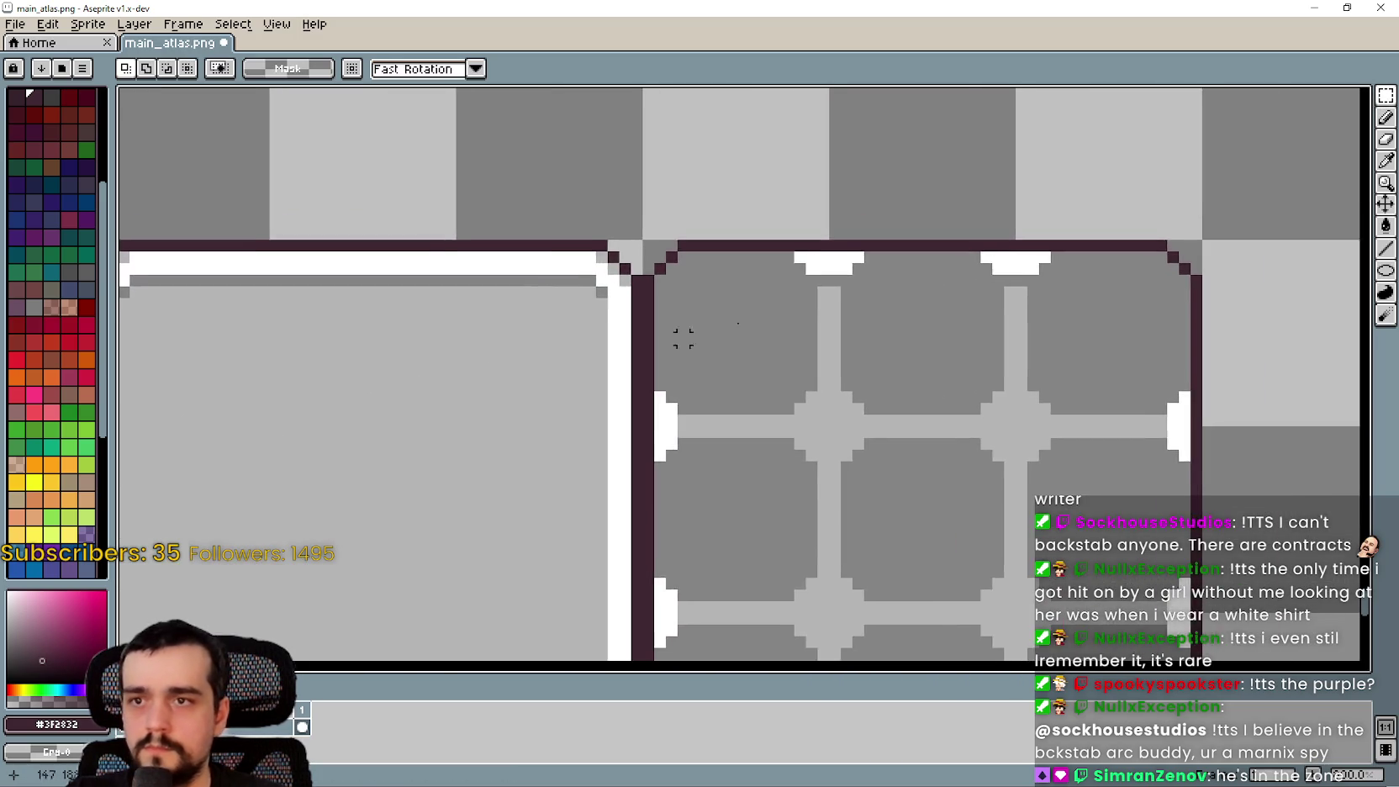
Paste the outline tile and drop it into the grid's top-row cells
key(ctrl+v)
mouse_move(739, 205)
mouse_down()
mouse_move(652, 387)
mouse_move(621, 394)
mouse_move(637, 406)
mouse_move(534, 337)
mouse_move(628, 390)
mouse_move(621, 412)
mouse_move(634, 390)
mouse_move(615, 383)
mouse_move(634, 396)
mouse_up()
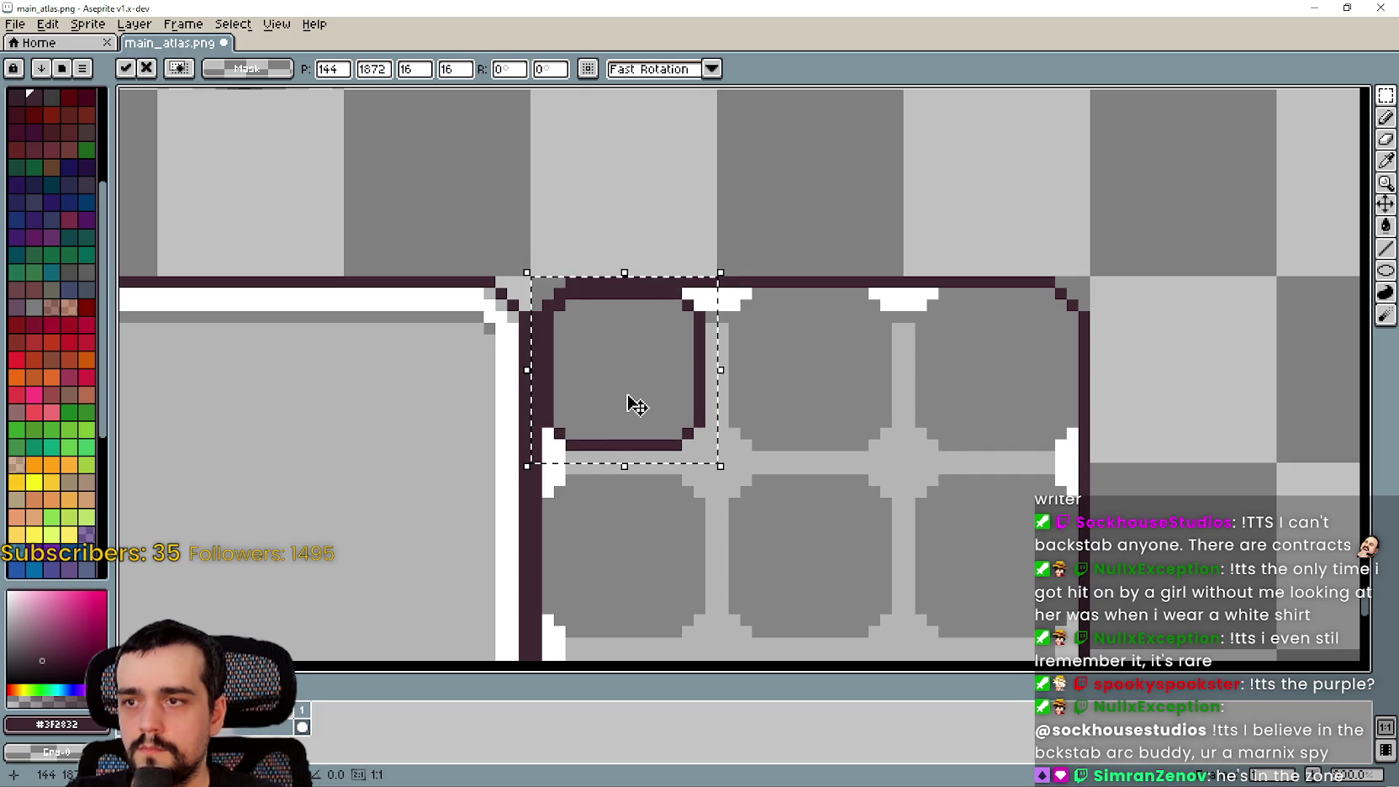
scroll(634, 396, down, 1)
scroll(822, 375, up, 1)
scroll(781, 375, down, 1)
scroll(783, 377, up, 1)
mouse_move(786, 380)
mouse_down()
mouse_move(831, 334)
mouse_move(625, 141)
mouse_move(898, 321)
mouse_move(933, 331)
mouse_move(615, 171)
mouse_move(1077, 322)
mouse_move(1083, 337)
mouse_up()
mouse_move(1083, 337)
mouse_down()
mouse_move(1032, 270)
mouse_move(760, 155)
mouse_move(755, 474)
mouse_up()
key(Return)
Place outline copies in the middle-row cells, including the middle-right cell
drag(761, 338, 899, 390)
key(Return)
key(ctrl+v)
drag(711, 362, 1114, 364)
key(Return)
Place outline copies in the bottom-left, bottom-centre and bottom-right cells
key(ctrl+v)
drag(729, 361, 733, 588)
key(Return)
key(ctrl+v)
drag(731, 347, 931, 346)
key(Return)
key(ctrl+v)
drag(736, 375, 1132, 386)
scroll(1132, 386, down, 1)
key(Return)
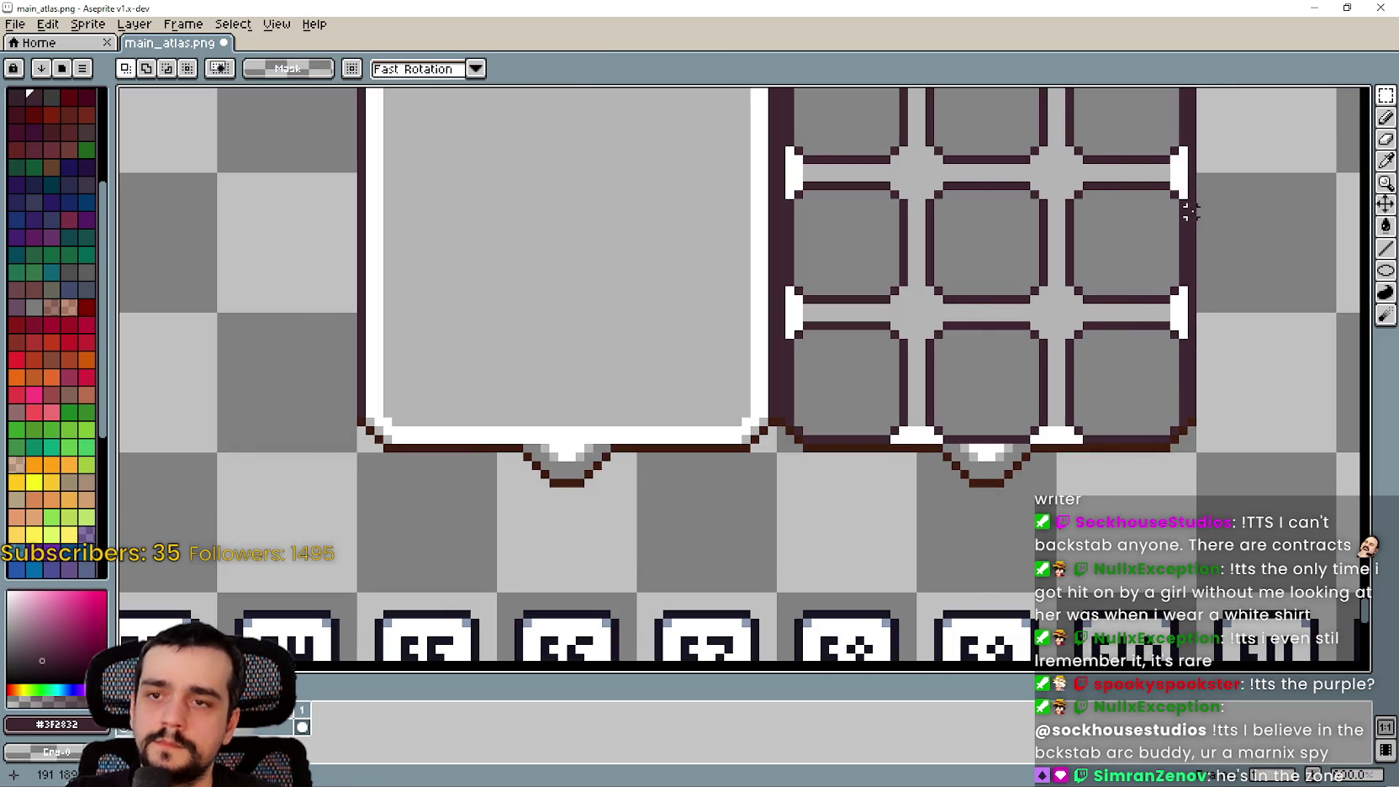
scroll(1009, 365, down, 2)
scroll(644, 220, up, 1)
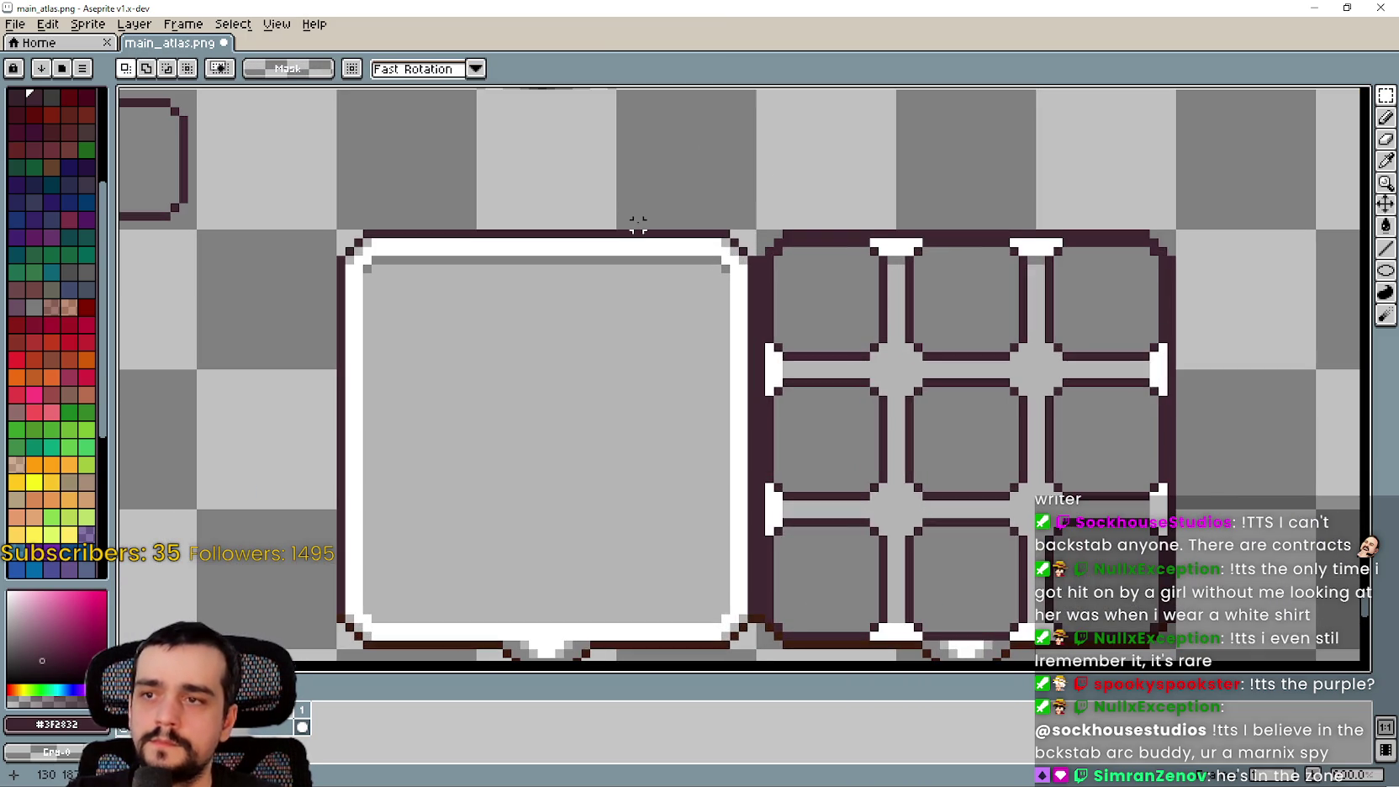
scroll(681, 261, down, 1)
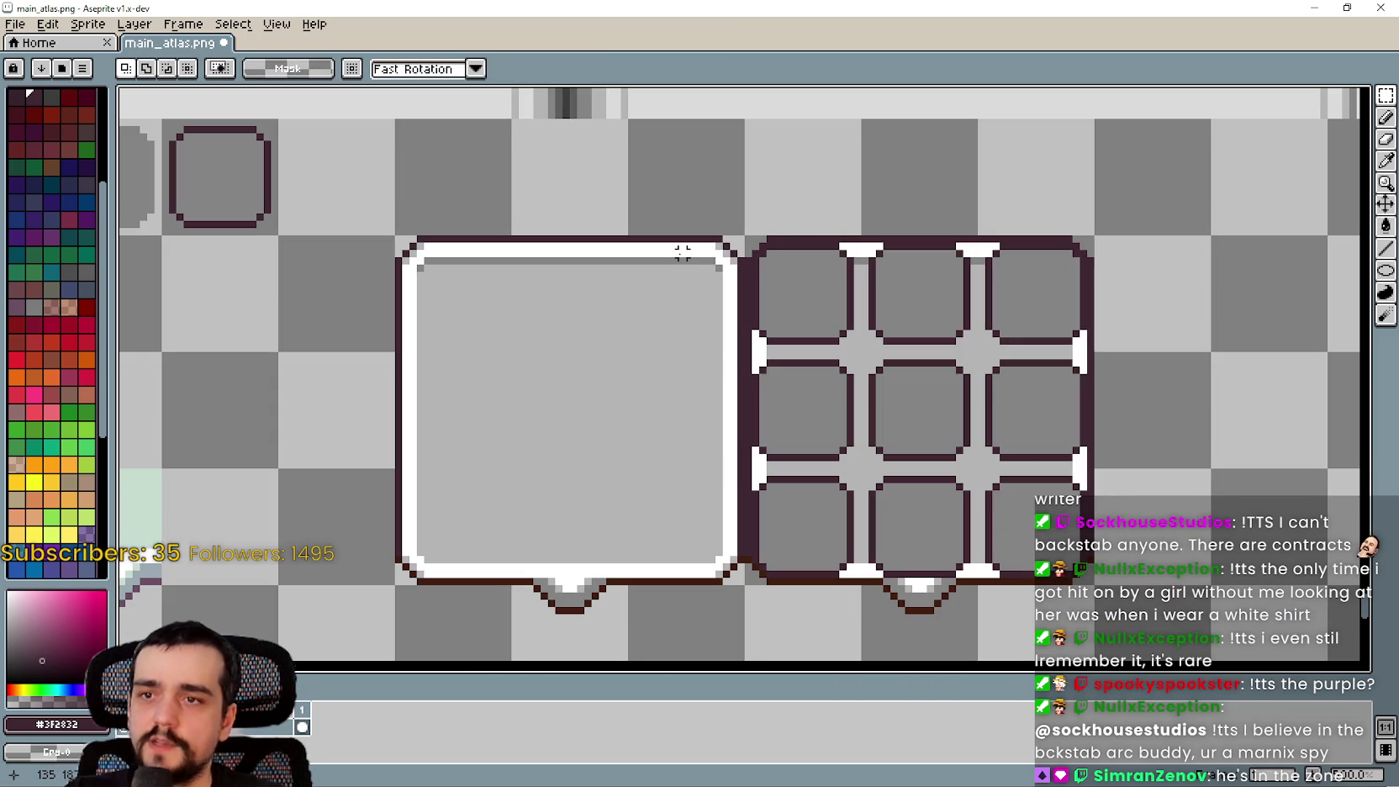
scroll(682, 254, down, 2)
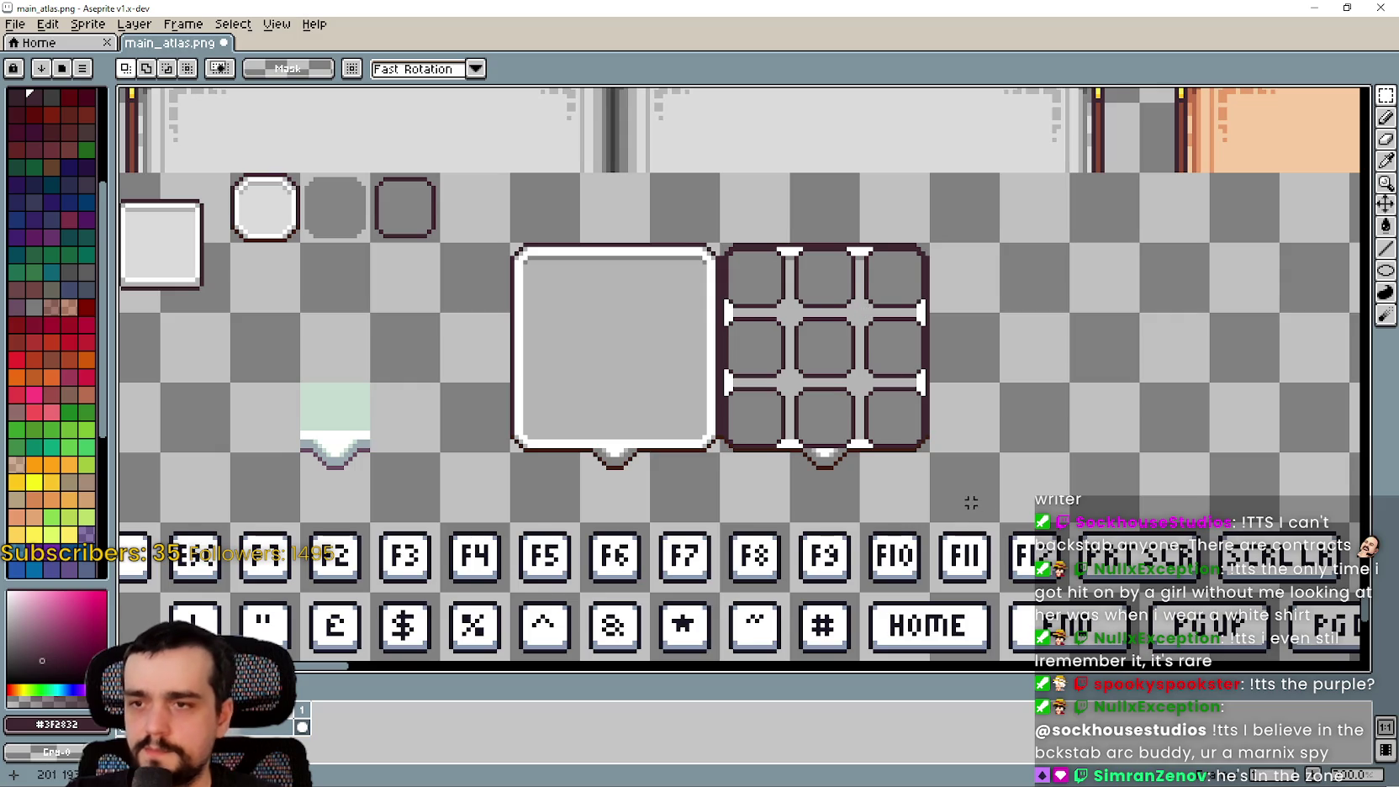
drag(971, 501, 1084, 393)
scroll(892, 384, down, 1)
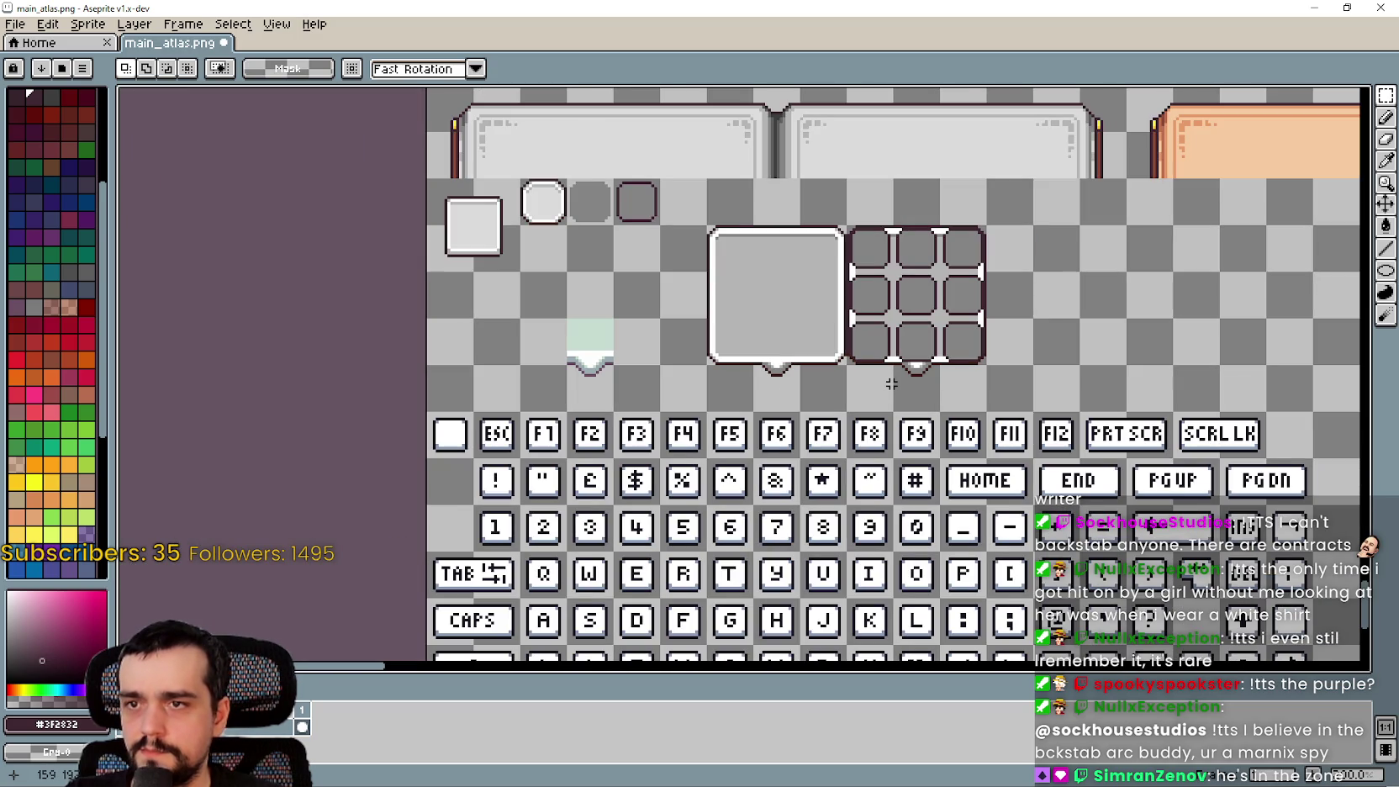
scroll(938, 207, up, 1)
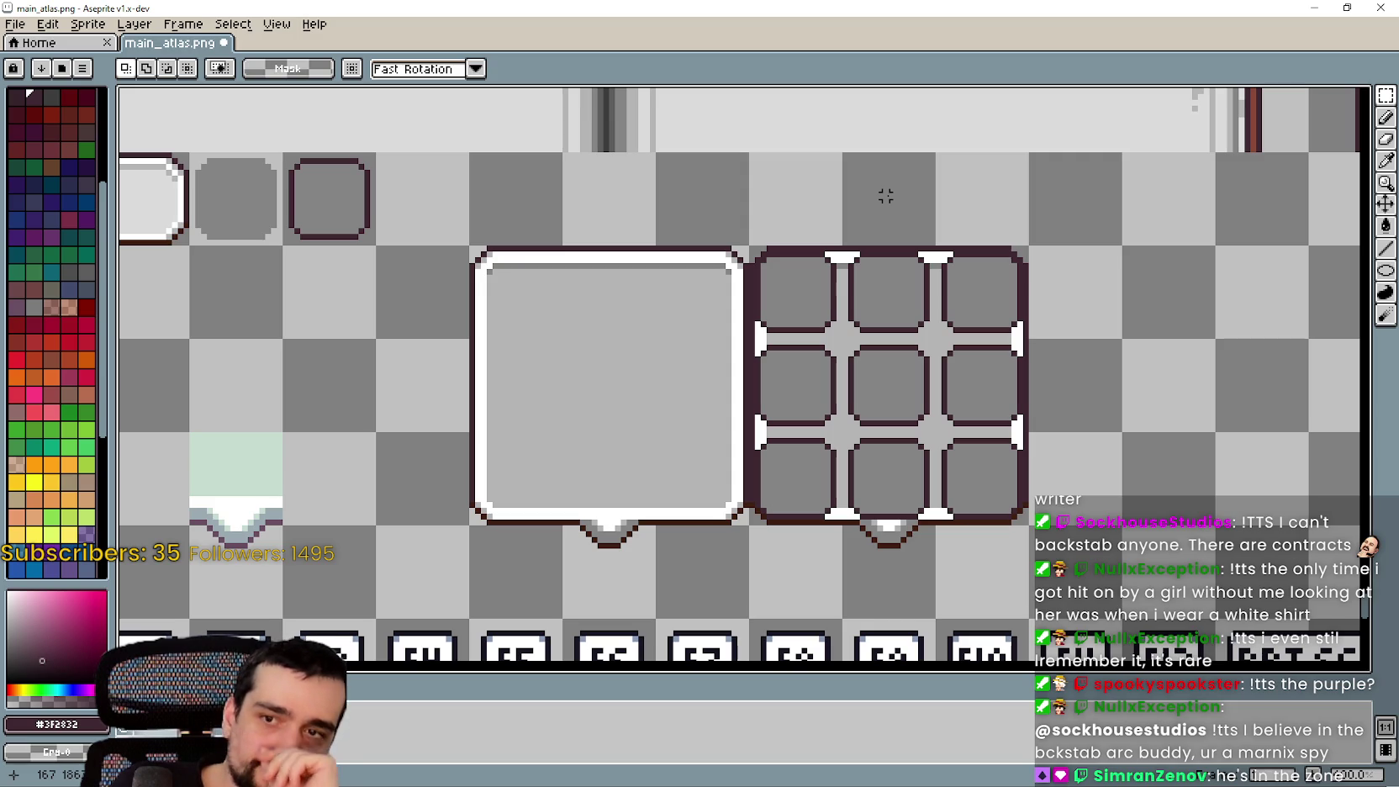
scroll(841, 353, left, 3)
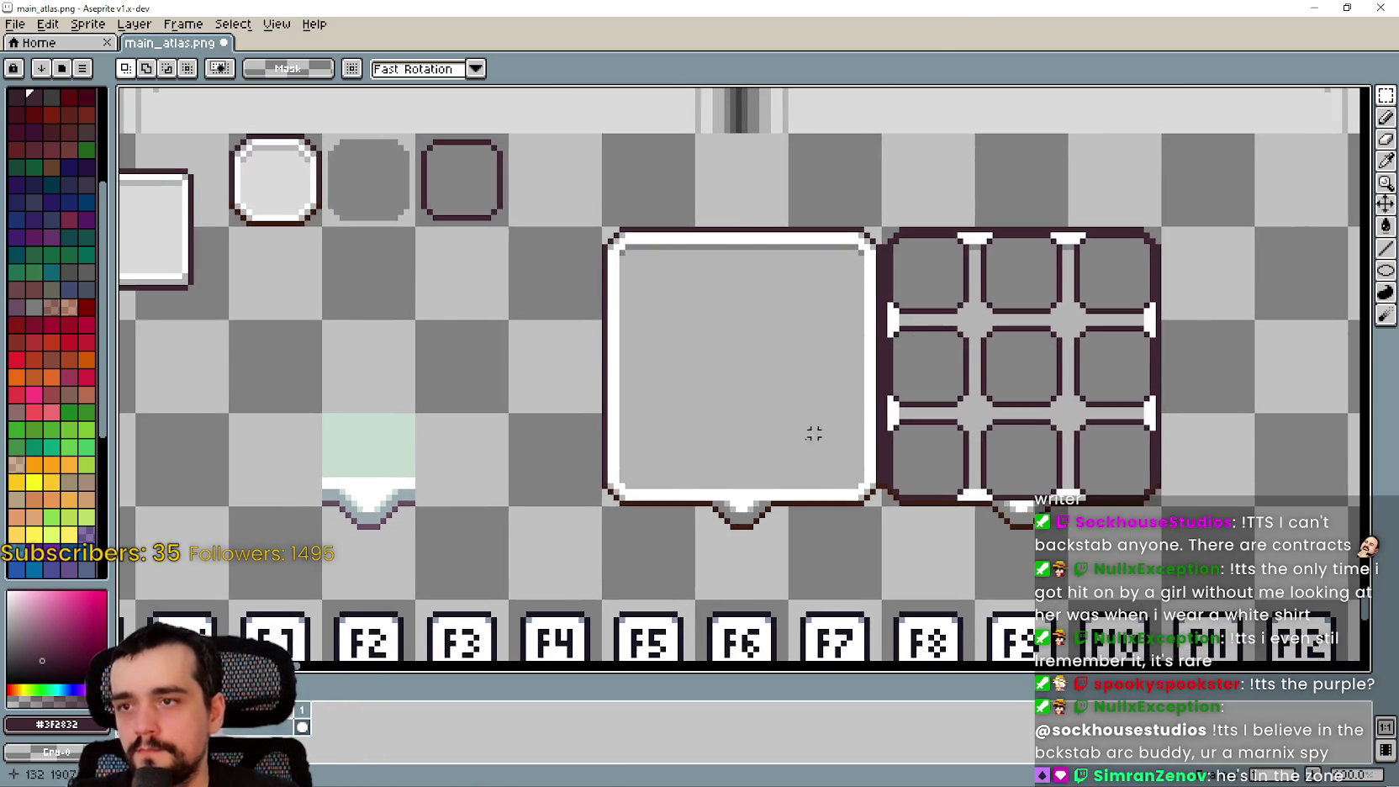
scroll(584, 508, down, 1)
scroll(584, 509, down, 1)
drag(591, 496, 756, 428)
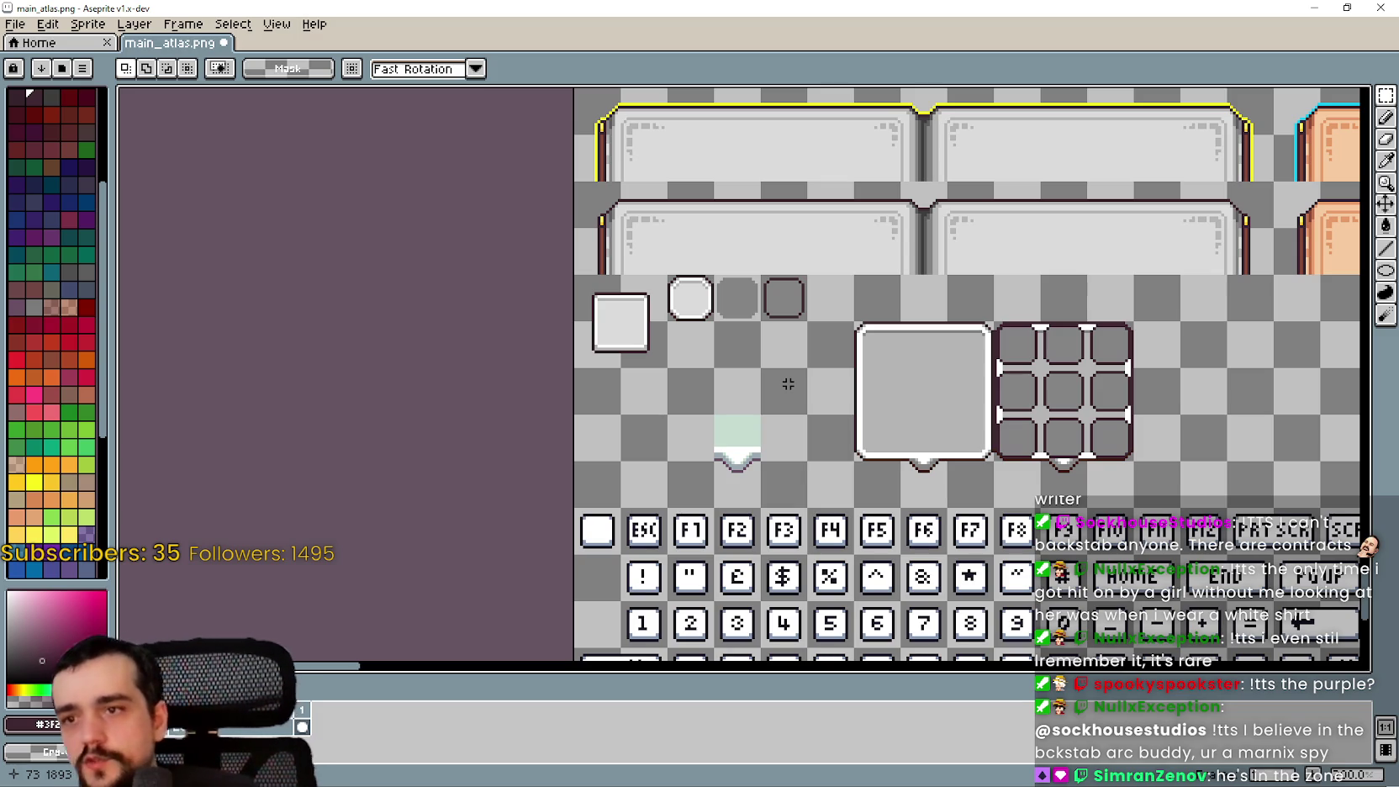
scroll(799, 333, down, 6)
scroll(978, 497, up, 2)
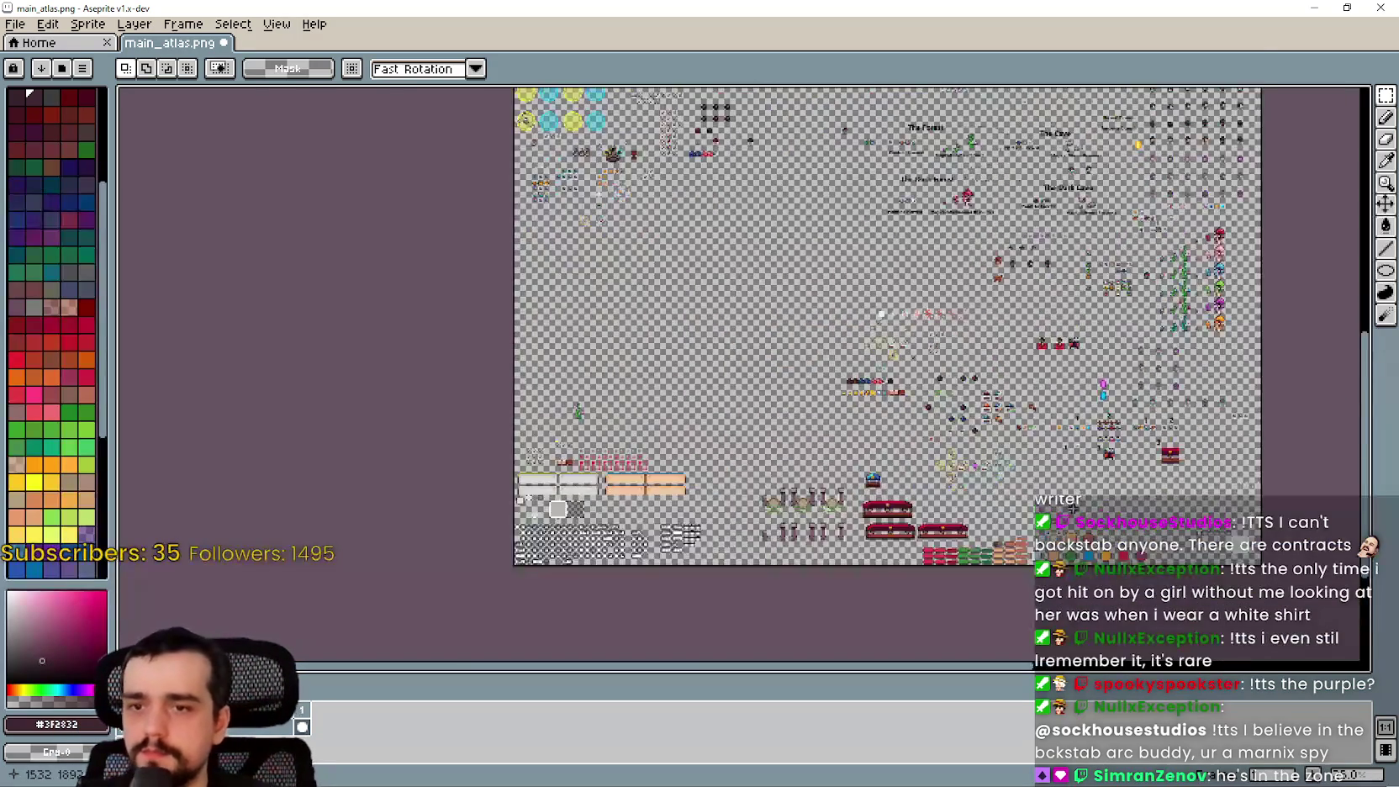
scroll(925, 475, up, 7)
scroll(871, 434, down, 9)
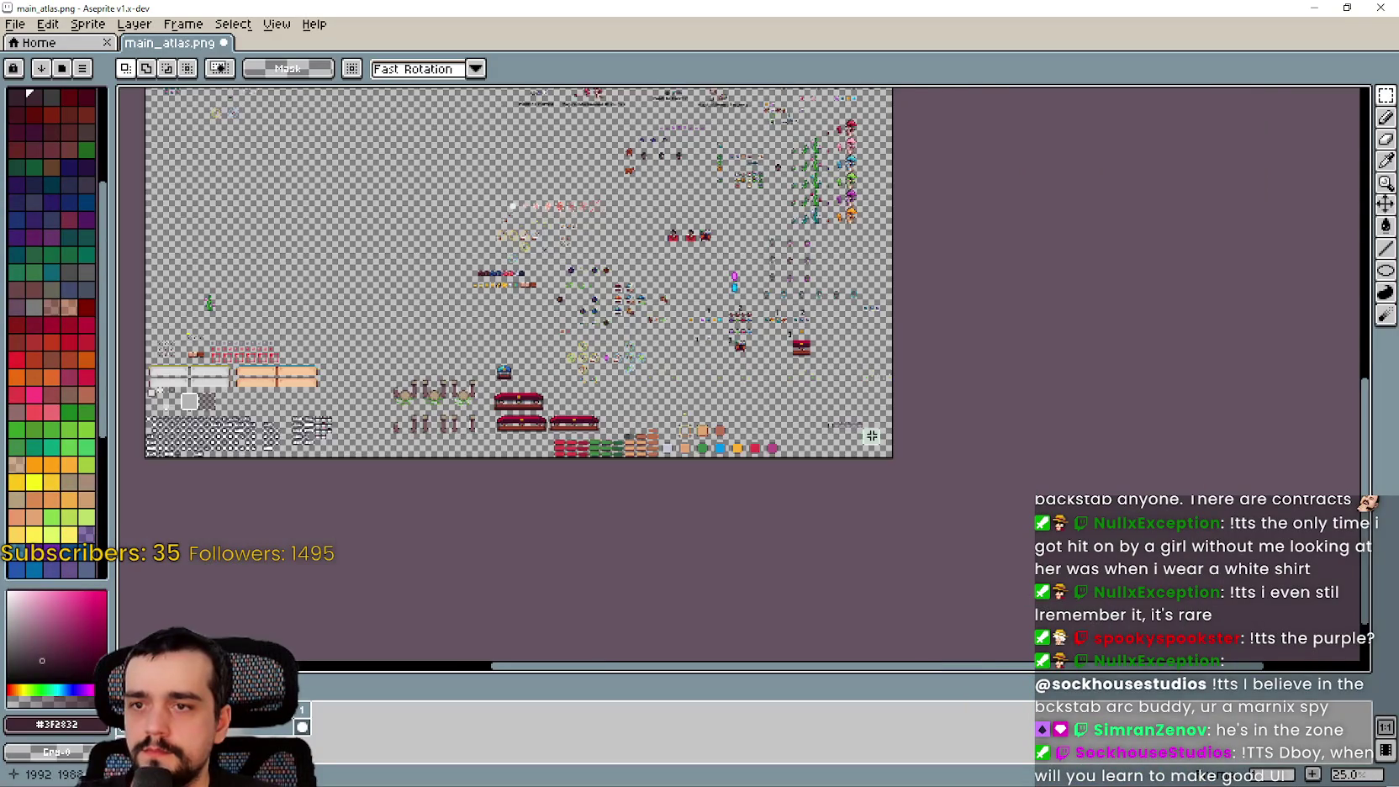
scroll(815, 484, down, 1)
scroll(756, 406, up, 2)
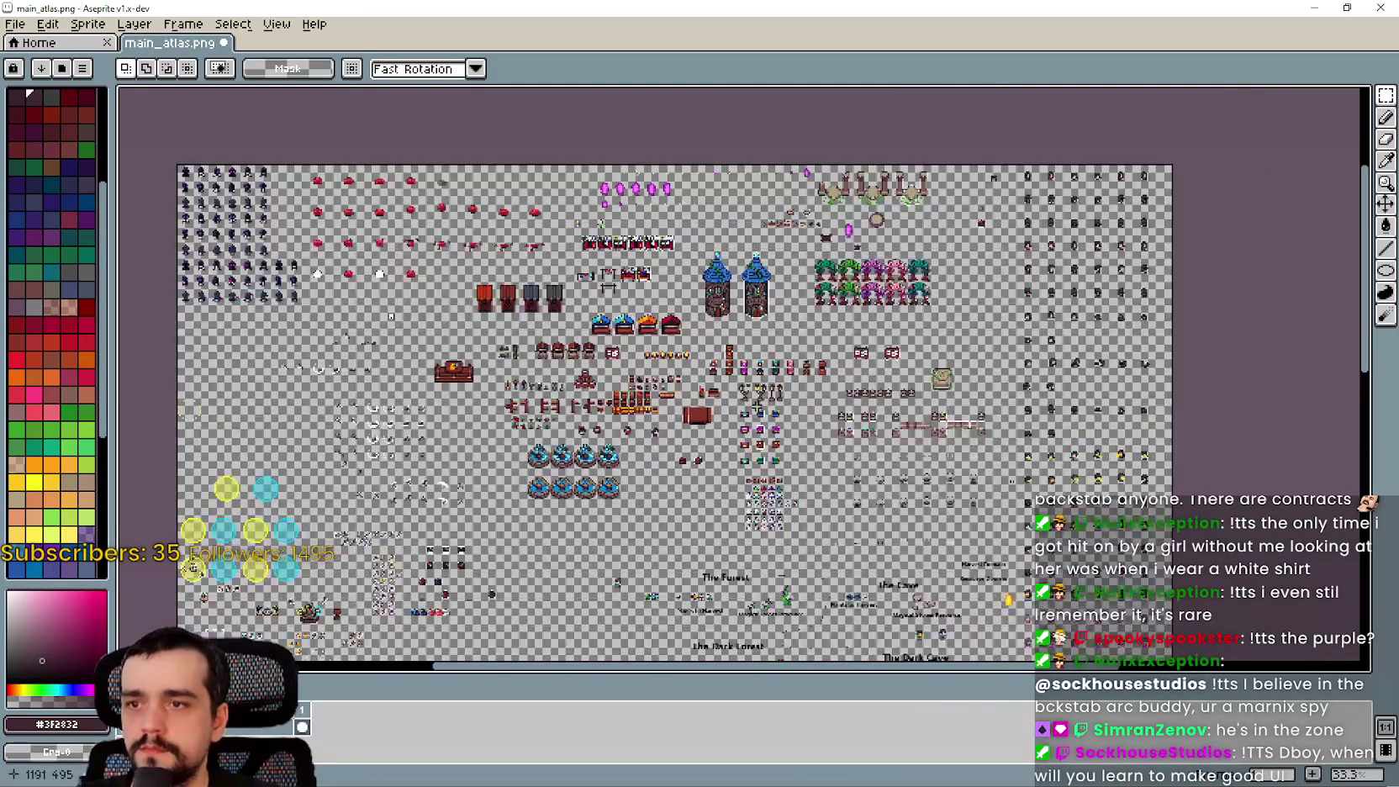
scroll(666, 368, up, 5)
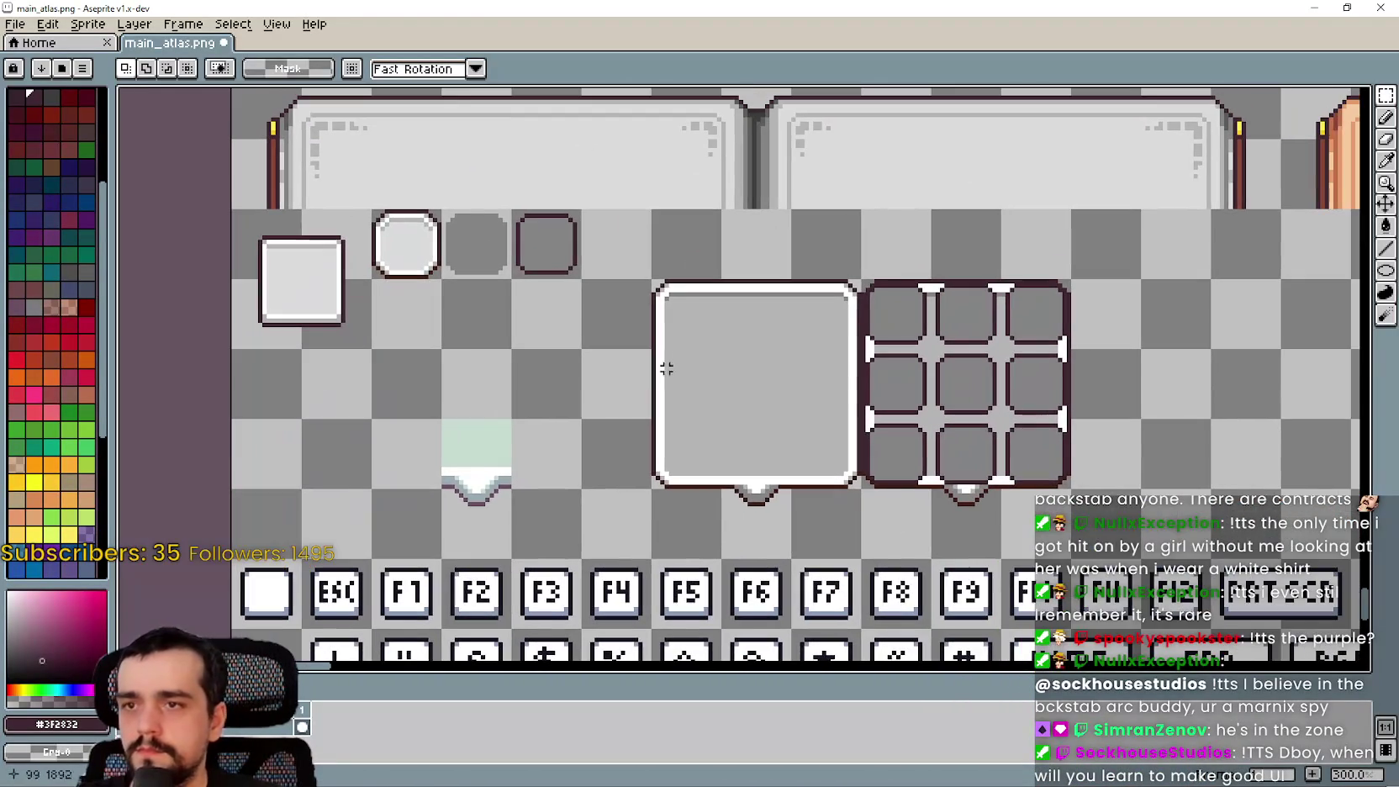
Try pasting a copy of the white circle sprite onto the large panel, then undo it
mouse_move(656, 281)
mouse_down()
mouse_move(725, 350)
mouse_move(862, 558)
mouse_up()
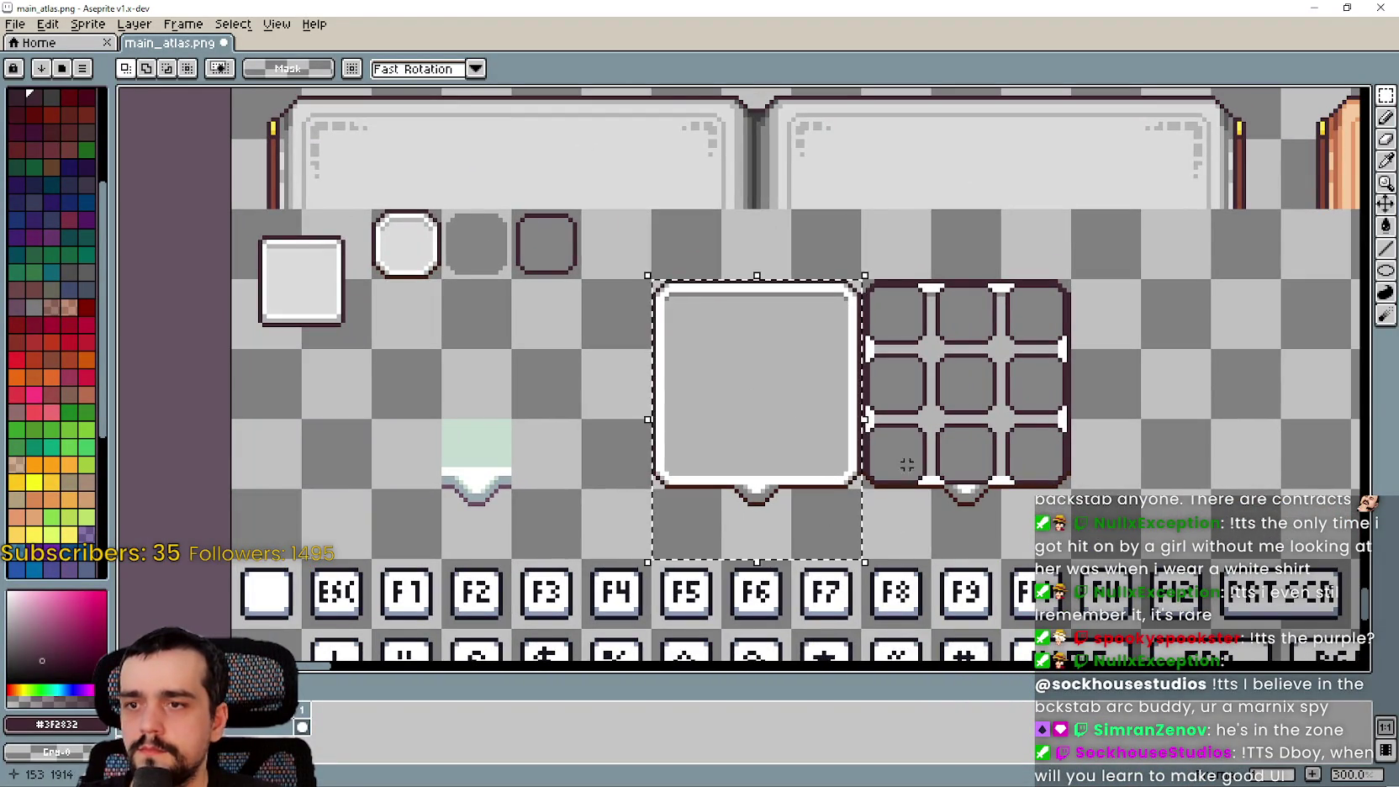
scroll(913, 372, down, 1)
scroll(917, 370, up, 2)
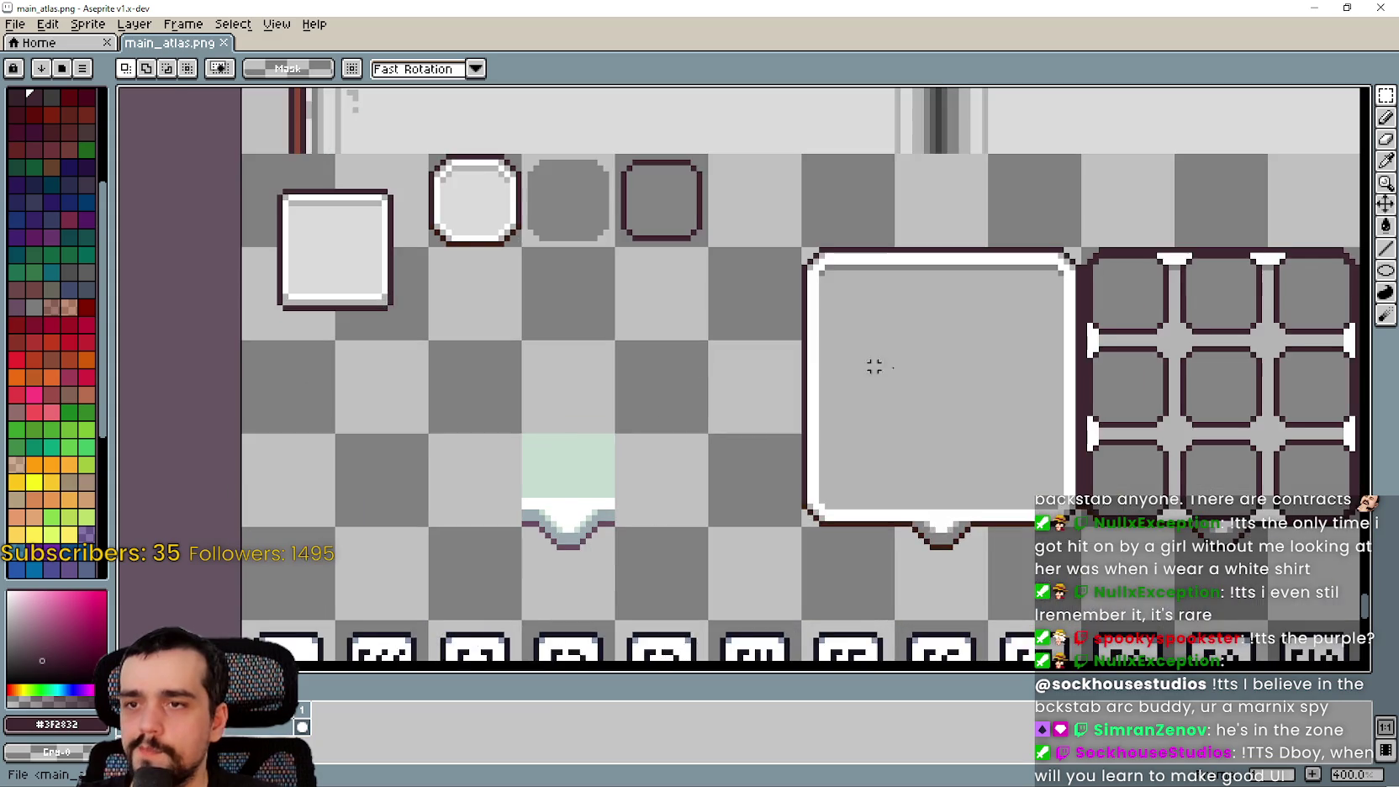
scroll(841, 361, right, 2)
scroll(809, 359, down, 1)
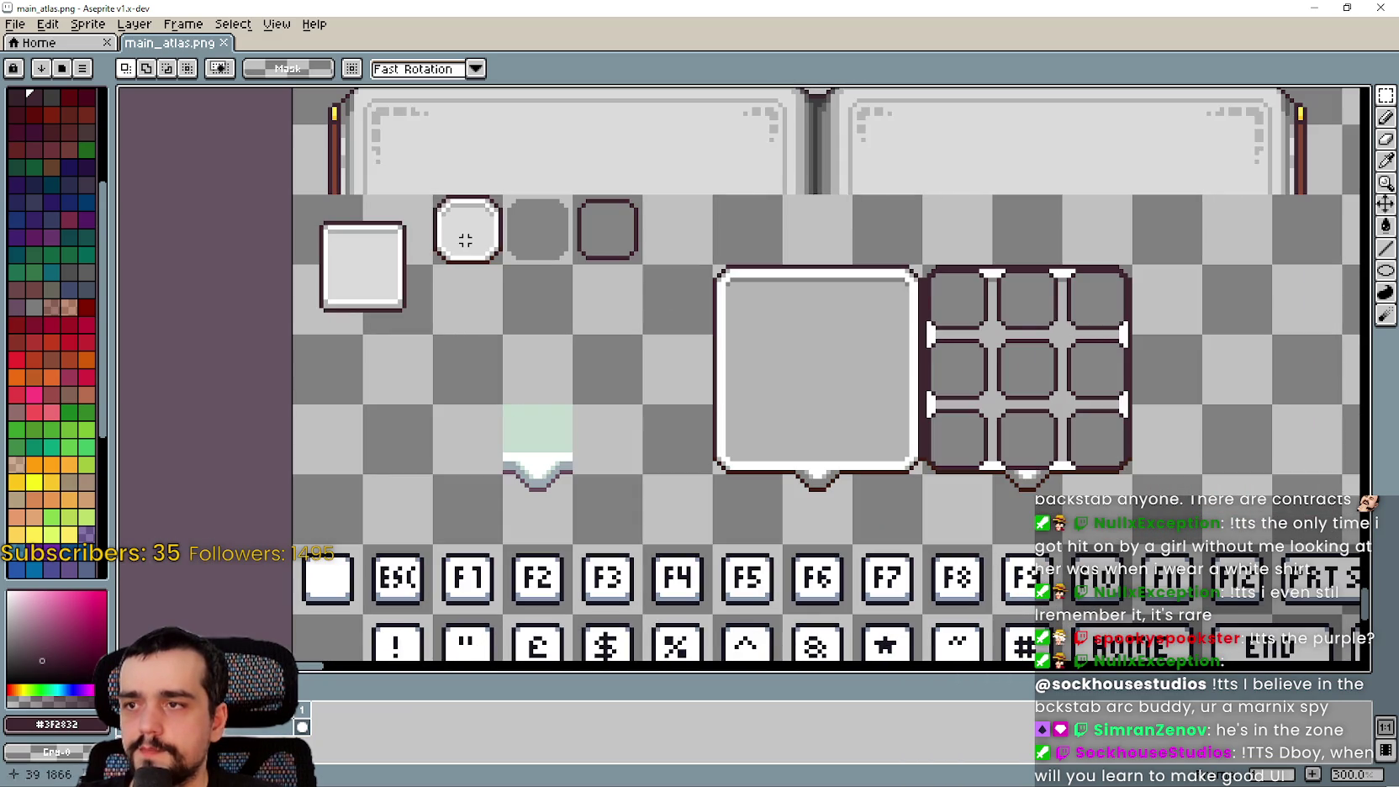
scroll(533, 384, down, 1)
scroll(534, 330, up, 2)
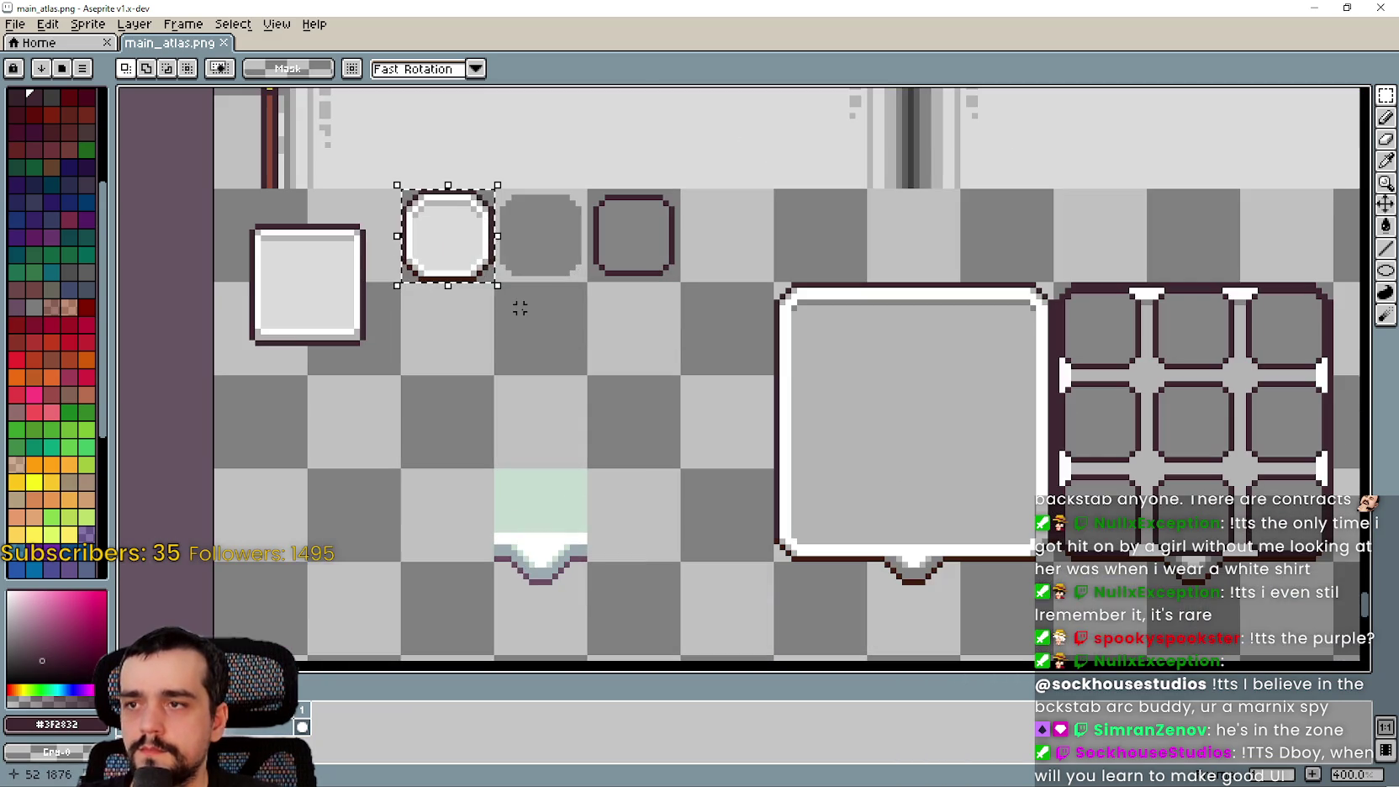
key(ctrl+c)
key(ctrl+v)
mouse_move(463, 267)
mouse_down()
mouse_move(690, 431)
mouse_move(930, 360)
mouse_up()
key(Return)
scroll(921, 324, up, 1)
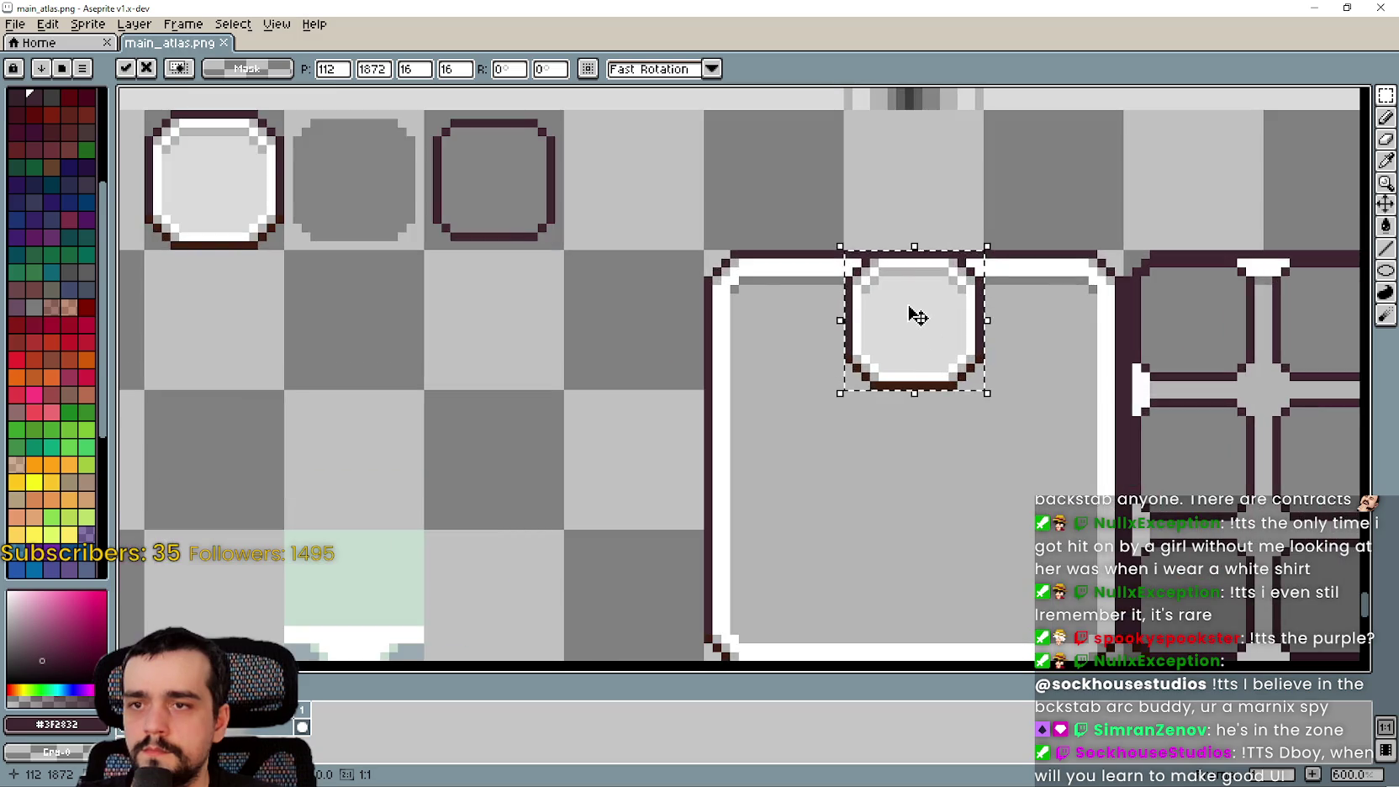
scroll(915, 312, down, 1)
key(ctrl+z)
scroll(897, 322, down, 1)
scroll(799, 395, up, 3)
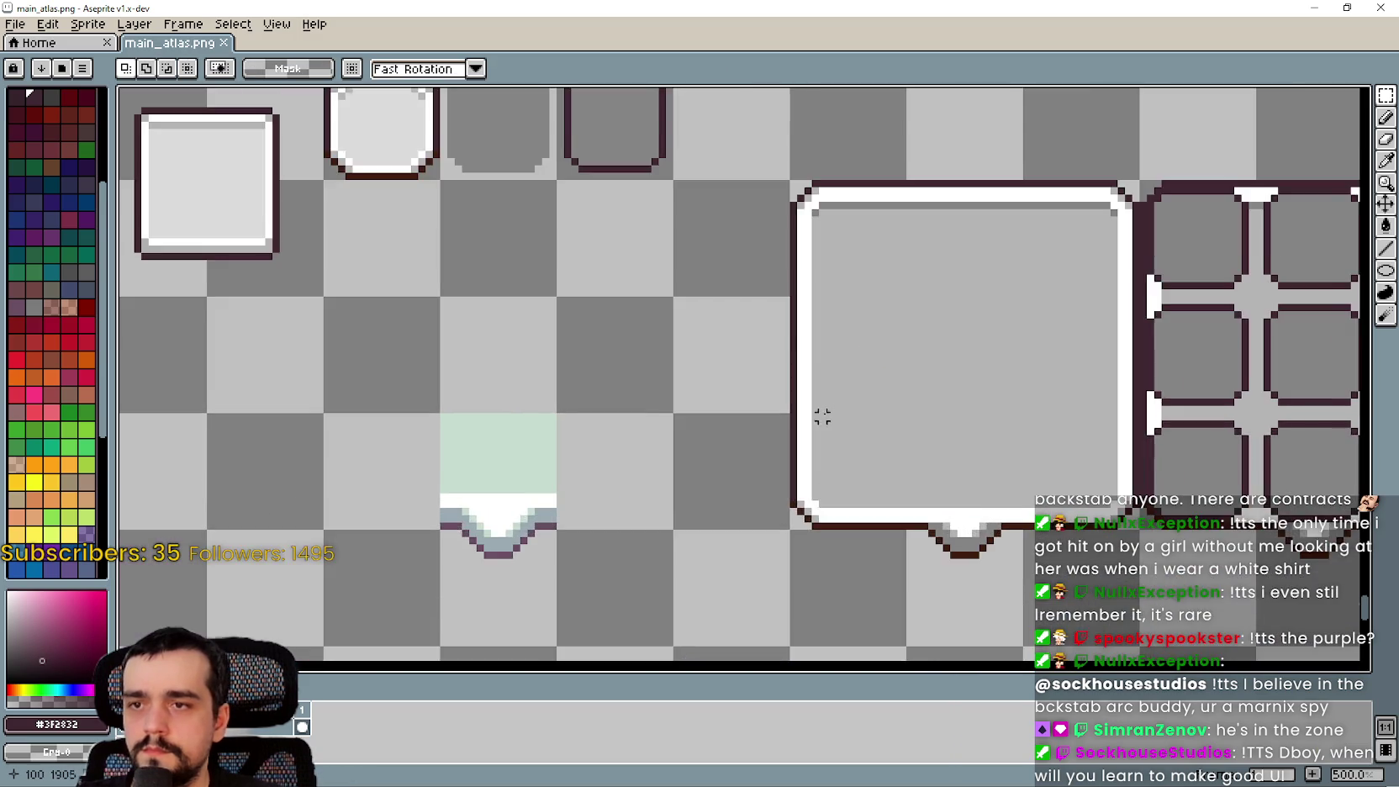
scroll(702, 430, down, 1)
scroll(710, 407, down, 1)
Move the 3×3 grid sprite right to 192,1872, save main_atlas.png, and return to Godot
drag(691, 425, 740, 399)
scroll(879, 311, up, 1)
scroll(856, 314, down, 1)
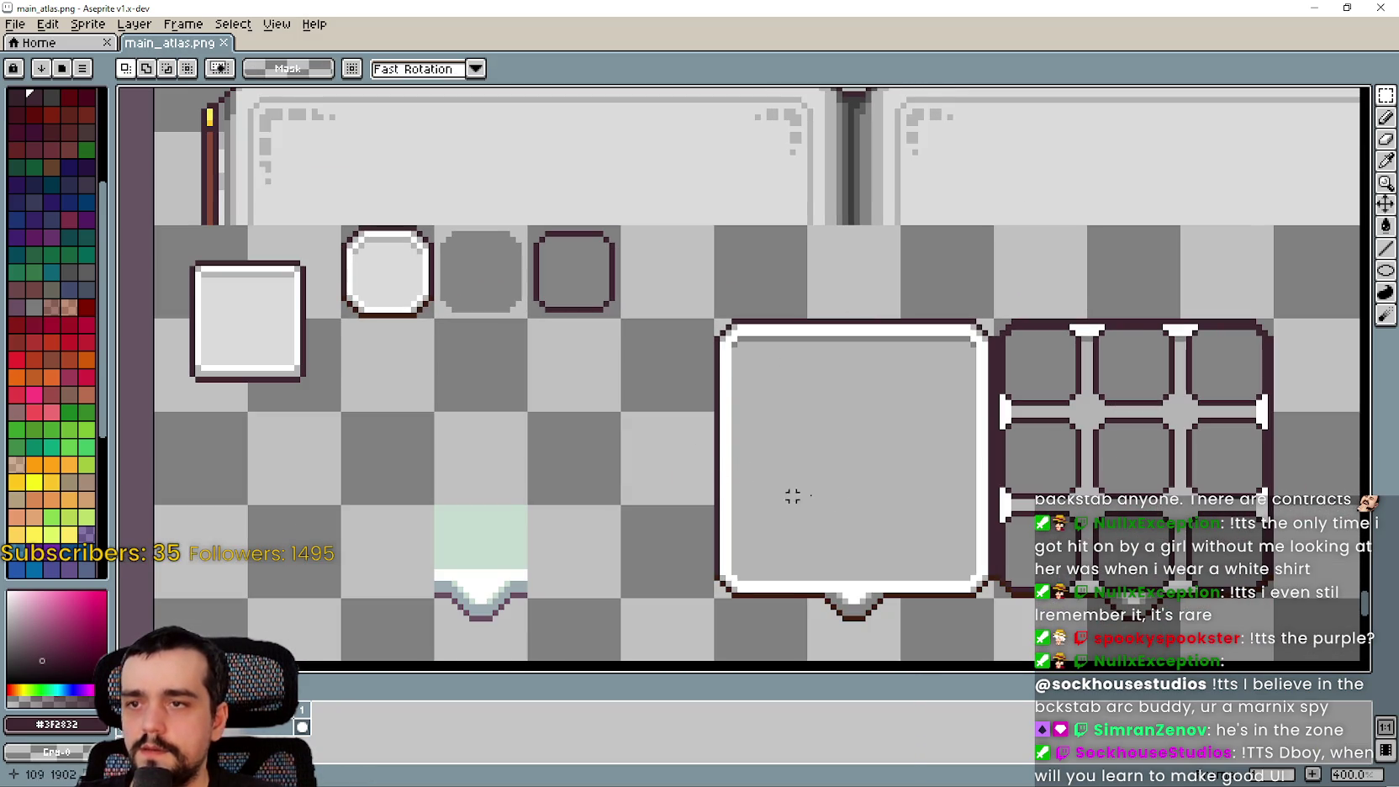
drag(792, 496, 771, 365)
scroll(771, 366, down, 1)
drag(795, 311, 954, 463)
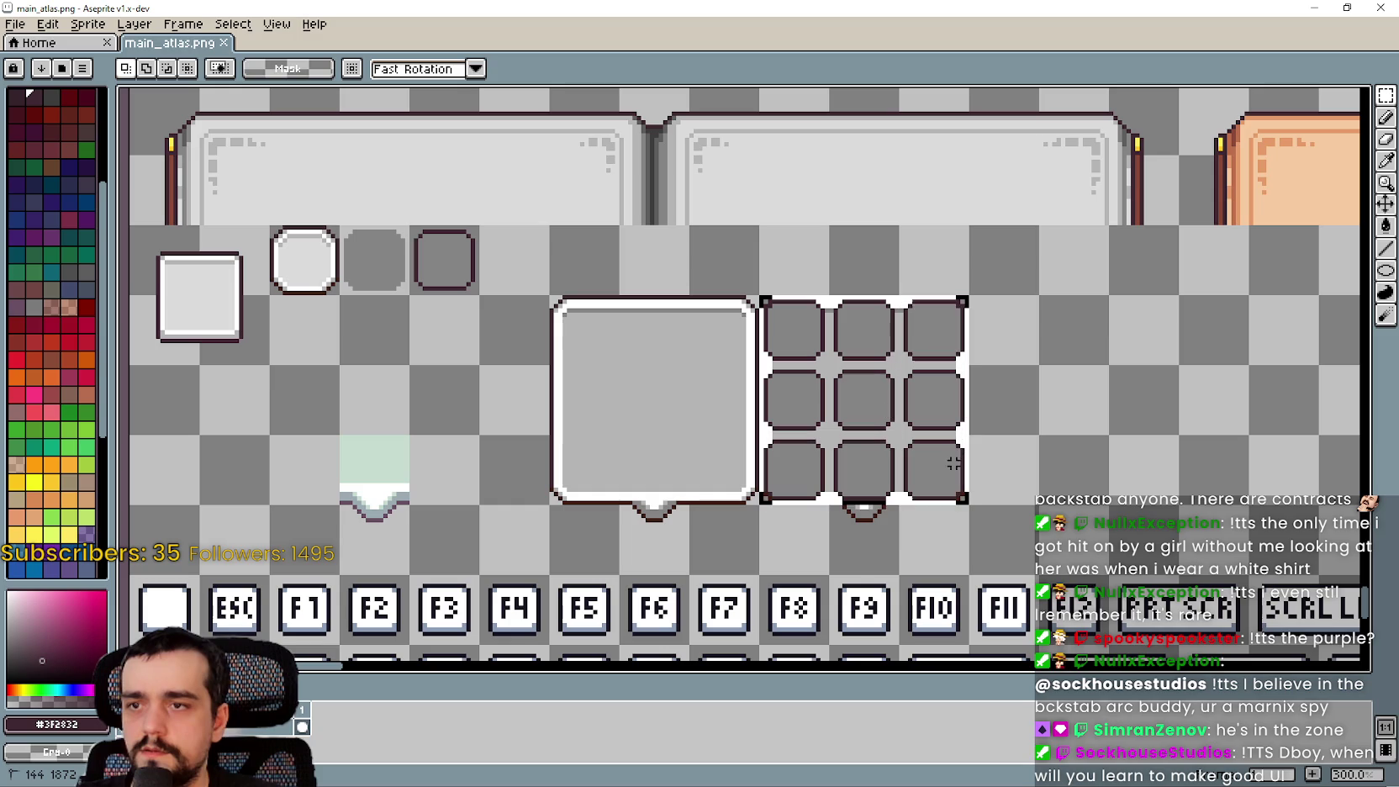
drag(865, 446, 1011, 404)
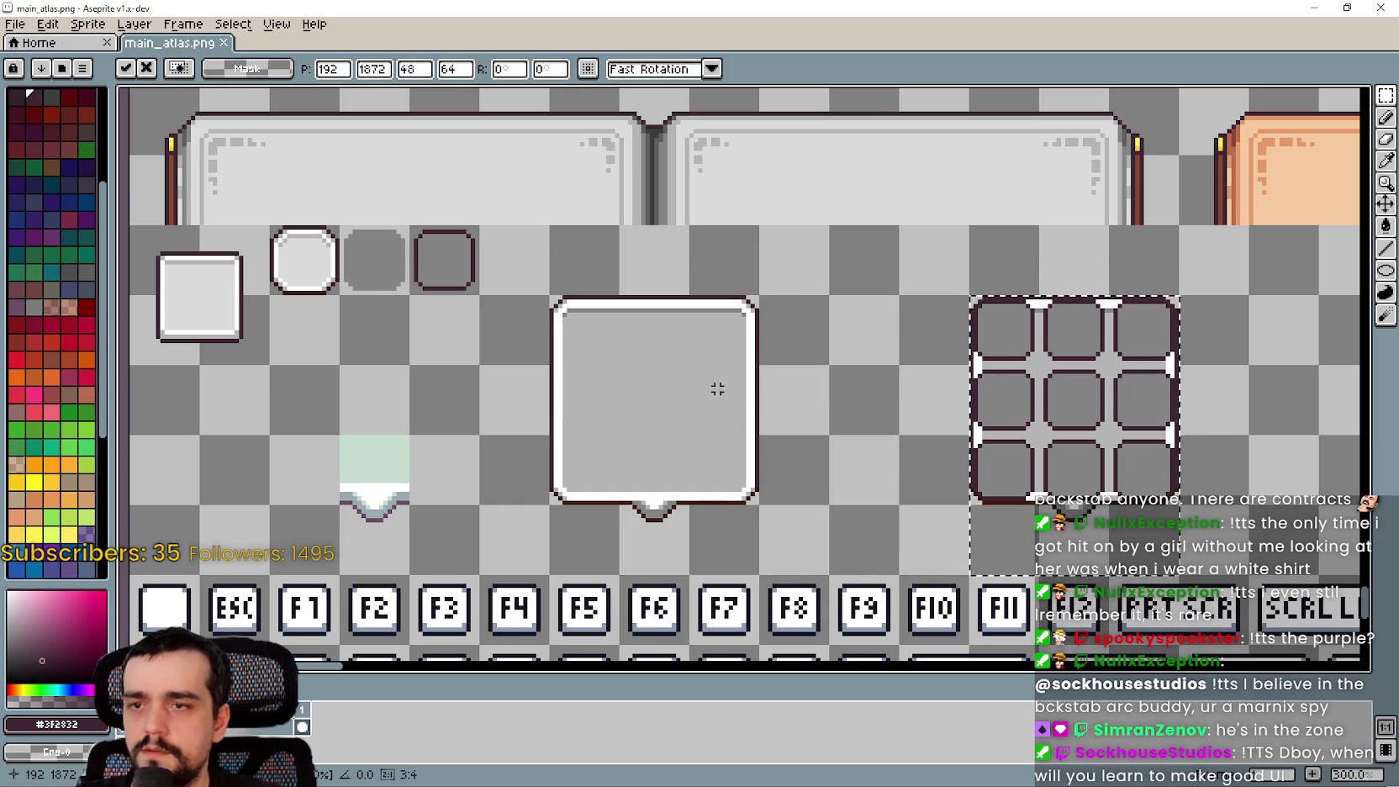
scroll(759, 359, up, 2)
scroll(758, 359, up, 2)
scroll(784, 223, down, 2)
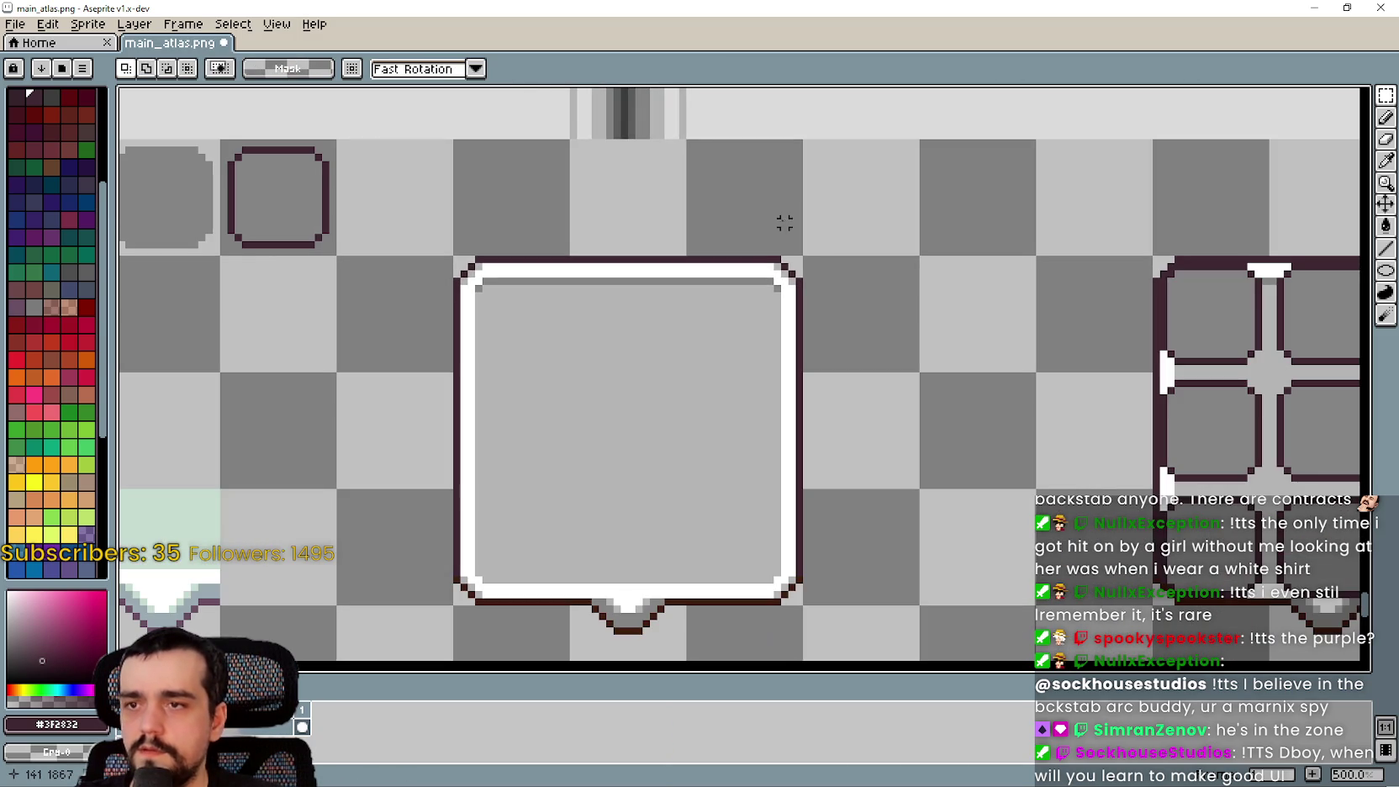
scroll(784, 257, left, 3)
scroll(784, 443, down, 2)
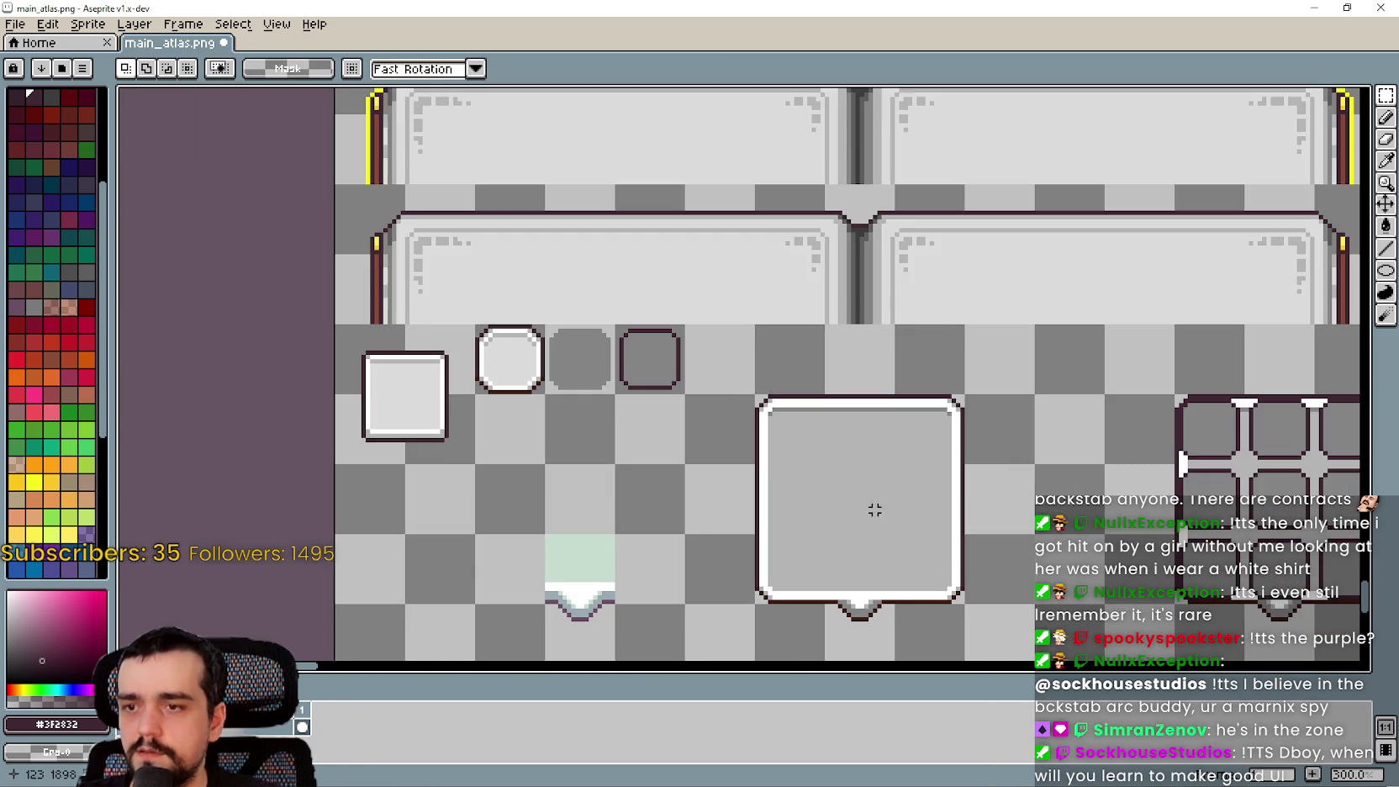
drag(909, 594, 892, 498)
key(ctrl+s)
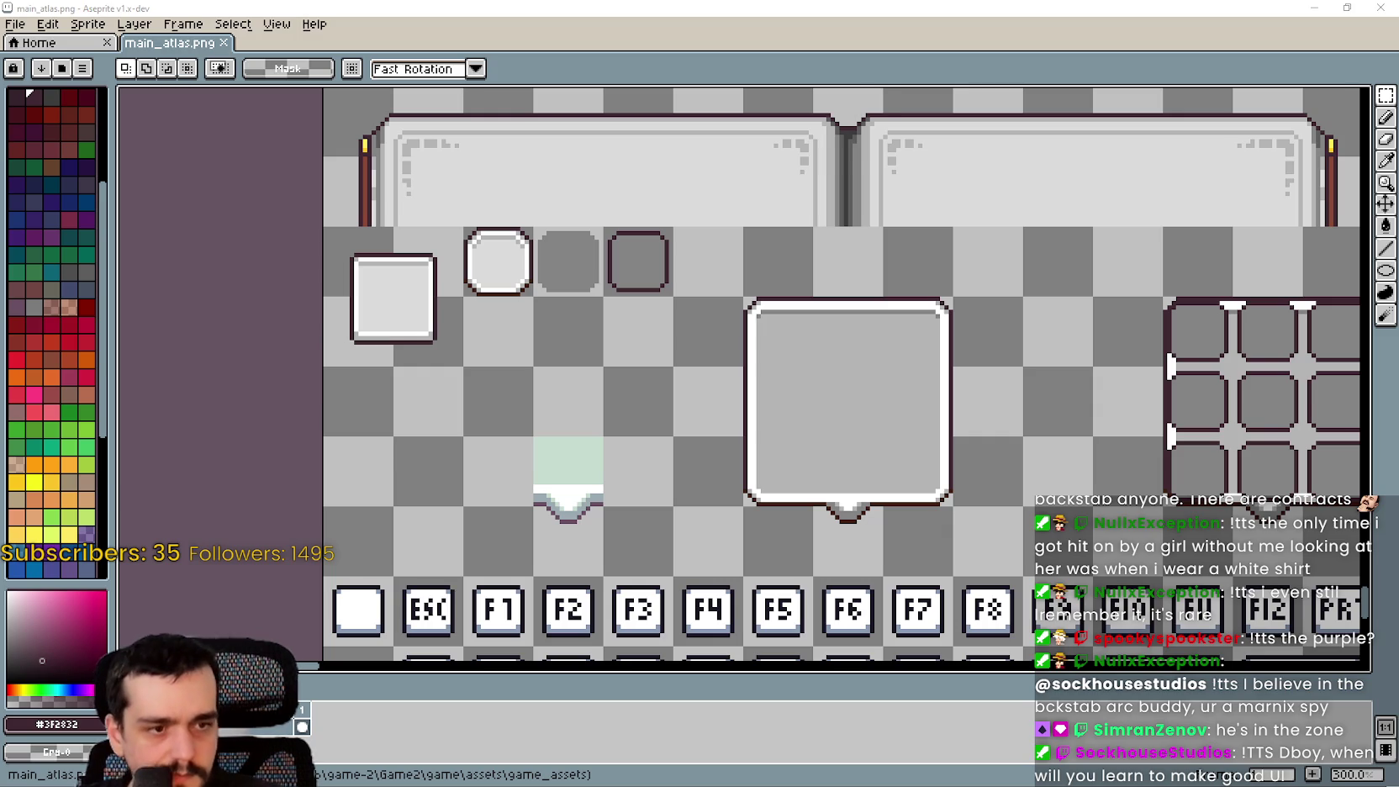
key(alt+Tab)
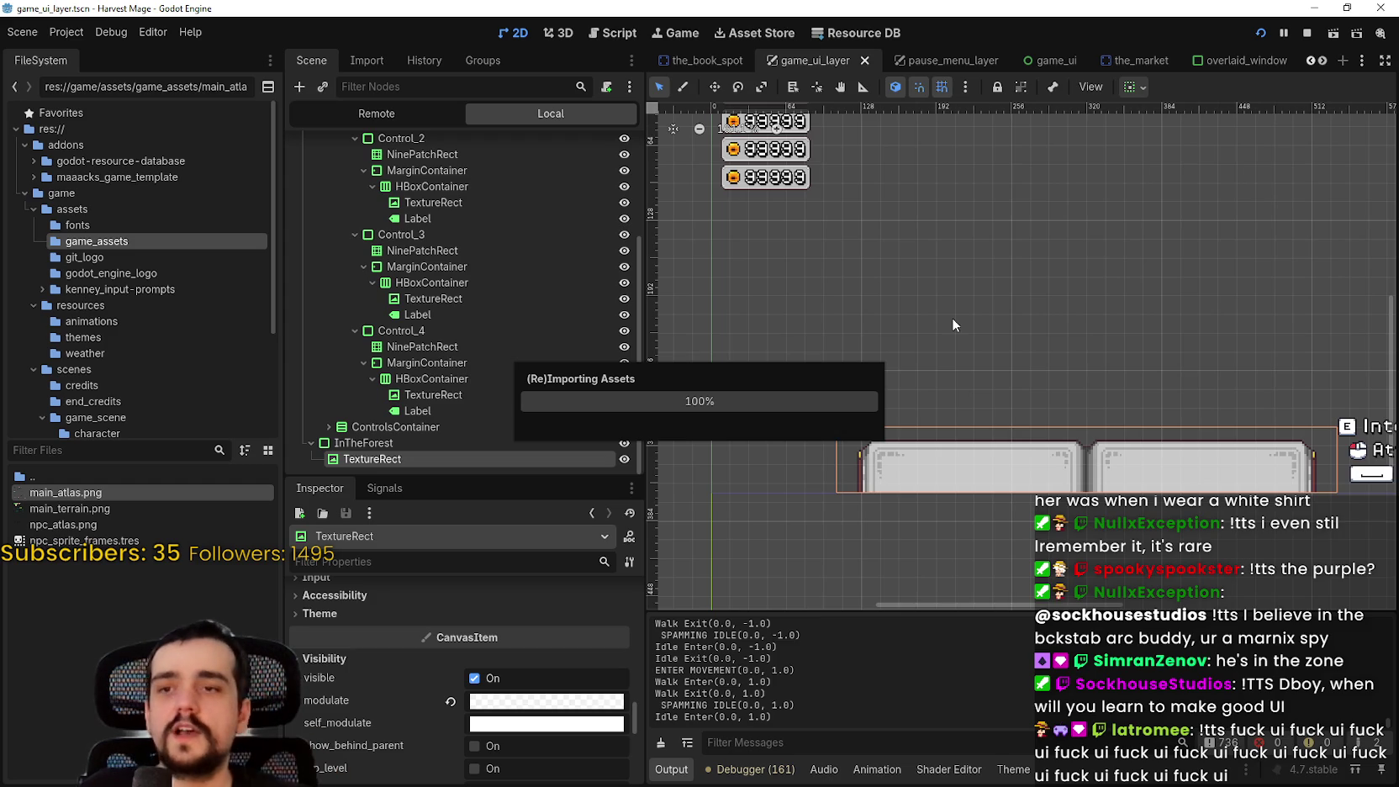
Look through the Debug, Project and Editor menus, then close them
click(110, 32)
click(154, 36)
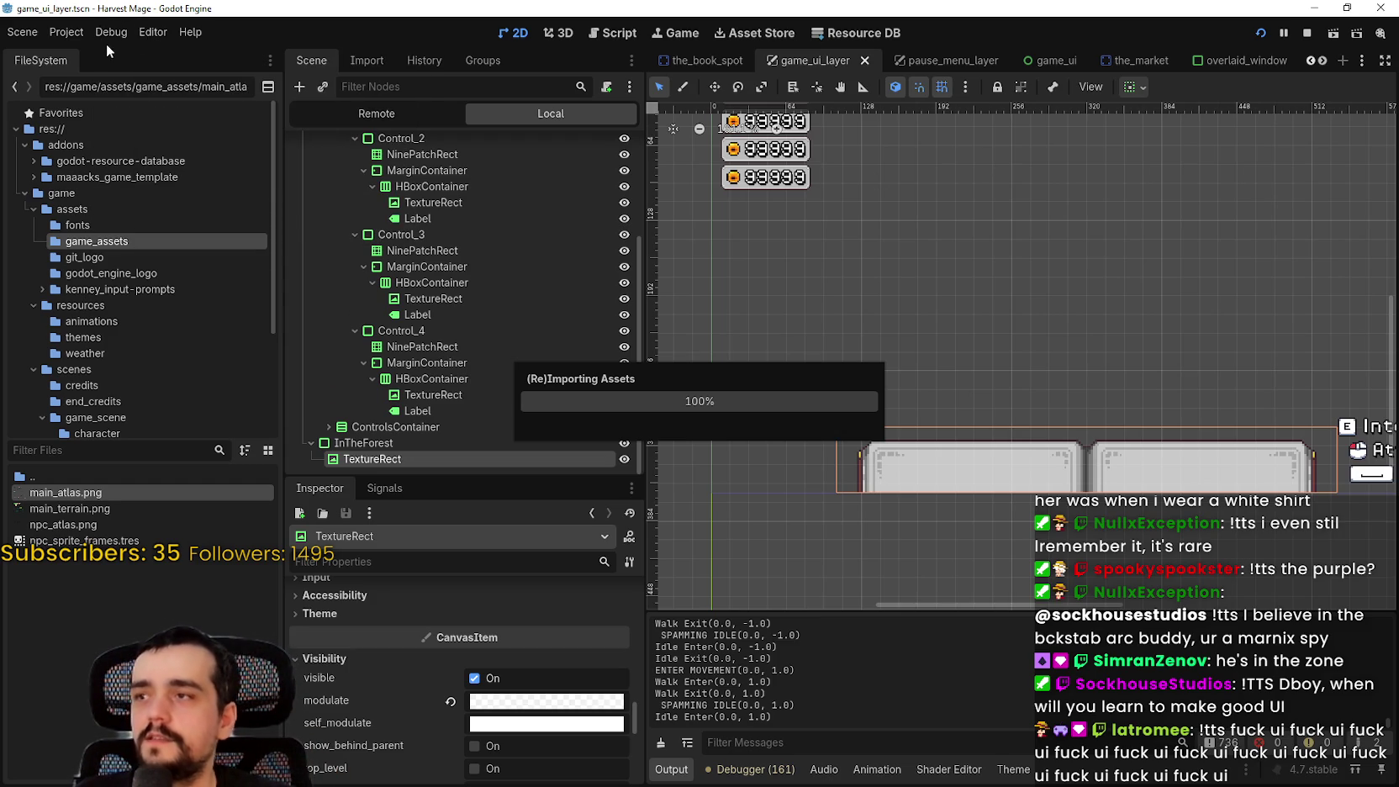
click(79, 34)
click(110, 32)
click(152, 33)
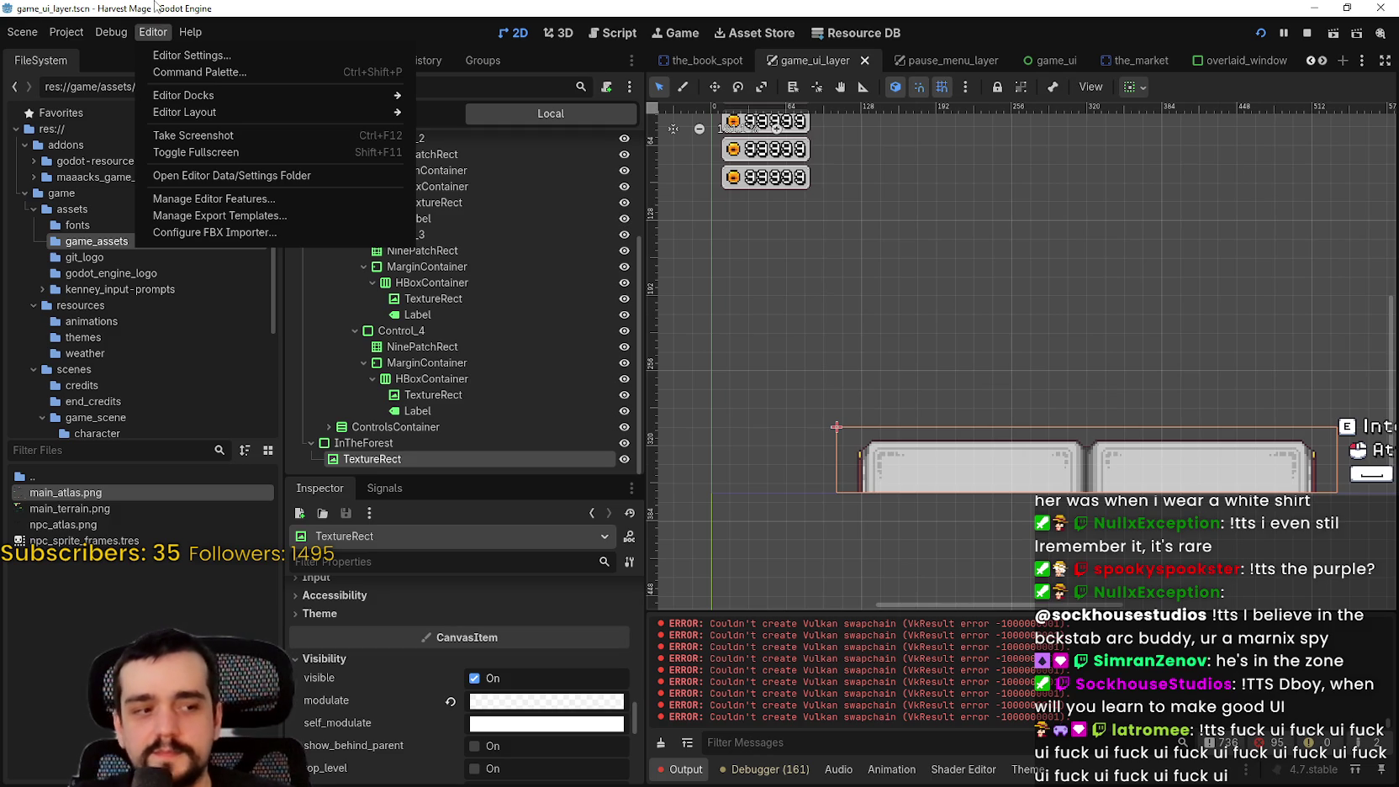
click(101, 32)
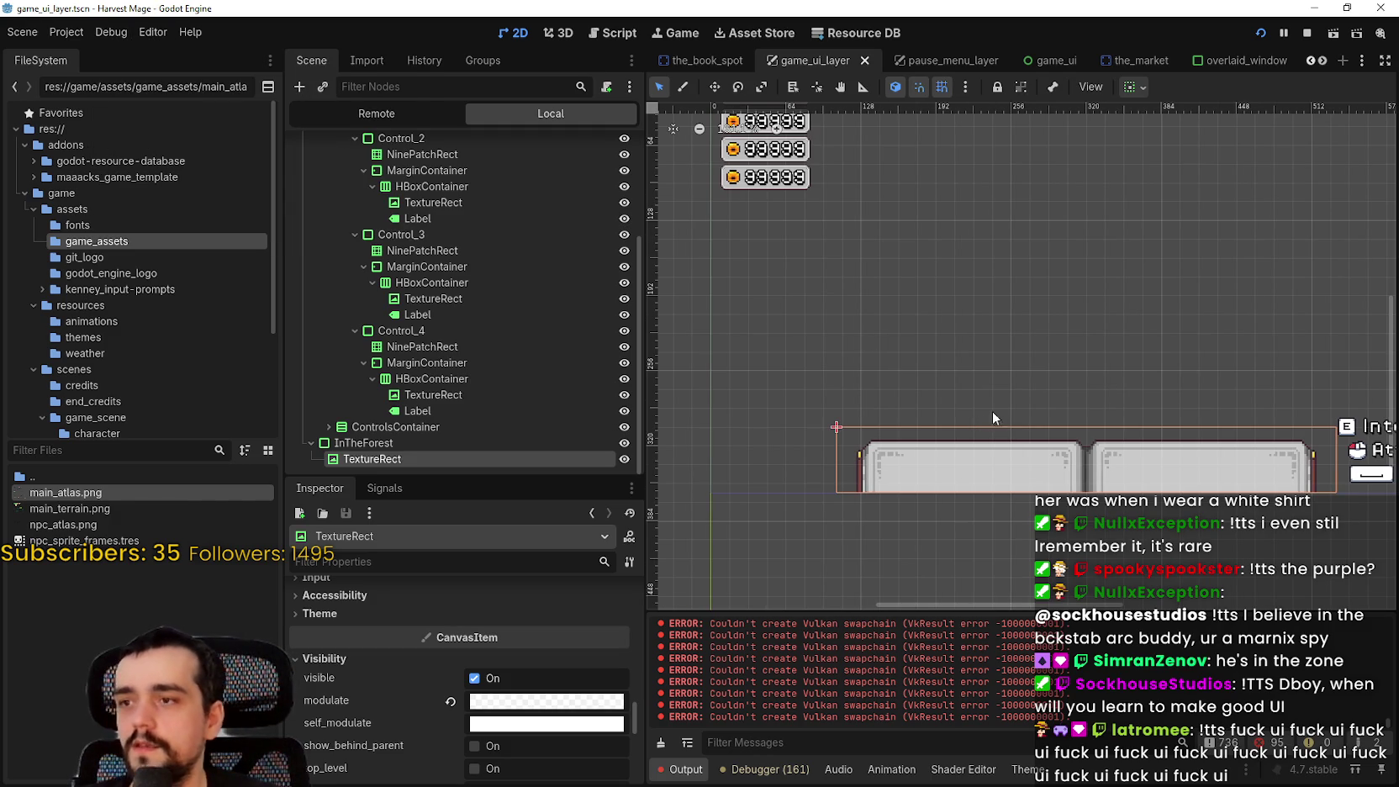
Collapse the MarginContainer branch under GameUI in the Scene dock
scroll(409, 389, up, 5)
click(302, 177)
click(302, 177)
click(329, 242)
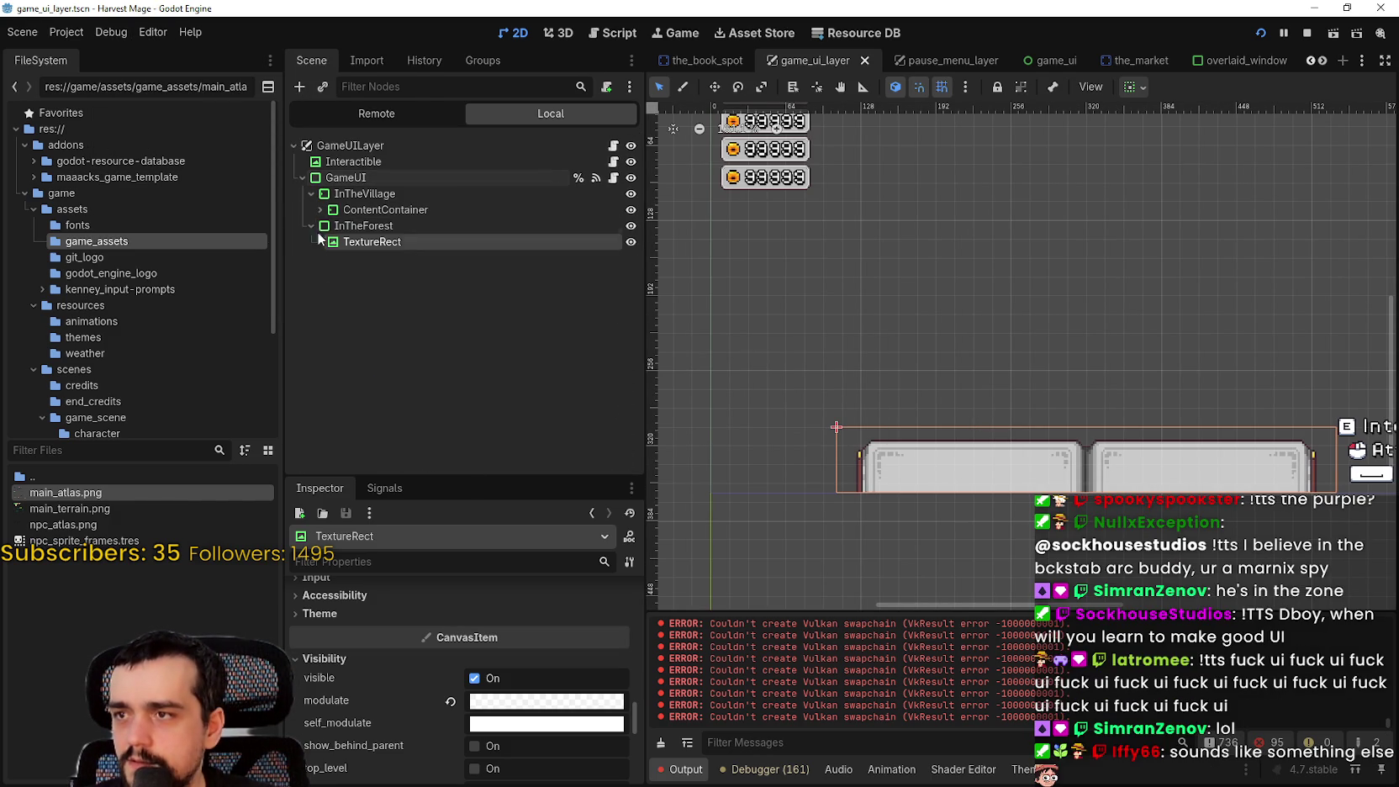
Fold the ContentContainer, InTheVillage and InTheForest branches, and cancel adding a child to GameUI
click(318, 210)
click(311, 194)
click(311, 210)
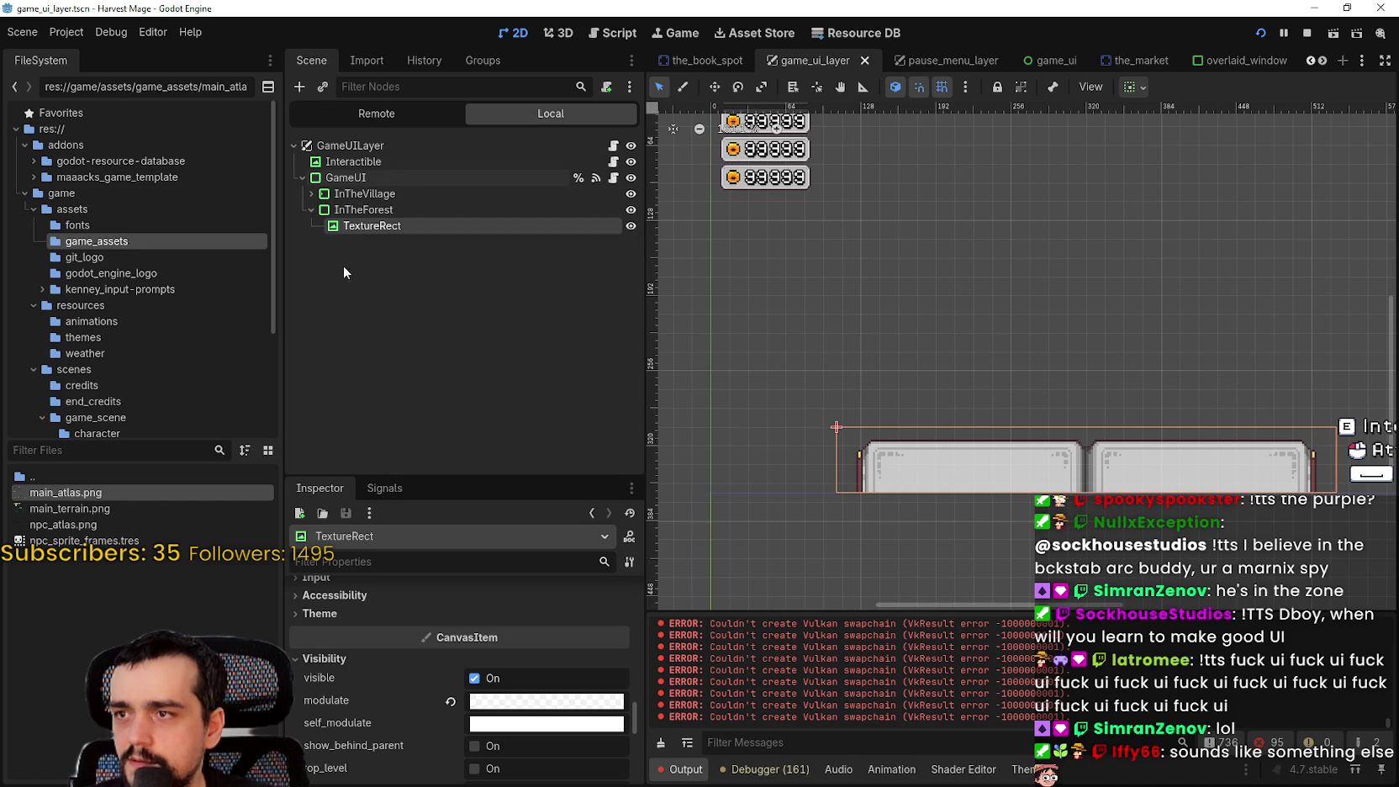
click(310, 208)
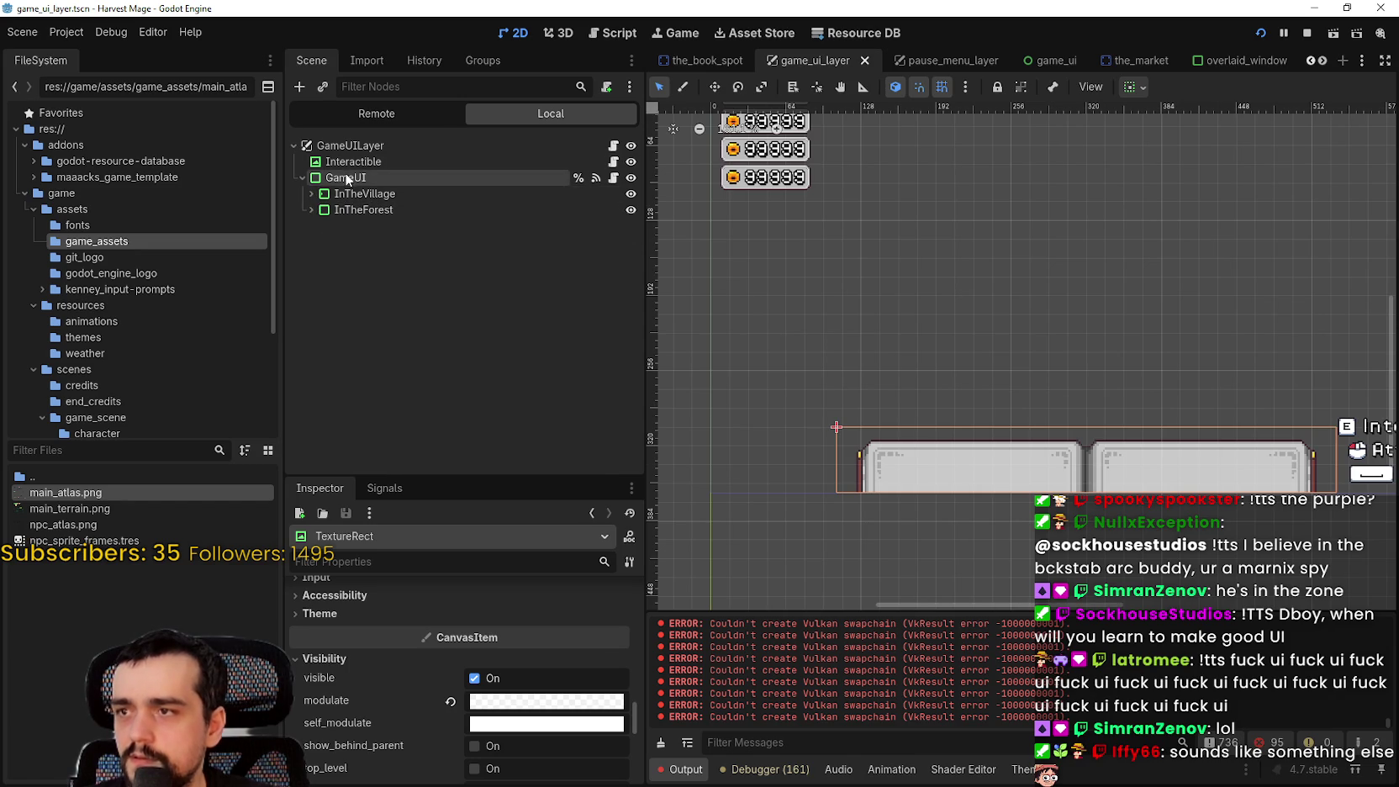
right_click(347, 178)
click(426, 214)
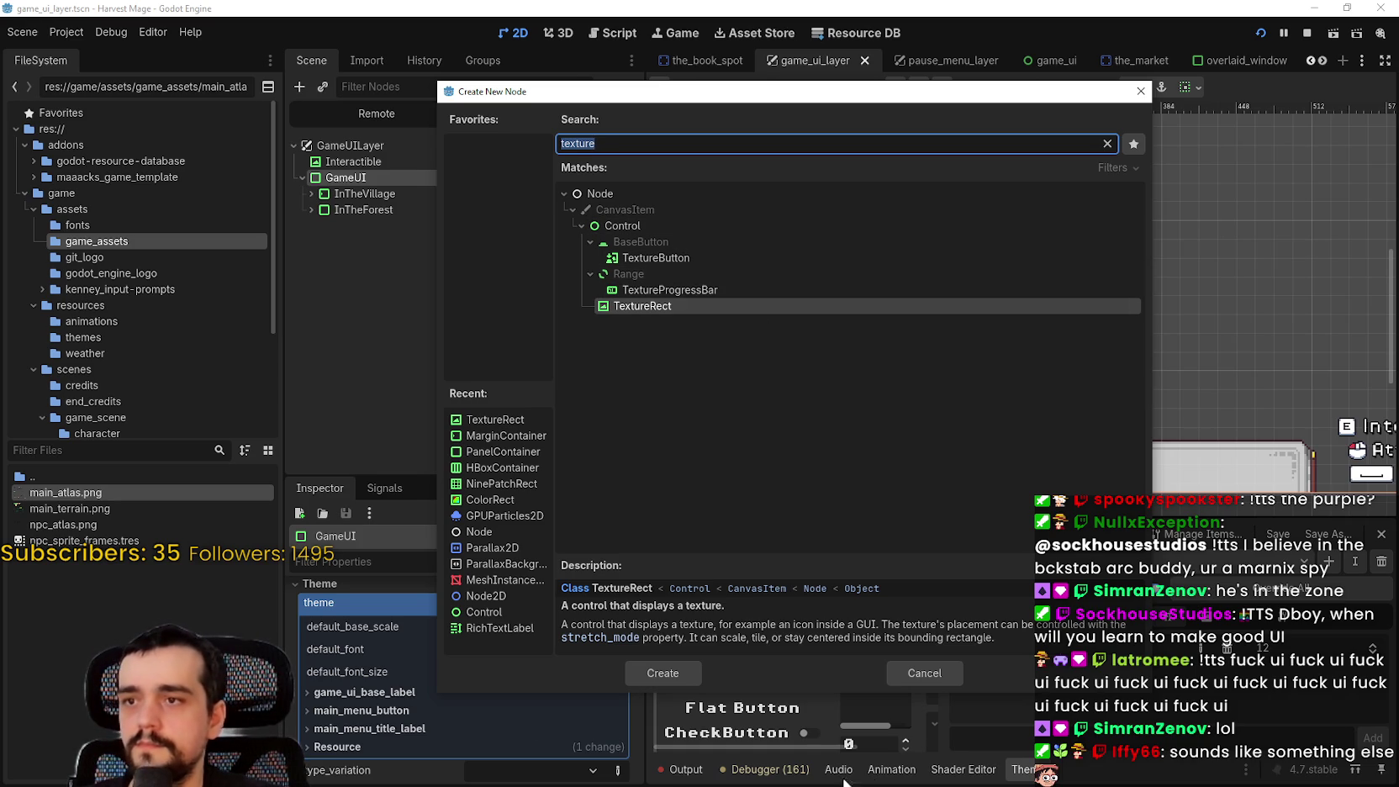
click(925, 672)
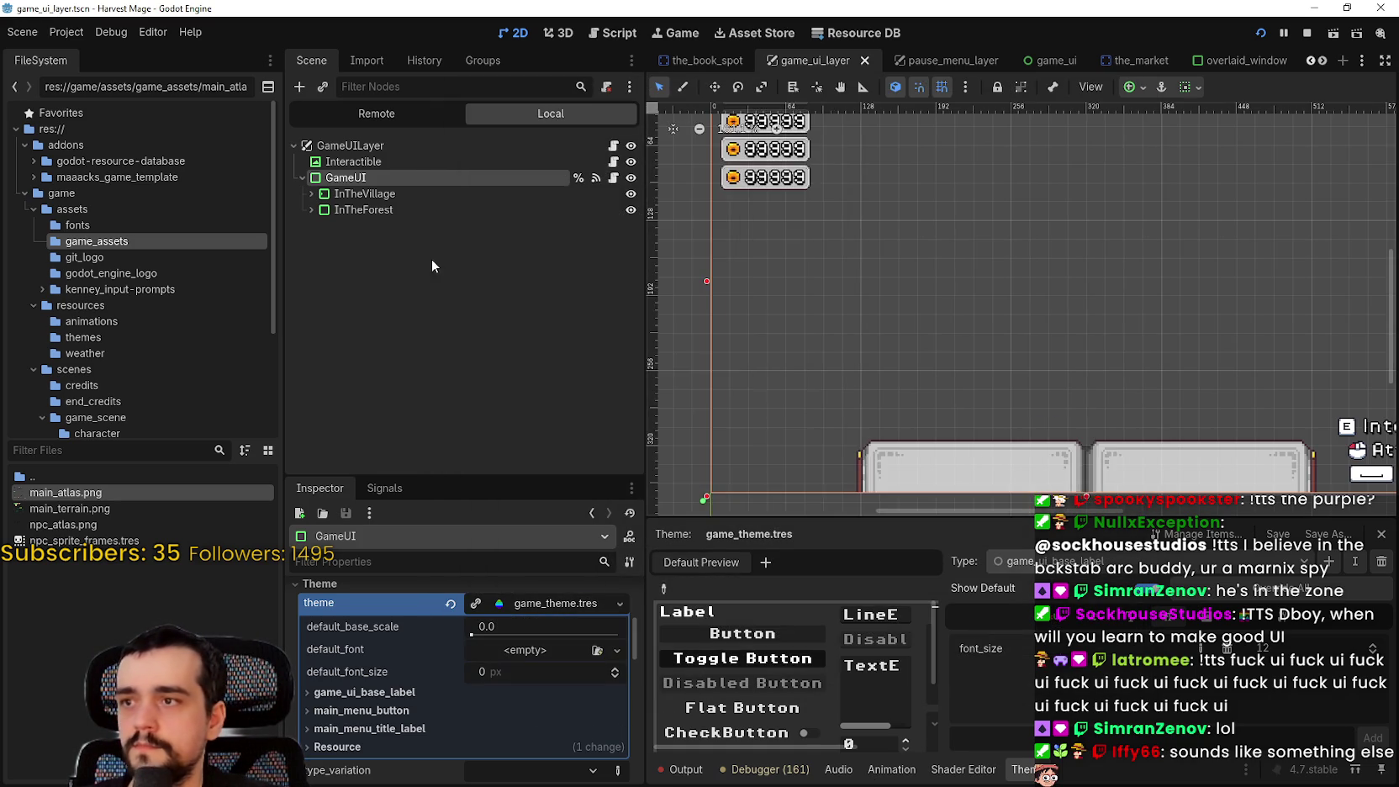
Expand InTheVillage's ContentContainer, select CurrencyContainer, and save the scene
click(380, 209)
click(311, 194)
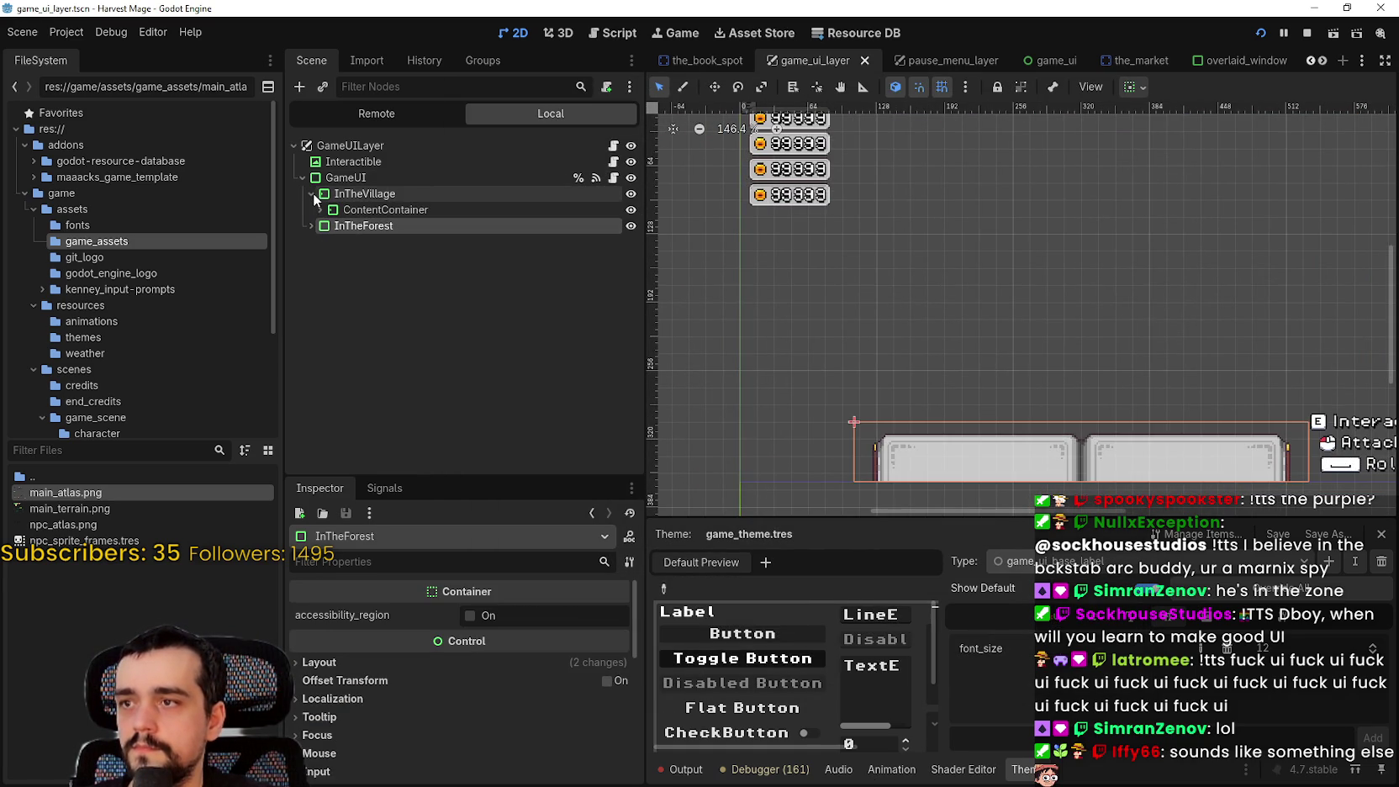
shift+click(320, 210)
shift+click(321, 209)
shift+click(321, 210)
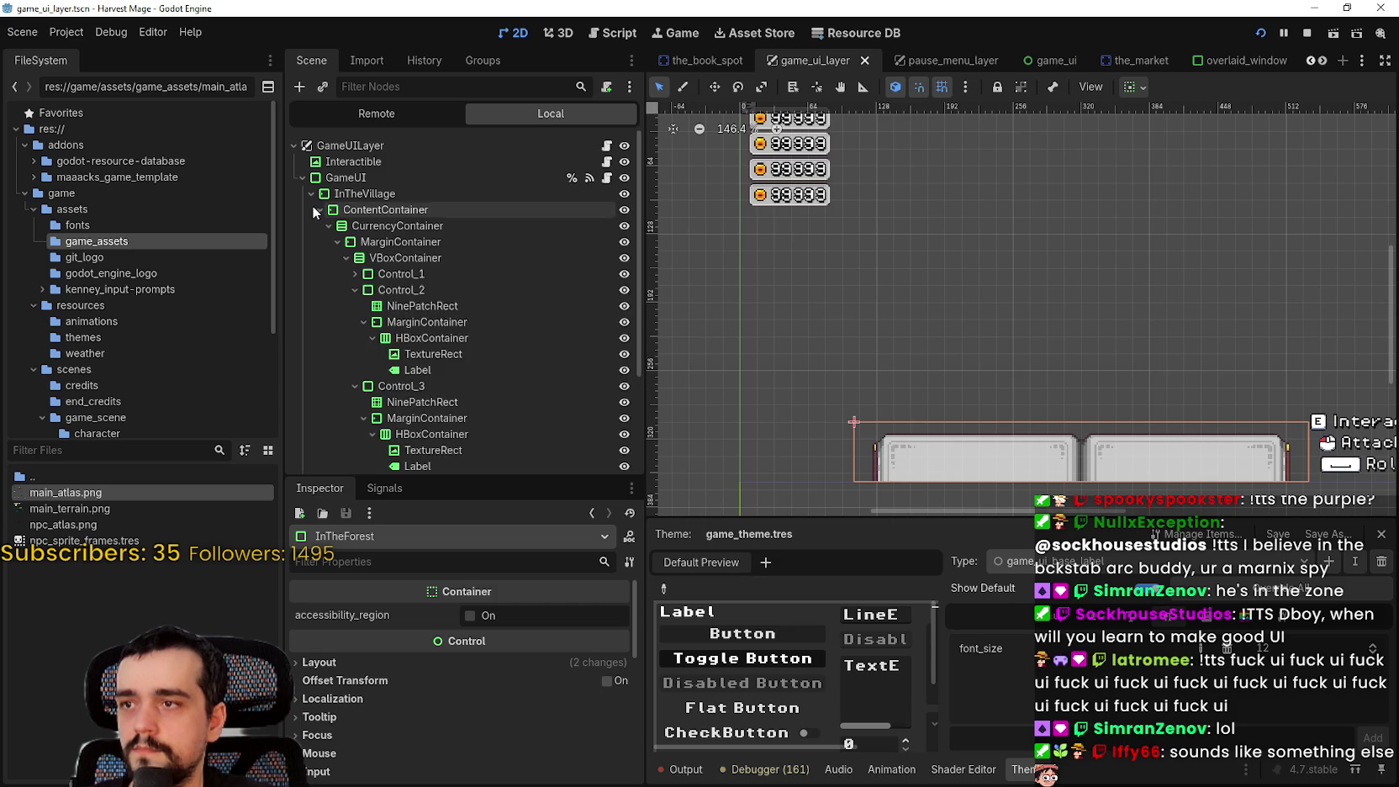
shift+click(320, 210)
click(320, 209)
click(368, 227)
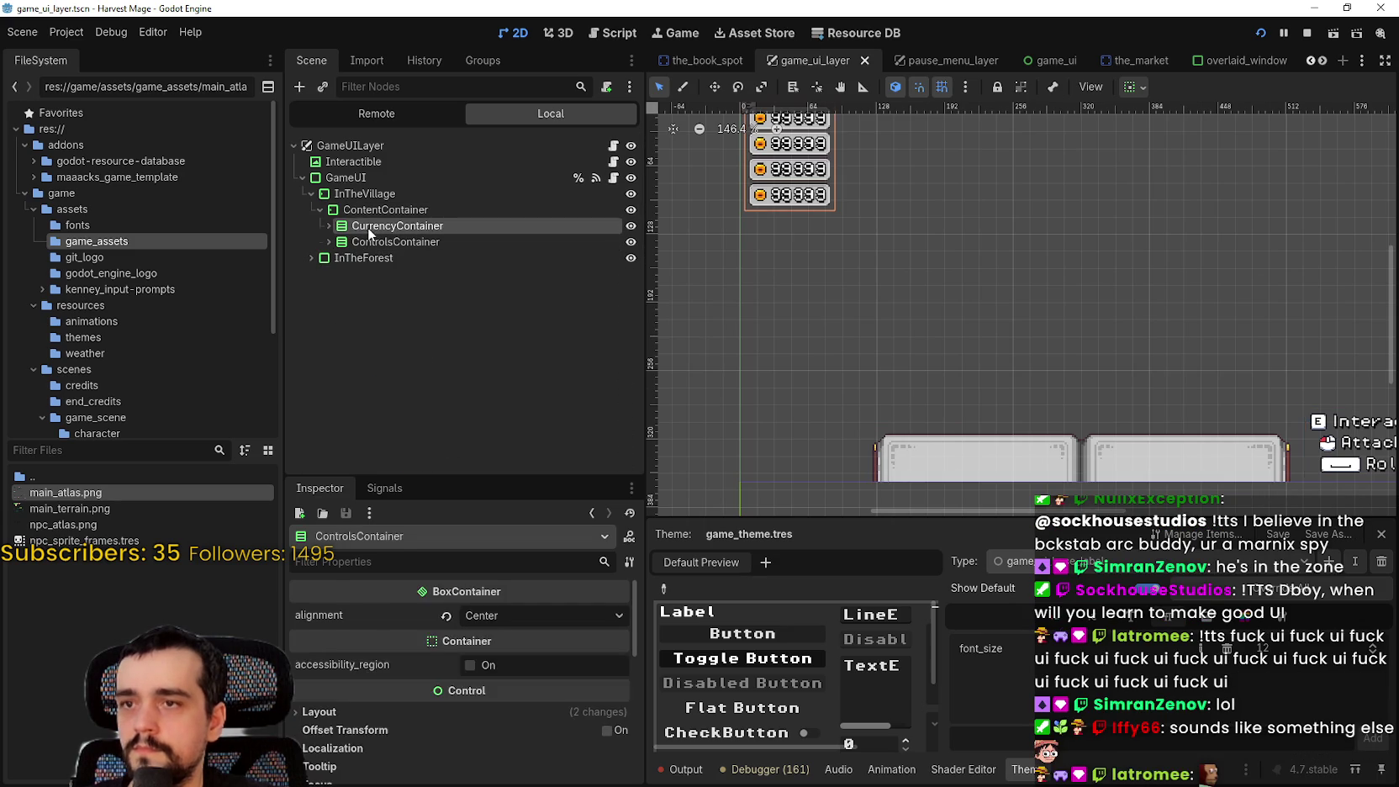
scroll(979, 333, down, 2)
key(ctrl+s)
Collapse InTheVillage again and select GameUI in the Scene dock
click(354, 209)
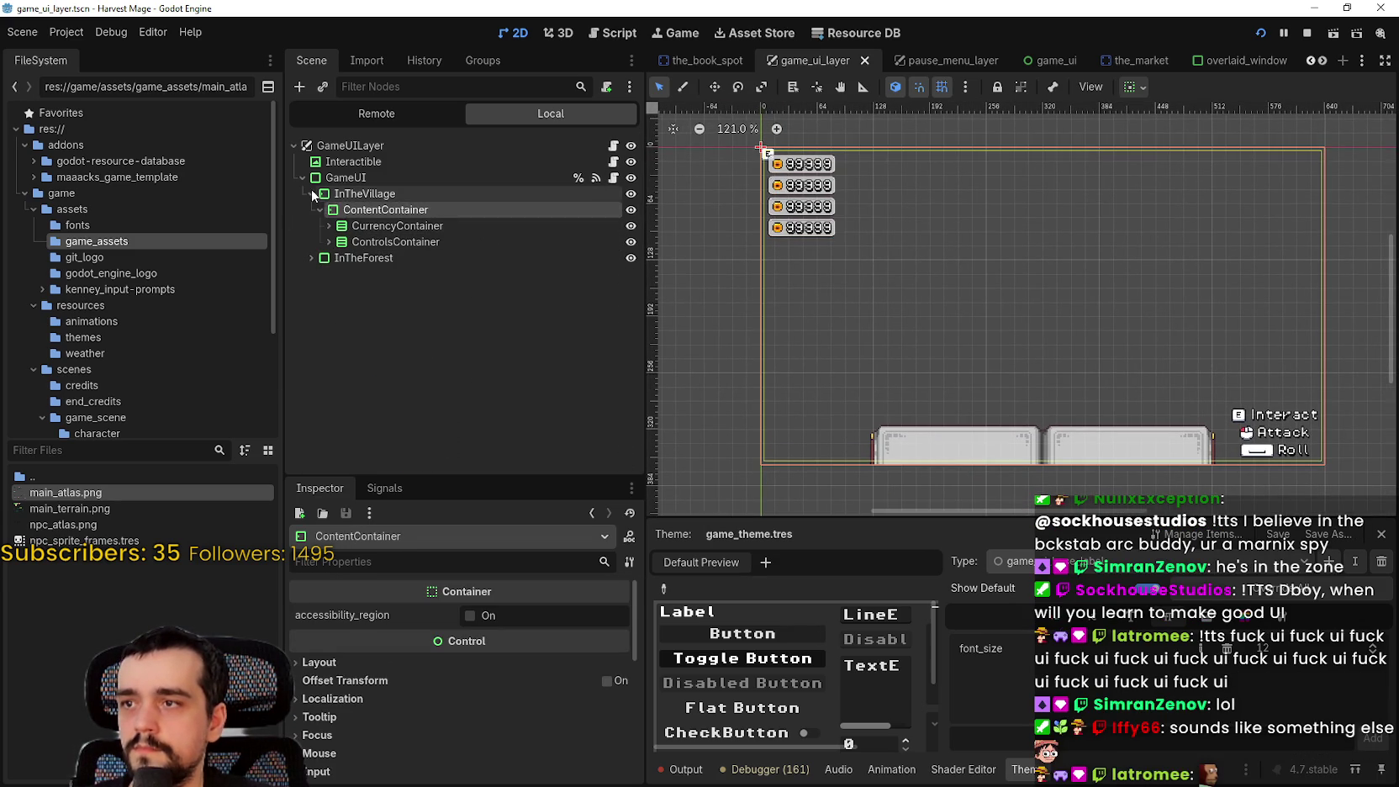
click(311, 194)
right_click(333, 181)
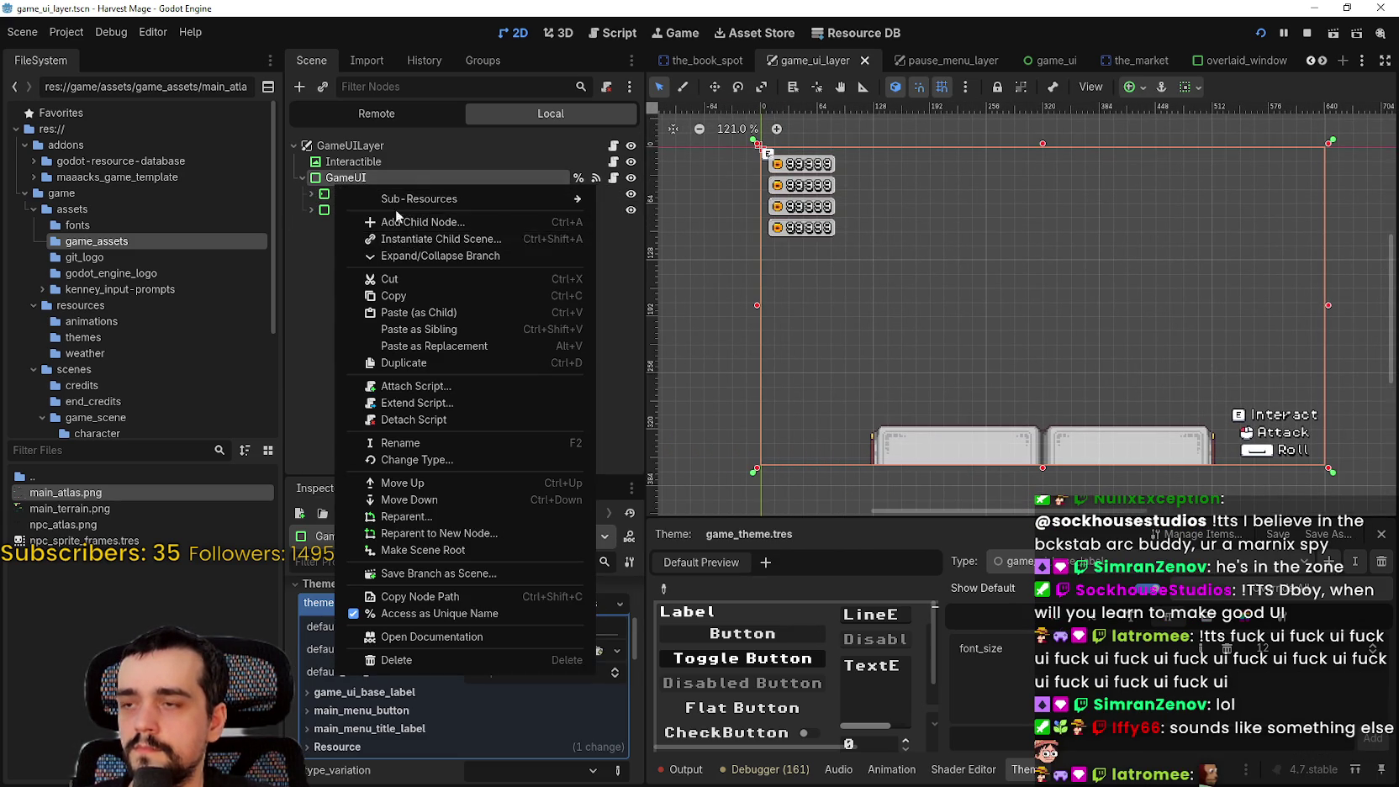
click(328, 188)
click(341, 192)
key(Up)
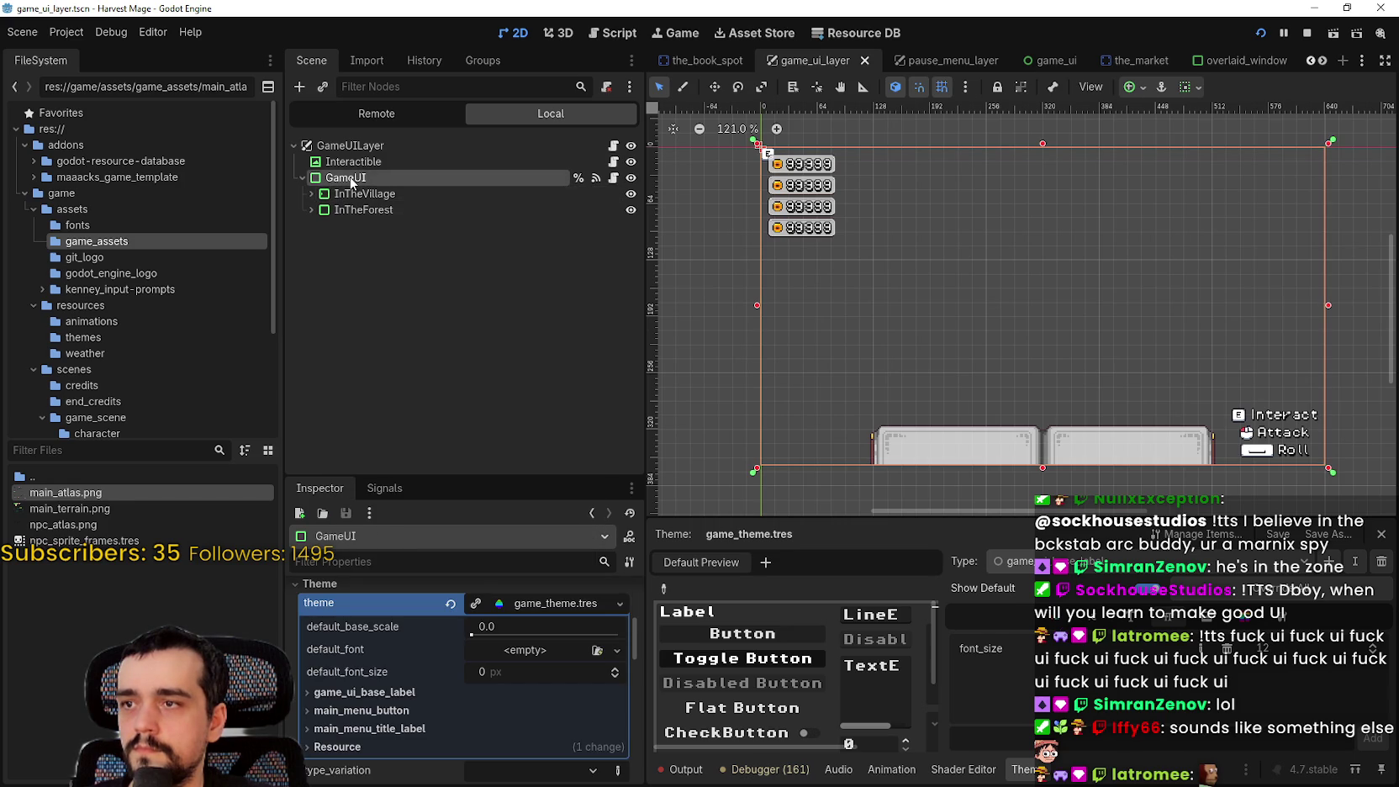
right_click(349, 179)
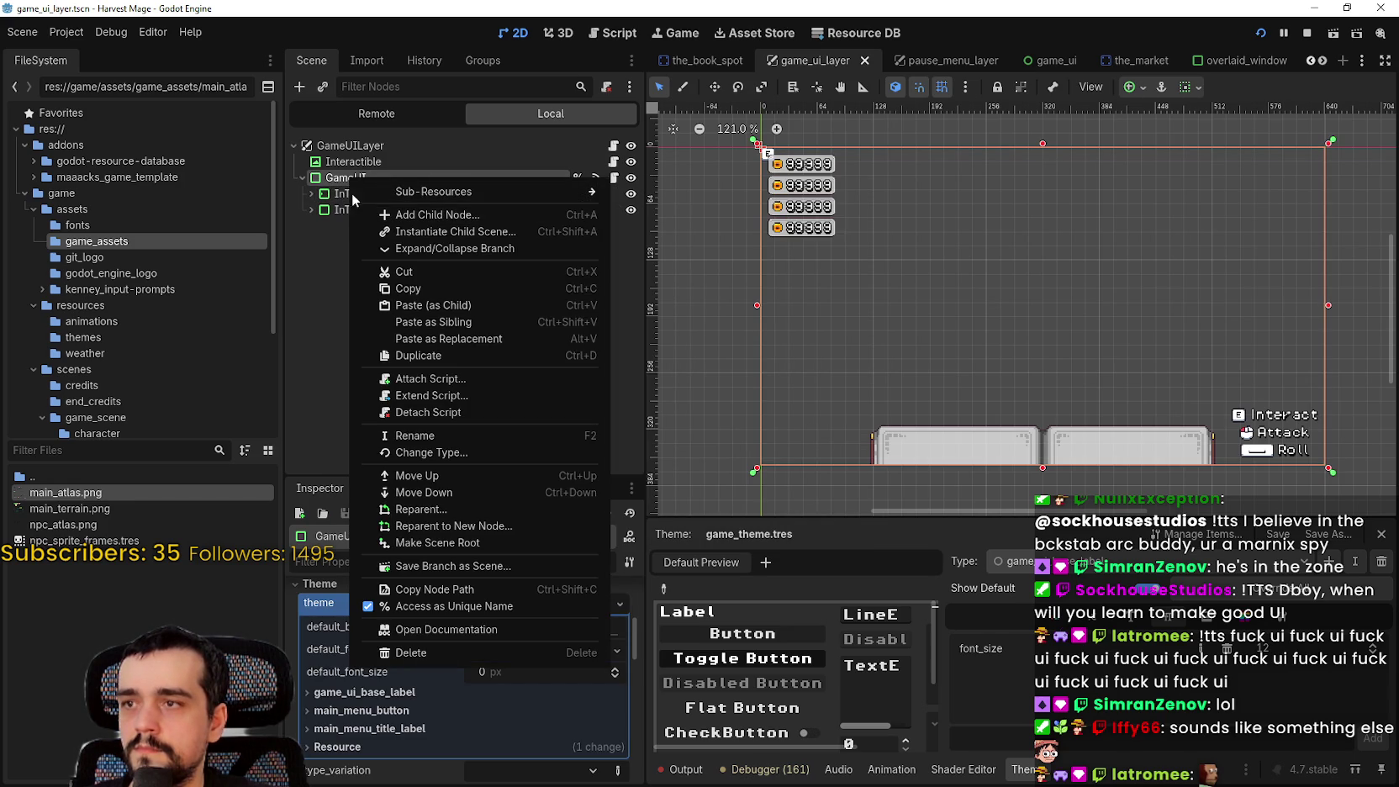
key(Escape)
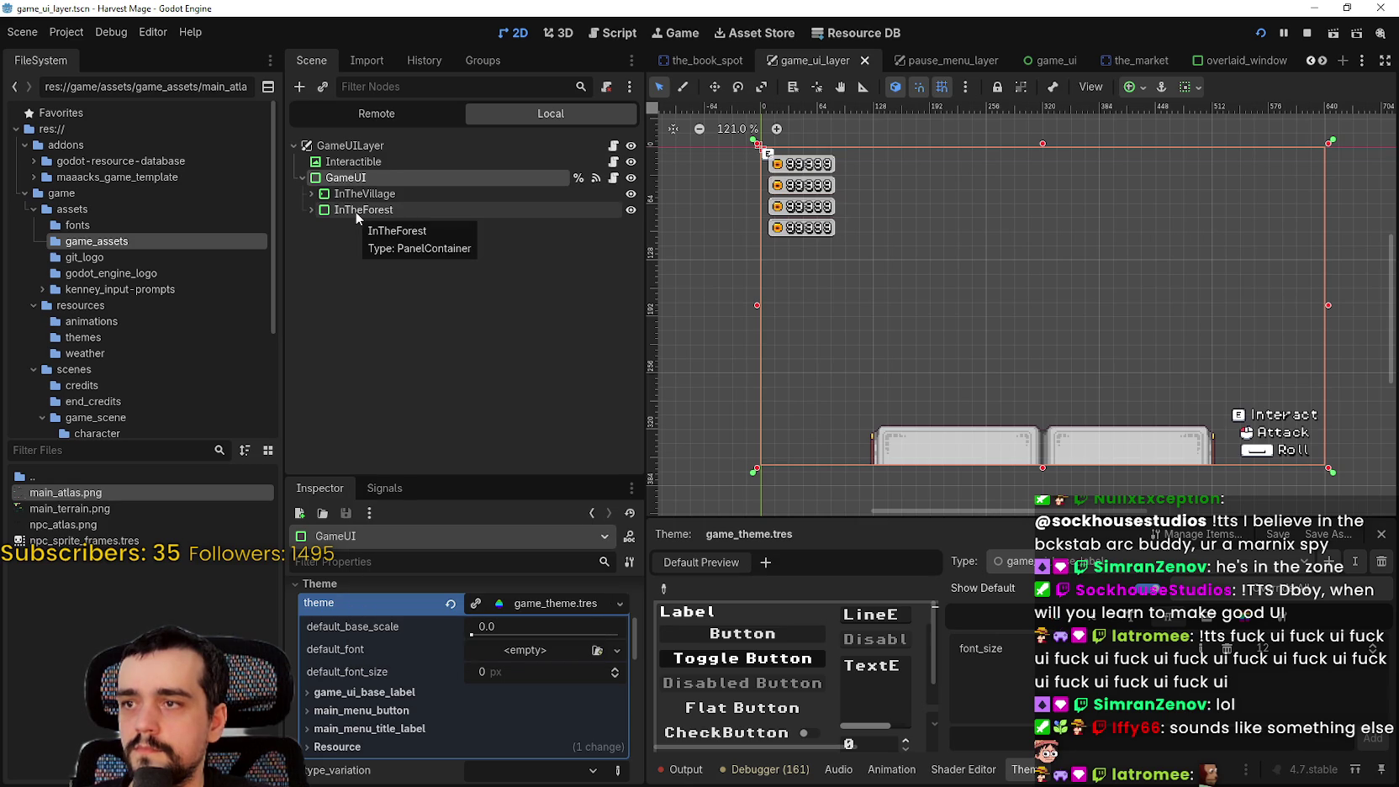
right_click(357, 194)
Add a PanelContainer child under InTheVillage, found by searching 'panel'
click(439, 202)
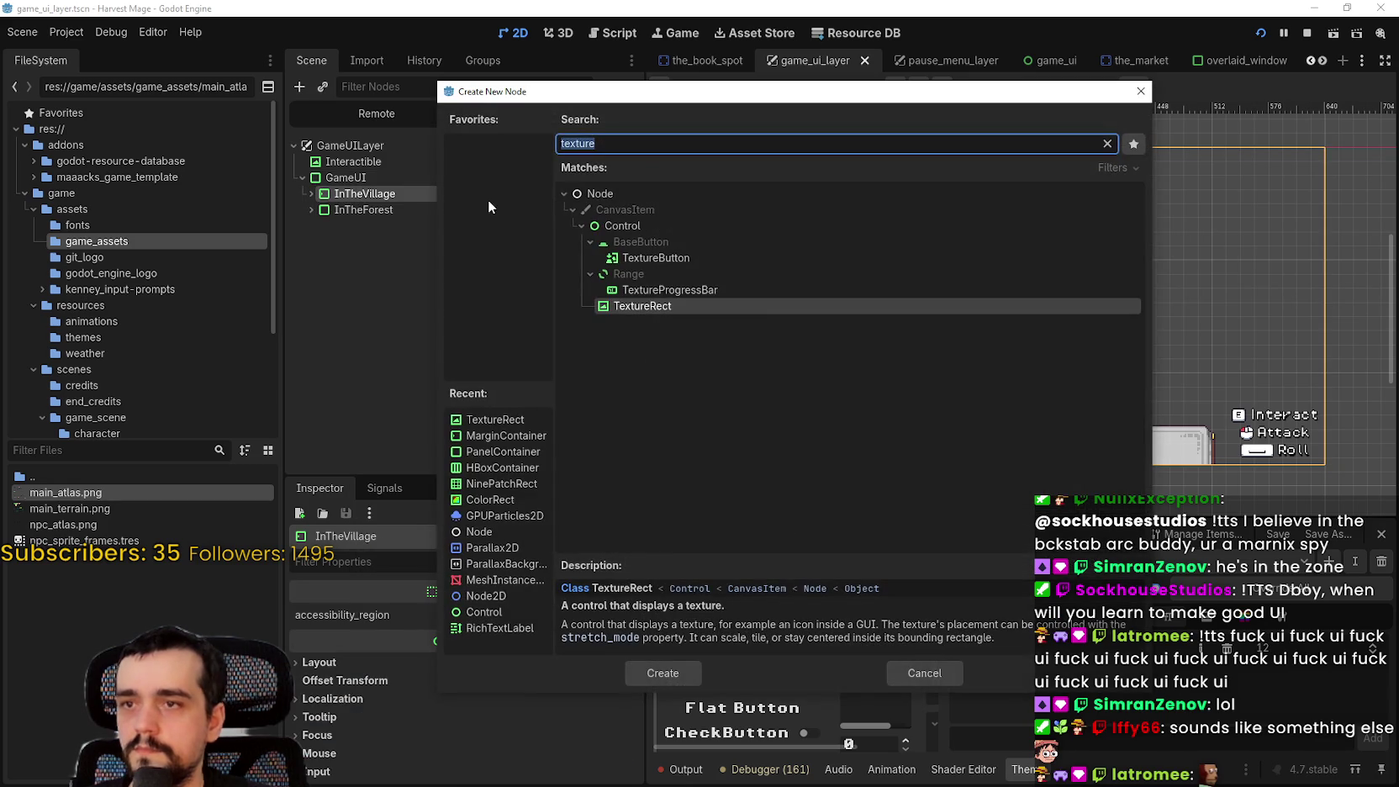
text(panel)
key(Up)
key(Return)
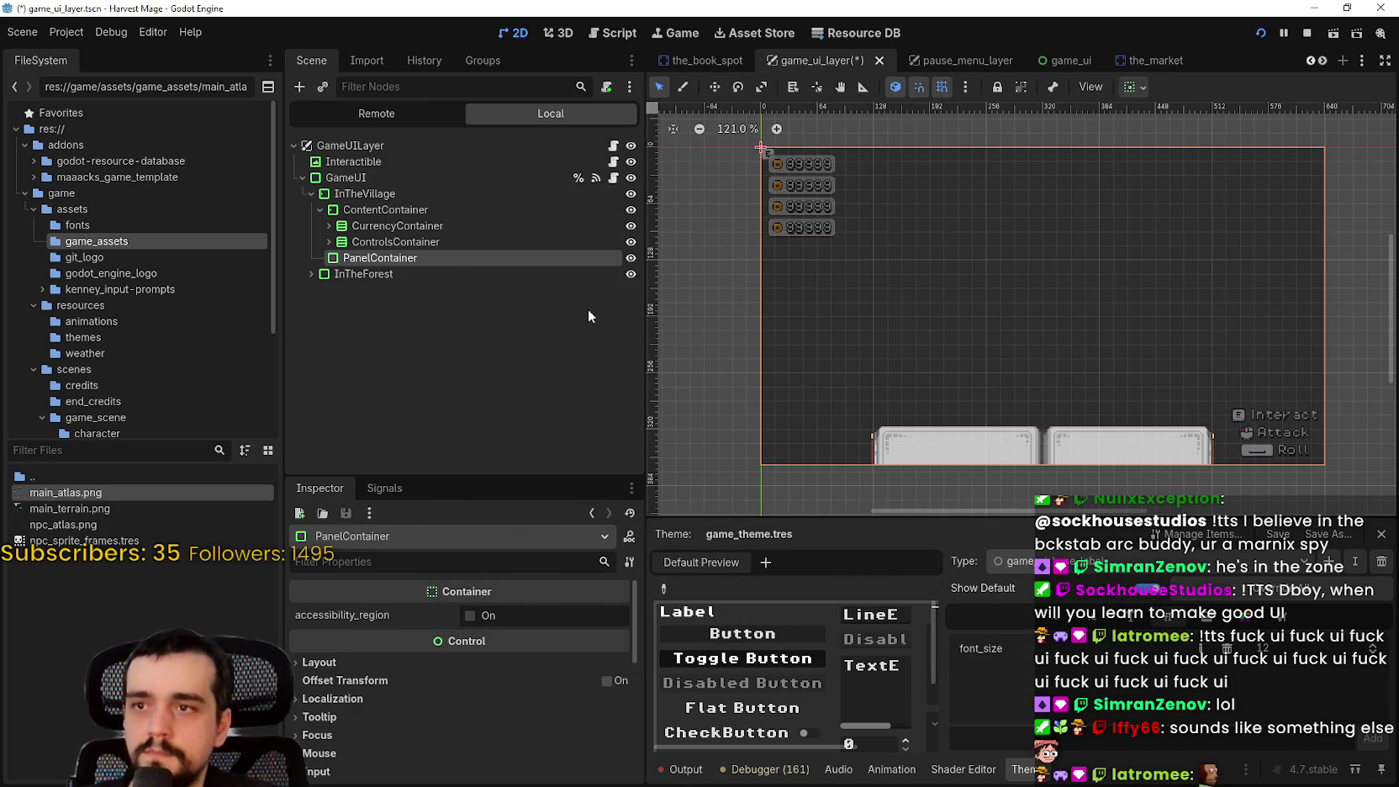
Rename the new PanelContainer to Inventory and save the scene
click(404, 258)
text(Inventory)
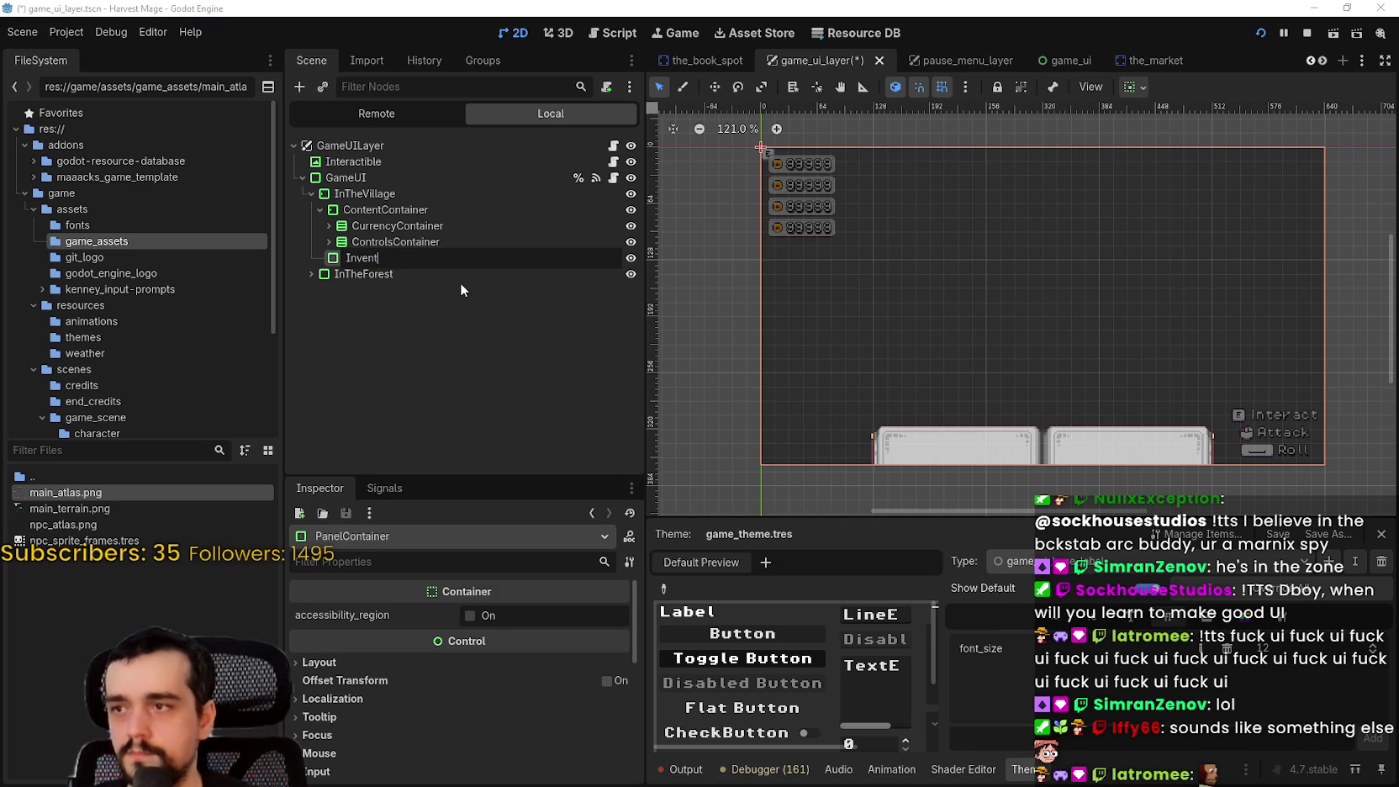
key(Return)
key(ctrl+s)
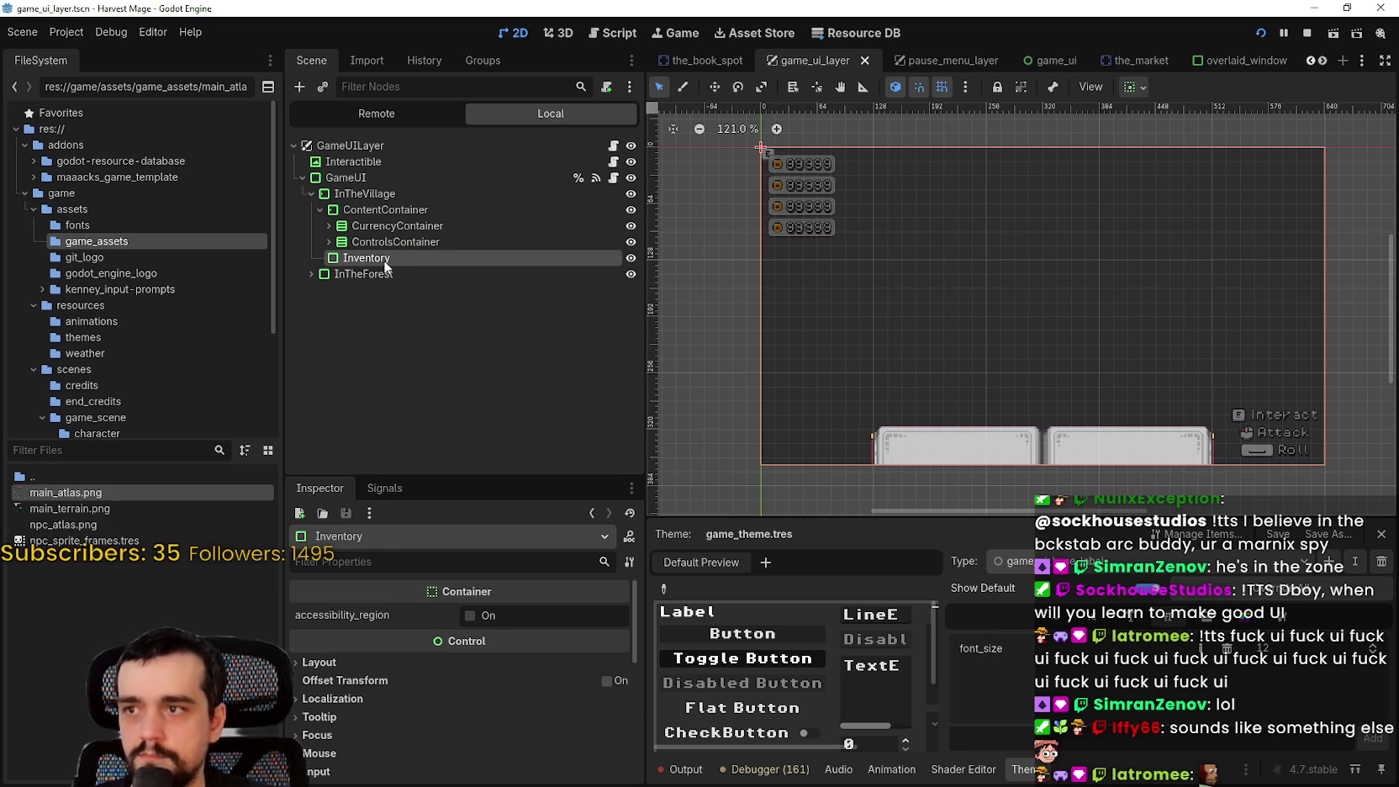
right_click(383, 260)
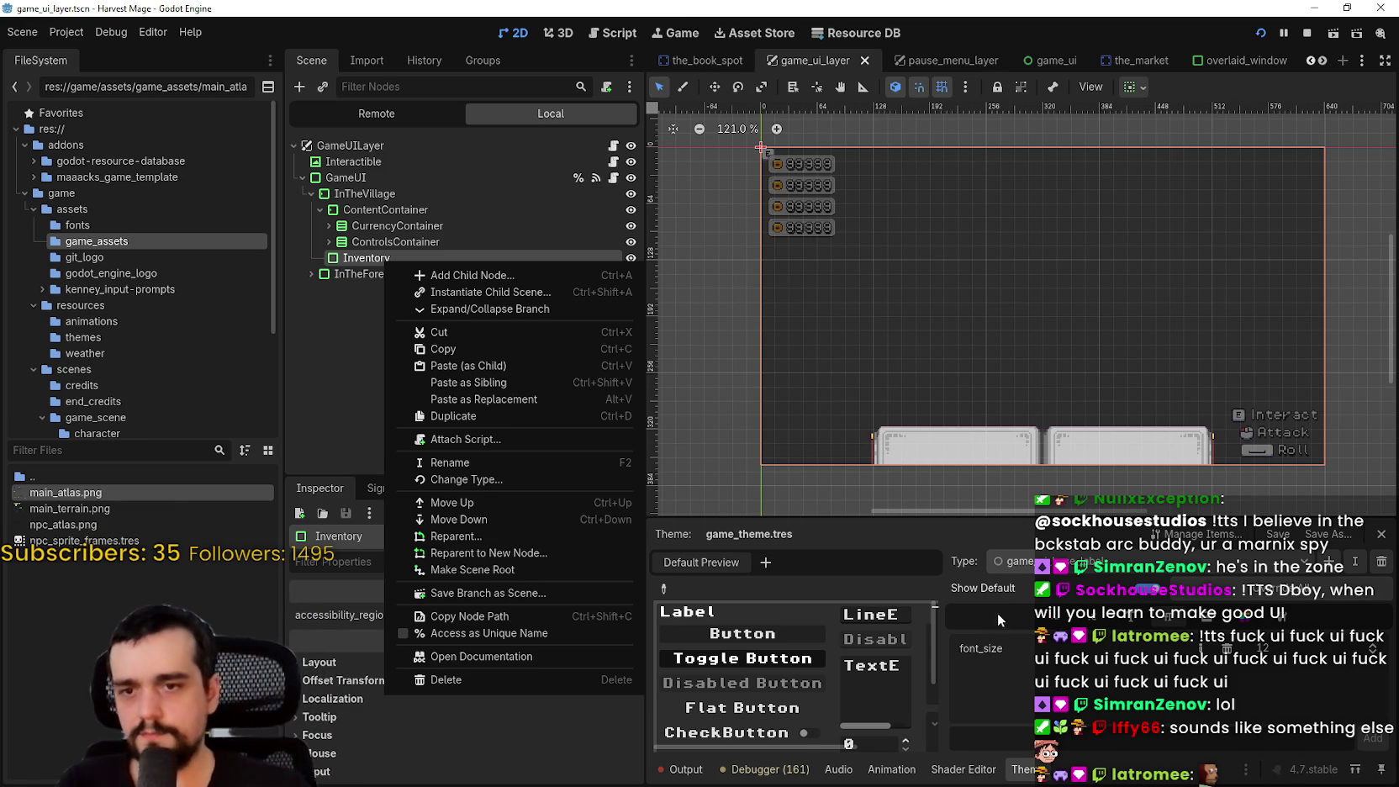
Add a new theme type named game_ui_inventory_panel to game_theme.tres
scroll(817, 685, down, 3)
scroll(817, 685, up, 2)
key(Escape)
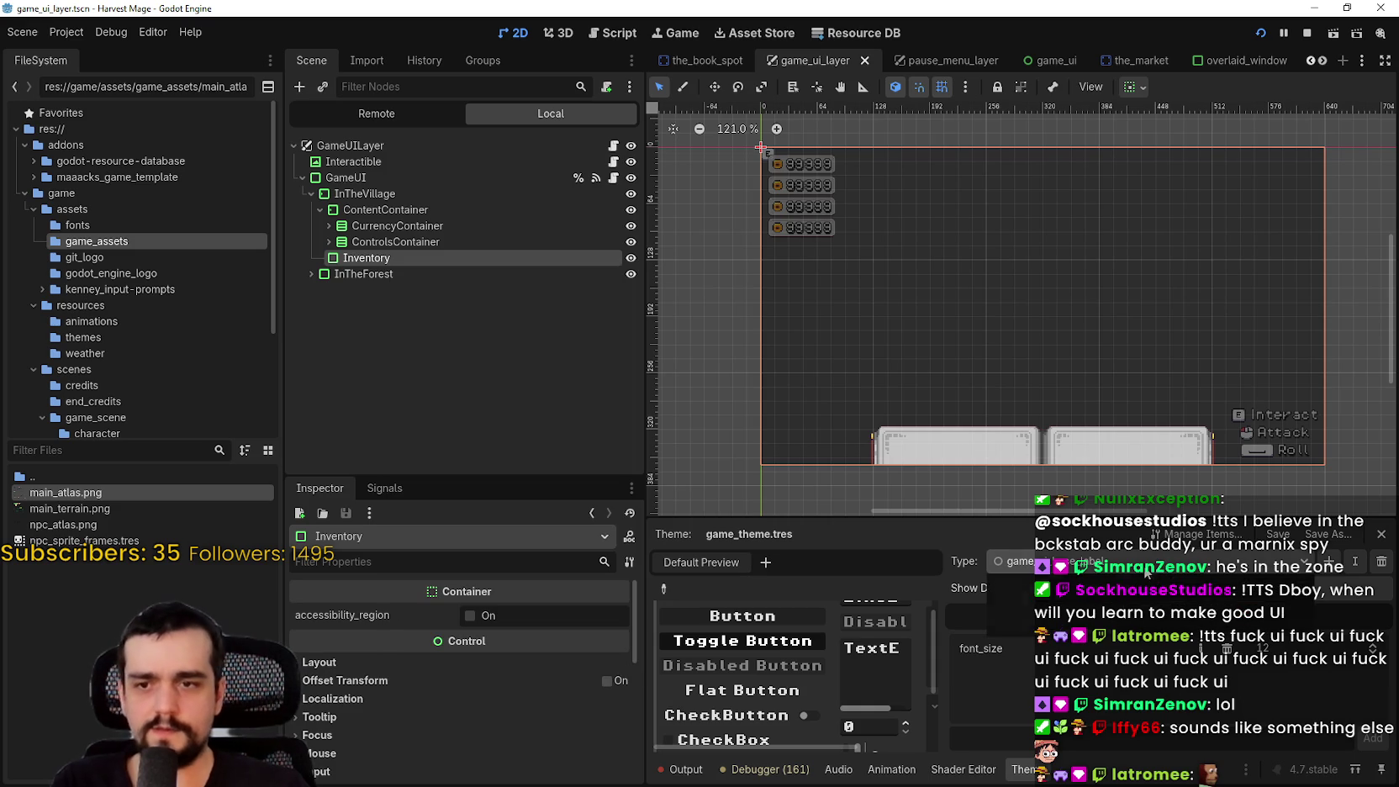
click(1329, 561)
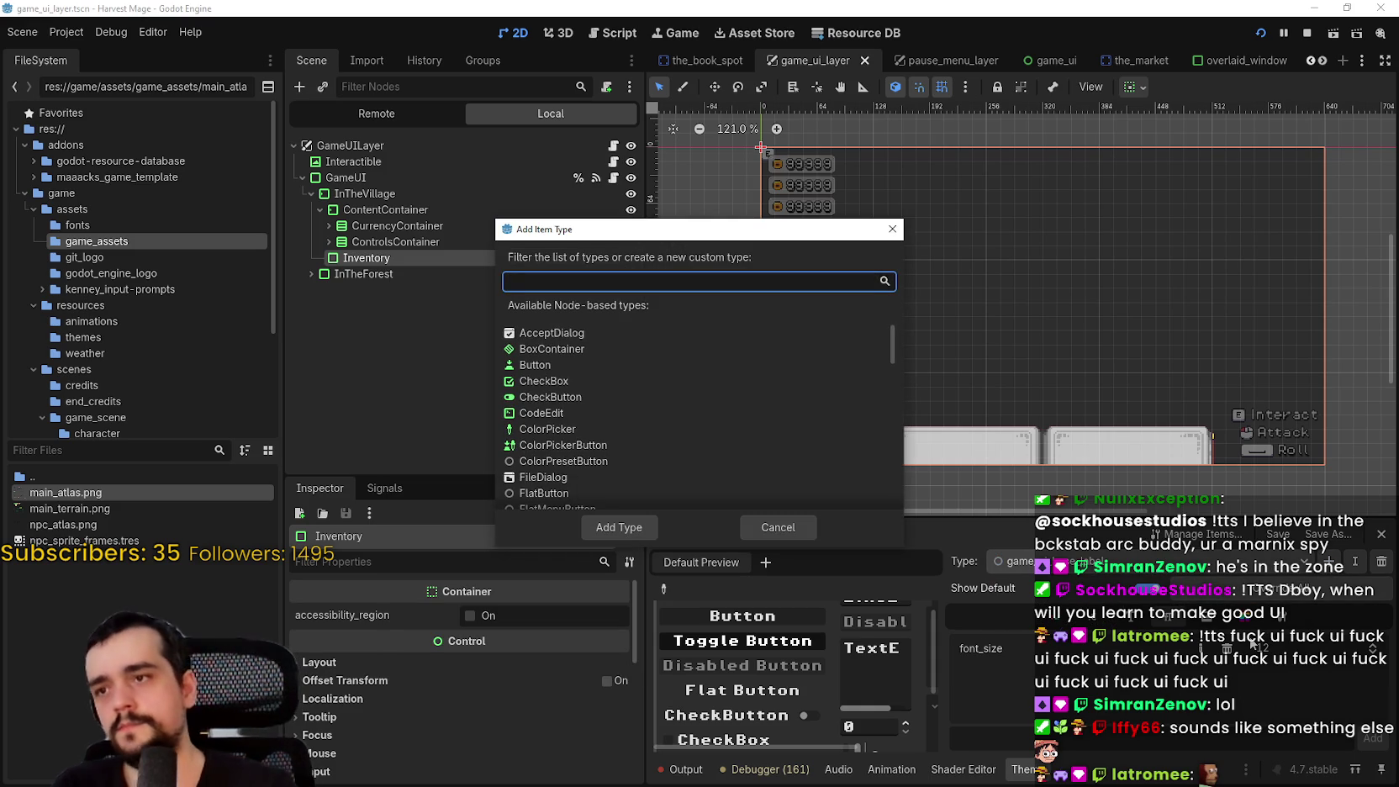
text(game_ui_inventory_panel)
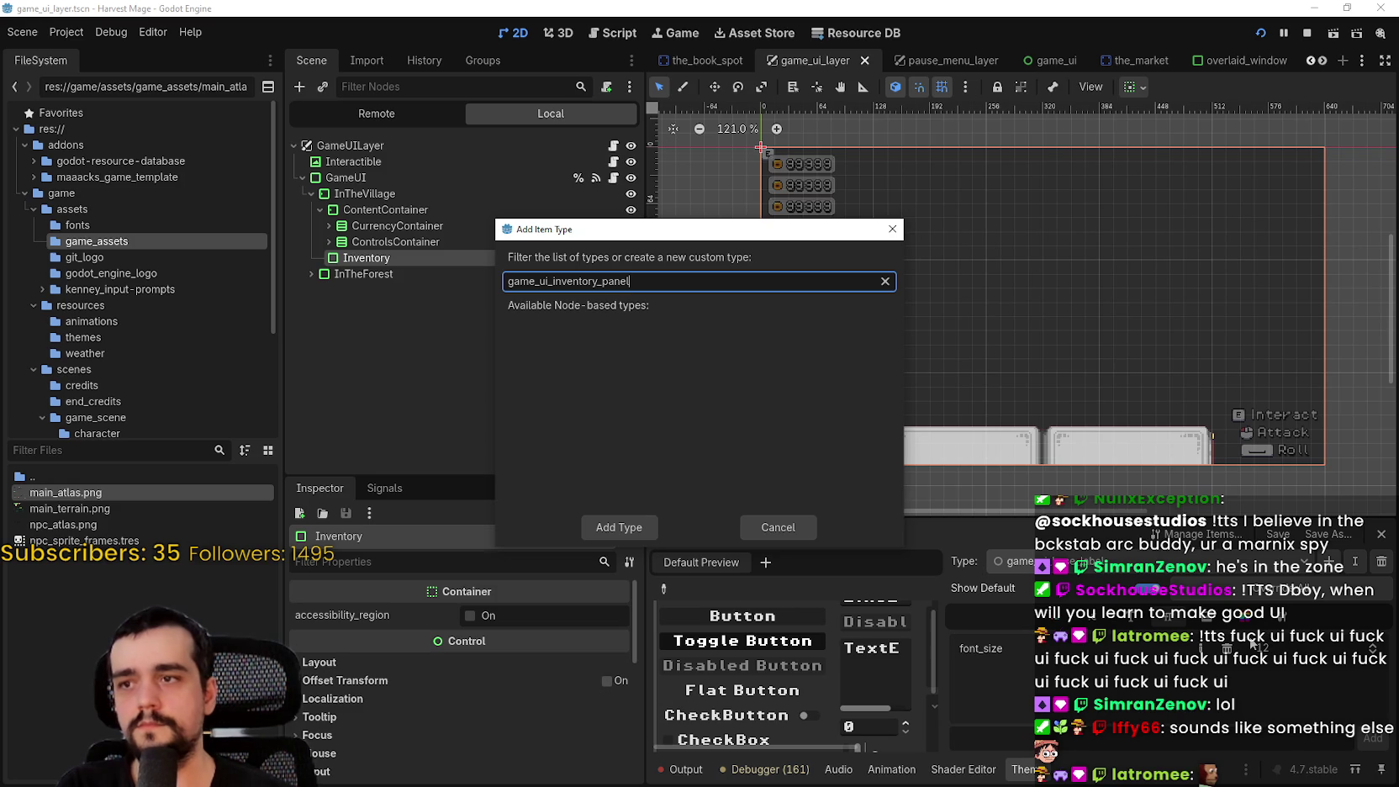
click(621, 527)
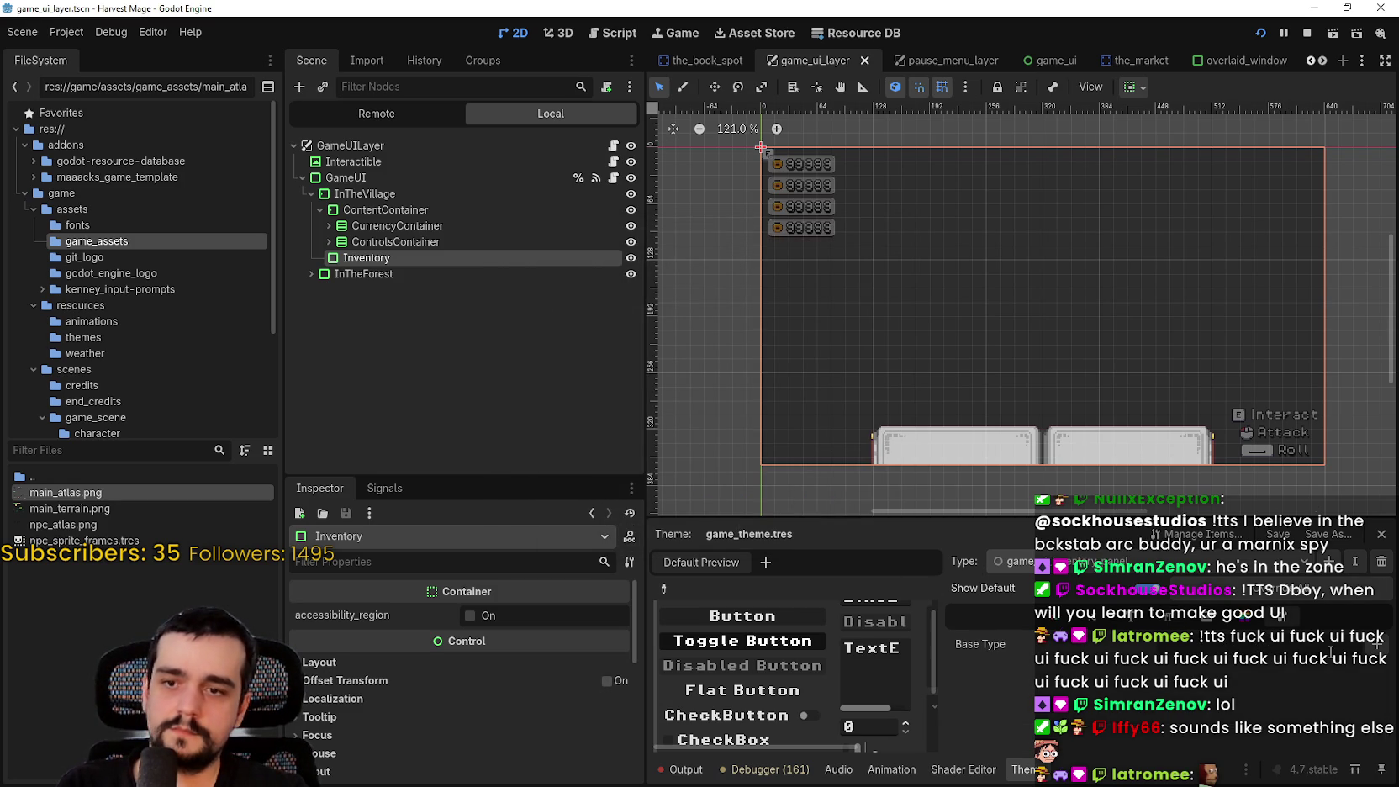
Set game_ui_inventory_panel's base type to PanelContainer
click(1363, 652)
text(panel)
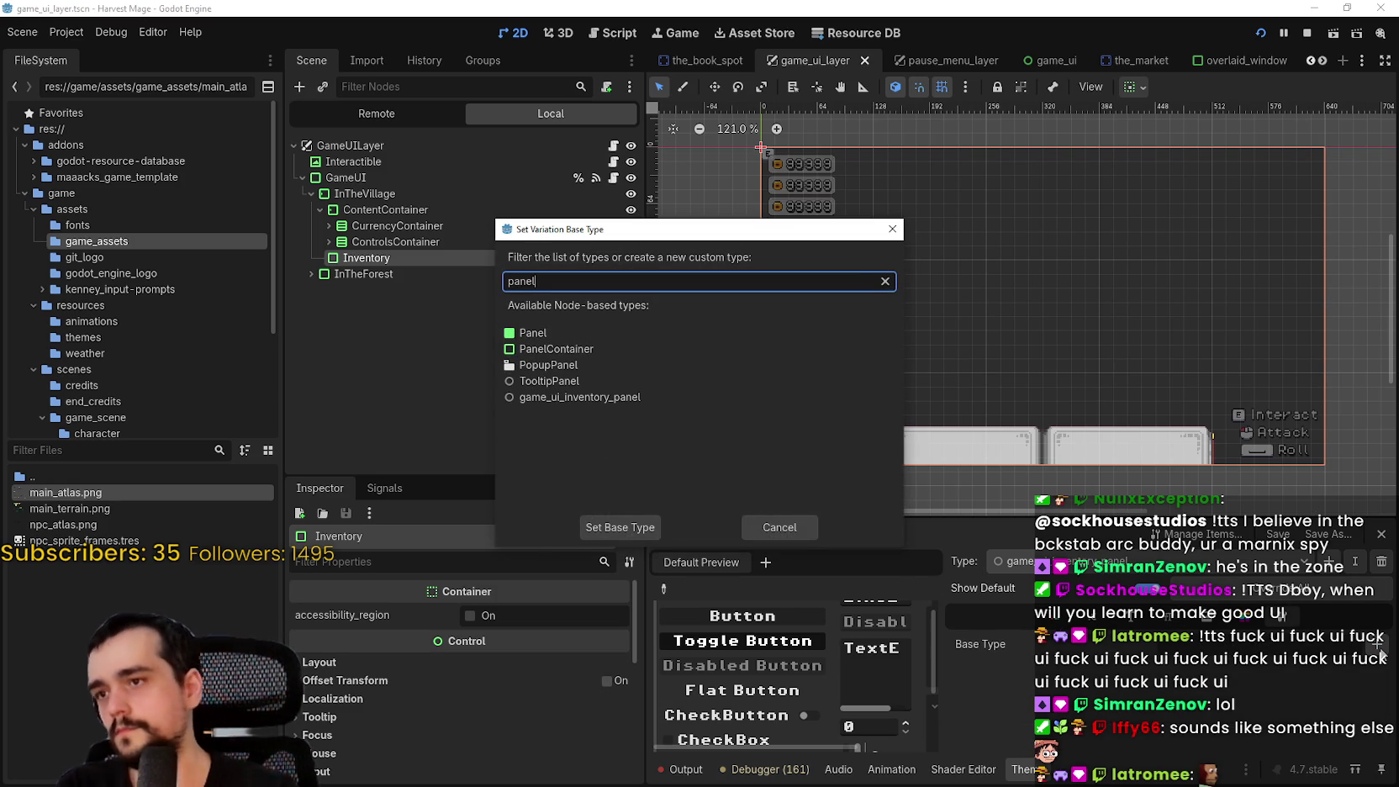
key(Down)
key(Down)
key(Return)
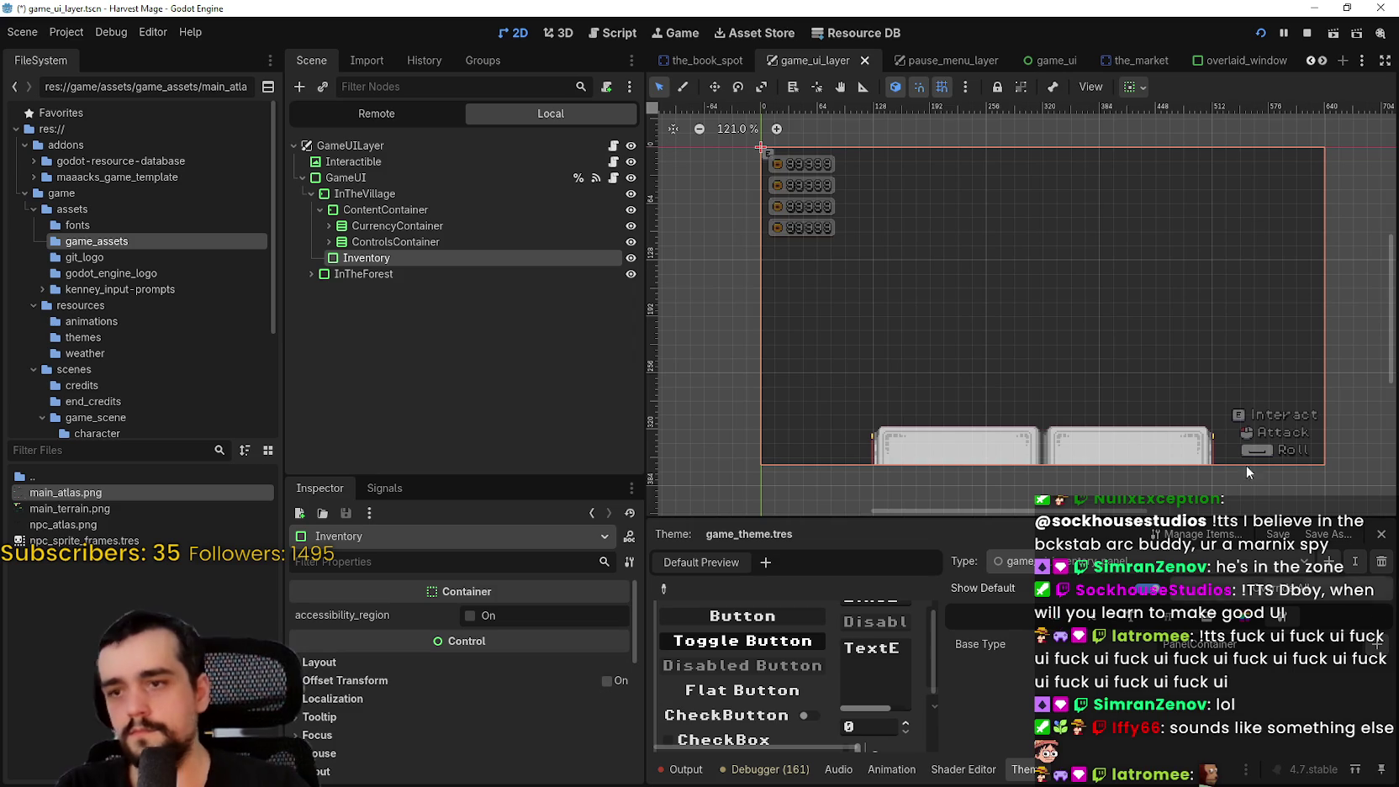
scroll(789, 205, up, 2)
scroll(537, 697, down, 5)
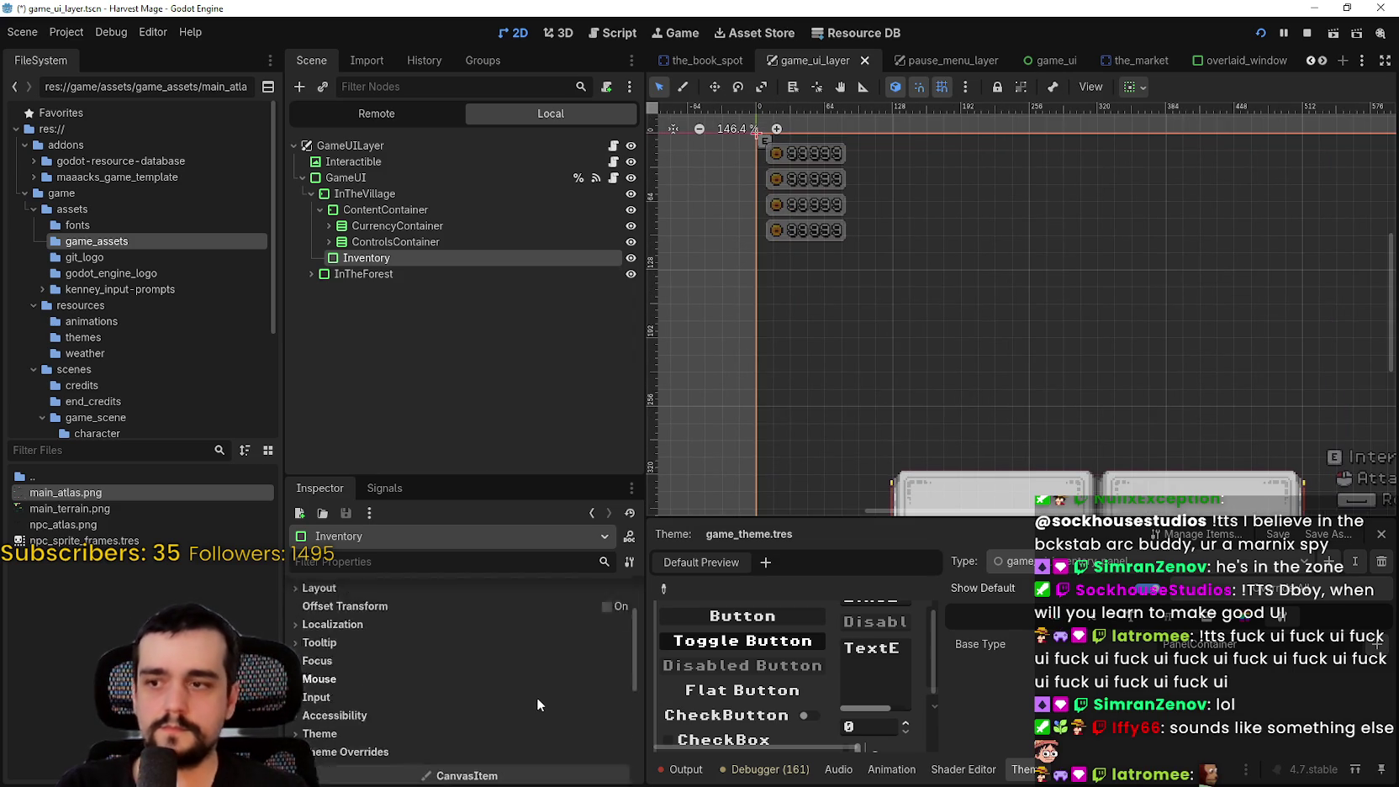
click(341, 626)
click(324, 608)
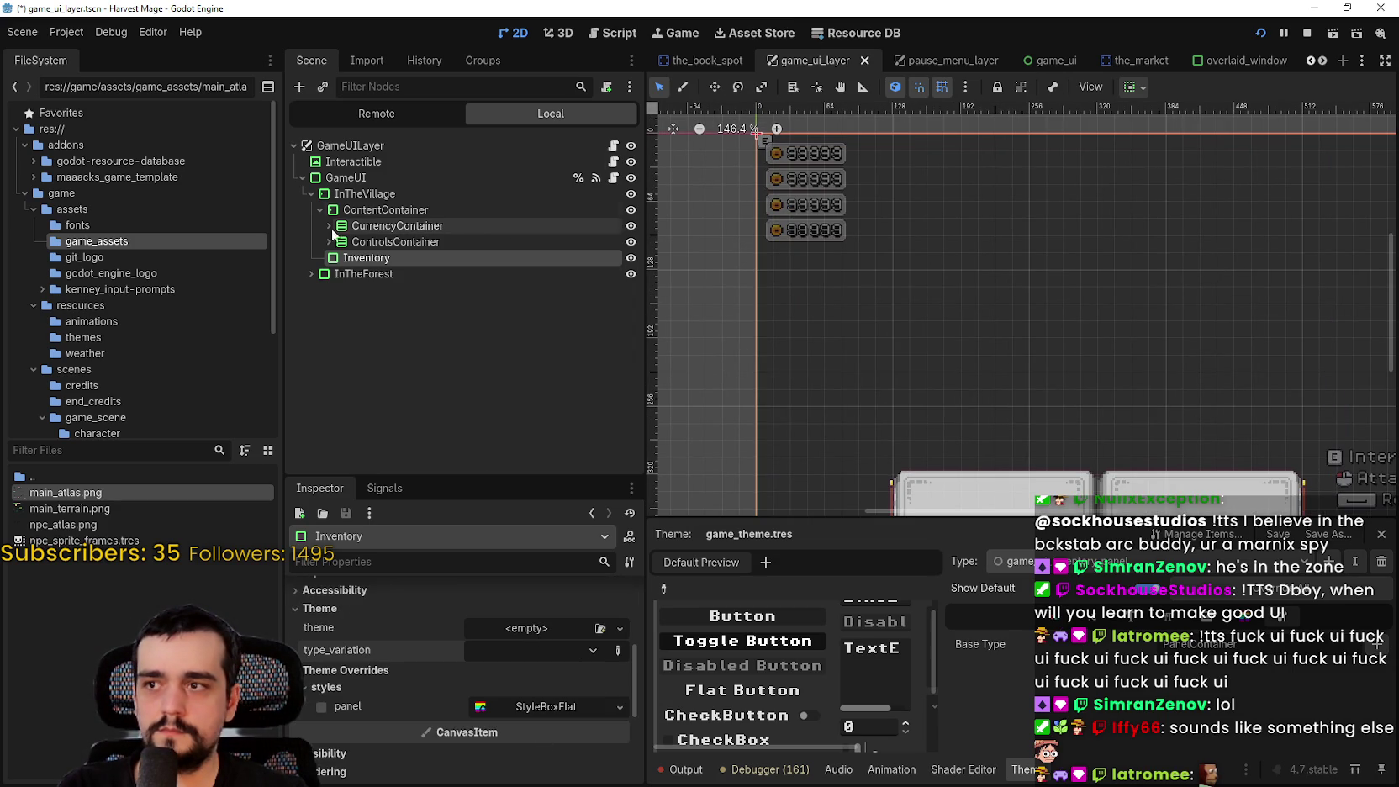
Set the Inventory node's theme type variation to game_ui_inventory_panel and save the scene
click(389, 274)
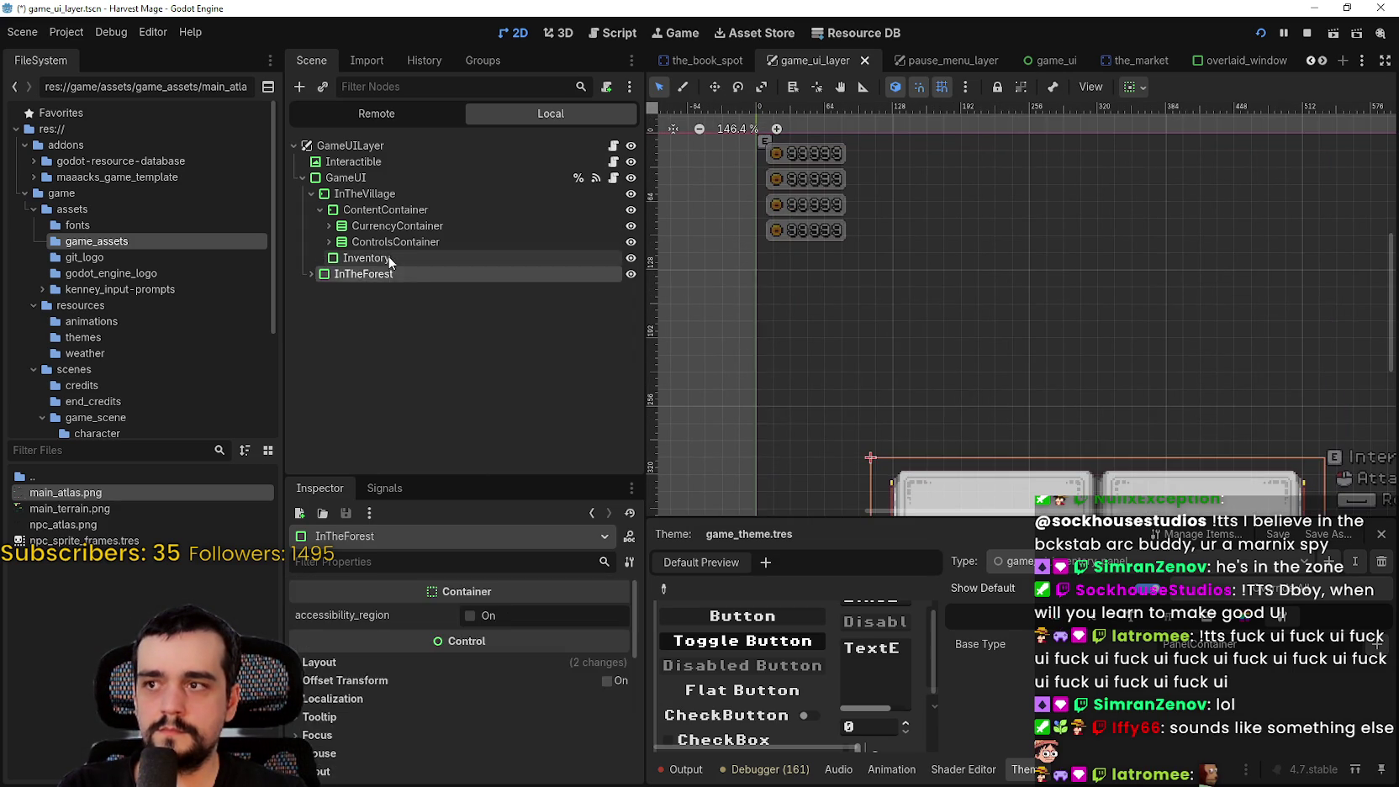
click(370, 257)
click(525, 656)
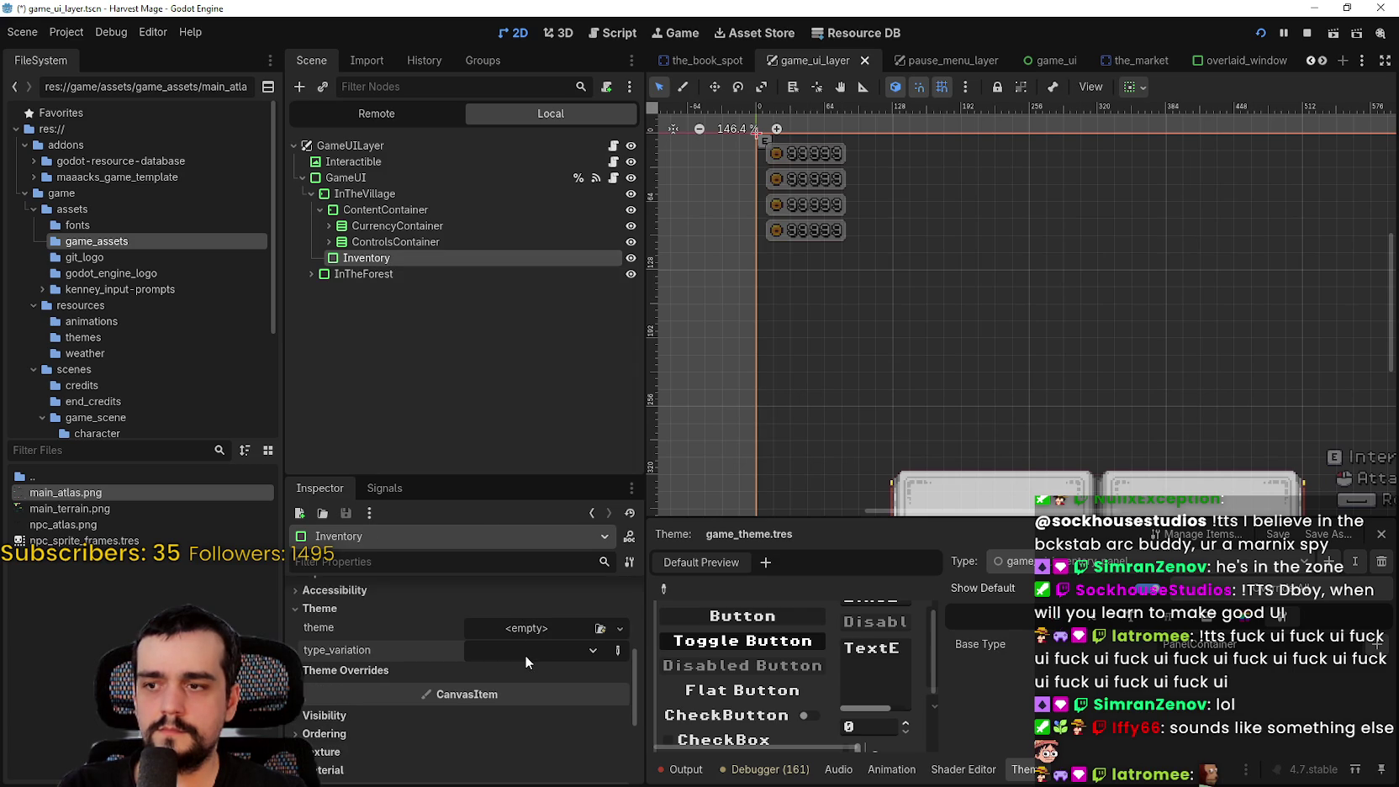
click(518, 696)
key(ctrl+s)
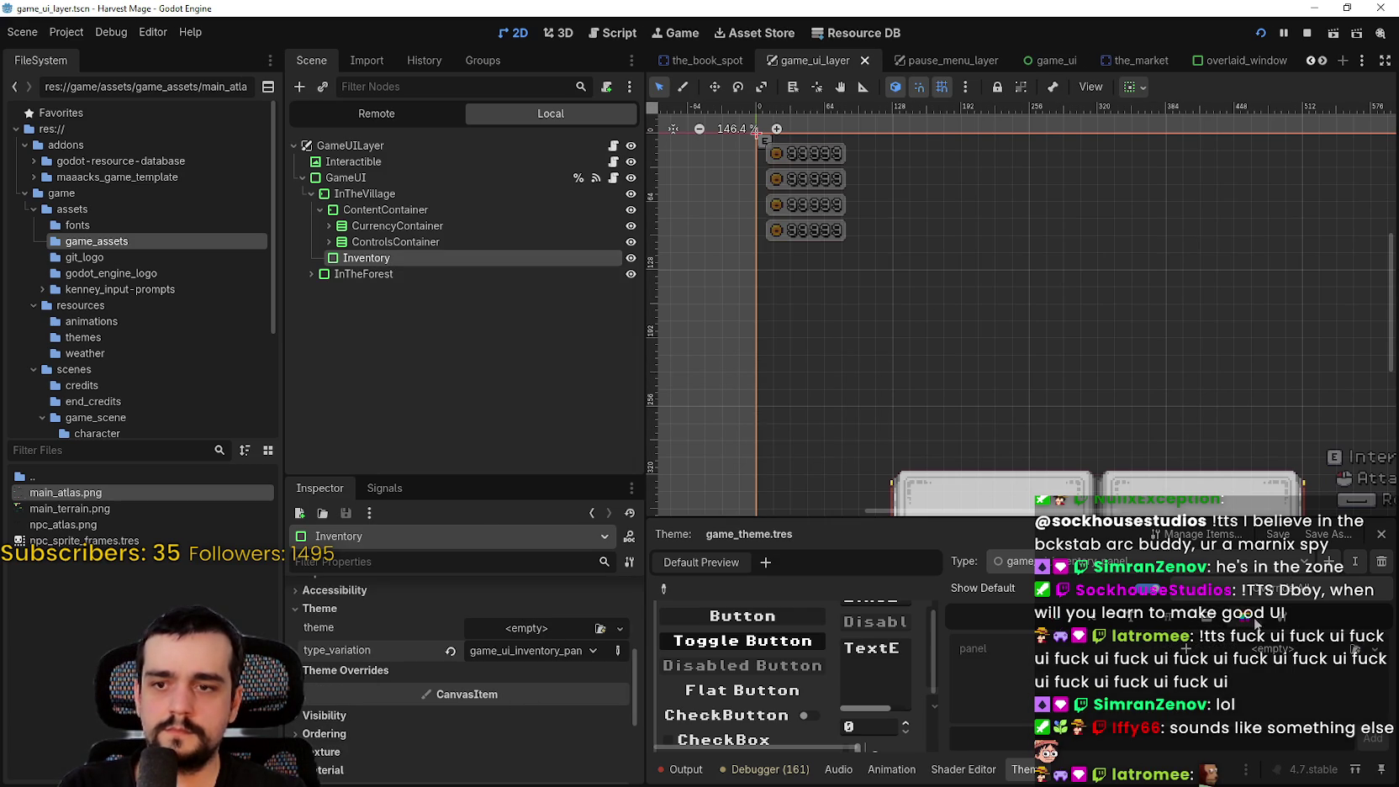
Bring up the new StyleBox options for the theme's panel style
click(1375, 649)
key(Escape)
click(1375, 649)
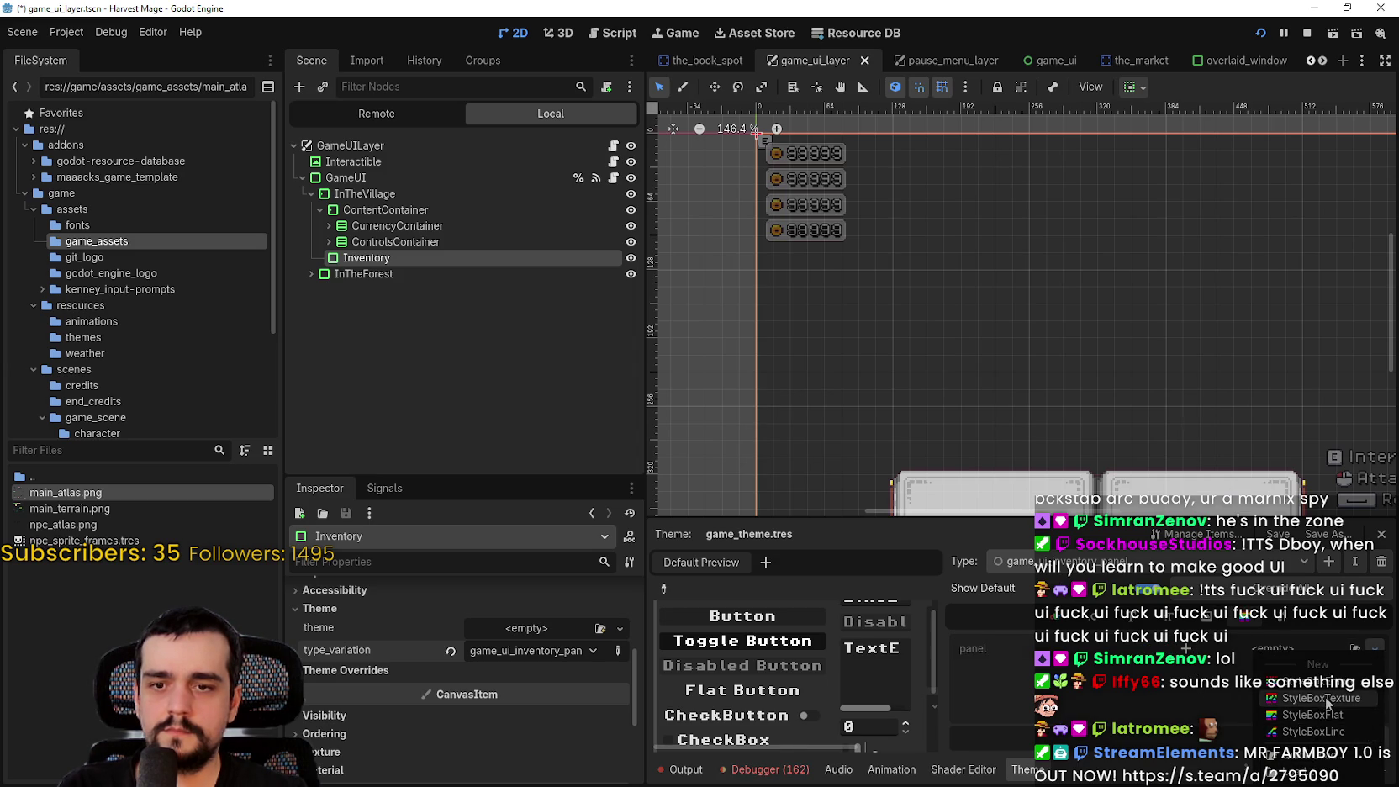
Make the panel style a StyleBoxTexture whose texture is a new AtlasTexture of main_atlas.png
click(1317, 698)
click(504, 728)
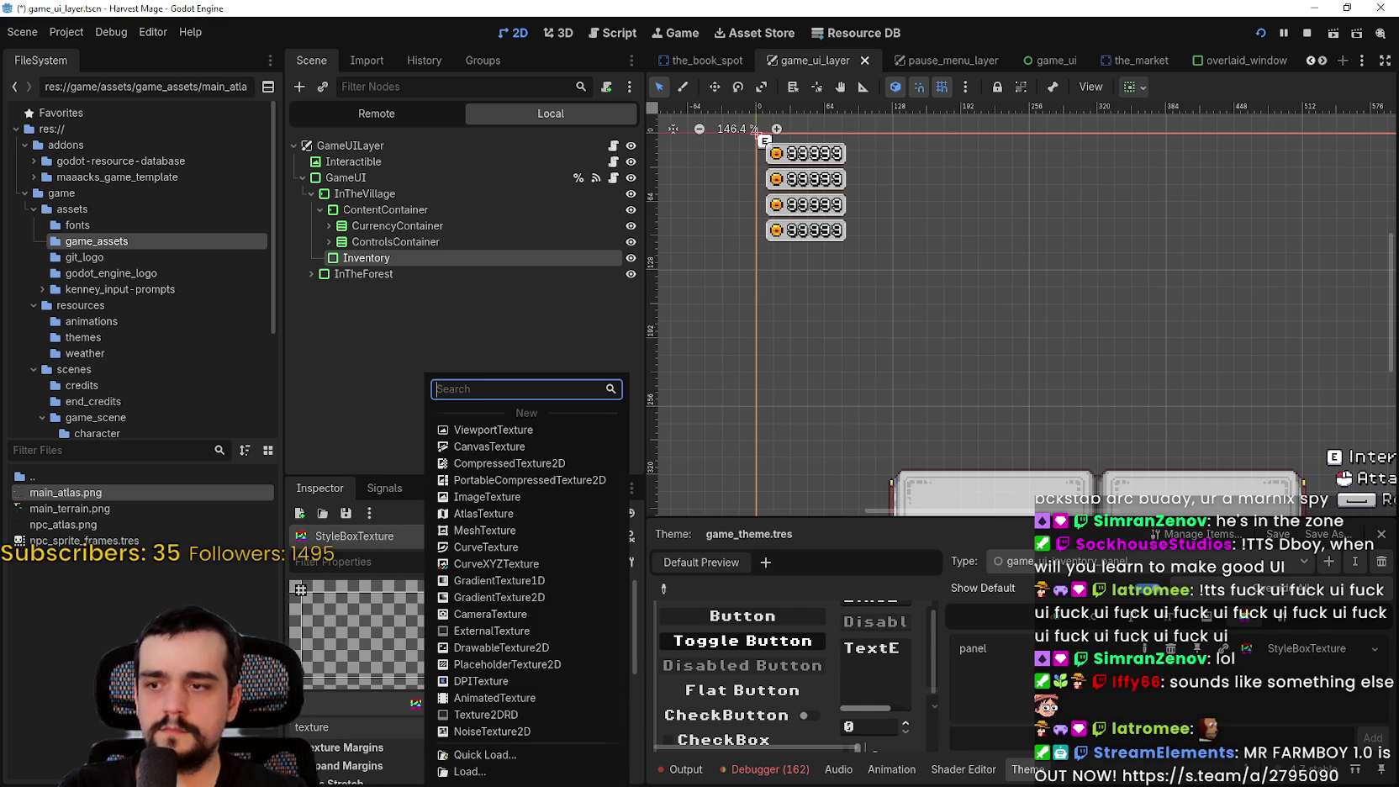
click(489, 510)
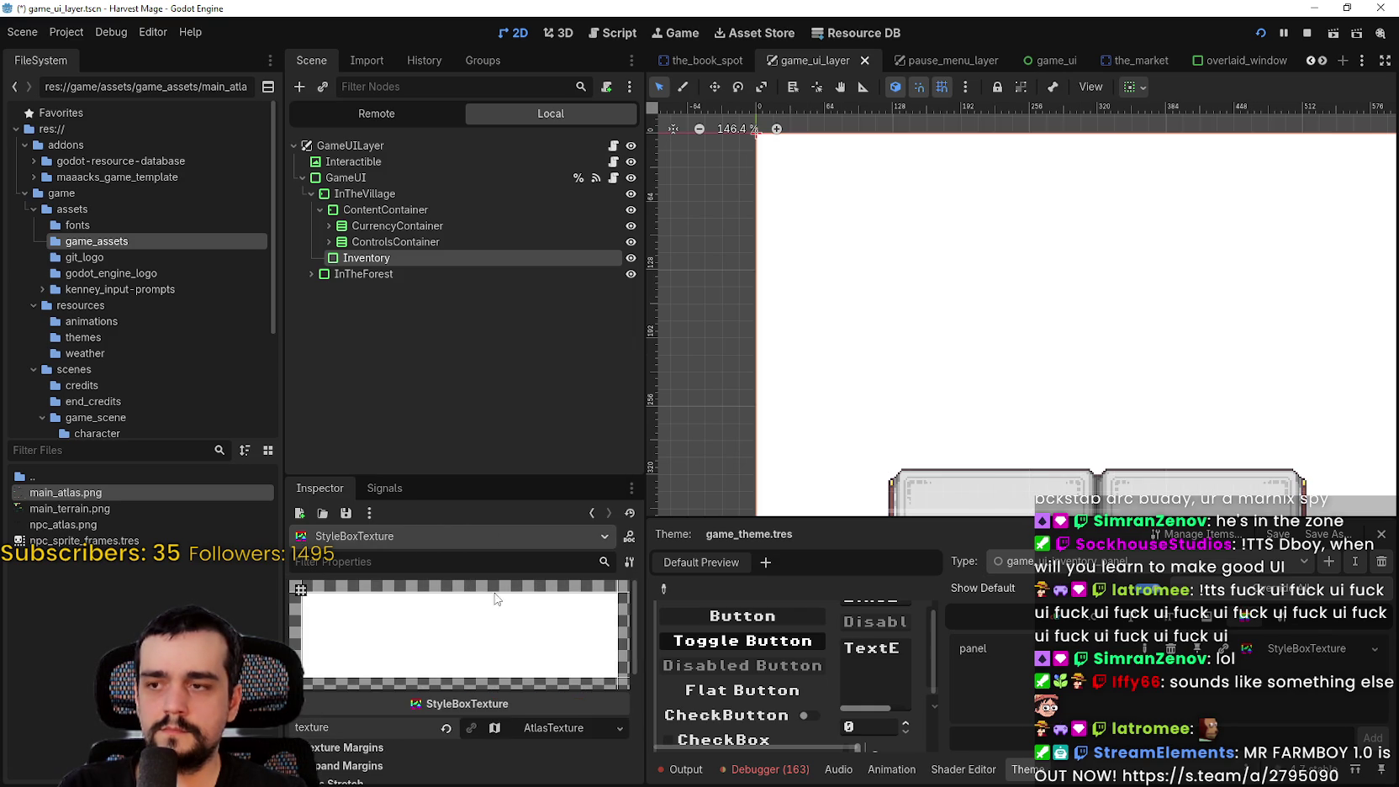
click(530, 728)
scroll(483, 715, down, 3)
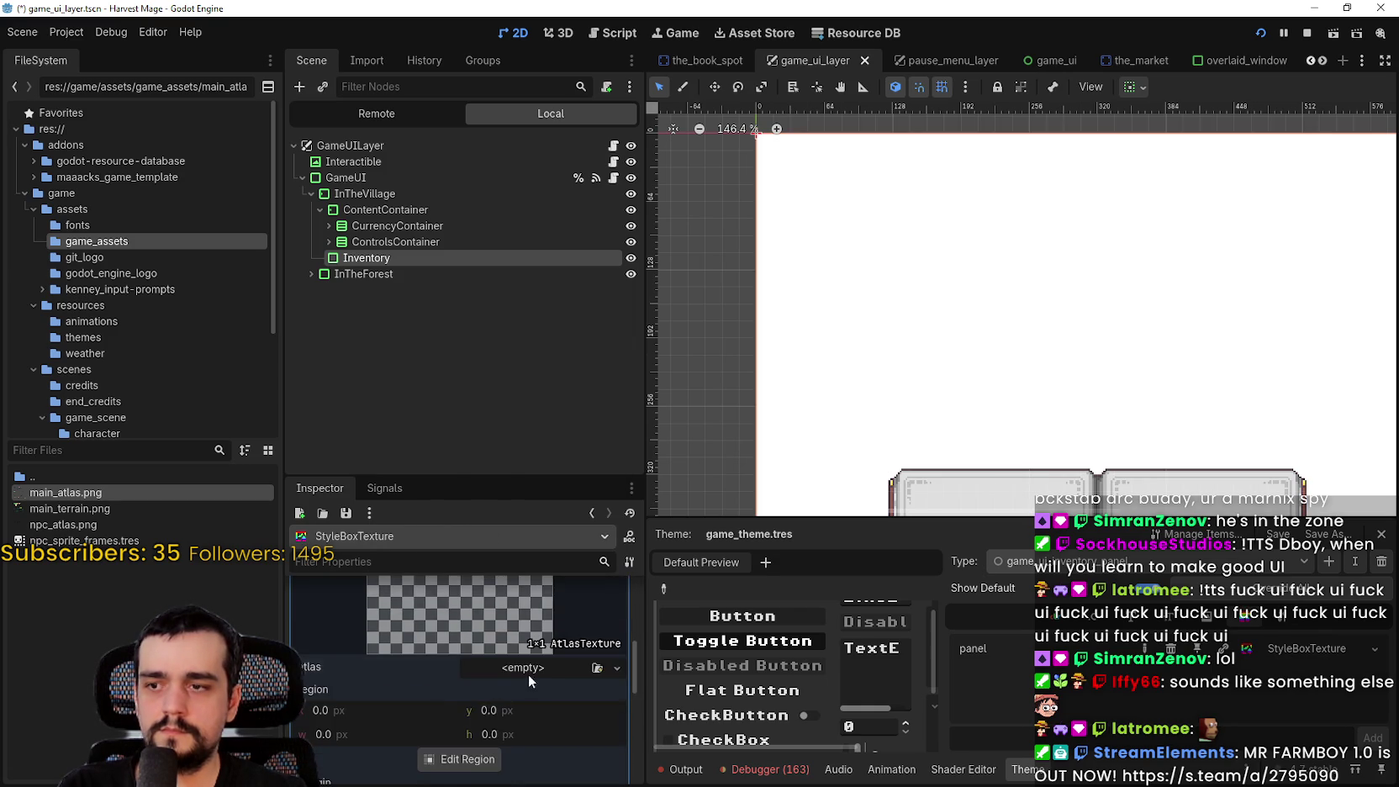
click(528, 672)
click(533, 756)
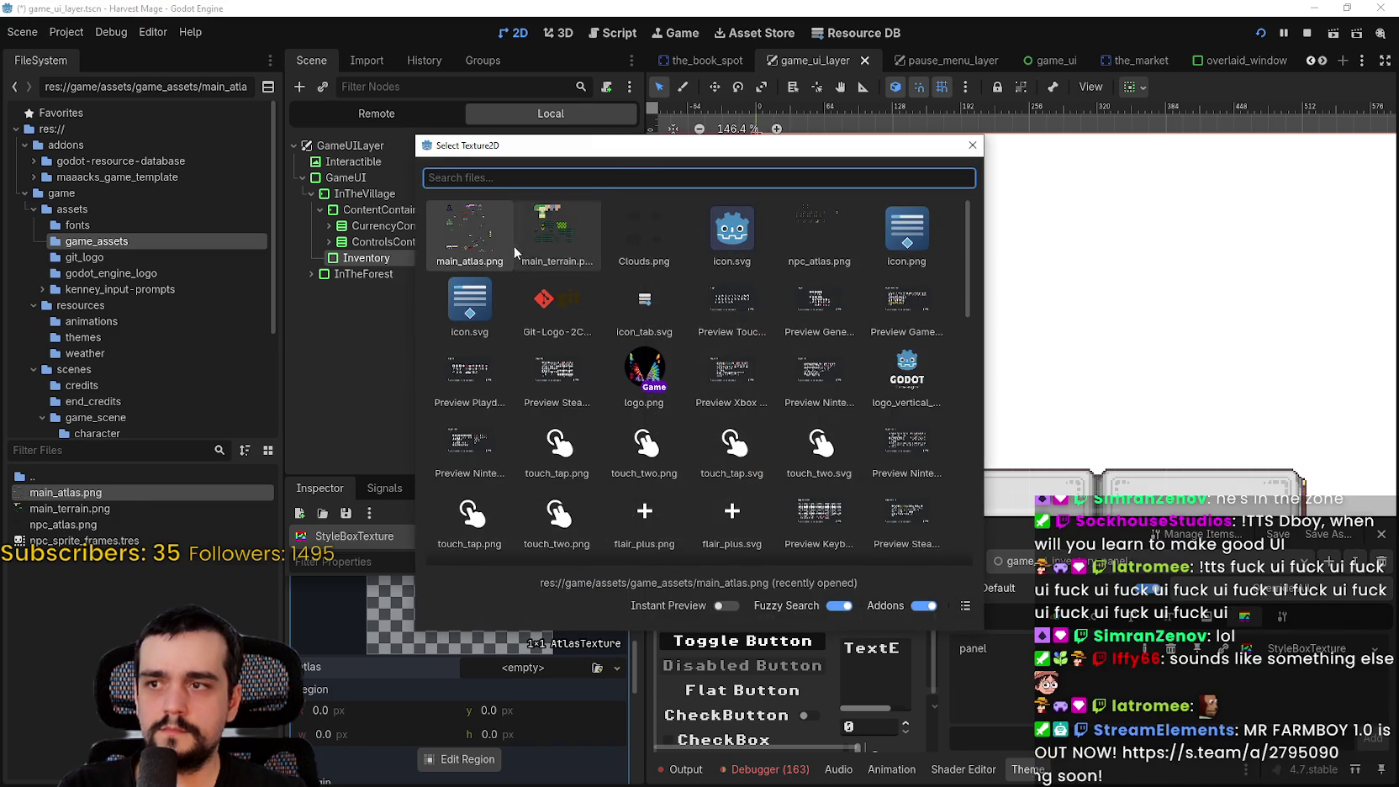
double_click(469, 231)
Crop the atlas region to the 48×56 speech bubble at 96,1872 and save the scene
click(462, 771)
scroll(706, 339, down, 10)
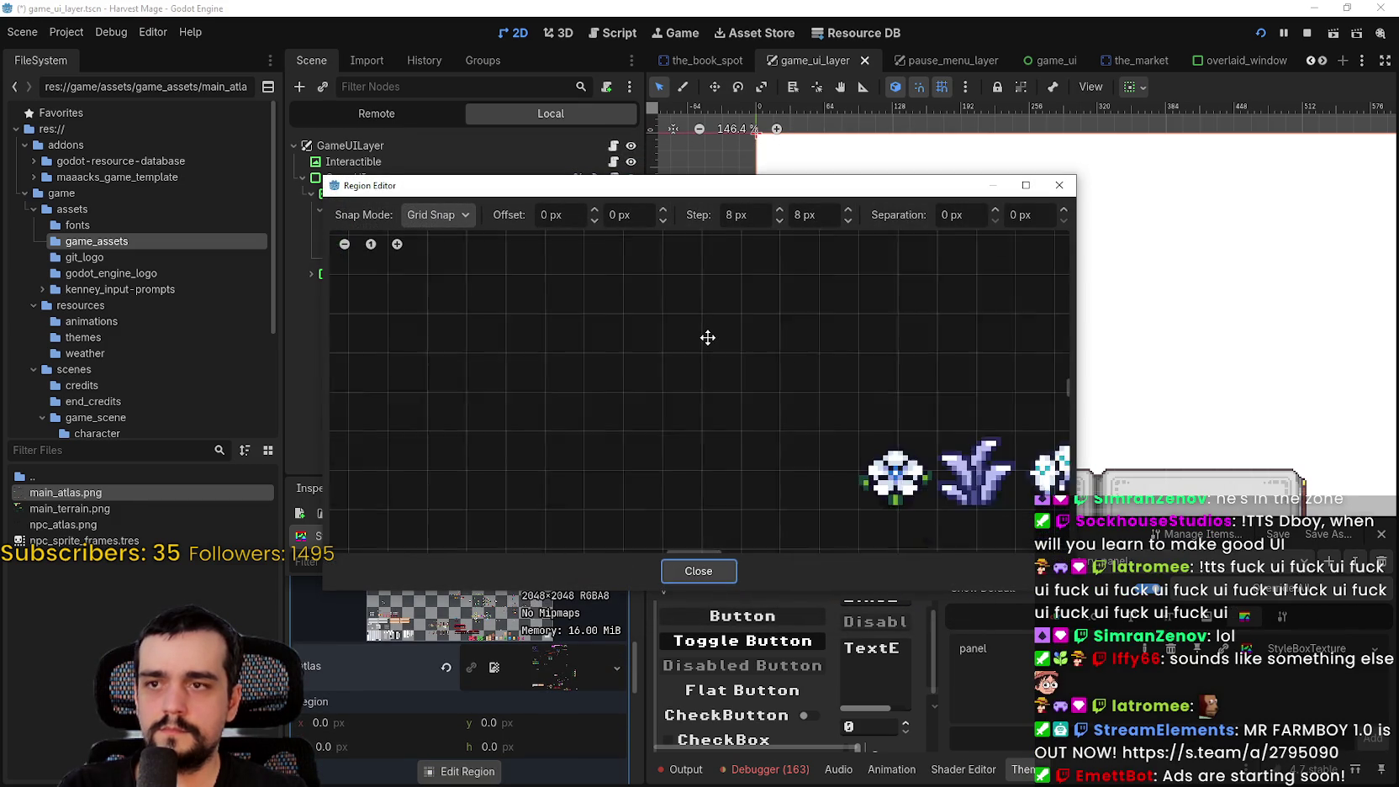
scroll(702, 340, down, 3)
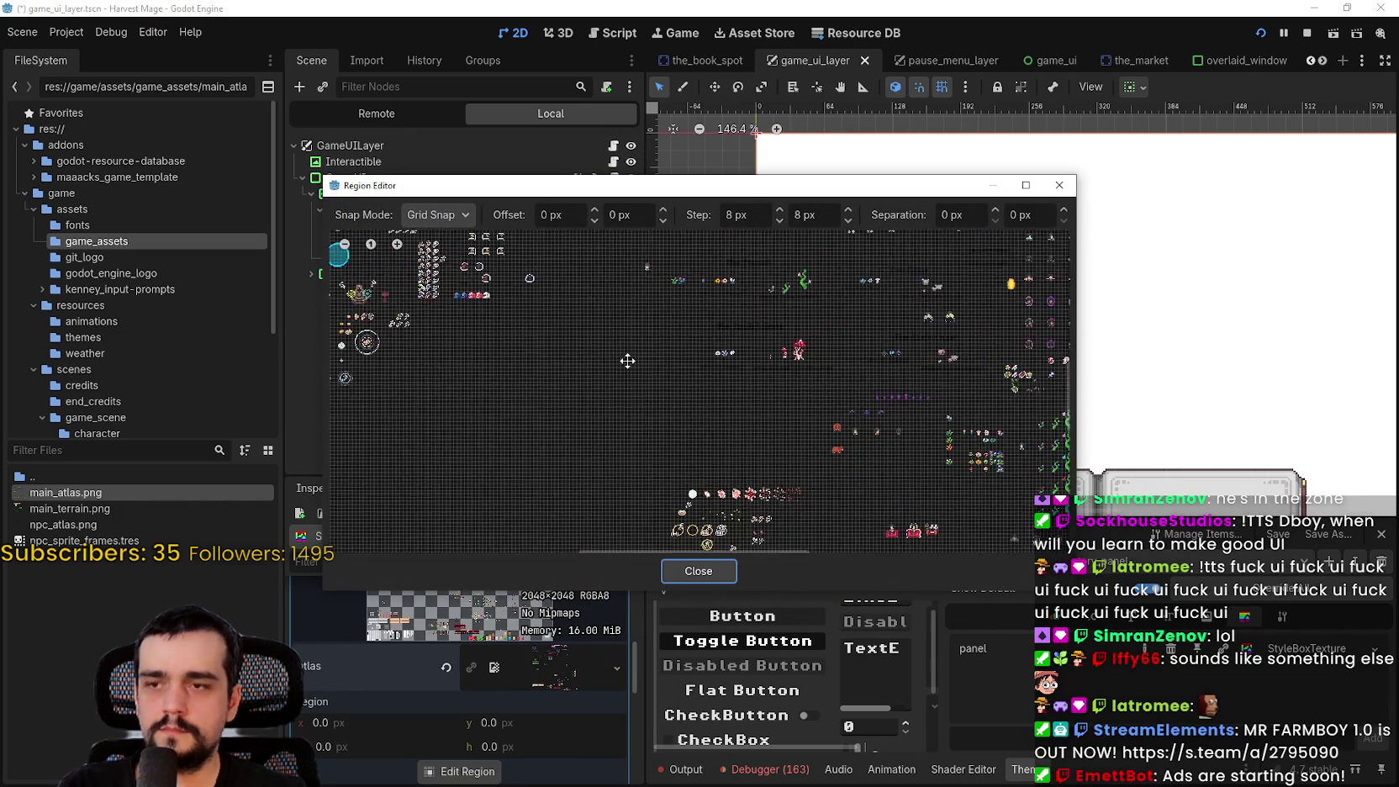
scroll(578, 406, up, 3)
scroll(547, 379, up, 2)
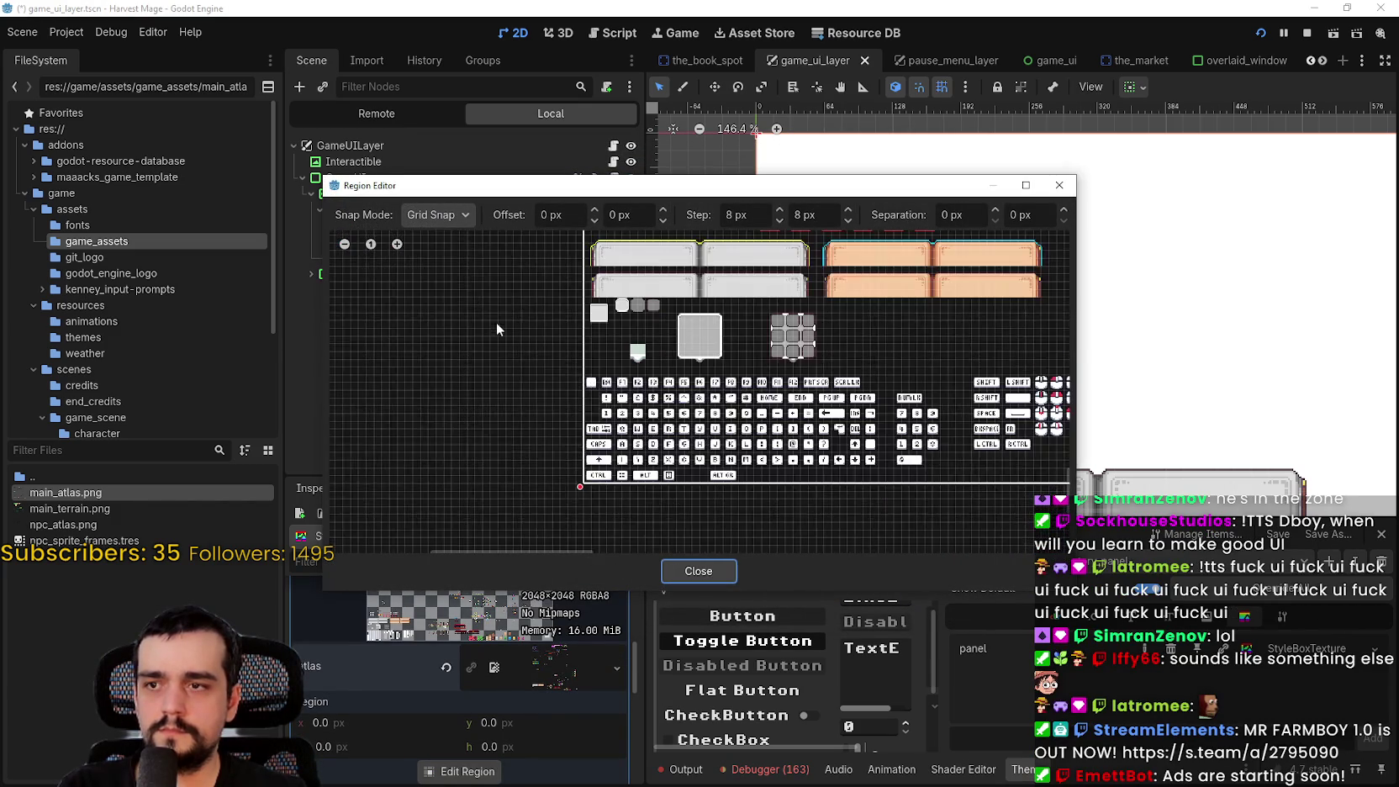
drag(484, 315, 496, 353)
scroll(688, 302, up, 4)
scroll(719, 456, up, 1)
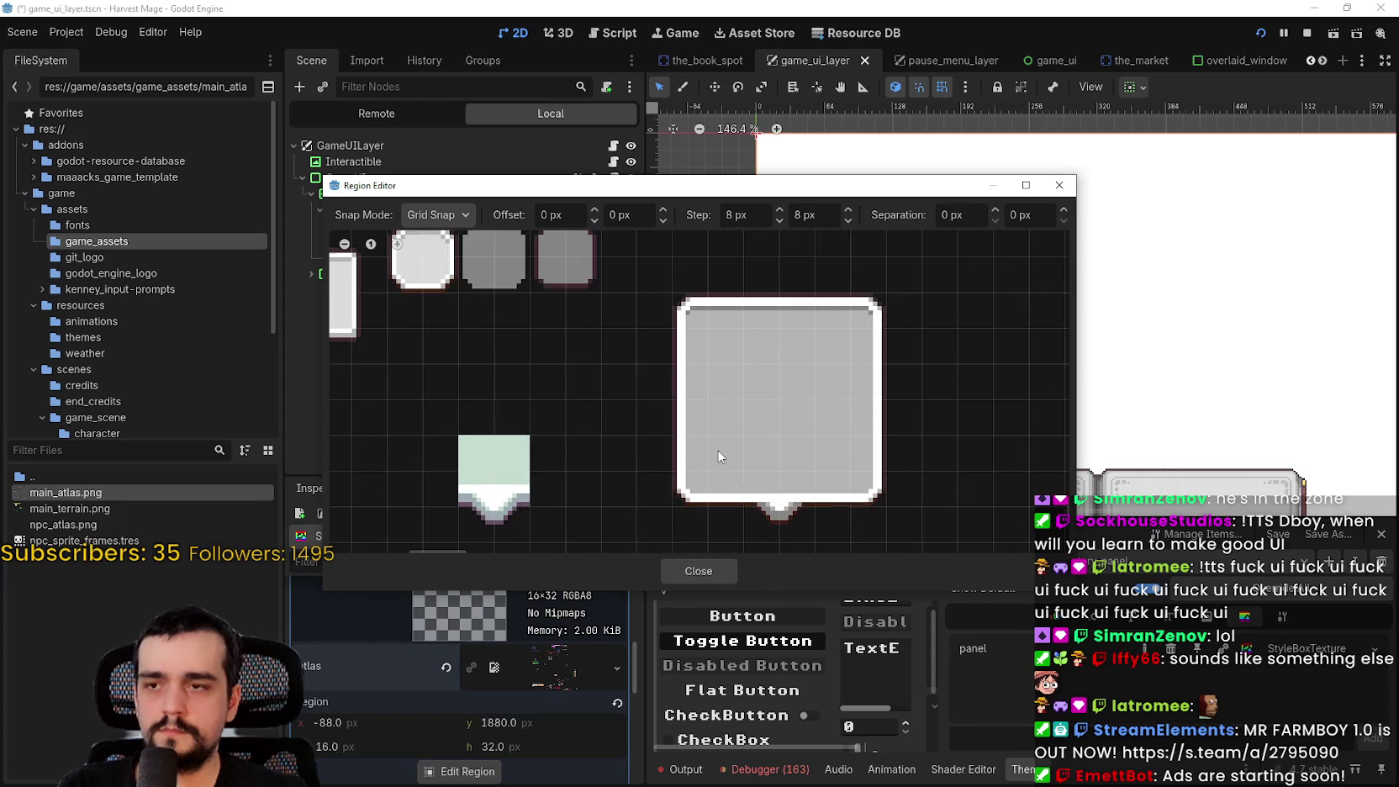
scroll(745, 408, up, 1)
mouse_move(907, 470)
mouse_down()
mouse_move(639, 245)
mouse_move(795, 401)
mouse_move(813, 310)
mouse_up()
scroll(813, 328, down, 2)
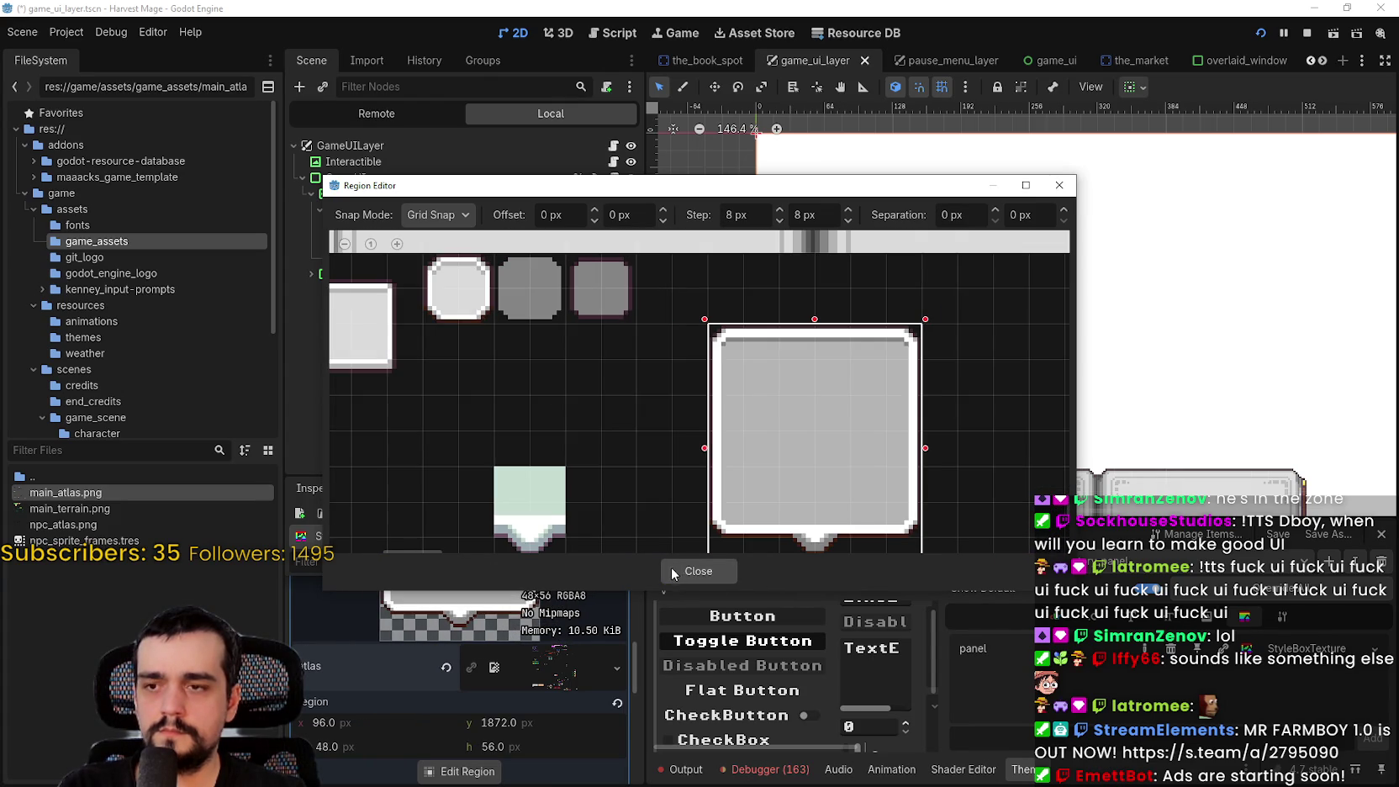
click(697, 570)
key(ctrl+s)
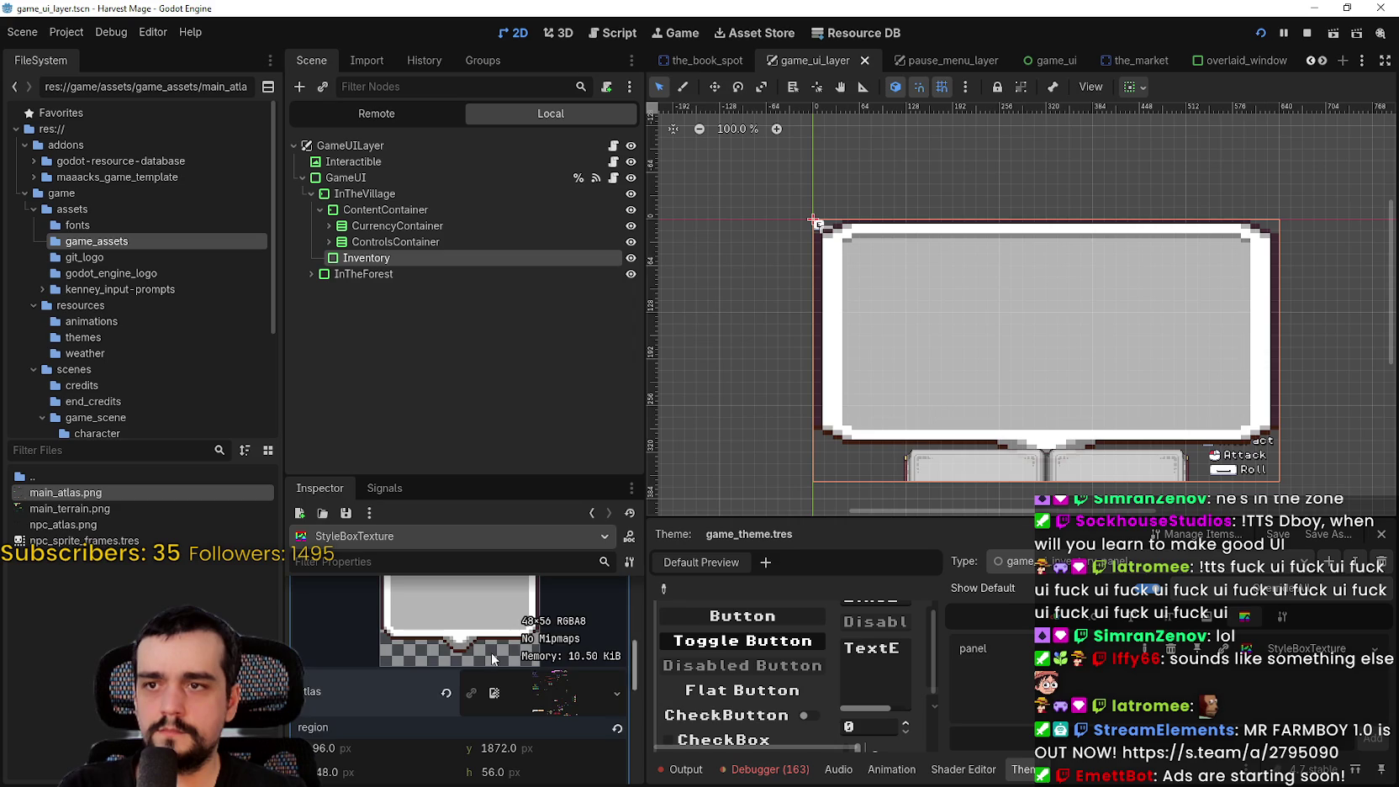
Reveal the StyleBoxTexture's Expand Margins settings
scroll(459, 715, down, 2)
scroll(462, 685, down, 2)
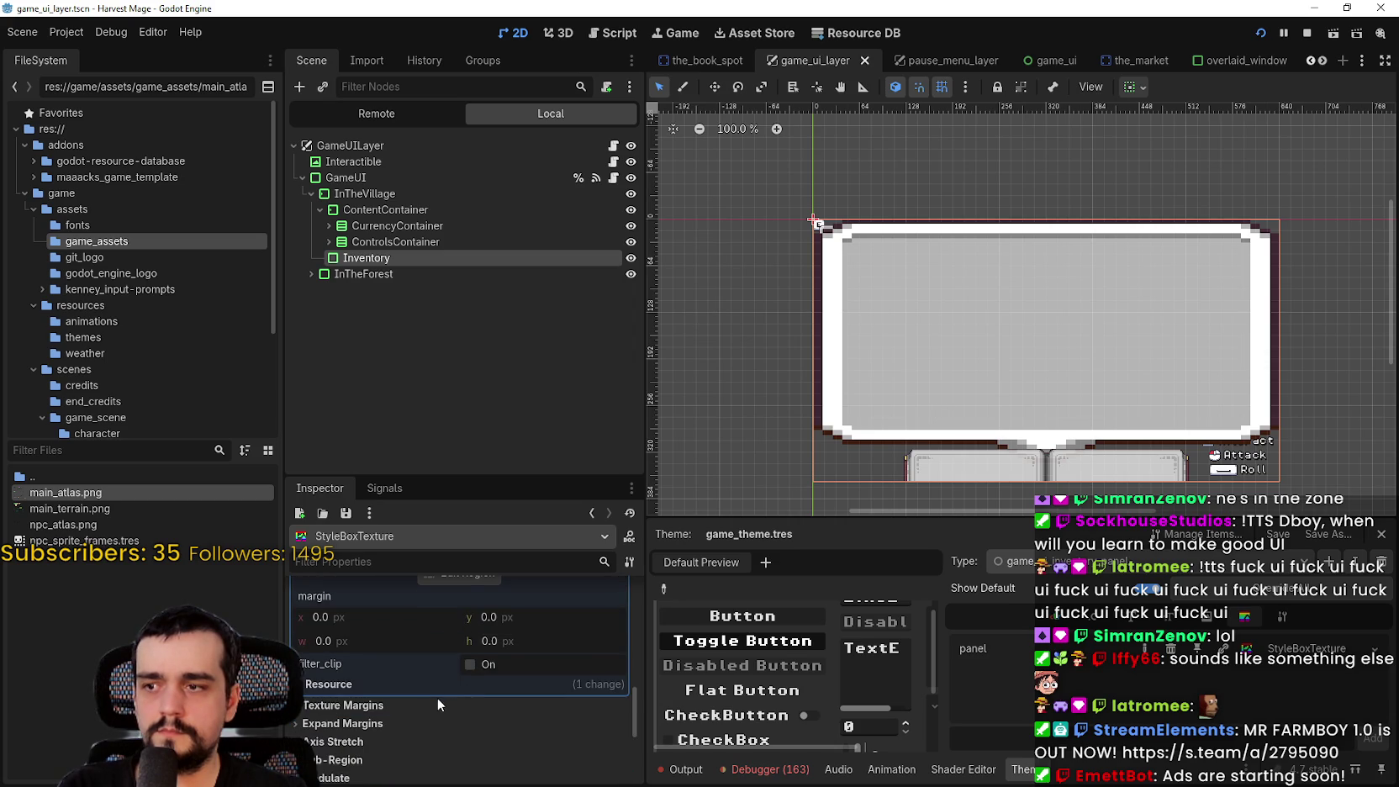
scroll(438, 697, down, 2)
click(369, 649)
scroll(388, 670, down, 2)
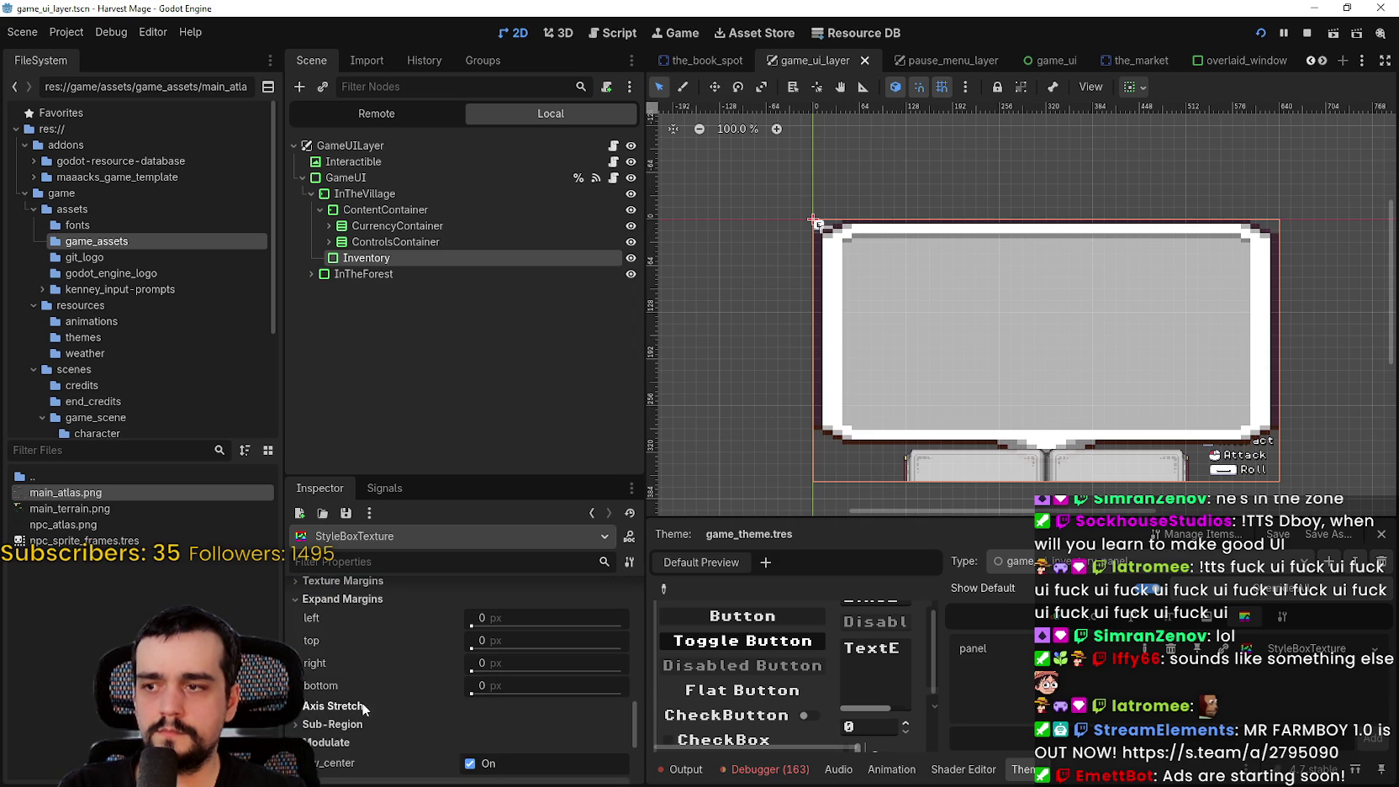
Expand the StyleBoxTexture's Sub-Region settings and bring up its region editor
click(362, 579)
click(361, 579)
click(336, 705)
scroll(395, 702, down, 3)
click(388, 691)
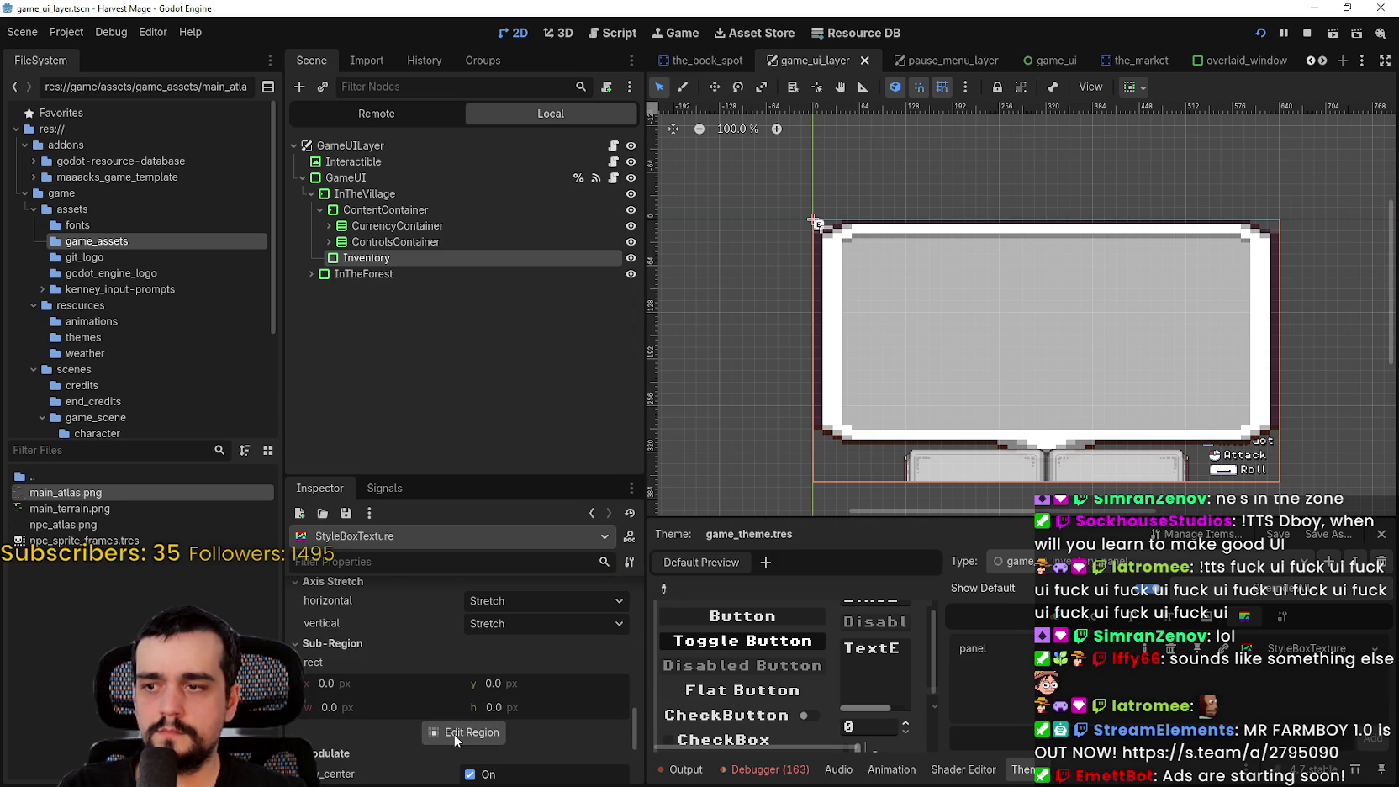
click(454, 733)
scroll(723, 277, up, 3)
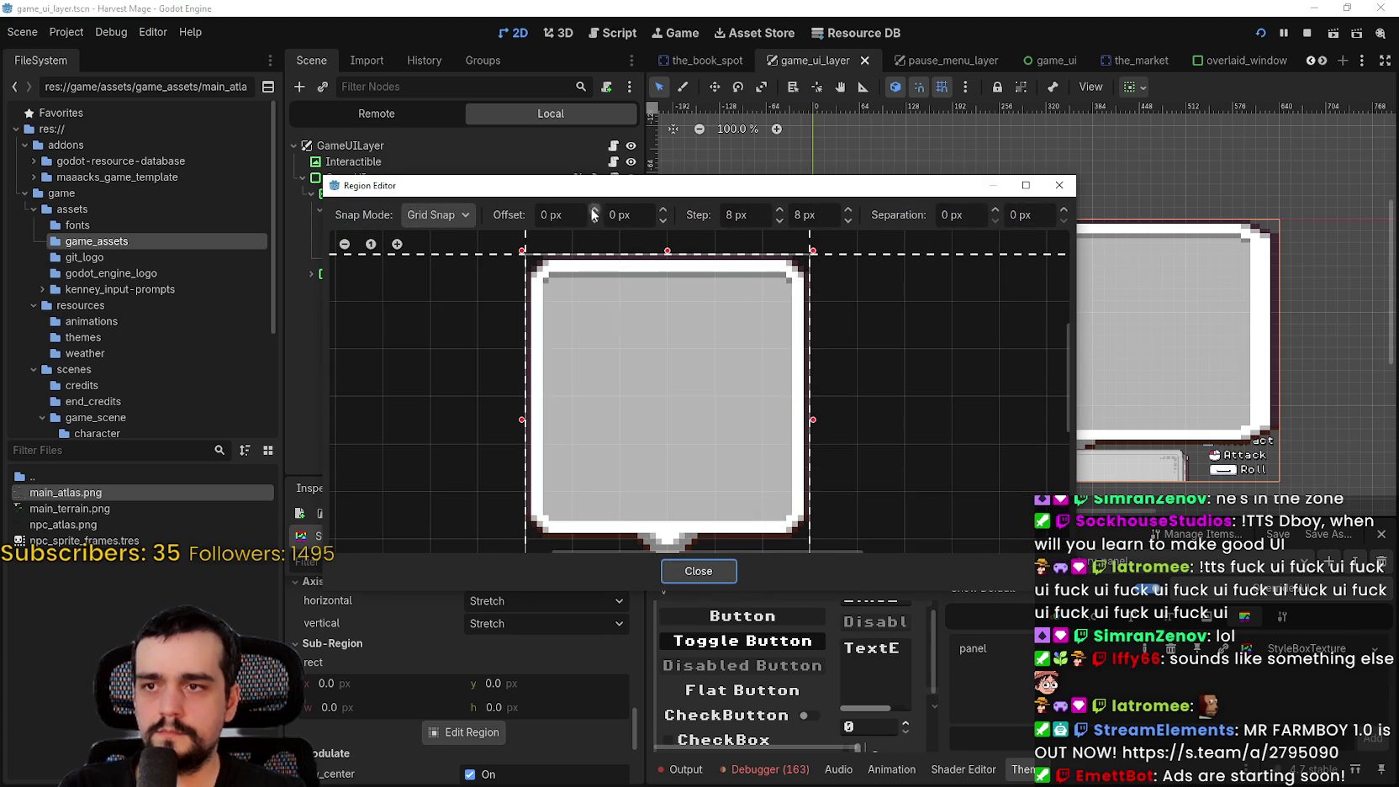
Switch the region editor to Pixel Snap and move the top margin below the bubble's border
click(437, 215)
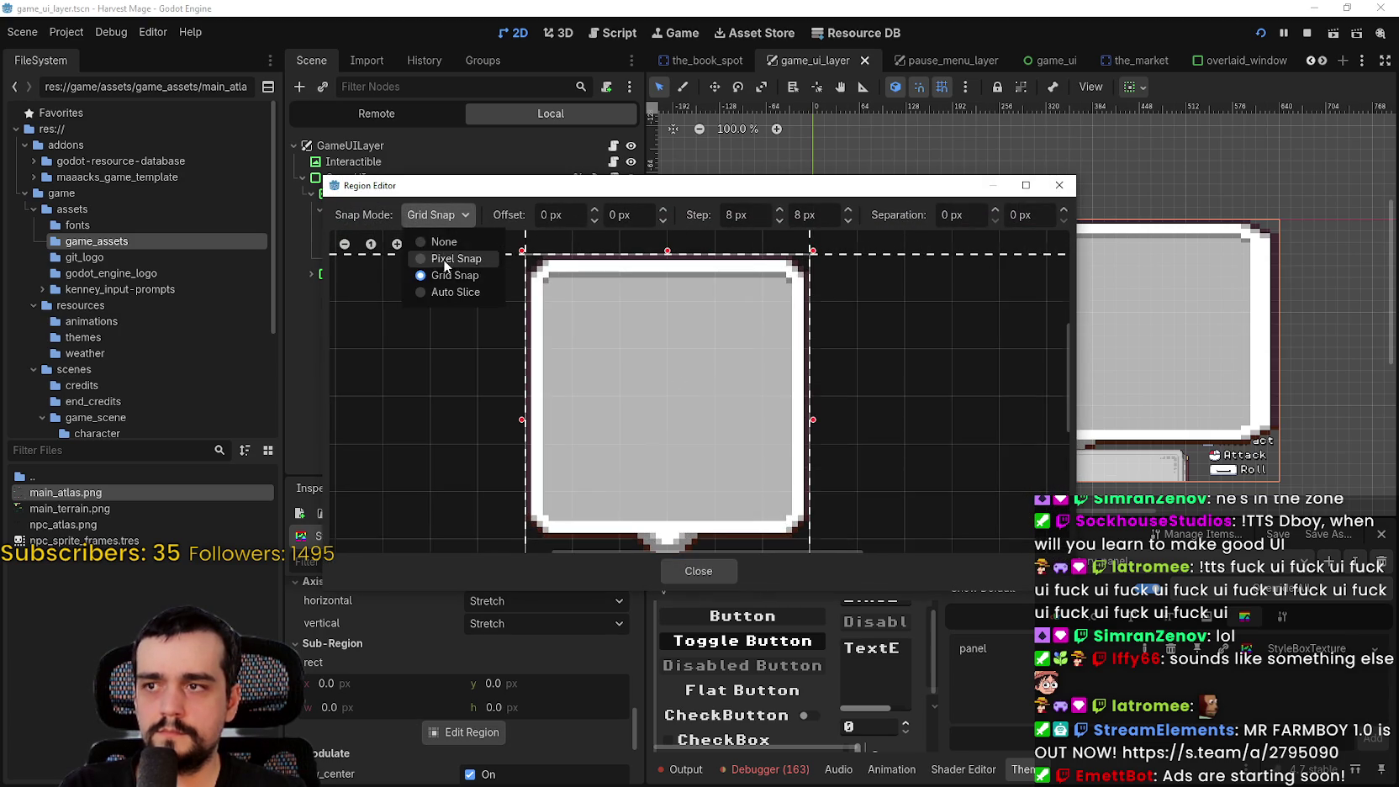
click(450, 257)
scroll(866, 257, up, 1)
drag(852, 240, 851, 276)
scroll(831, 432, down, 2)
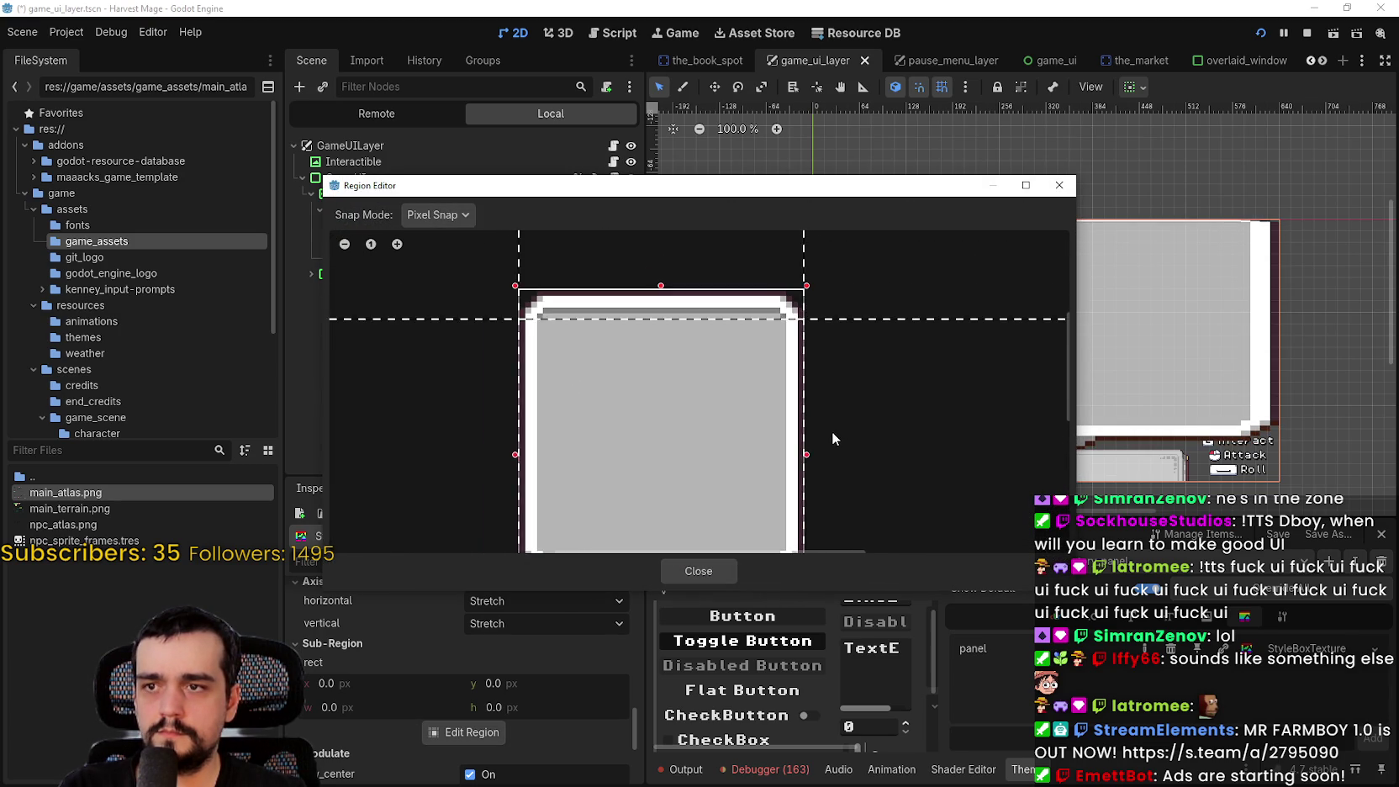
scroll(909, 482, down, 1)
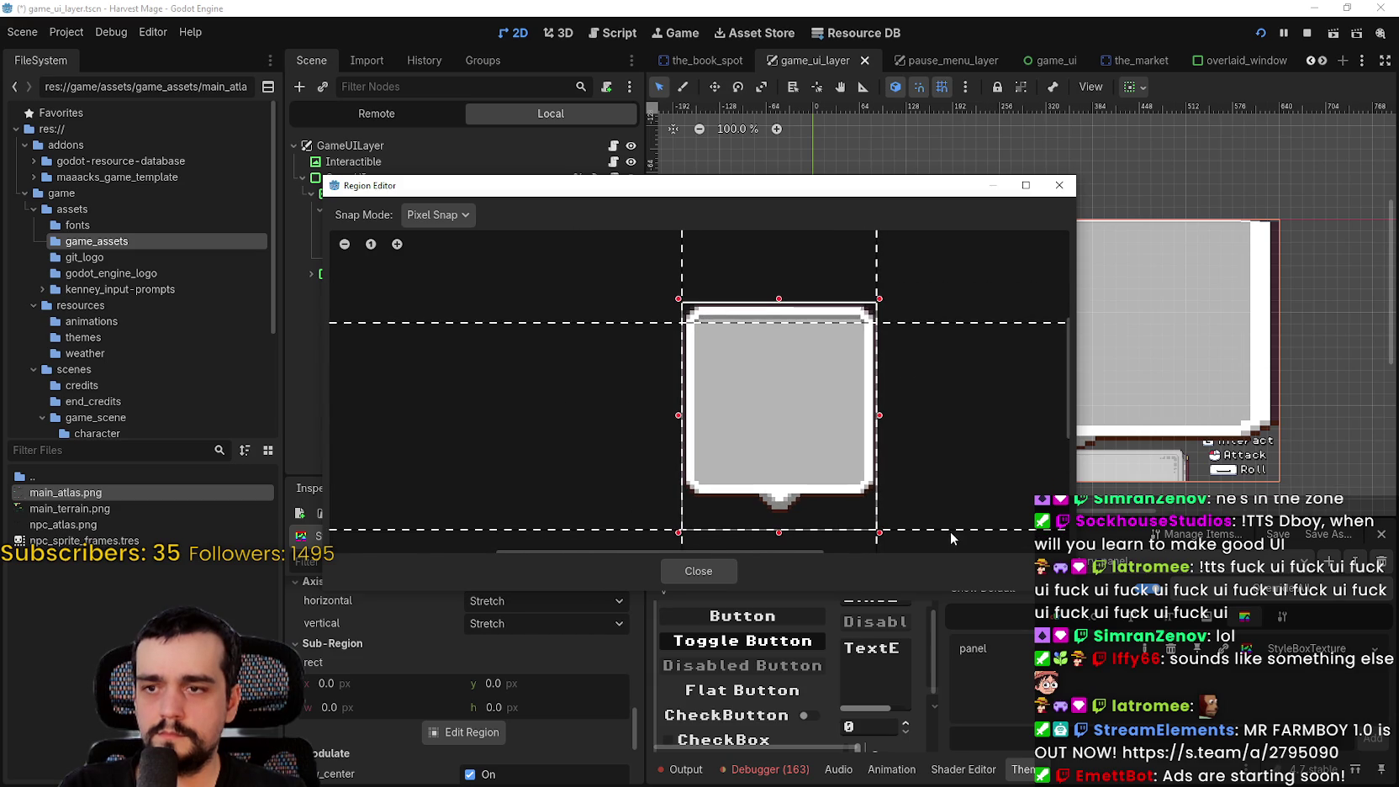
Move the bottom margin above the bubble's tail and the right margin onto its border
drag(951, 532, 938, 482)
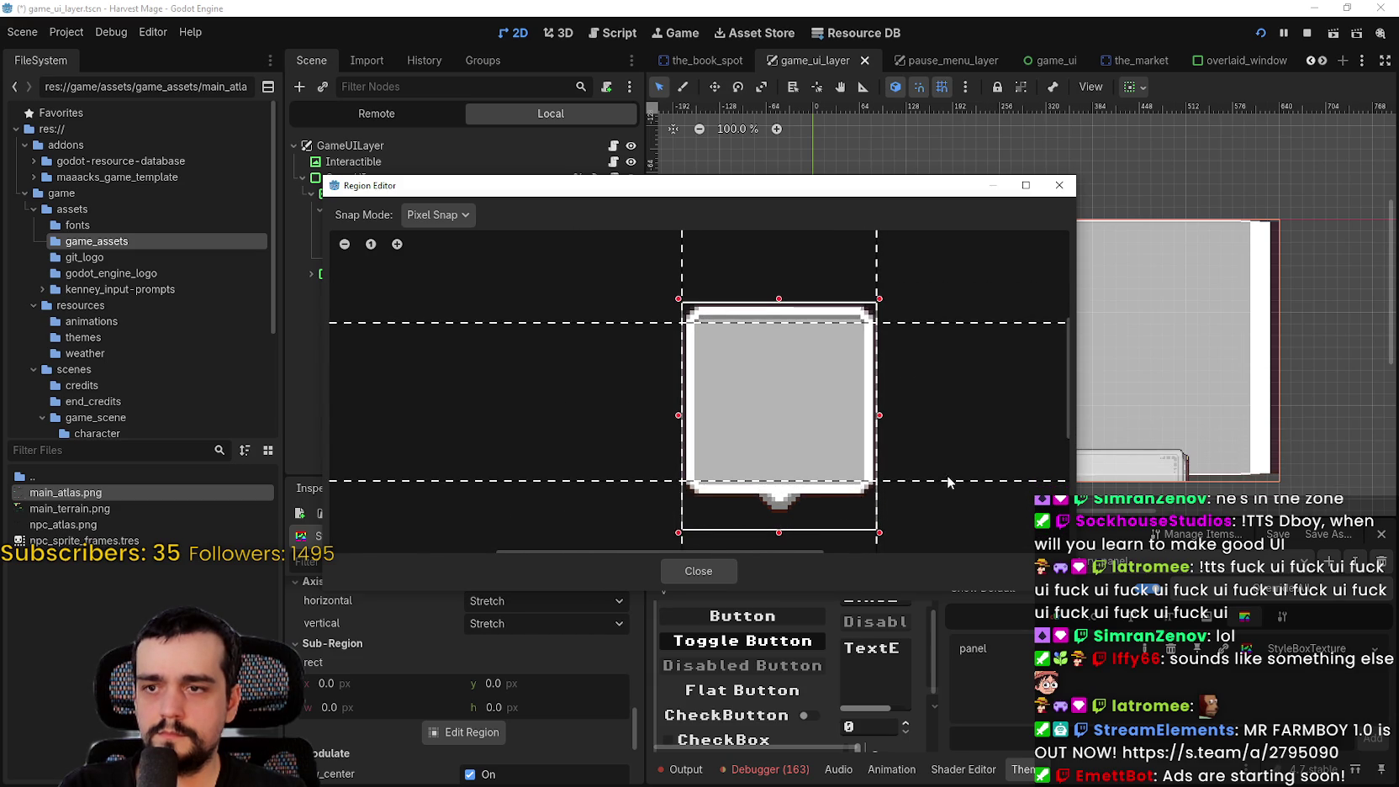
scroll(938, 479, up, 3)
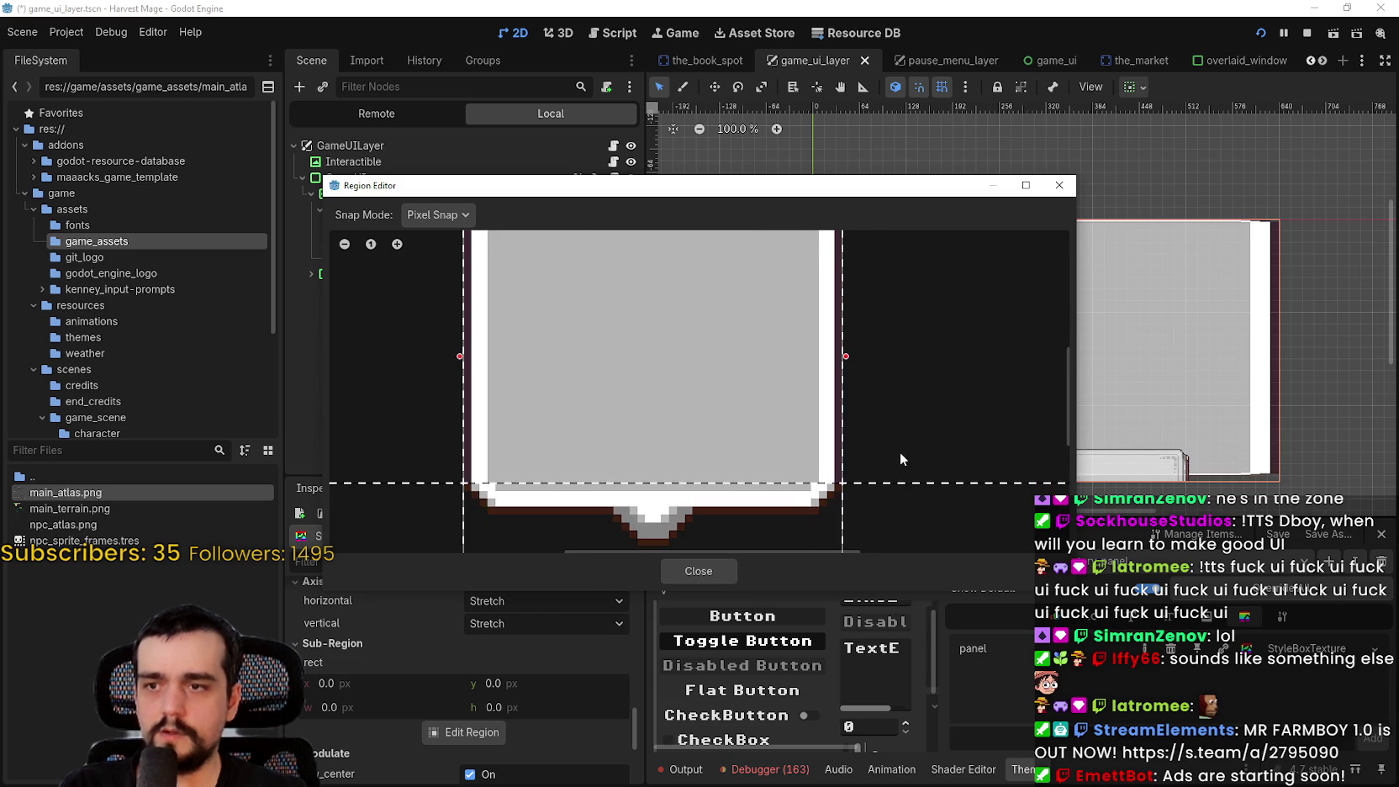
scroll(900, 452, left, 2)
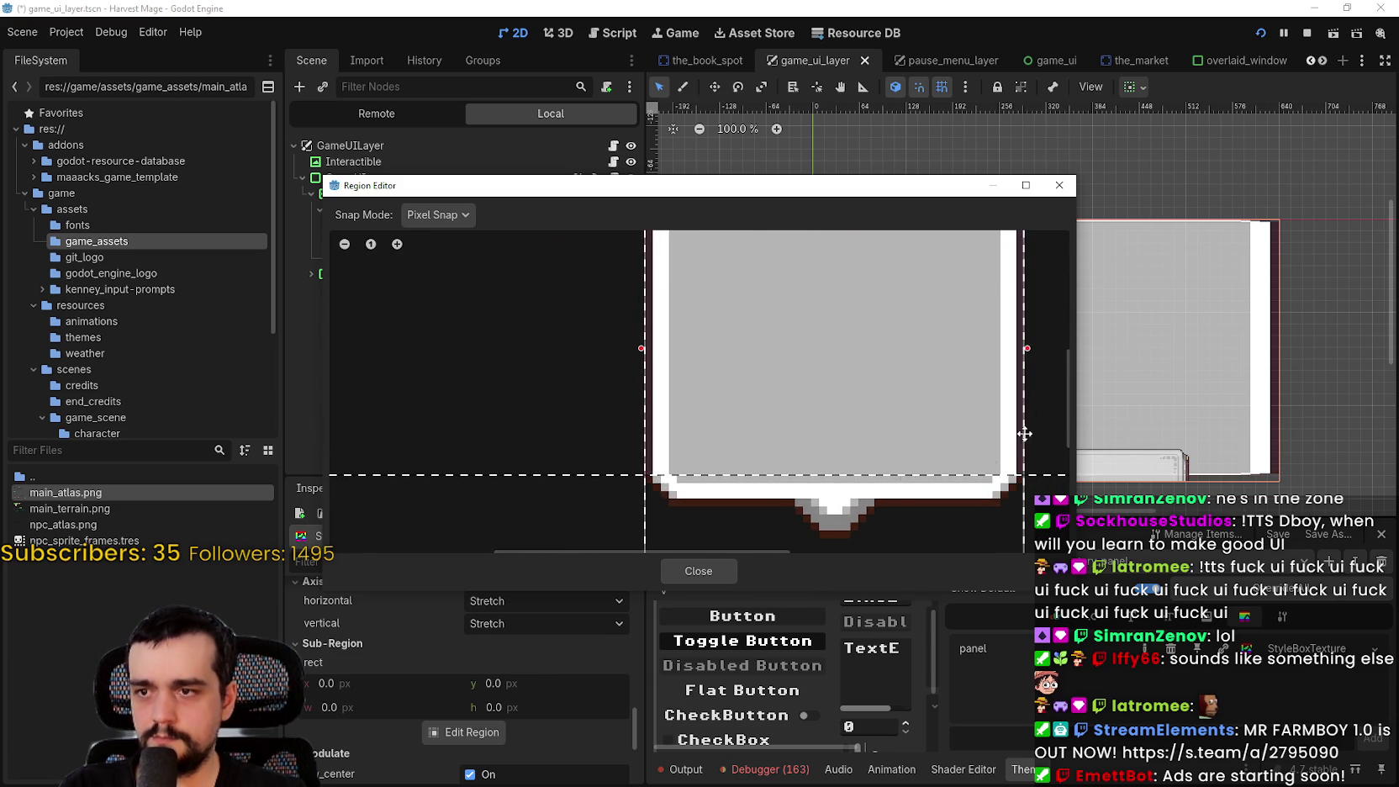
scroll(889, 389, up, 5)
scroll(920, 329, down, 2)
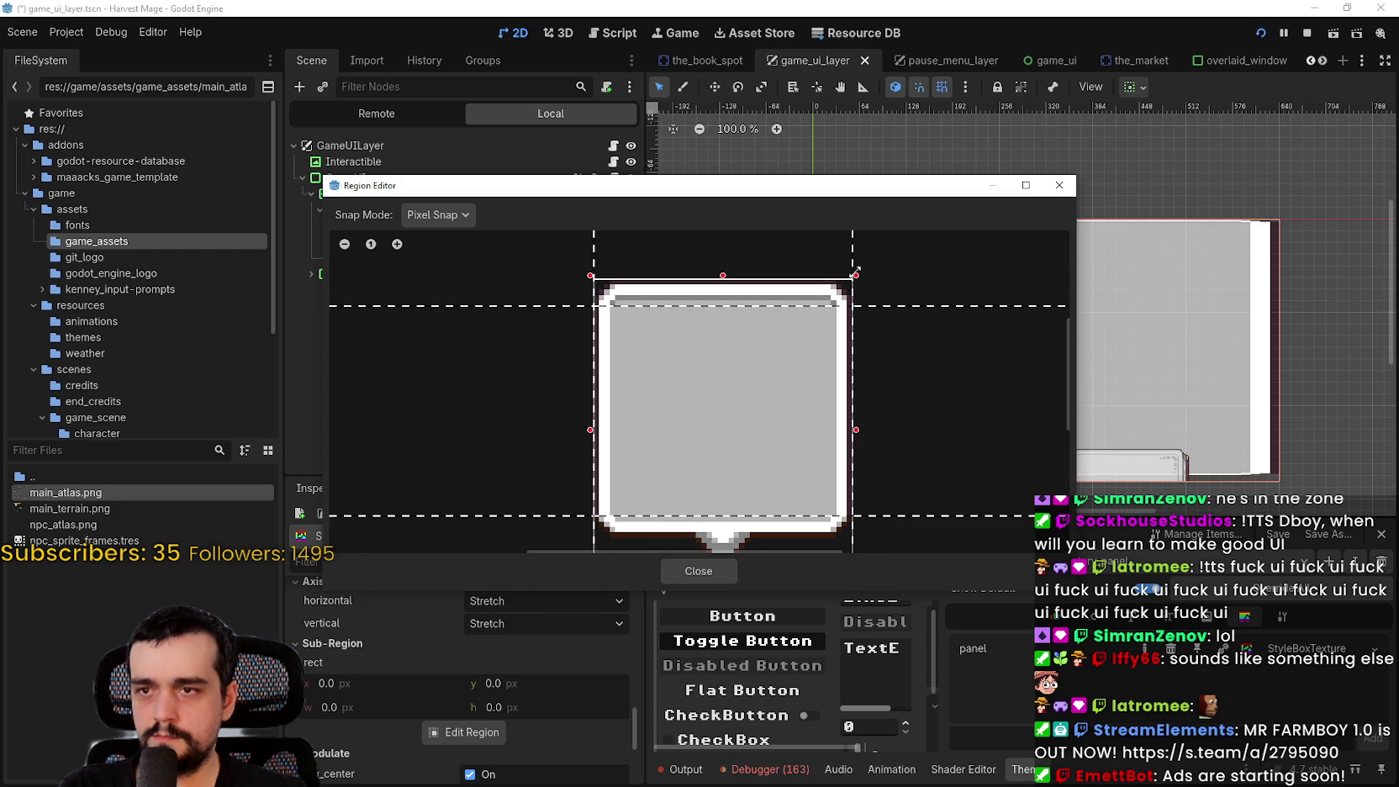
drag(848, 266, 829, 266)
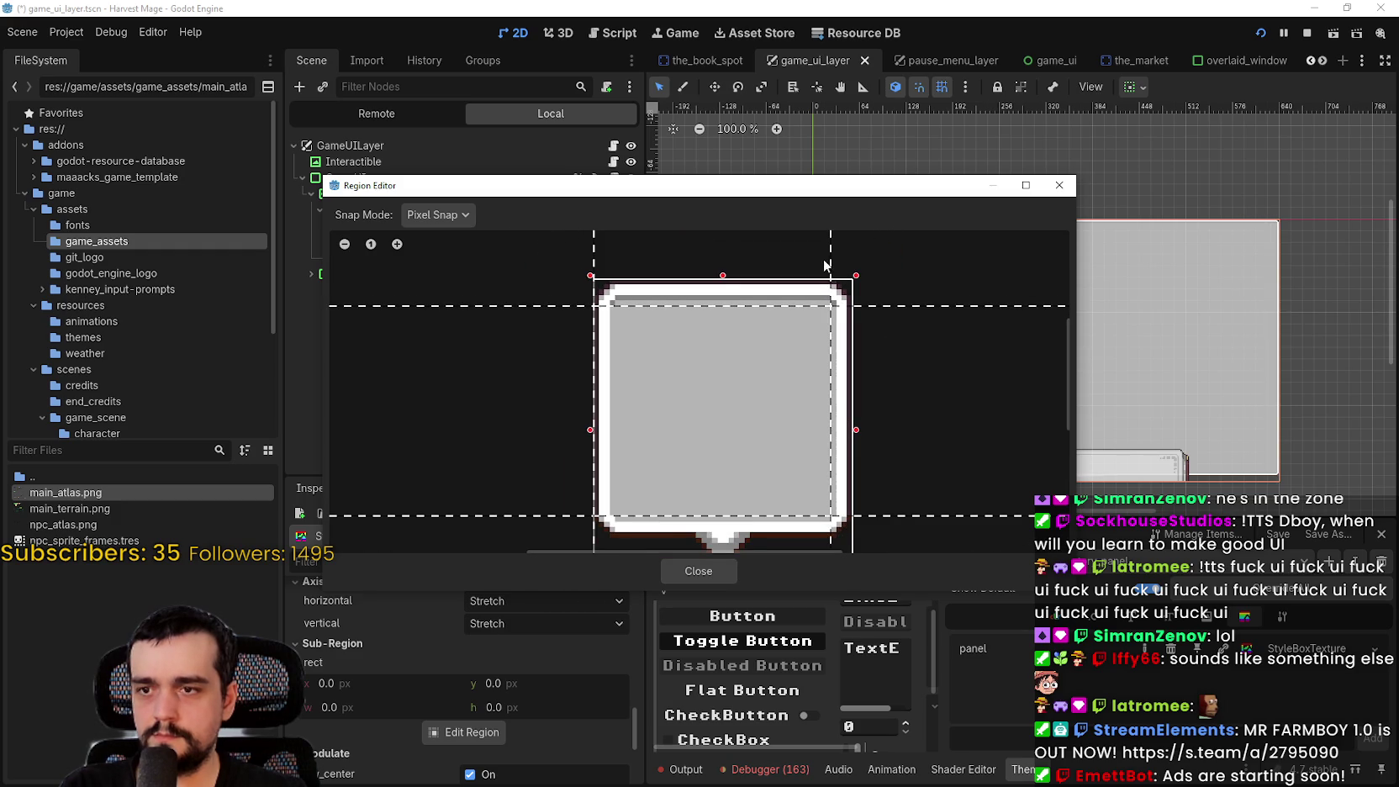
scroll(1001, 403, up, 3)
scroll(686, 420, up, 4)
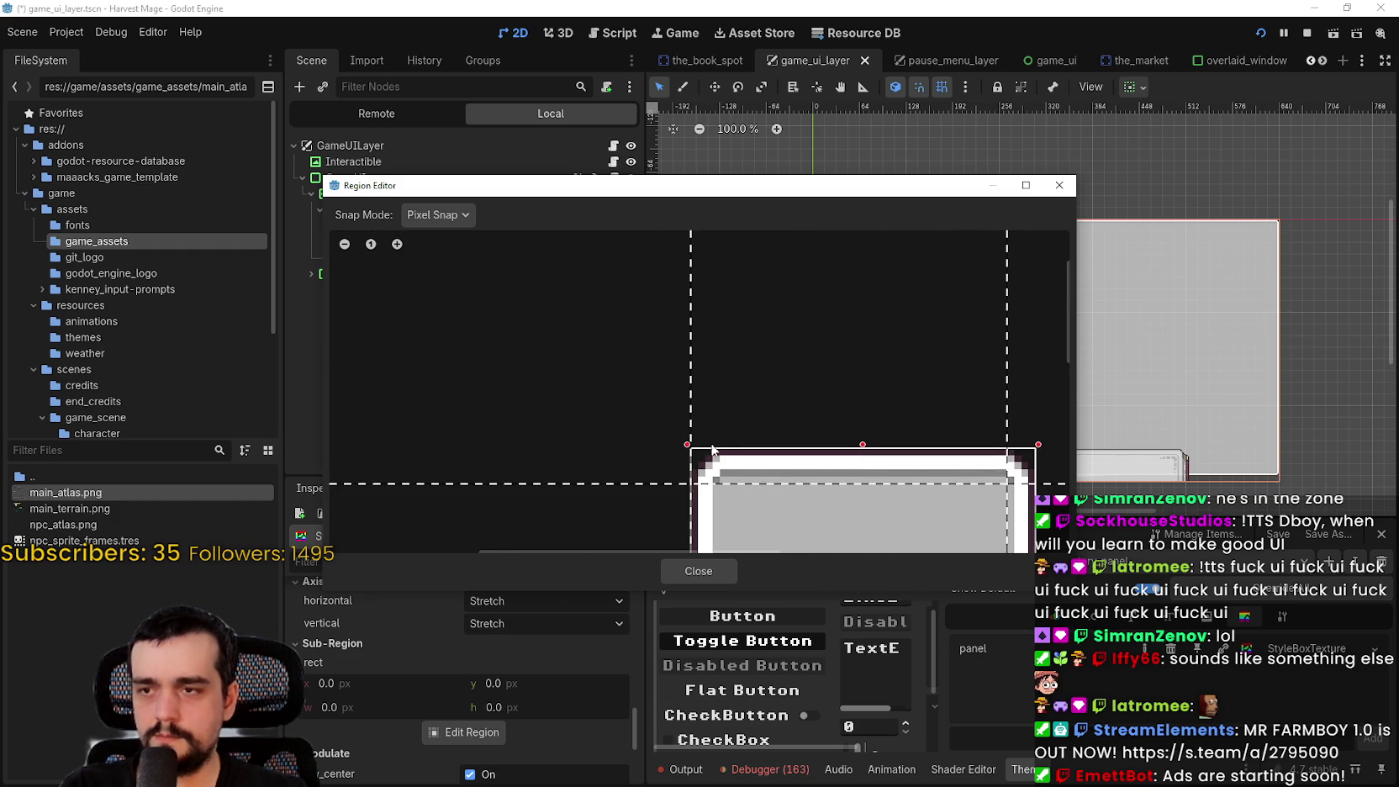
scroll(808, 278, down, 3)
scroll(777, 475, up, 2)
scroll(790, 407, up, 3)
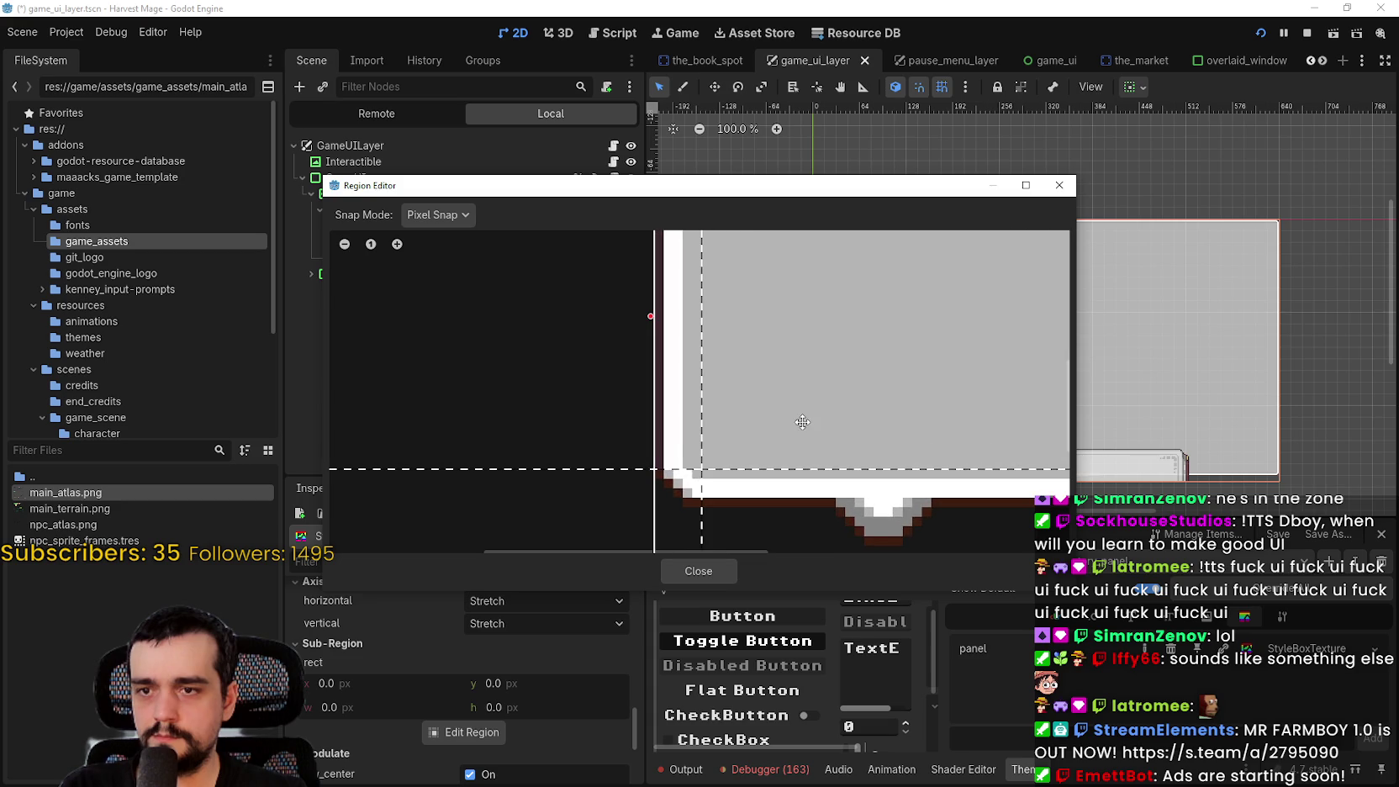
scroll(761, 444, down, 4)
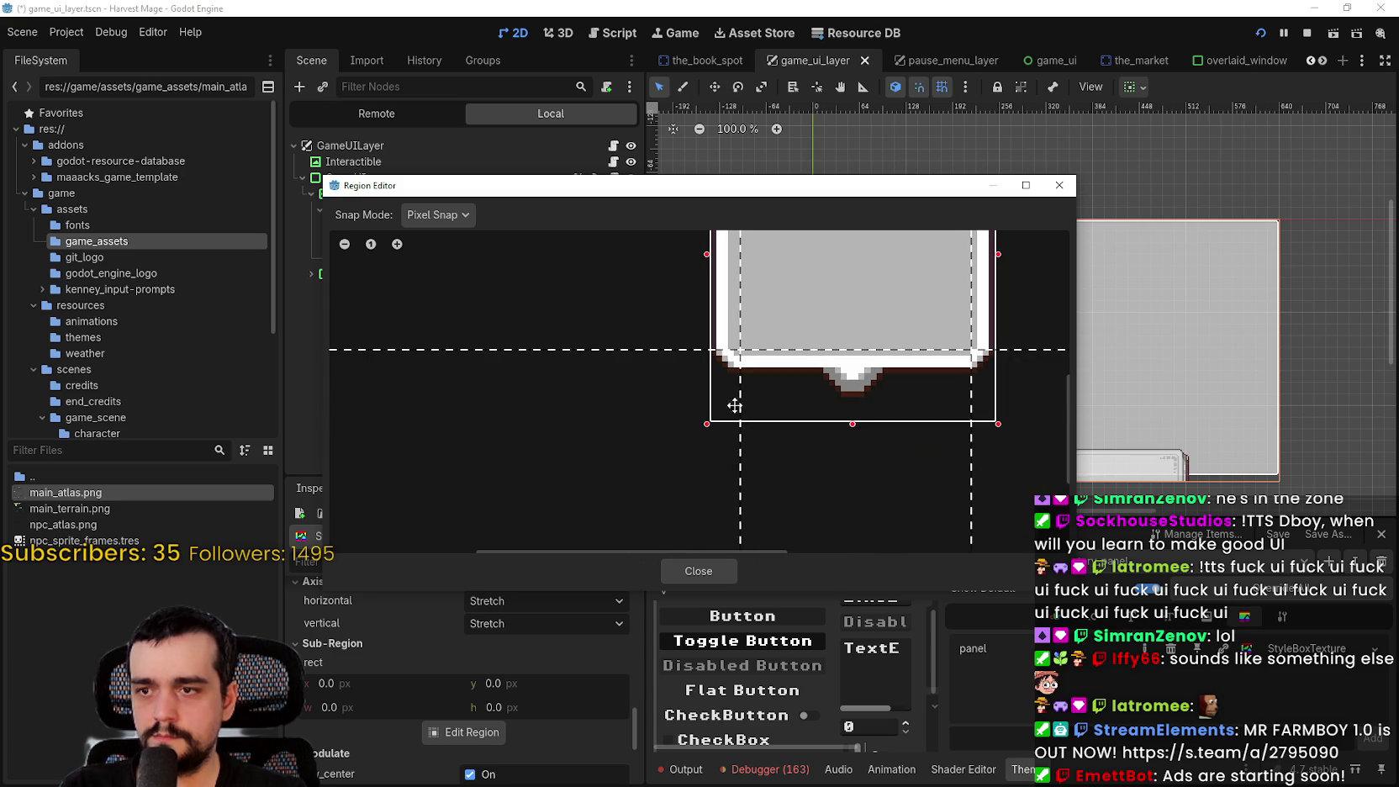
scroll(841, 466, up, 2)
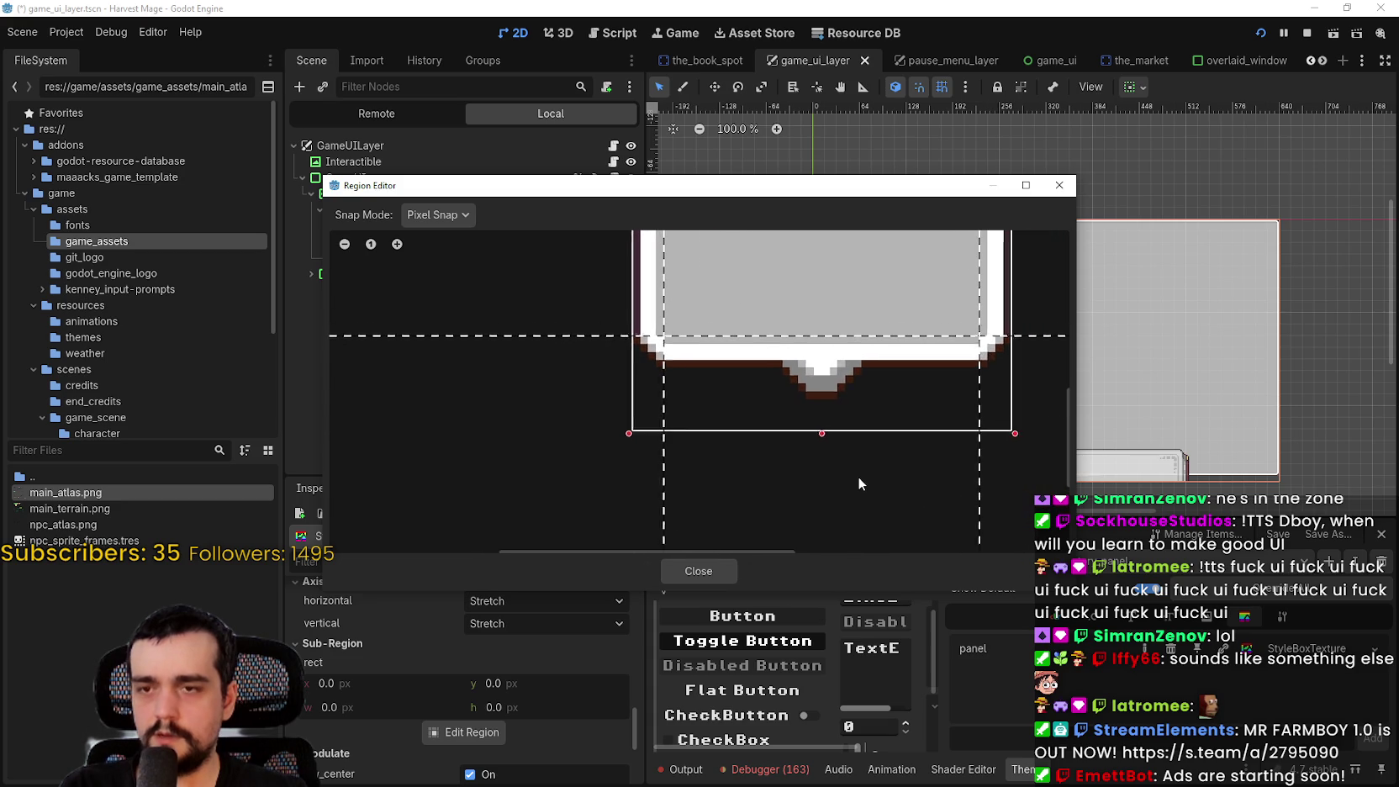
scroll(829, 430, up, 1)
scroll(853, 336, up, 3)
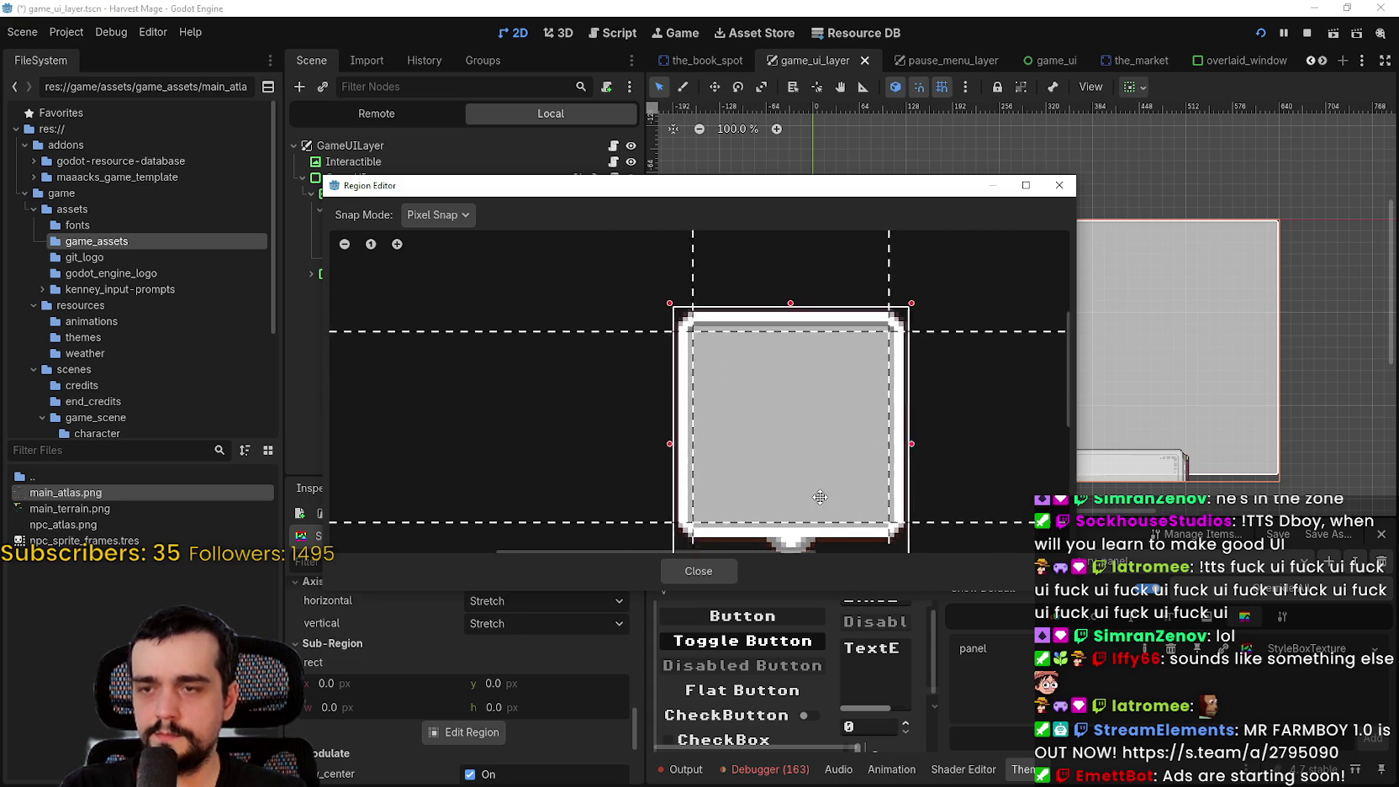
Close the region editor and save game_ui_layer.tscn
mouse_move(870, 193)
mouse_down()
mouse_move(547, 57)
mouse_move(644, 78)
mouse_up()
click(550, 450)
scroll(1009, 362, down, 2)
key(ctrl+s)
scroll(555, 714, down, 5)
scroll(521, 703, up, 5)
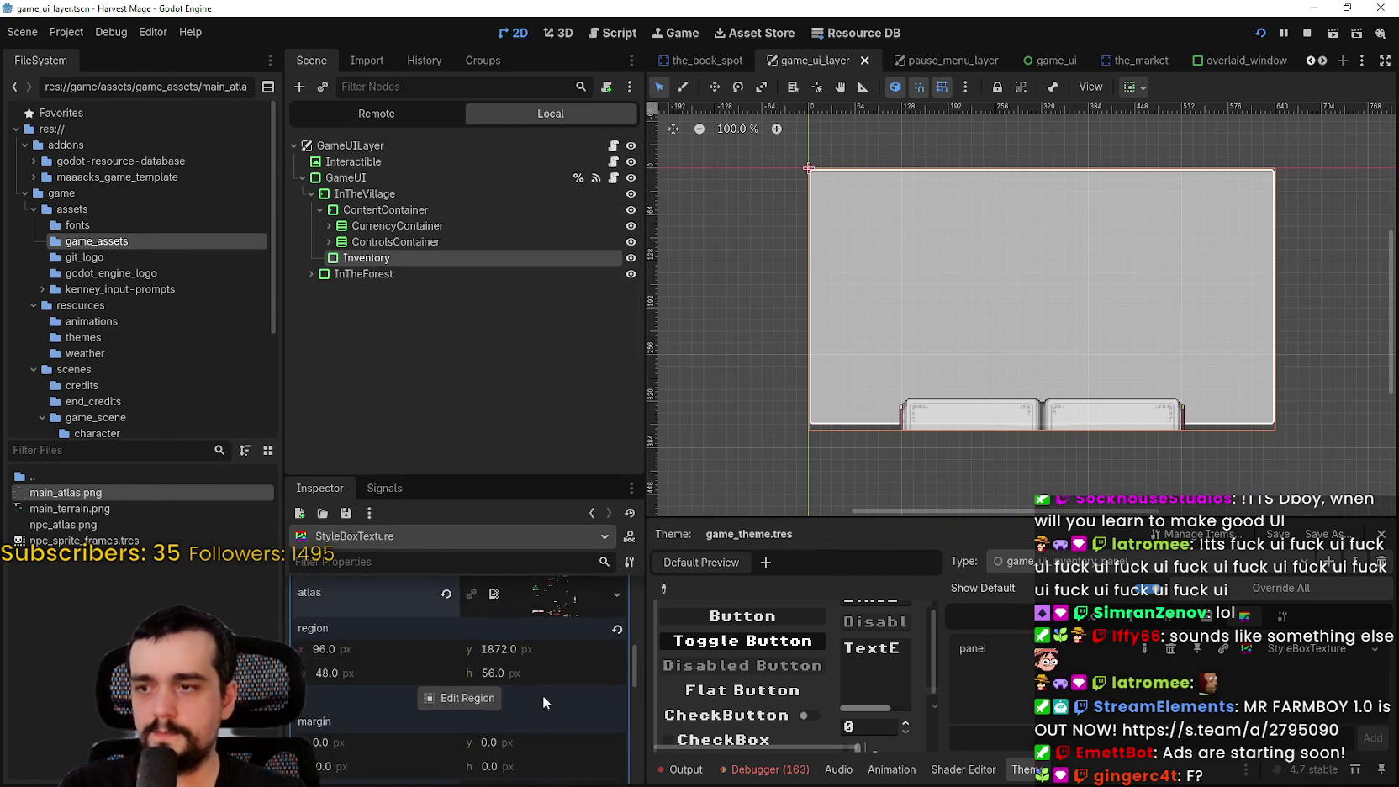
Set Inventory's custom minimum size to 90 × 90 and its horizontal sizing to Begin
click(465, 256)
scroll(516, 680, up, 5)
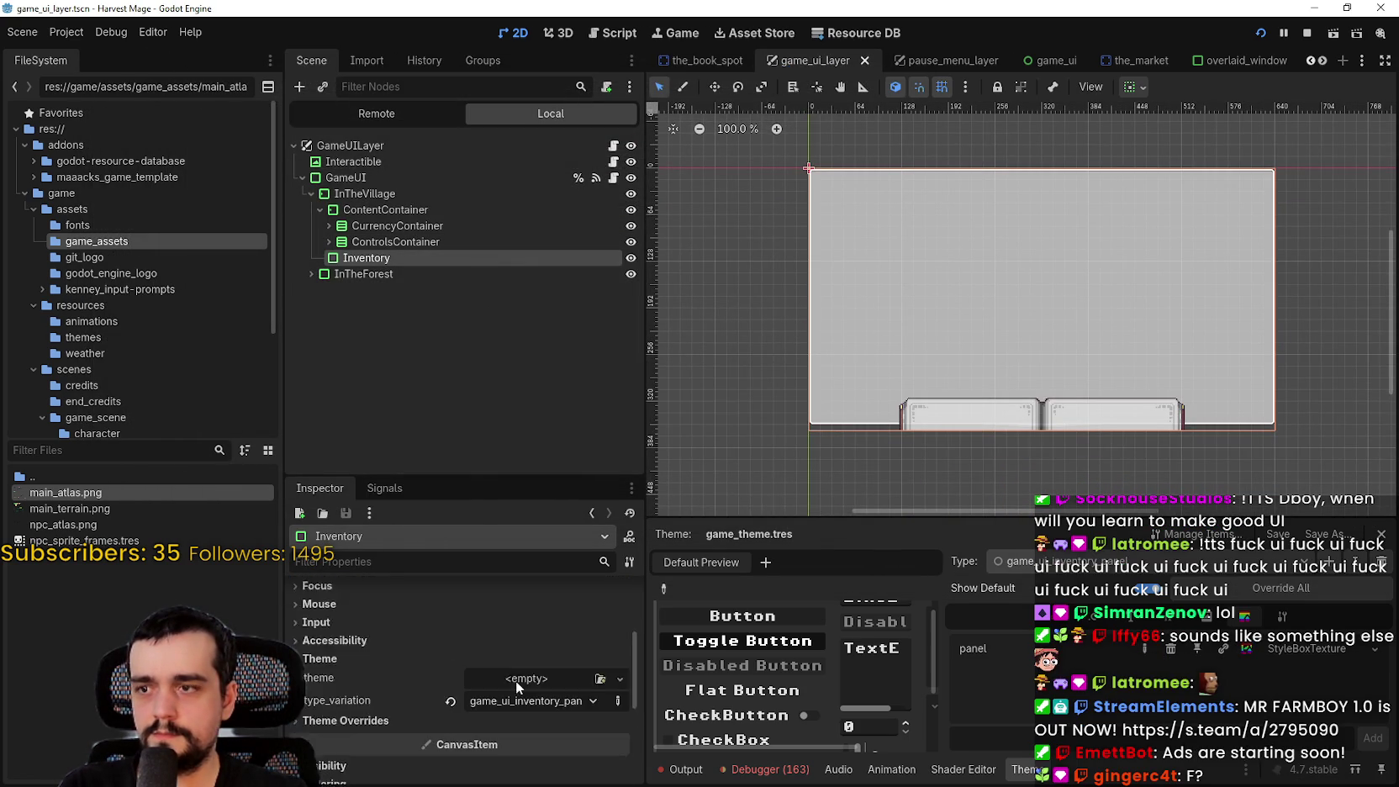
scroll(524, 665, up, 2)
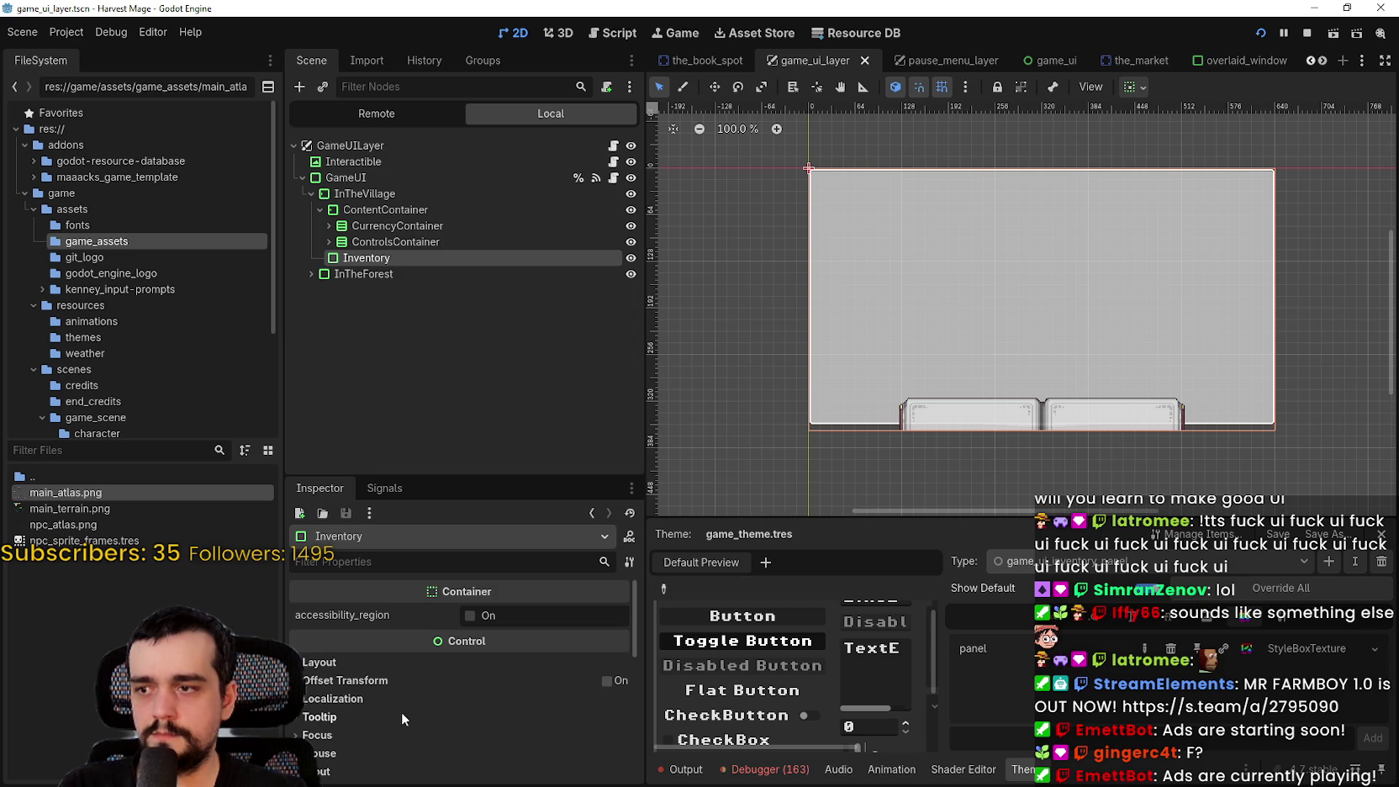
click(395, 664)
click(554, 714)
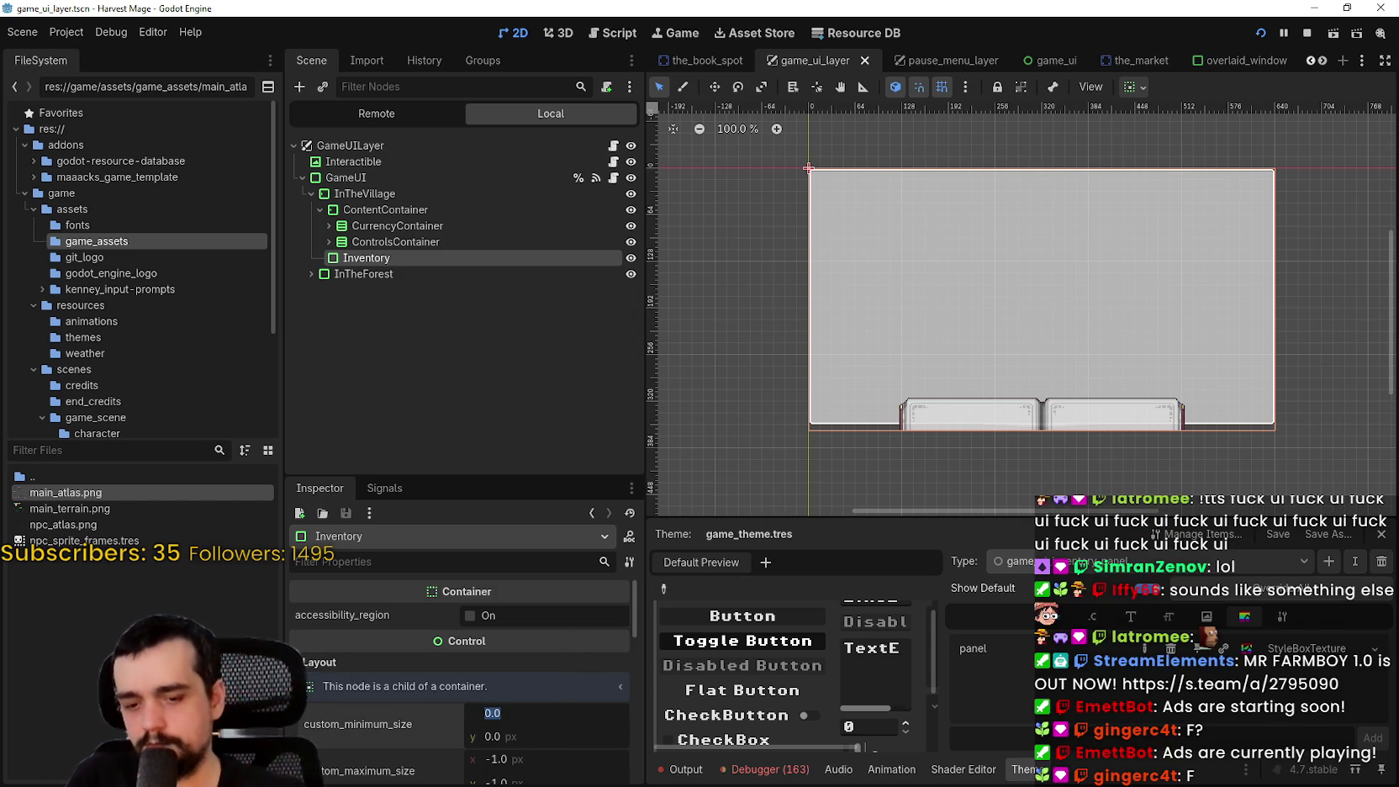
text(9)
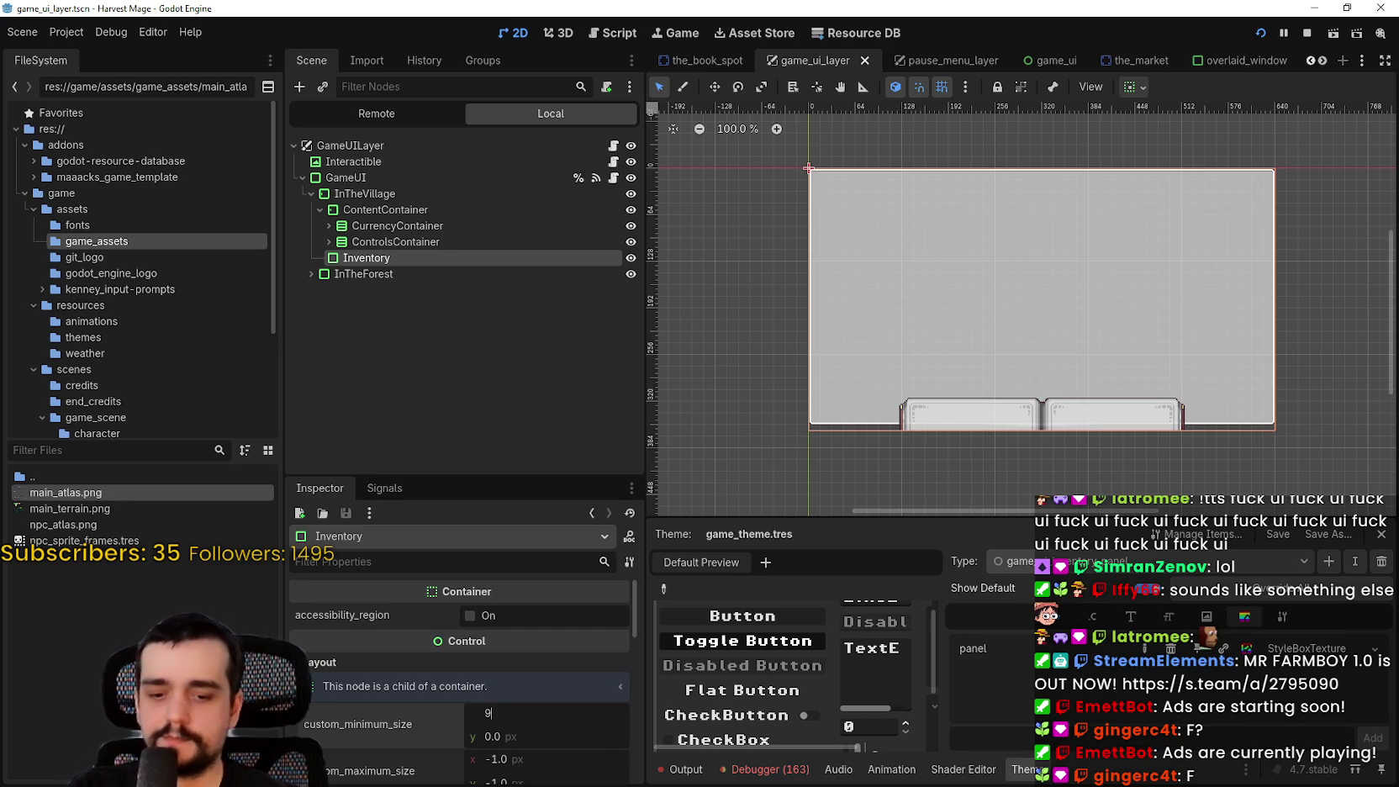
text(0)
key(Return)
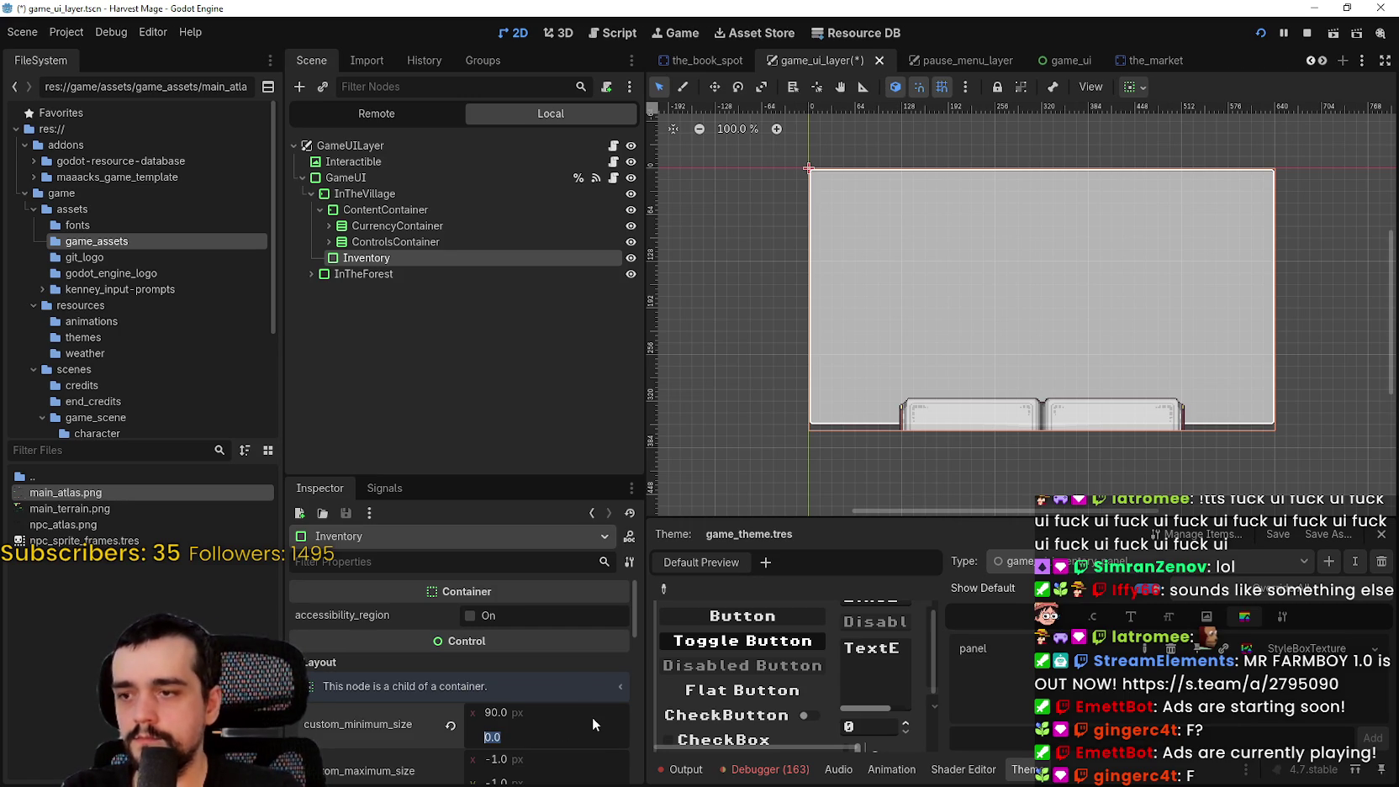
text(90)
key(Return)
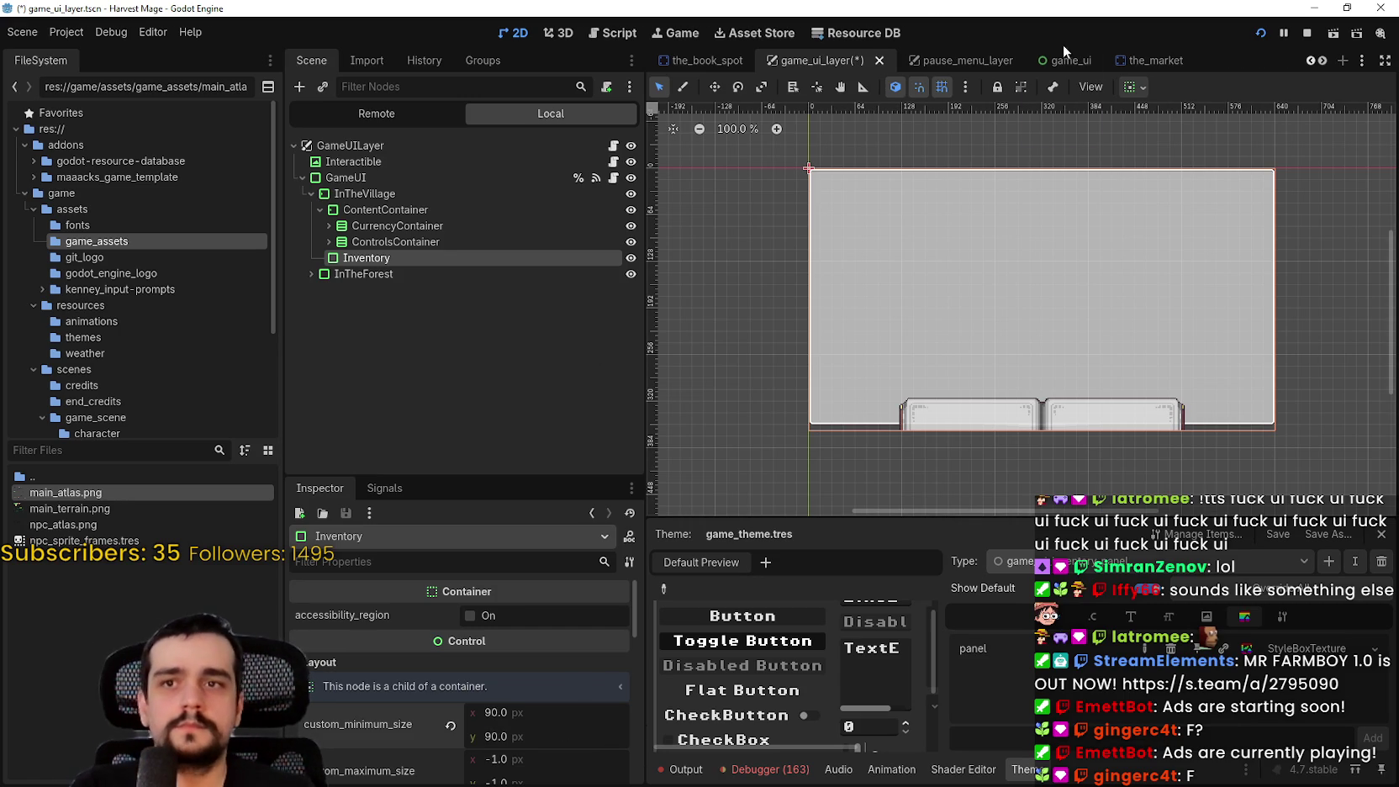
click(1133, 86)
click(1141, 142)
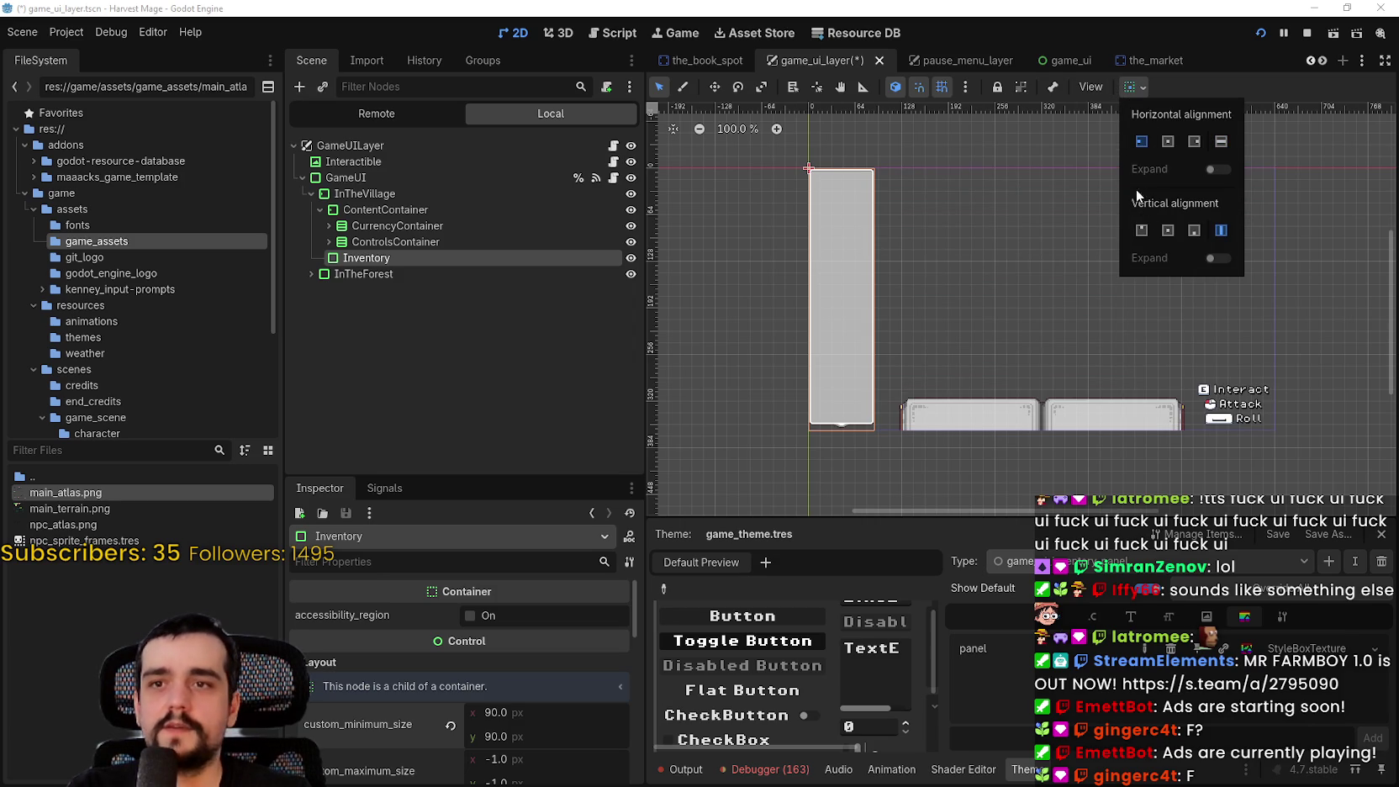
Set Inventory's vertical container sizing to Center so it stops stretching vertically
click(1141, 230)
scroll(832, 236, up, 4)
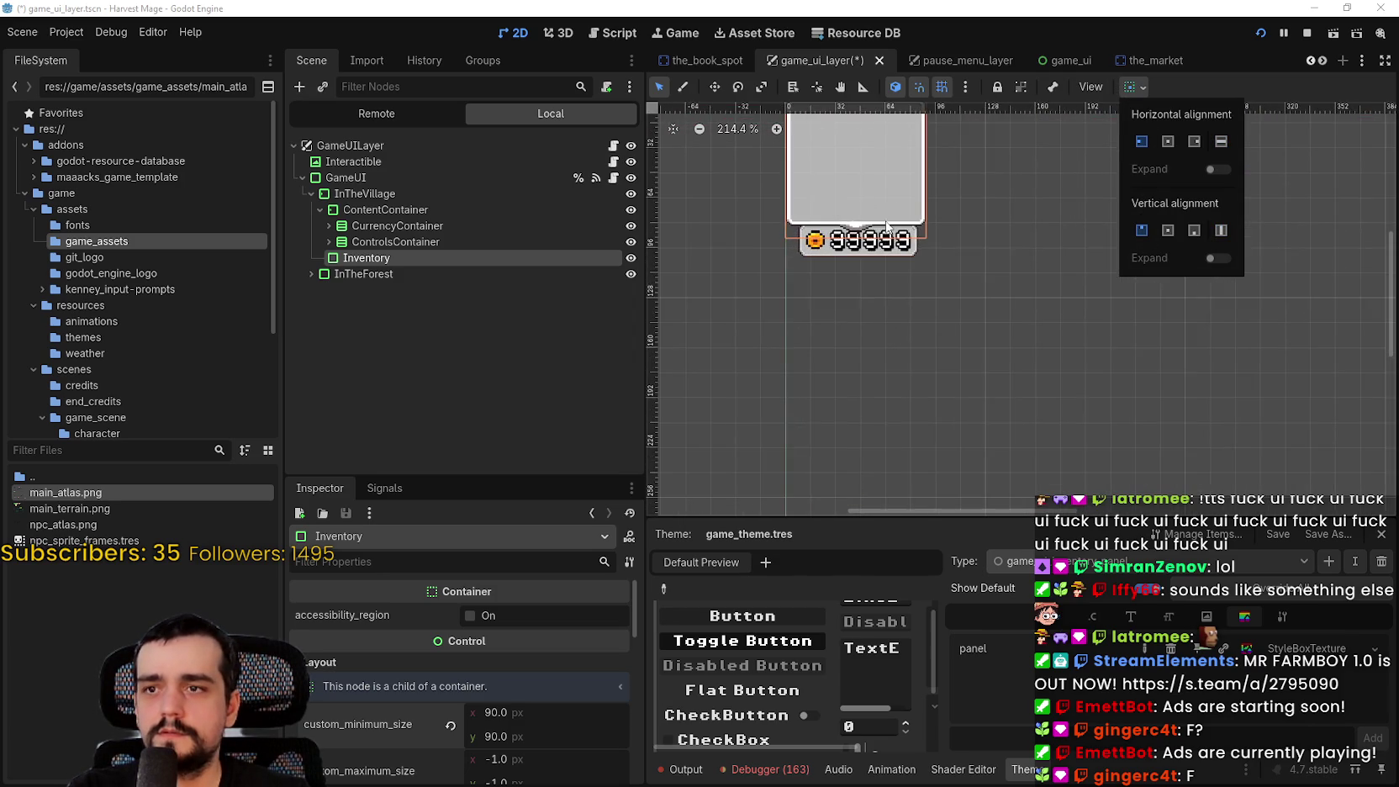
click(887, 226)
scroll(939, 243, up, 1)
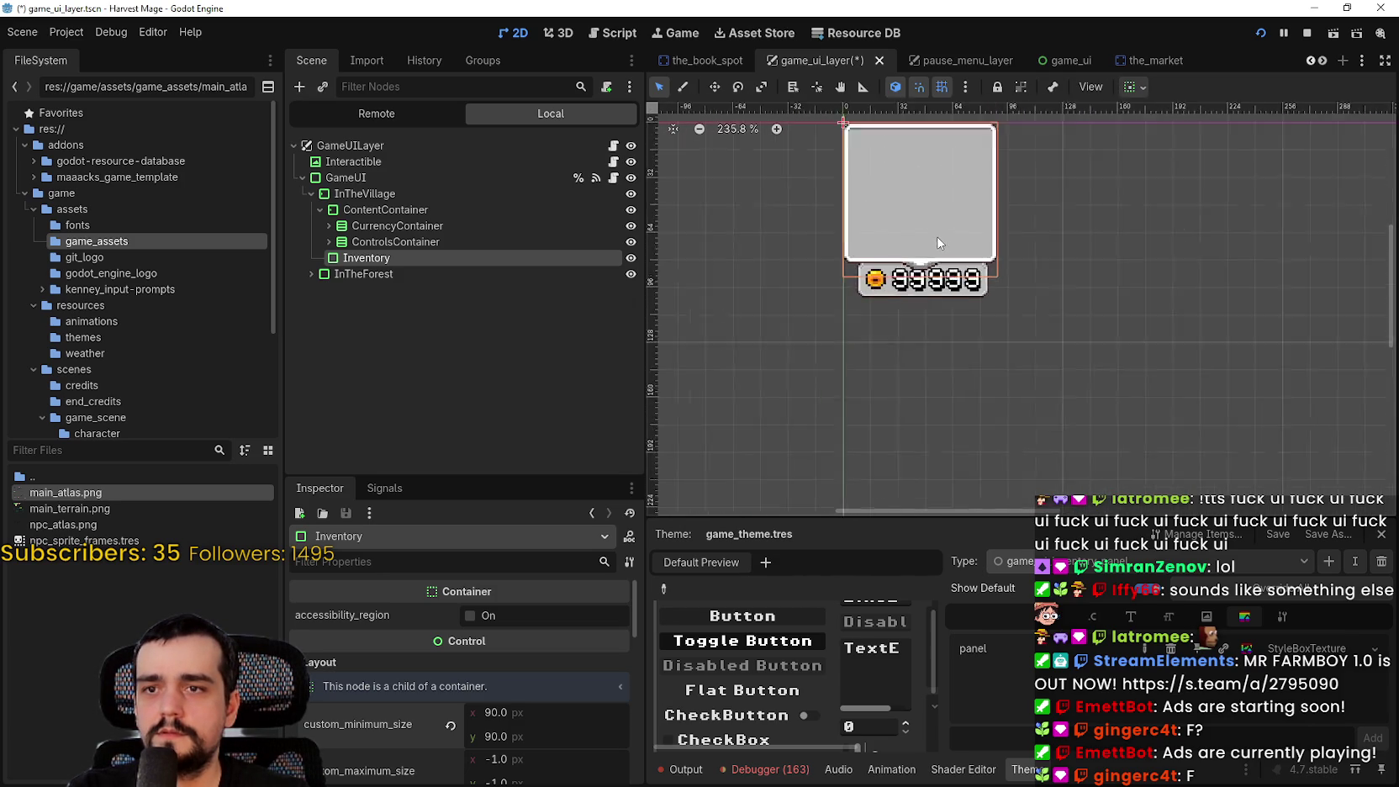
scroll(1160, 227, down, 5)
click(1133, 87)
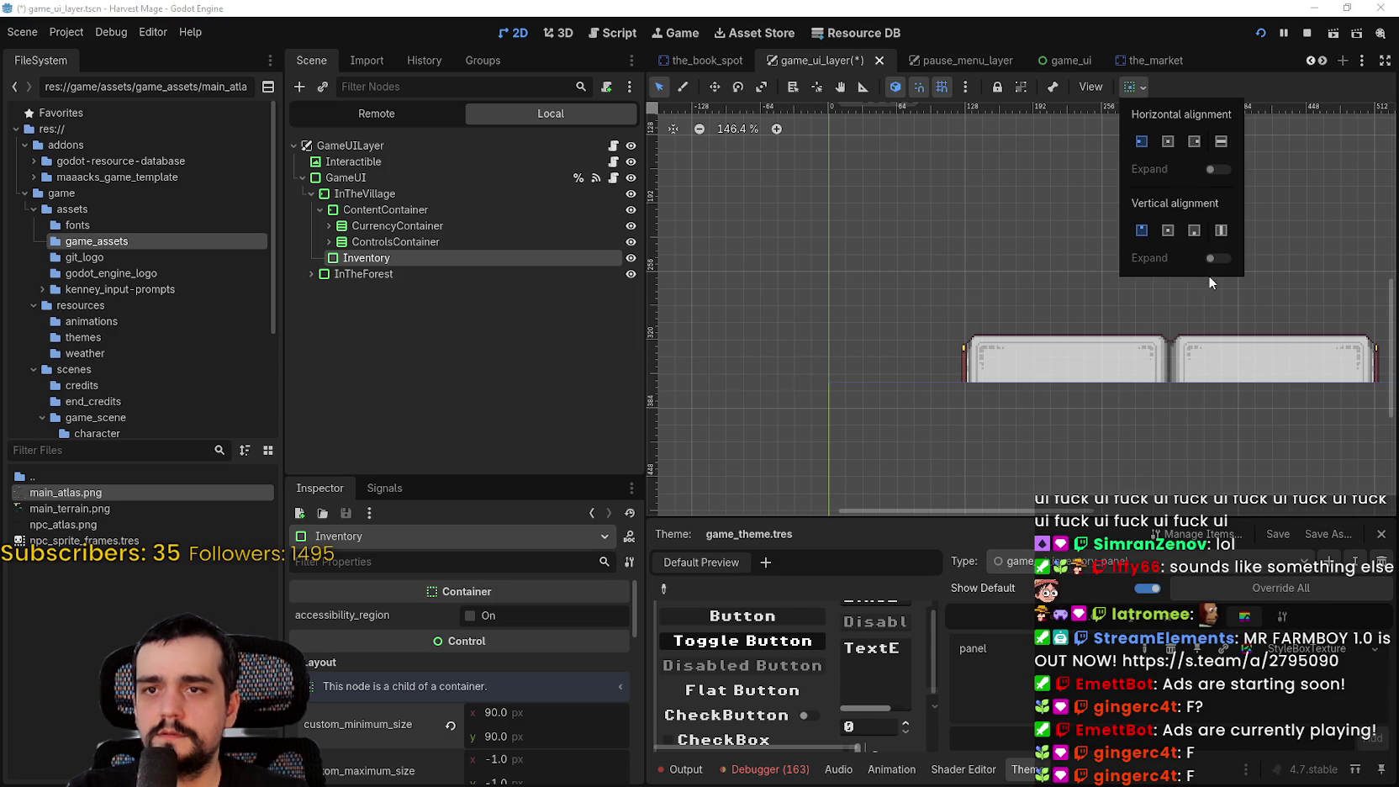
click(1178, 237)
scroll(863, 376, up, 6)
click(903, 343)
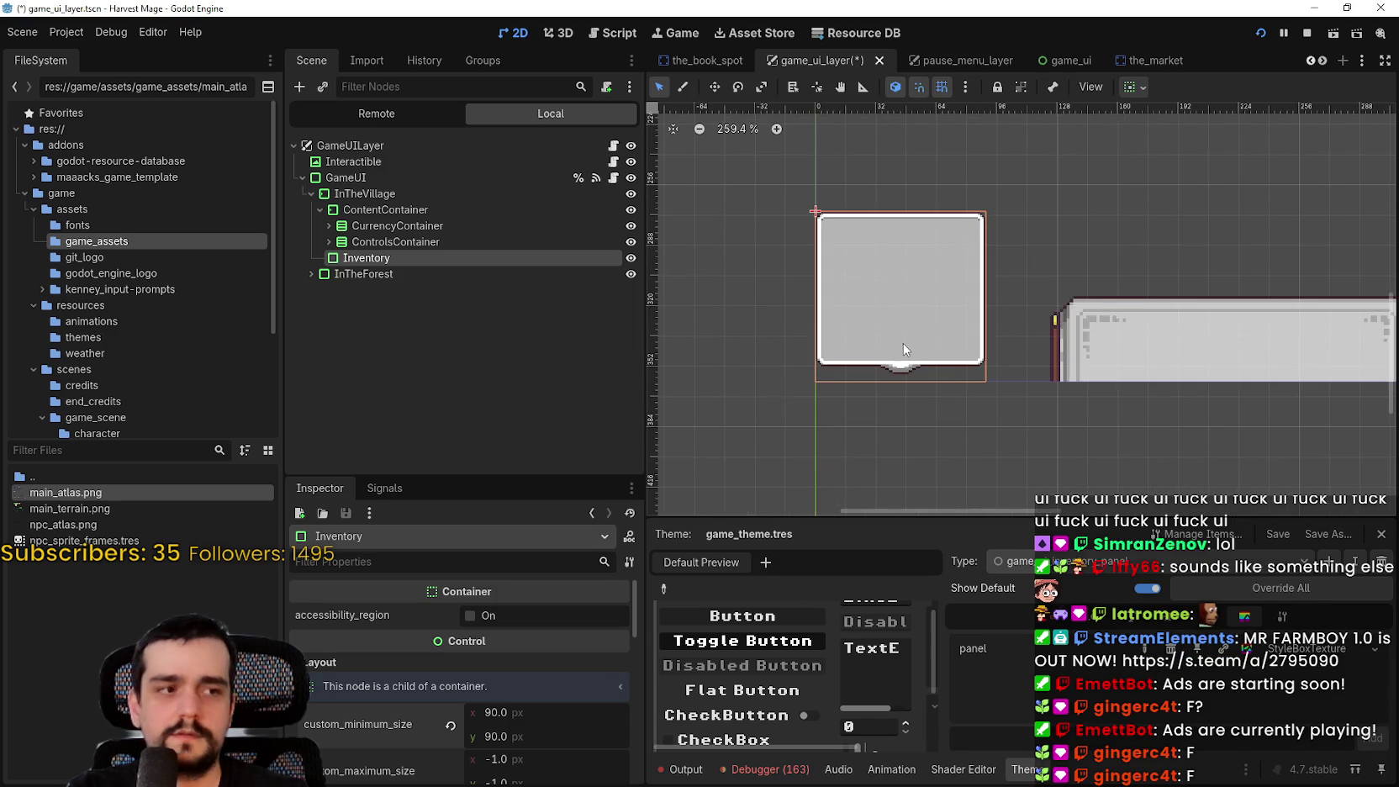
scroll(897, 334, up, 3)
scroll(869, 317, up, 3)
Bring up the panel's StyleBoxTexture settings in the Inspector
click(1296, 648)
scroll(429, 656, down, 5)
scroll(440, 654, down, 5)
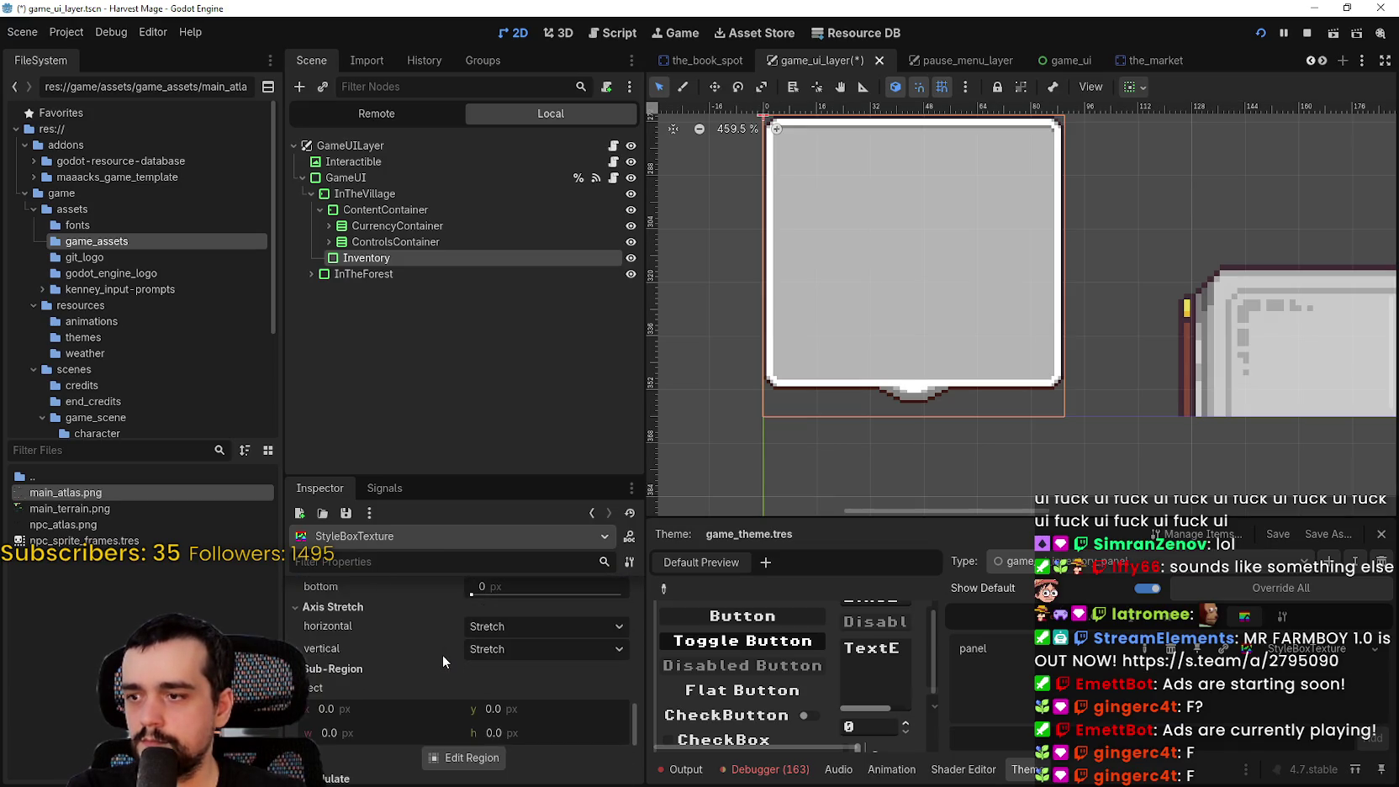
Start editing the texture region, with the Region Editor placed beside the canvas preview
scroll(402, 665, down, 3)
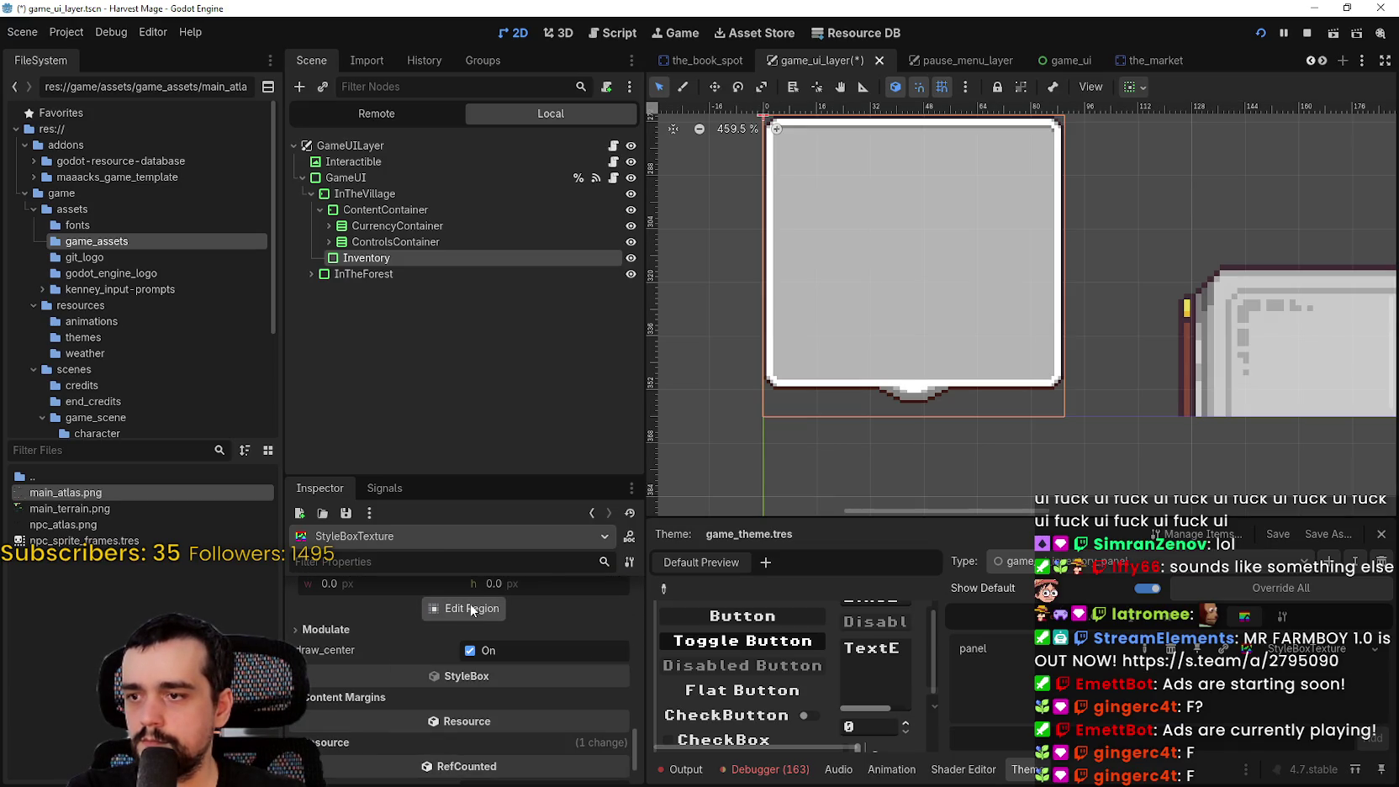
click(467, 608)
scroll(697, 459, up, 2)
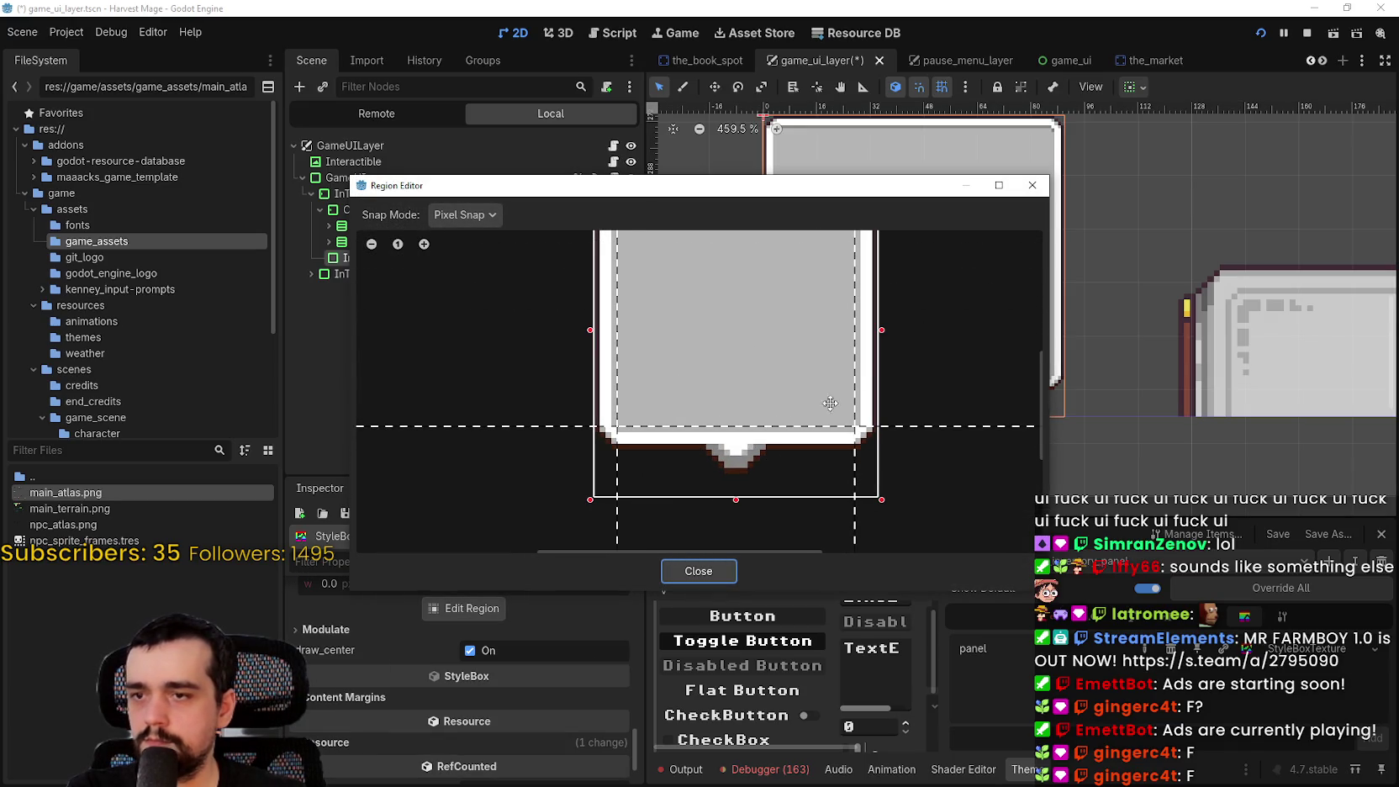
scroll(856, 305, up, 1)
drag(868, 193, 543, 163)
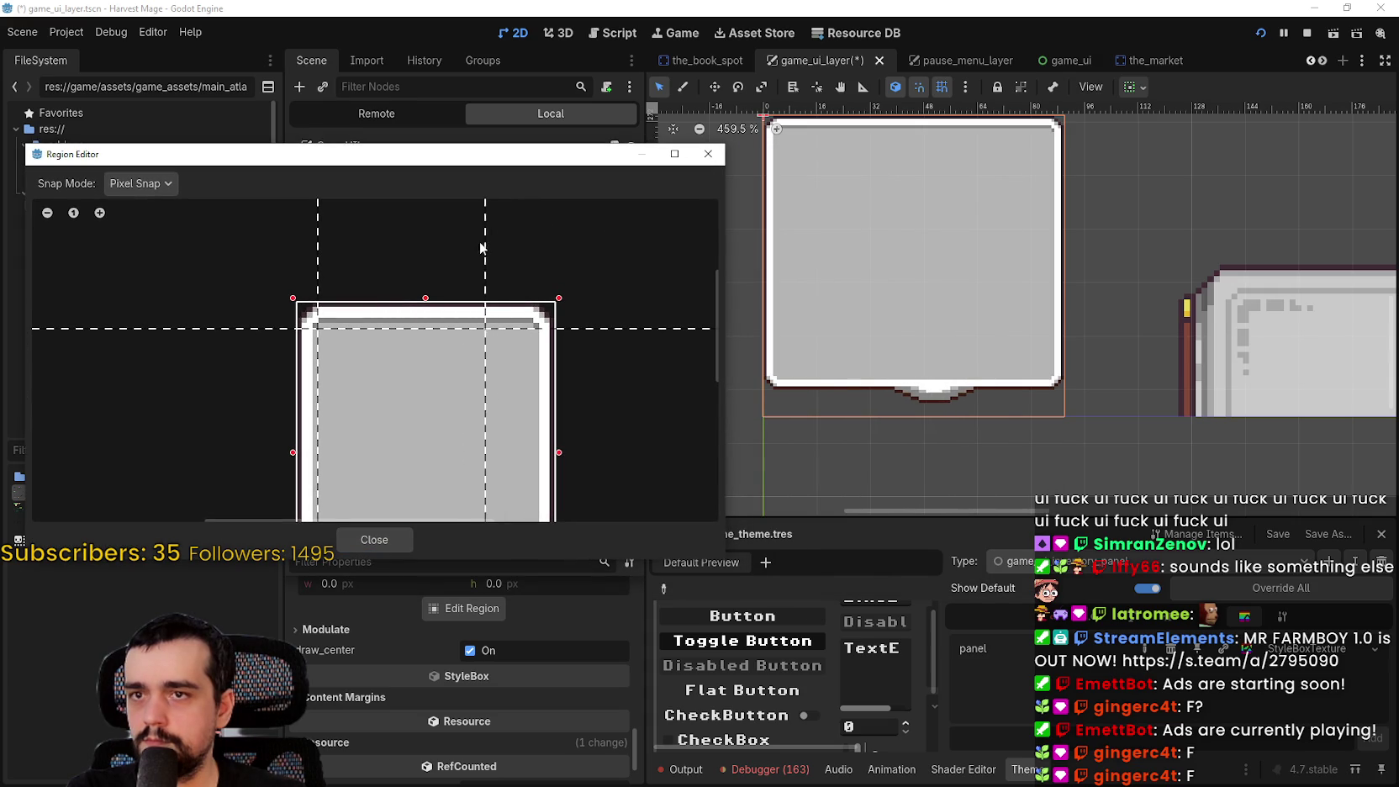
scroll(515, 463, down, 2)
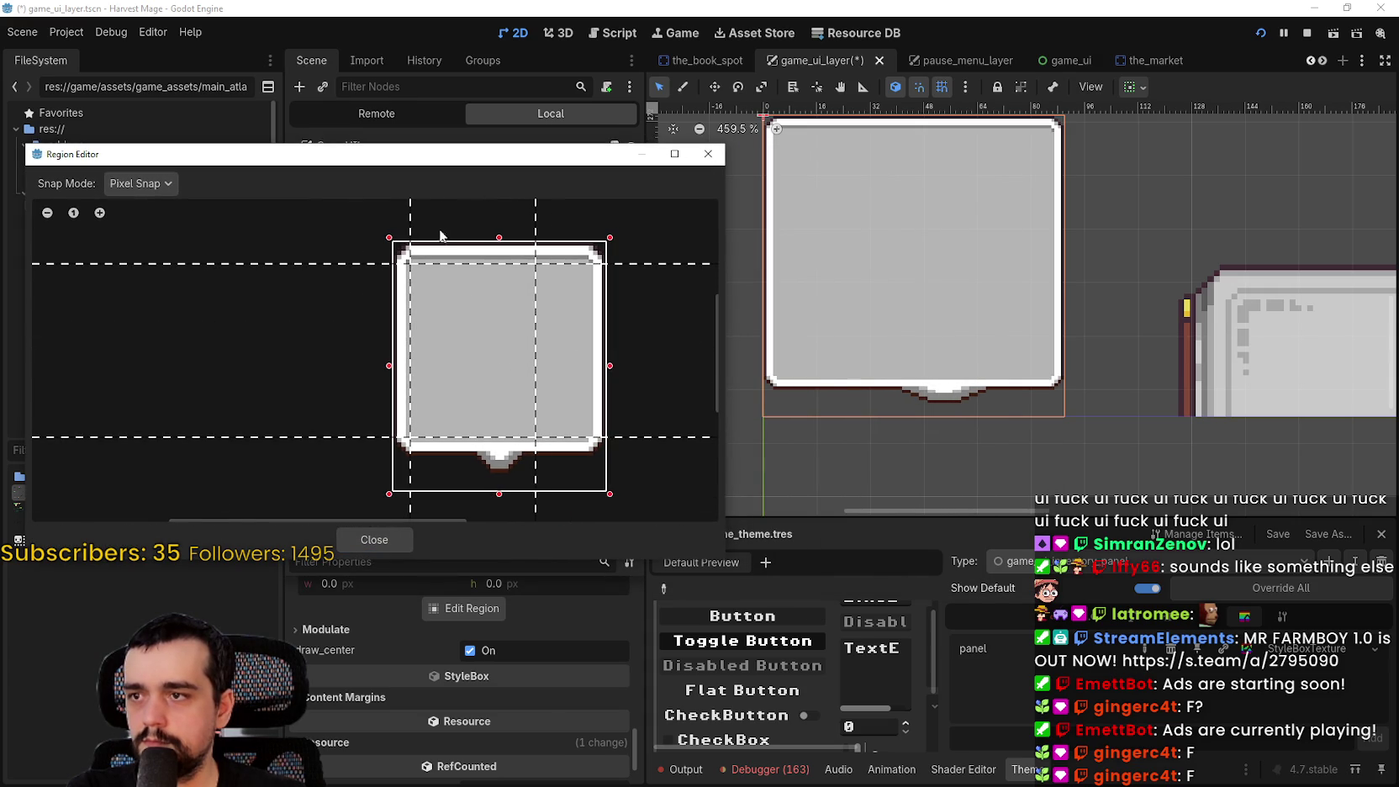
scroll(459, 475, up, 3)
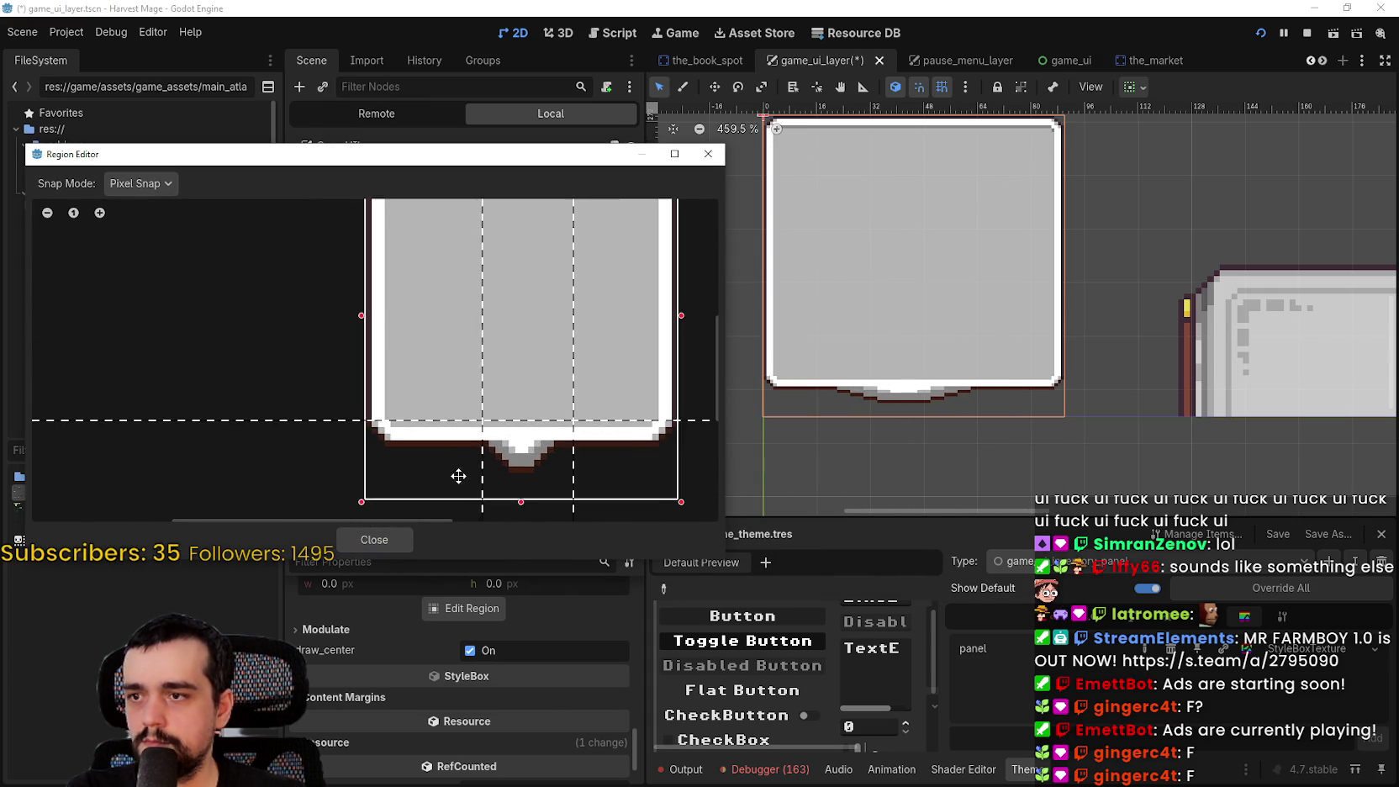
scroll(581, 367, down, 3)
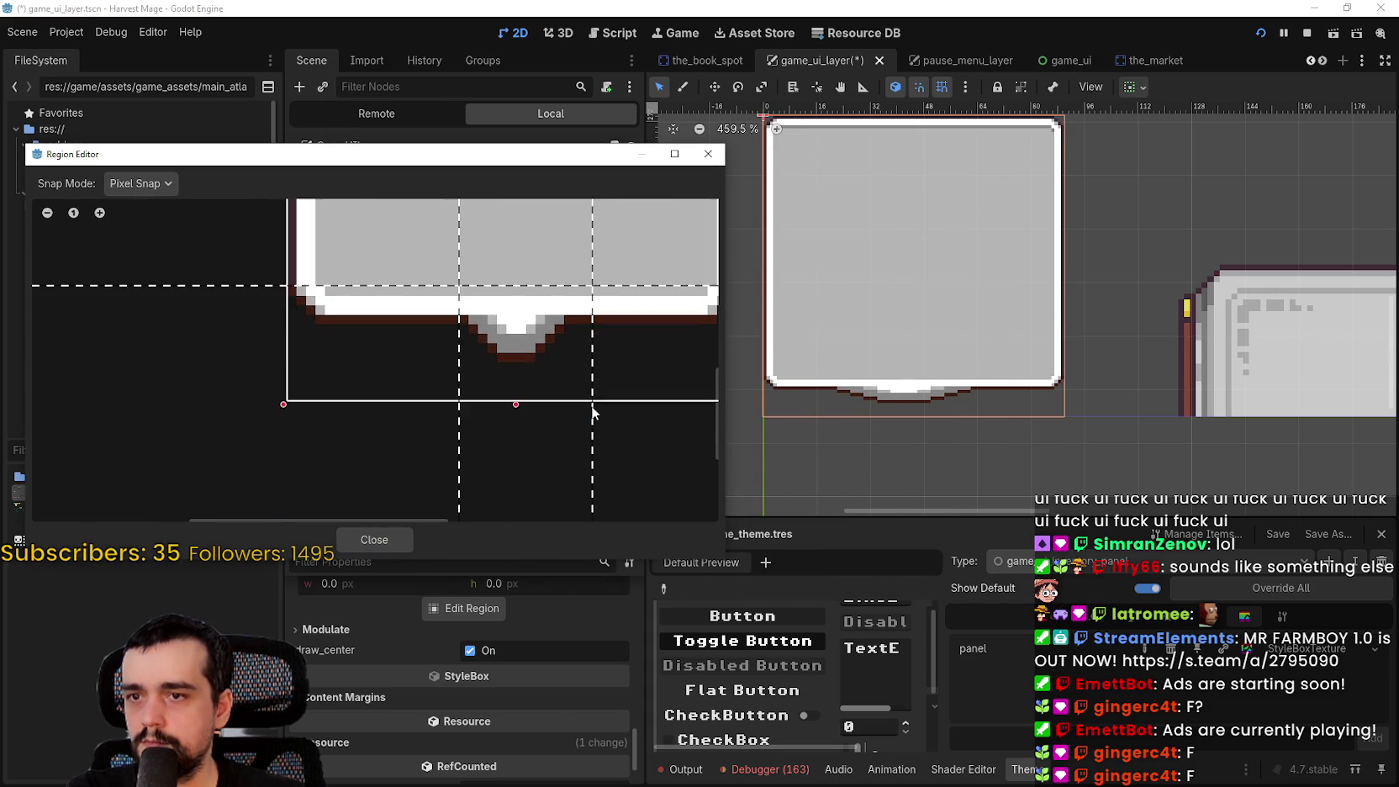
Drag the left and right nine-slice margins tightly around the bubble's bottom notch
drag(588, 447, 518, 446)
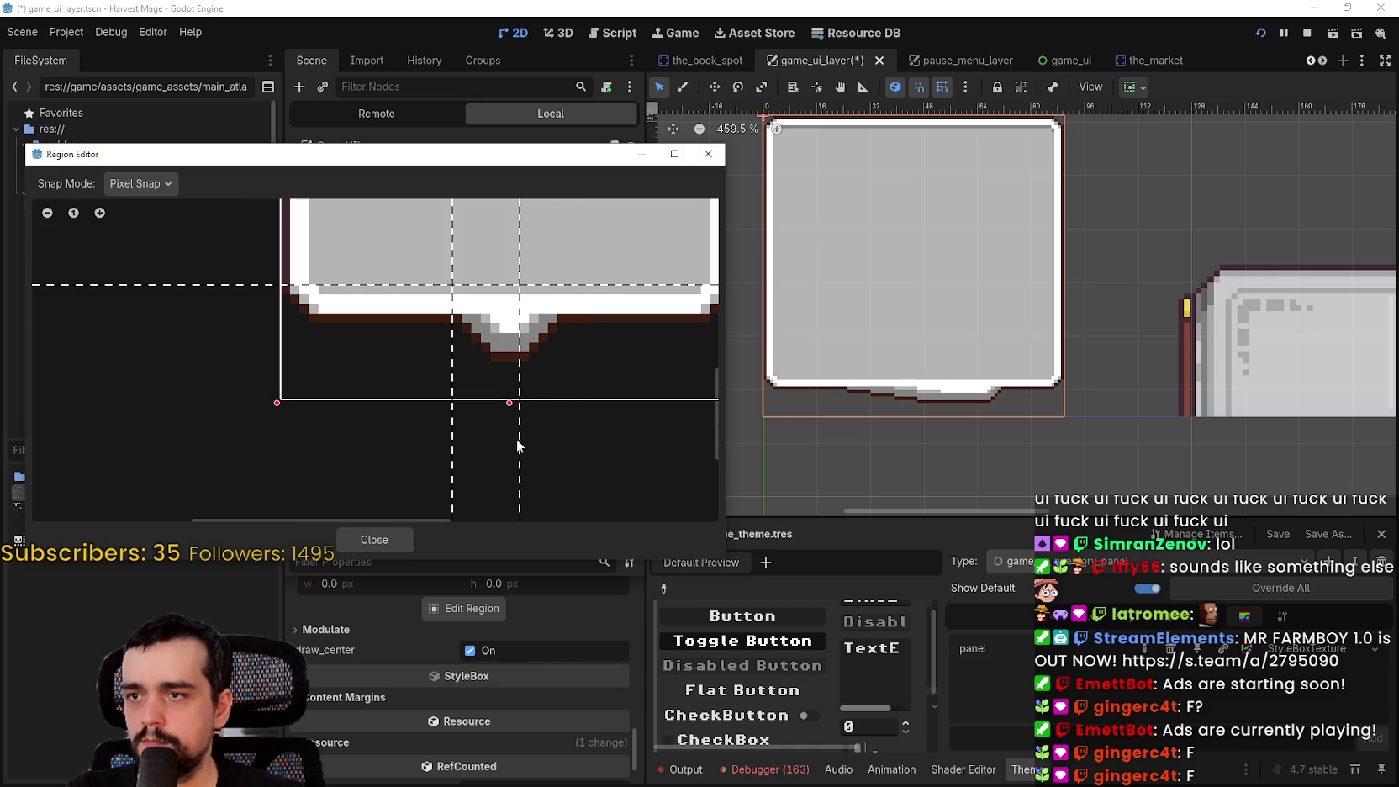
drag(452, 484, 498, 485)
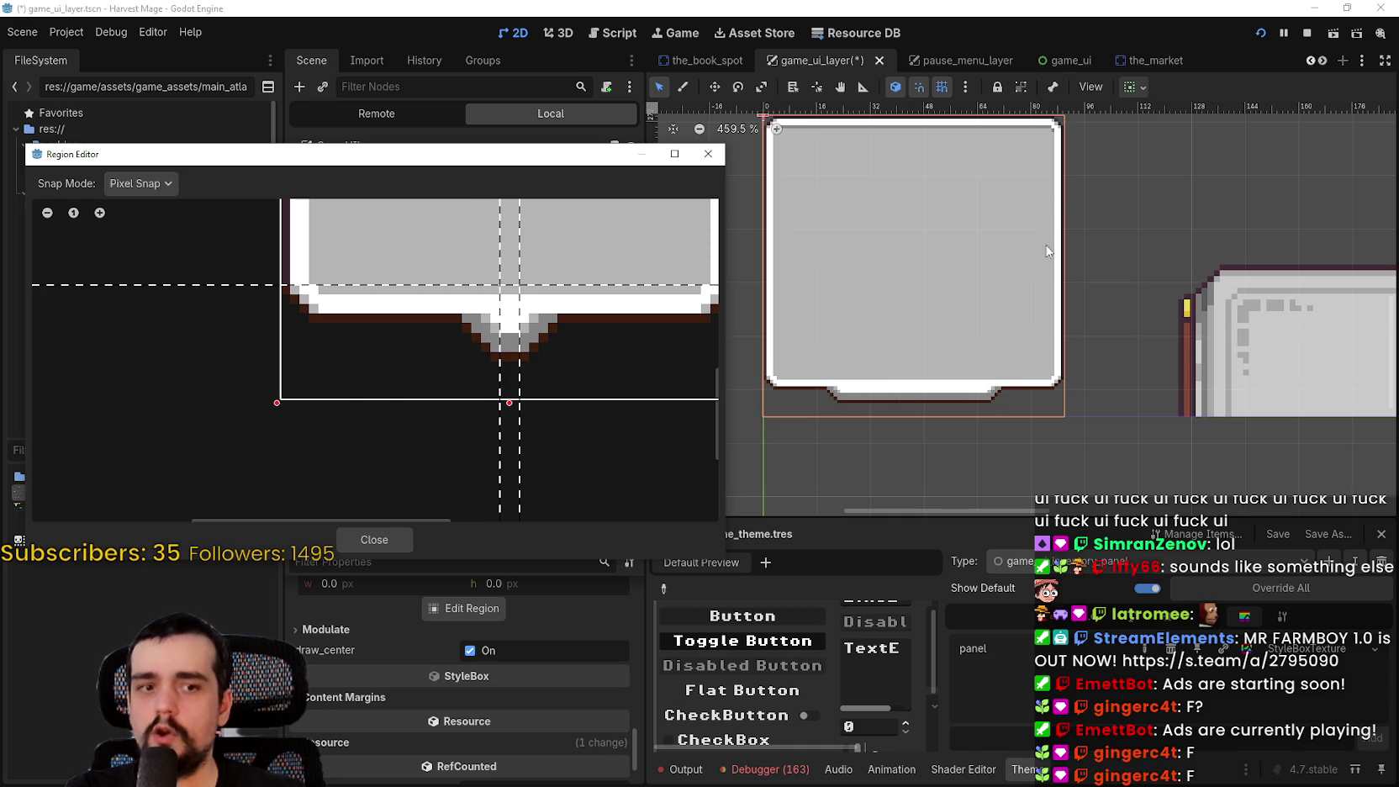
scroll(634, 503, down, 1)
scroll(632, 500, down, 3)
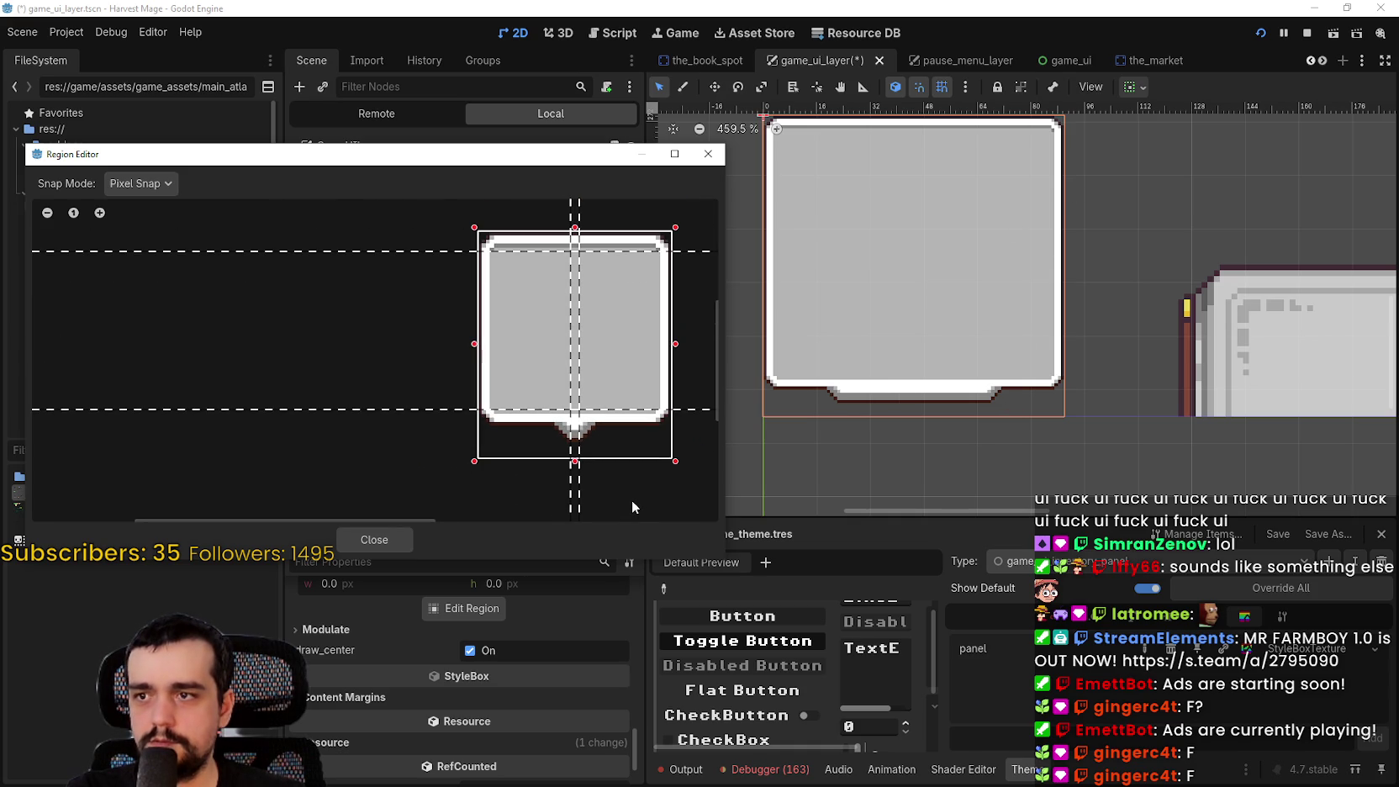
scroll(611, 487, up, 2)
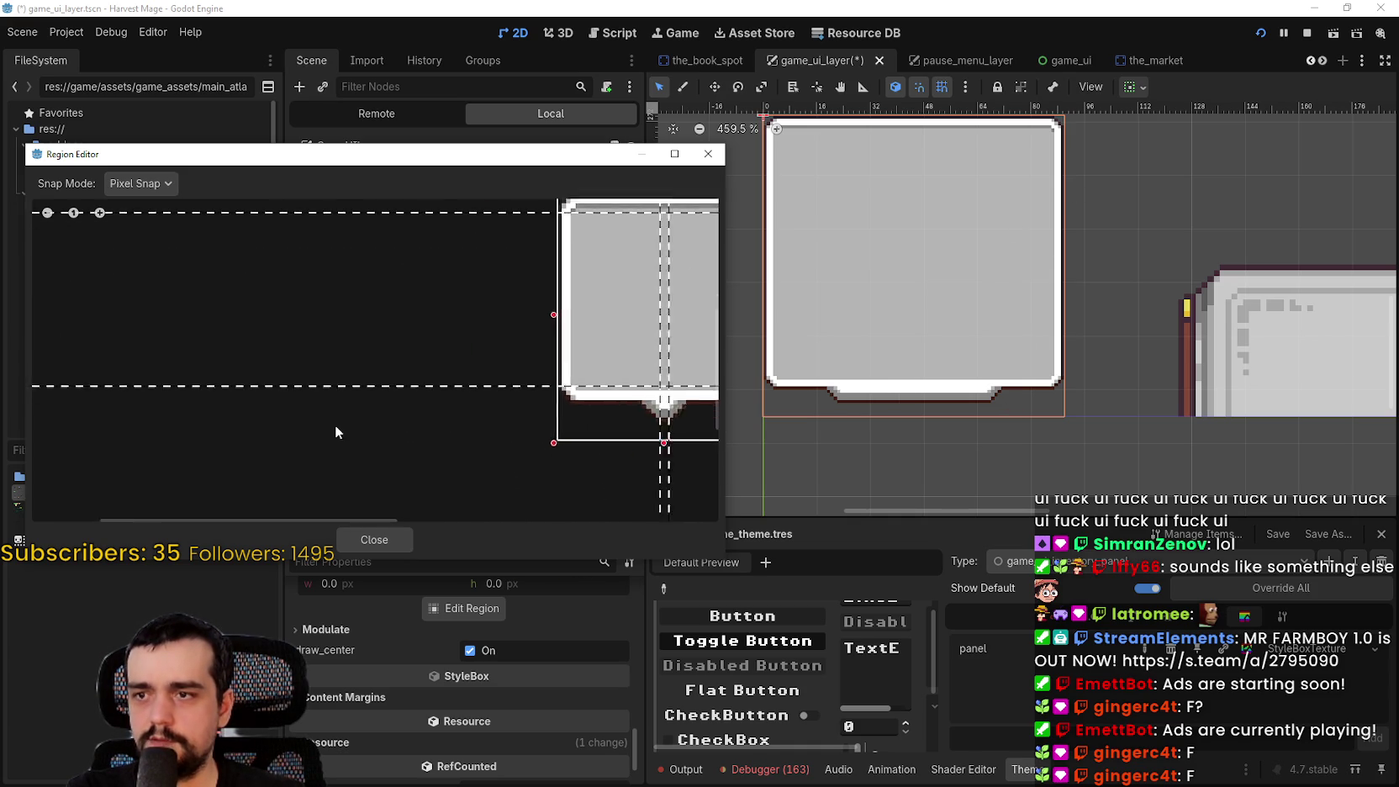
scroll(404, 476, up, 1)
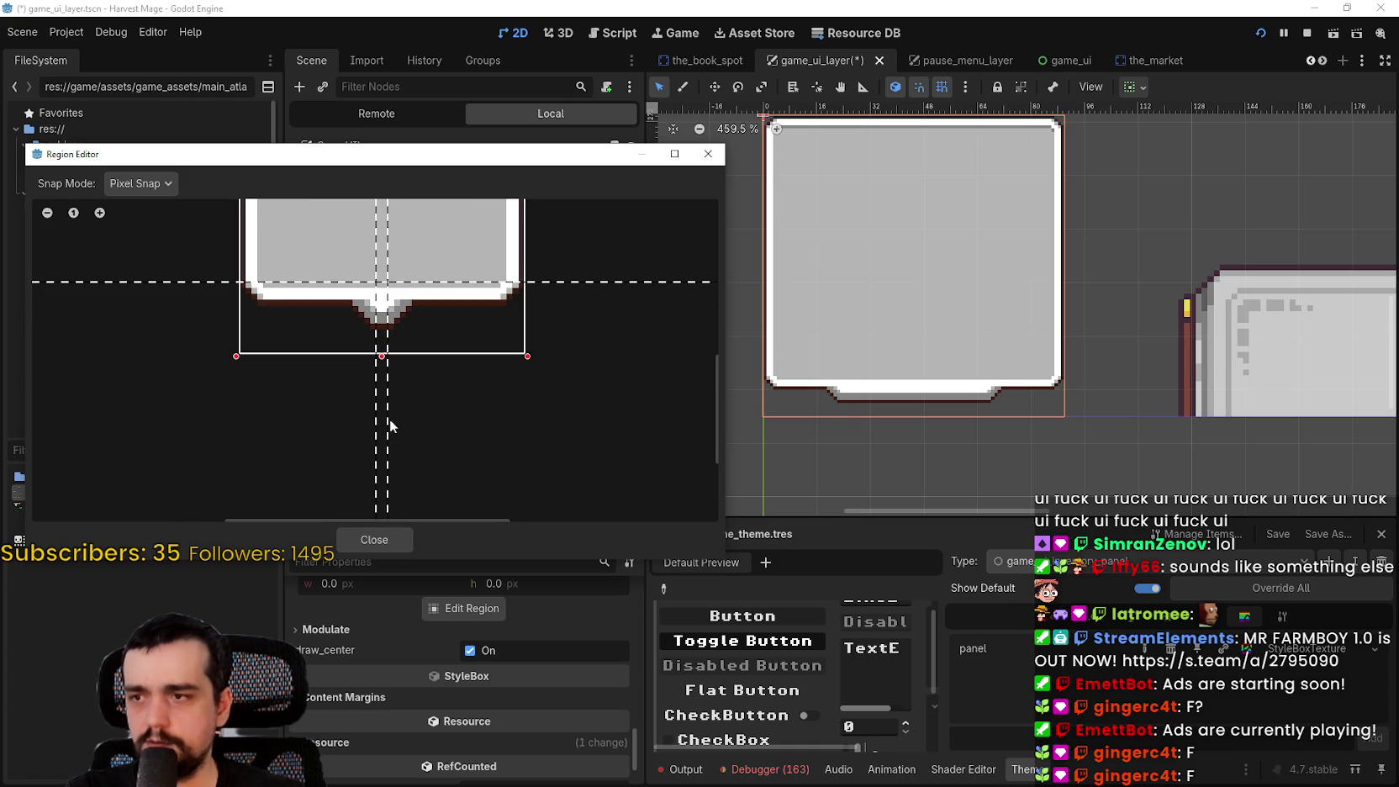
scroll(458, 446, up, 1)
scroll(459, 448, up, 2)
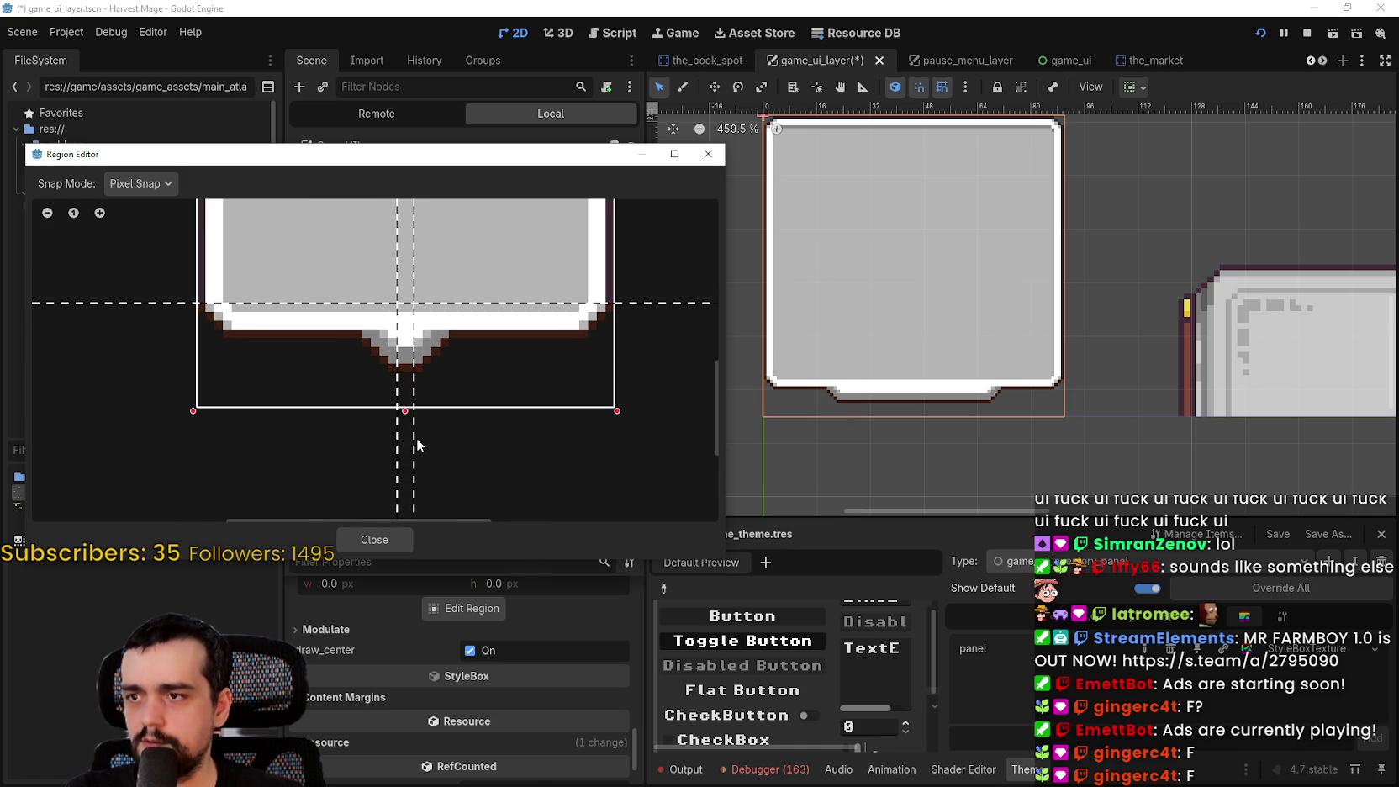
drag(419, 449, 458, 449)
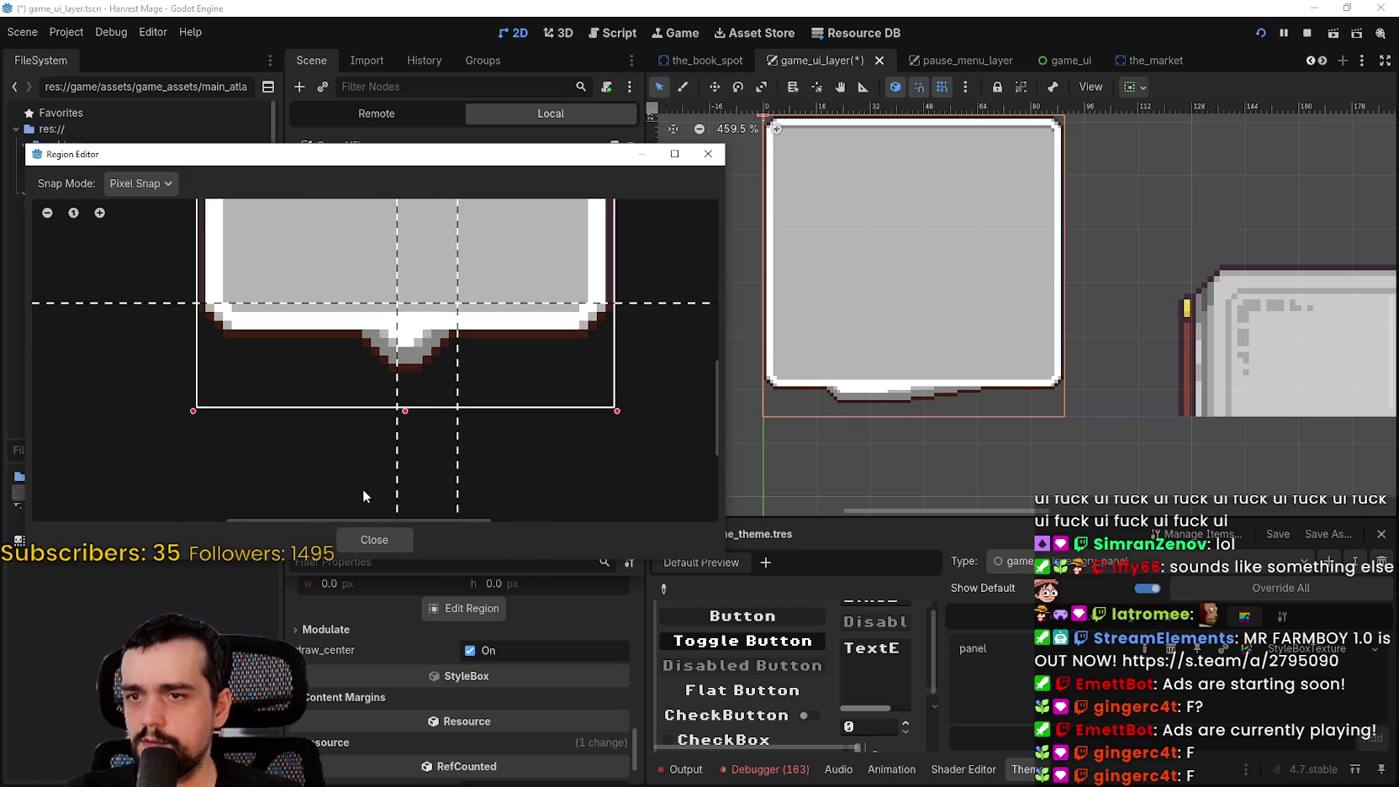
mouse_move(396, 487)
mouse_down()
mouse_move(354, 490)
mouse_move(436, 502)
mouse_move(417, 503)
mouse_up()
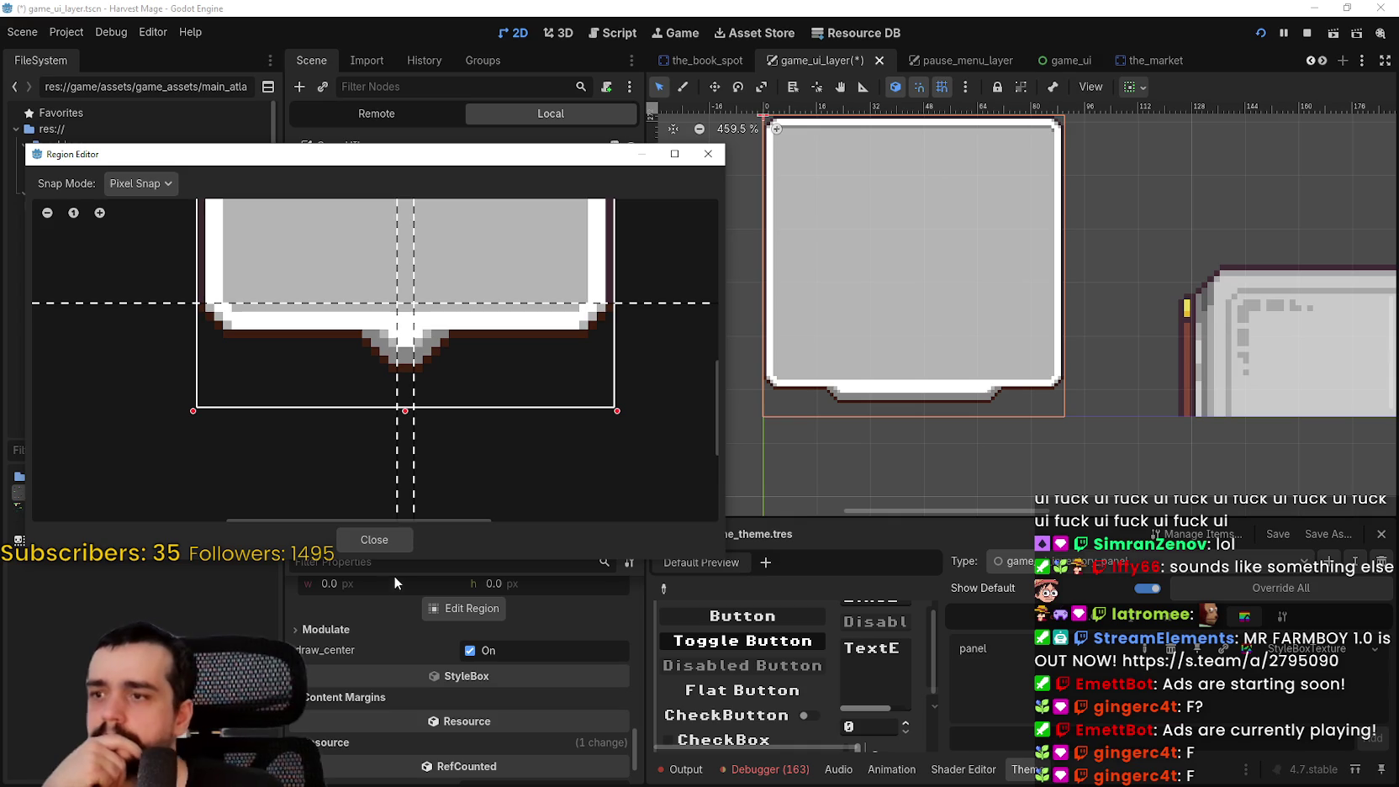
scroll(572, 429, down, 3)
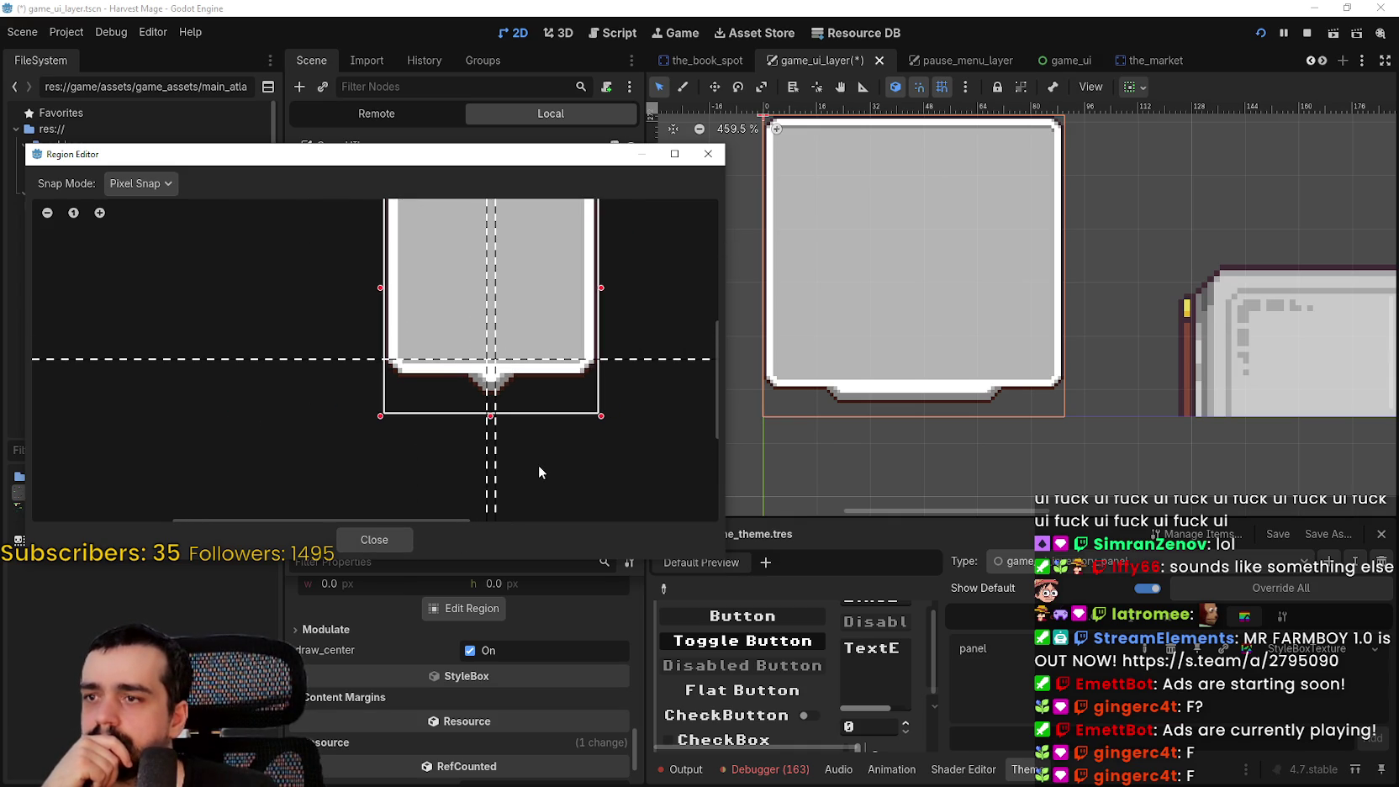
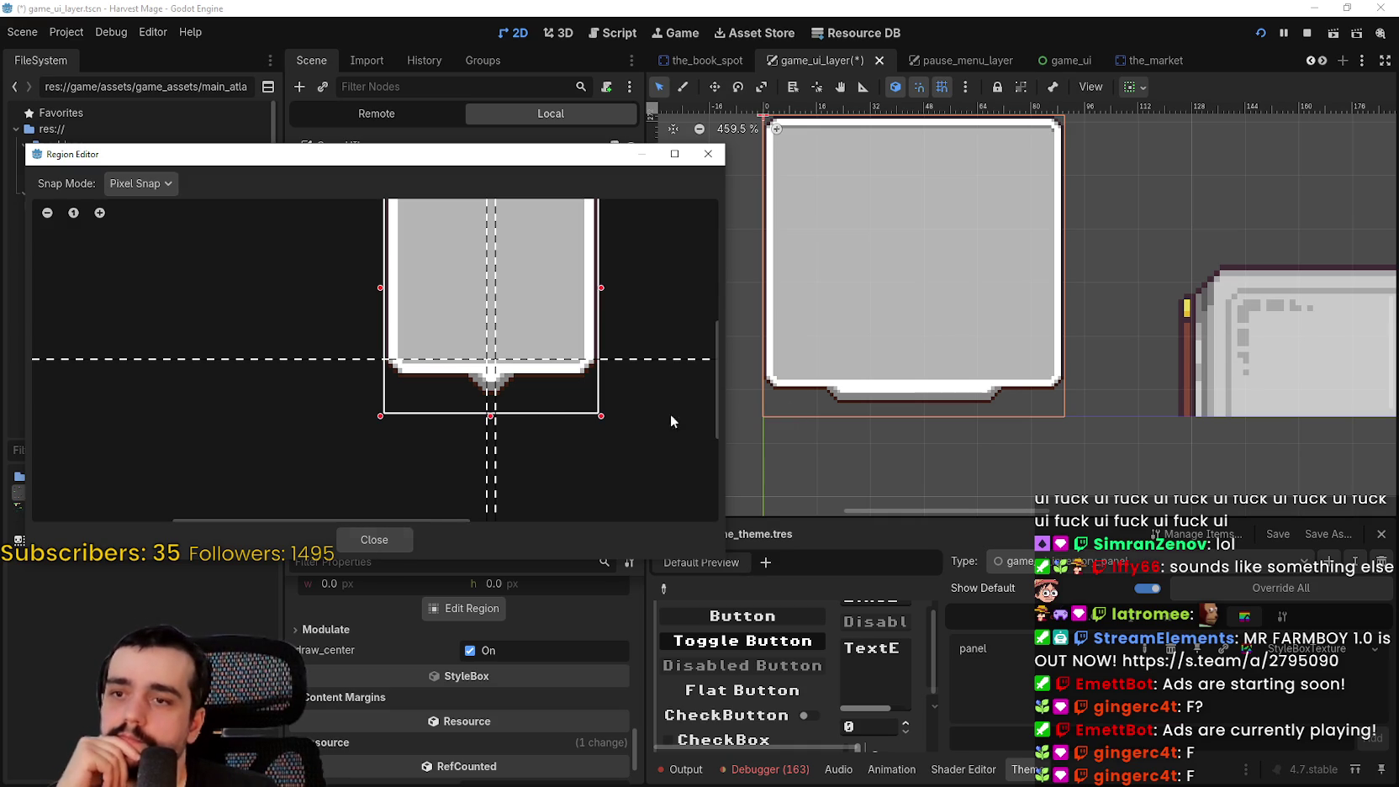
Close the Region Editor and scroll the Scene tree to the Inventory node
click(400, 545)
scroll(1050, 336, down, 1)
scroll(964, 308, down, 1)
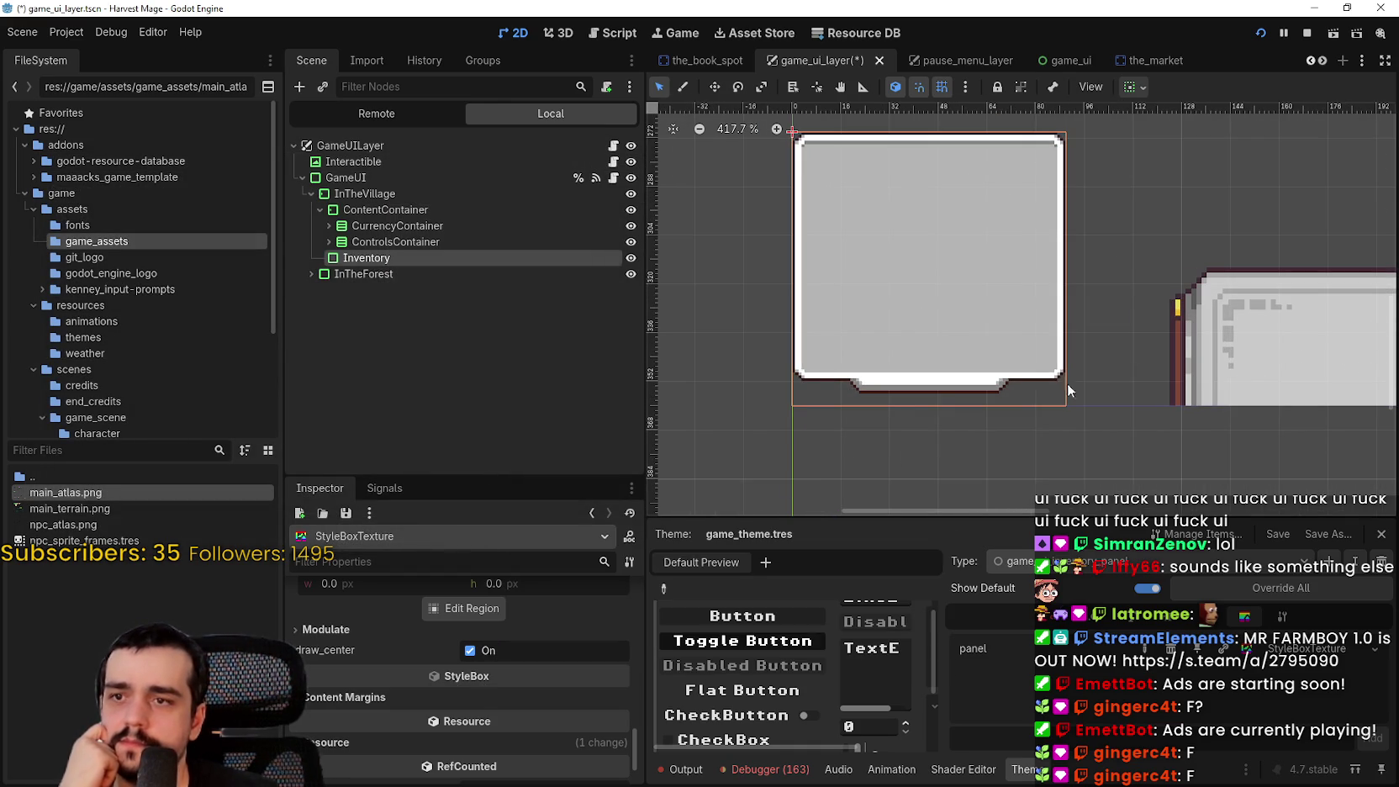
scroll(1060, 303, down, 3)
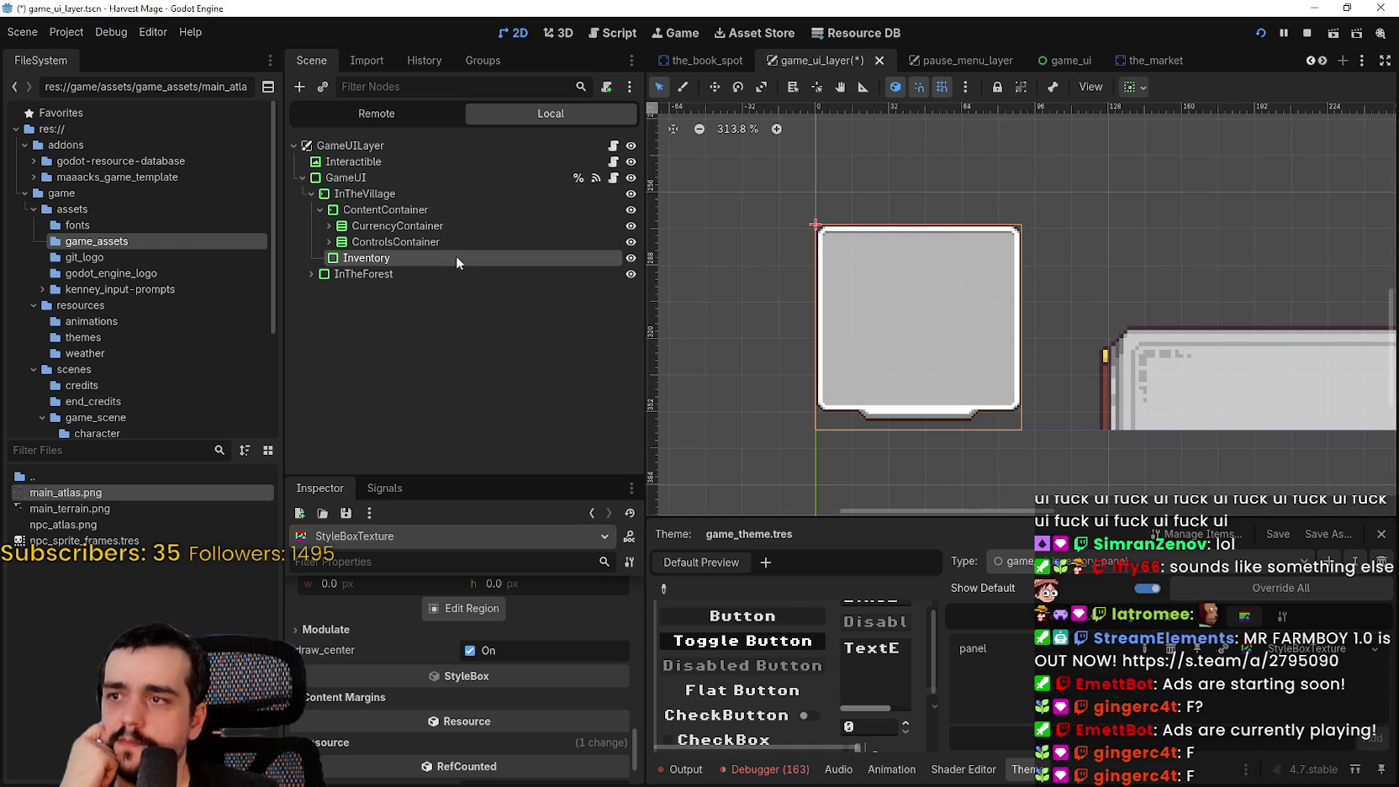
Create a FlowContainer node and drag it under Inventory as its child
right_click(456, 255)
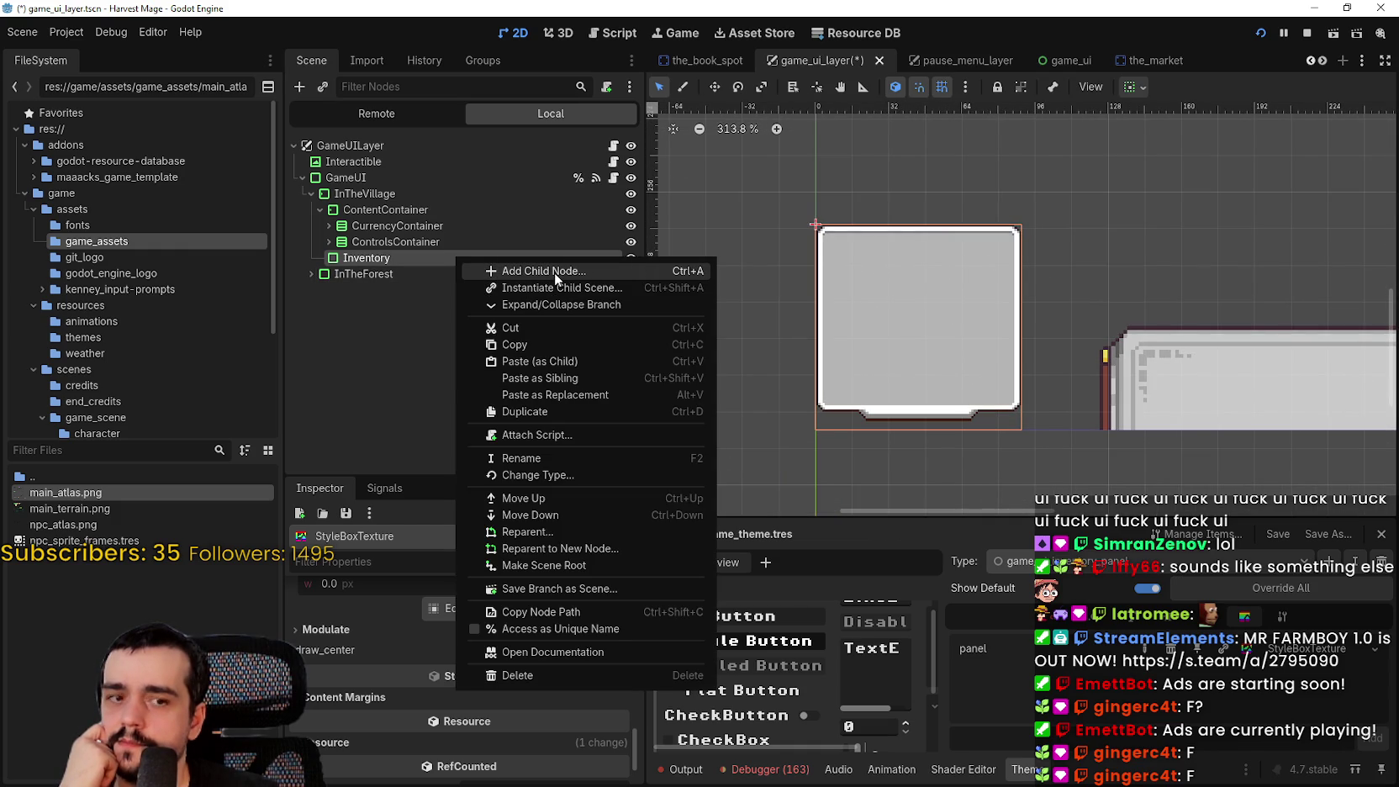
click(554, 272)
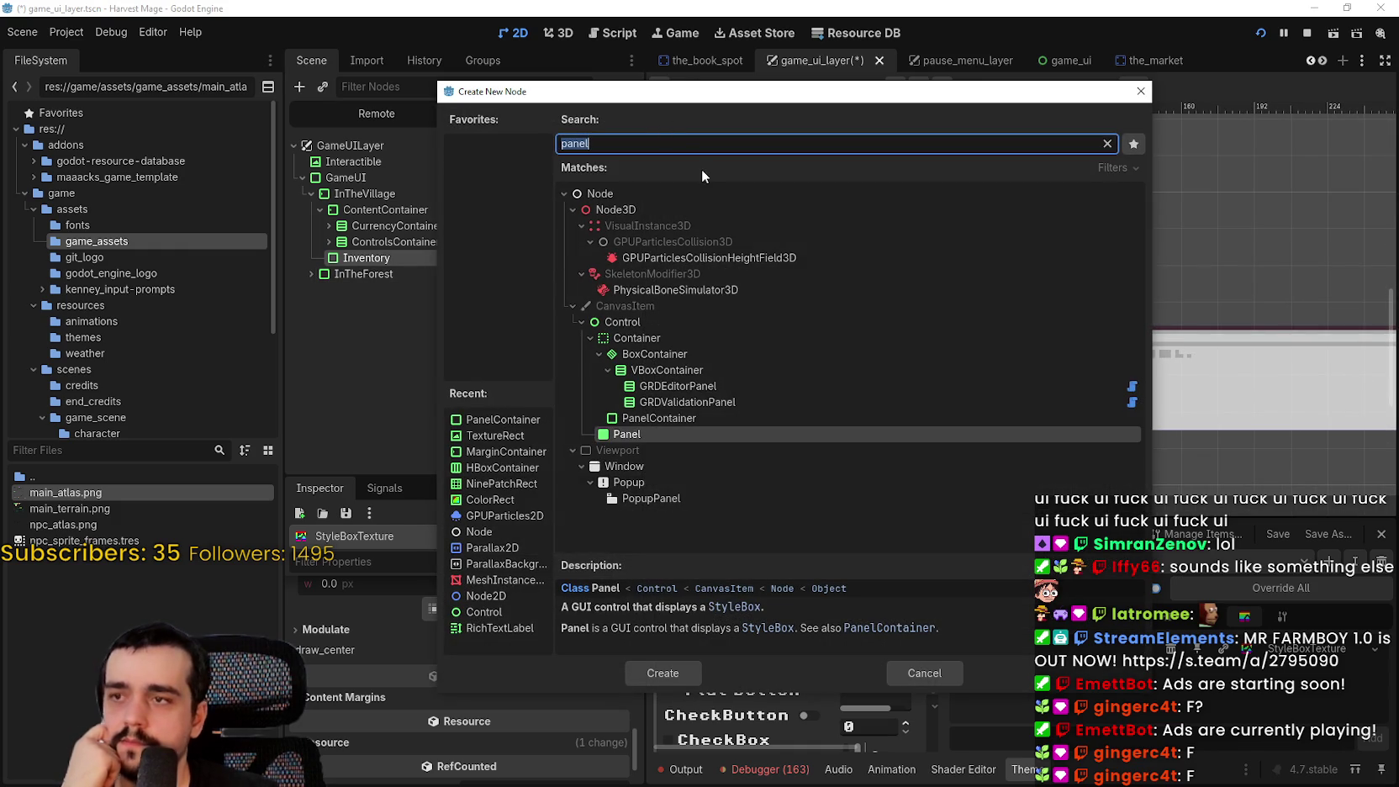
text(fle)
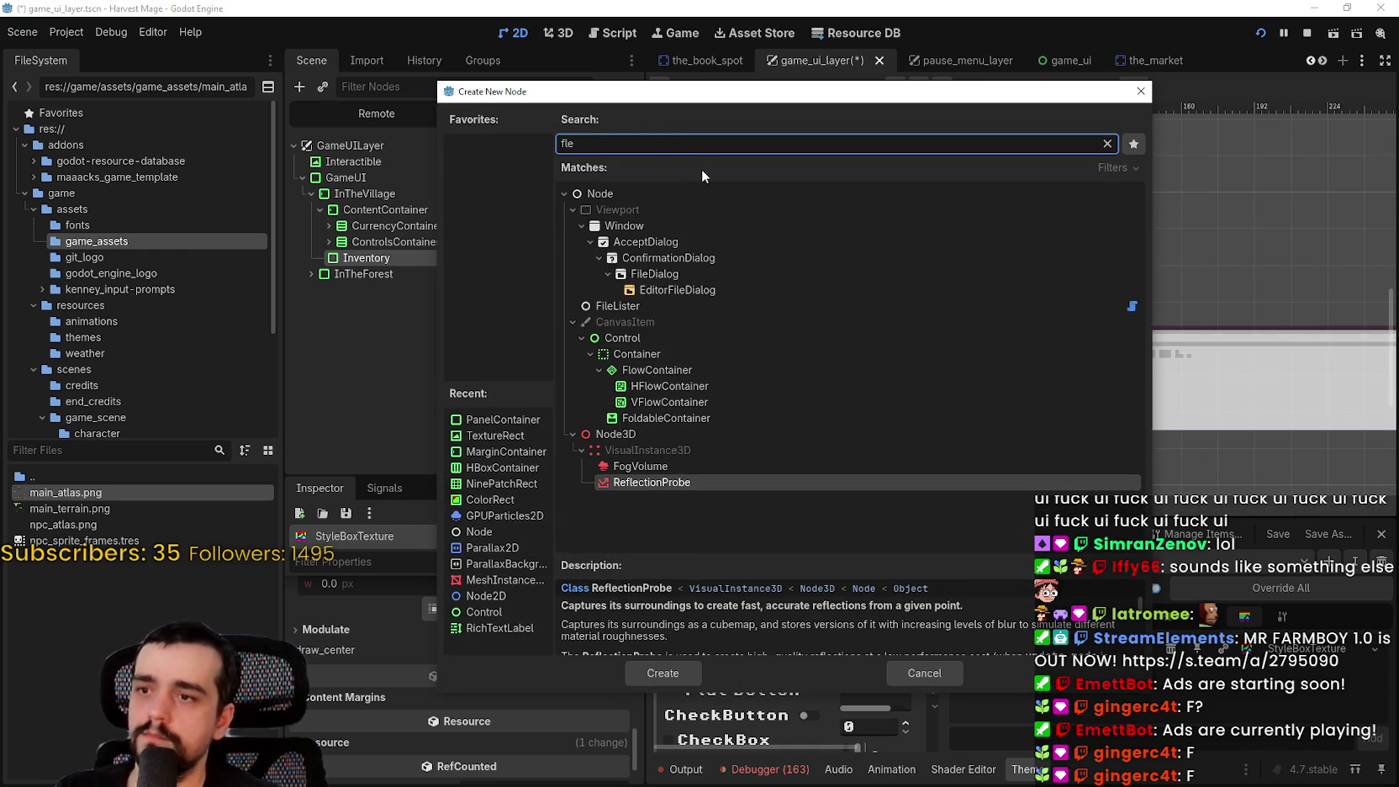
text(x)
key(BackSpace)
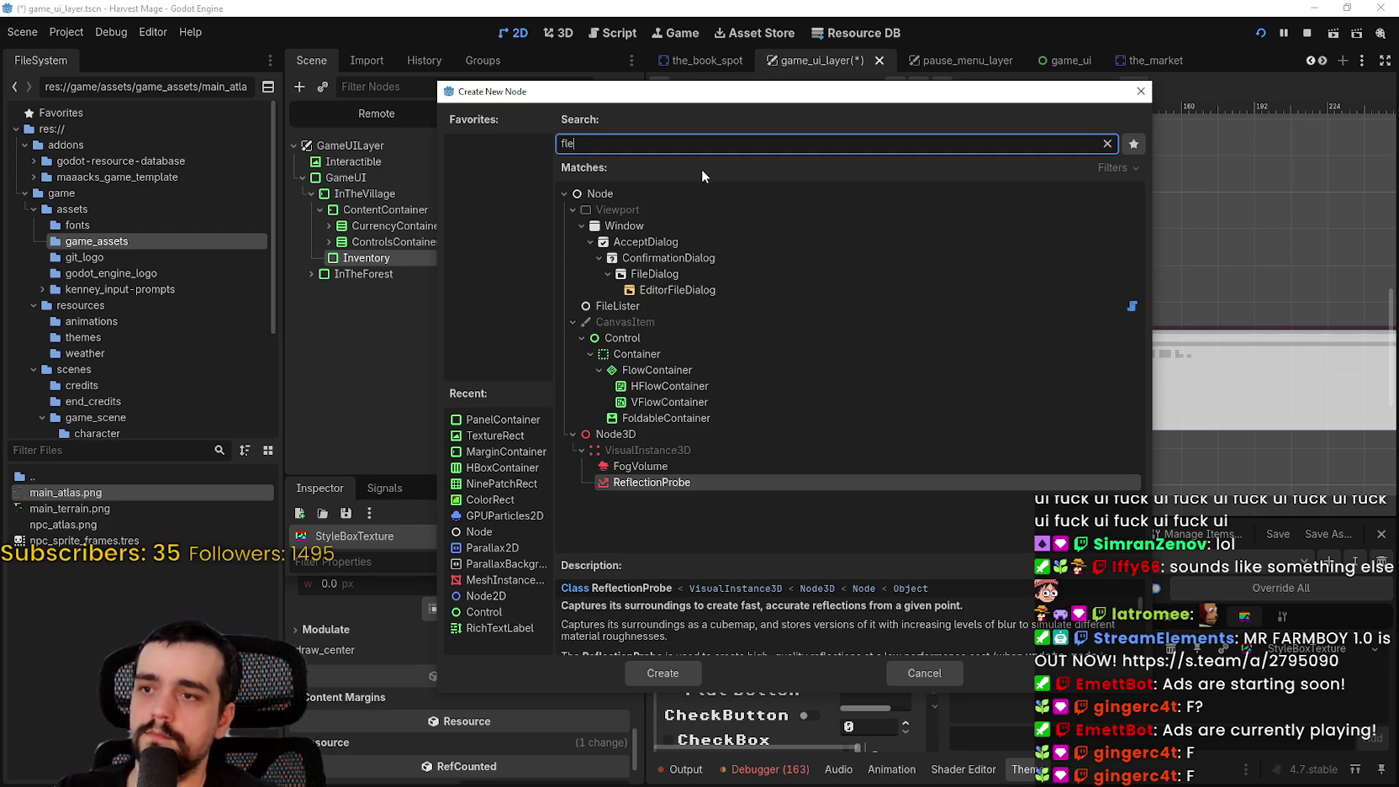
click(664, 370)
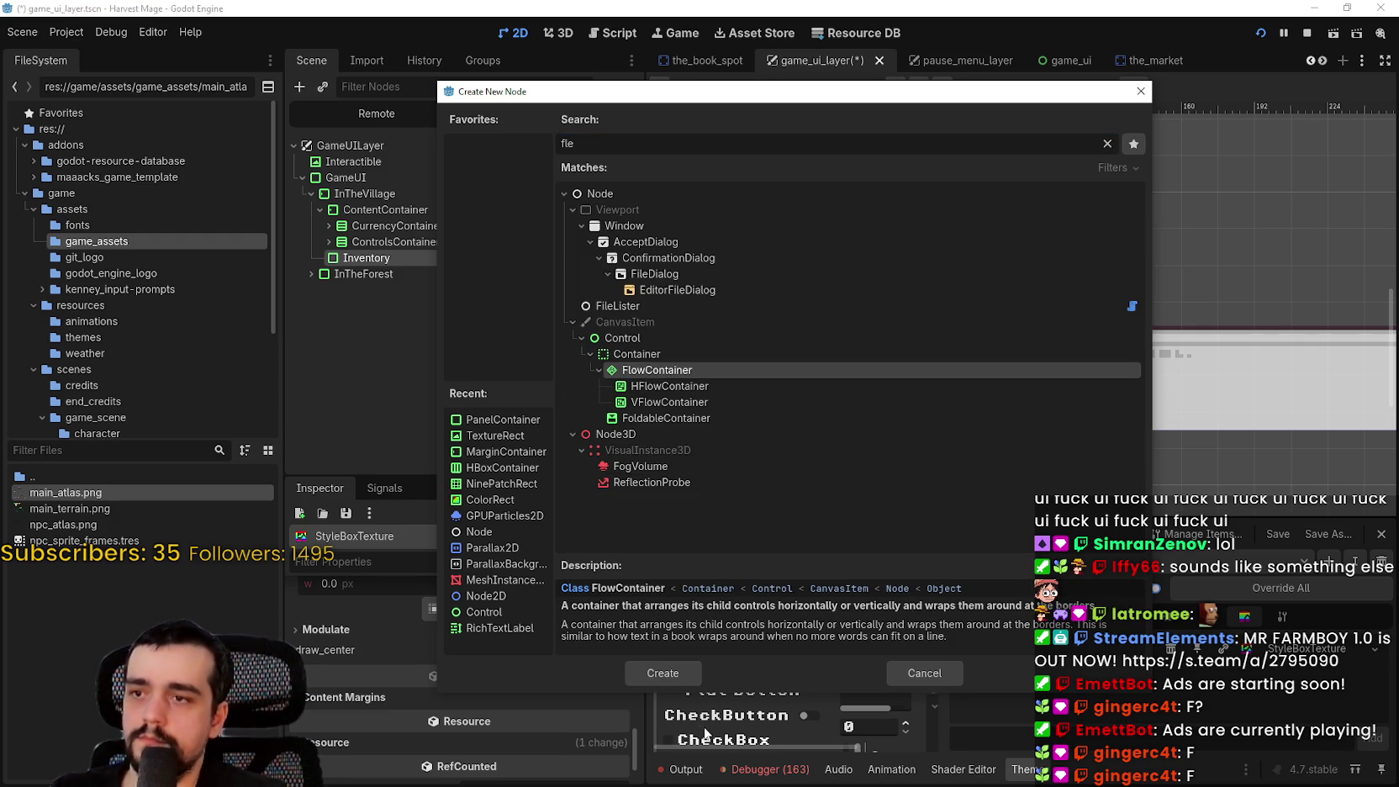
click(676, 673)
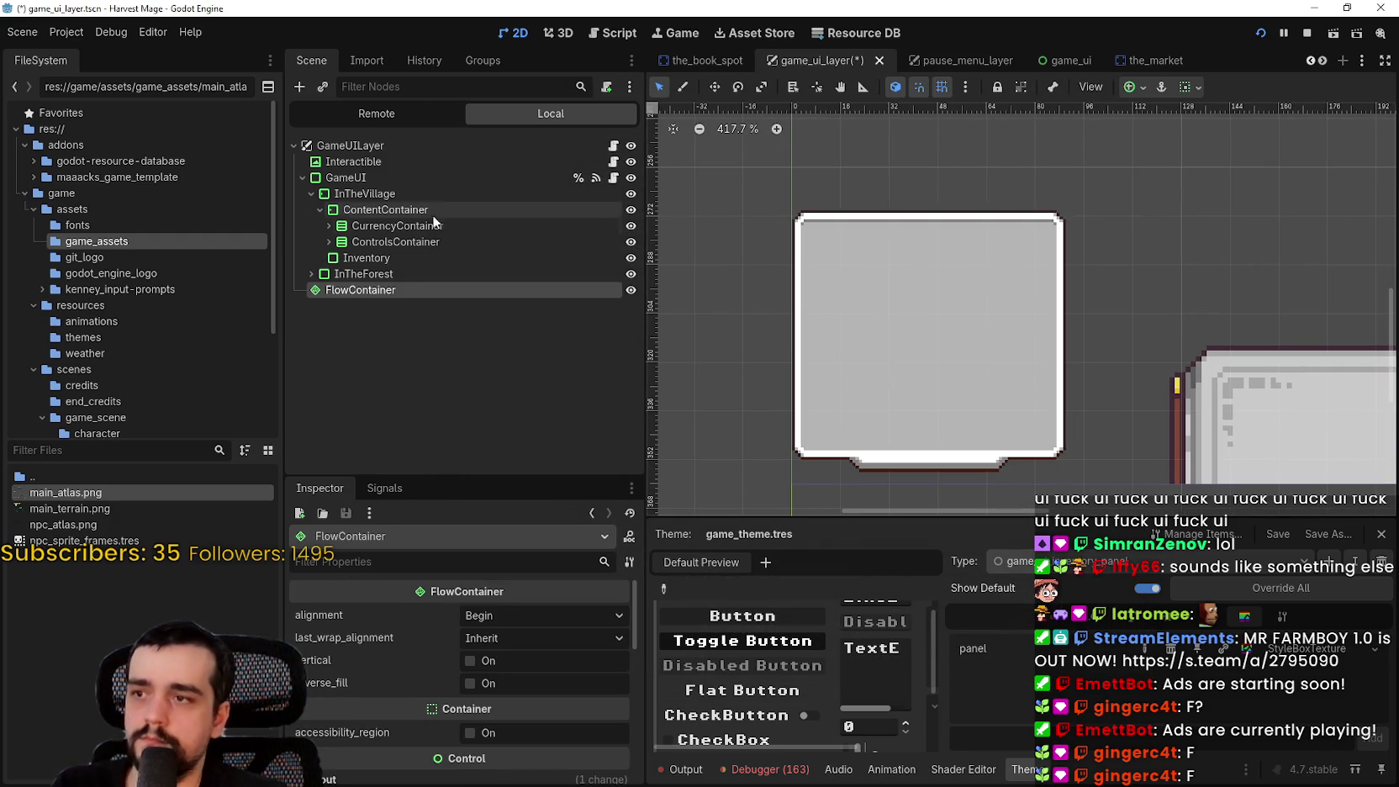
drag(332, 291, 383, 257)
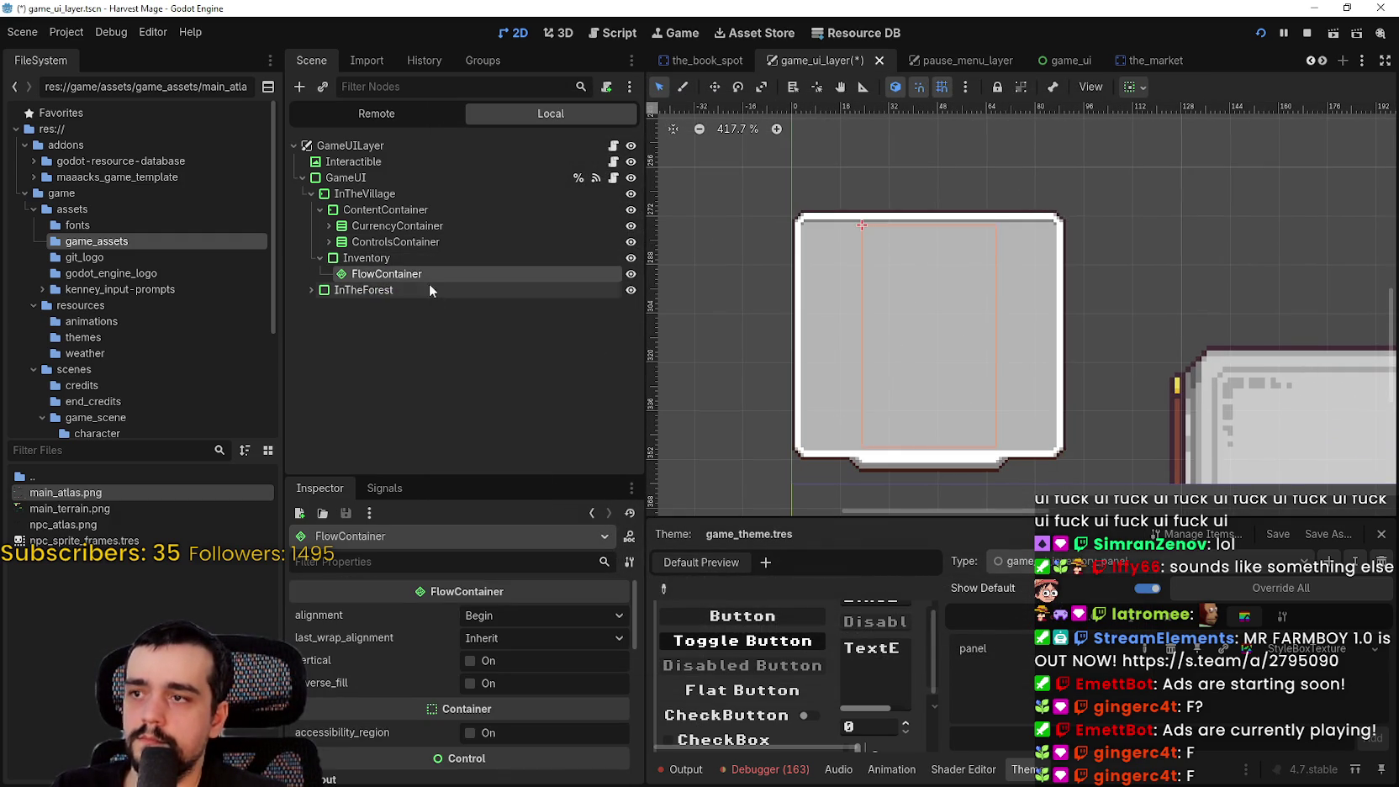
right_click(406, 278)
Search 'panel' and create a PanelContainer as a child of the FlowContainer
click(469, 294)
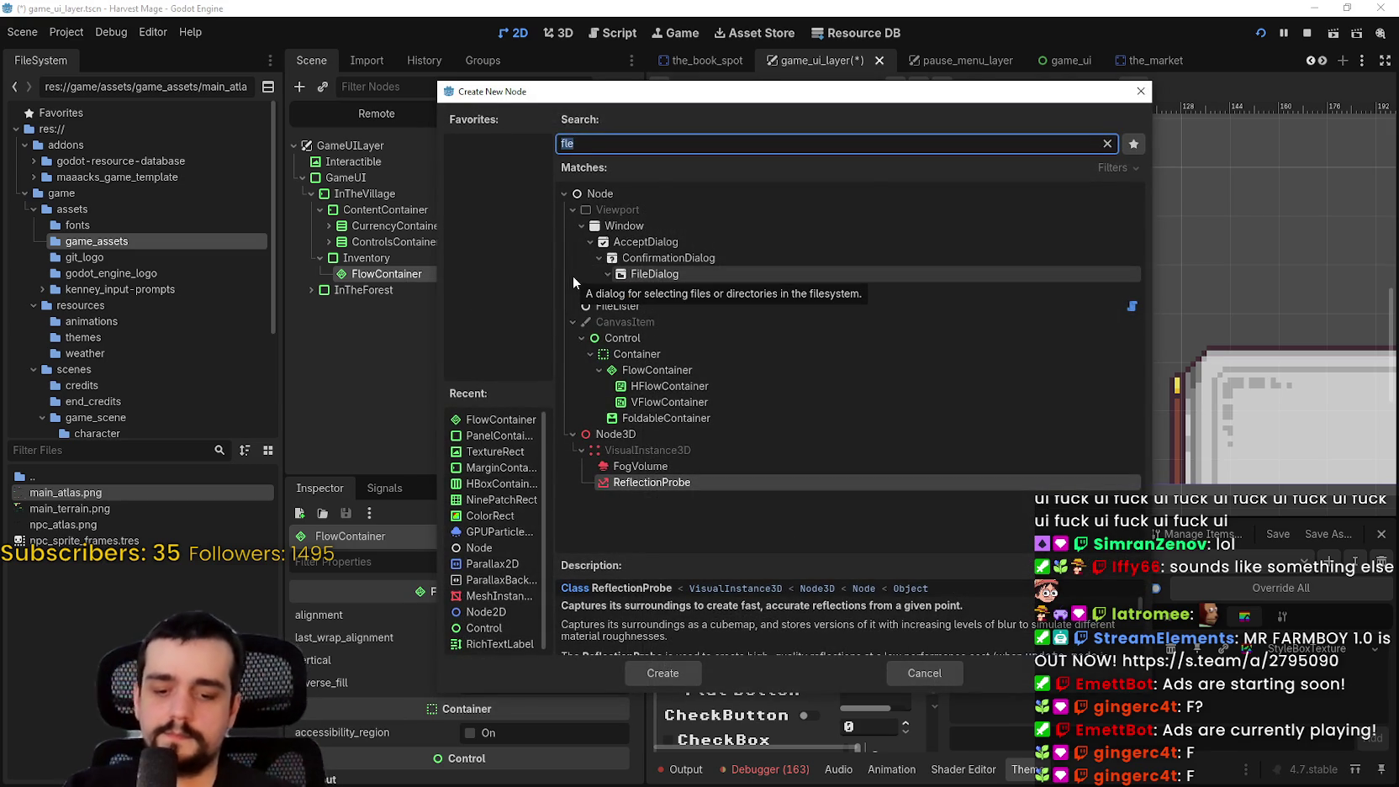
text(panel)
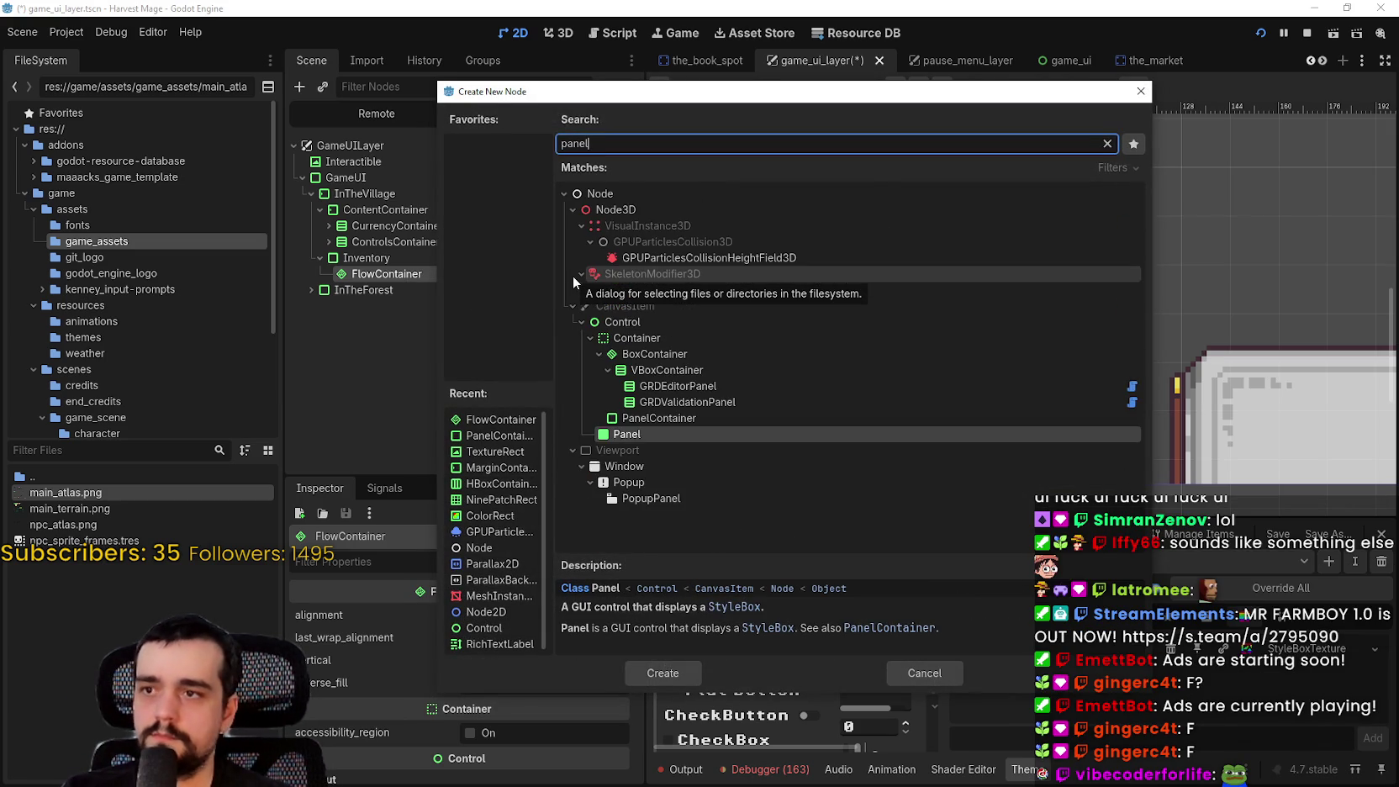
click(660, 418)
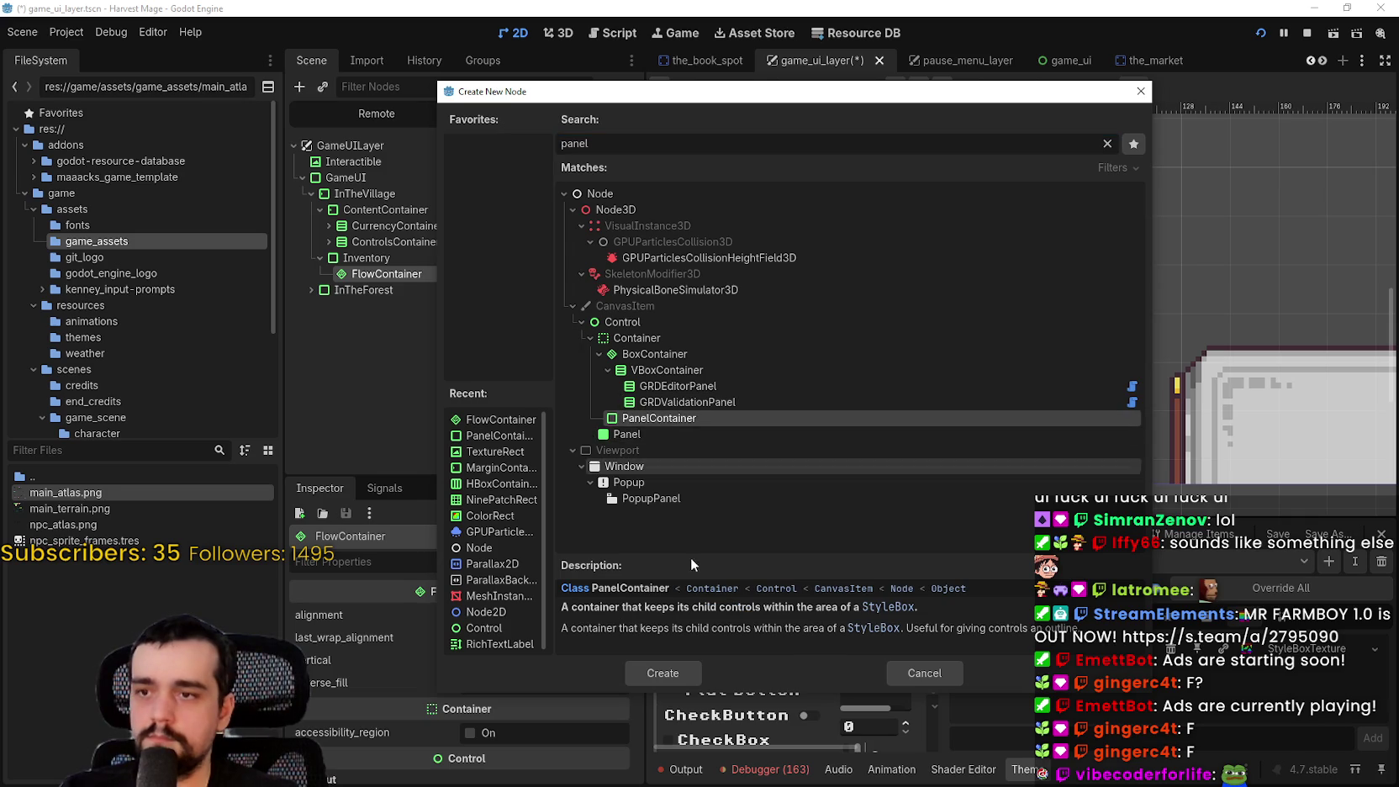
click(670, 673)
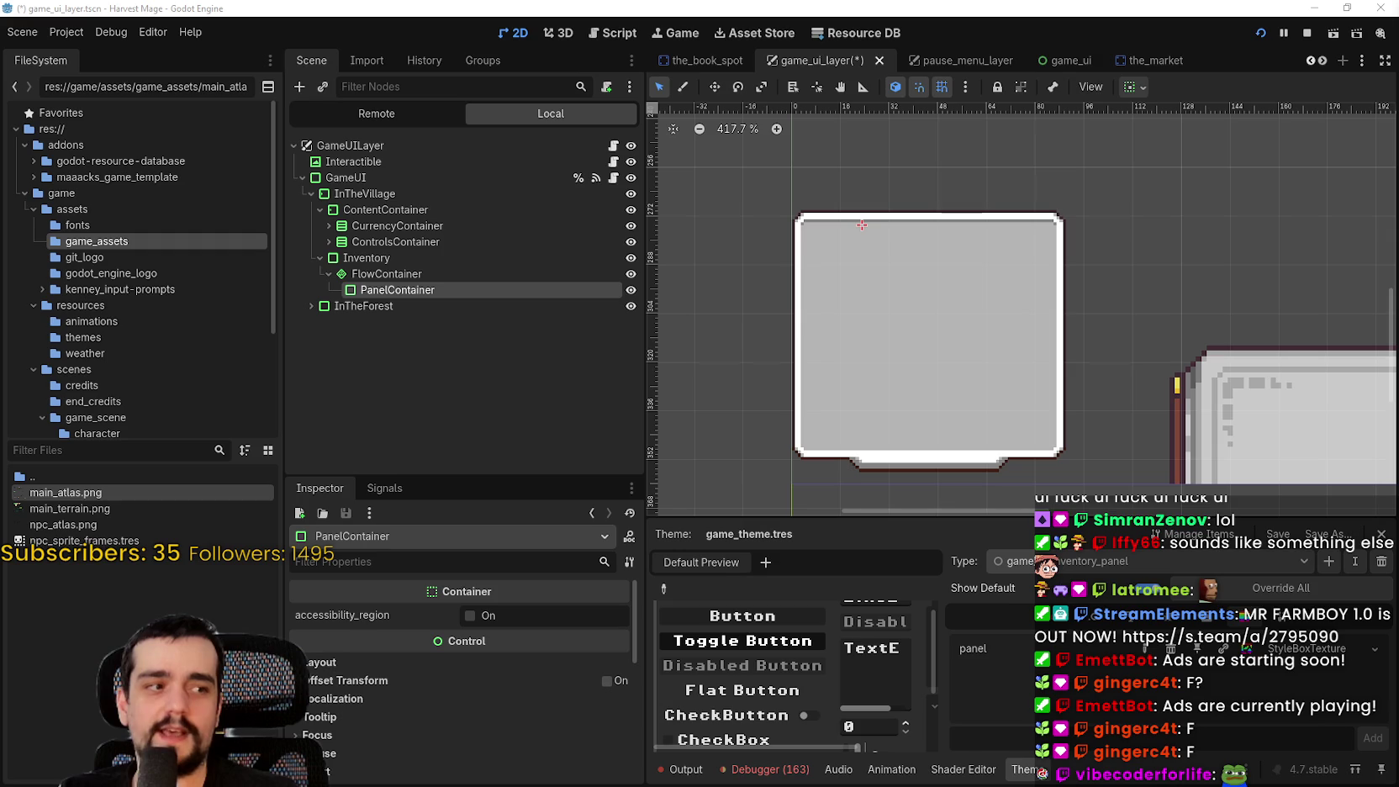
Enable the PanelContainer's Theme Overrides panel style and set it to a new StyleBoxTexture
scroll(757, 320, down, 3)
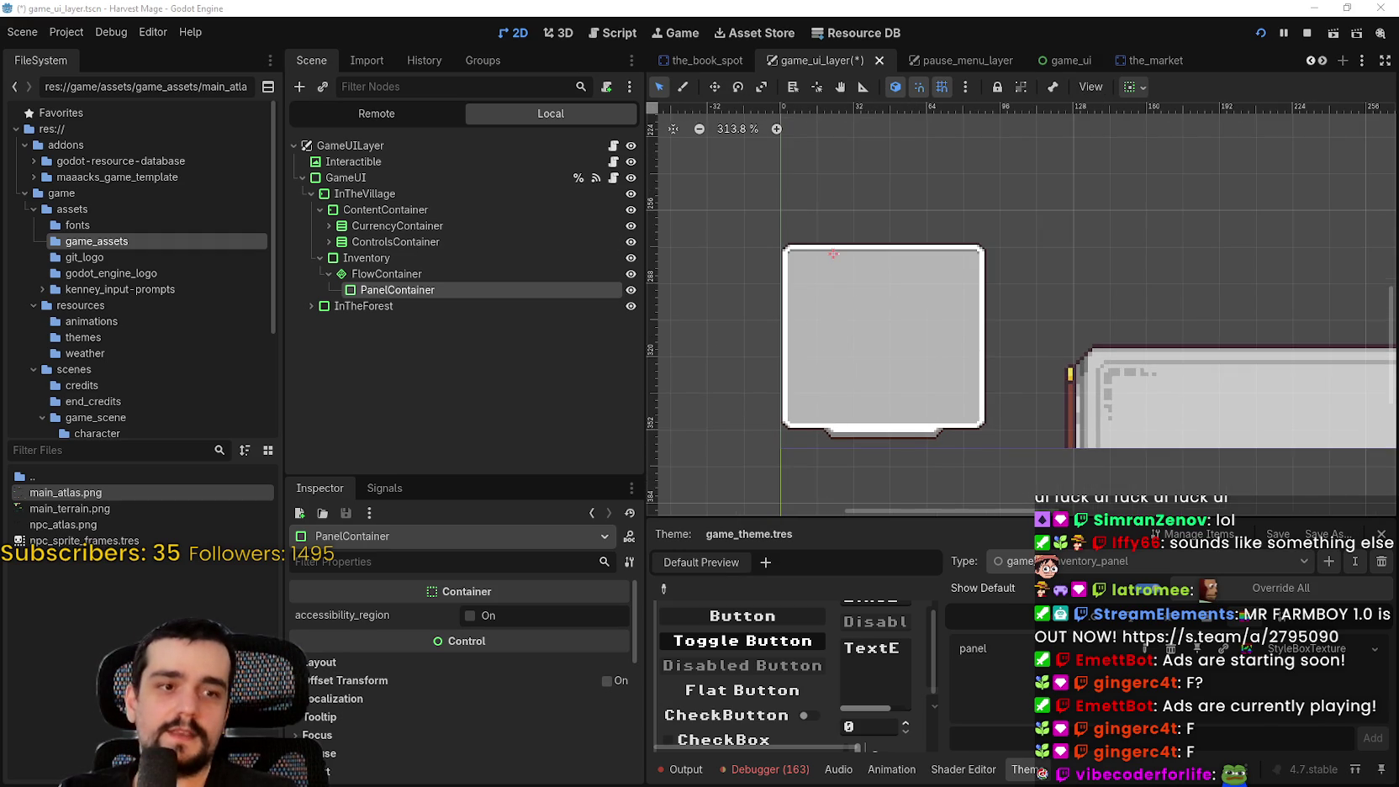
scroll(994, 359, up, 2)
mouse_move(994, 360)
mouse_down()
mouse_move(994, 275)
mouse_move(1055, 389)
mouse_up()
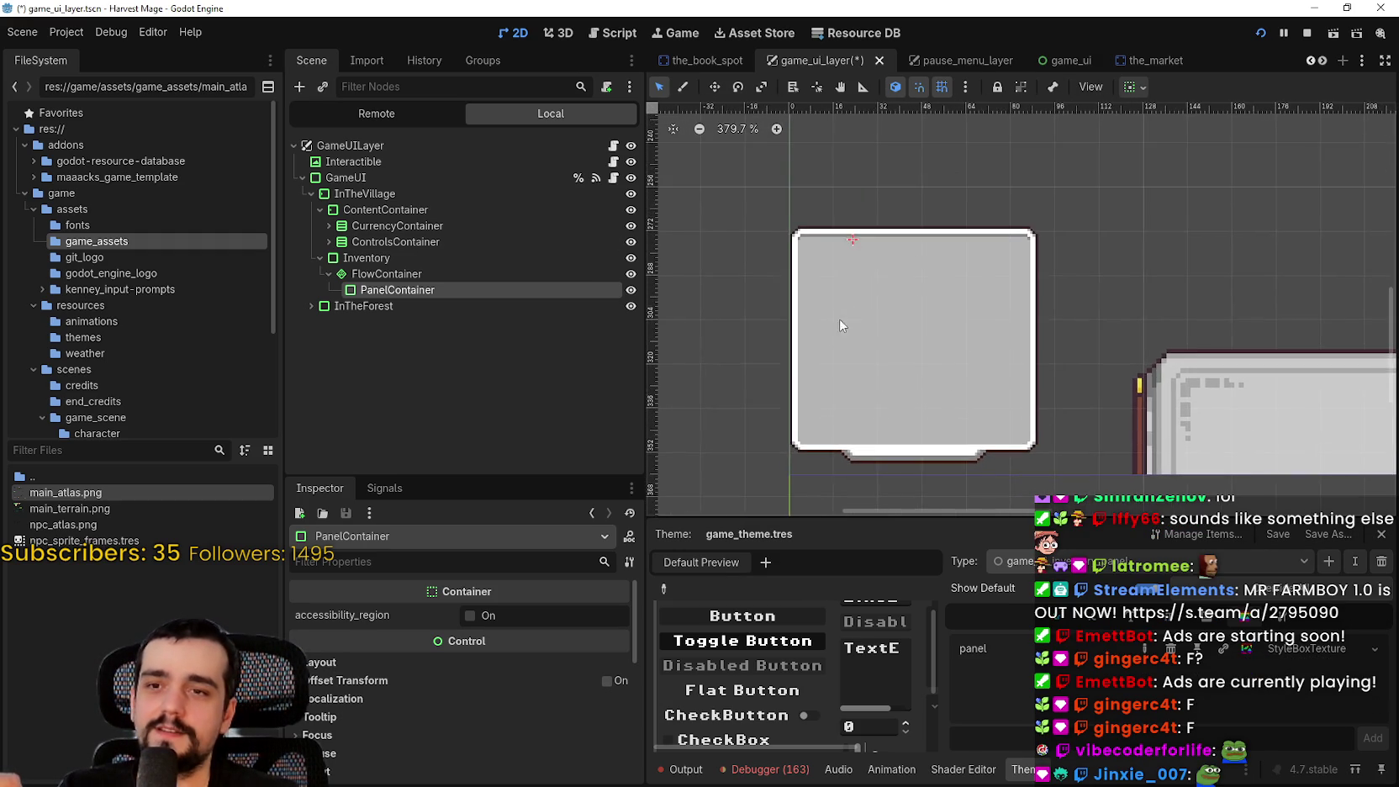
scroll(849, 296, up, 4)
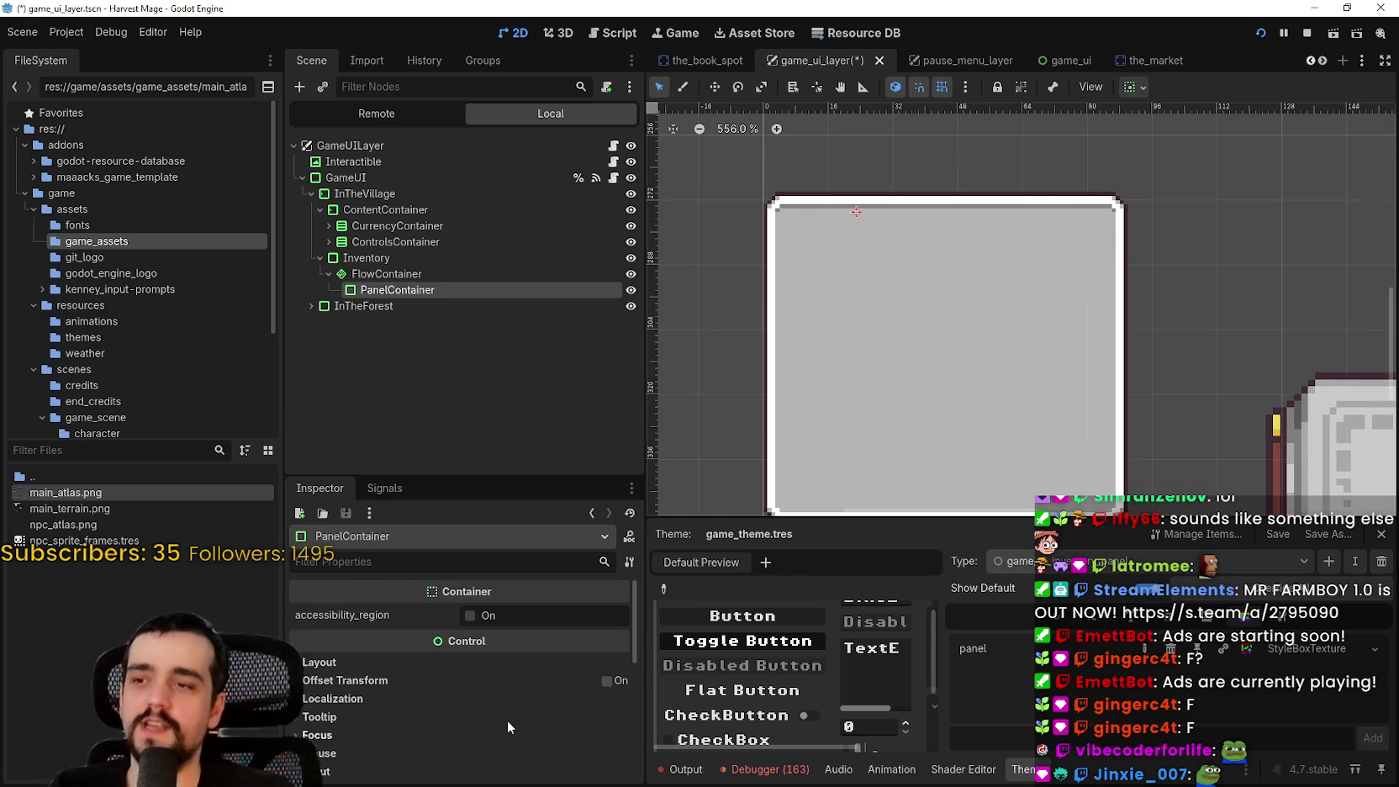
scroll(507, 719, down, 5)
click(336, 626)
click(335, 643)
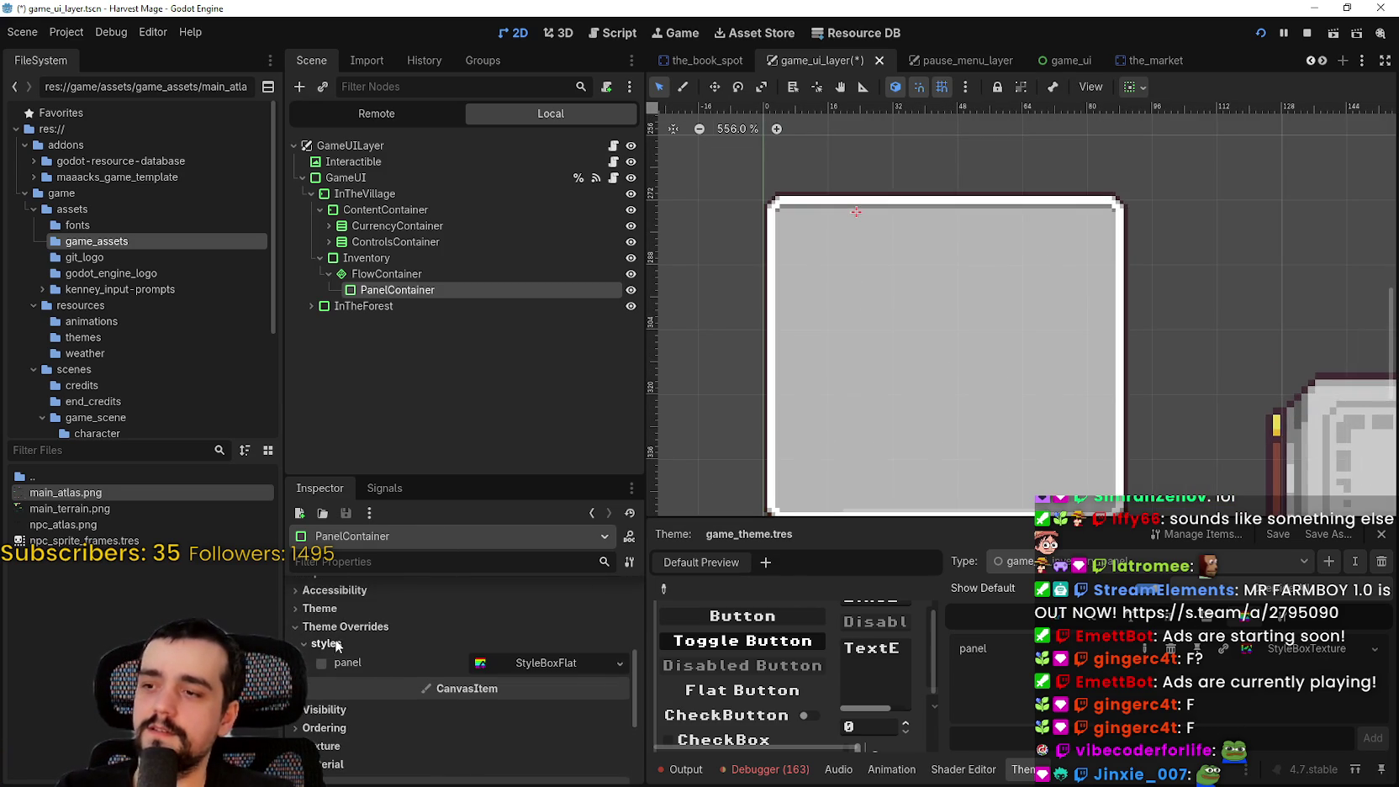
click(547, 662)
click(620, 662)
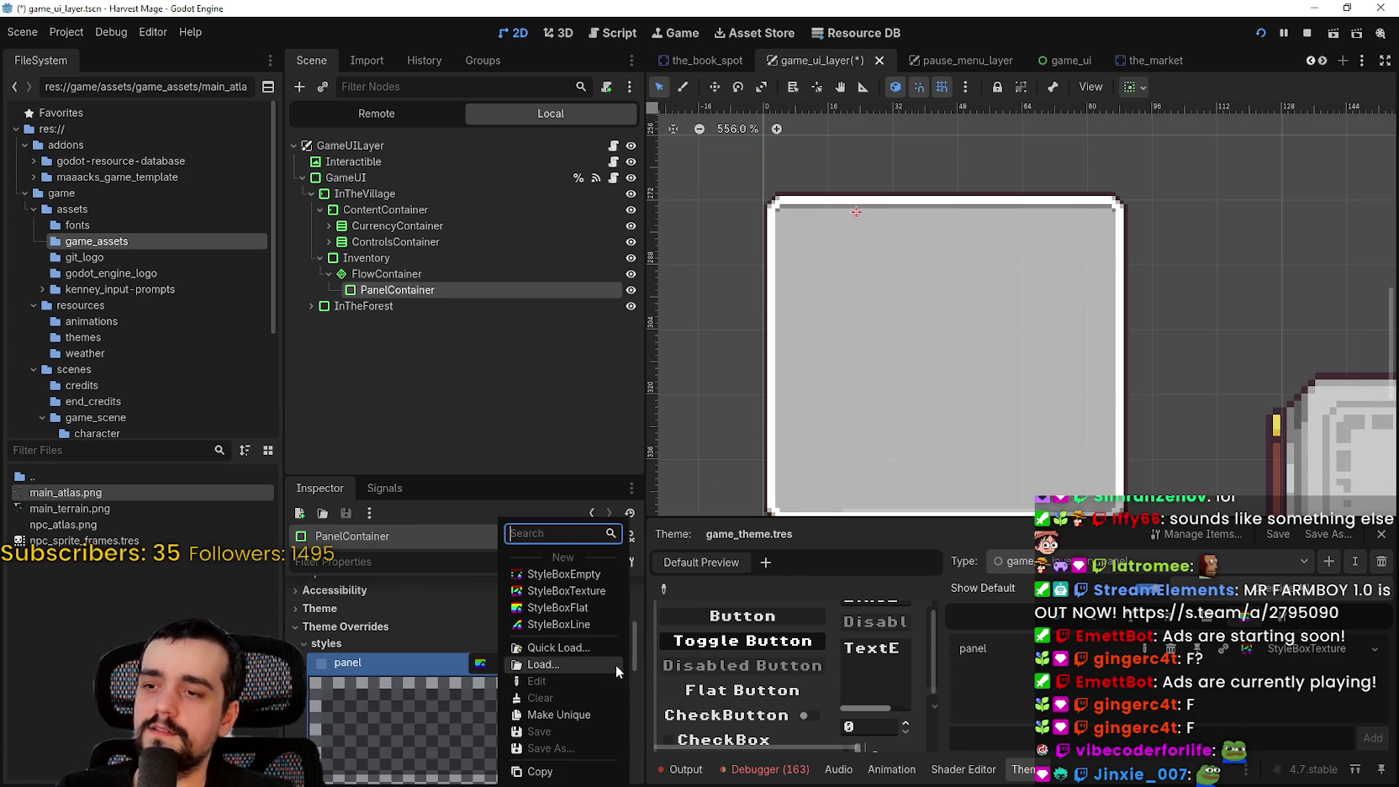
click(585, 592)
Set the StyleBoxTexture's texture to a new AtlasTexture, undoing an accidental CurveTexture
scroll(467, 691, down, 3)
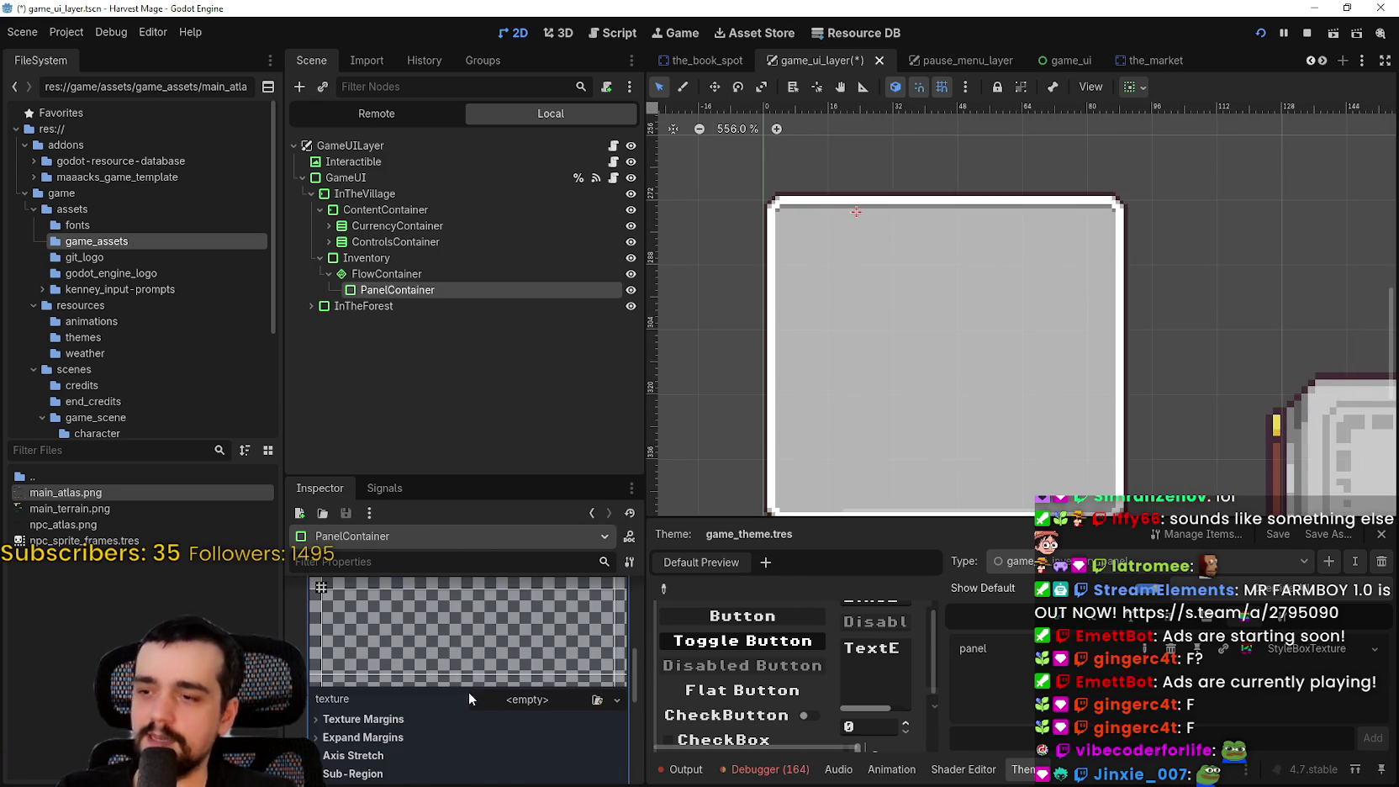
click(515, 700)
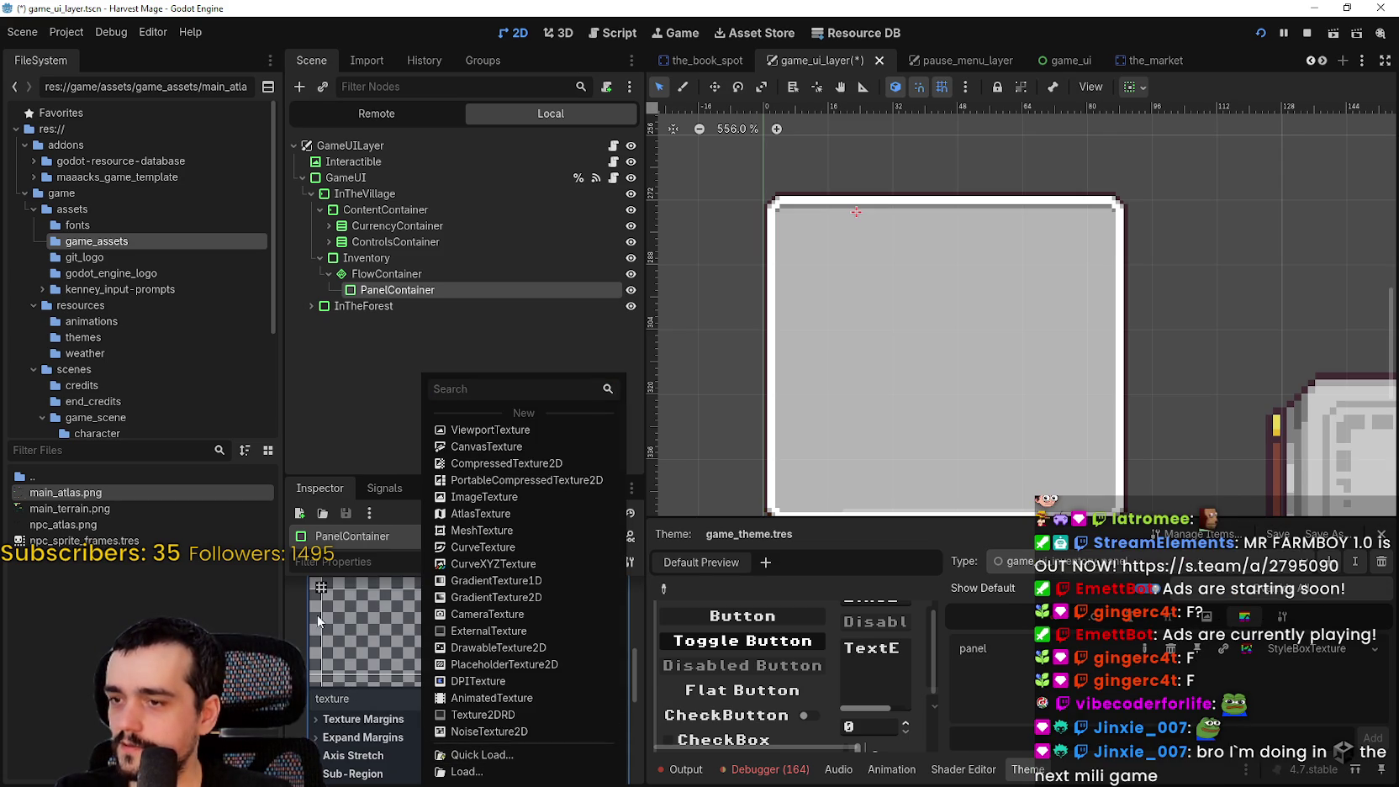
click(467, 545)
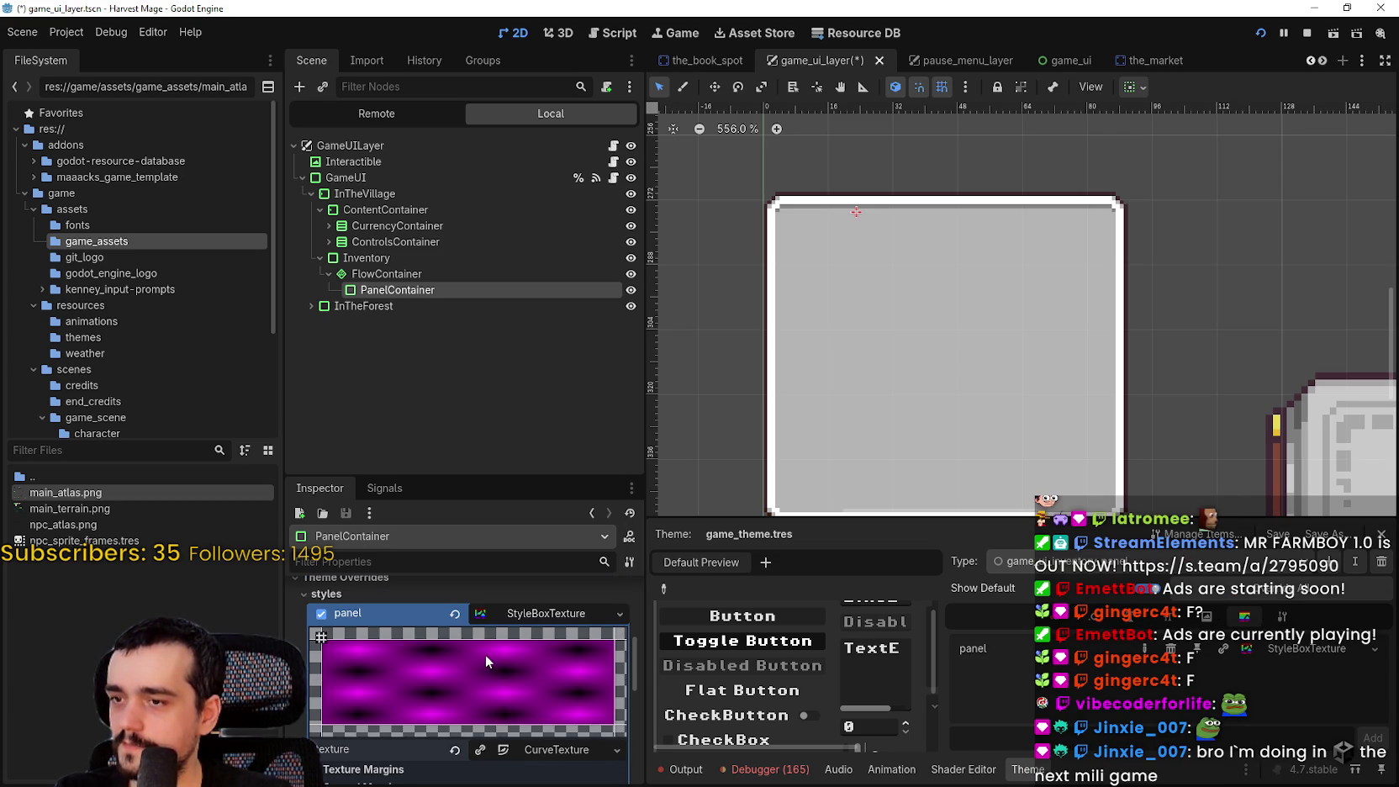
click(455, 726)
click(541, 720)
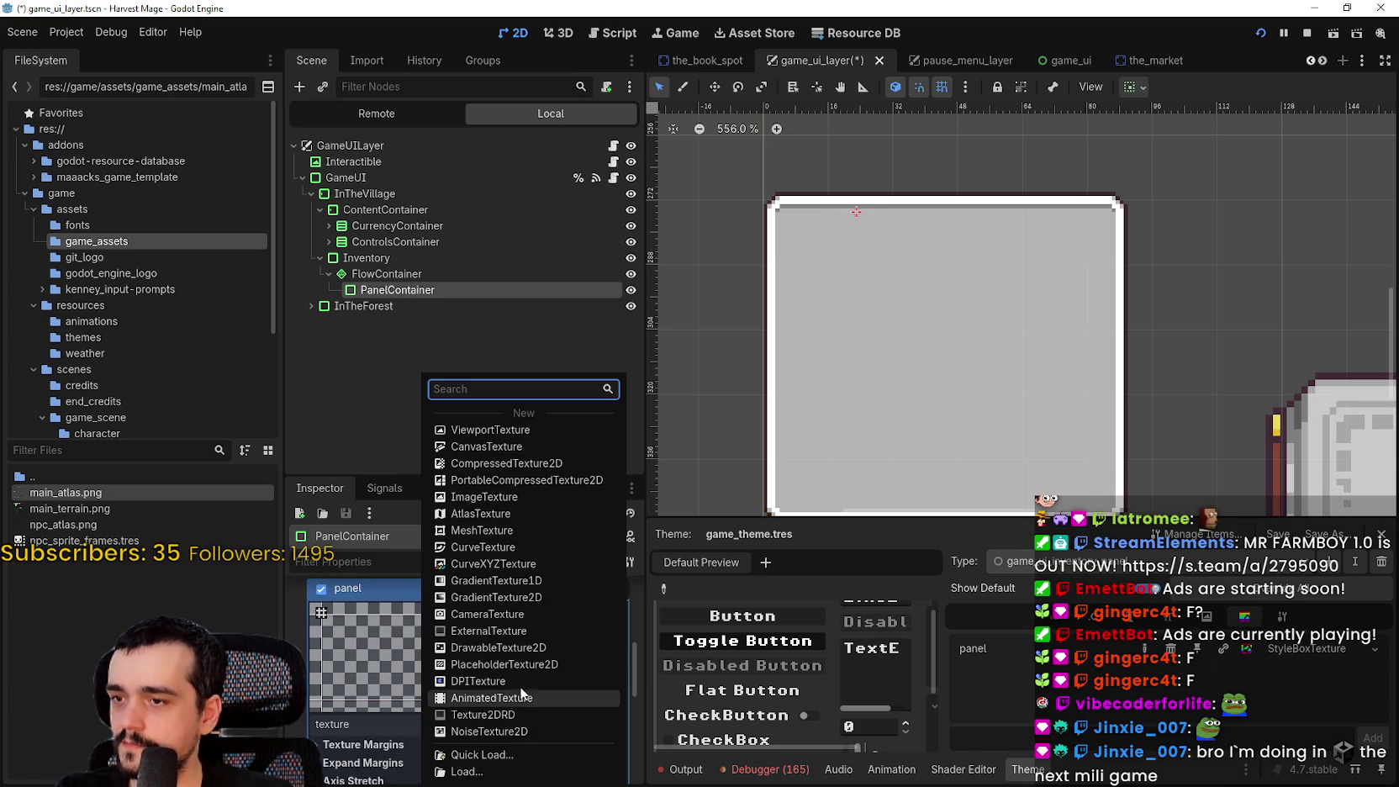
click(524, 513)
Quick Load main_atlas.png as the AtlasTexture's atlas image
scroll(513, 642, down, 3)
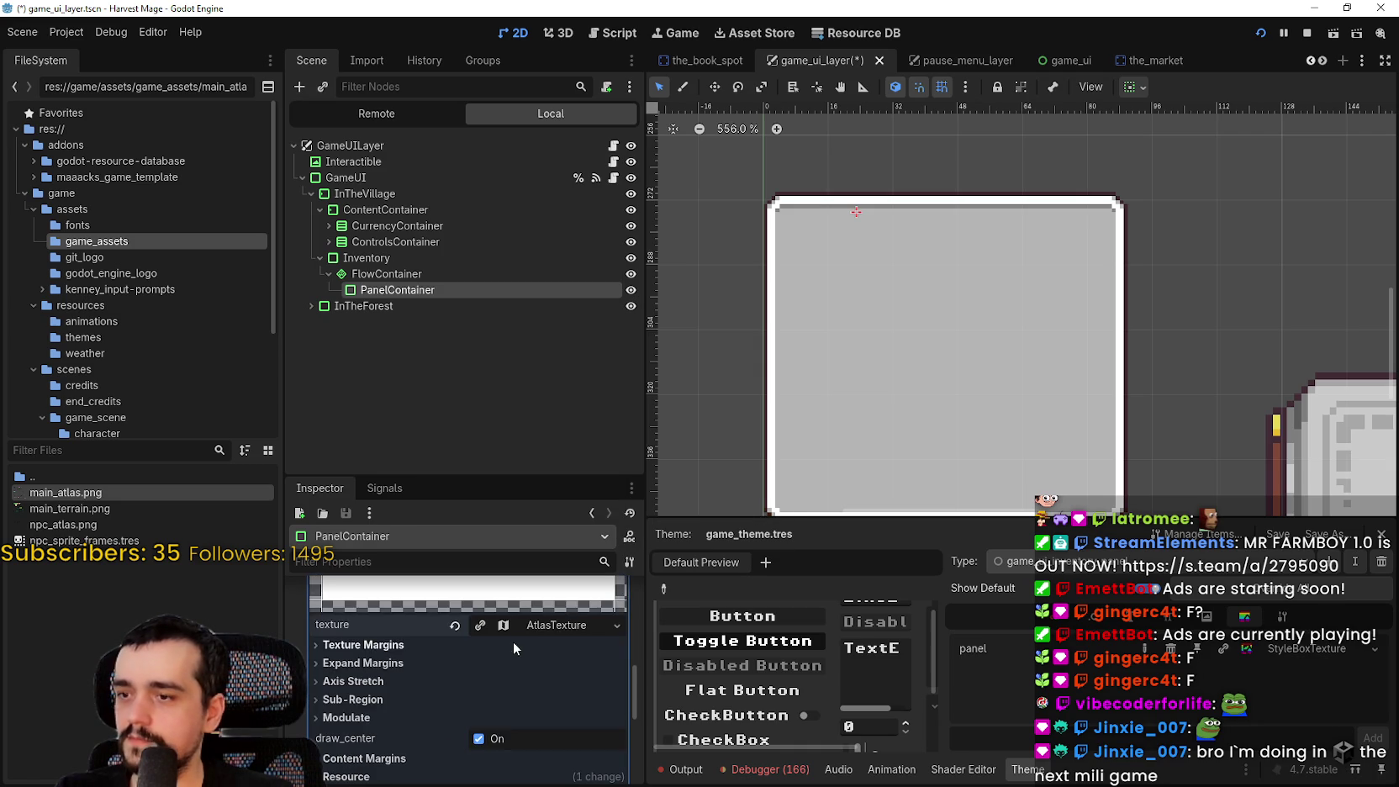
scroll(505, 664, down, 3)
click(502, 703)
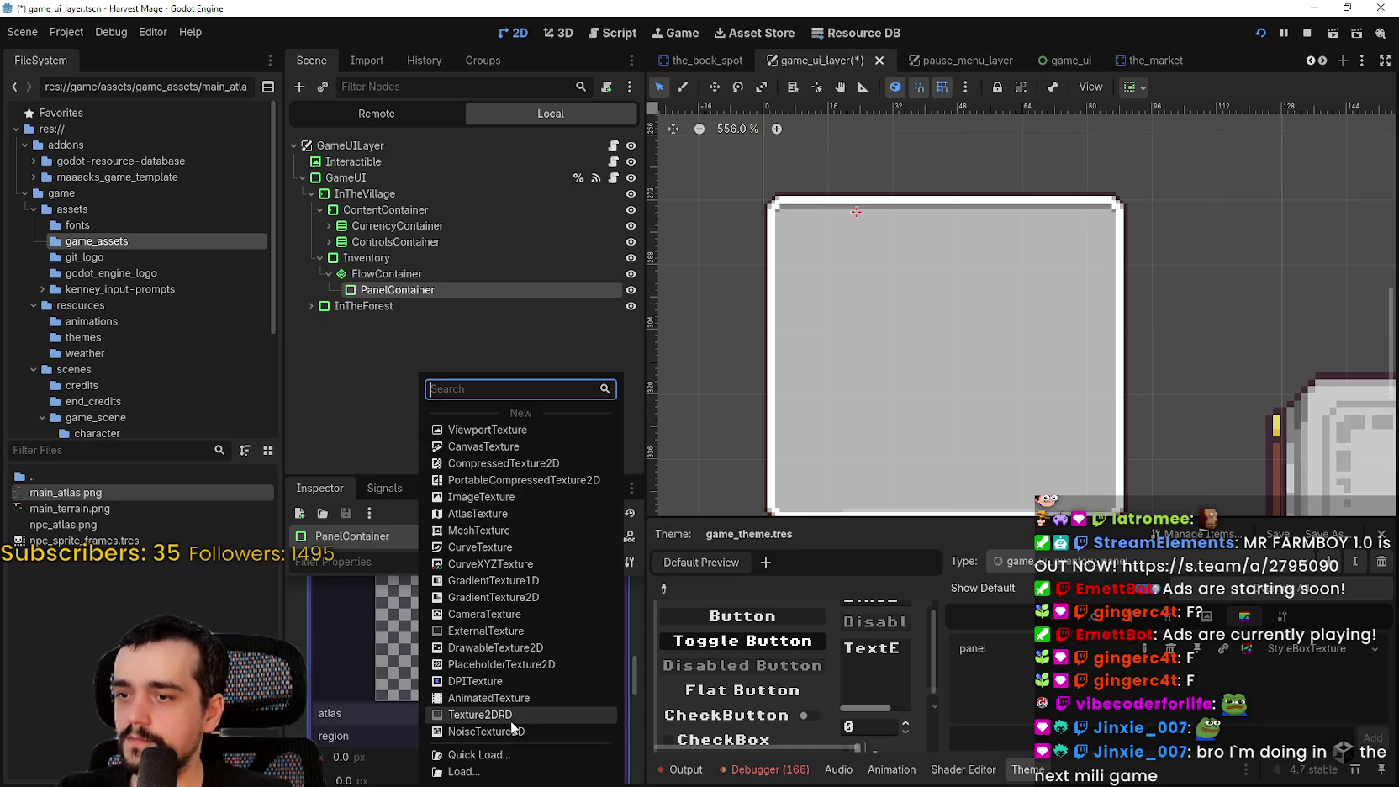
click(510, 752)
double_click(478, 246)
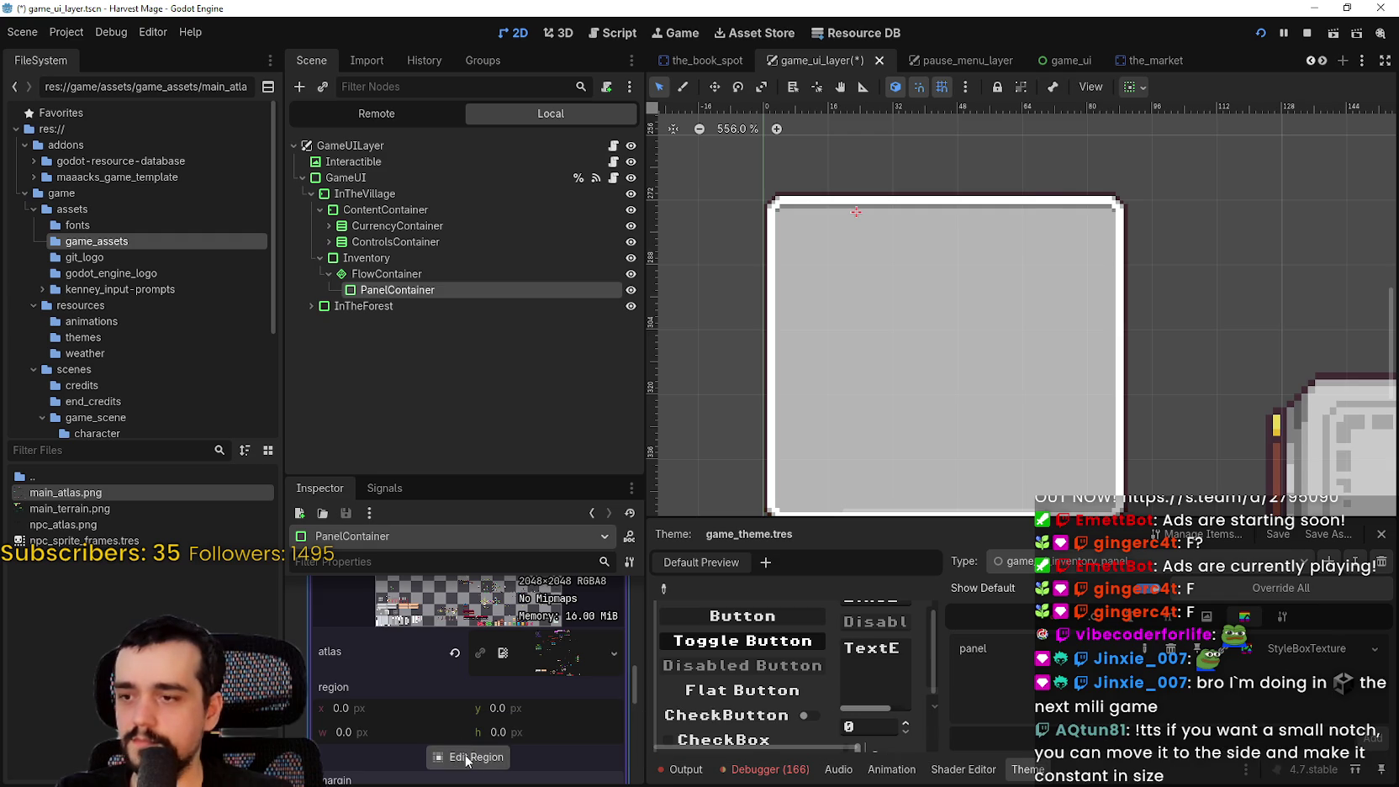
Open the AtlasTexture's Region Editor and zoom around main_atlas to find the rounded slot tile
click(462, 757)
scroll(561, 287, down, 10)
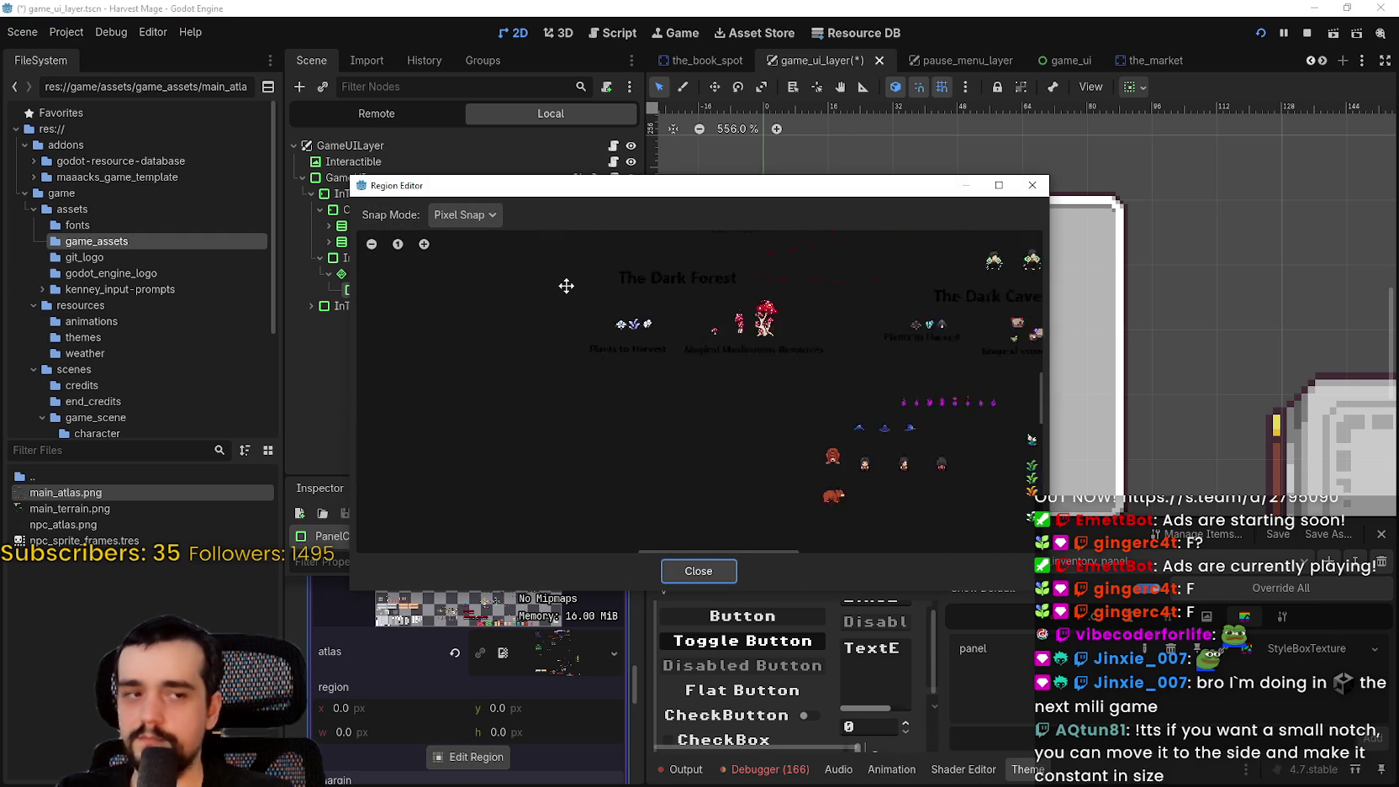
scroll(640, 384, up, 5)
scroll(639, 393, up, 3)
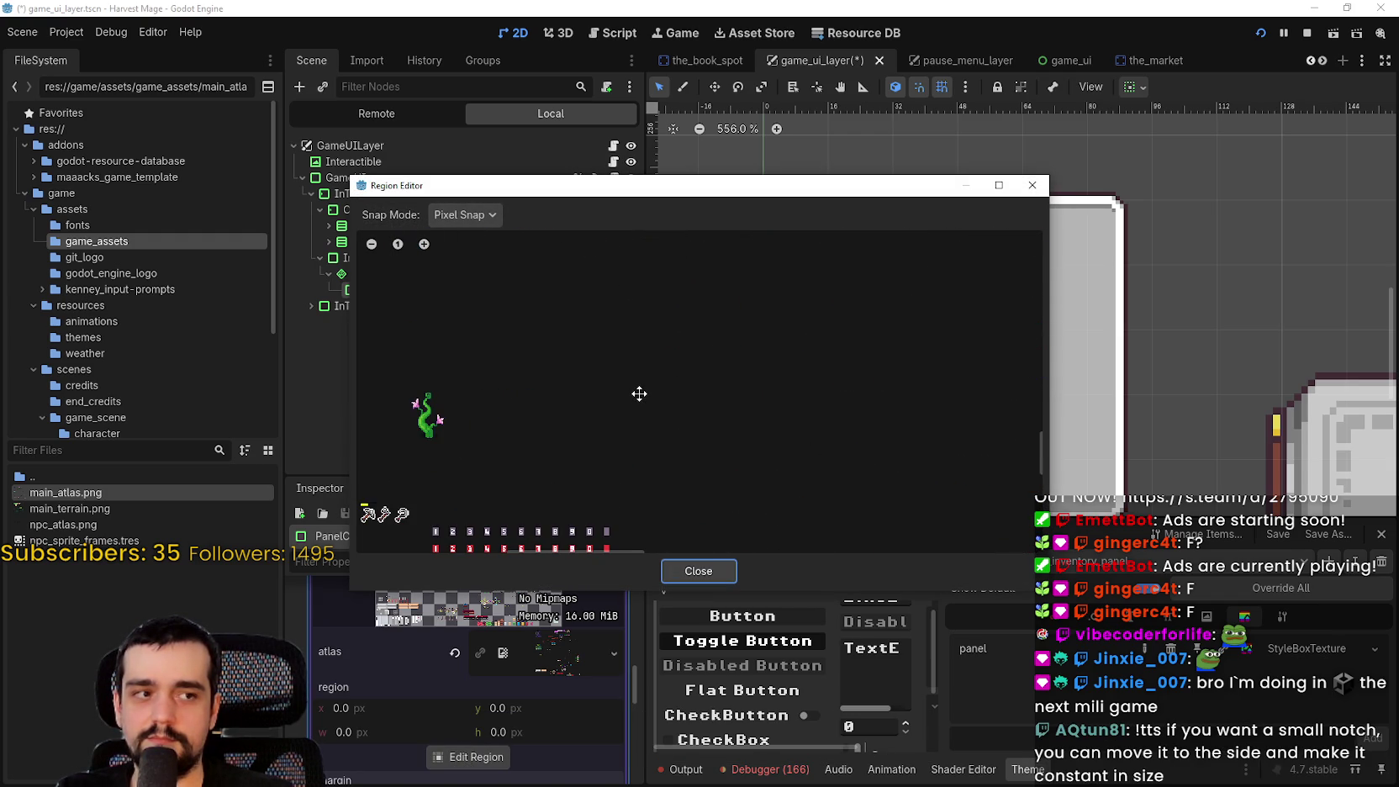
scroll(639, 393, down, 2)
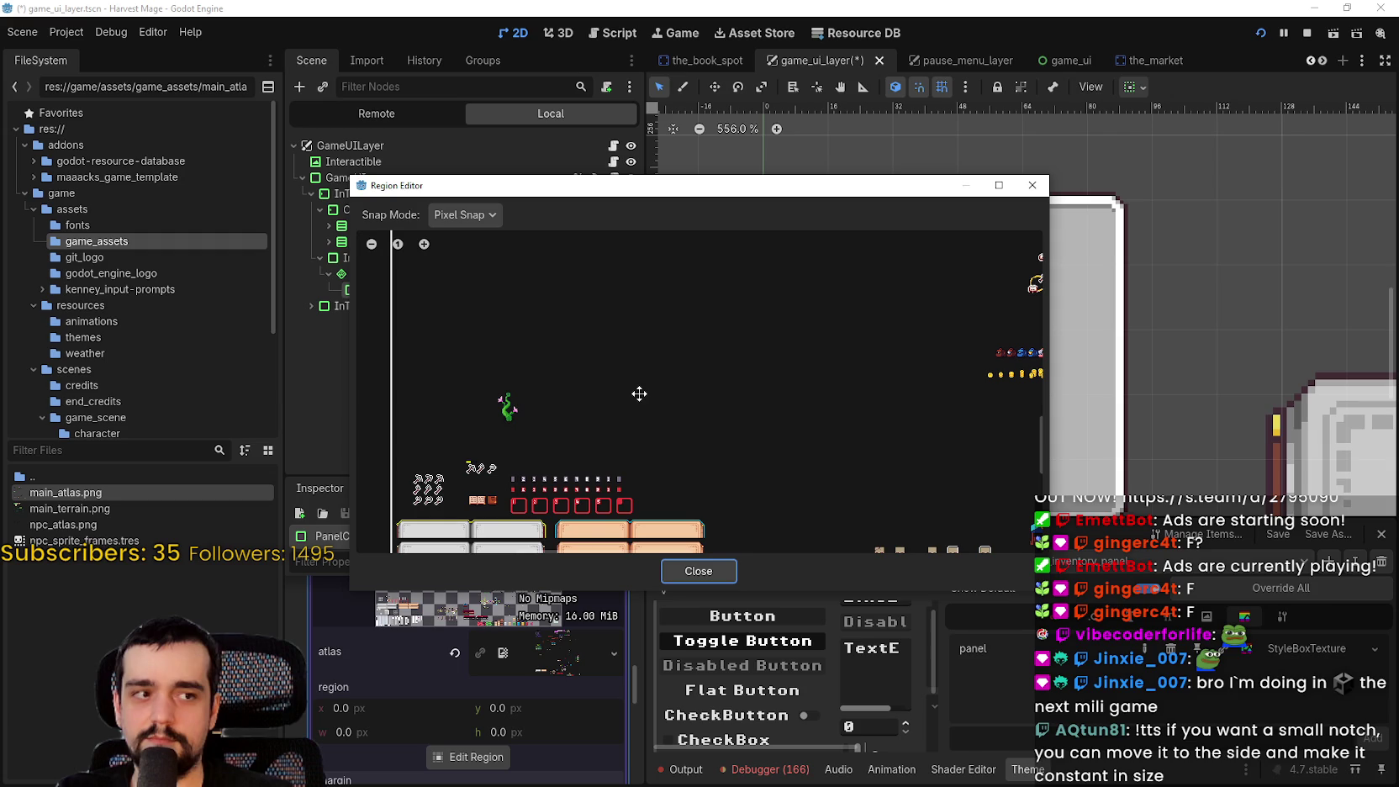
scroll(639, 394, down, 4)
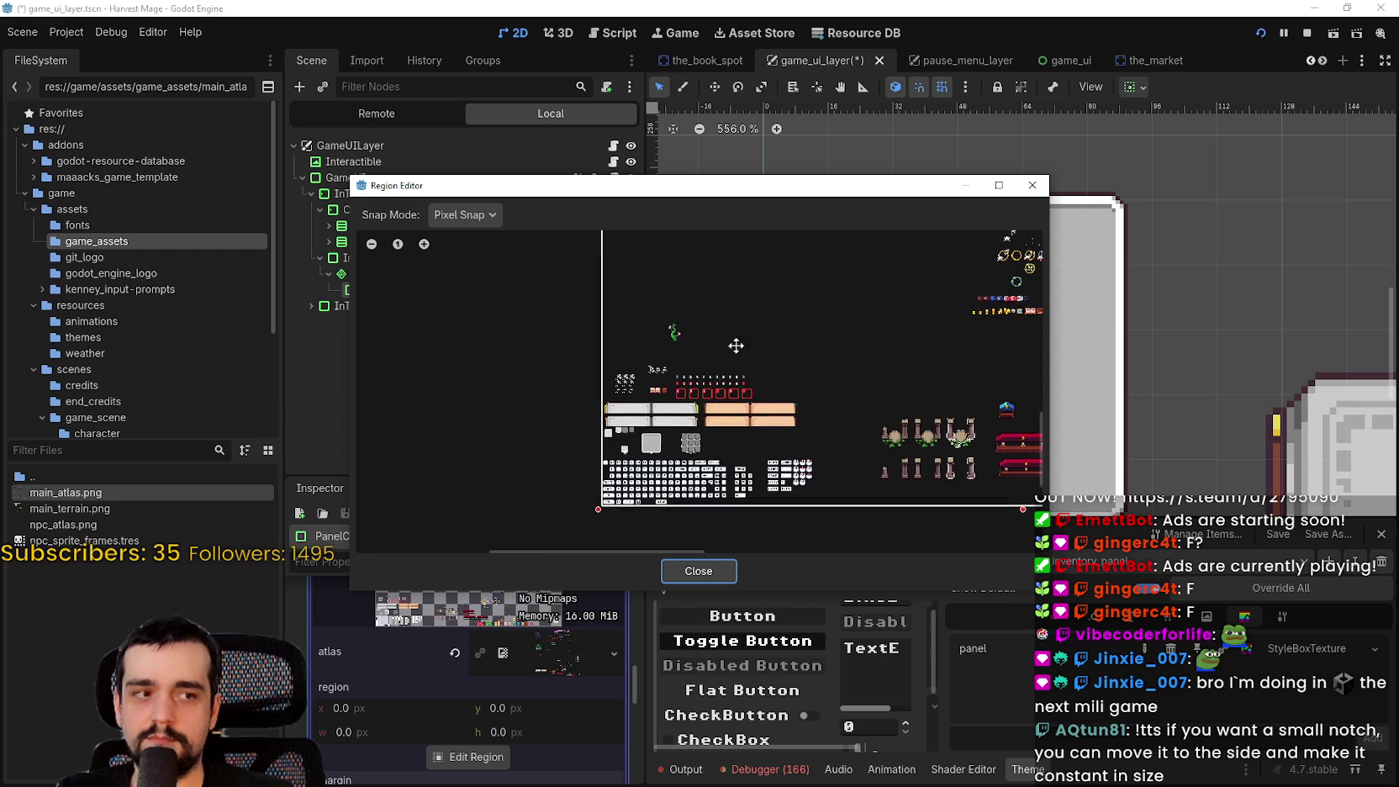
scroll(768, 393, up, 5)
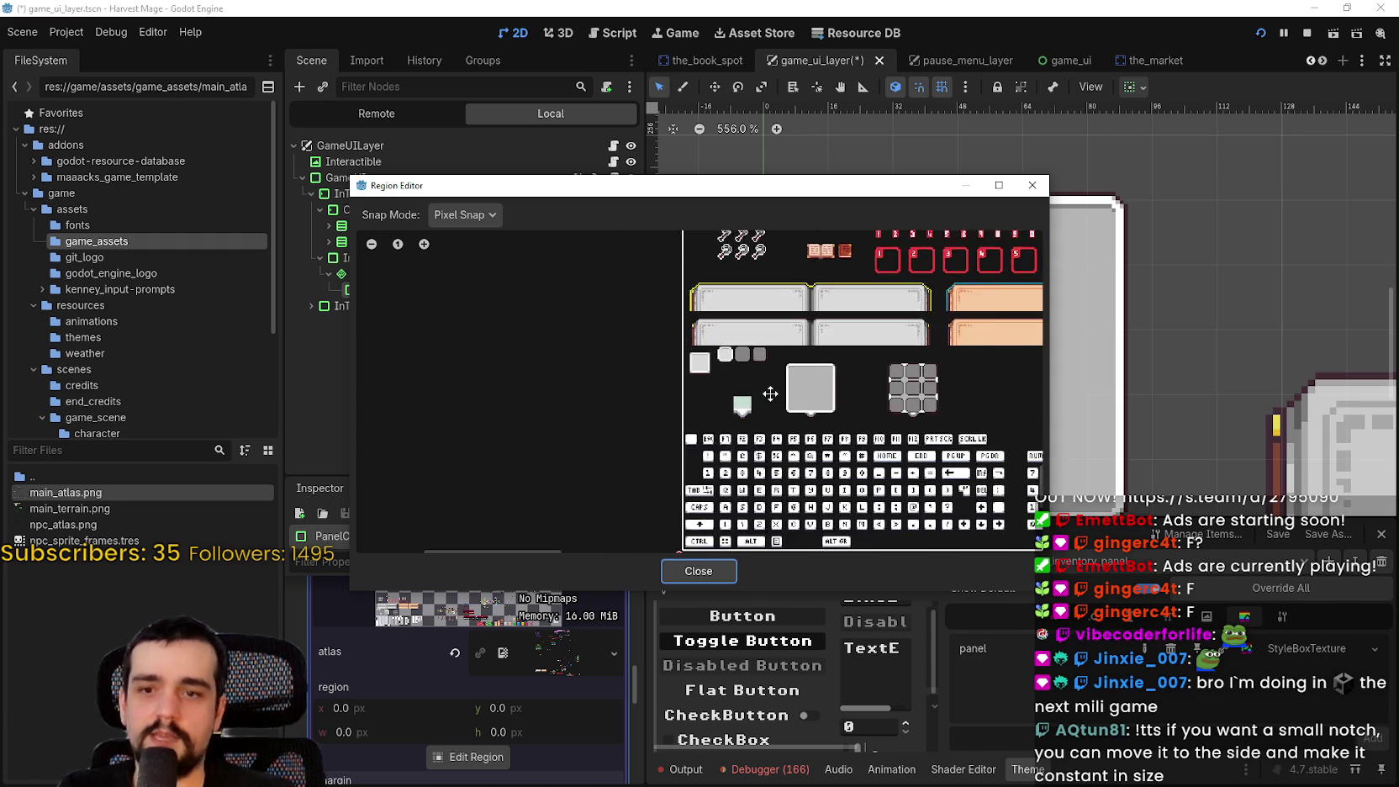
scroll(767, 394, up, 5)
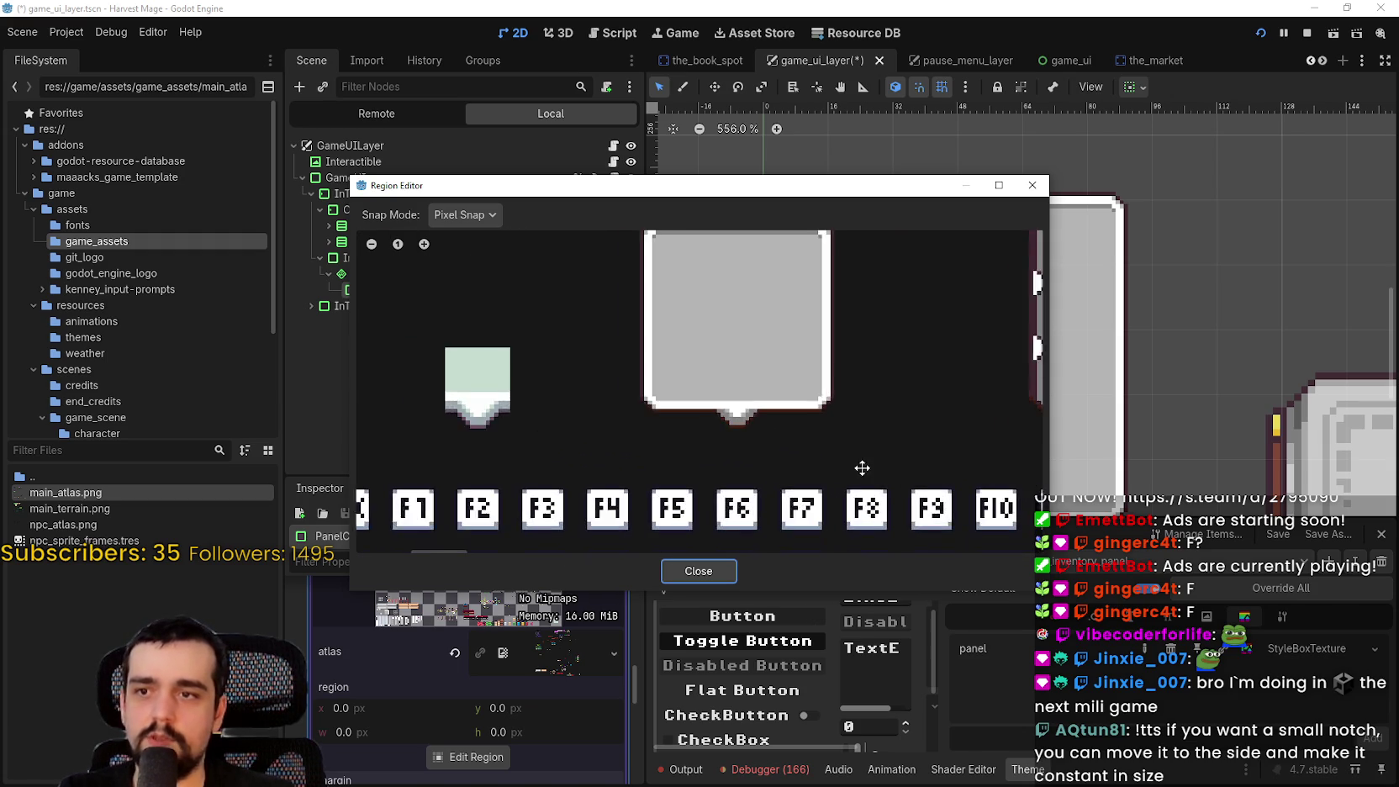
scroll(634, 383, down, 2)
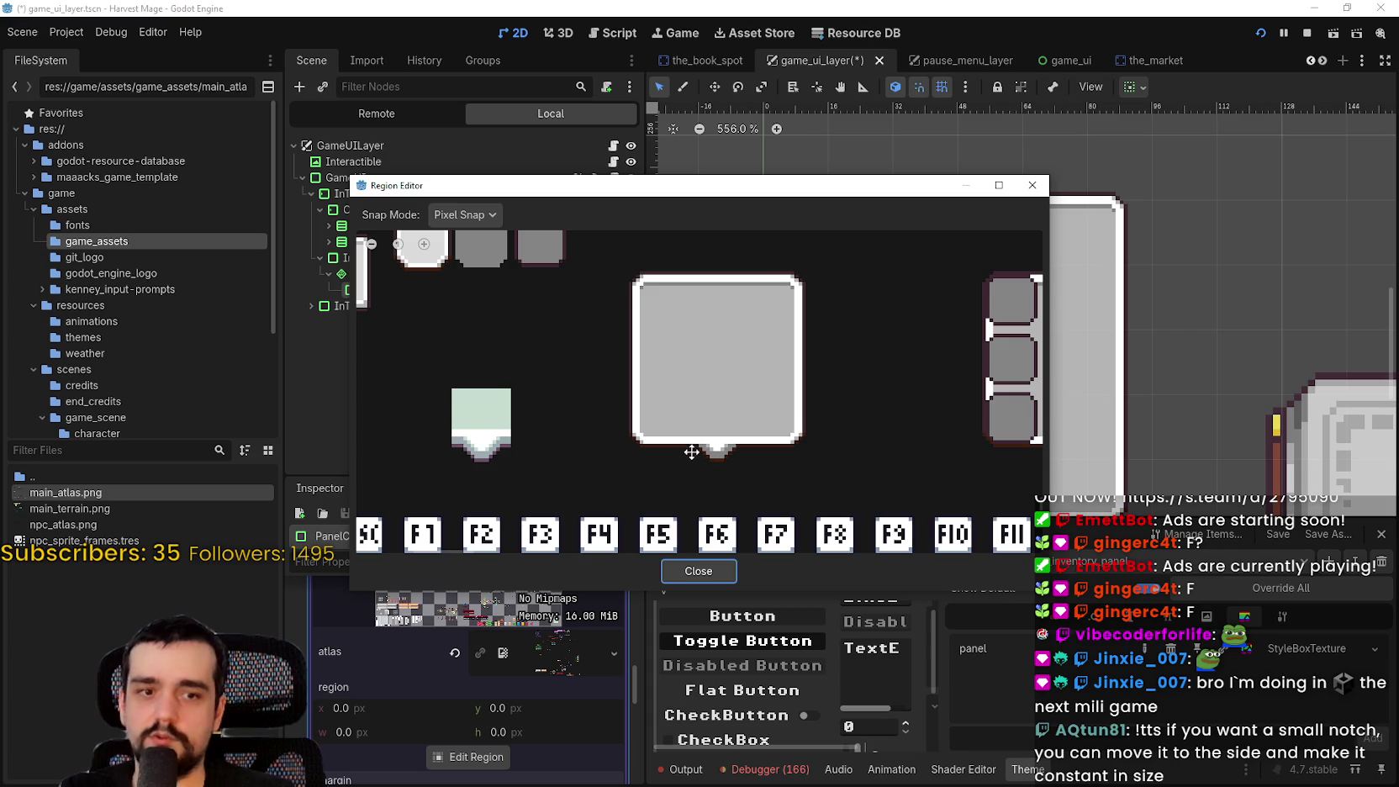
scroll(762, 427, up, 3)
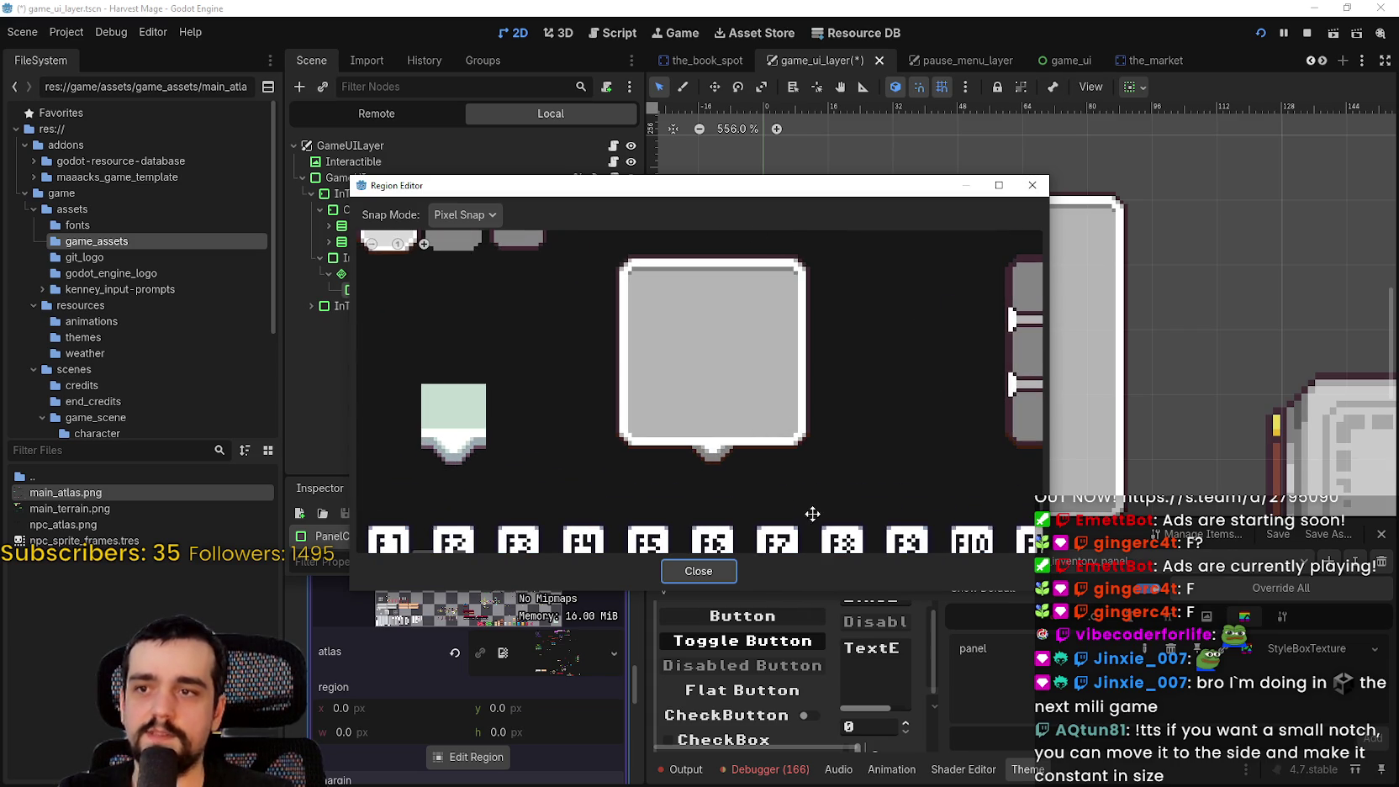
scroll(691, 410, down, 2)
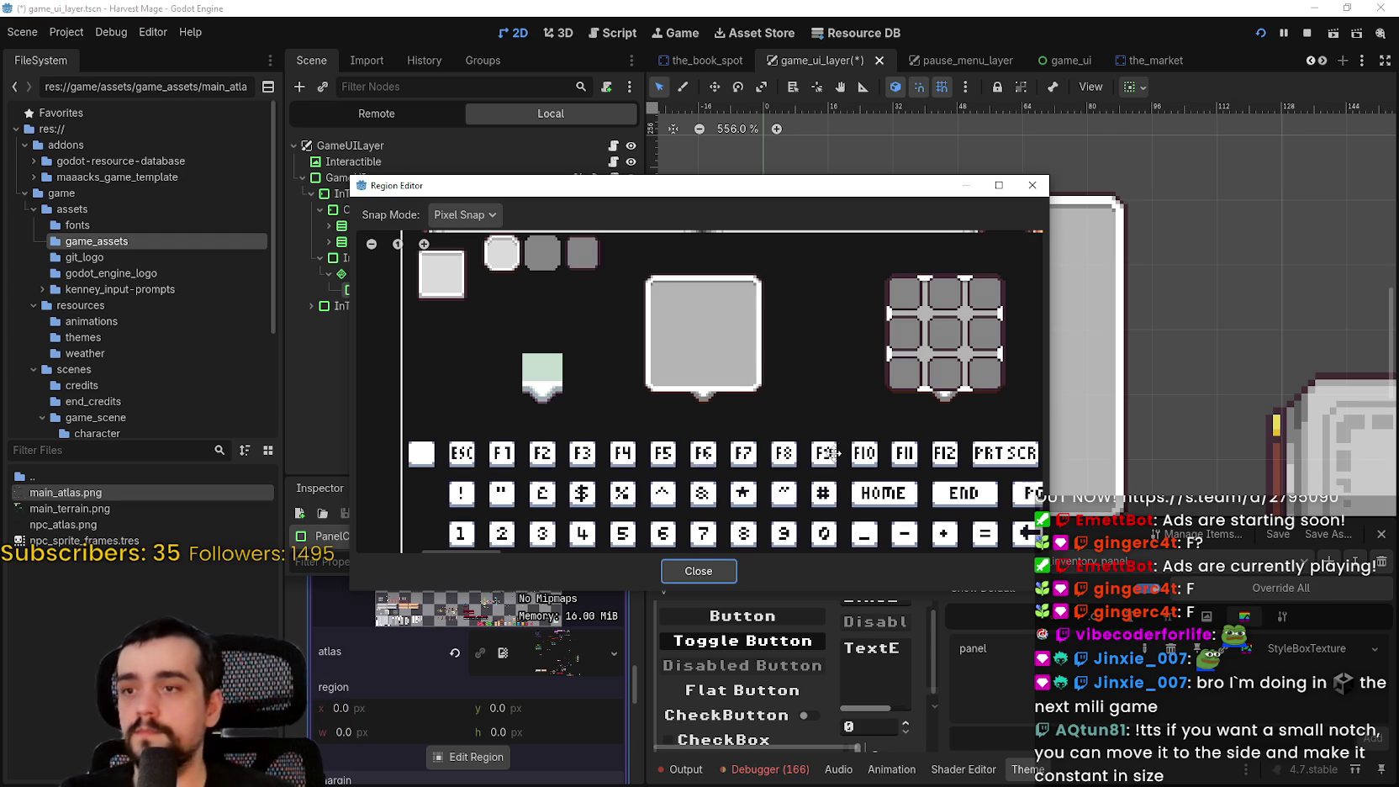
scroll(830, 453, down, 2)
scroll(641, 397, down, 1)
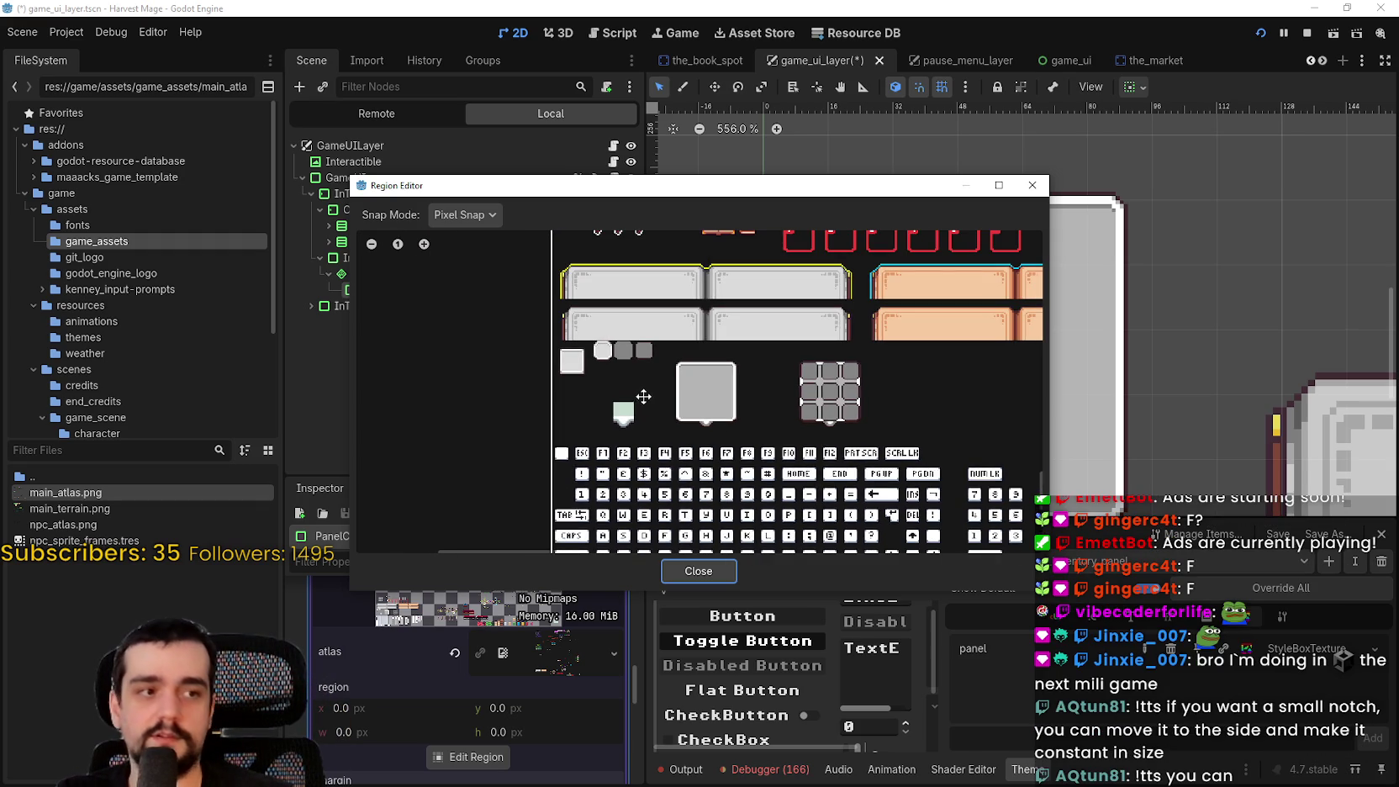
scroll(503, 405, down, 1)
scroll(507, 316, down, 1)
scroll(522, 343, up, 3)
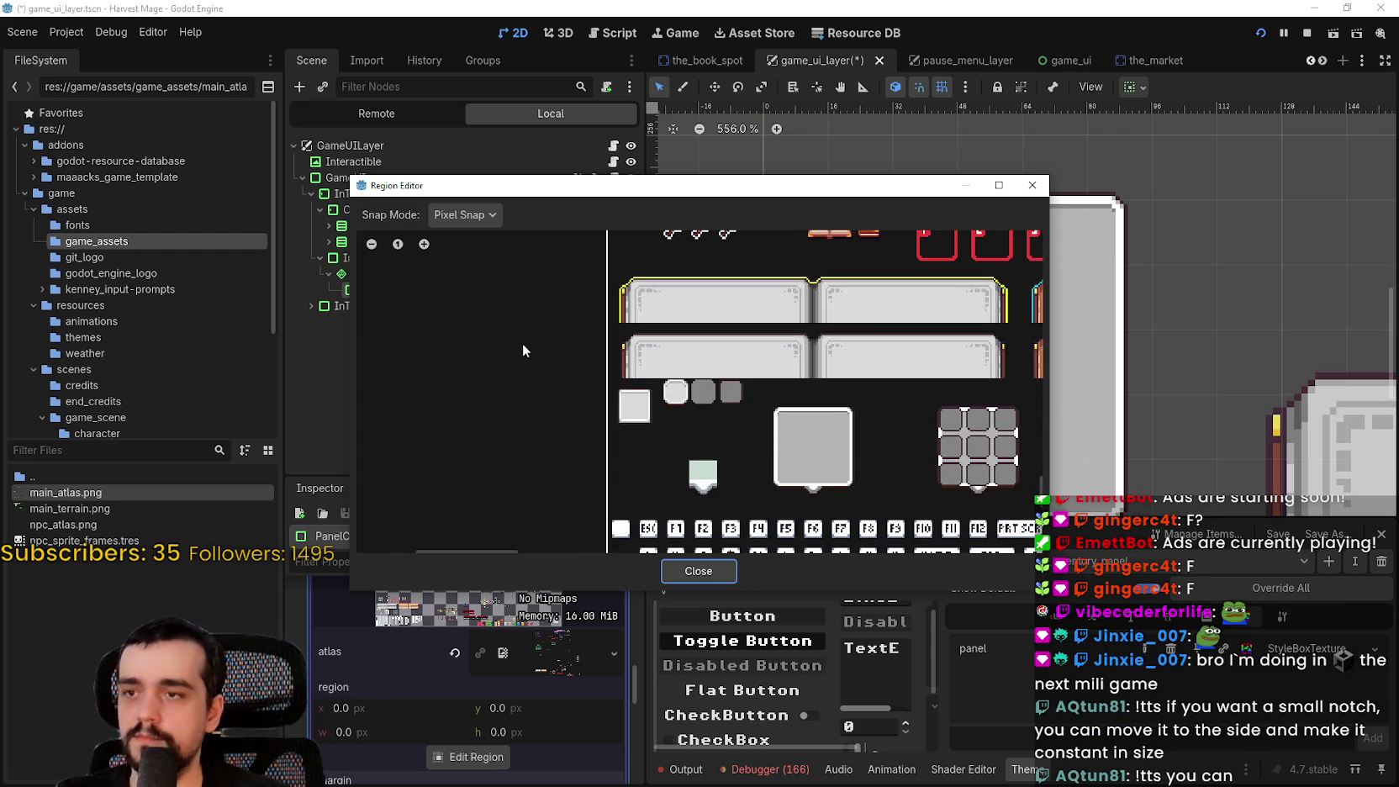
Mark the rounded tile as a 16×16 region at x 32, y 1856 and close the editor
drag(517, 346, 512, 409)
scroll(760, 369, up, 5)
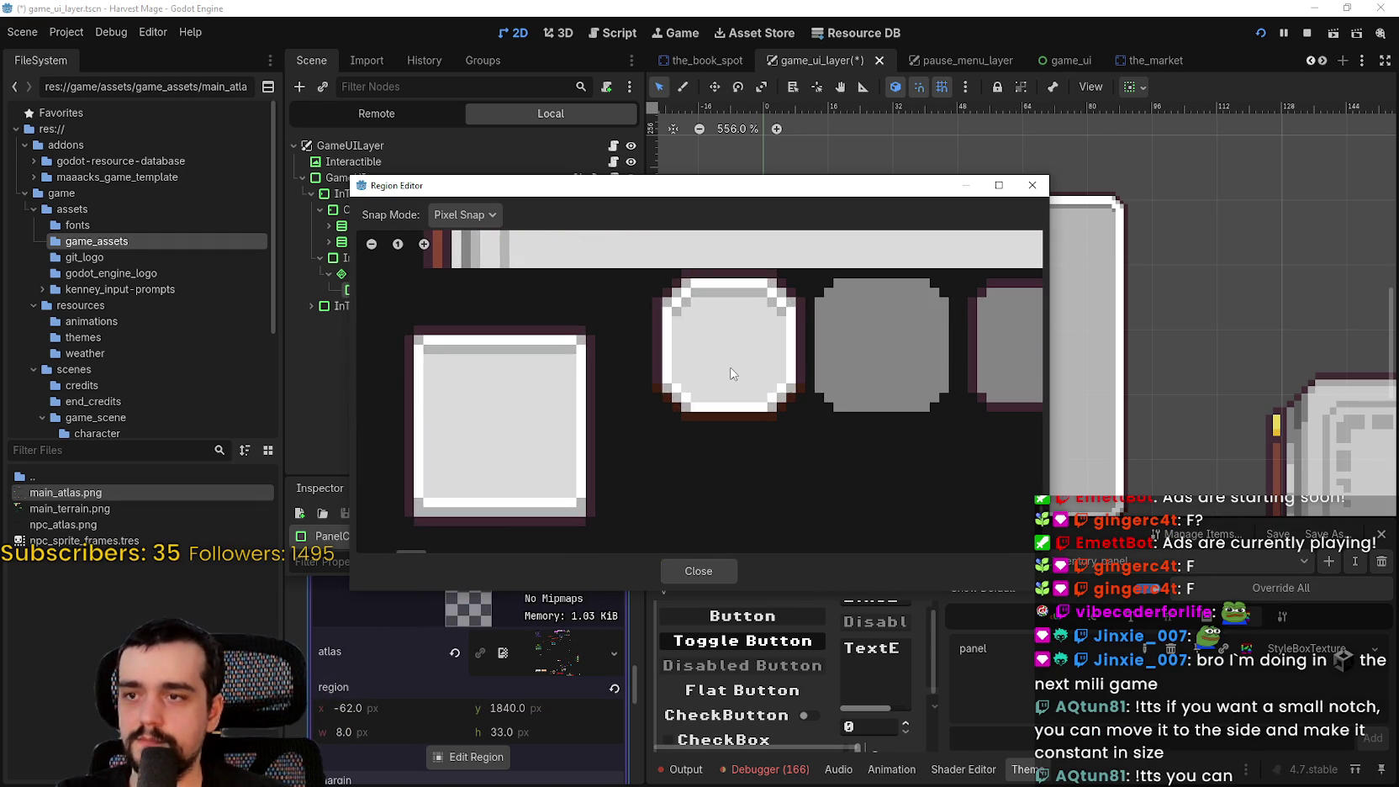
mouse_move(657, 278)
mouse_down()
mouse_move(802, 435)
mouse_move(820, 431)
mouse_move(807, 422)
mouse_up()
scroll(730, 331, up, 1)
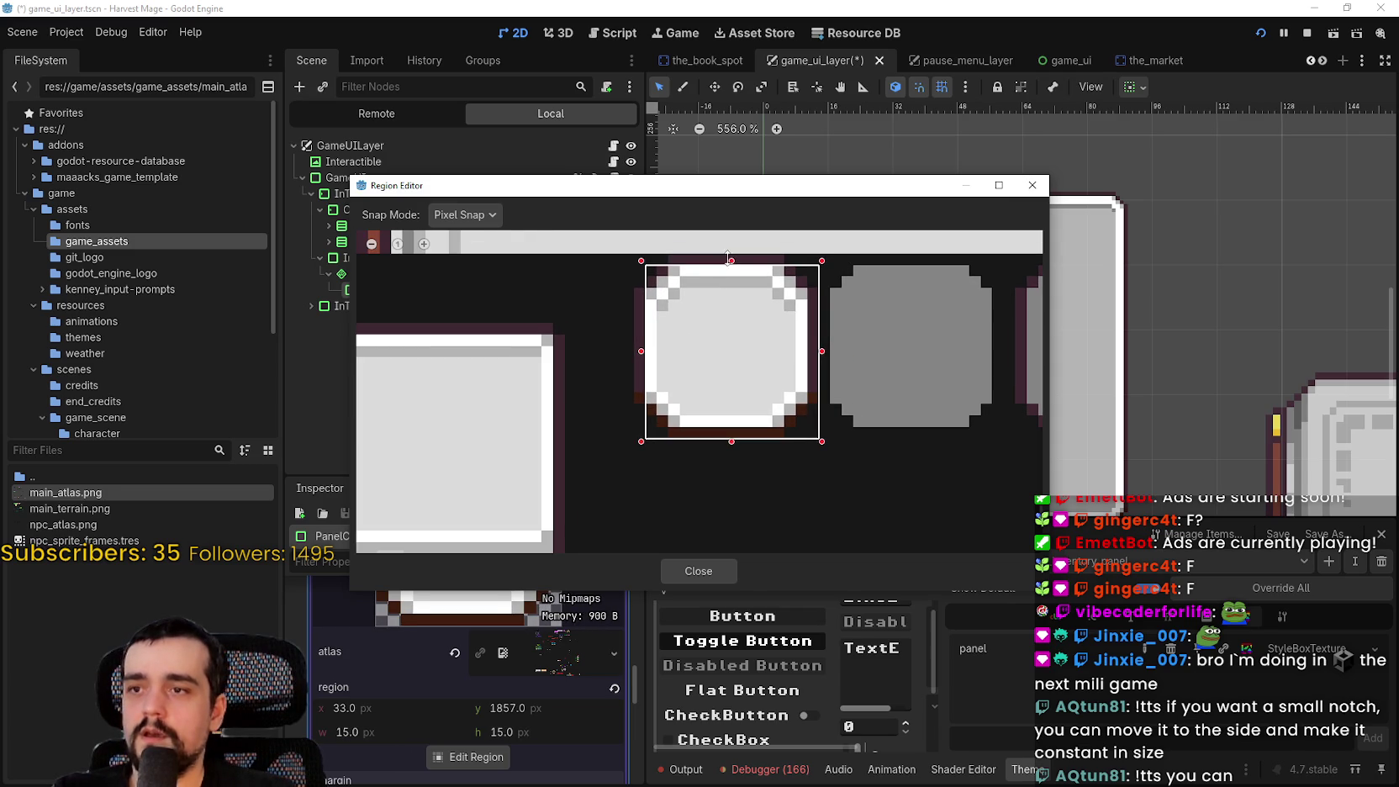
drag(728, 258, 730, 250)
drag(641, 339, 631, 339)
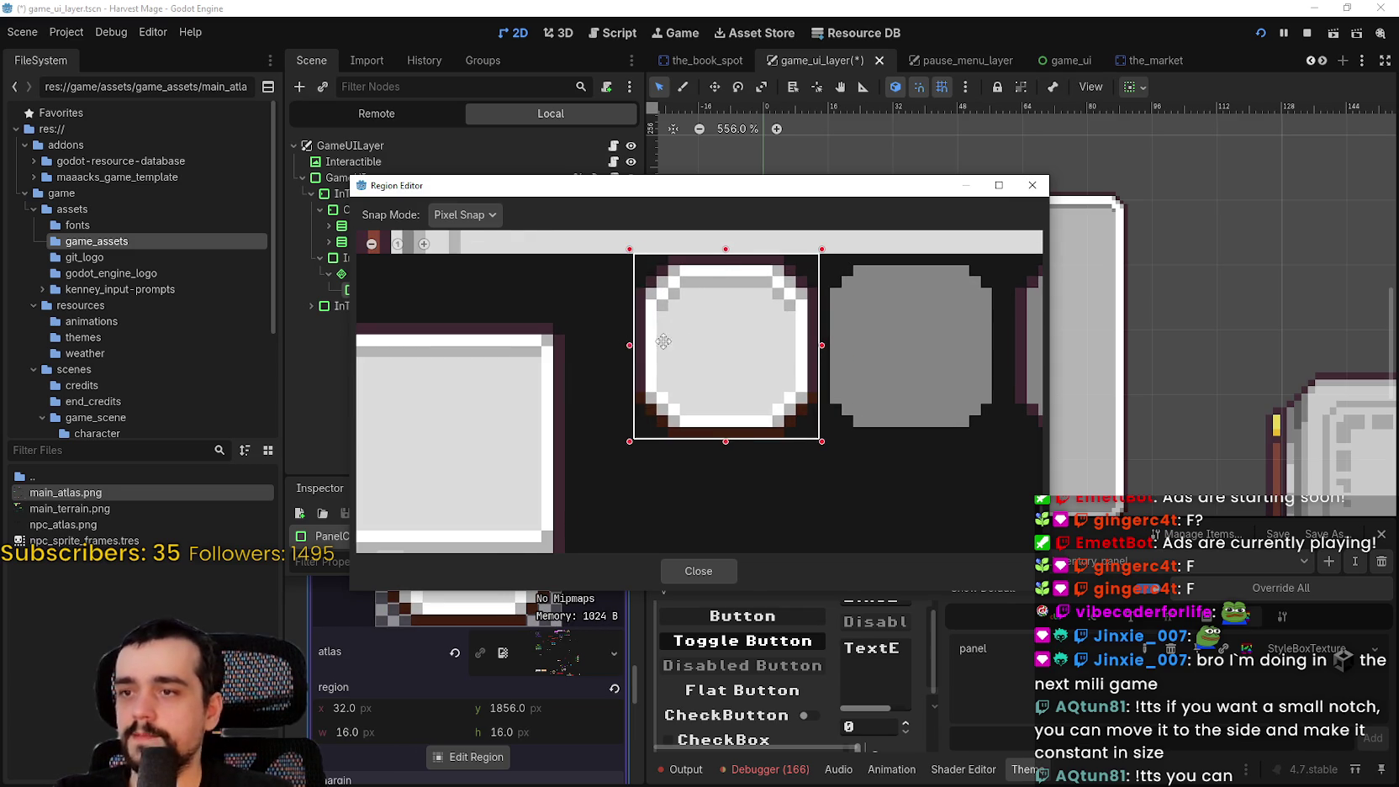
scroll(698, 370, down, 3)
click(691, 571)
scroll(952, 337, down, 3)
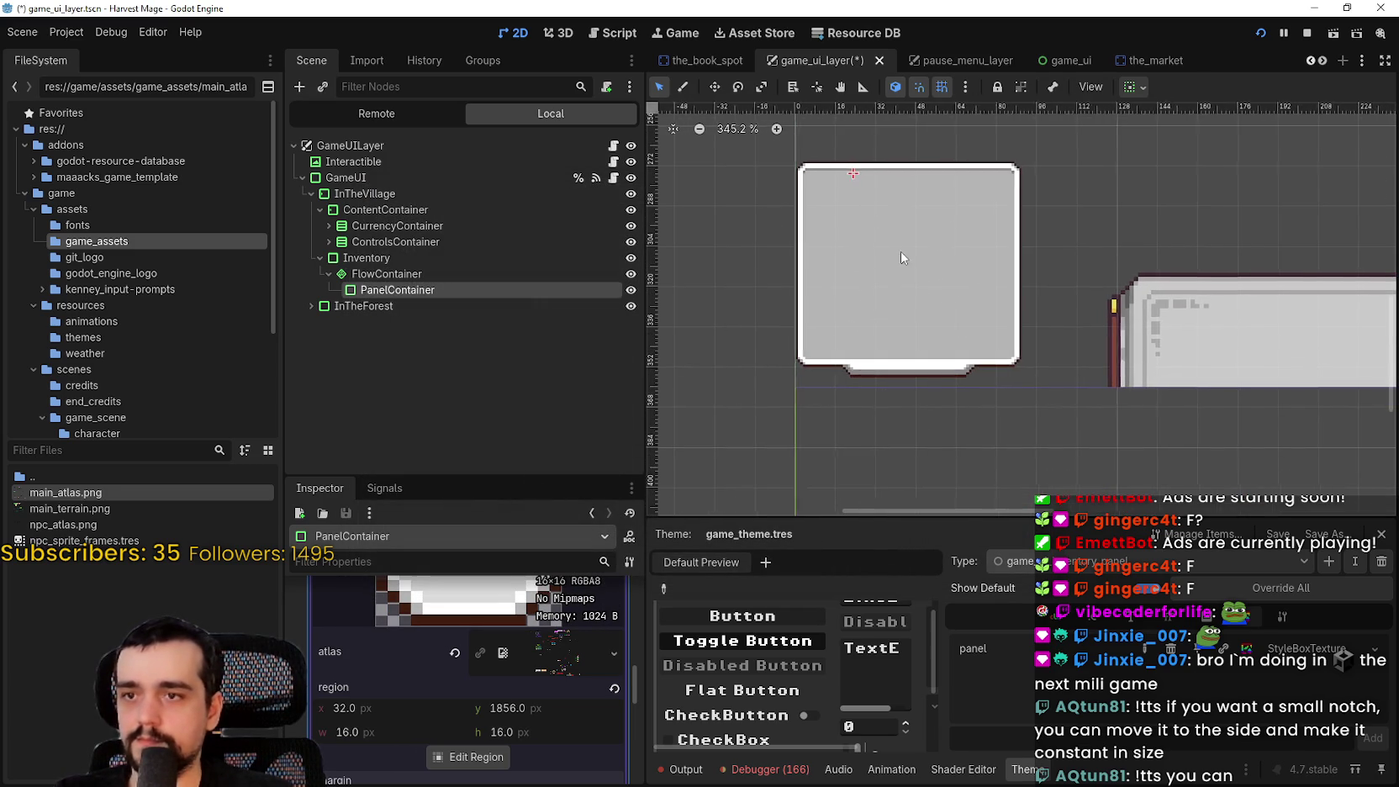
Save the game_ui_layer scene and collapse the panel style's details
key(ctrl+s)
scroll(551, 735, up, 3)
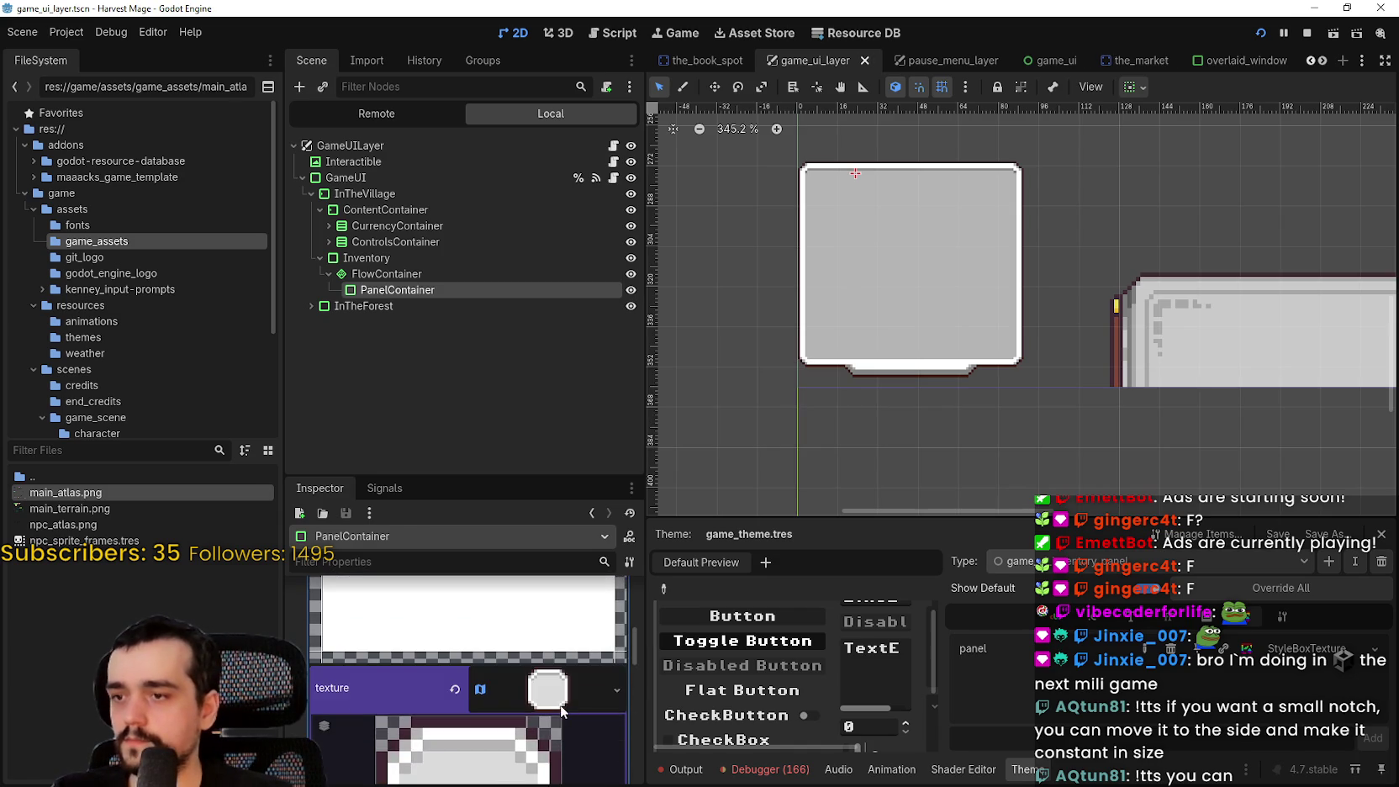
scroll(550, 686, down, 2)
scroll(586, 674, up, 10)
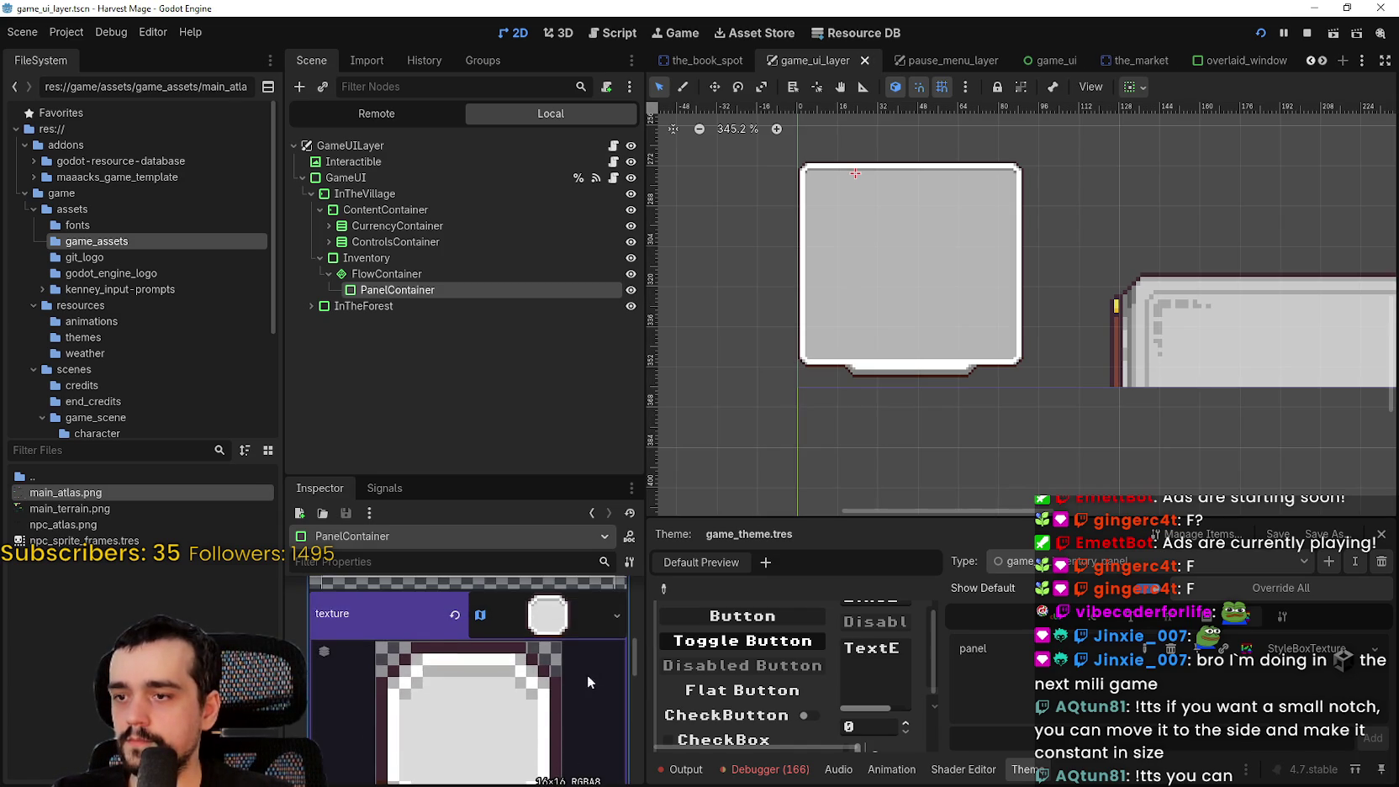
click(492, 664)
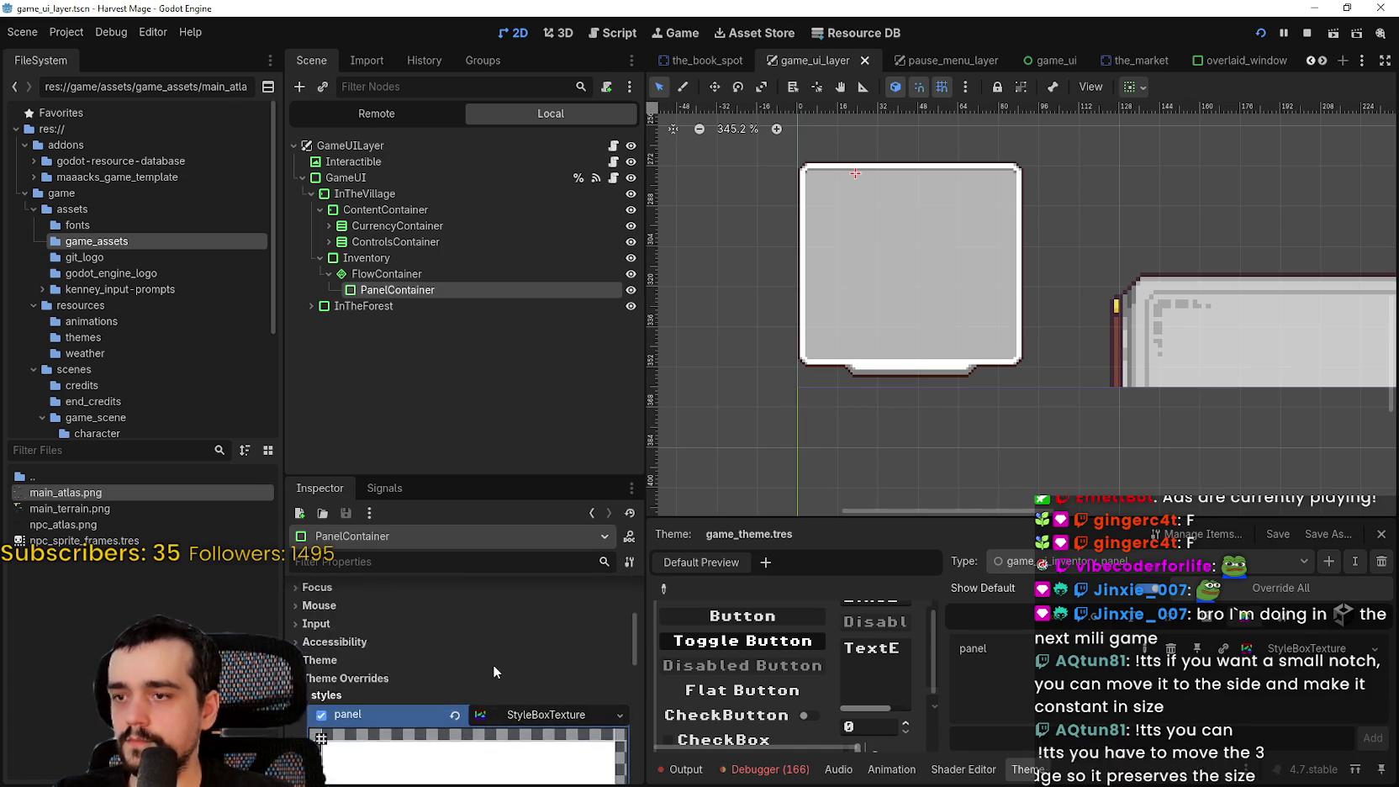
Collapse Theme Overrides in the Inspector, then expand the Visibility and Layout sections
scroll(488, 665, up, 3)
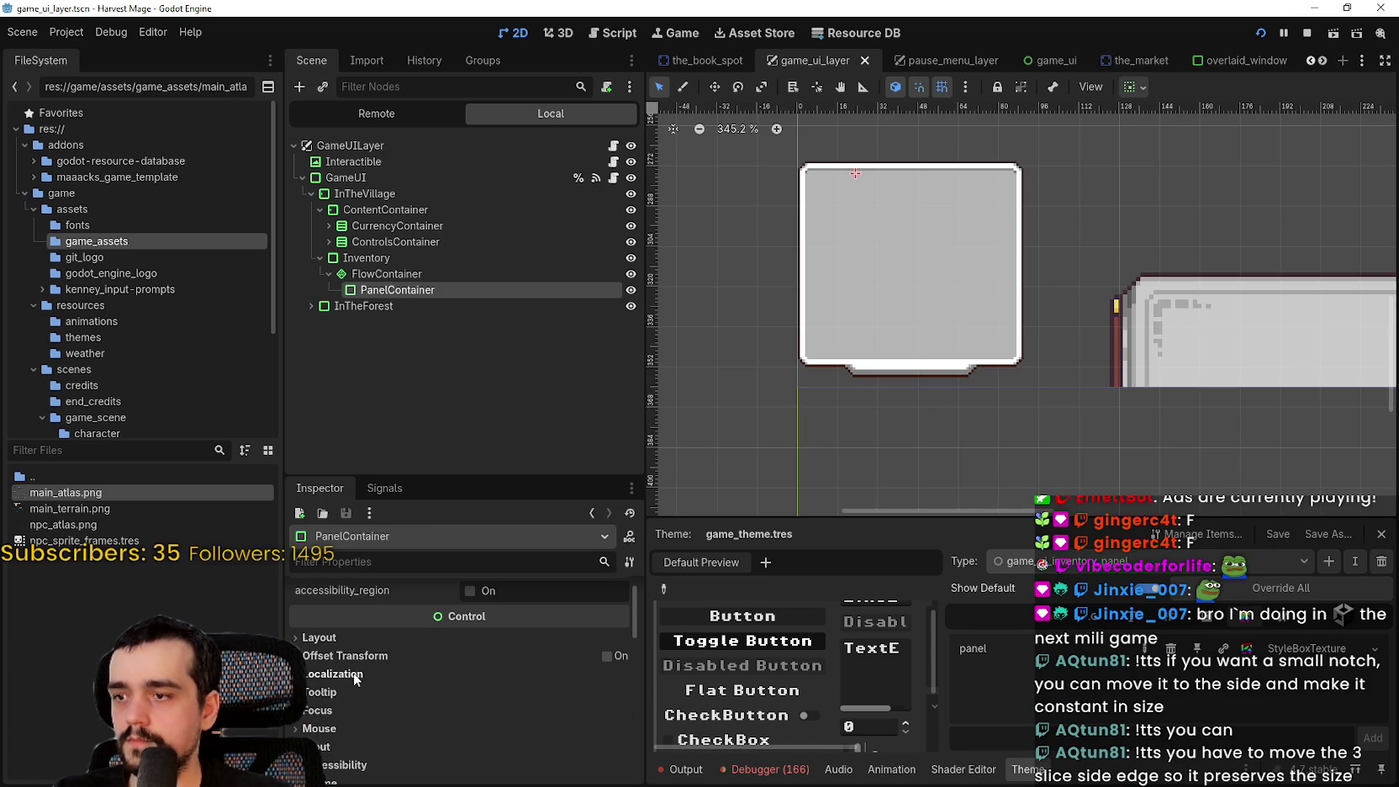
scroll(363, 668, up, 1)
scroll(370, 672, down, 5)
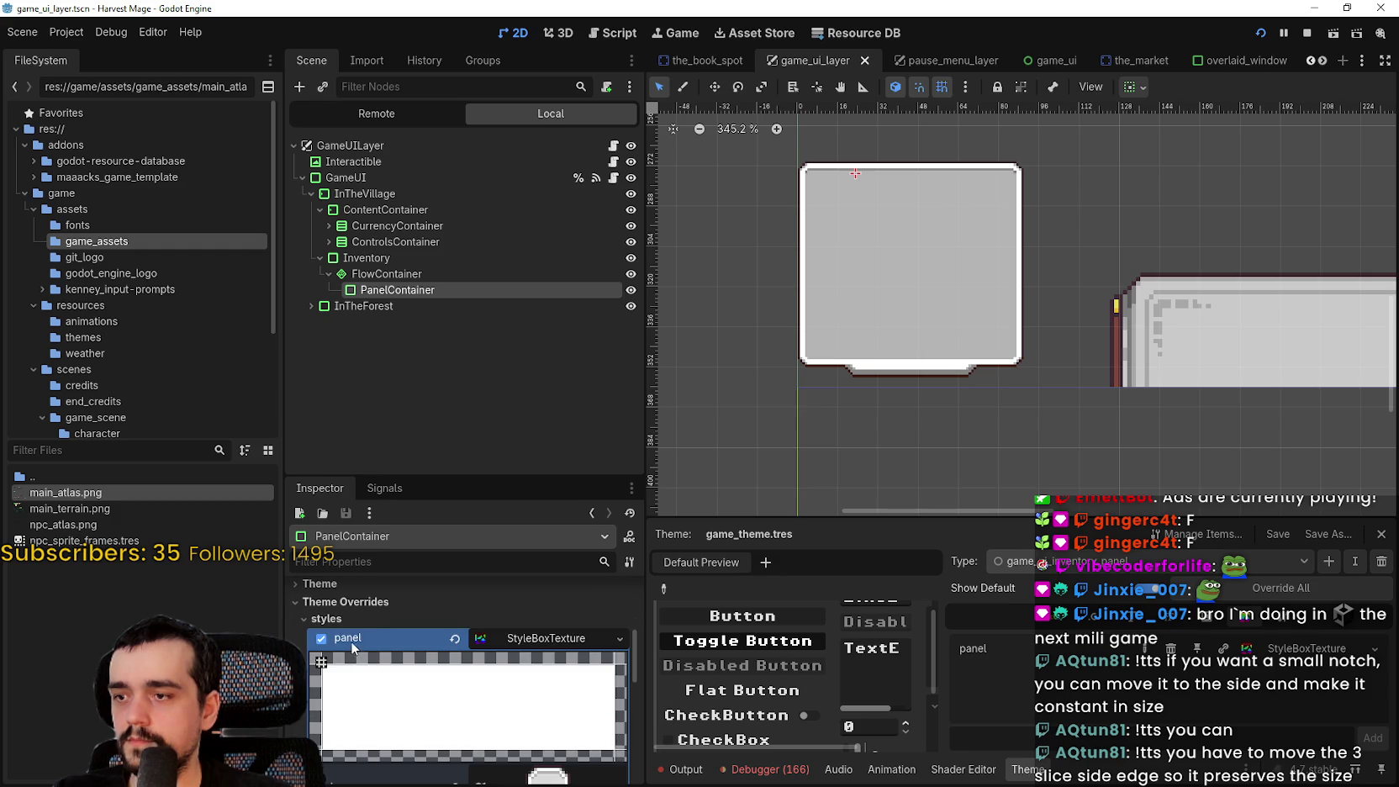
click(371, 602)
click(376, 651)
scroll(484, 680, down, 1)
scroll(454, 680, up, 2)
scroll(434, 678, up, 2)
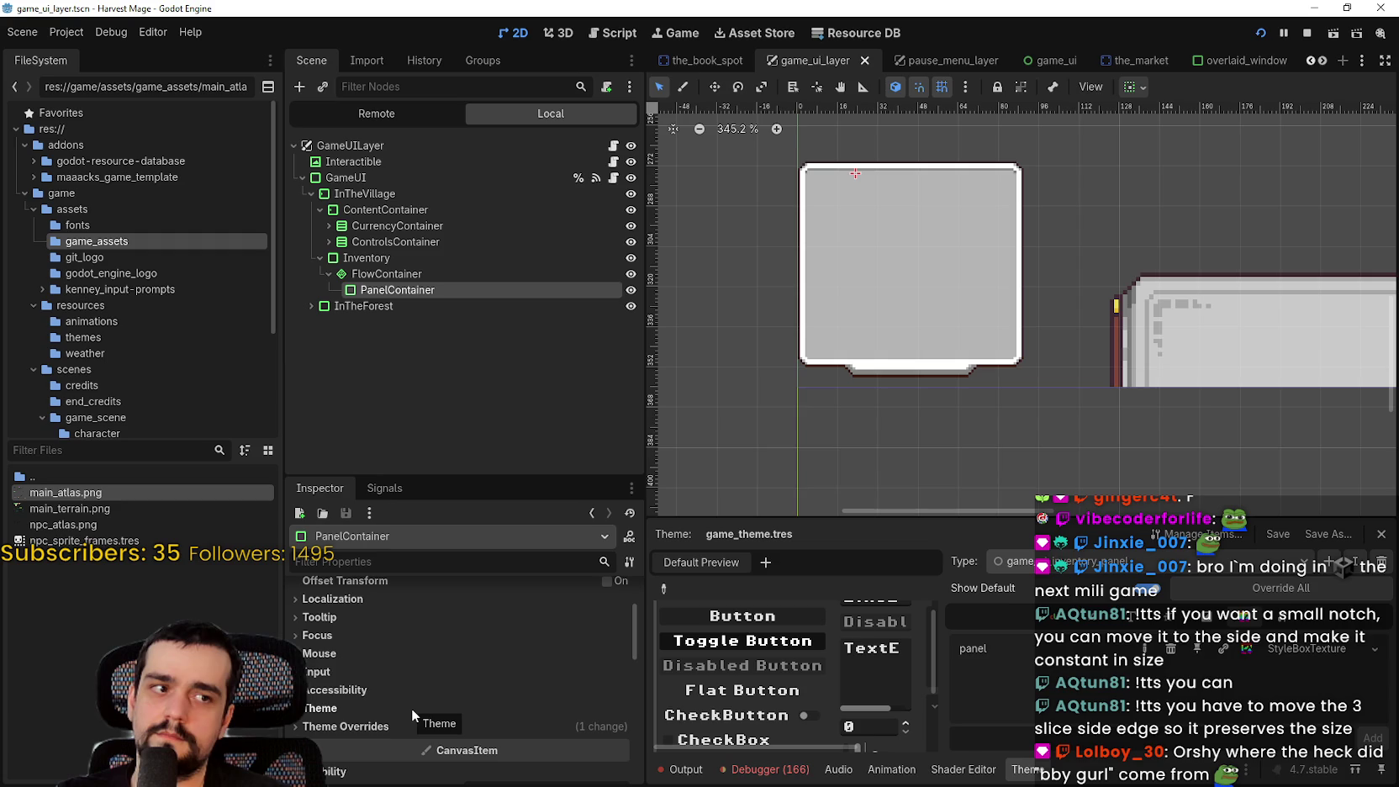
scroll(411, 707, up, 3)
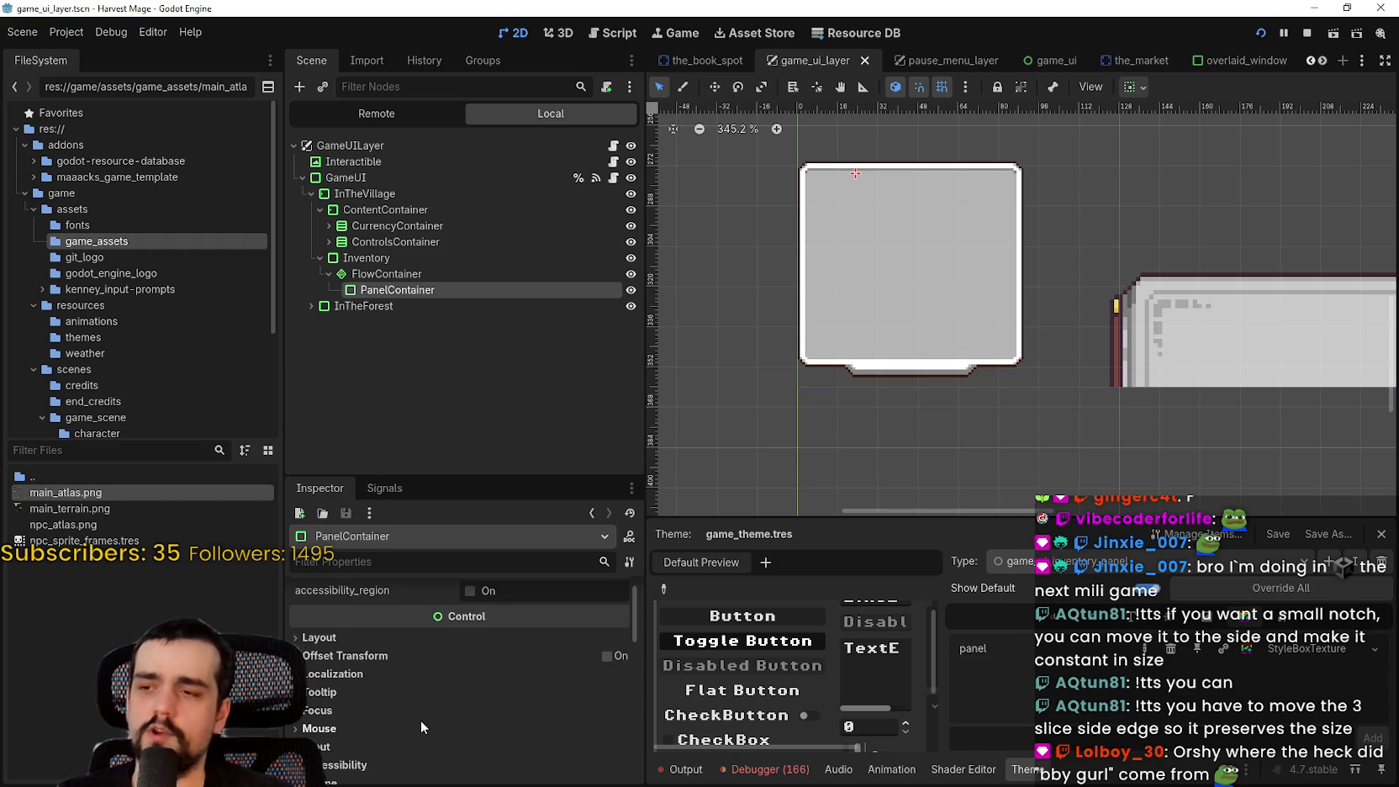
scroll(420, 718, down, 1)
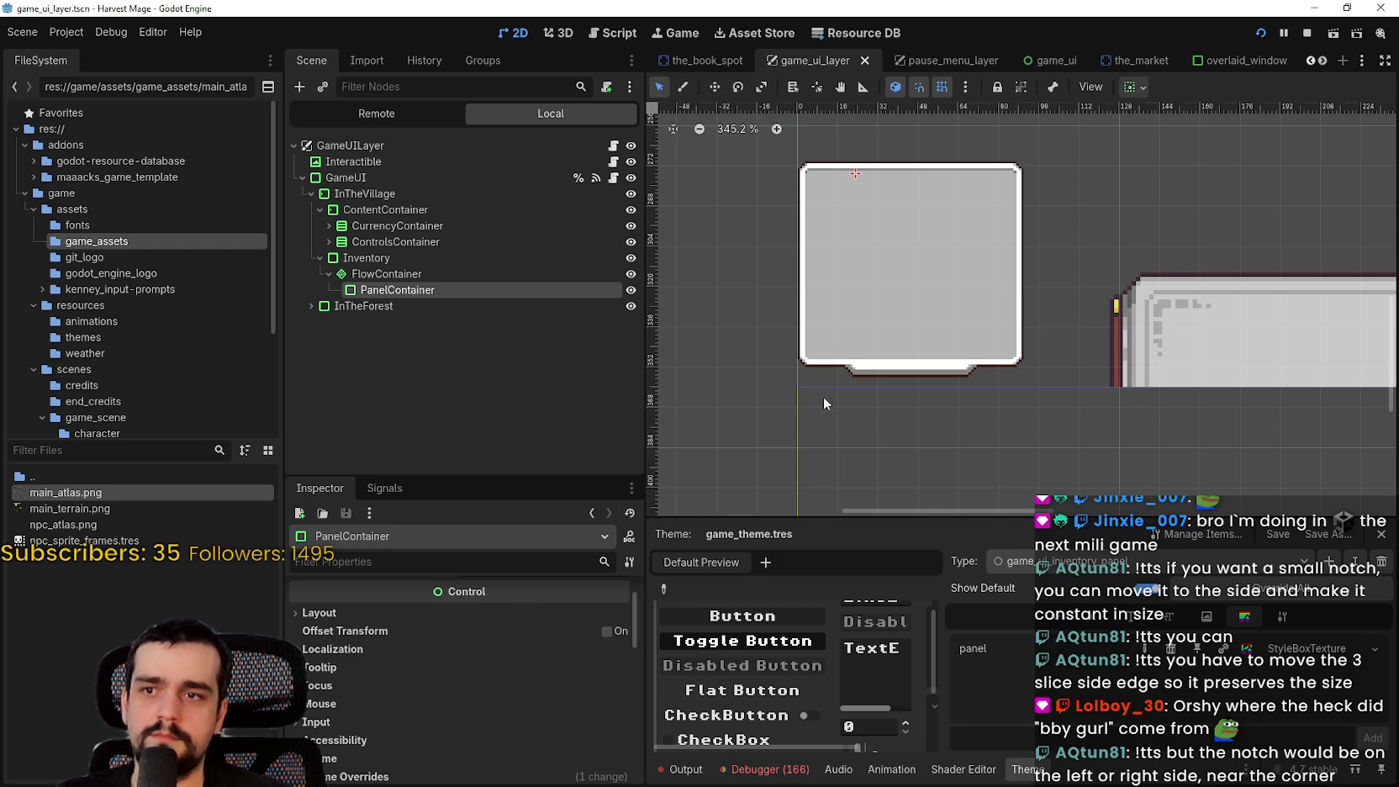
scroll(822, 394, up, 1)
scroll(1026, 366, down, 9)
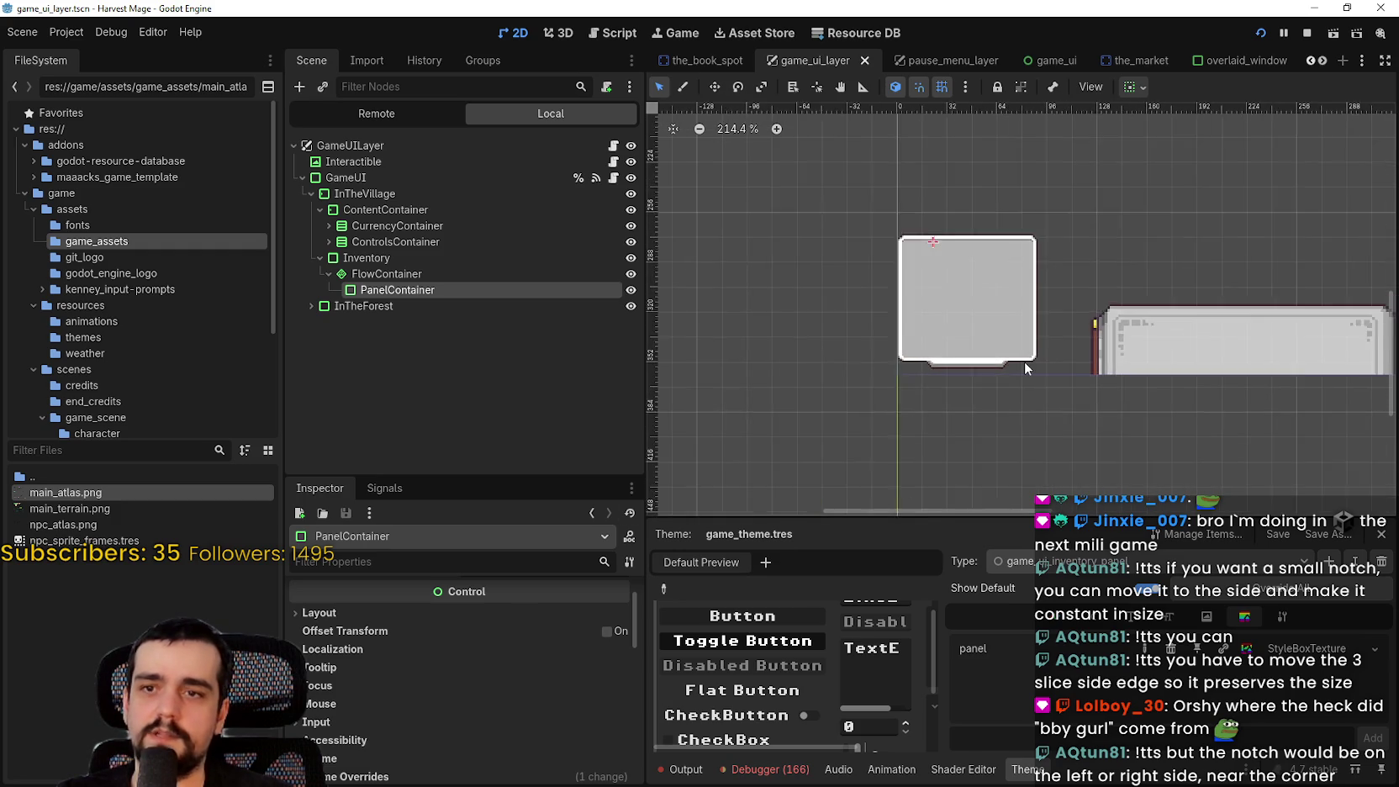
scroll(1022, 370, up, 8)
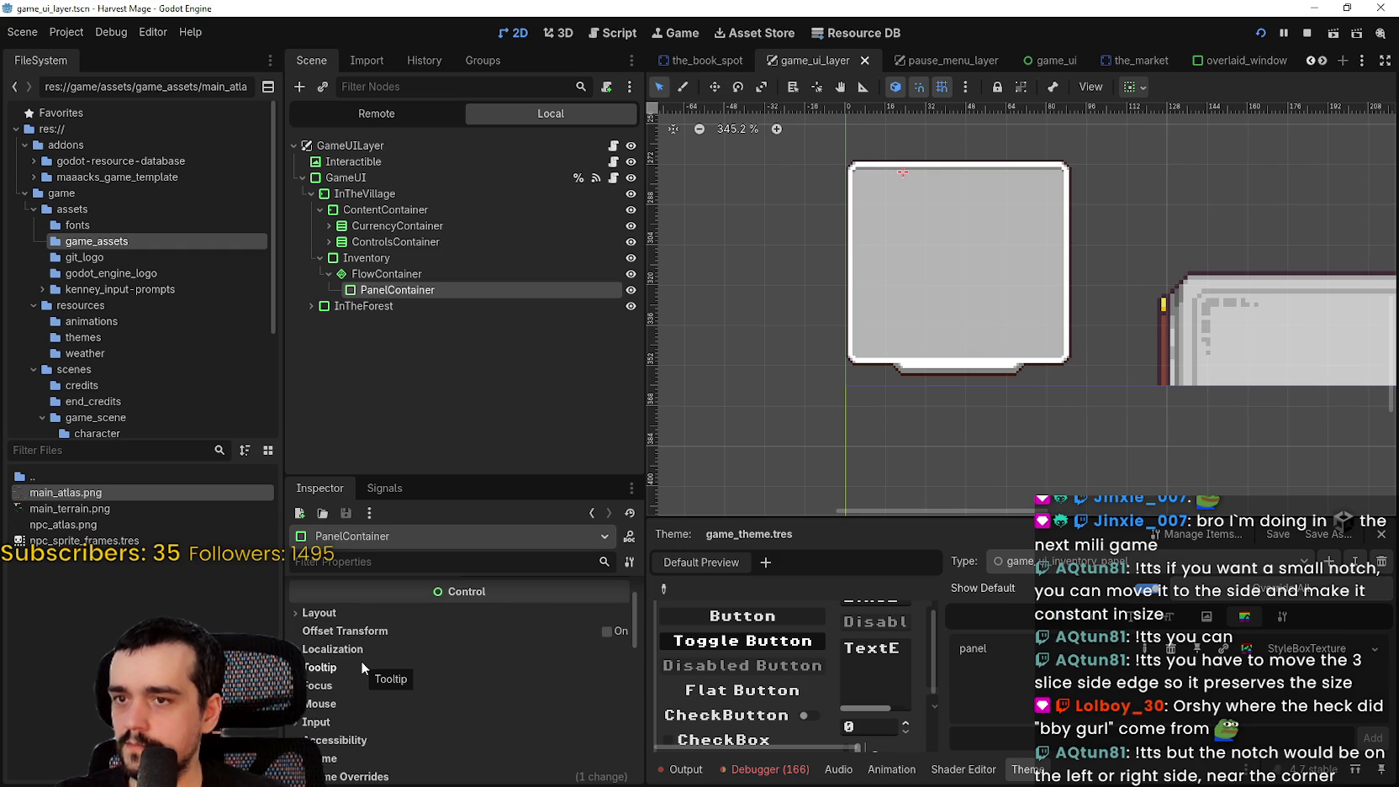
scroll(369, 692, up, 1)
scroll(369, 681, down, 1)
click(325, 613)
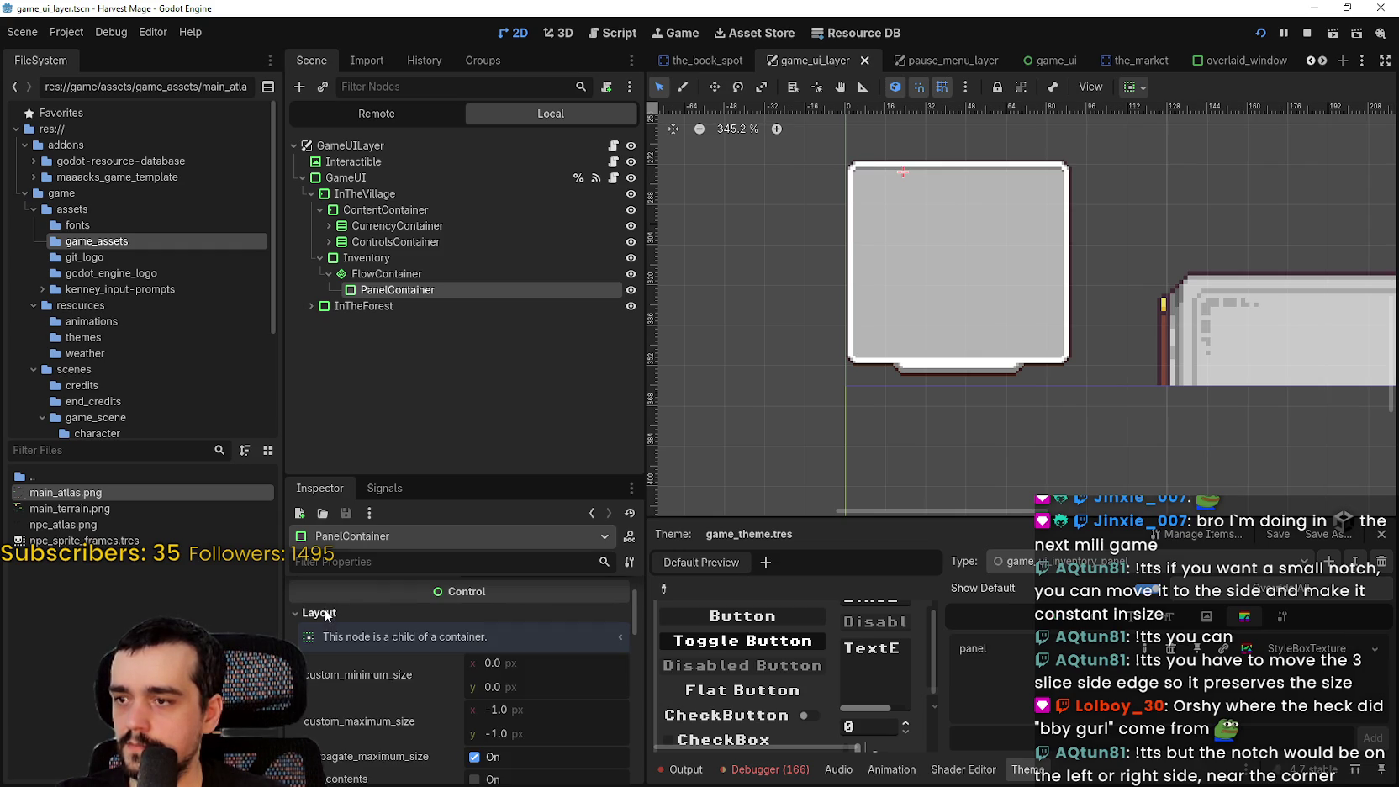
Set the PanelContainer's custom minimum size to 16×16 and save the scene
click(567, 669)
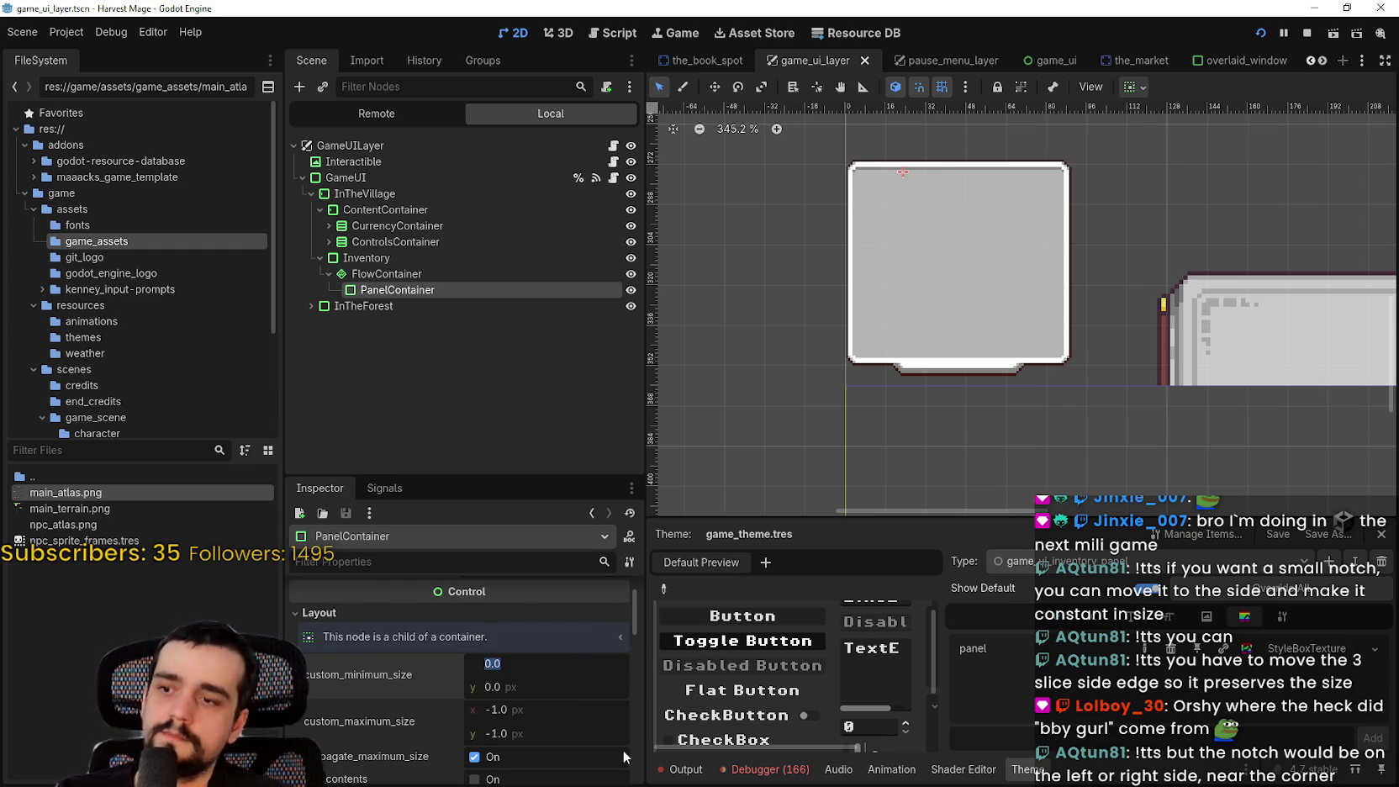
text(16)
key(Tab)
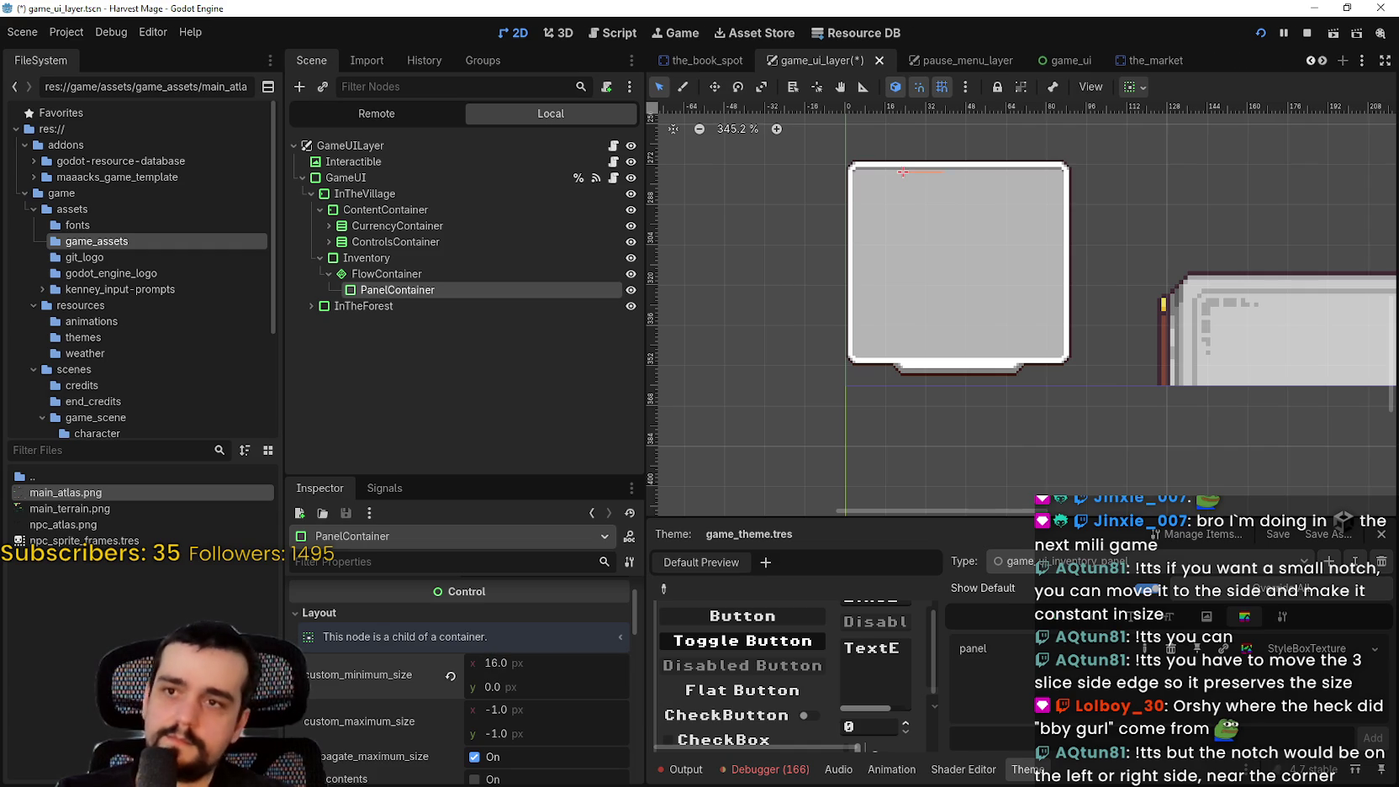
text(16)
key(Return)
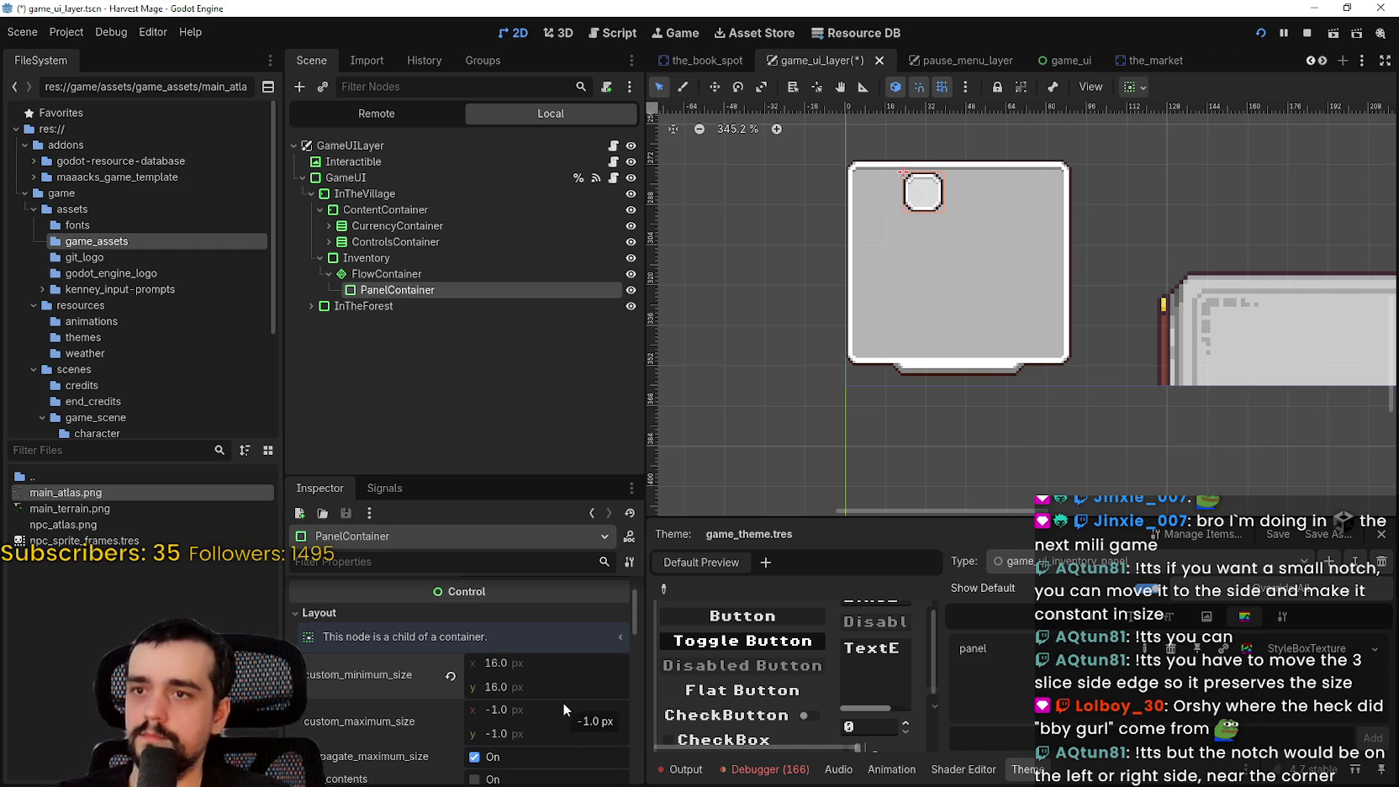
key(ctrl+s)
Enlarge the custom minimum size to 22×22 and save the scene again
scroll(963, 249, up, 3)
scroll(947, 245, down, 3)
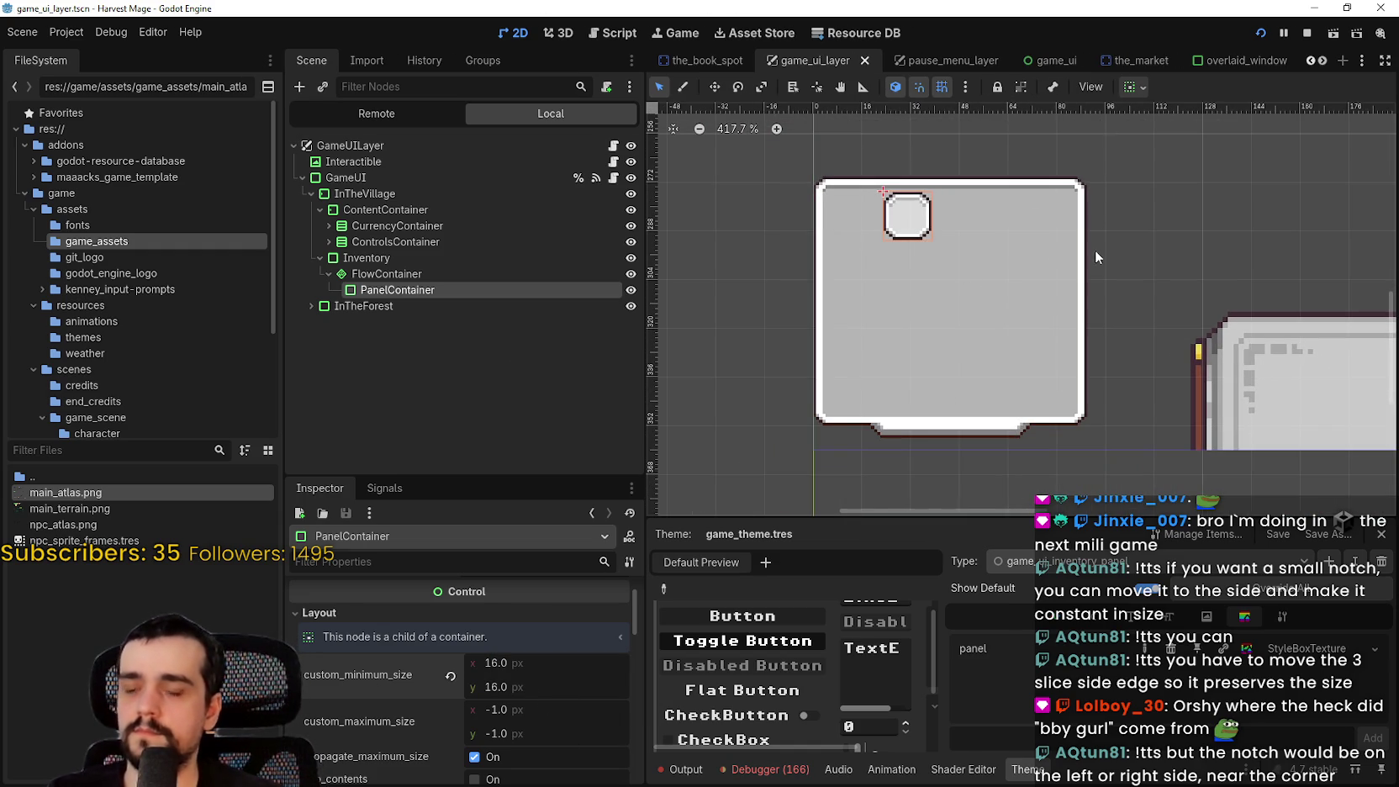
scroll(879, 245, down, 1)
scroll(878, 245, up, 2)
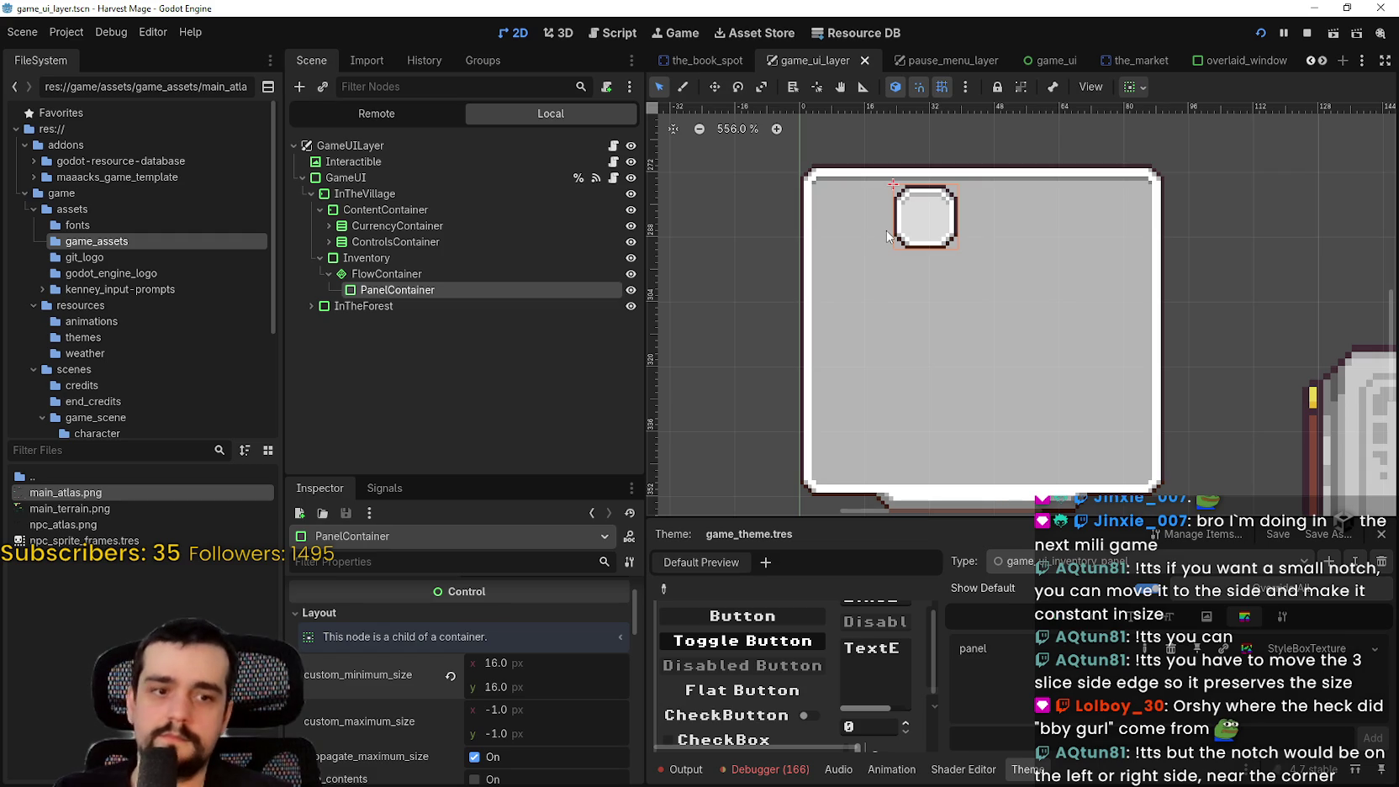
scroll(886, 237, up, 5)
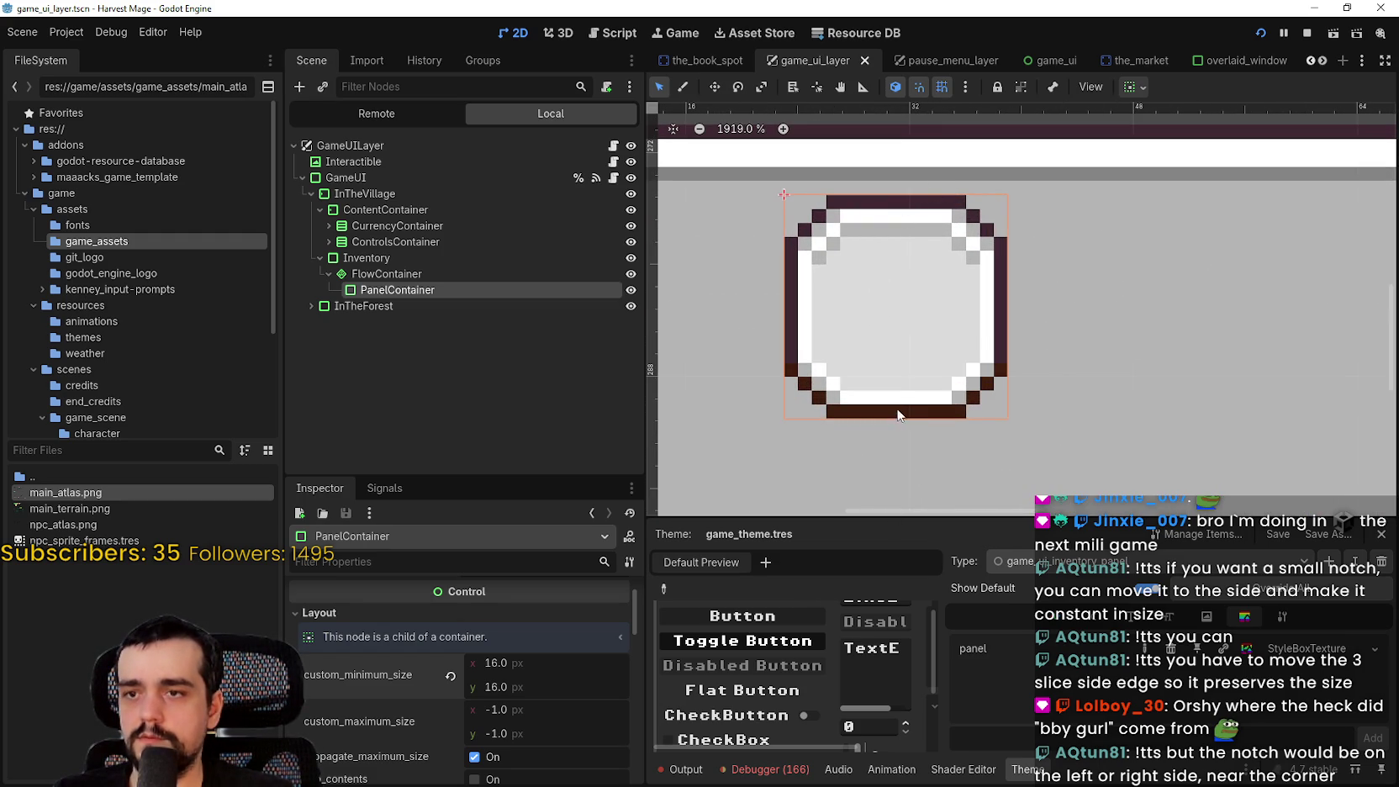
click(542, 661)
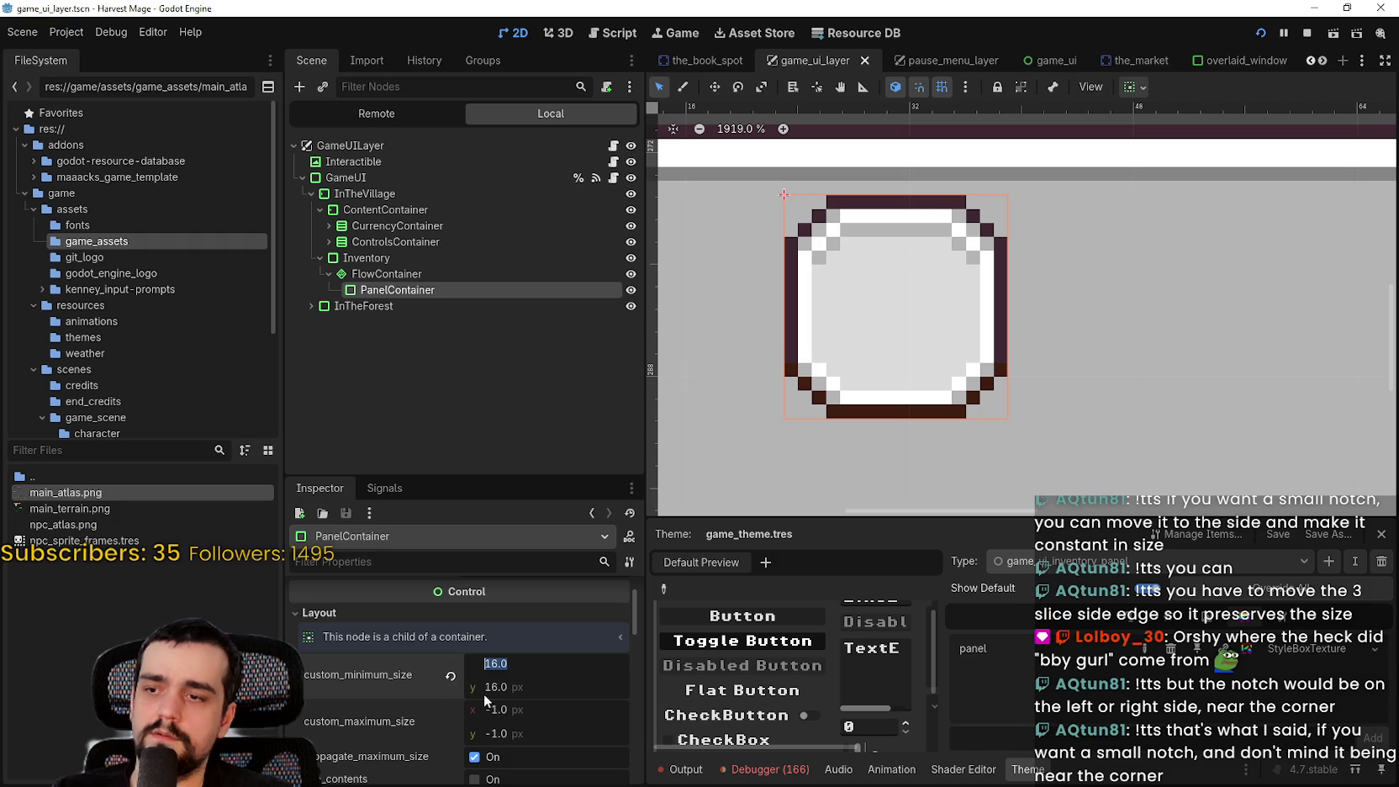
text(22)
key(Tab)
text(22)
key(Return)
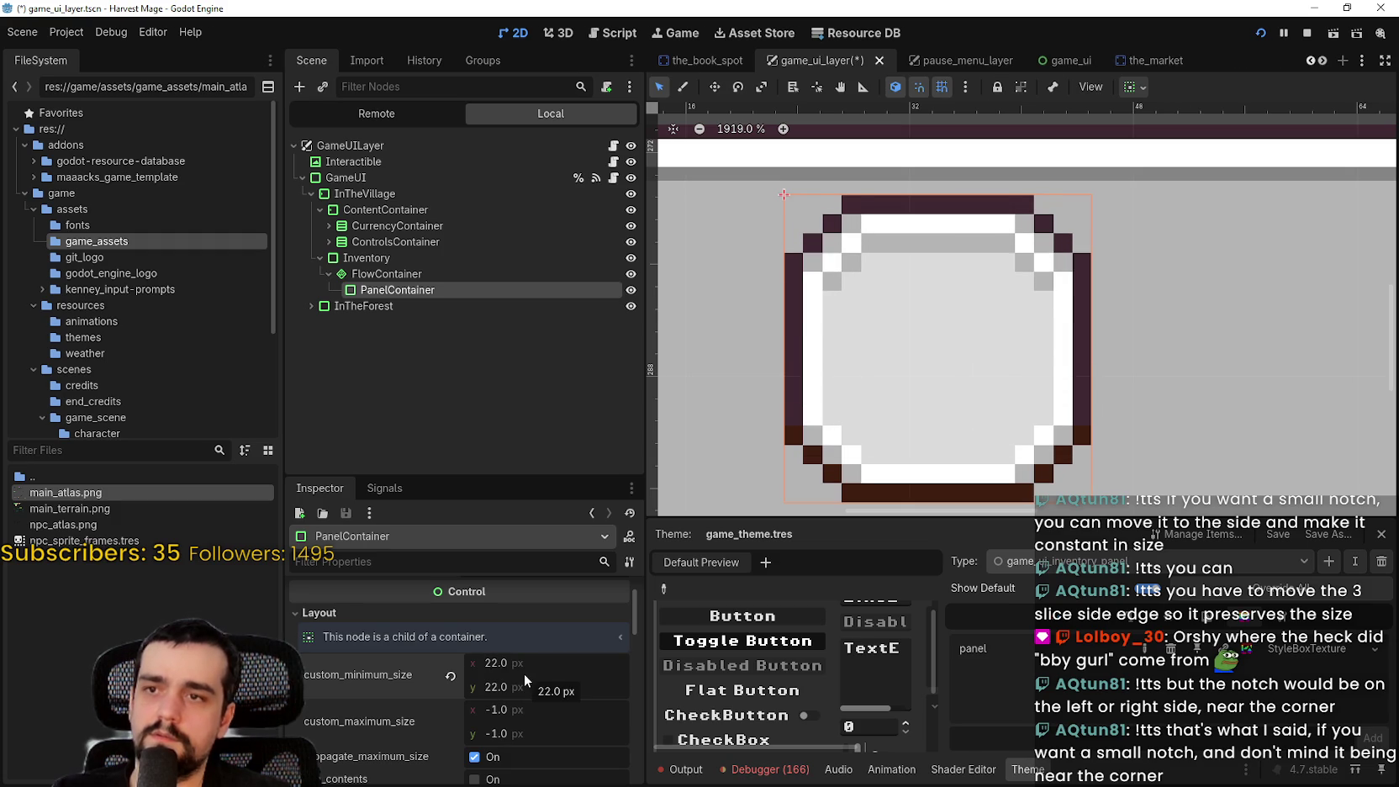
key(ctrl+s)
scroll(951, 354, down, 7)
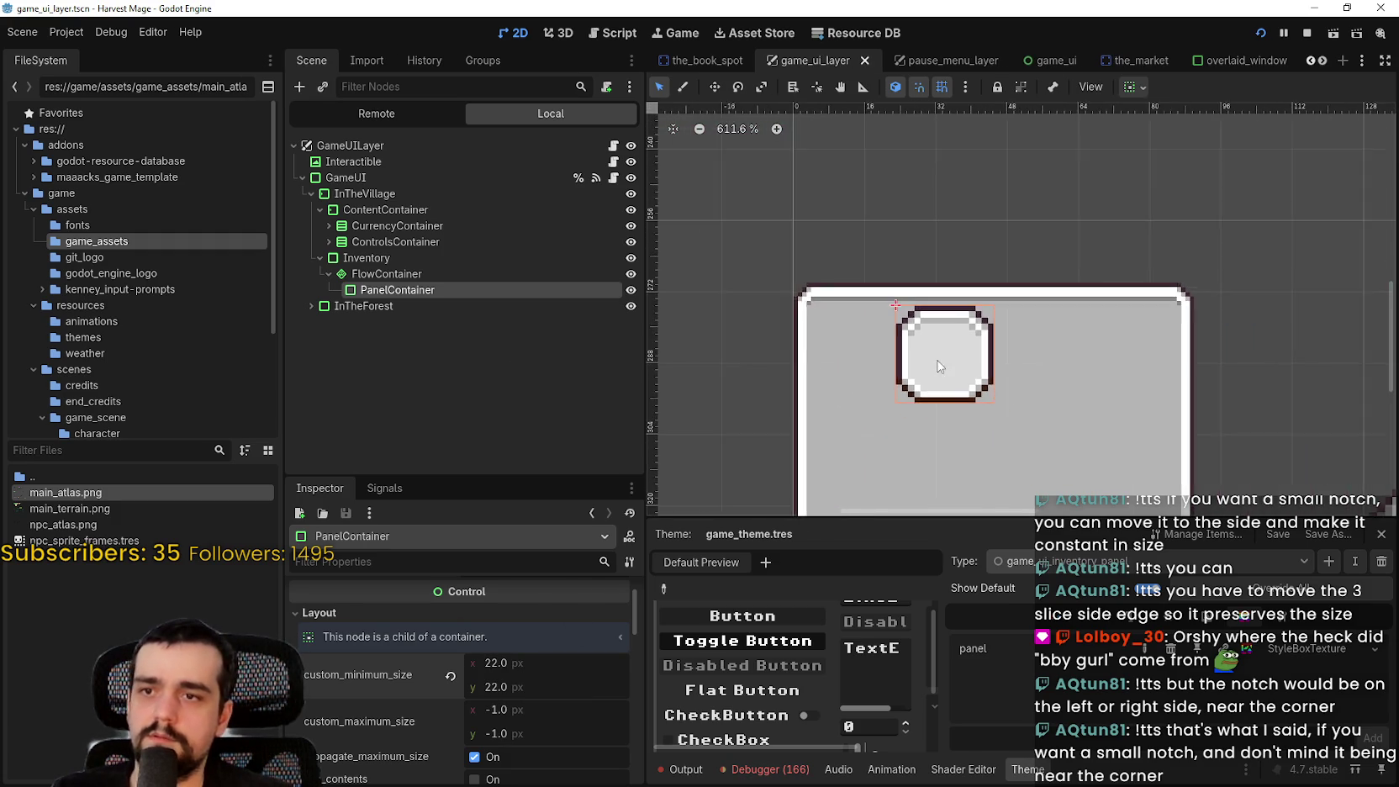
scroll(928, 370, down, 2)
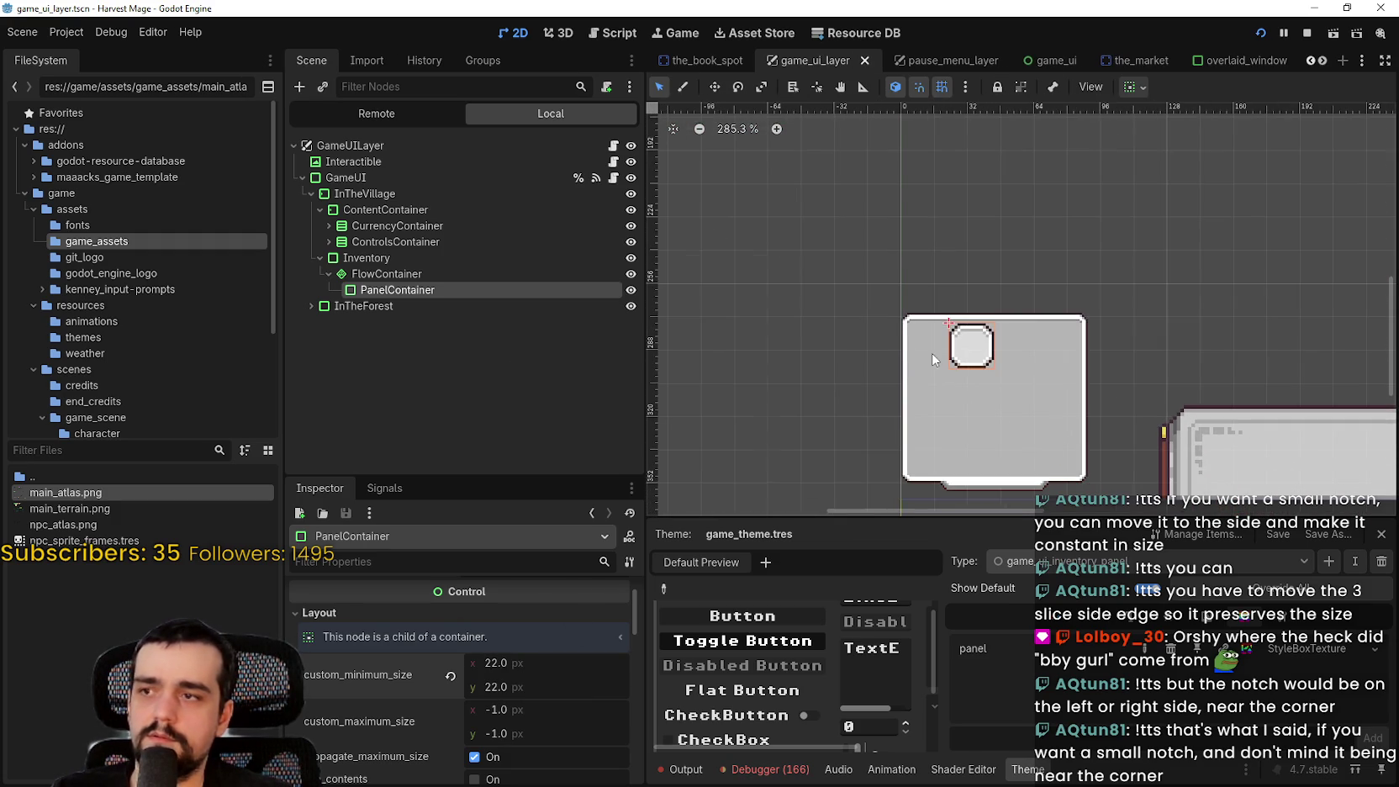
Set the FlowContainer's horizontal and vertical container sizing to Fill
click(410, 276)
click(1123, 88)
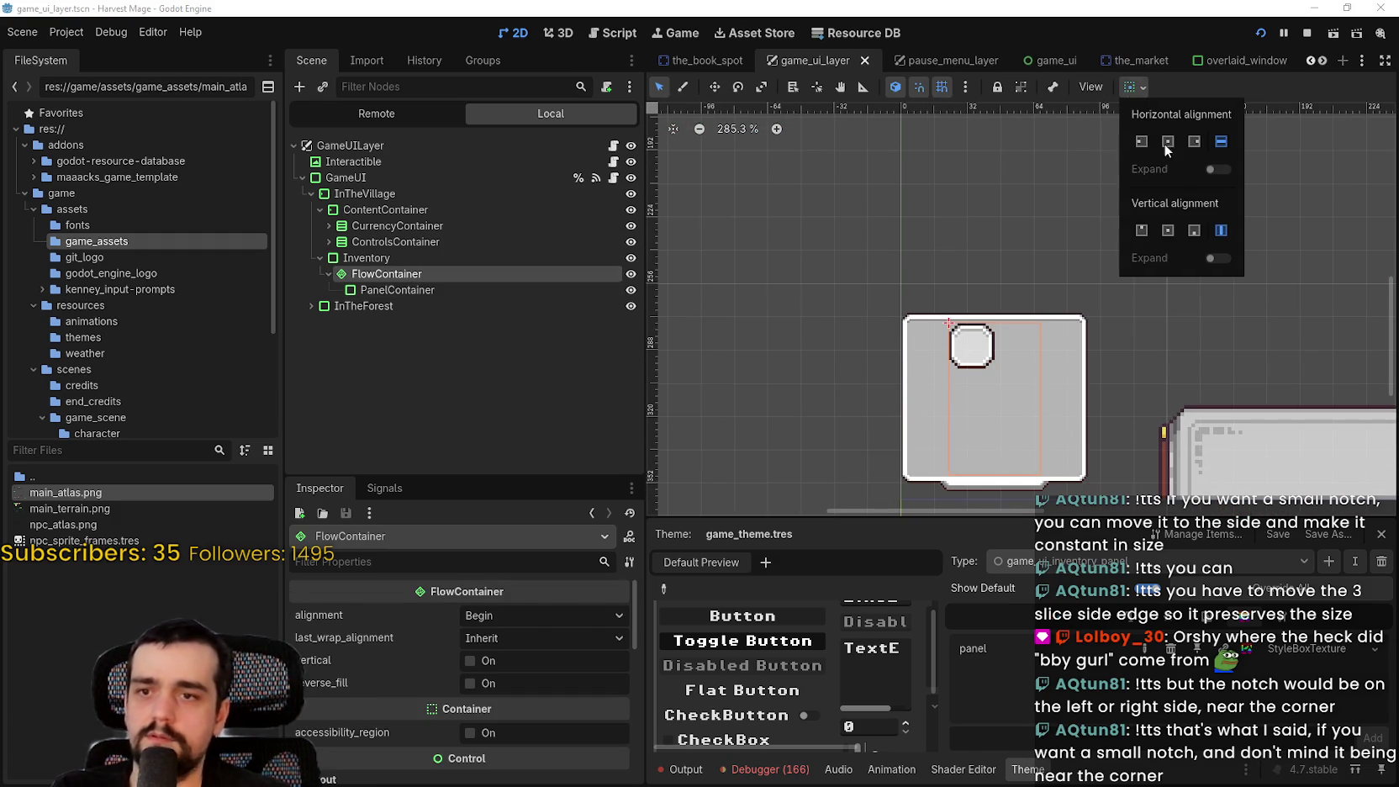
click(1221, 141)
click(1220, 231)
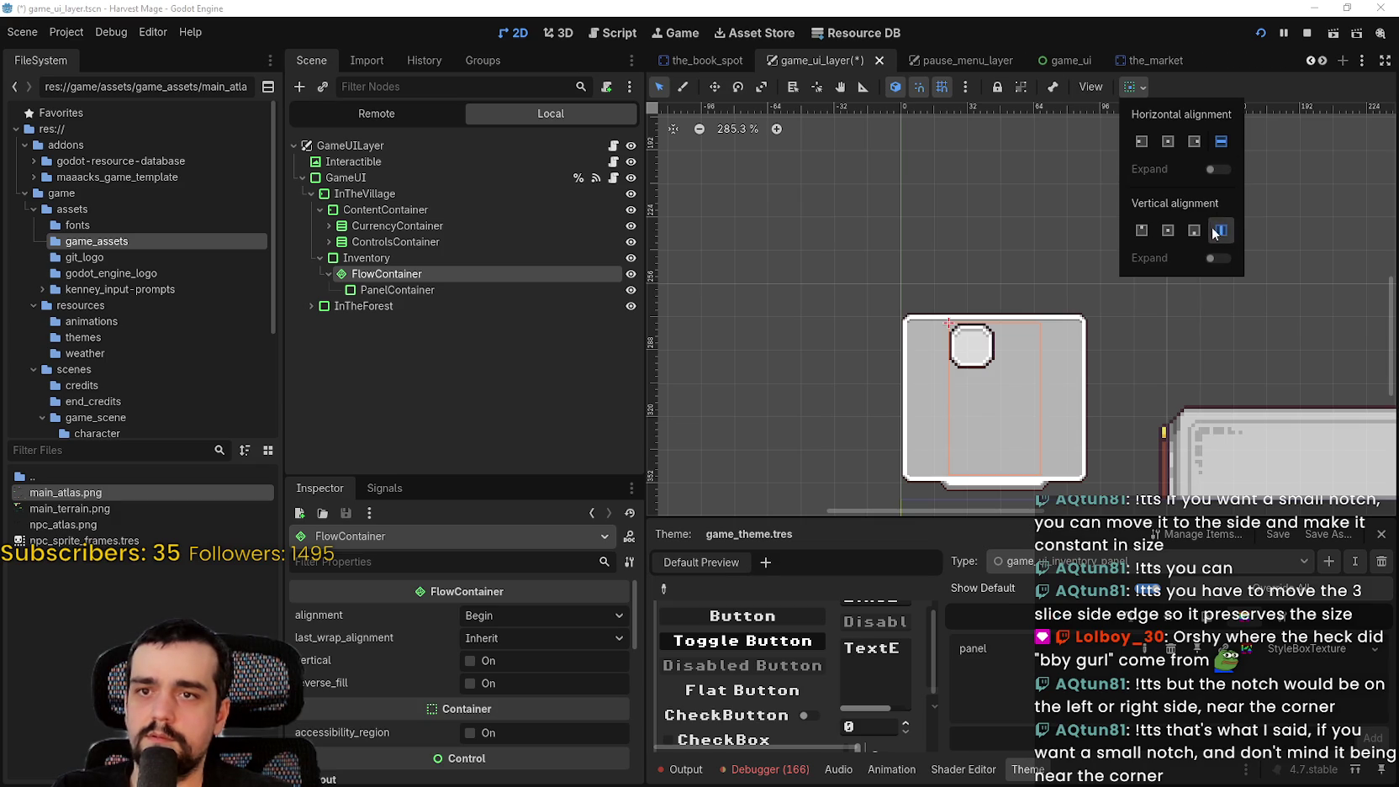
click(1202, 88)
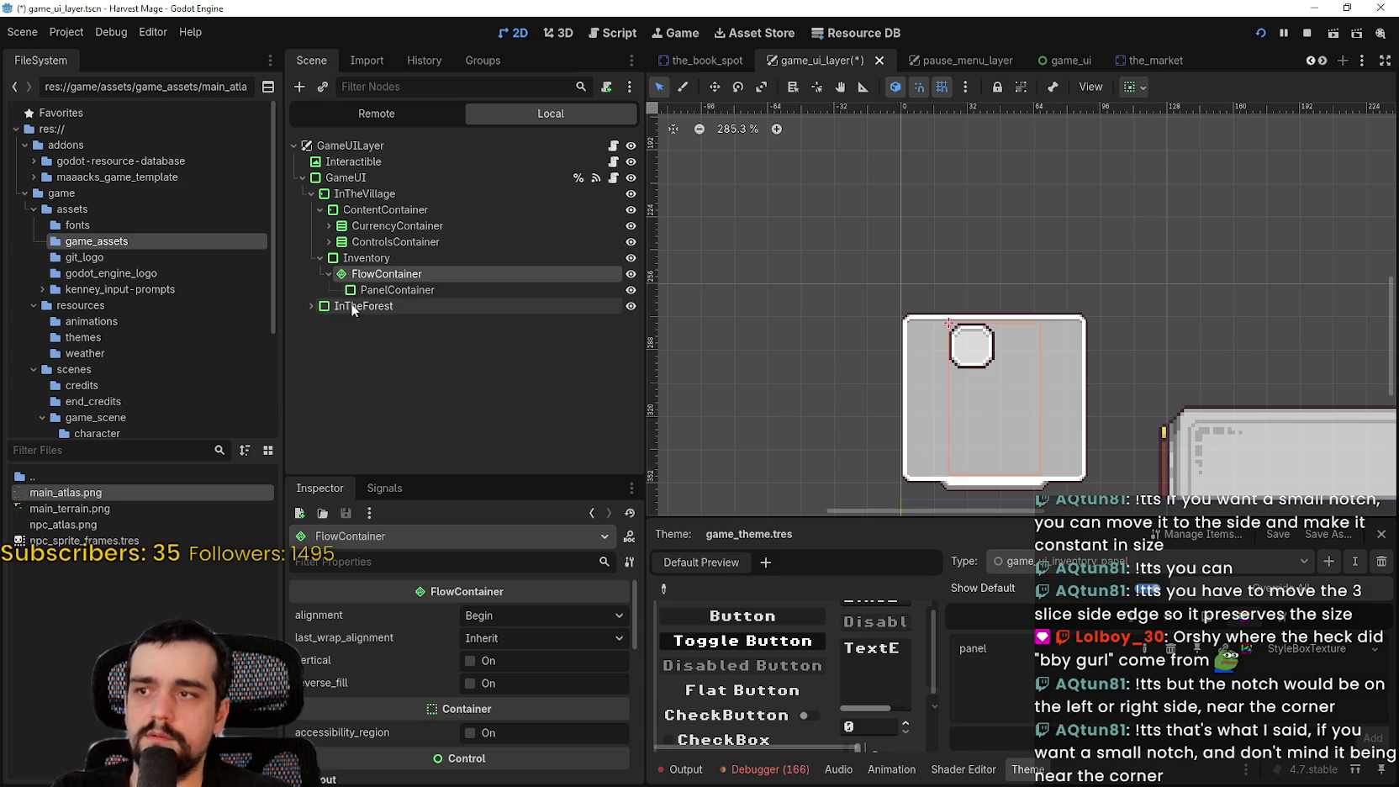
Recheck the FlowContainer's Container Sizing options, then select the slot PanelContainer
click(385, 291)
scroll(658, 368, up, 2)
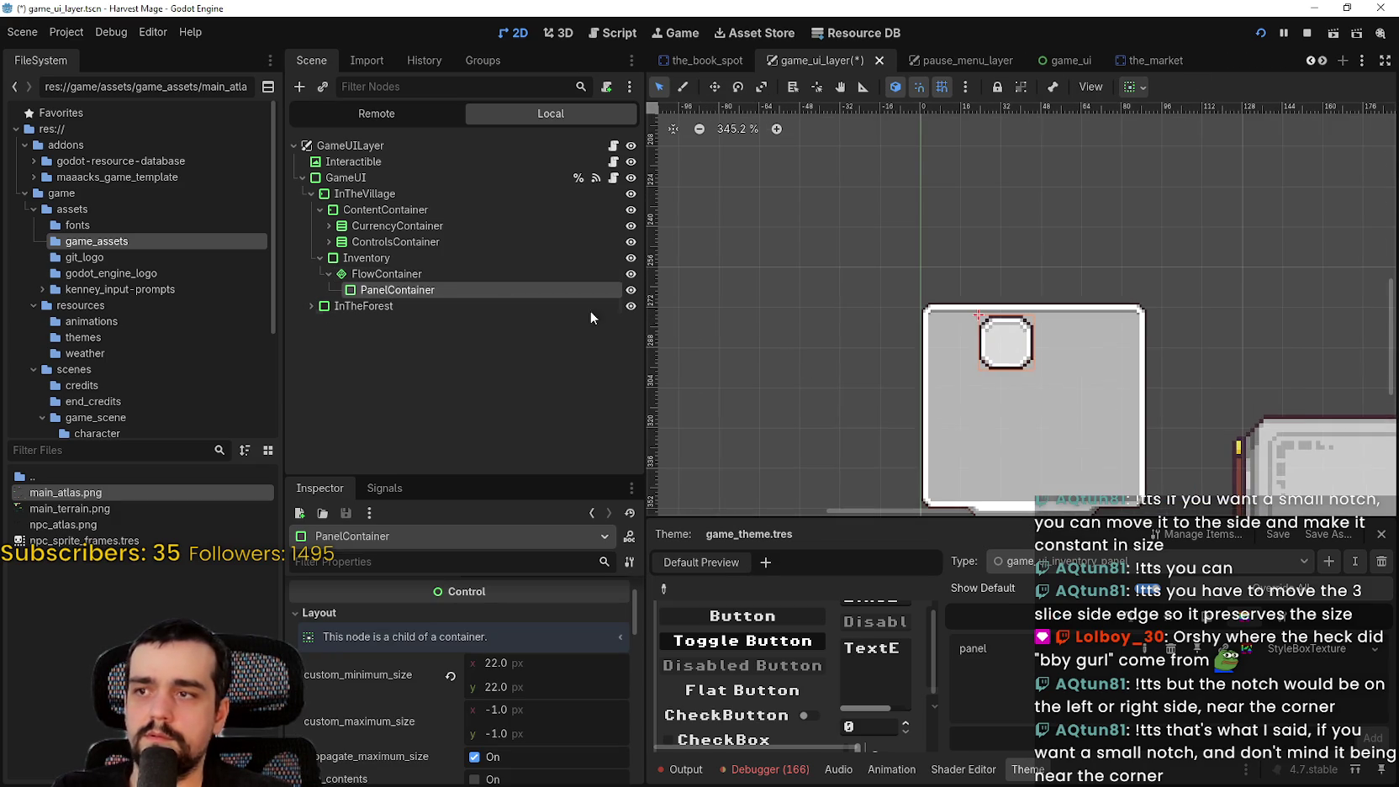
click(446, 258)
click(446, 273)
scroll(1054, 375, up, 1)
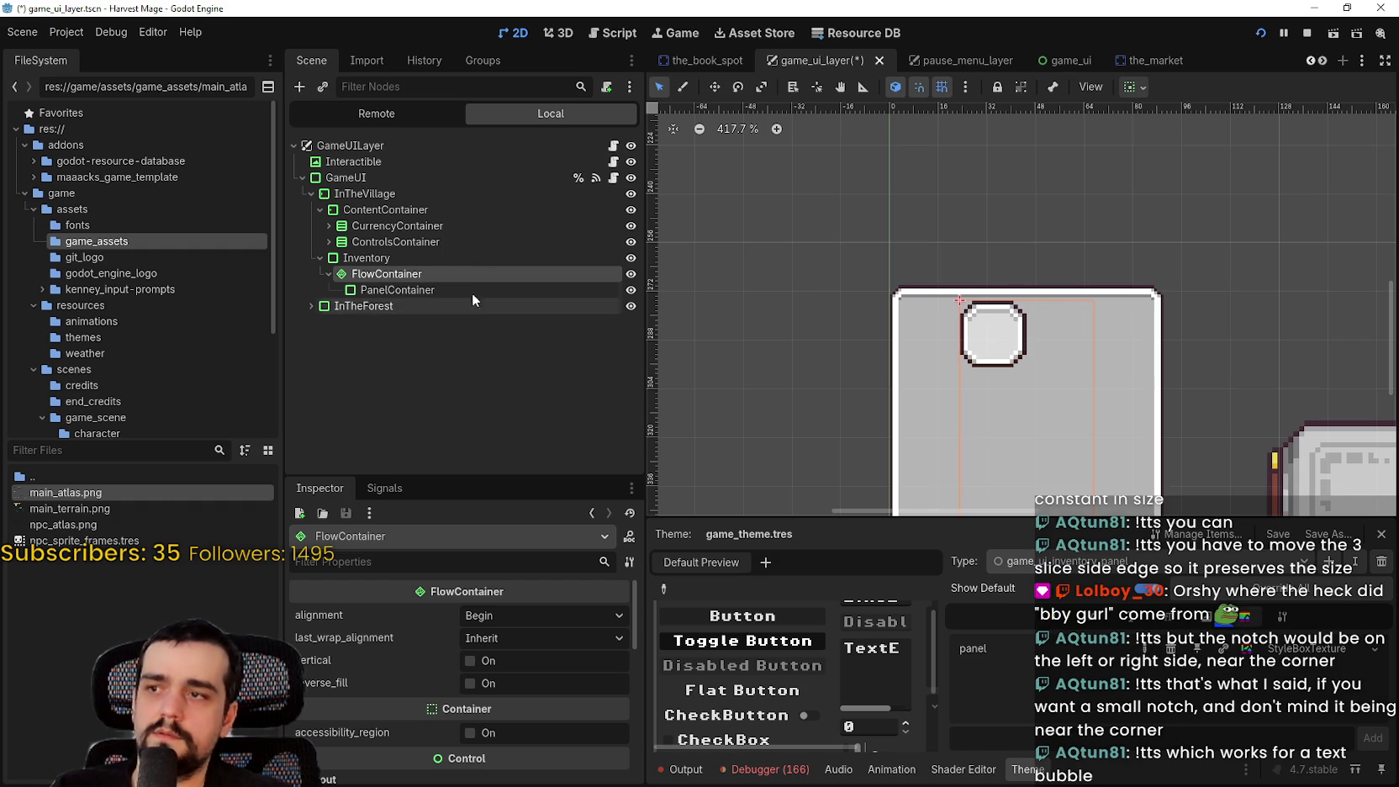
click(1141, 87)
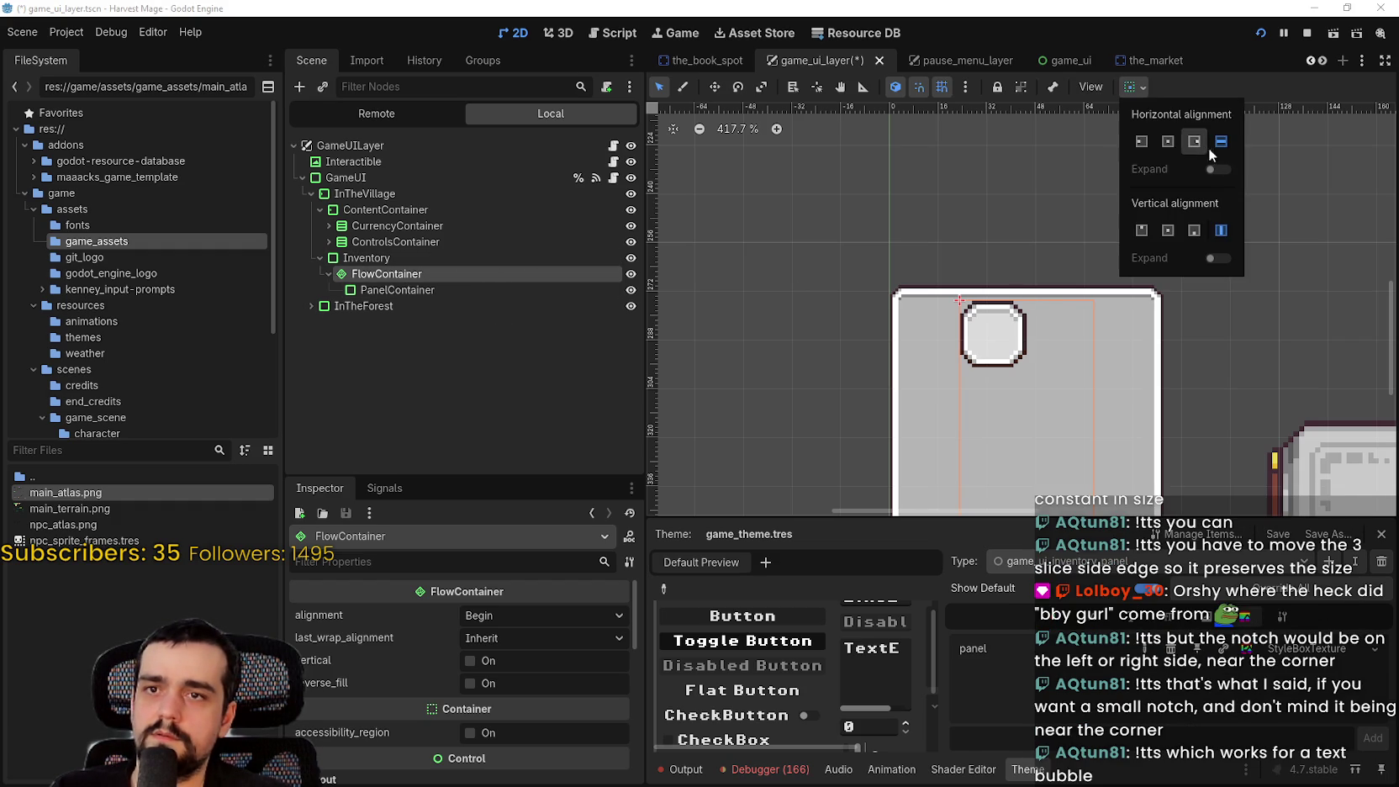
click(1165, 84)
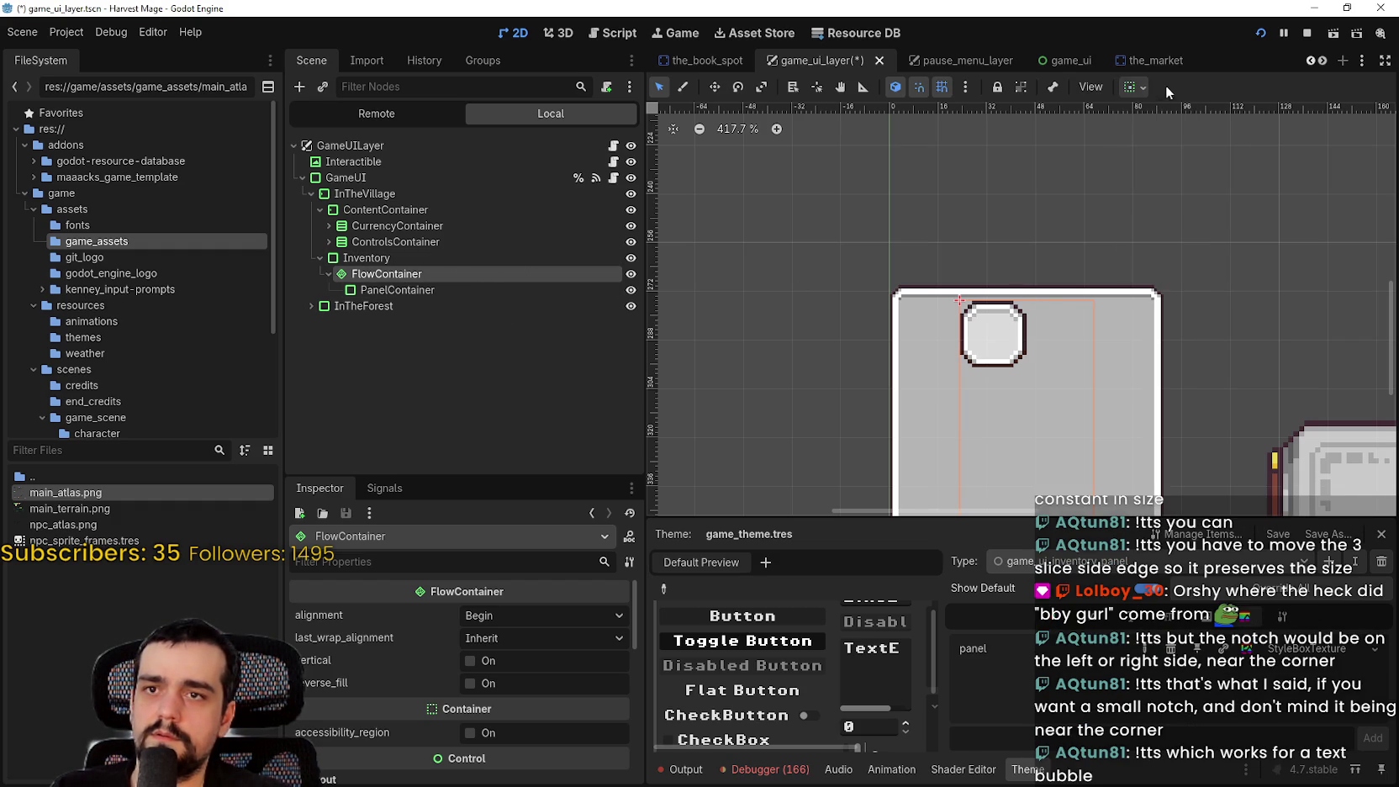
click(513, 286)
Duplicate the slot panel into PanelContainer2 and make the FlowContainer lay slots out vertically
key(ctrl+d)
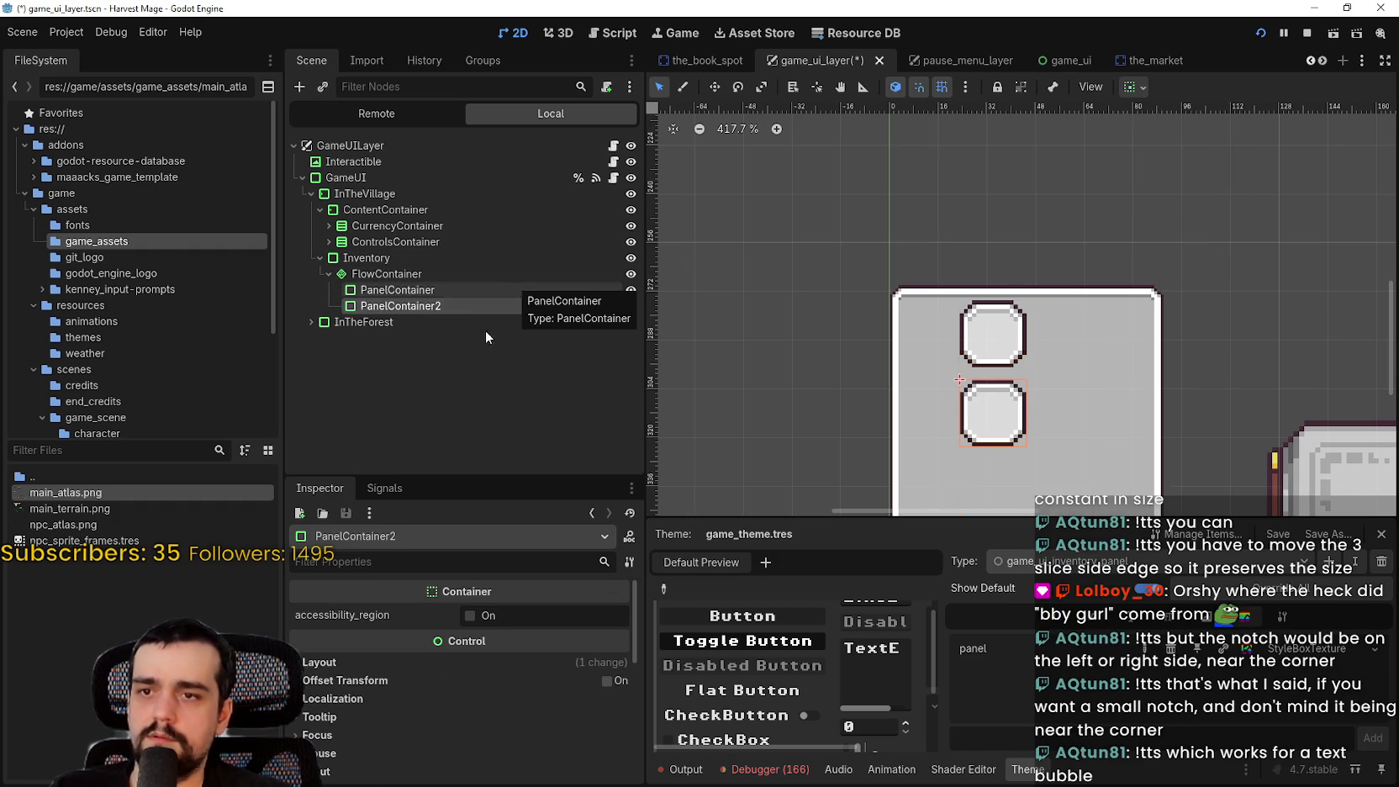
click(390, 276)
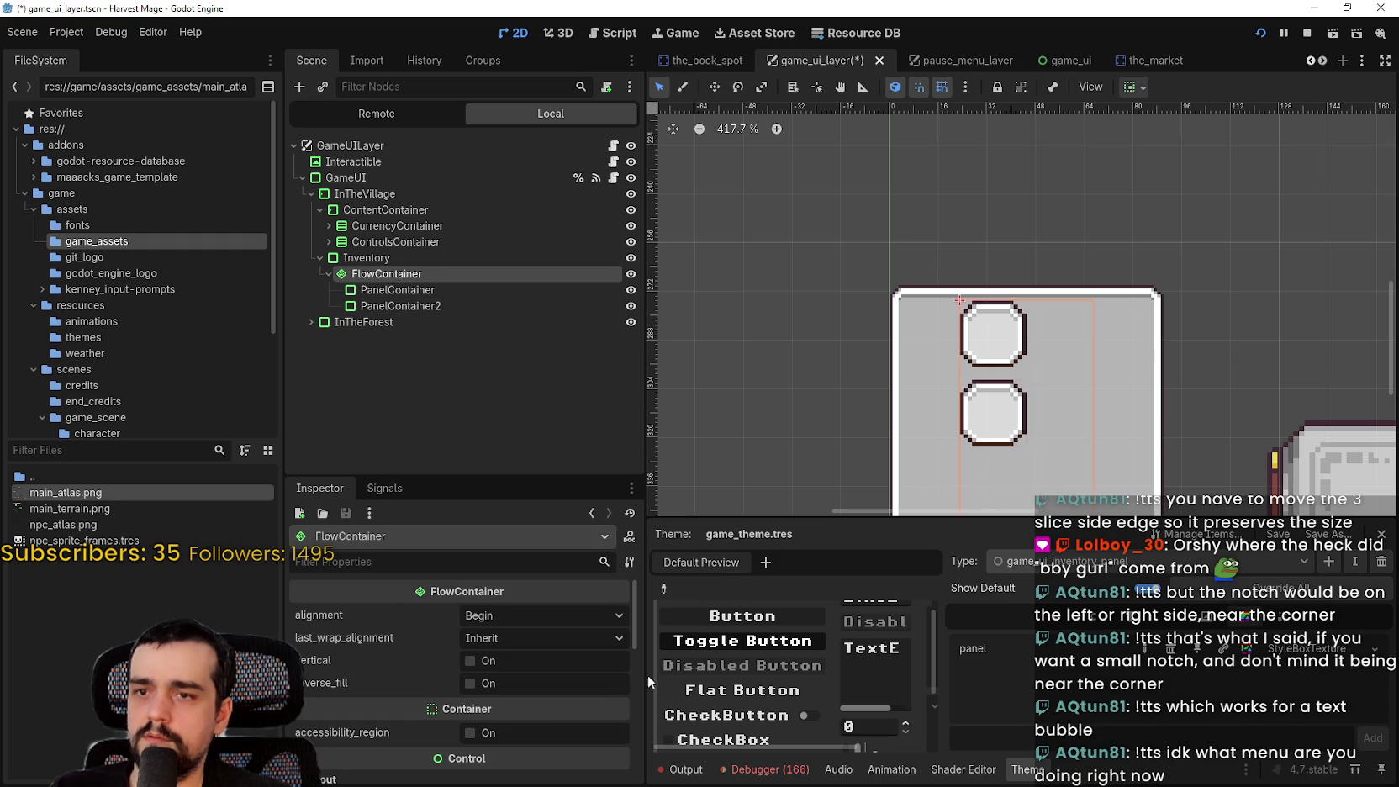
click(492, 663)
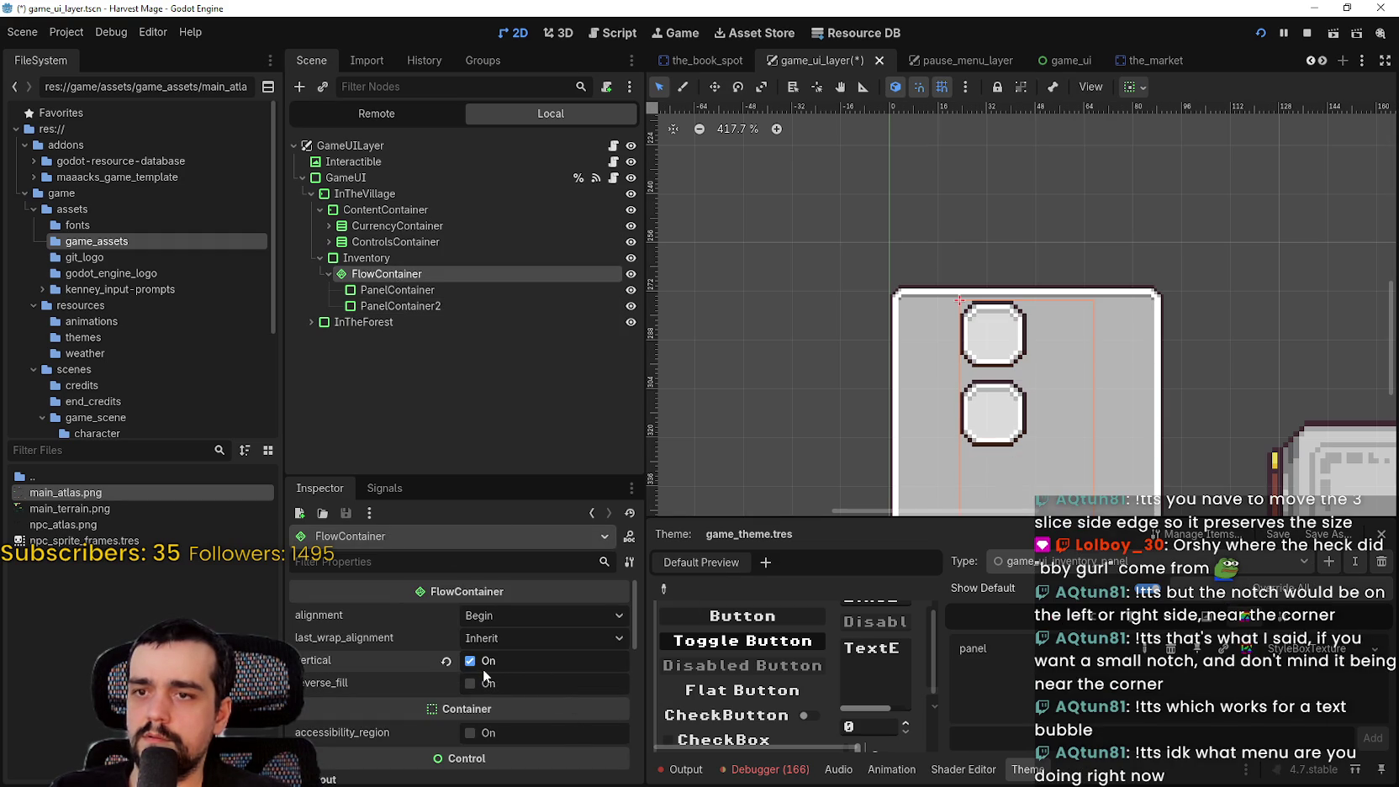
Try the FlowContainer's reverse fill and Center alignment, then settle on Begin alignment
click(1139, 88)
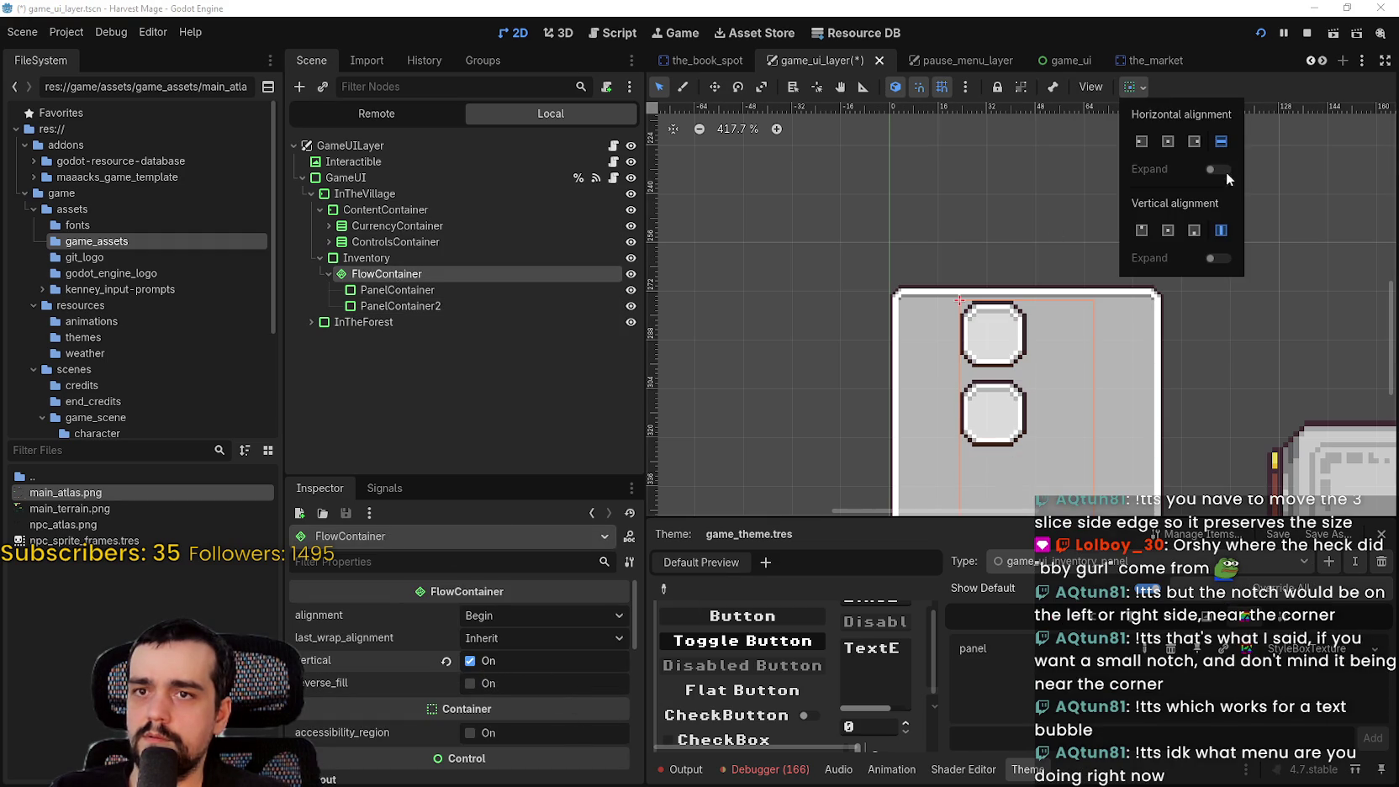
click(746, 323)
scroll(804, 297, down, 1)
scroll(785, 319, up, 1)
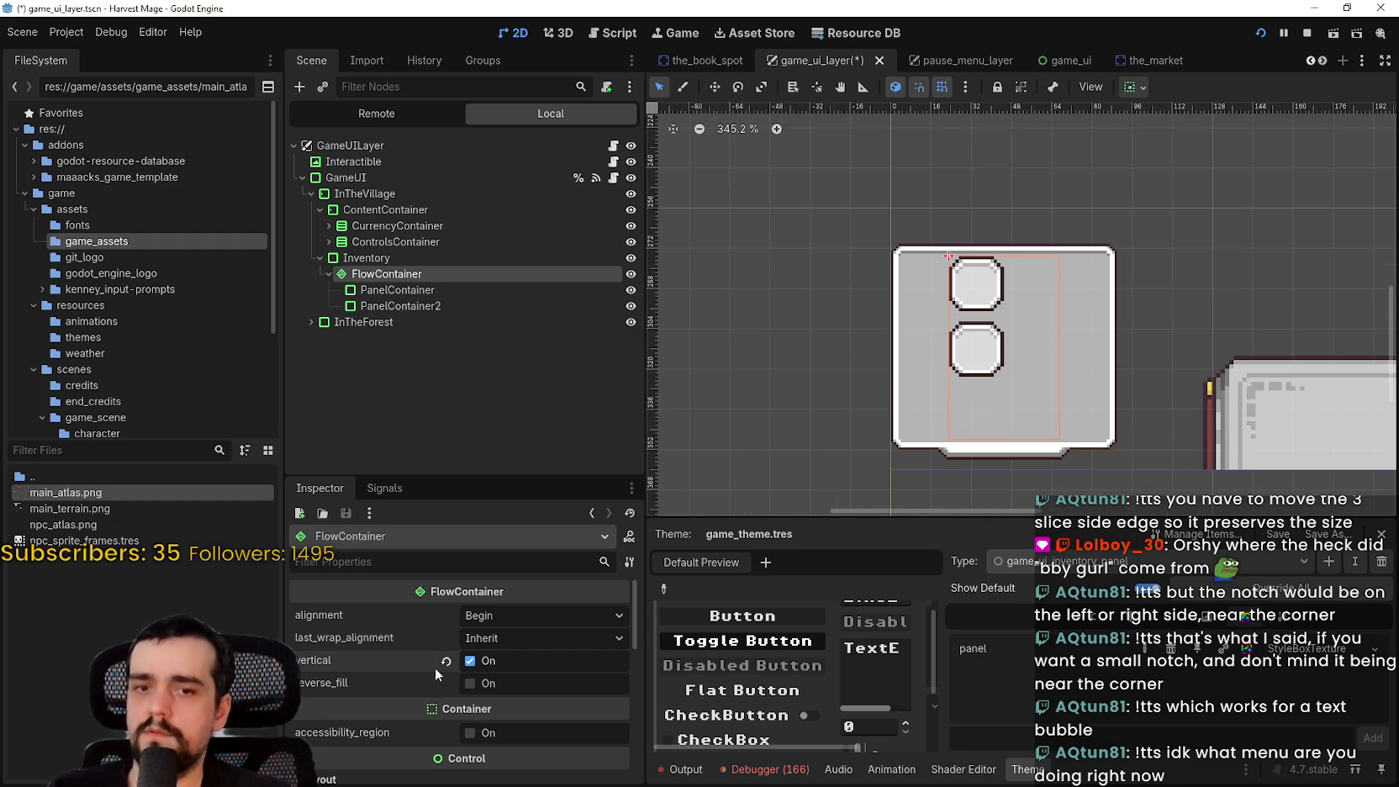
click(470, 679)
click(470, 681)
click(501, 638)
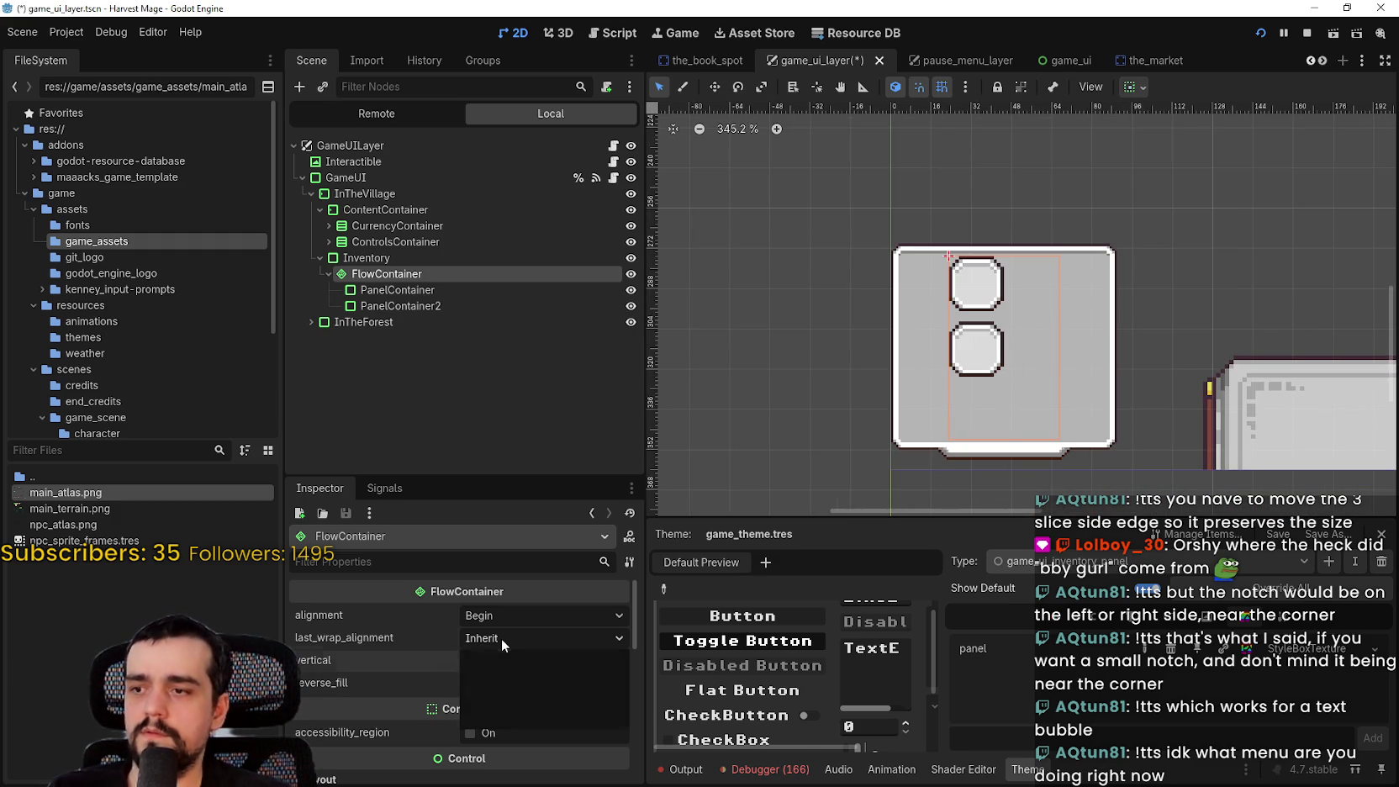
click(502, 636)
click(533, 613)
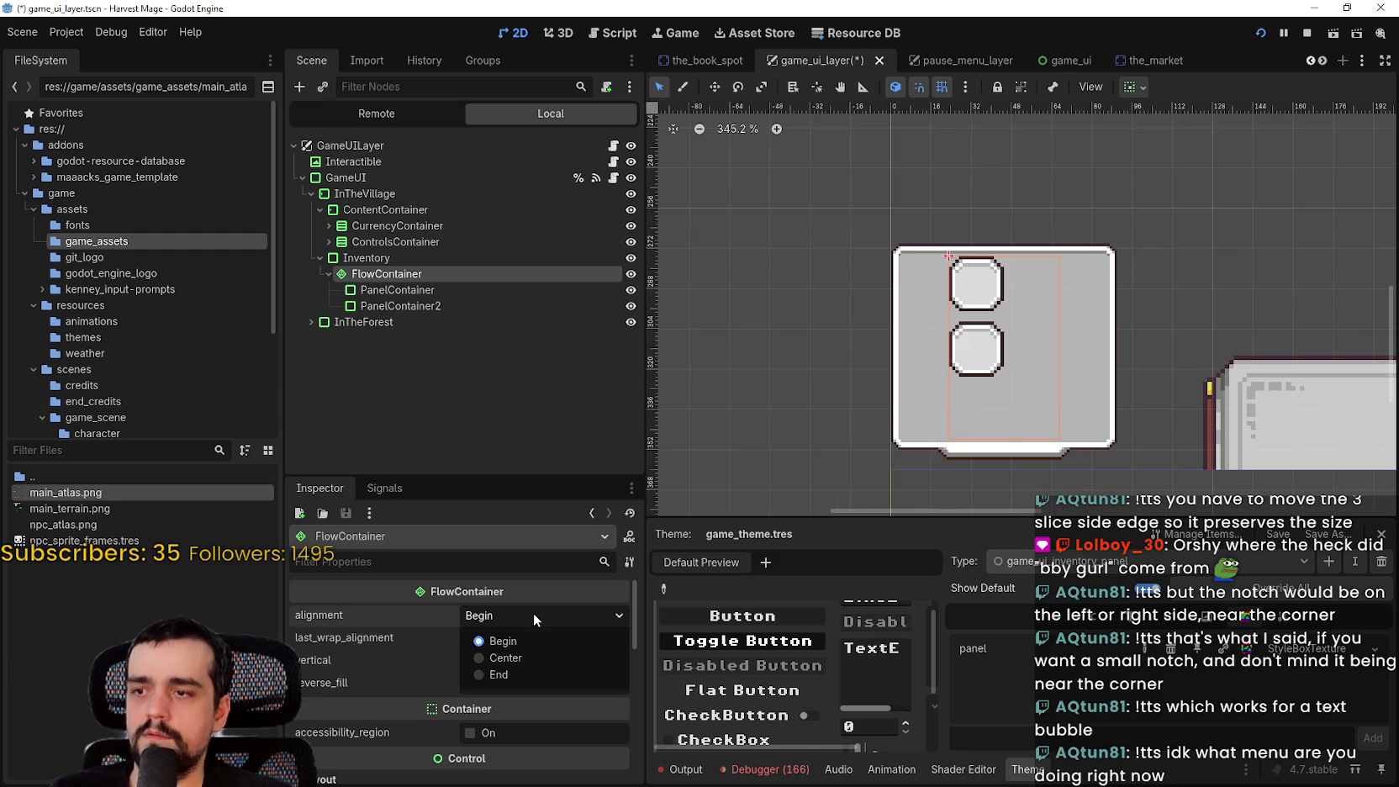
click(535, 660)
click(509, 615)
click(475, 639)
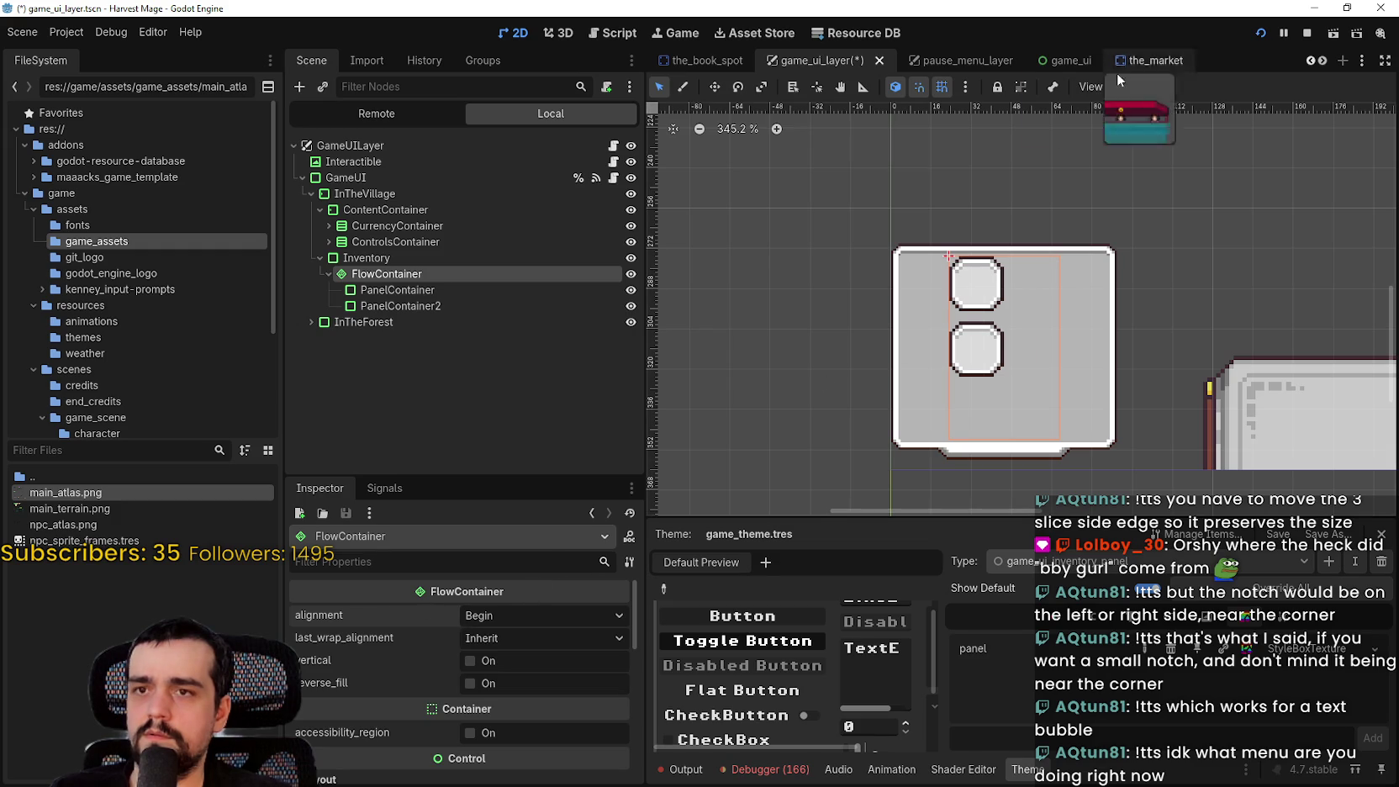
Make the FlowContainer shrink to its contents both horizontally and vertically
click(1132, 87)
click(1138, 149)
click(1143, 230)
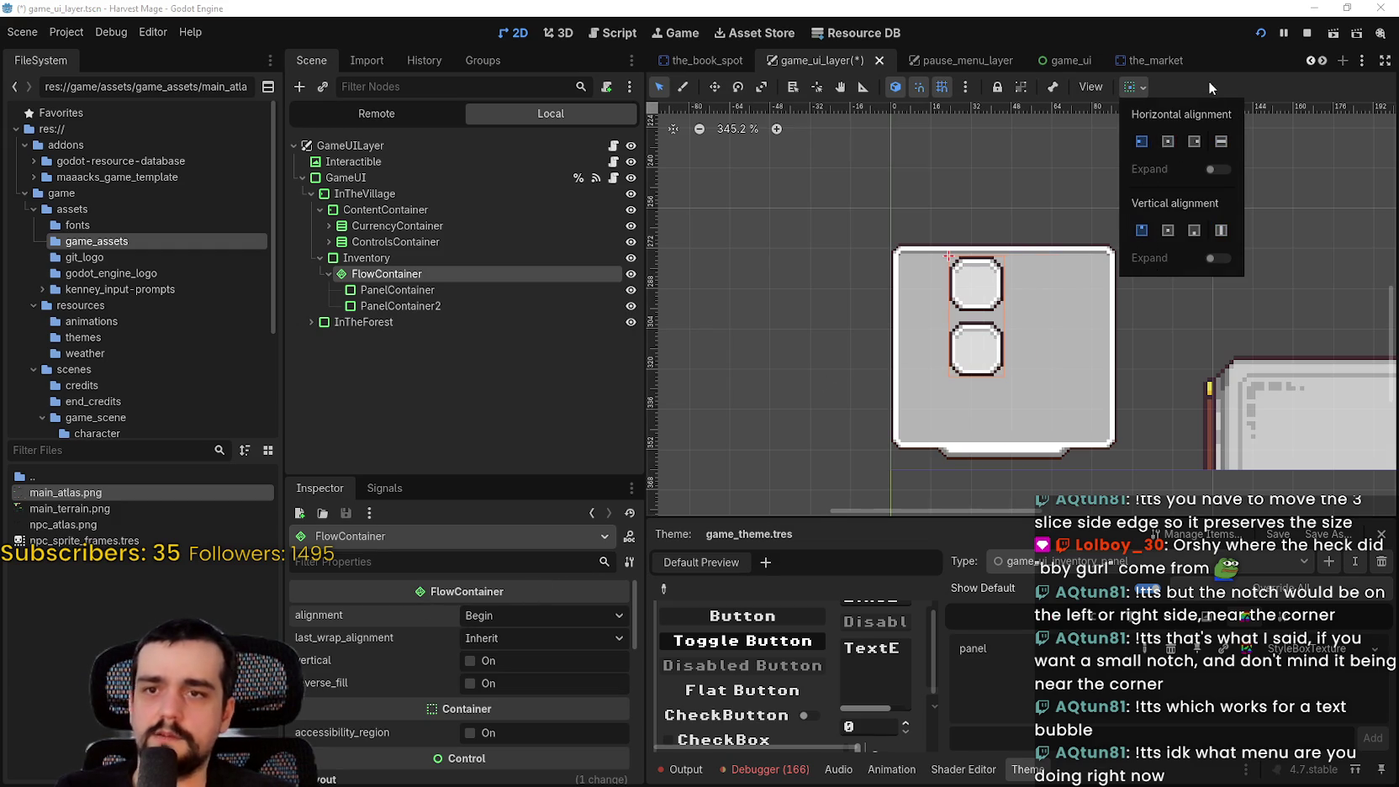
scroll(960, 290, up, 2)
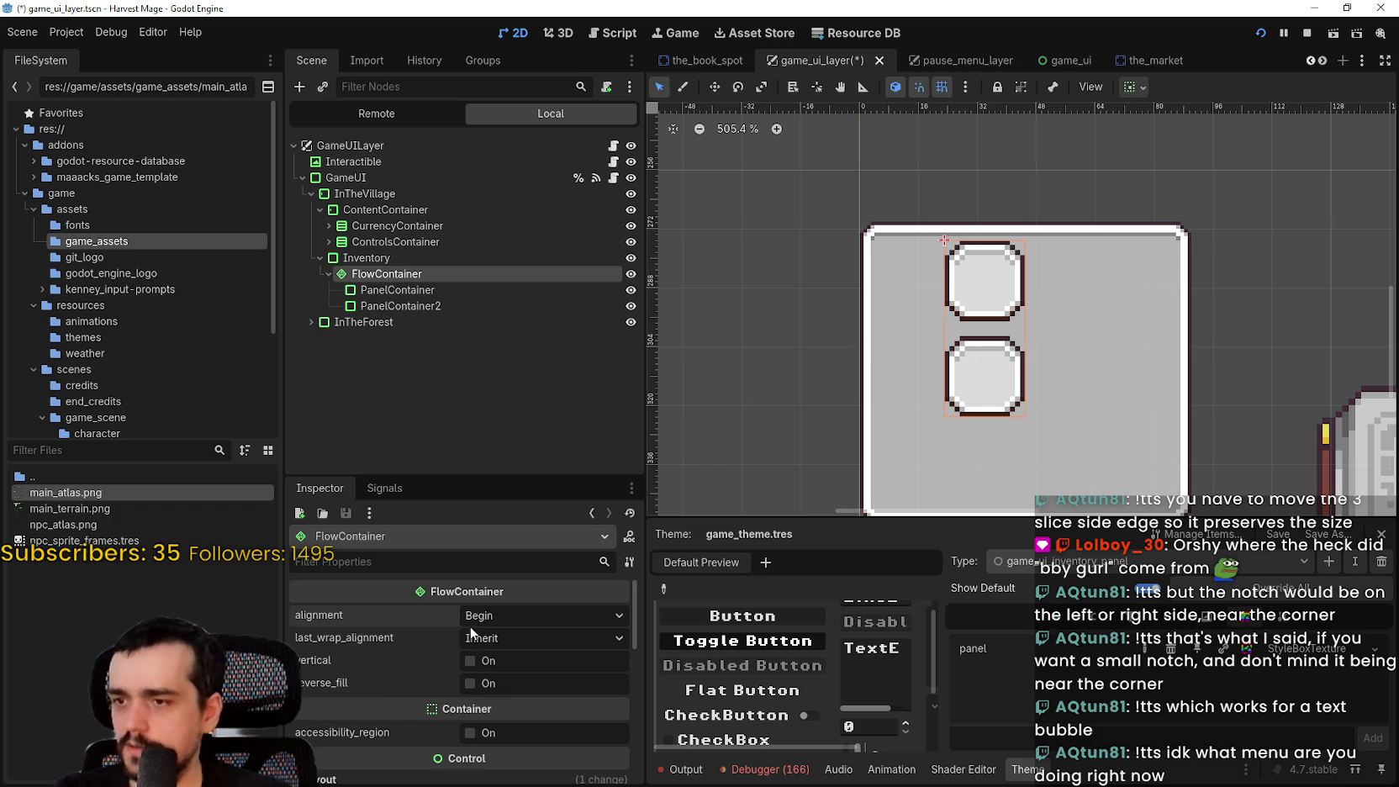
scroll(388, 677, down, 2)
click(389, 678)
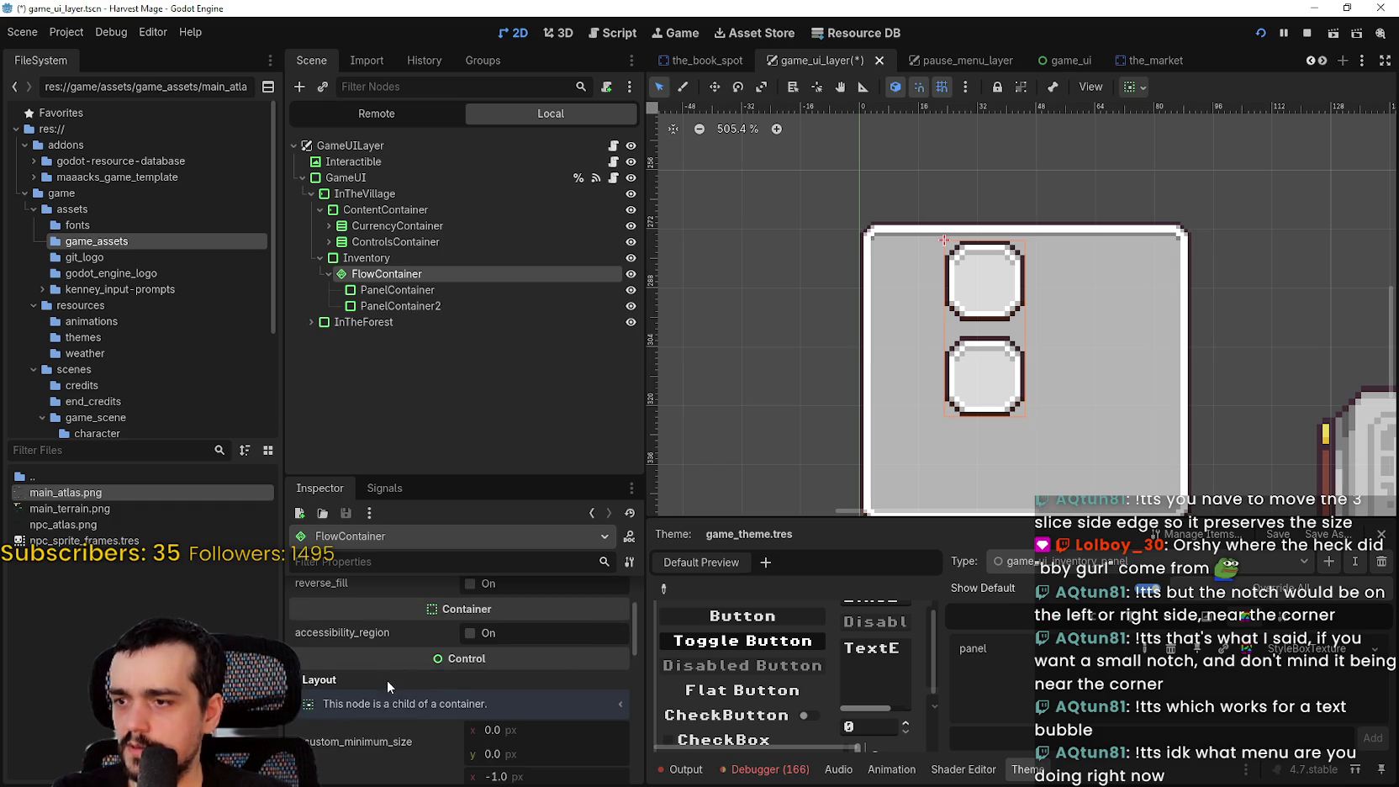
scroll(387, 680, down, 2)
click(399, 258)
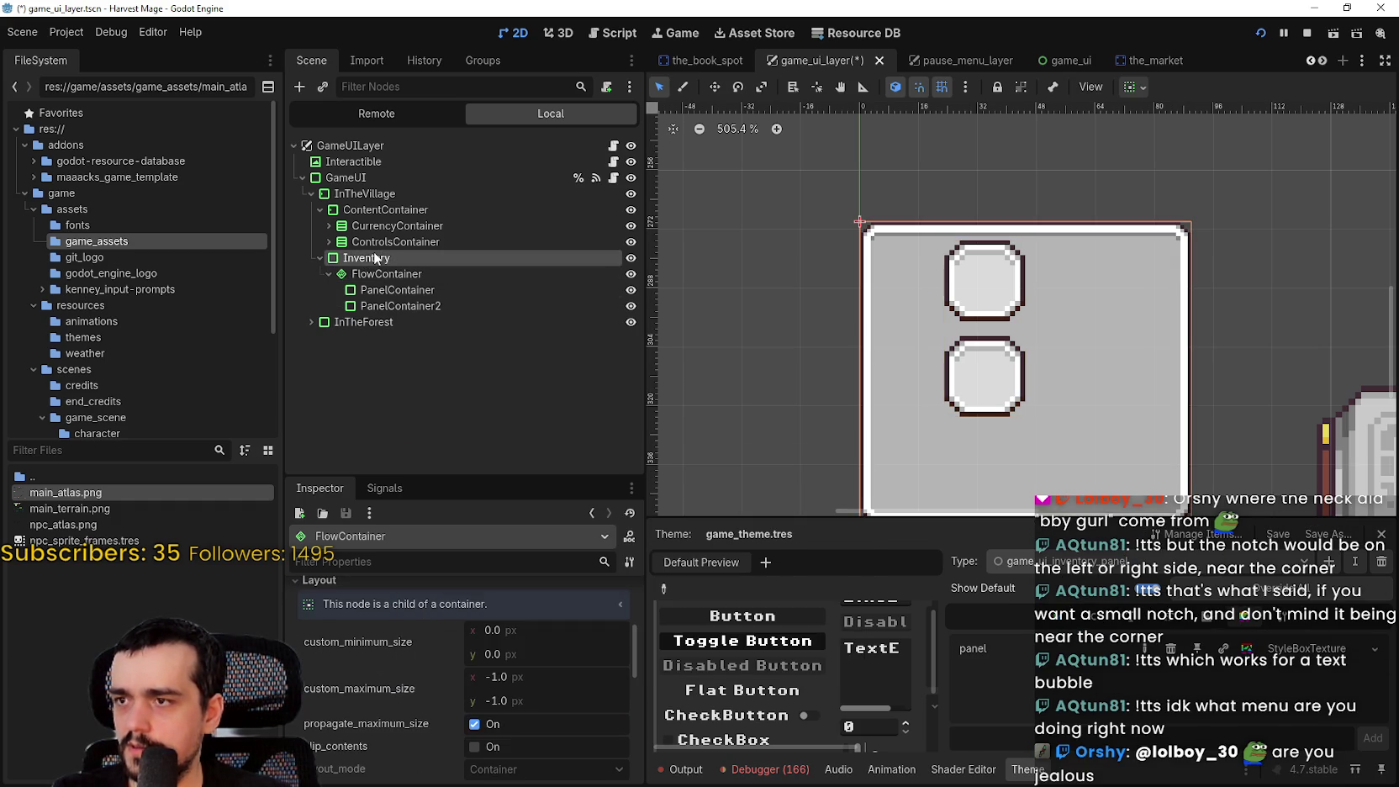
click(380, 274)
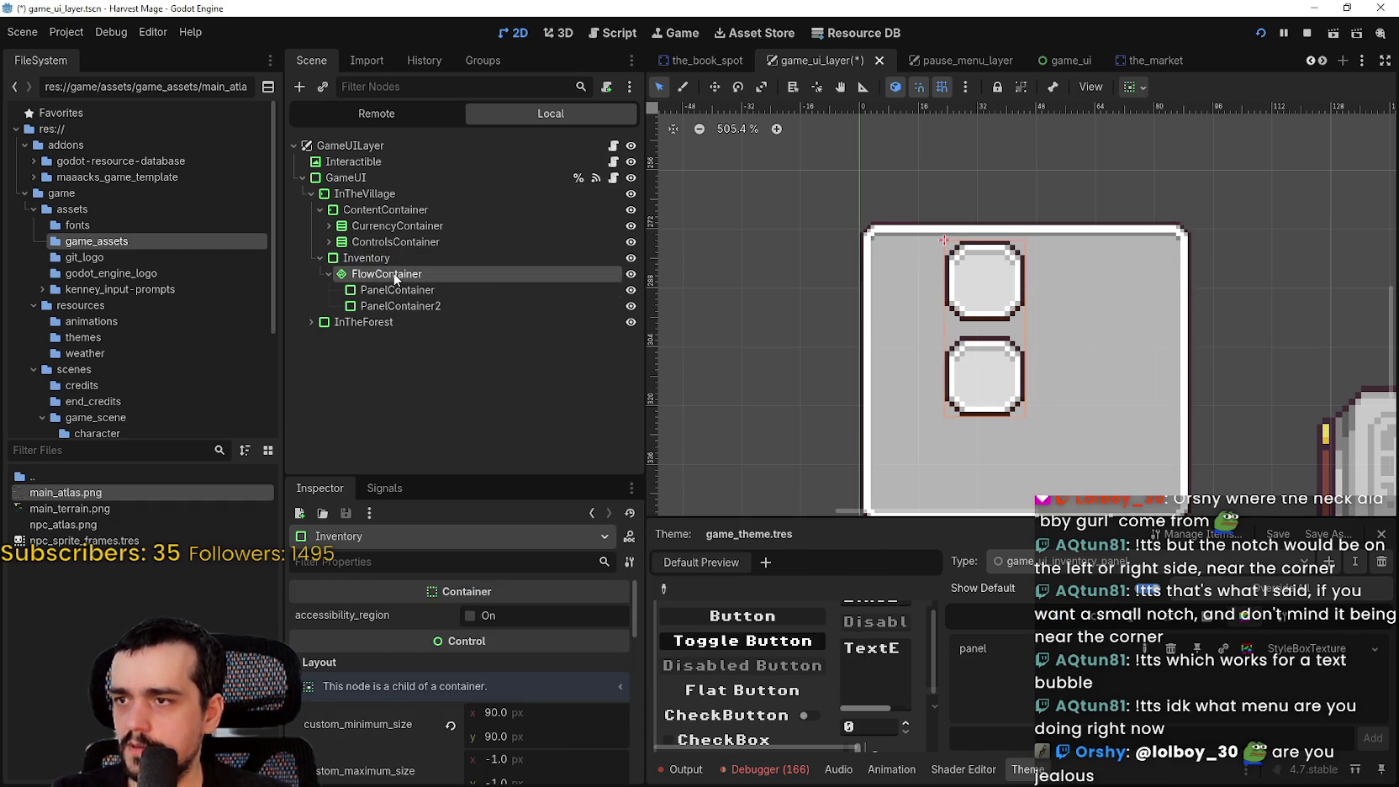
Duplicate PanelContainer2 to create a third slot, PanelContainer3
click(438, 306)
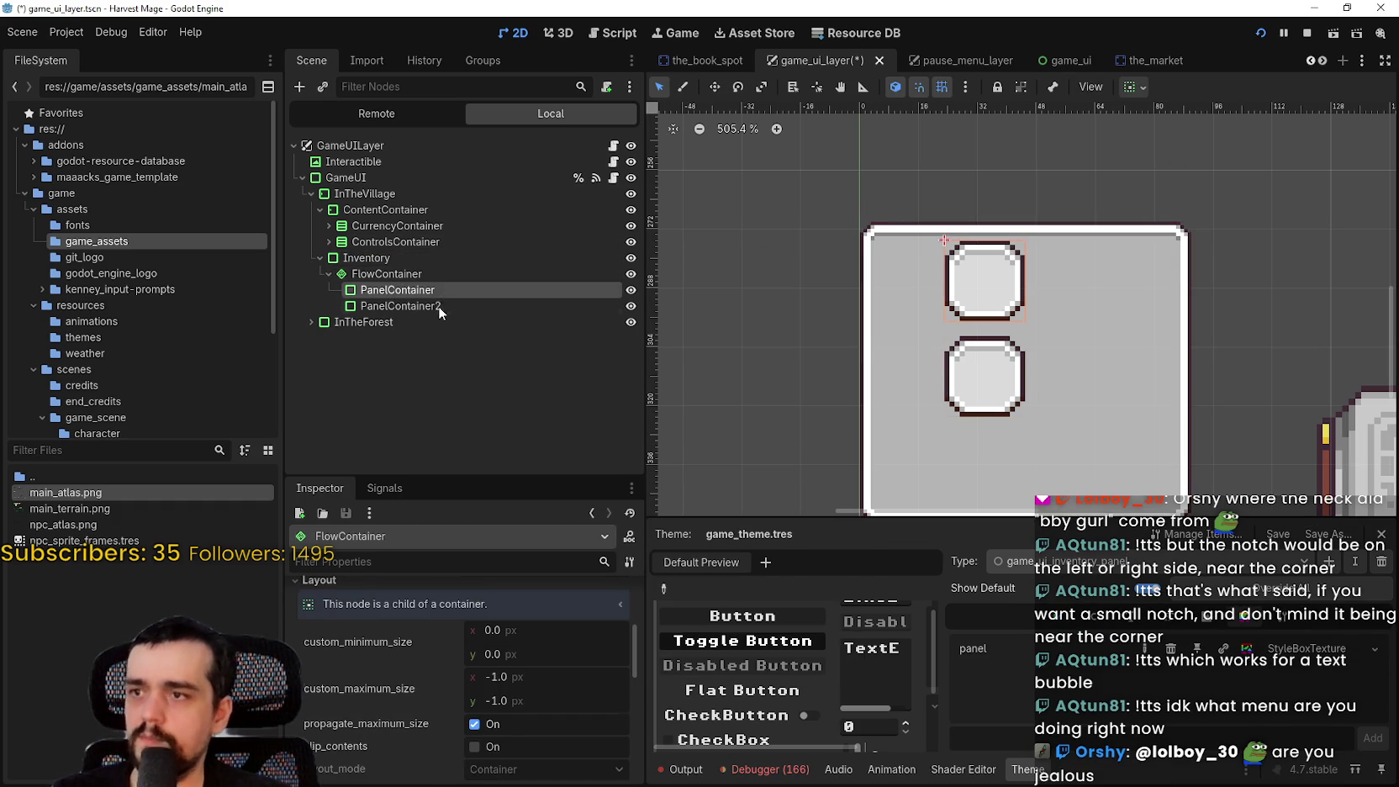
key(ctrl+d)
scroll(783, 311, down, 4)
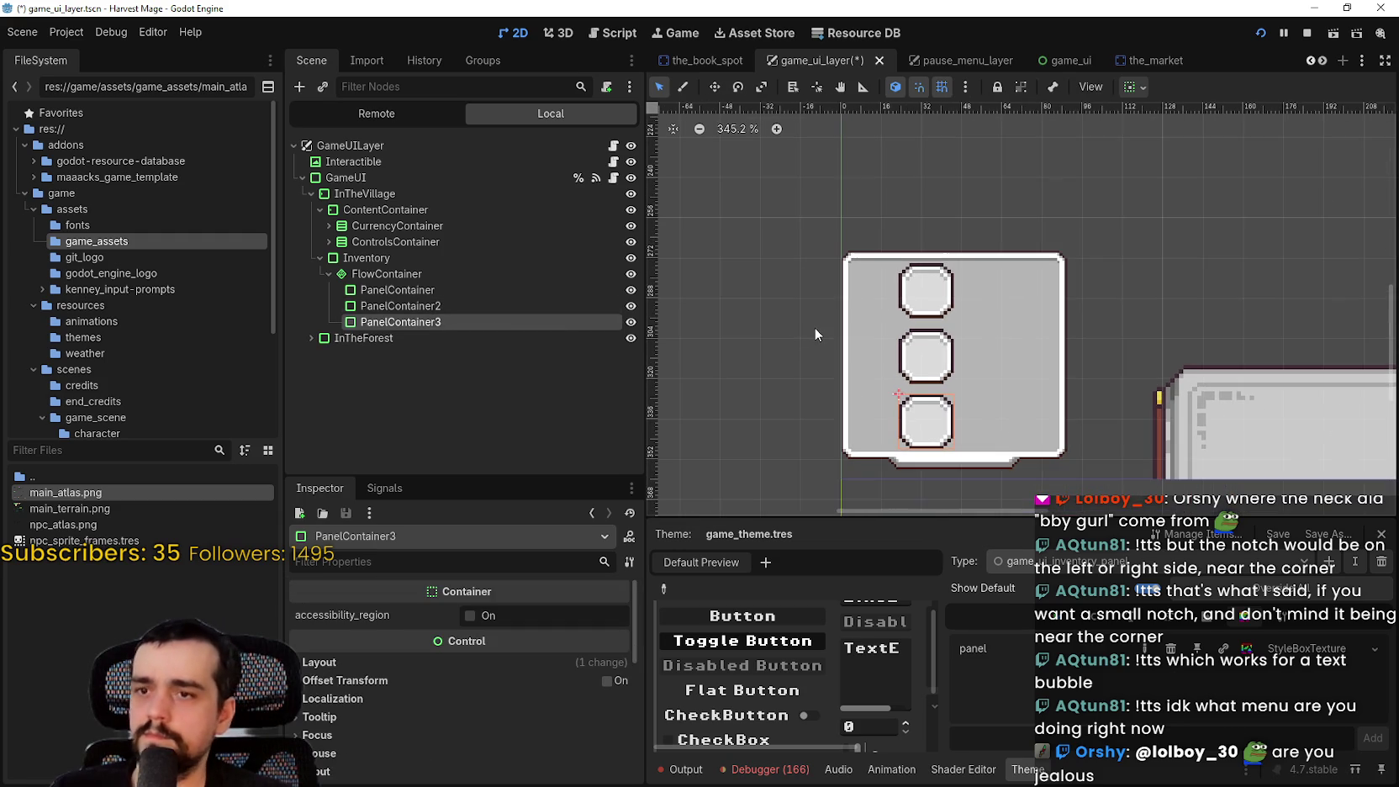
scroll(825, 332, down, 2)
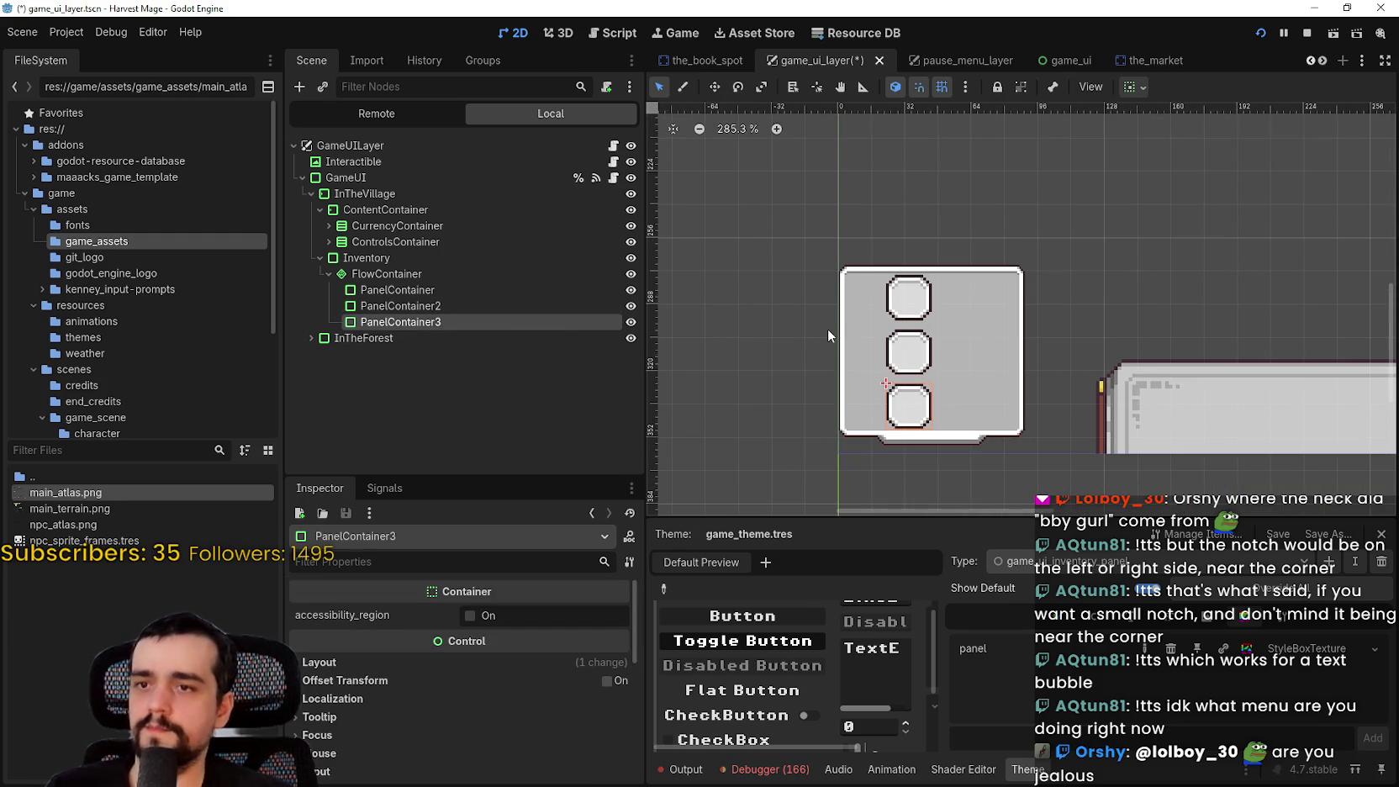
scroll(827, 328, up, 1)
Set the FlowContainer's h_separation and v_separation theme overrides to 2
click(438, 273)
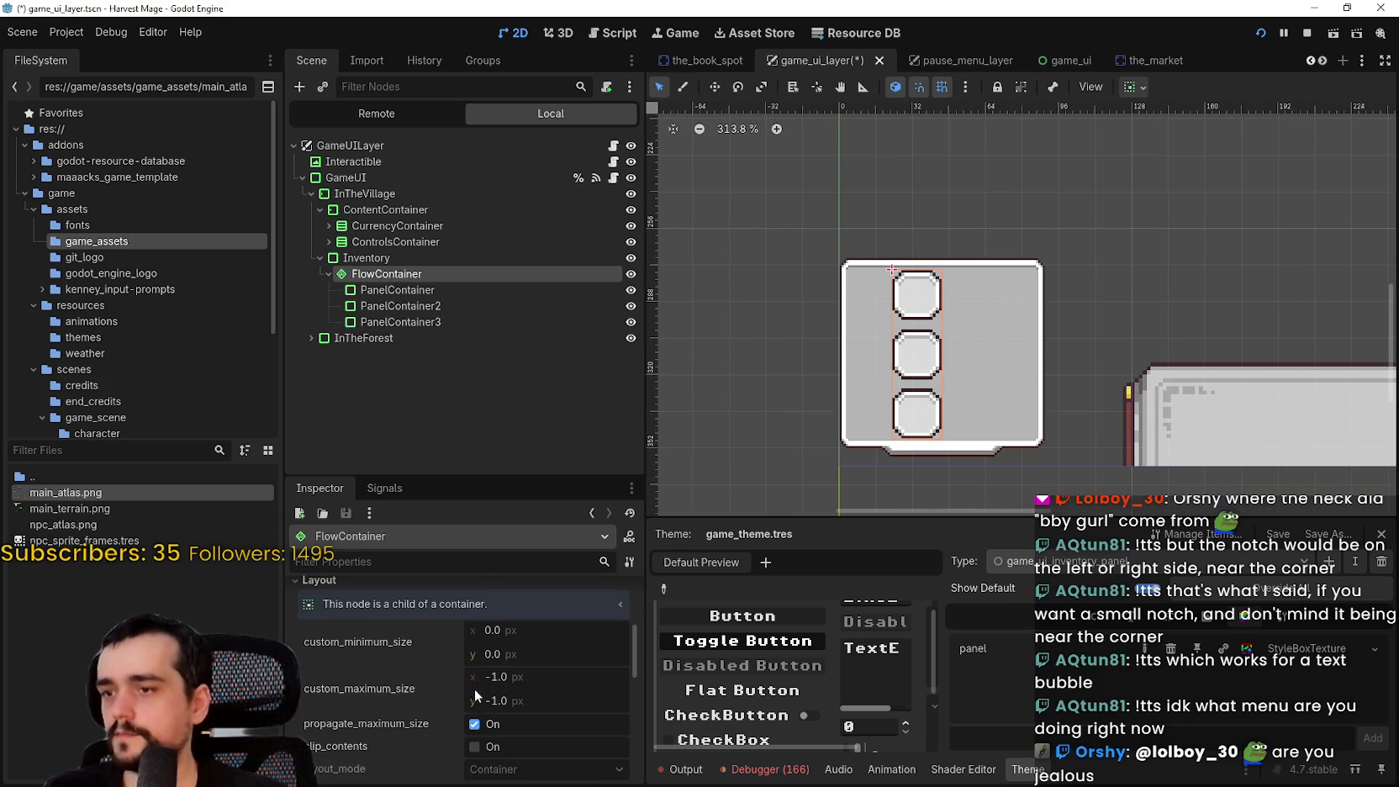
scroll(475, 688, down, 4)
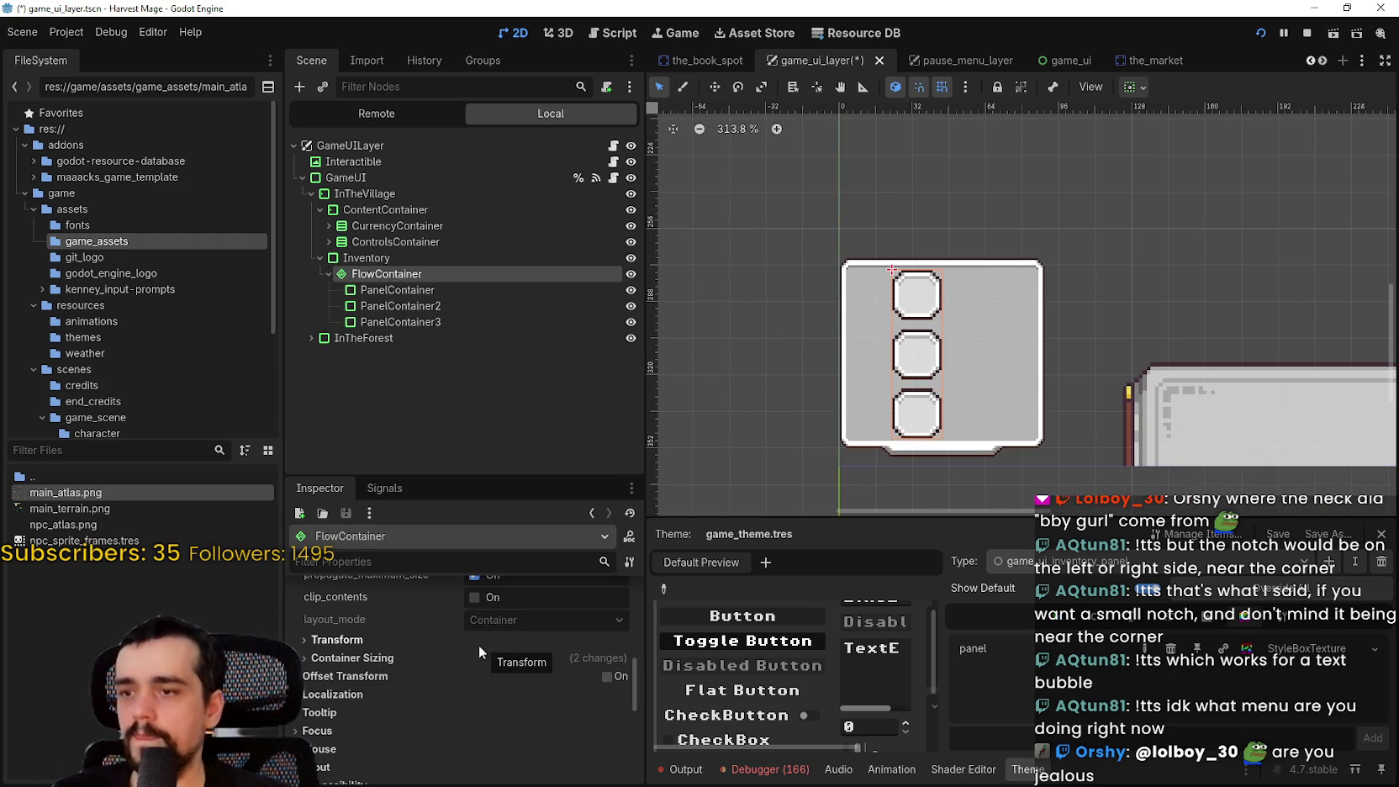
scroll(413, 649, down, 4)
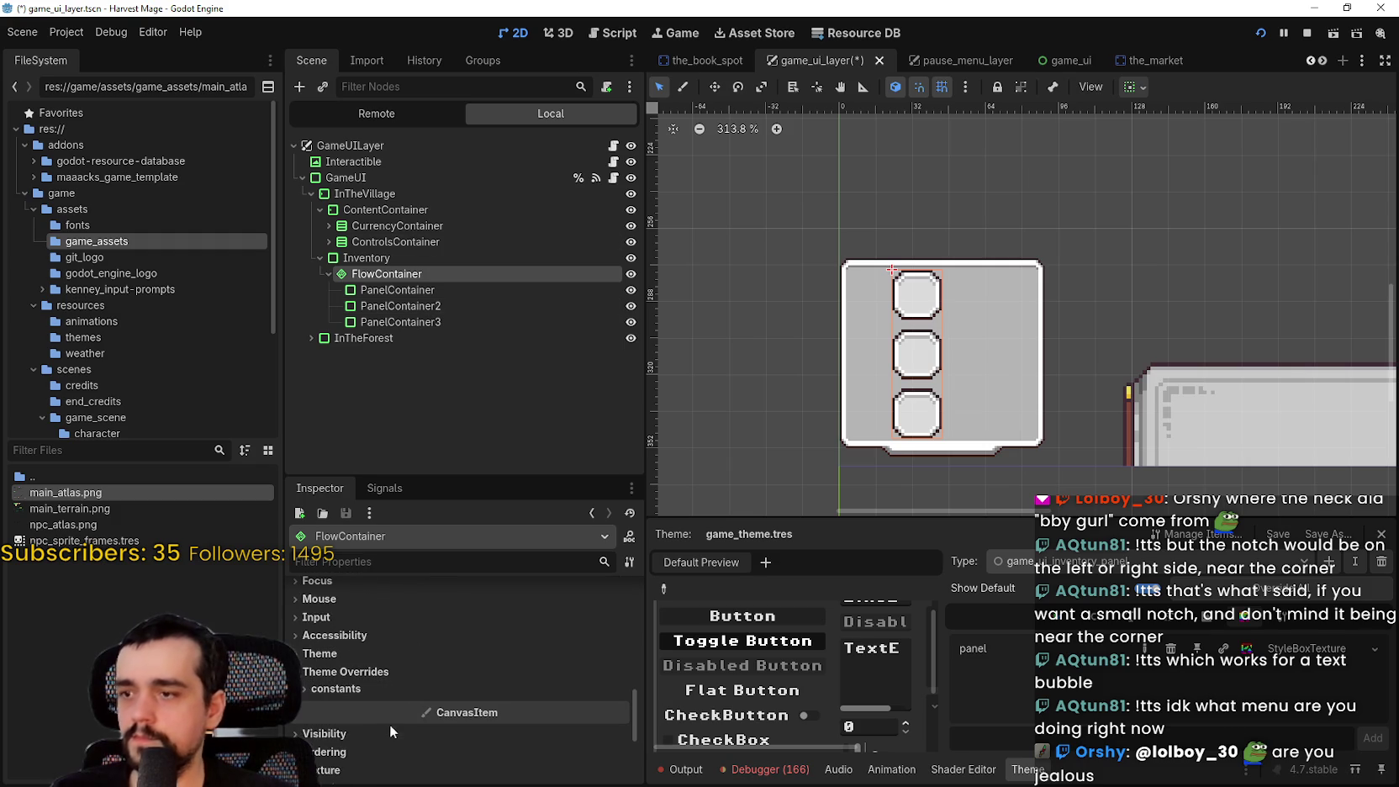
click(396, 691)
click(619, 712)
click(619, 713)
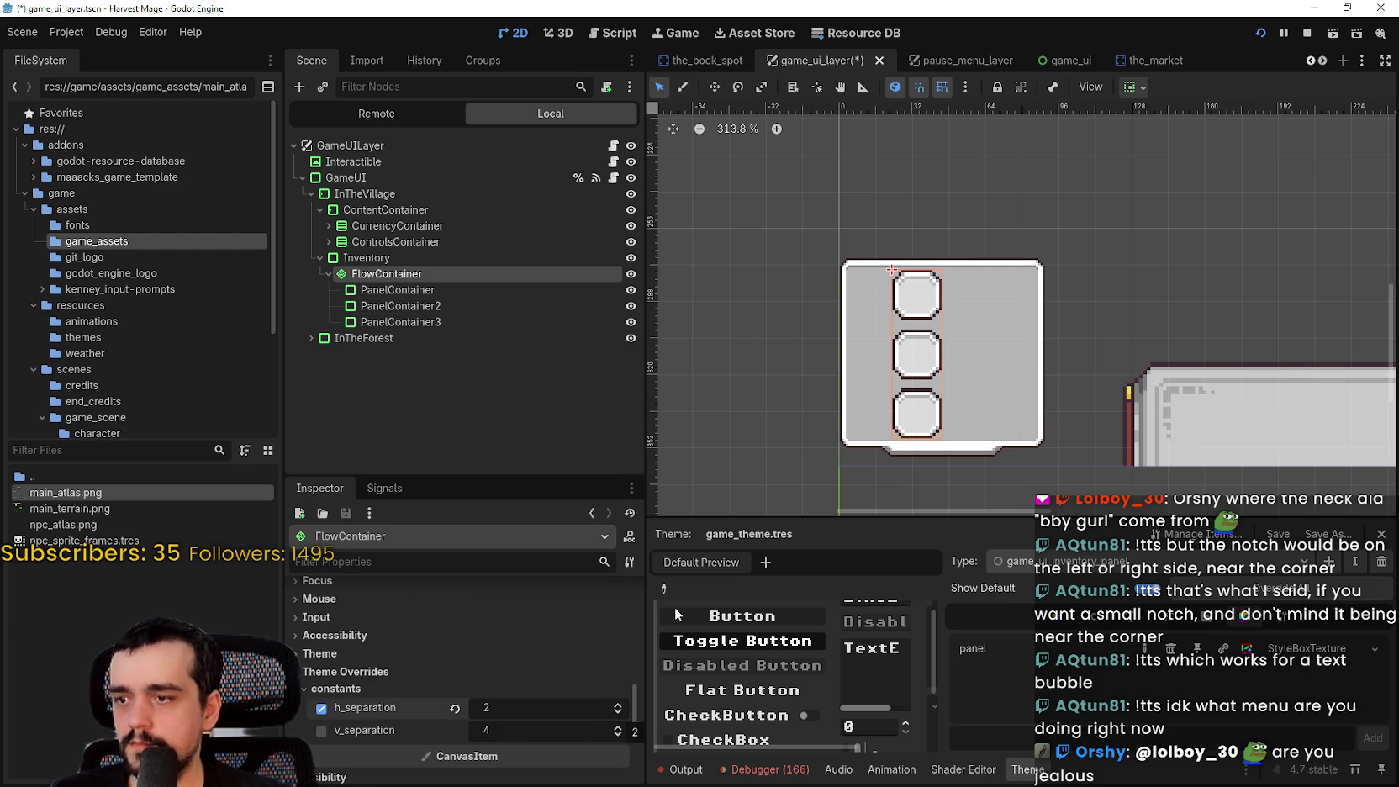
scroll(891, 378, up, 3)
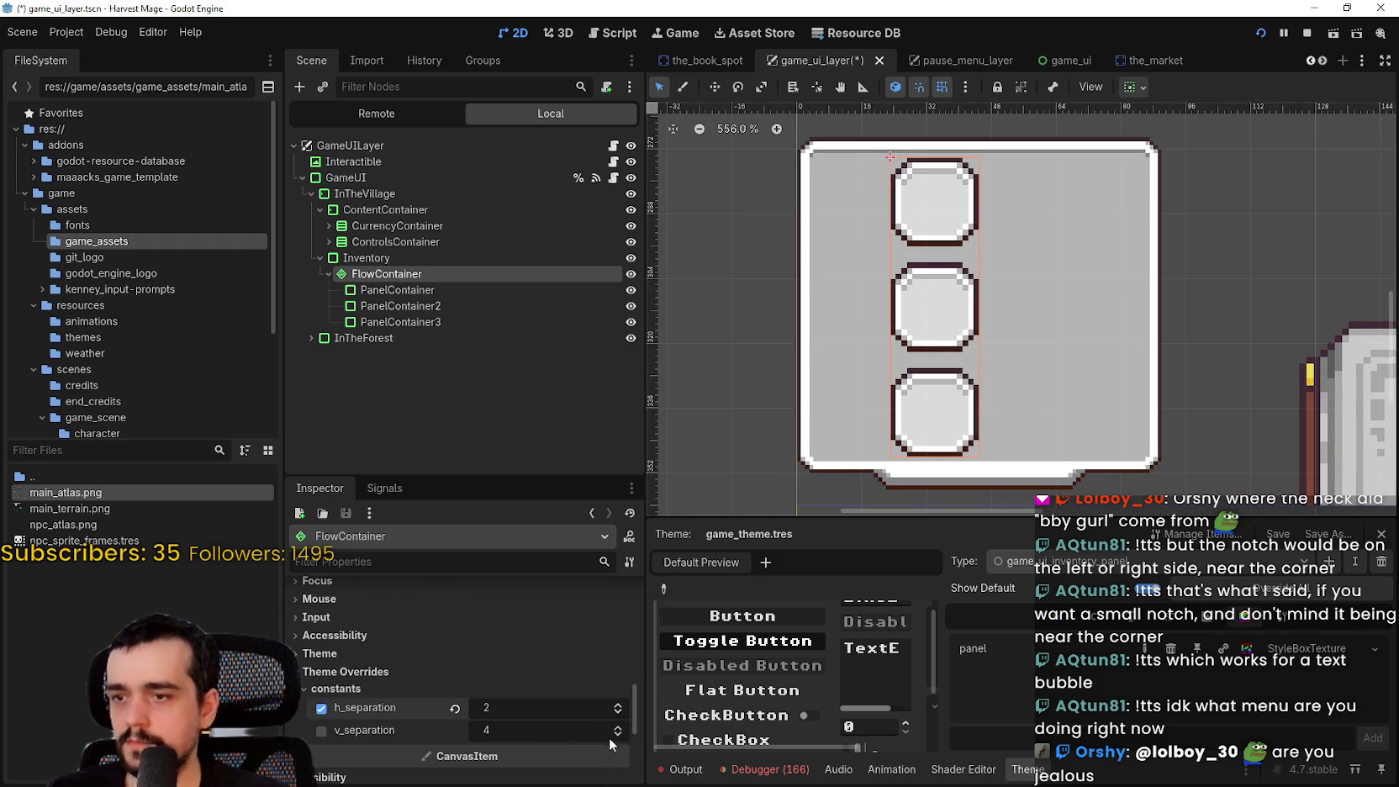
click(617, 734)
click(617, 733)
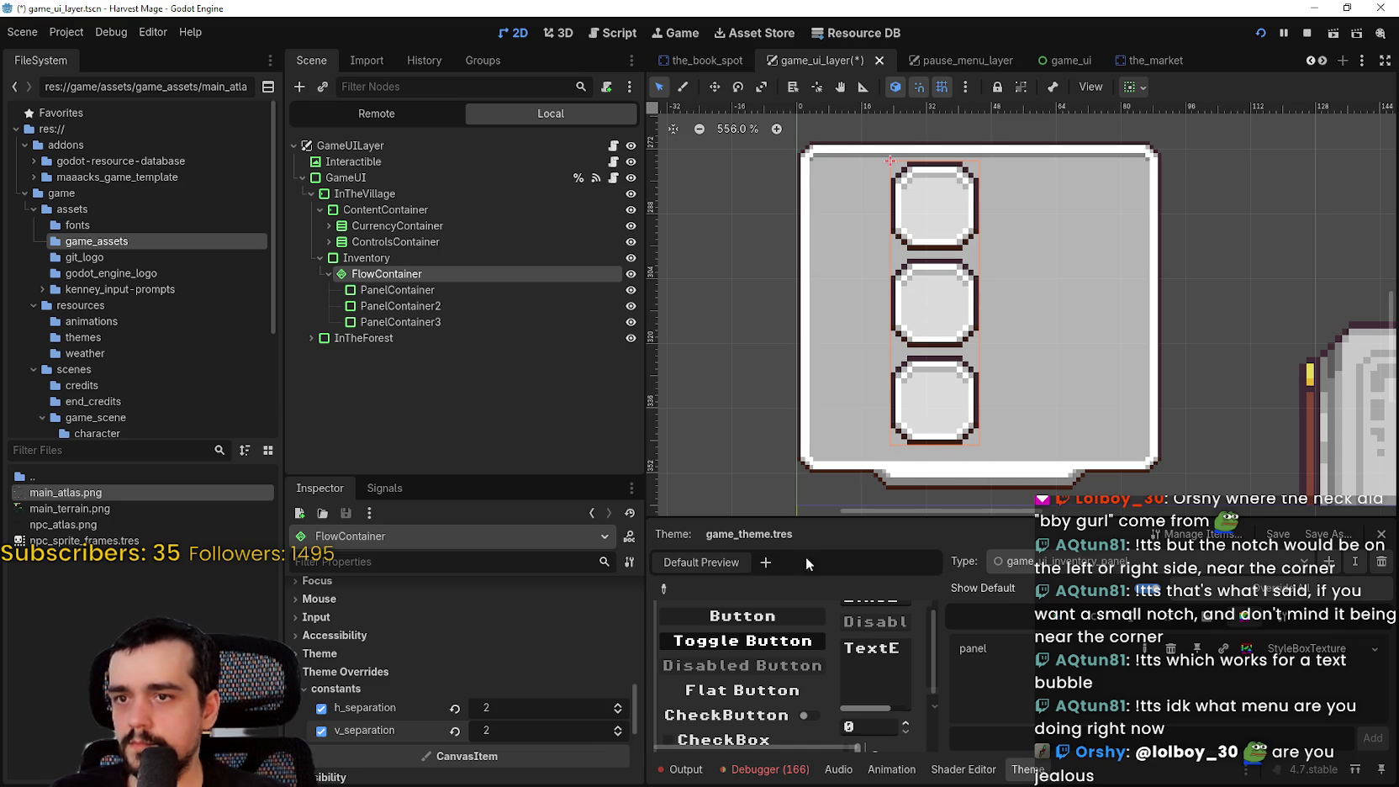
scroll(933, 391, up, 1)
Save the scene and make the FlowContainer fill its parent horizontally and vertically
key(ctrl+s)
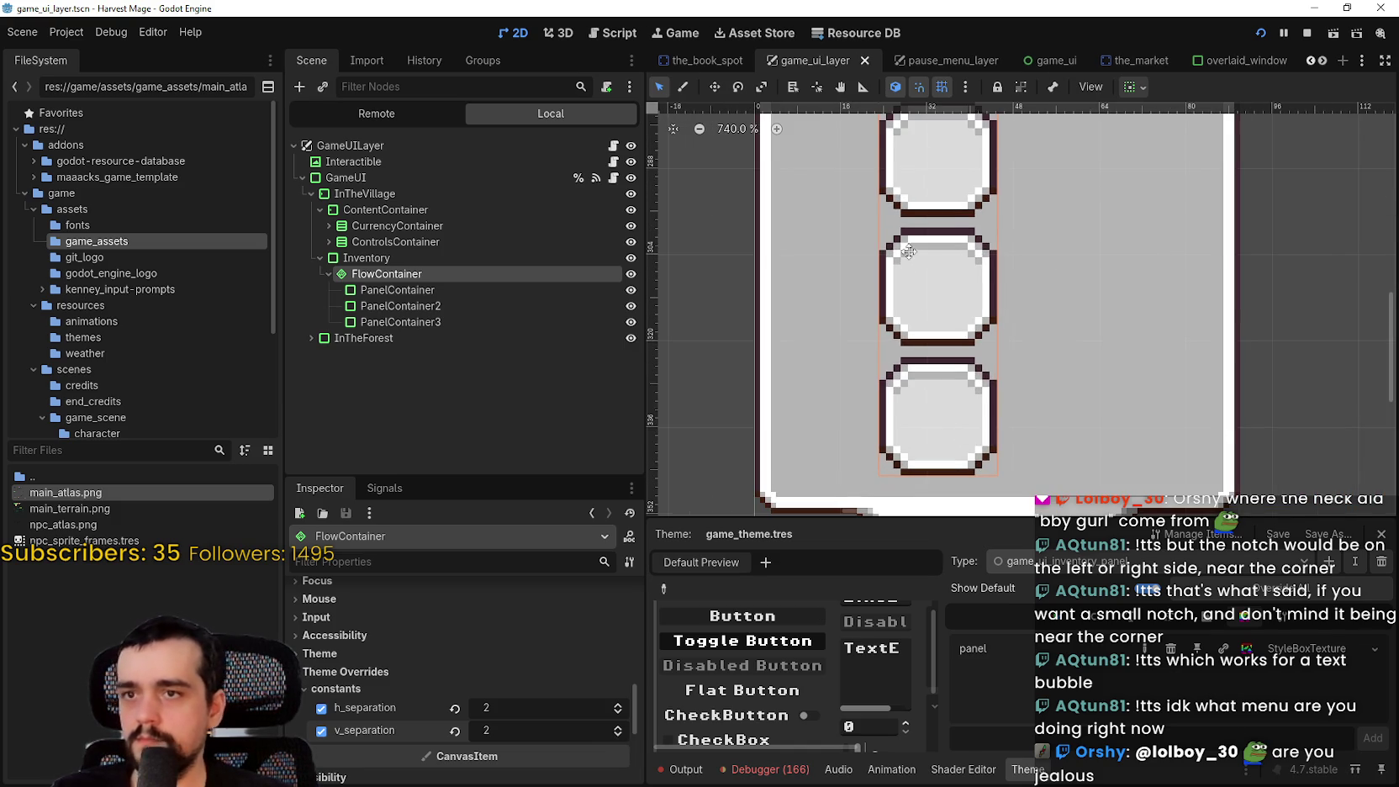
click(479, 306)
click(406, 275)
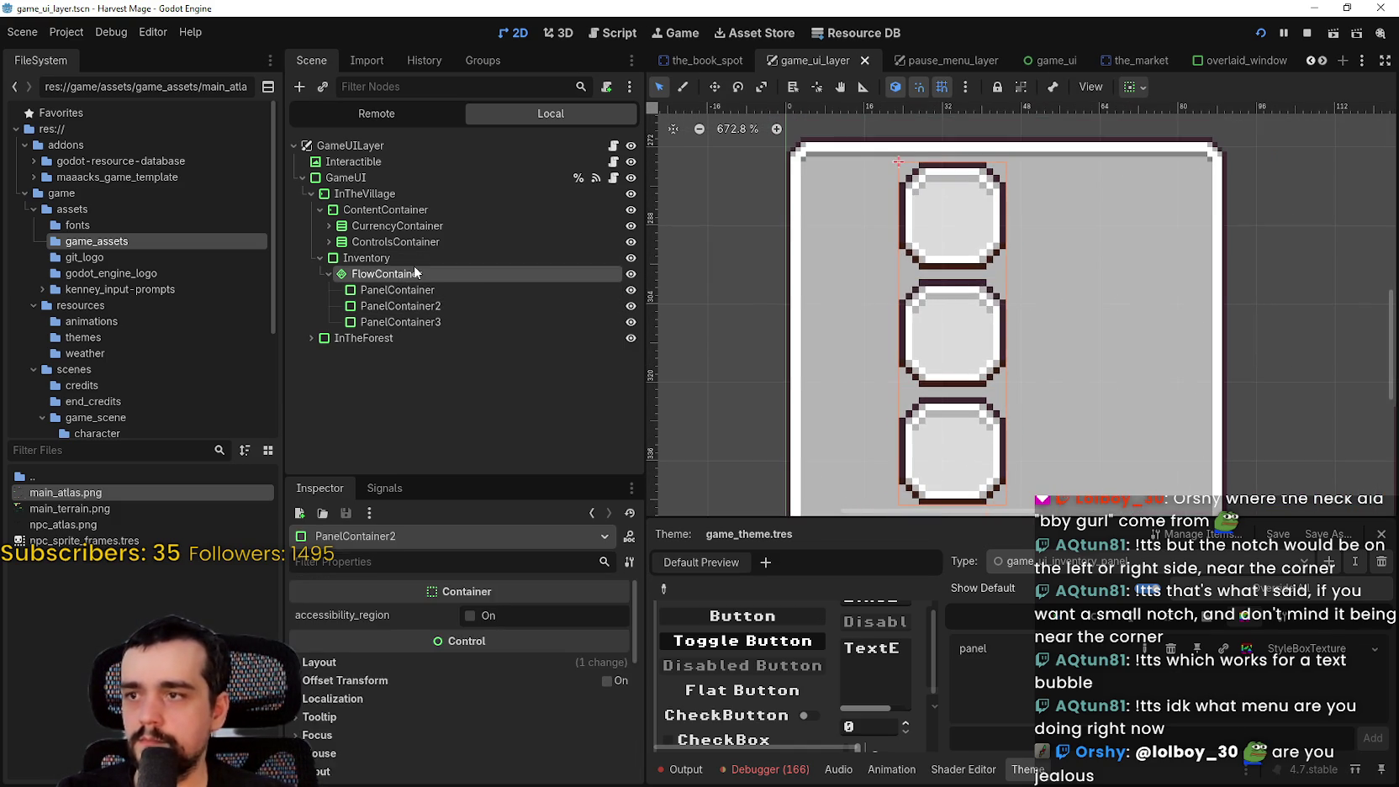
click(1137, 87)
click(1221, 141)
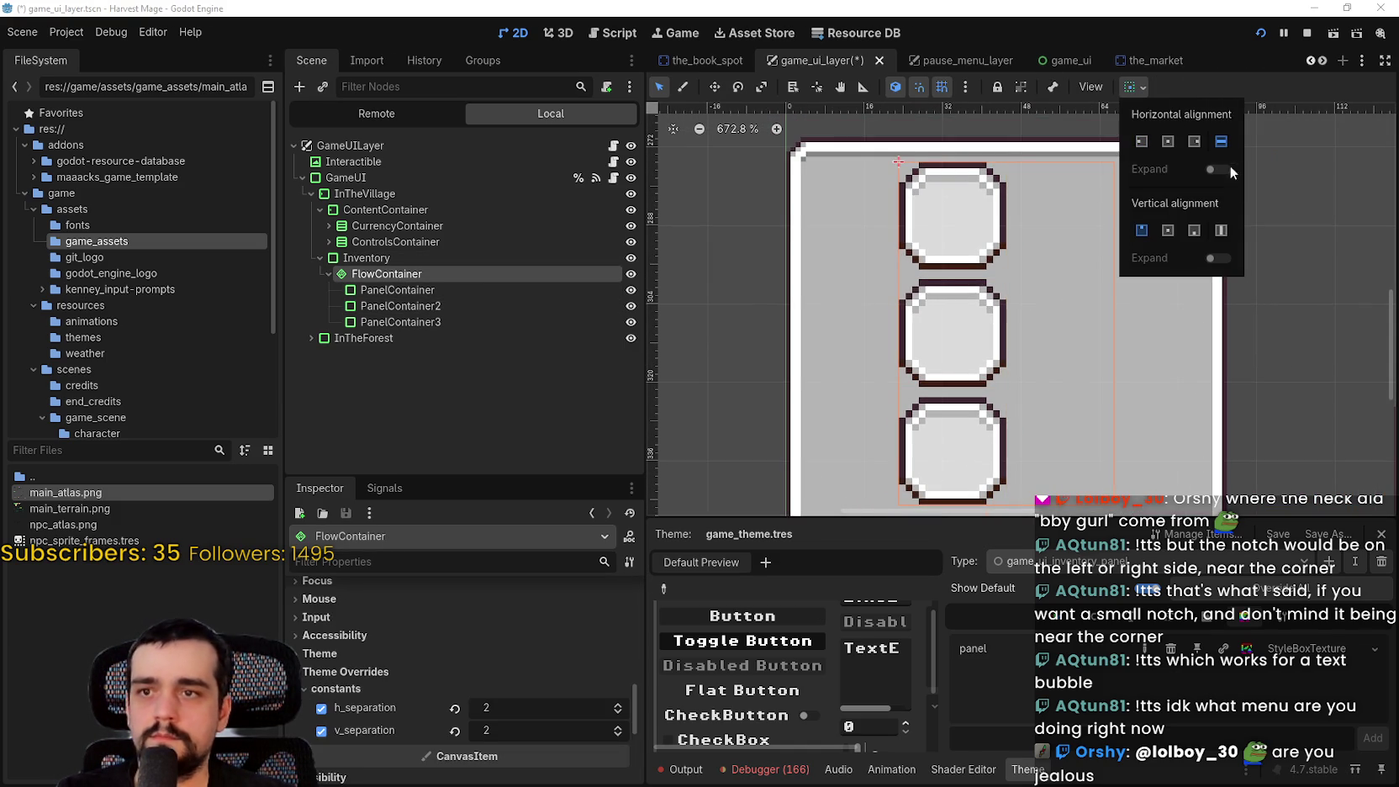
click(1220, 229)
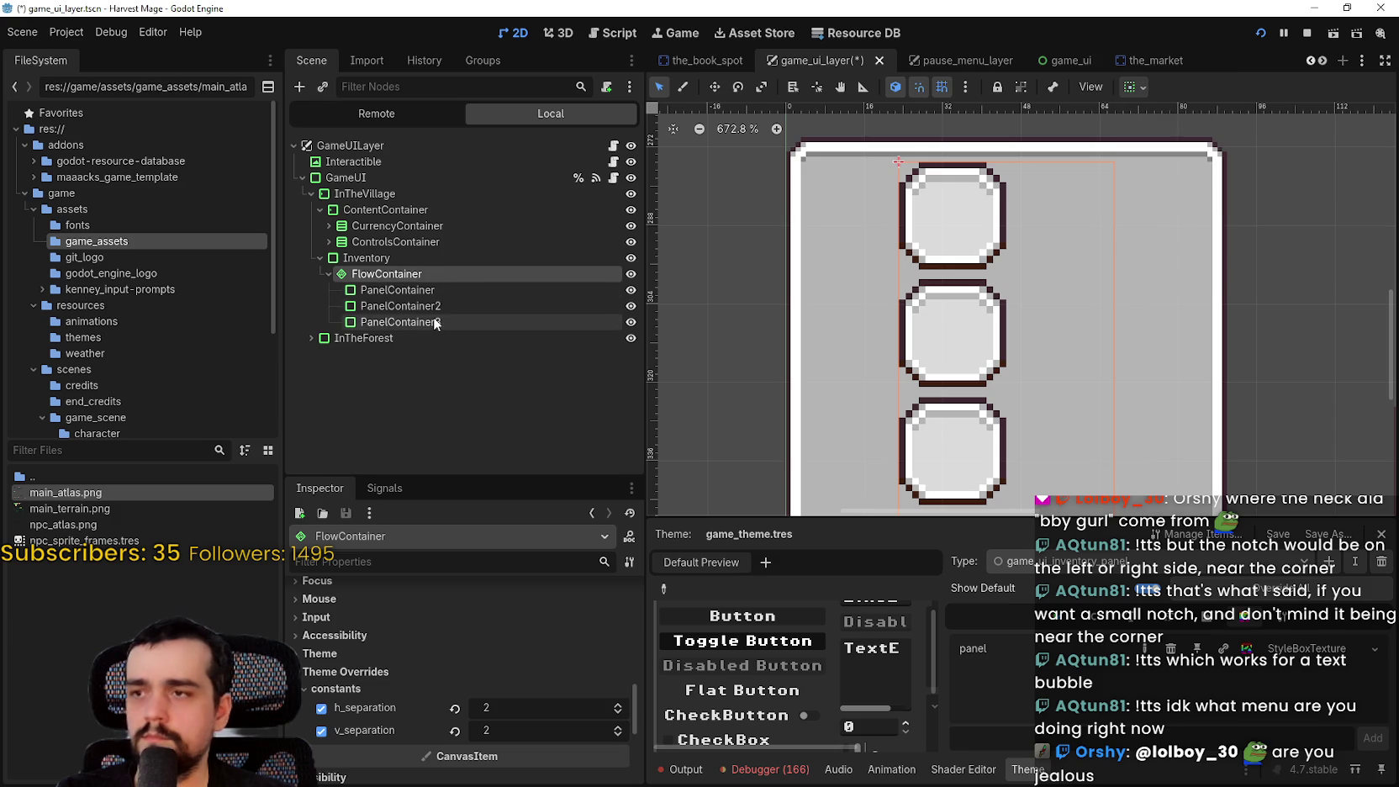
click(400, 322)
scroll(915, 345, down, 2)
Duplicate the slot panel twice, adding slots up to PanelContainer5
key(ctrl+d)
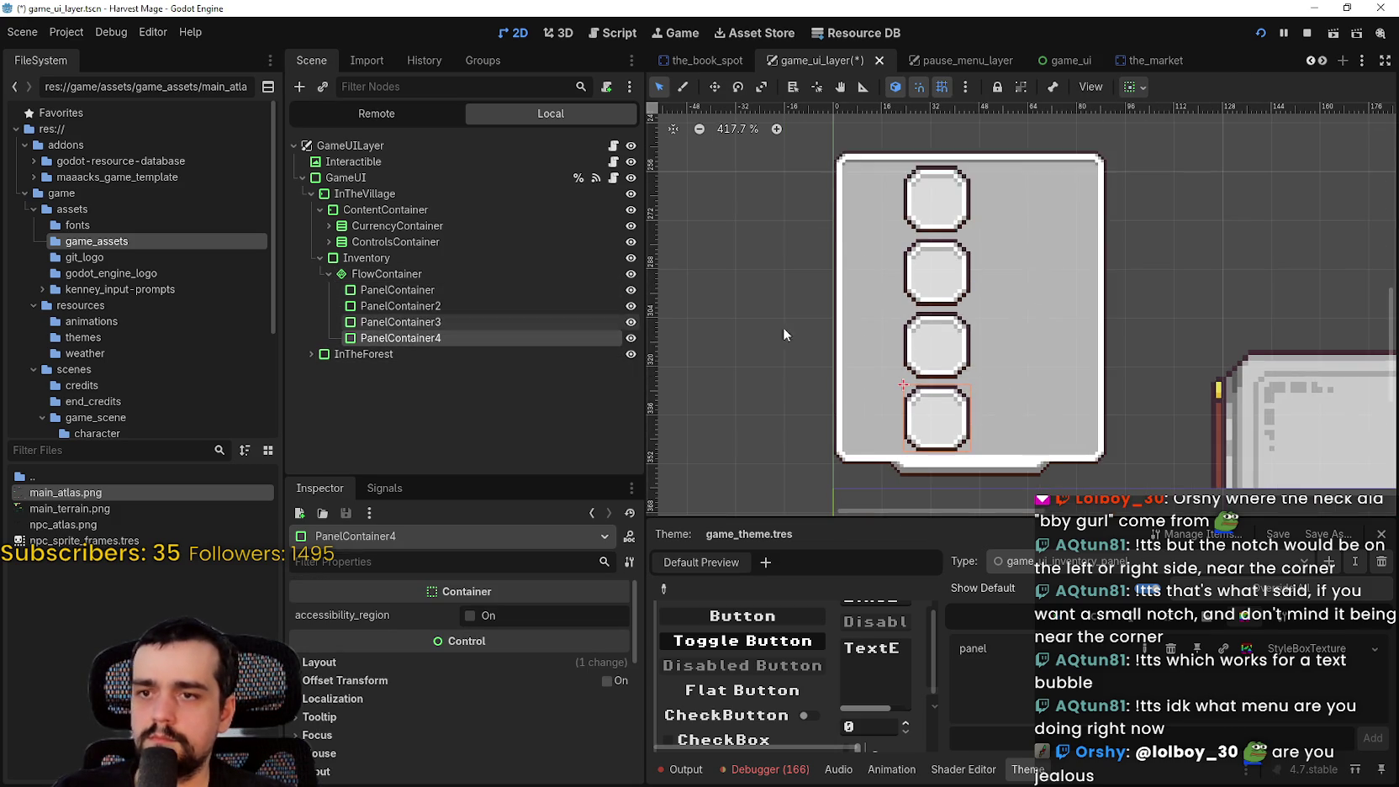
scroll(858, 301, down, 1)
key(ctrl+d)
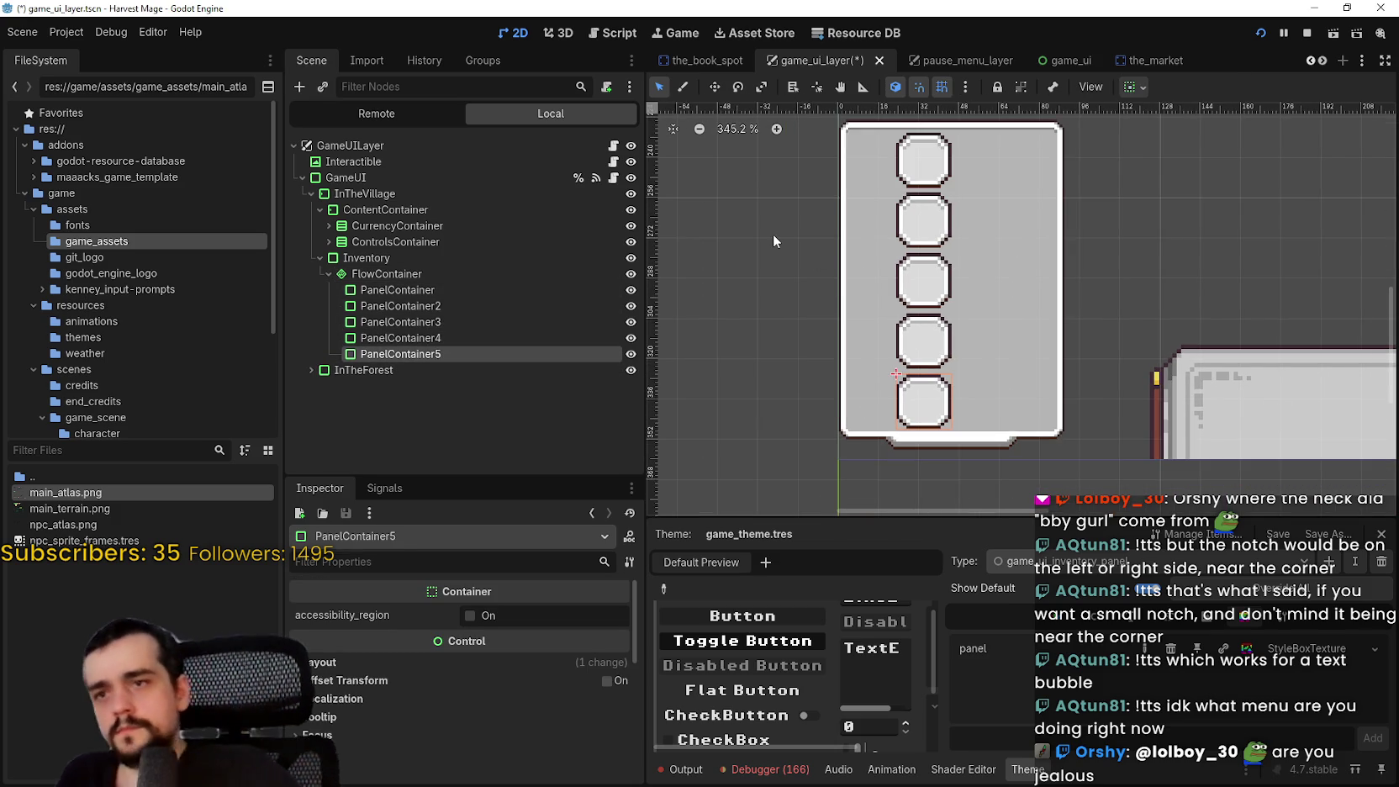
click(397, 271)
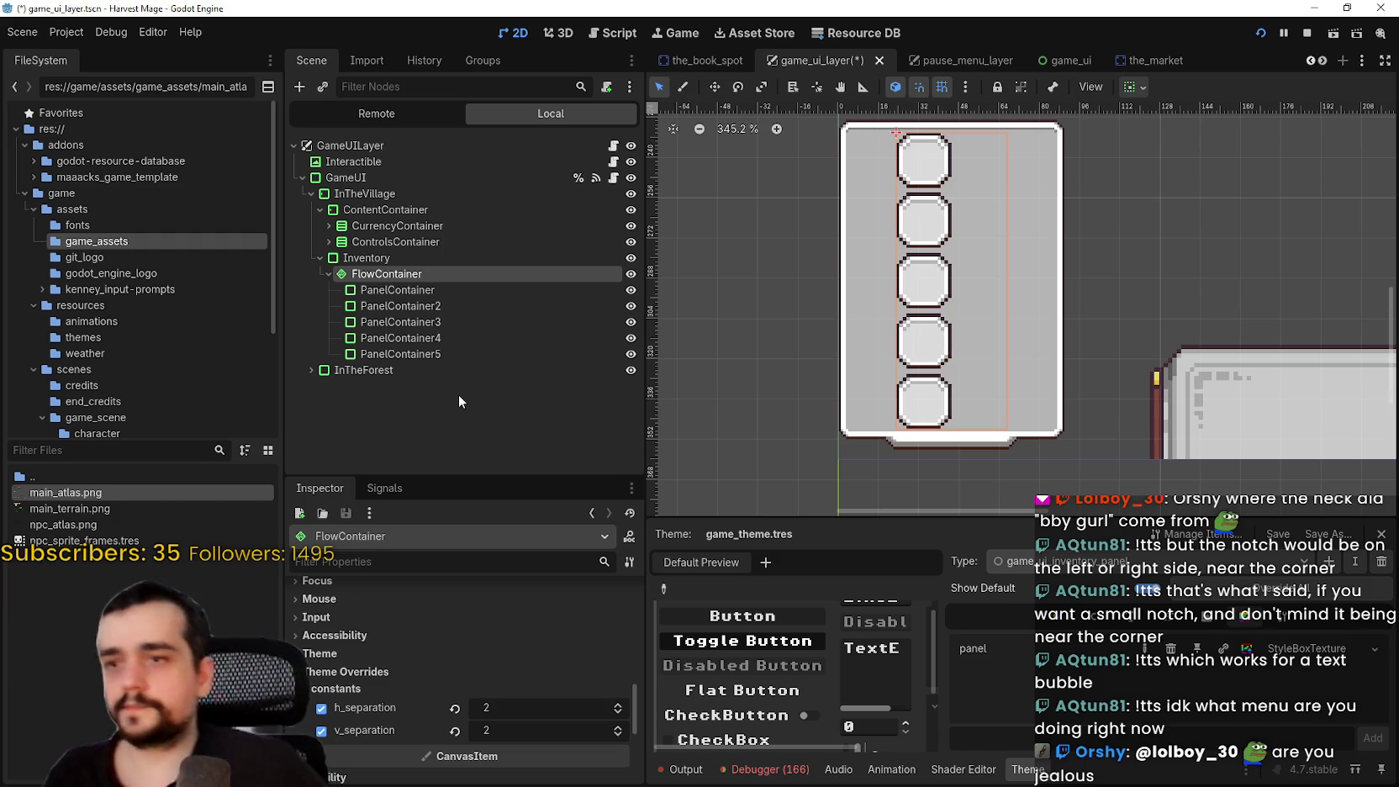
scroll(504, 648, up, 5)
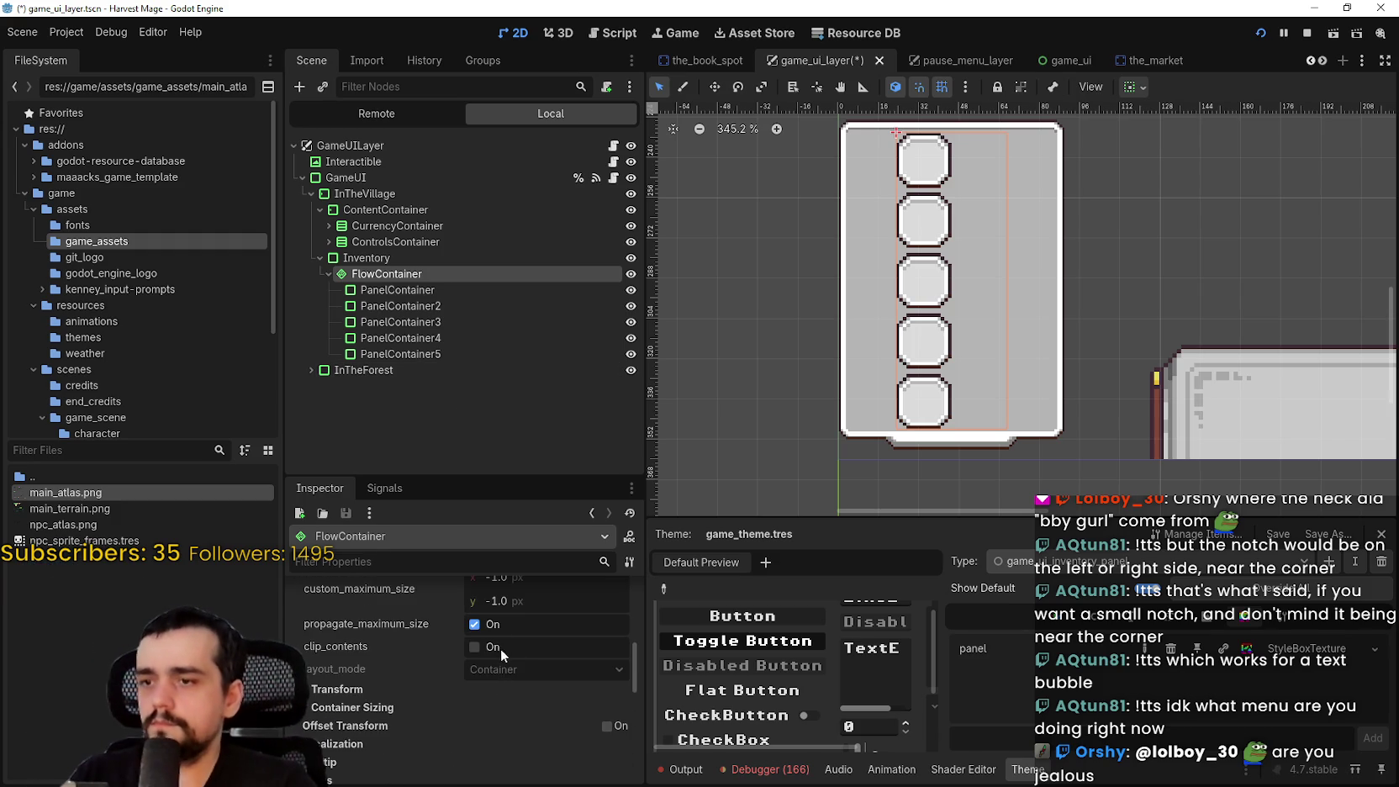
scroll(399, 649, up, 2)
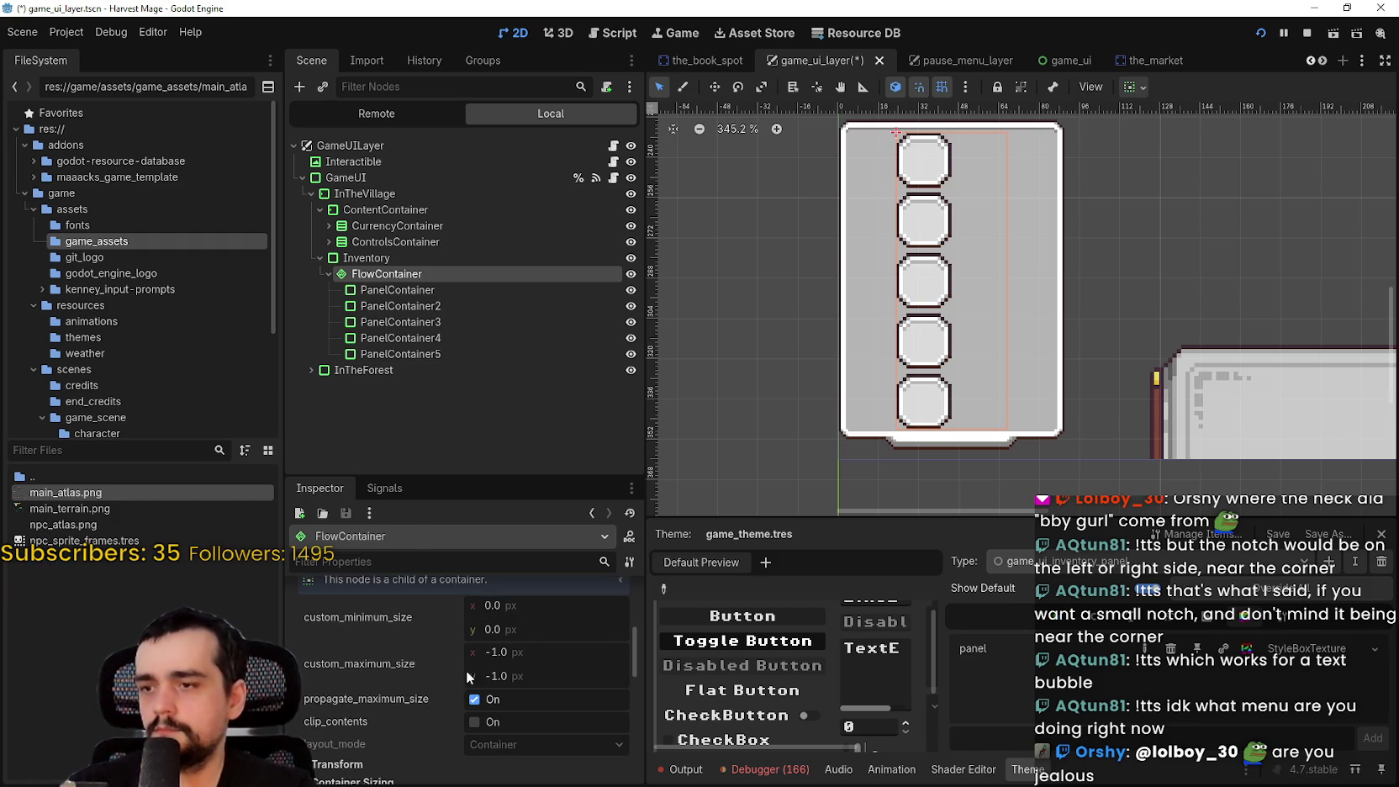
double_click(367, 258)
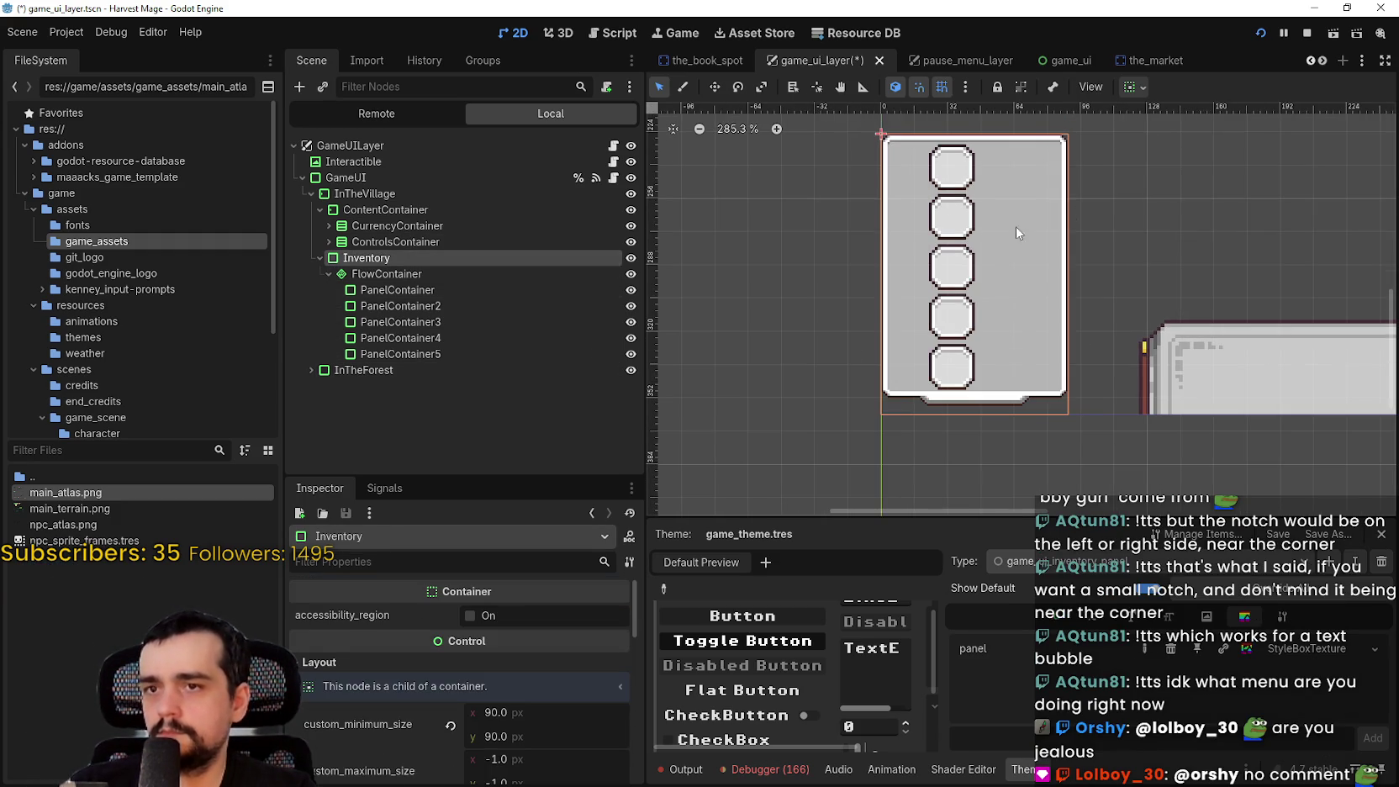
drag(492, 720, 505, 720)
mouse_move(505, 712)
mouse_down()
mouse_move(531, 712)
mouse_move(495, 712)
mouse_up()
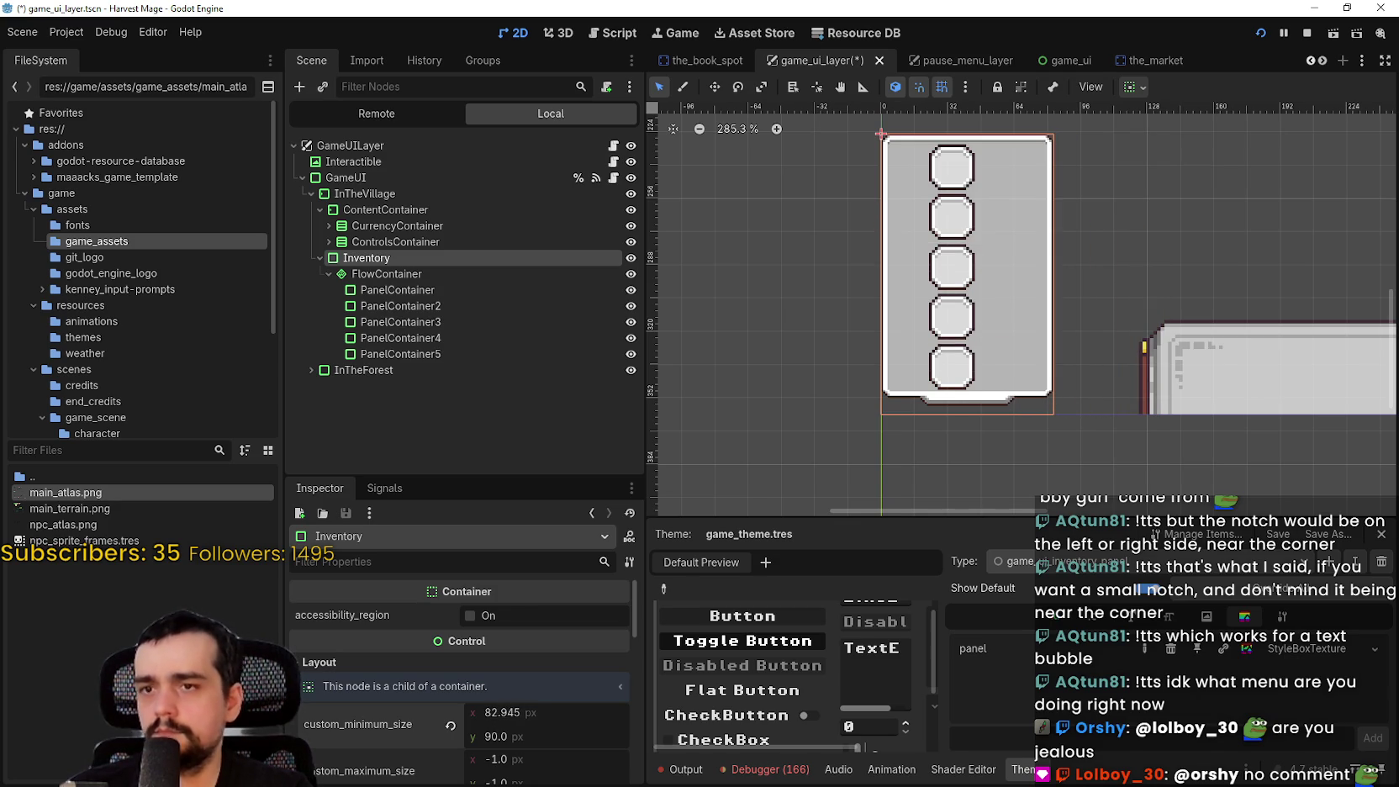
click(542, 714)
text(90)
key(Return)
click(429, 290)
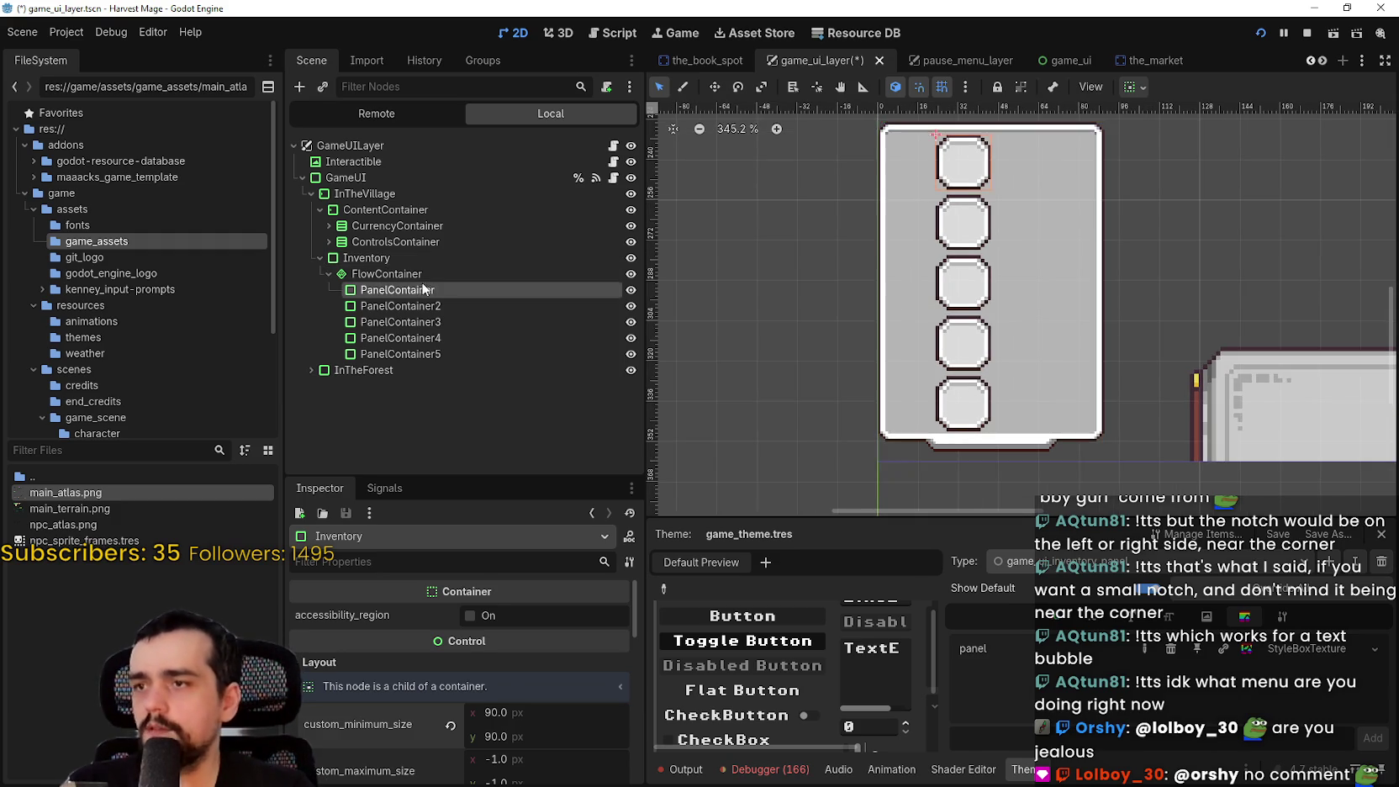
click(459, 273)
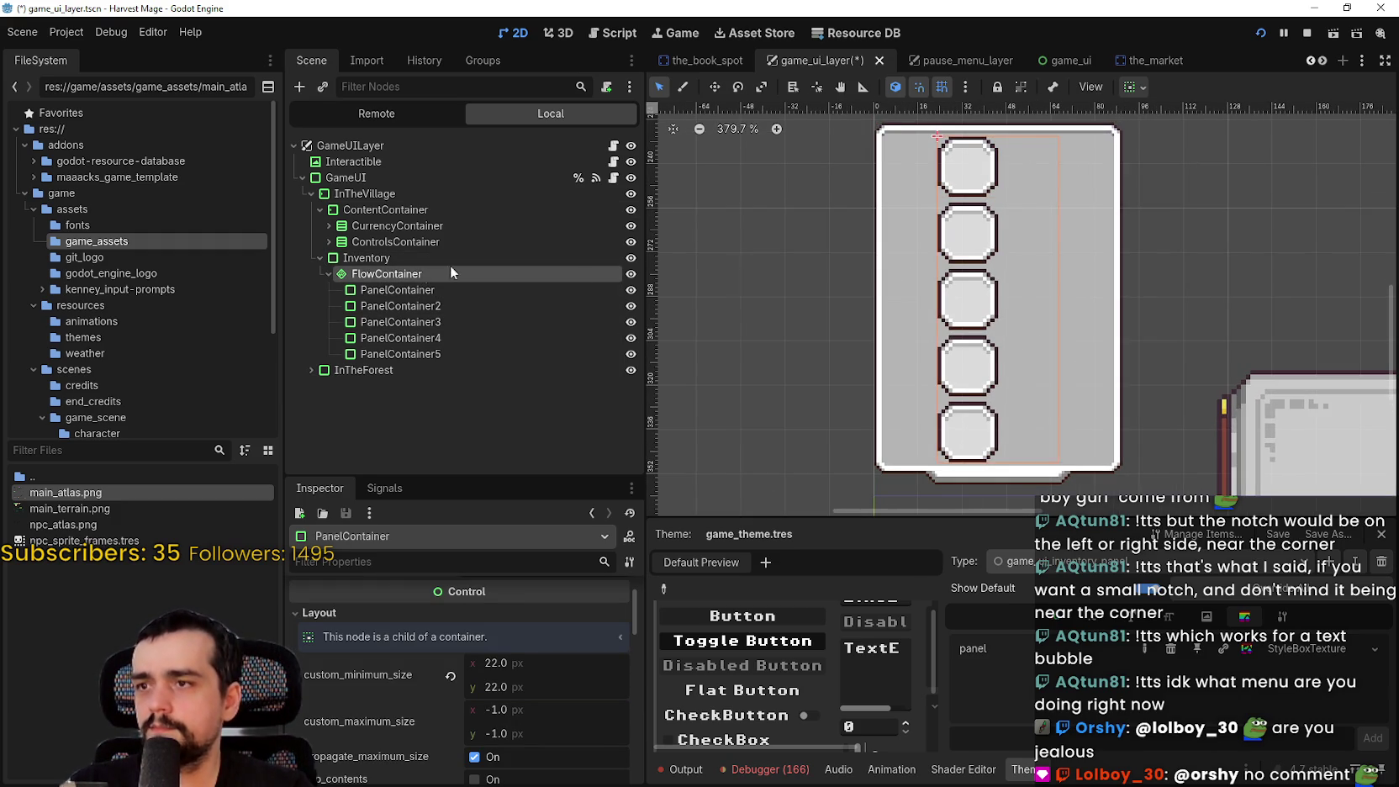
Toggle the FlowContainer's size propagation, save the scene, and set horizontal Fill
click(492, 702)
scroll(511, 694, down, 1)
key(ctrl+s)
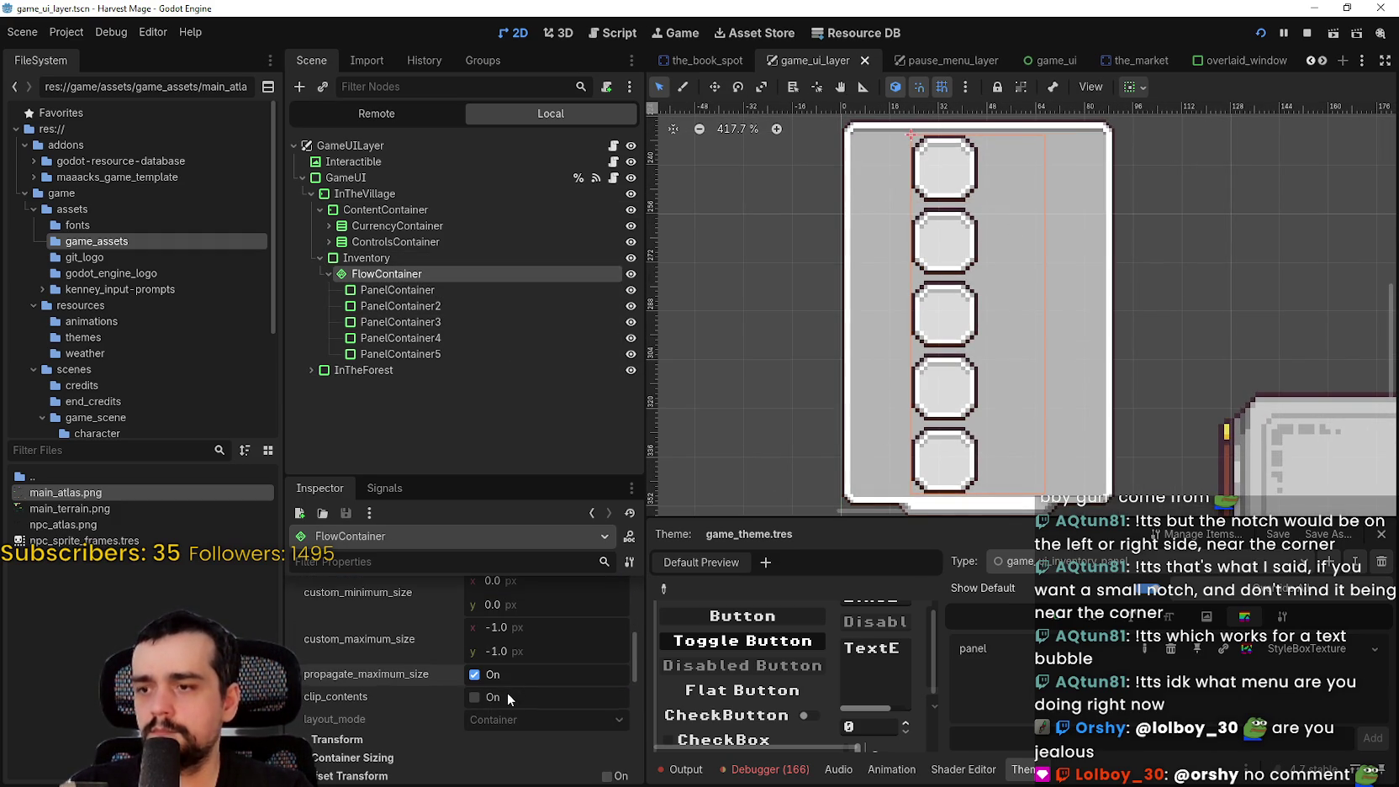
click(1132, 93)
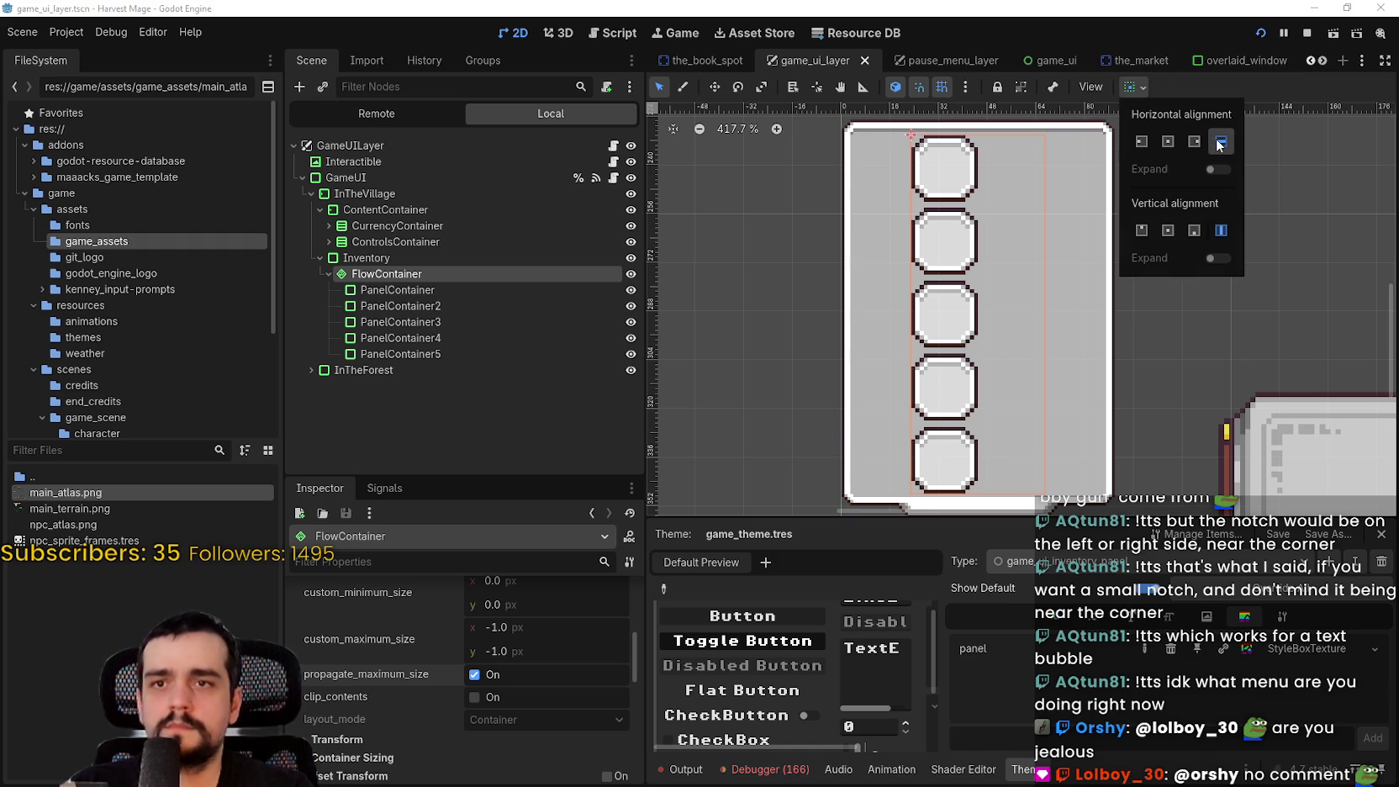
click(1219, 144)
click(431, 271)
click(422, 260)
click(422, 275)
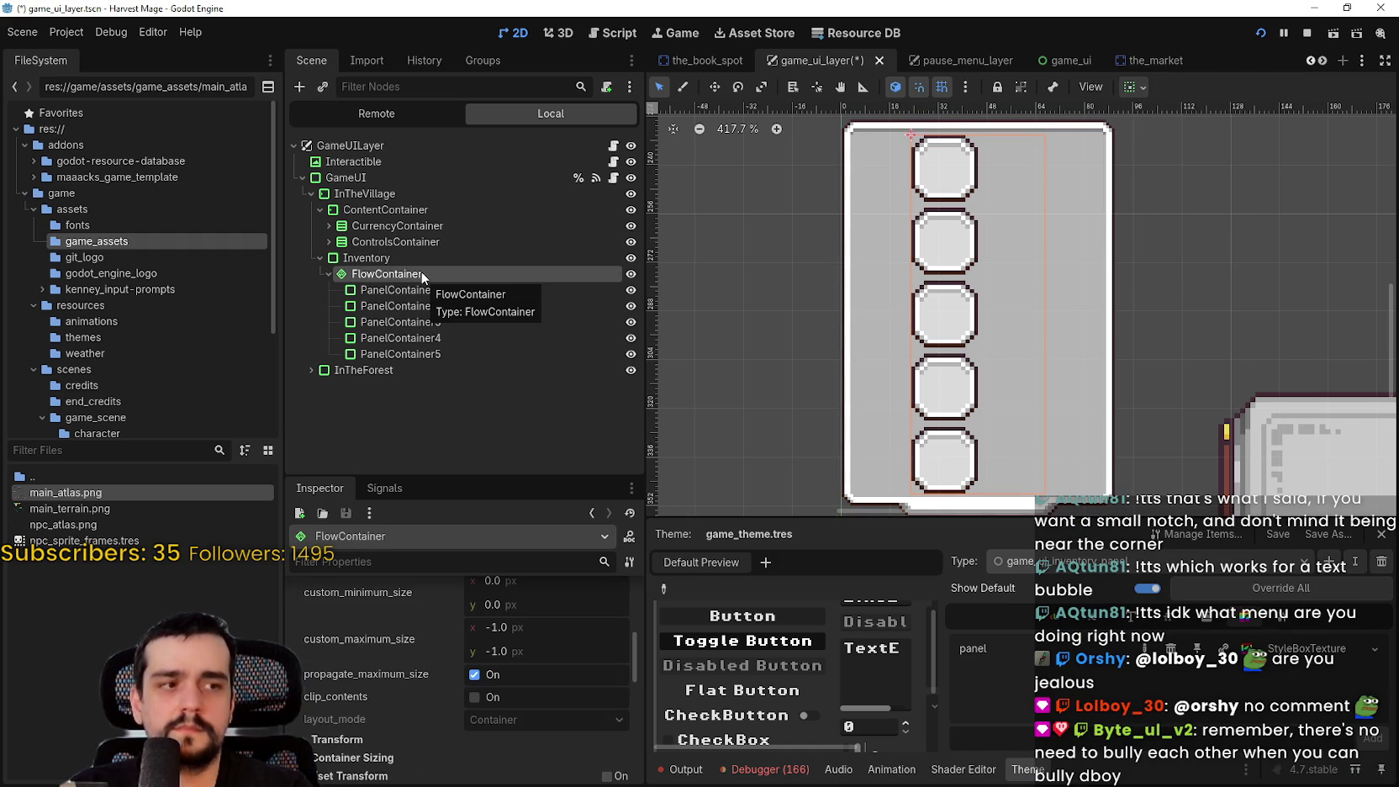
Set the FlowContainer to fill the Inventory panel vertically as well
scroll(854, 240, down, 3)
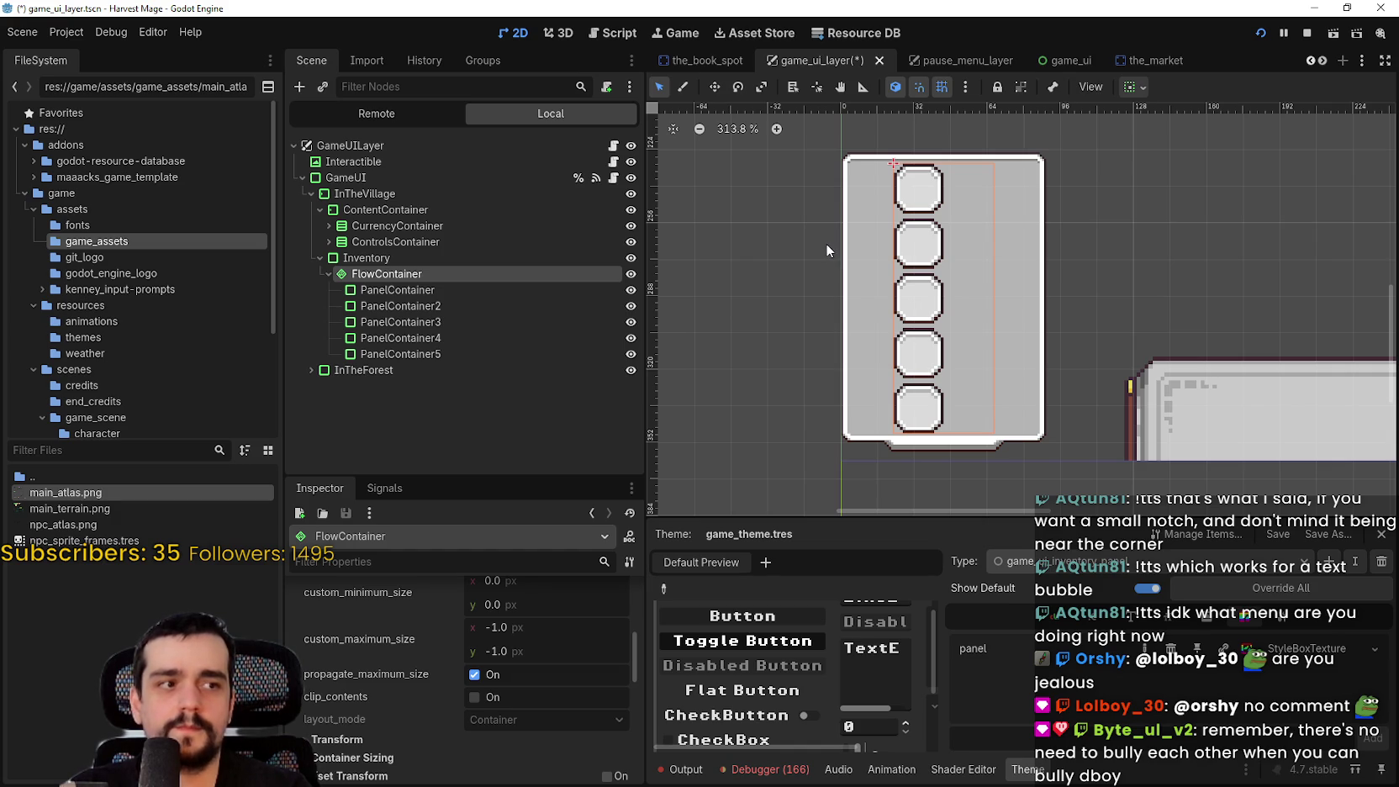
scroll(445, 740, down, 3)
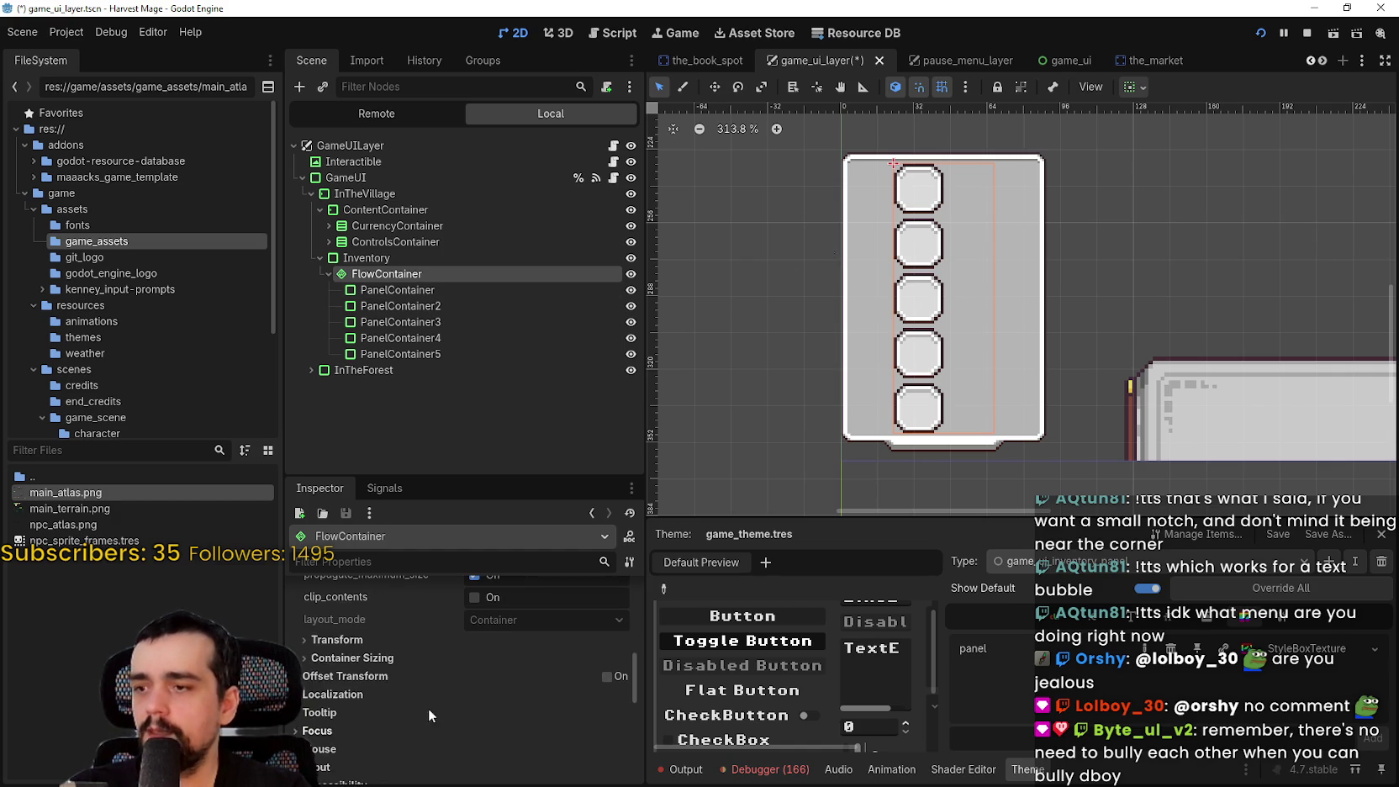
scroll(430, 662, down, 5)
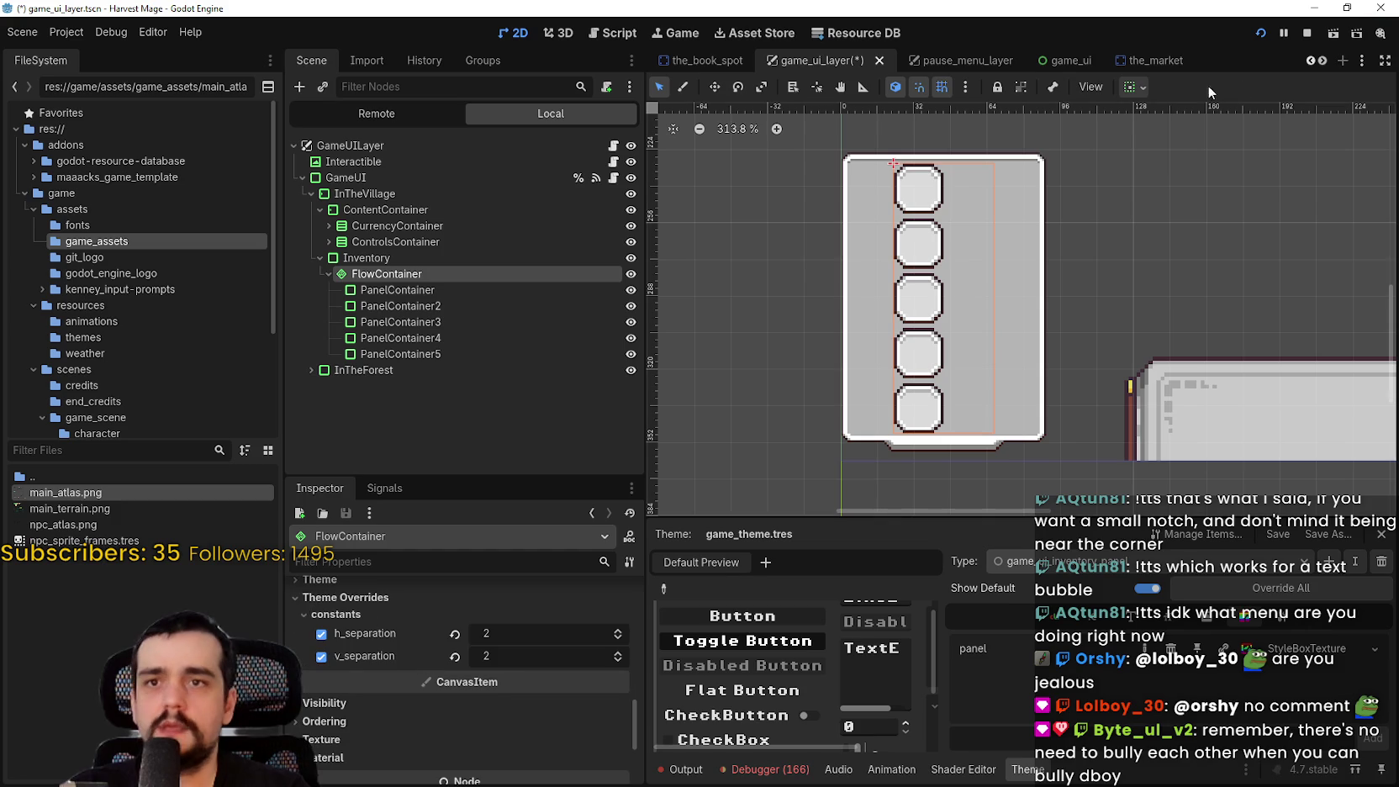
click(1134, 87)
click(1222, 229)
scroll(892, 207, up, 5)
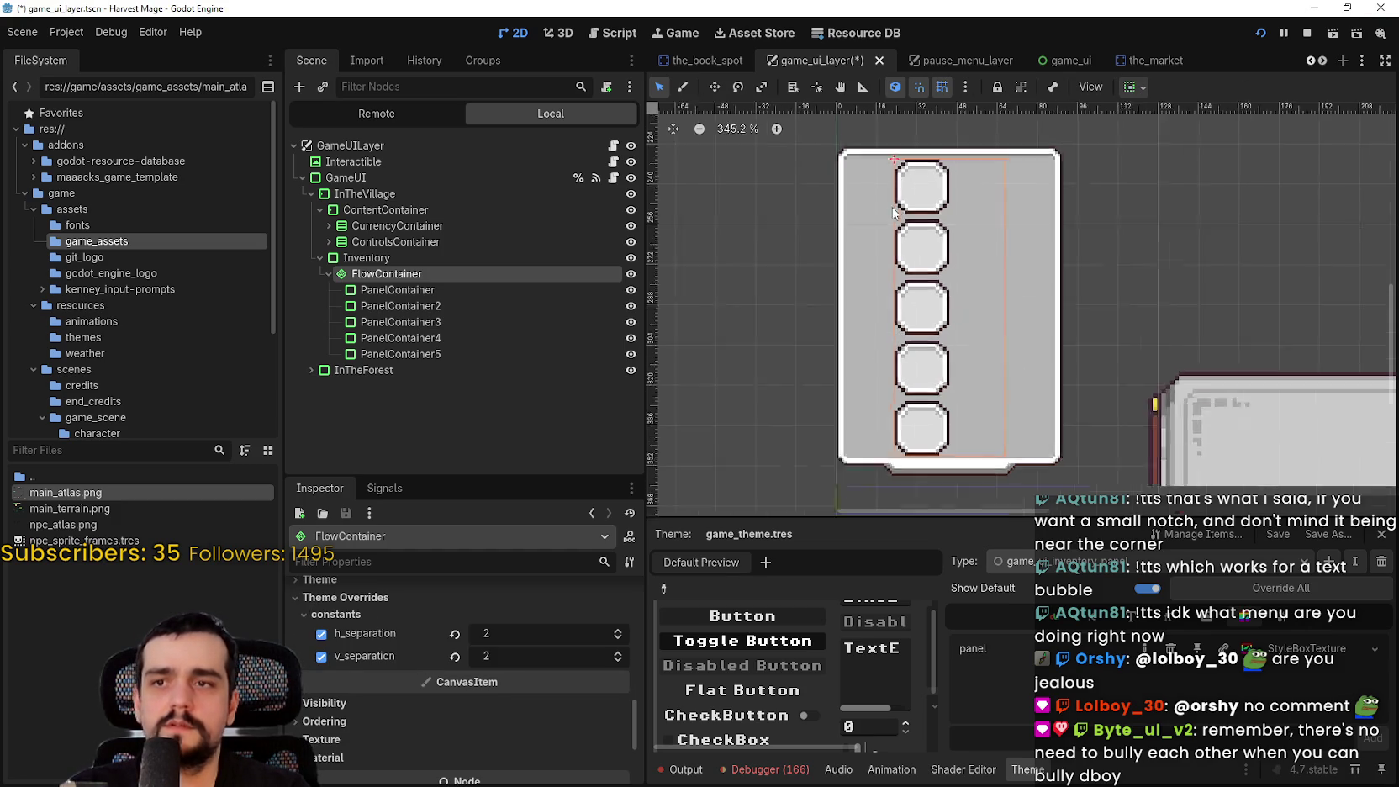
scroll(1025, 163, down, 2)
click(401, 257)
click(400, 277)
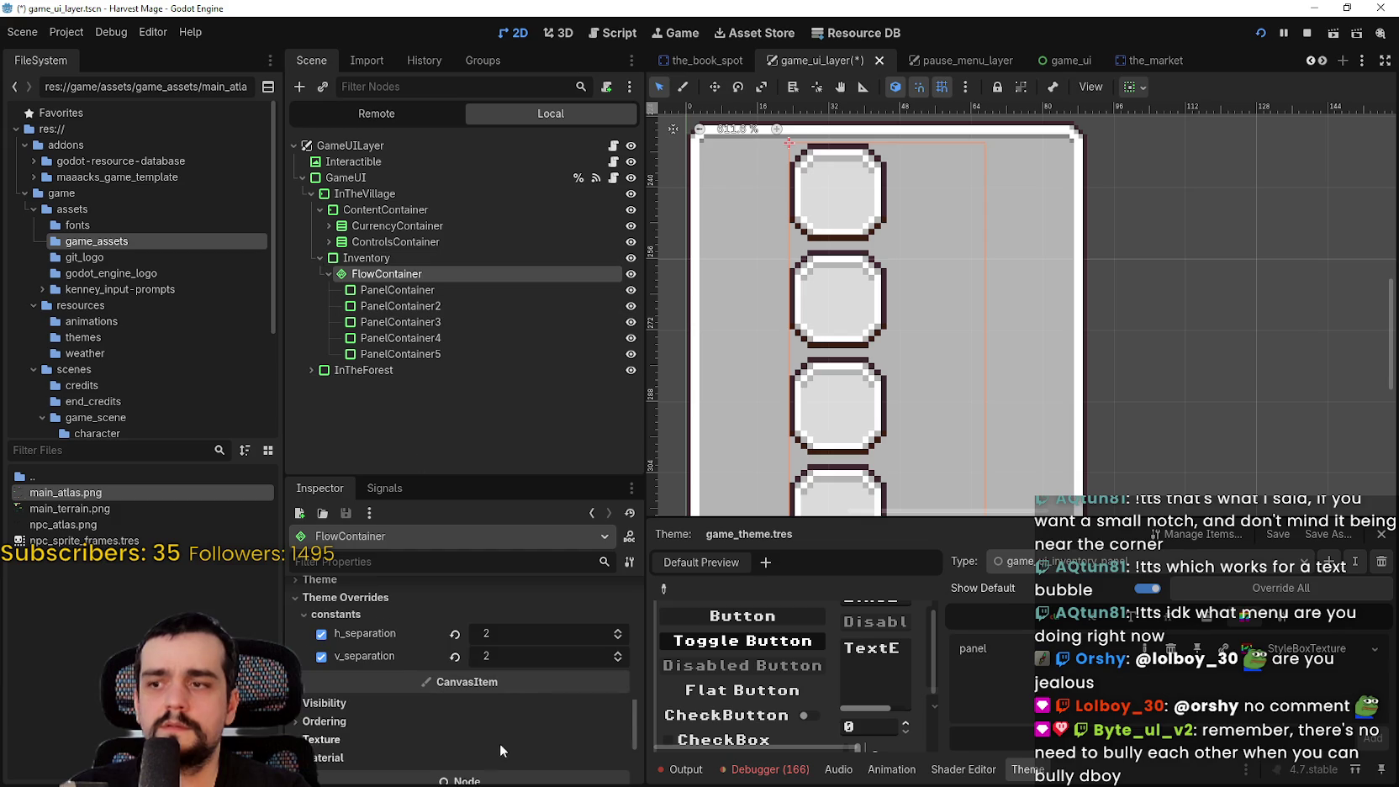
scroll(504, 739, up, 3)
scroll(509, 718, up, 5)
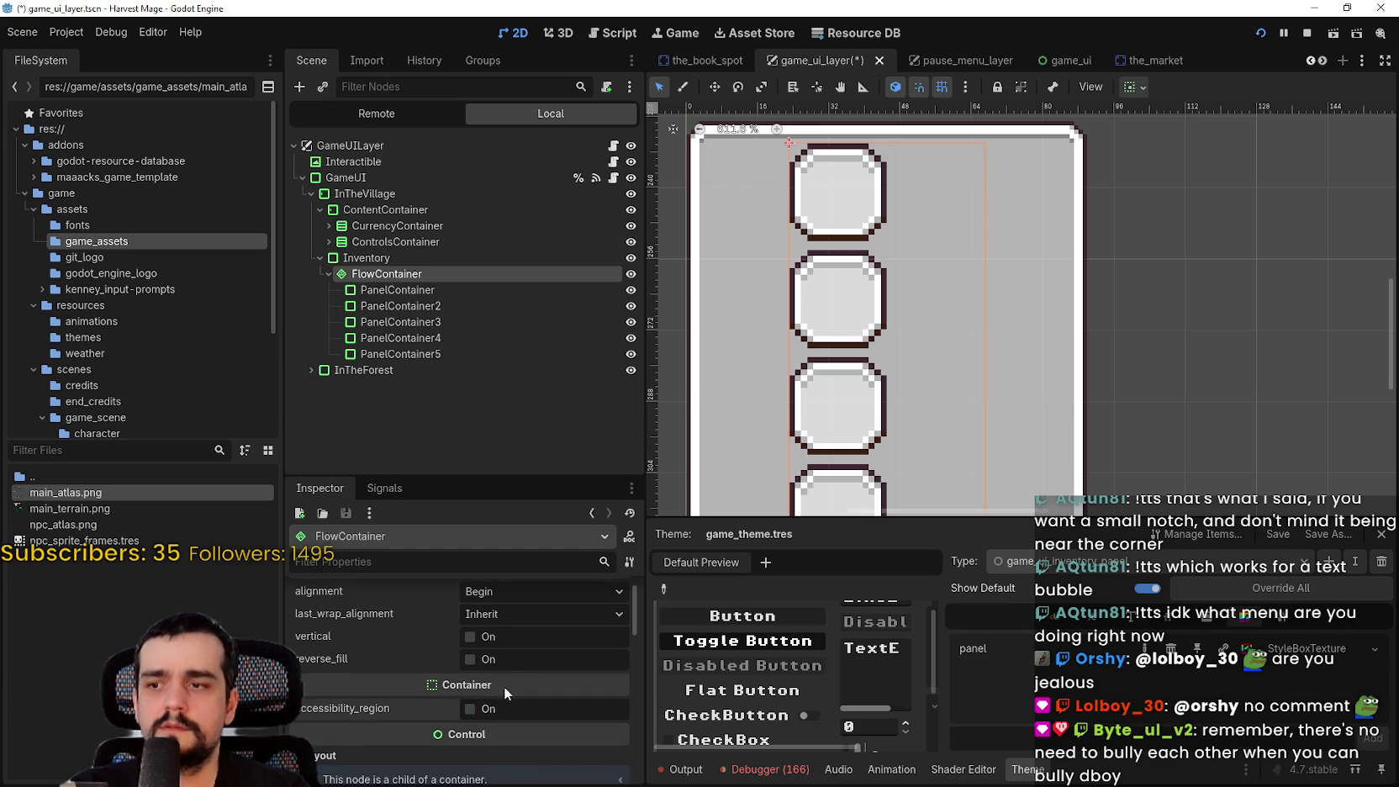
Turn on the FlowContainer's vertical flow so the slots wrap into columns
scroll(507, 673, up, 1)
click(503, 660)
scroll(850, 159, down, 4)
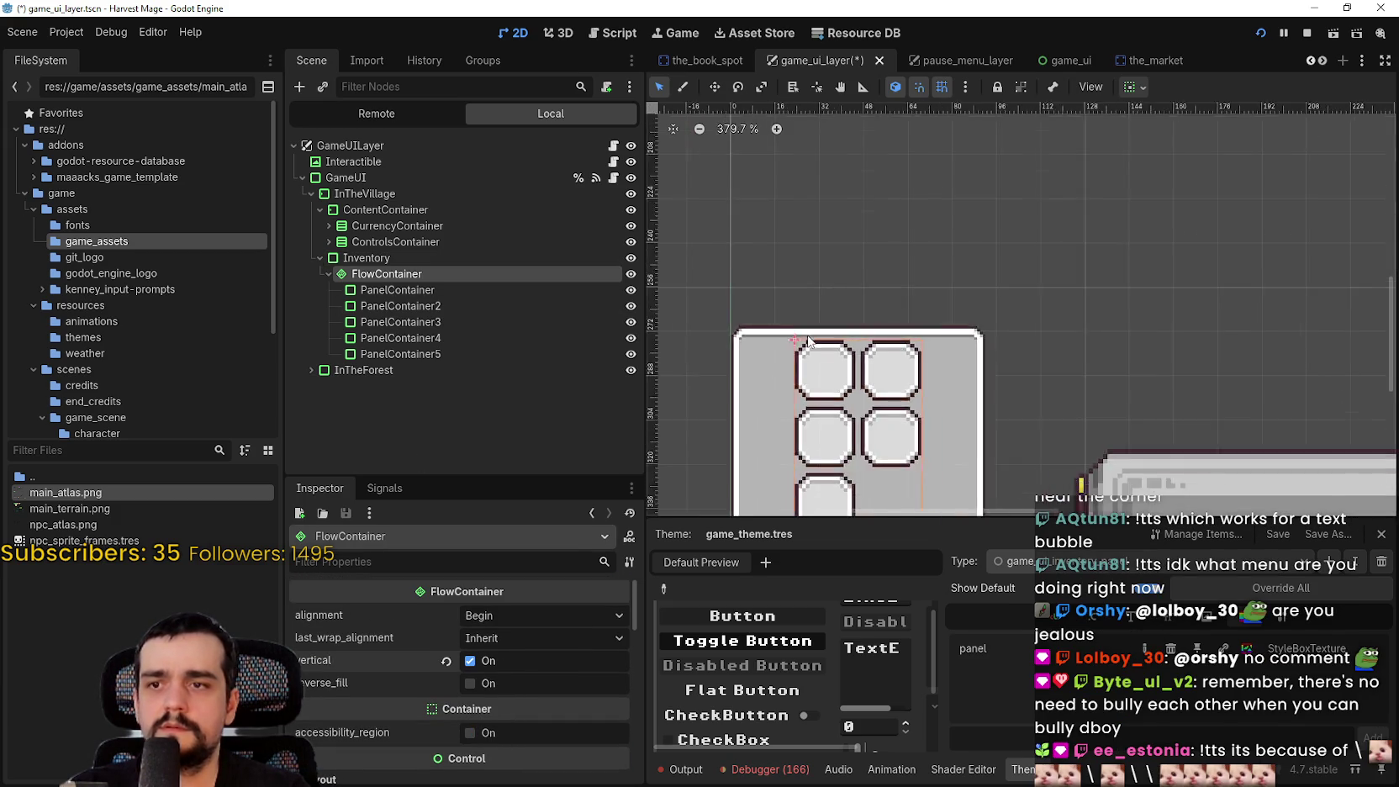
click(493, 670)
click(489, 668)
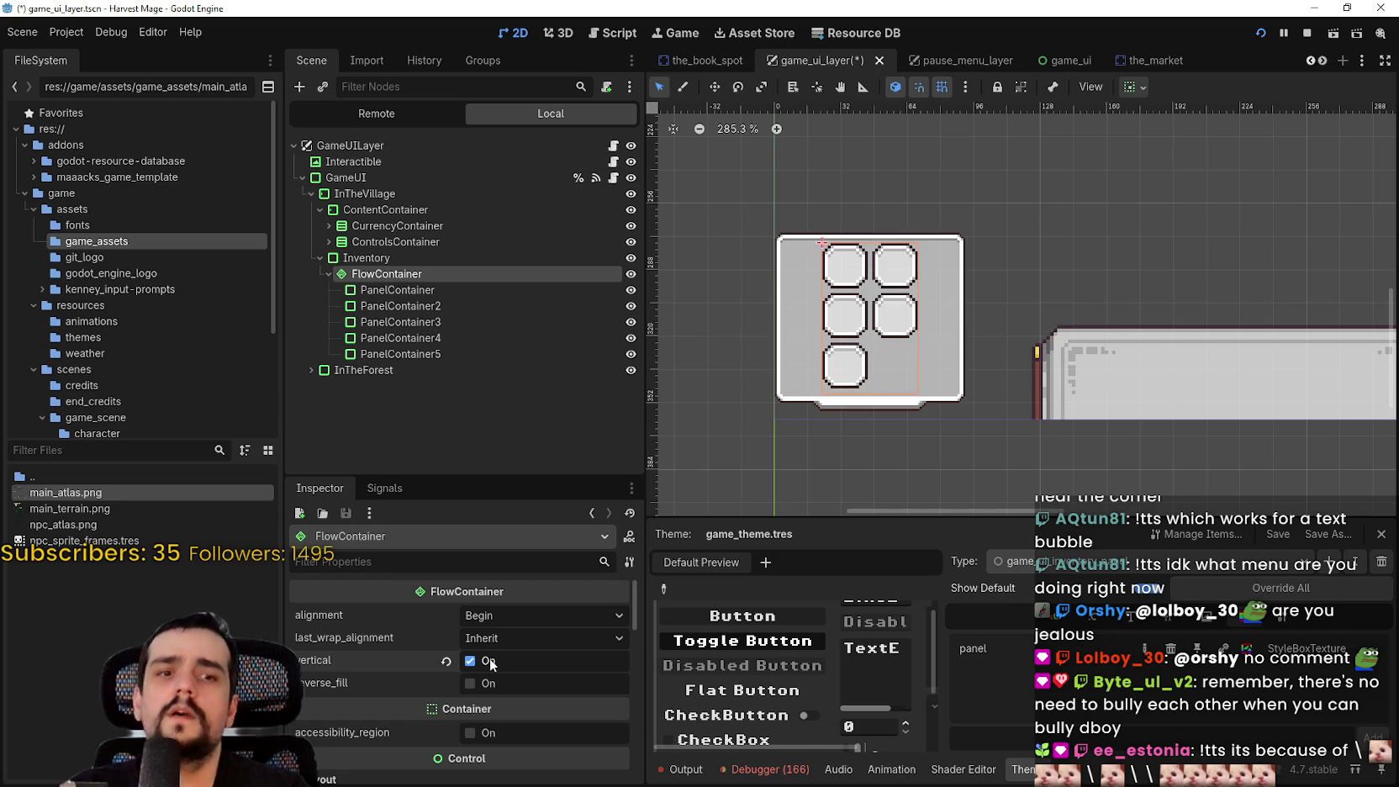
Try last-row wrap alignment Begin, Center and End, then restore Inherit
click(508, 642)
click(502, 674)
click(502, 637)
click(500, 697)
click(500, 636)
click(514, 710)
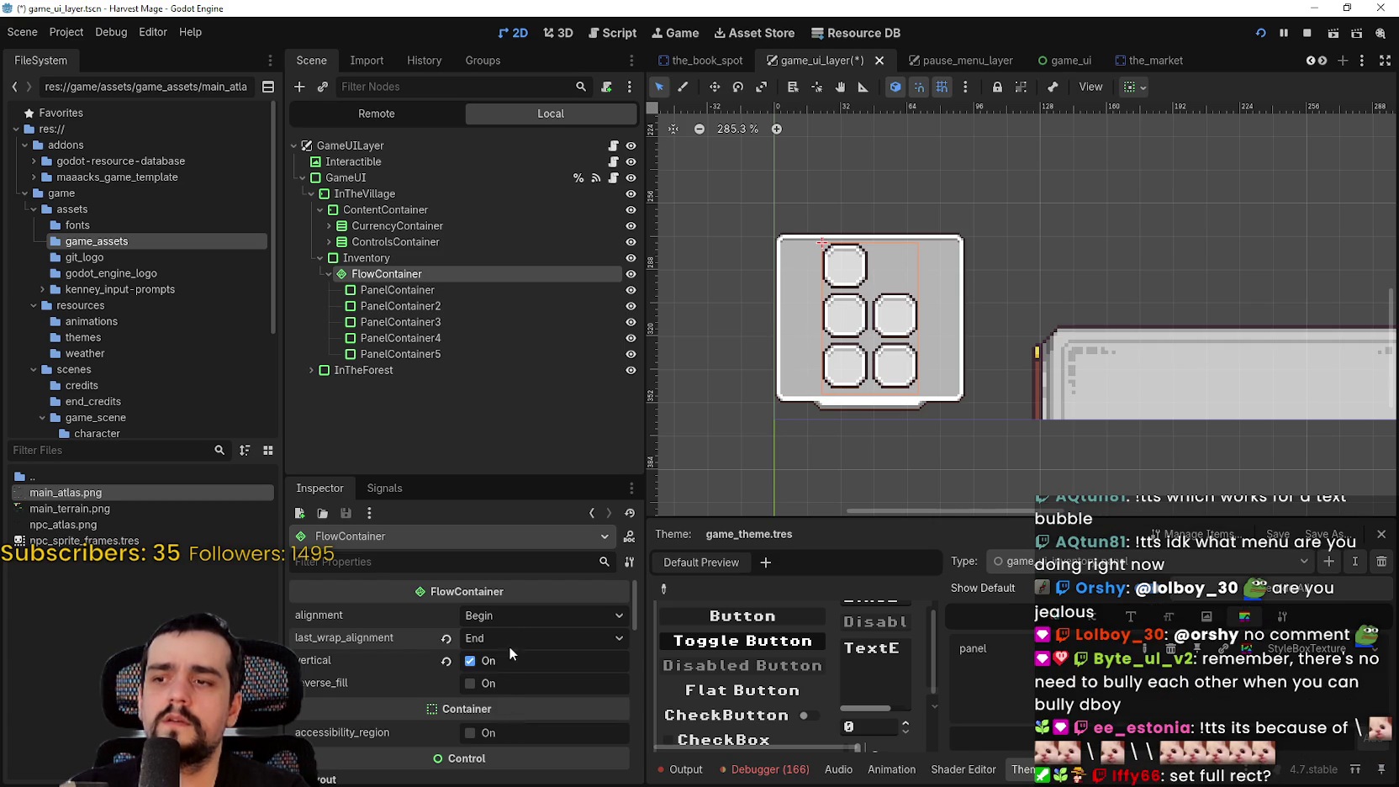
click(509, 637)
click(509, 656)
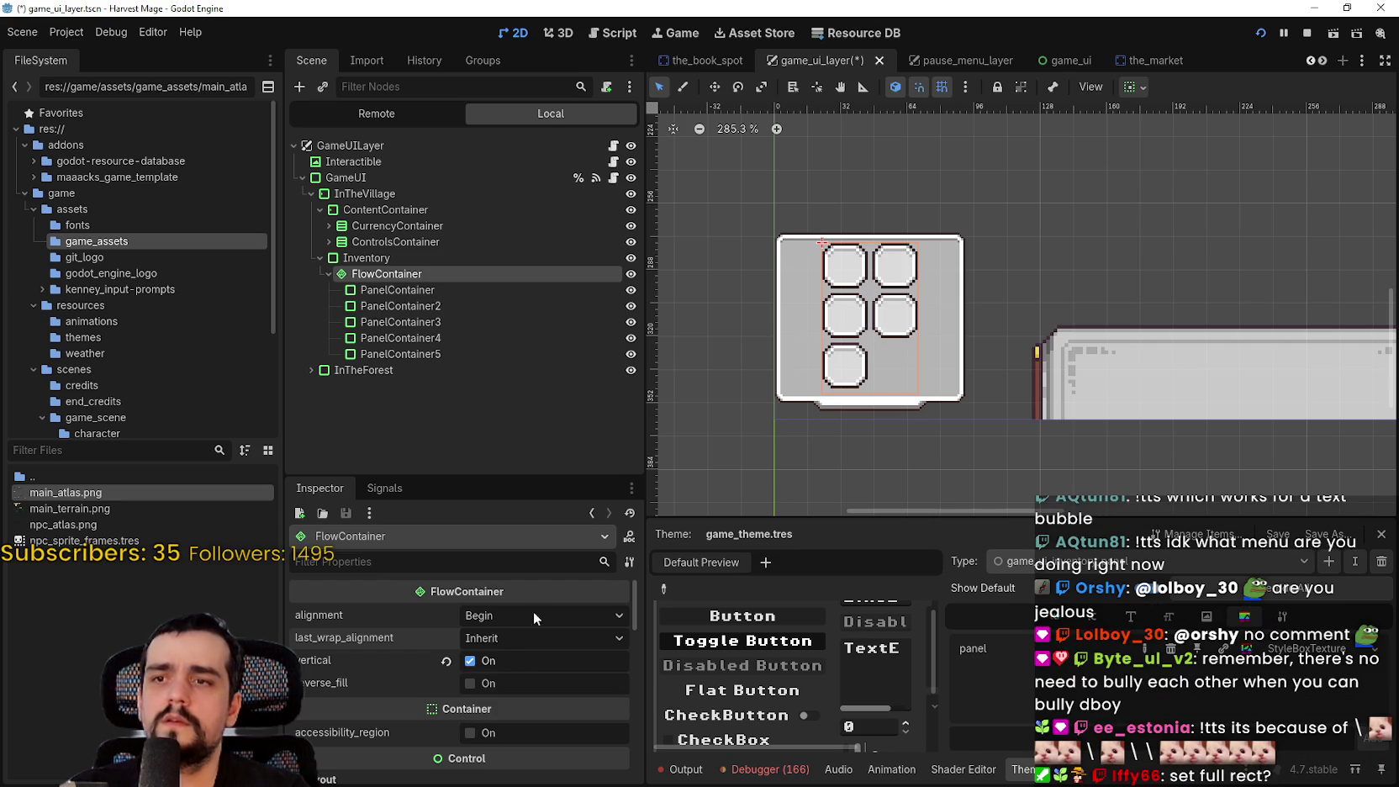
Check the container sizing options of the FlowContainer and first slot, leaving them unchanged
scroll(783, 263, up, 1)
scroll(769, 370, up, 1)
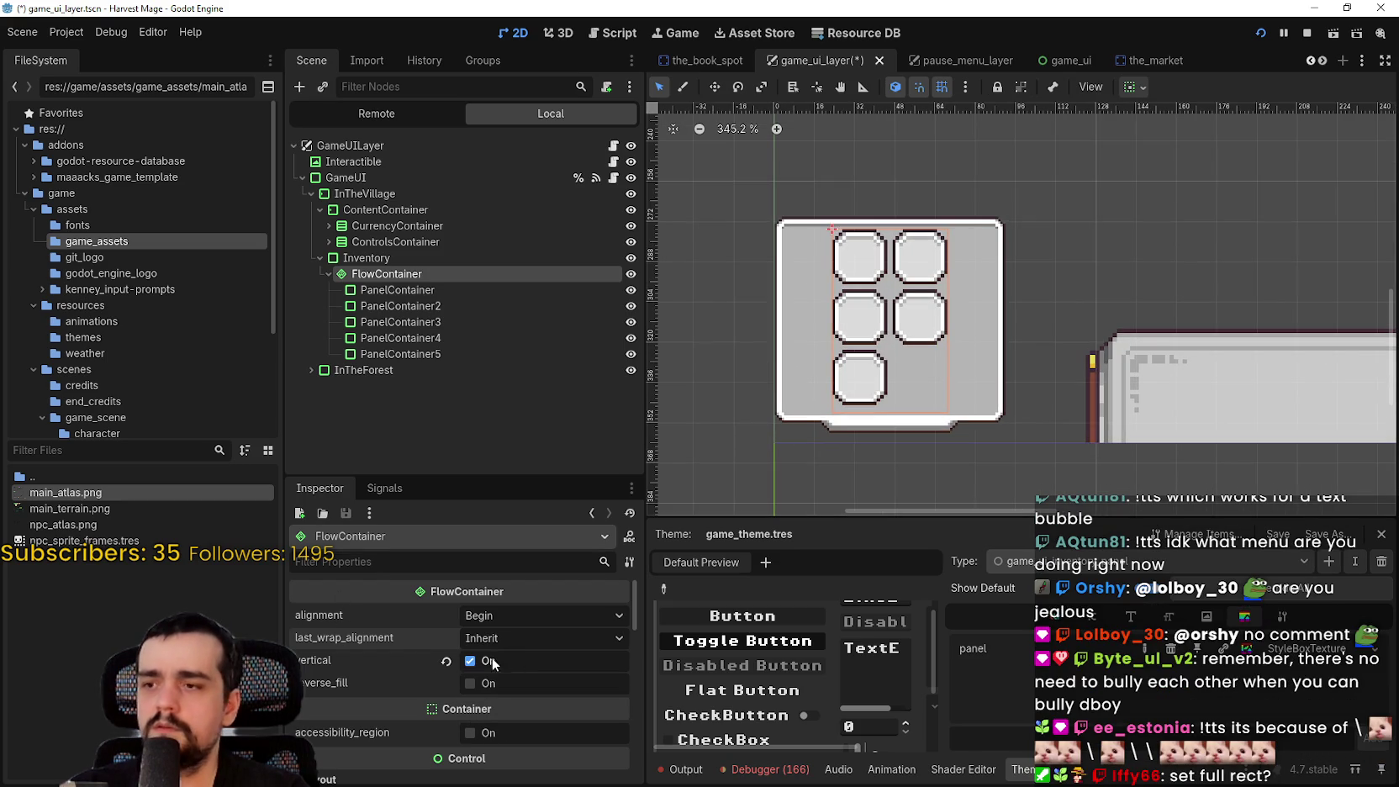
click(1130, 87)
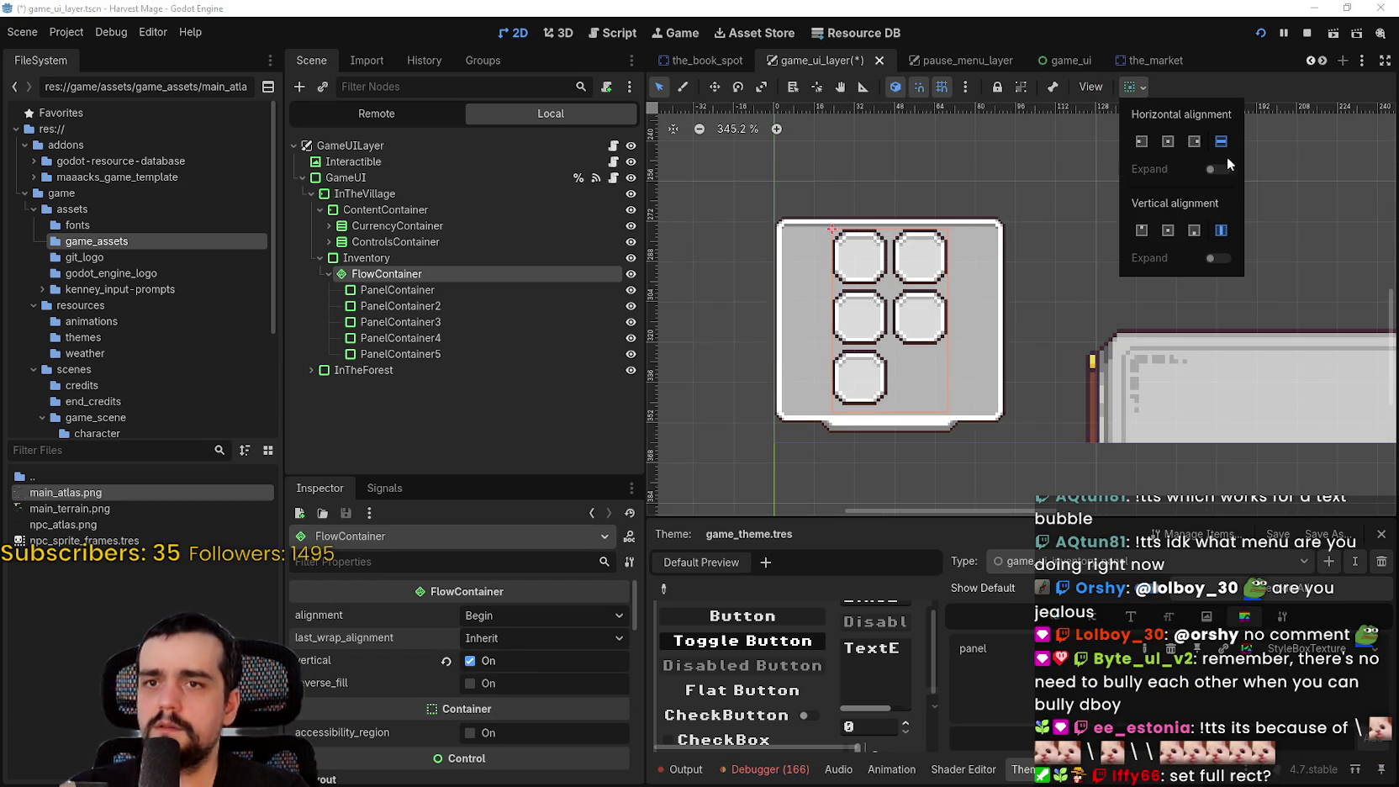
click(525, 285)
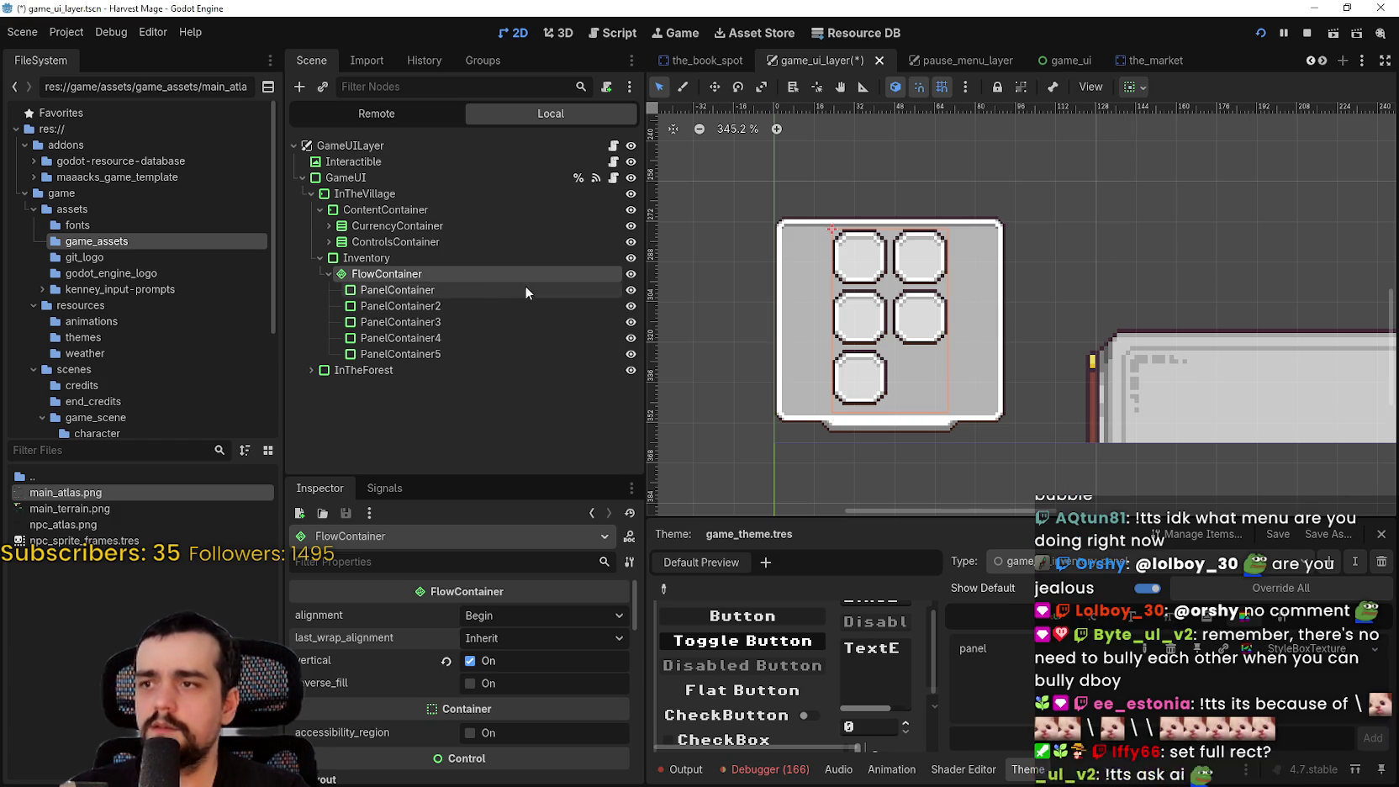
click(475, 289)
click(1136, 87)
click(1137, 86)
Toggle the FlowContainer's vertical flow off and back on again
click(462, 276)
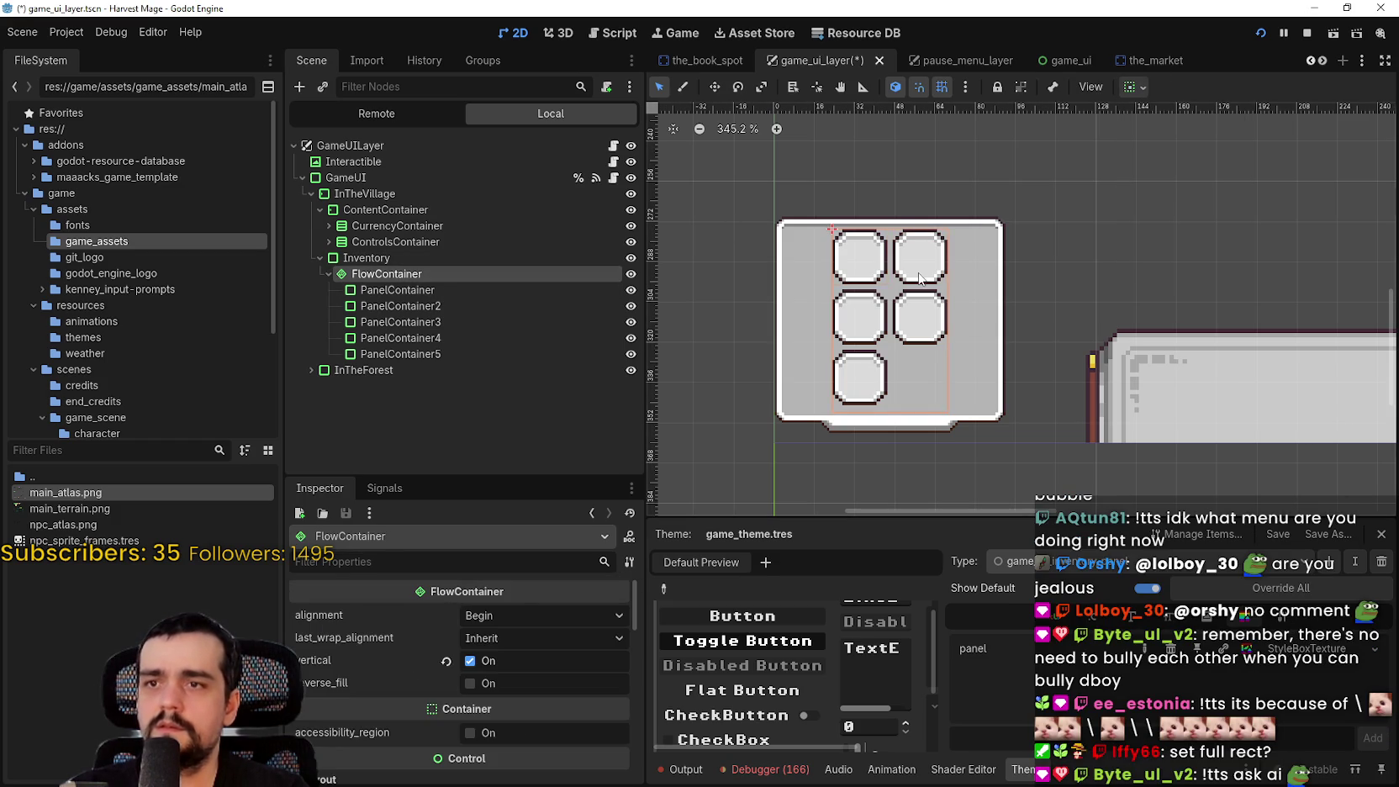
scroll(908, 294, up, 2)
scroll(419, 703, down, 1)
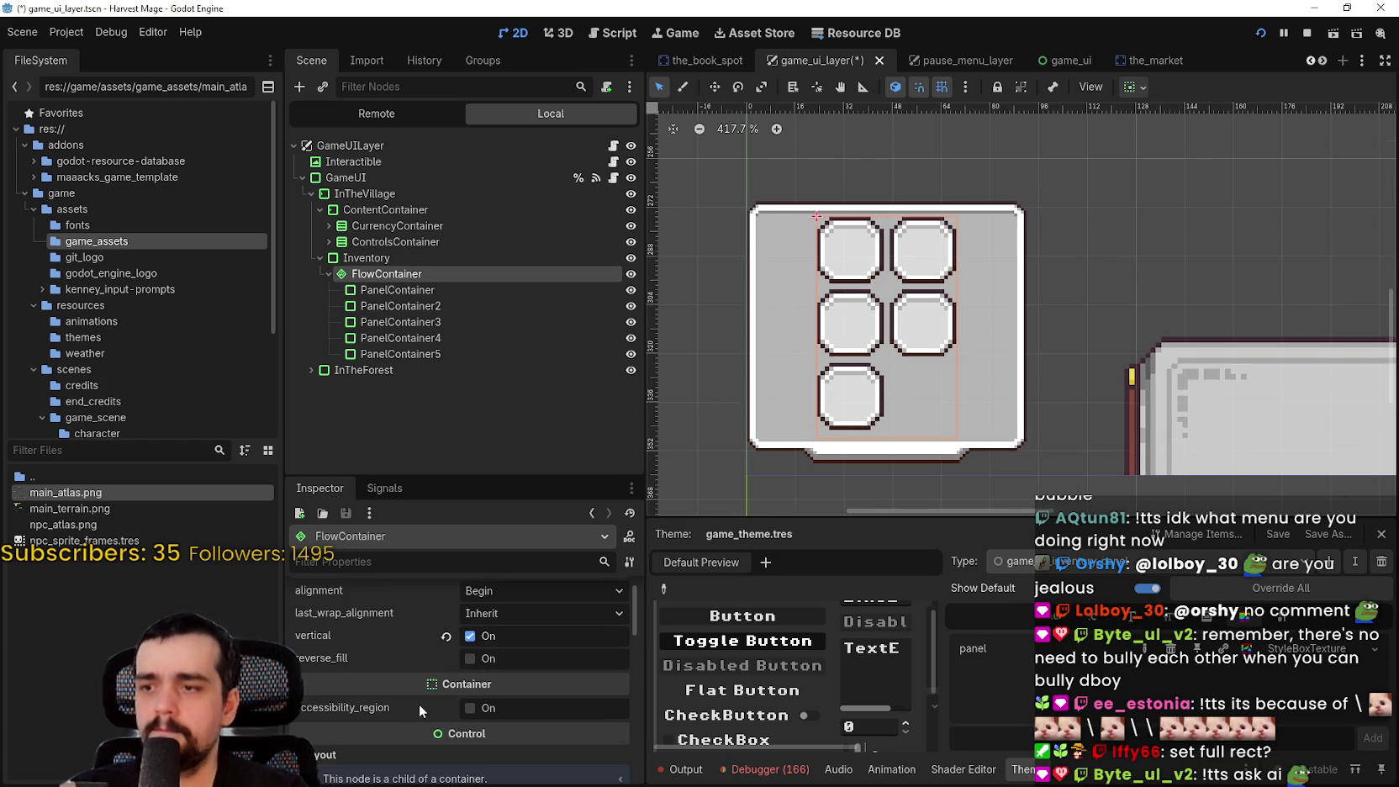
click(477, 639)
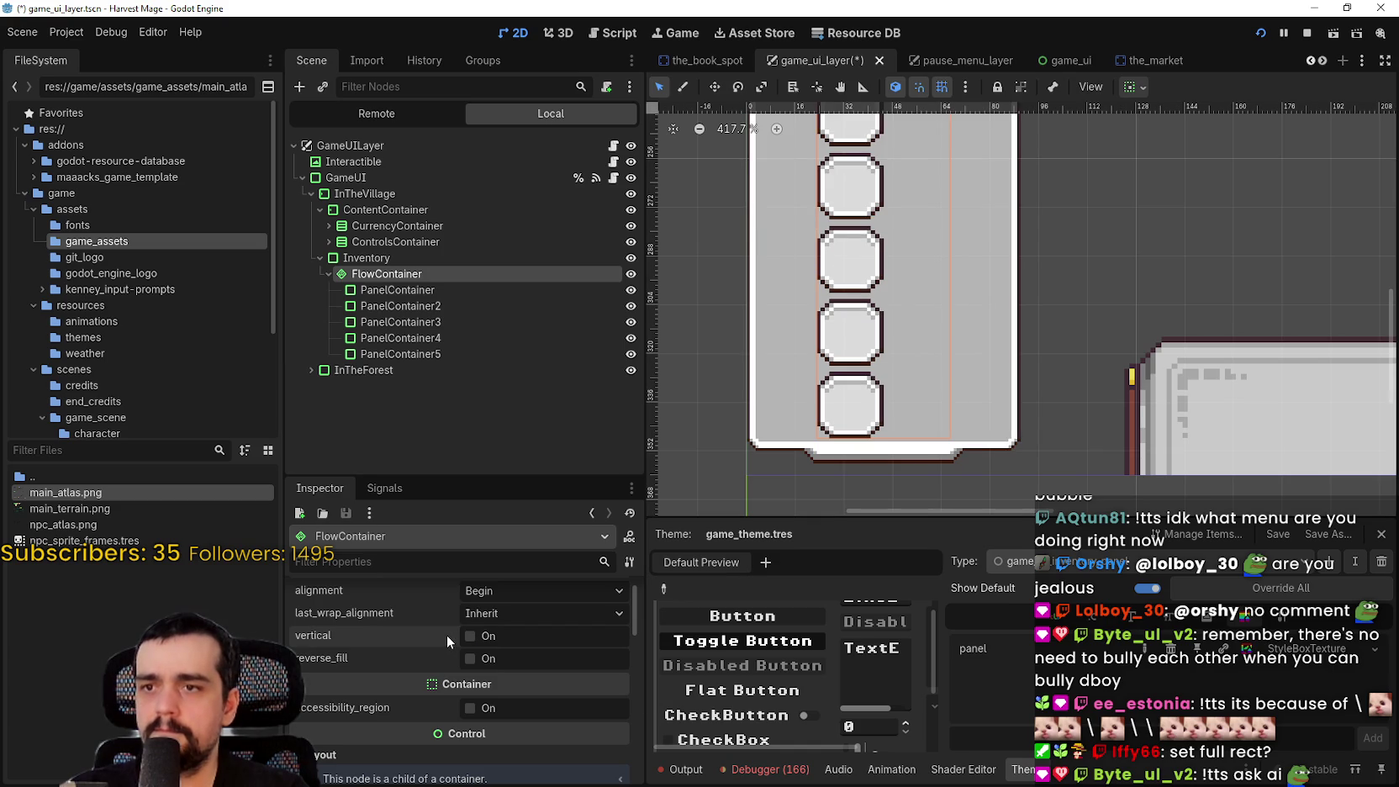
click(486, 637)
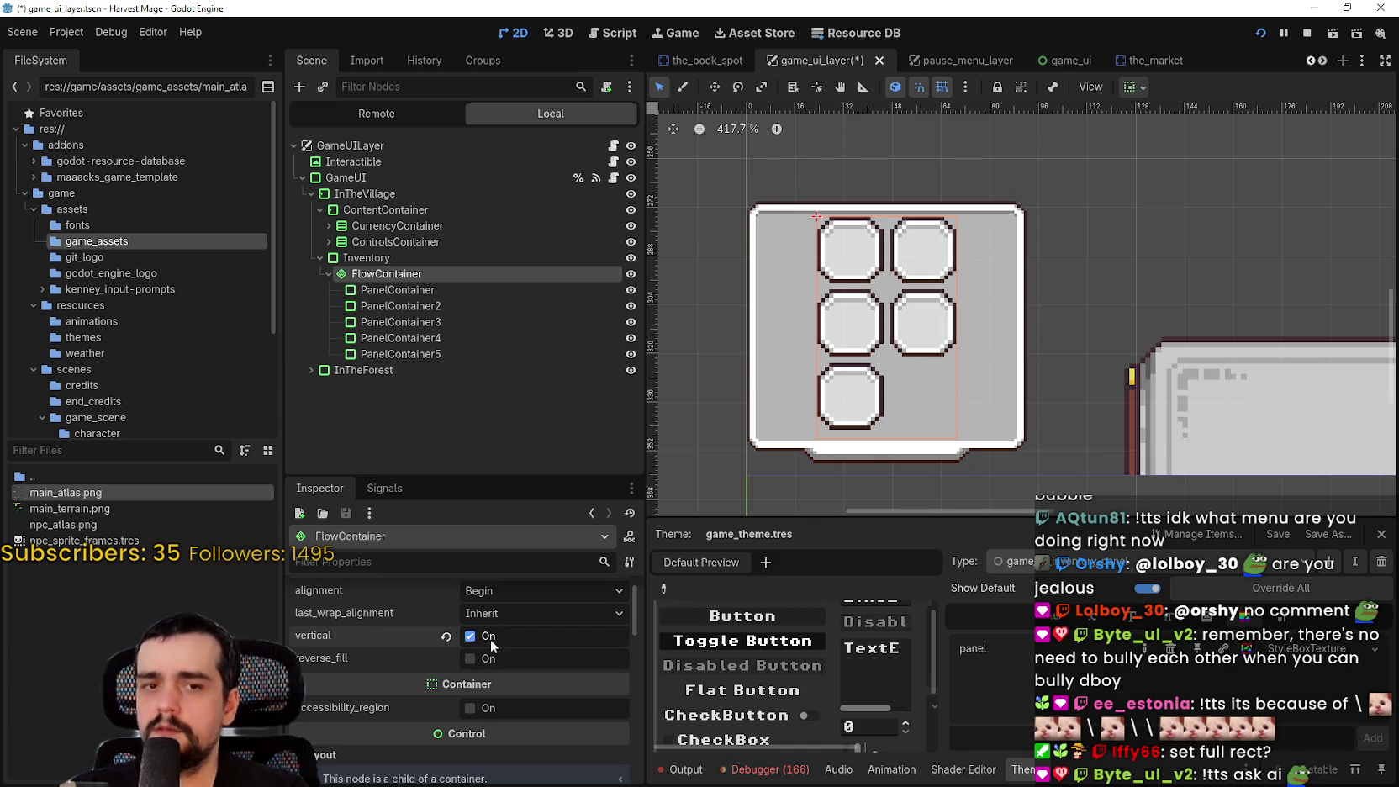
scroll(541, 740, down, 5)
Set the FlowContainer's custom minimum width to 80 px
click(532, 656)
text(80)
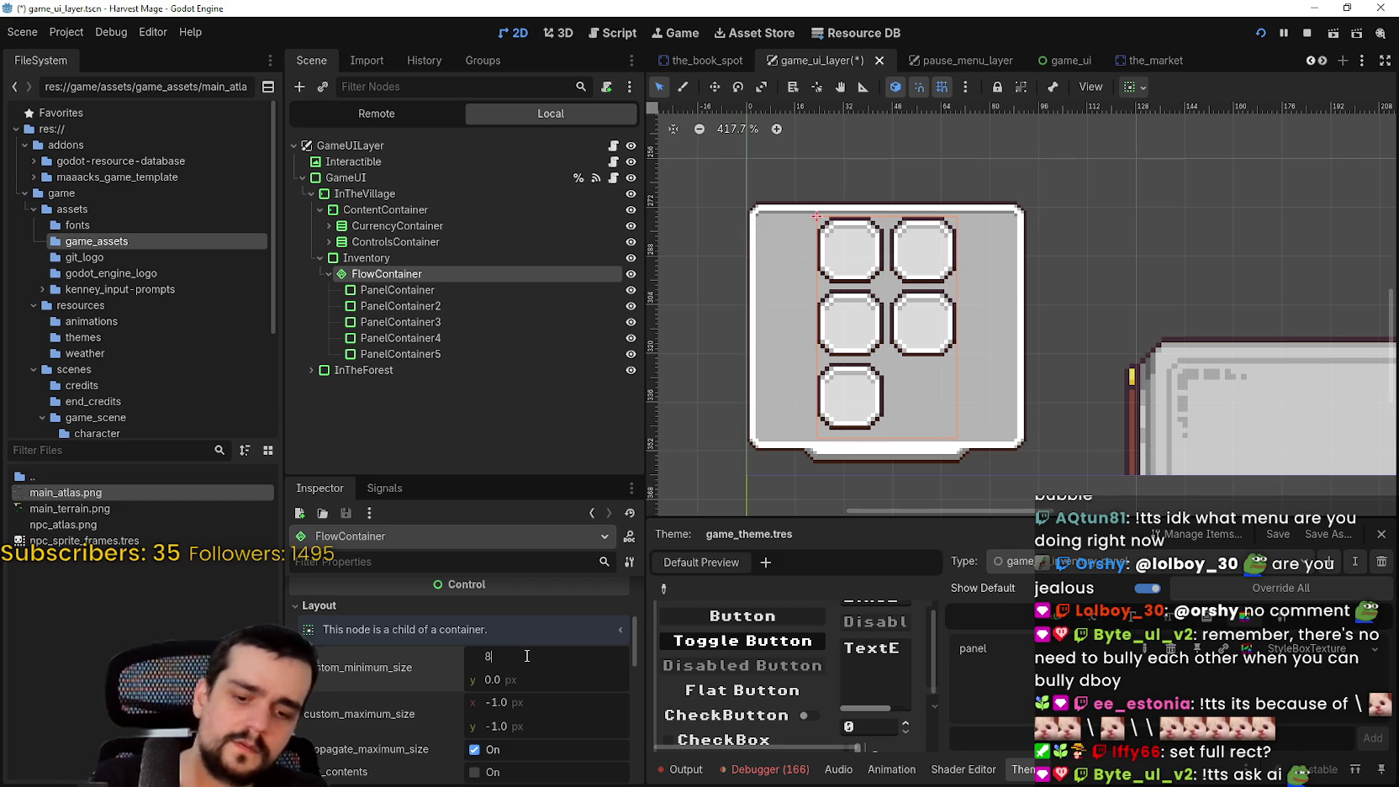
key(Return)
scroll(792, 410, down, 3)
scroll(792, 403, up, 5)
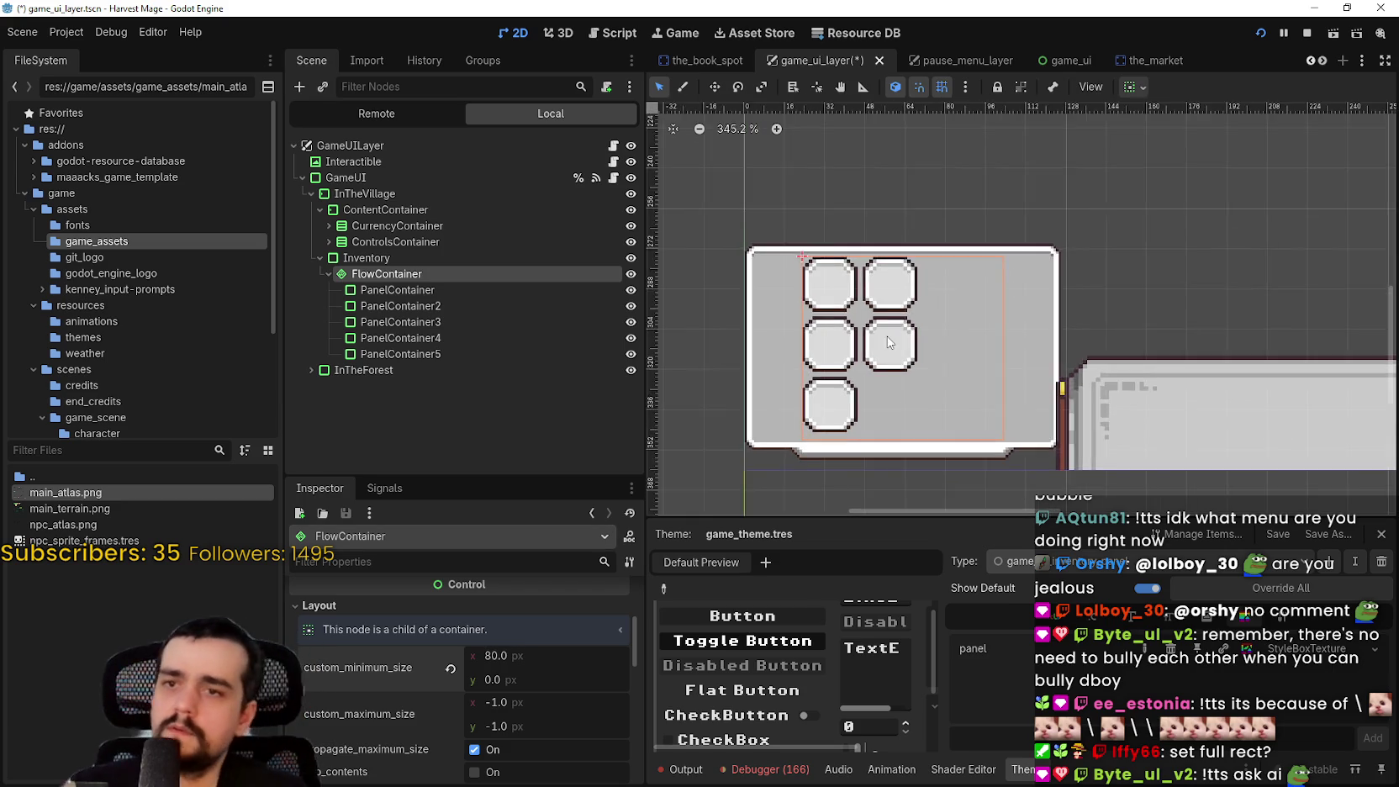
click(409, 257)
click(409, 274)
Reset the Inventory panel's 90x90 minimum size to 0x0
click(412, 255)
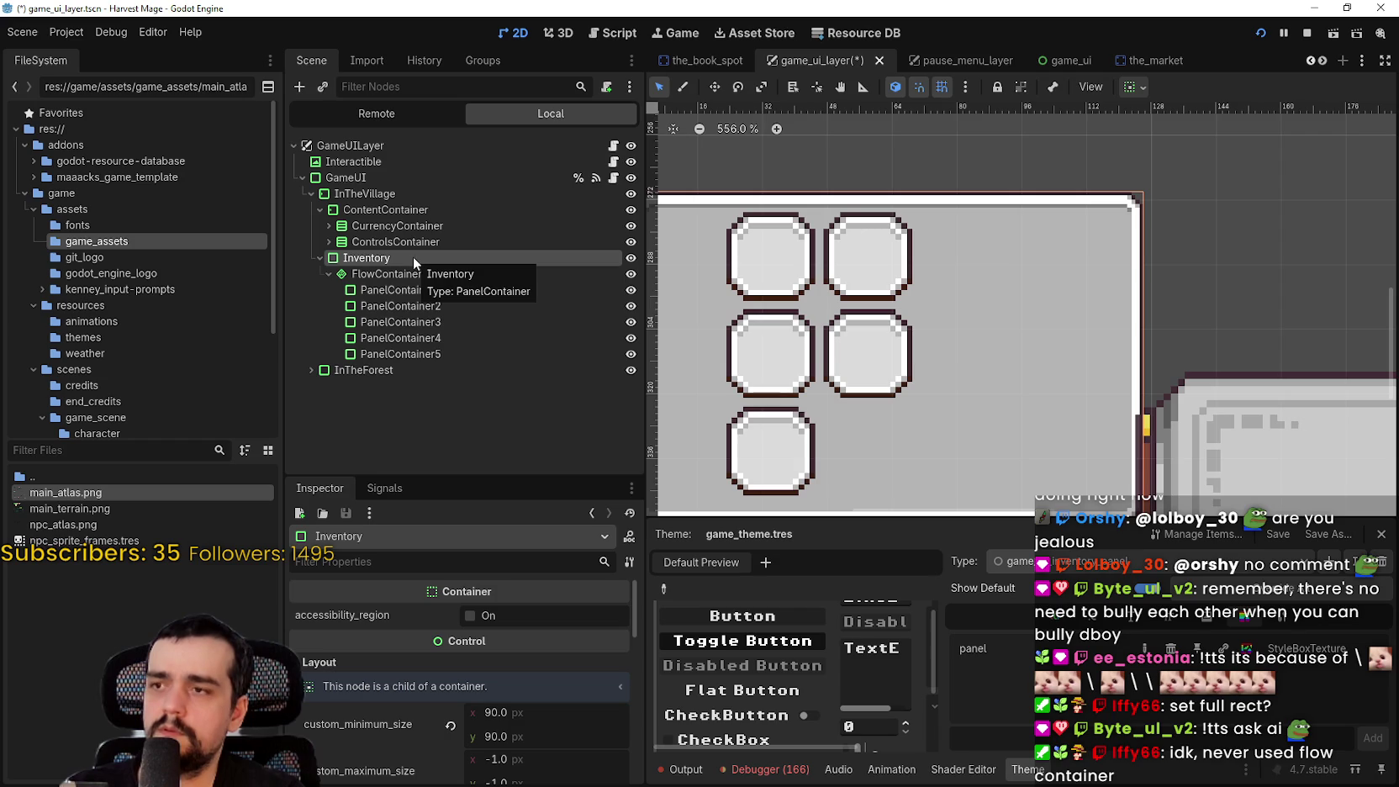
scroll(821, 346, down, 3)
scroll(822, 336, up, 1)
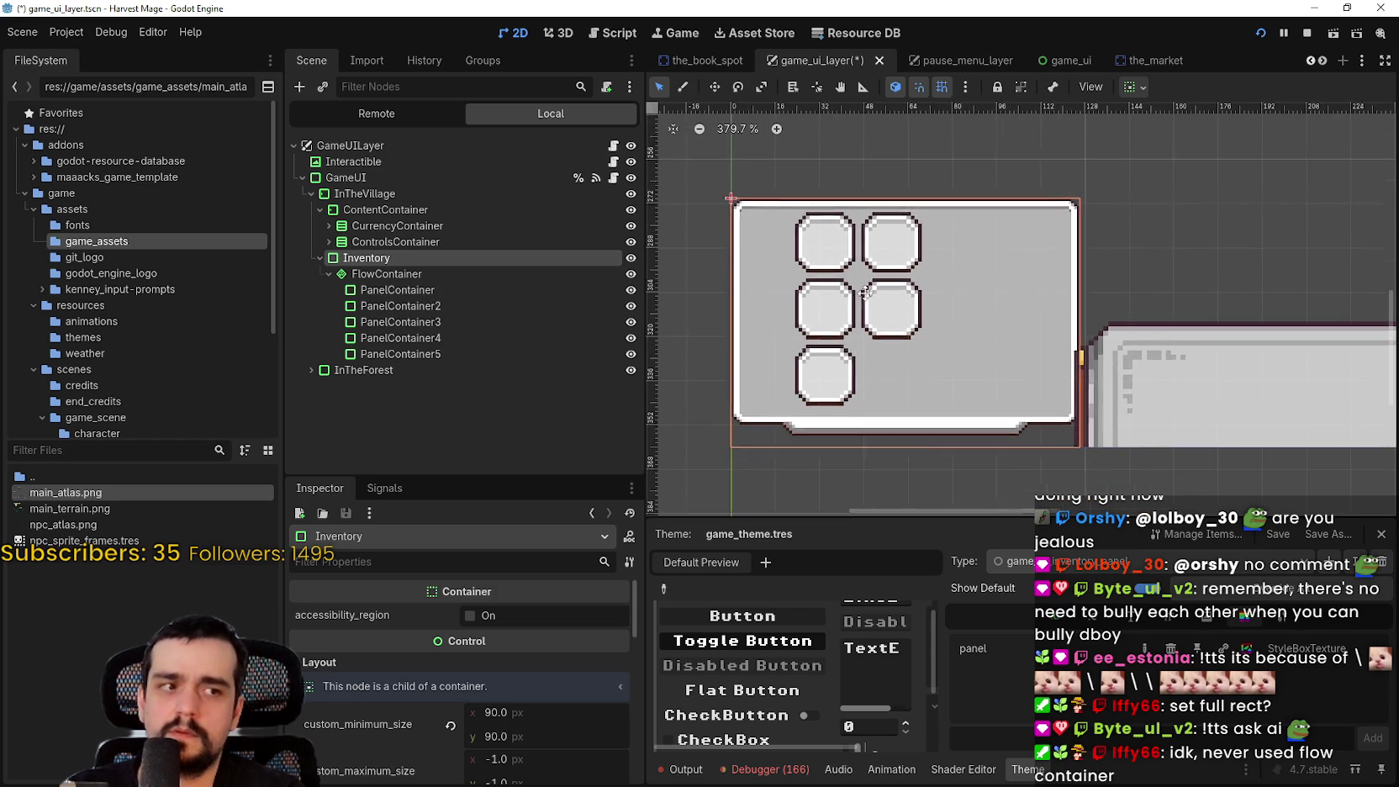
click(450, 724)
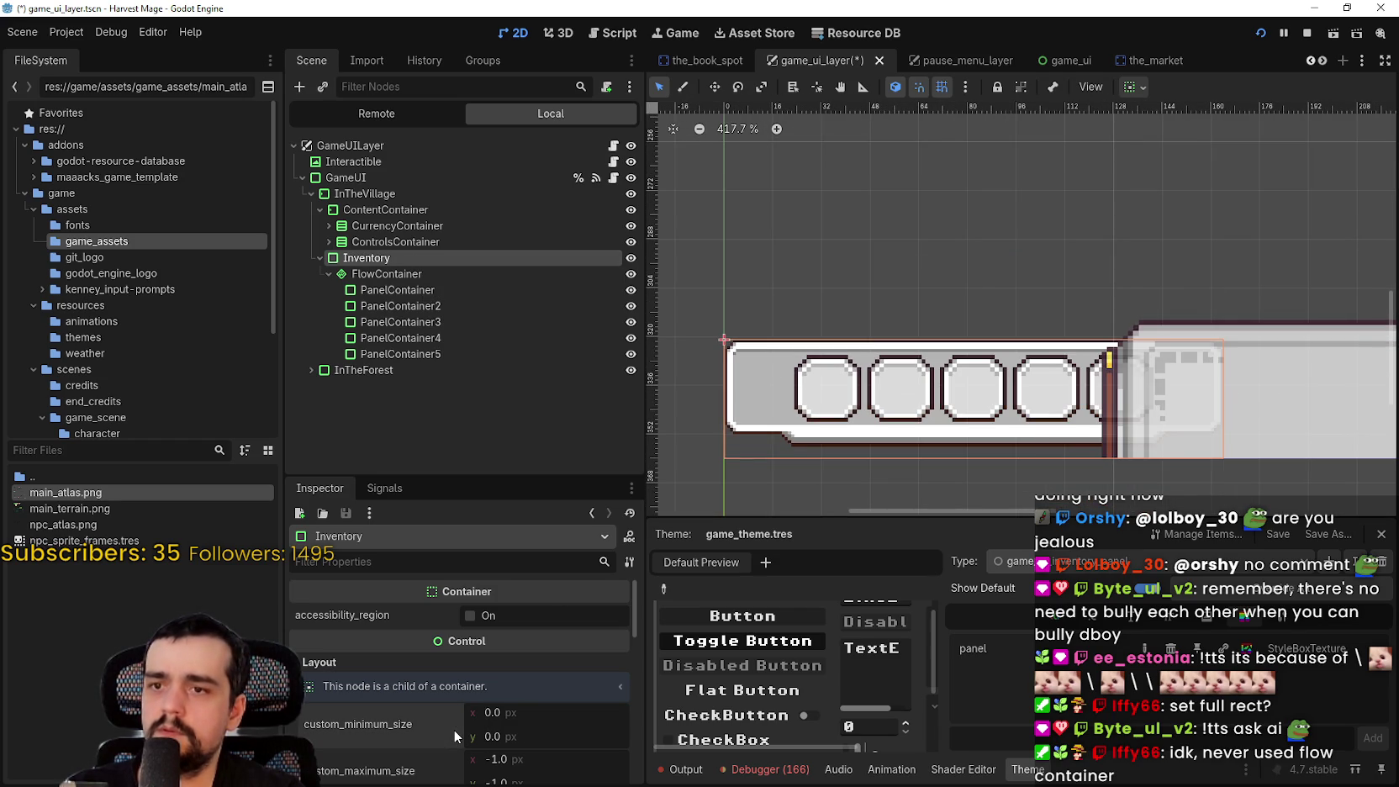
scroll(853, 315, down, 2)
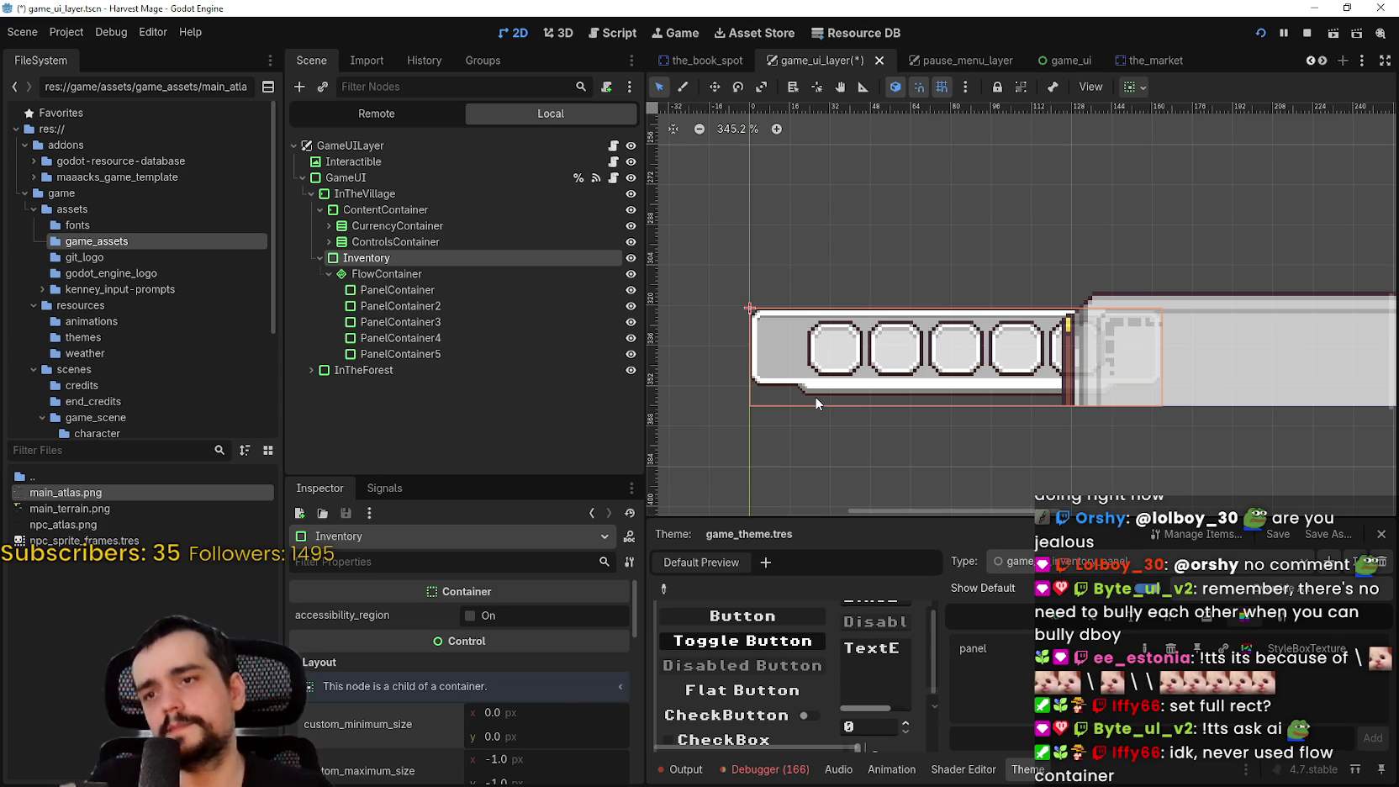
Inspect the first slot's minimum size and the FlowContainer's transform and sizing options
click(399, 290)
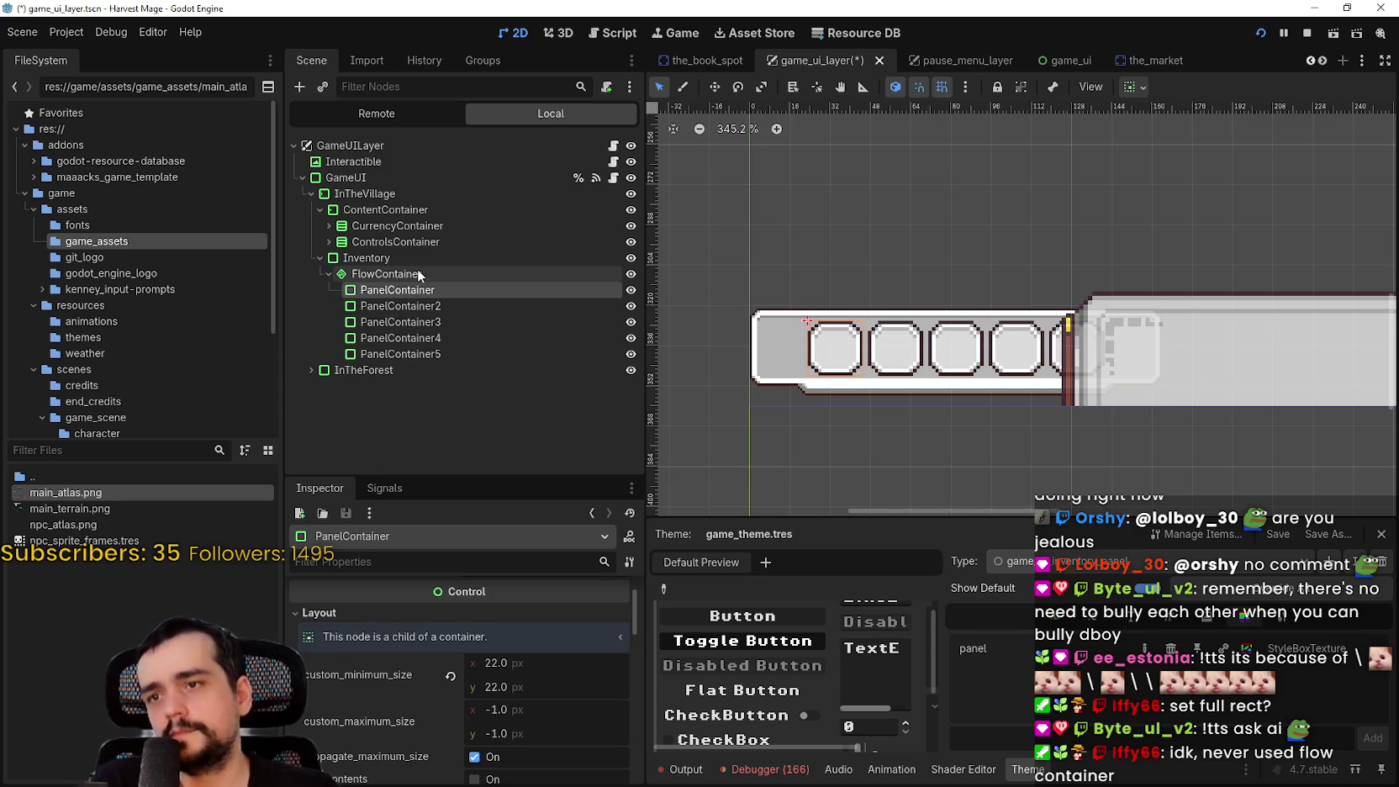
click(385, 274)
scroll(827, 331, up, 5)
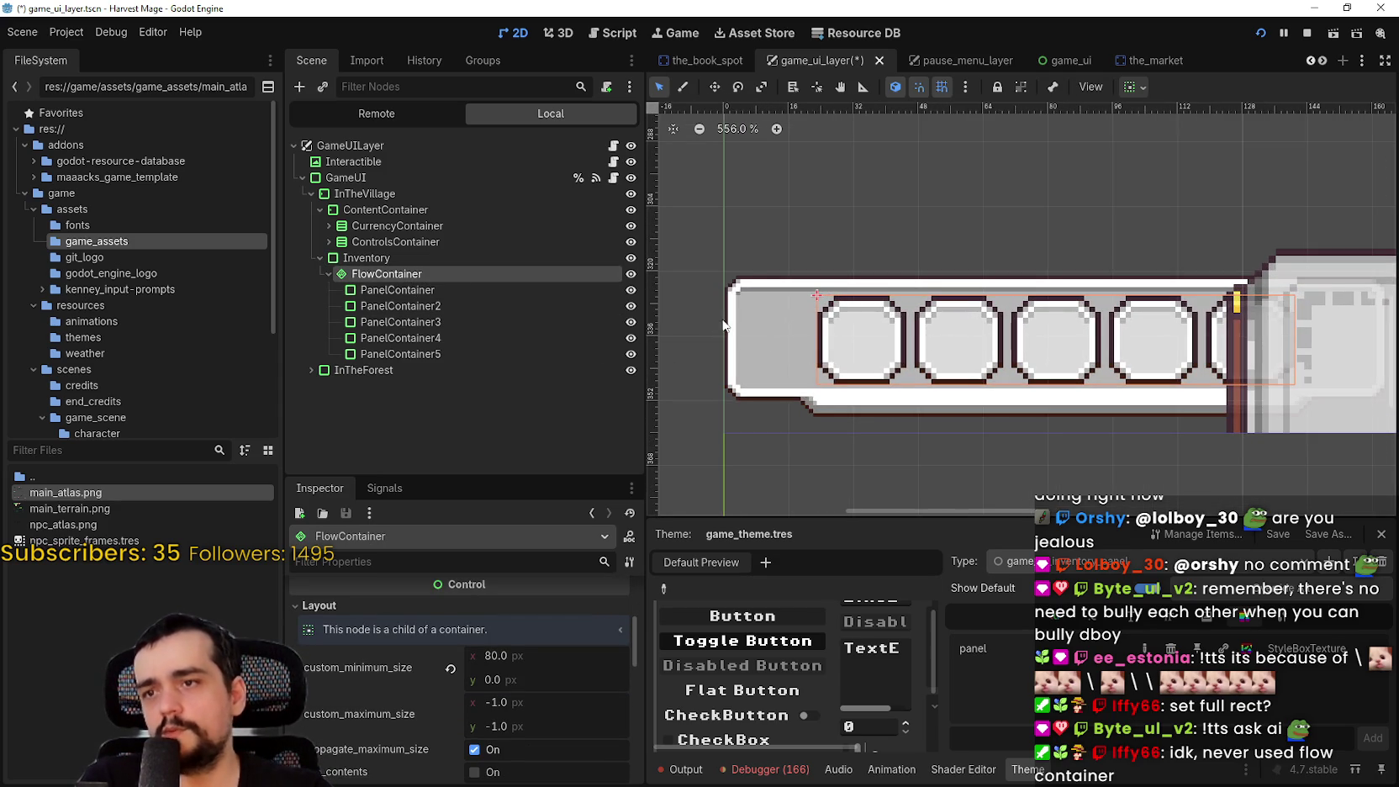
scroll(869, 336, down, 2)
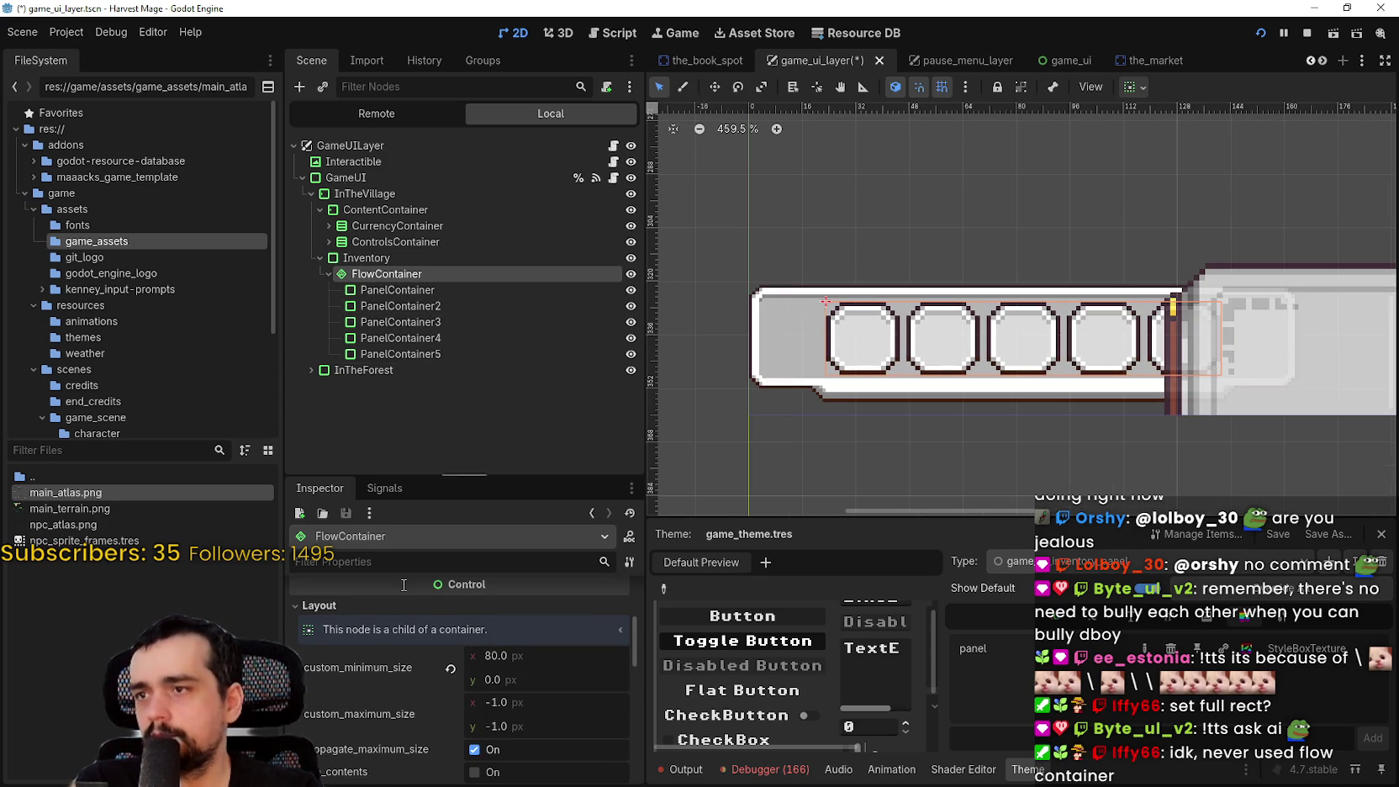
scroll(372, 738, down, 2)
scroll(375, 736, down, 2)
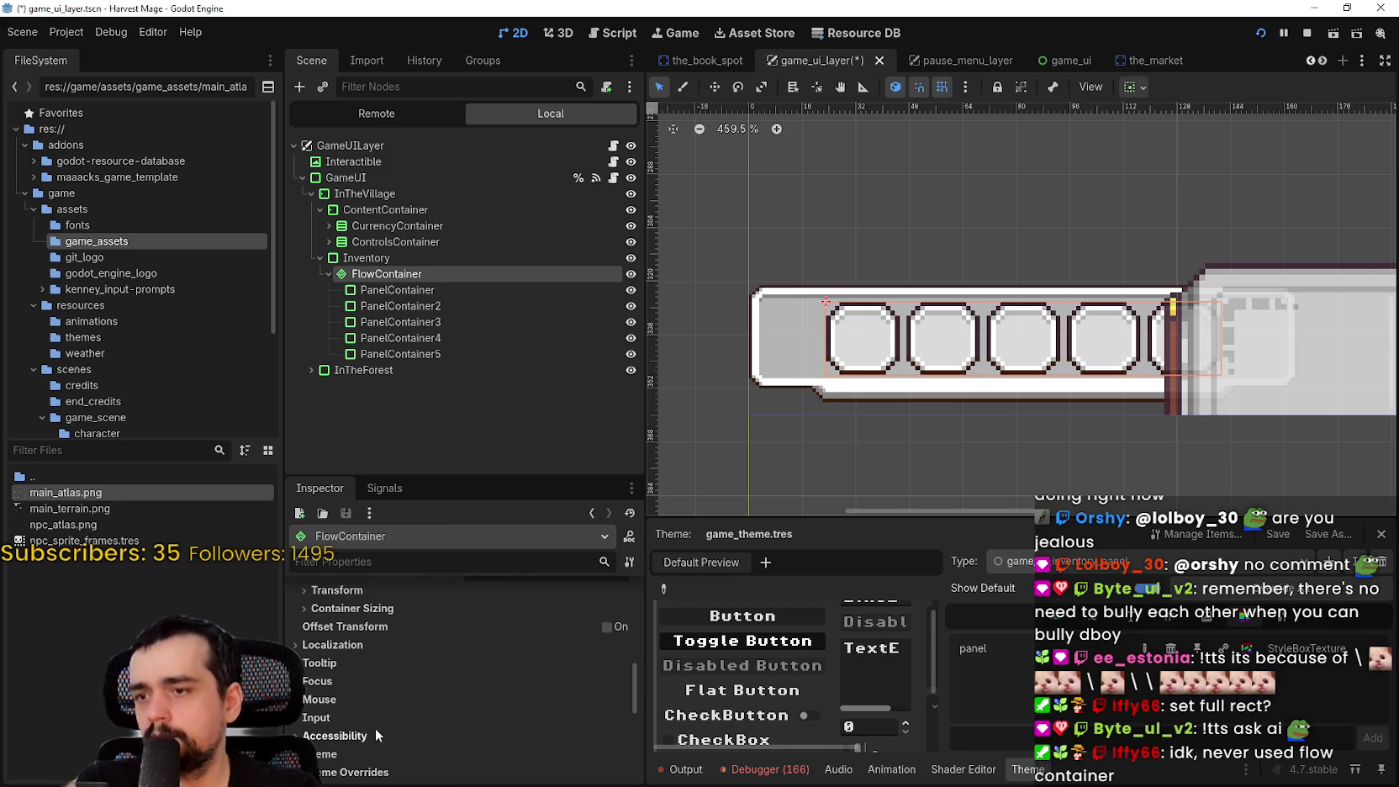
click(373, 597)
scroll(376, 639, down, 5)
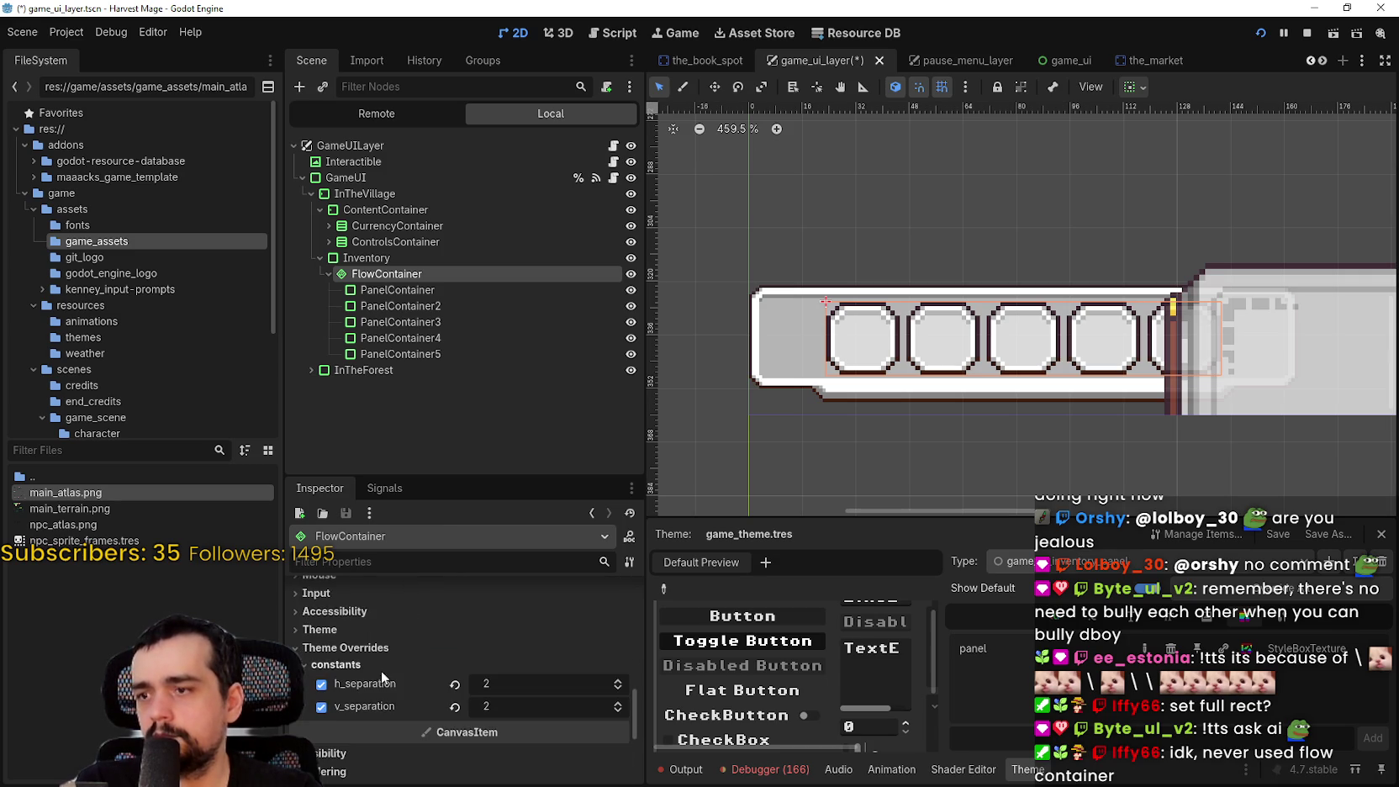
scroll(965, 312, down, 2)
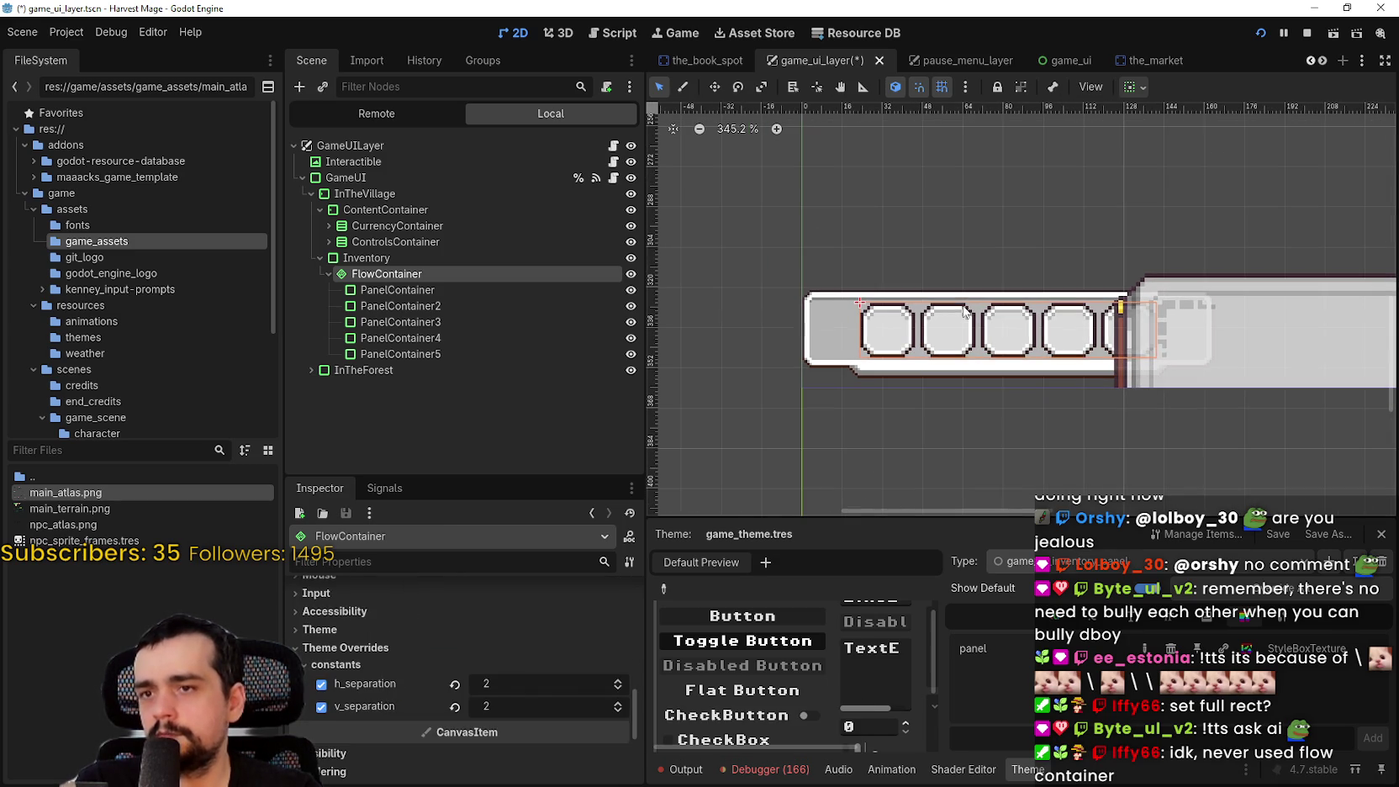
click(1134, 87)
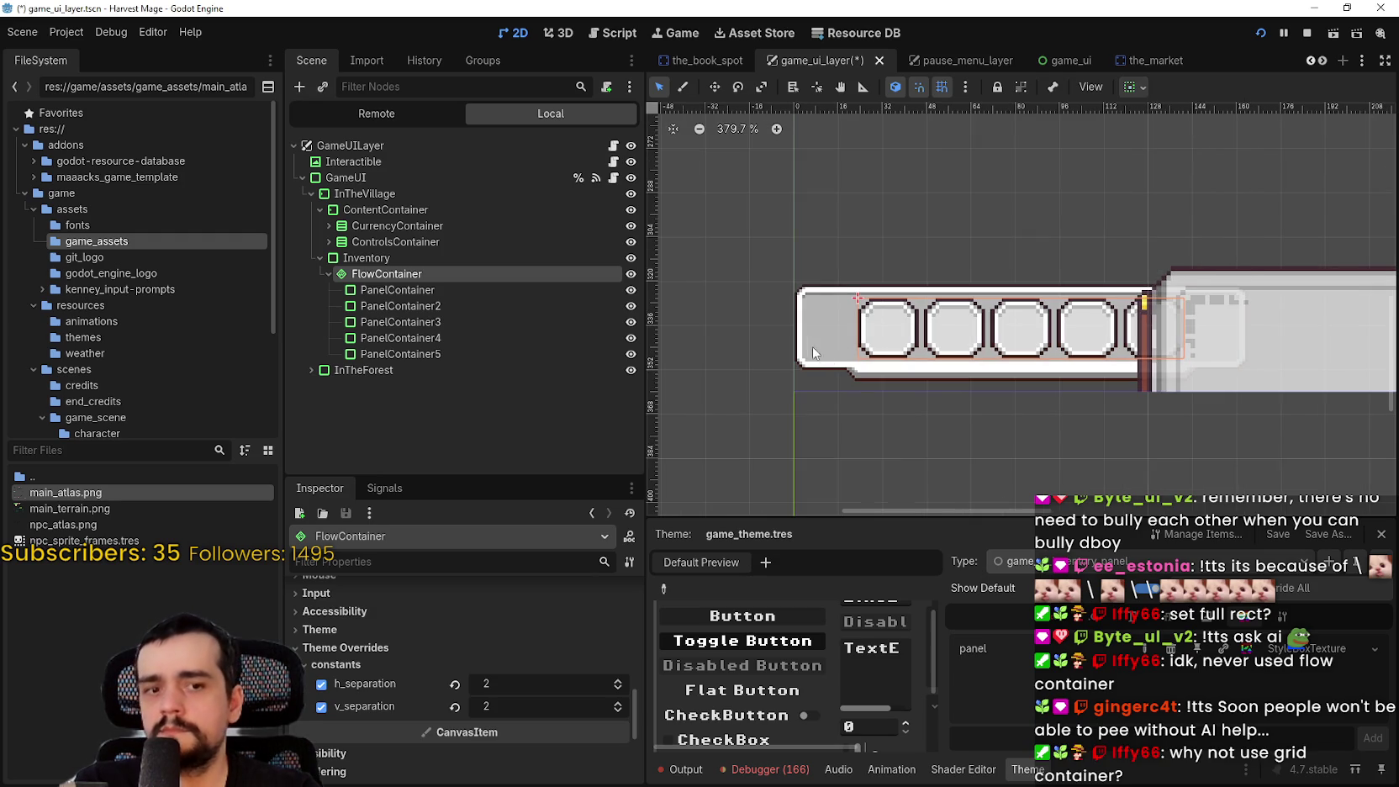
Turn off vertical flow so the slots fill rows of three and two
scroll(729, 336, up, 2)
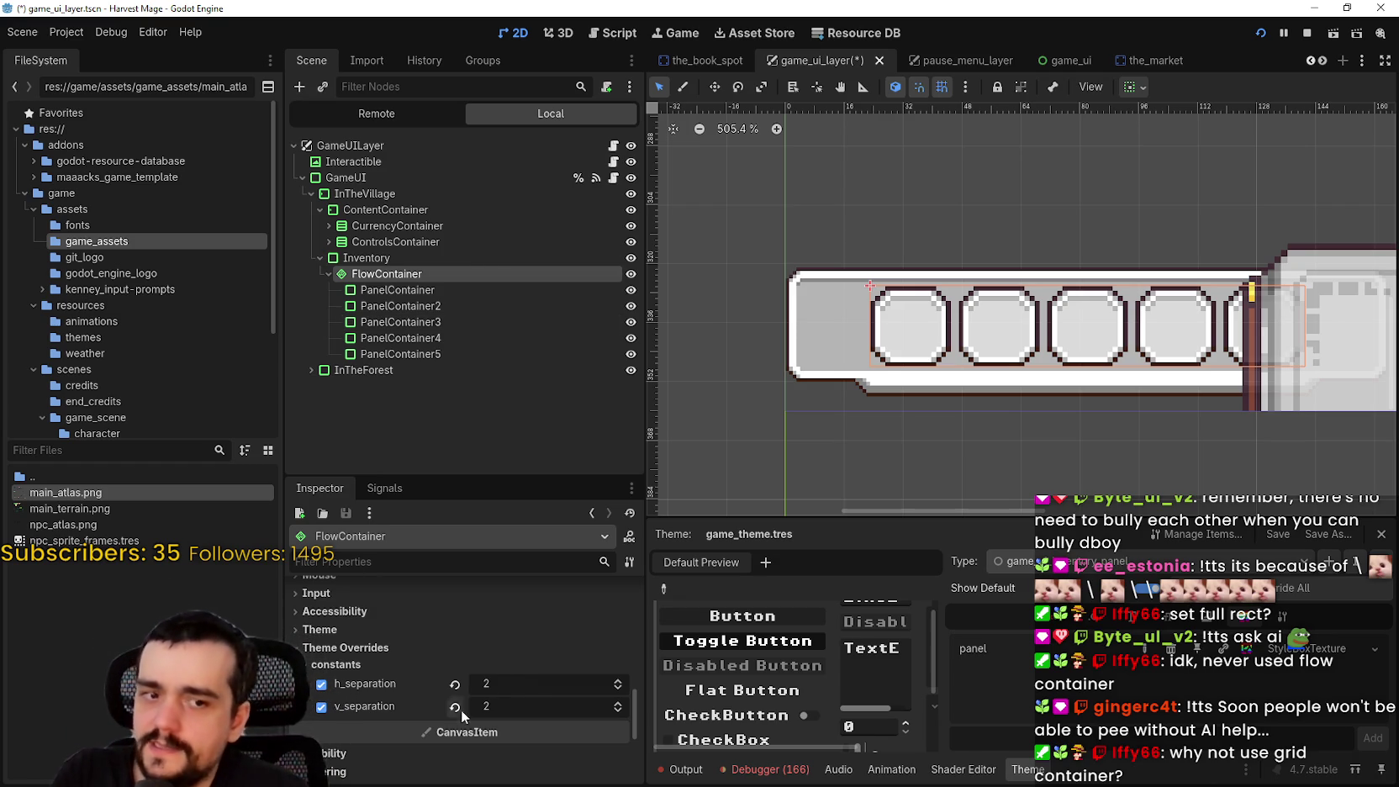
scroll(514, 671, up, 10)
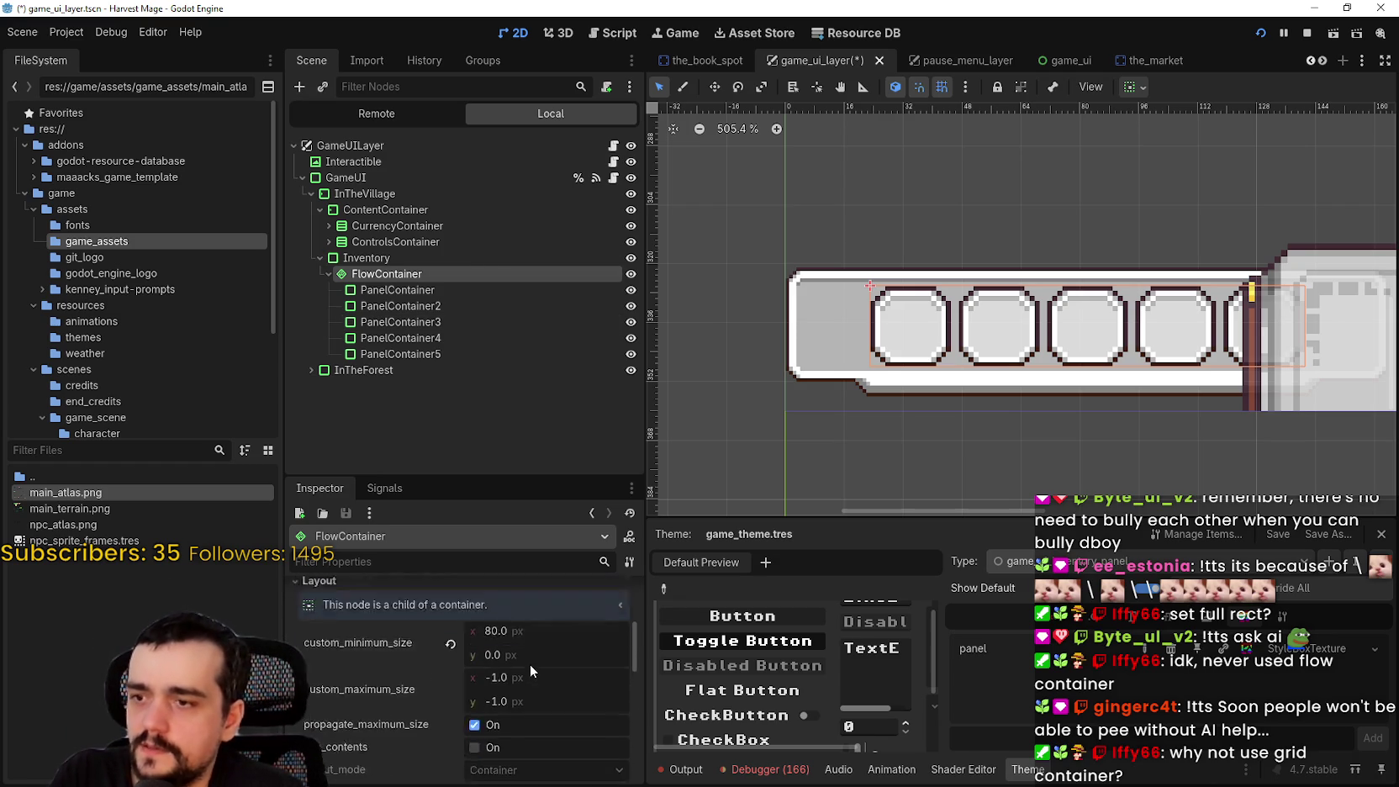
scroll(529, 664, up, 1)
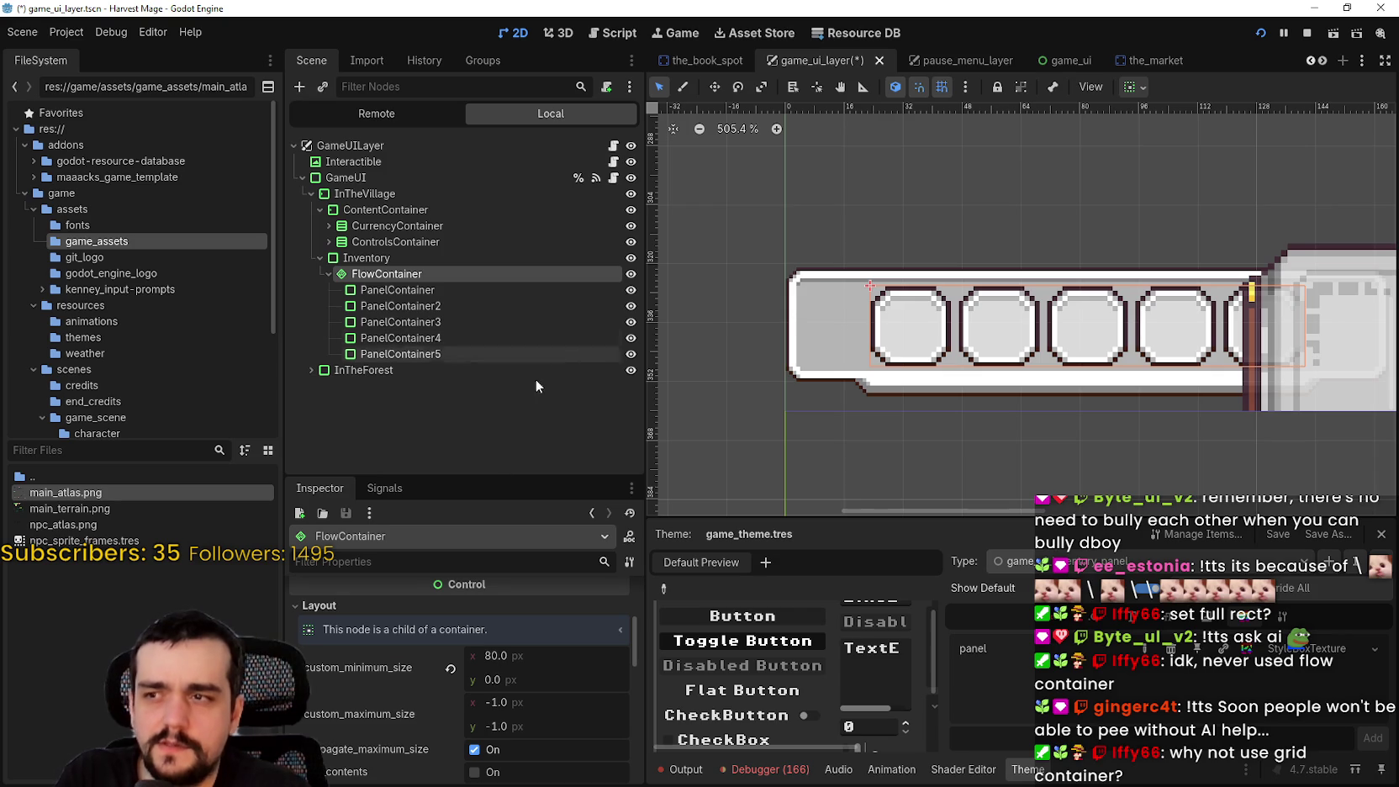
scroll(475, 690, up, 5)
click(471, 636)
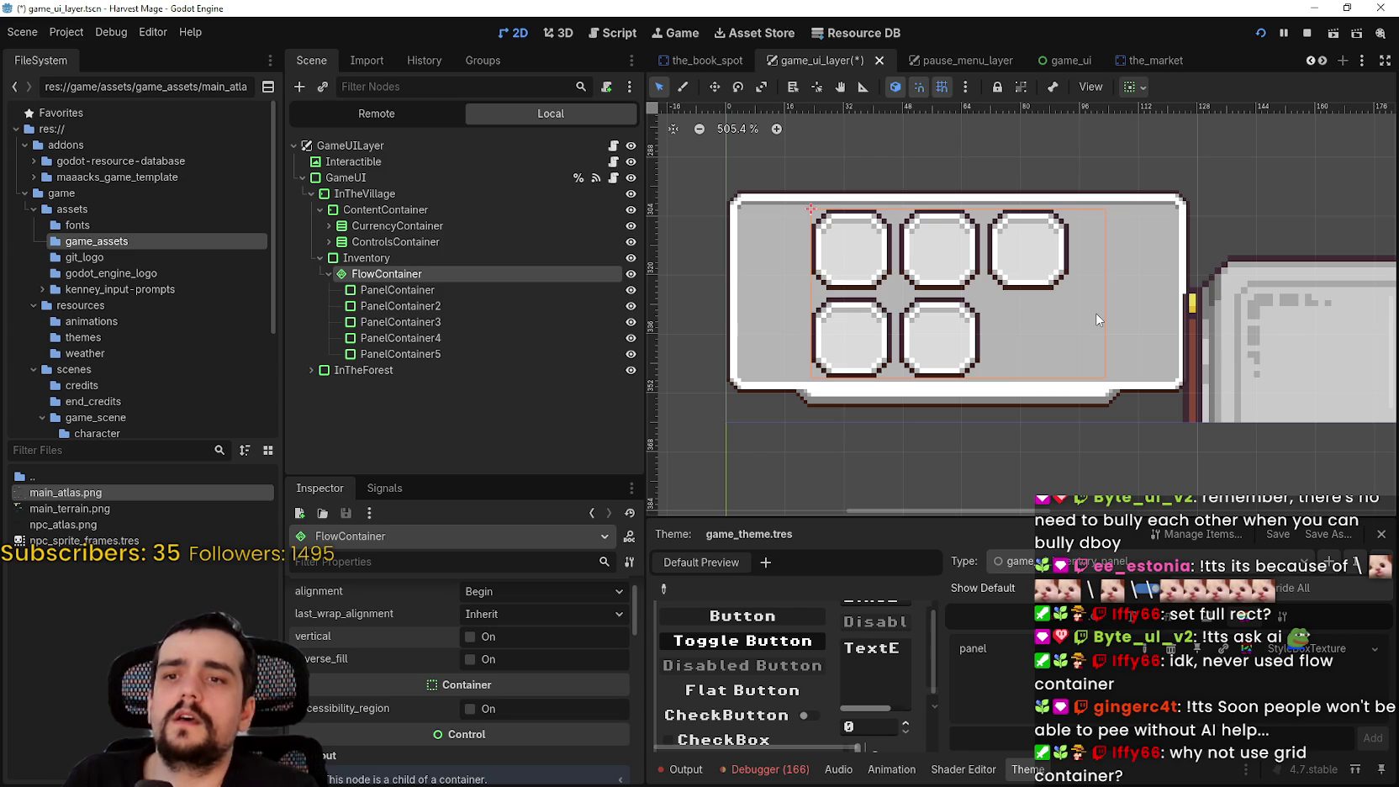
scroll(1101, 313, up, 3)
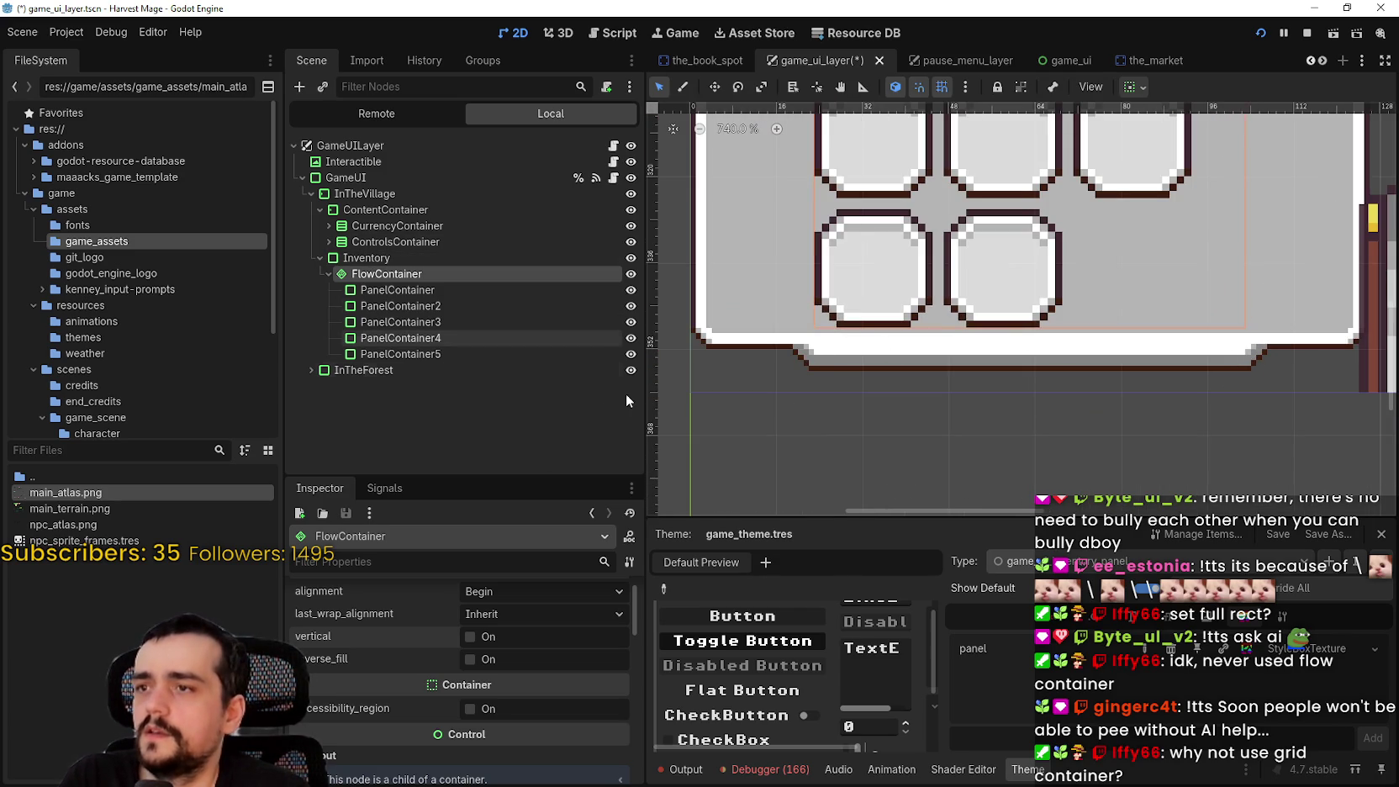
Load the panel StyleBoxTexture in the Inspector and review its Expand Margins and Sub-Region
click(1309, 648)
scroll(528, 699, down, 5)
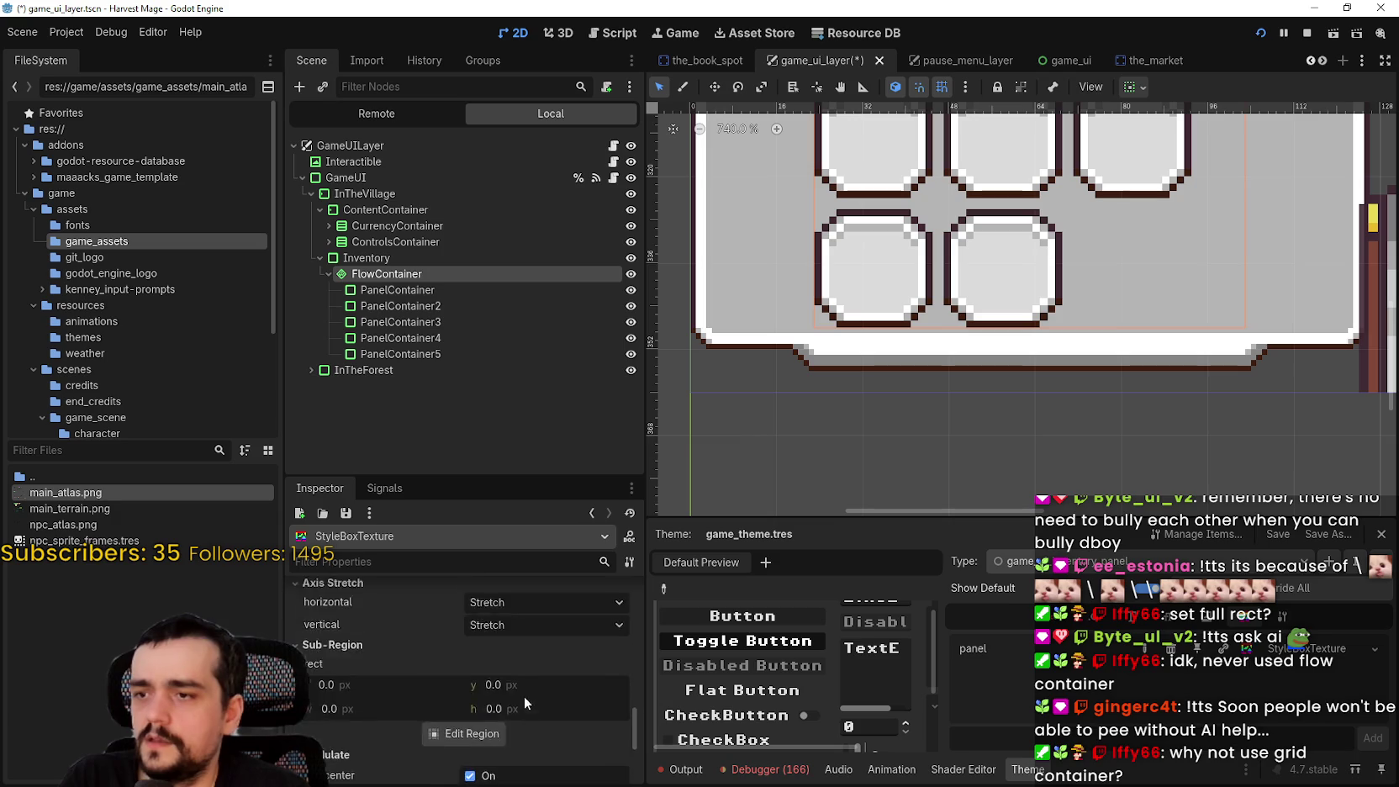
scroll(548, 710, up, 5)
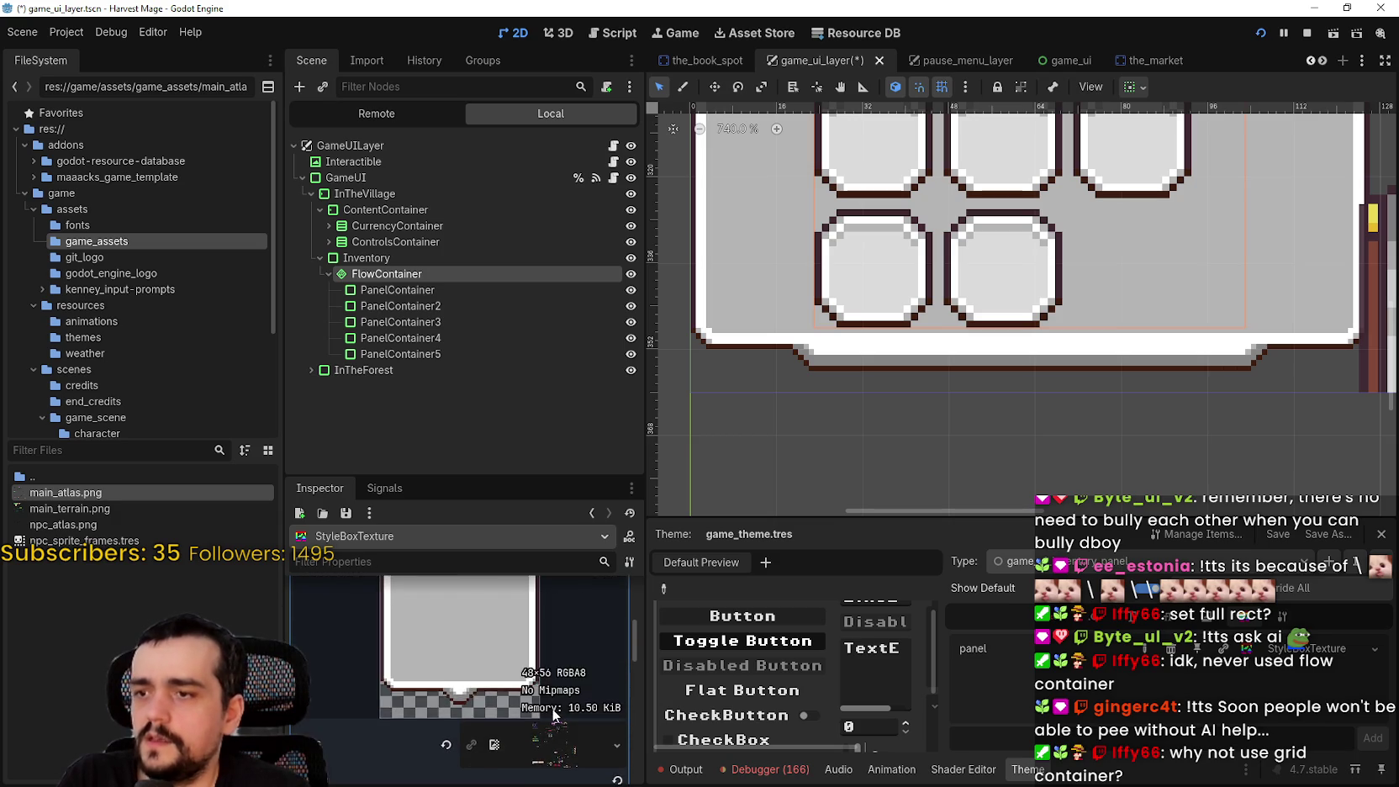
scroll(542, 703, down, 2)
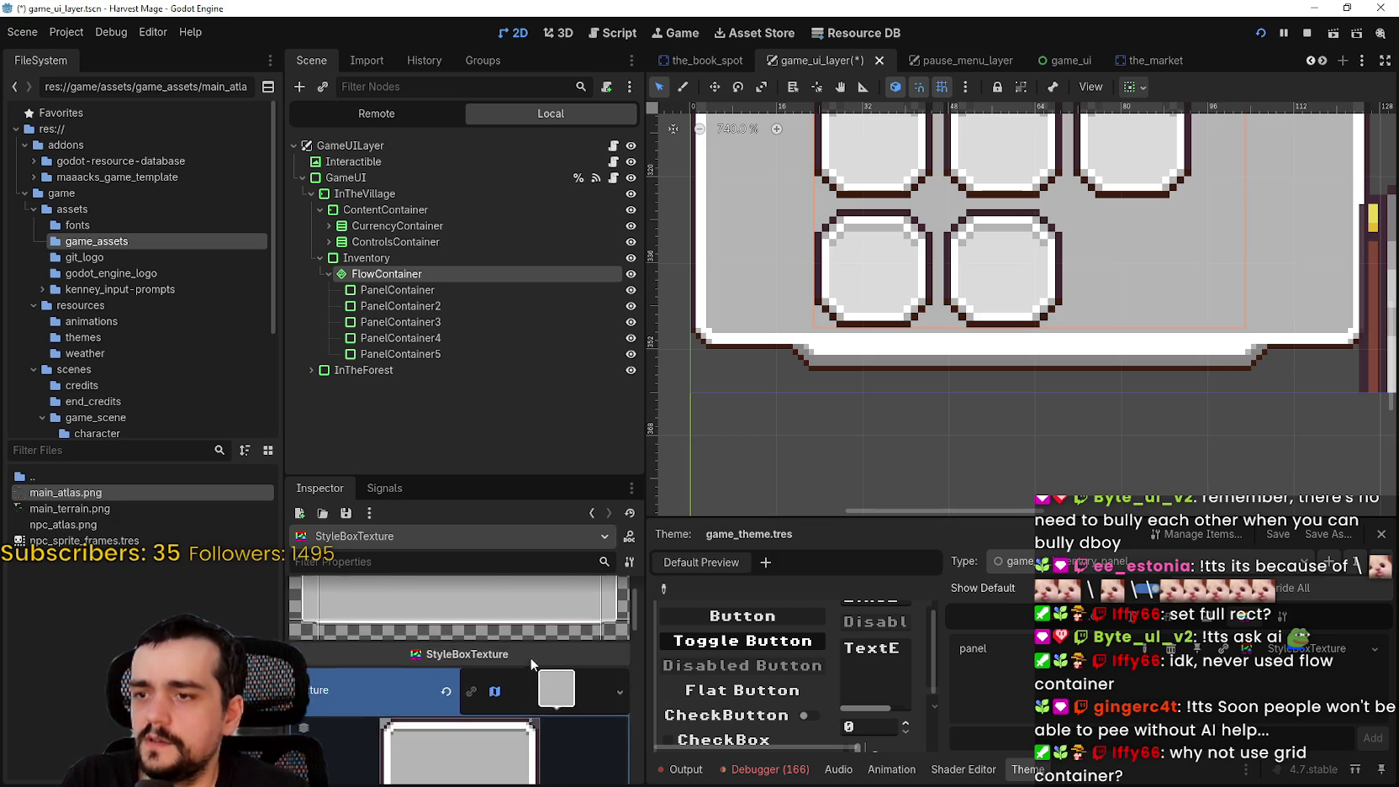
scroll(530, 657, up, 2)
scroll(524, 639, down, 5)
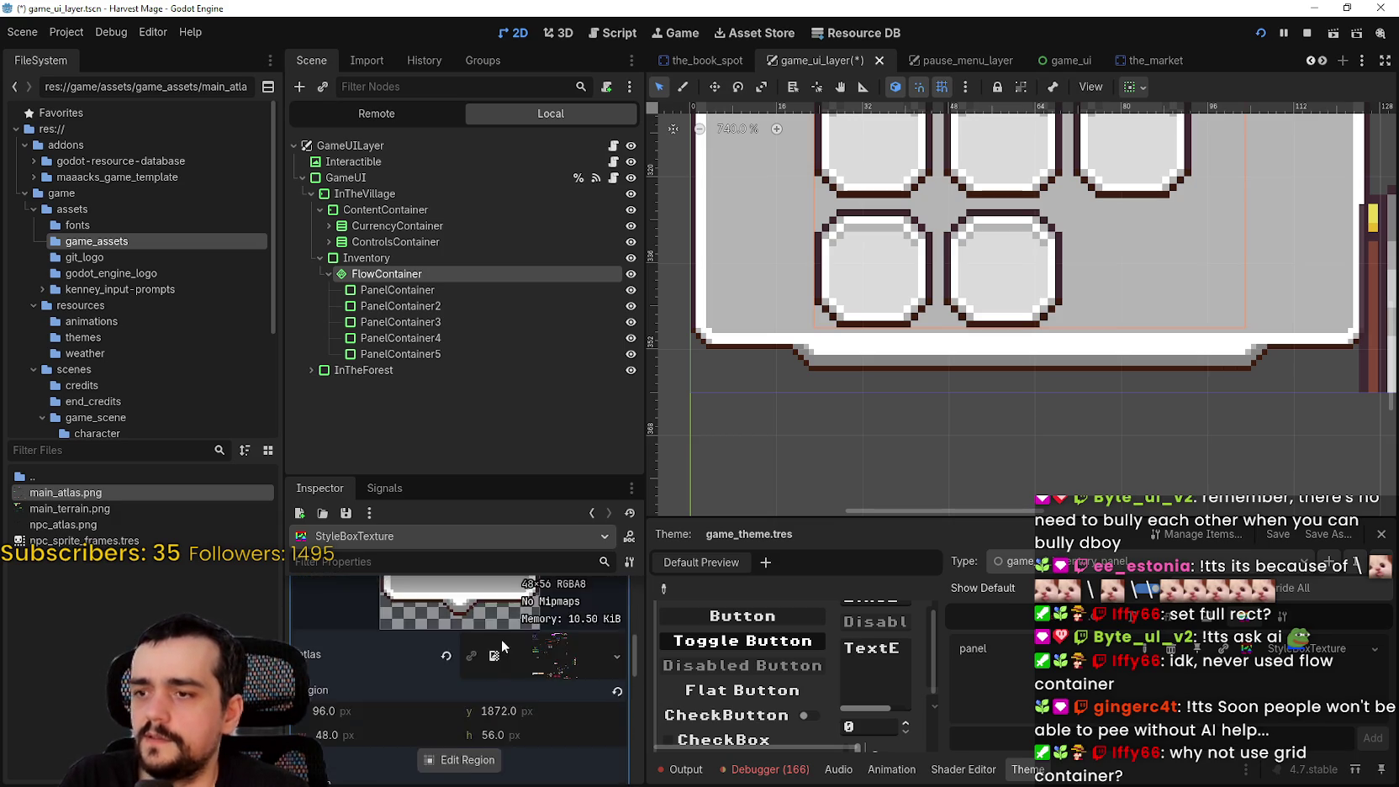
scroll(496, 642, down, 1)
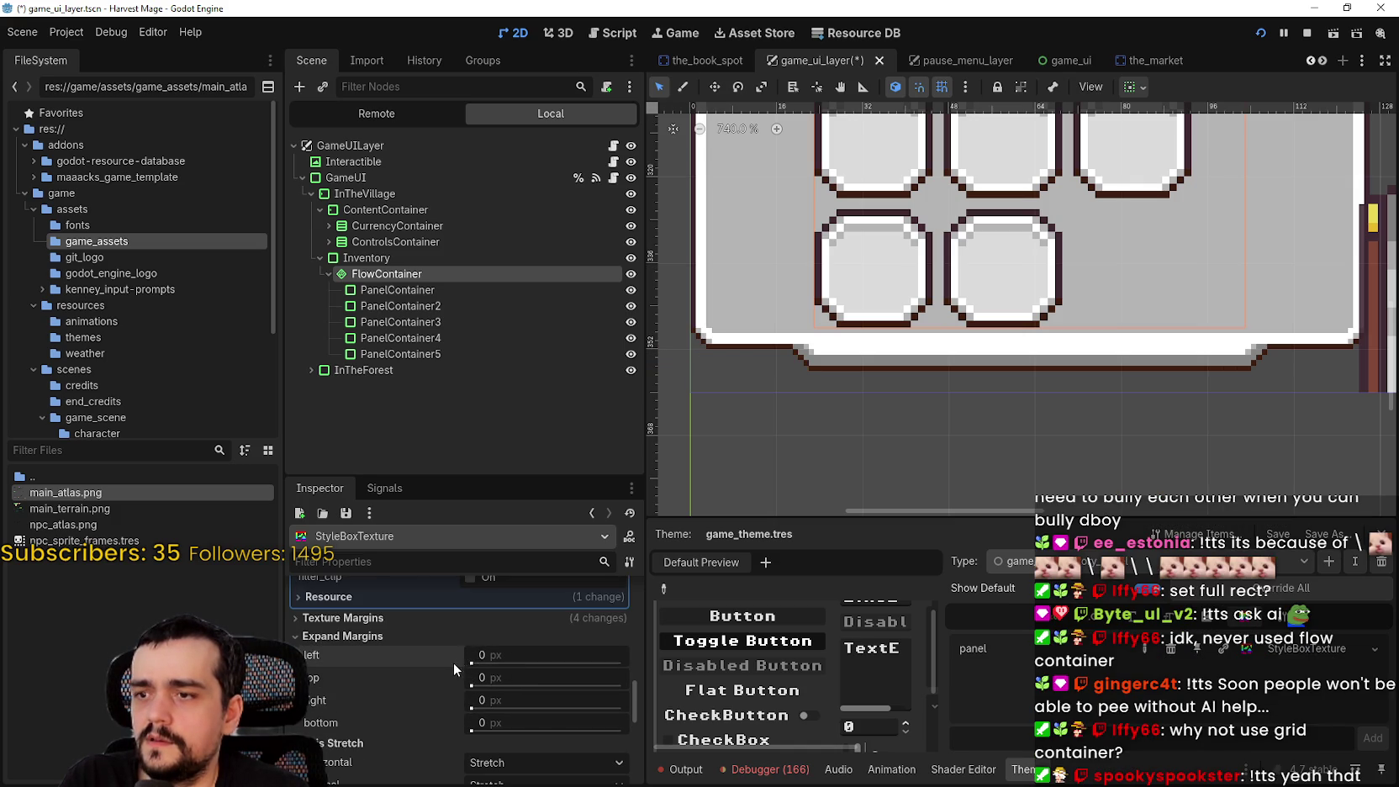
scroll(454, 663, down, 5)
Adjust the slot texture's nine-patch margins in the Region Editor
click(468, 620)
scroll(654, 454, down, 2)
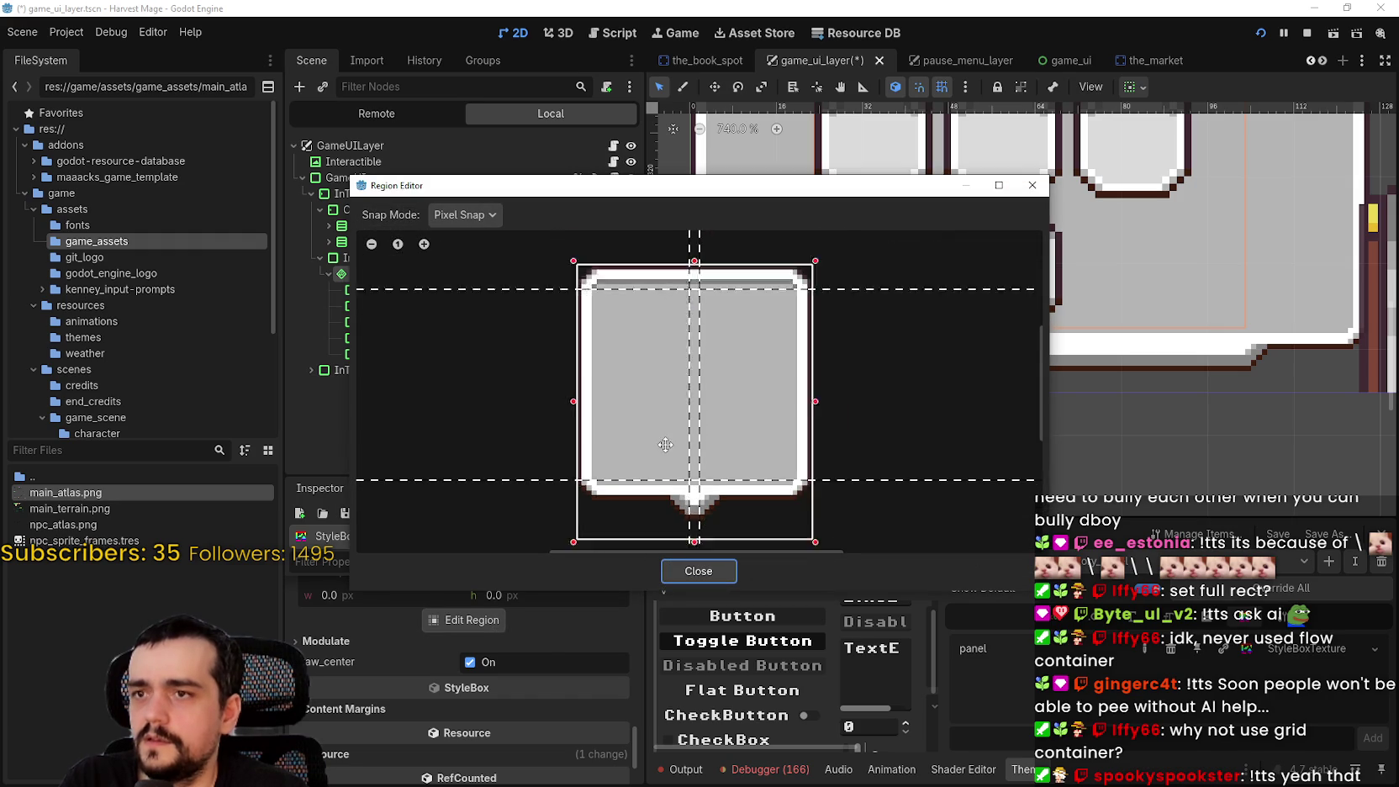
mouse_move(698, 260)
mouse_down()
mouse_move(797, 280)
mouse_move(873, 351)
mouse_up()
scroll(789, 284, up, 1)
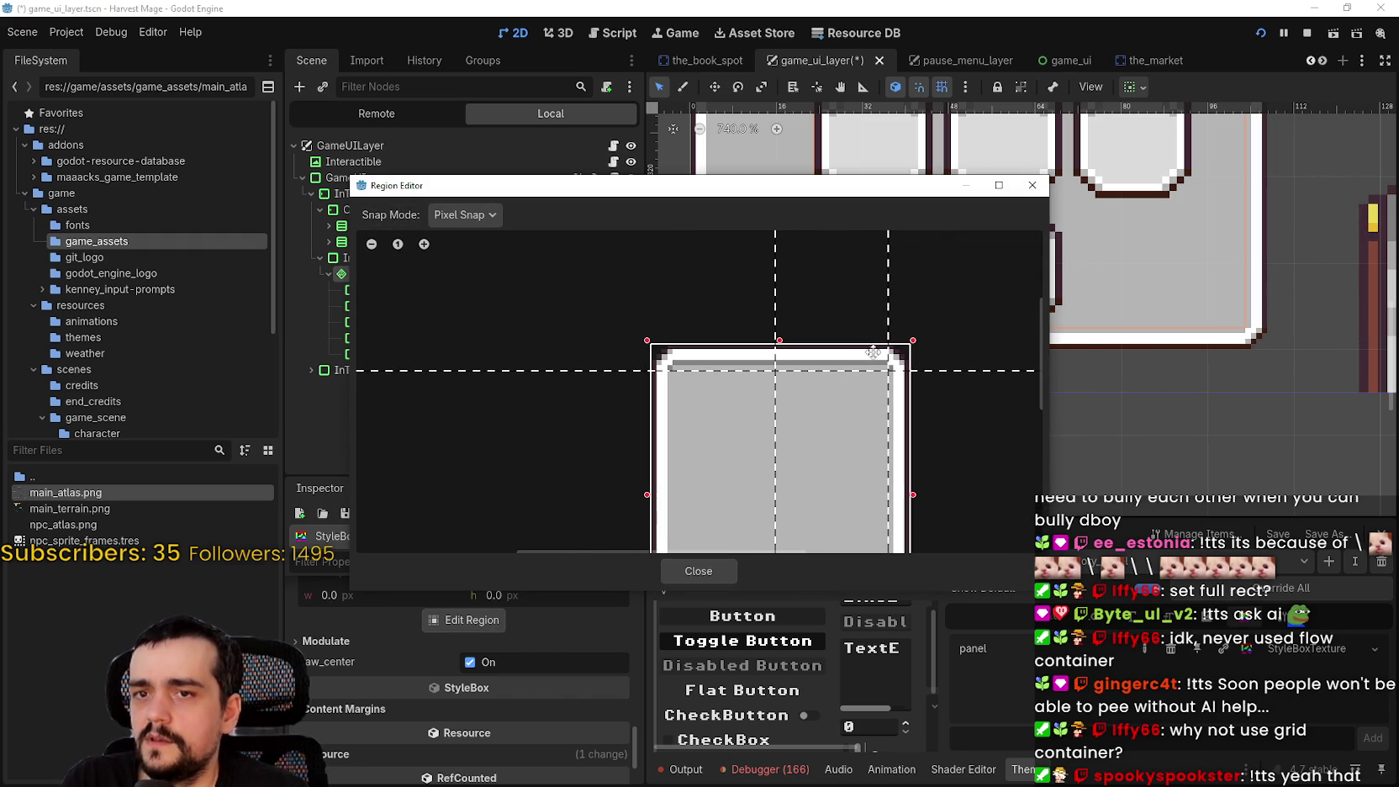
drag(775, 313, 672, 335)
drag(725, 393, 767, 263)
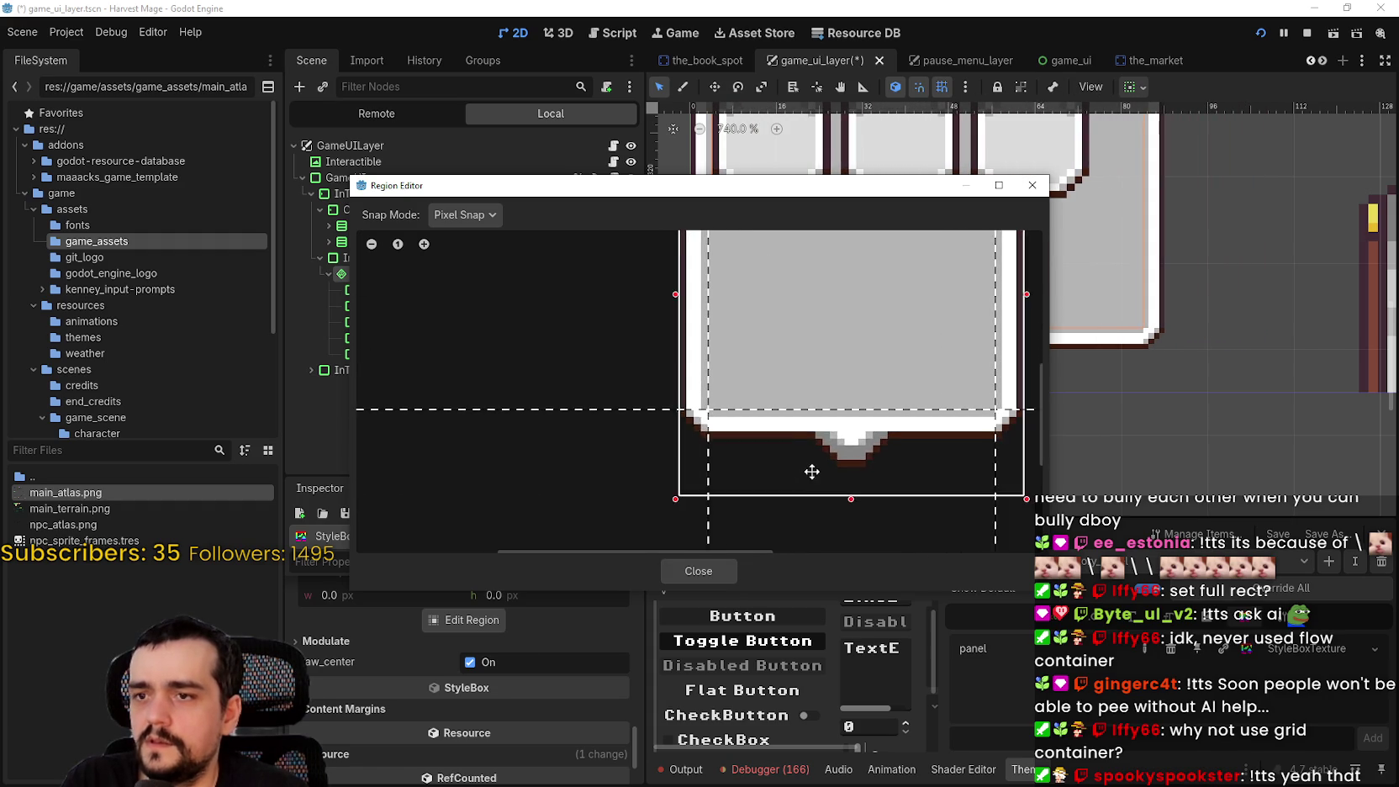
scroll(810, 474, up, 2)
scroll(830, 431, down, 3)
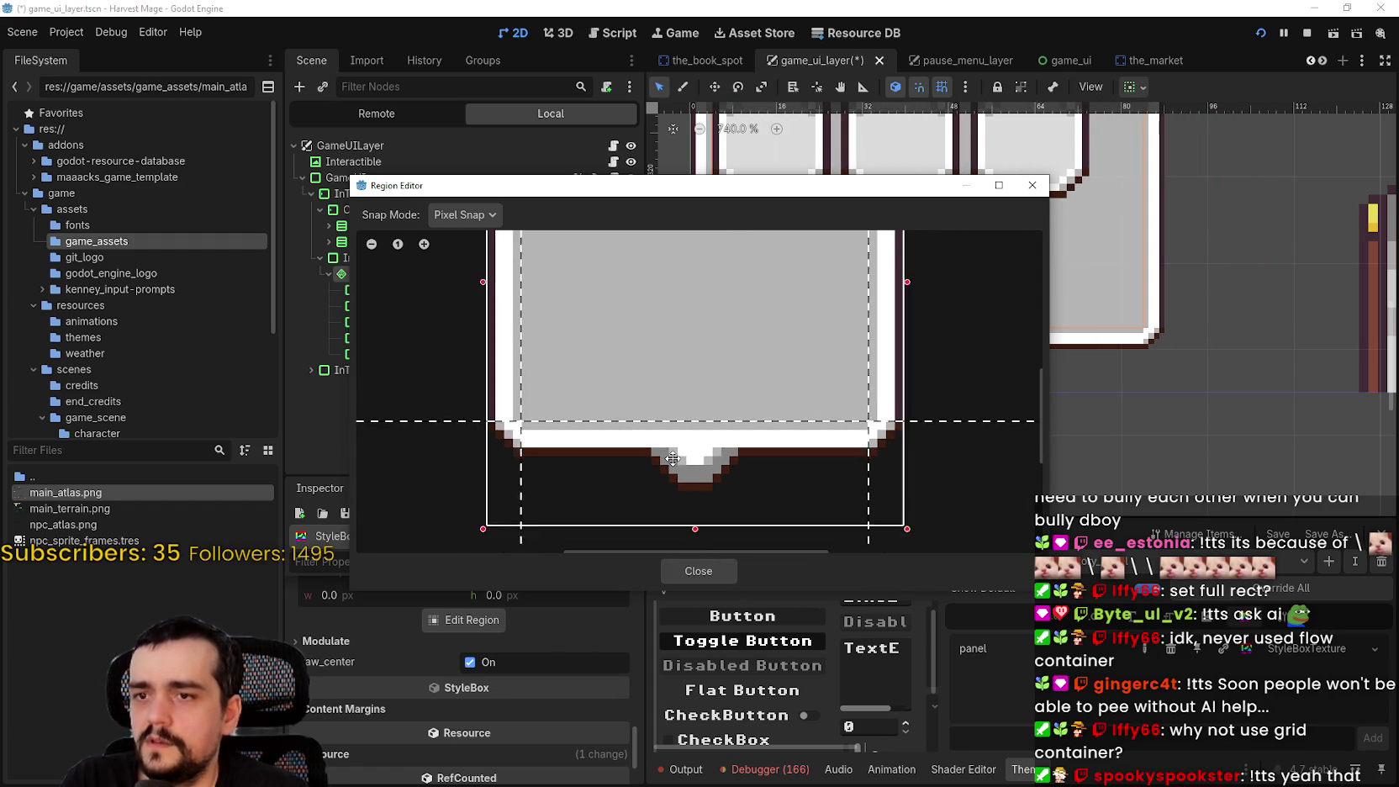
Close the Region Editor and zoom until the whole inventory panel shows
click(698, 571)
scroll(877, 351, down, 6)
scroll(936, 458, up, 7)
scroll(969, 395, up, 9)
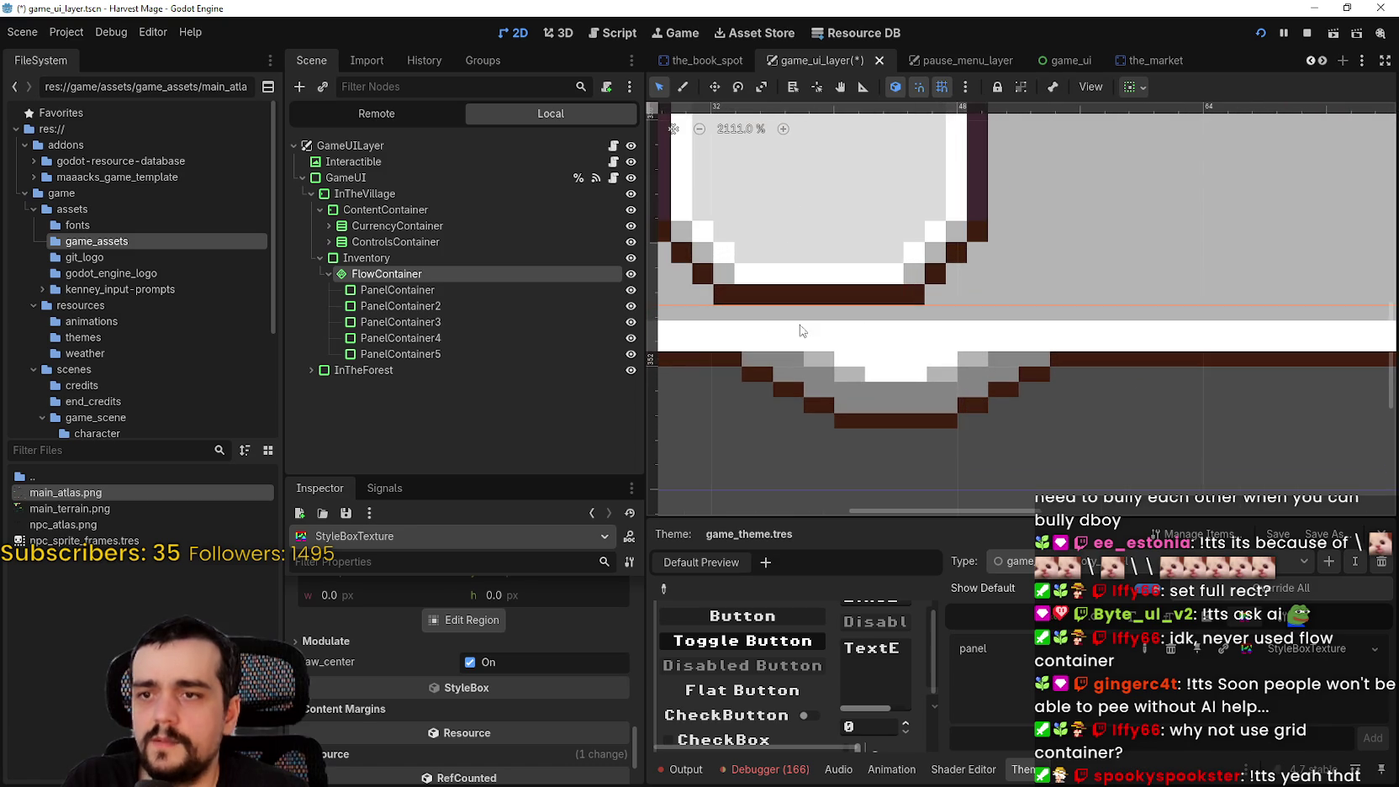
scroll(928, 372, down, 14)
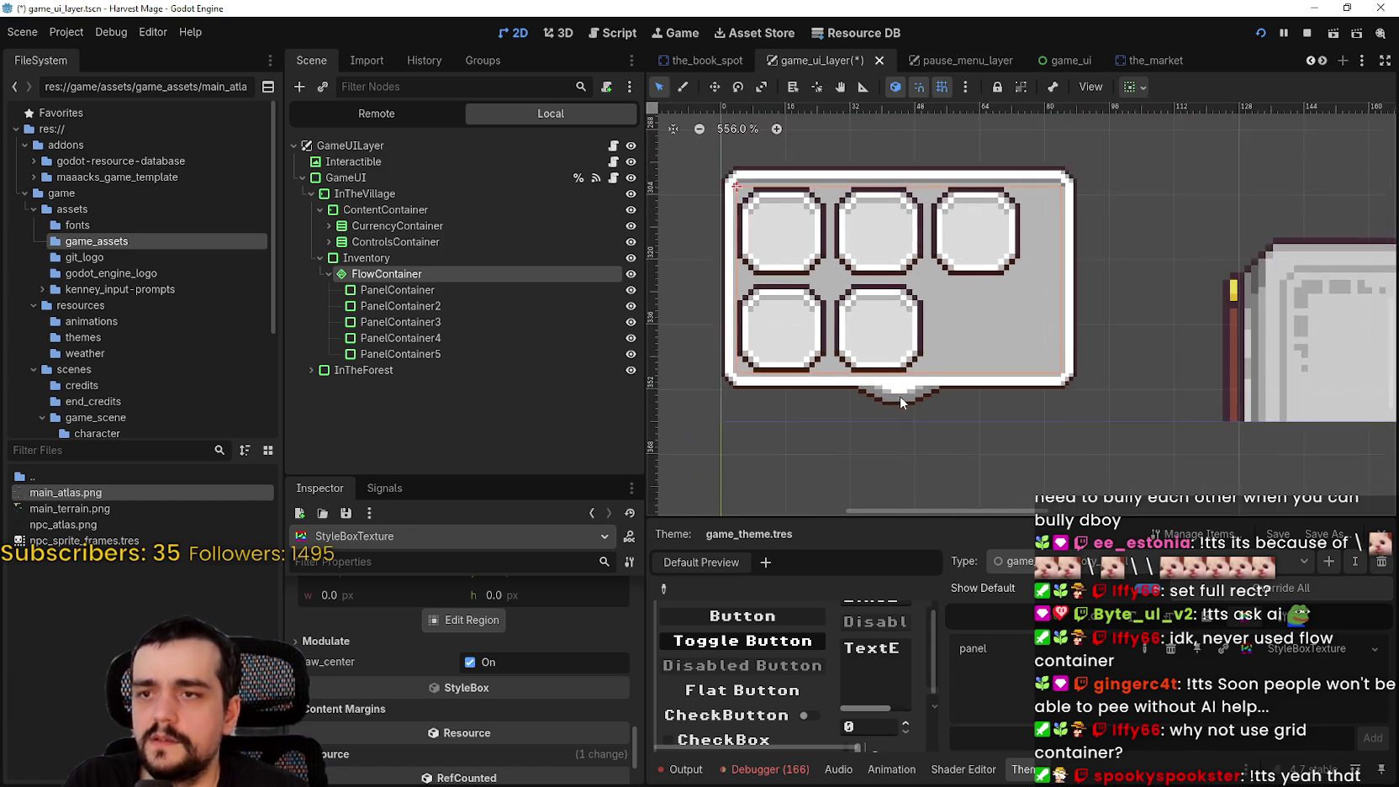
scroll(971, 459, down, 4)
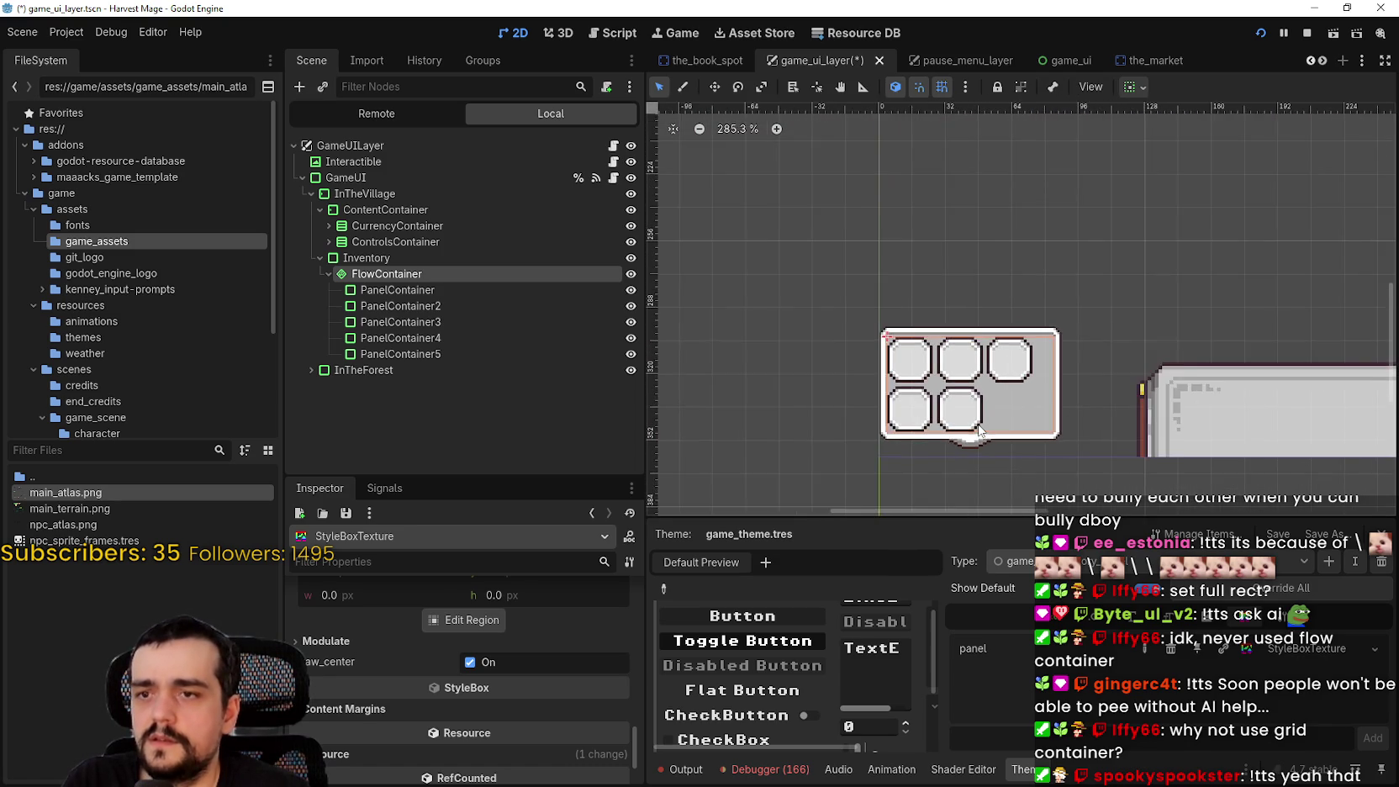
click(400, 306)
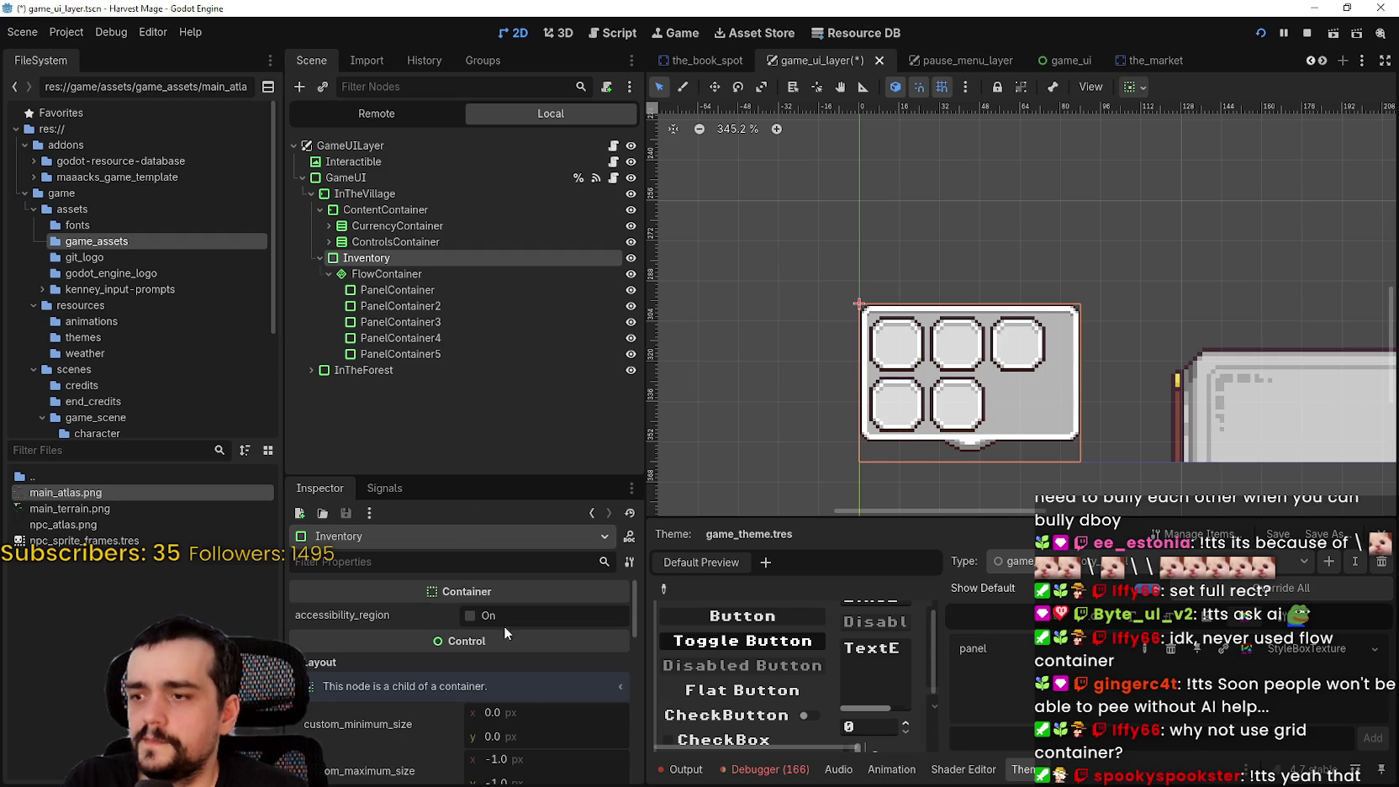
Set the Inventory's custom minimum size to 60 × 90 px and save the scene
click(510, 712)
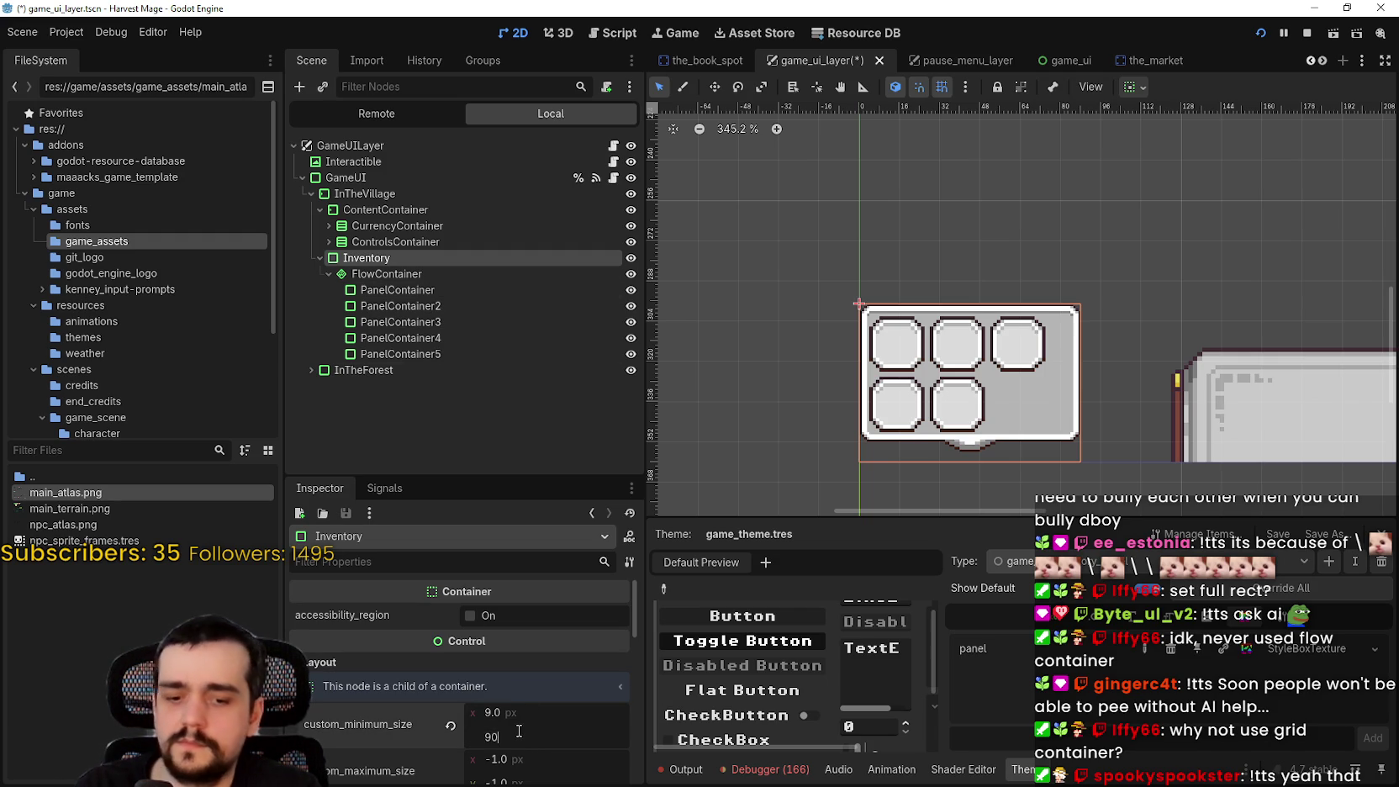
key(Return)
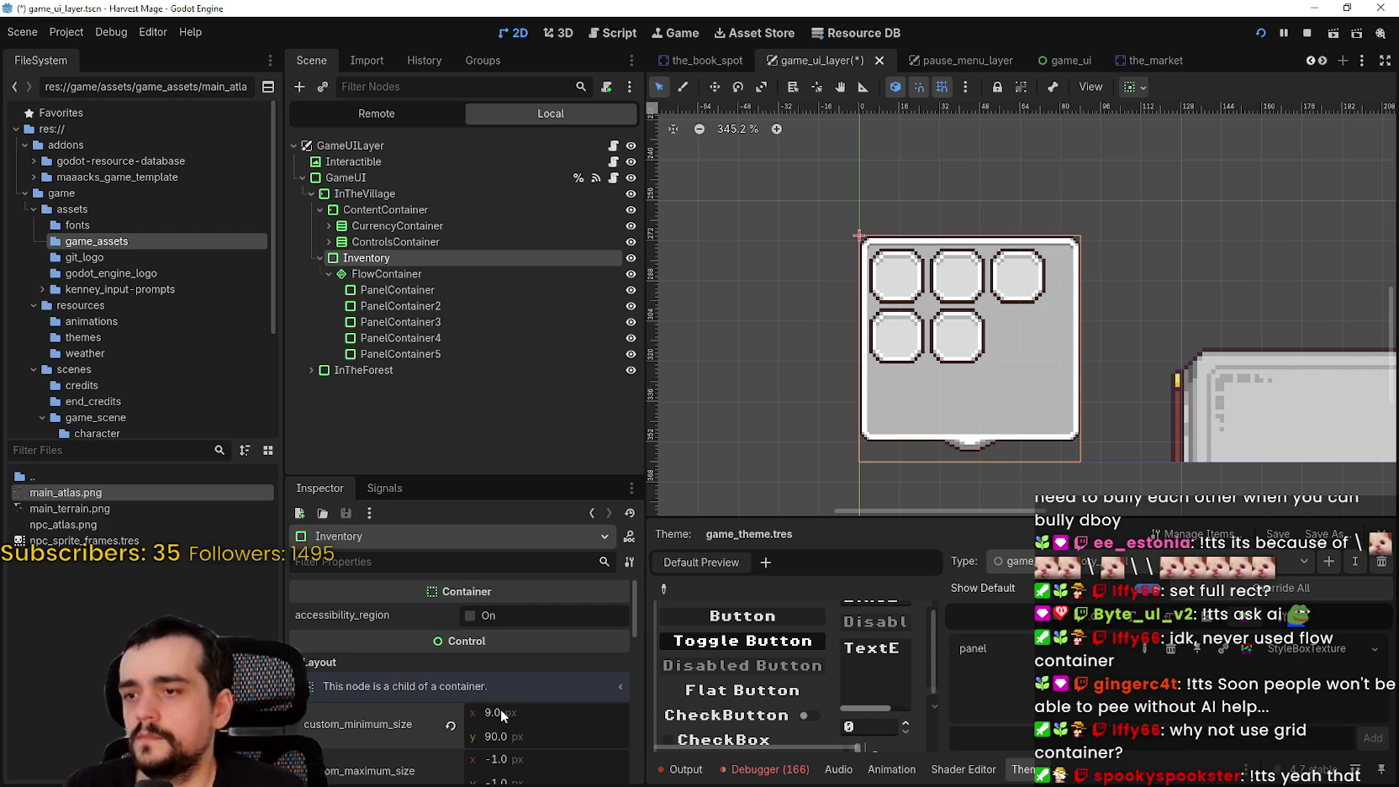
key(Return)
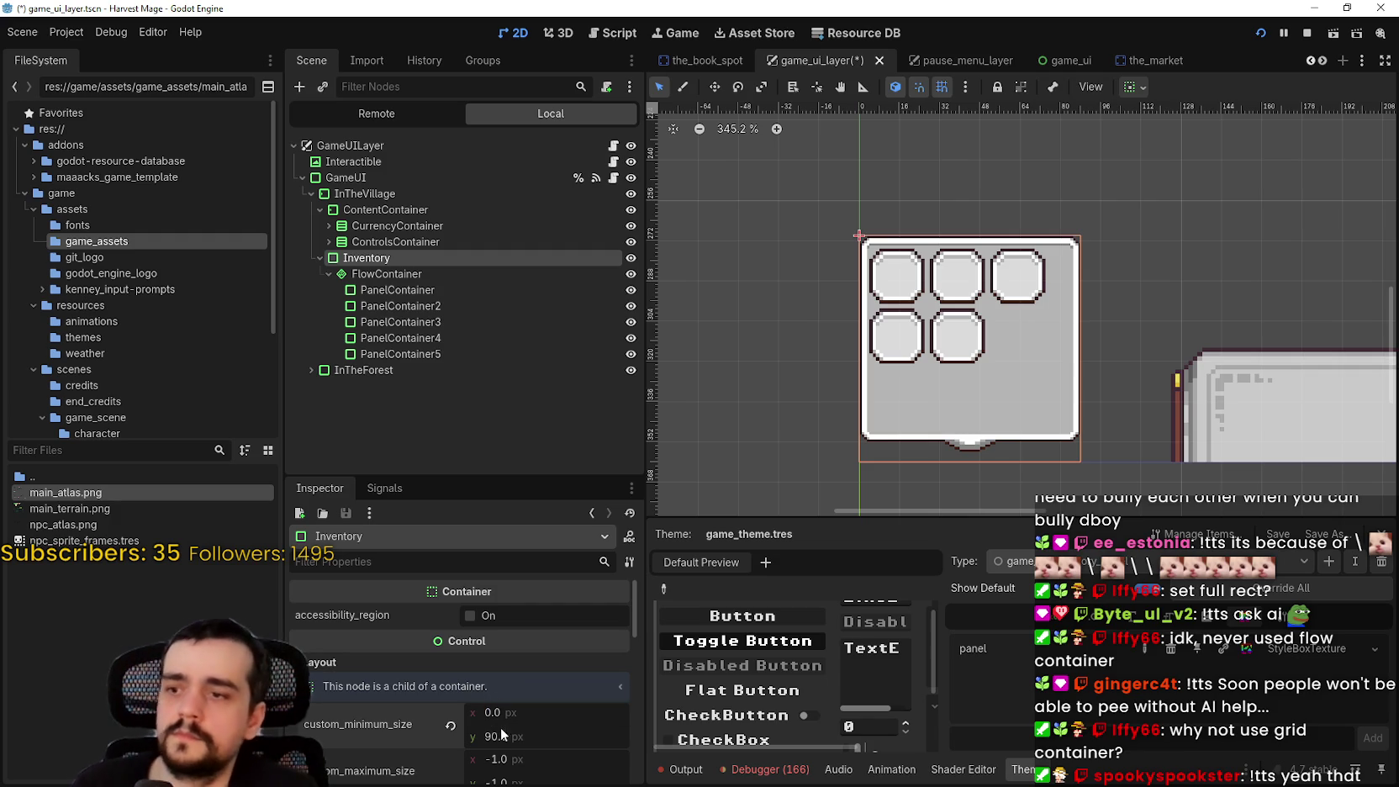
scroll(1096, 280, down, 2)
key(ctrl+s)
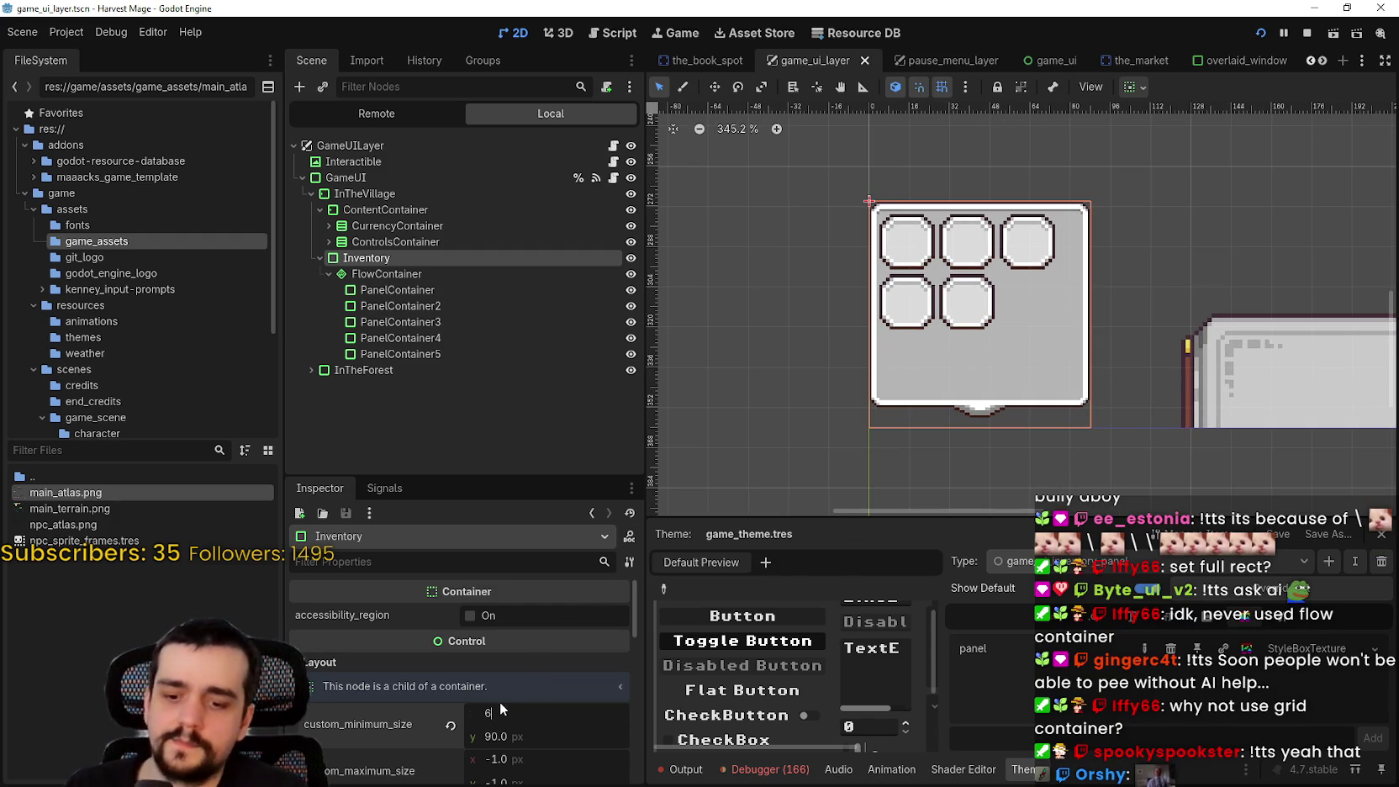
text(0)
key(Return)
Select the fifth slot, then Inventory, then the FlowContainer holding the slots
click(439, 354)
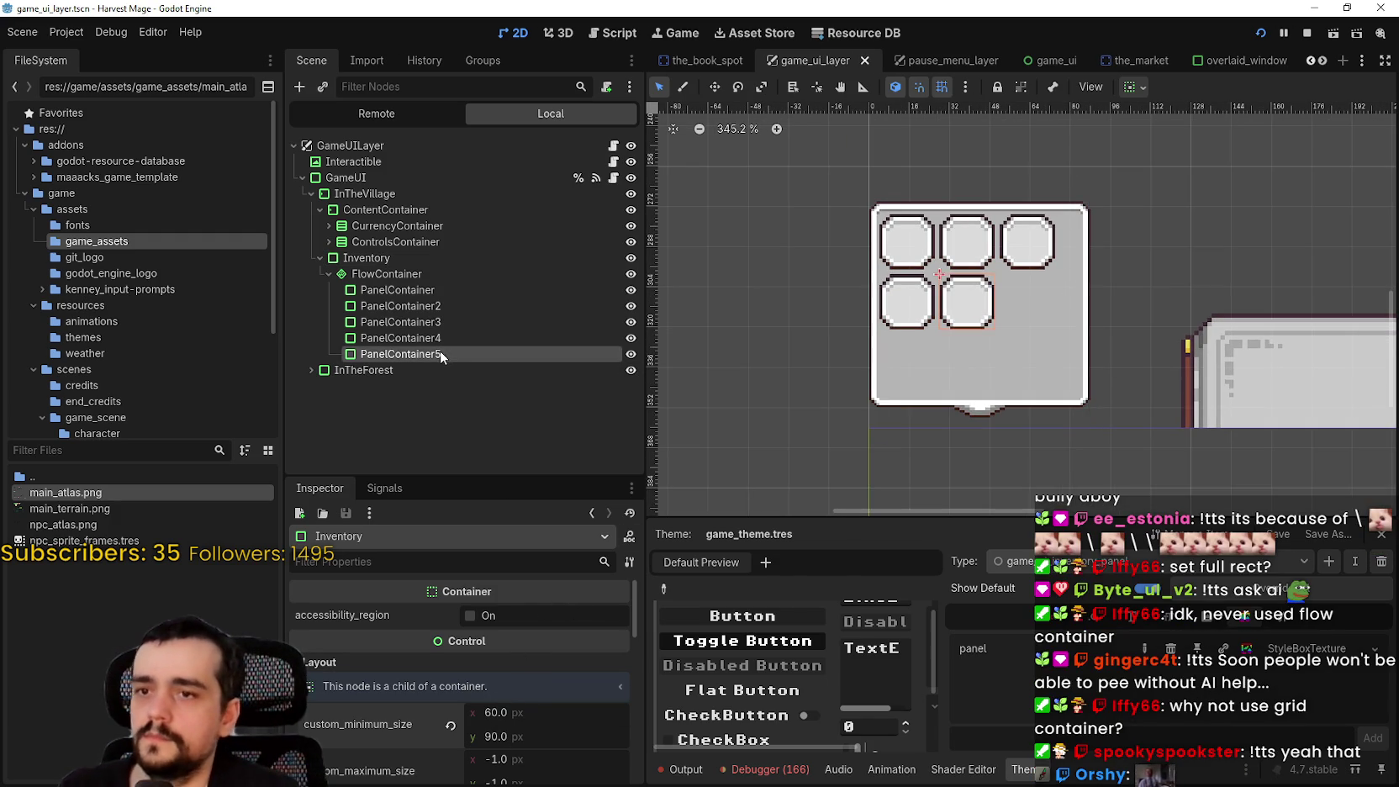
scroll(1003, 336, down, 3)
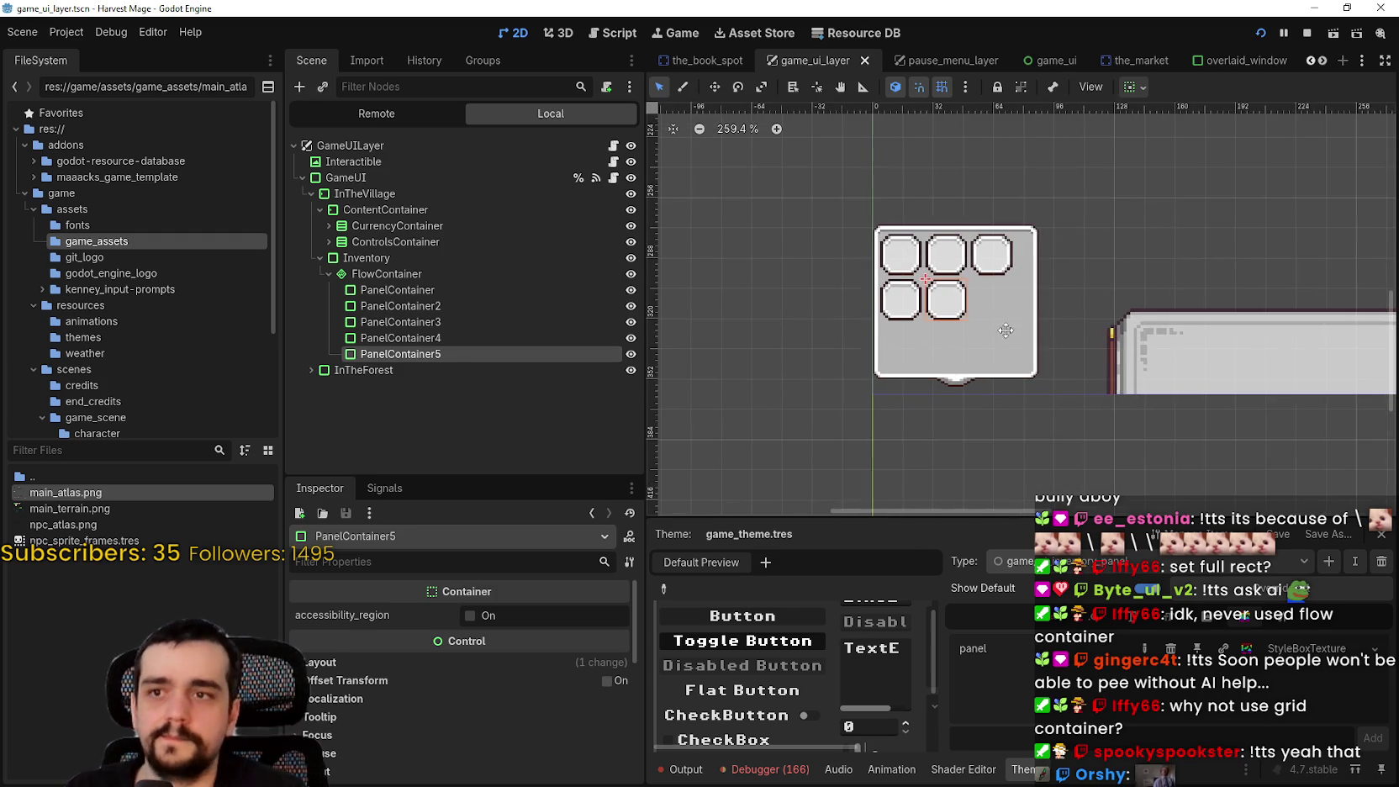
scroll(1006, 330, up, 2)
click(406, 261)
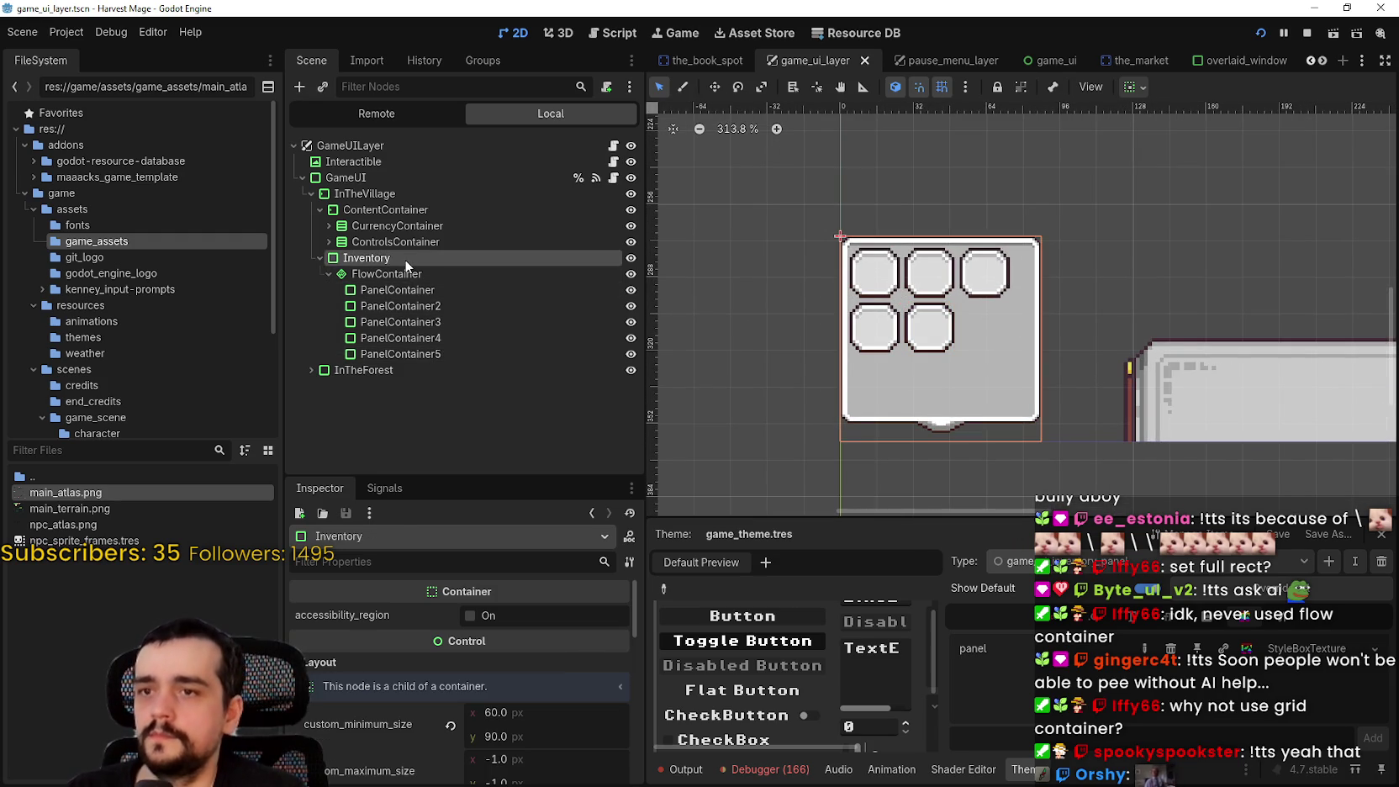
click(425, 271)
scroll(956, 325, up, 2)
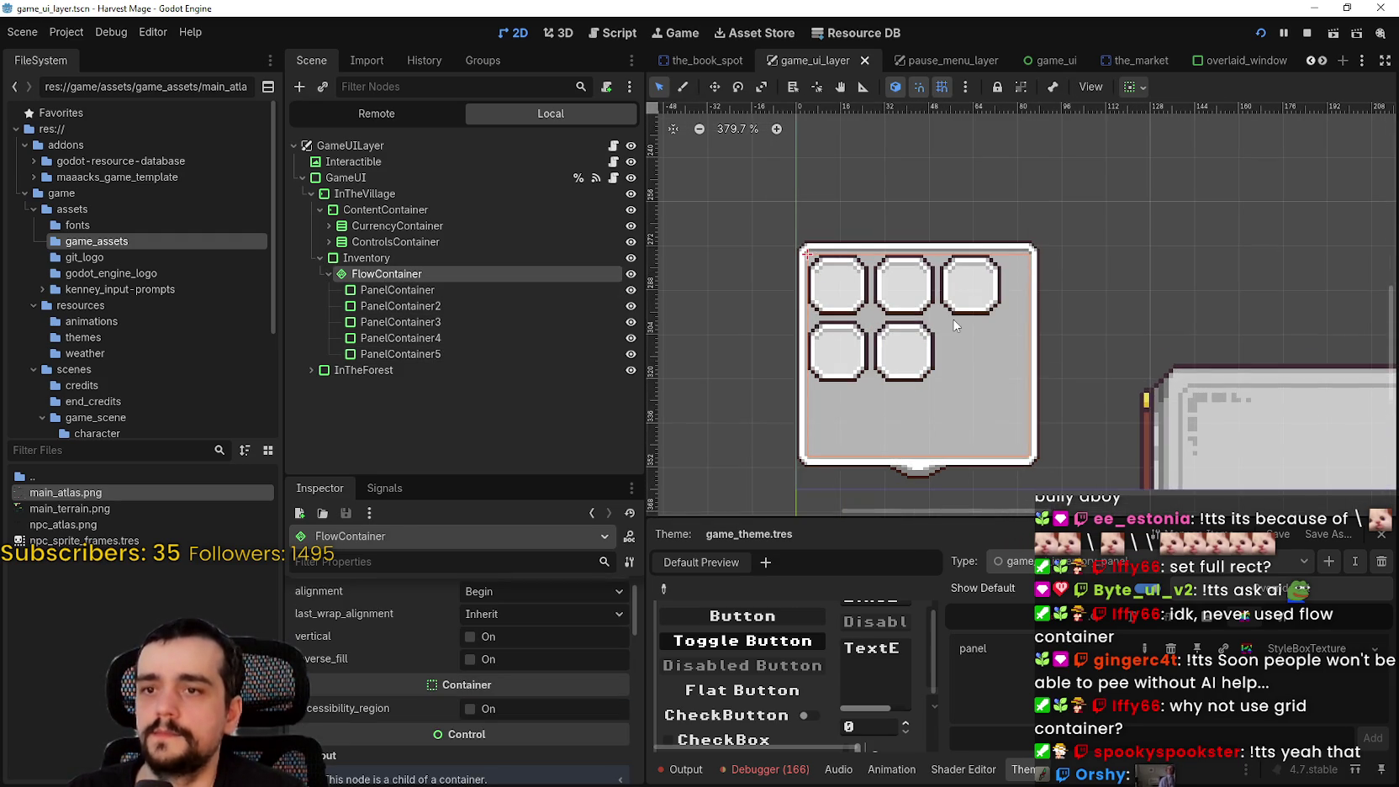
Set the FlowContainer's alignment to Center and save the scene
click(493, 597)
click(512, 624)
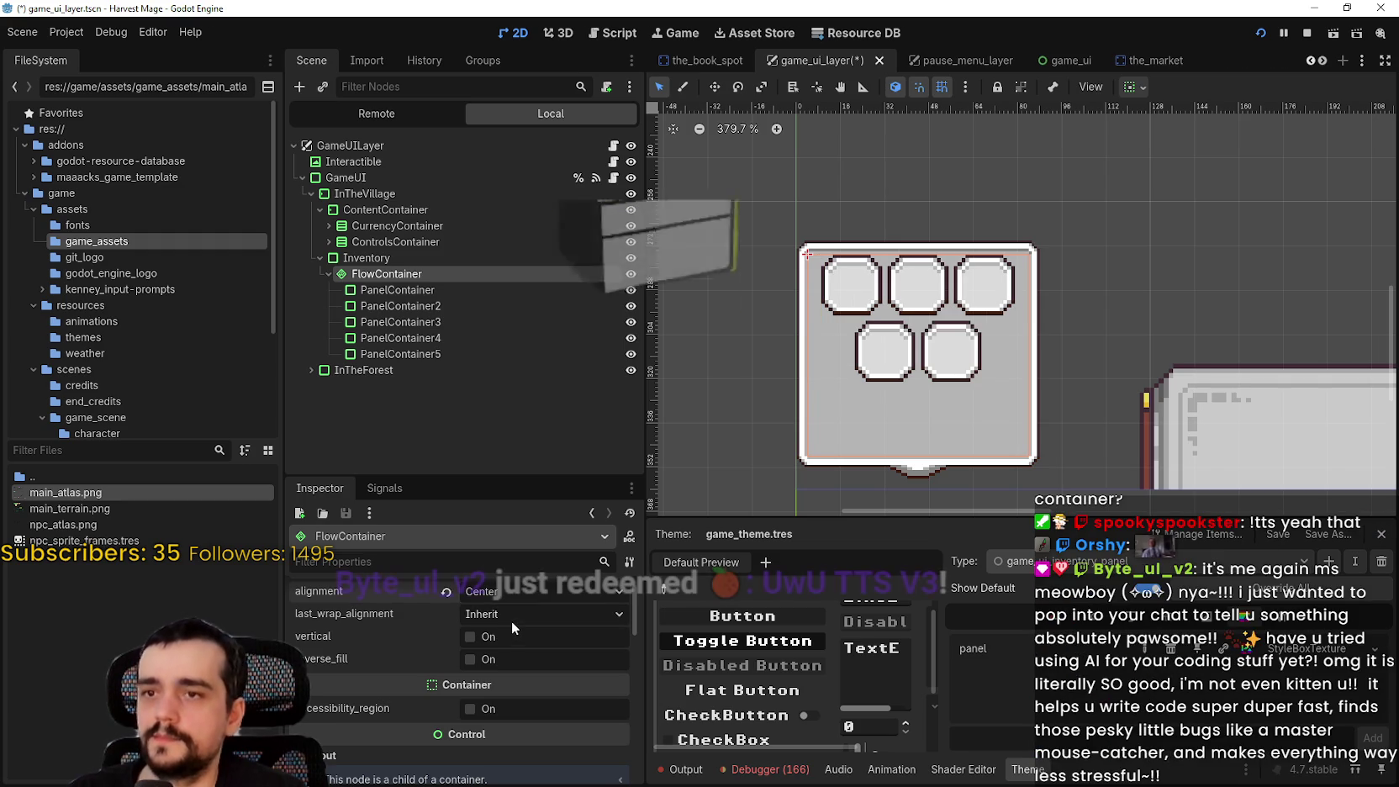
scroll(947, 253, left, 1)
scroll(948, 252, down, 1)
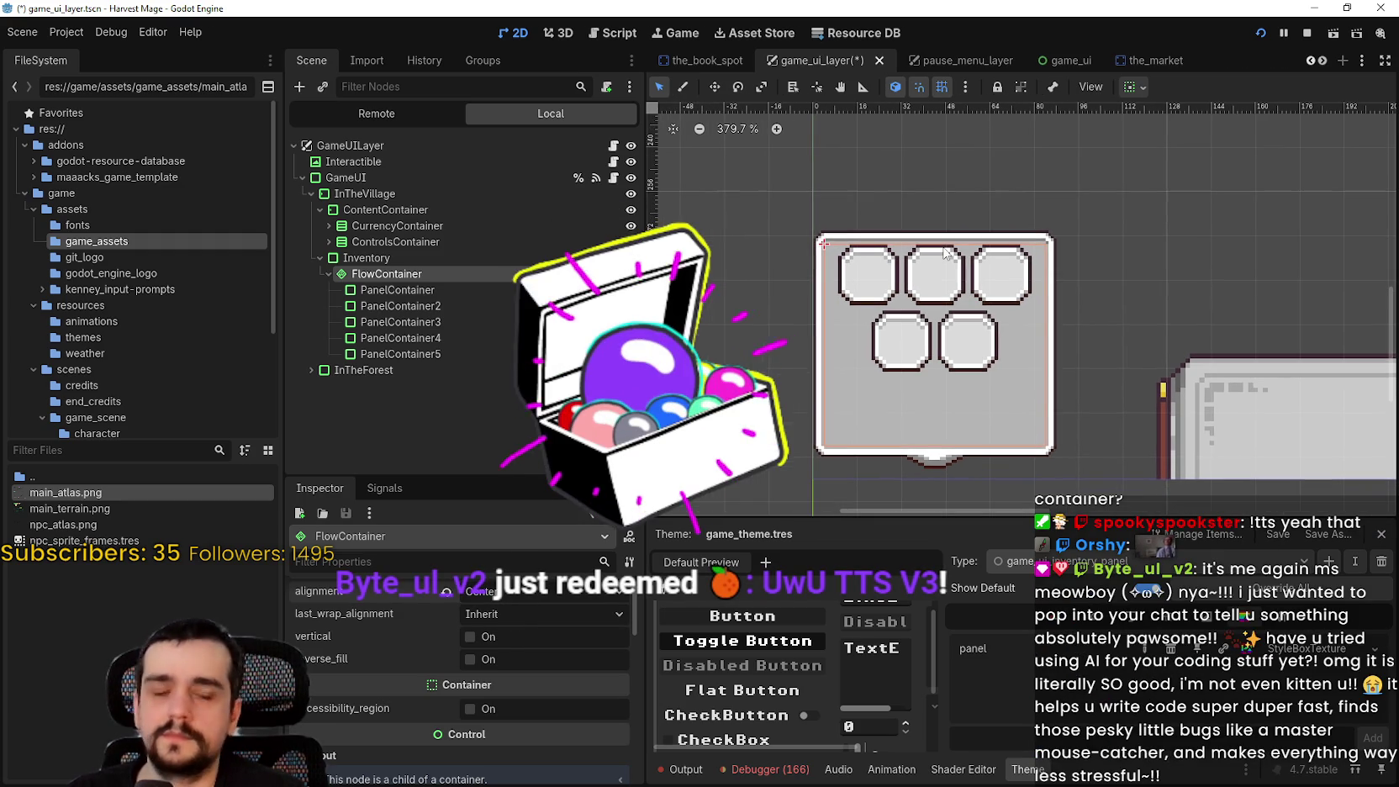
key(ctrl+s)
Set last_wrap_alignment to Begin so the last row sits left, and save
click(547, 612)
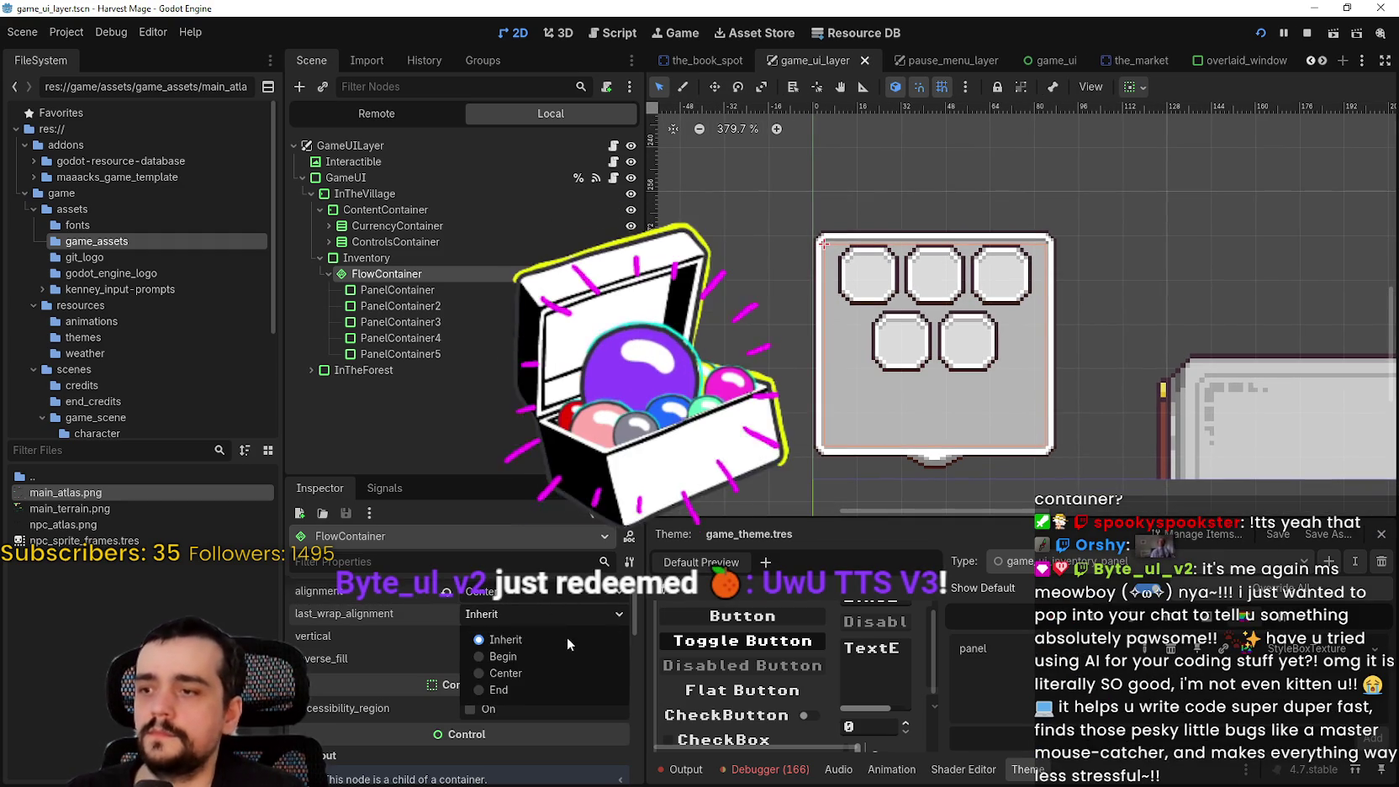
click(517, 688)
click(505, 612)
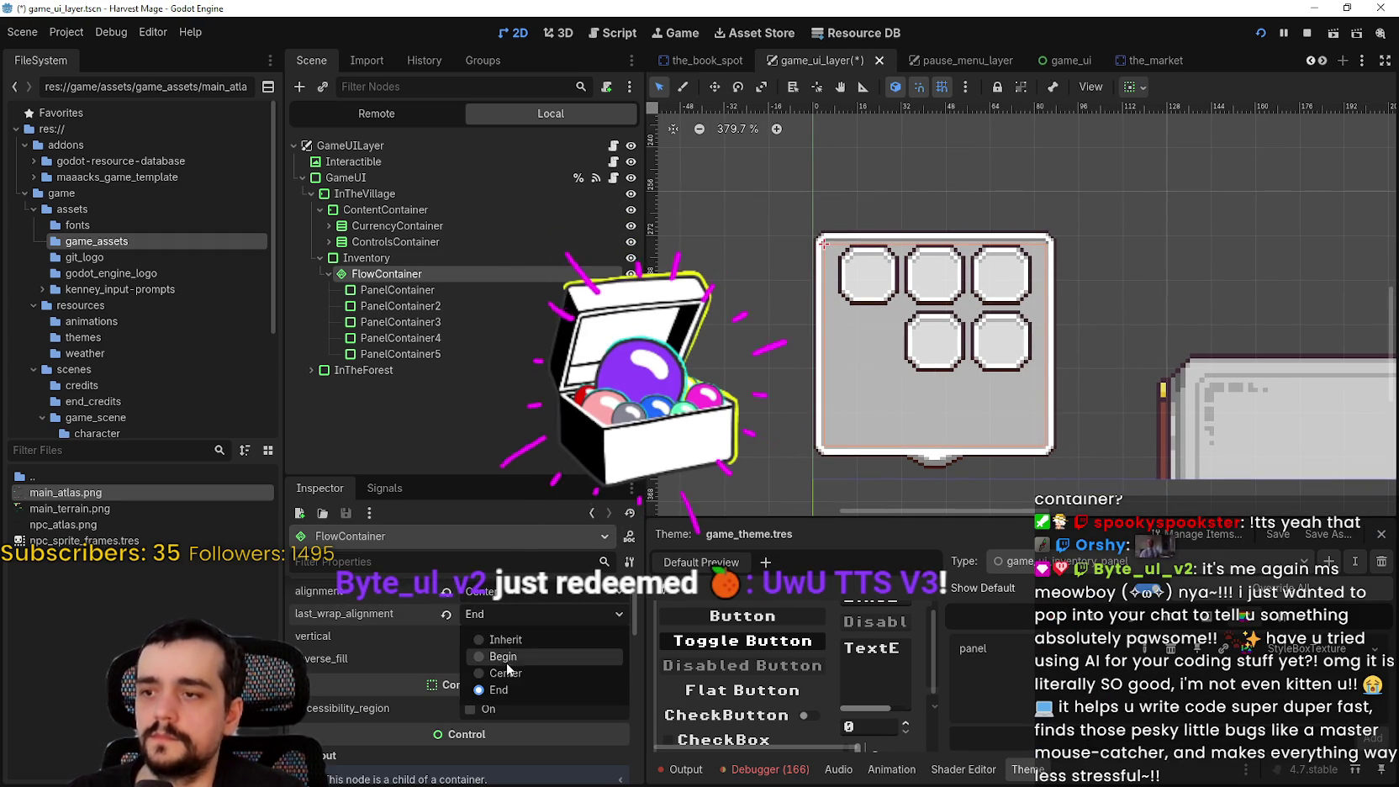
click(504, 639)
click(515, 612)
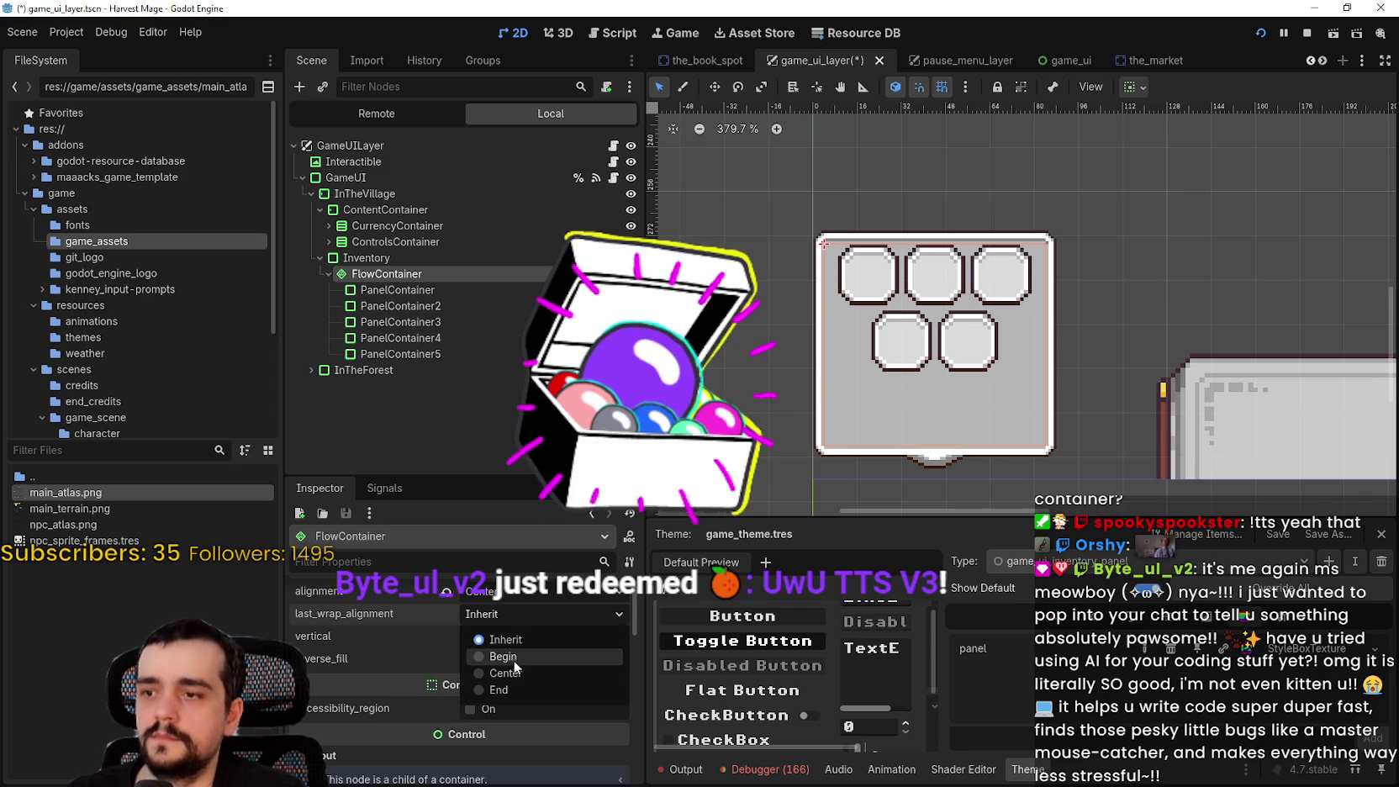
click(505, 656)
key(ctrl+s)
scroll(1080, 345, up, 2)
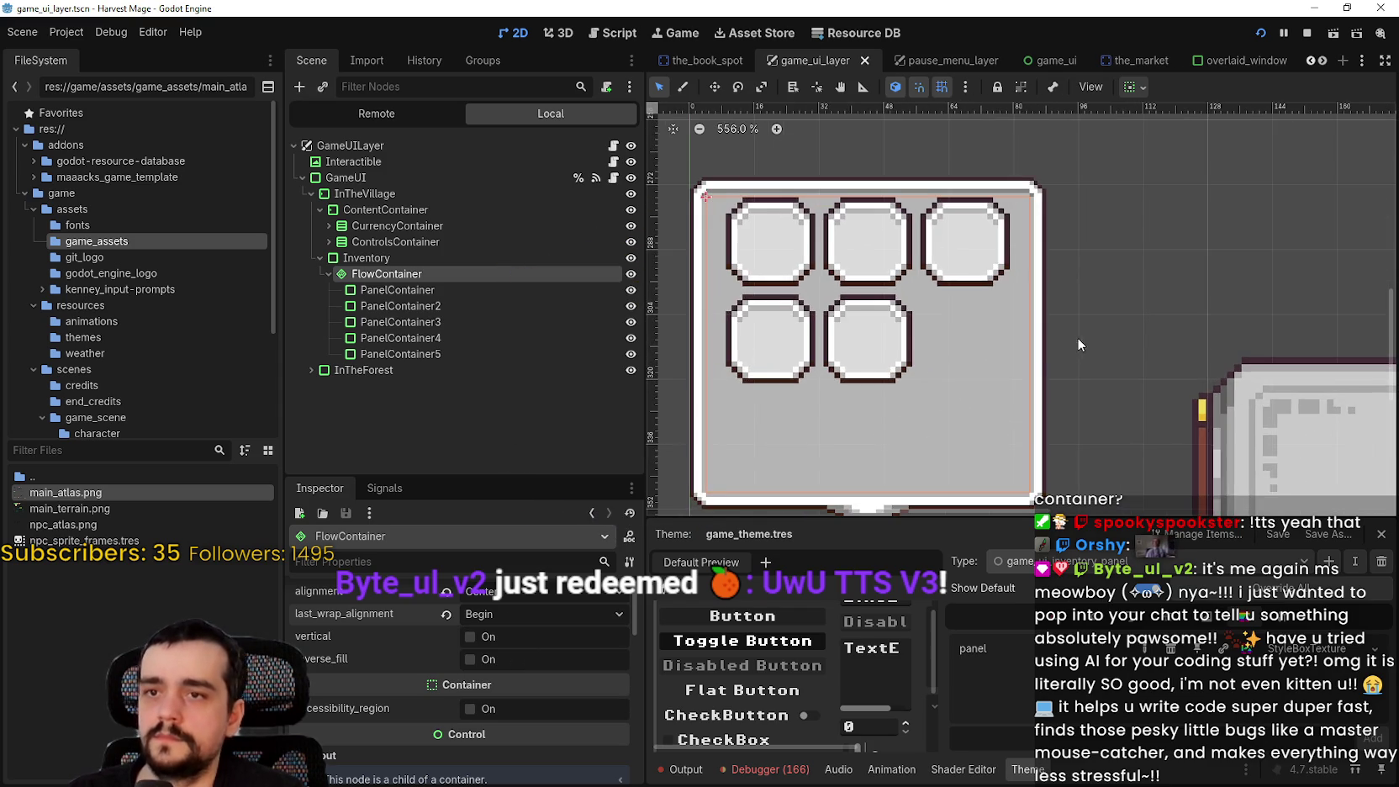
scroll(1079, 345, down, 2)
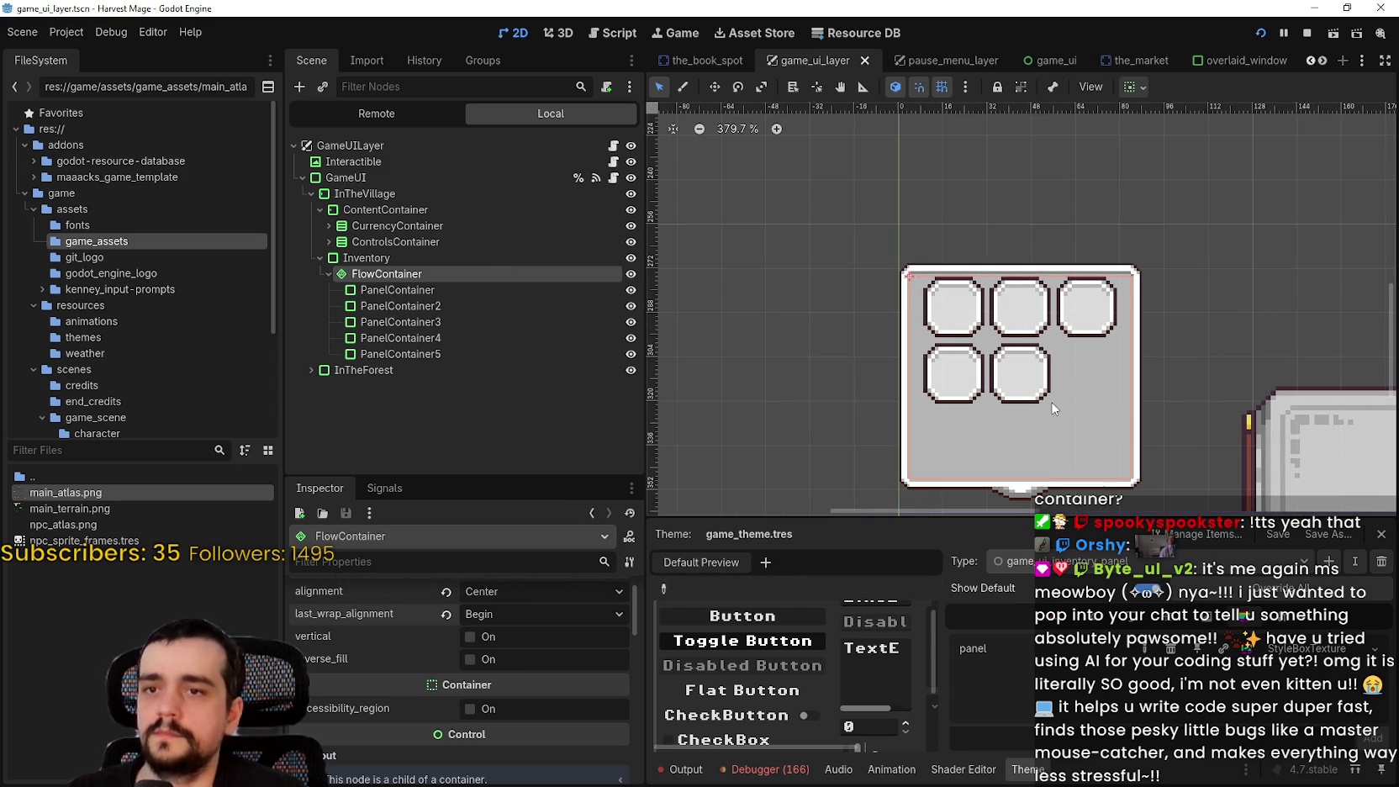
scroll(1058, 387, up, 2)
scroll(1047, 353, up, 1)
scroll(1038, 323, down, 1)
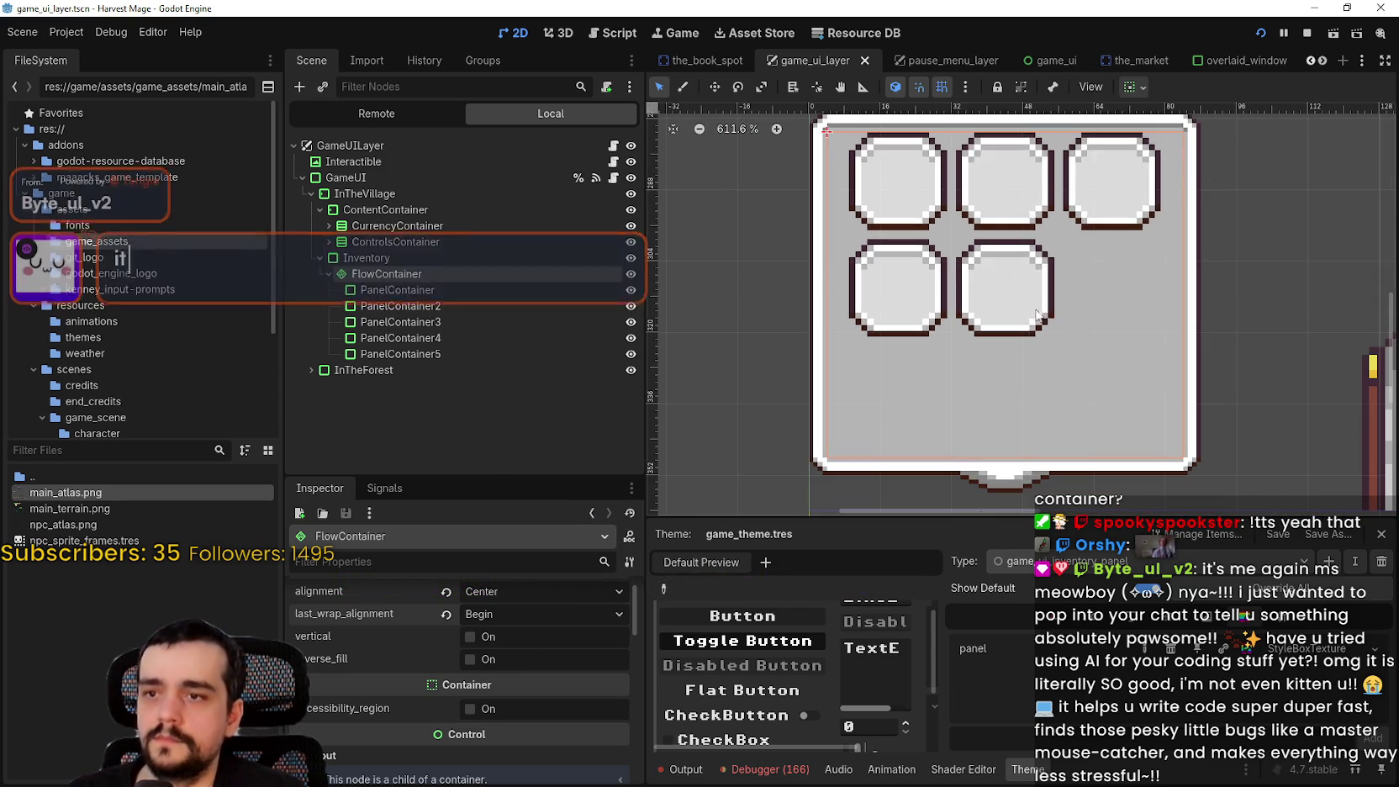
scroll(1038, 315, down, 2)
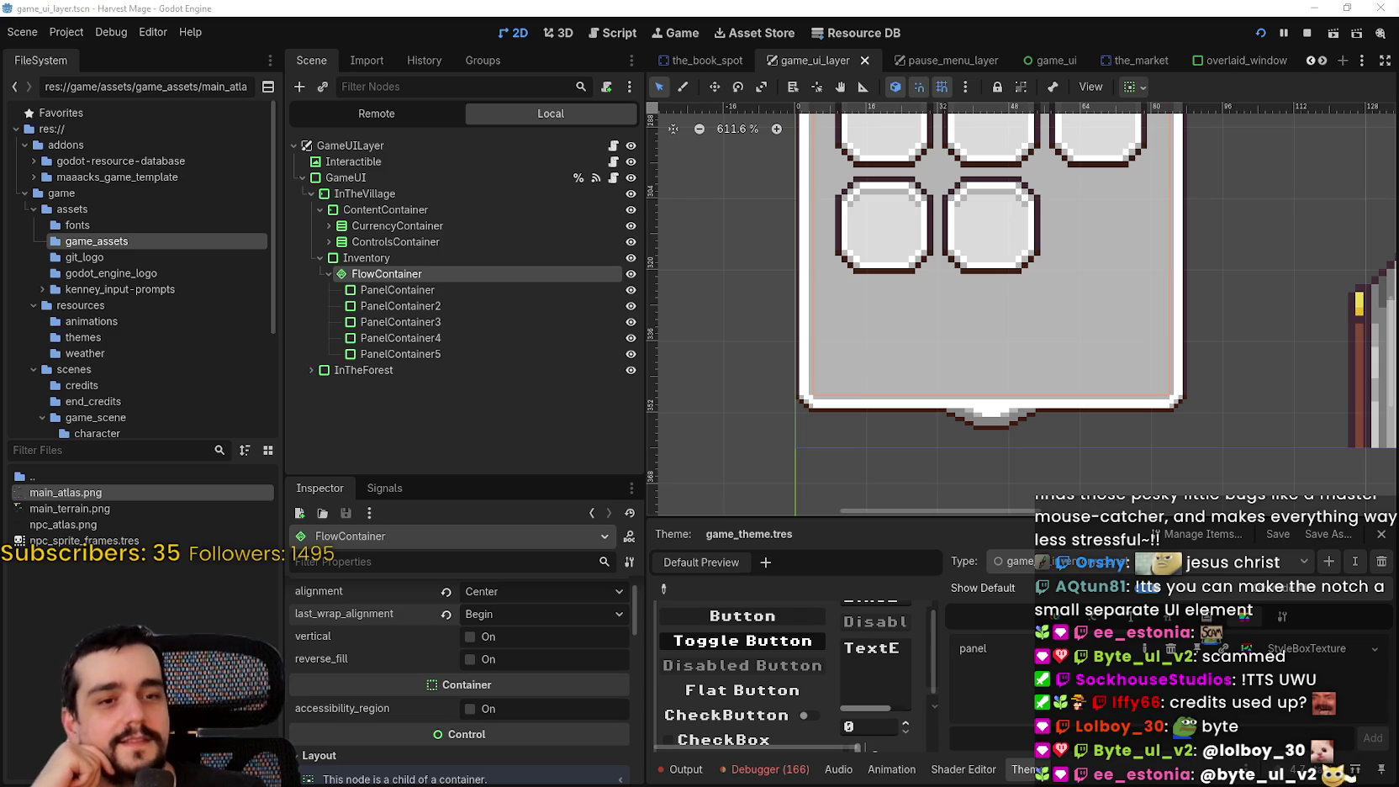
Save the scene and inspect the size settings of the five slot panels
scroll(891, 349, down, 3)
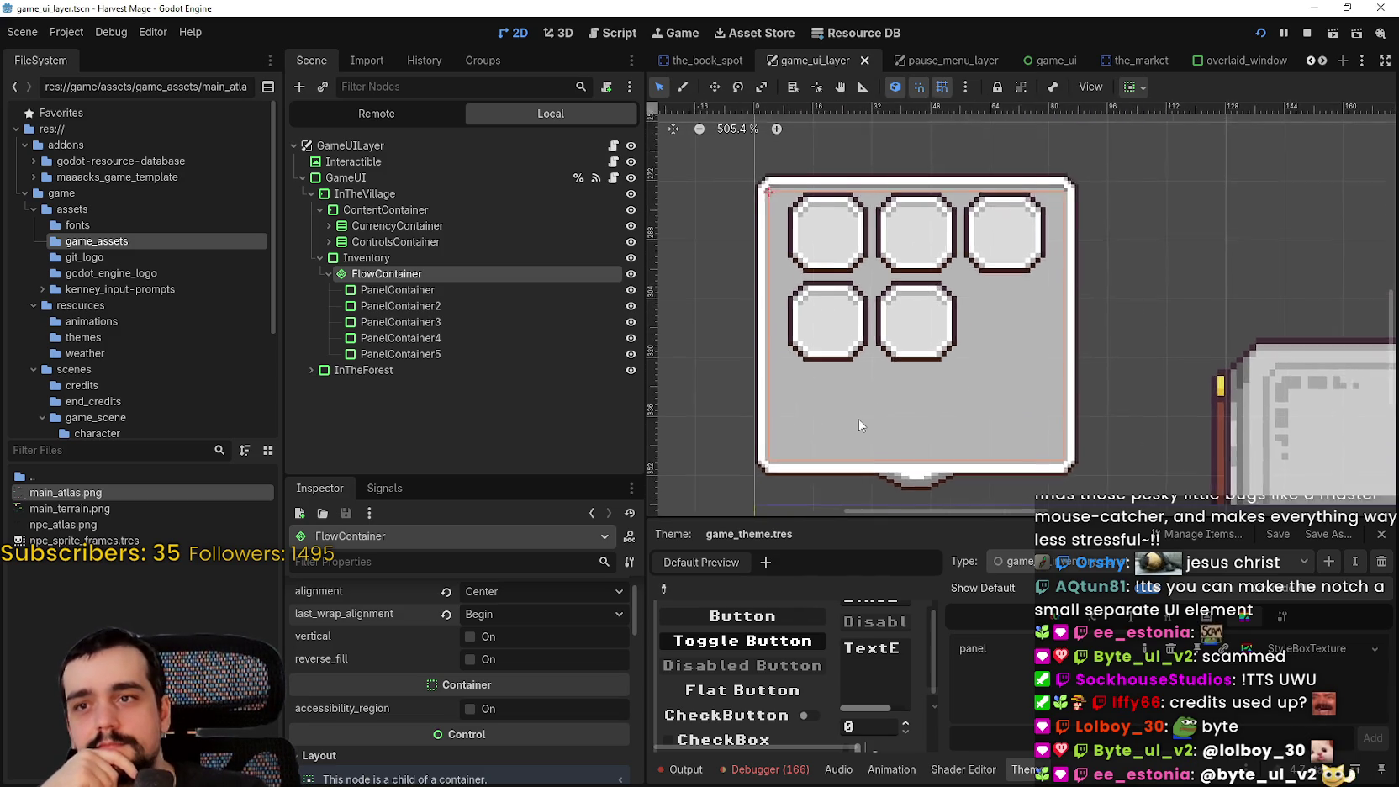
scroll(898, 375, up, 1)
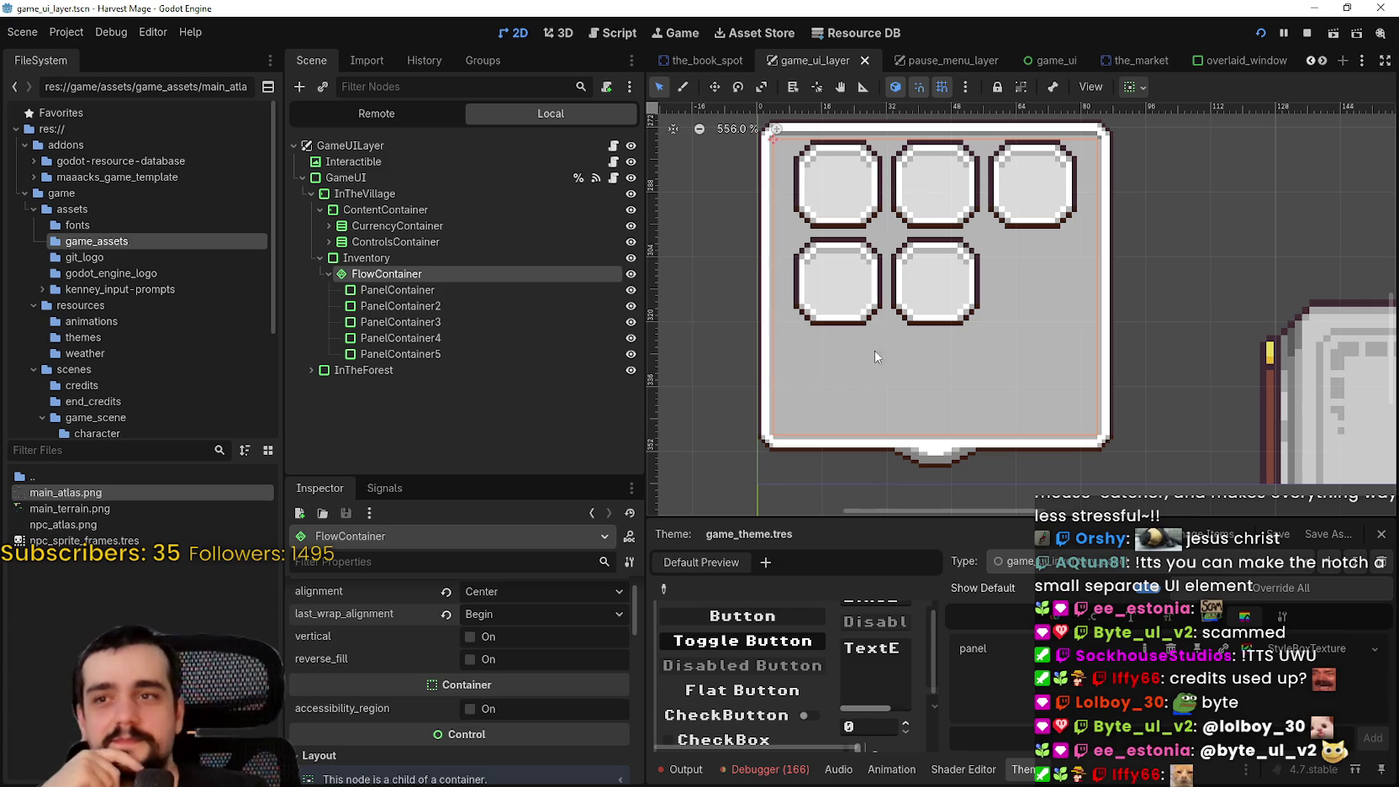
key(ctrl+s)
scroll(976, 290, down, 1)
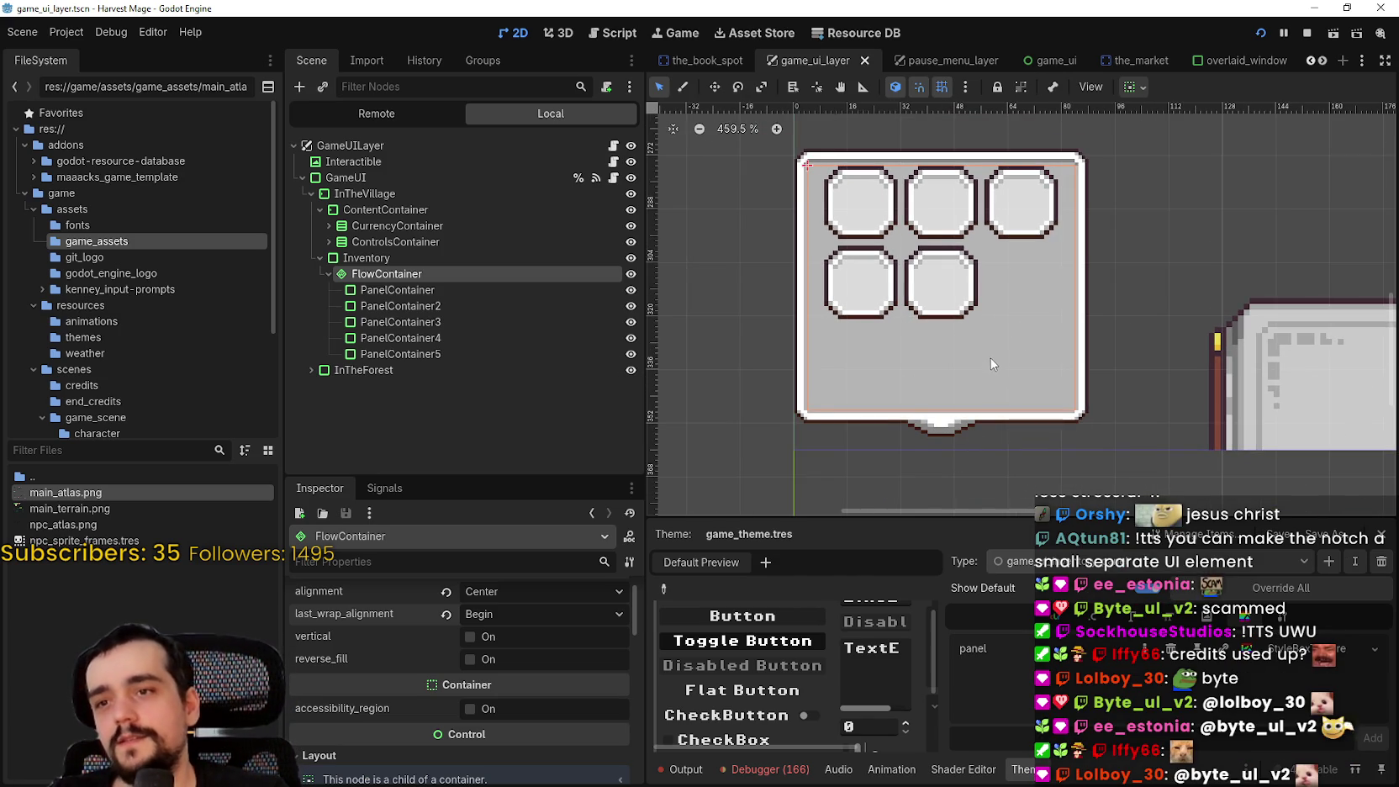
scroll(914, 256, up, 3)
scroll(954, 280, down, 4)
scroll(956, 271, up, 1)
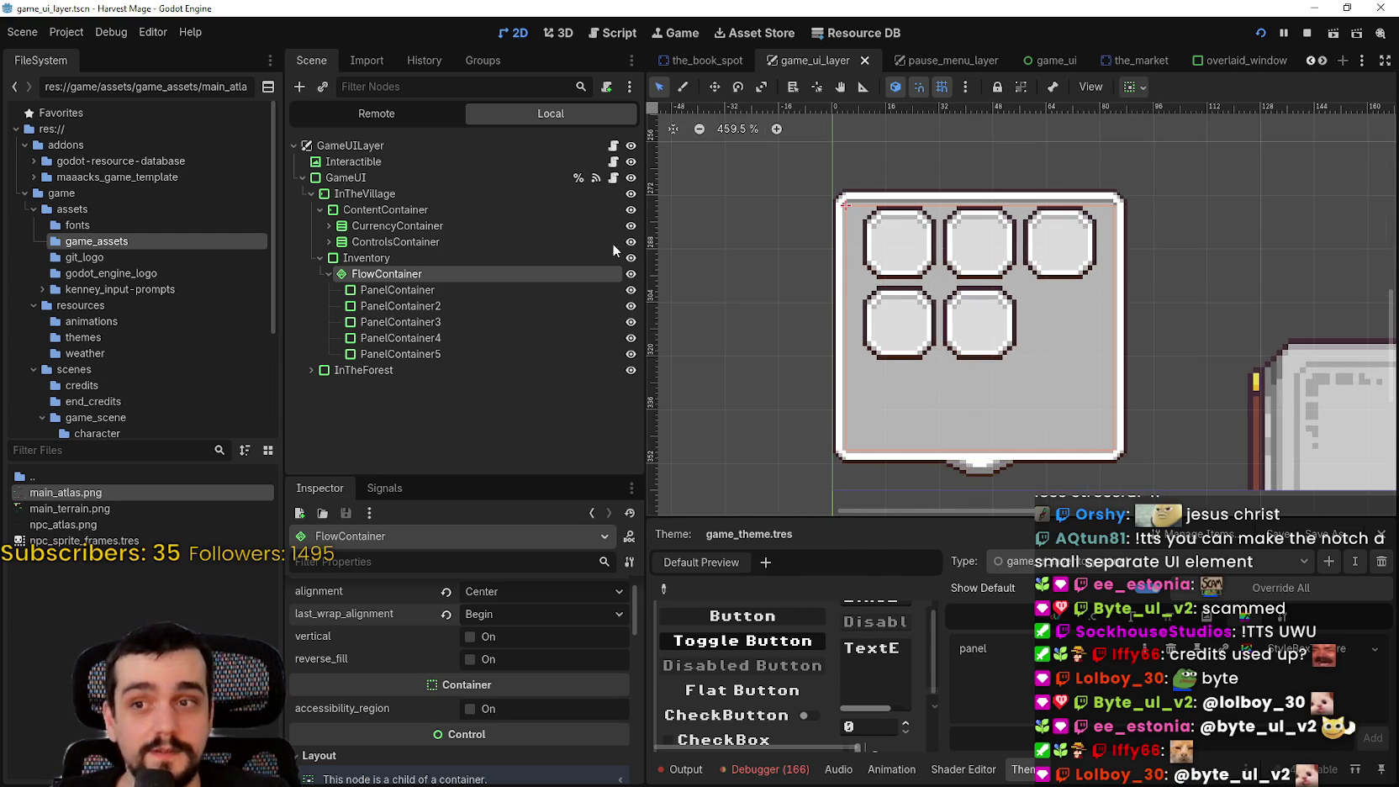
click(401, 289)
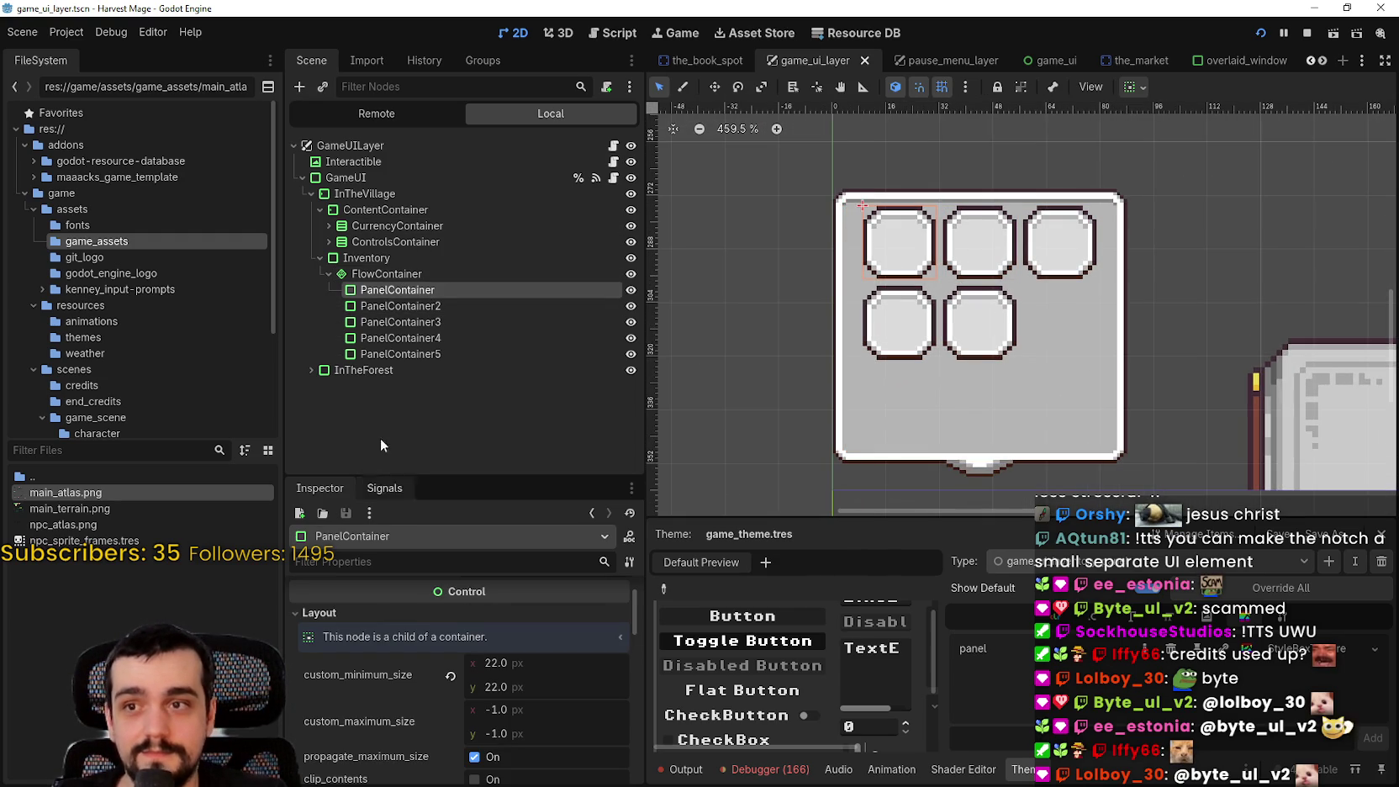
click(416, 306)
click(420, 322)
click(425, 338)
click(431, 353)
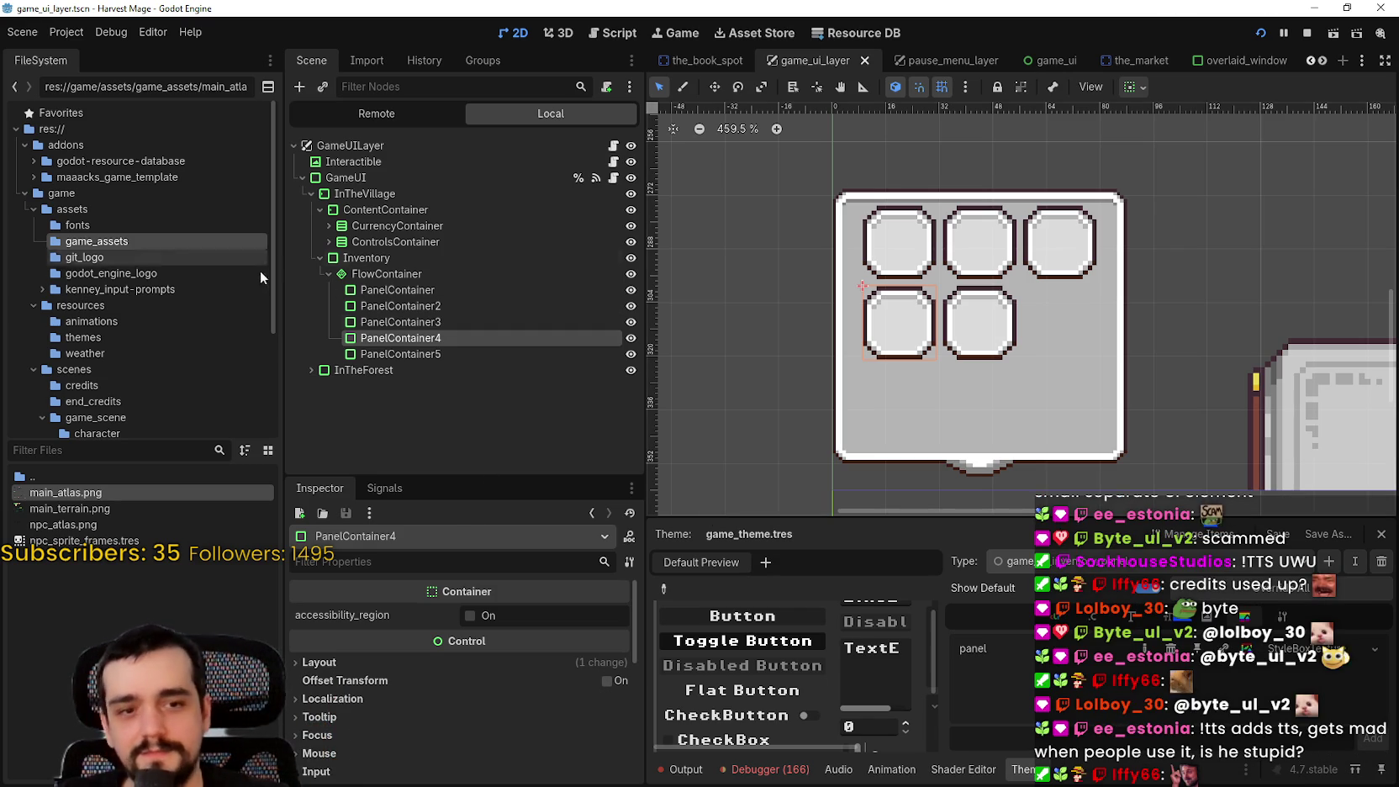
Select Inventory and drag its minimum width down to about 28.6 px
click(440, 289)
click(431, 273)
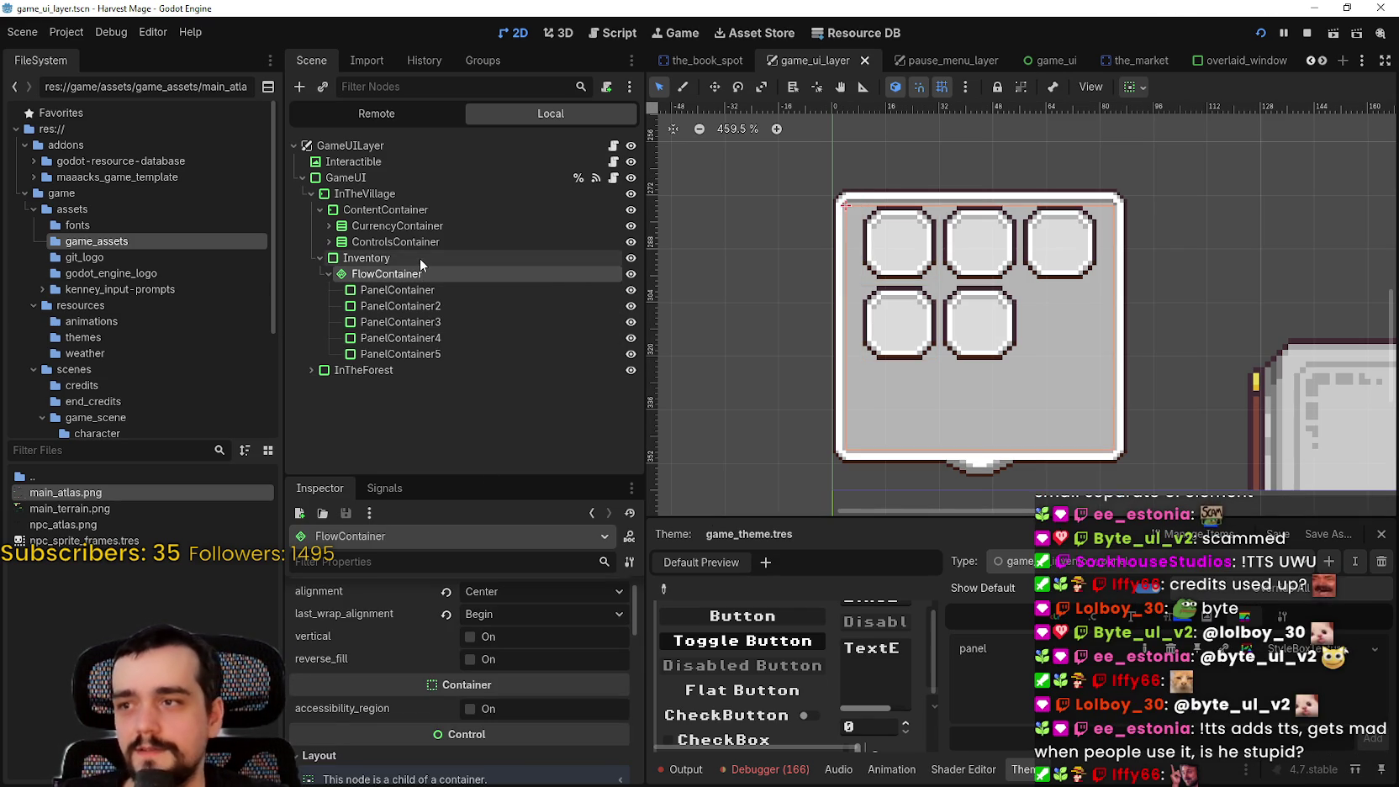
click(420, 258)
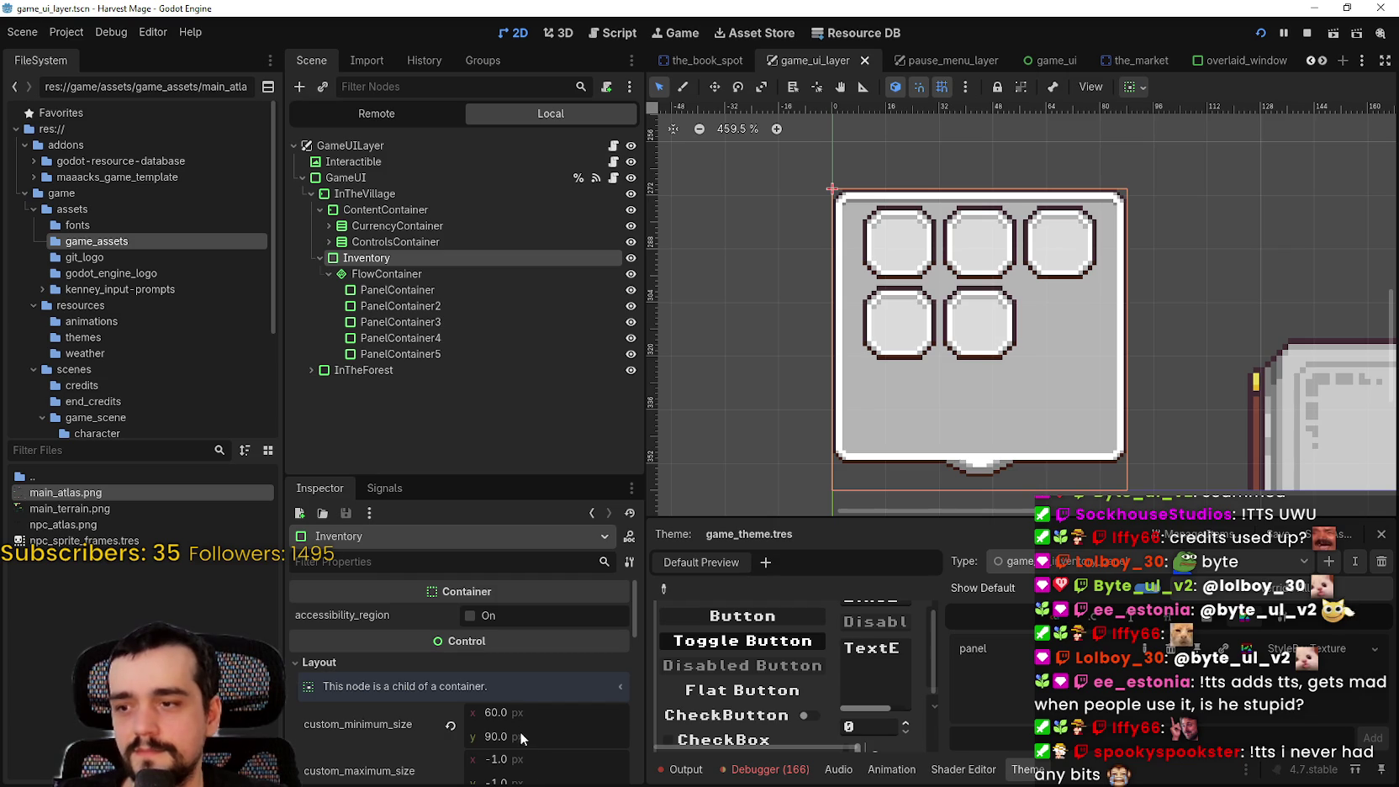
mouse_move(517, 707)
mouse_down()
mouse_move(491, 706)
mouse_move(546, 706)
mouse_move(528, 706)
mouse_up()
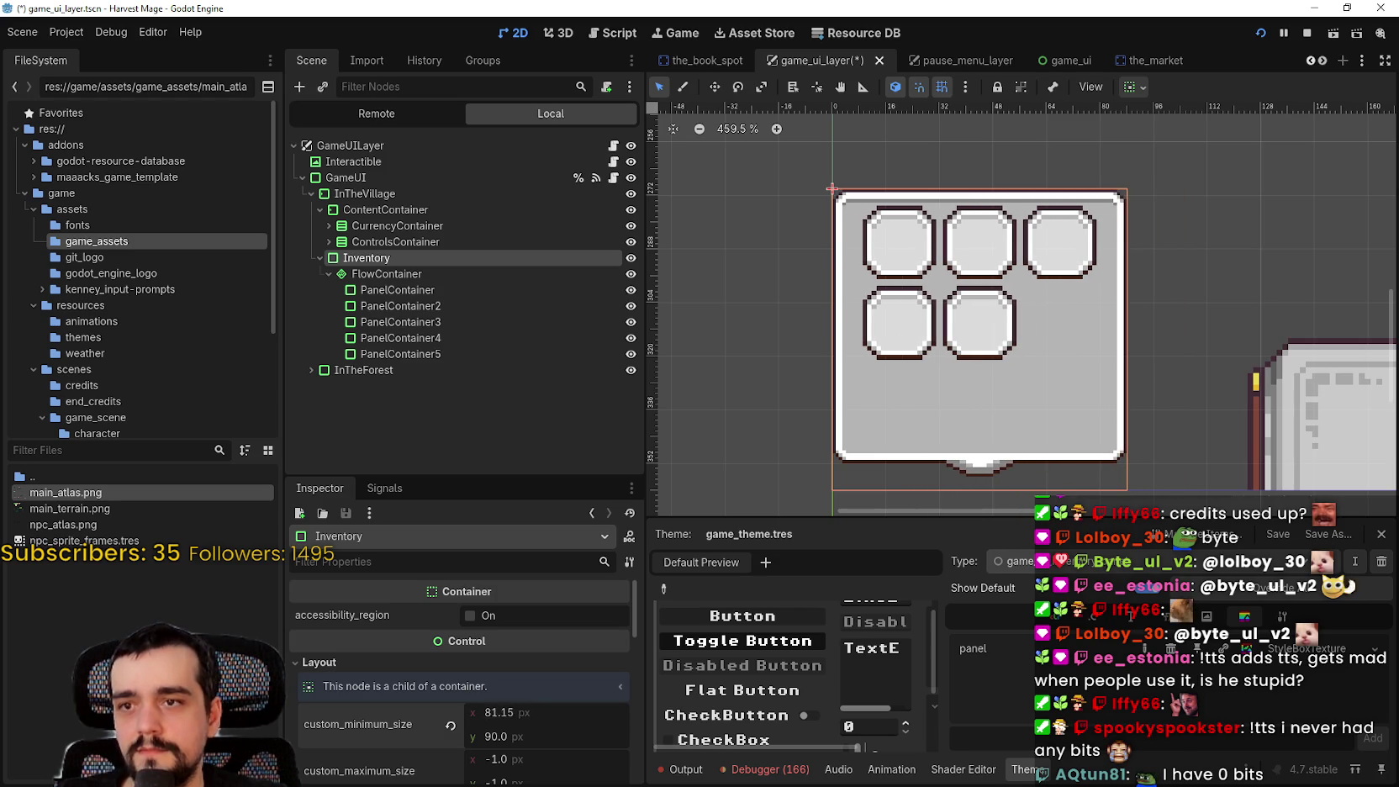
Set the Inventory's custom minimum width back to 60 px
click(505, 713)
text(60)
key(Return)
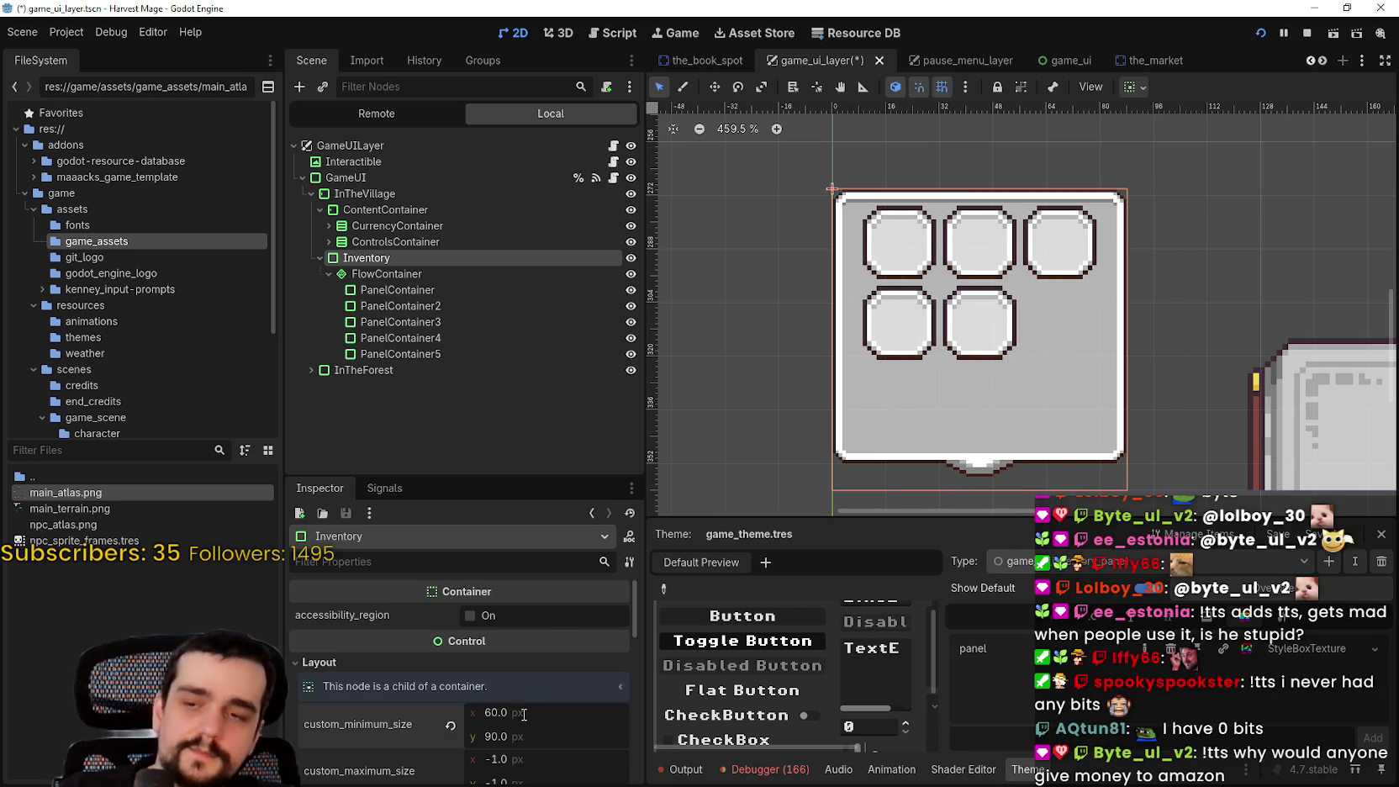
Duplicate the fifth slot panel with Ctrl+D to reach nine slots
click(401, 354)
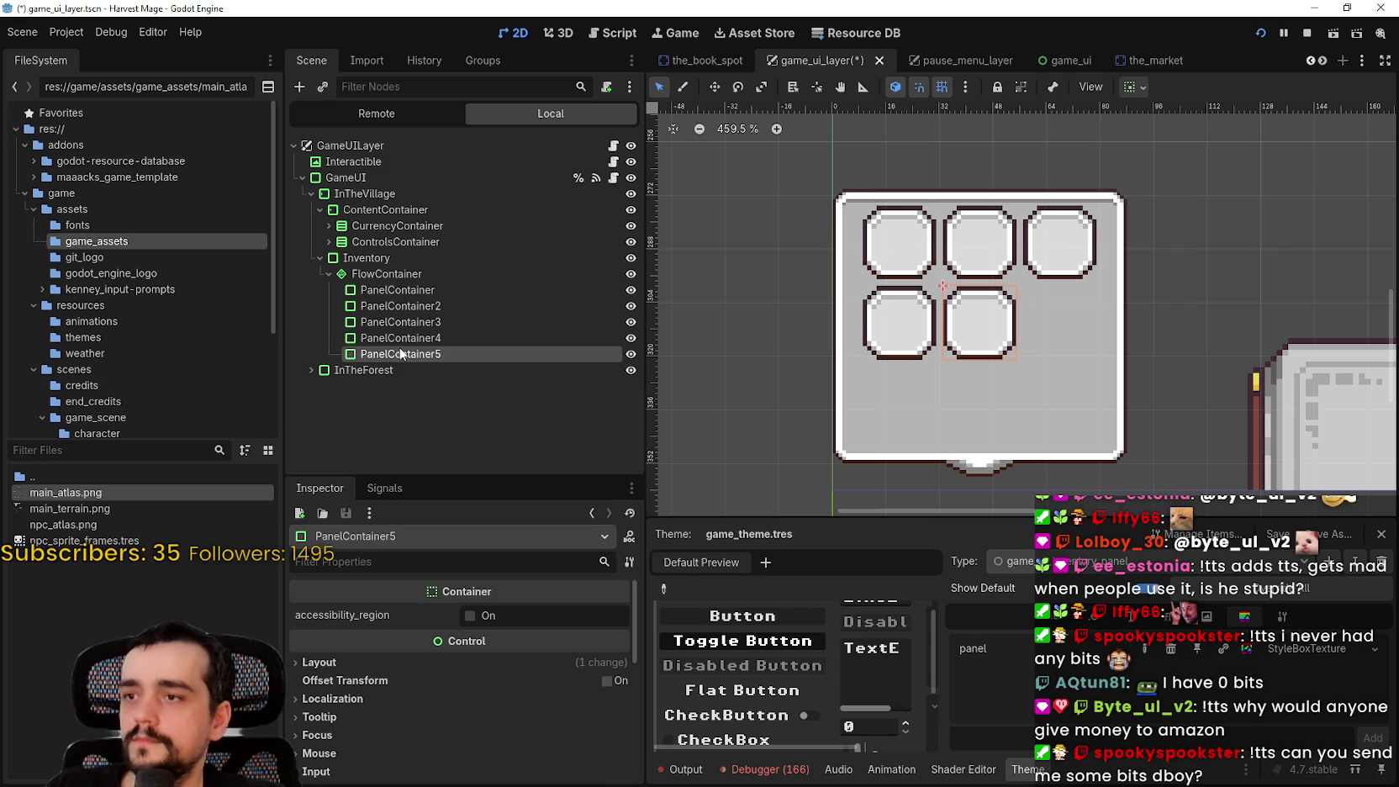
key(ctrl+d)
key(ctrl+d)
key(ctrl+d)
key(ctrl+d)
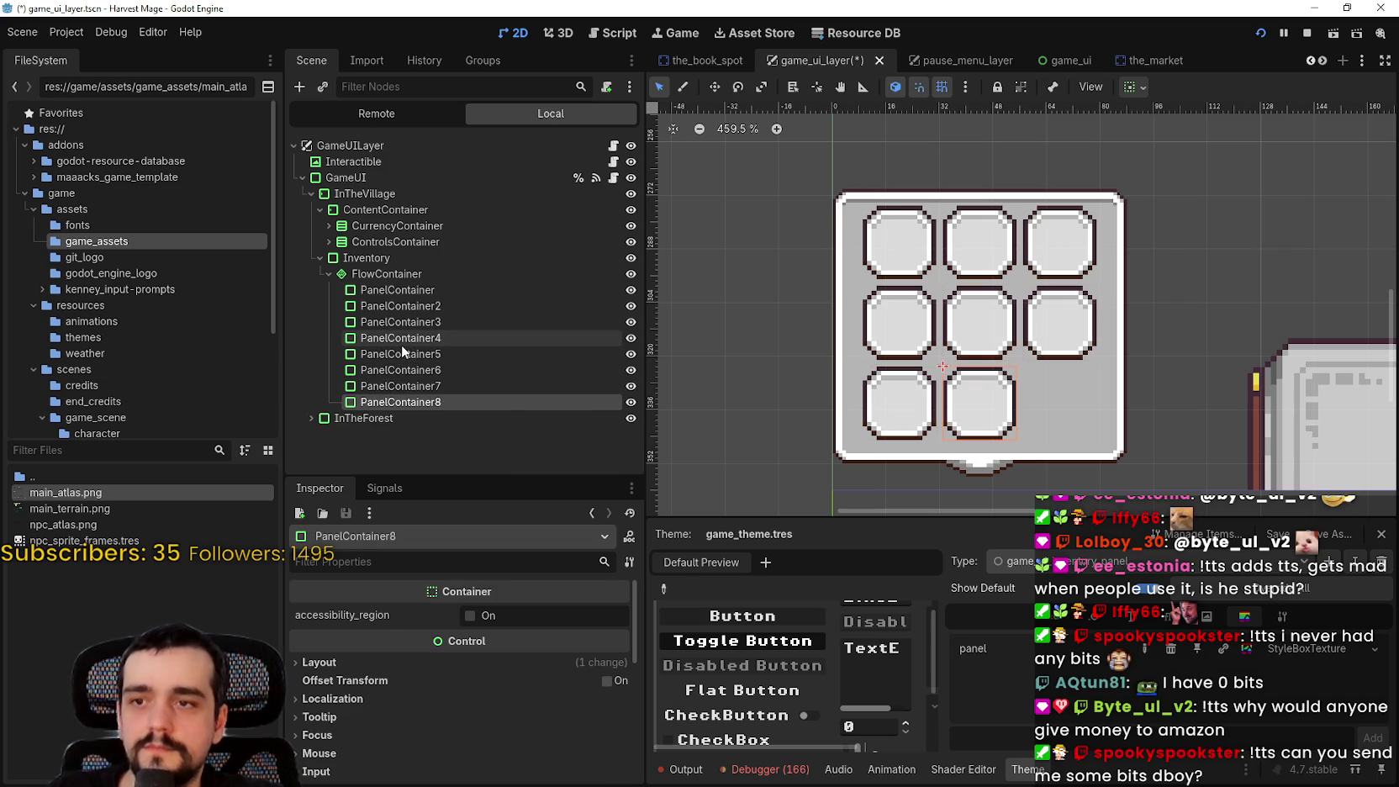
click(383, 275)
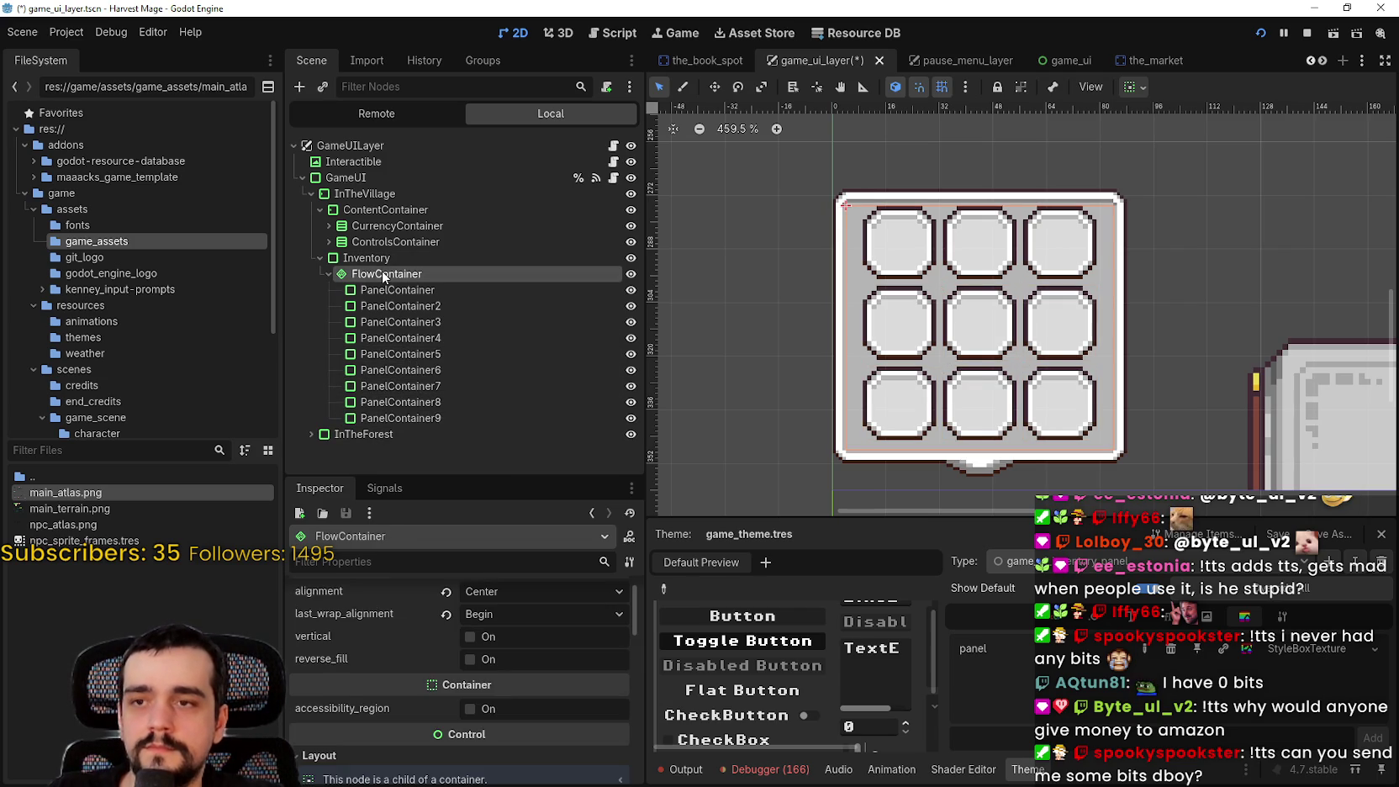
Set the FlowContainer's custom minimum width to 70 px, undoing an accidental reset to zero
scroll(1002, 284, up, 1)
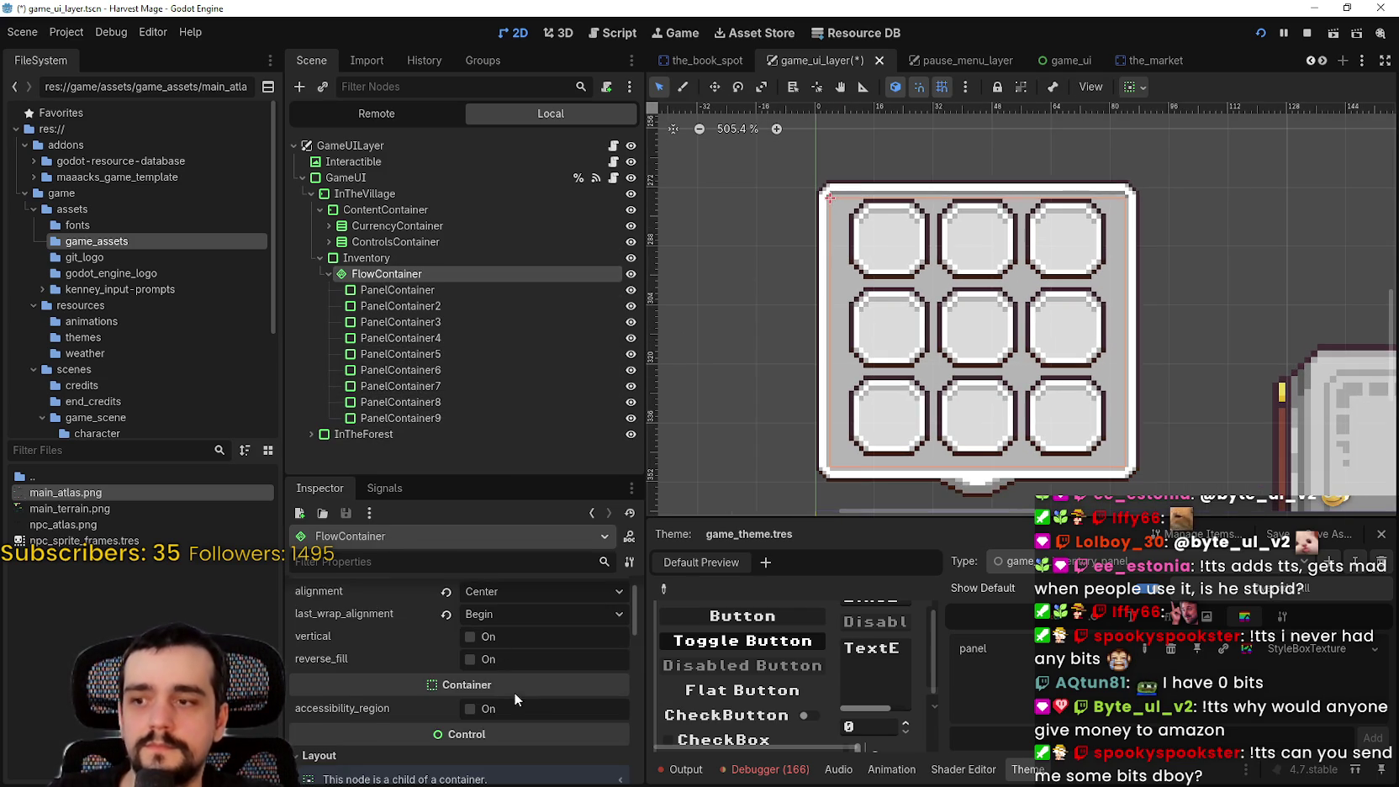
scroll(561, 699, down, 3)
scroll(546, 686, down, 1)
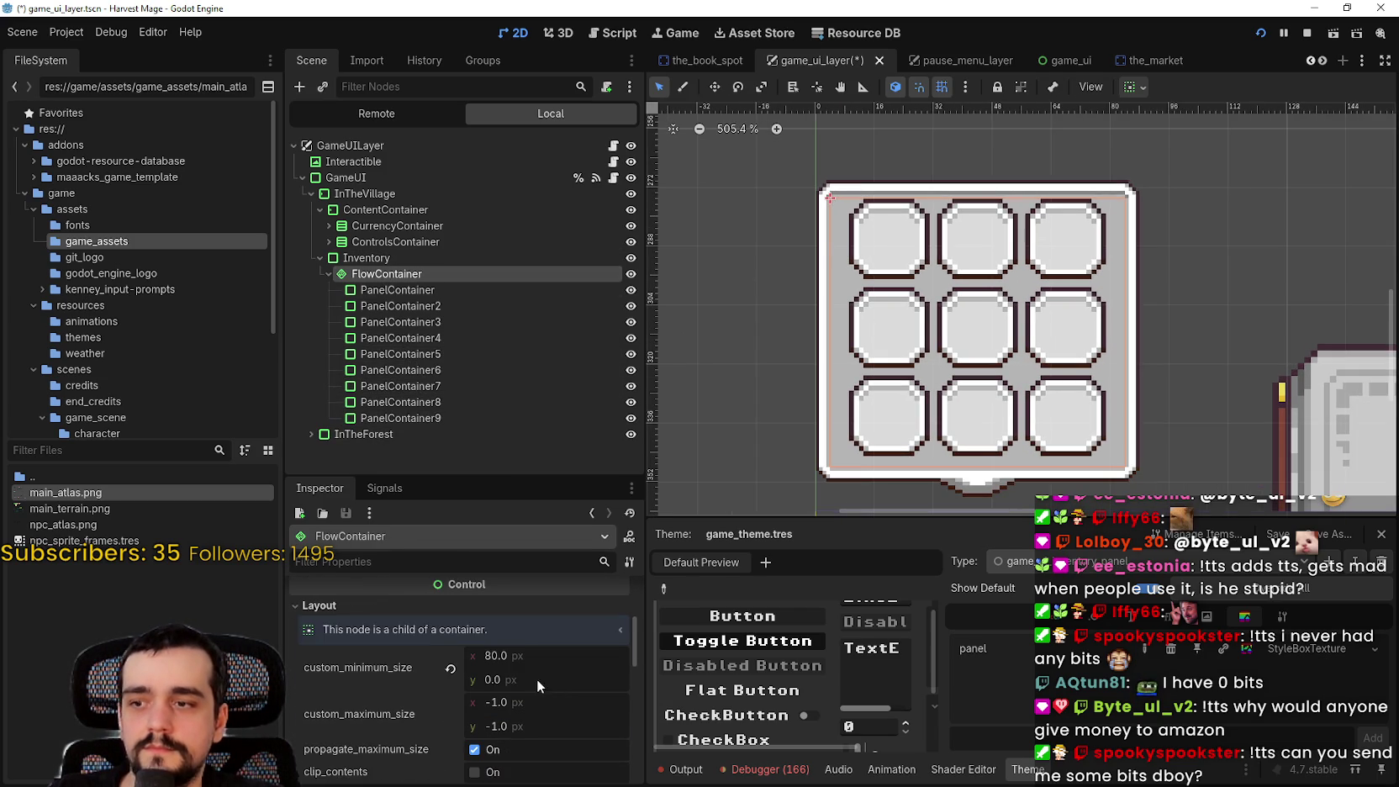
drag(526, 651, 535, 656)
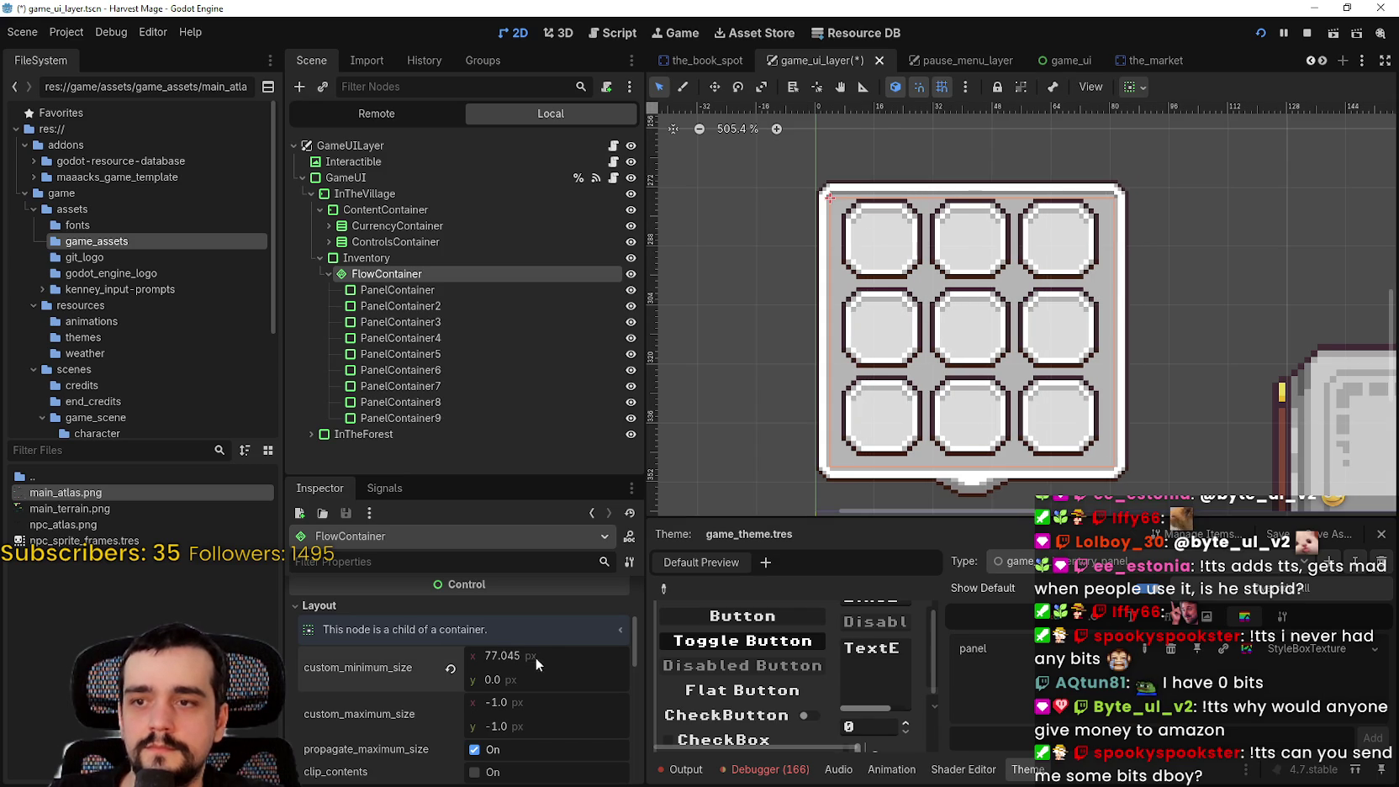
click(452, 670)
scroll(1051, 336, down, 2)
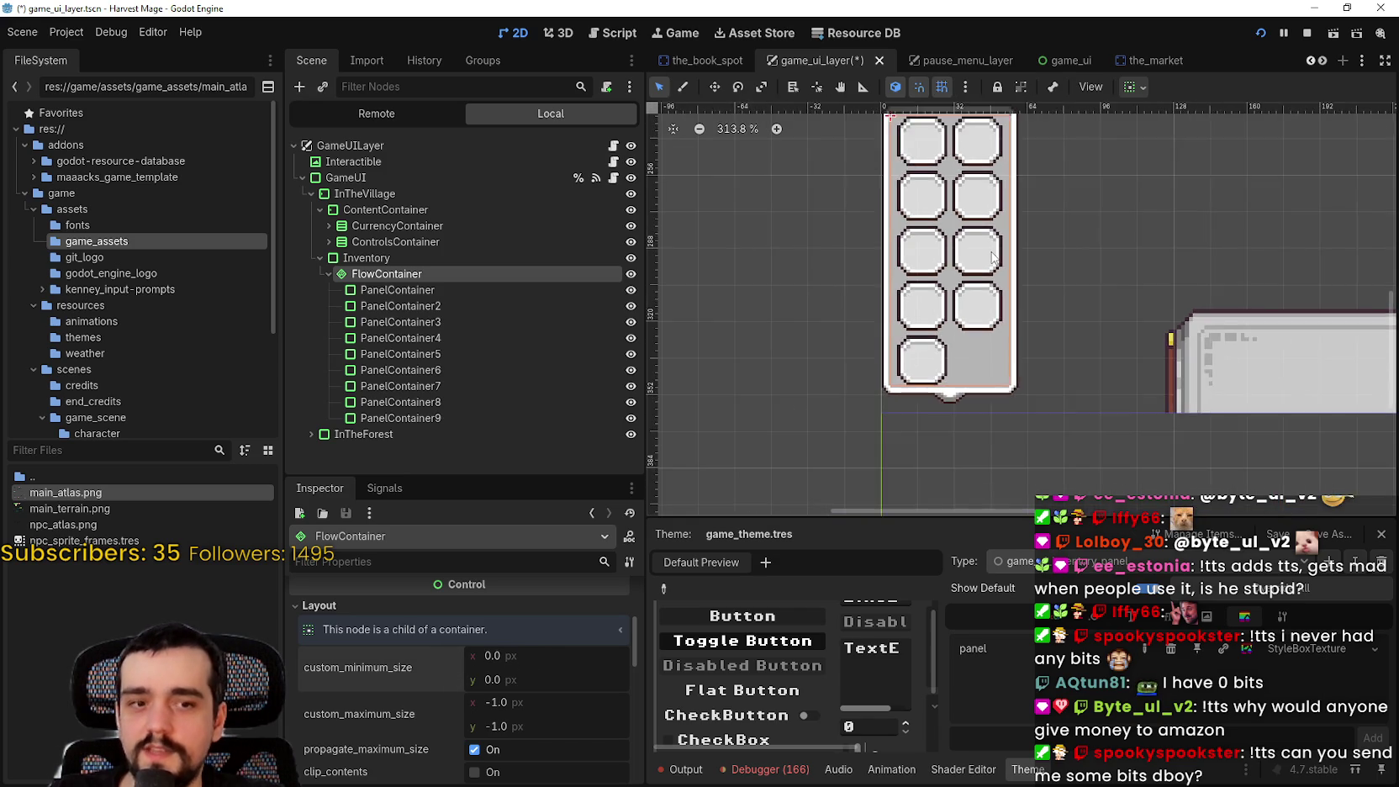
key(ctrl+z)
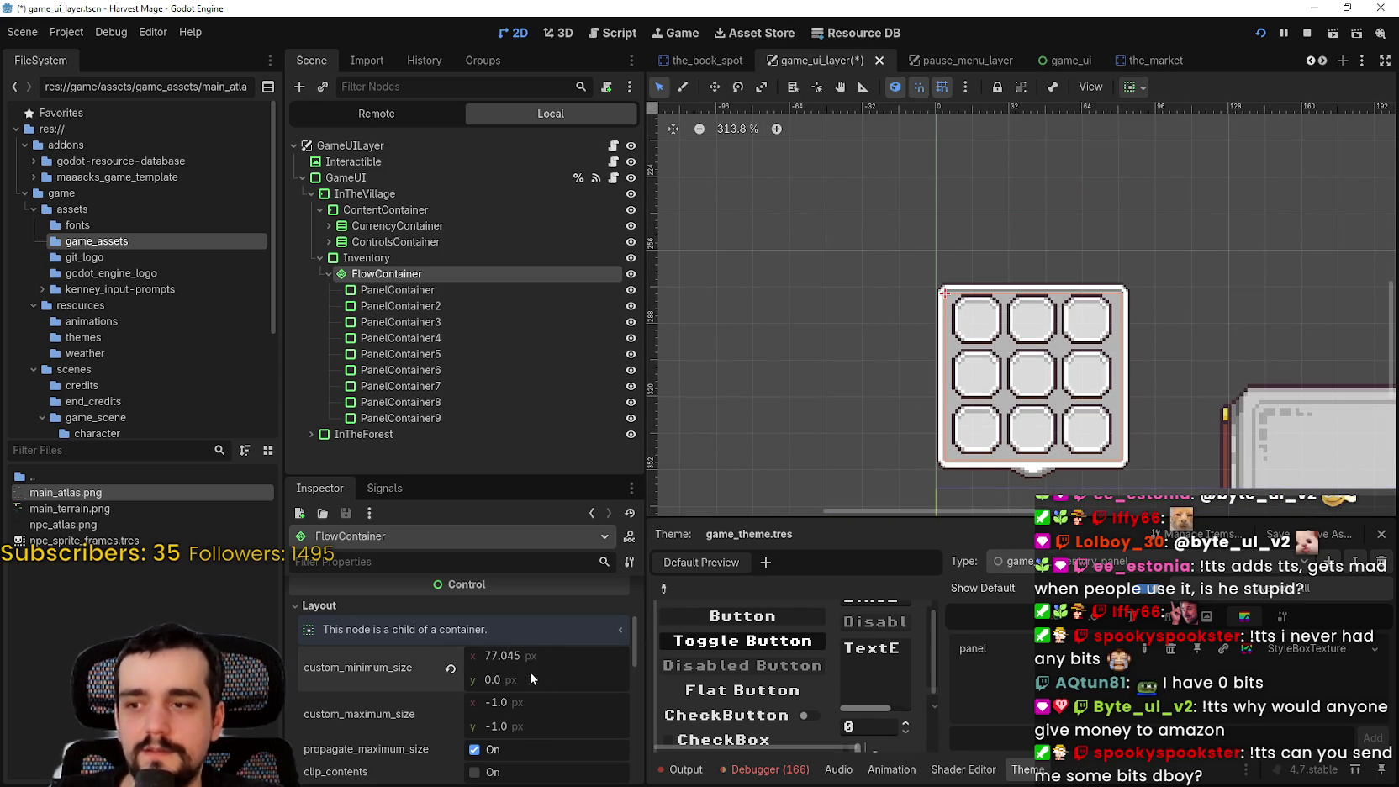
scroll(1088, 370, up, 4)
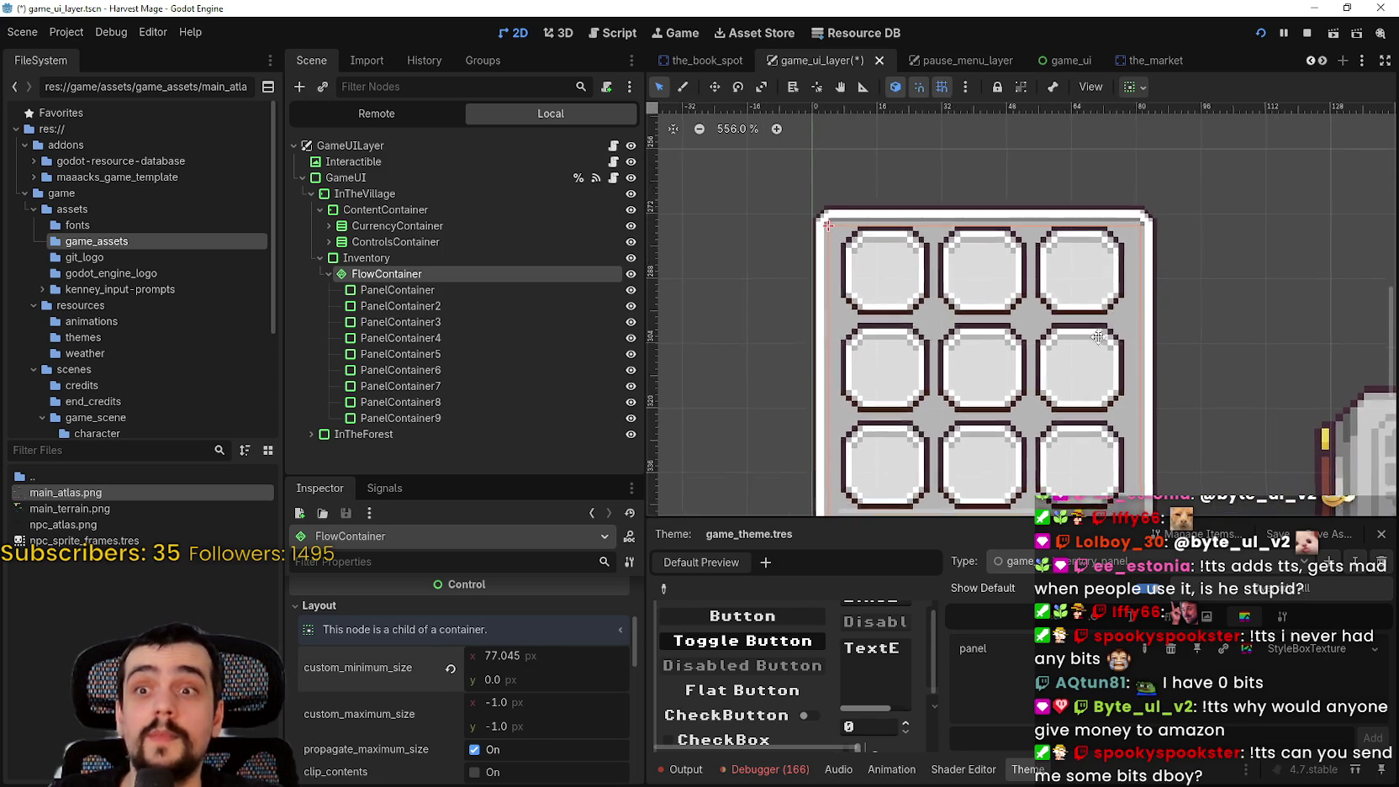
drag(532, 661, 501, 661)
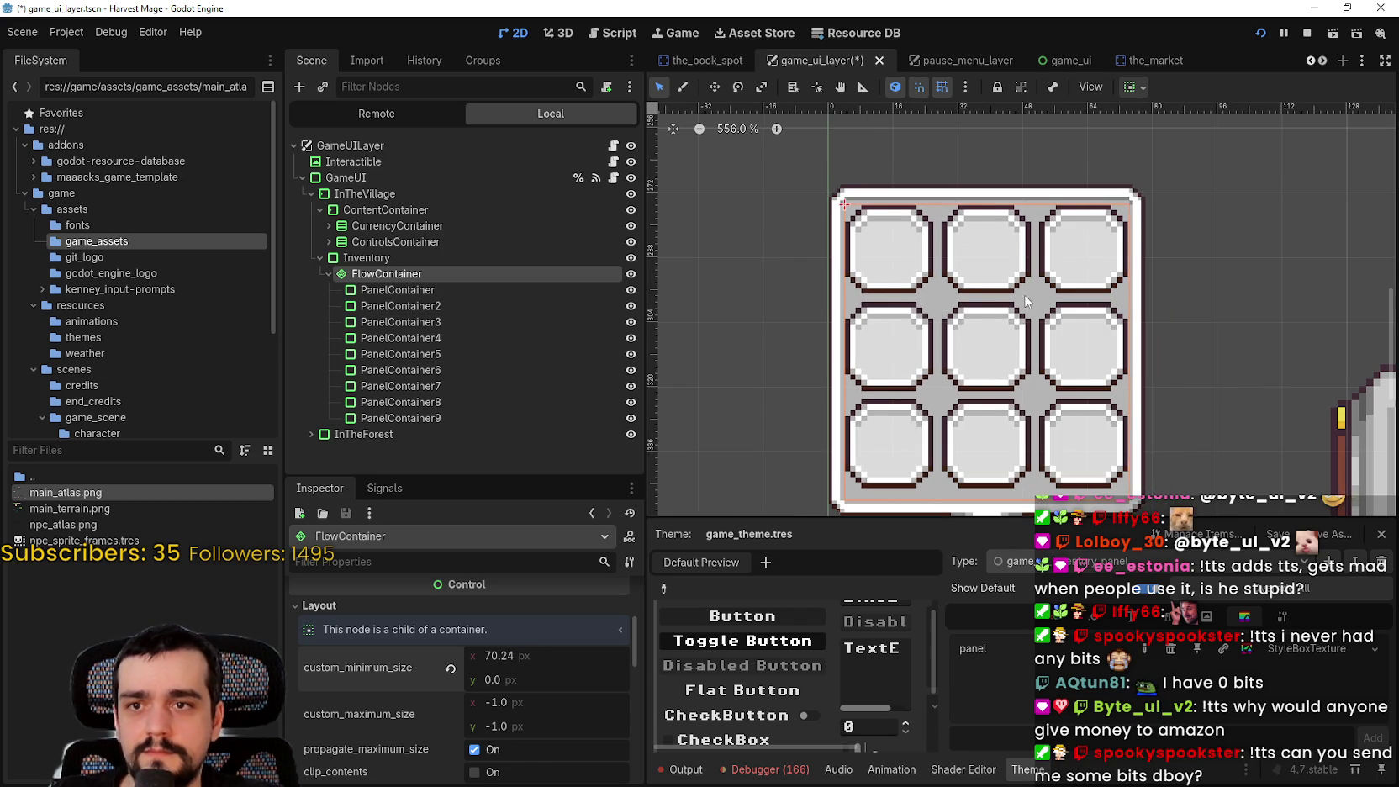
scroll(1025, 301, up, 4)
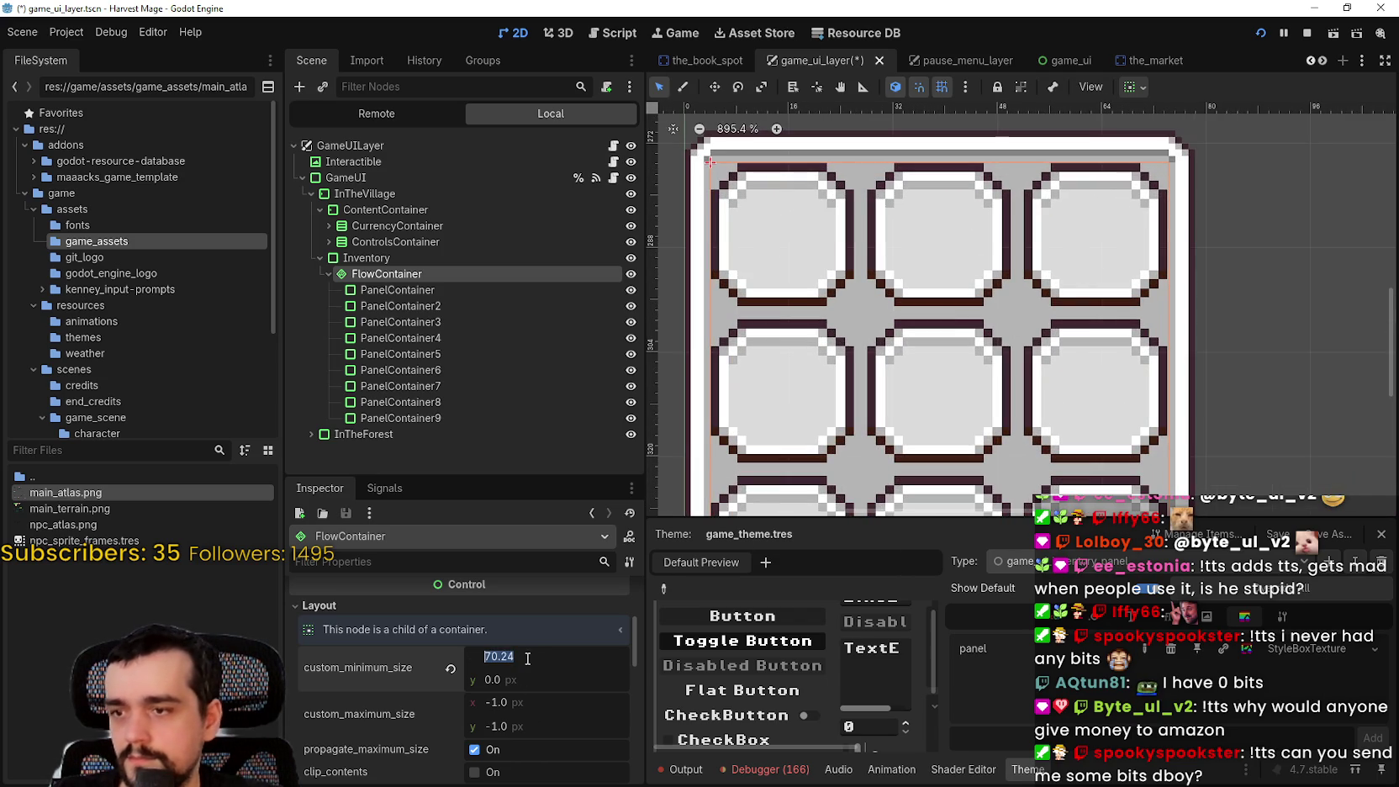
text(70)
key(Return)
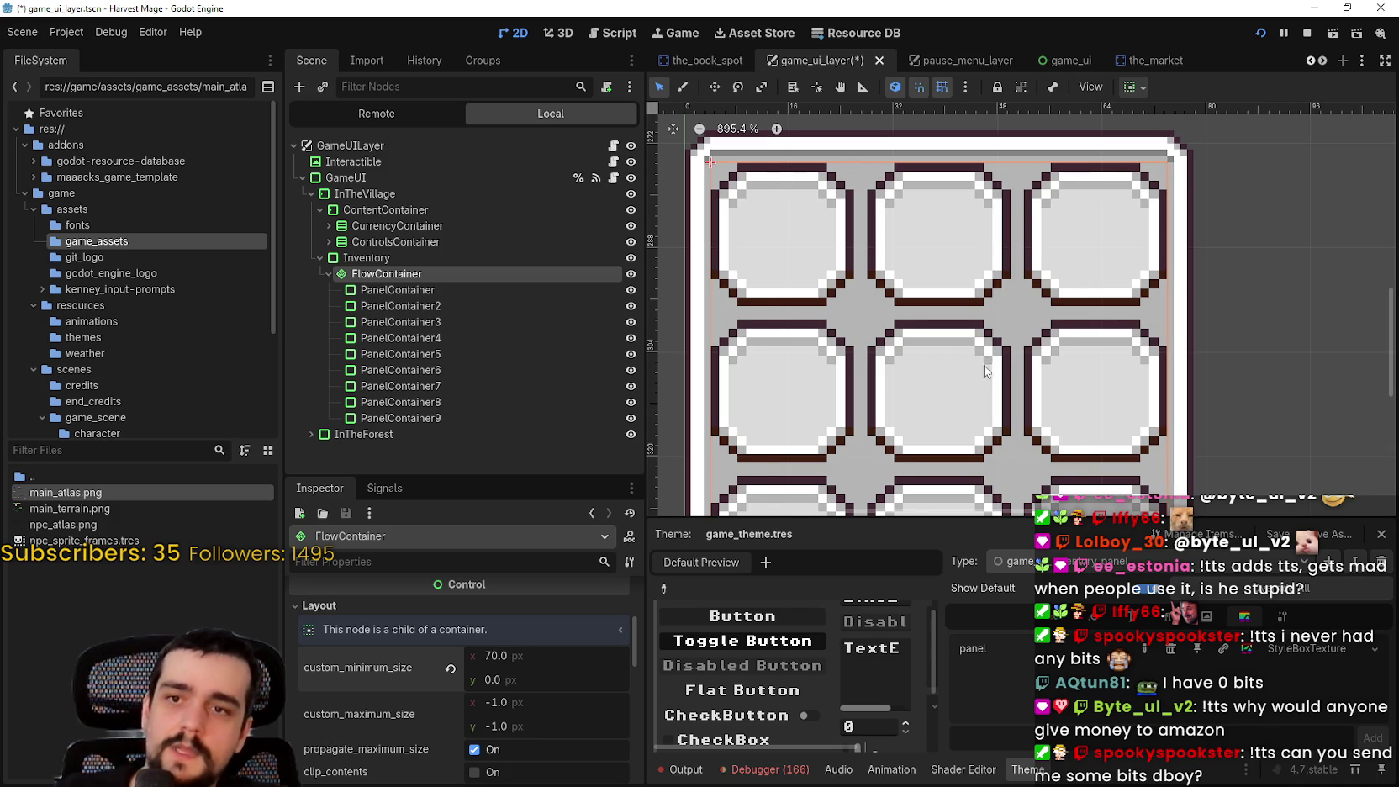
scroll(984, 365, down, 3)
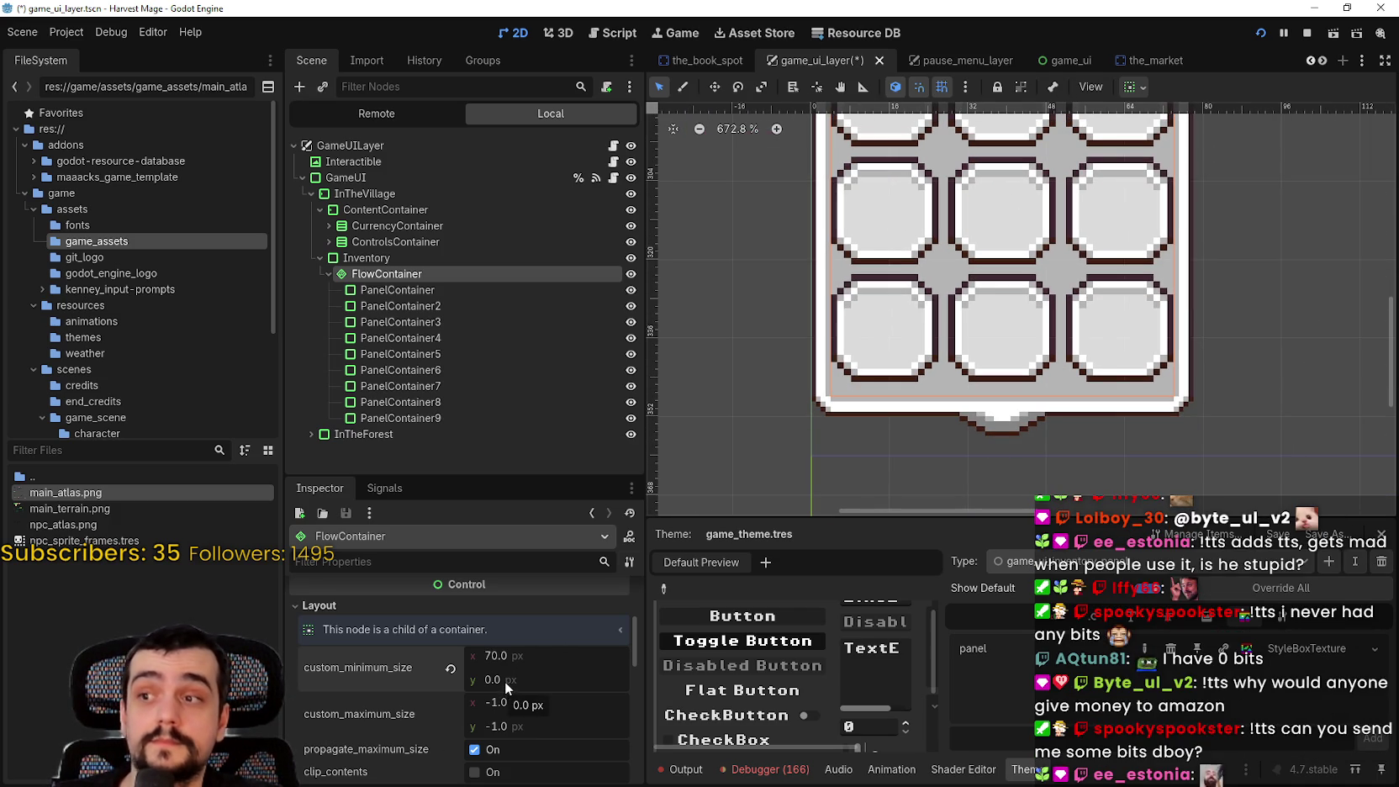
click(363, 256)
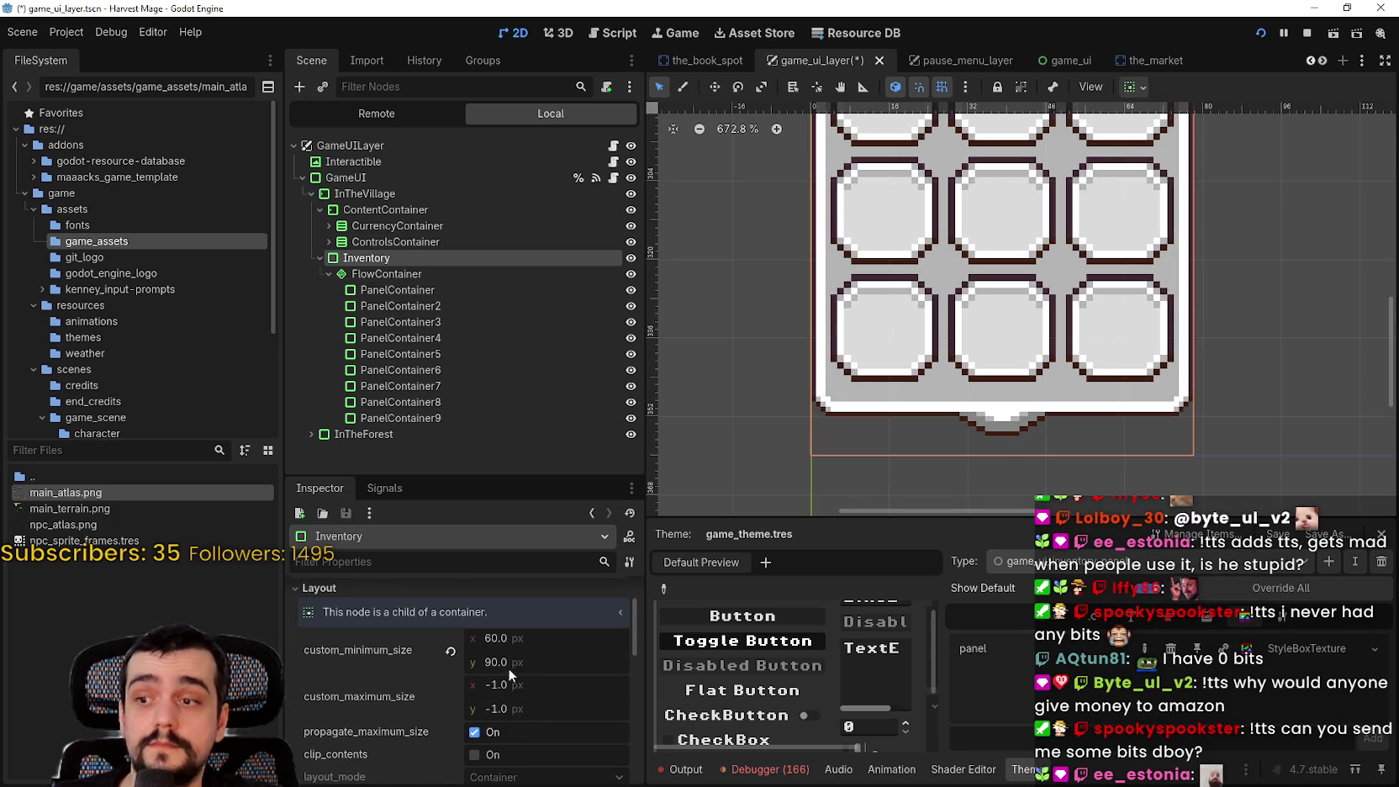
Set the Inventory's minimum height to 87 px and save the scene
drag(491, 663, 475, 662)
scroll(664, 471, up, 3)
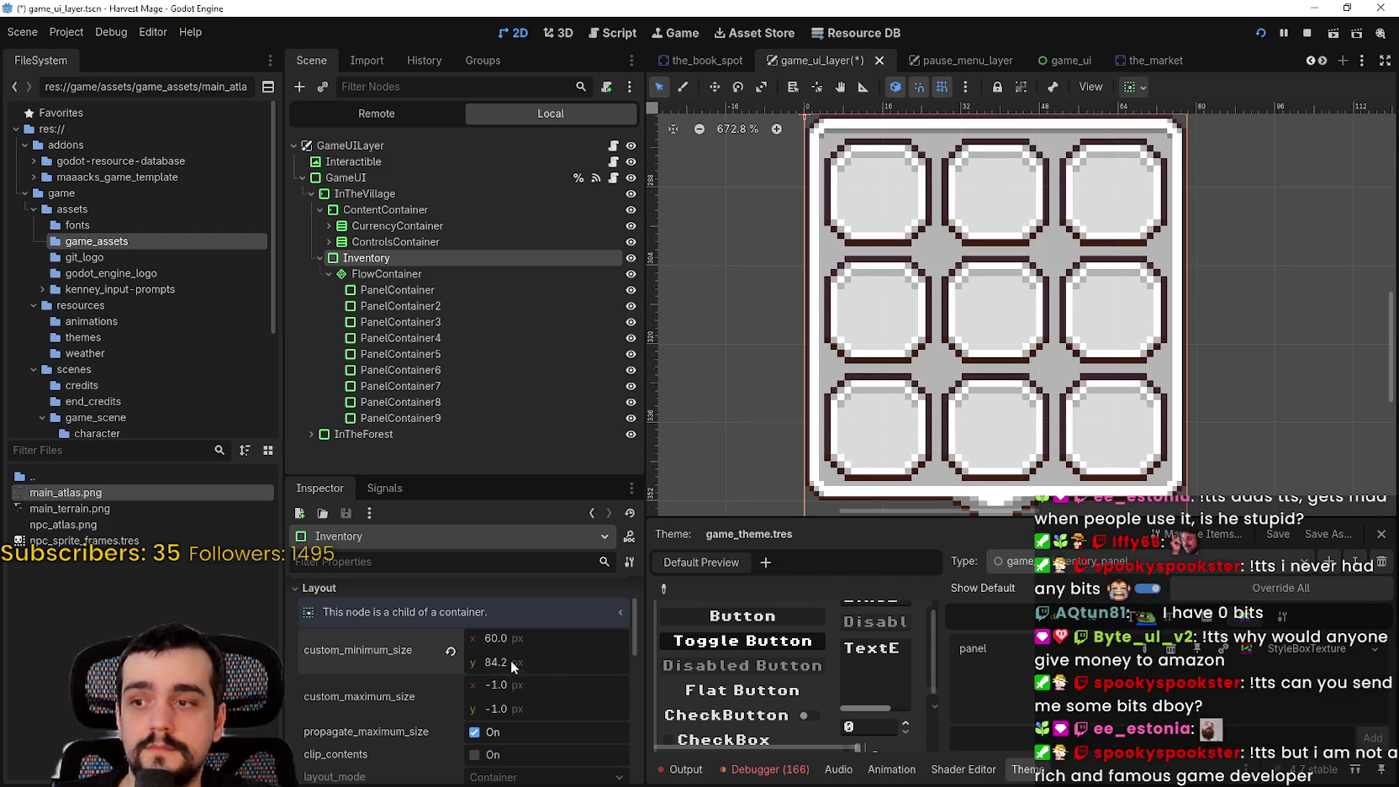
scroll(394, 678, down, 5)
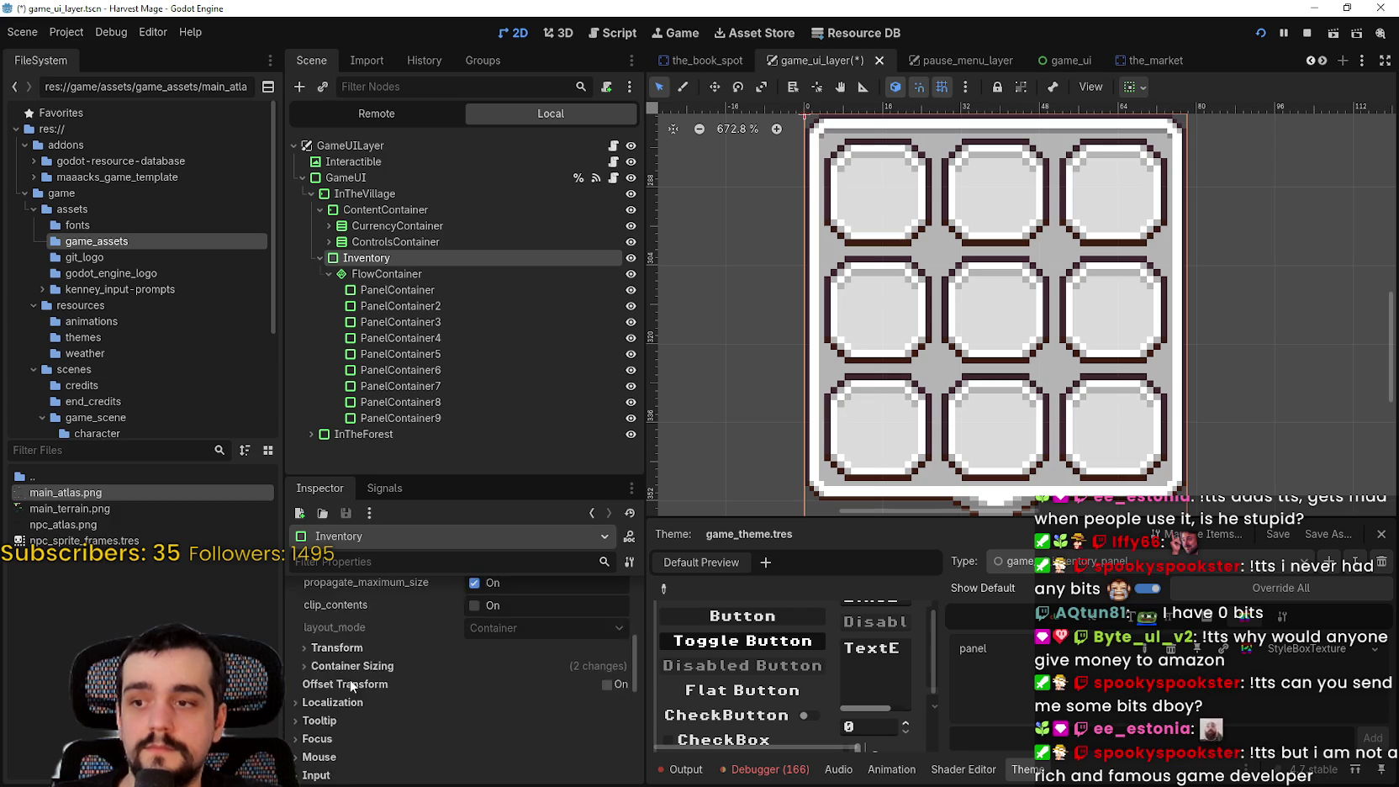
click(362, 627)
scroll(528, 693, up, 3)
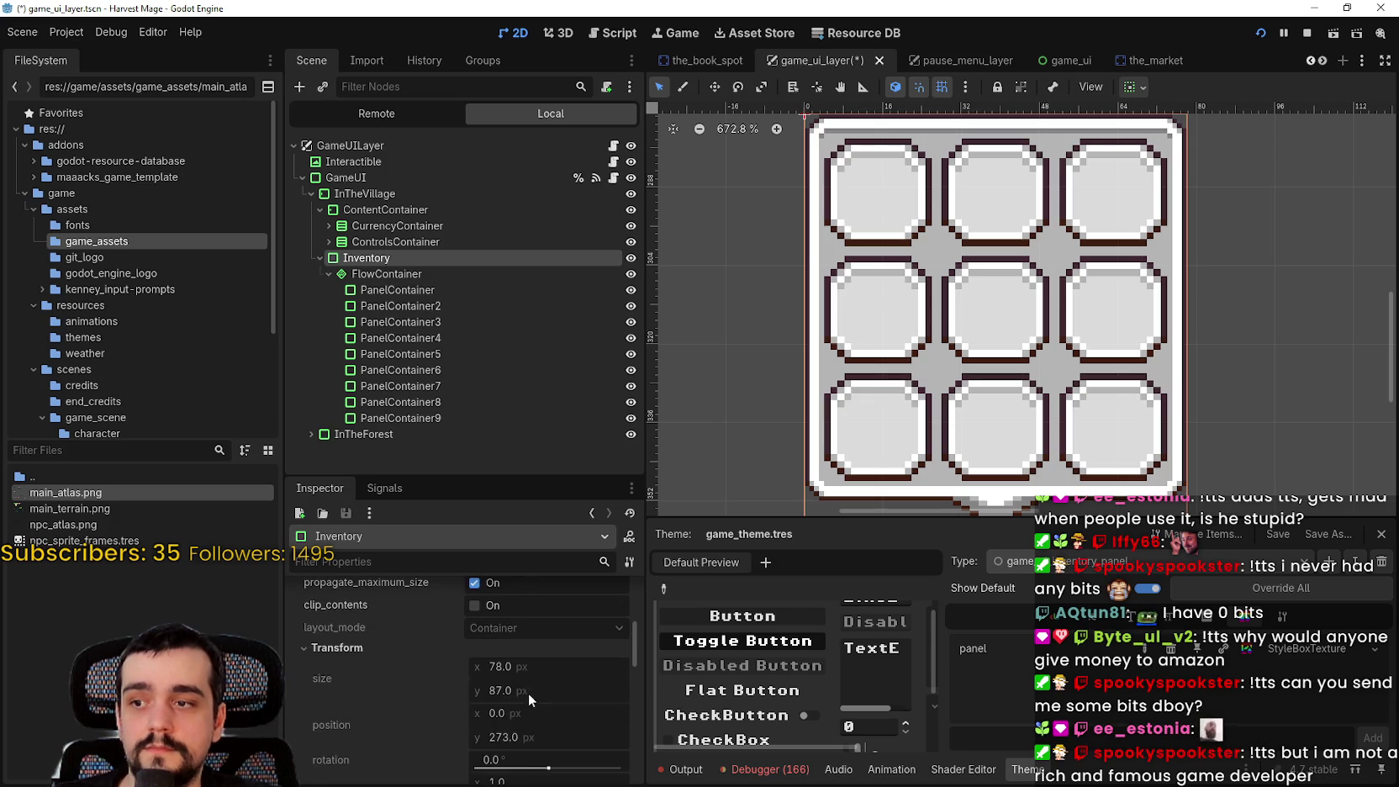
scroll(952, 292, up, 2)
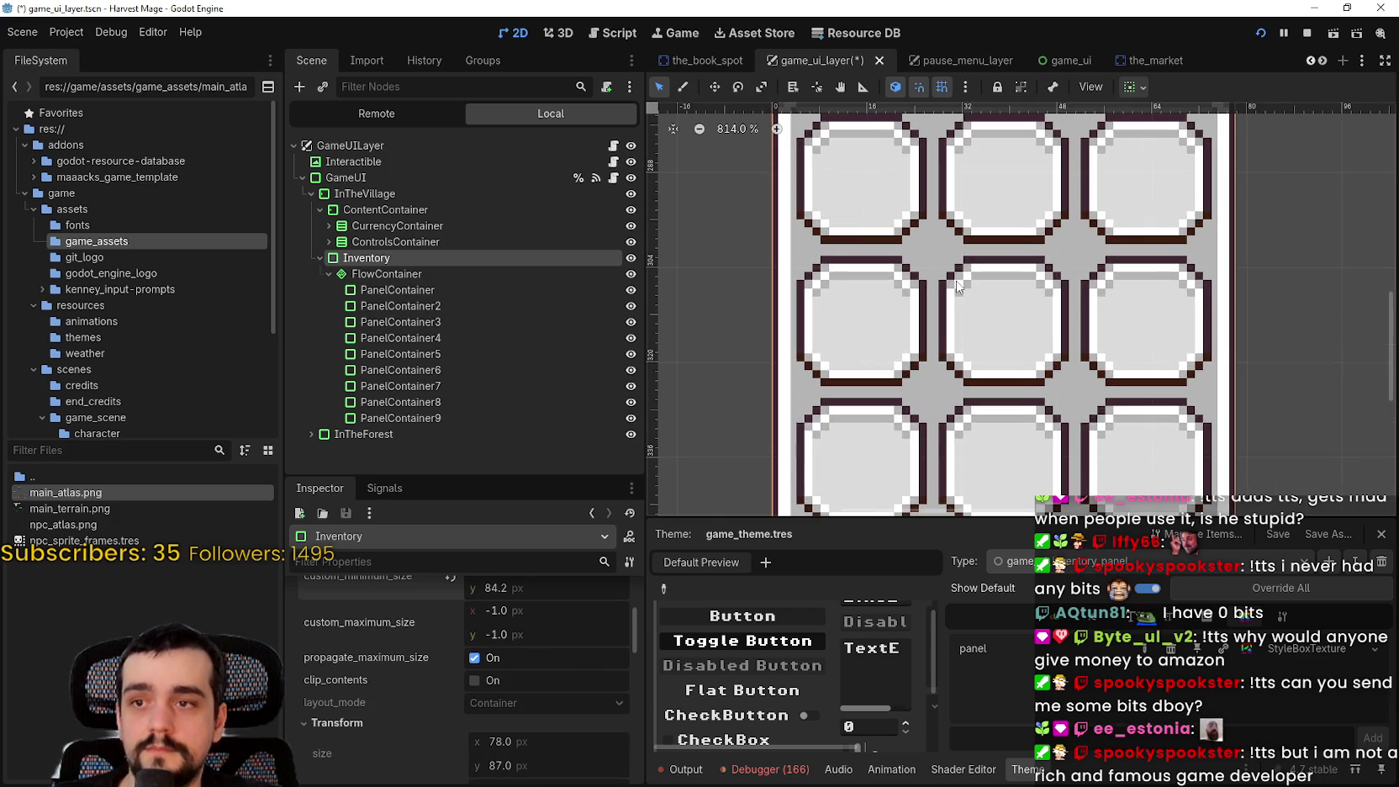
scroll(953, 293, down, 2)
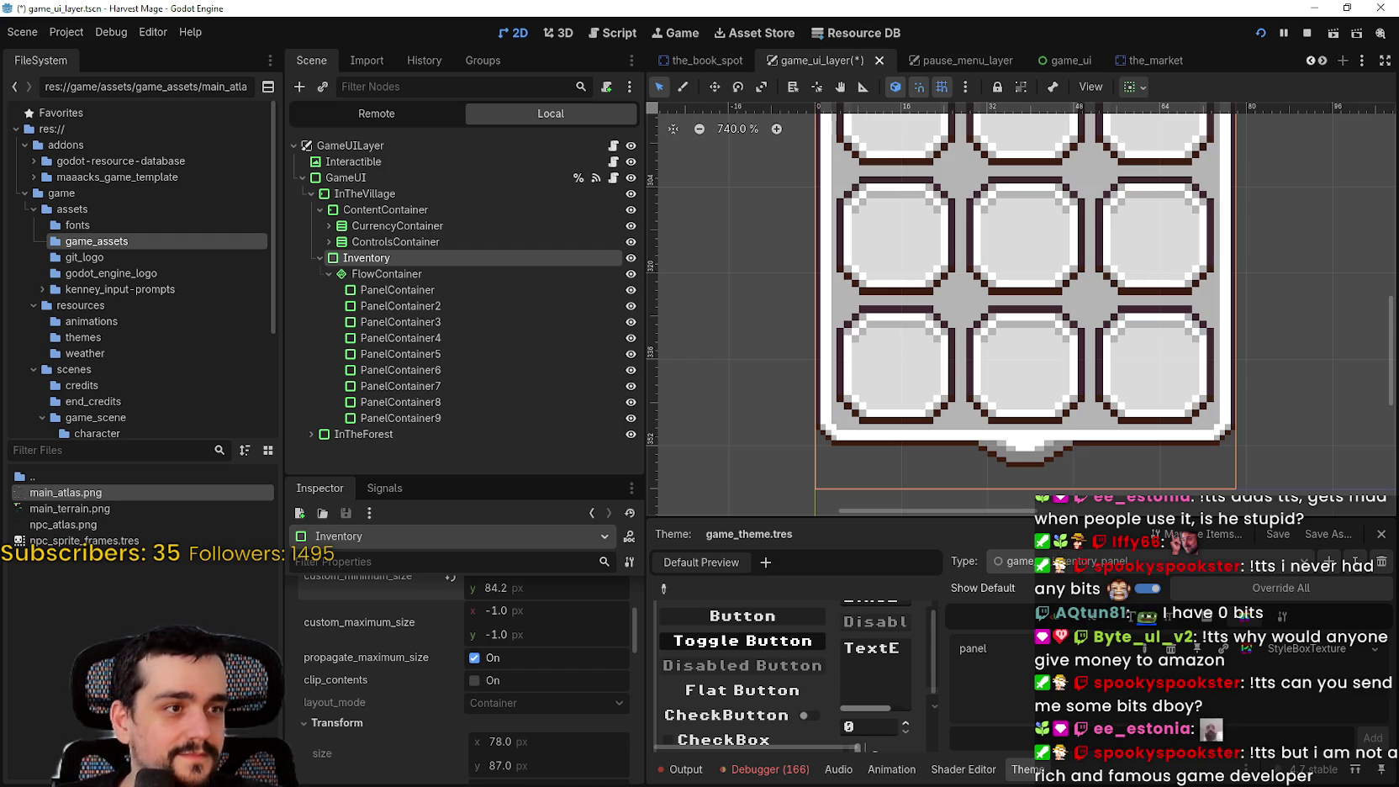
scroll(528, 626, up, 1)
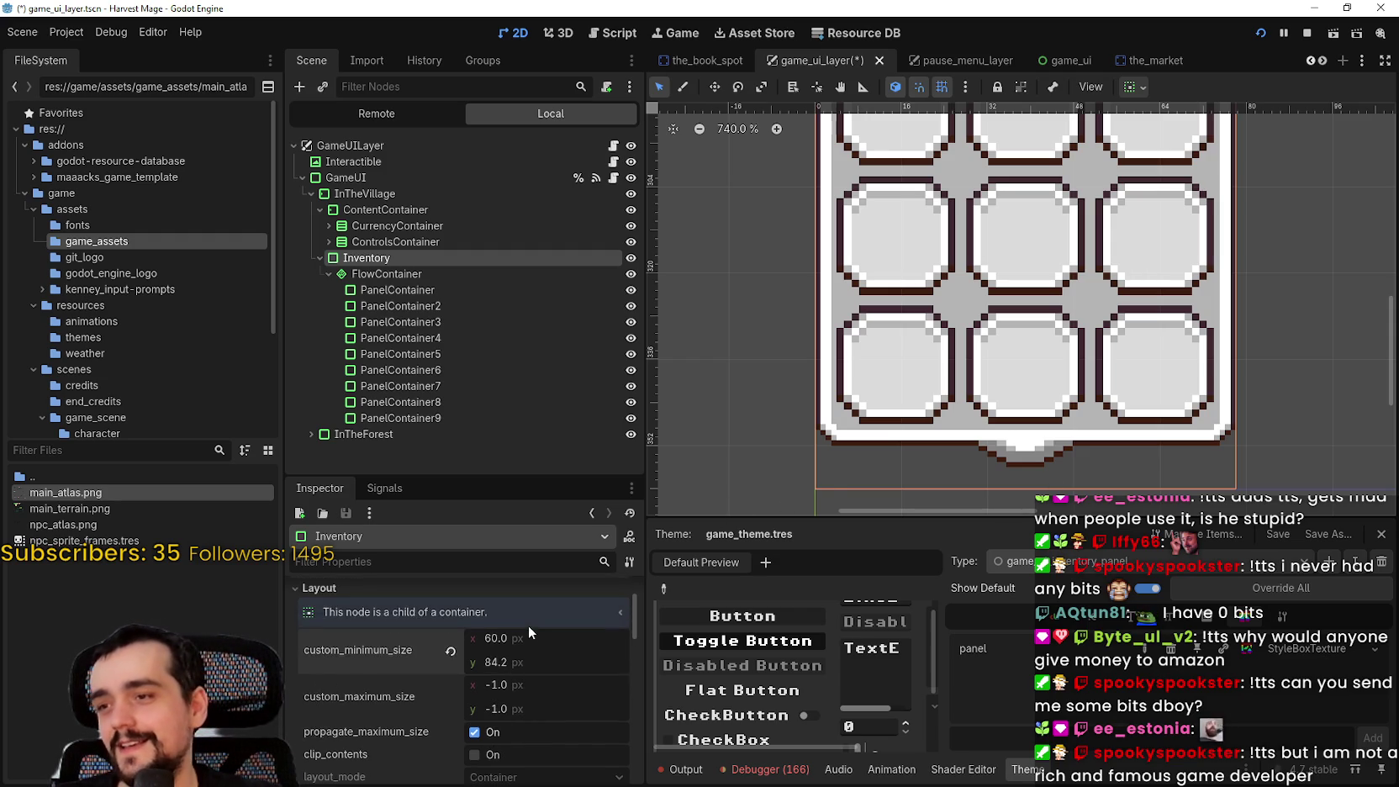
click(527, 617)
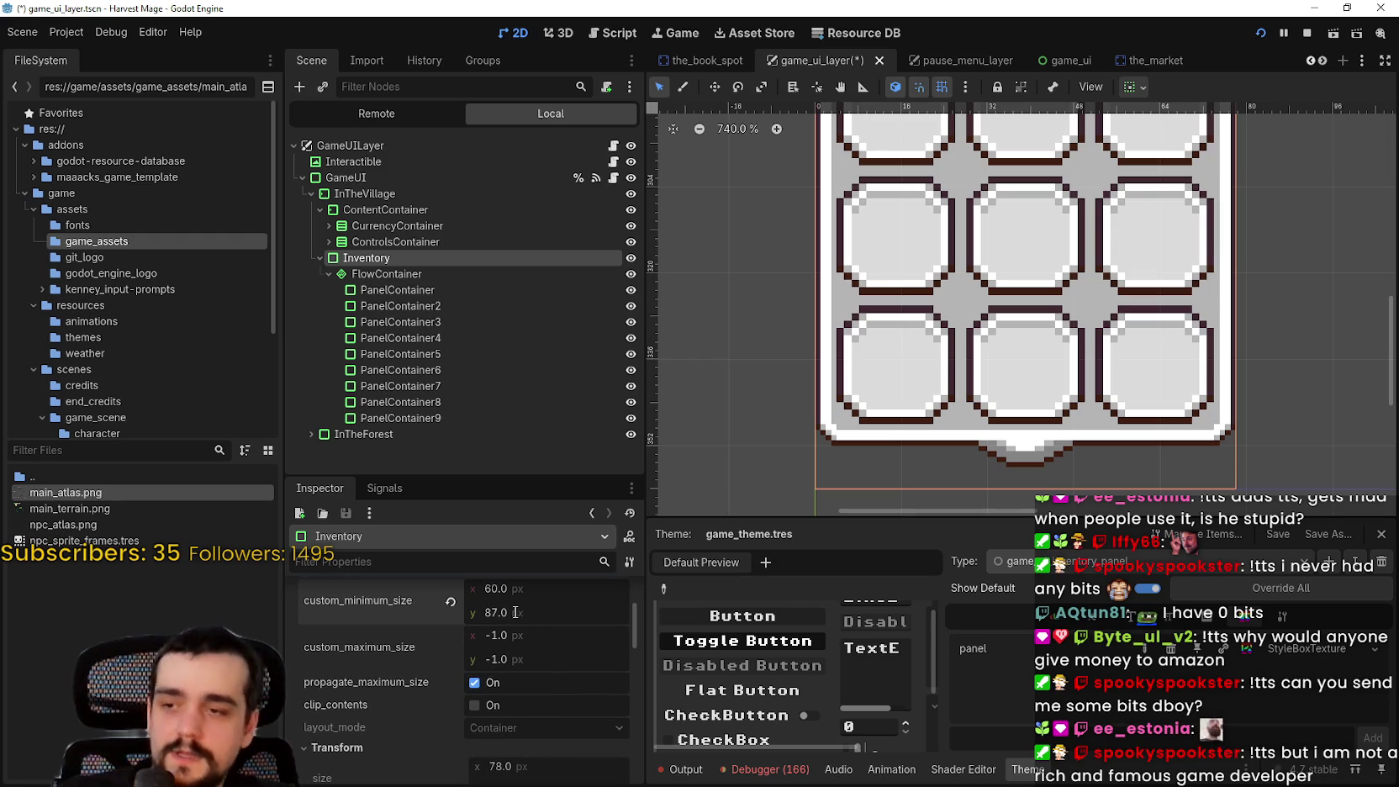
key(Return)
key(ctrl+s)
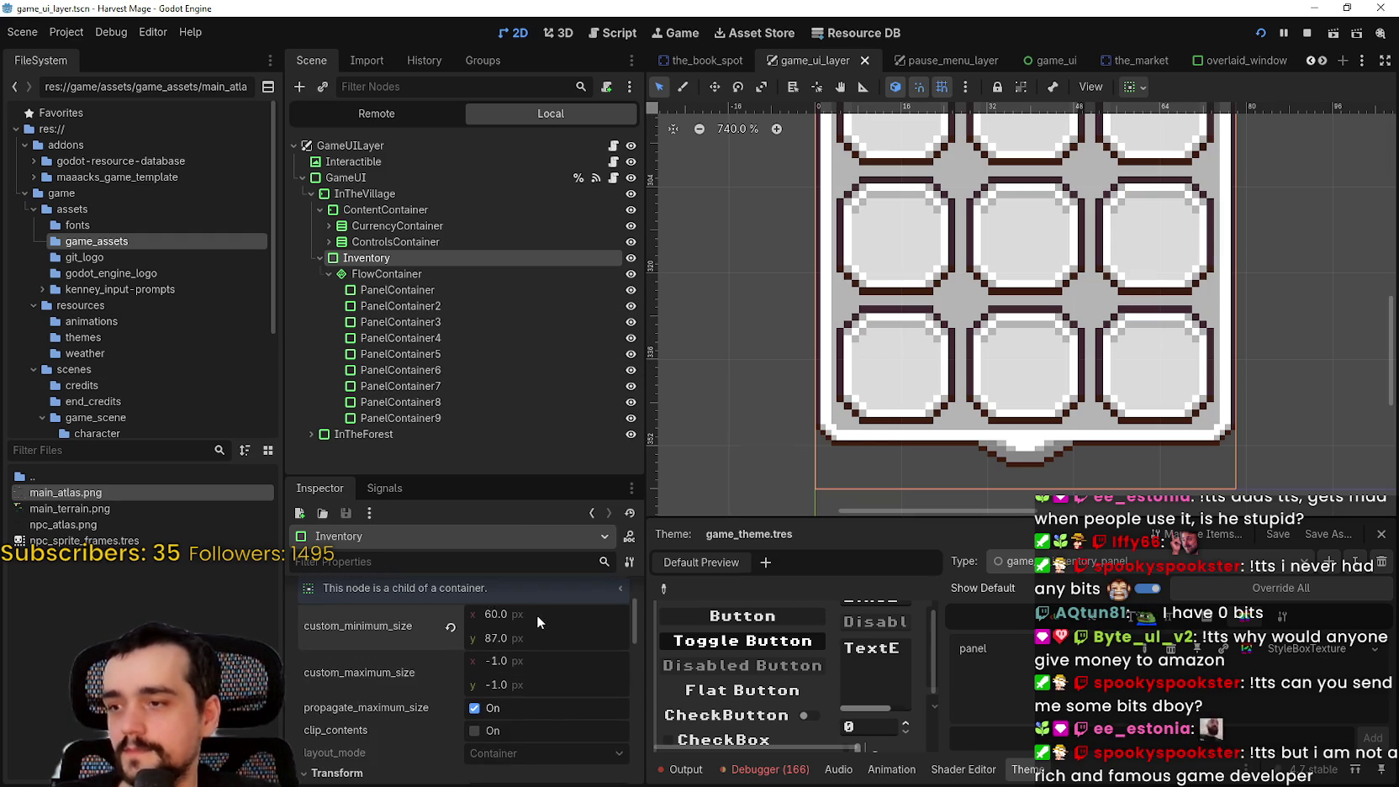
Set the Inventory's minimum width to 8 px
click(536, 616)
text(8)
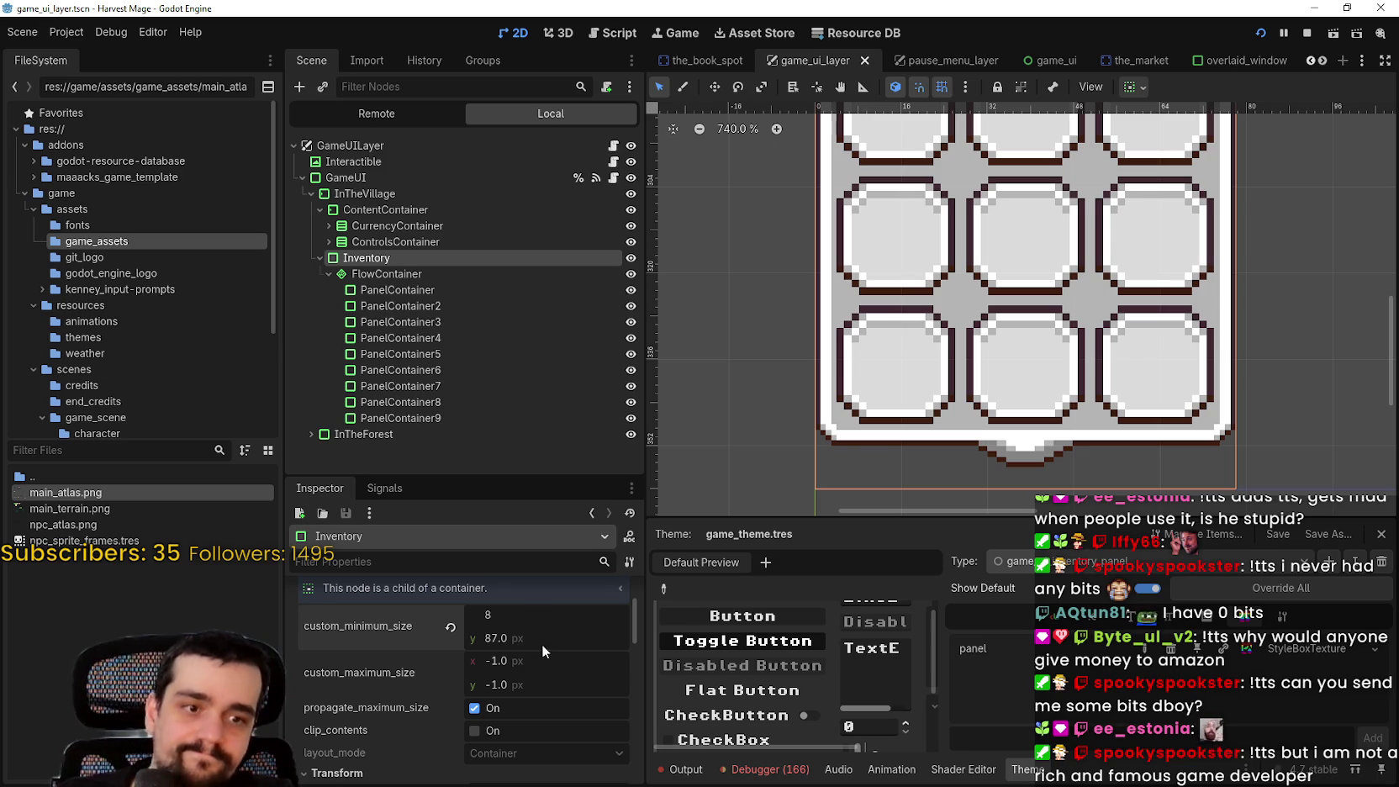
click(544, 641)
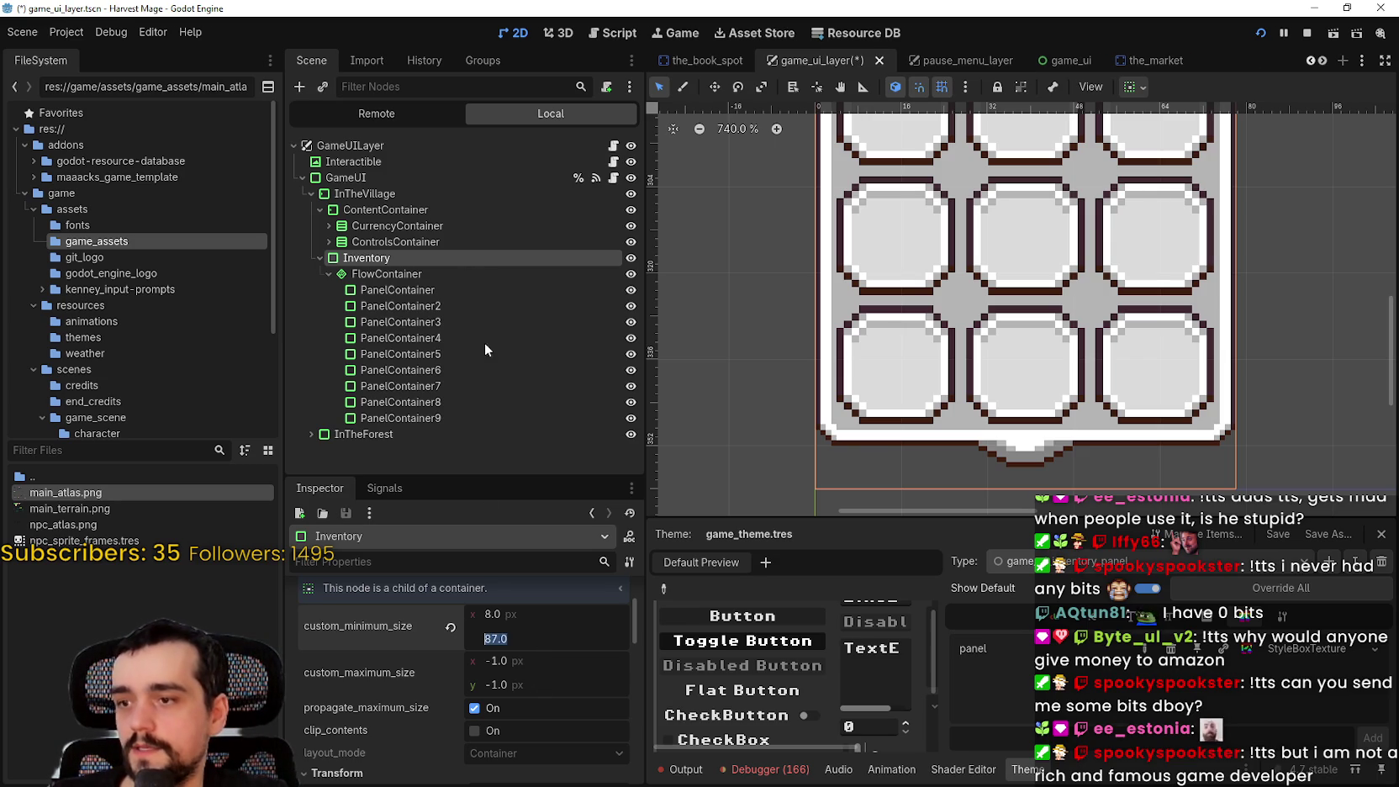
scroll(1056, 400, down, 5)
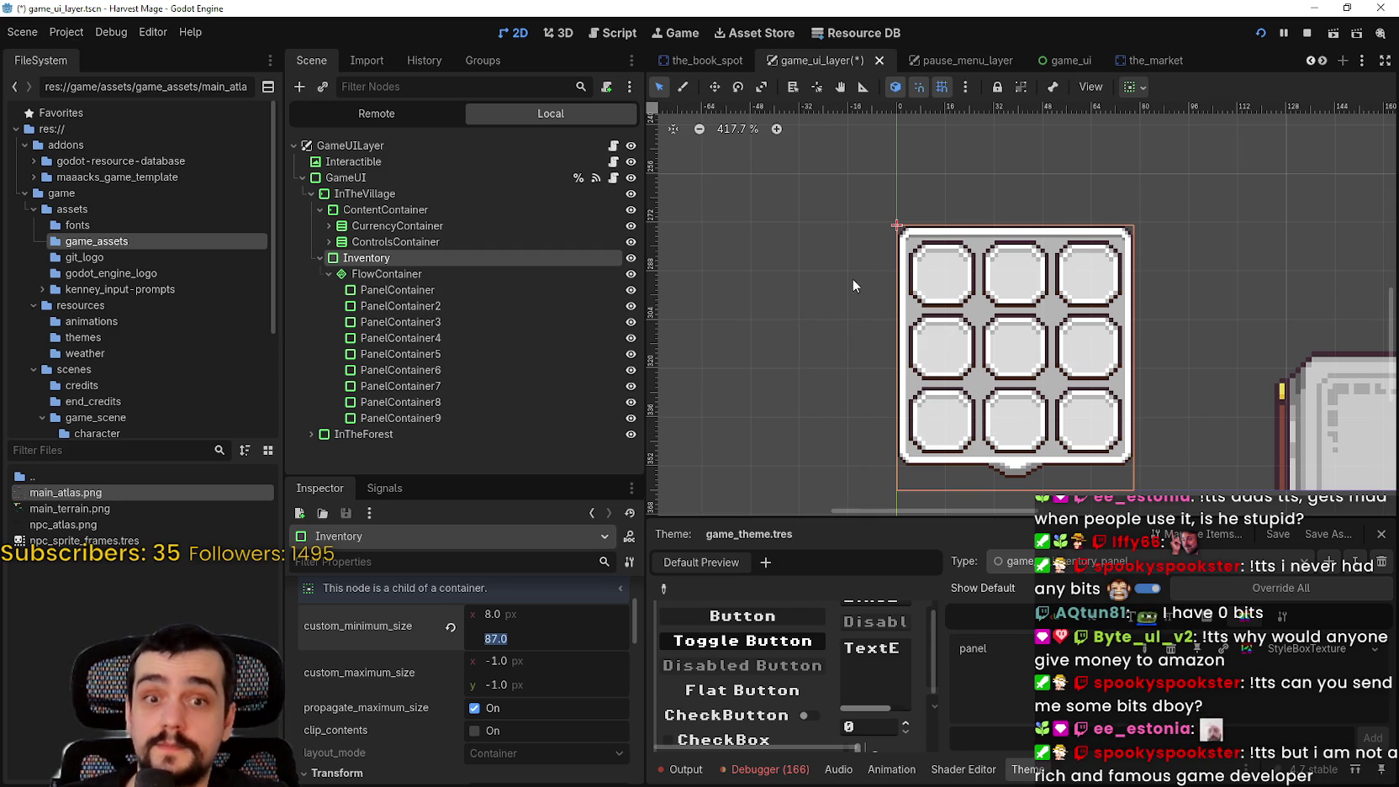
Hide all nine slot panels with their visibility eye icons
click(438, 417)
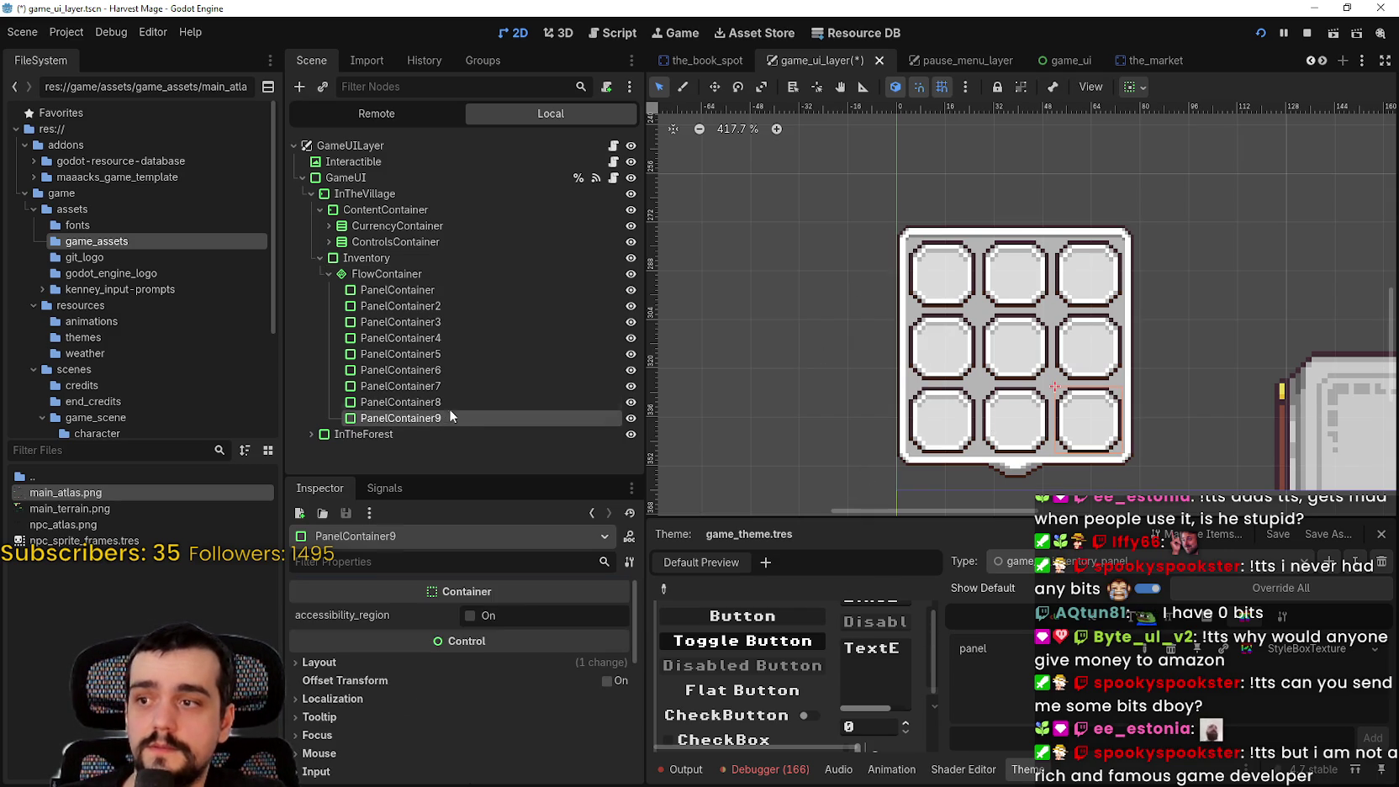
ctrl+click(462, 396)
ctrl+click(462, 372)
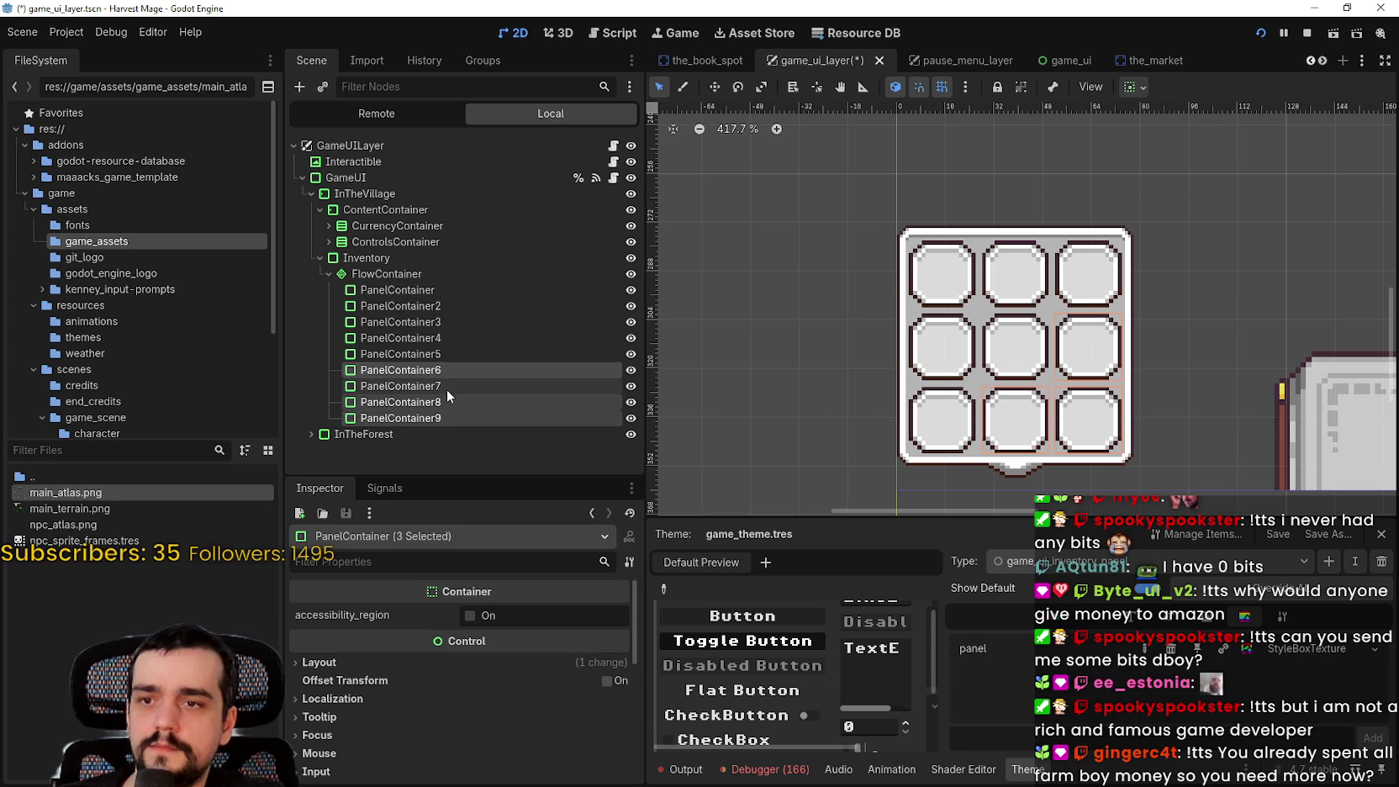
click(449, 385)
click(631, 418)
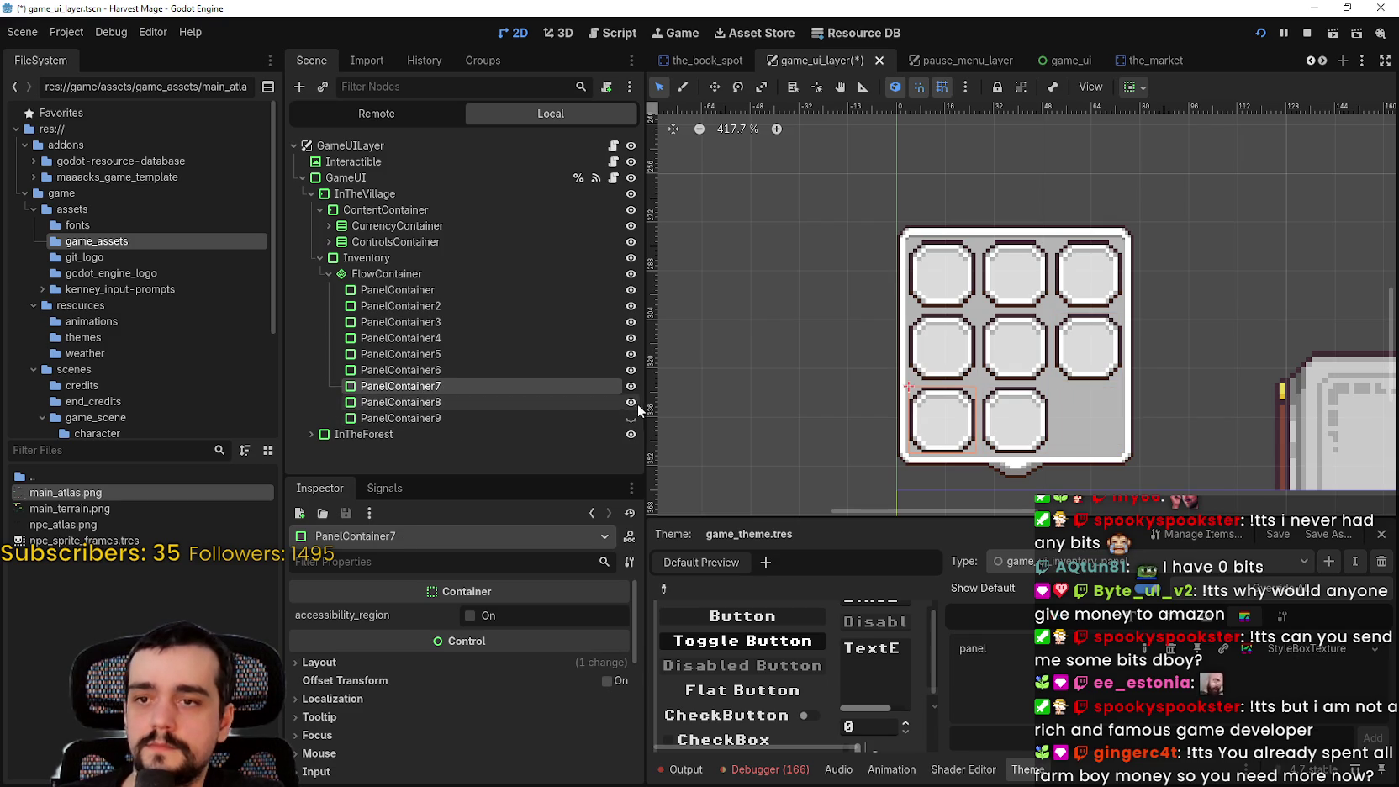
click(630, 402)
click(630, 385)
click(630, 370)
click(630, 354)
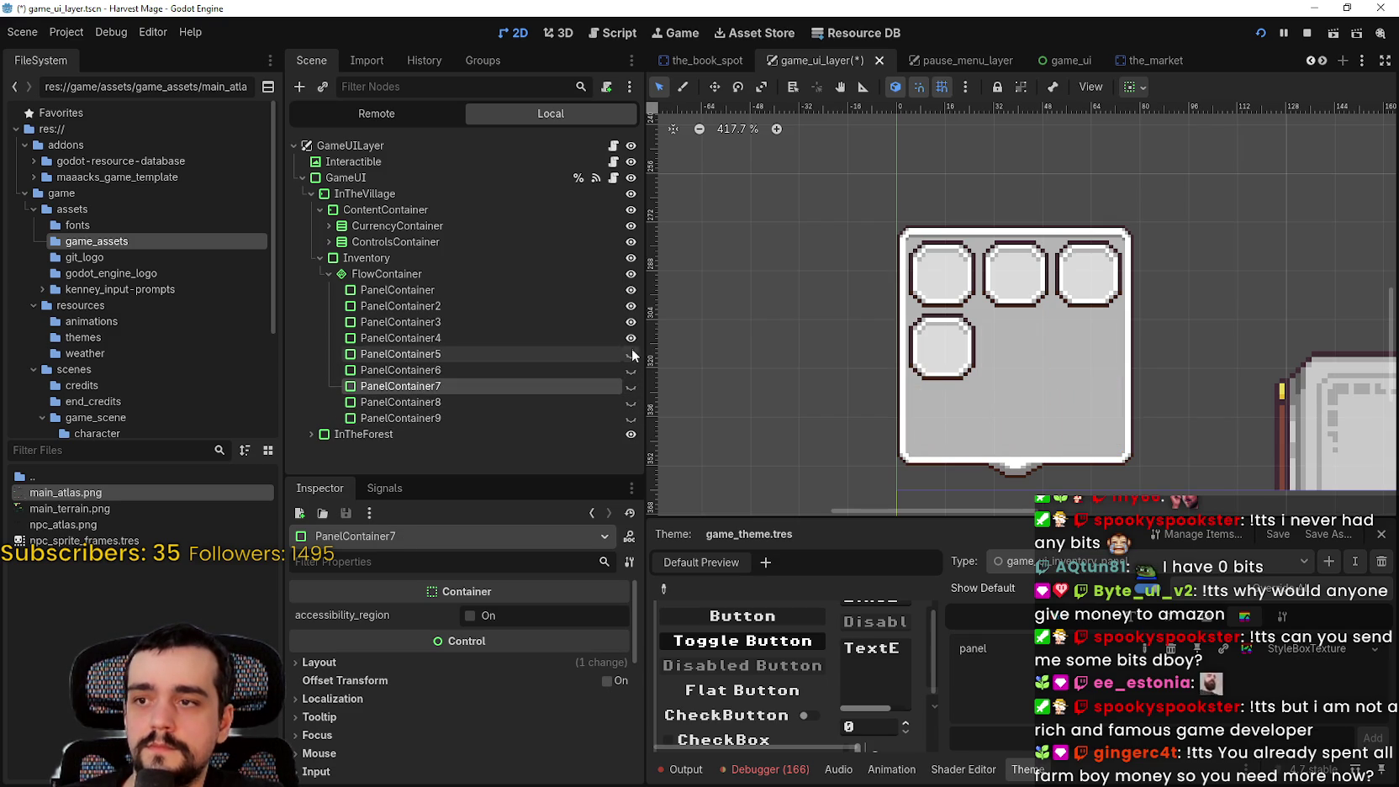
click(630, 338)
click(631, 322)
click(630, 306)
click(631, 290)
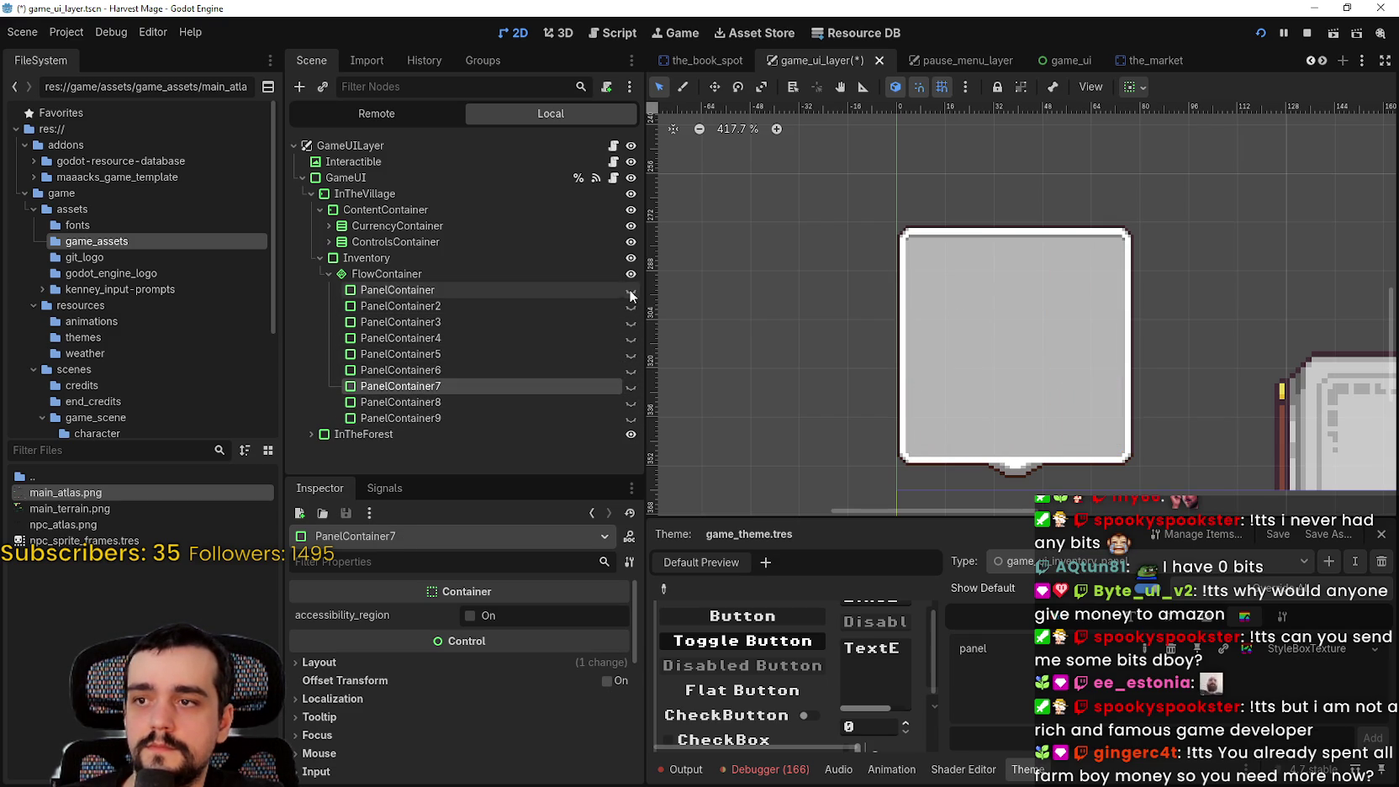
Reset the FlowContainer's minimum size to zero and show the first slot again
click(443, 275)
click(449, 670)
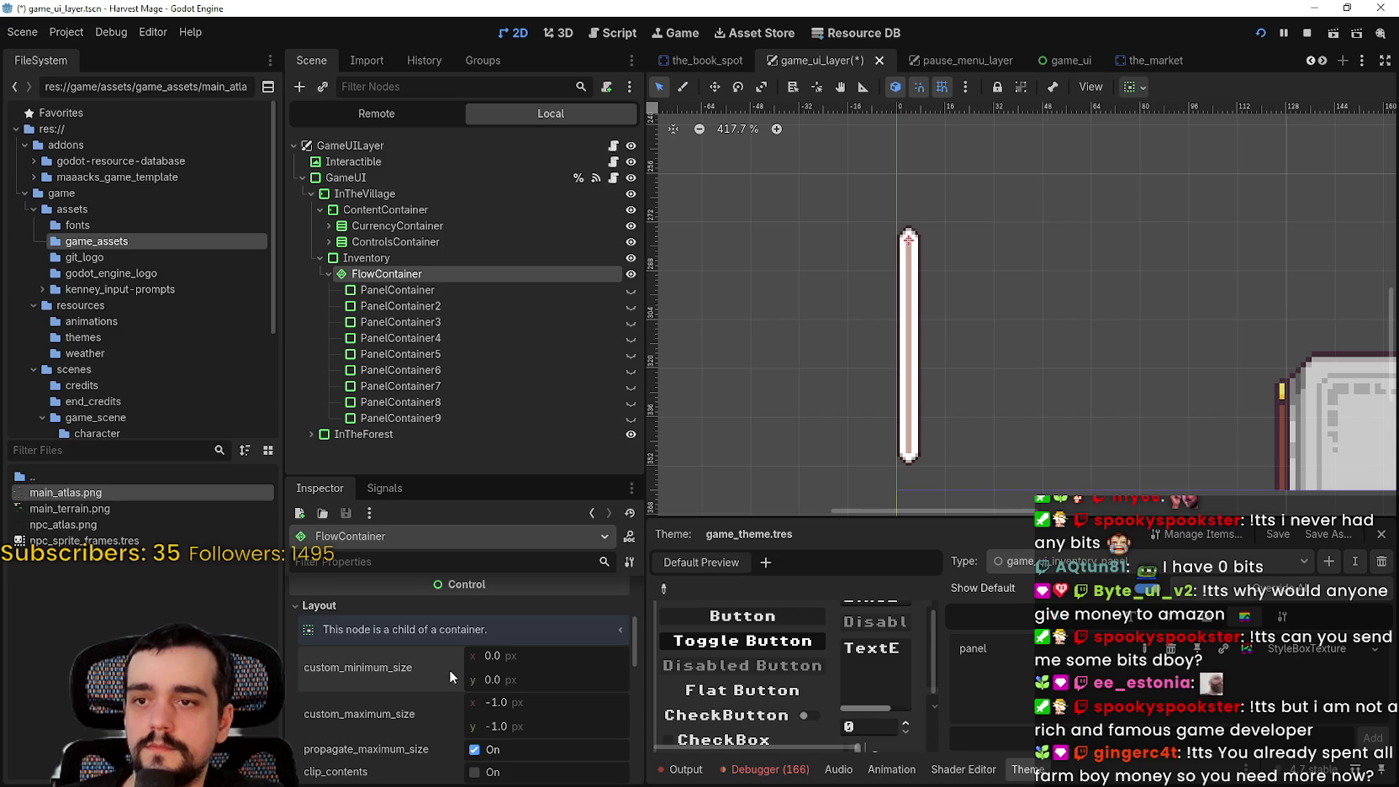
click(493, 677)
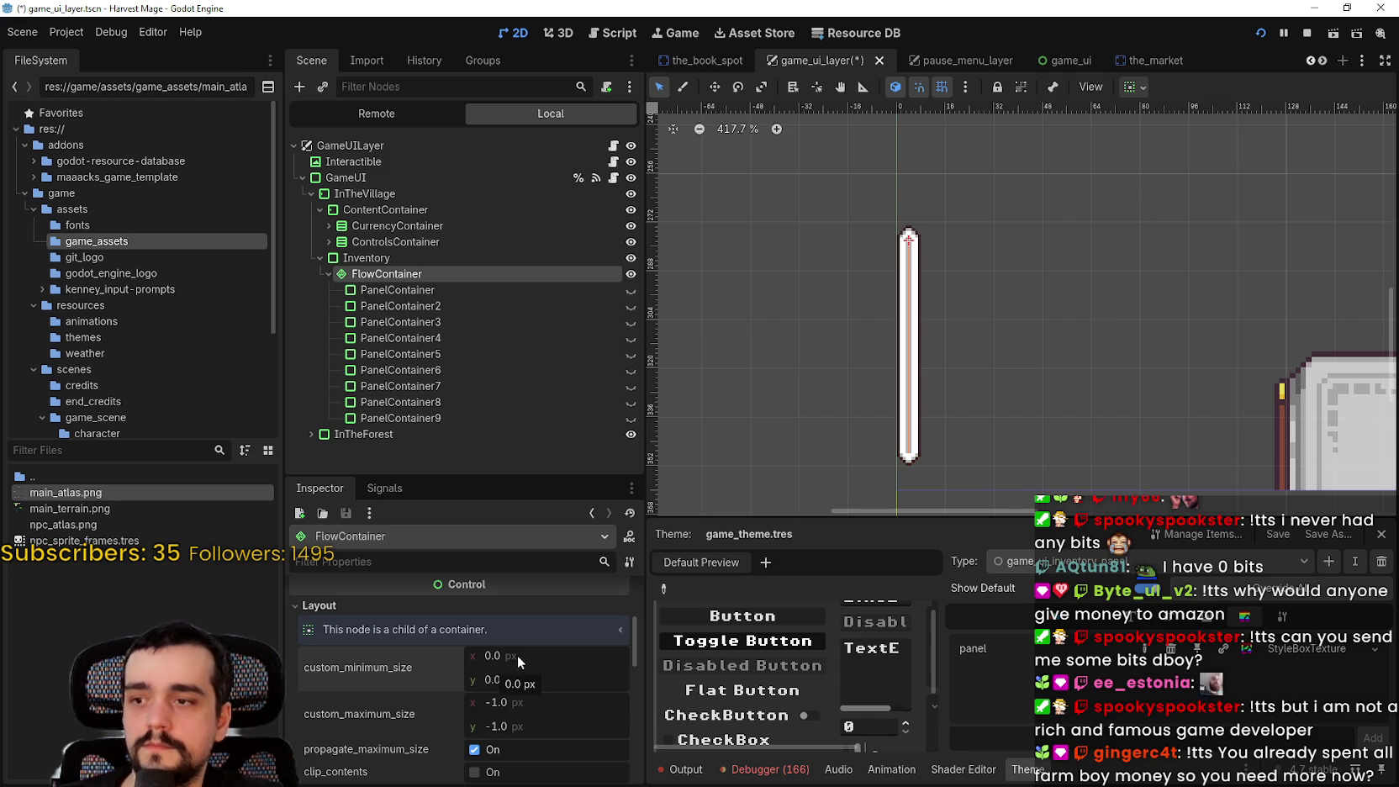
click(631, 289)
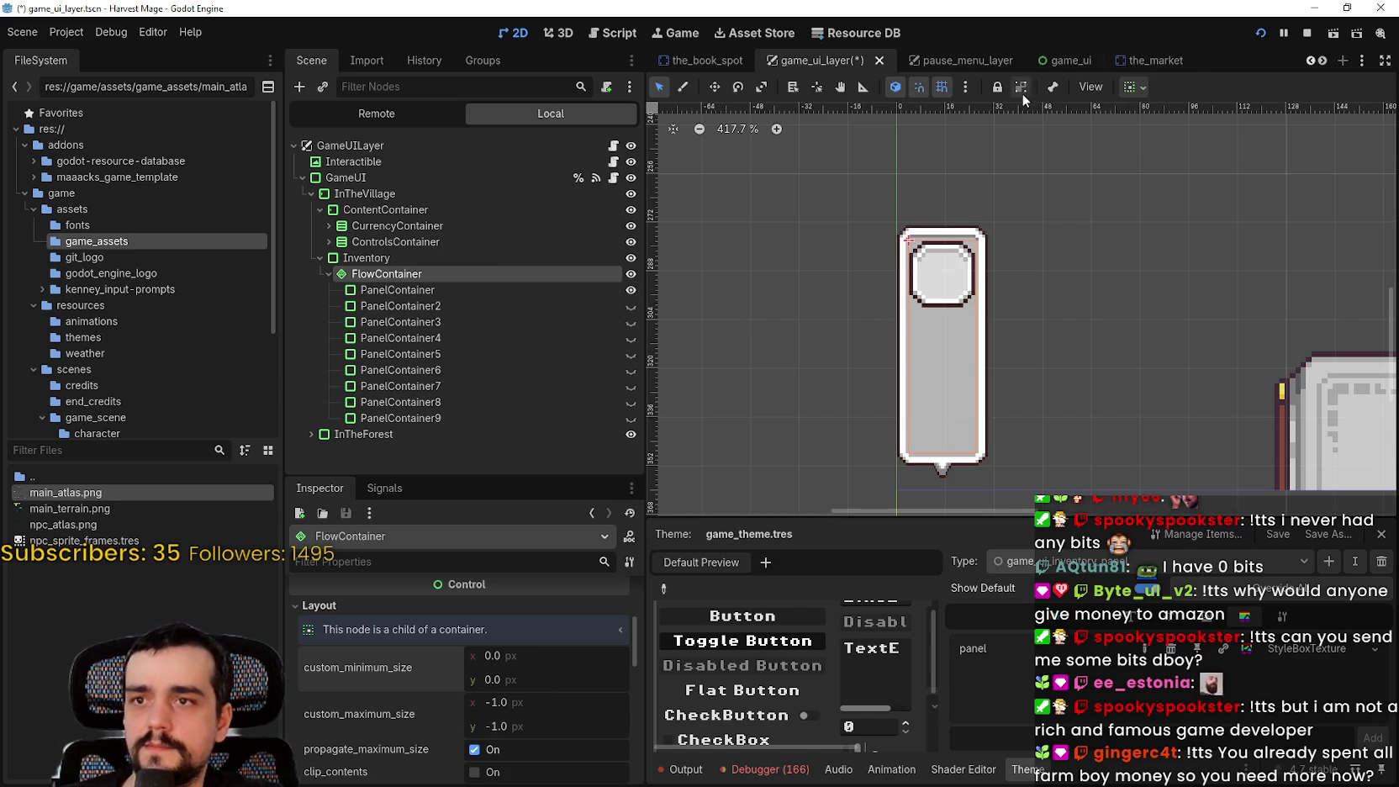
Reset the Inventory's custom minimum size to 0 × 0 and save the scene
click(427, 259)
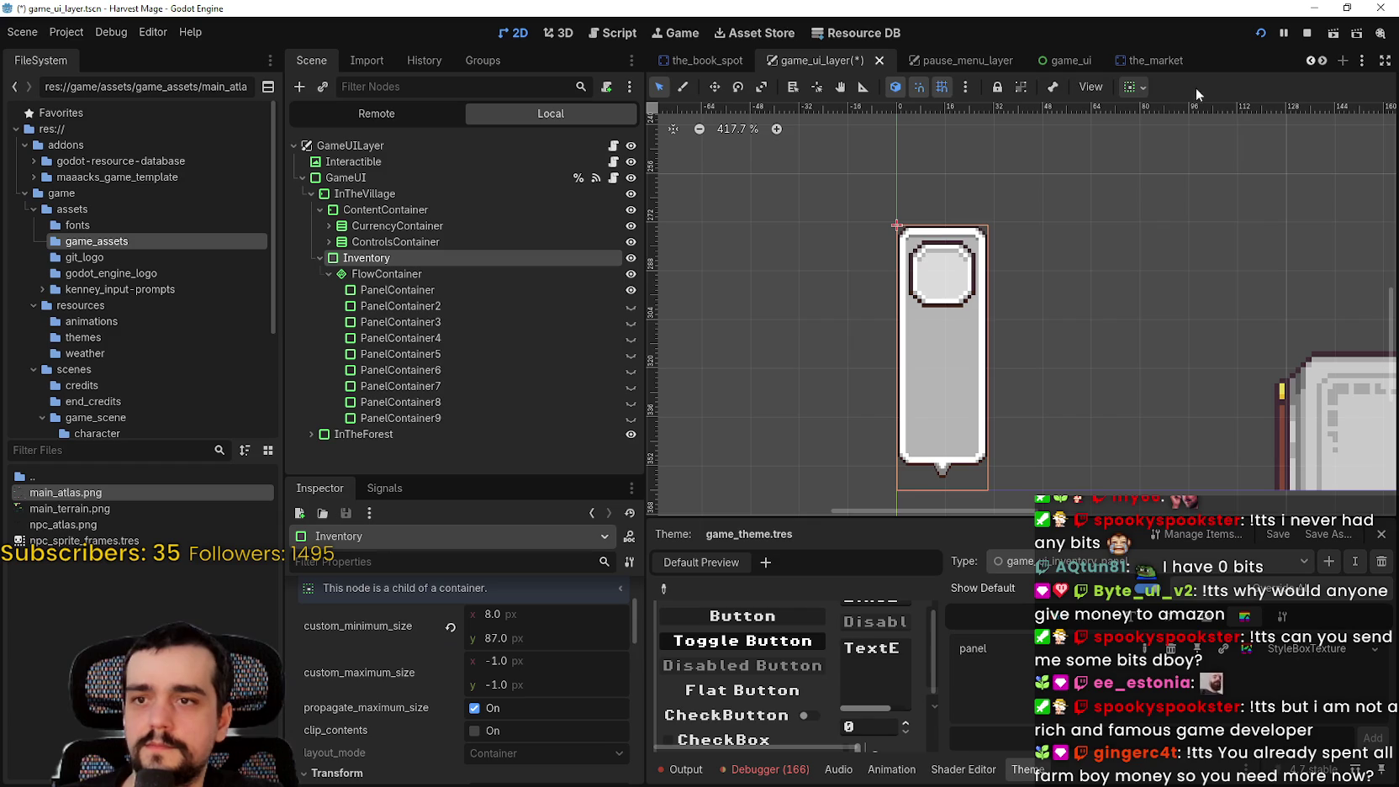
click(1134, 85)
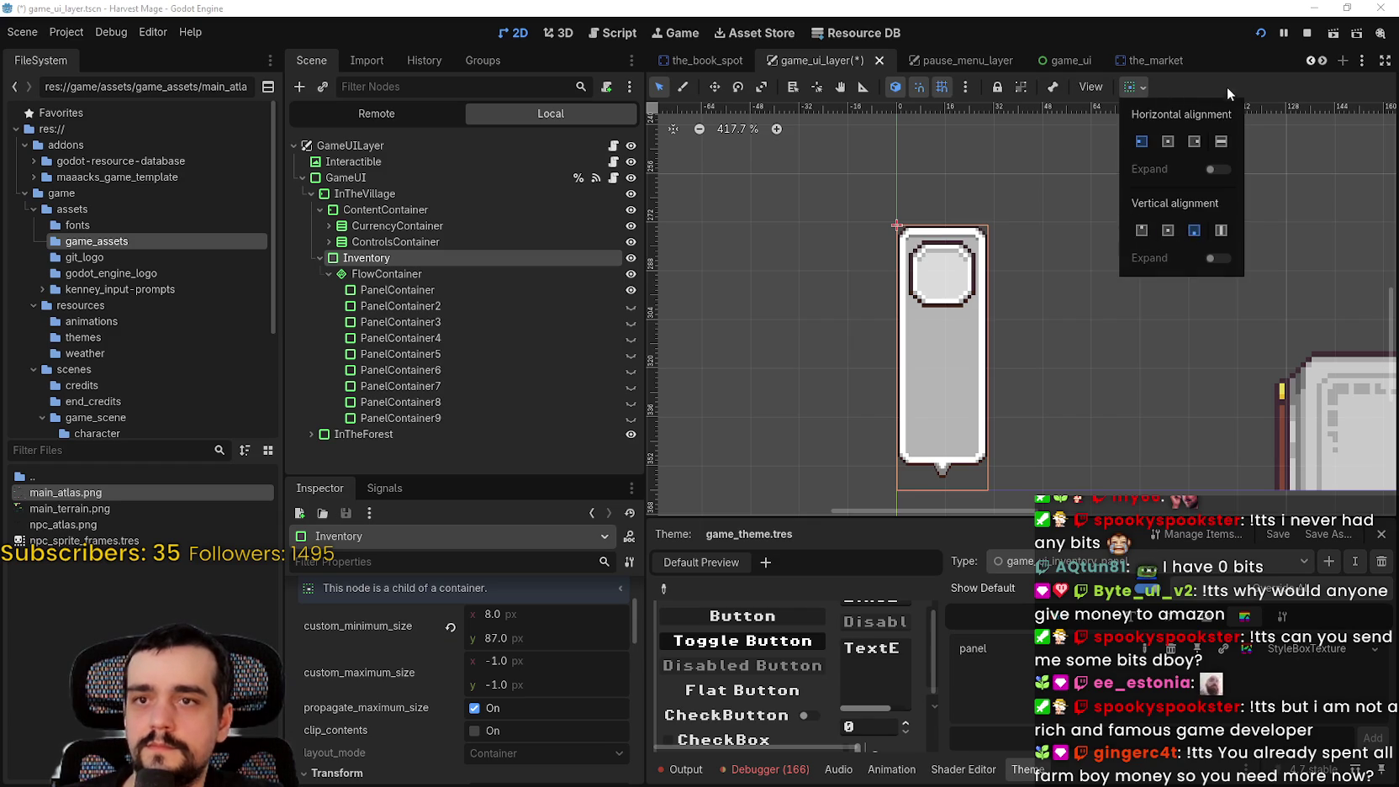
scroll(549, 717, up, 3)
click(449, 724)
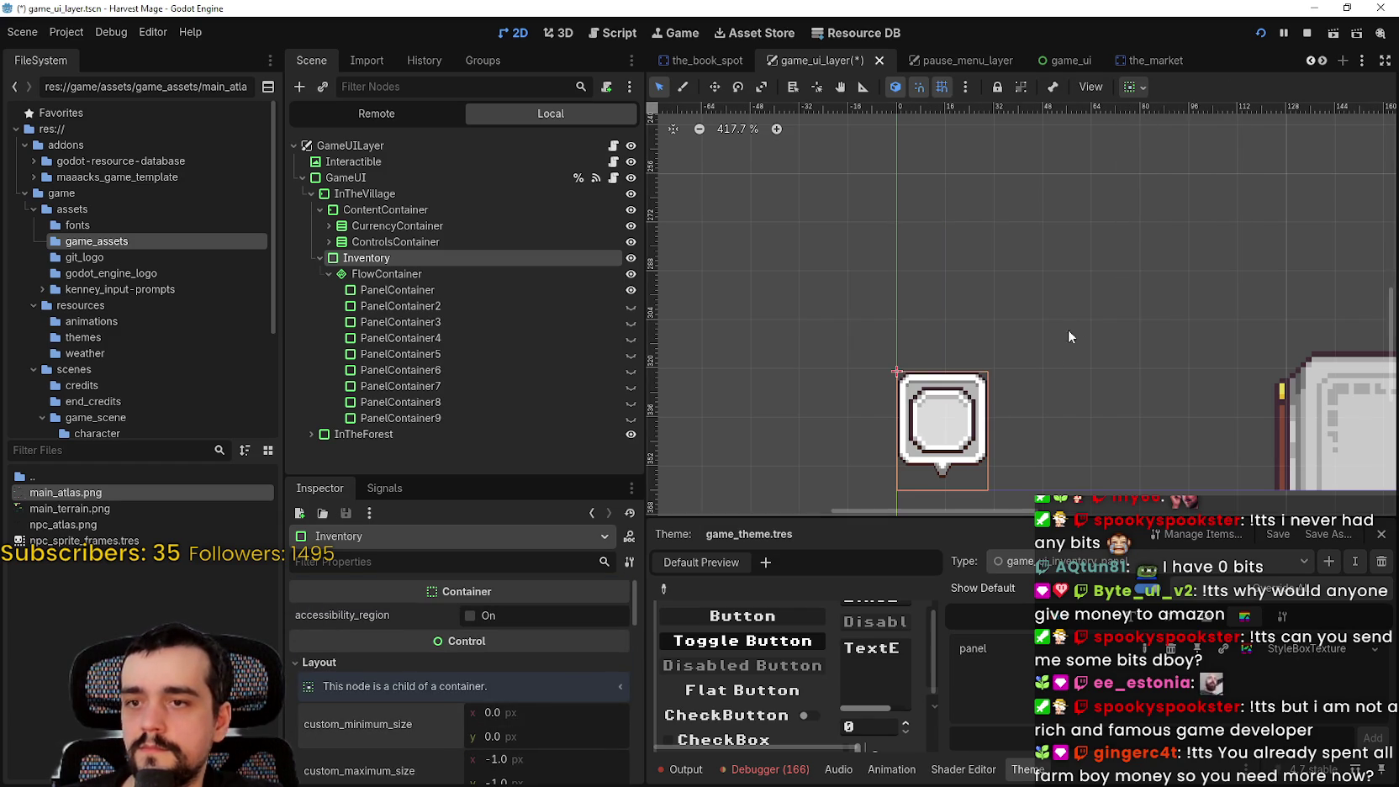
scroll(1067, 336, up, 3)
key(ctrl+s)
scroll(1034, 311, up, 3)
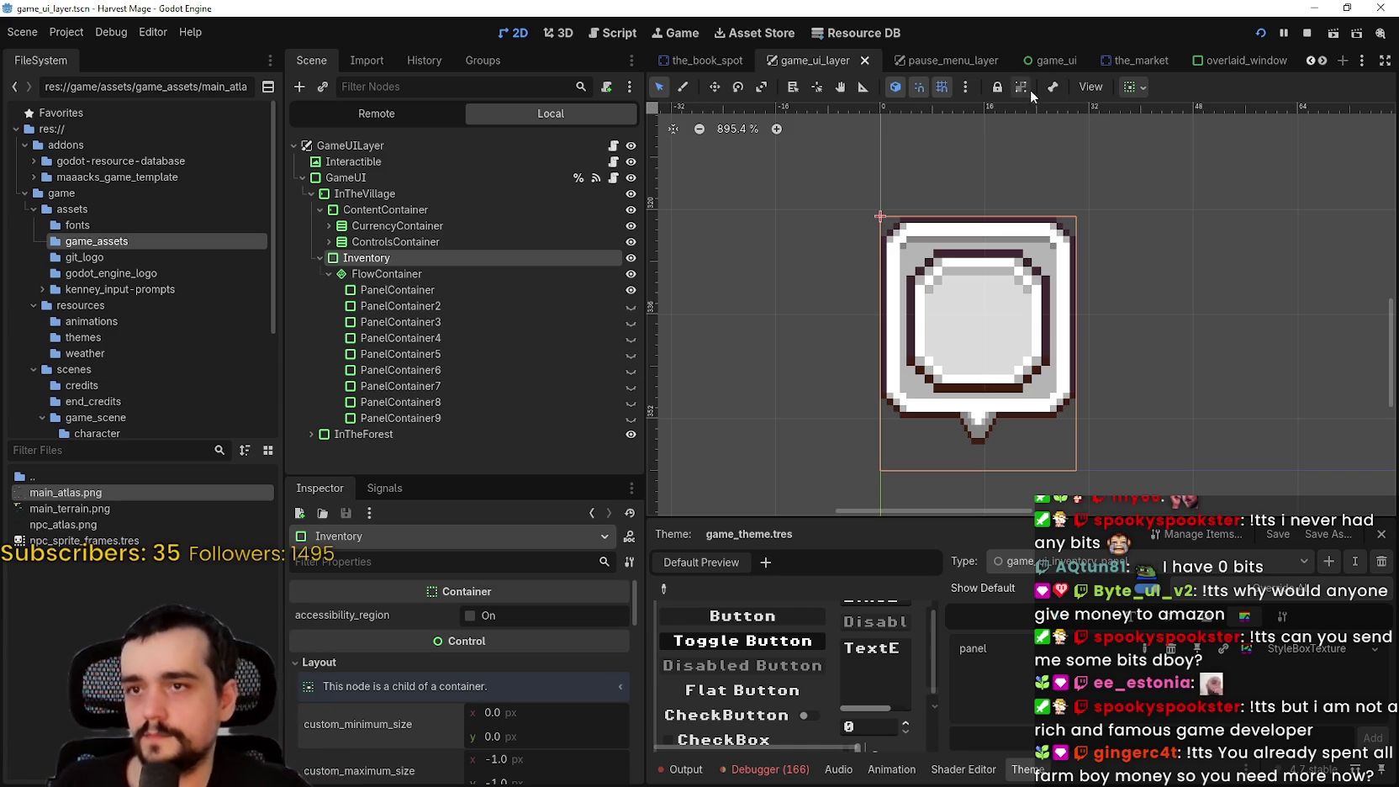
Set the Inventory's horizontal container sizing to Begin, leaving vertical alignment unchanged
click(1133, 88)
click(1139, 142)
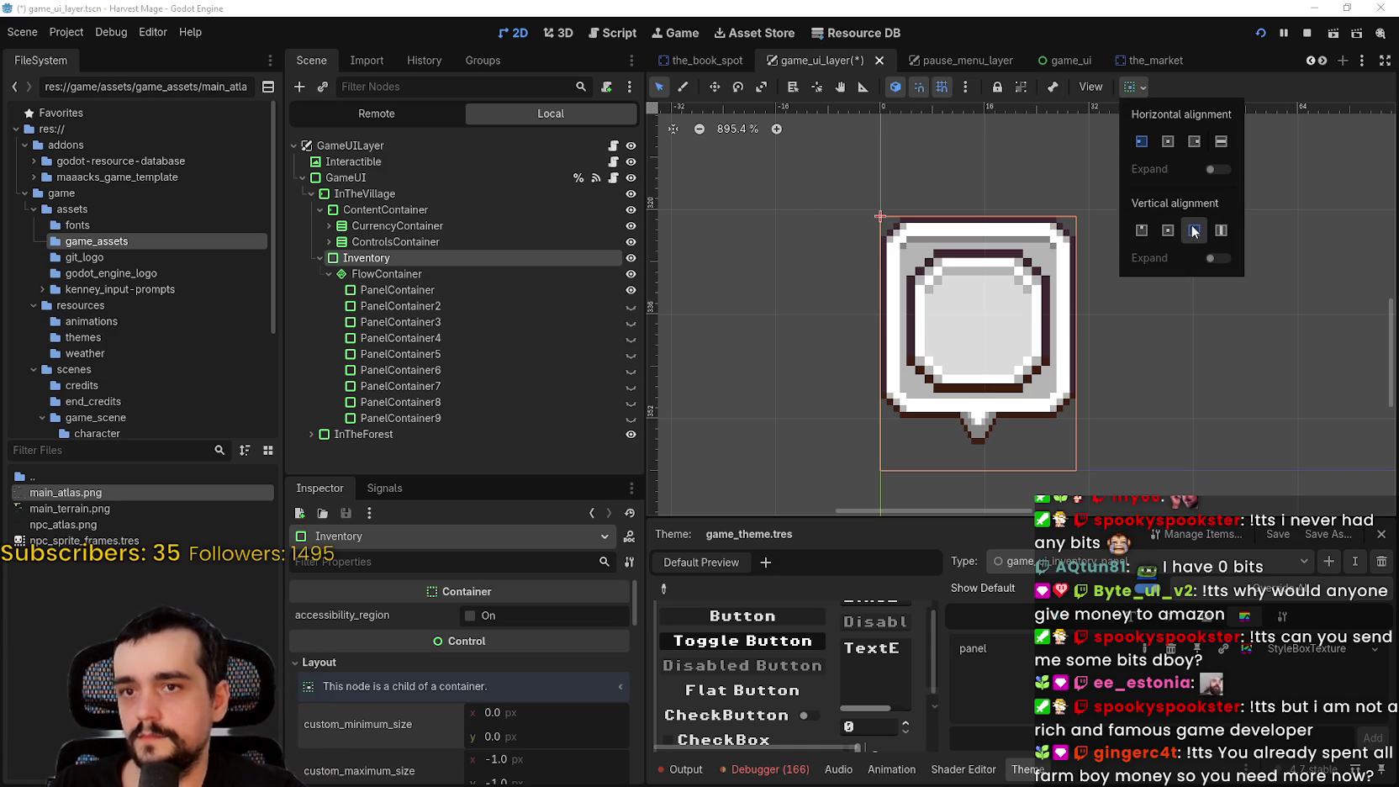
click(1142, 238)
click(1194, 236)
click(992, 193)
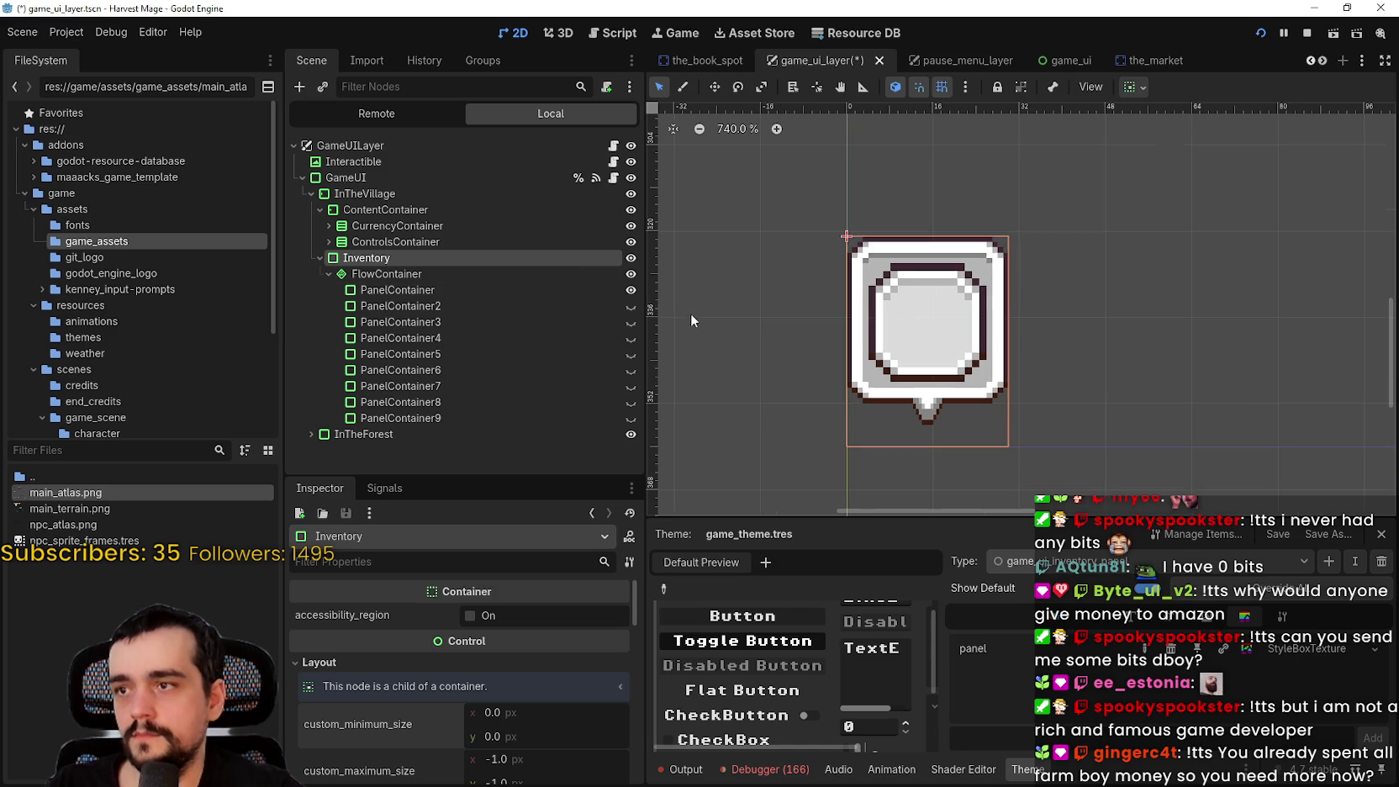
Make PanelContainer2 and PanelContainer4 visible again so three slots show
click(632, 306)
click(631, 336)
scroll(1028, 227, down, 2)
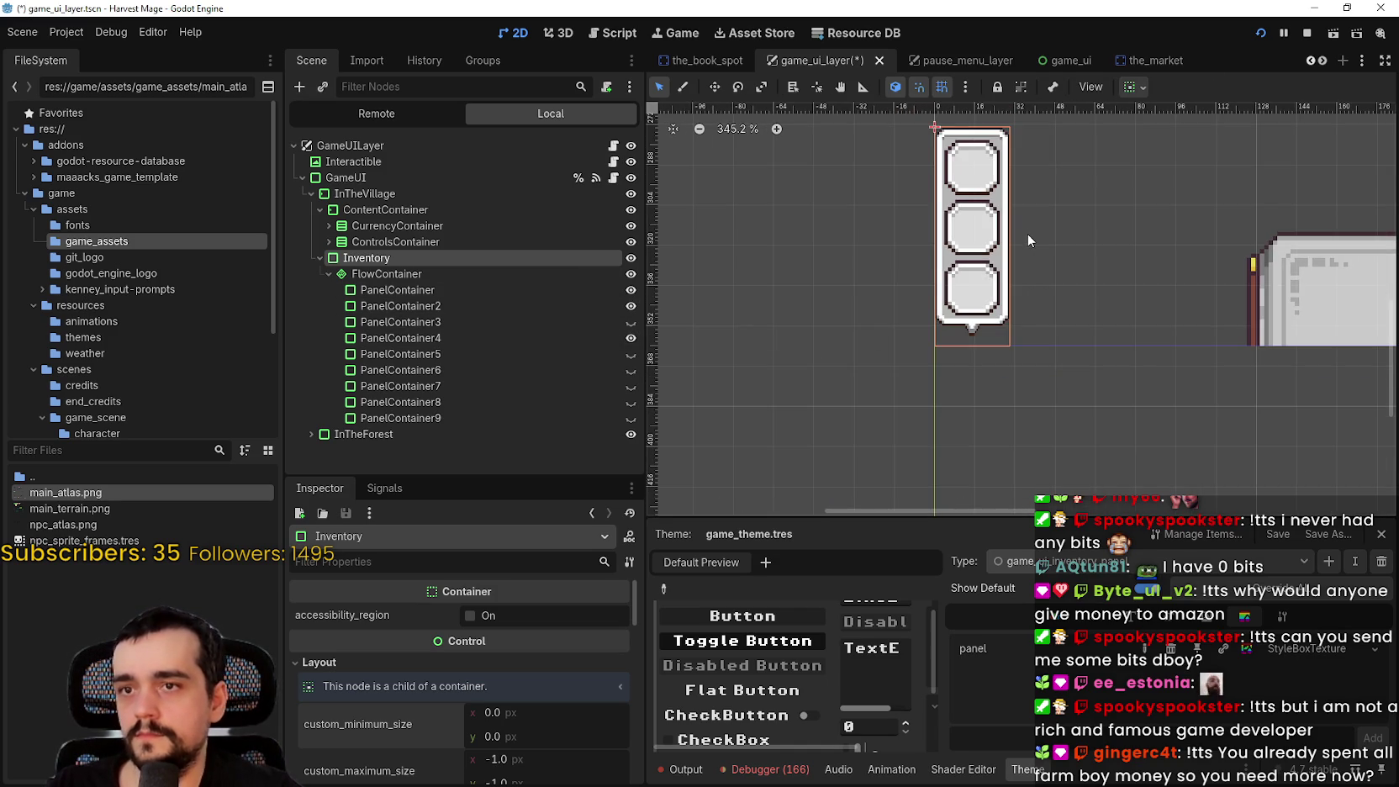
scroll(1027, 234, up, 4)
scroll(1028, 245, down, 3)
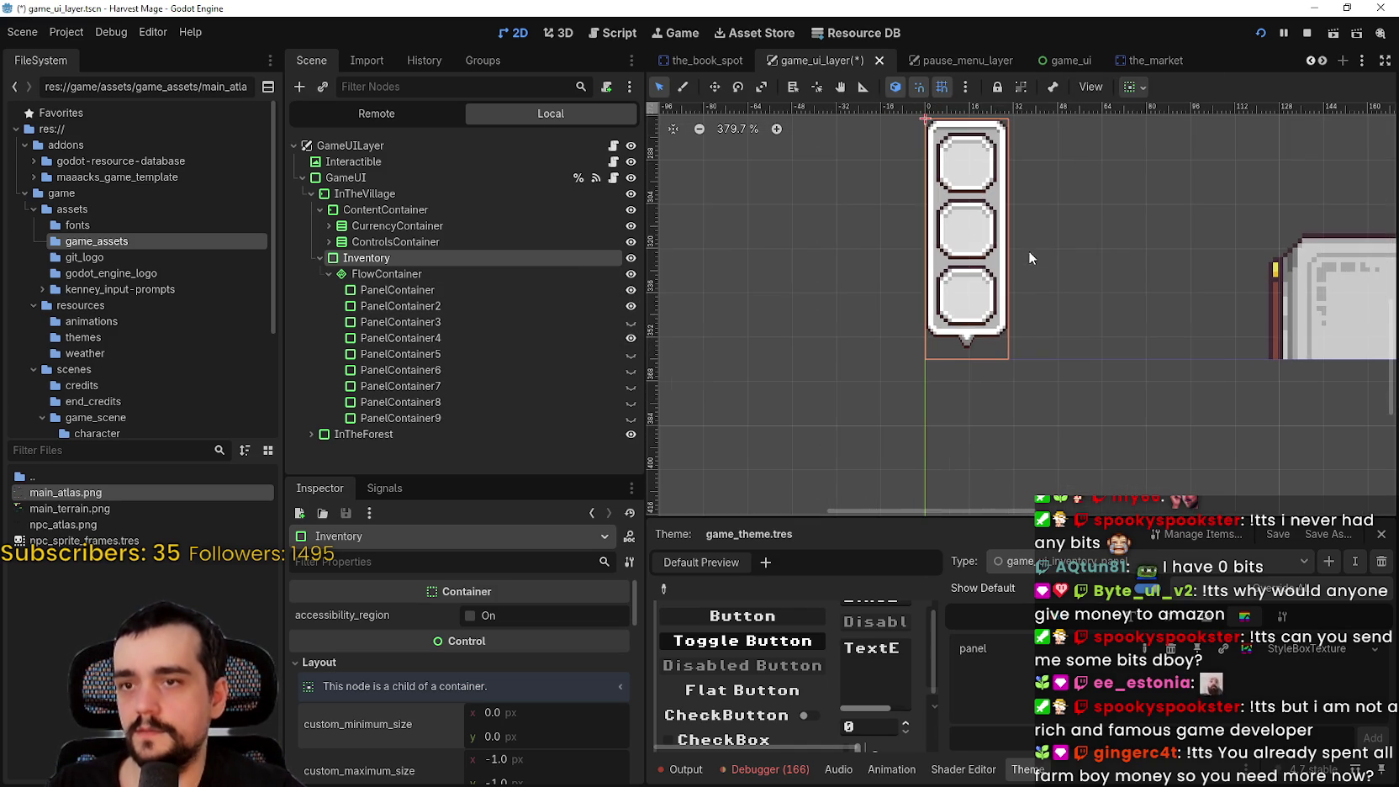
right_click(448, 274)
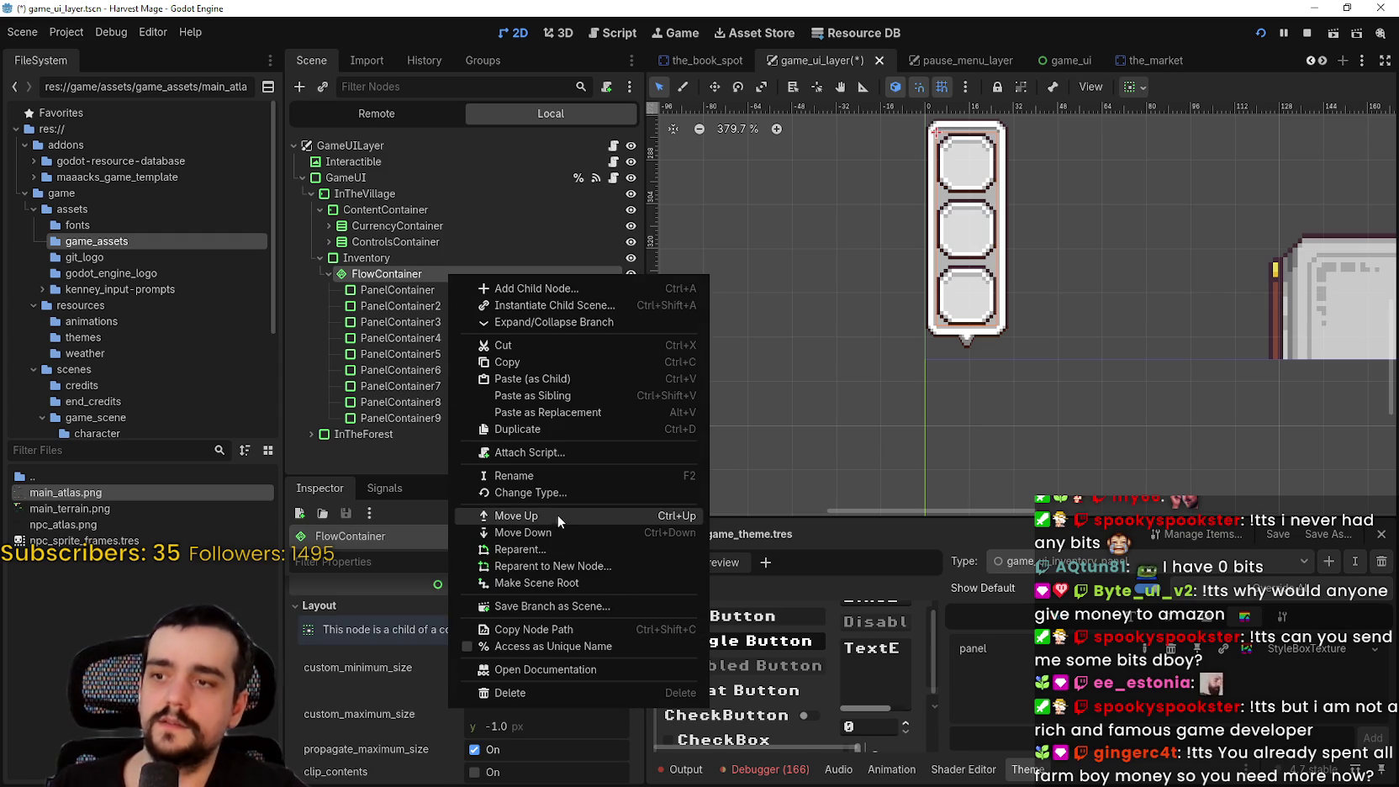
Change the FlowContainer's node type to GridContainer via a 'grid' search
click(551, 494)
text(grid)
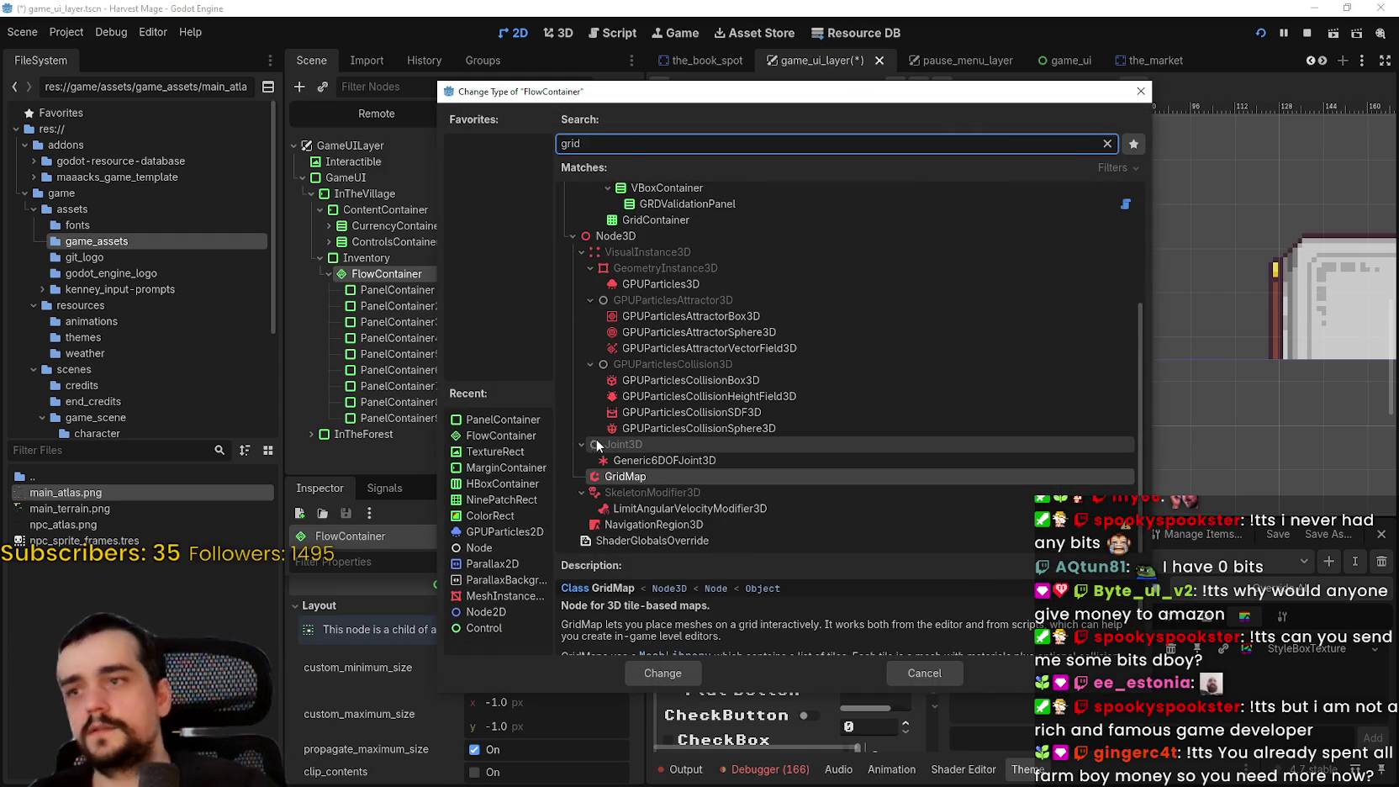
click(692, 208)
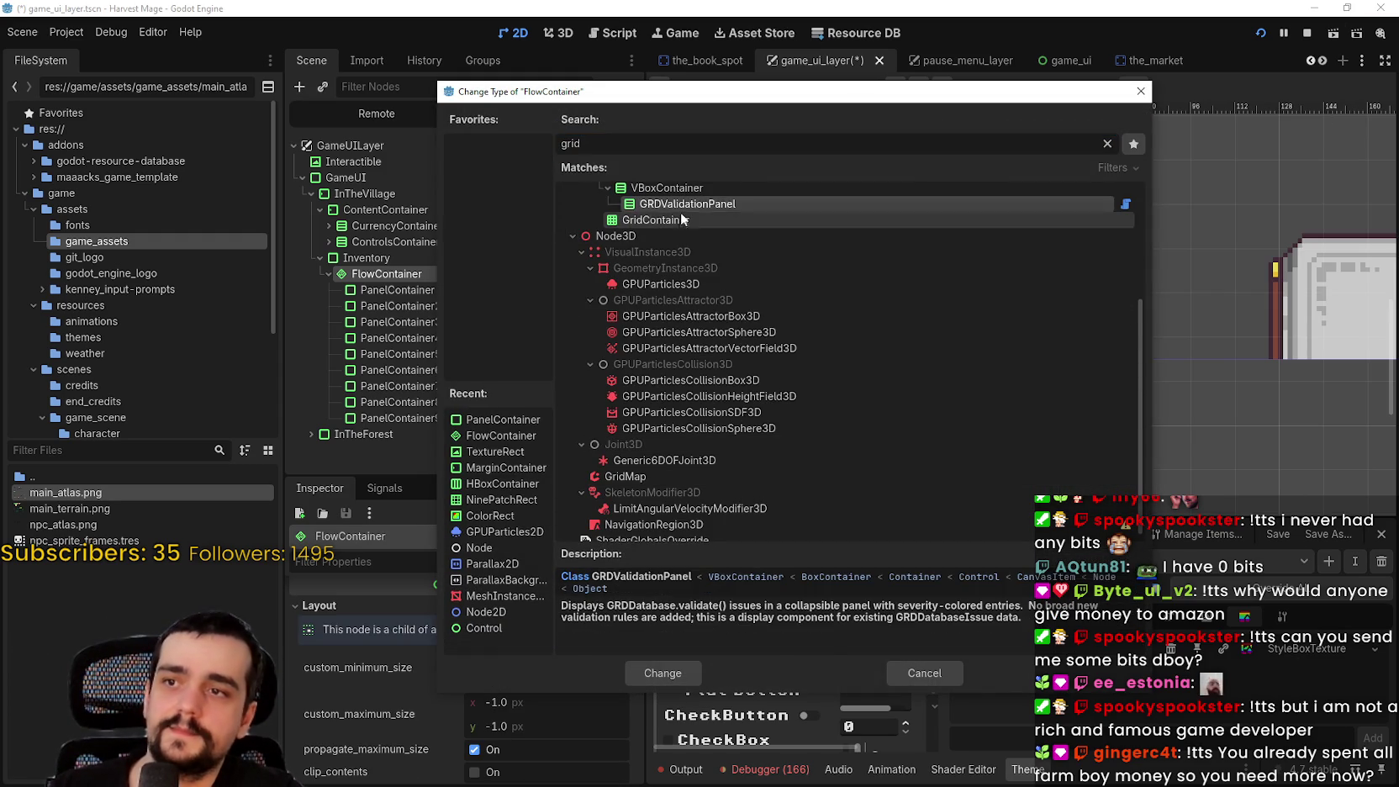
click(681, 220)
click(677, 674)
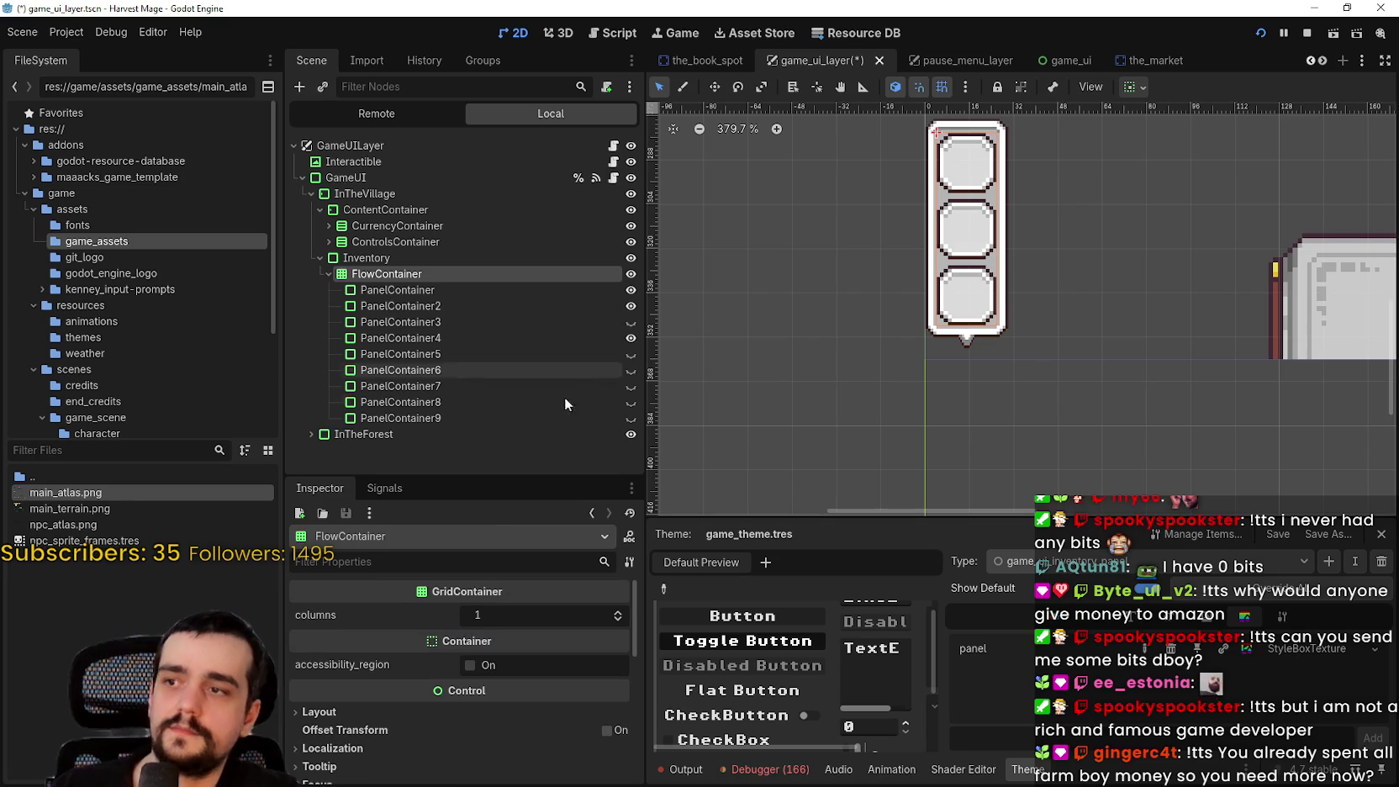
Rename the converted node to GridContainer
double_click(436, 277)
text(Grid)
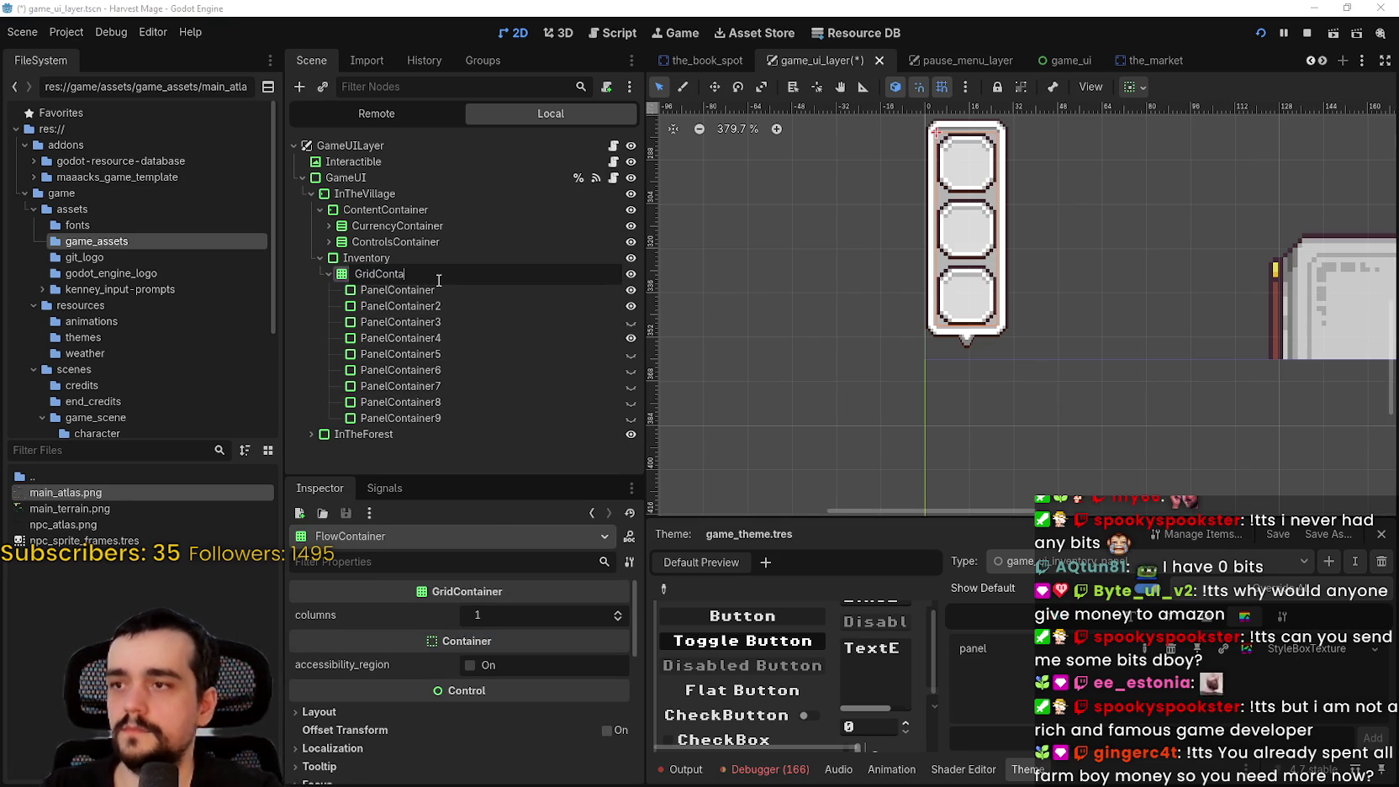
key(Return)
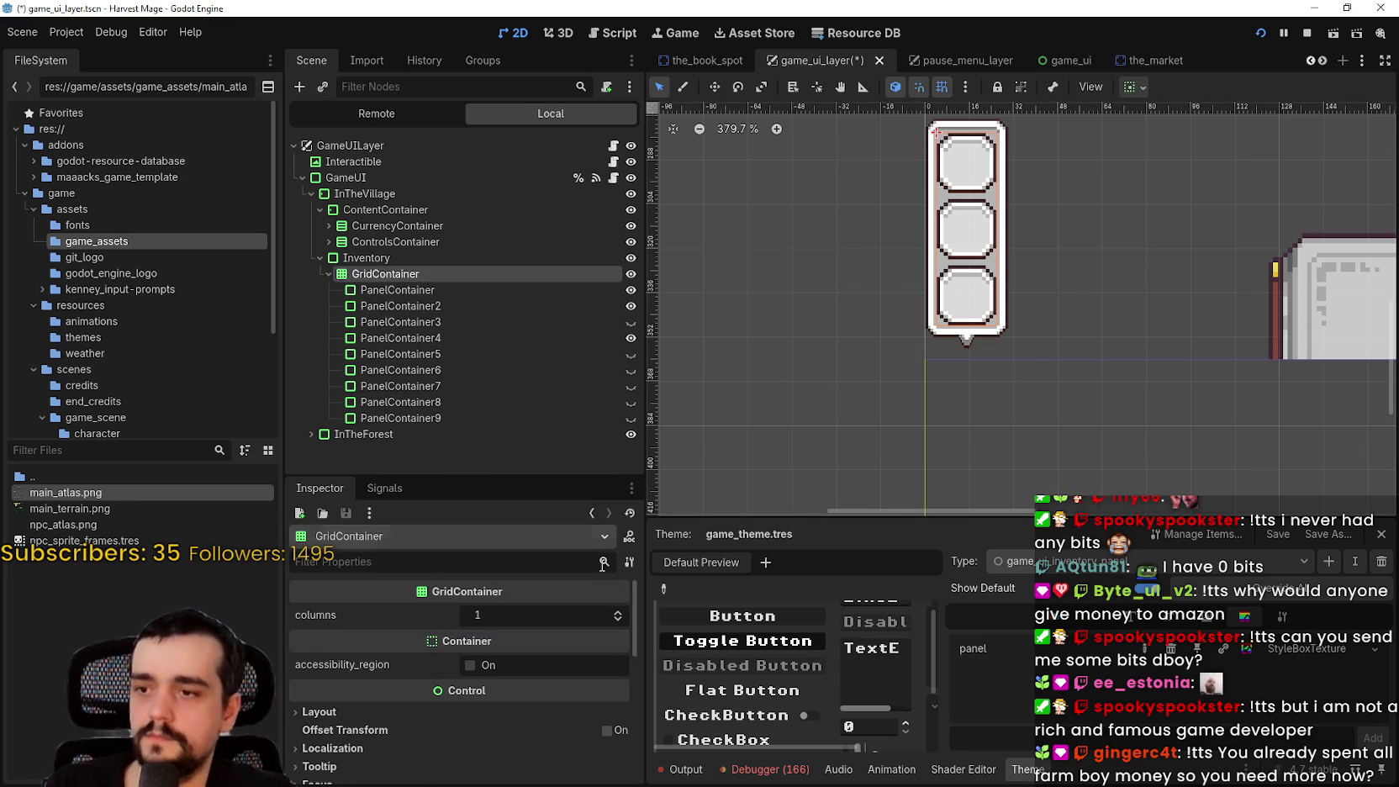
click(620, 612)
Set the grid to 3 columns and unhide slots PanelContainer3, 5, 6, 7, 8 and 9
click(620, 612)
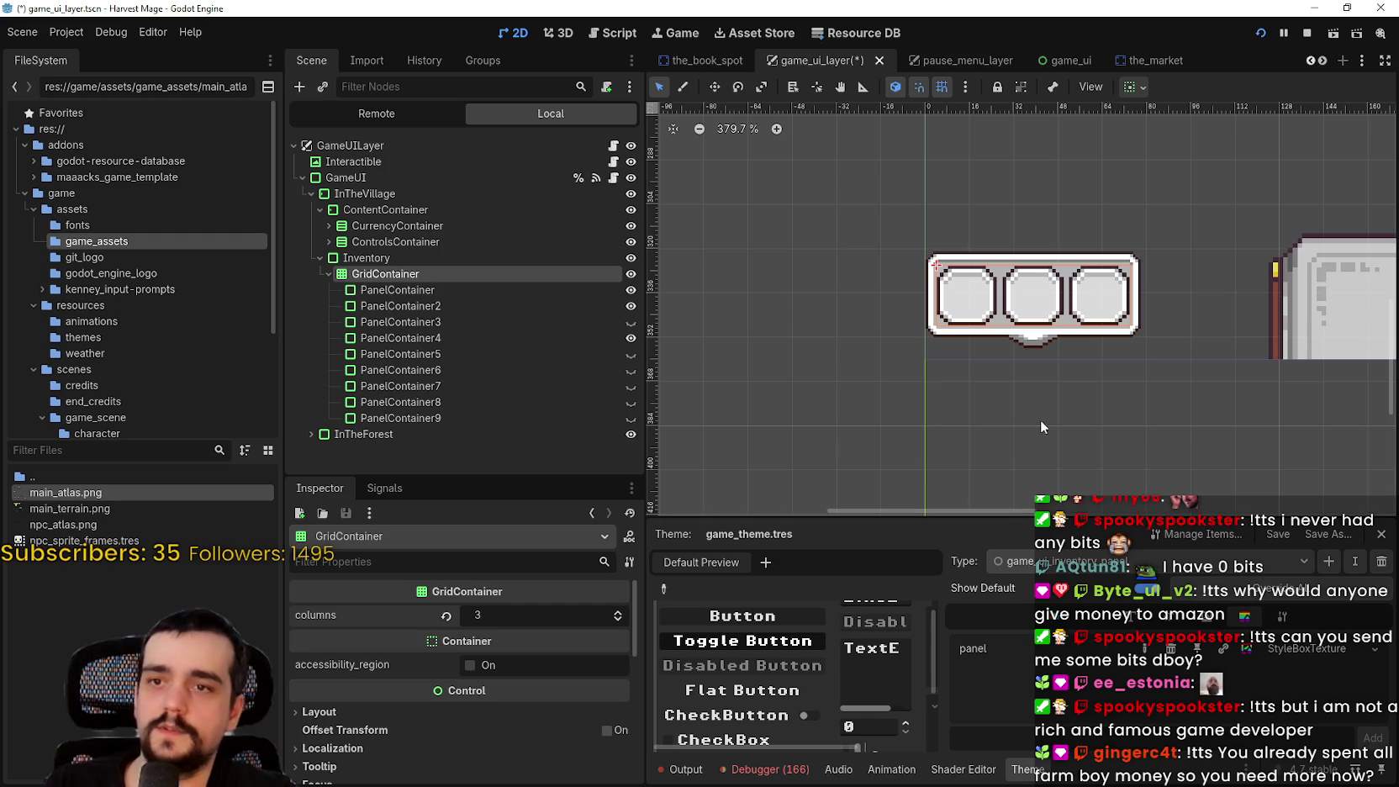
click(631, 322)
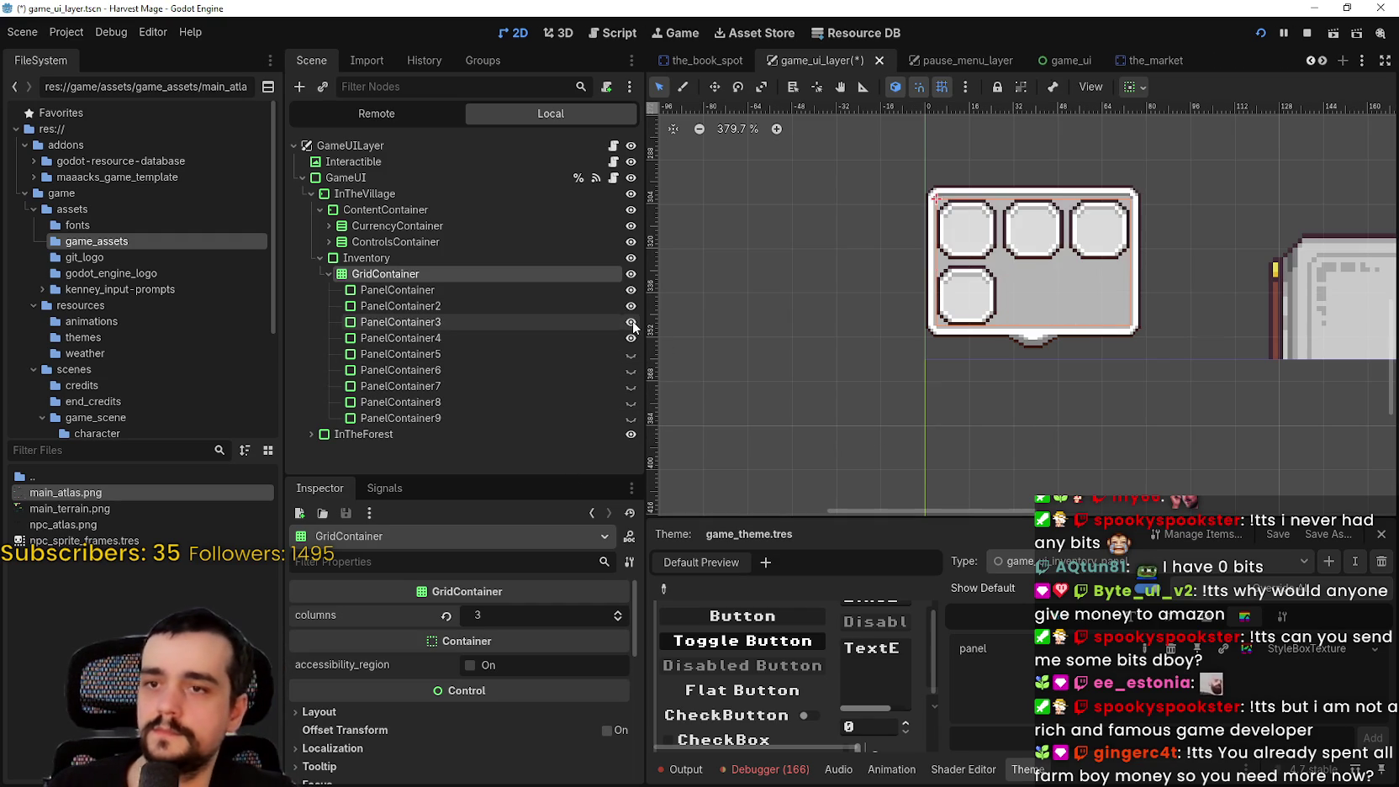
click(631, 354)
click(632, 386)
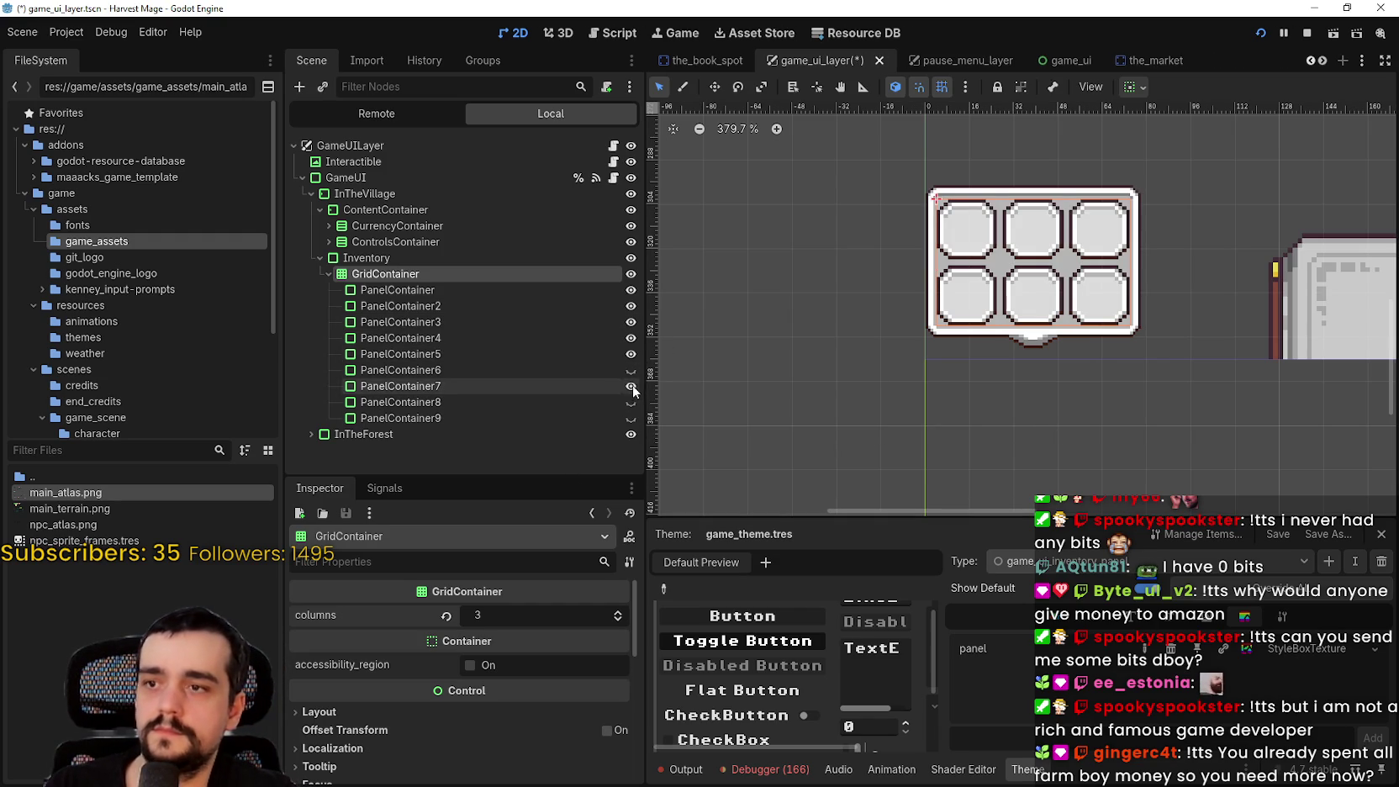
click(630, 370)
click(631, 402)
click(631, 418)
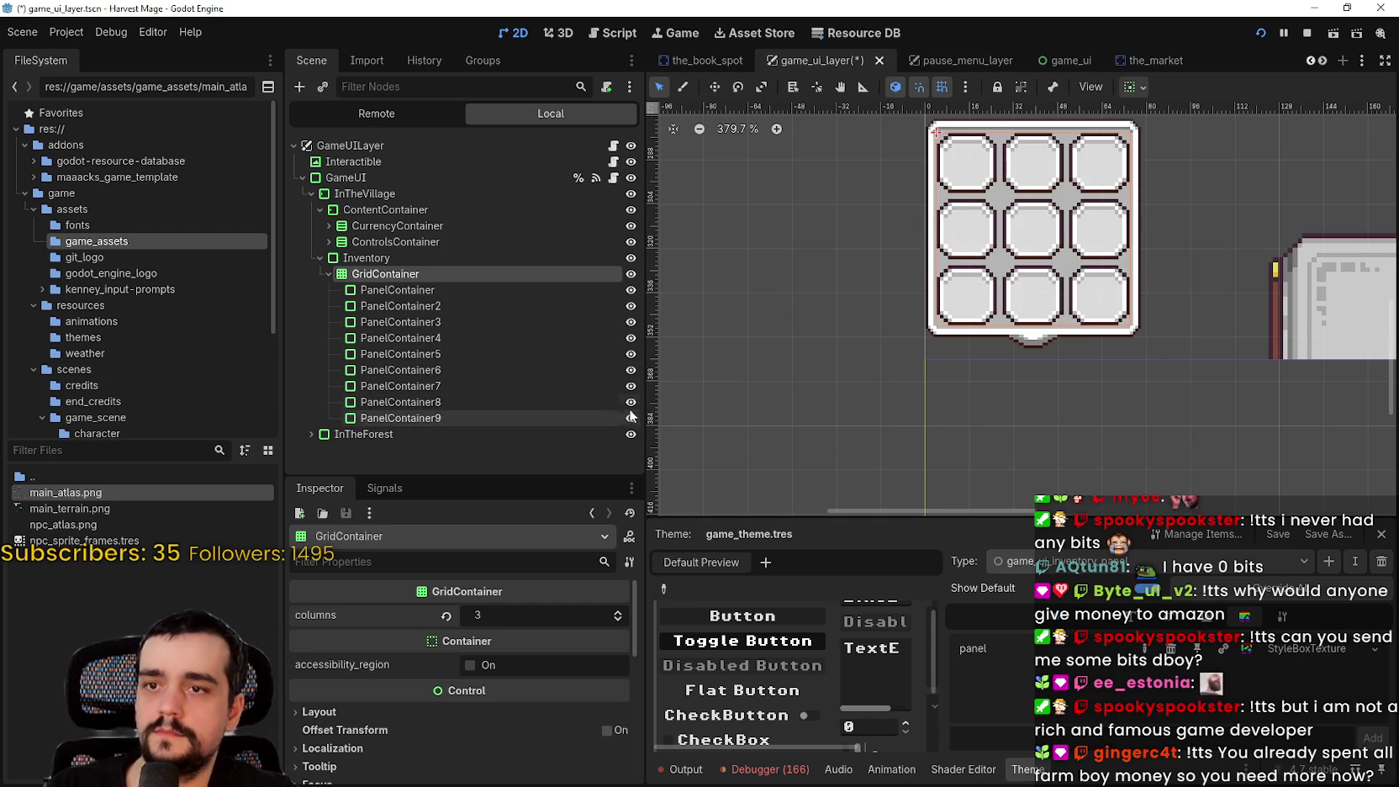
Hide the slots of PanelContainer2 through PanelContainer9 again
scroll(1090, 372, down, 2)
click(631, 402)
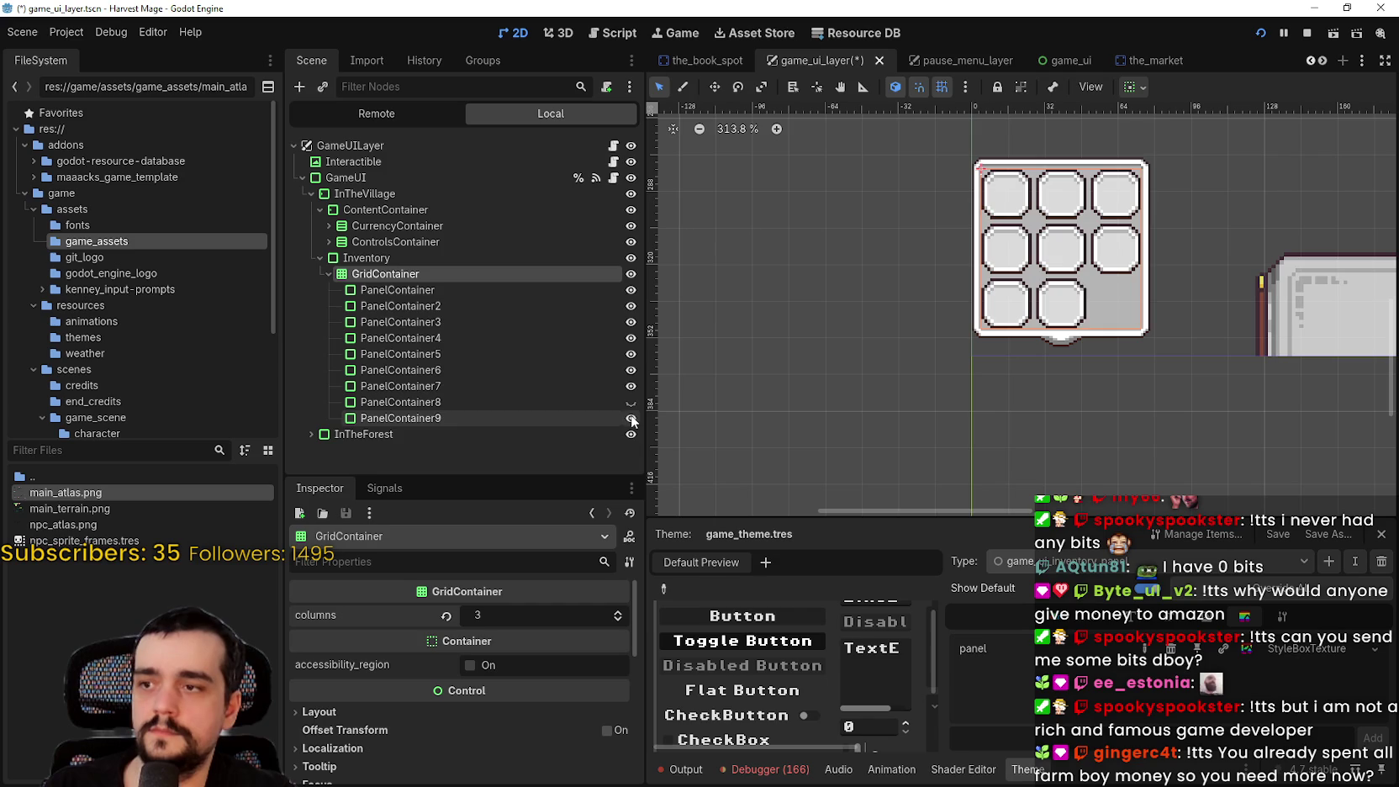
click(631, 417)
click(632, 385)
click(631, 370)
click(630, 354)
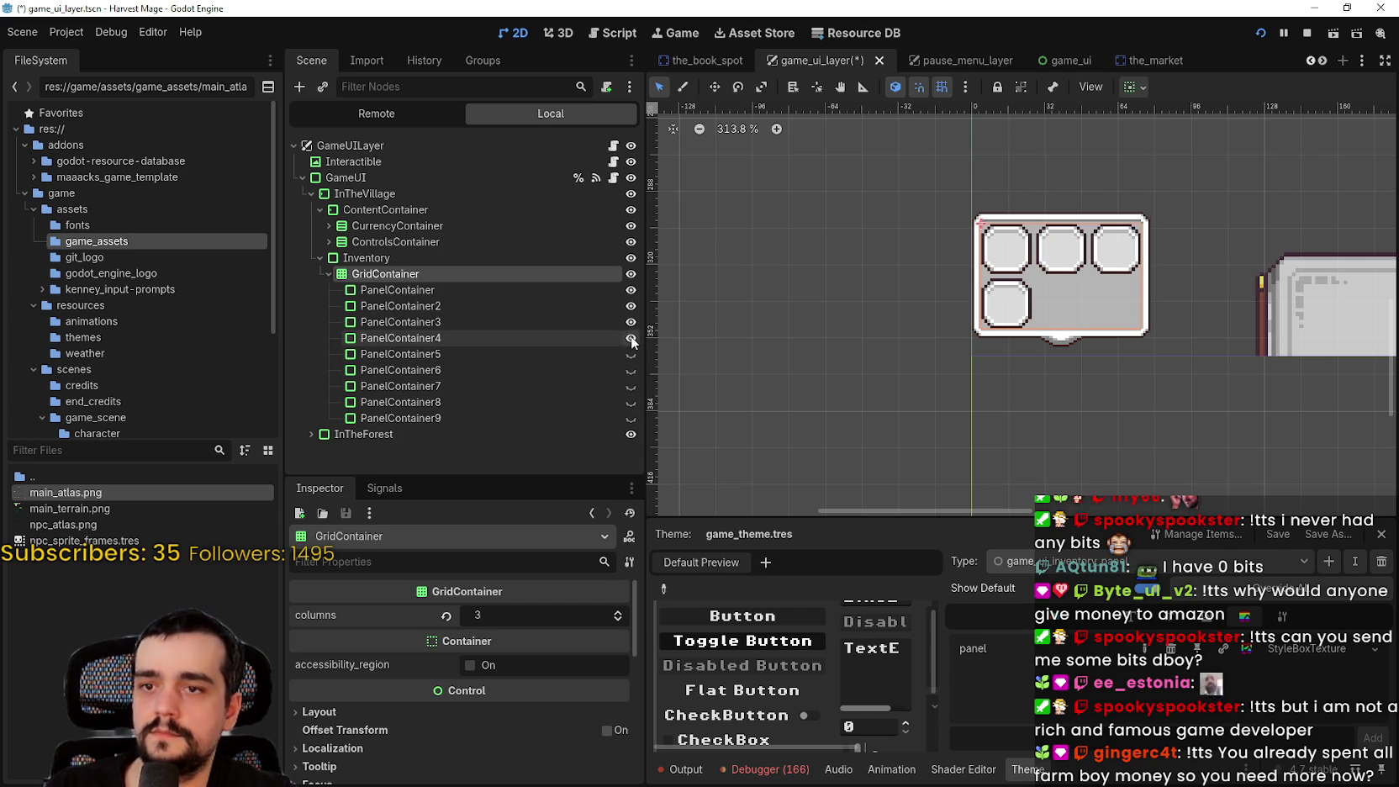
click(631, 338)
click(631, 322)
click(630, 306)
Unhide the slots of PanelContainer2, 3, 4, 6, 7 and 8
scroll(1002, 292, up, 2)
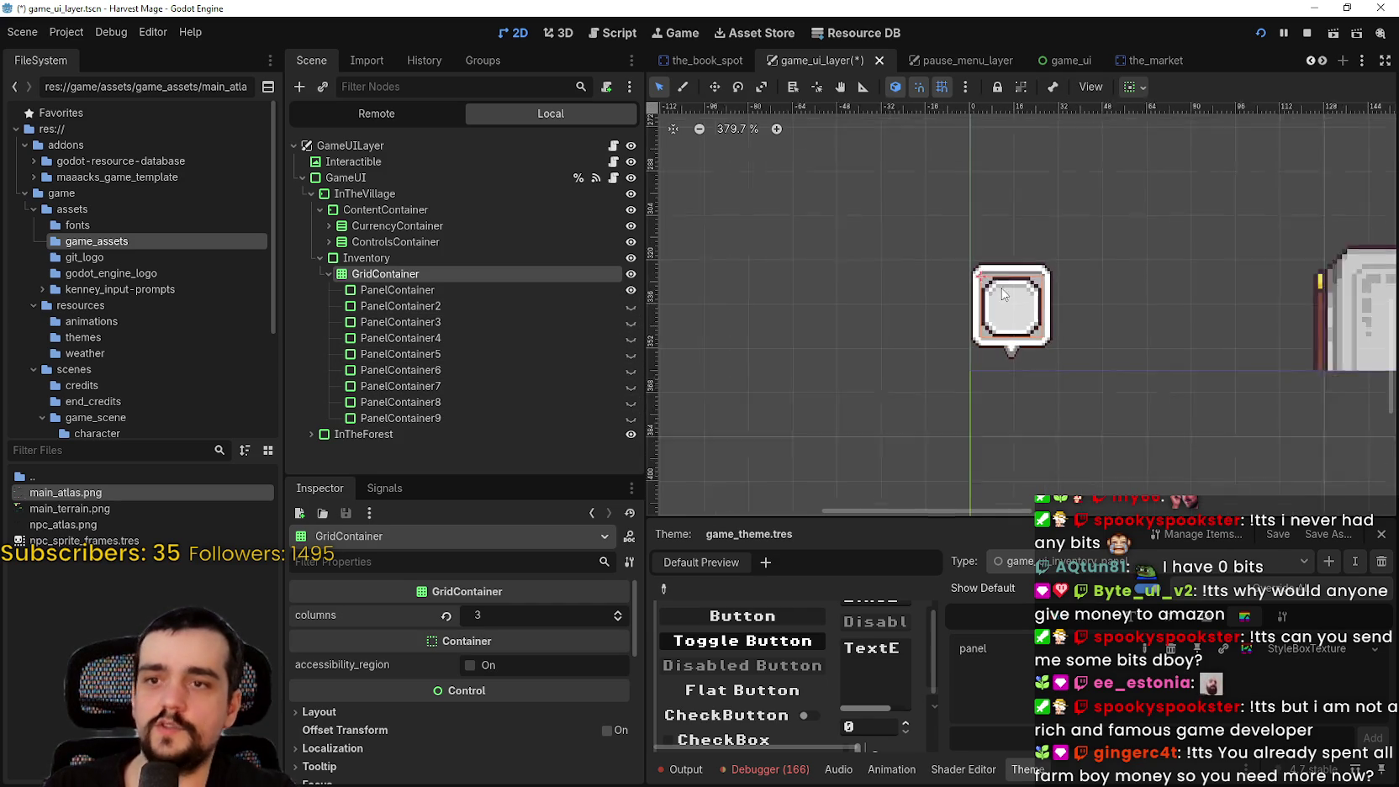
scroll(1002, 292, up, 1)
click(630, 306)
click(630, 322)
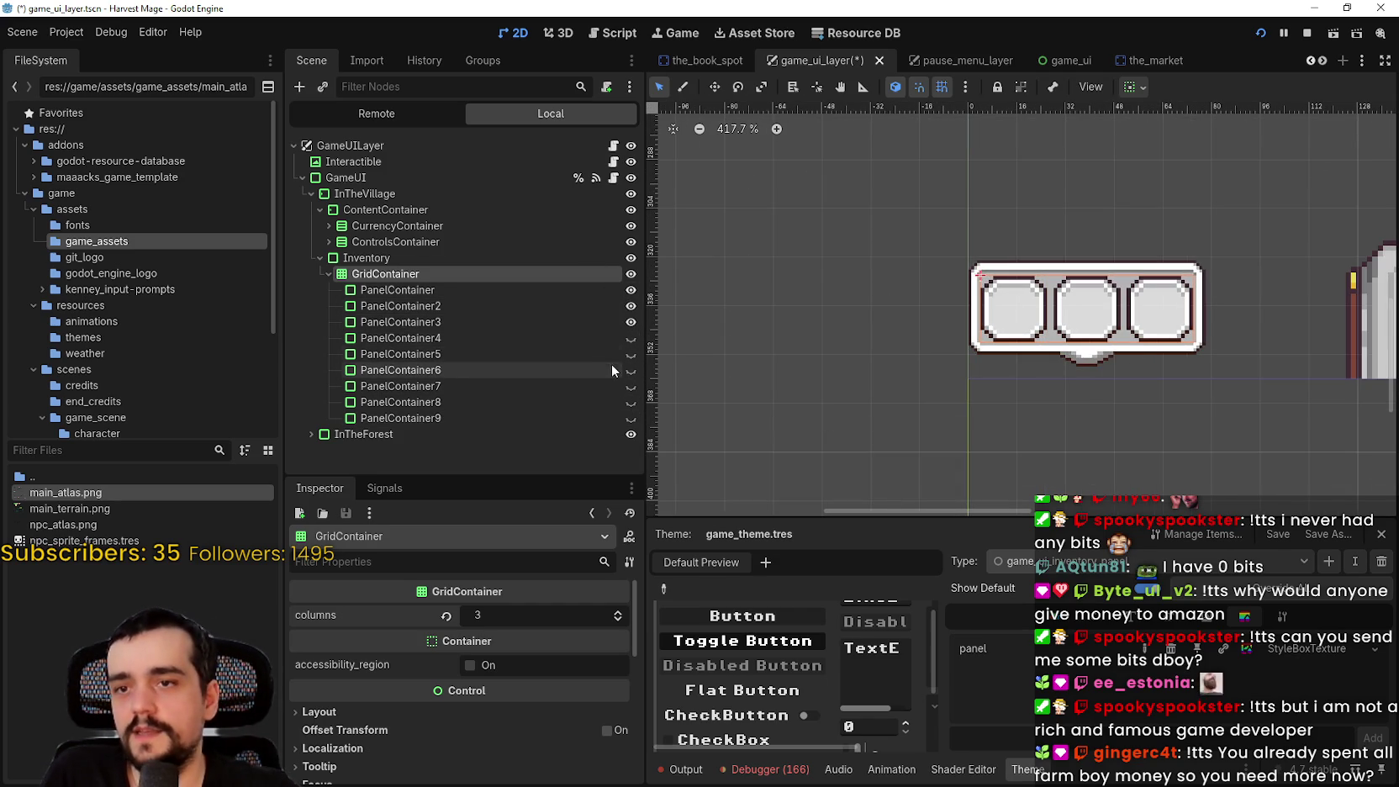
click(631, 338)
click(630, 370)
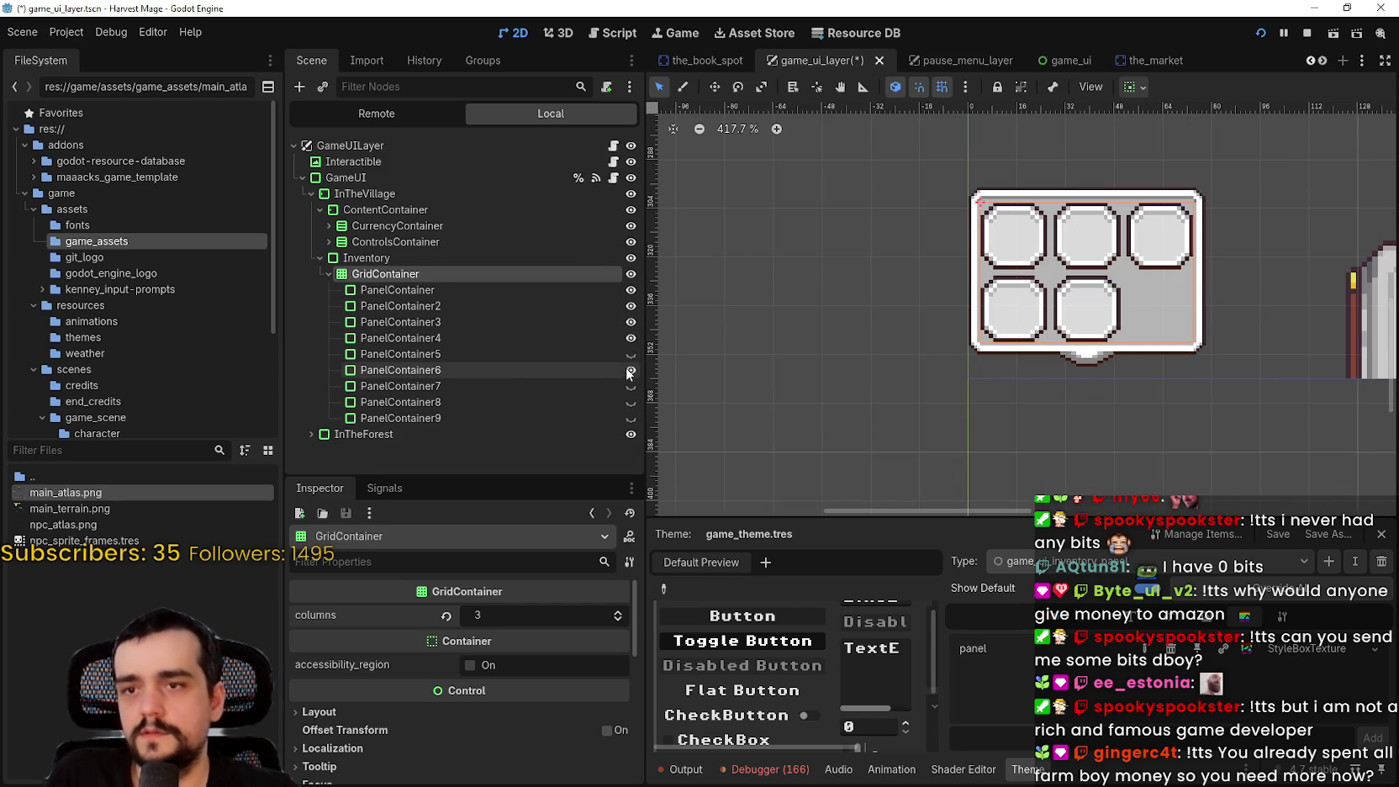
click(630, 386)
click(630, 402)
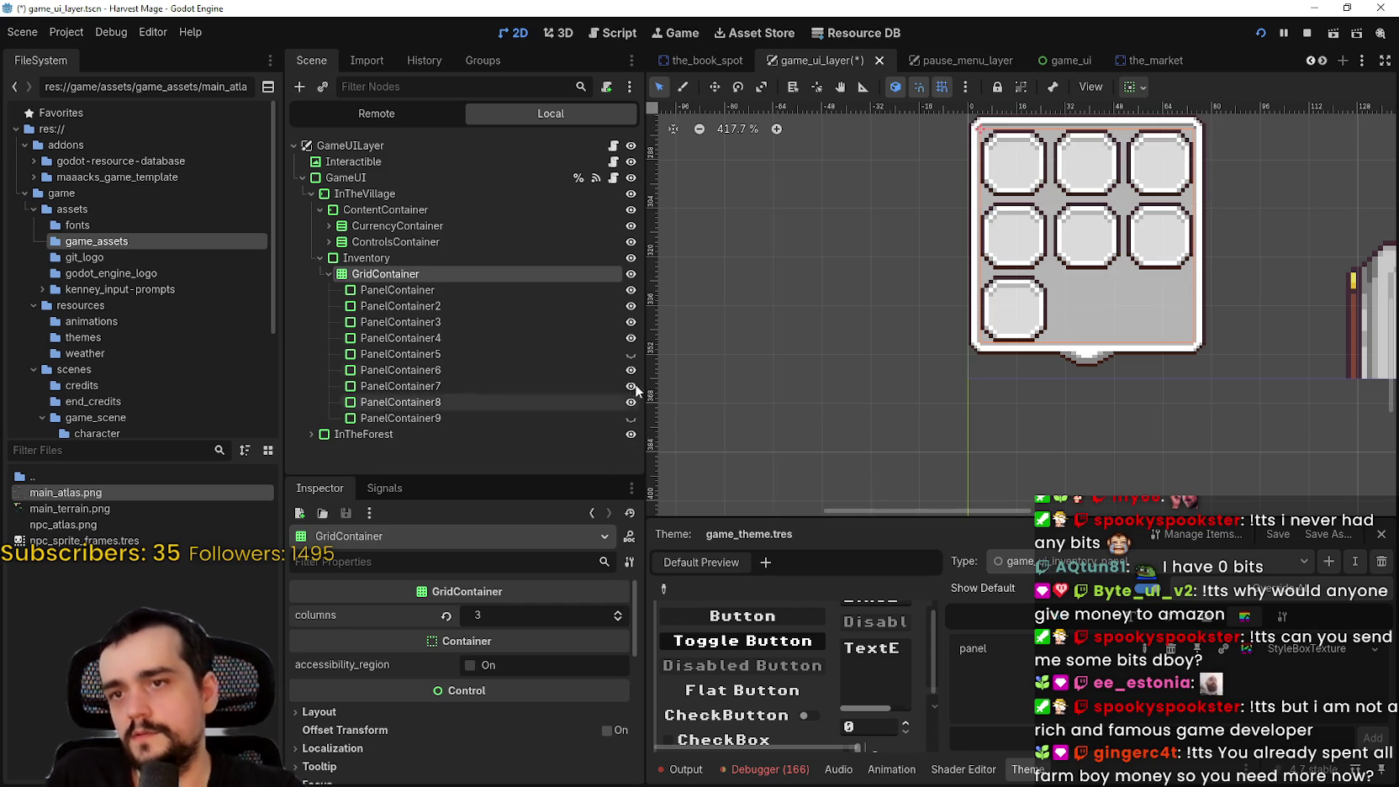
Select the Inventory node in the Scene dock and view its properties
scroll(1017, 249, up, 2)
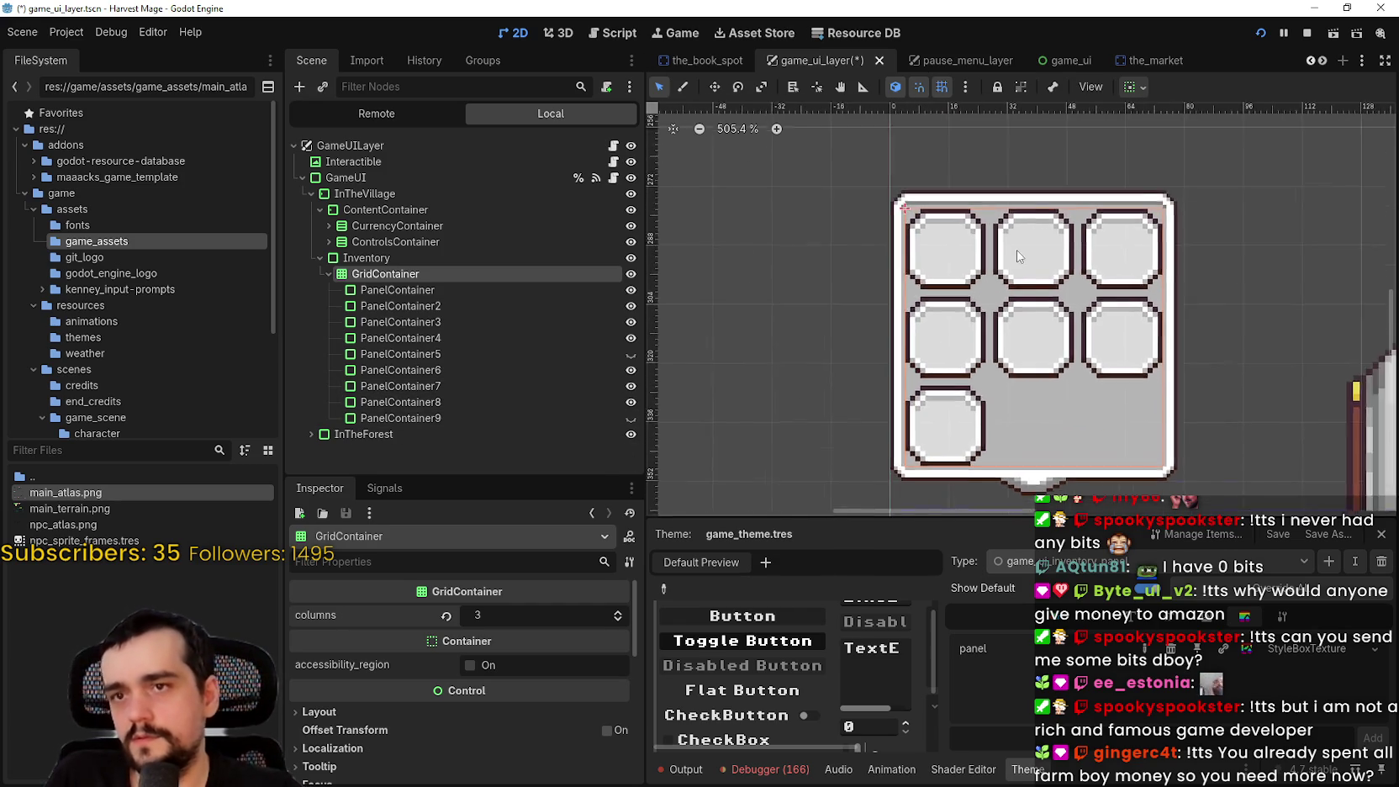
scroll(1016, 249, up, 9)
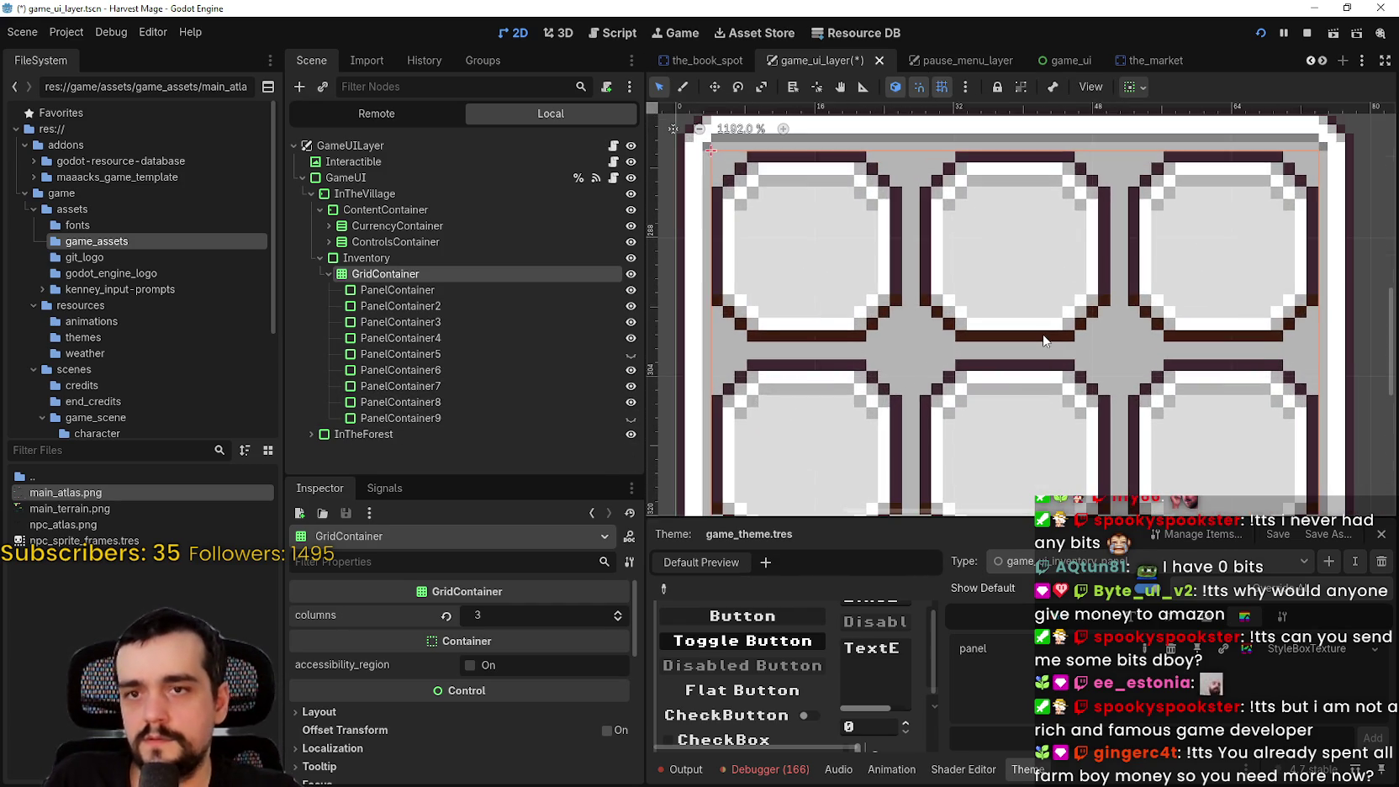
scroll(1043, 340, down, 5)
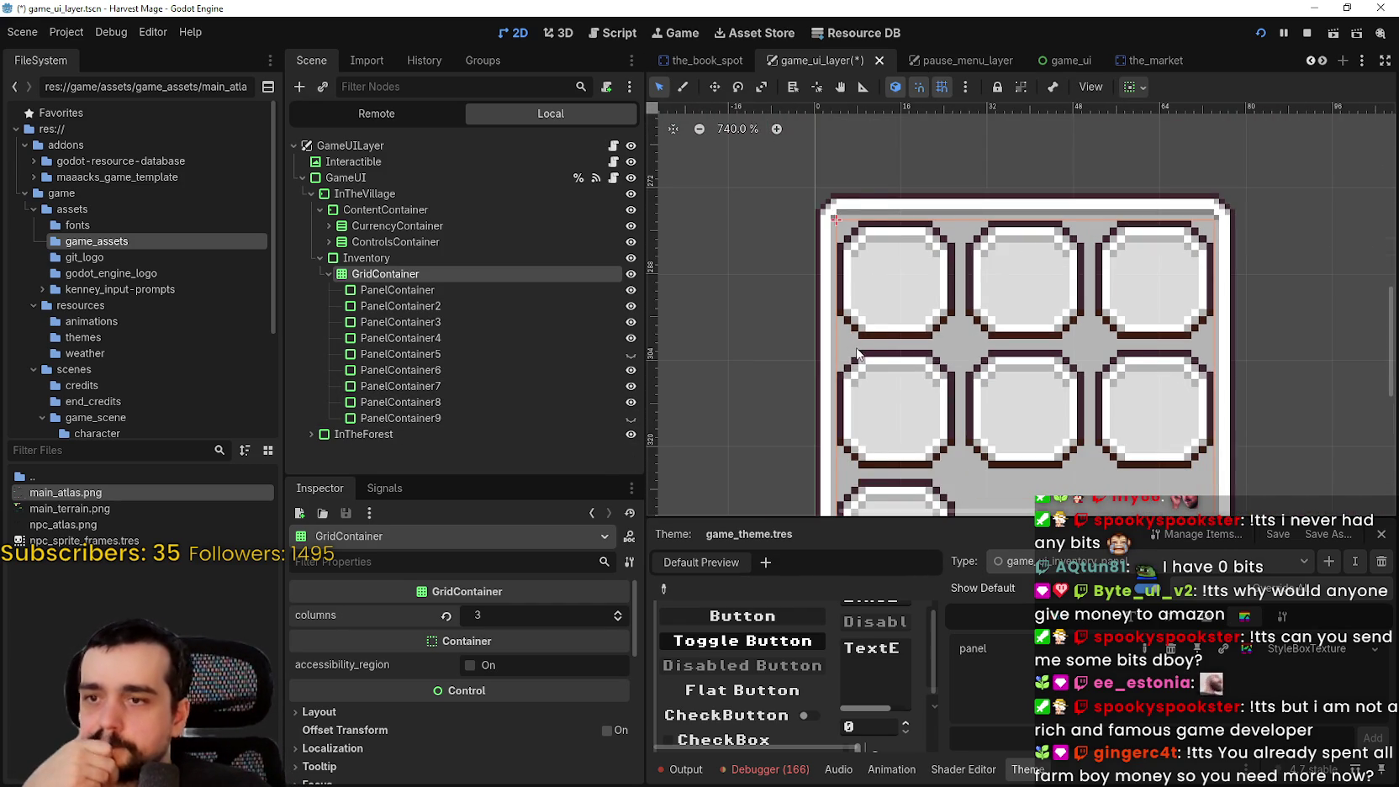
scroll(857, 353, down, 5)
scroll(999, 408, up, 3)
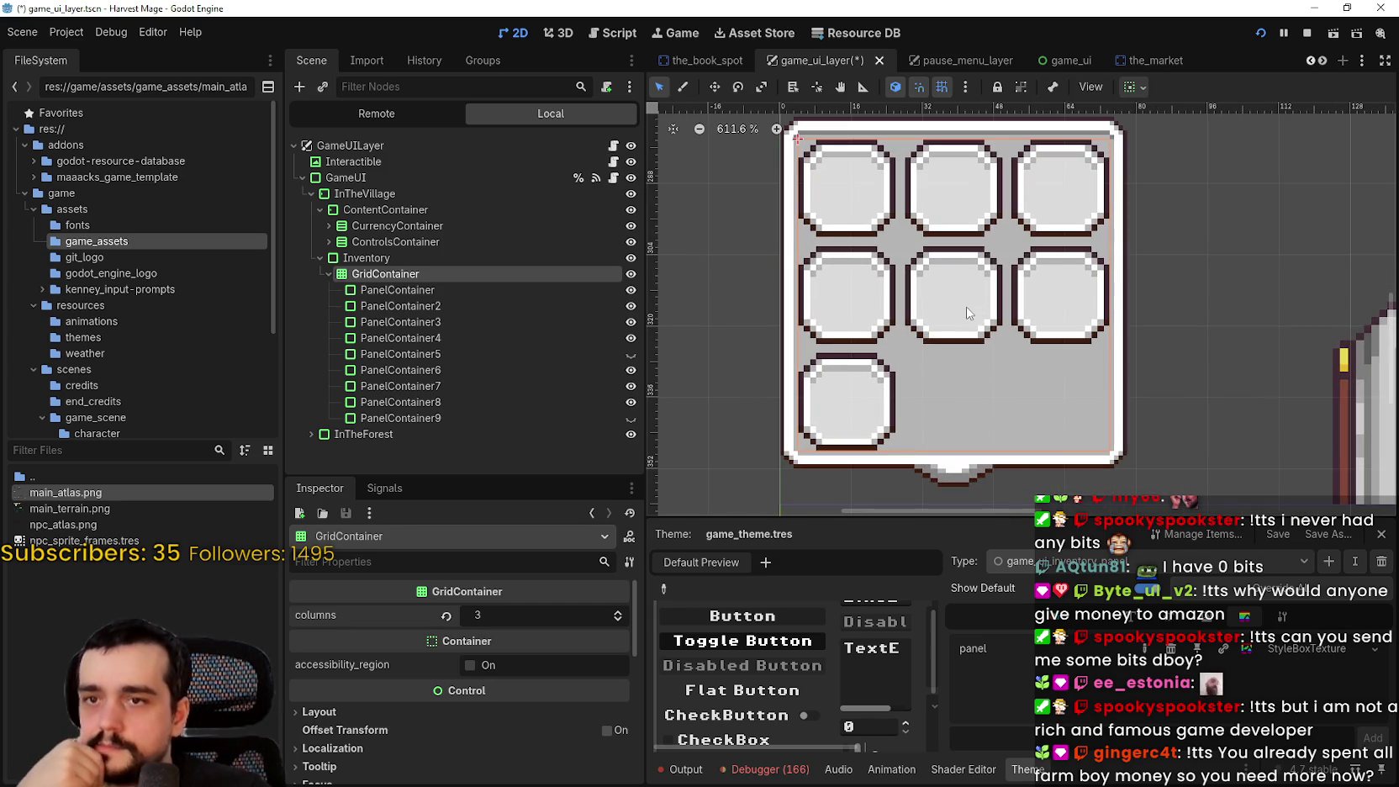
click(370, 258)
scroll(520, 727, down, 5)
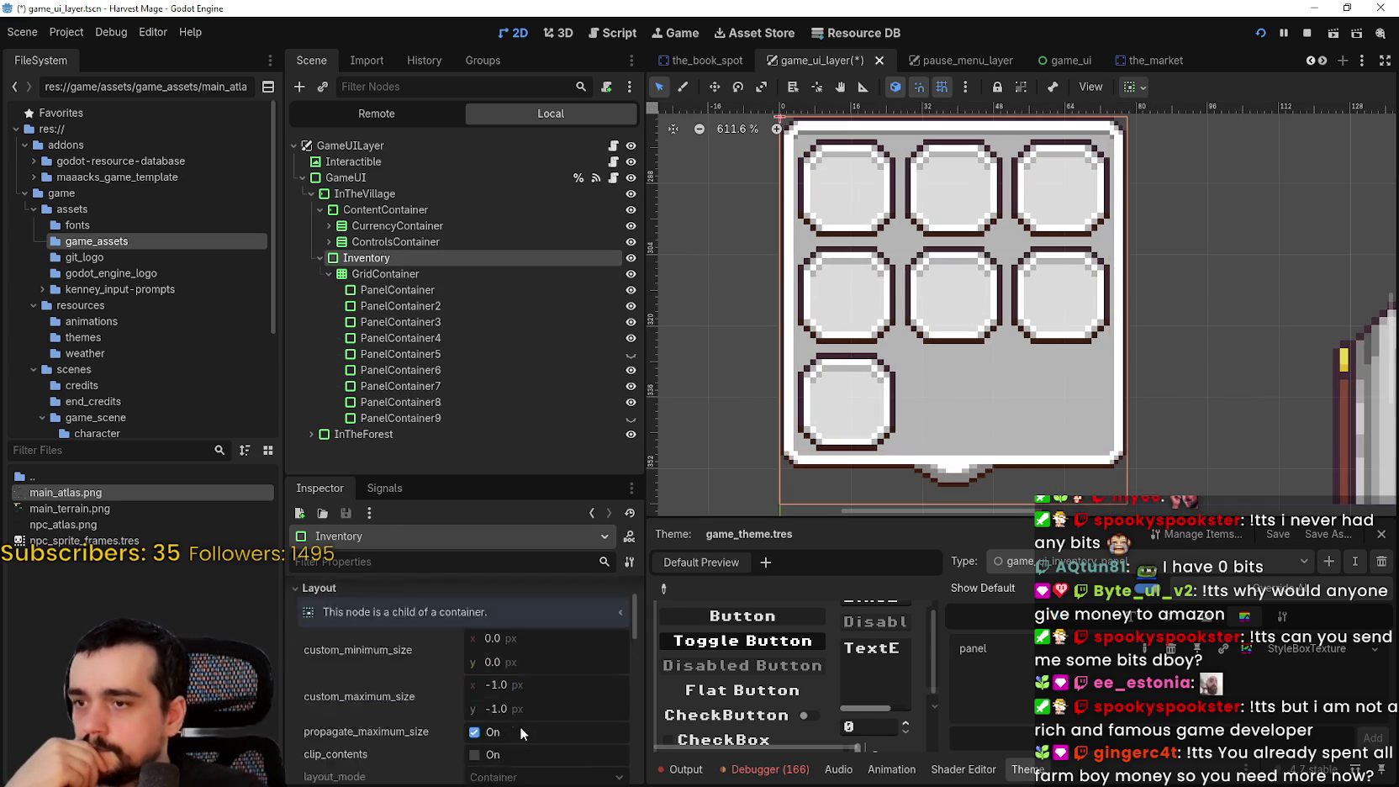
scroll(442, 697, down, 8)
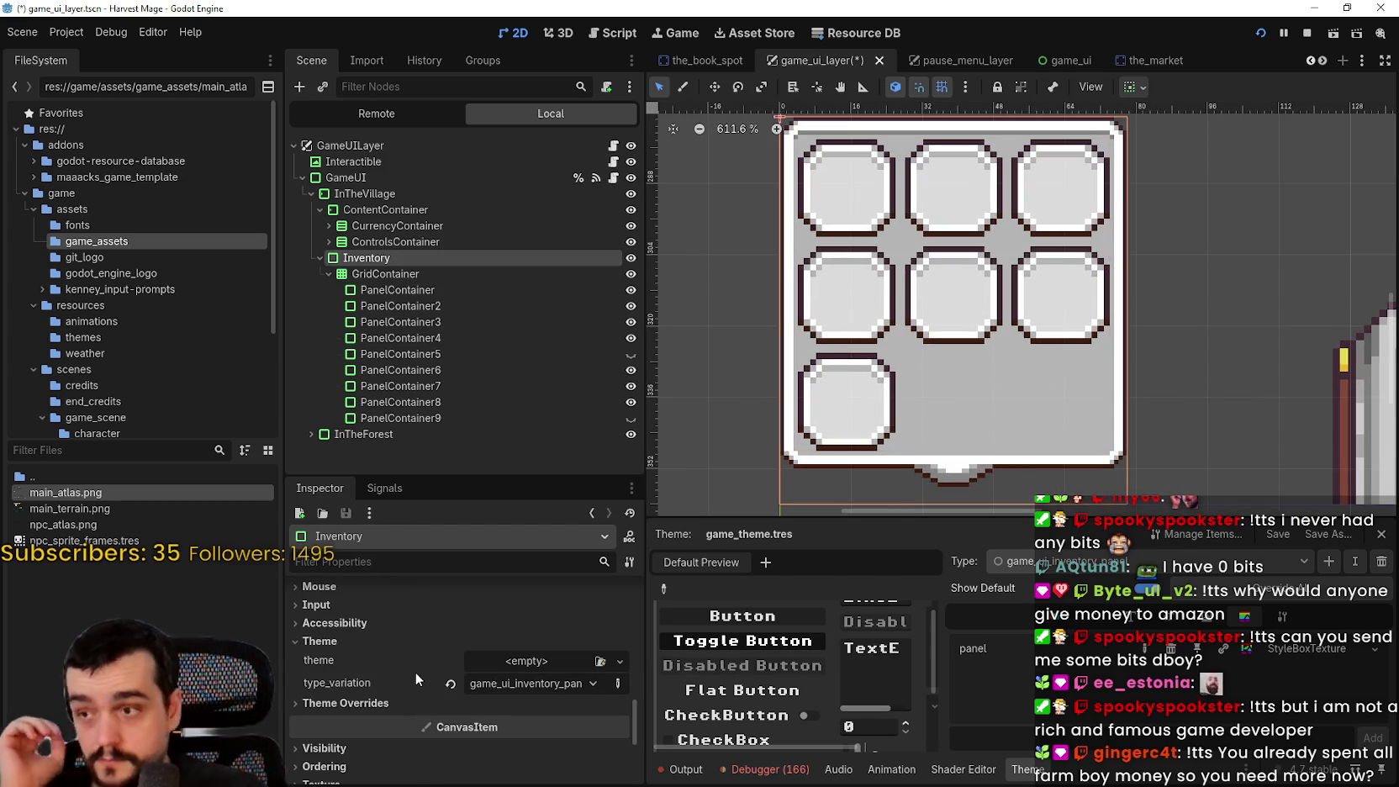
click(418, 273)
scroll(435, 723, down, 5)
scroll(398, 714, down, 1)
click(375, 626)
click(375, 648)
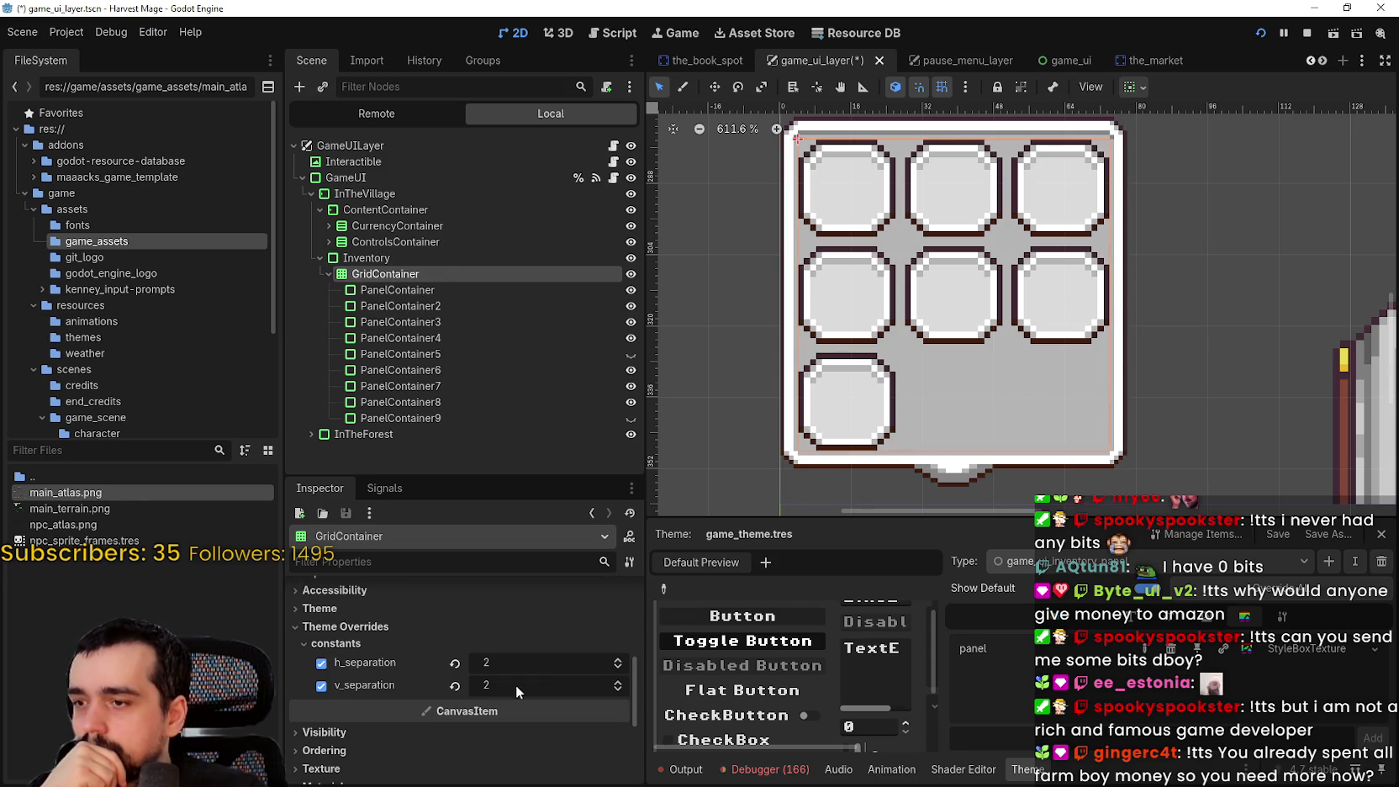
click(618, 681)
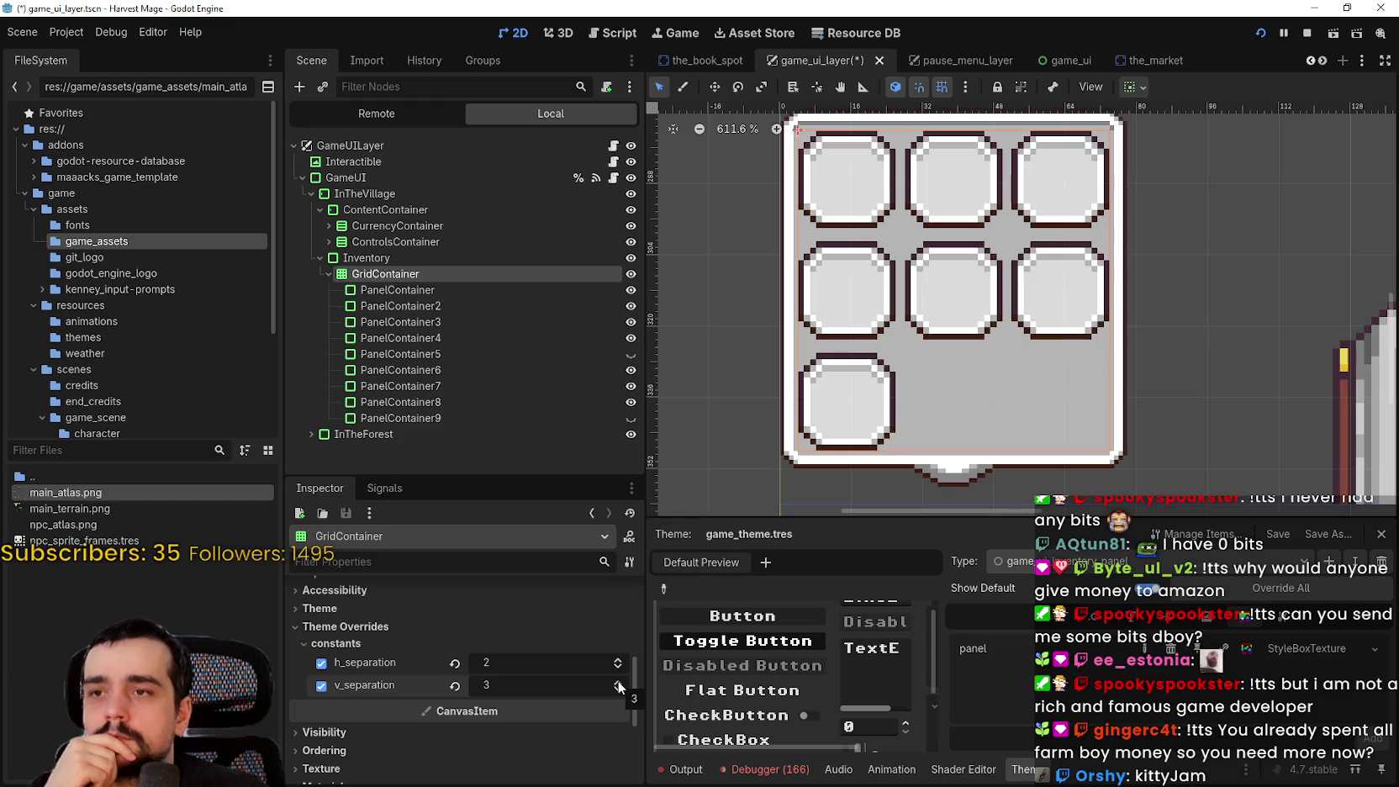
click(618, 689)
scroll(940, 433, up, 3)
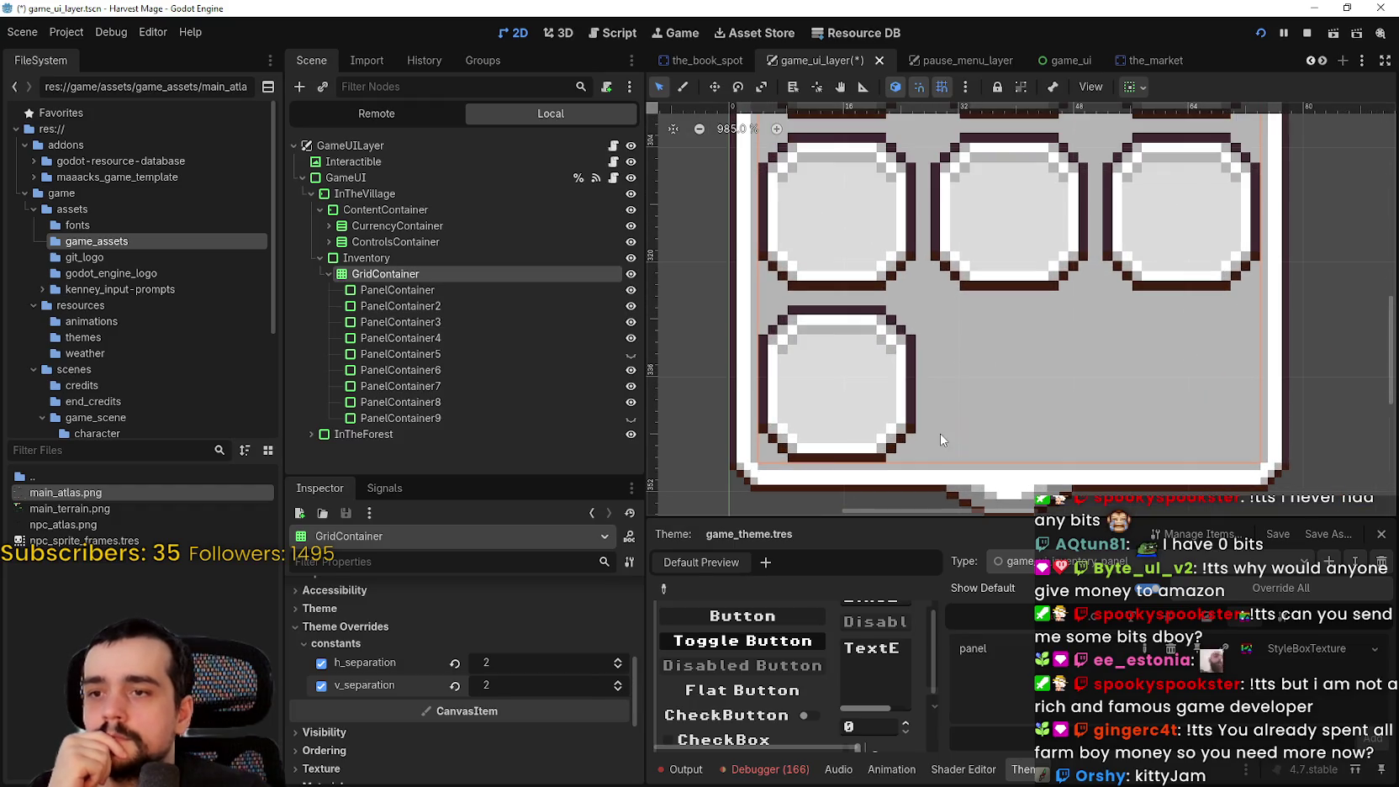
scroll(1118, 320, down, 1)
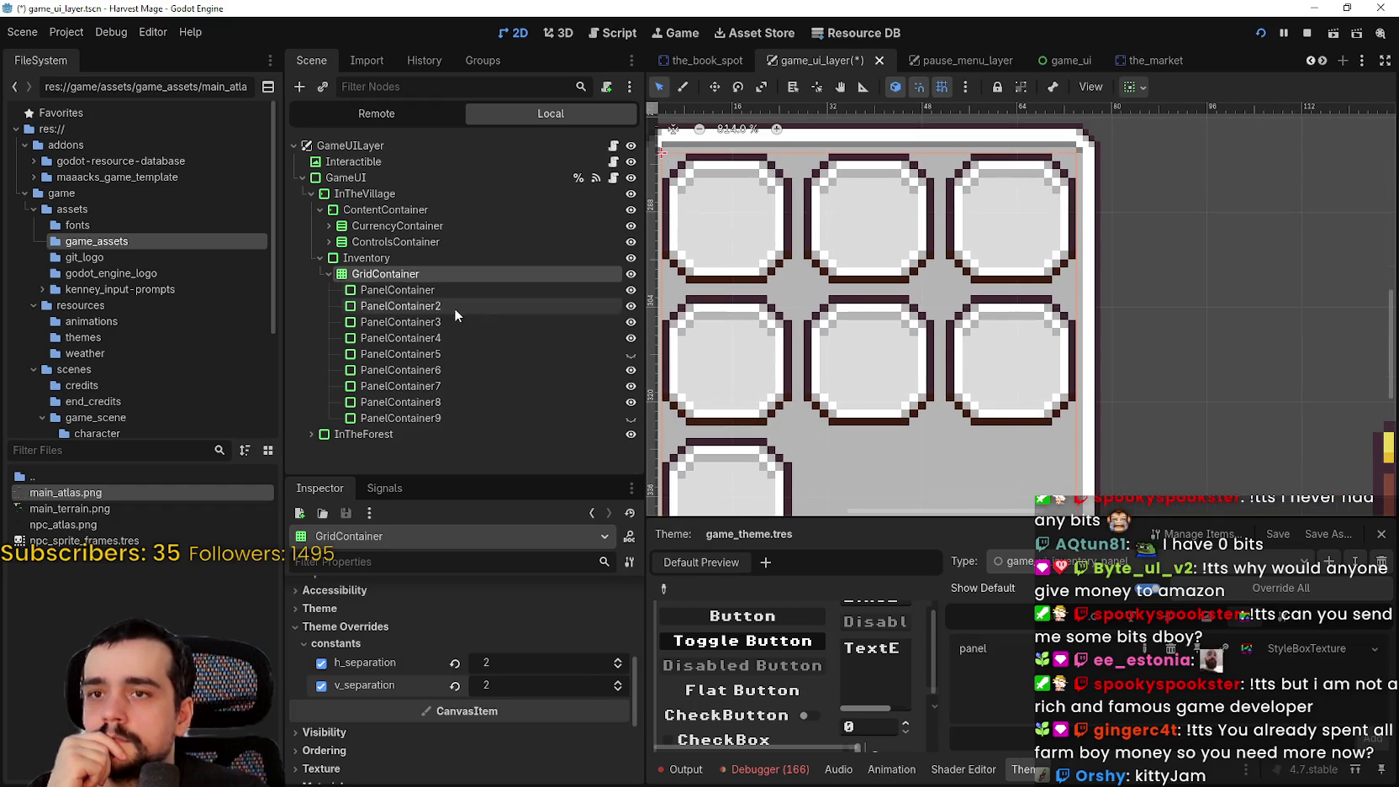
click(353, 255)
Add a MarginContainer as a child node of Inventory
right_click(357, 257)
click(448, 277)
text(m)
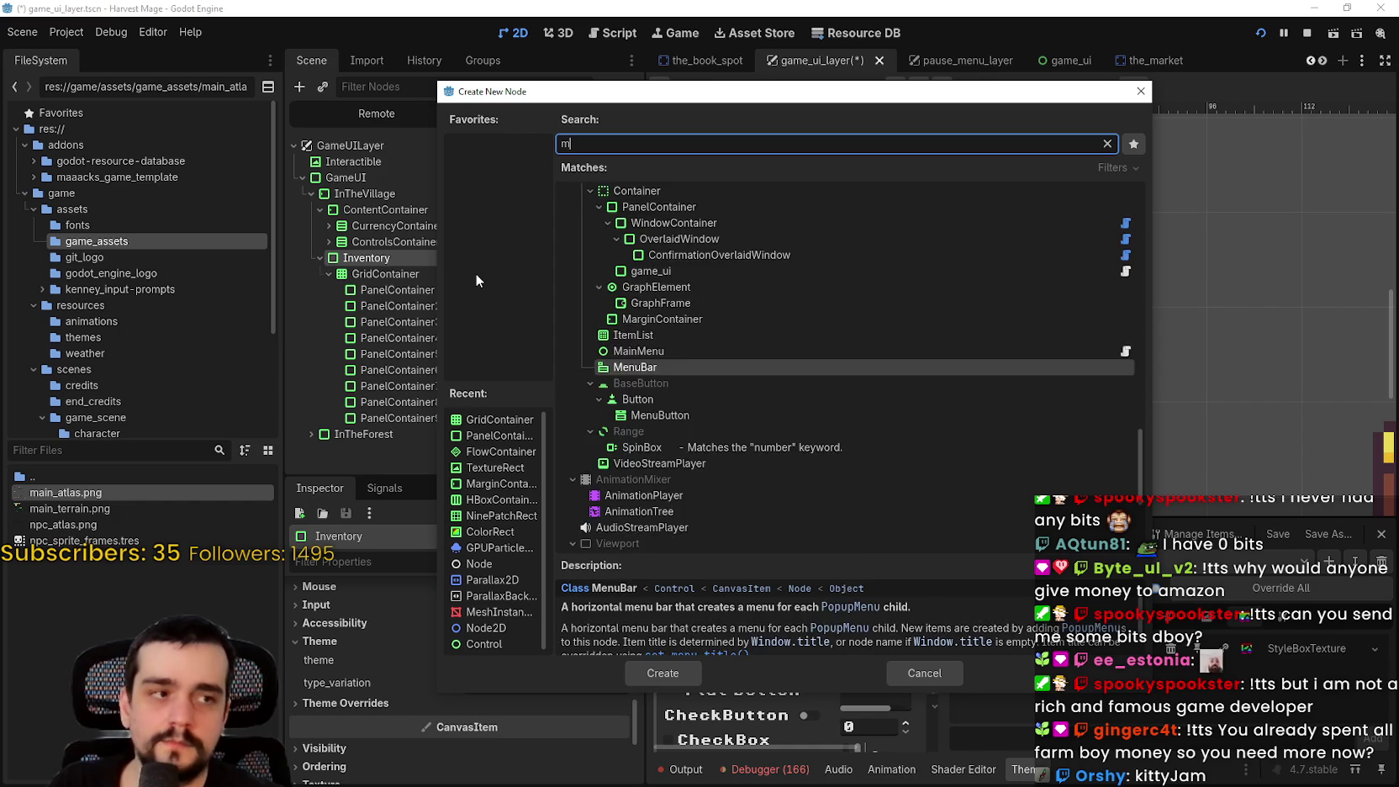
text(argin)
key(Return)
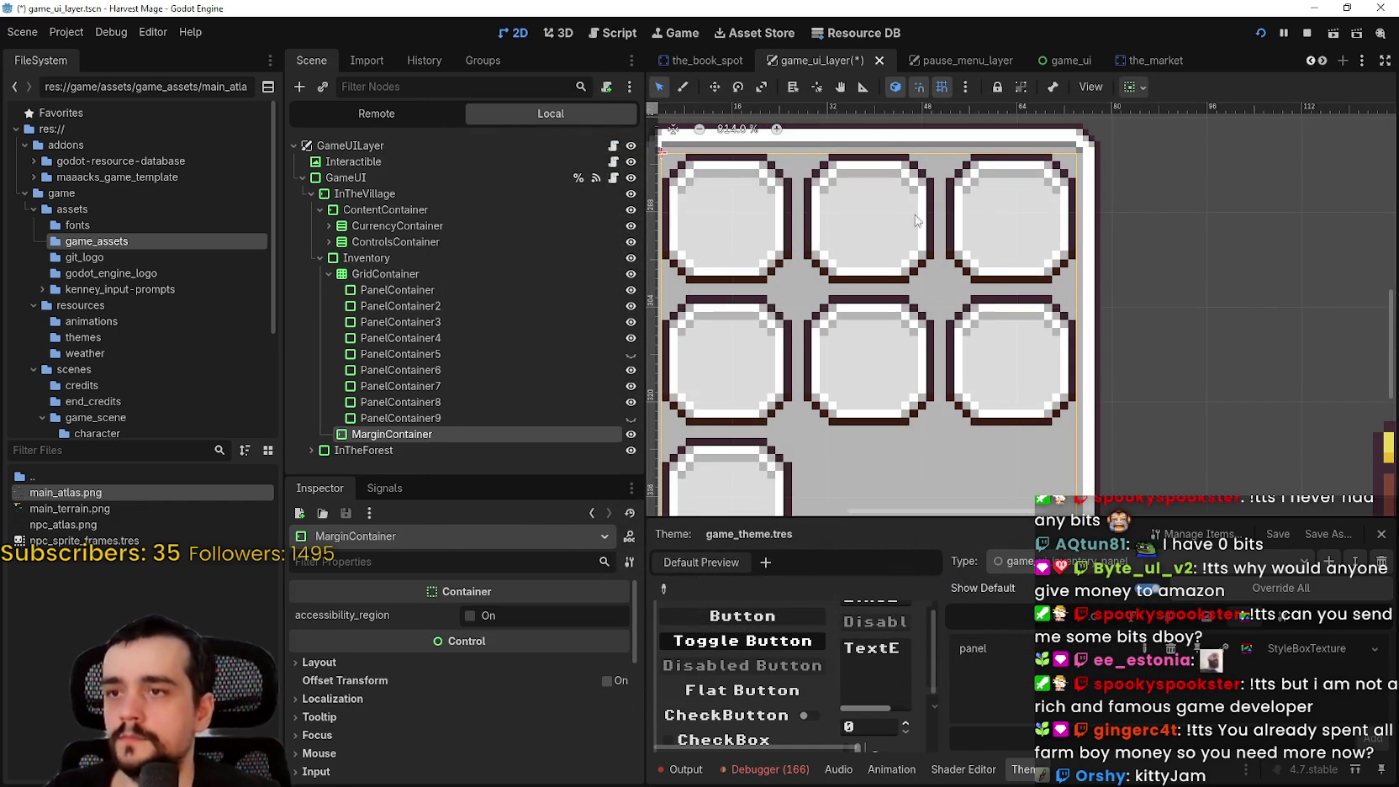
Move the GridContainer into the new MarginContainer and review its properties
mouse_move(411, 435)
mouse_down()
mouse_move(441, 248)
mouse_move(503, 285)
mouse_move(358, 283)
mouse_move(401, 274)
mouse_up()
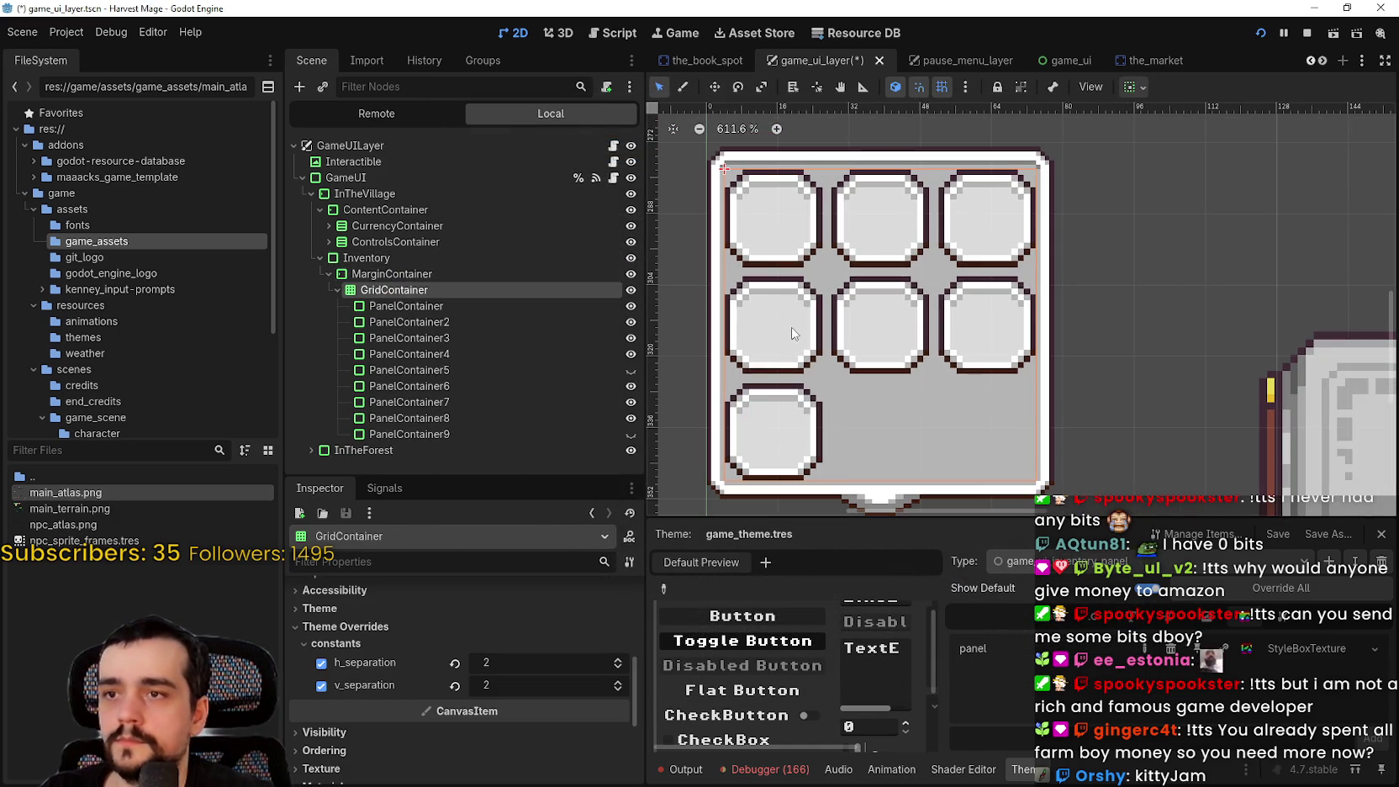
click(402, 274)
scroll(448, 723, down, 5)
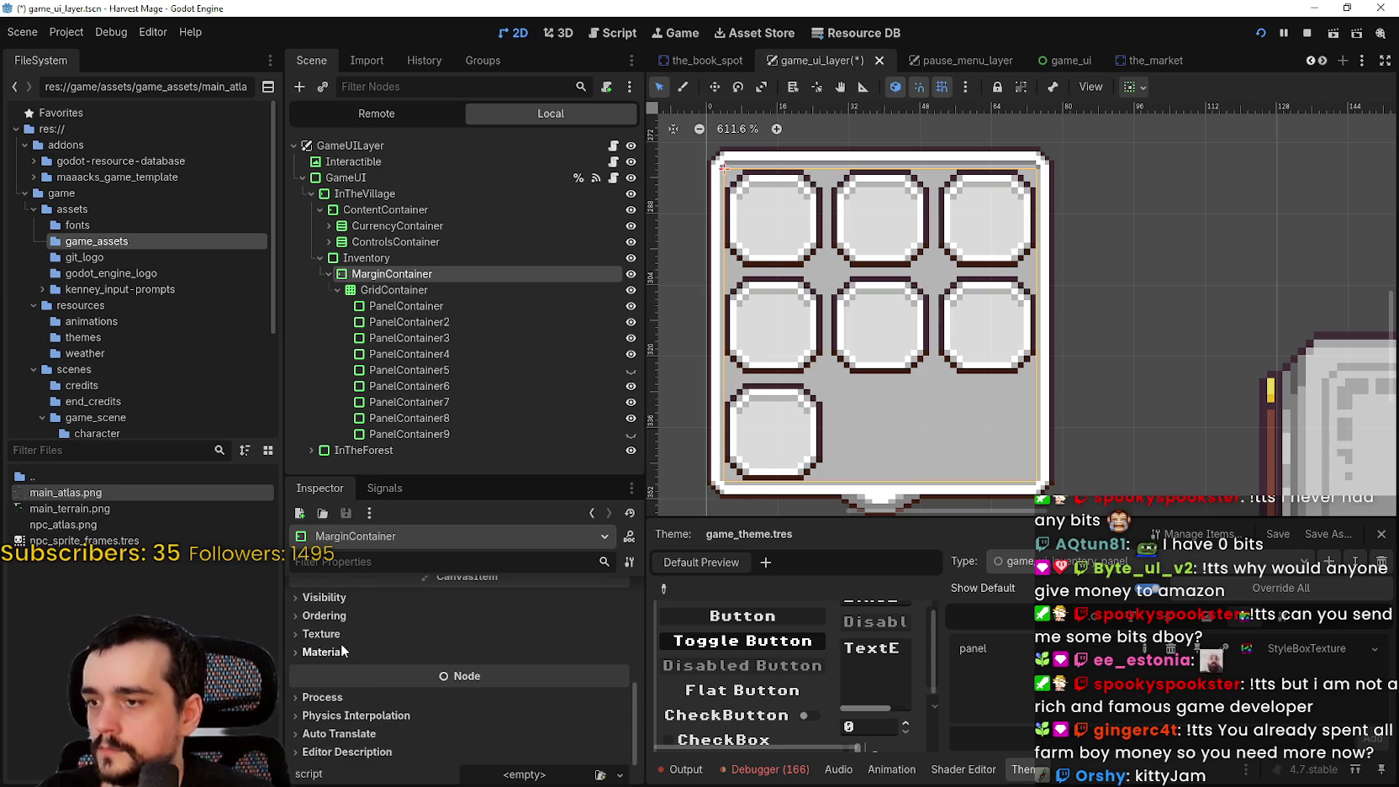
scroll(350, 642, up, 2)
Override the MarginContainer's left, top, right and bottom margin constants to 2
click(385, 645)
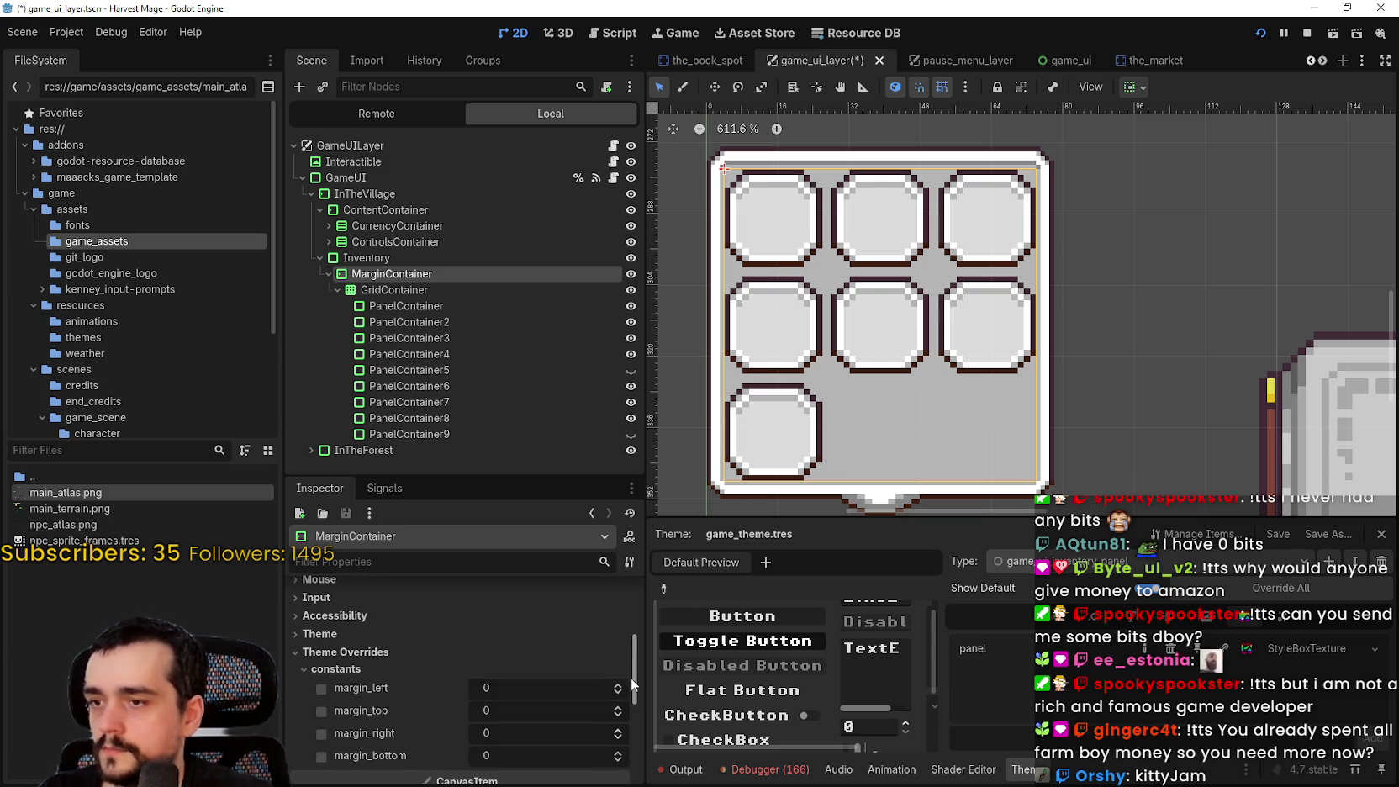
click(619, 686)
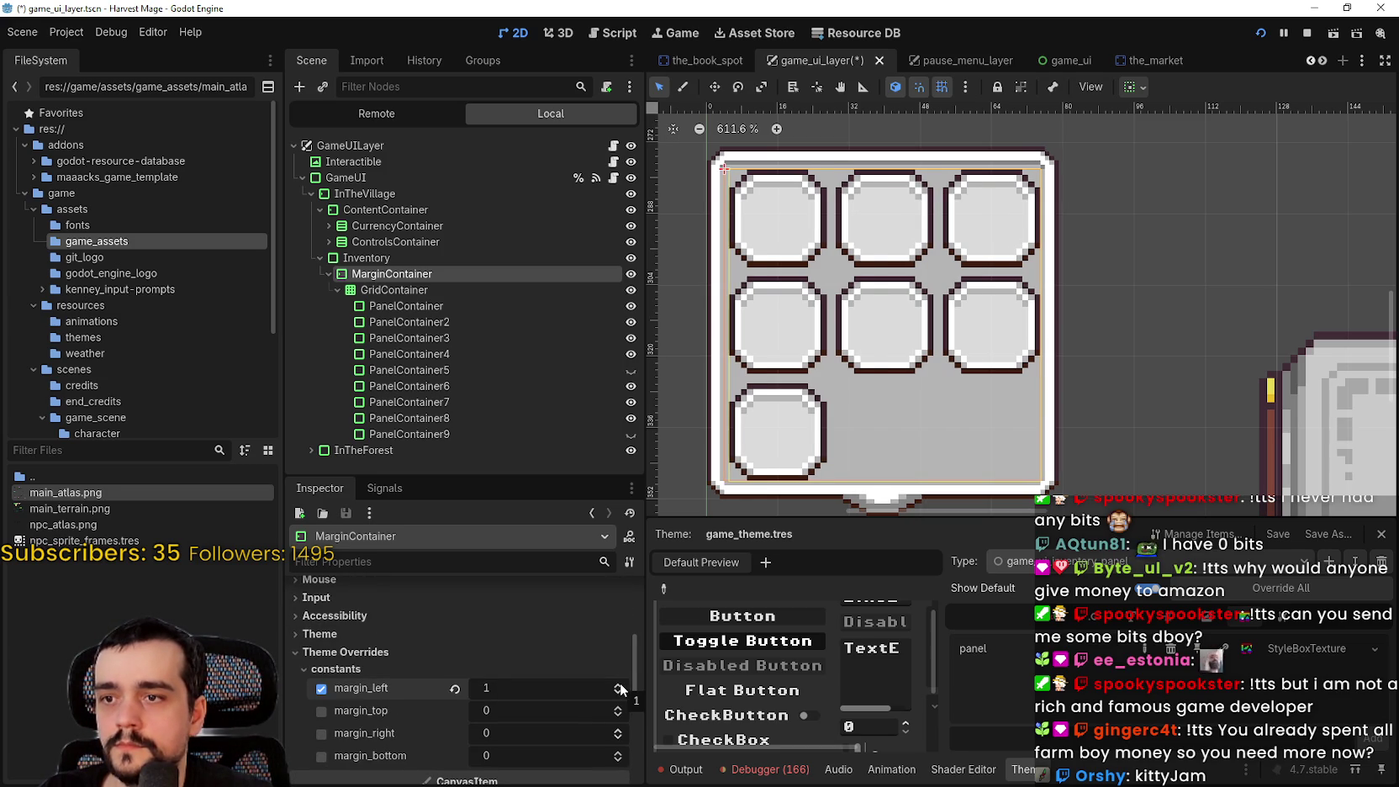
click(619, 686)
click(619, 709)
click(619, 709)
click(618, 732)
click(619, 732)
click(618, 753)
click(619, 753)
scroll(1018, 315, down, 2)
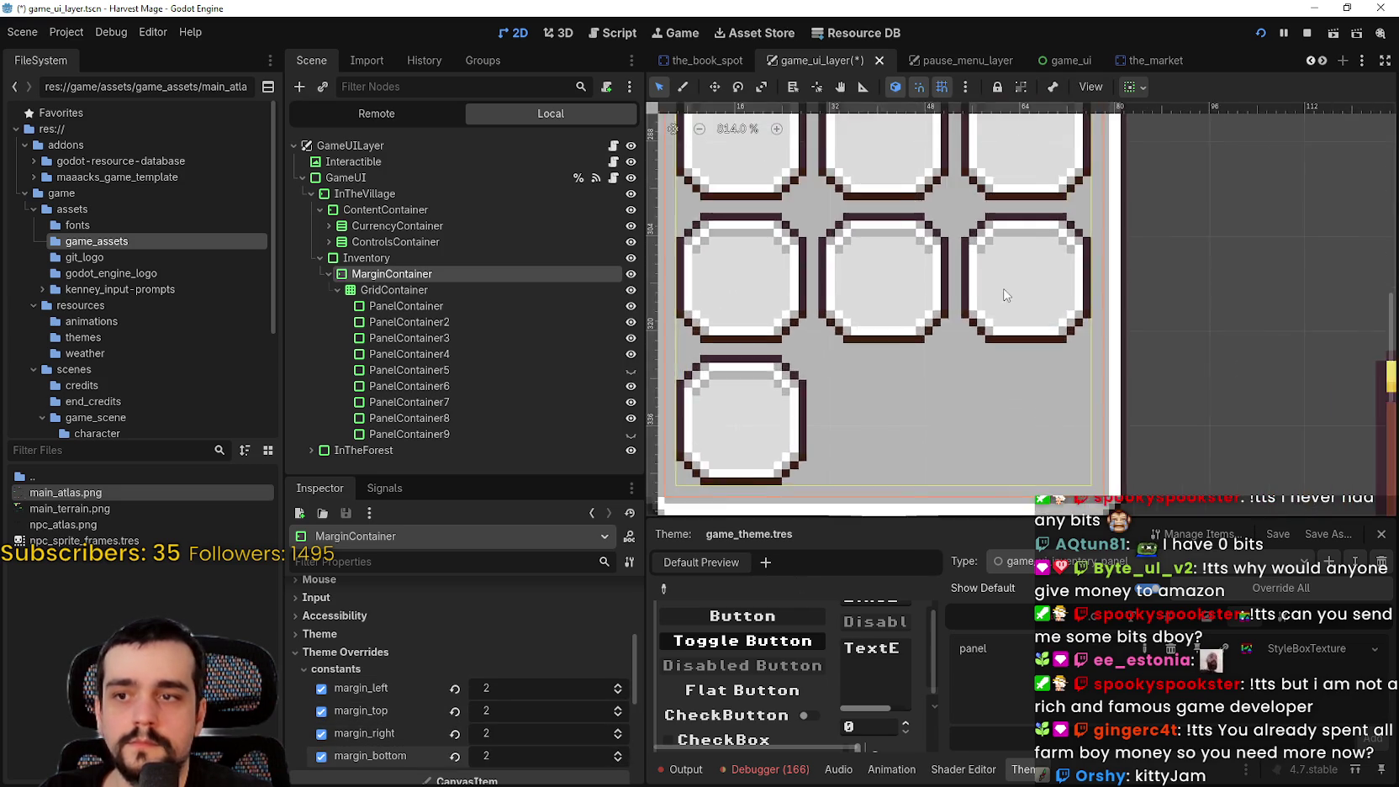
scroll(1018, 315, up, 4)
scroll(1018, 314, down, 2)
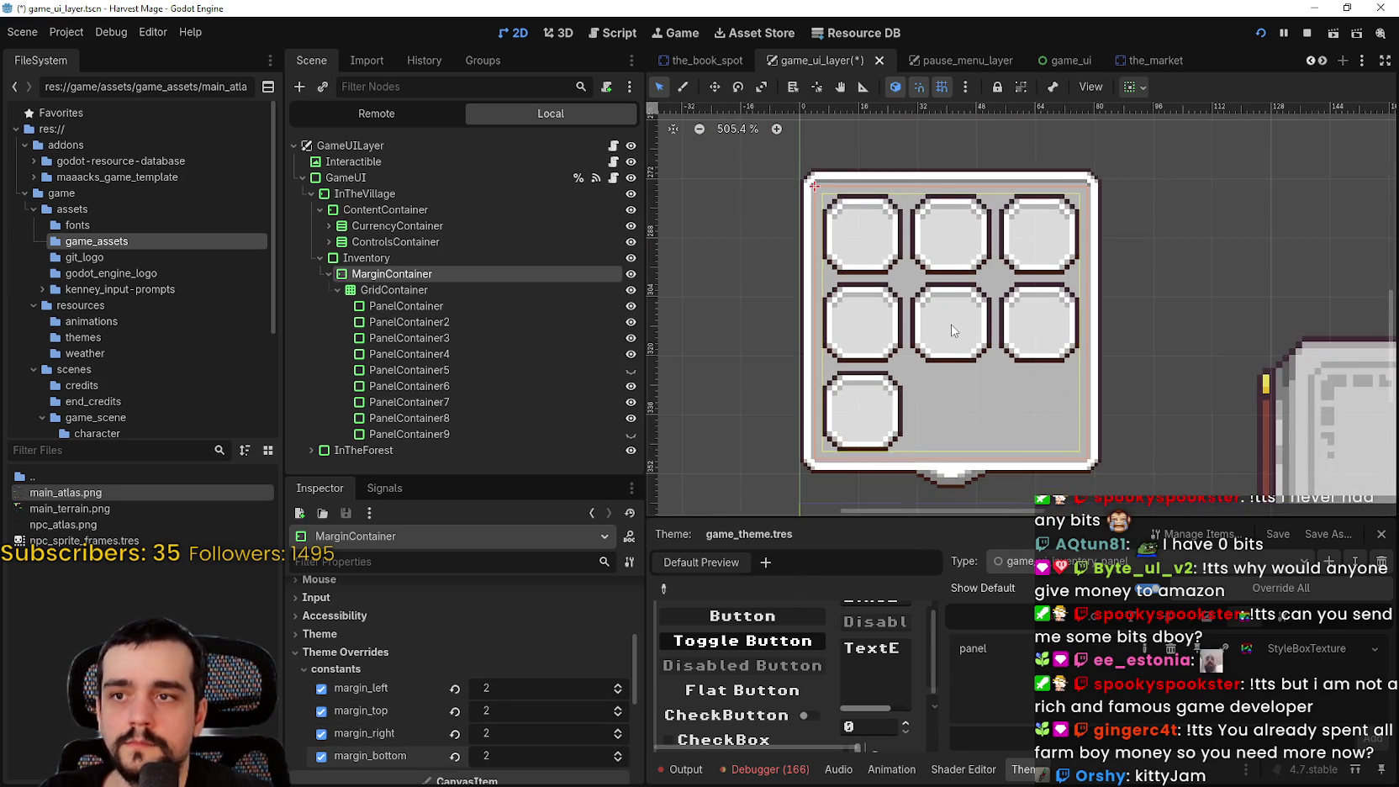
Save the scene and review the GridContainer's properties
key(ctrl+s)
scroll(1135, 168, up, 3)
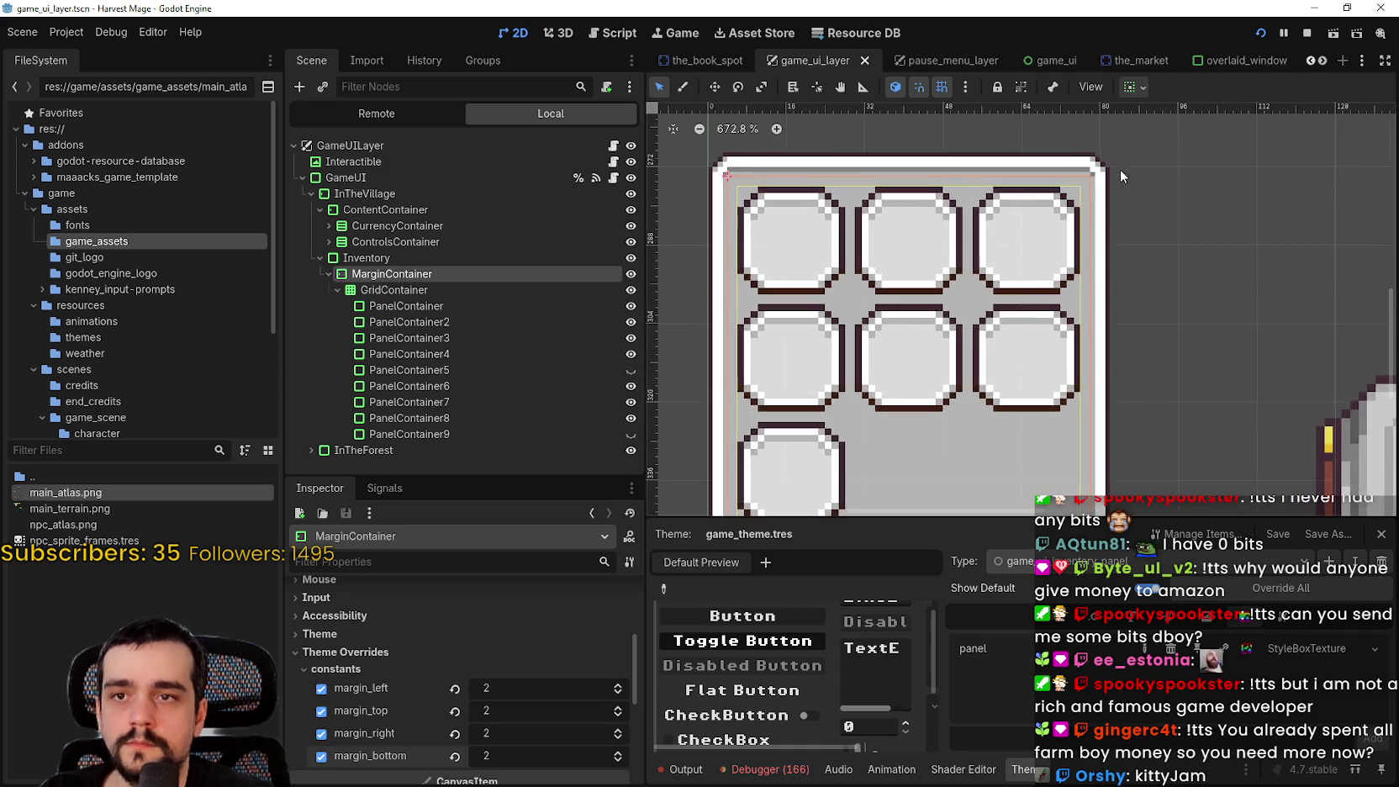
click(410, 291)
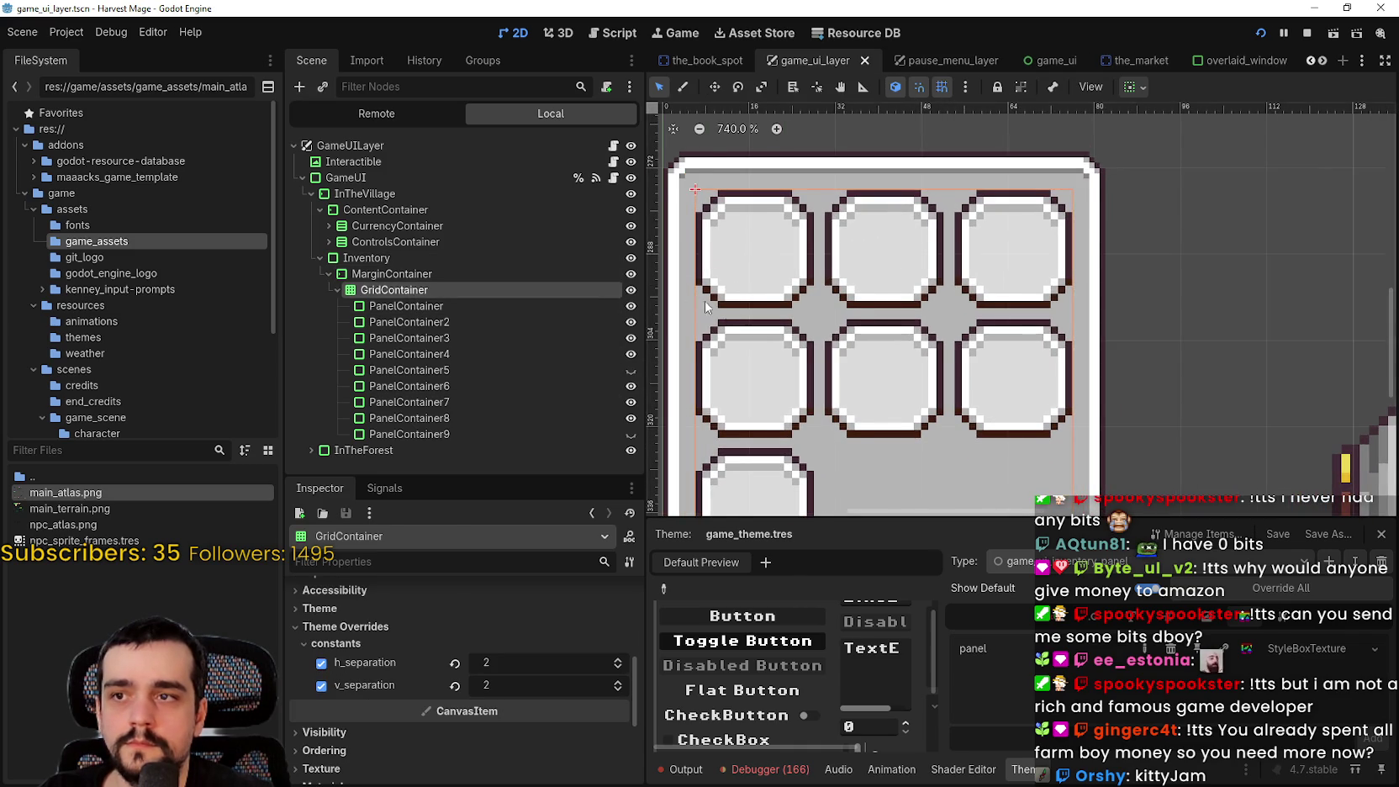
scroll(812, 295, down, 2)
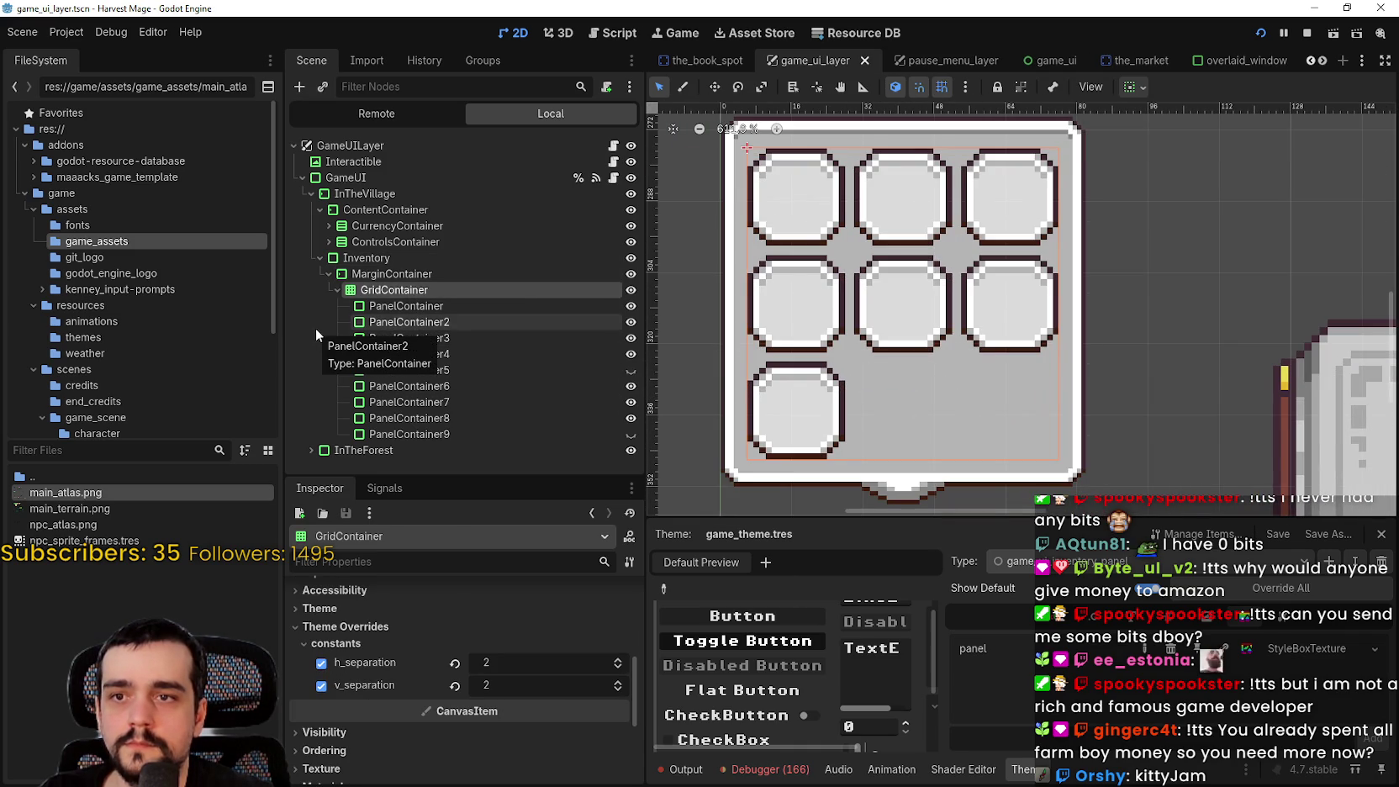
scroll(684, 487, up, 3)
scroll(684, 488, down, 3)
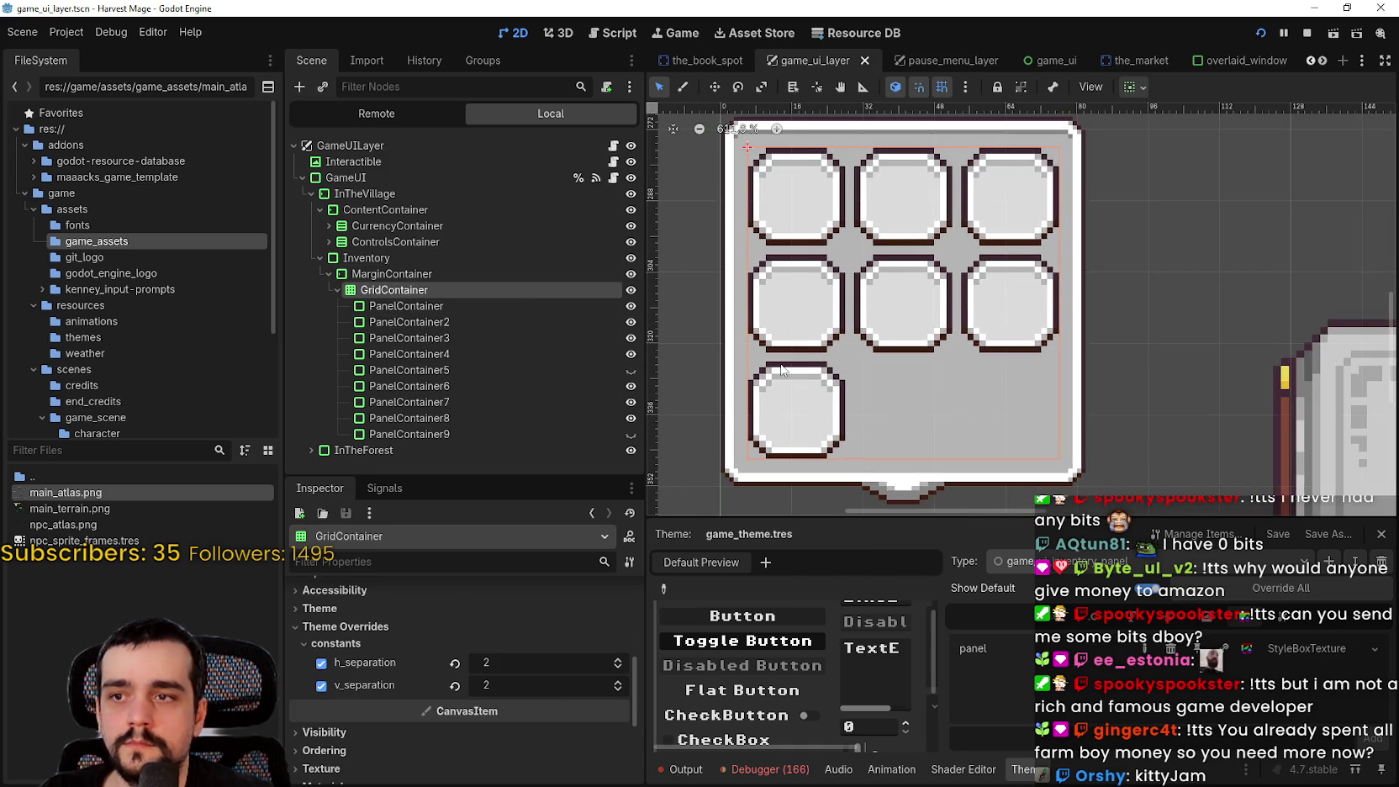
Lower all four MarginContainer margins to 1 and save the scene
key(Up)
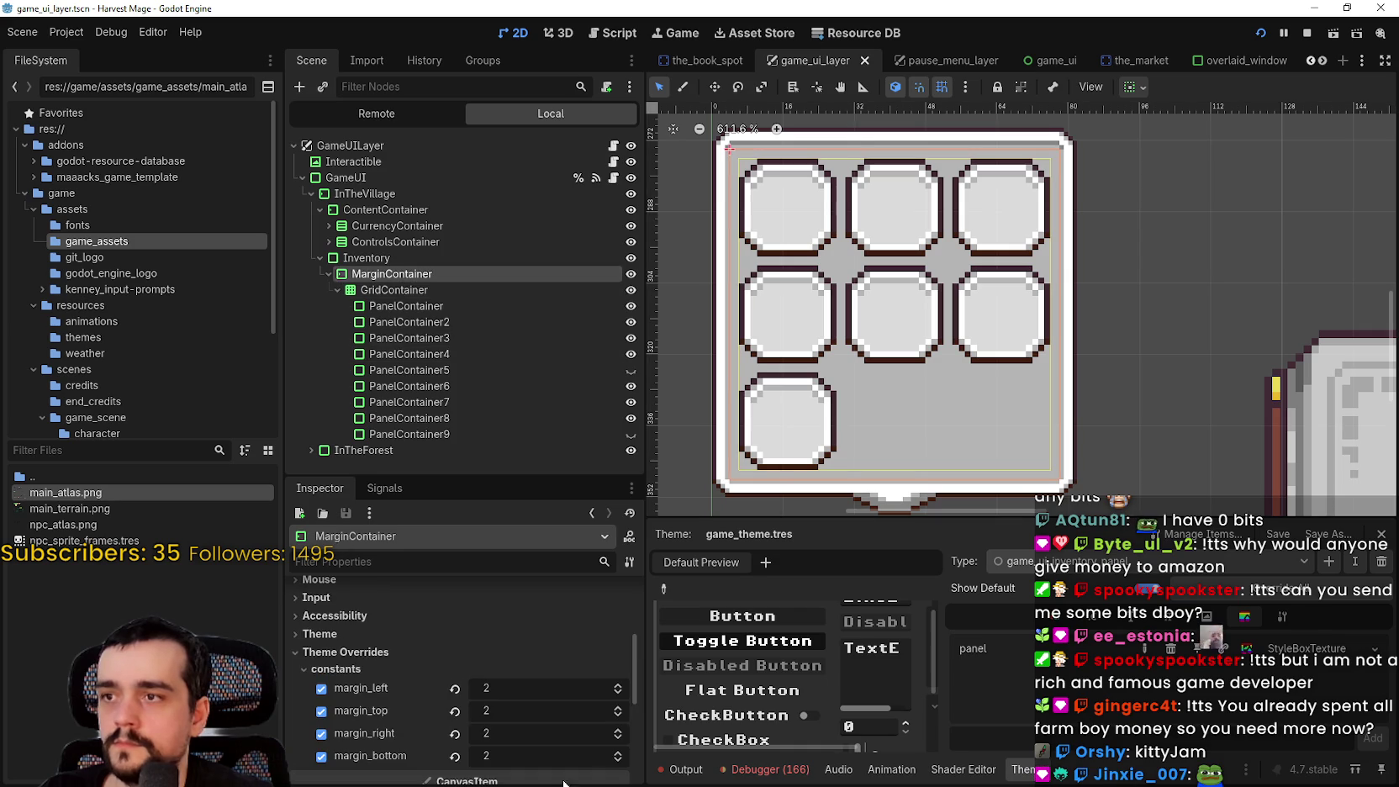
click(621, 692)
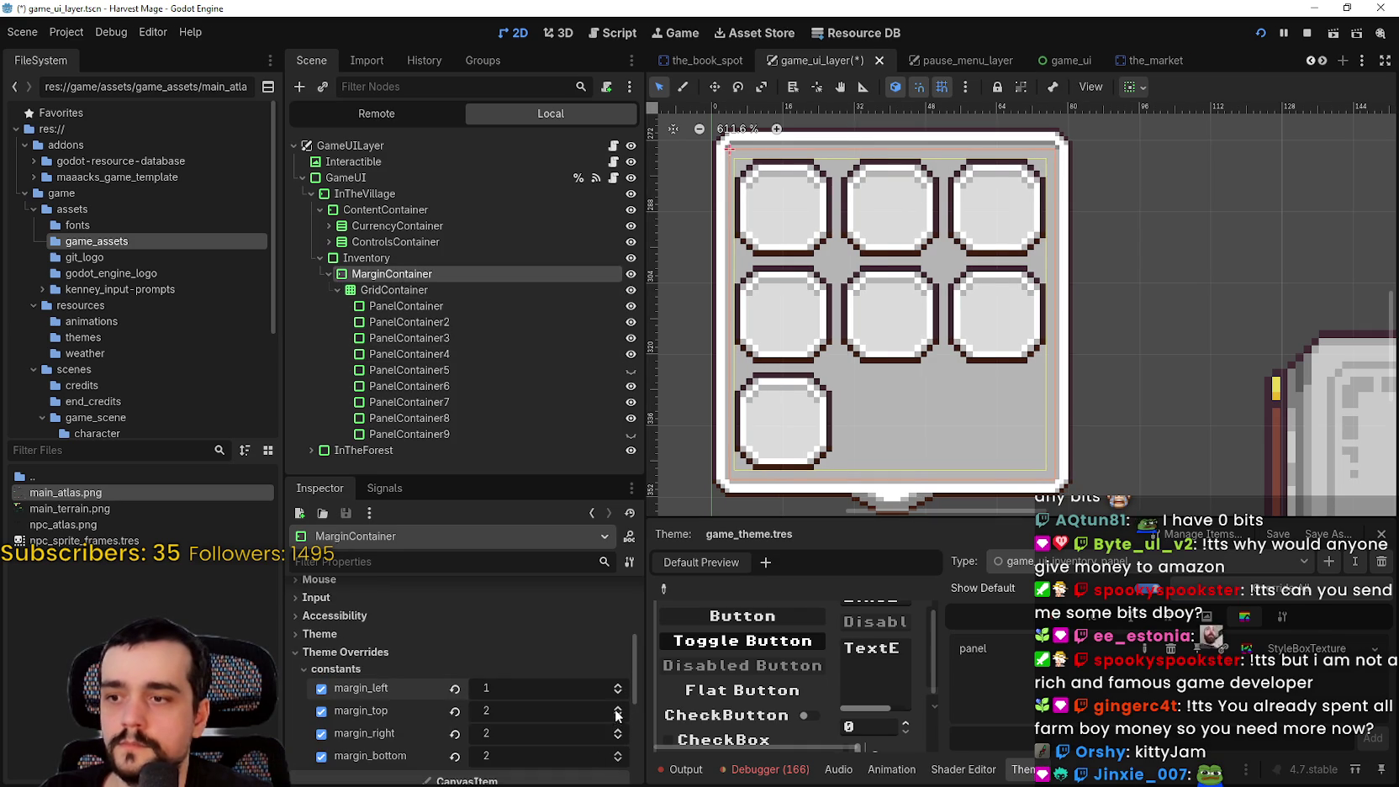
click(618, 715)
click(618, 737)
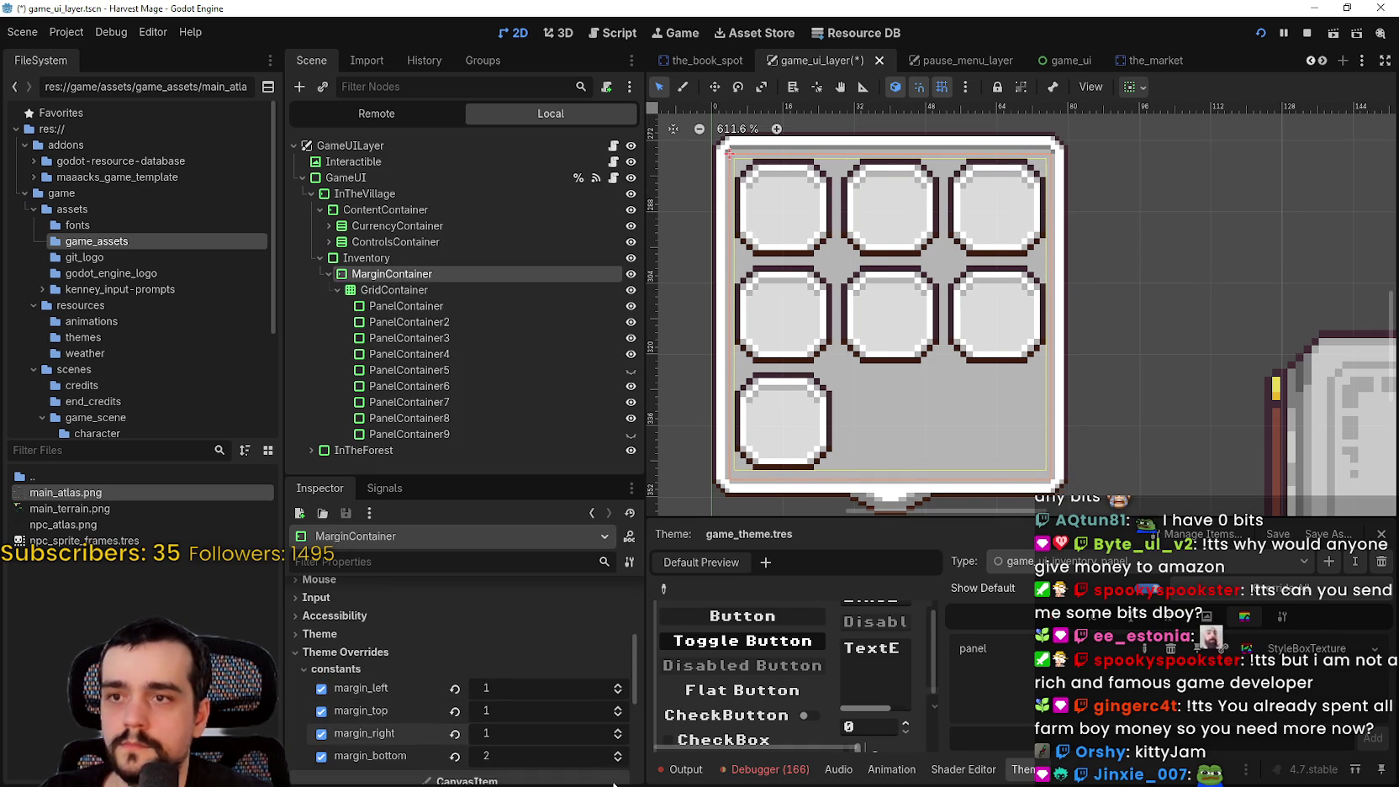
click(618, 762)
key(ctrl+s)
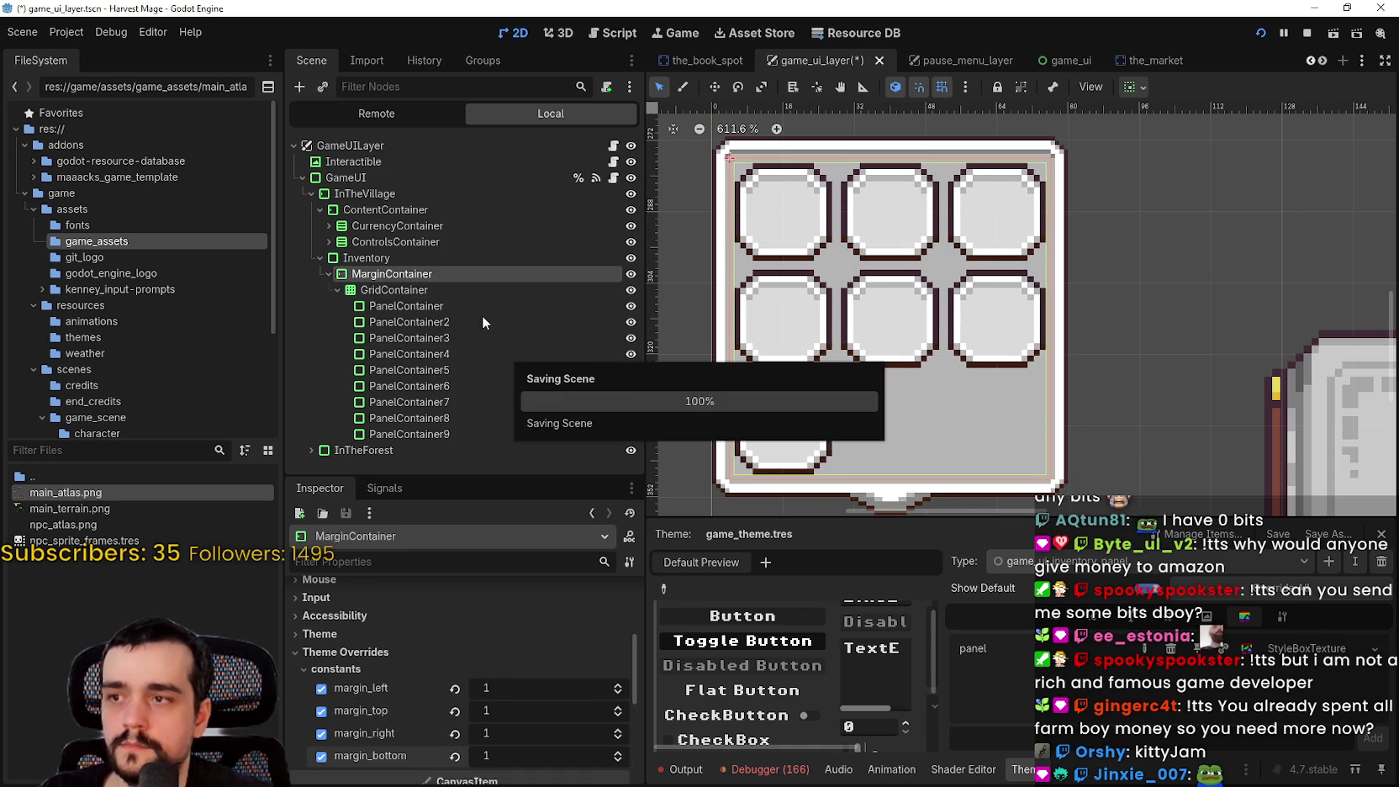
Select the Inventory node and save the scene again
click(396, 257)
scroll(1086, 303, down, 3)
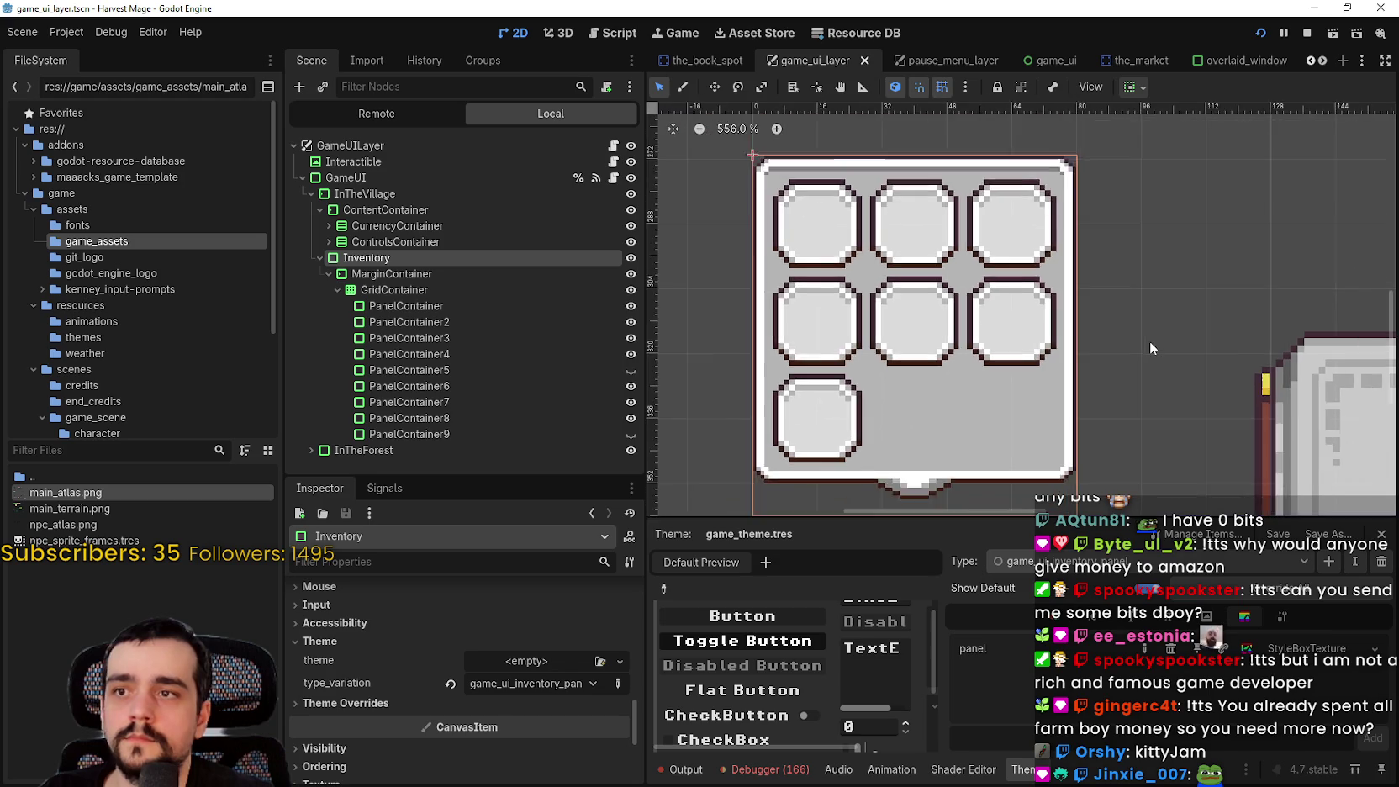
key(ctrl+s)
scroll(1072, 310, down, 1)
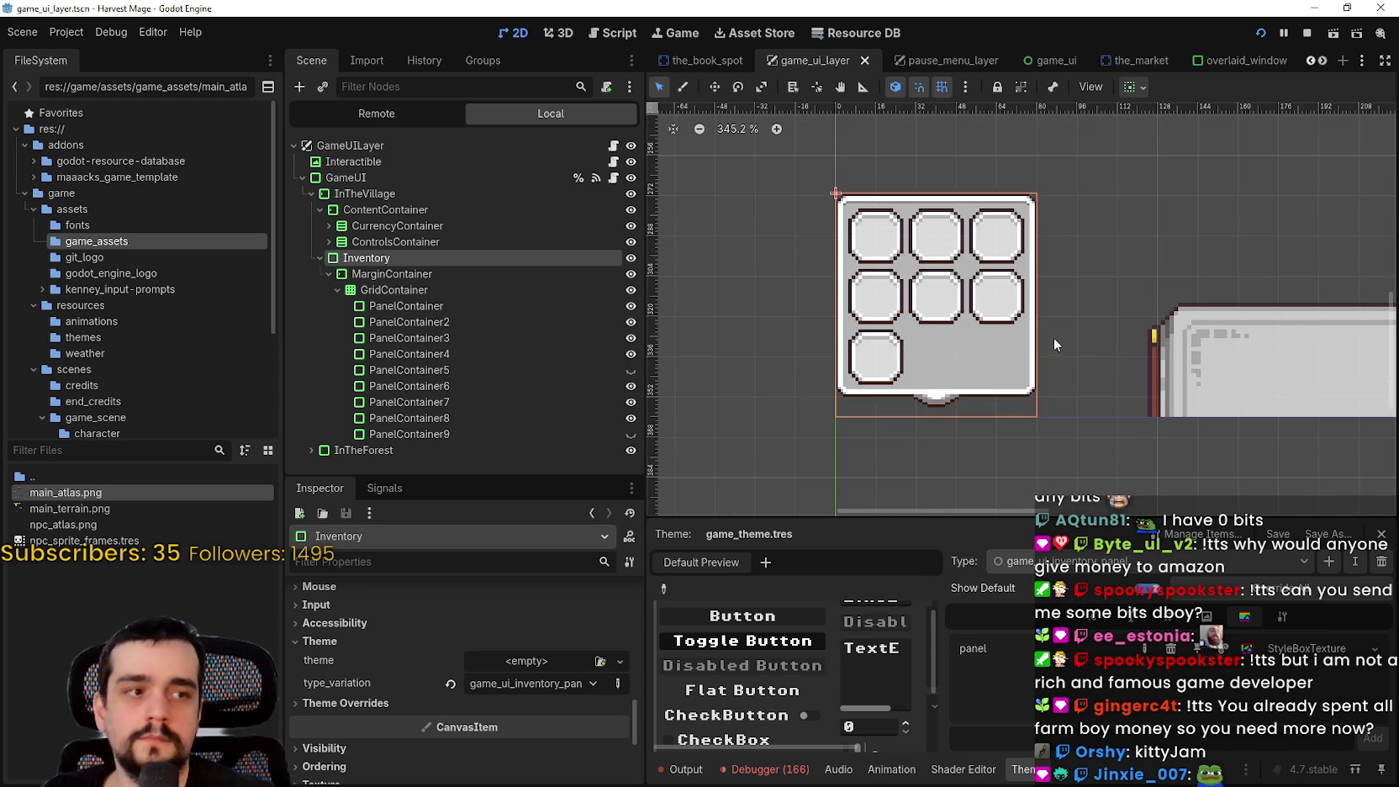
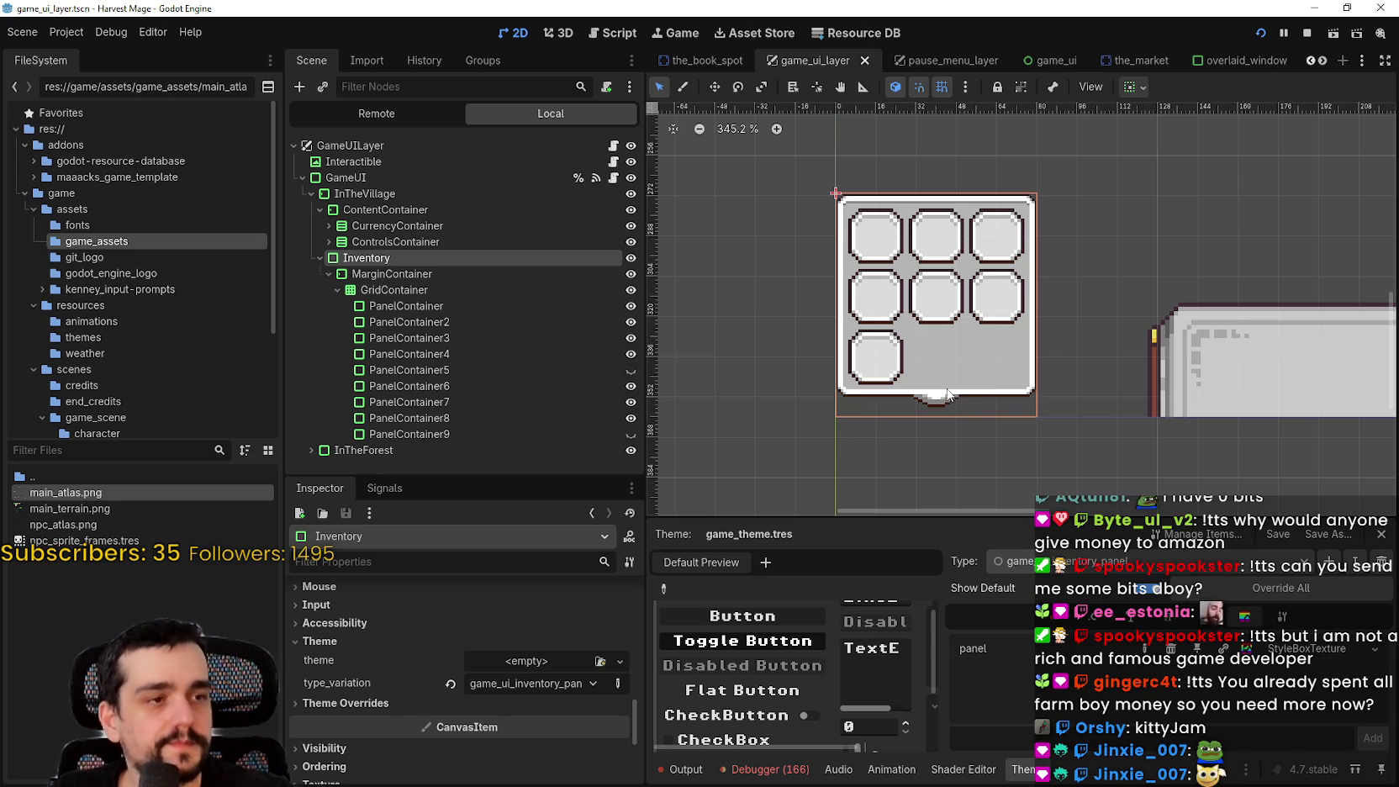
Zoom out the canvas, collapse MarginContainer under Inventory, and review its margin overrides
scroll(936, 330, down, 1)
scroll(937, 334, down, 1)
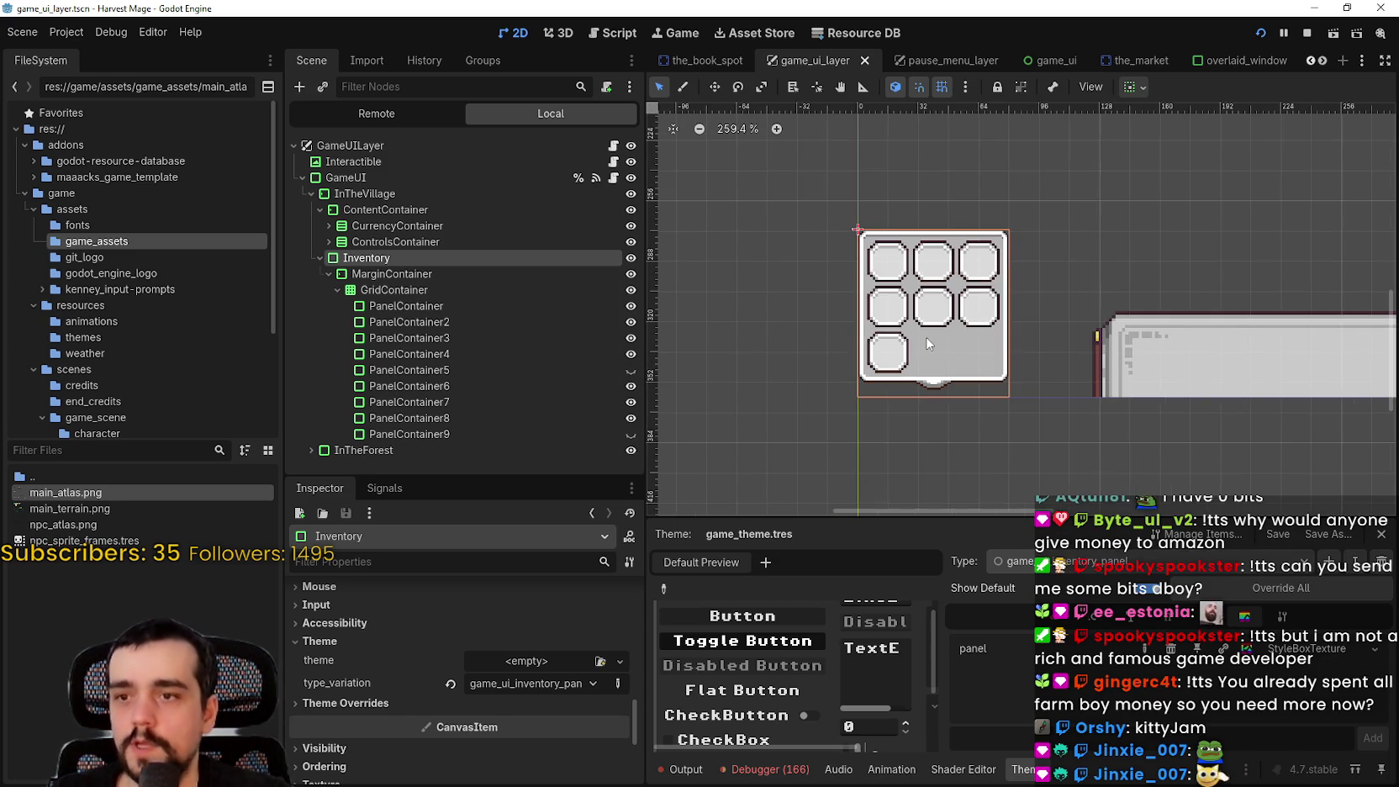
click(328, 274)
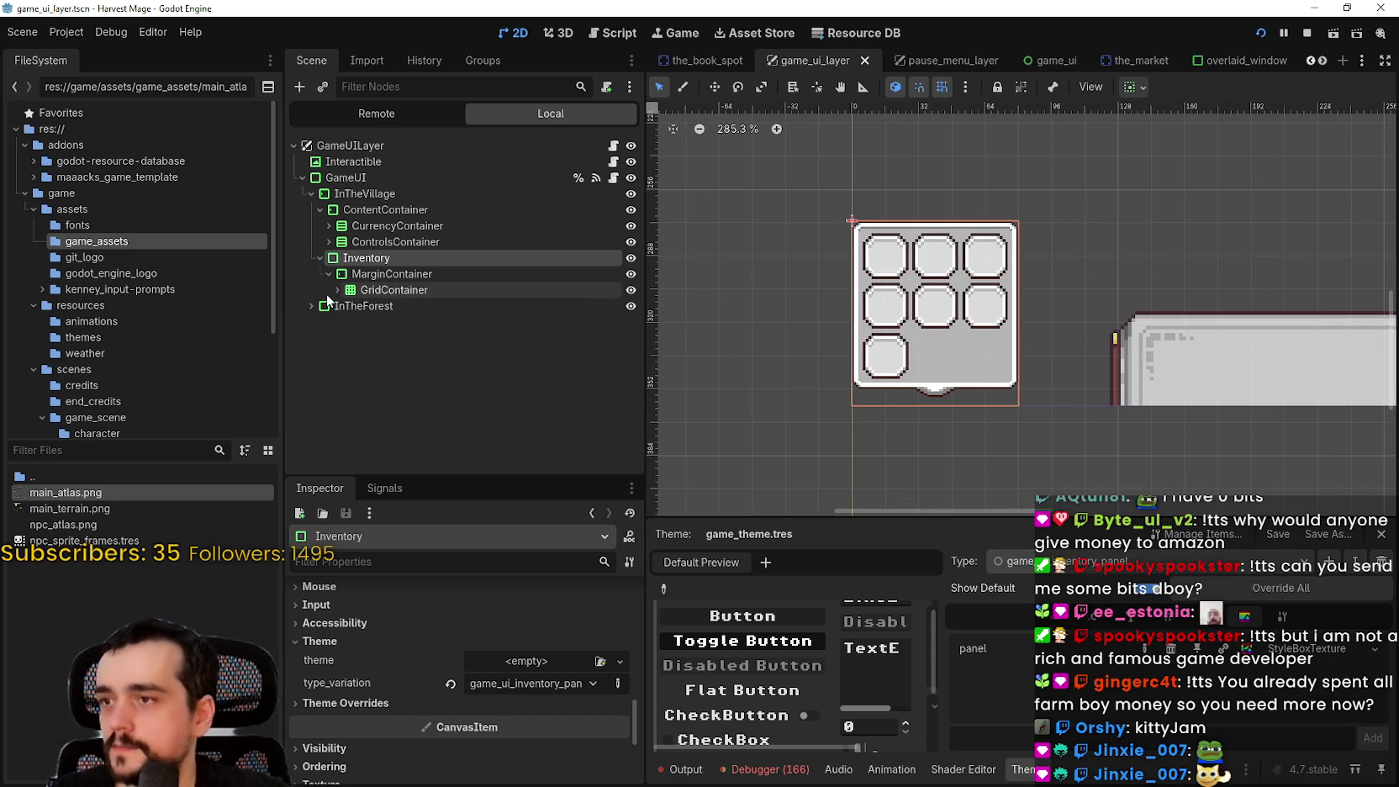
click(344, 274)
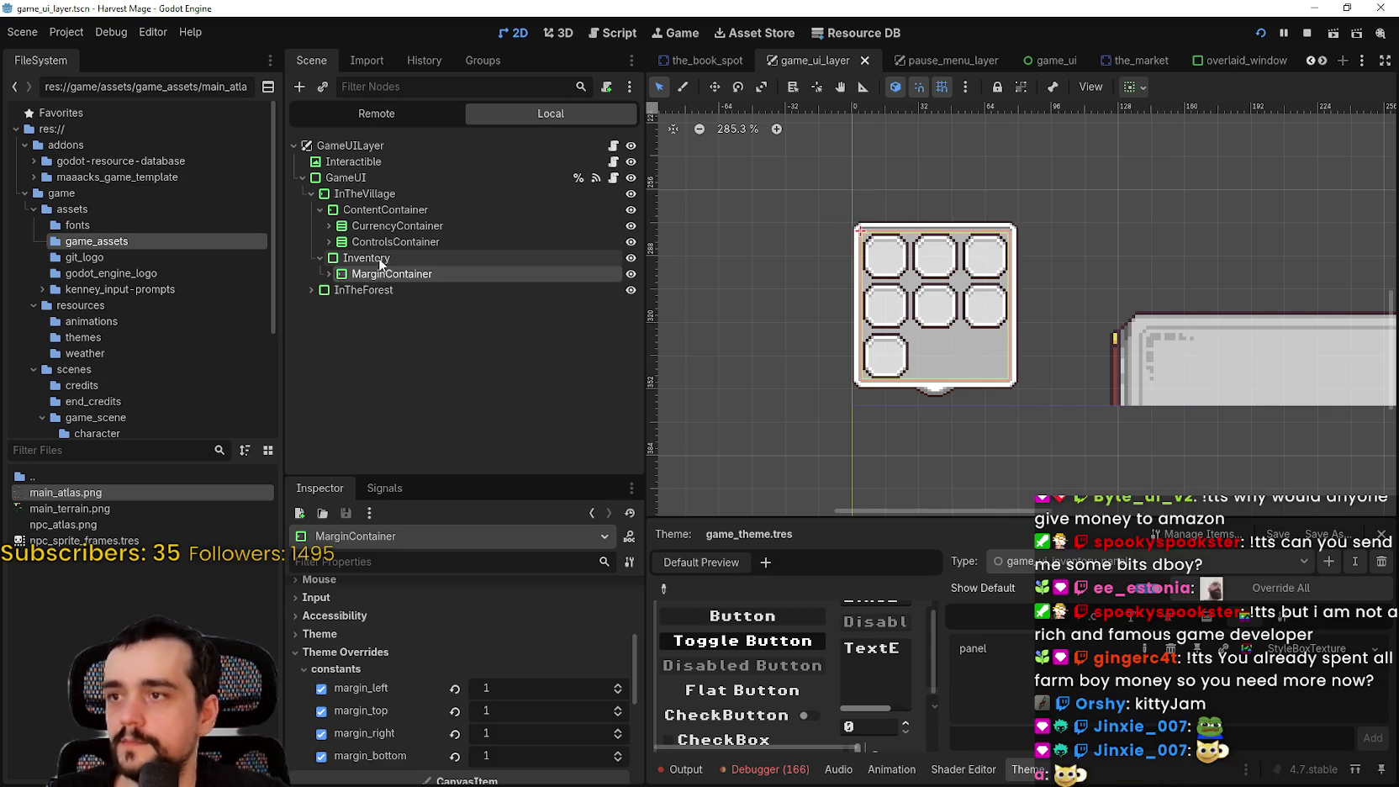
click(365, 257)
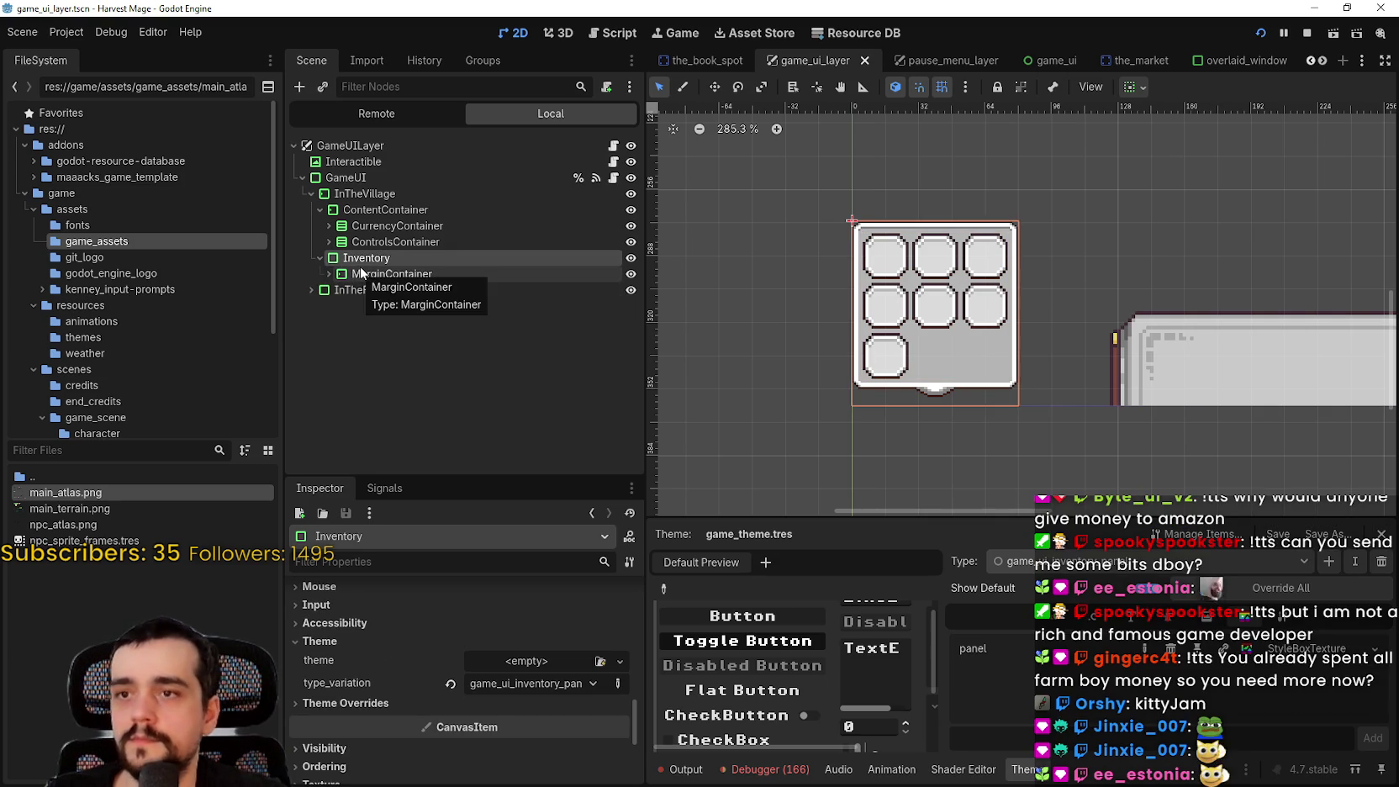
right_click(367, 263)
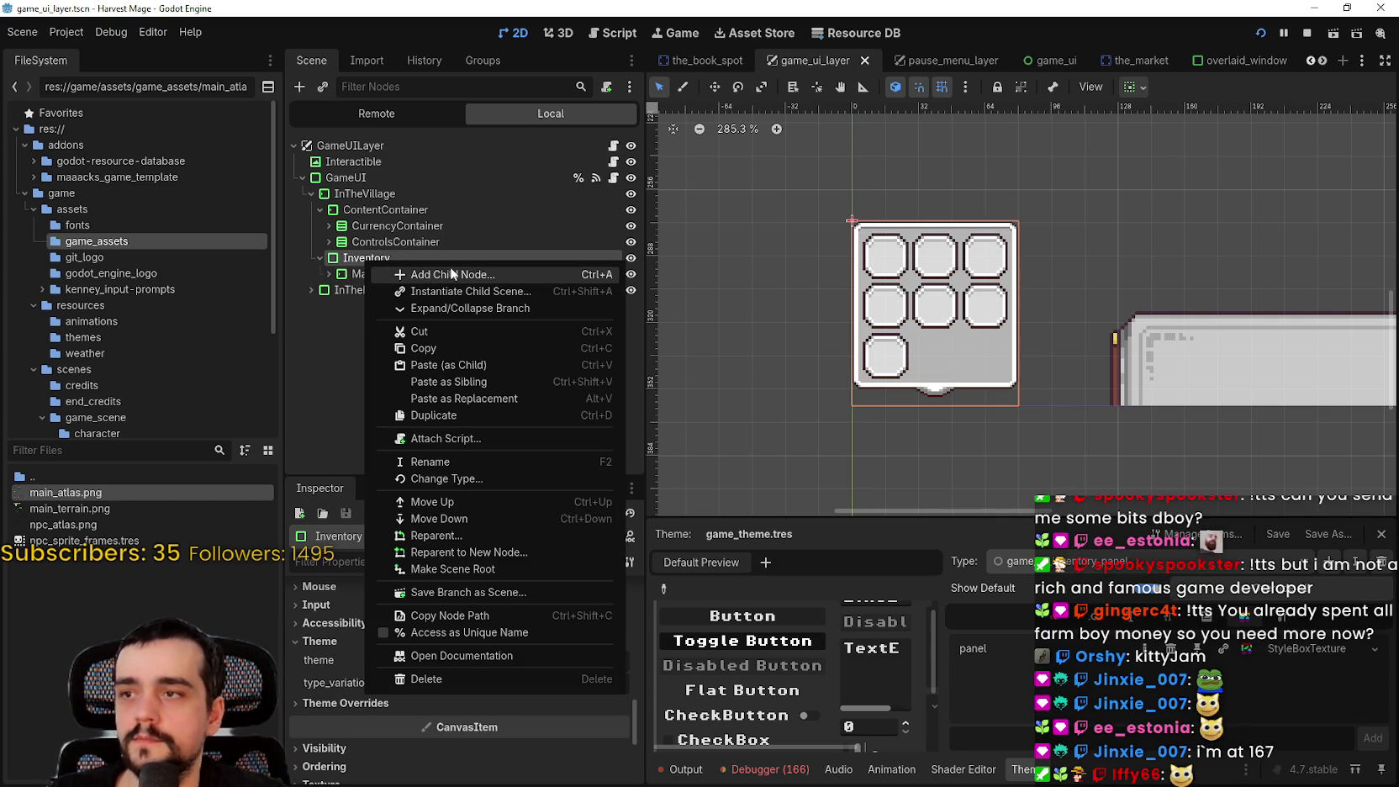
Add a VBoxContainer as a new child node of Inventory
click(441, 278)
text(v)
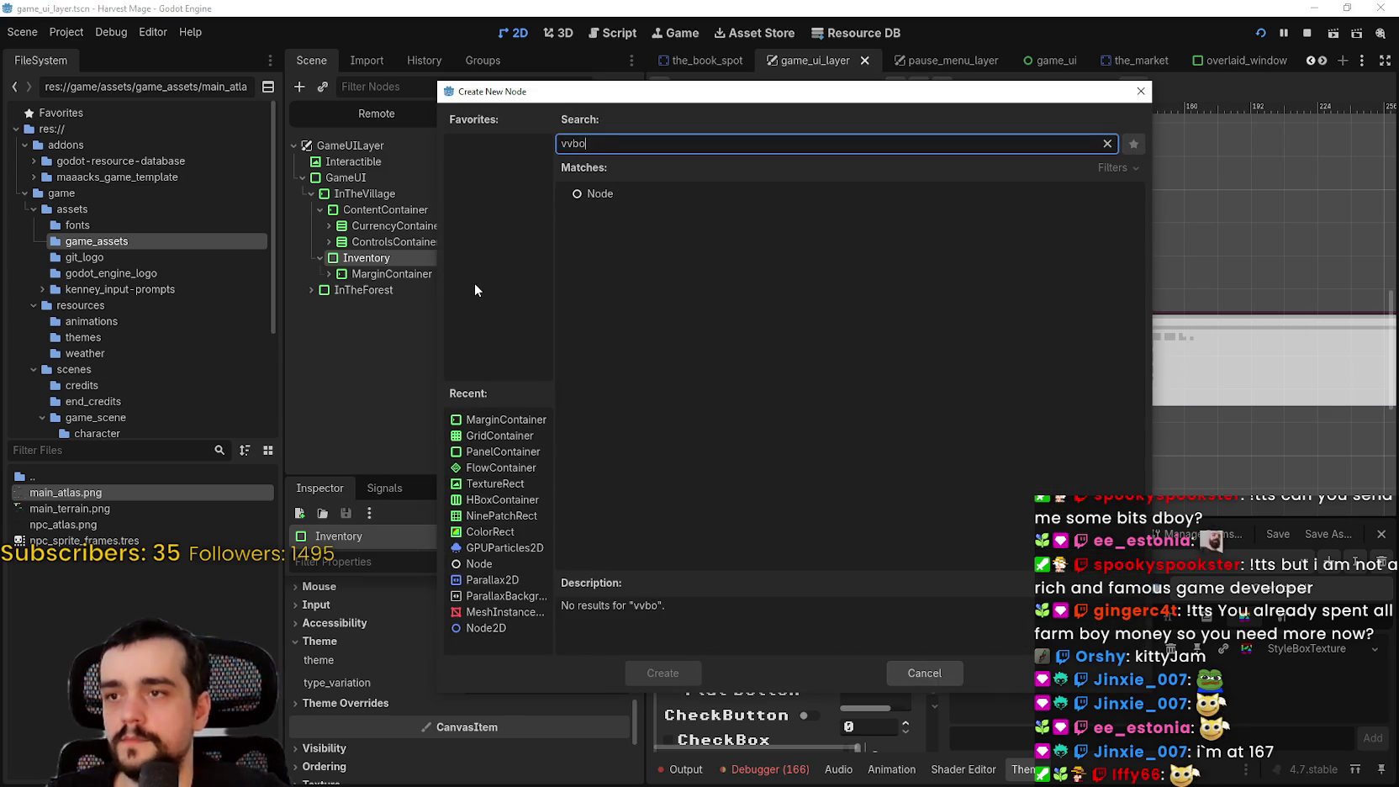
text(box)
key(Return)
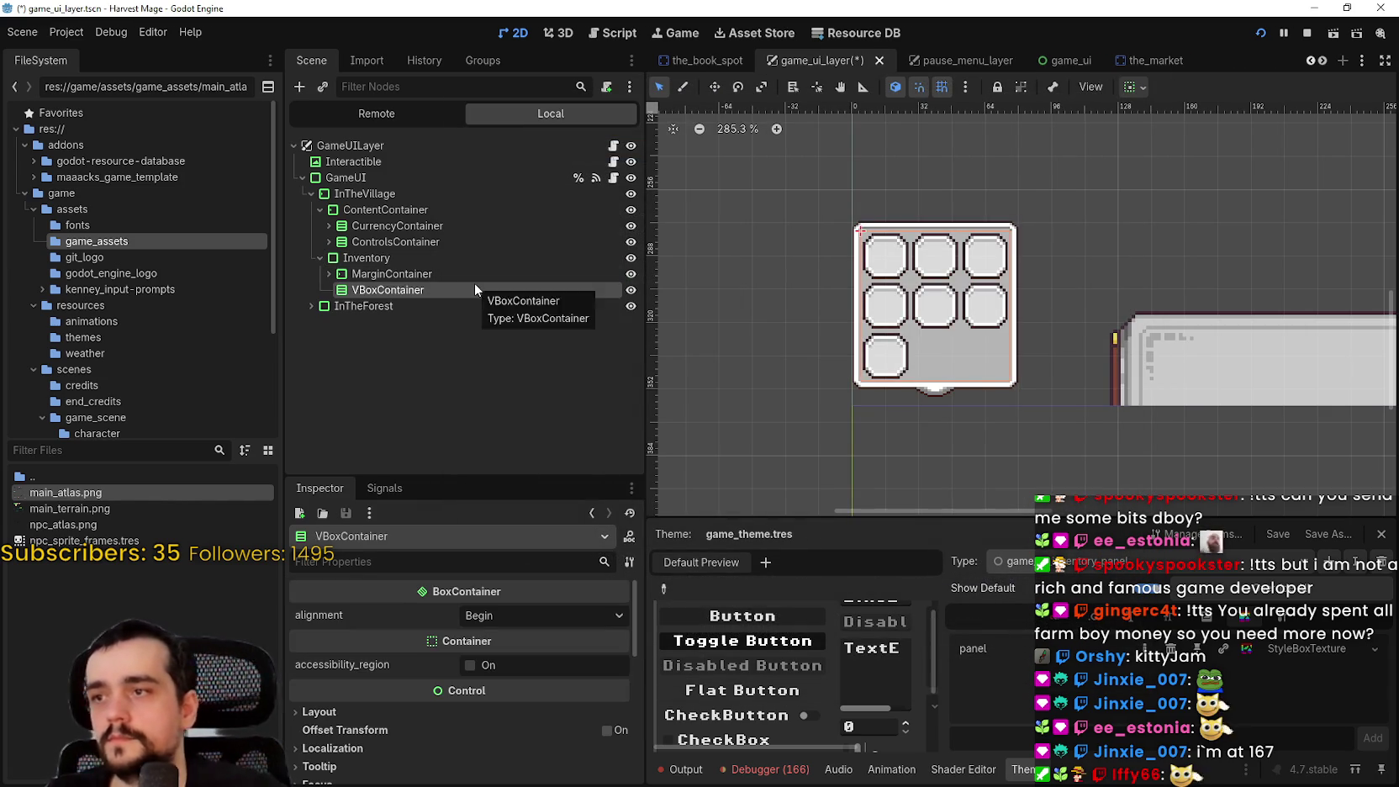
Move the VBoxContainer out of Inventory so it sits directly under GameUI after InTheForest
mouse_move(360, 296)
mouse_down()
mouse_move(353, 269)
mouse_move(378, 292)
mouse_move(380, 275)
mouse_up()
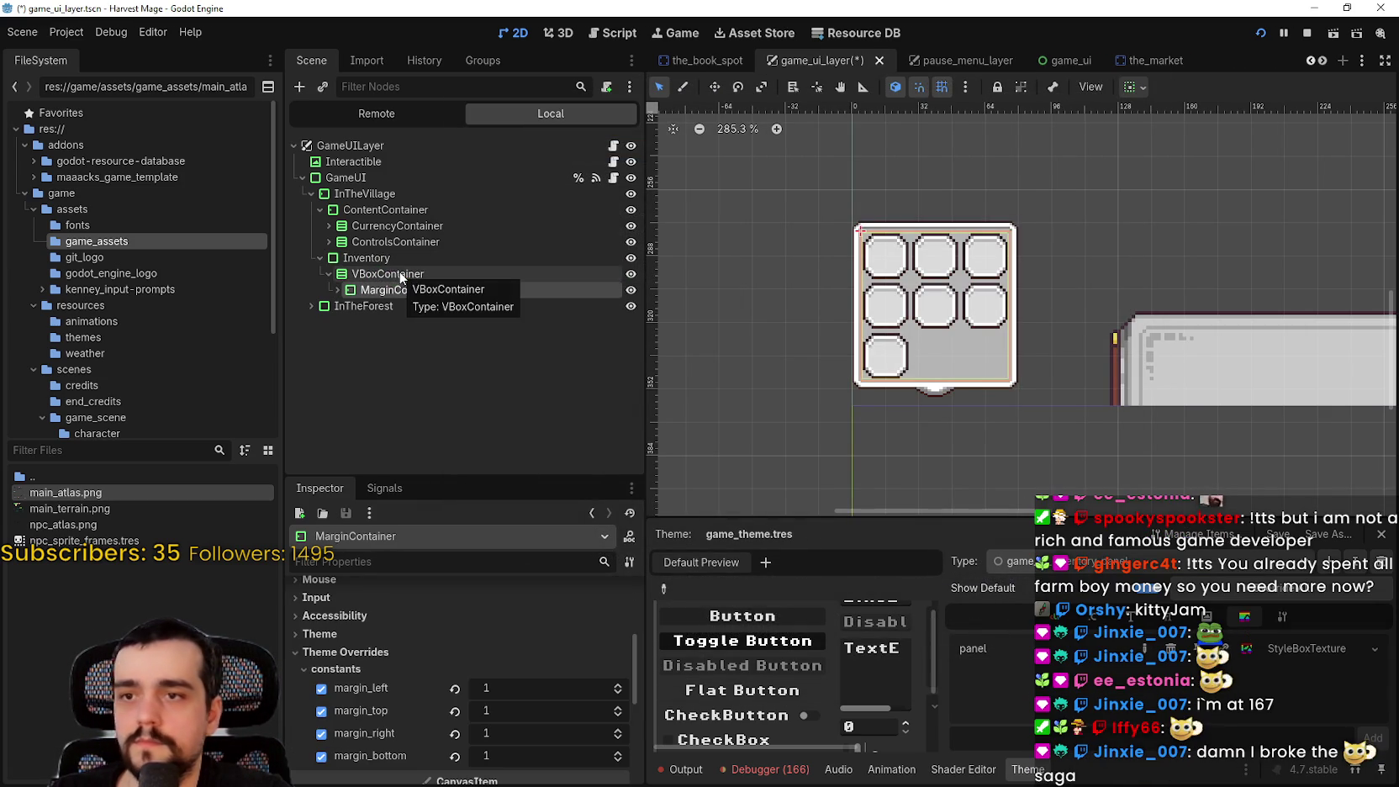
click(389, 295)
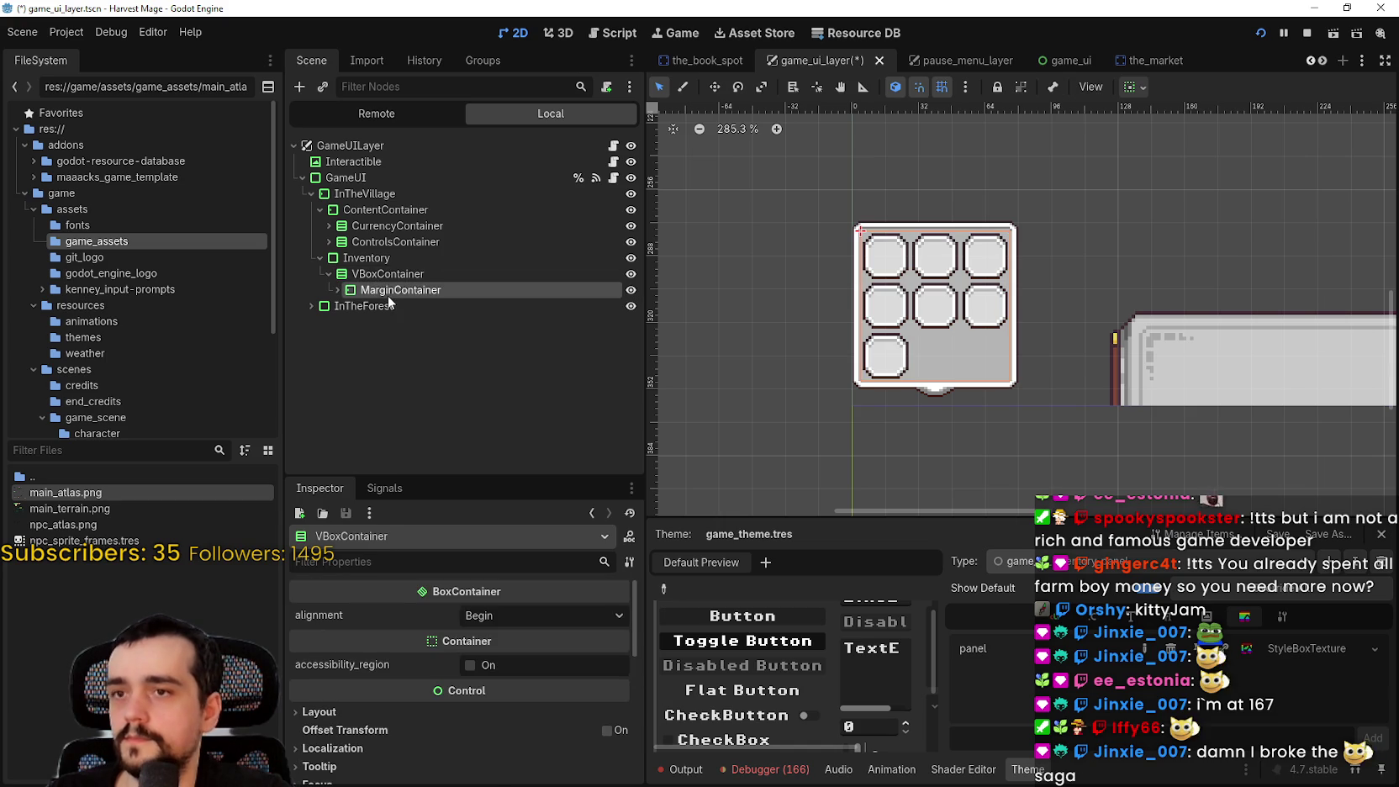
key(ctrl+z)
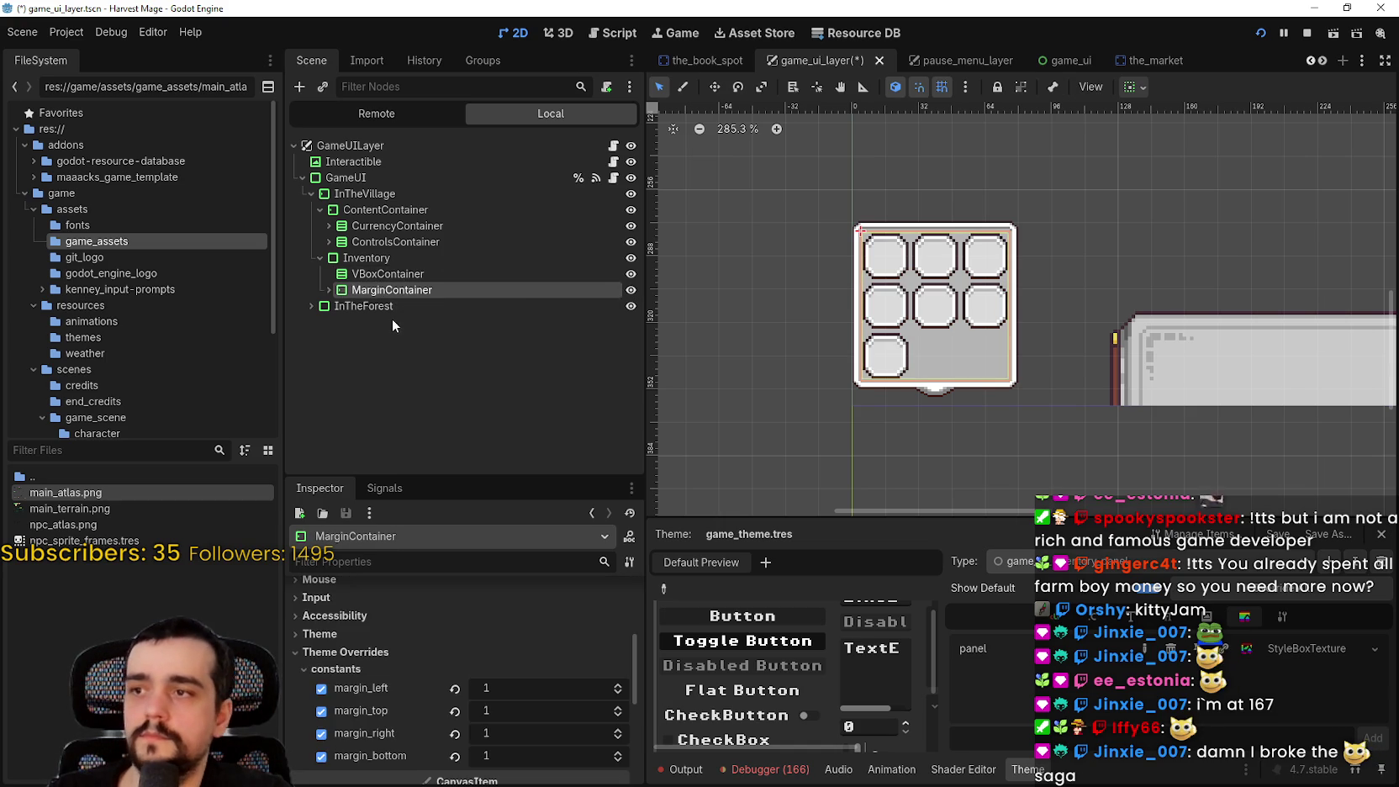
key(ctrl+z)
key(ctrl+z)
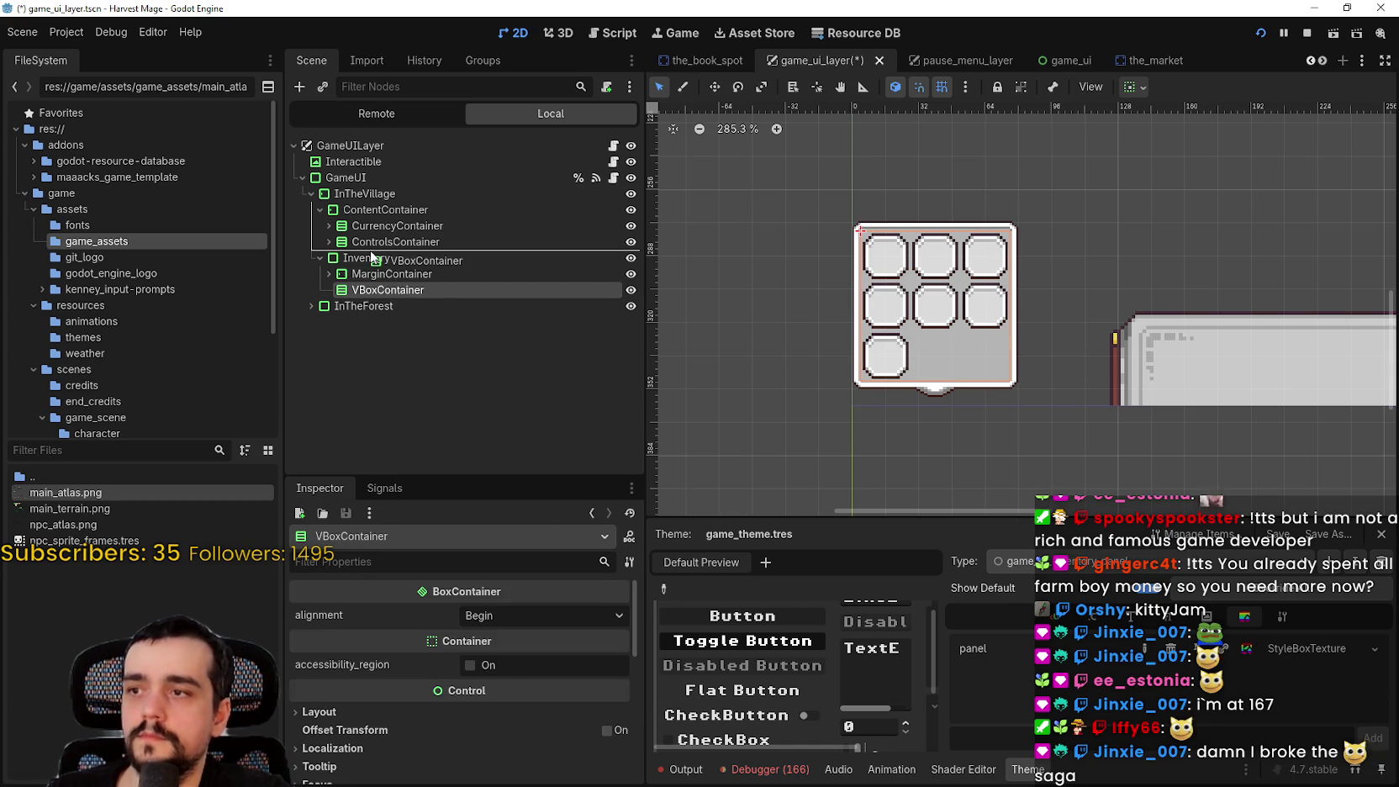
mouse_move(353, 263)
mouse_down()
mouse_move(370, 192)
mouse_move(358, 276)
mouse_move(363, 225)
mouse_move(365, 266)
mouse_up()
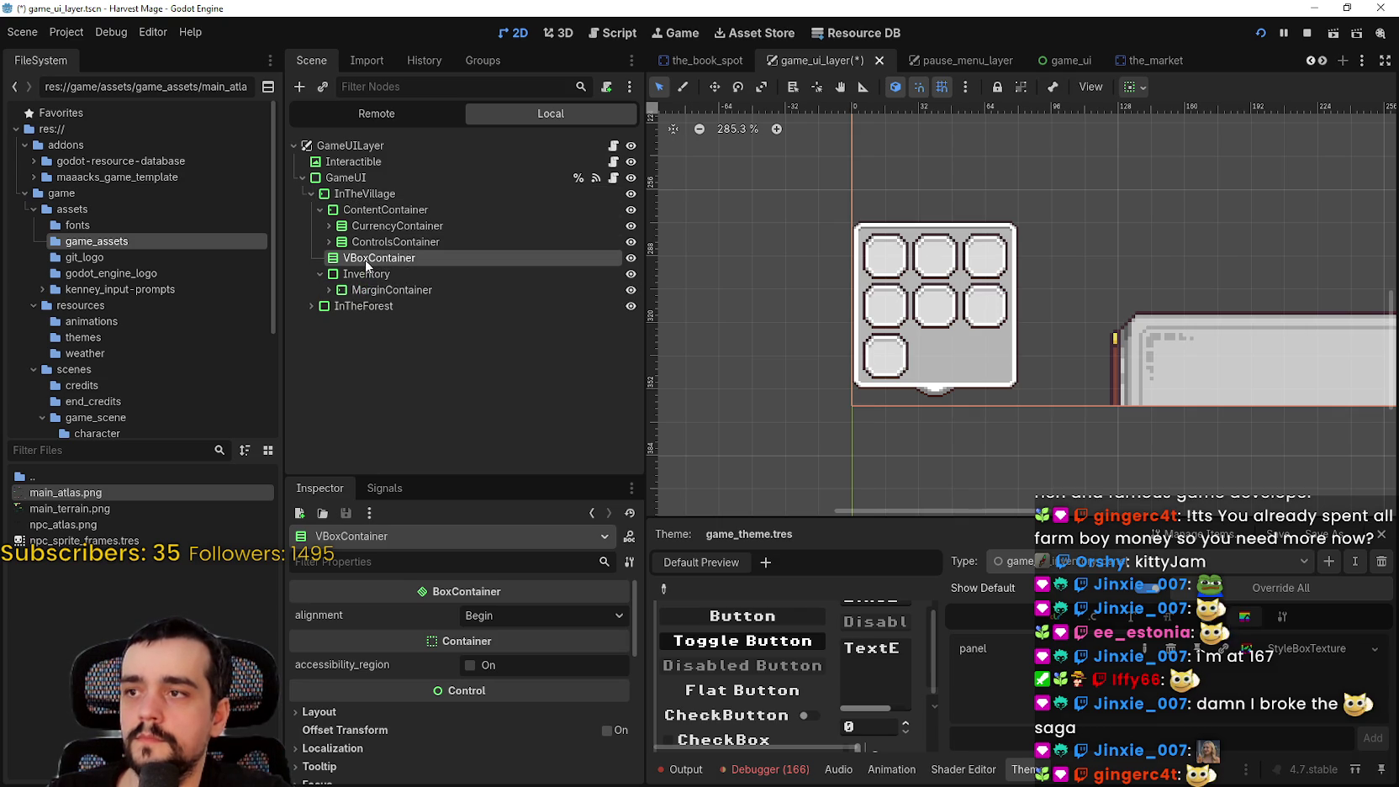
click(321, 210)
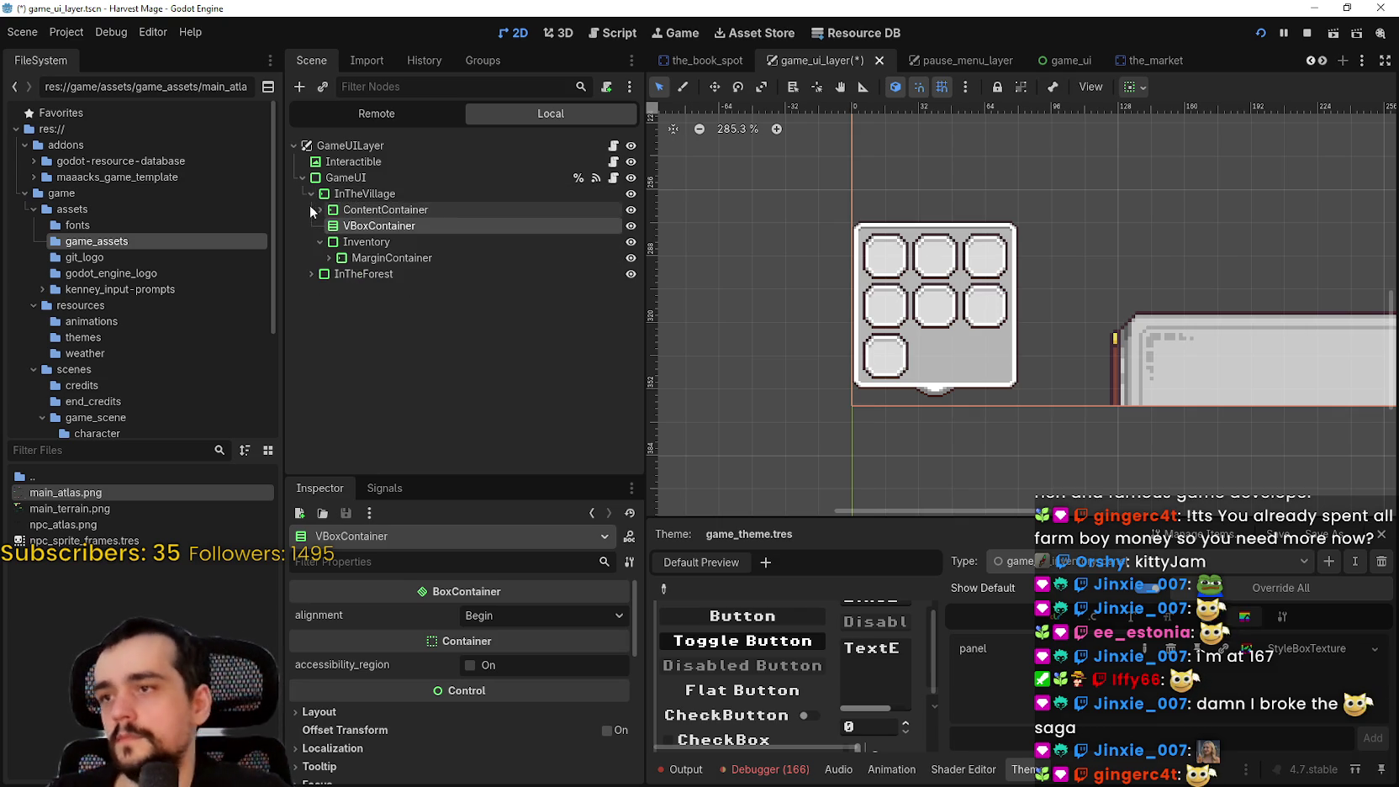
click(363, 242)
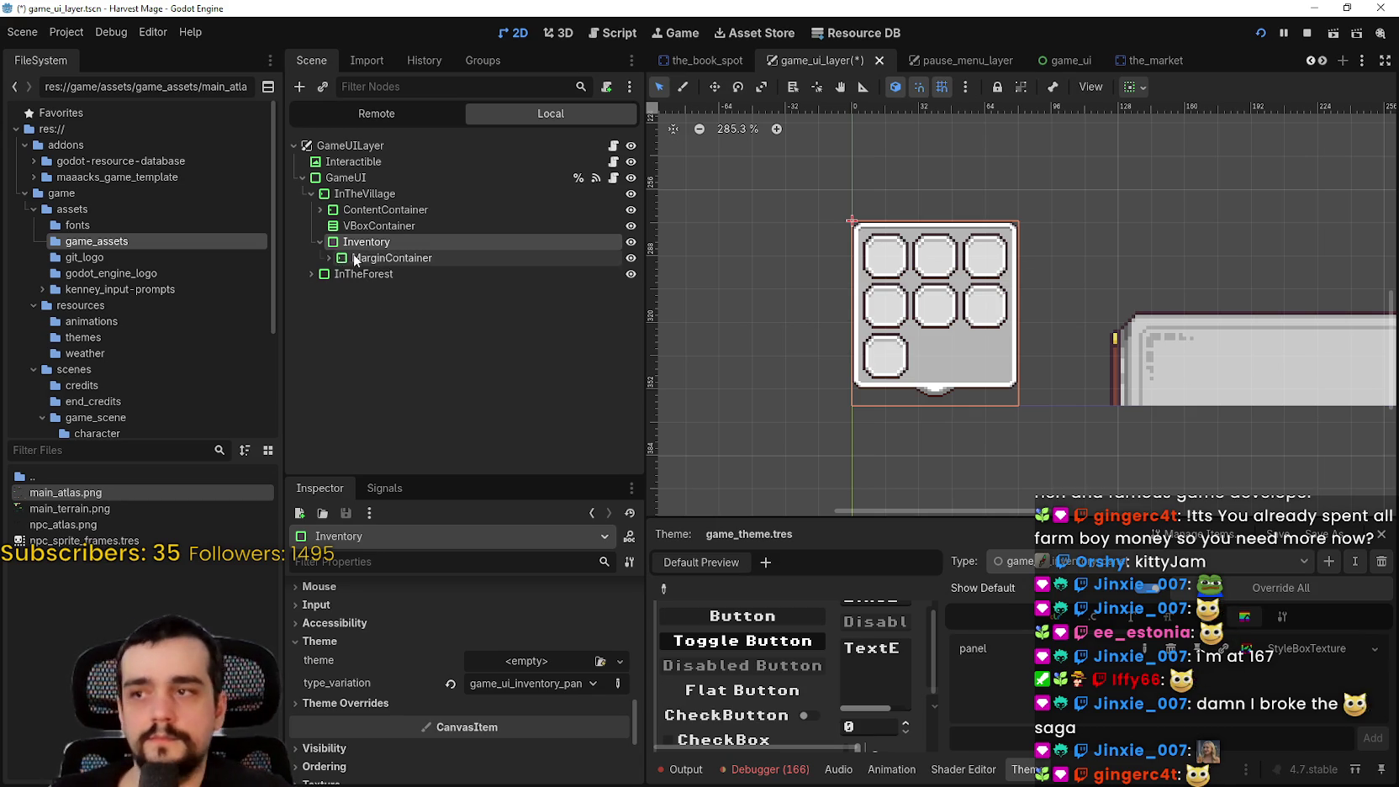
mouse_move(340, 226)
mouse_down()
mouse_move(366, 185)
mouse_move(356, 284)
mouse_up()
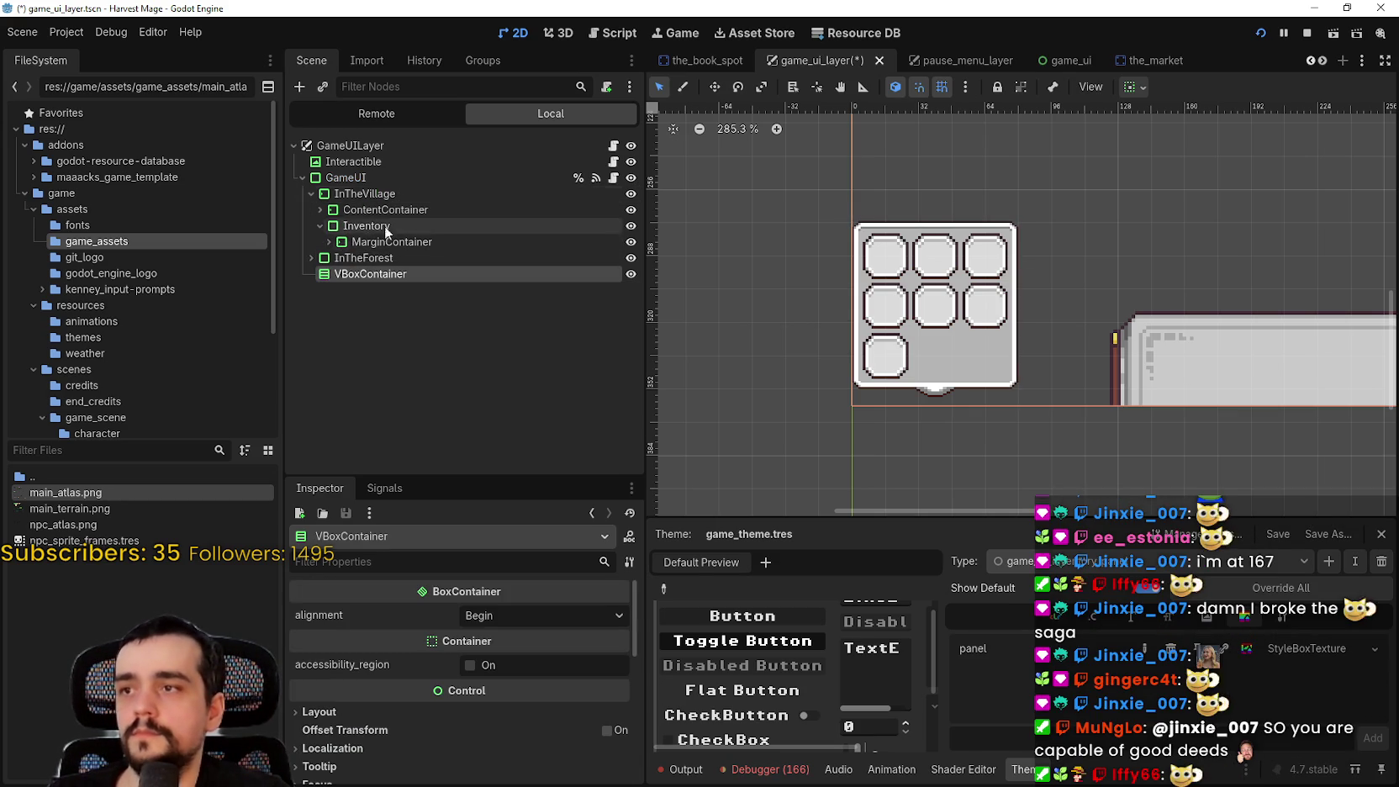
Rename the VBoxContainer to InventoryContainer and nest the Inventory panel inside it
double_click(352, 274)
text(InventoryContain)
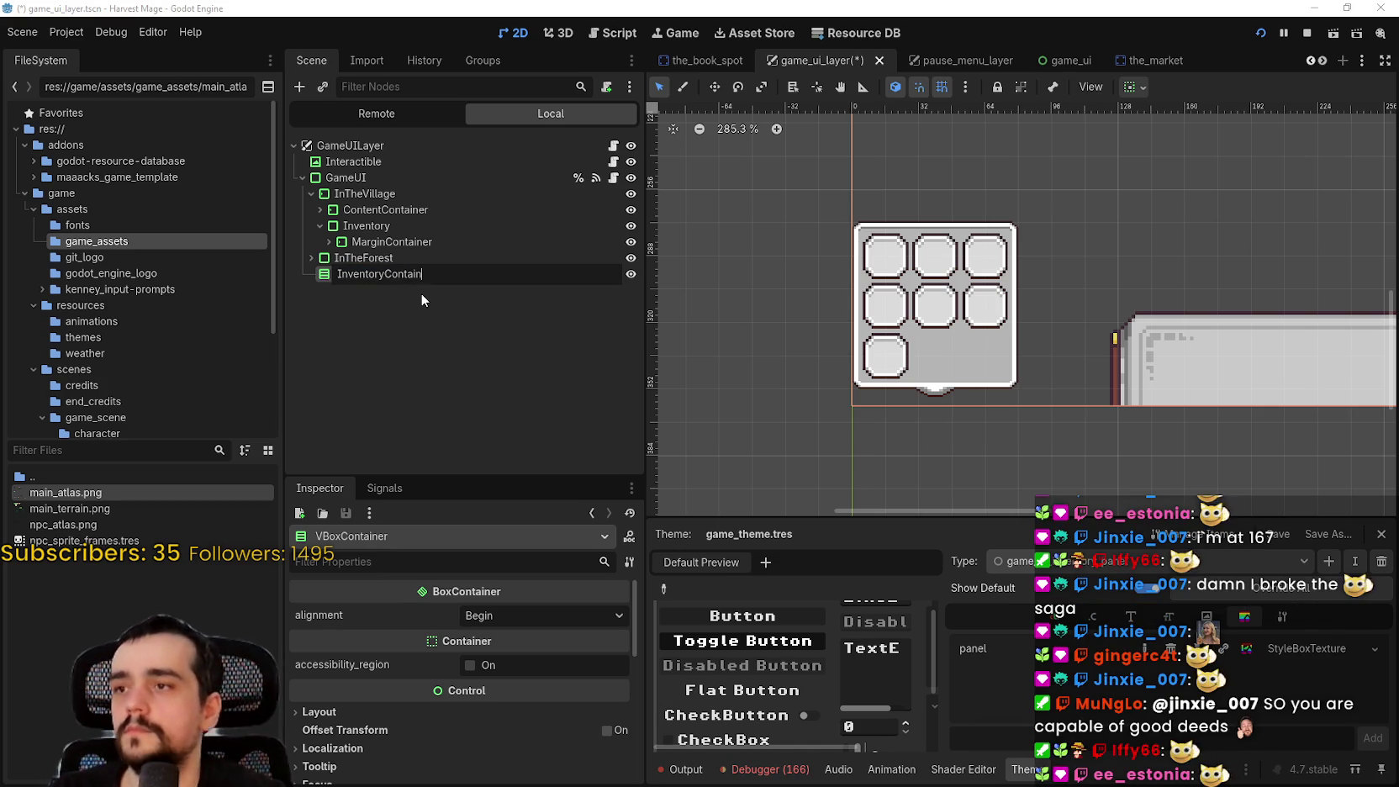
text(er)
key(Return)
click(320, 225)
drag(362, 227, 401, 267)
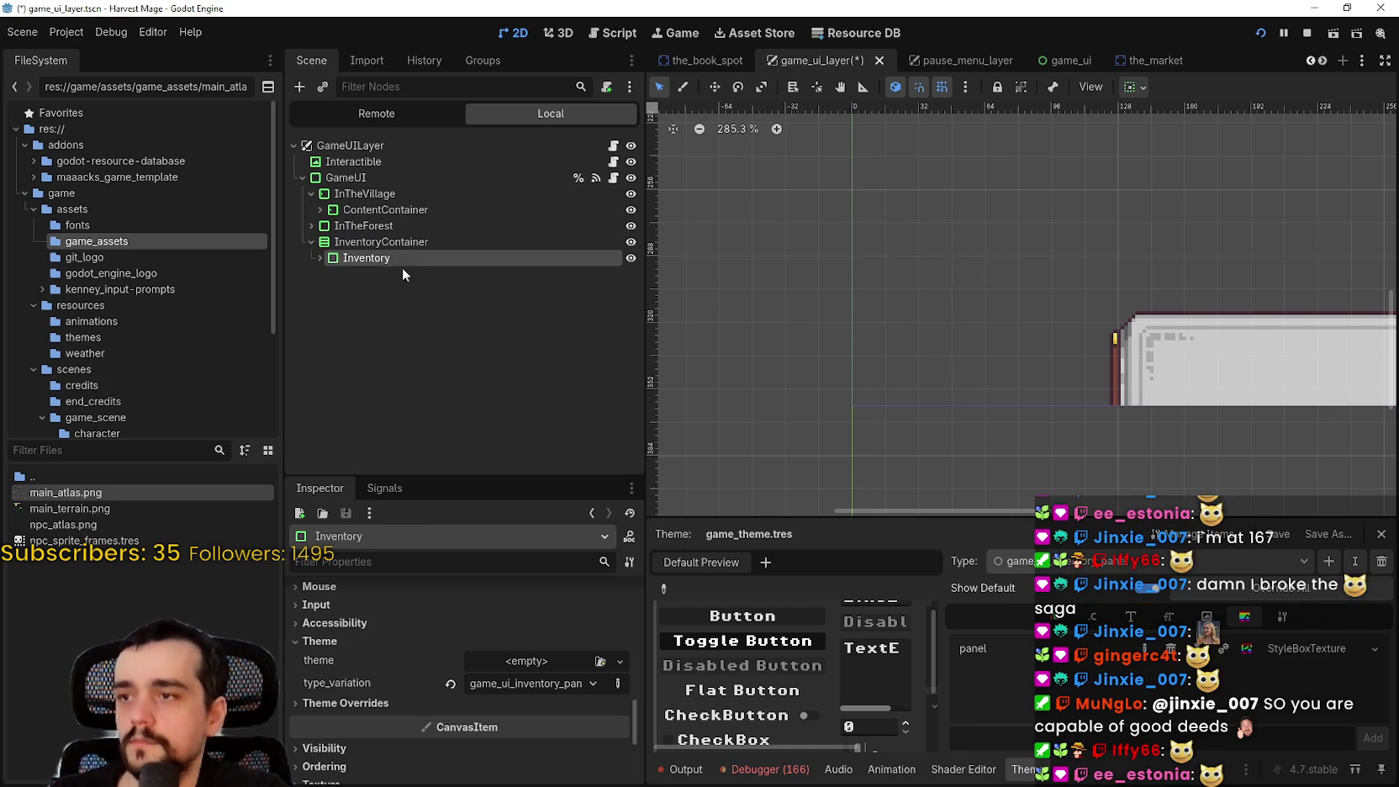
Align InventoryContainer's content to the left horizontally and to the bottom vertically
click(394, 245)
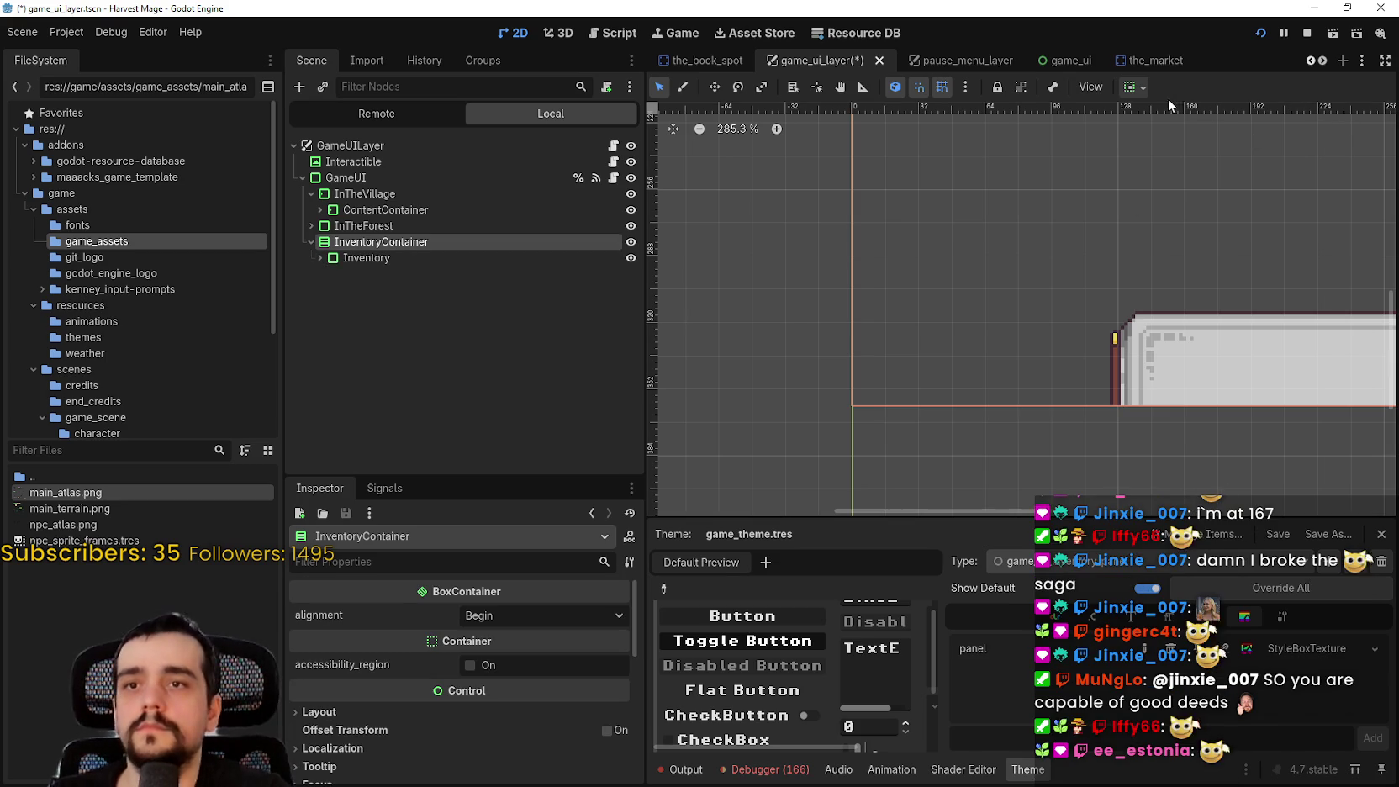
click(1145, 84)
click(1139, 140)
click(1192, 231)
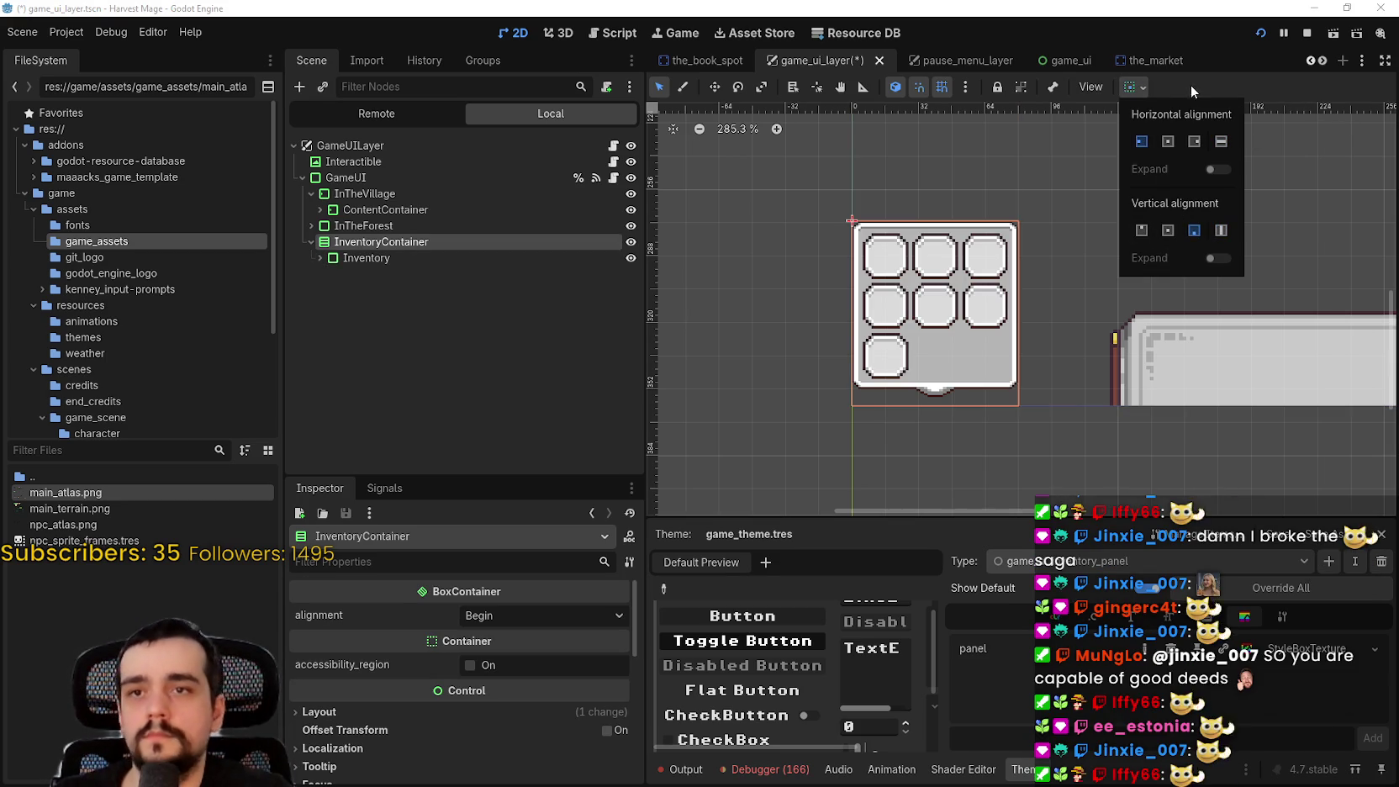
click(1009, 168)
right_click(367, 242)
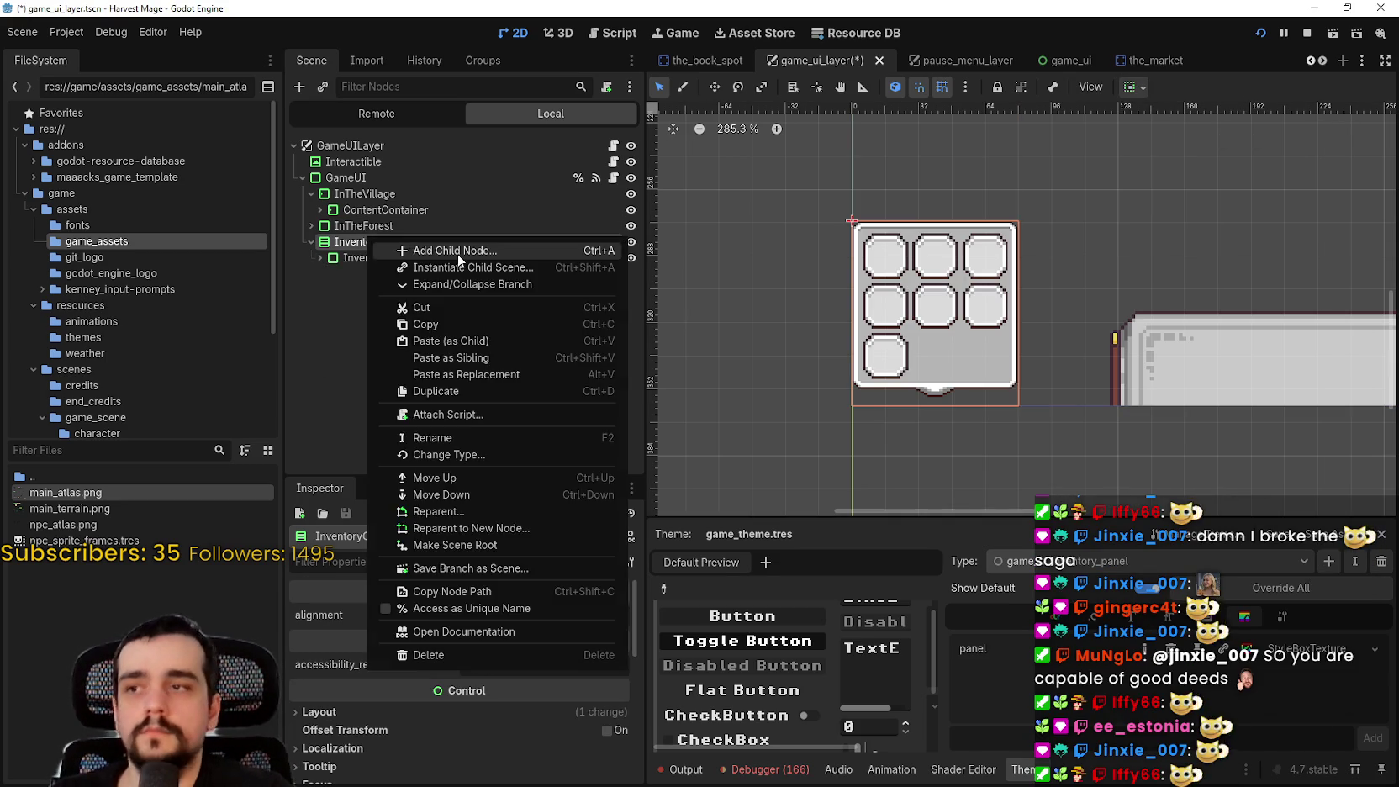
Add a TextureRect child node to InventoryContainer
click(456, 254)
text(texture)
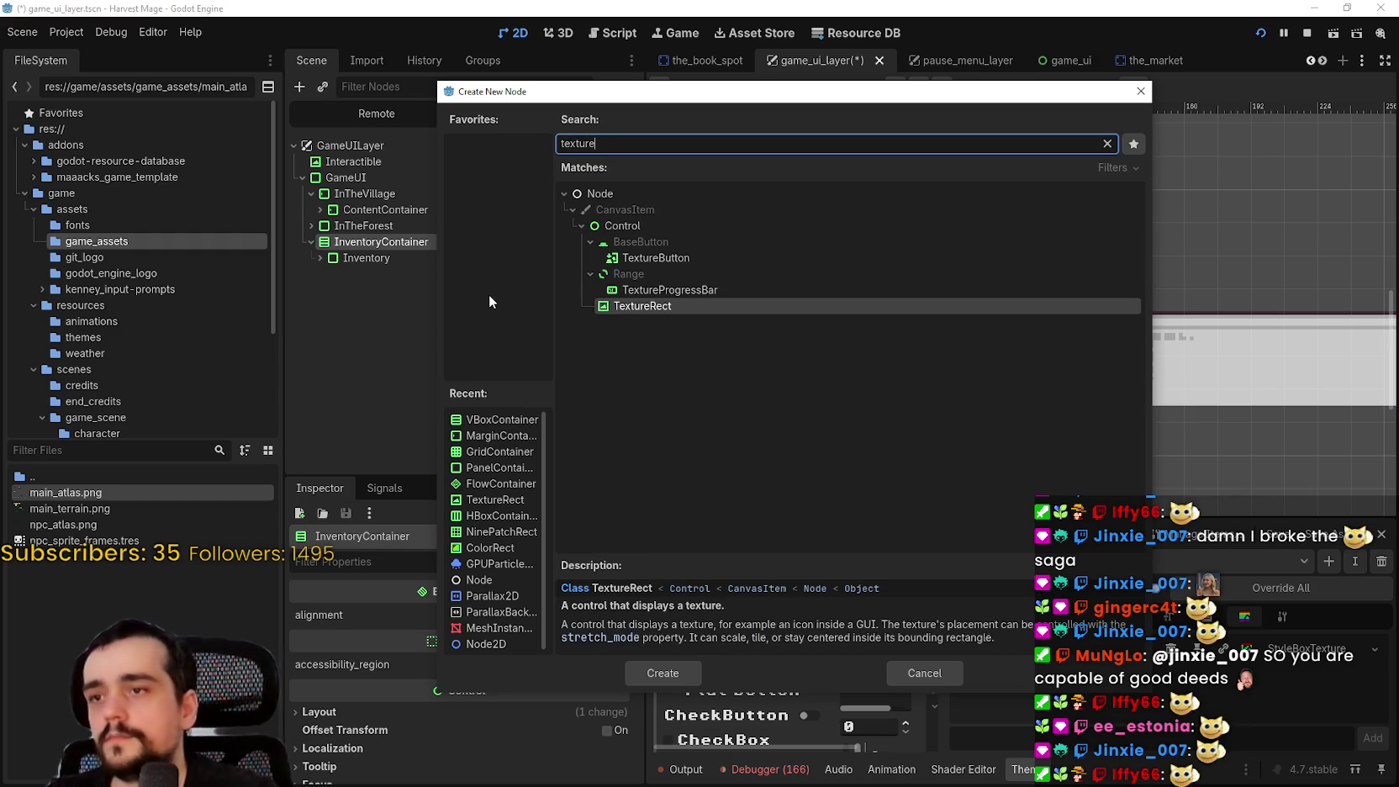
key(Return)
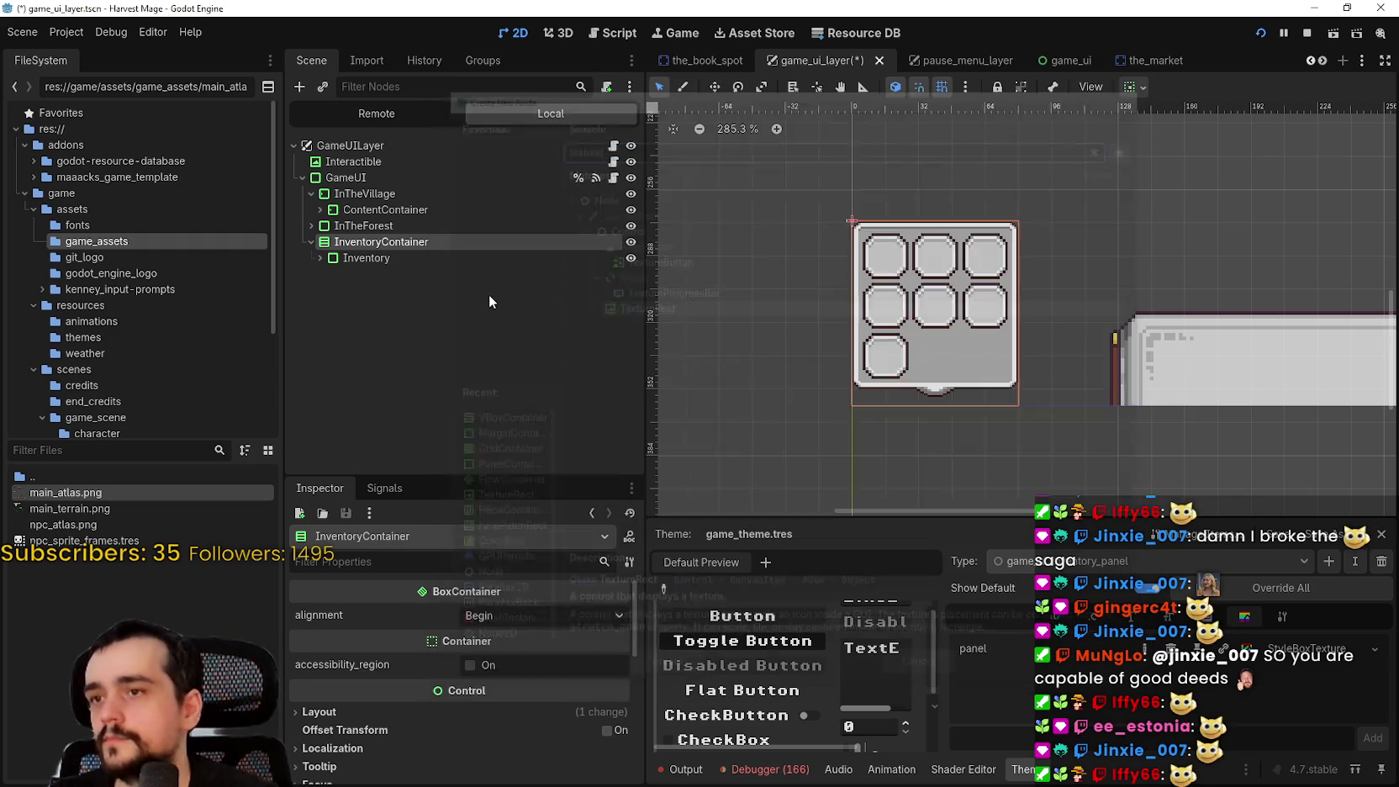
Place the TextureRect after Inventory inside InventoryContainer, leaving expand mode at Keep Size
mouse_move(392, 273)
mouse_down()
mouse_move(398, 255)
mouse_move(421, 255)
mouse_up()
drag(400, 325, 401, 329)
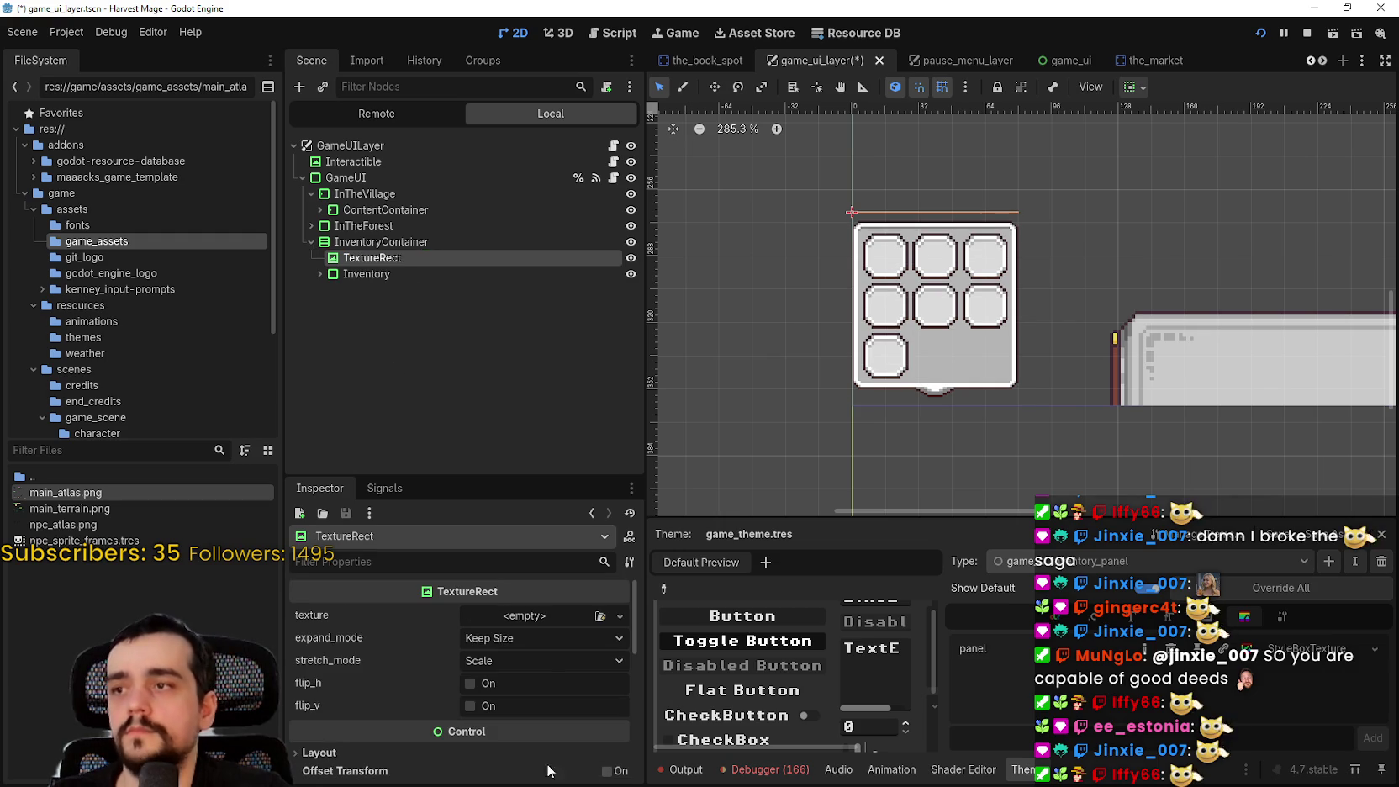
click(530, 631)
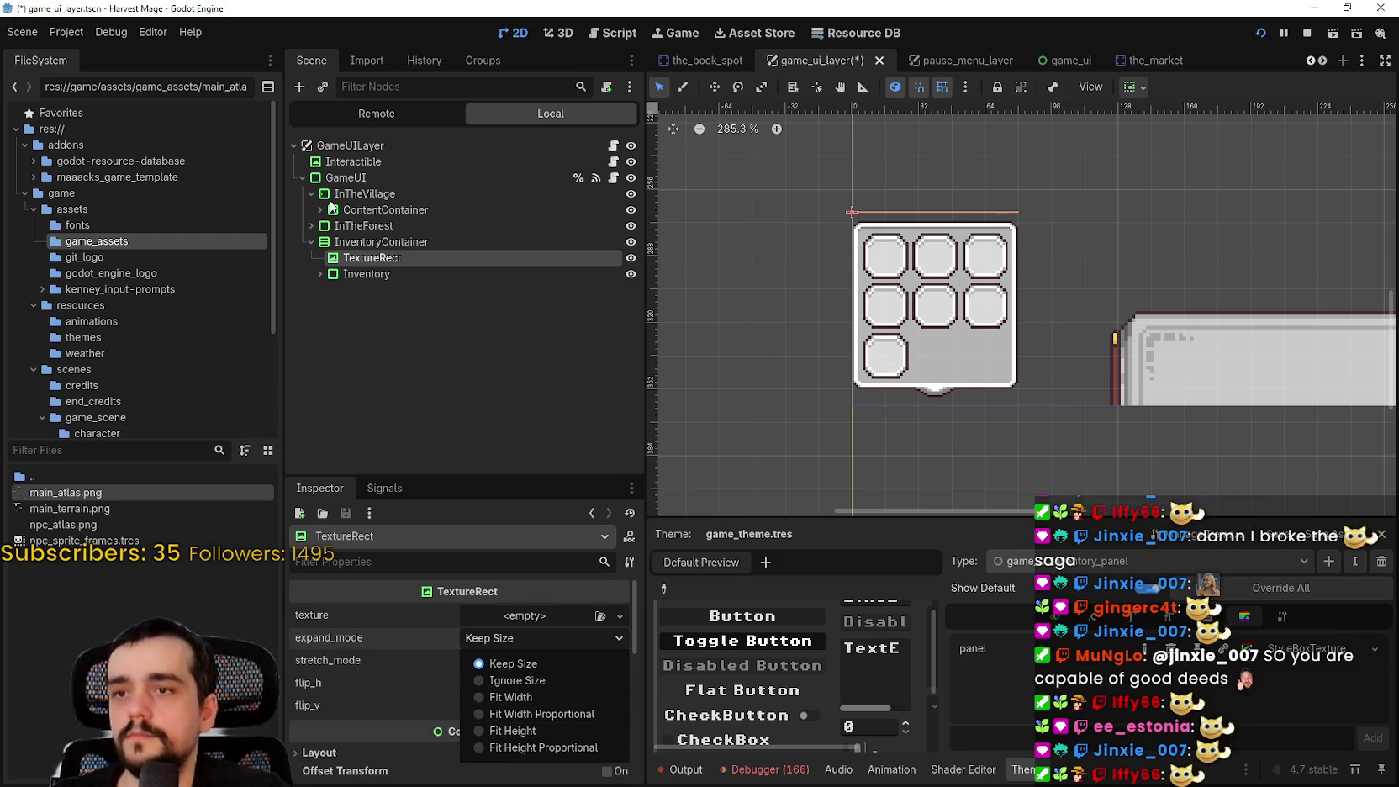
click(348, 260)
drag(348, 260, 364, 270)
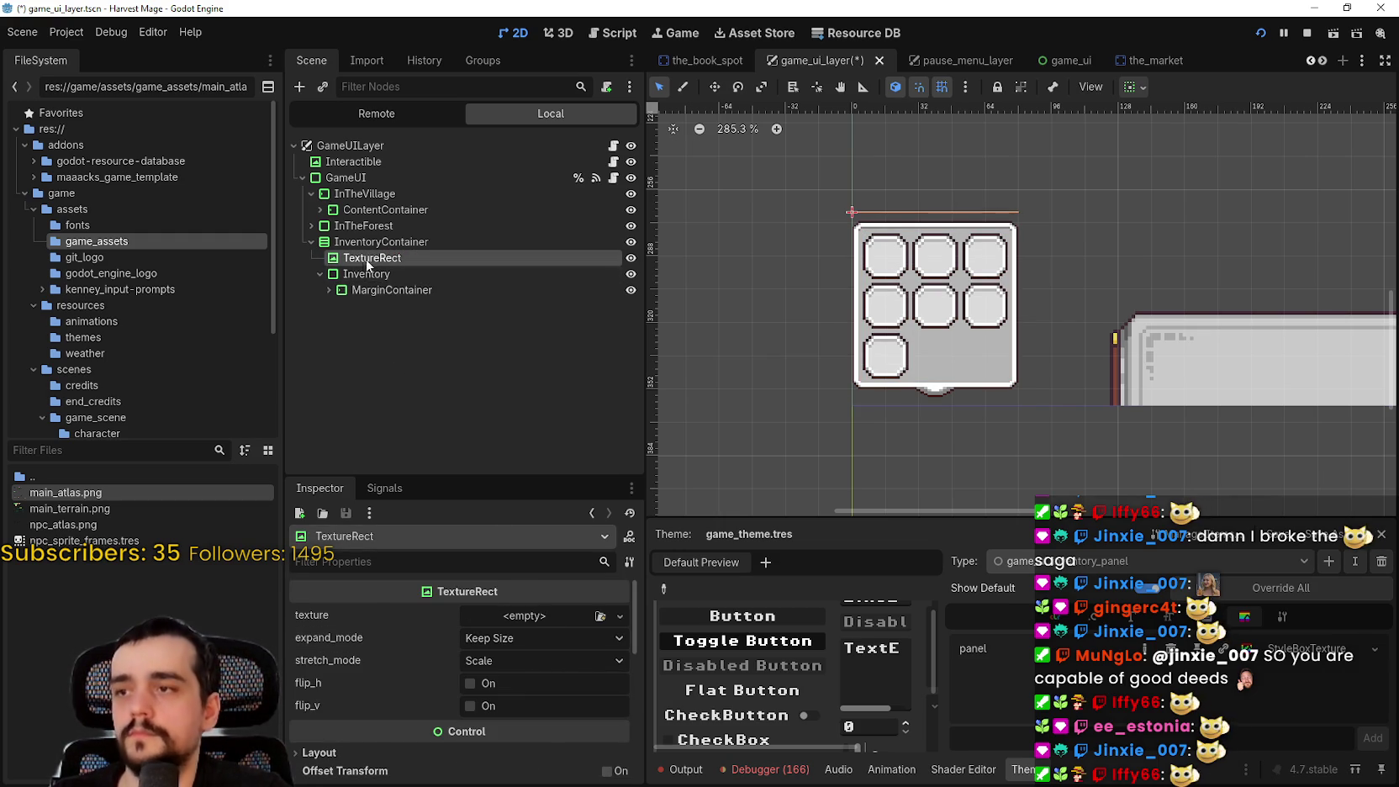
click(318, 275)
click(351, 278)
drag(350, 277, 359, 250)
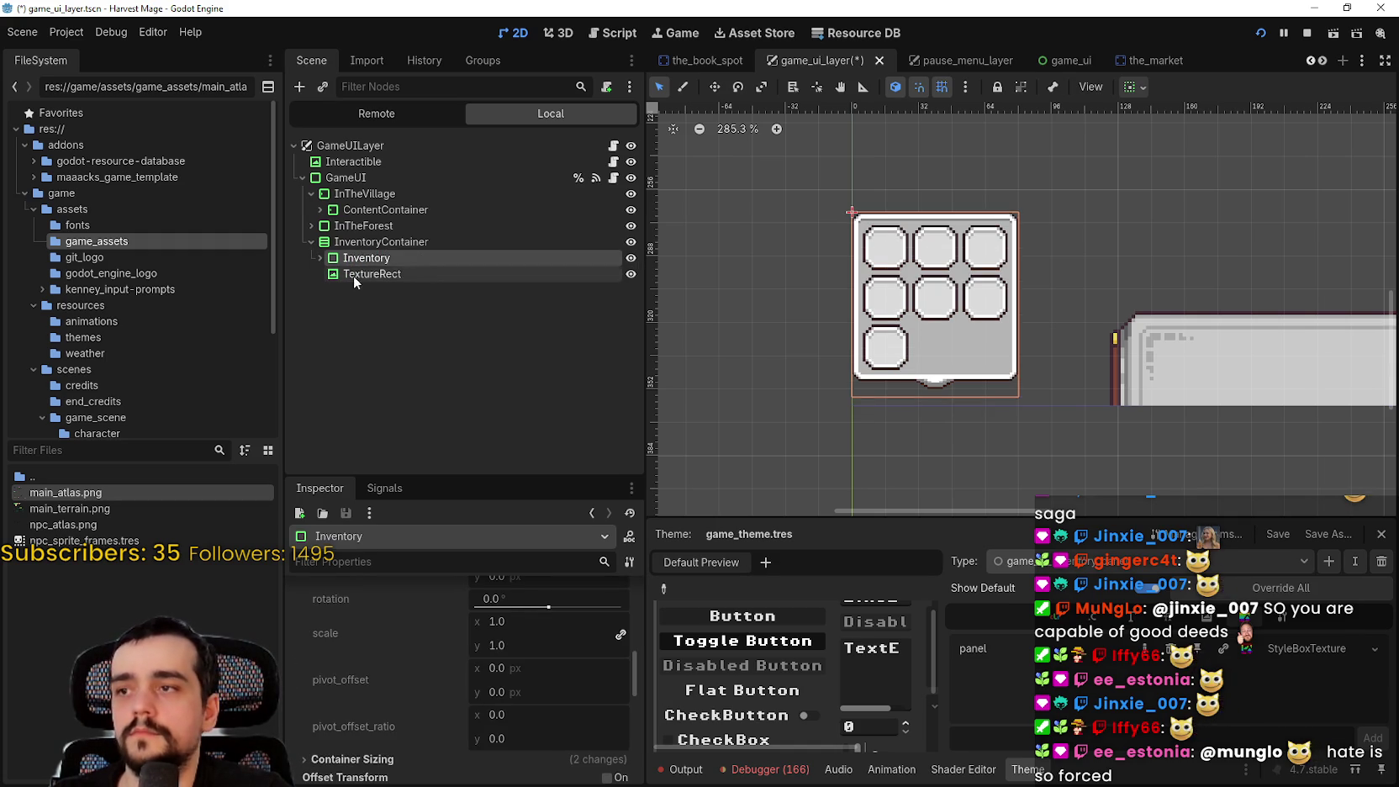
click(353, 277)
click(544, 630)
click(541, 613)
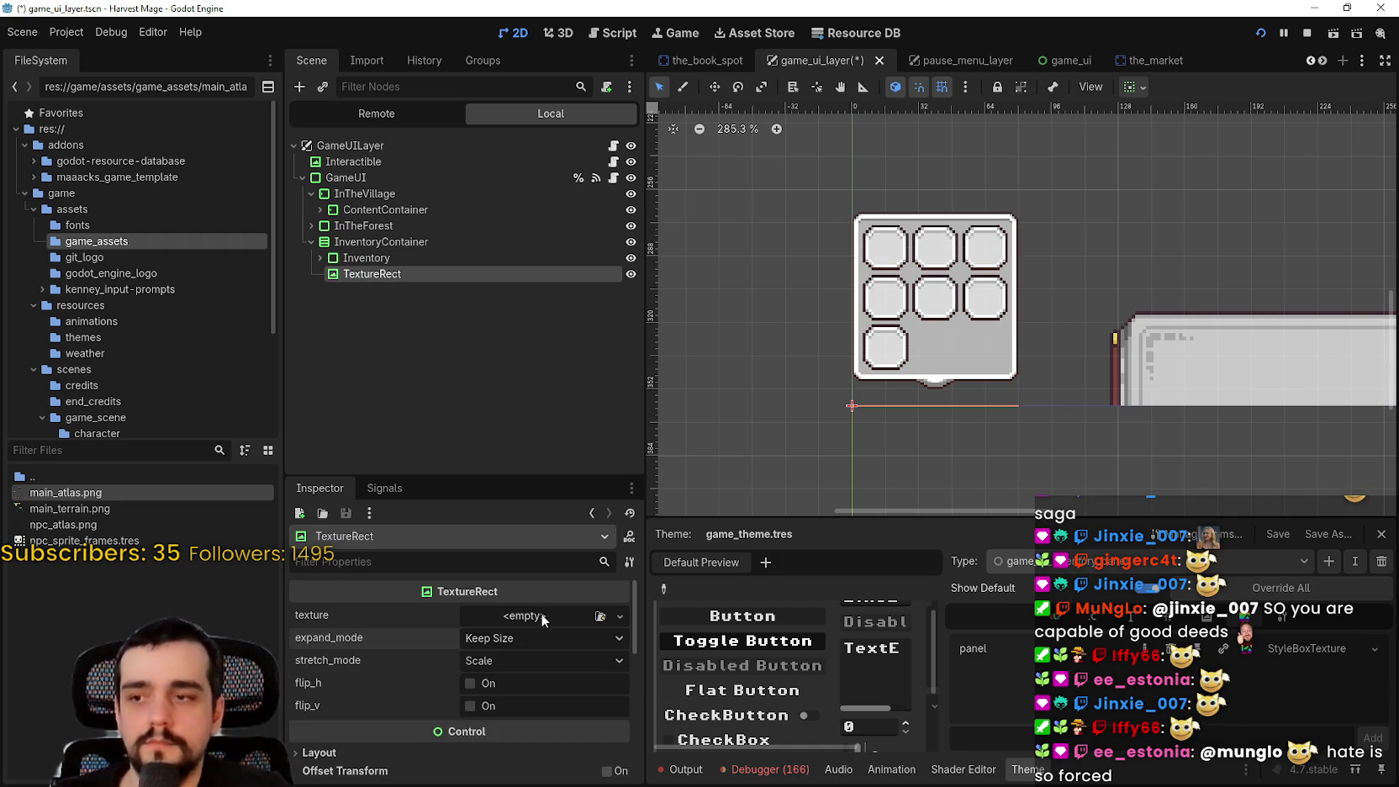
Give the TextureRect a new AtlasTexture using main_atlas.png as its atlas and open Edit Region
click(541, 613)
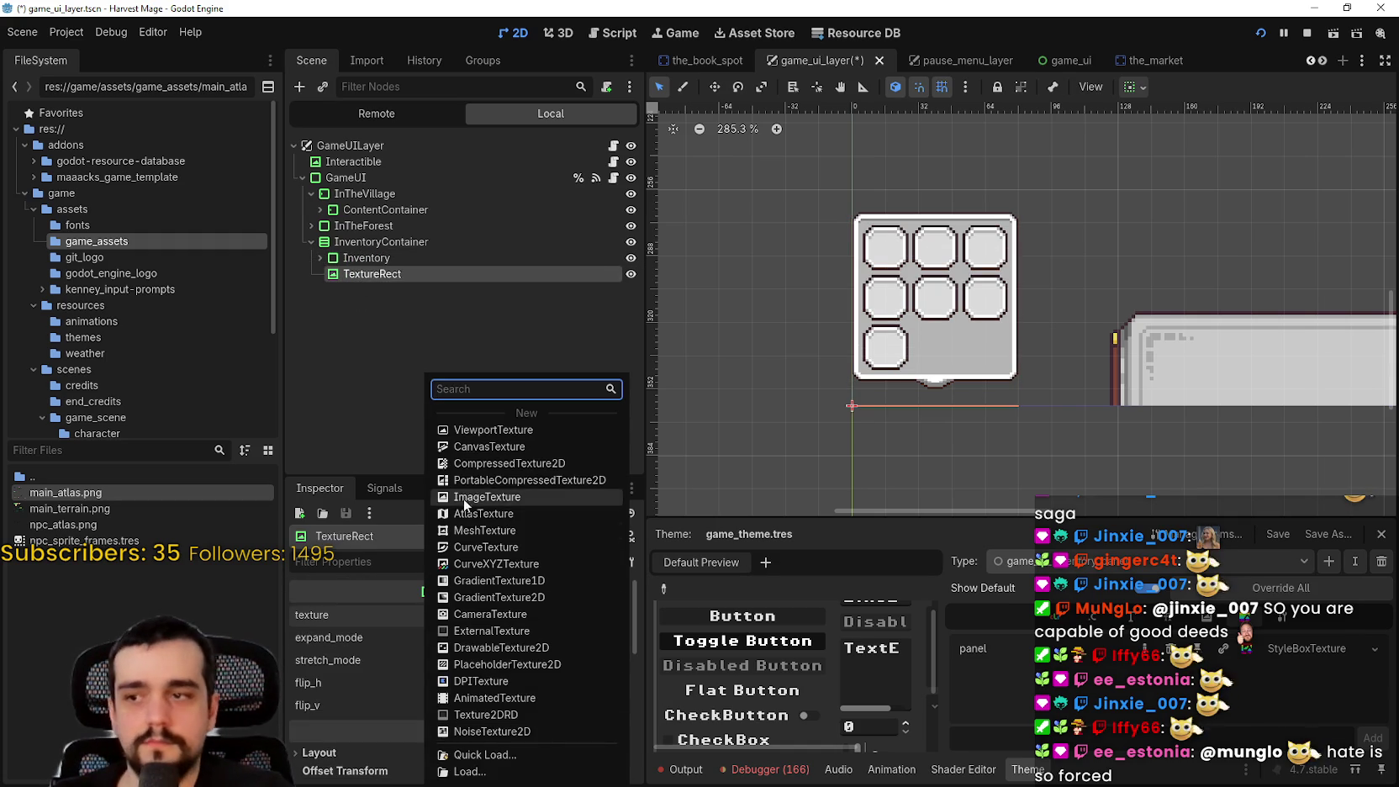
click(471, 513)
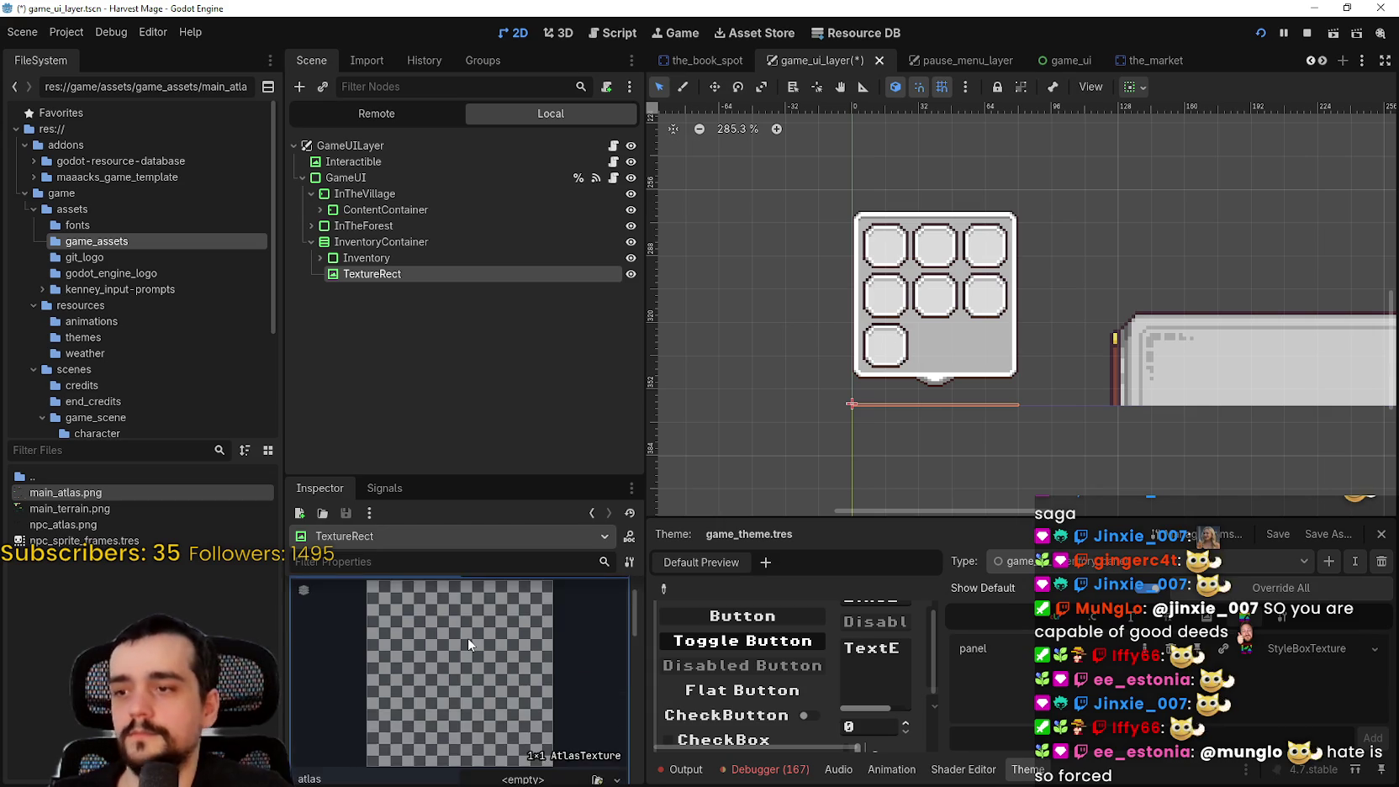
scroll(435, 665, down, 3)
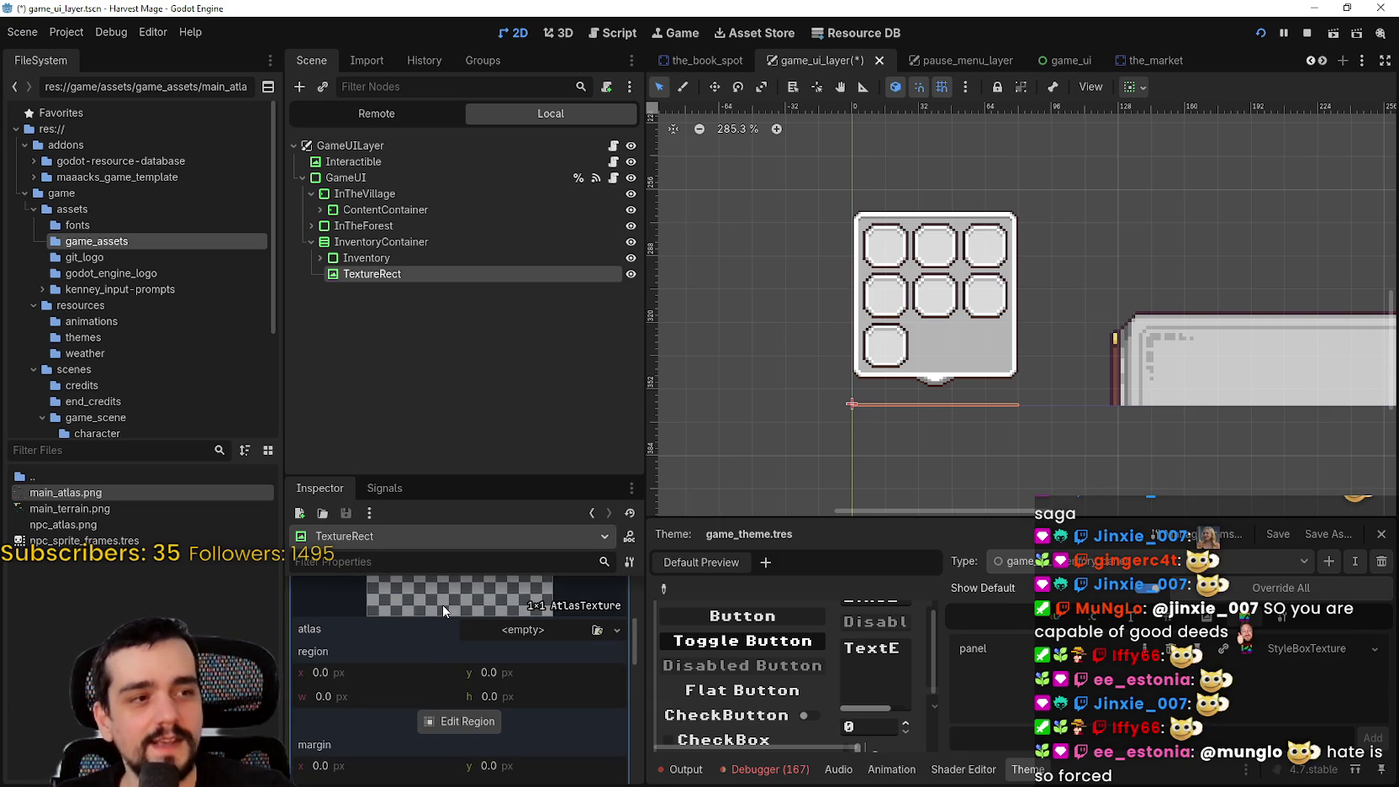
click(522, 630)
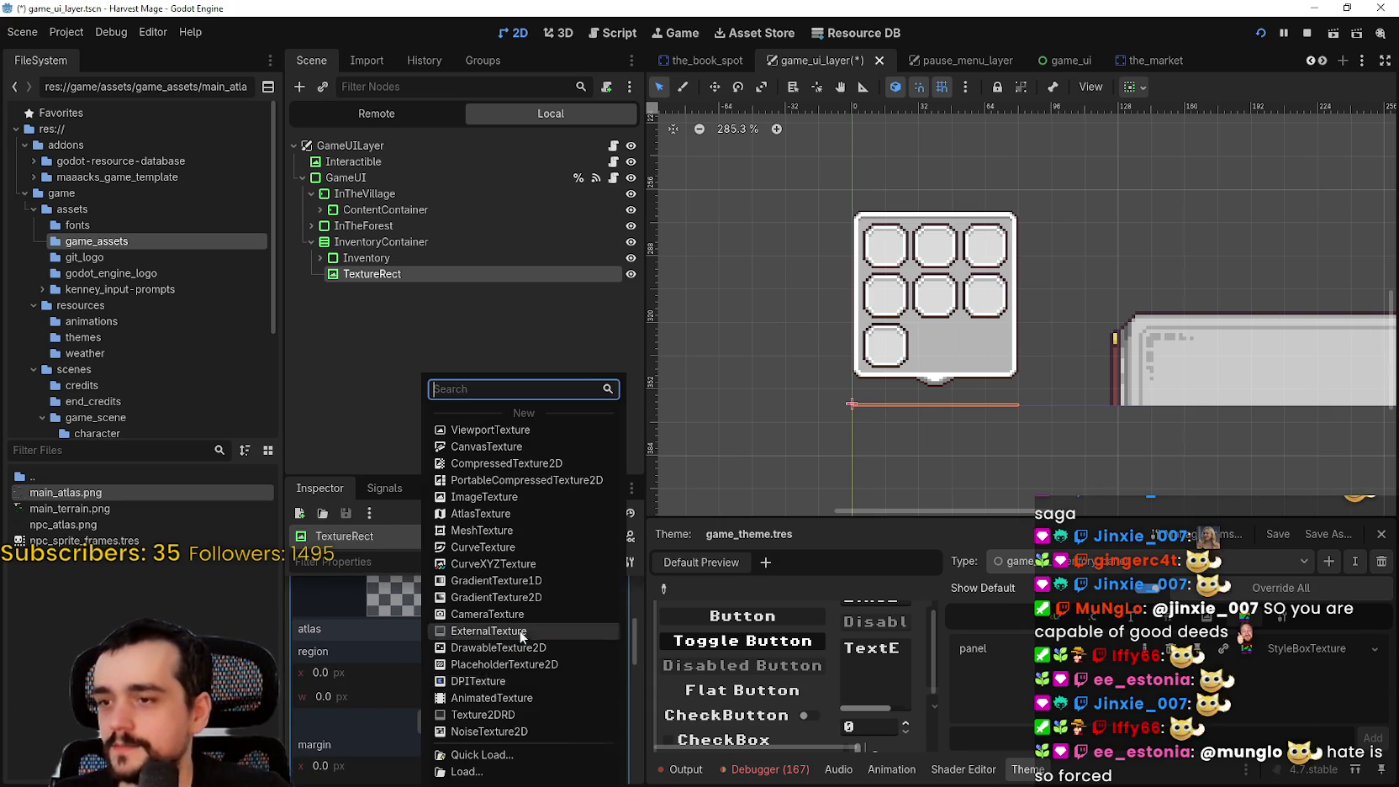
click(529, 745)
key(Return)
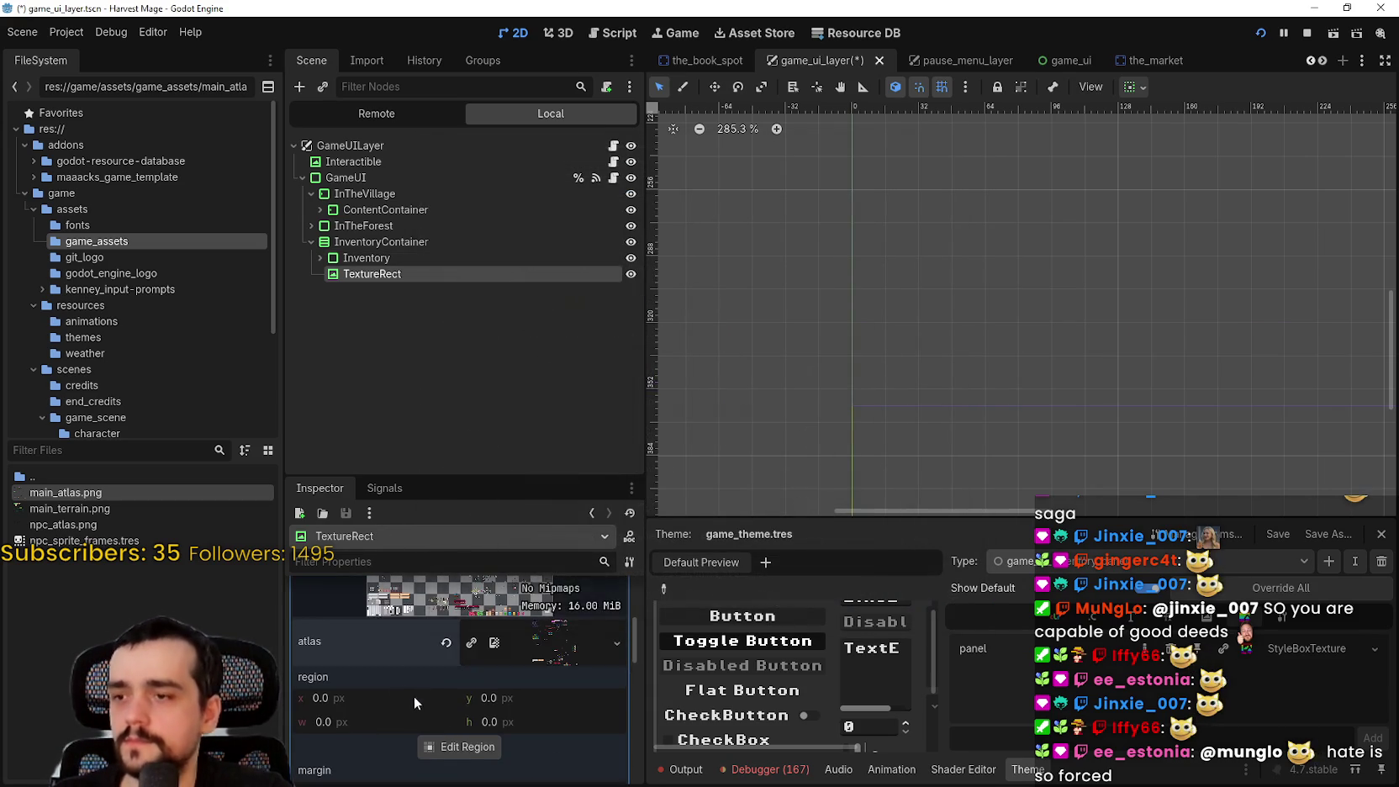
scroll(416, 673, down, 2)
click(437, 623)
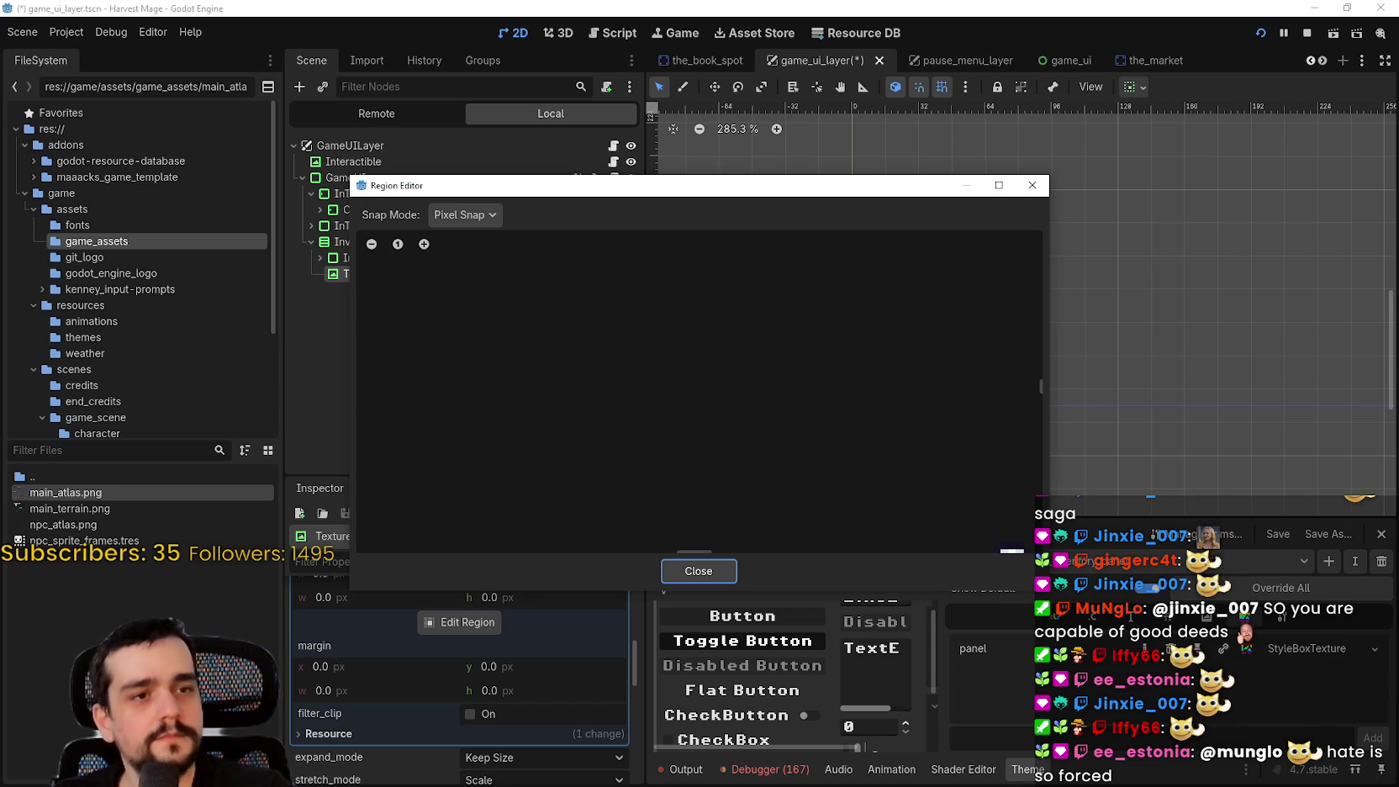
Zoom in on the atlas's bag sprites and mark a trial region
scroll(613, 336, down, 6)
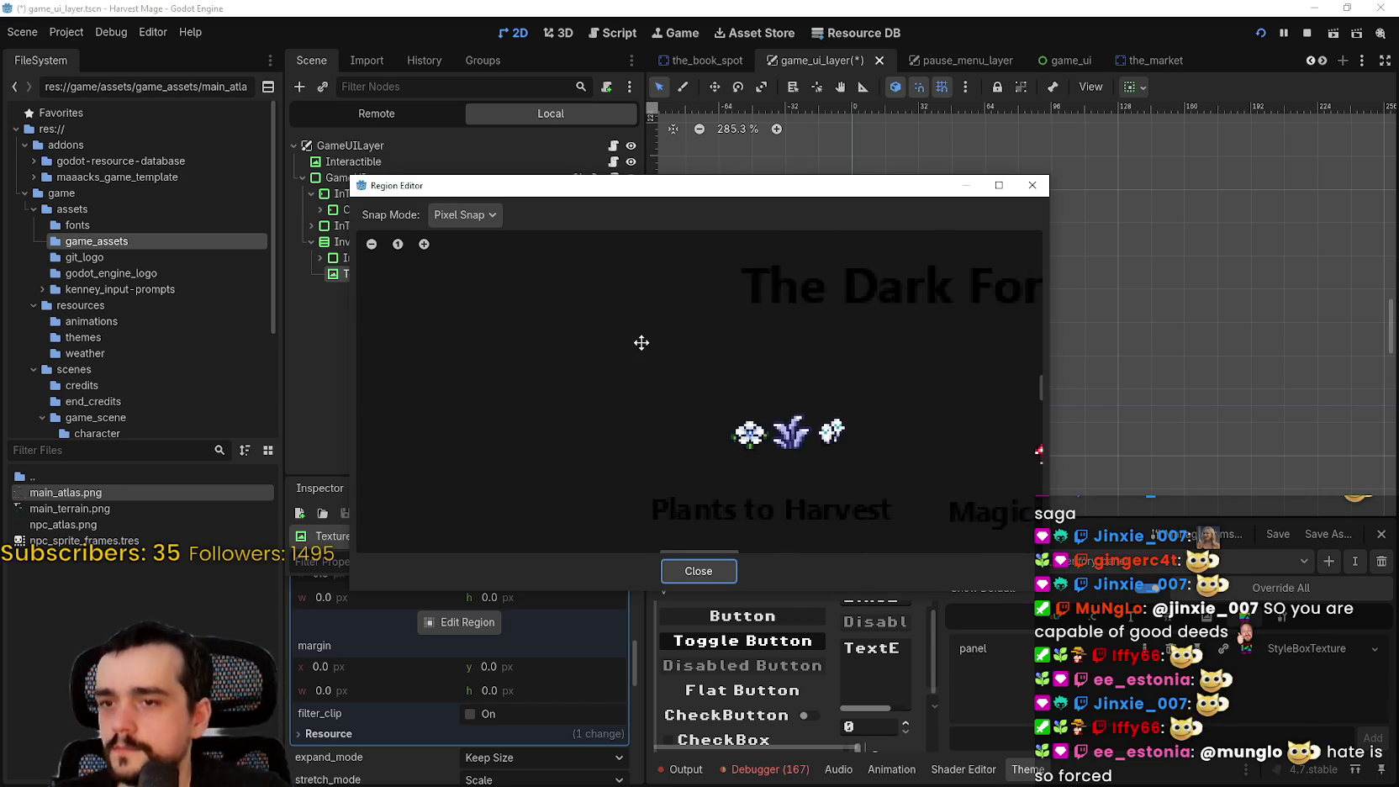
scroll(634, 345, down, 8)
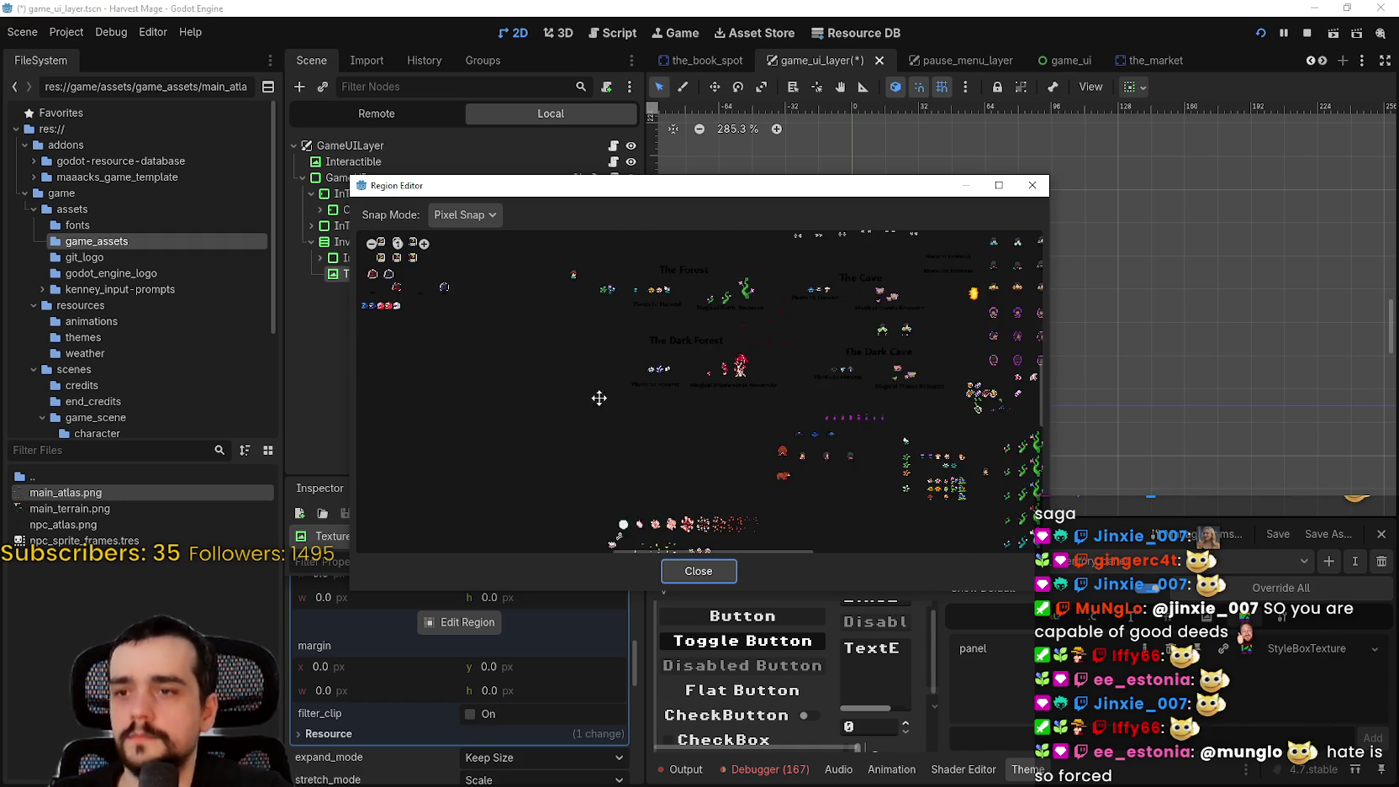
scroll(861, 435, left, 3)
drag(538, 364, 575, 420)
scroll(798, 391, up, 6)
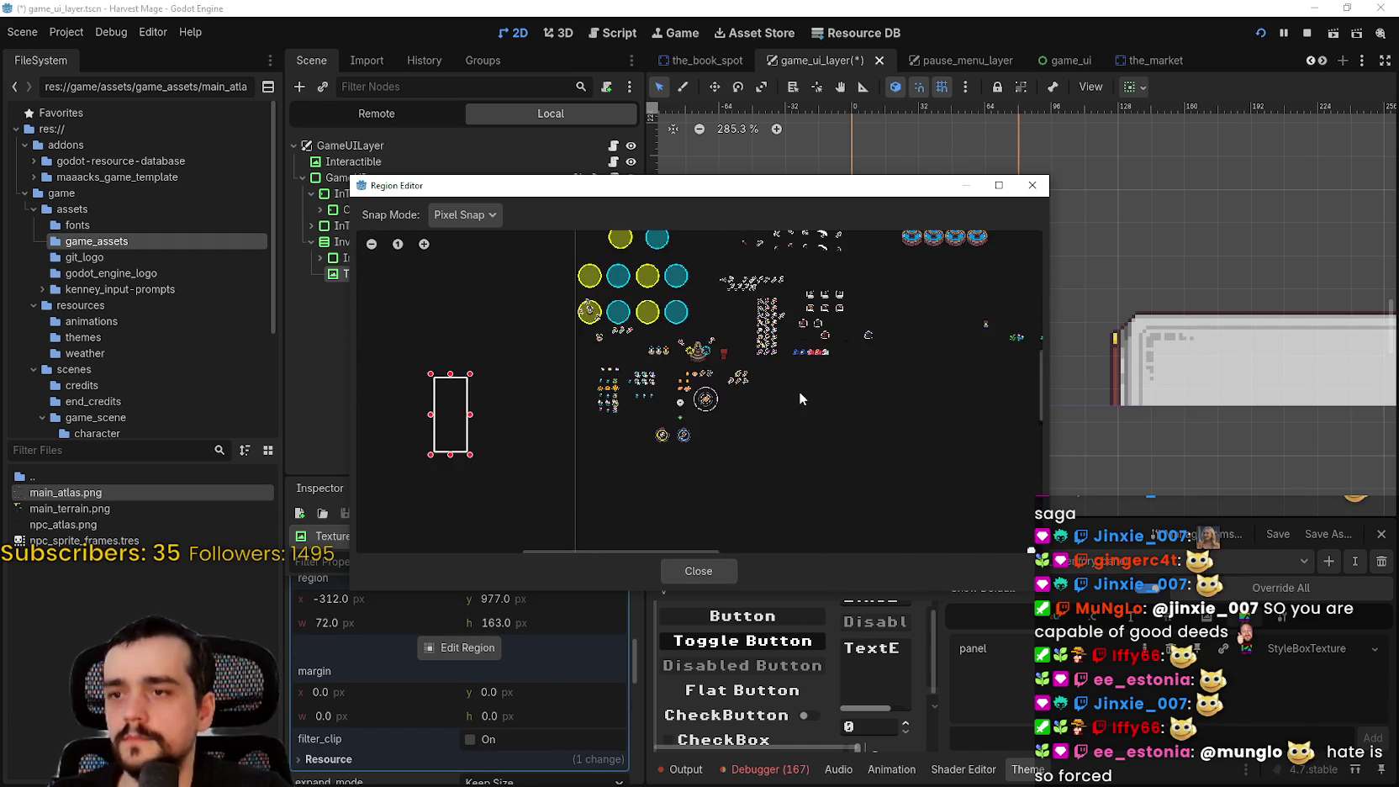
scroll(675, 412, up, 3)
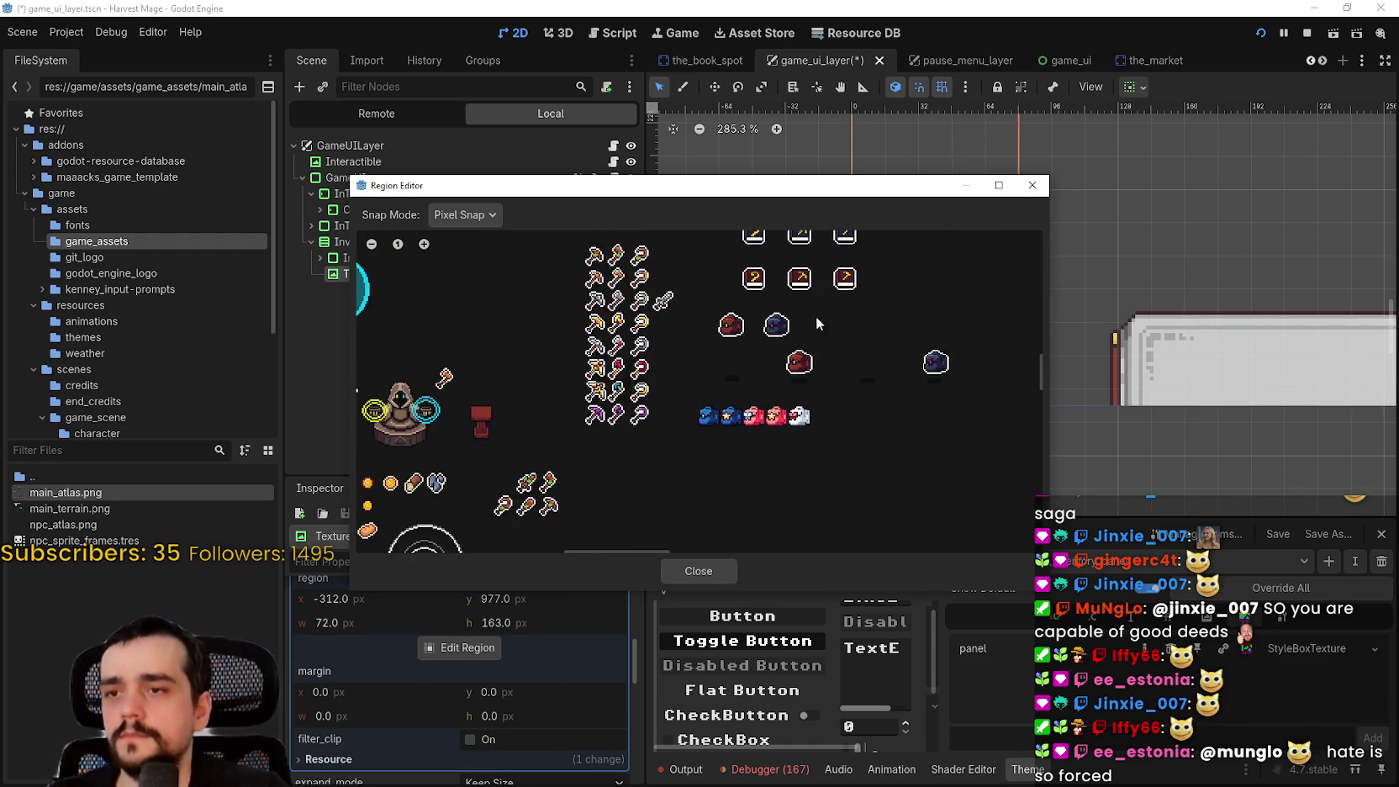
scroll(780, 327, down, 5)
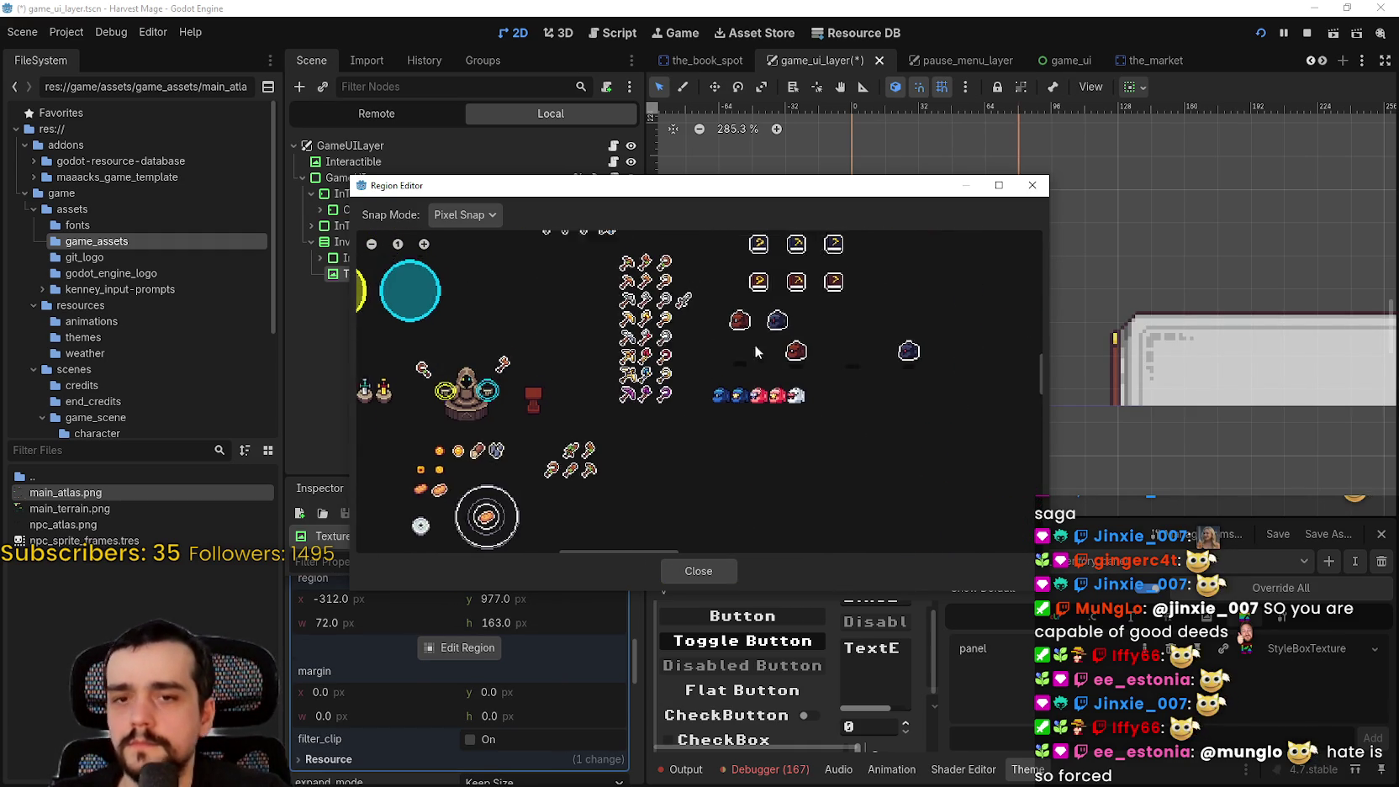
scroll(685, 325, up, 5)
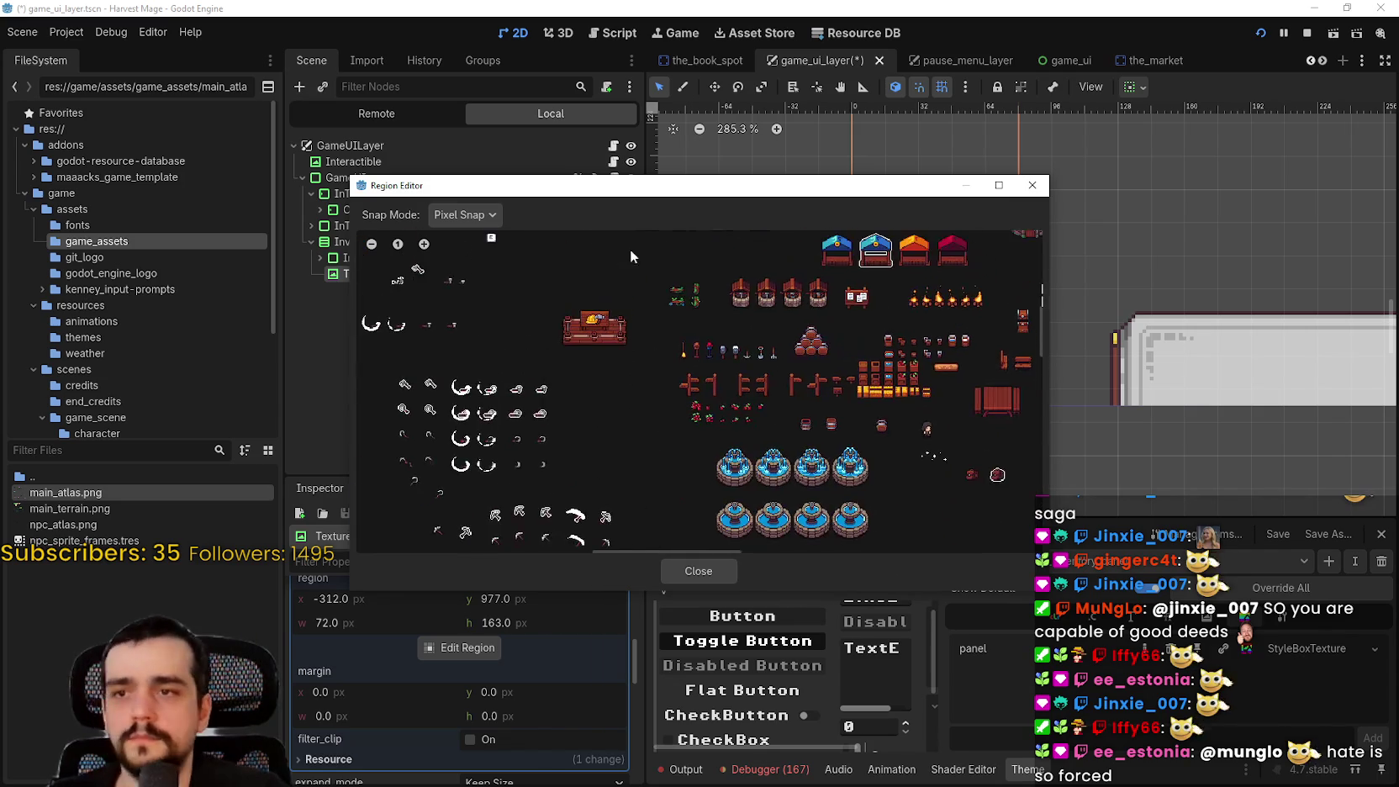
scroll(809, 344, up, 5)
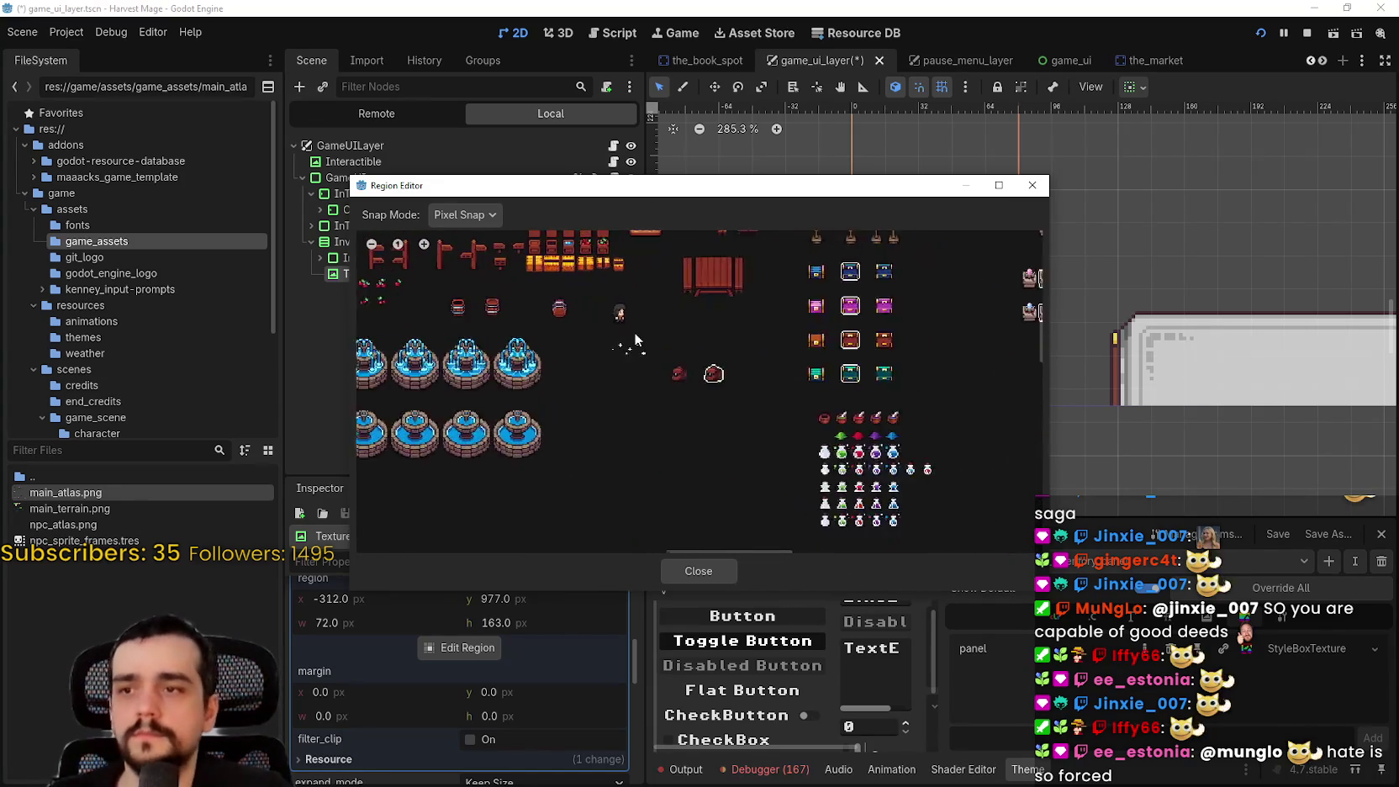
scroll(694, 383, up, 4)
With Grid Snap, set the region to the 16×16 left backpack at 1032, 600 and close
click(482, 213)
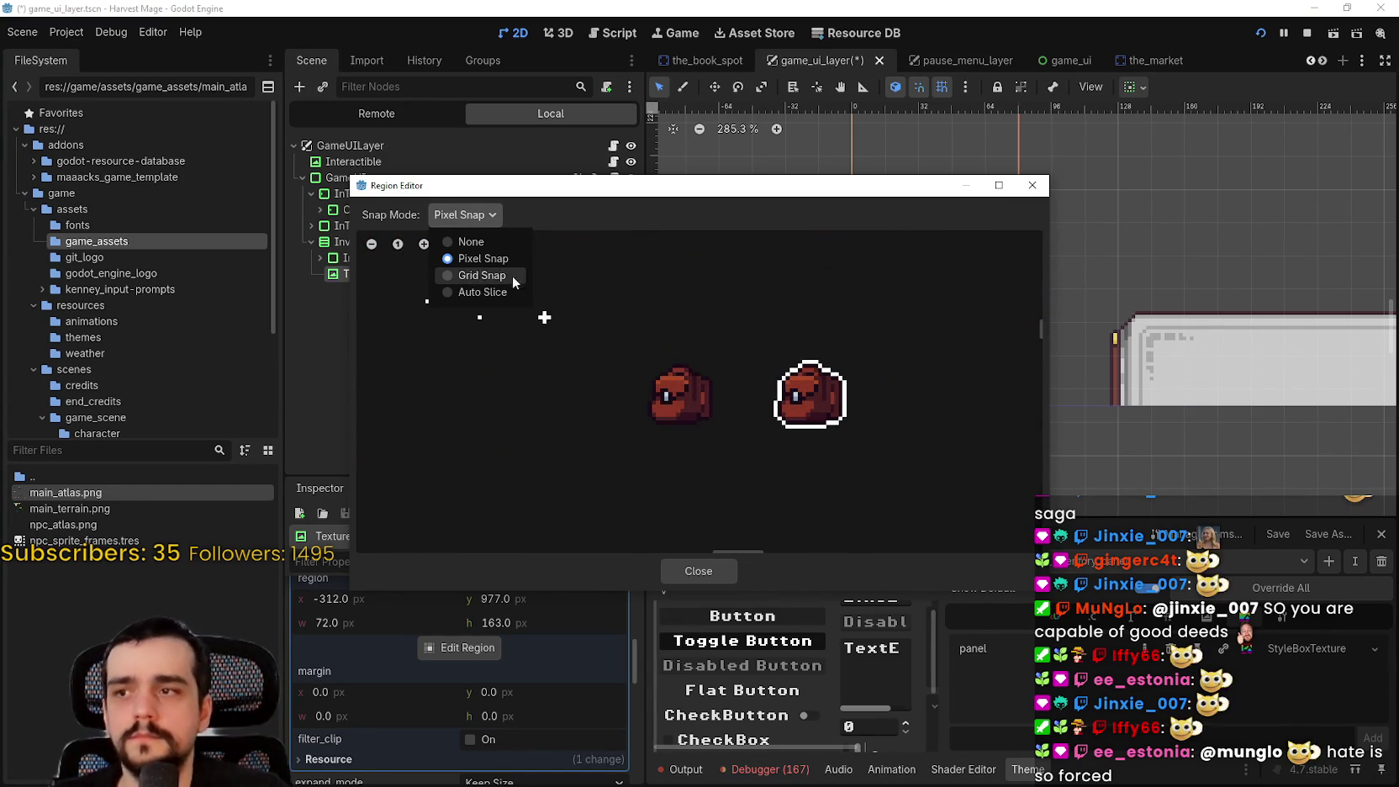
click(511, 274)
scroll(694, 445, up, 2)
drag(640, 346, 705, 411)
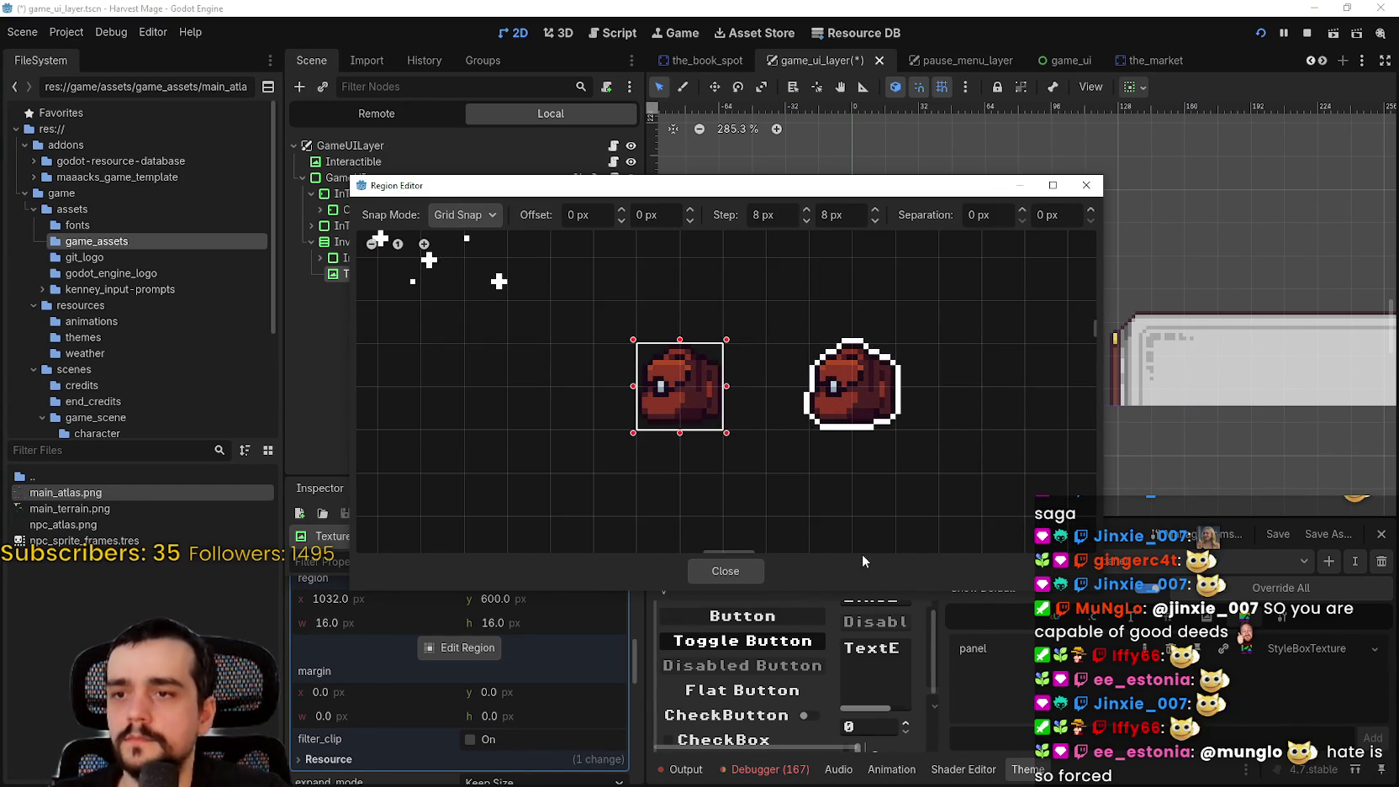
click(743, 570)
scroll(925, 412, up, 1)
scroll(944, 421, down, 2)
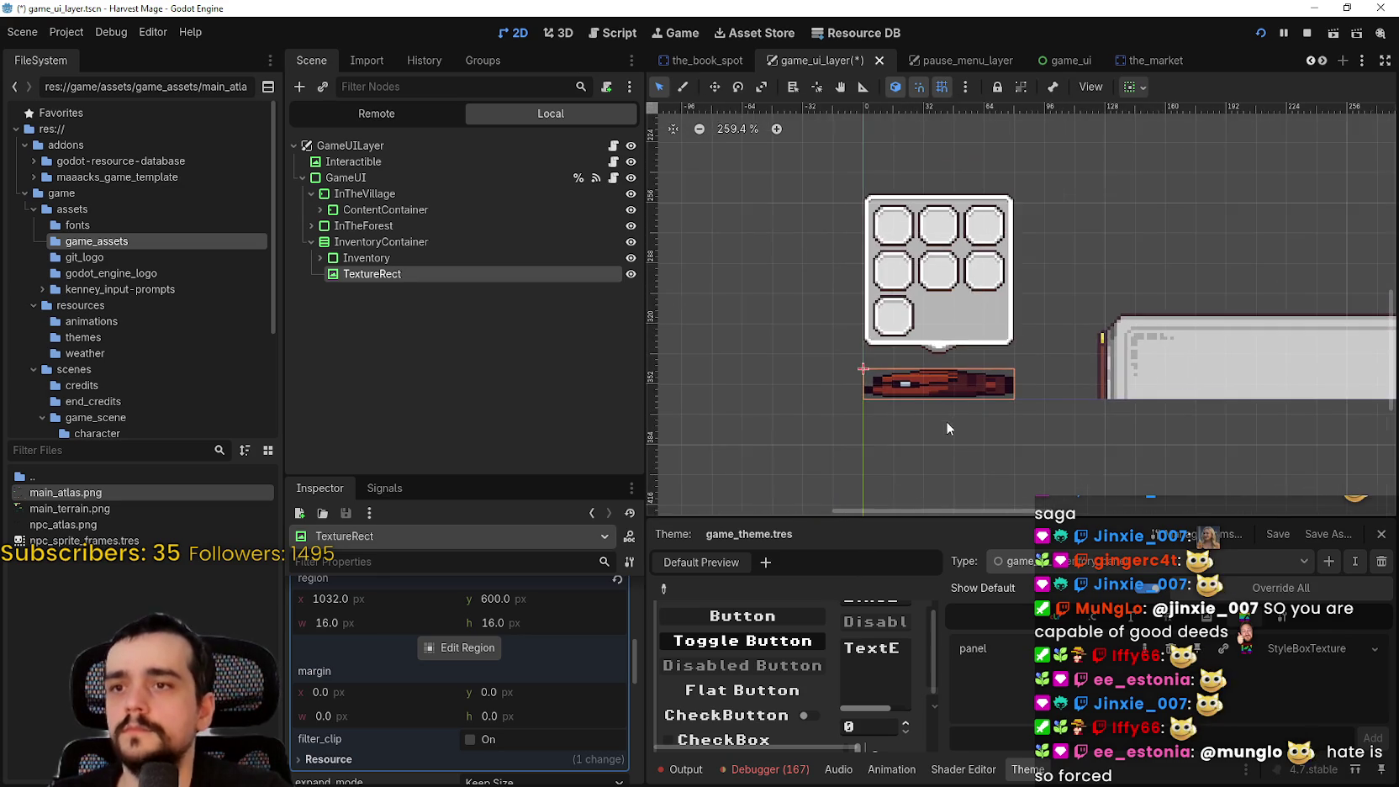
scroll(956, 385, up, 4)
scroll(564, 696, up, 5)
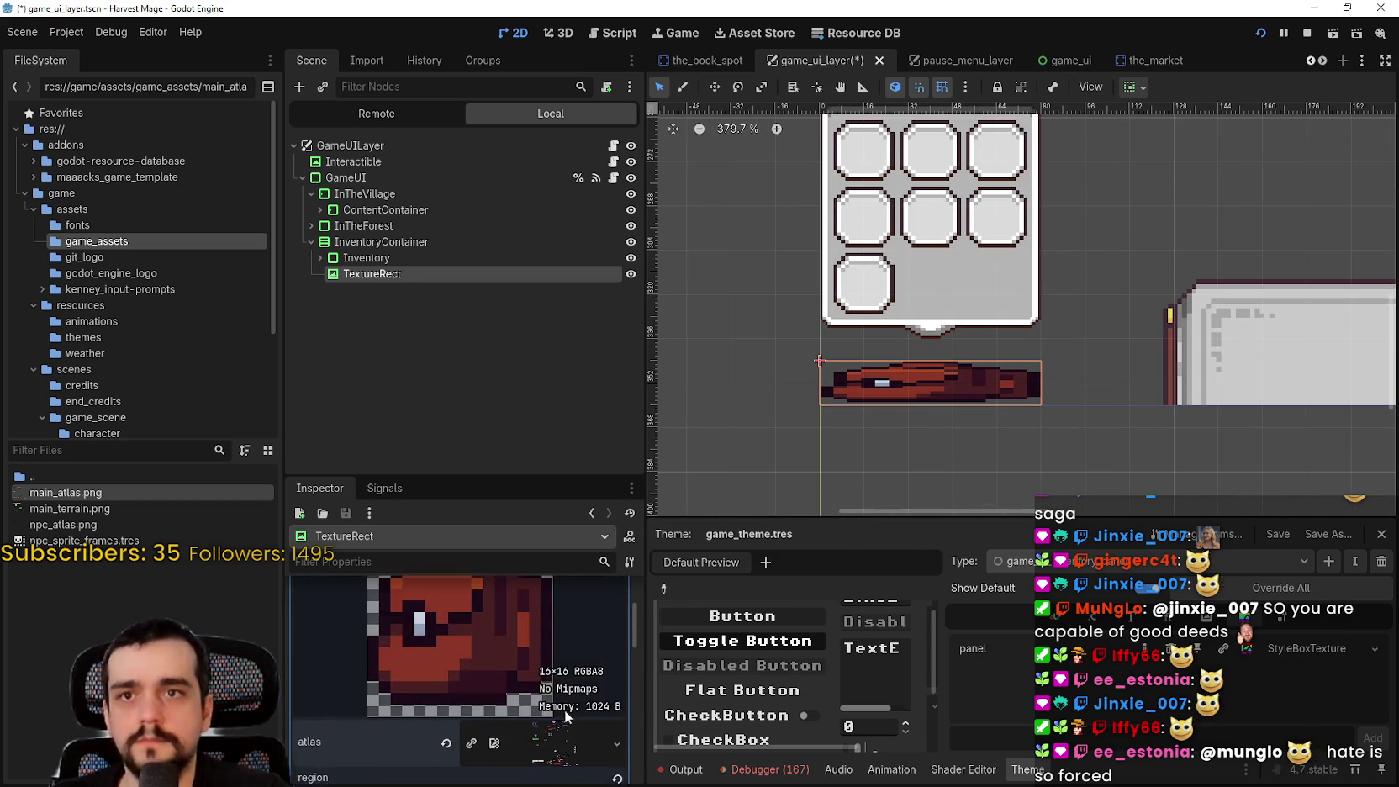
scroll(566, 661, up, 1)
Try Fit Width Proportional expand mode with Keep Aspect Centered stretch on the backpack
click(547, 631)
click(520, 664)
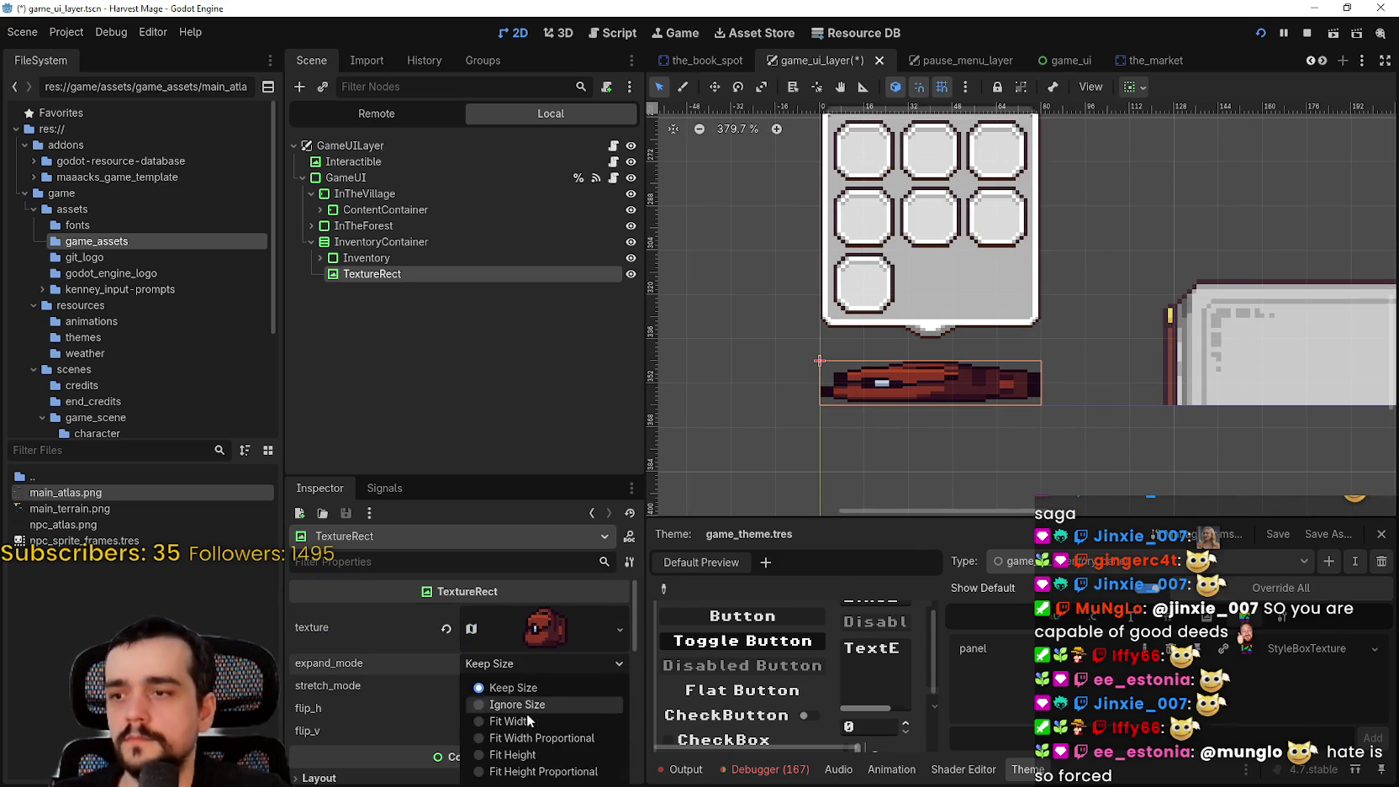
click(533, 738)
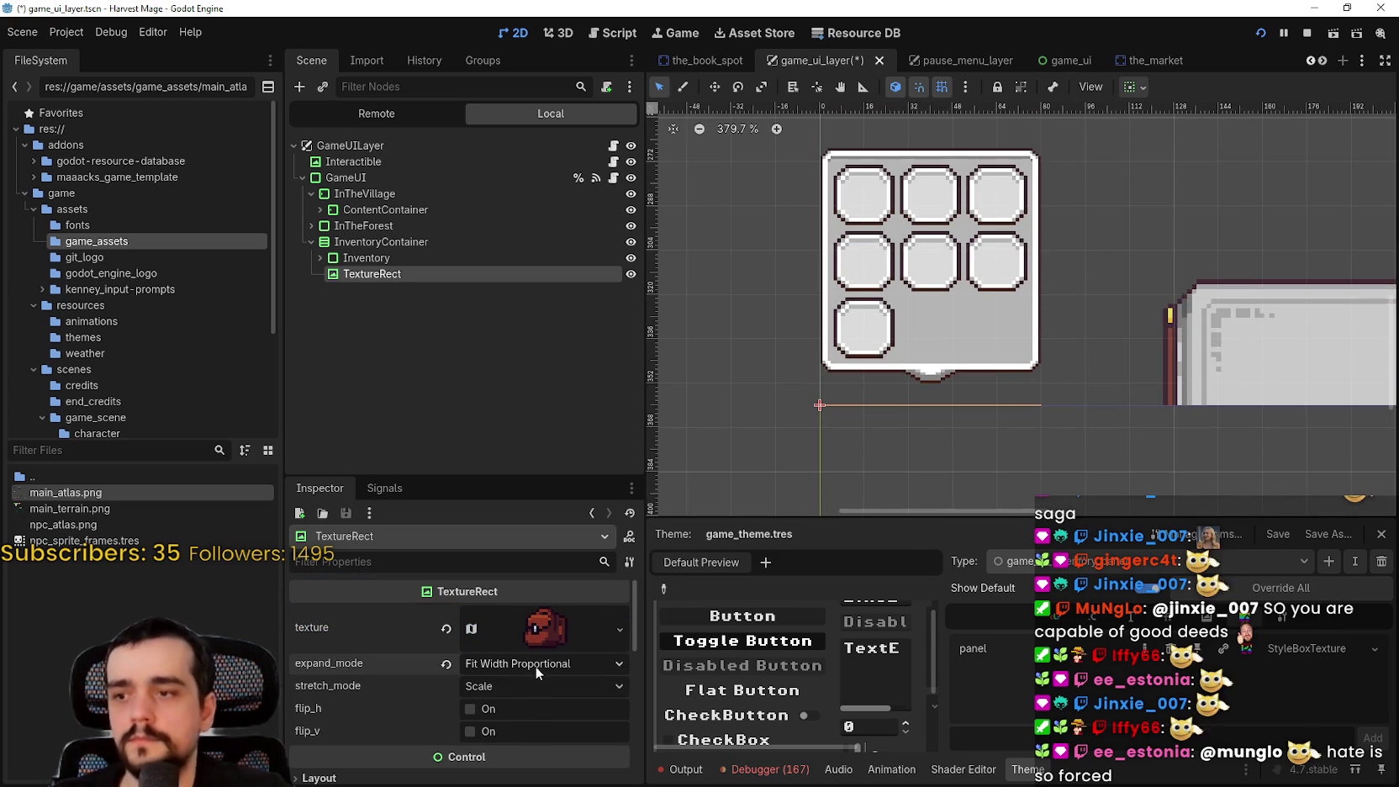
click(1134, 86)
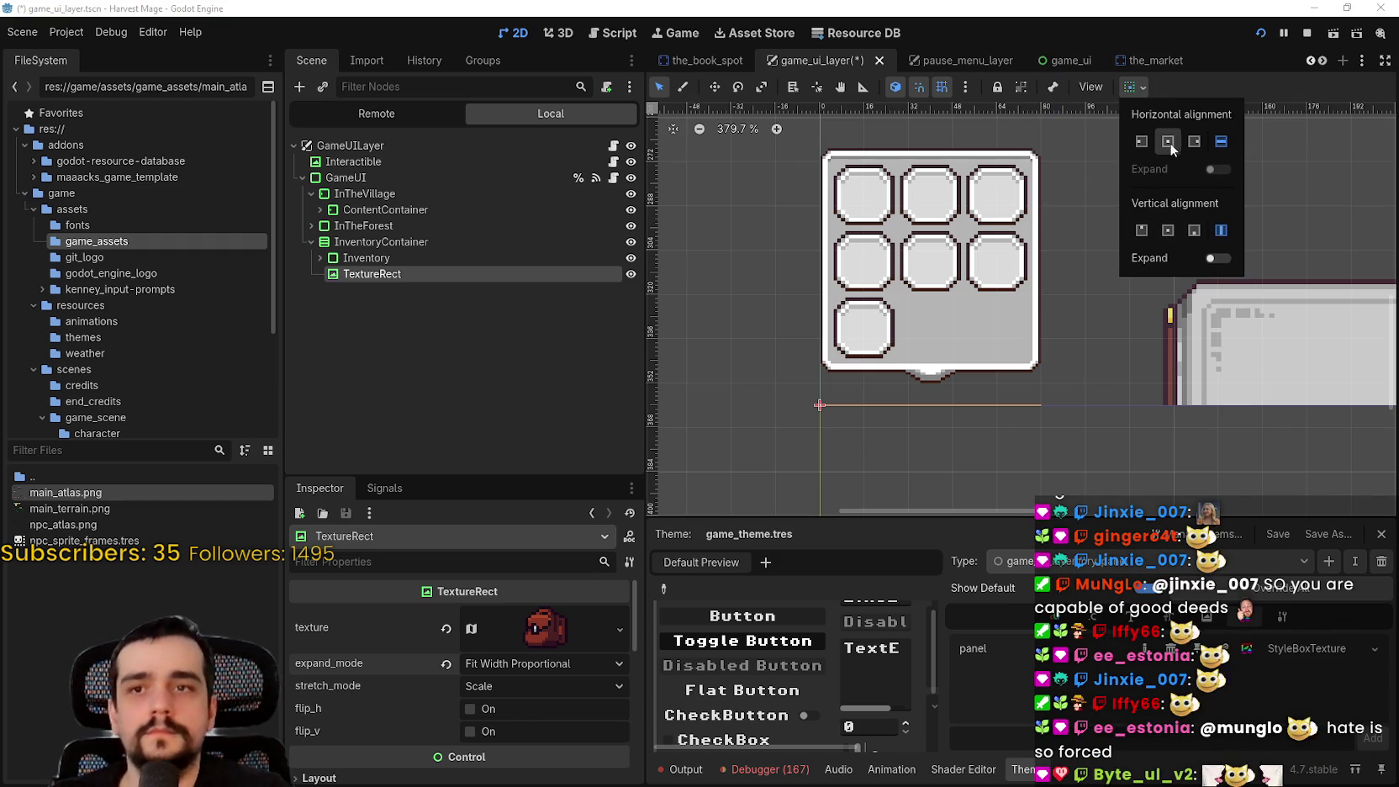
scroll(538, 661, down, 3)
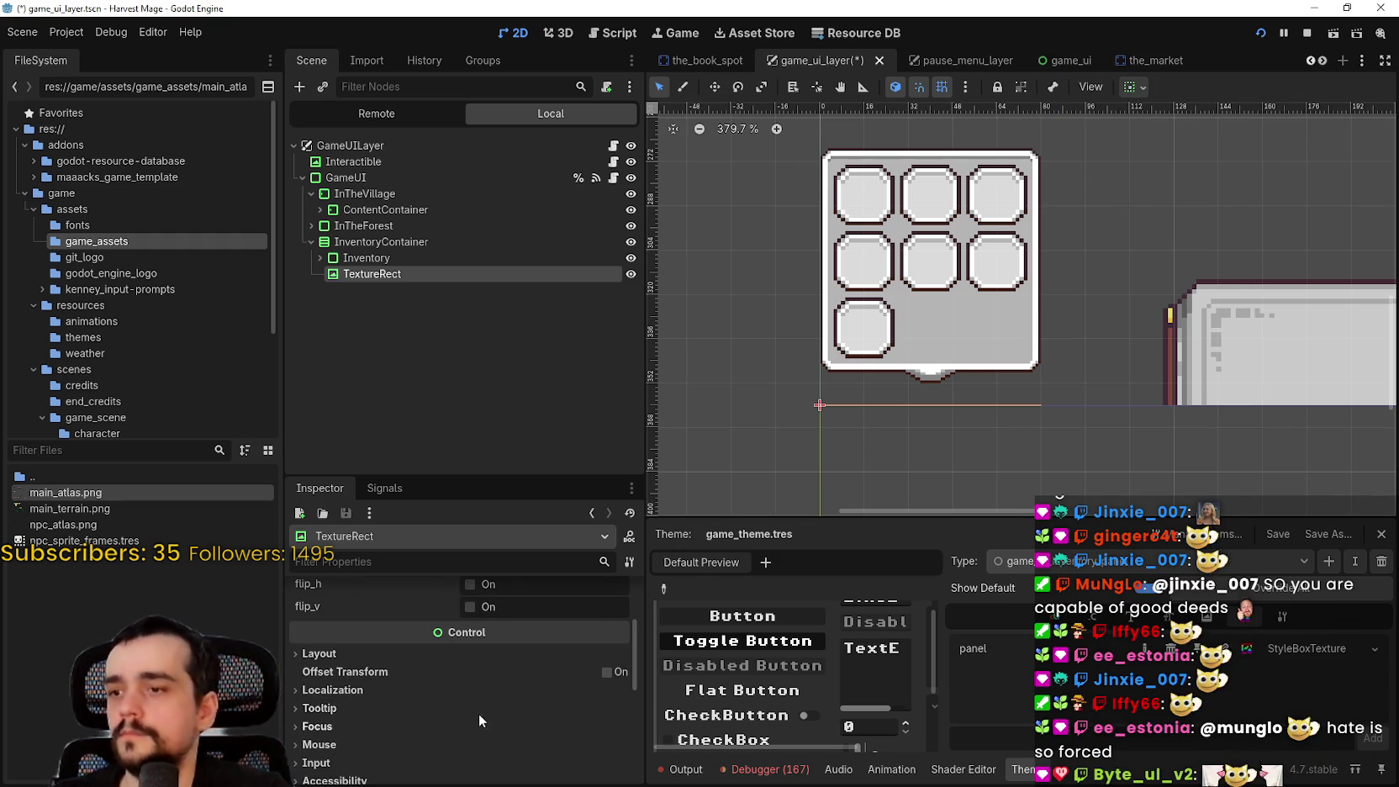
scroll(448, 675, up, 2)
click(469, 665)
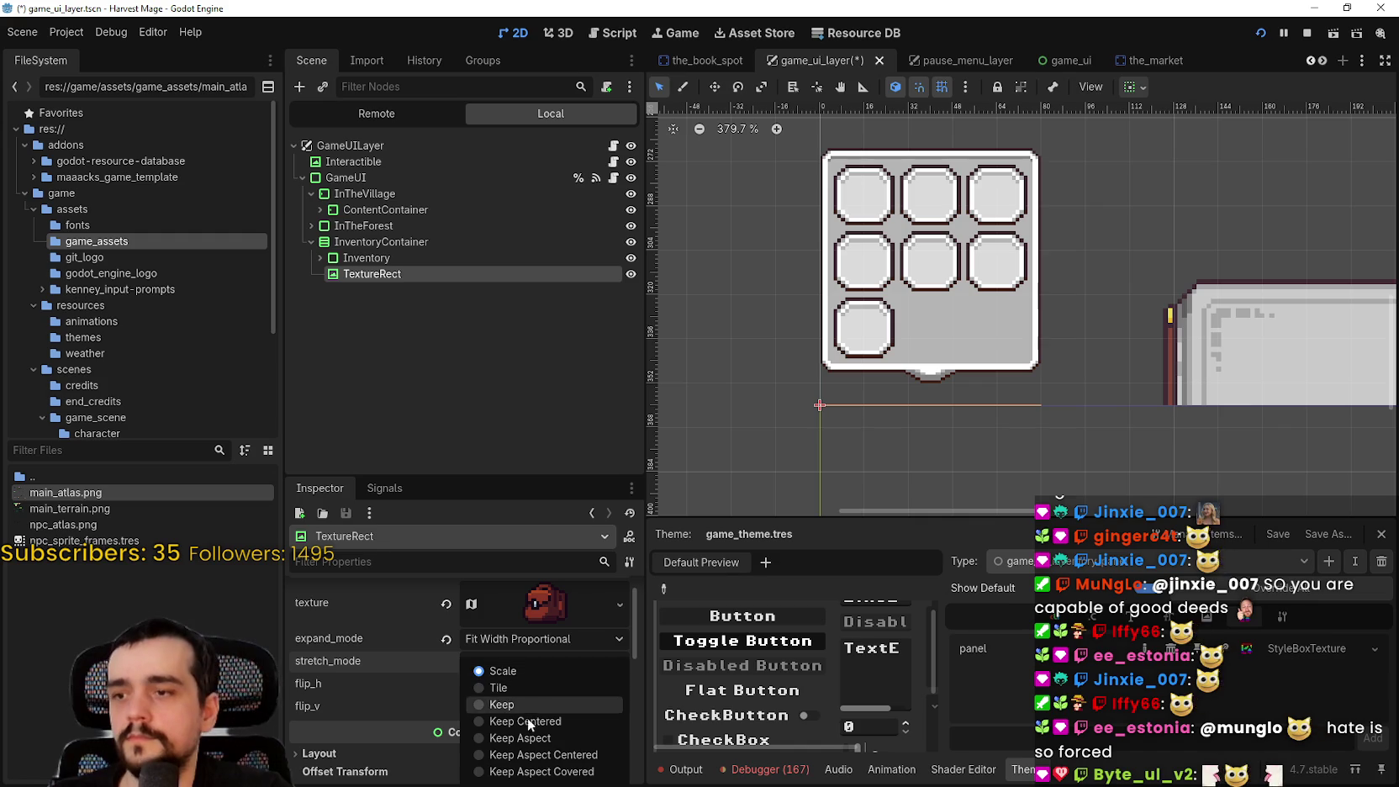
click(580, 755)
click(530, 661)
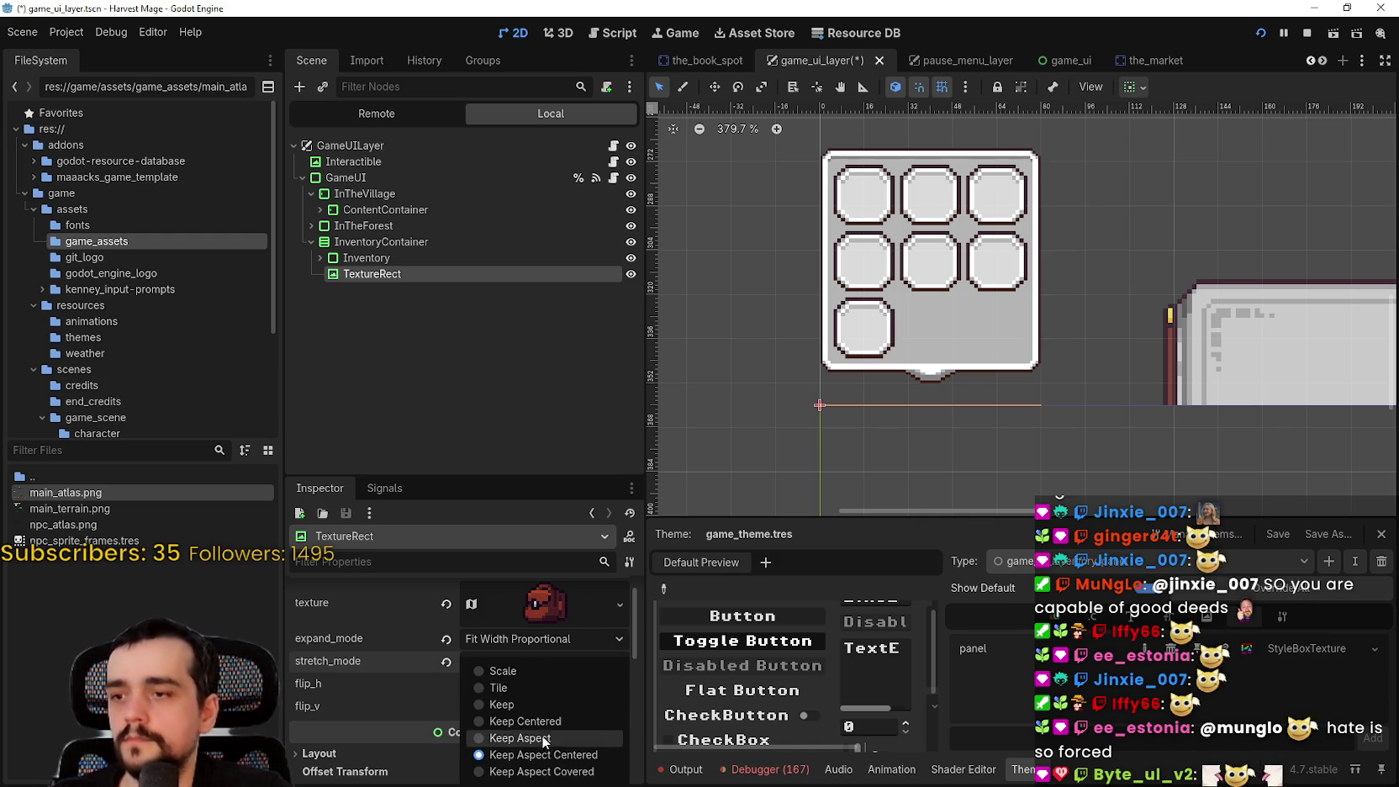
click(546, 752)
Set the backpack's horizontal alignment to fill and turn off its vertical expand
click(1137, 93)
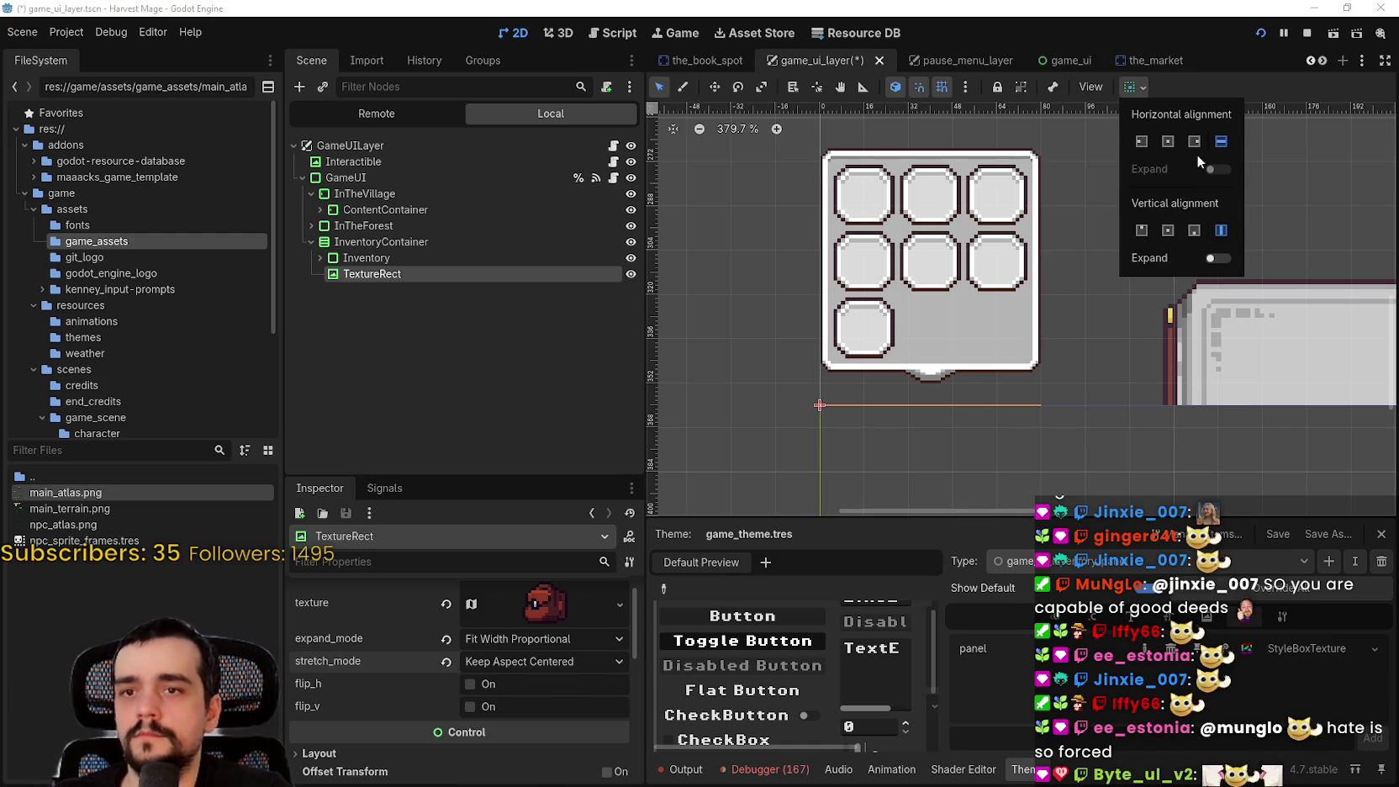
click(1168, 142)
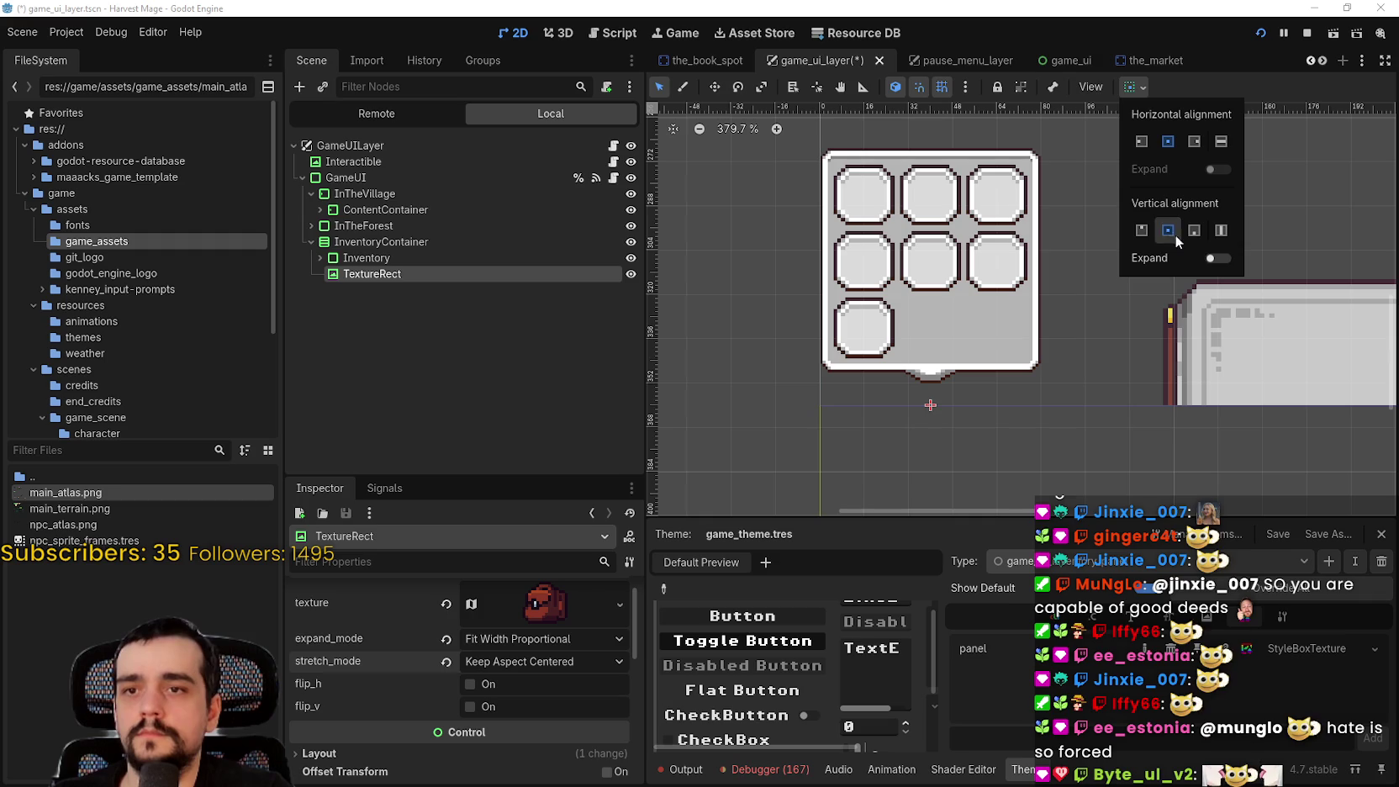
click(1221, 141)
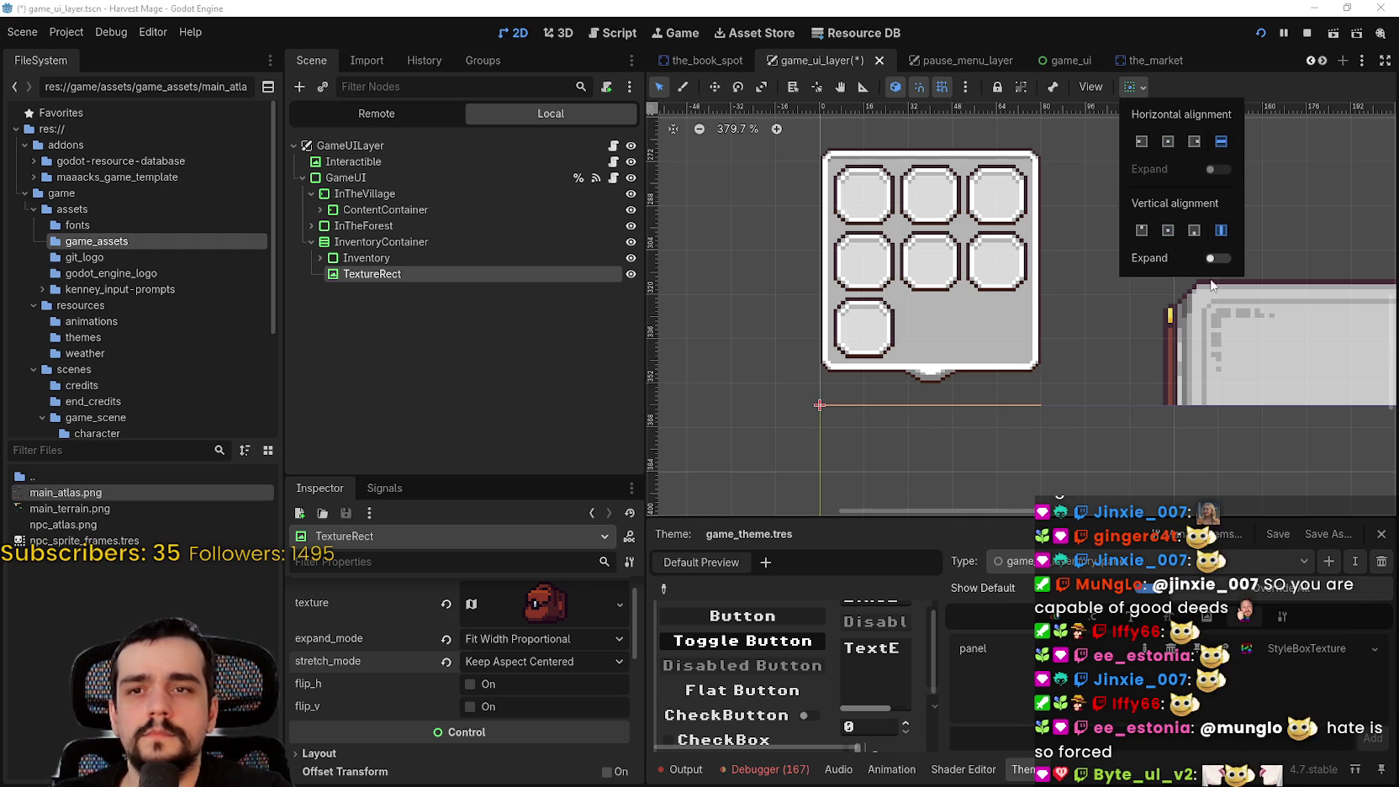
click(1215, 258)
scroll(780, 460, down, 3)
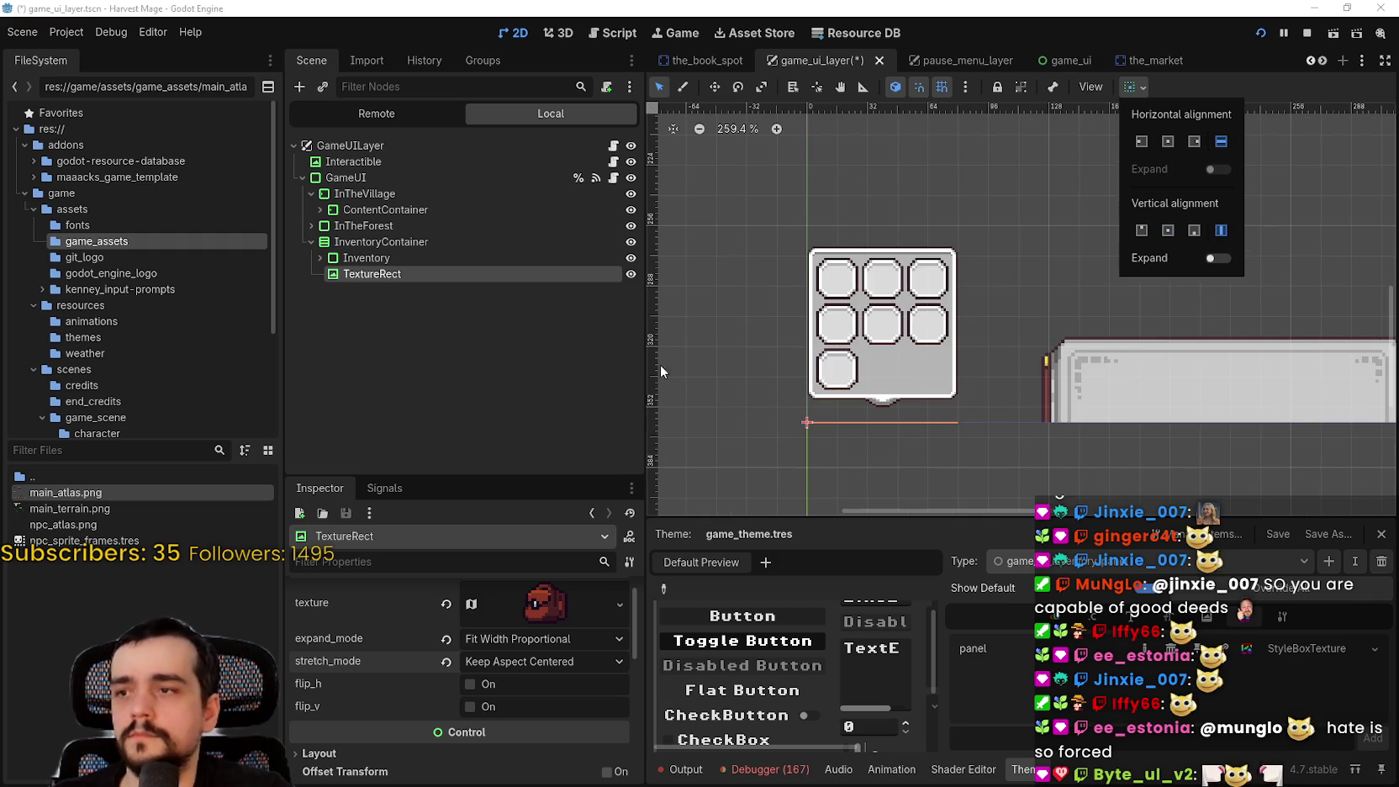
key(Up)
key(Up)
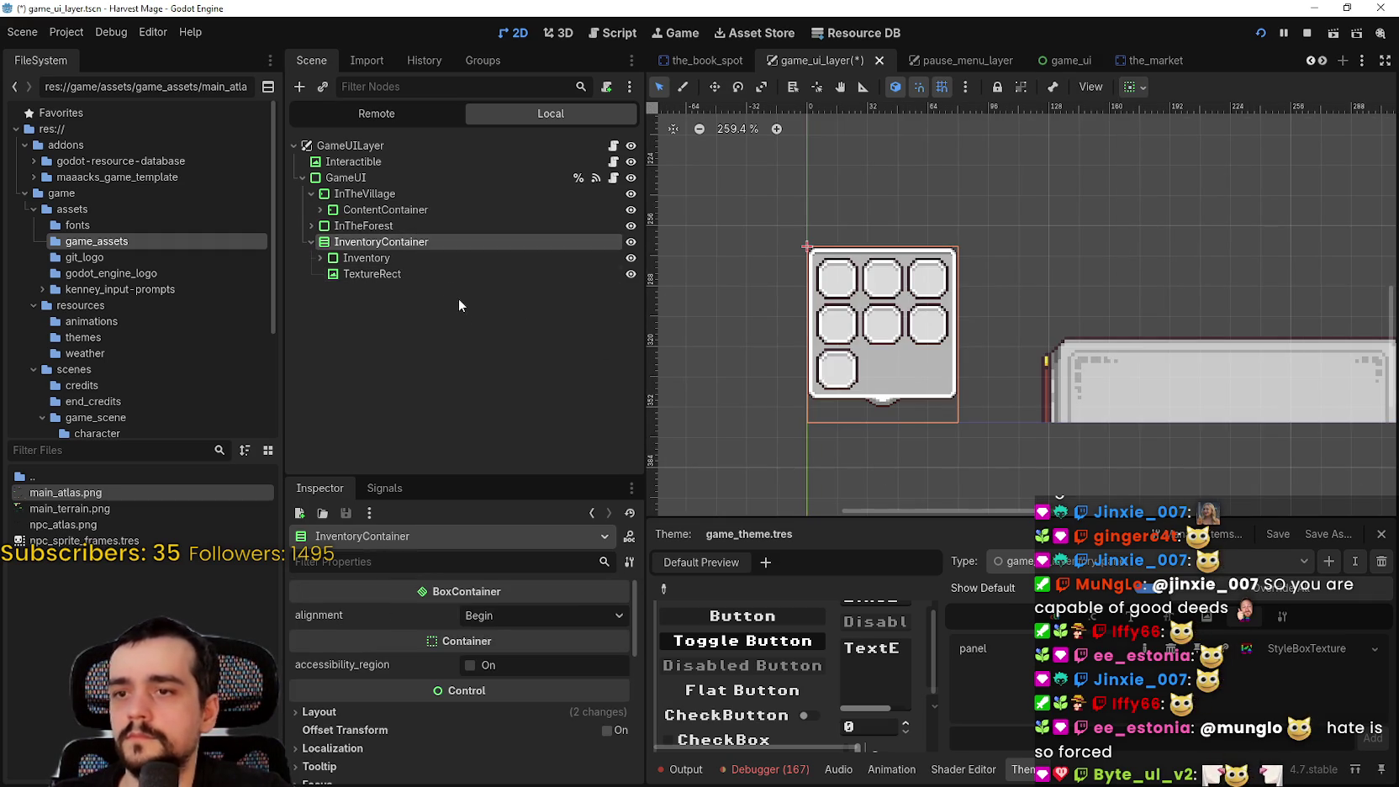
key(Down)
click(432, 277)
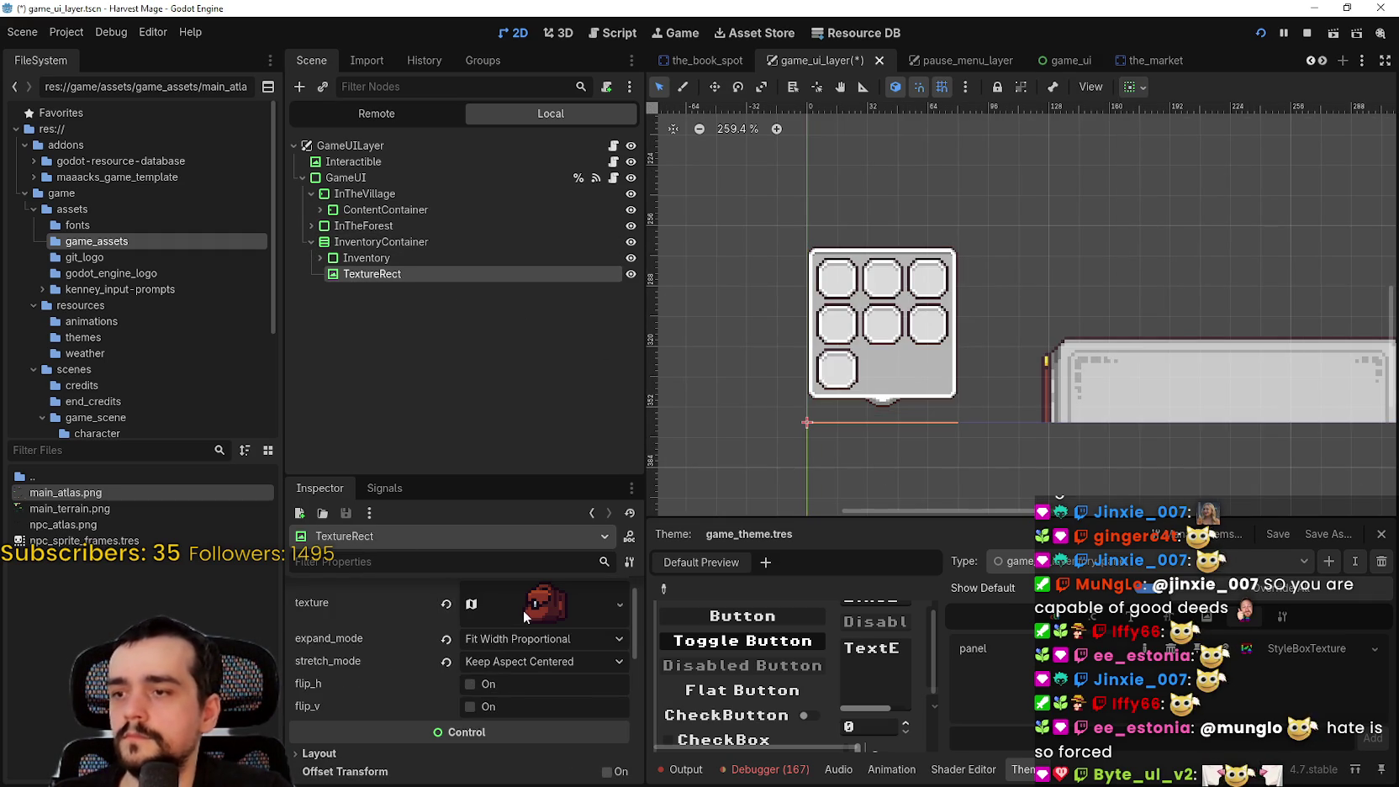
Experiment with Fit Height Proportional, Fit Width, Fit Width Proportional expand and Scale stretch modes
click(447, 640)
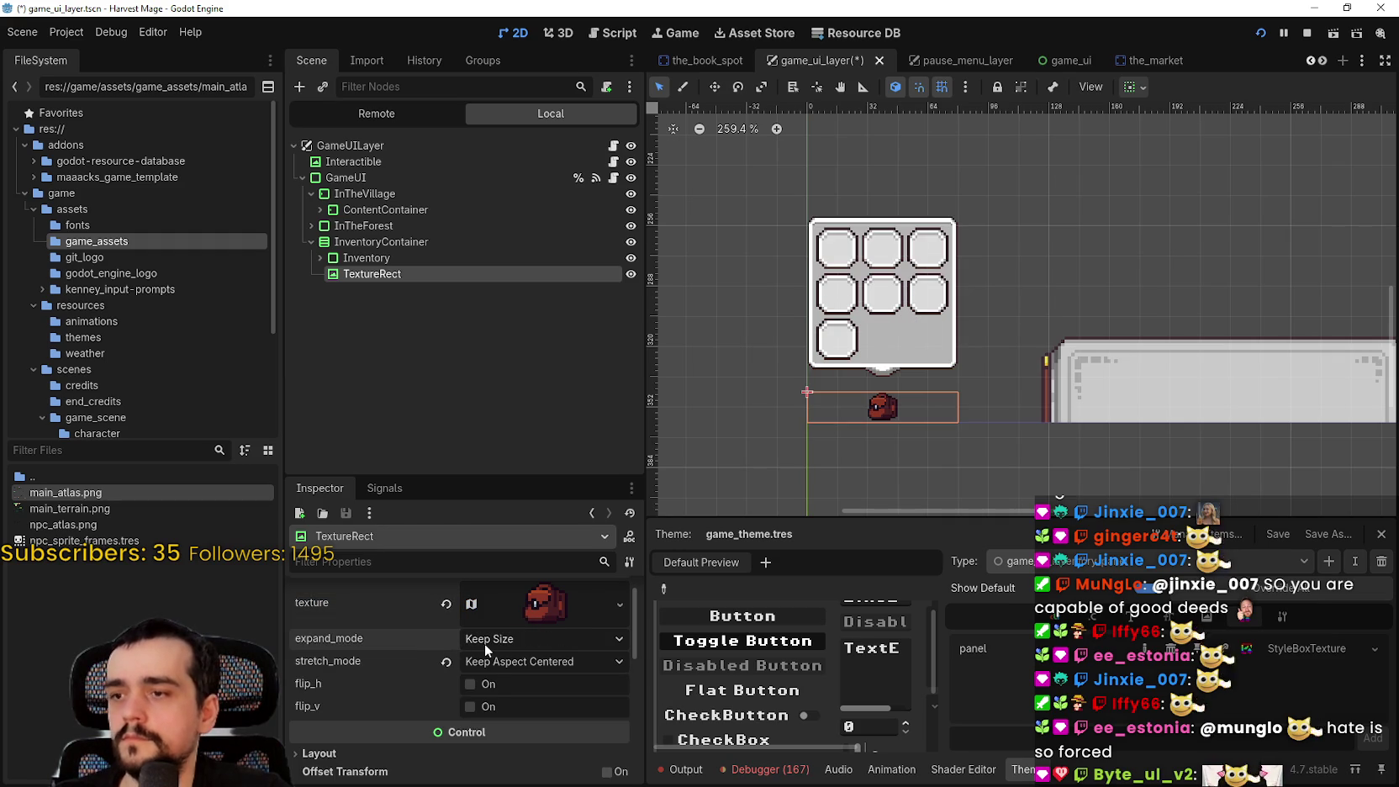
click(485, 642)
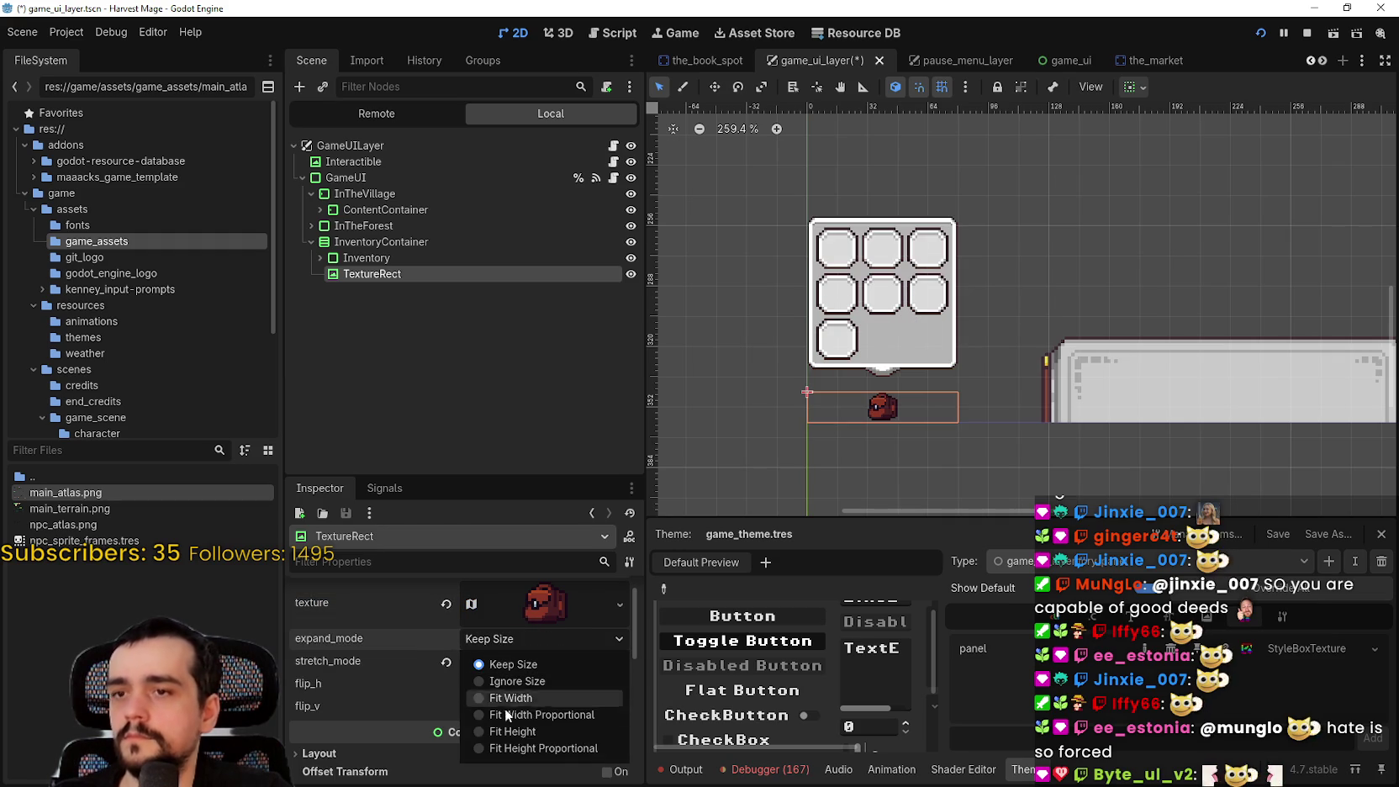
click(538, 748)
scroll(908, 311, down, 3)
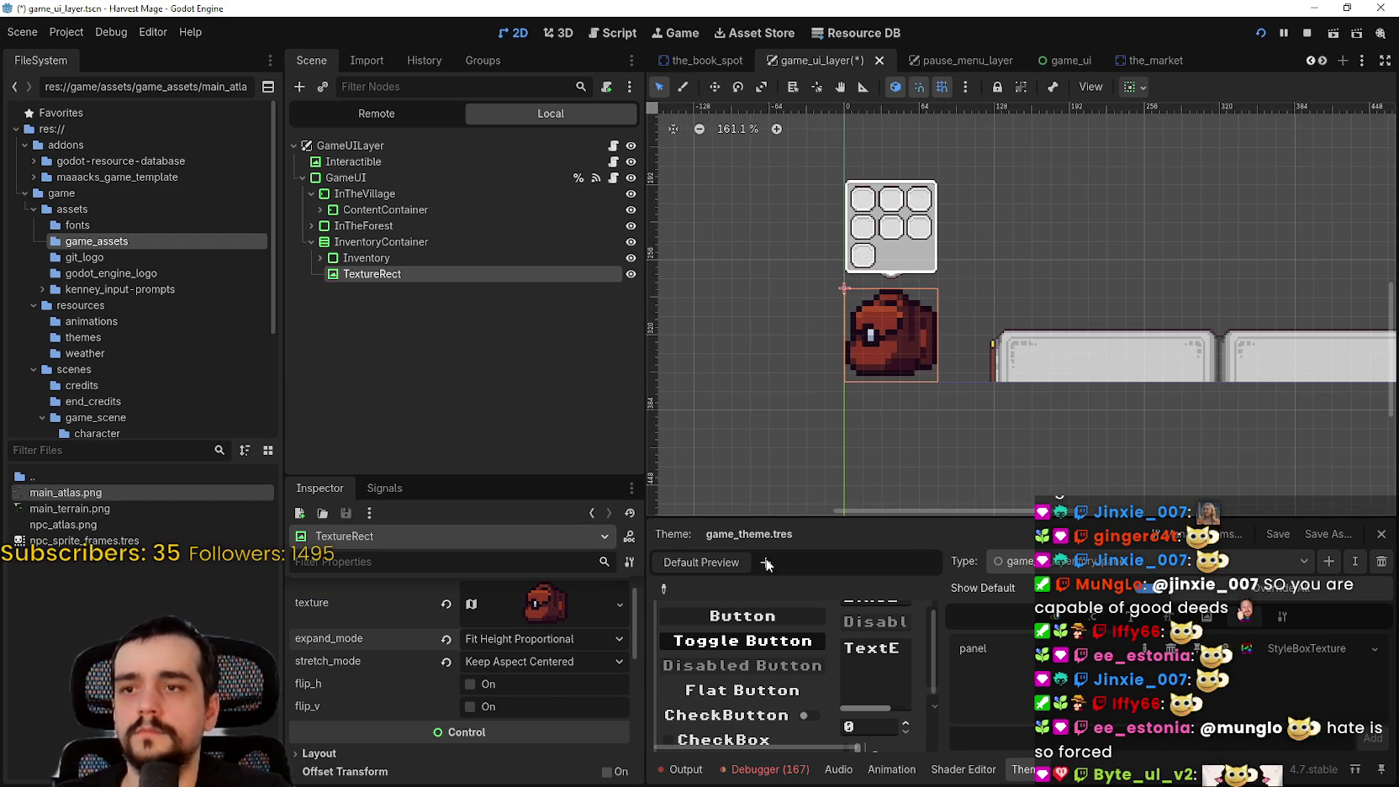
scroll(923, 303, up, 1)
scroll(903, 362, up, 1)
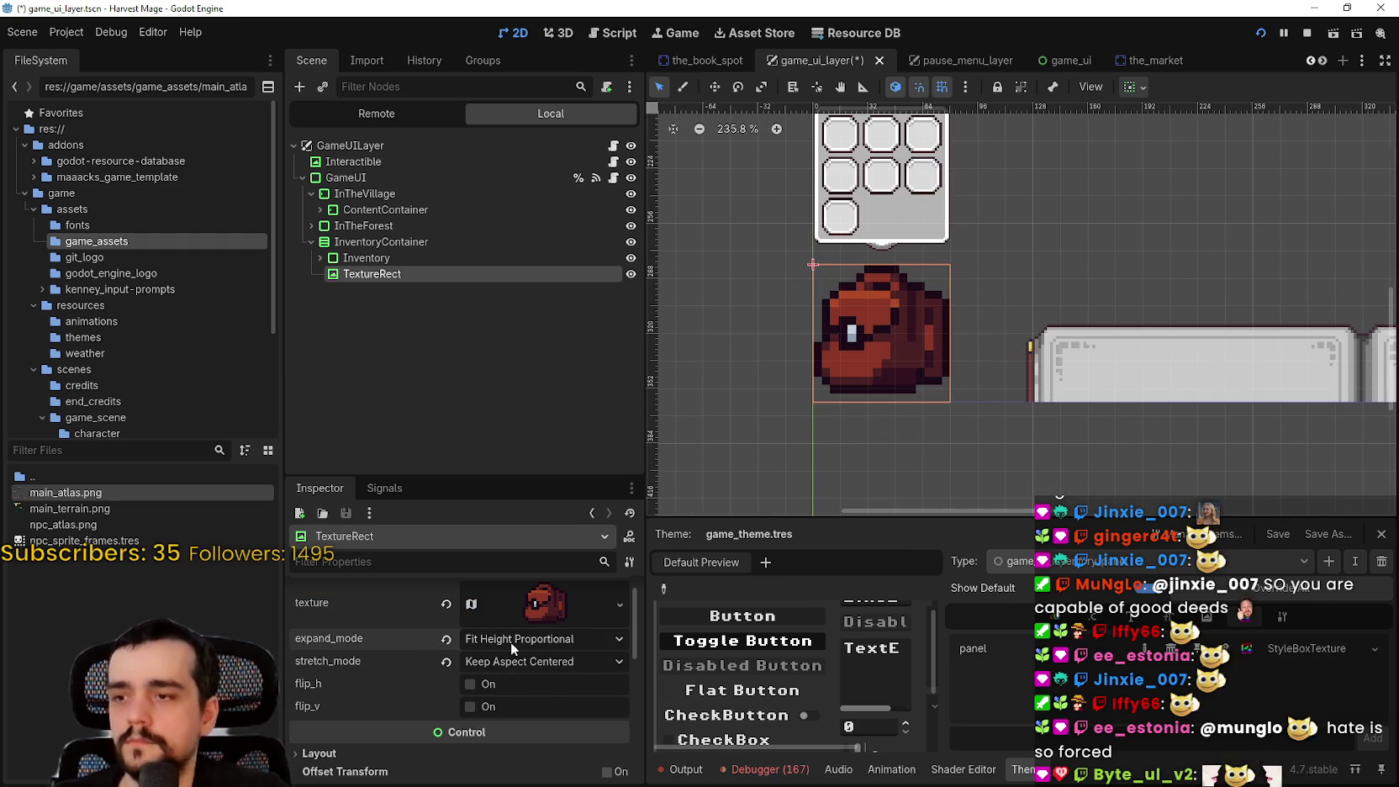
click(513, 641)
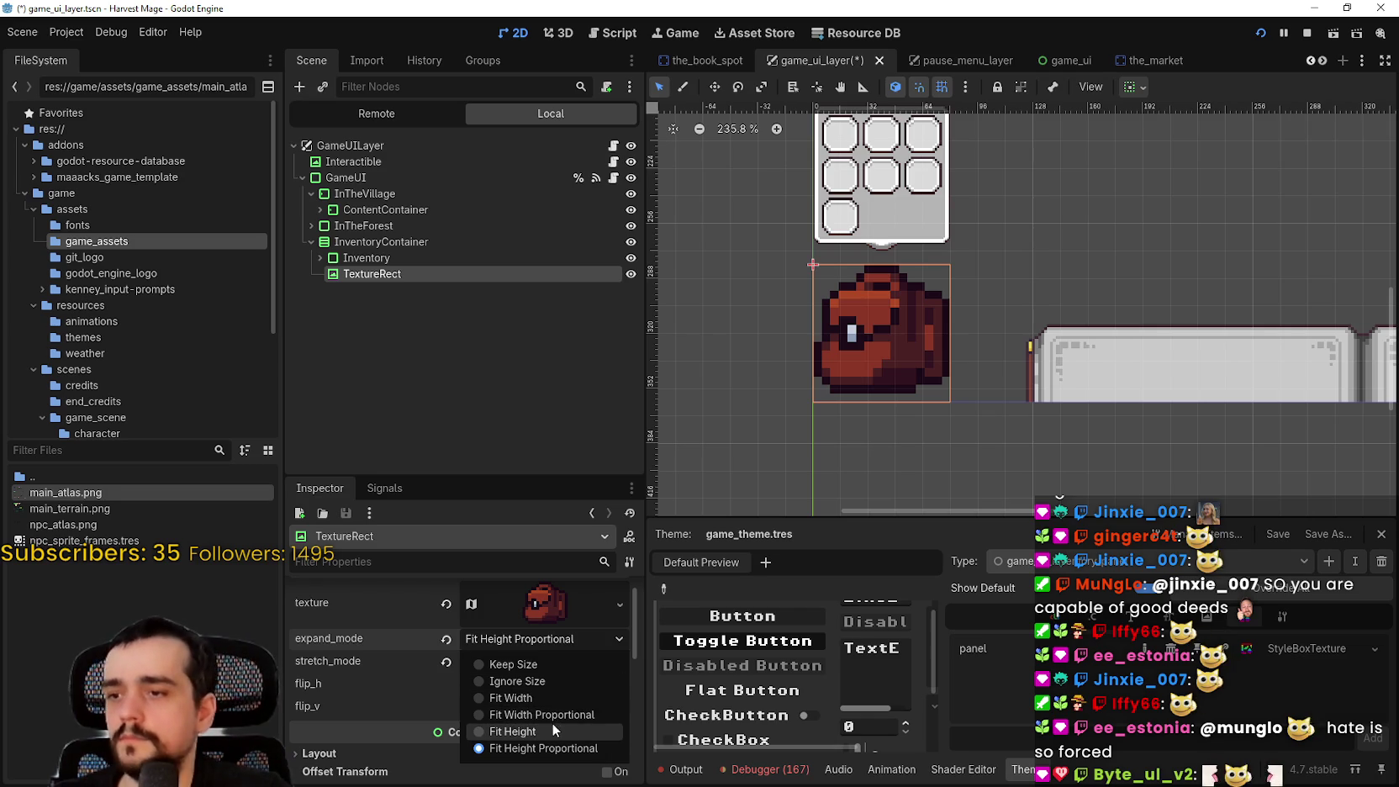
click(558, 696)
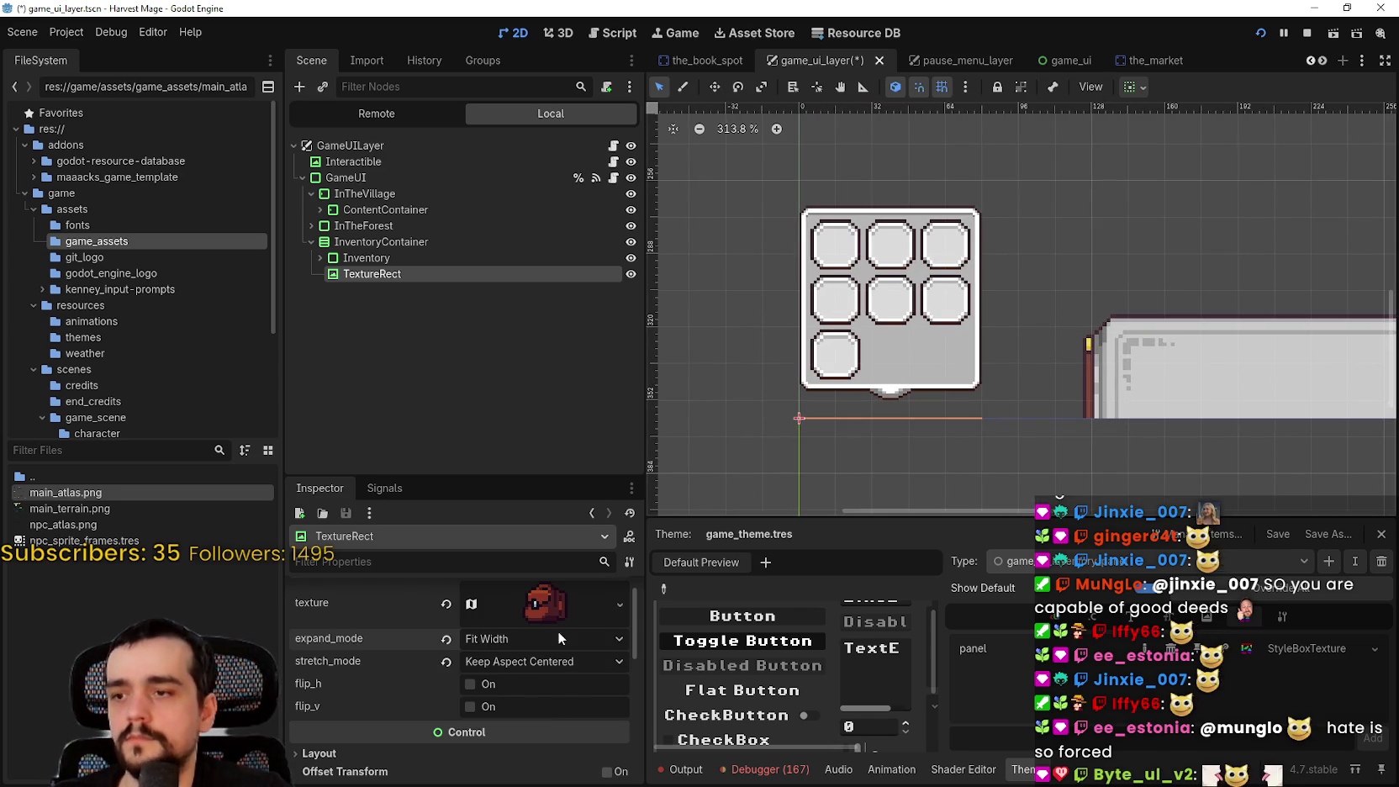
click(557, 638)
click(550, 721)
click(543, 662)
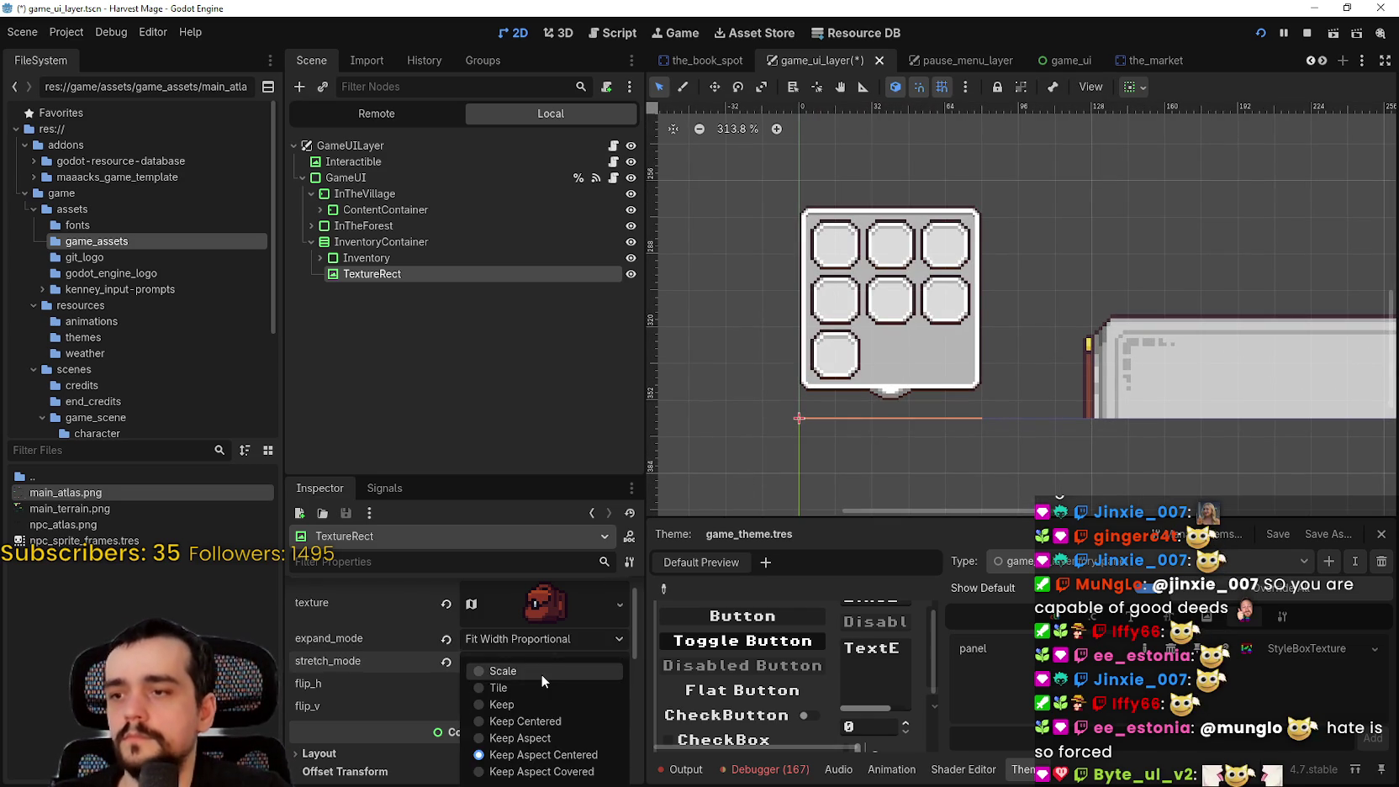
click(542, 671)
Restore Keep Aspect Centered stretch and Keep Size expand mode, then save the scene
click(535, 639)
click(495, 657)
click(495, 661)
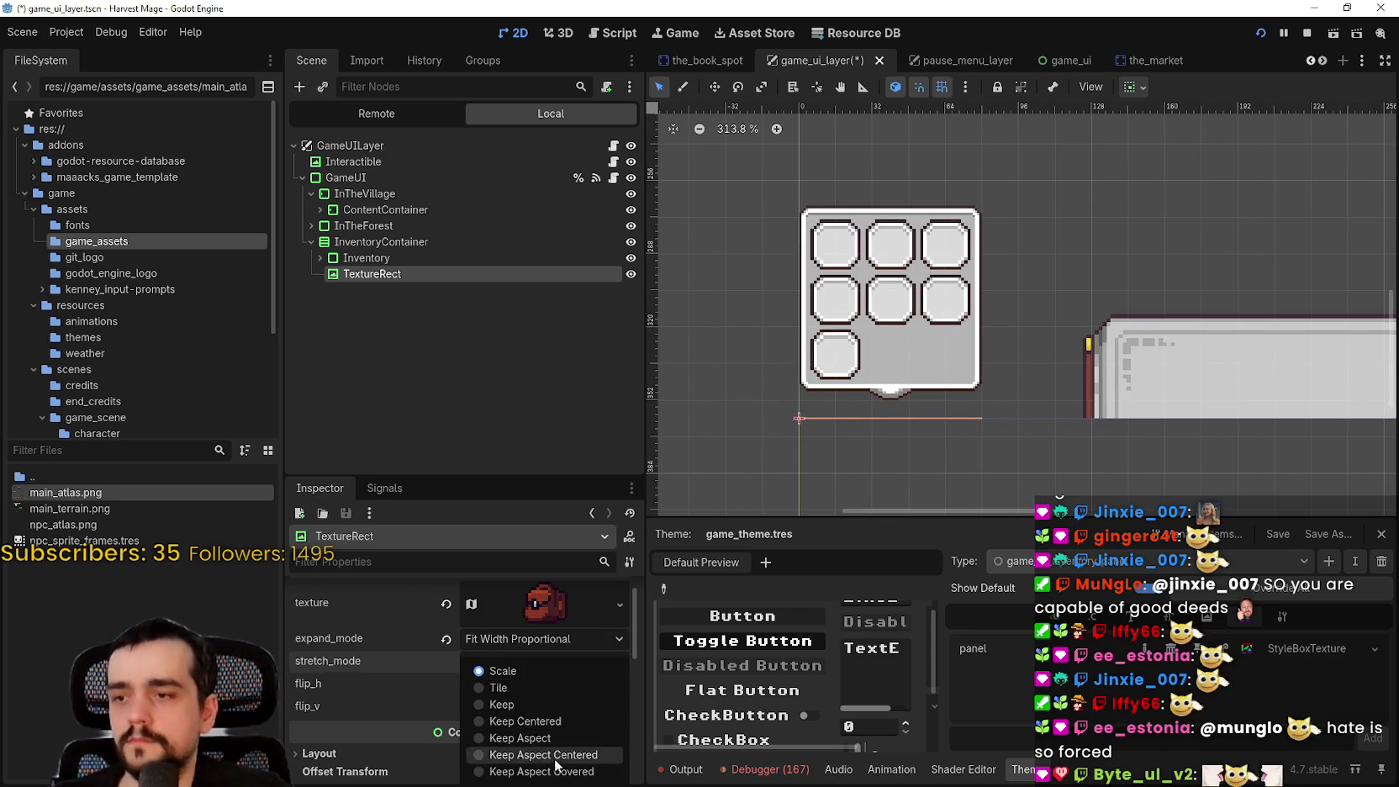
click(553, 755)
click(502, 639)
click(498, 663)
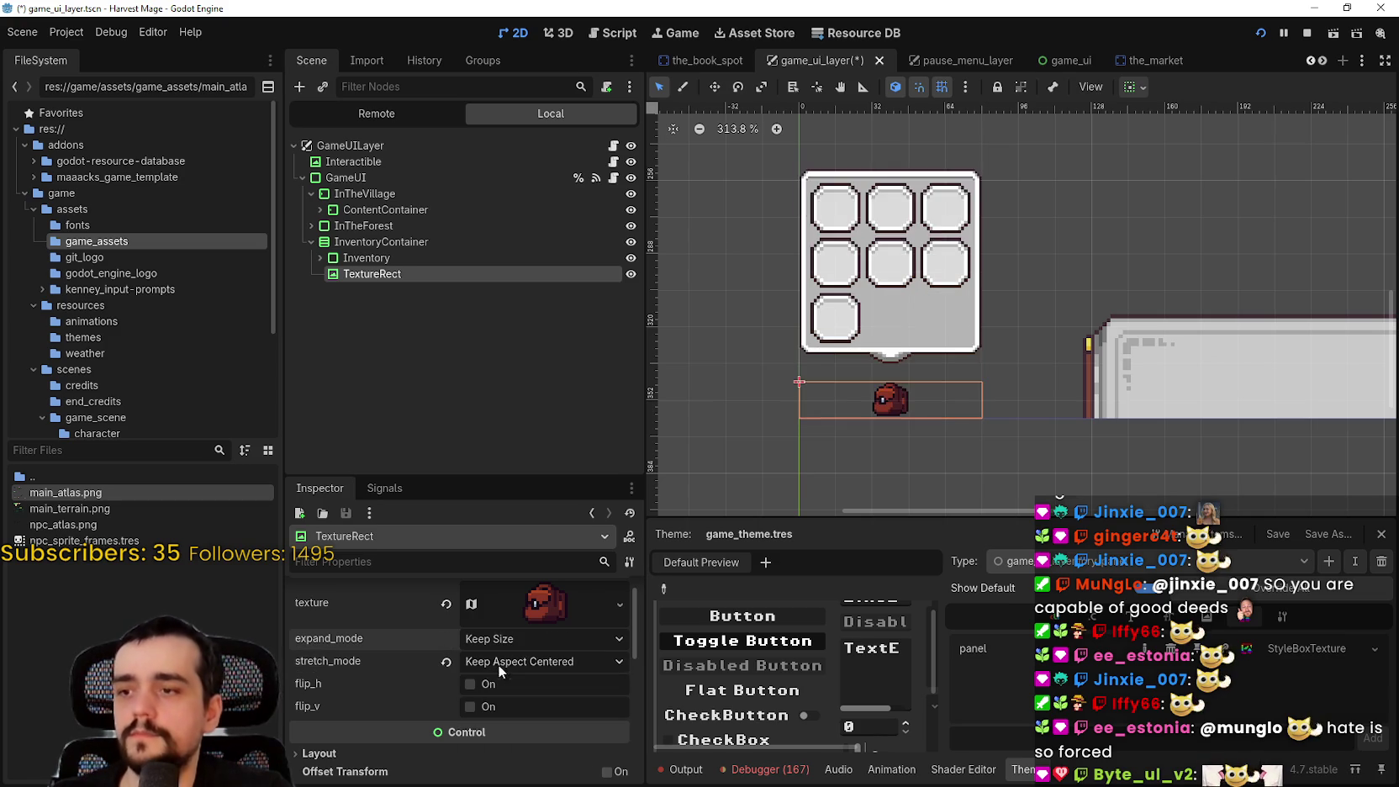
scroll(896, 420, up, 2)
scroll(892, 387, down, 2)
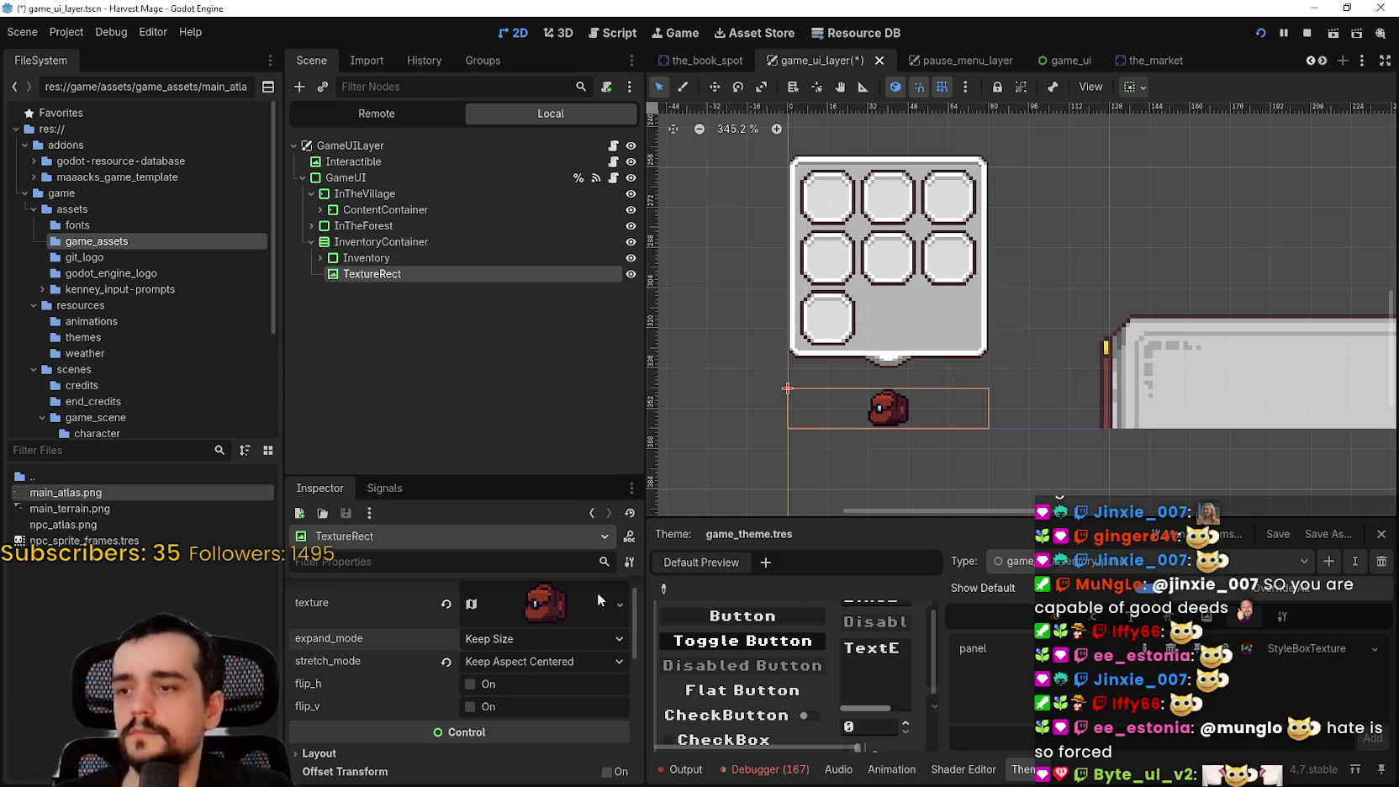
scroll(925, 394, down, 1)
key(ctrl+s)
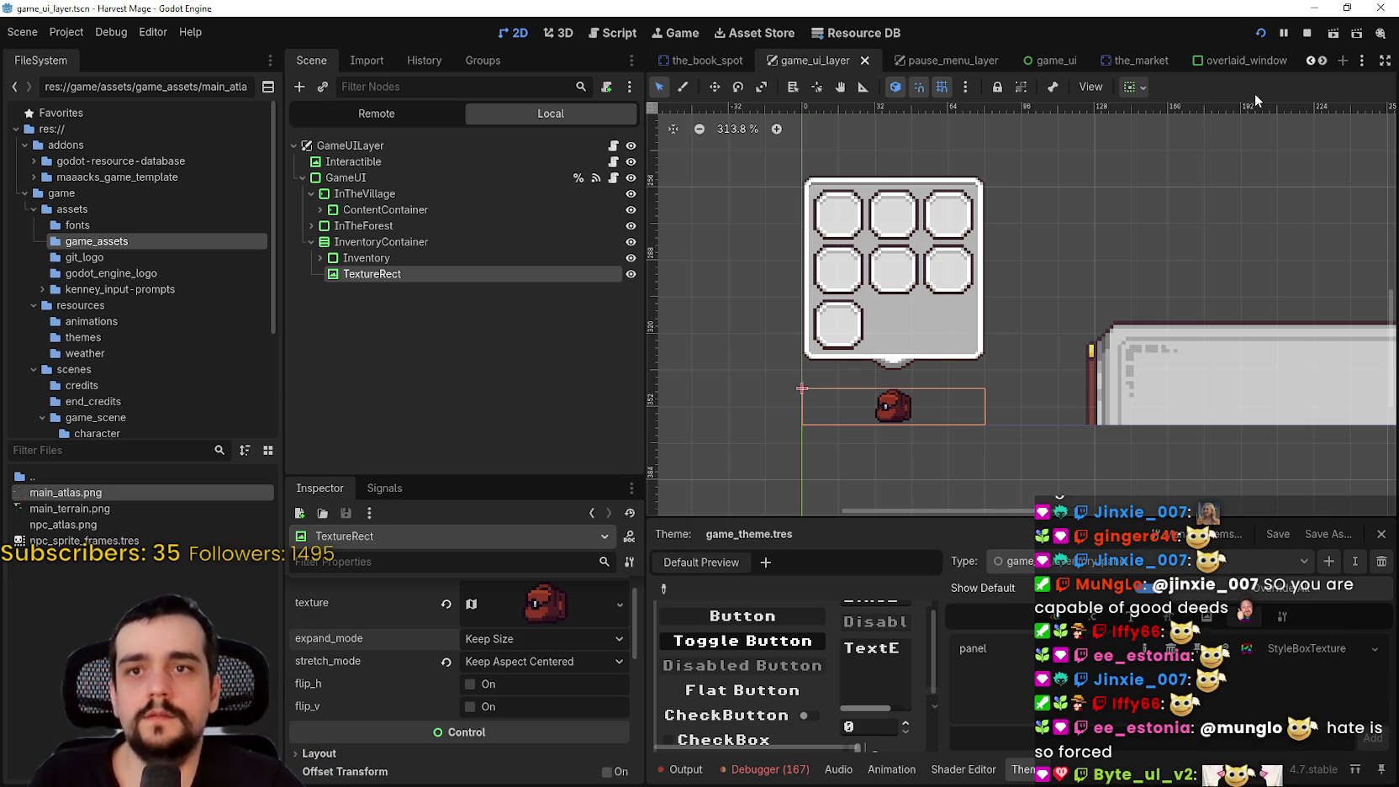
Center the backpack TextureRect horizontally within InventoryContainer
click(1131, 86)
click(1168, 141)
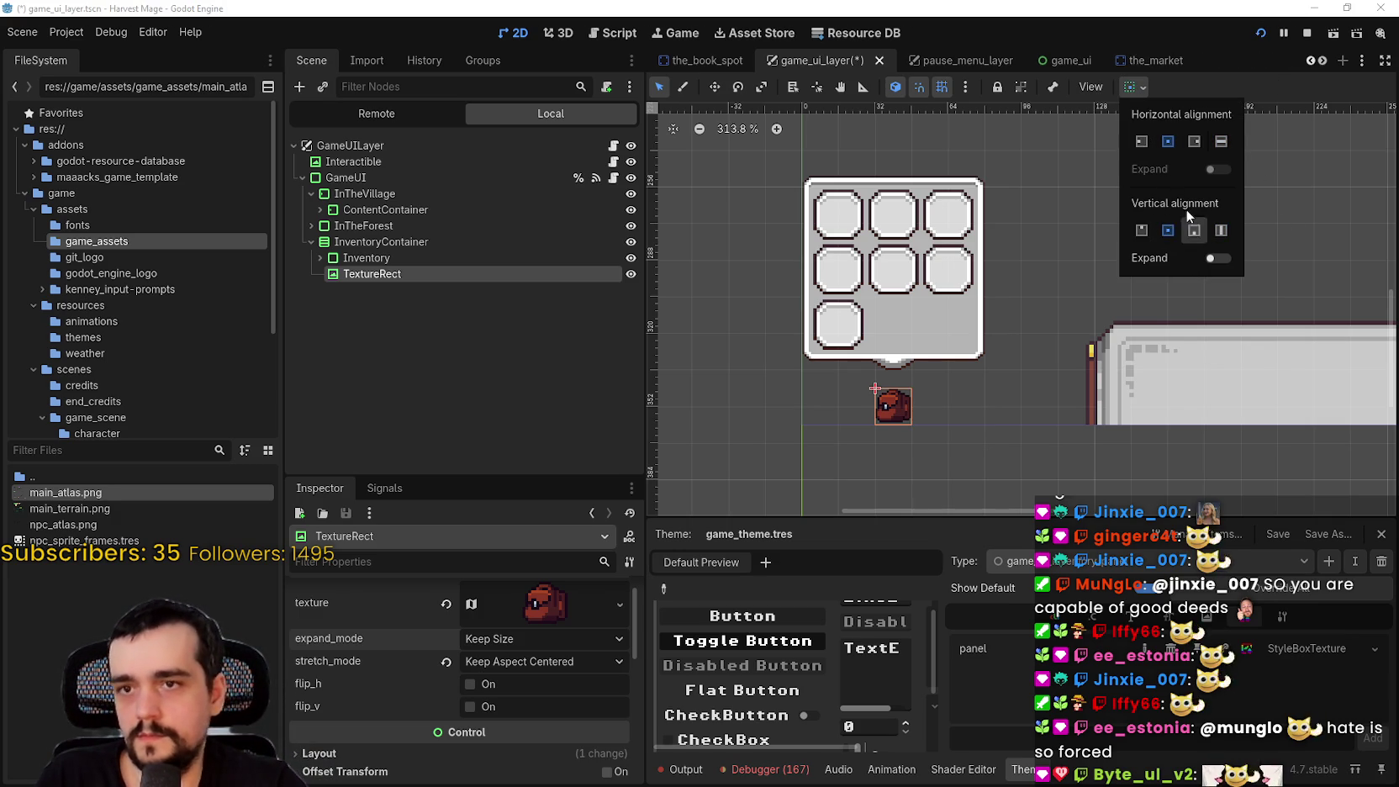
scroll(928, 383, up, 4)
scroll(928, 364, down, 2)
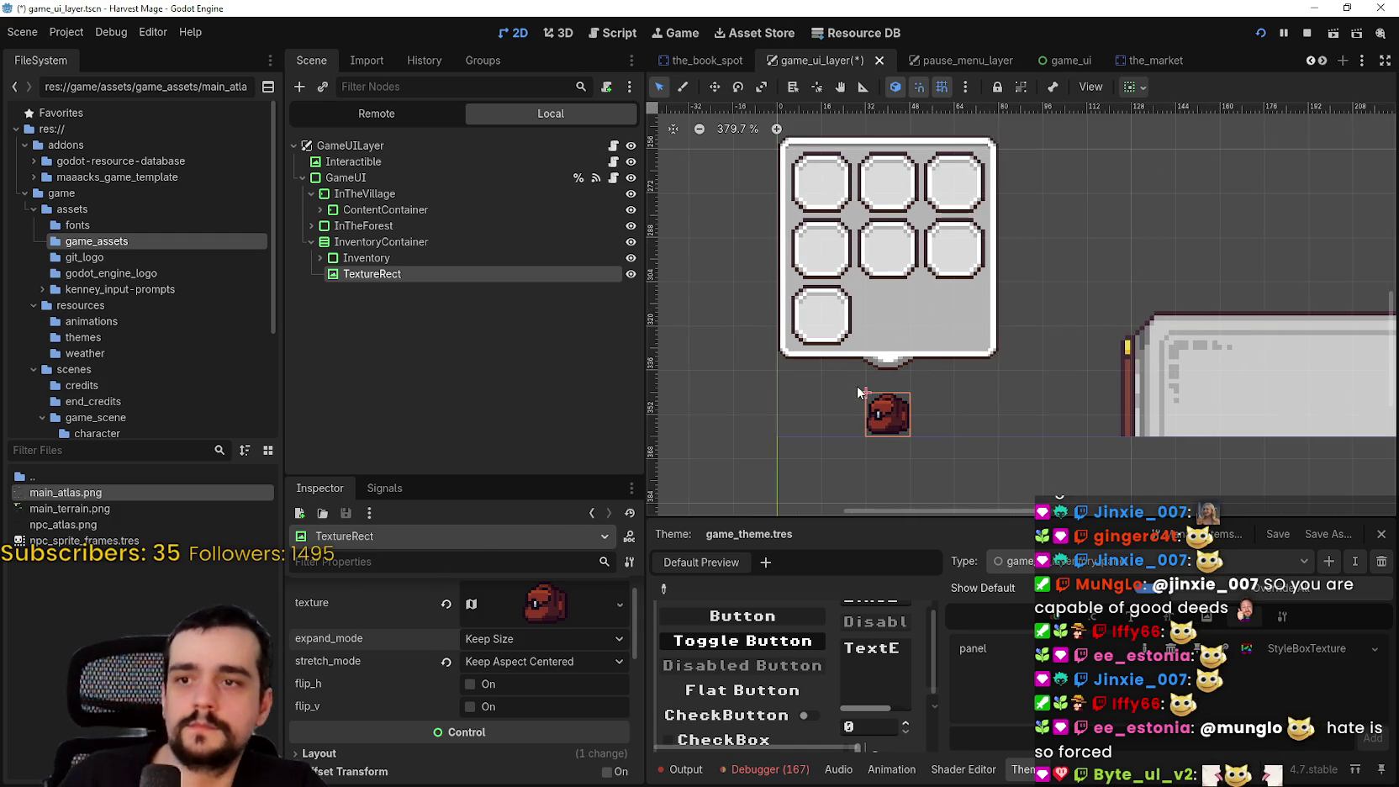
scroll(861, 394, down, 6)
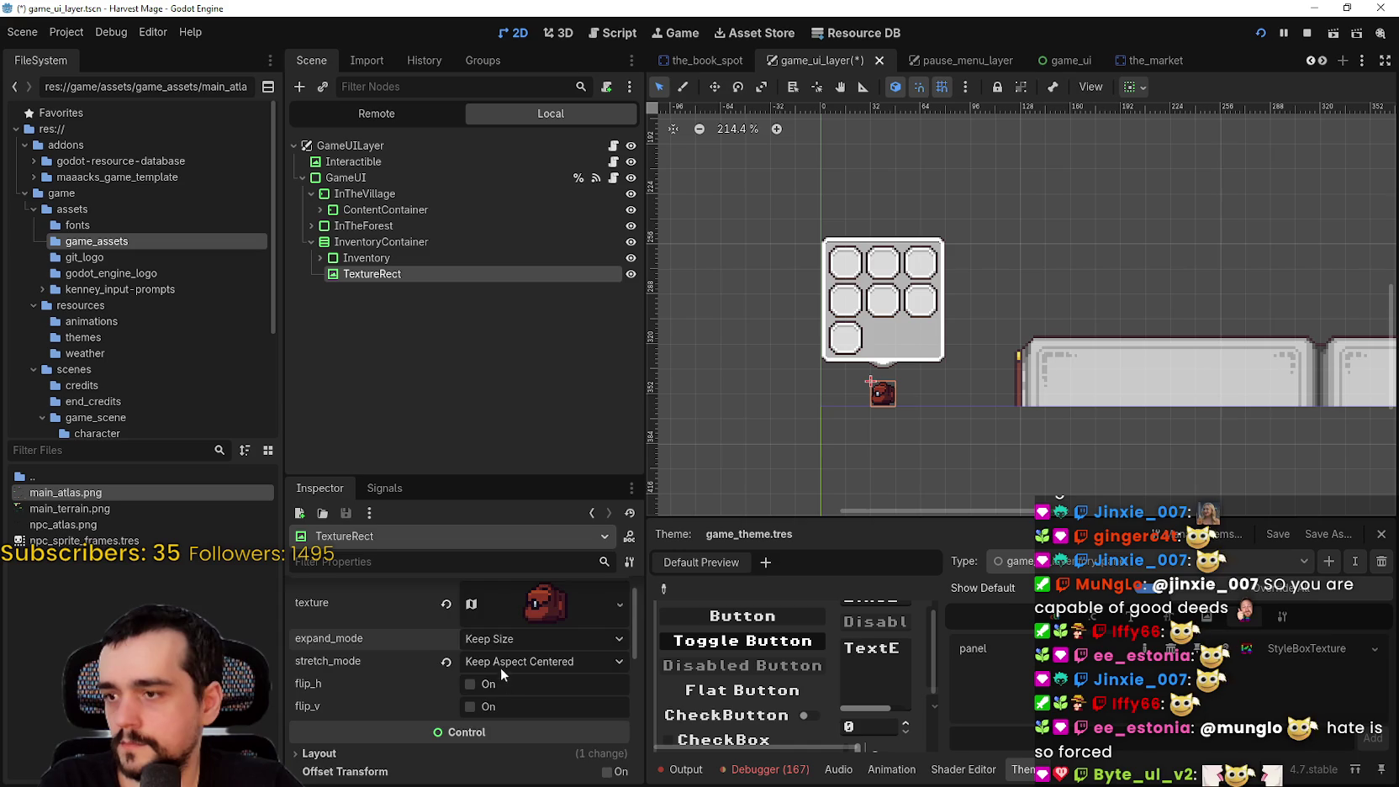
scroll(500, 668, down, 2)
Expand the backpack's Layout and Container Sizing properties in the Inspector
click(413, 653)
scroll(462, 671, down, 5)
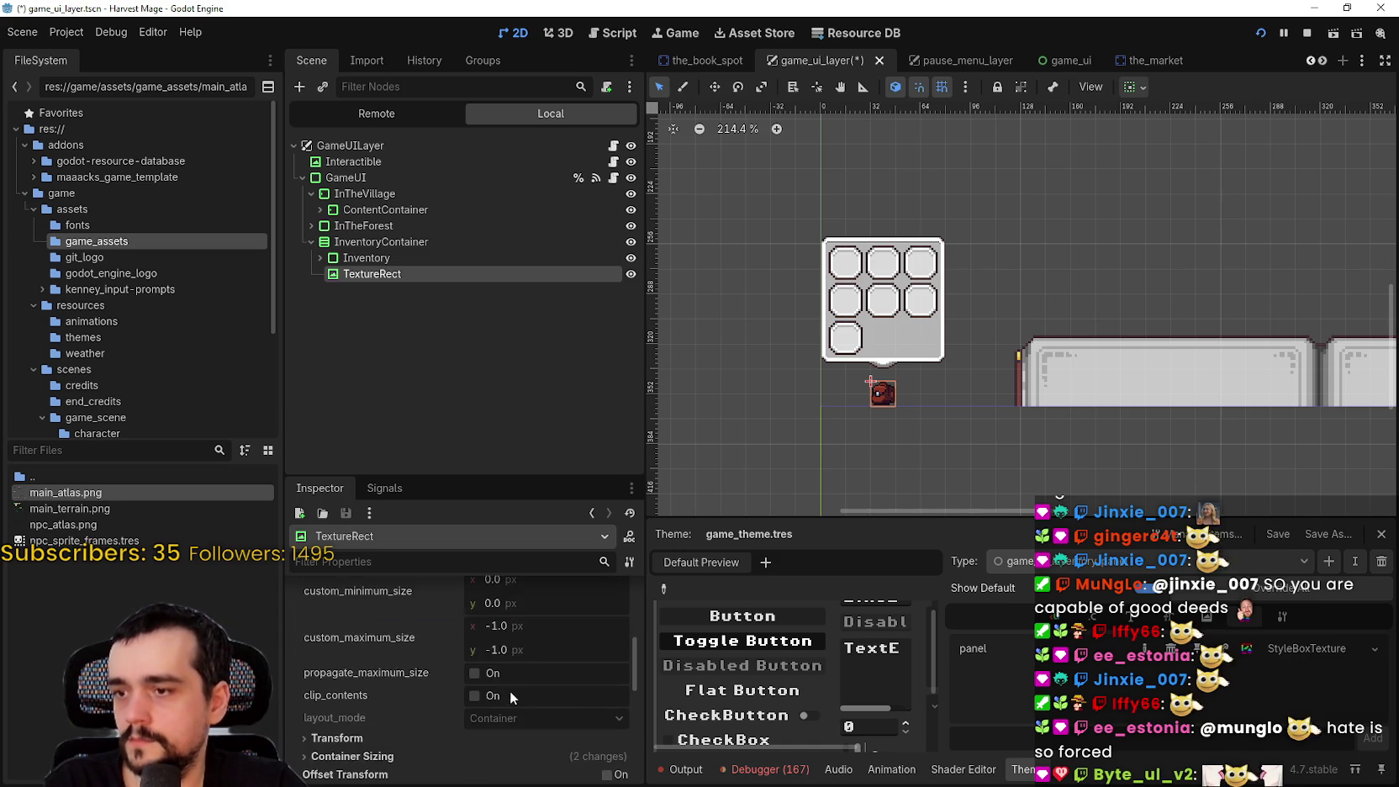
click(476, 680)
scroll(475, 673, up, 4)
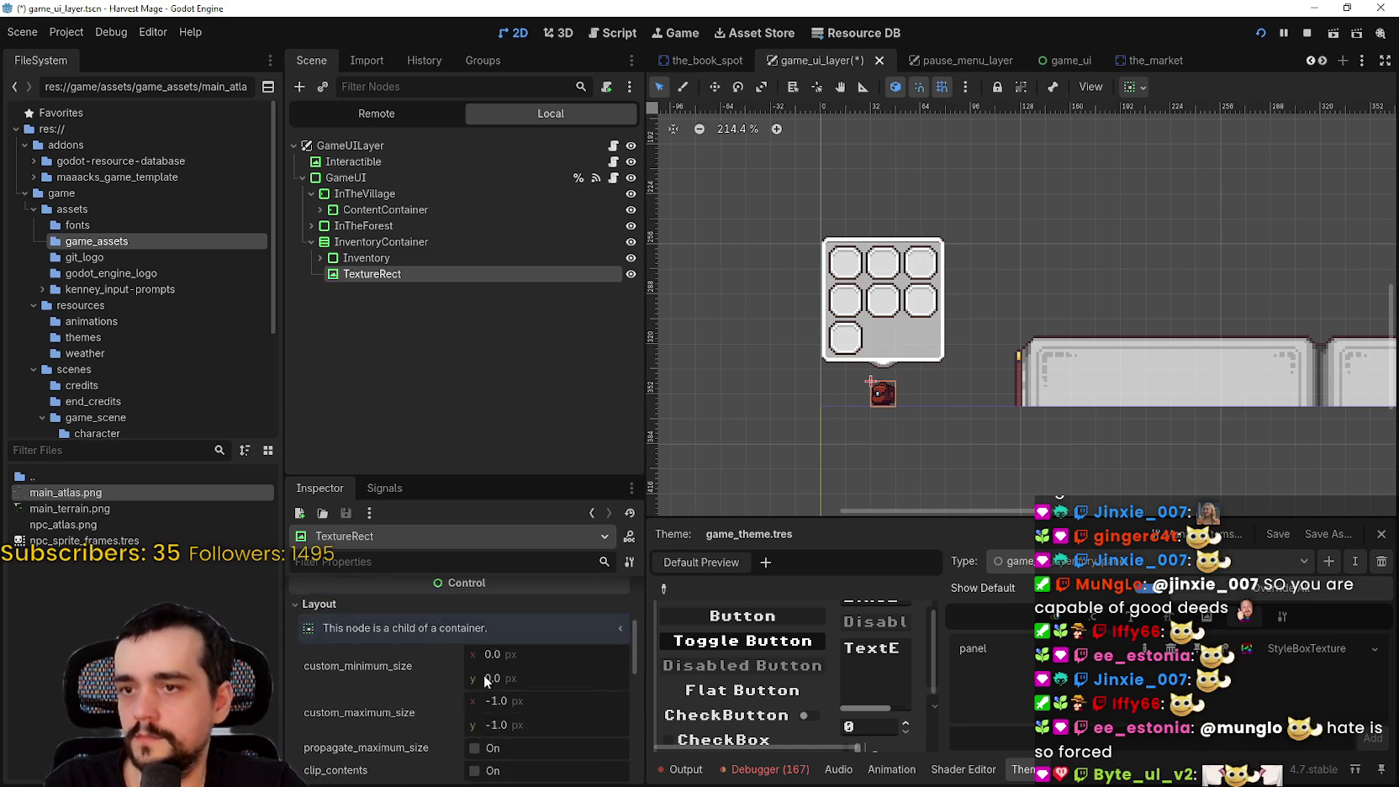
scroll(954, 351, up, 3)
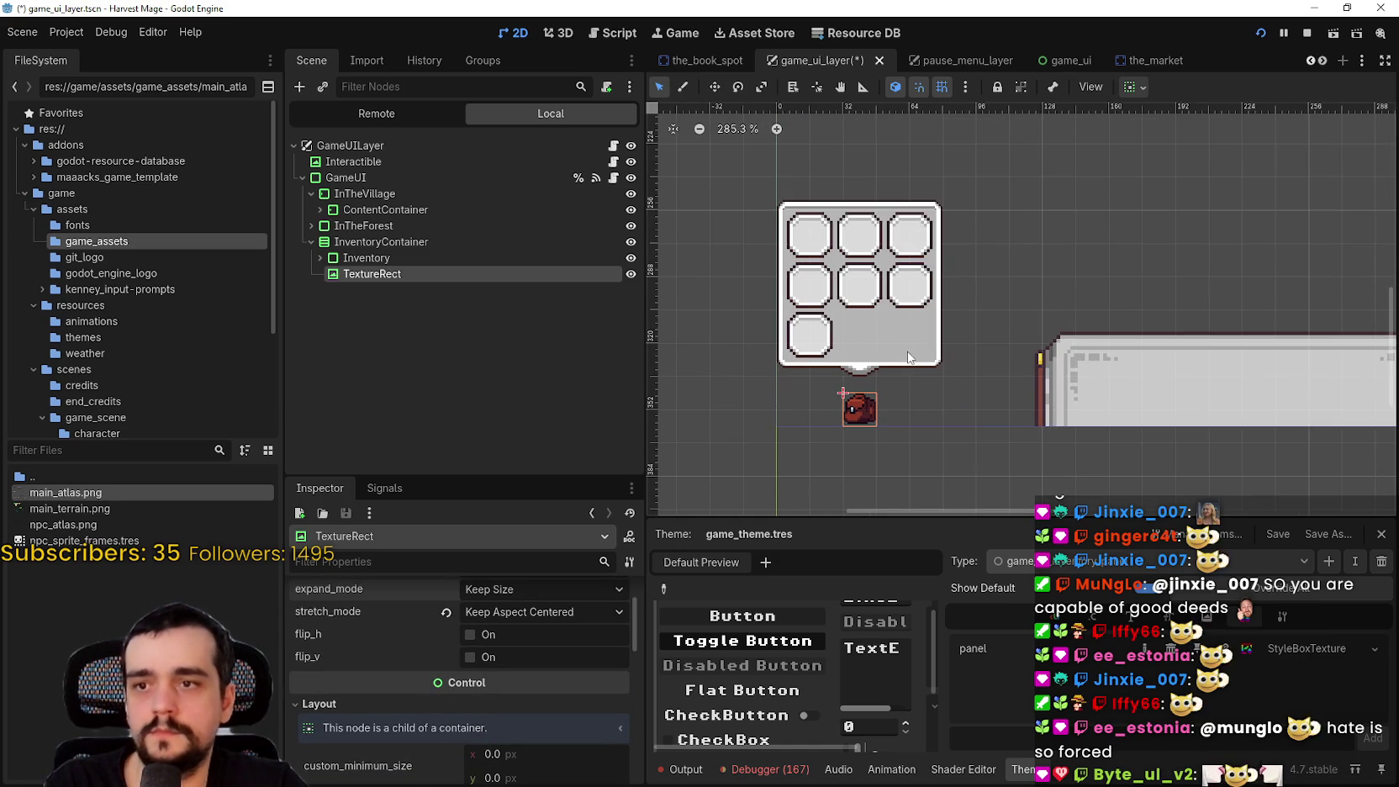
click(365, 242)
Enable the separation constant override on InventoryContainer and save the scene
scroll(375, 723, down, 3)
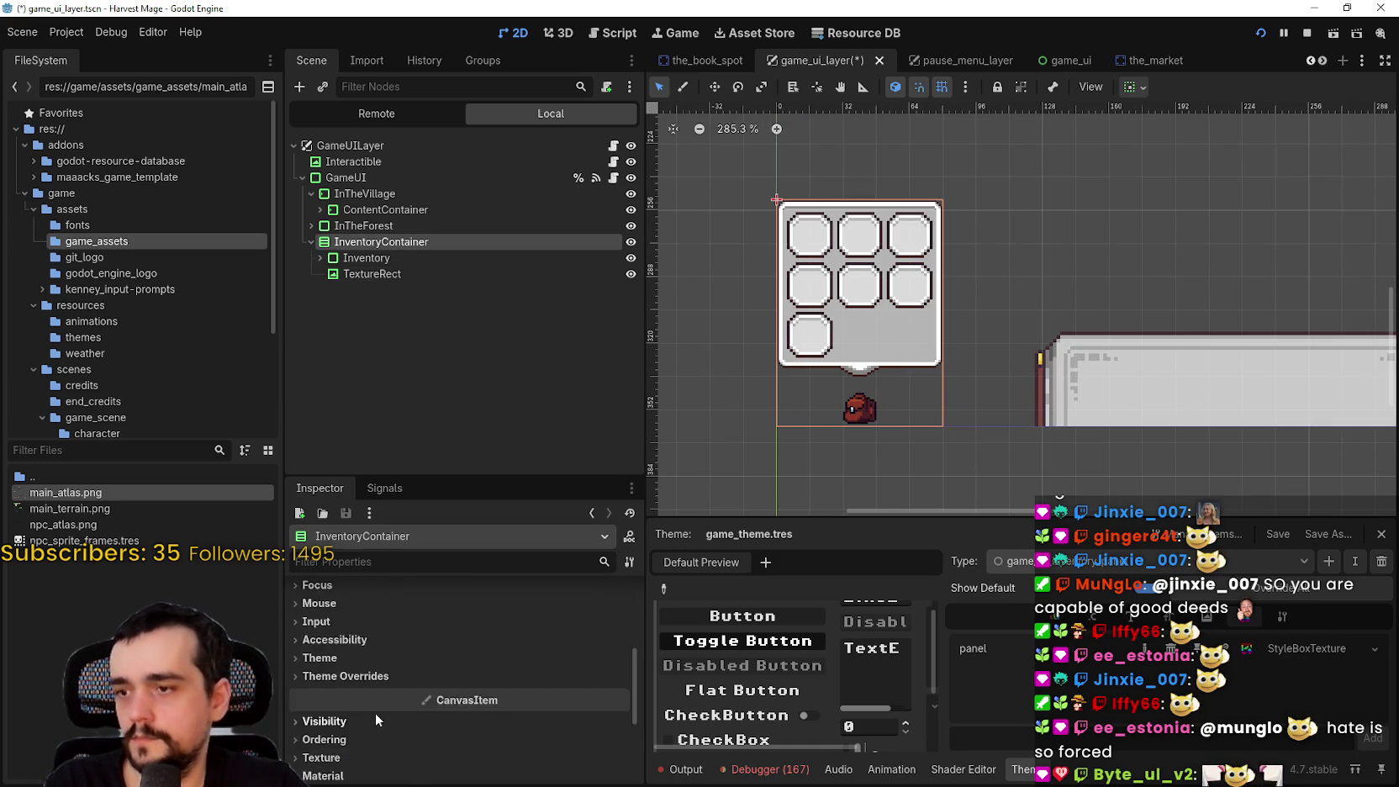
scroll(378, 702, up, 3)
scroll(374, 684, down, 3)
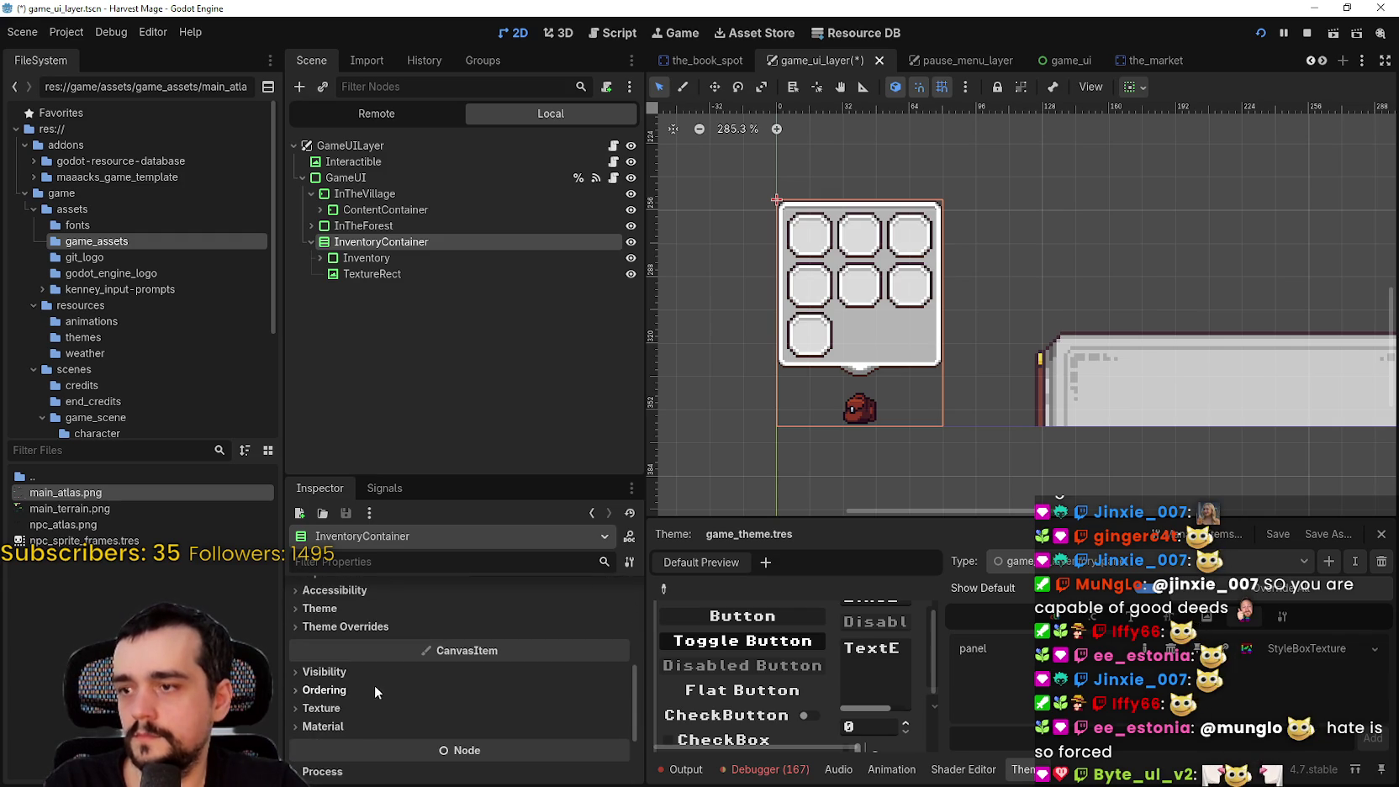
click(344, 629)
click(360, 644)
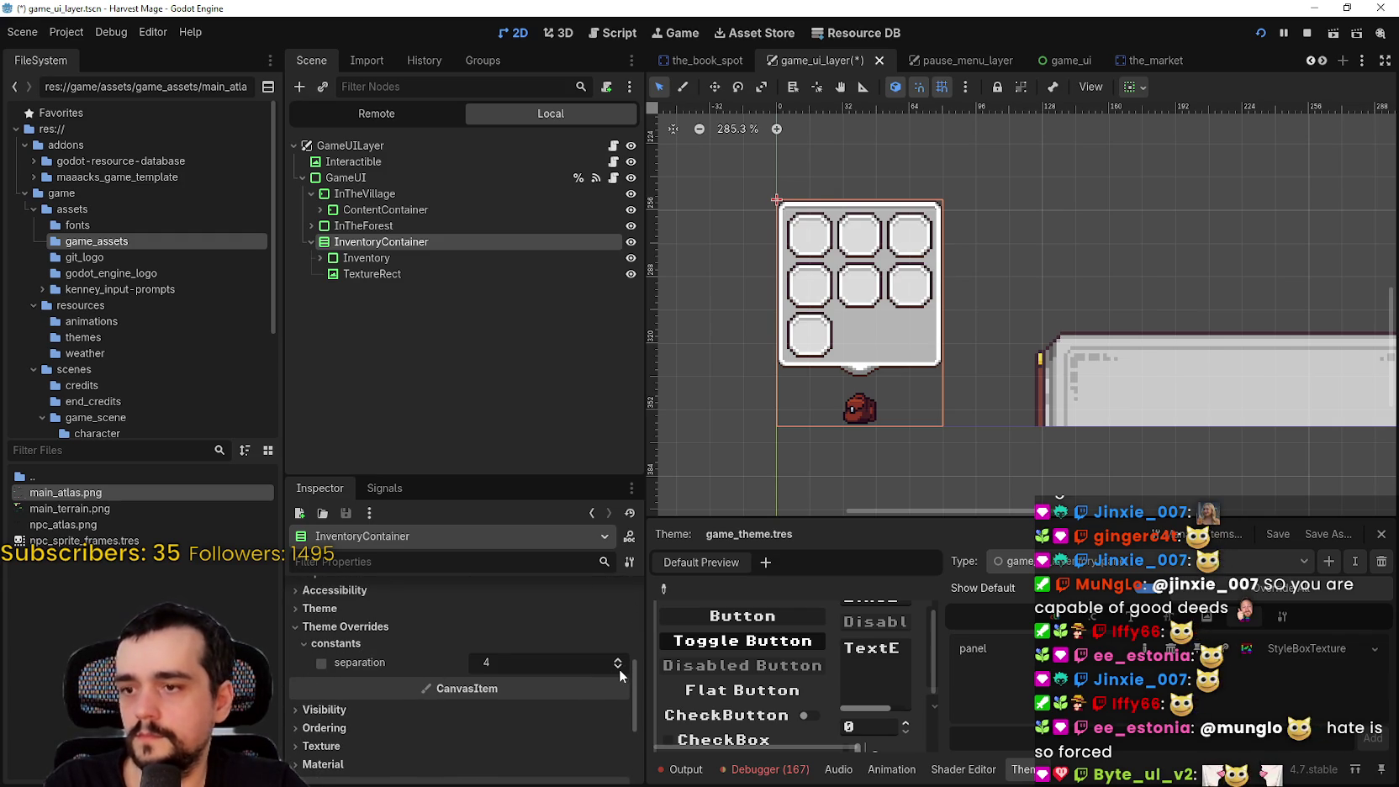
click(618, 668)
click(619, 668)
click(618, 668)
scroll(828, 429, up, 5)
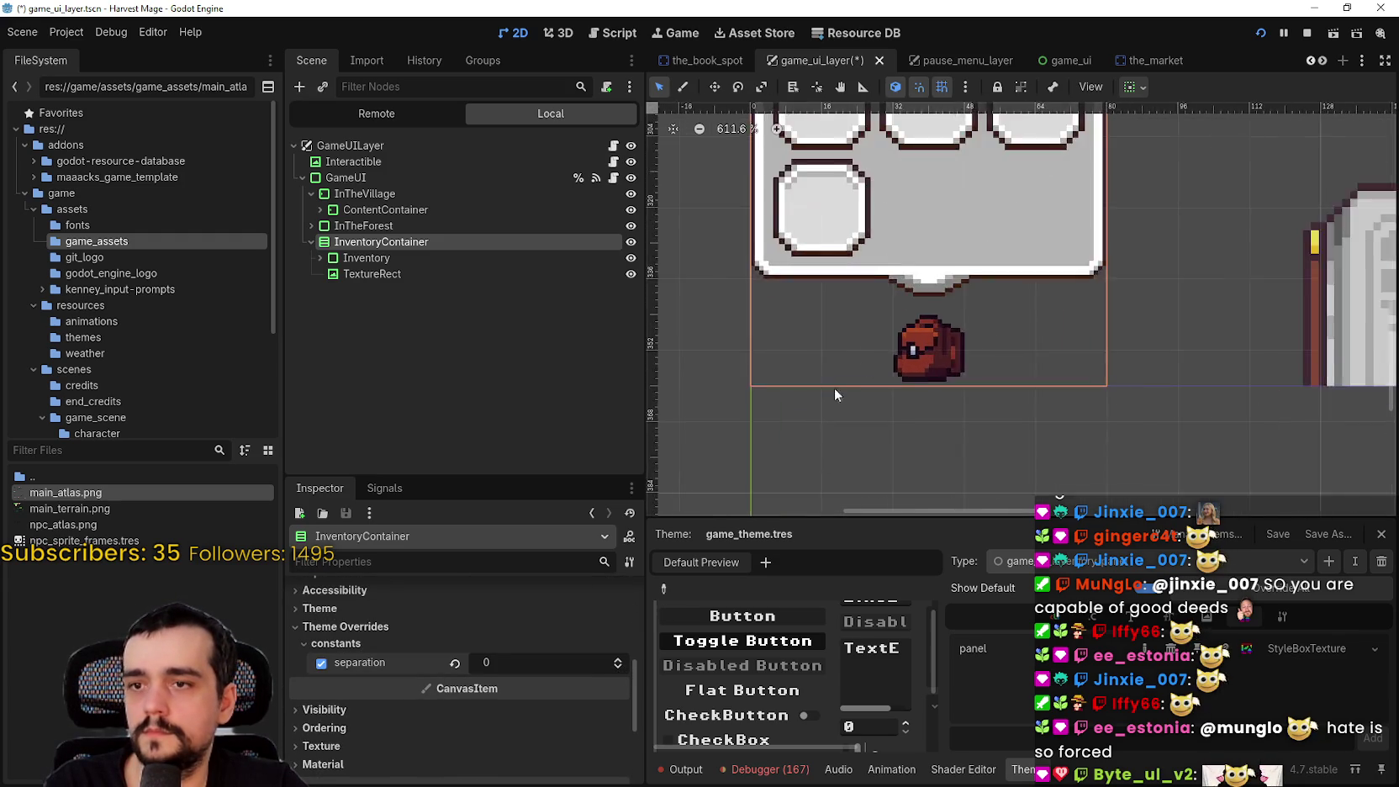
scroll(898, 262, down, 4)
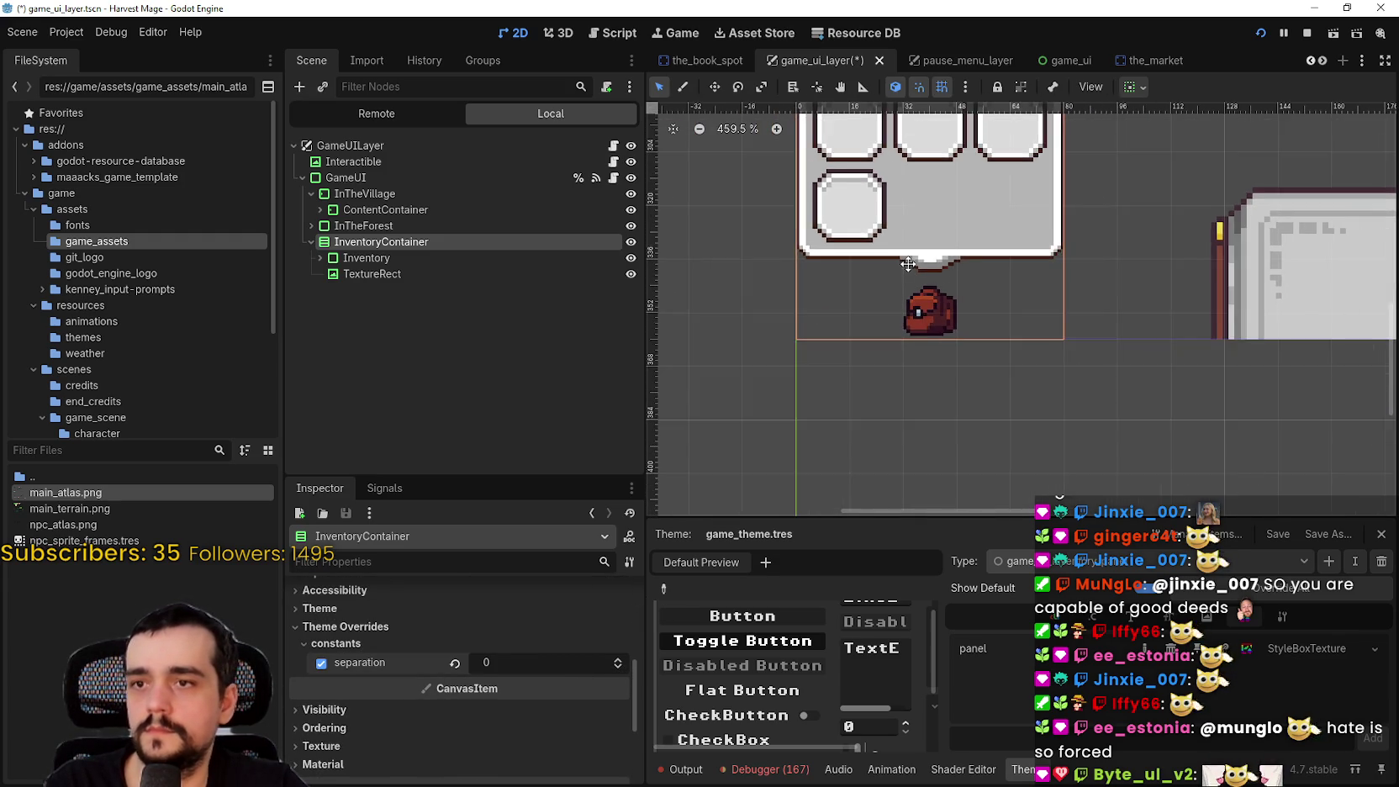
key(ctrl+s)
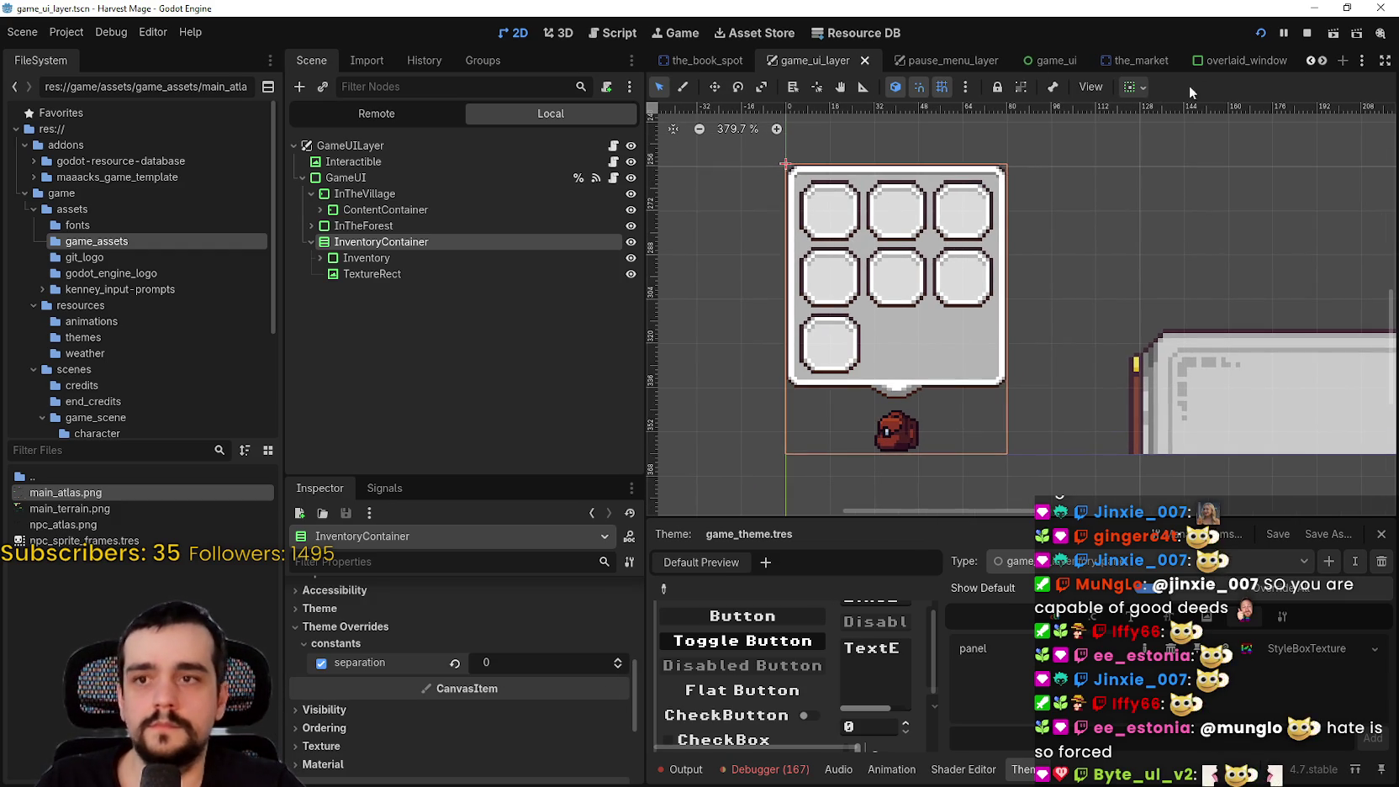
Lower InventoryContainer's separation one step at a time down to -10
scroll(956, 339, up, 4)
scroll(885, 427, down, 2)
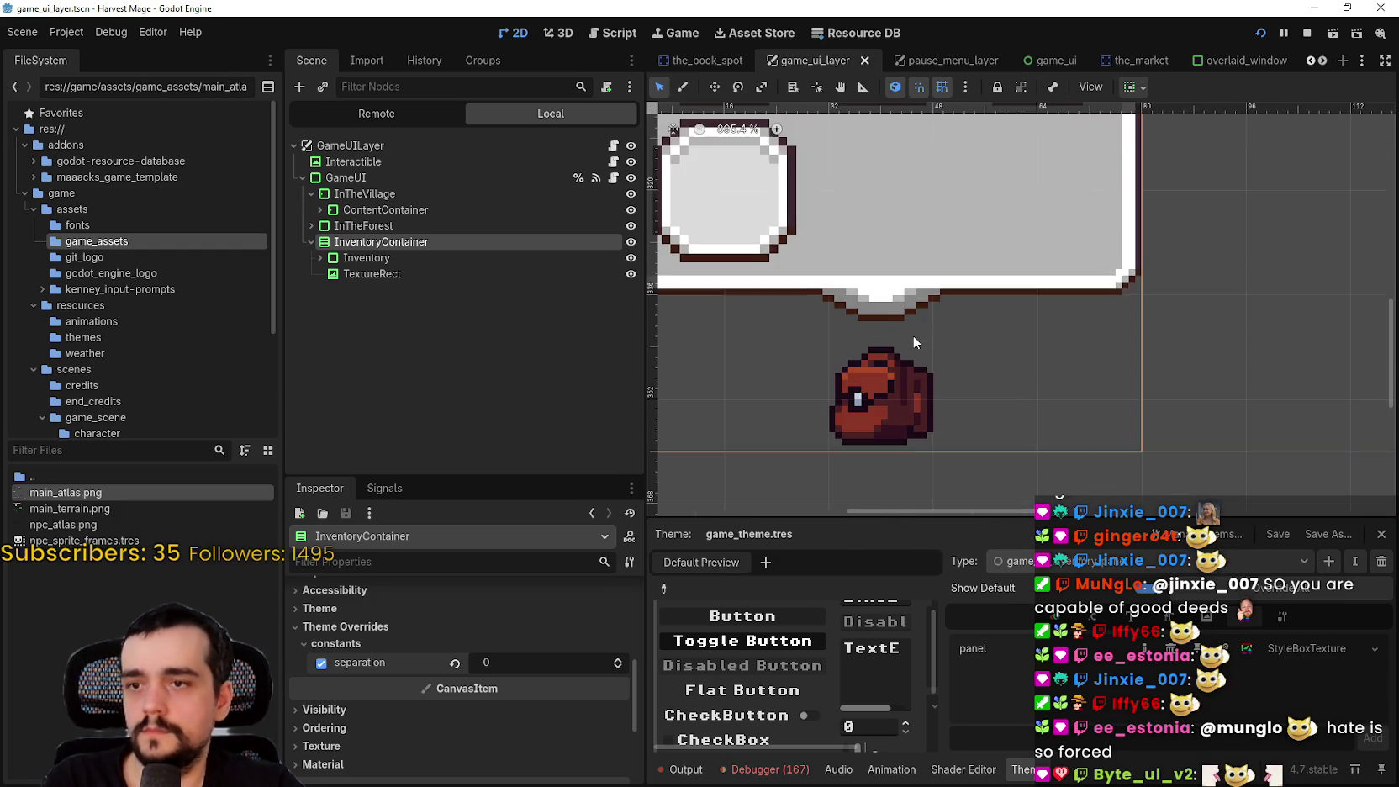
click(621, 665)
click(621, 664)
click(620, 664)
click(621, 665)
click(620, 665)
click(620, 665)
click(621, 665)
click(621, 666)
click(620, 665)
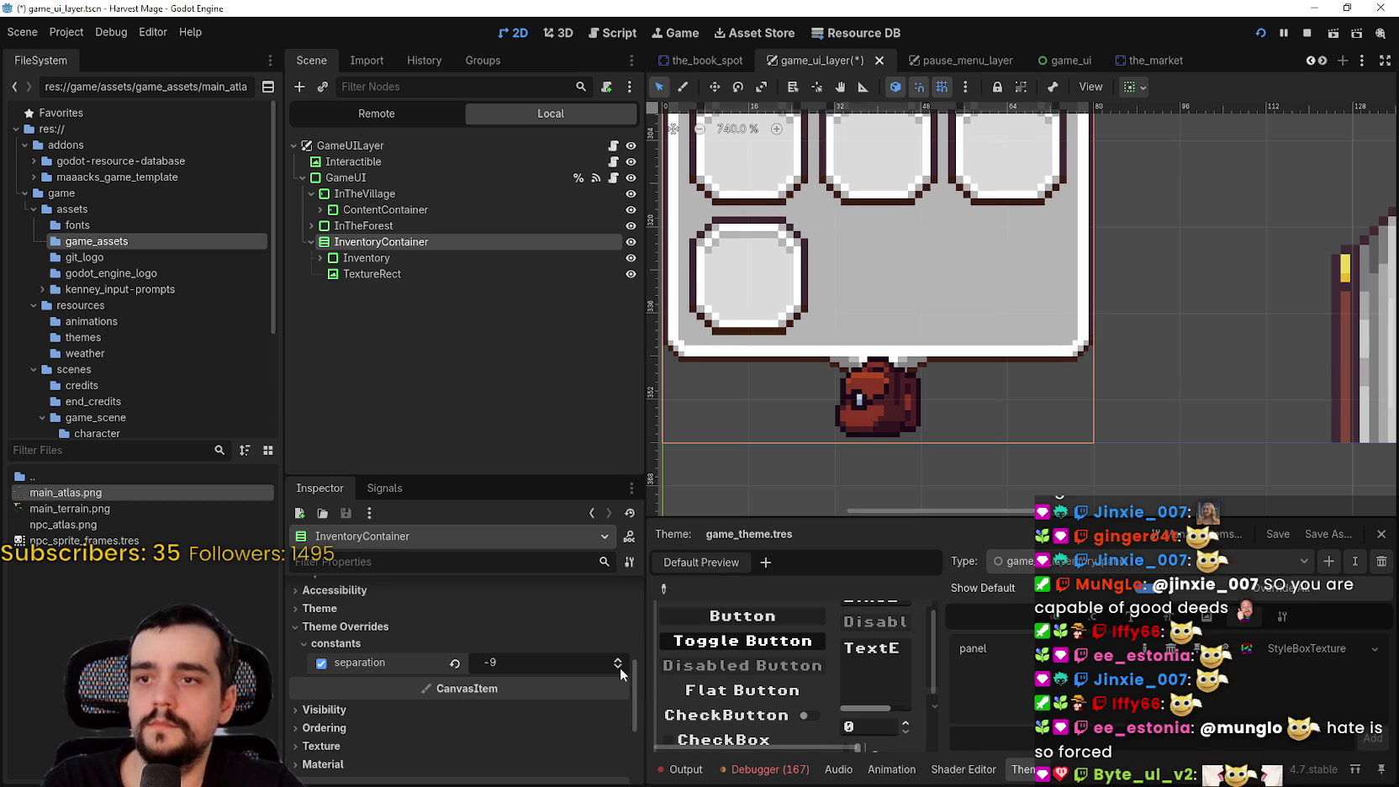
click(619, 667)
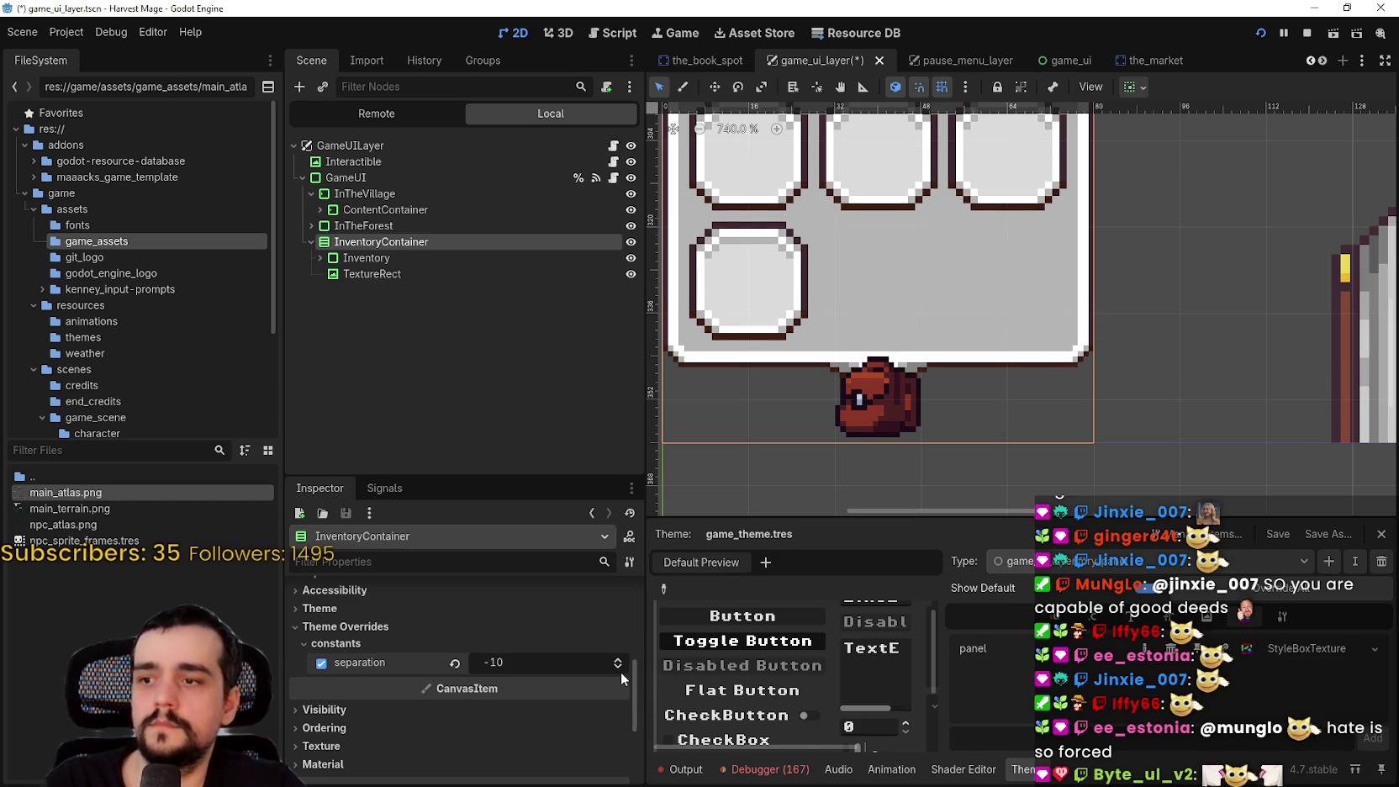
Fine-tune the separation, settle it back at -10, and save the scene
scroll(846, 400, down, 5)
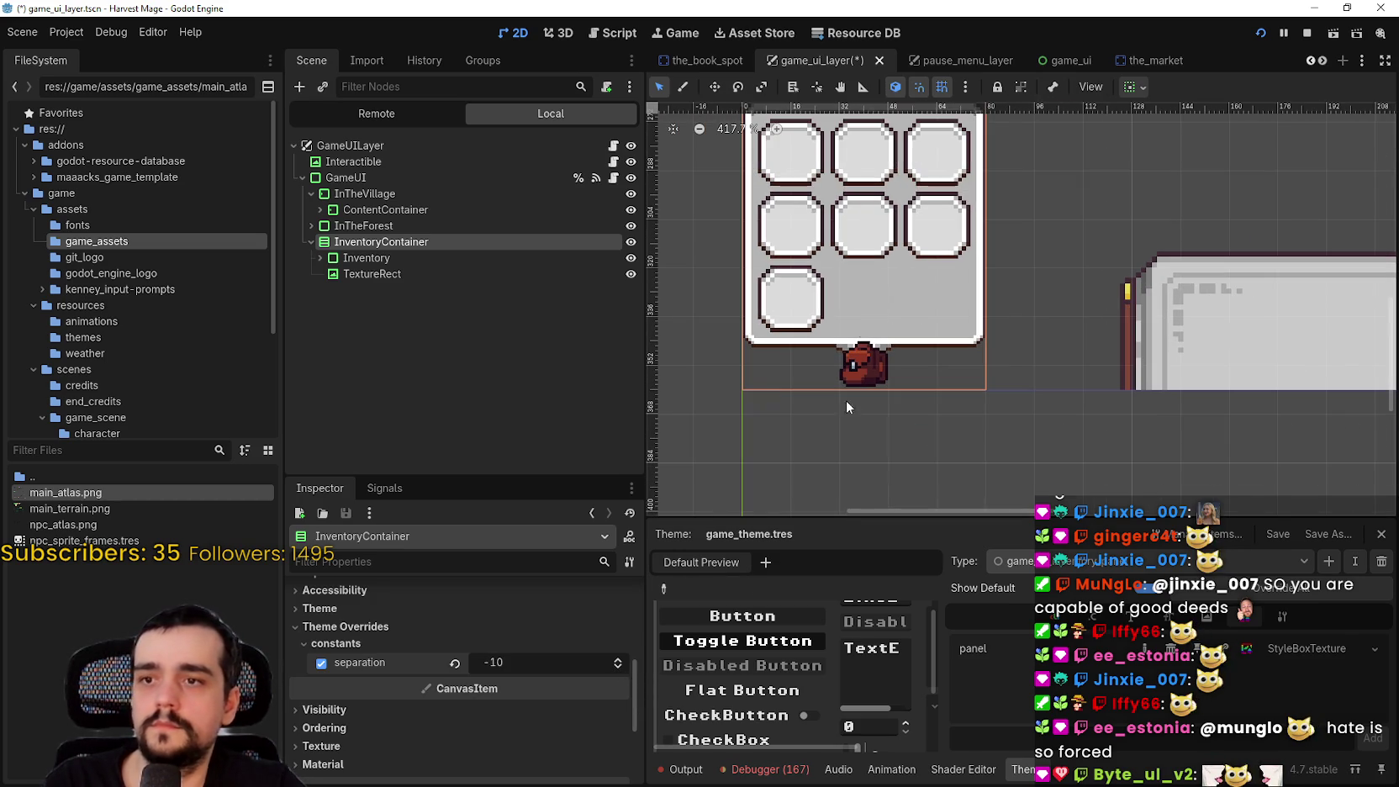
click(619, 664)
scroll(869, 347, up, 3)
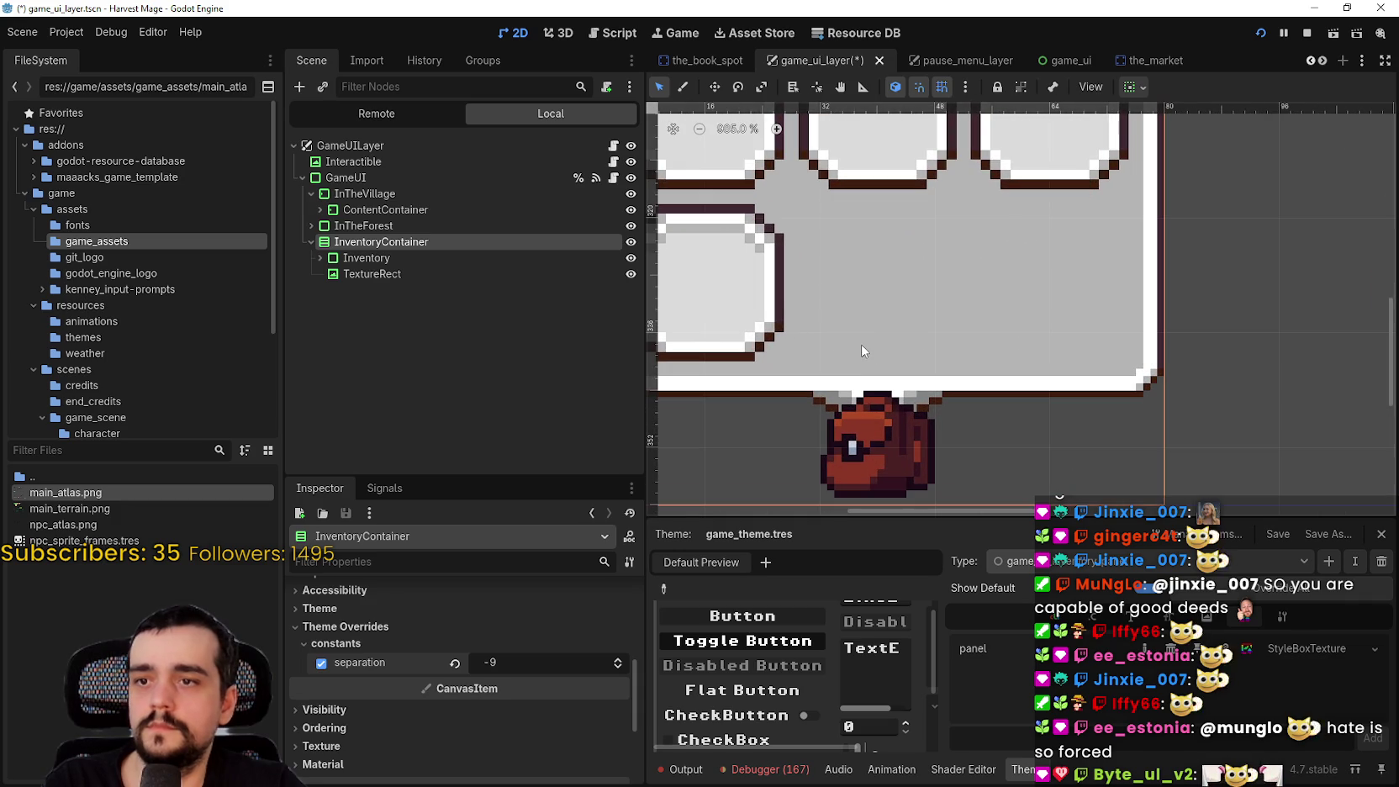
scroll(861, 343, down, 2)
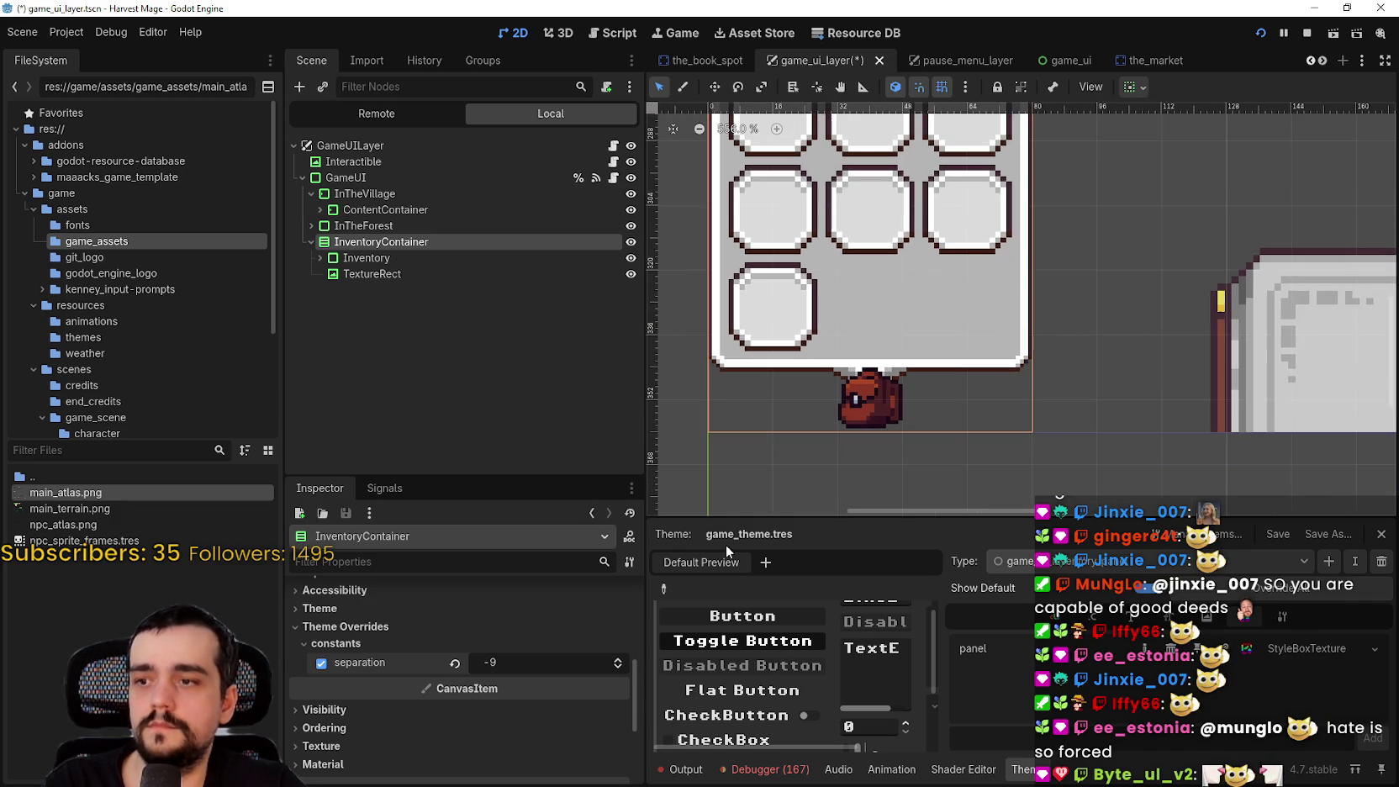
click(619, 660)
click(619, 669)
click(619, 669)
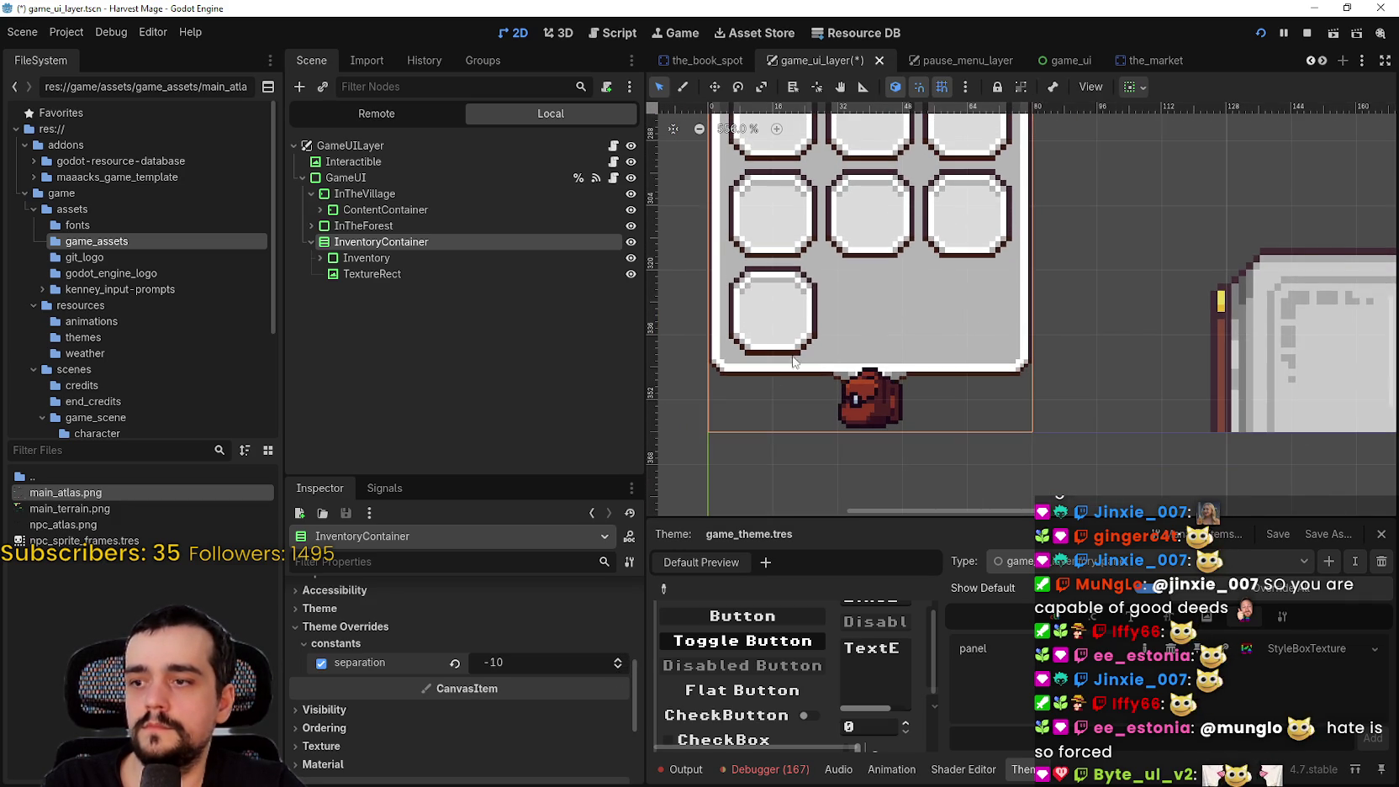
scroll(819, 339, down, 3)
key(ctrl+s)
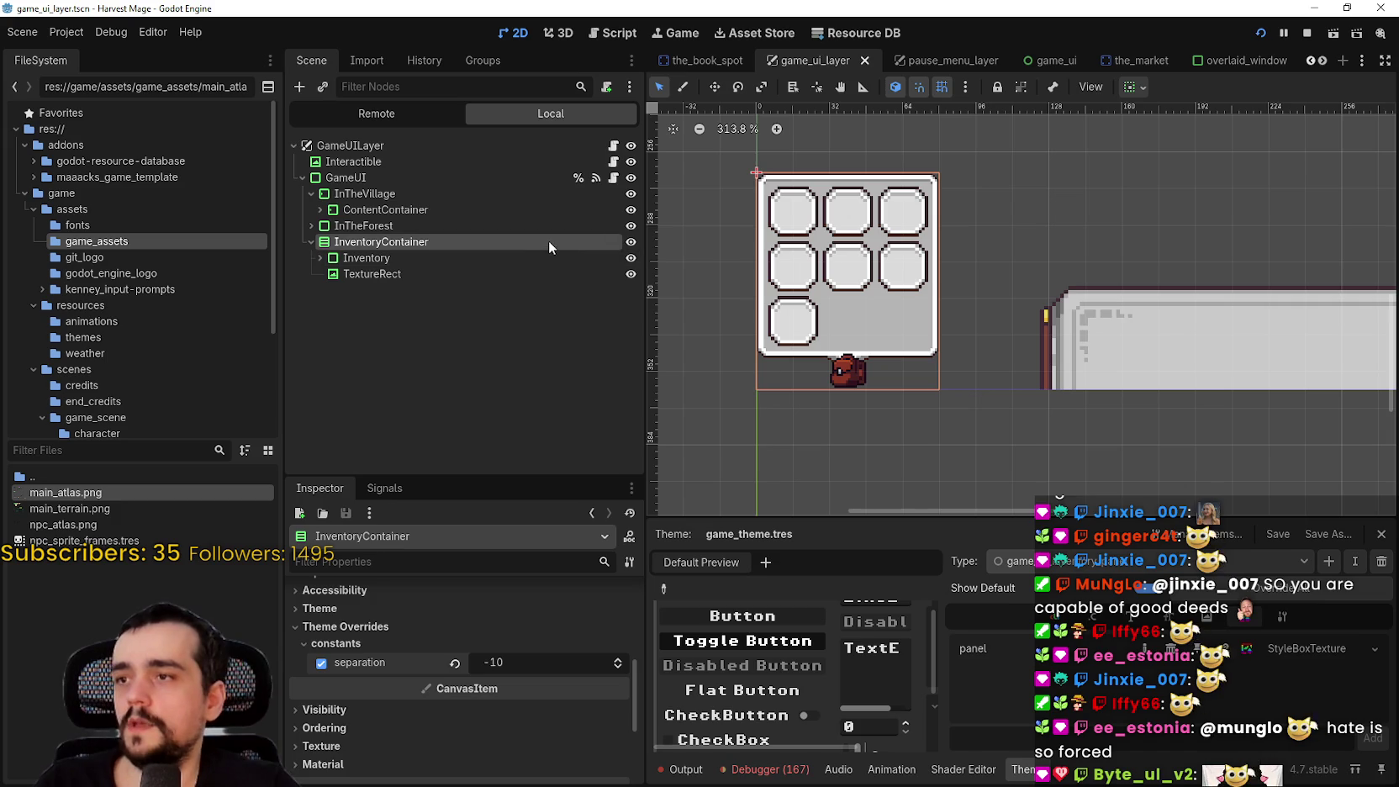
click(407, 258)
Unhide PanelContainer9 and PanelContainer5 in the GridContainer, then restart the game
click(320, 258)
click(329, 274)
click(337, 290)
click(432, 434)
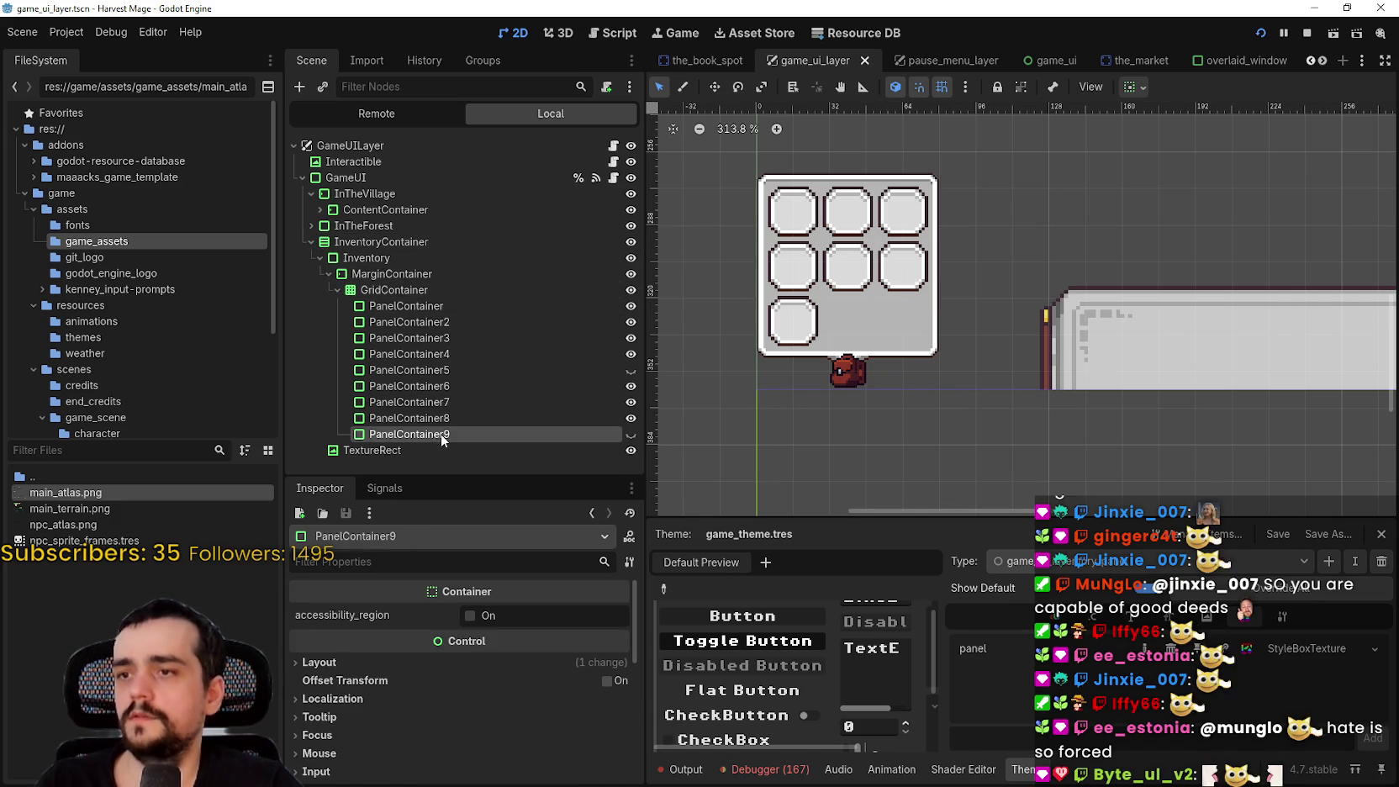
click(631, 434)
click(629, 370)
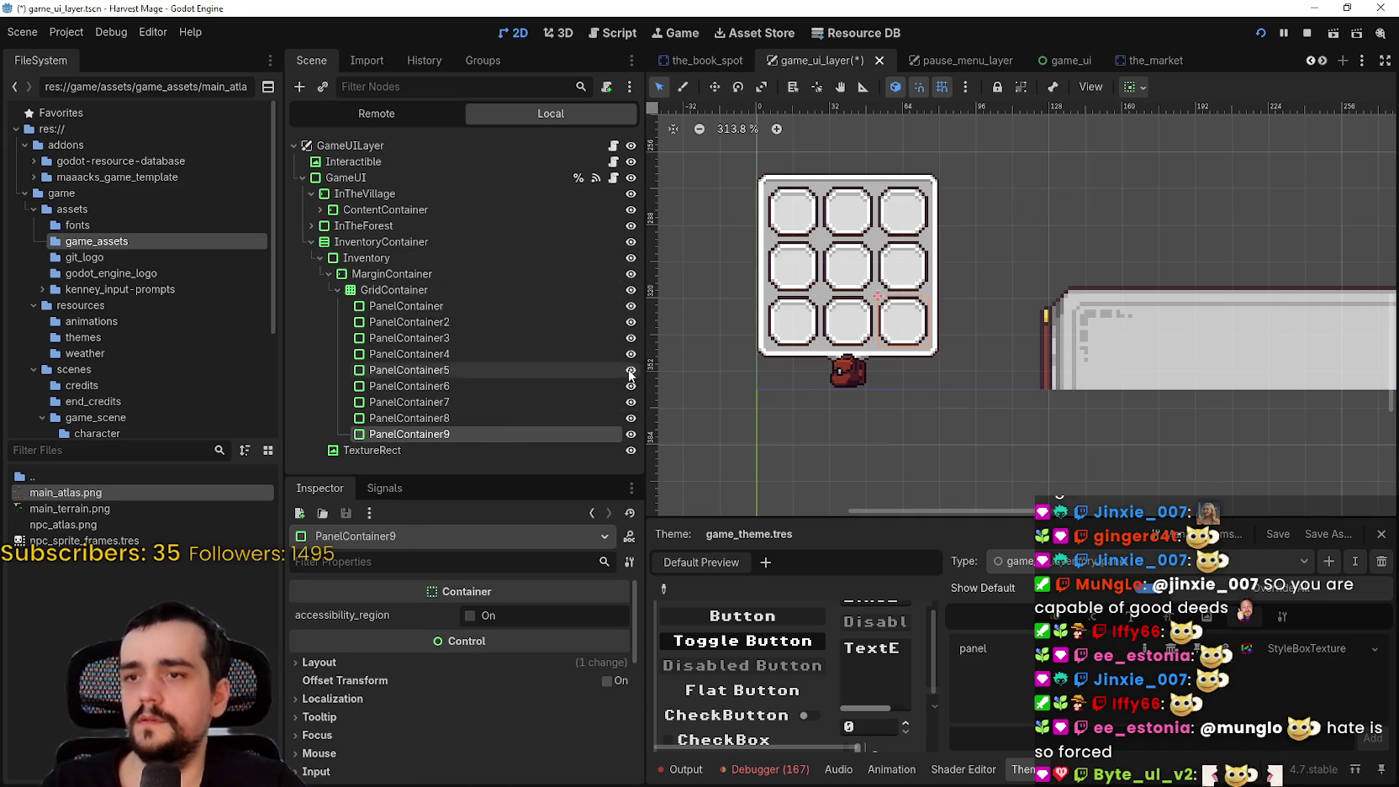
click(1259, 34)
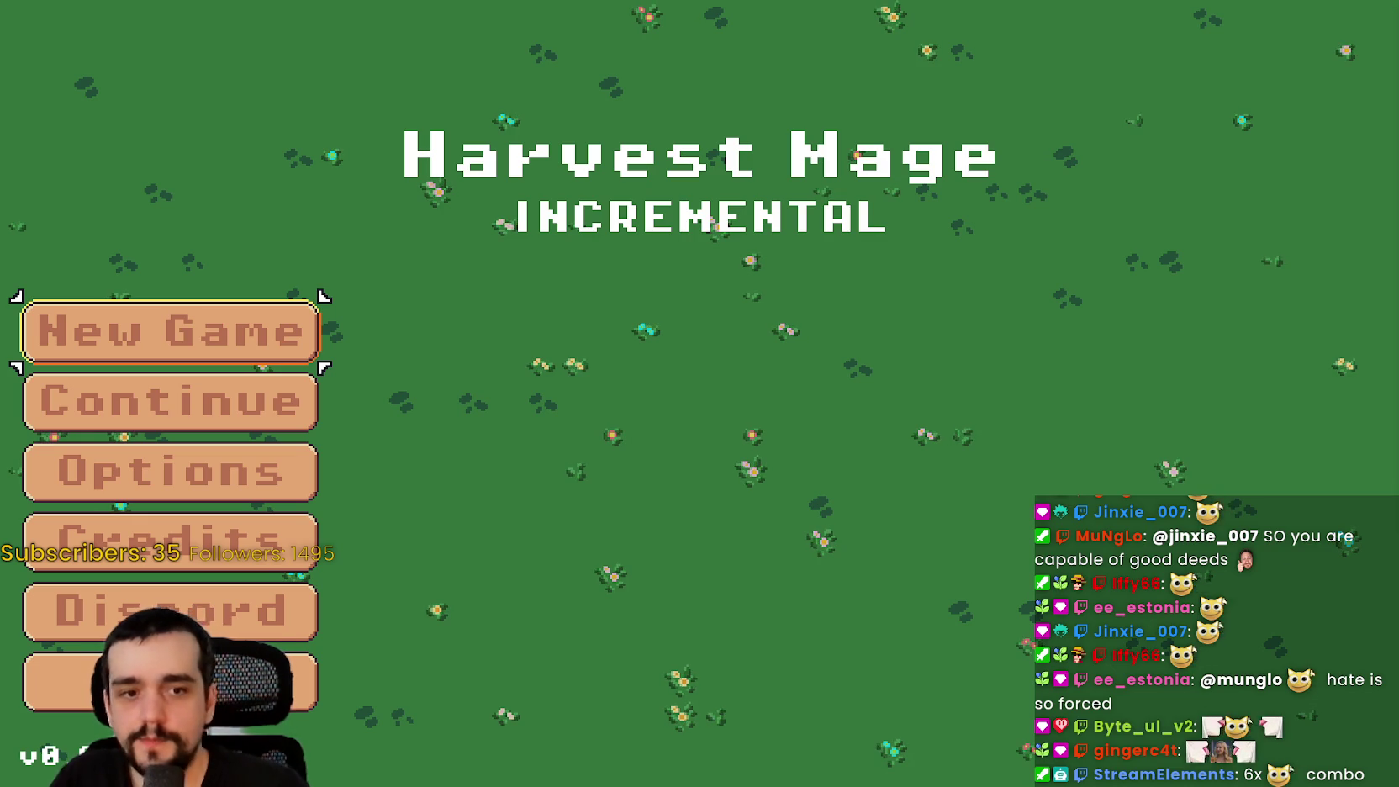
Choose Continue to load the saved game, walk the character around the village, then return to Godot
key(Down)
key(Return)
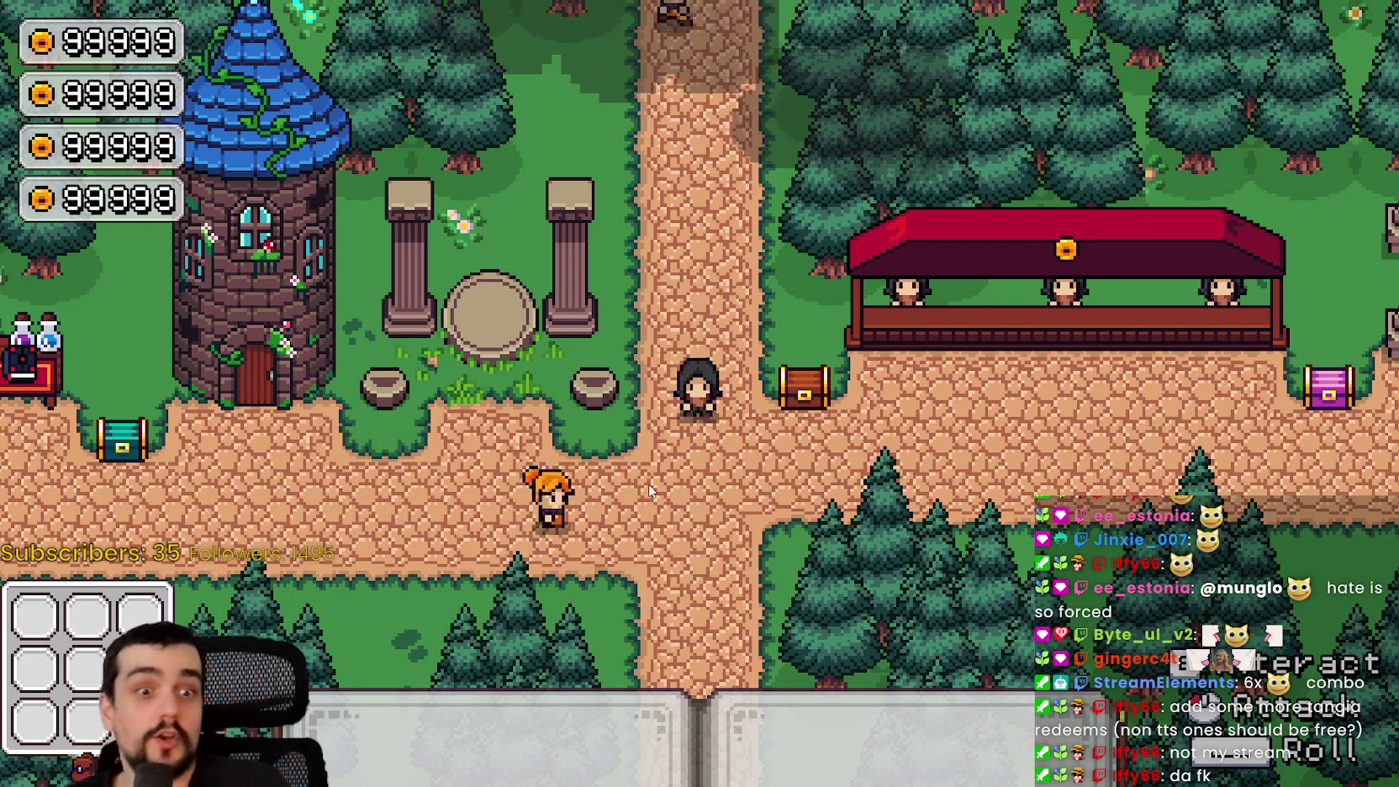
key(Down)
key(Left)
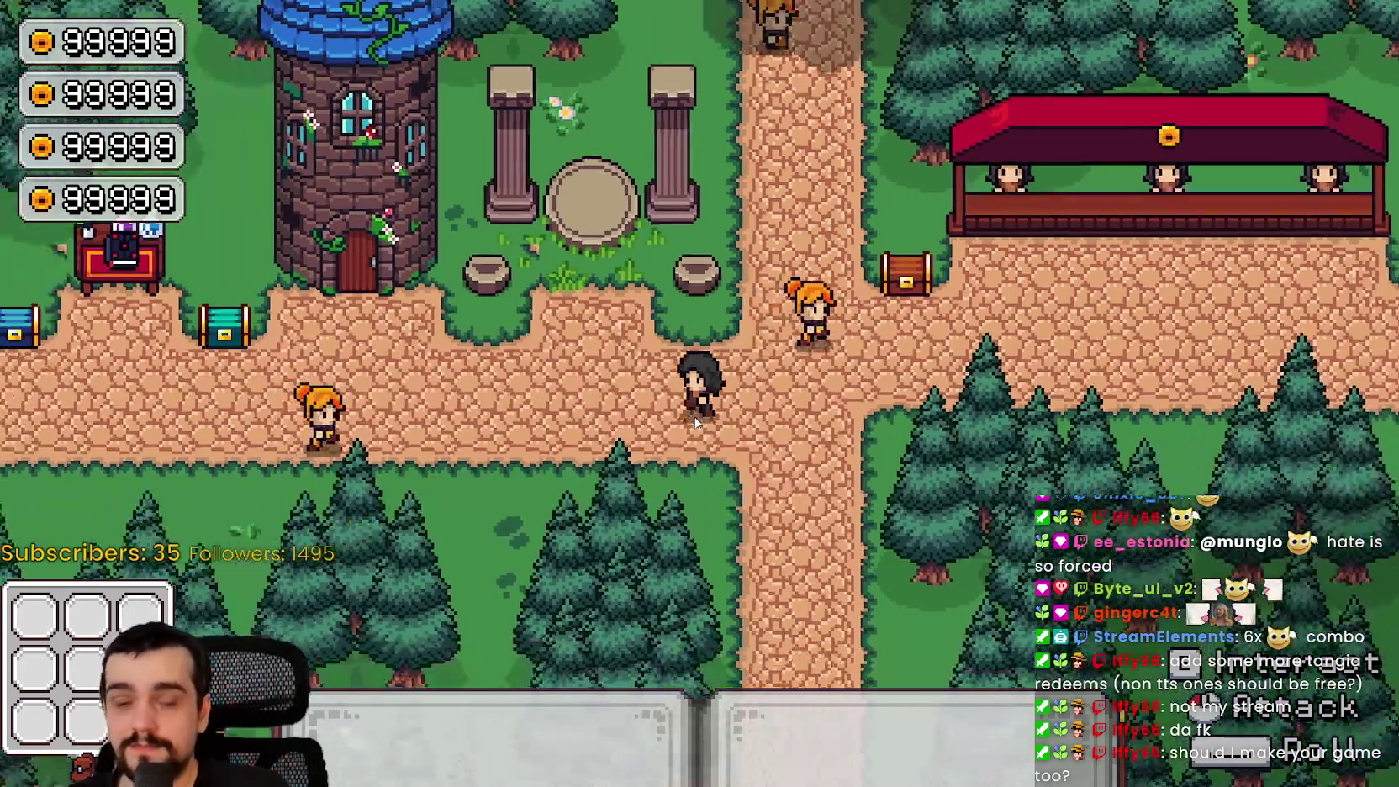
key(Right)
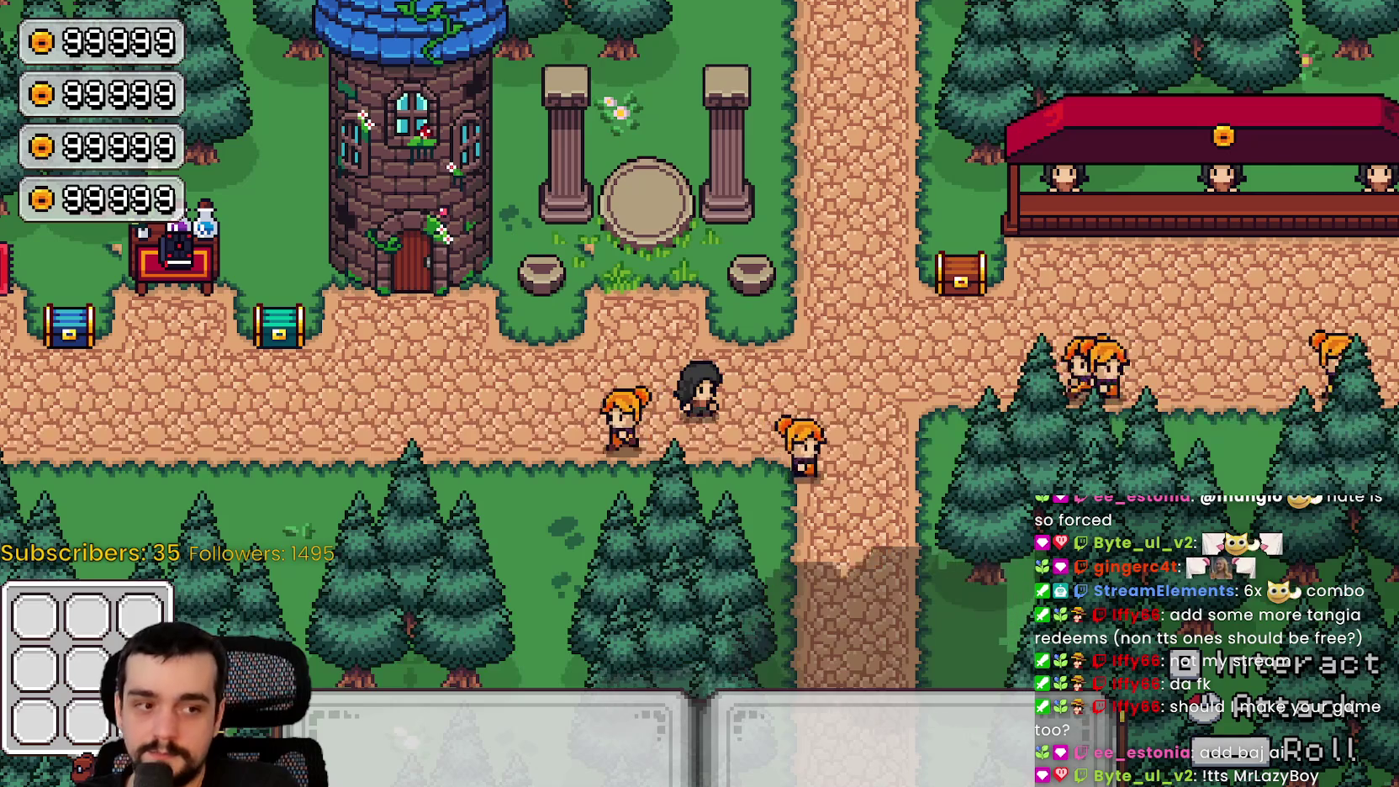
key(alt+Tab)
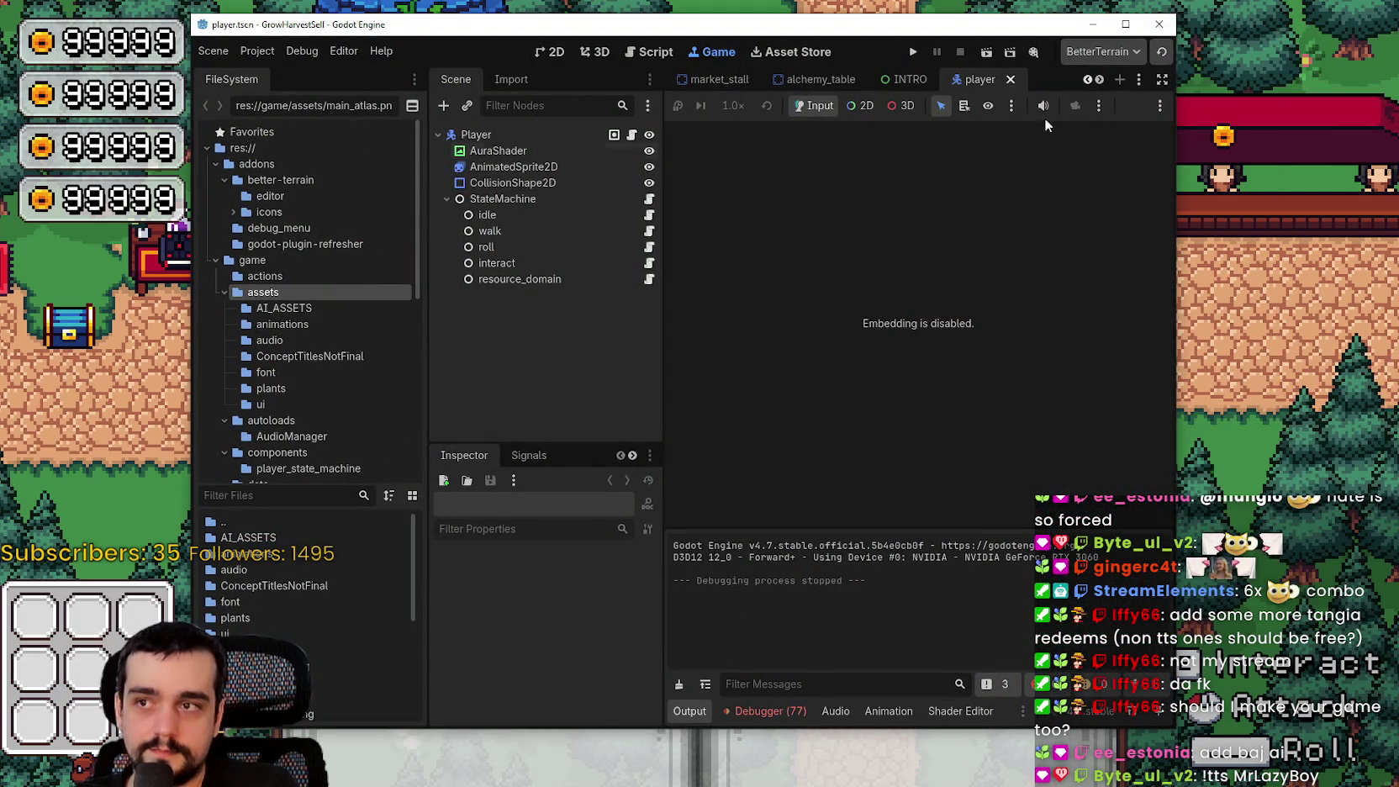
Open the game_ui scene in the 2D canvas view
click(1100, 79)
click(1100, 79)
click(1100, 79)
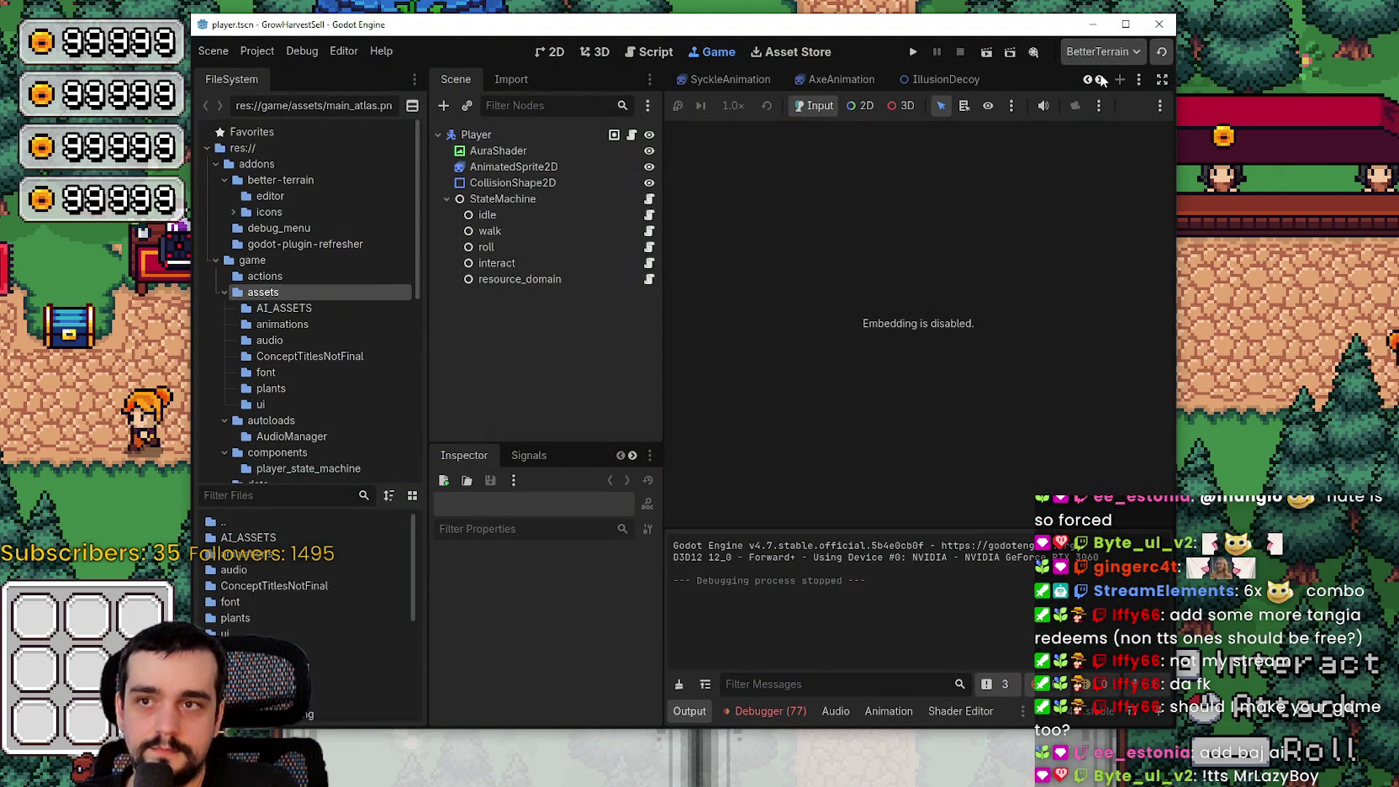
click(1091, 79)
click(1091, 79)
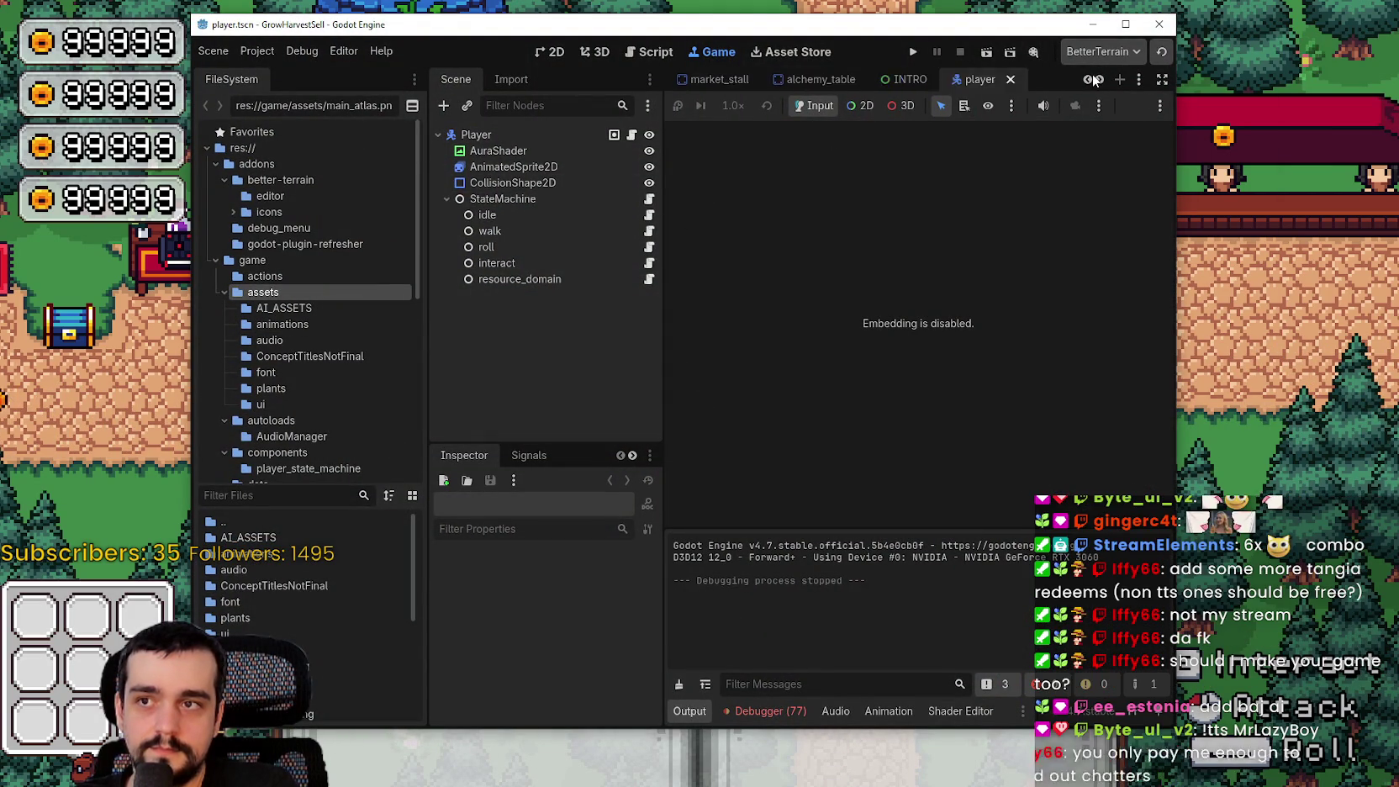
click(1091, 79)
click(1100, 79)
click(1100, 79)
click(959, 79)
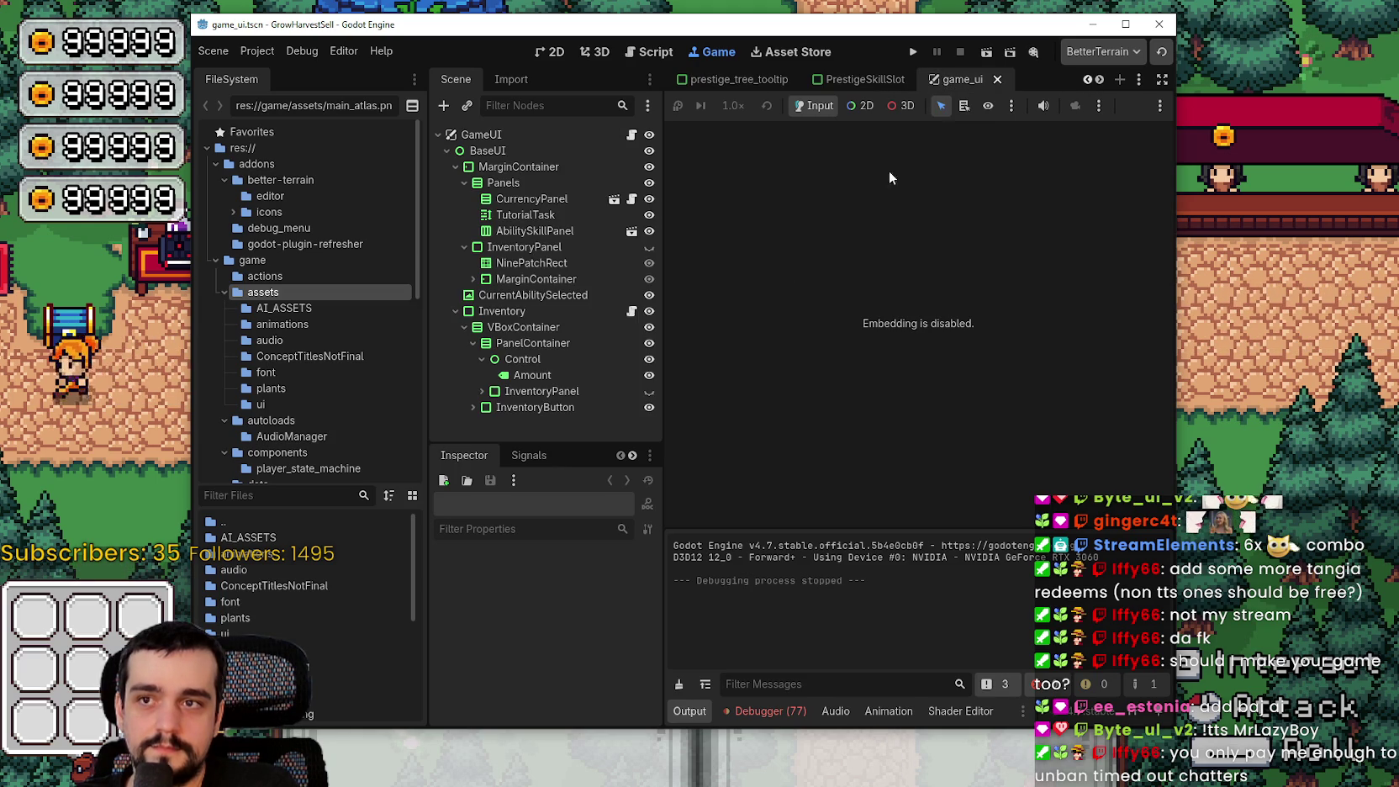
click(554, 51)
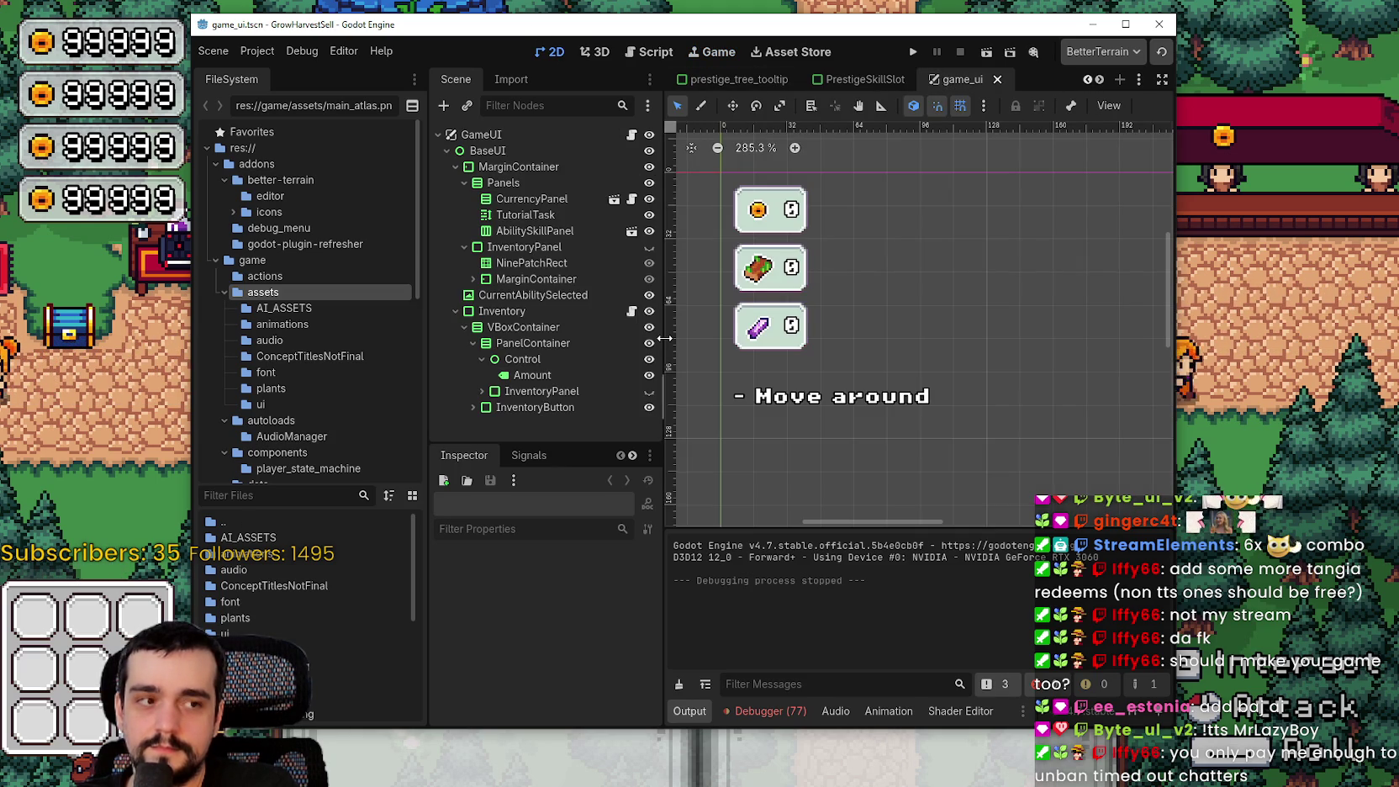
scroll(781, 375, down, 4)
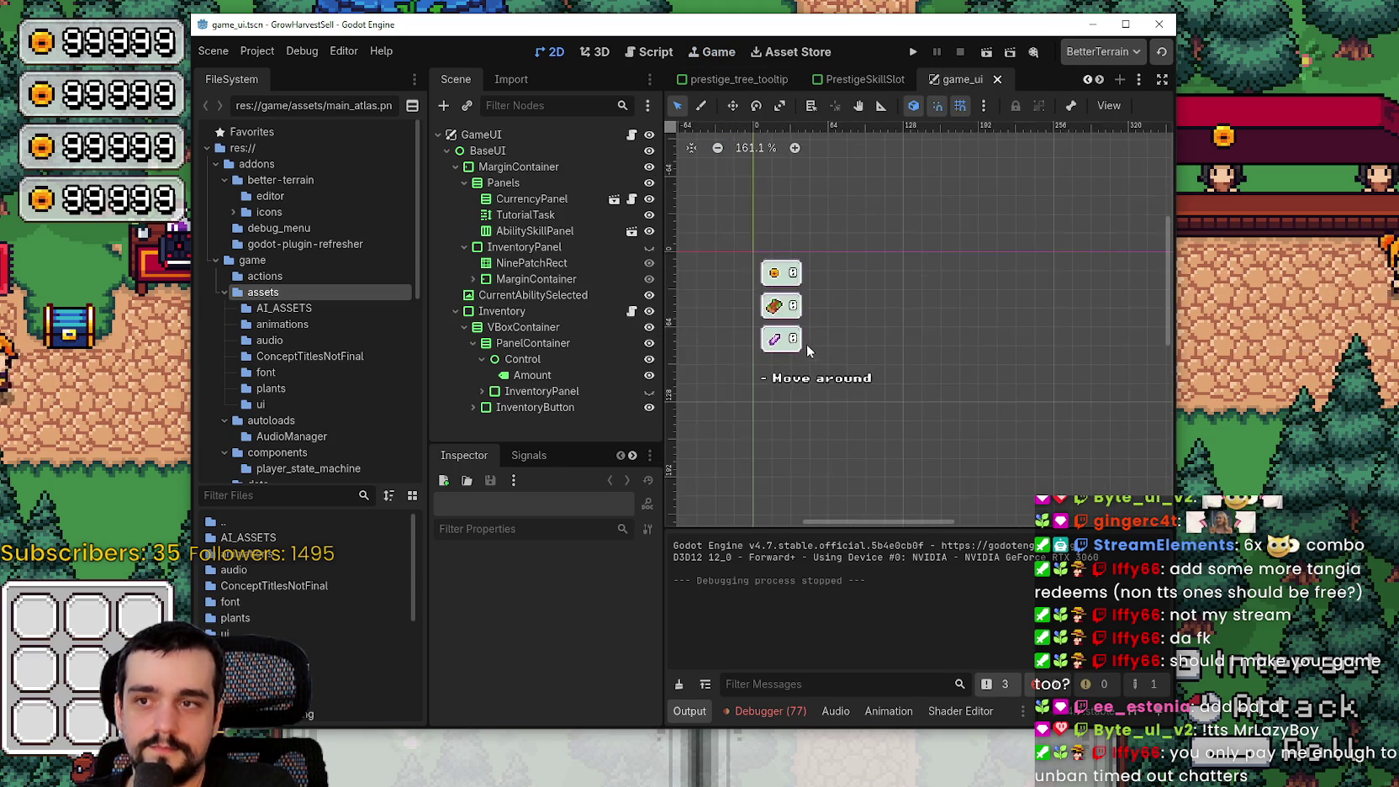
scroll(805, 368, up, 6)
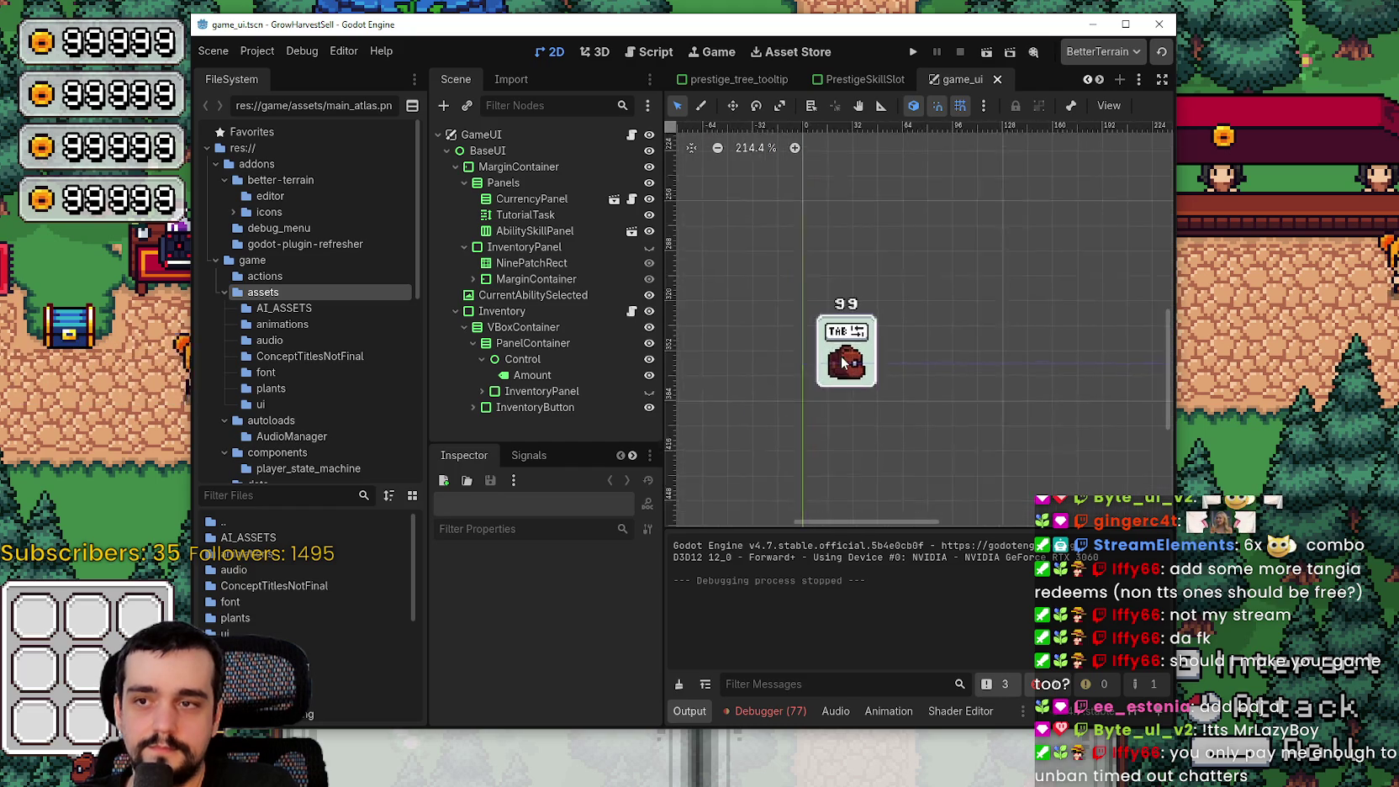
Make InventoryPanel visible and unhide inventory slots two through six
click(531, 407)
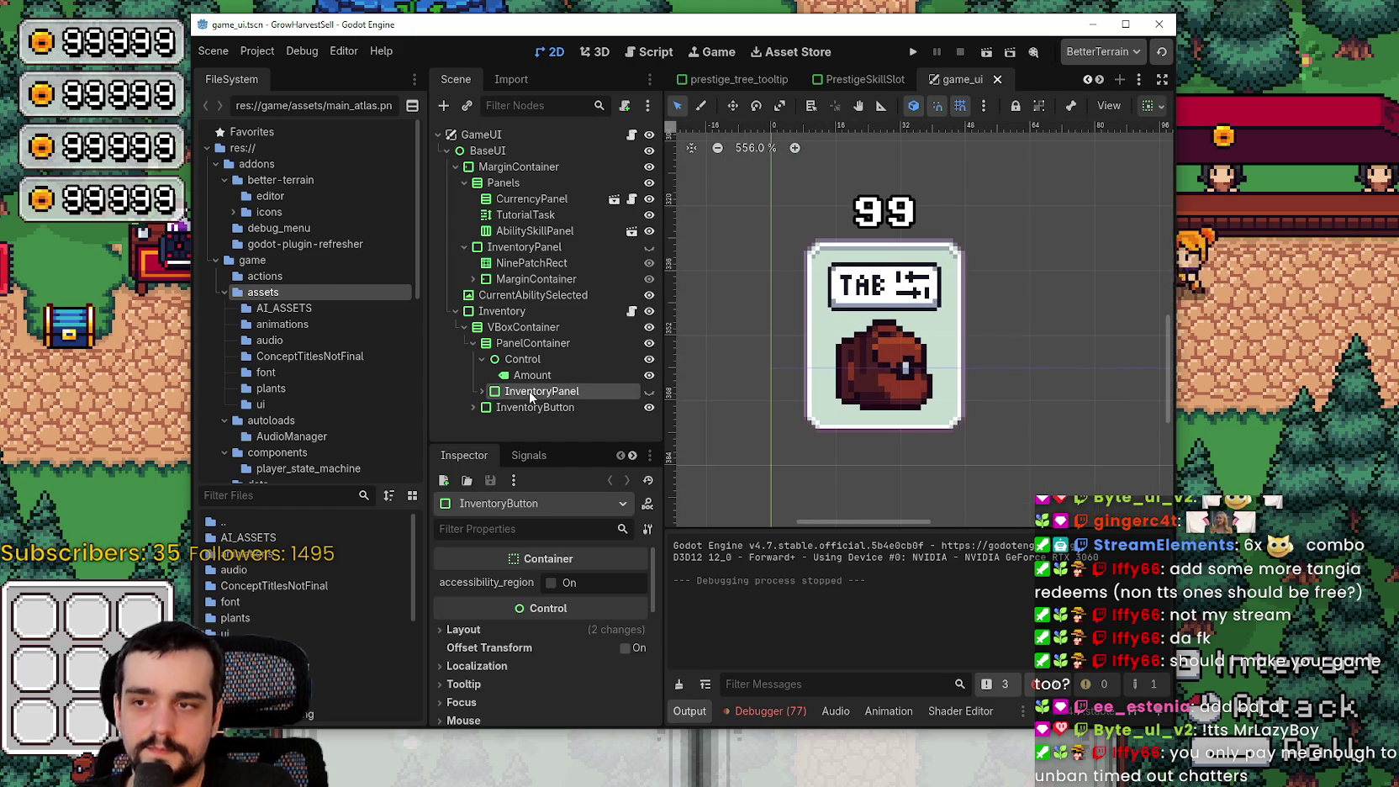
click(482, 391)
scroll(495, 385, down, 5)
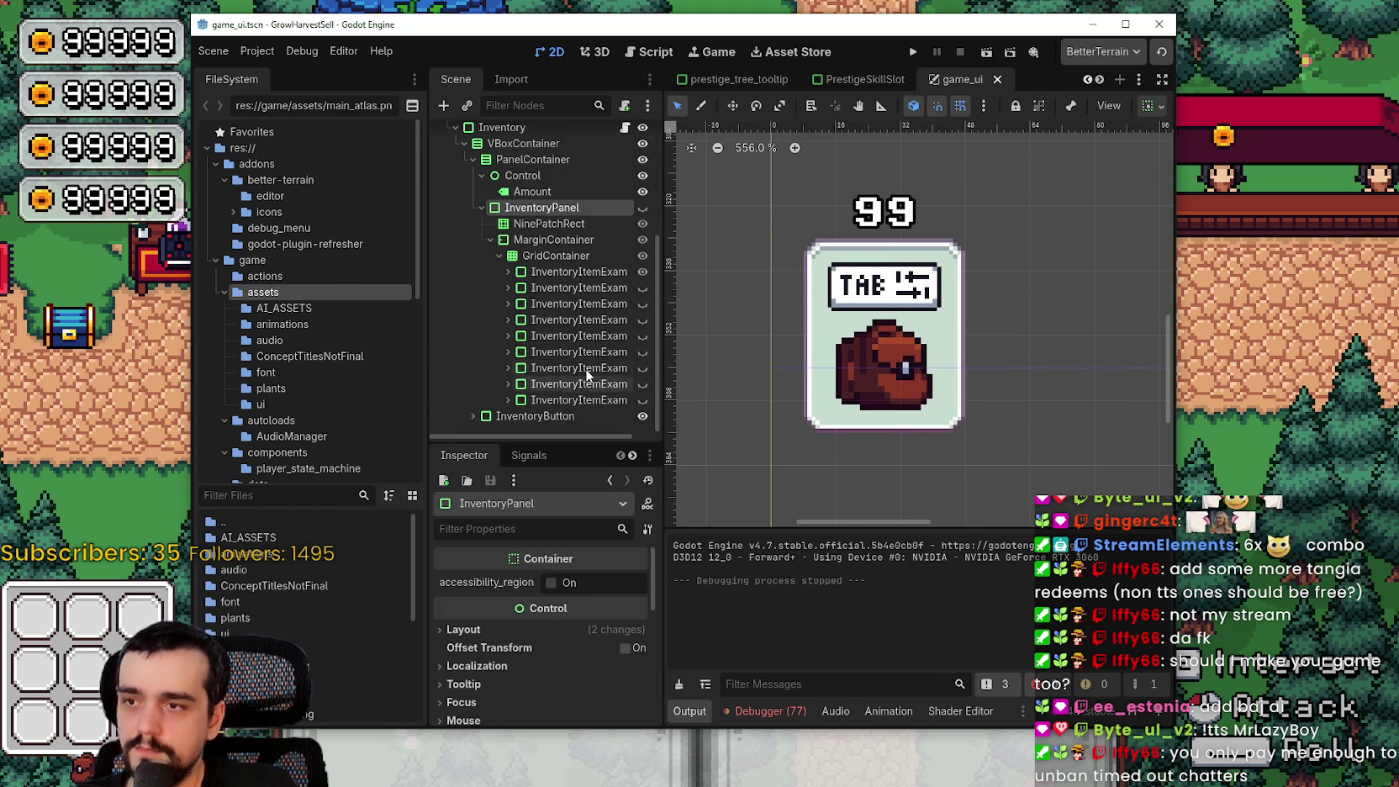
click(642, 208)
scroll(726, 352, down, 2)
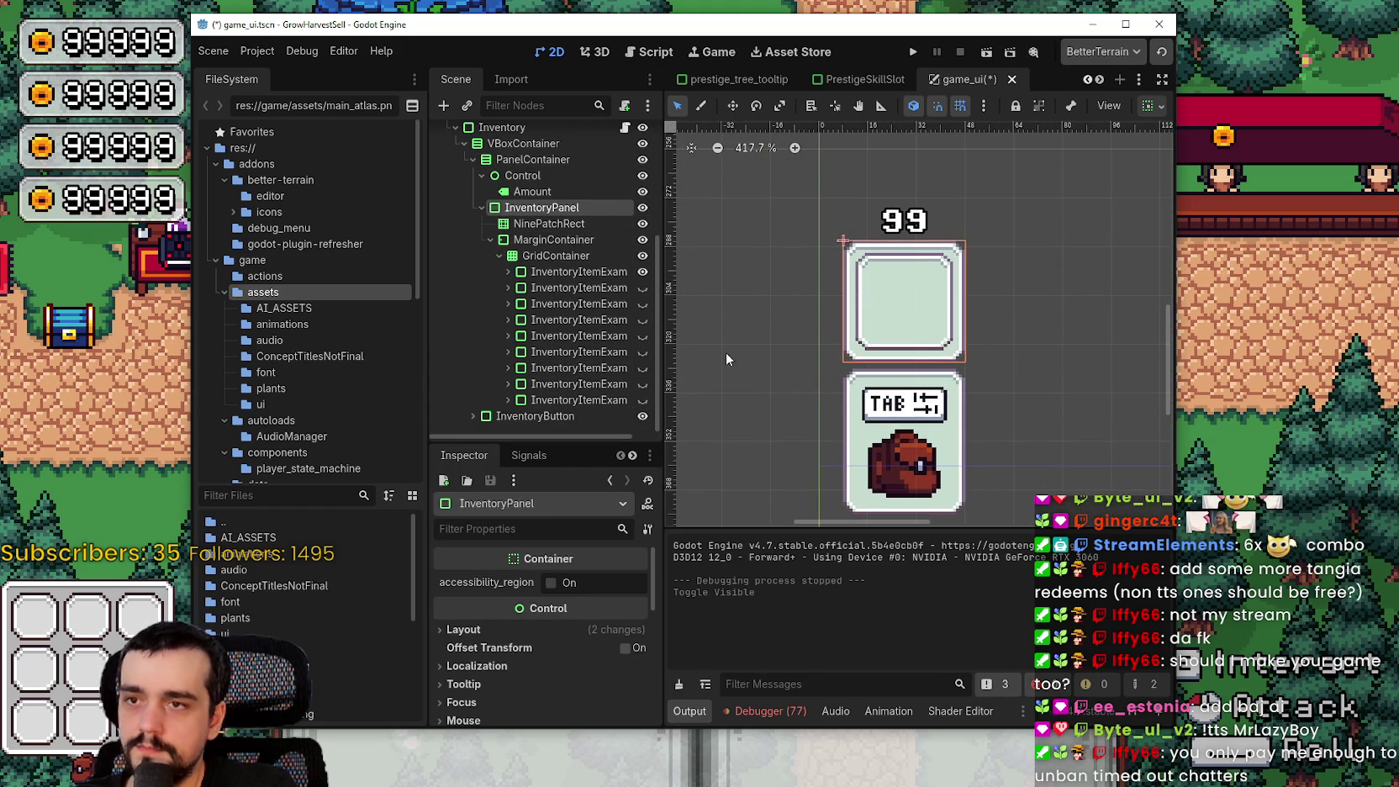
click(642, 288)
click(642, 304)
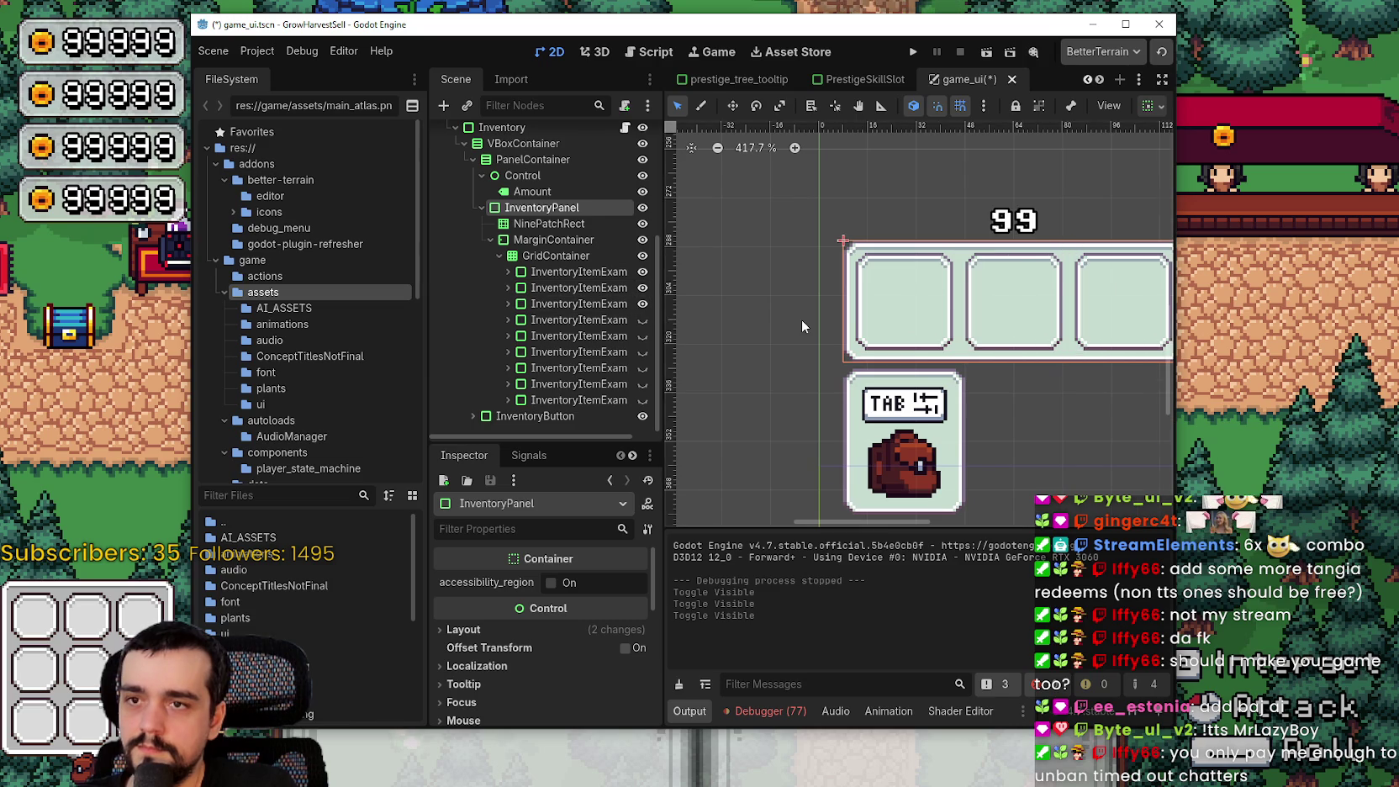
scroll(788, 325, down, 2)
click(643, 319)
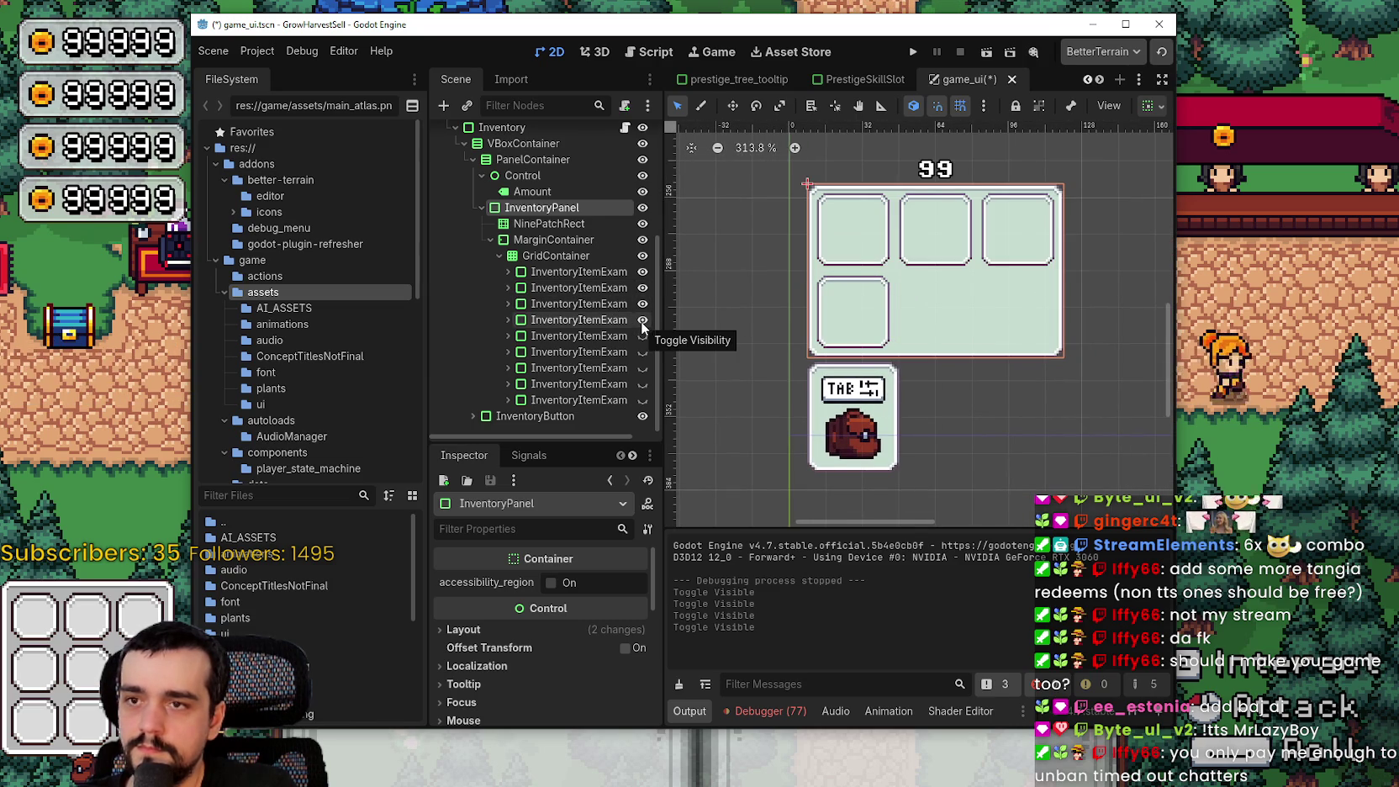
click(643, 340)
click(643, 352)
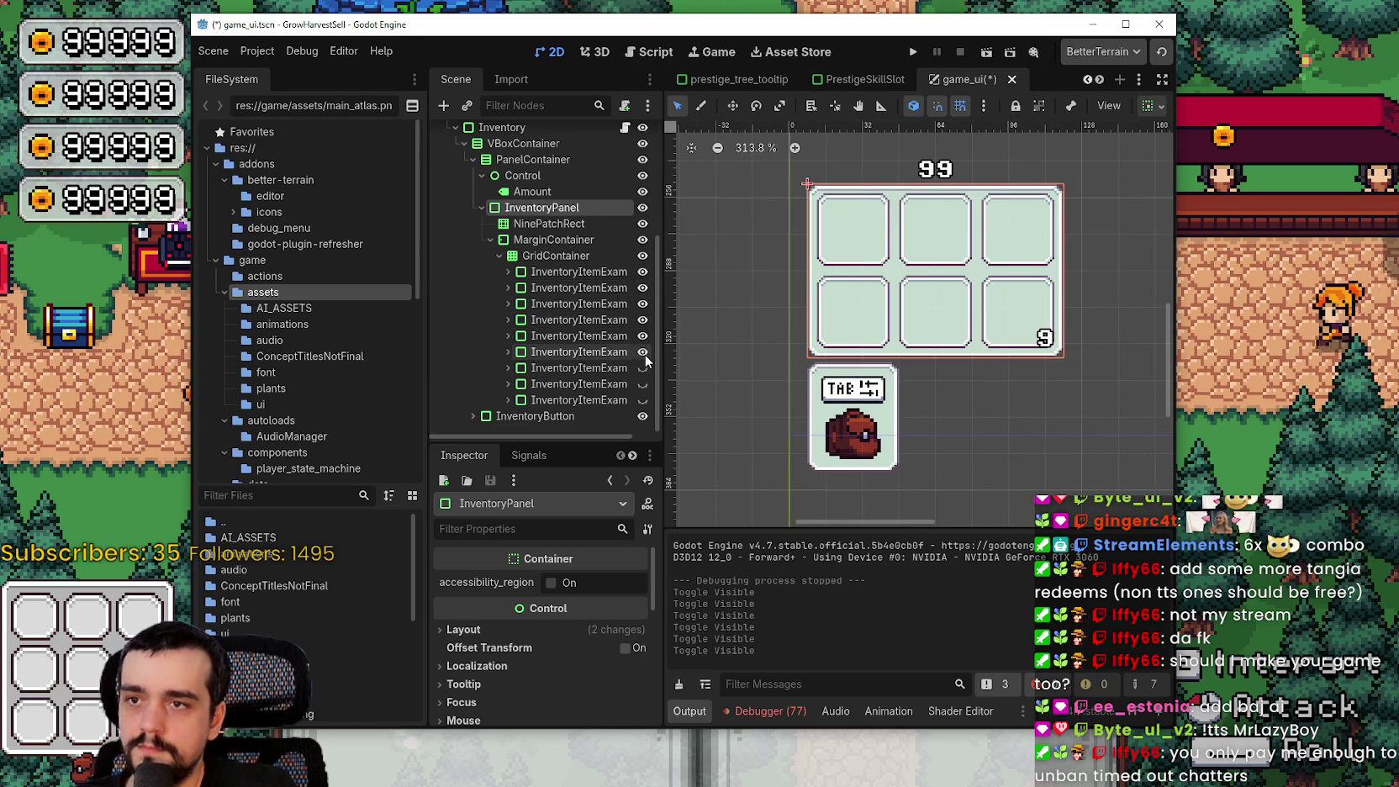
scroll(878, 418, up, 3)
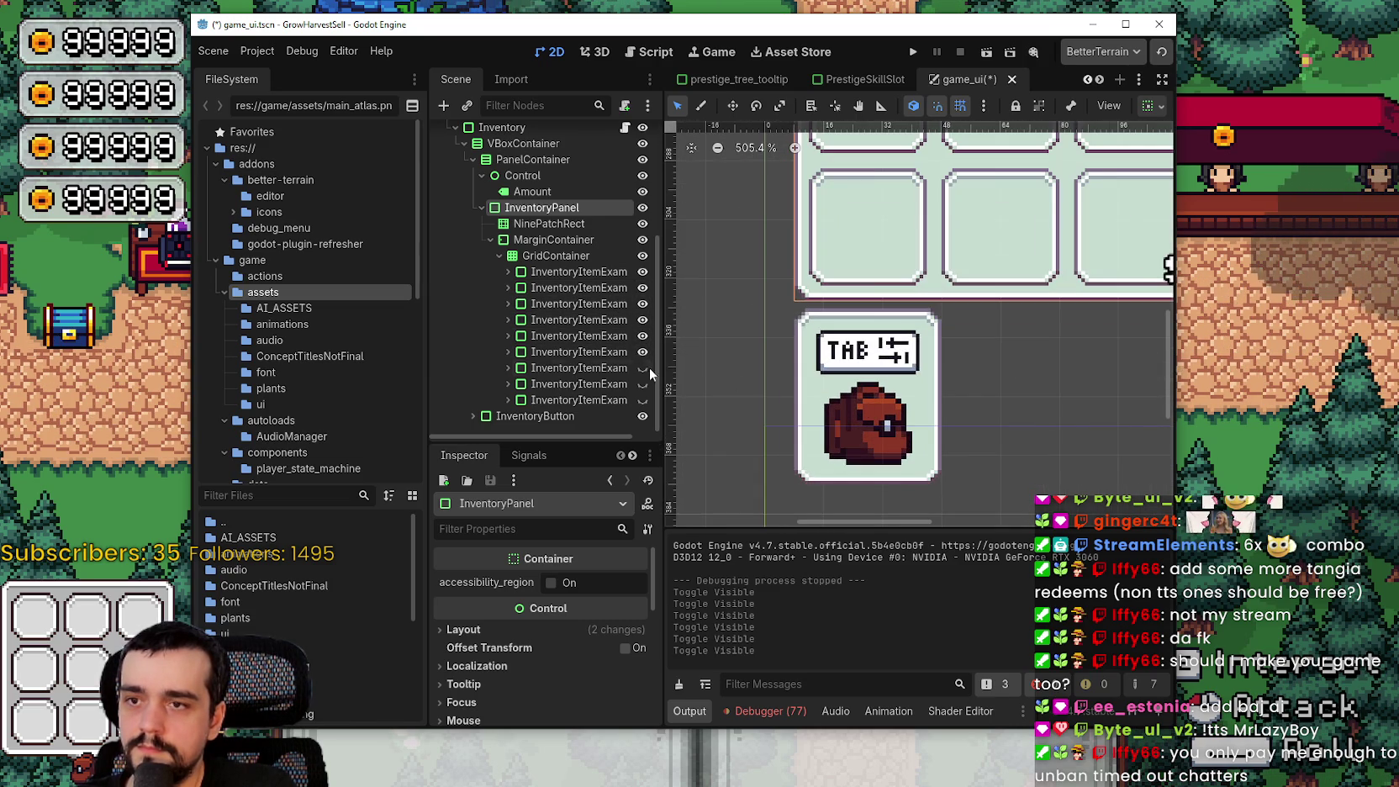
Inspect InventoryButton's NinePatchRect and its bag and TAB TextureRects, then check the running game
click(473, 415)
scroll(481, 392, down, 2)
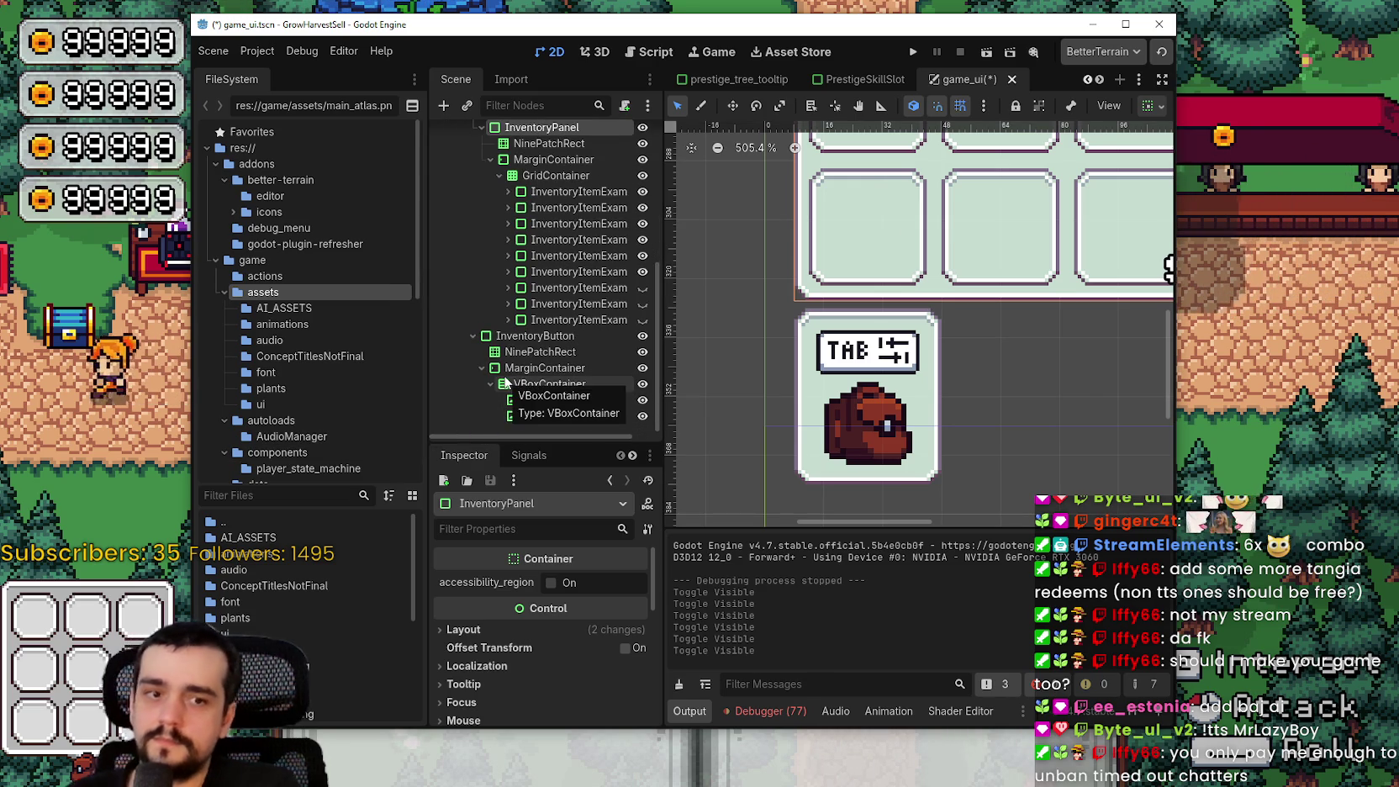
click(571, 355)
click(531, 336)
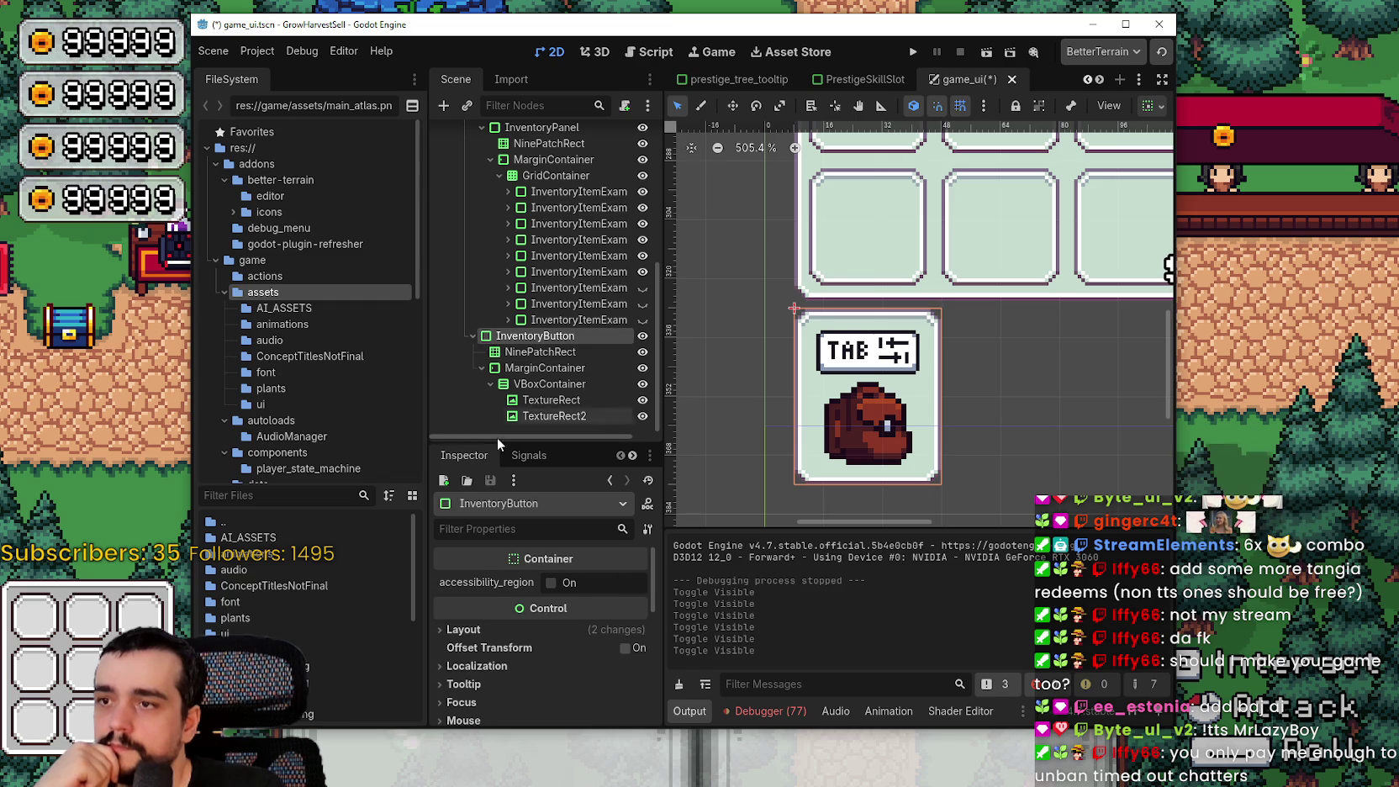
scroll(799, 424, down, 1)
click(554, 415)
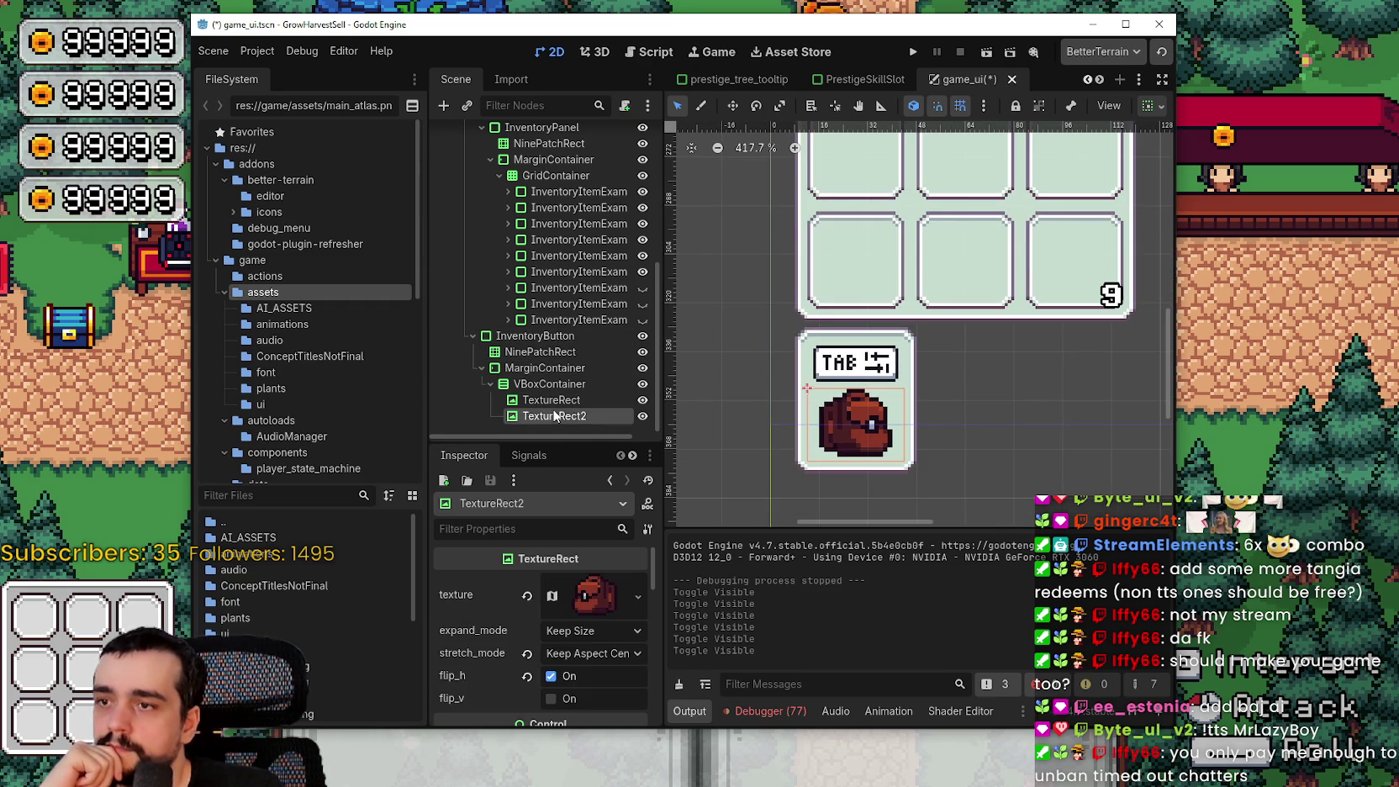
scroll(538, 646, down, 5)
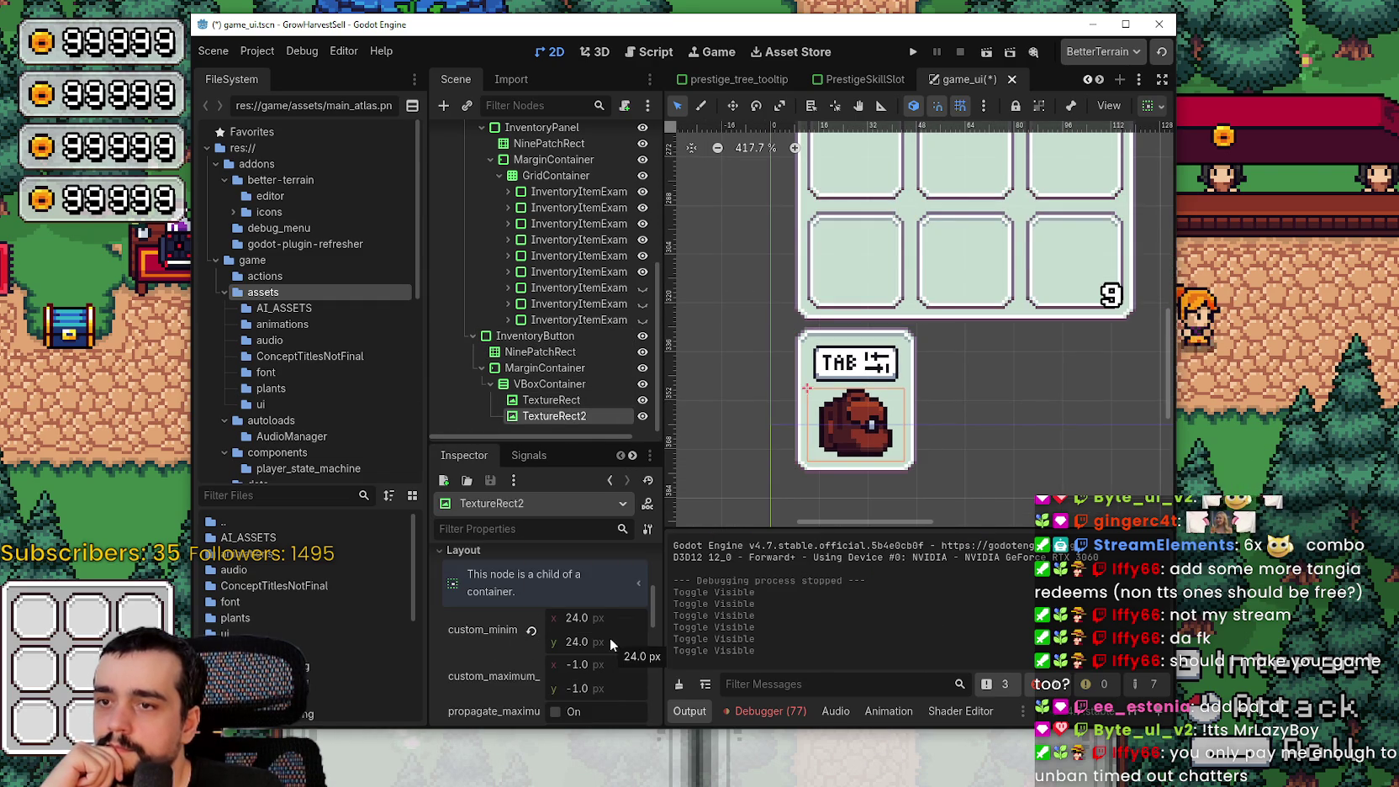
click(565, 402)
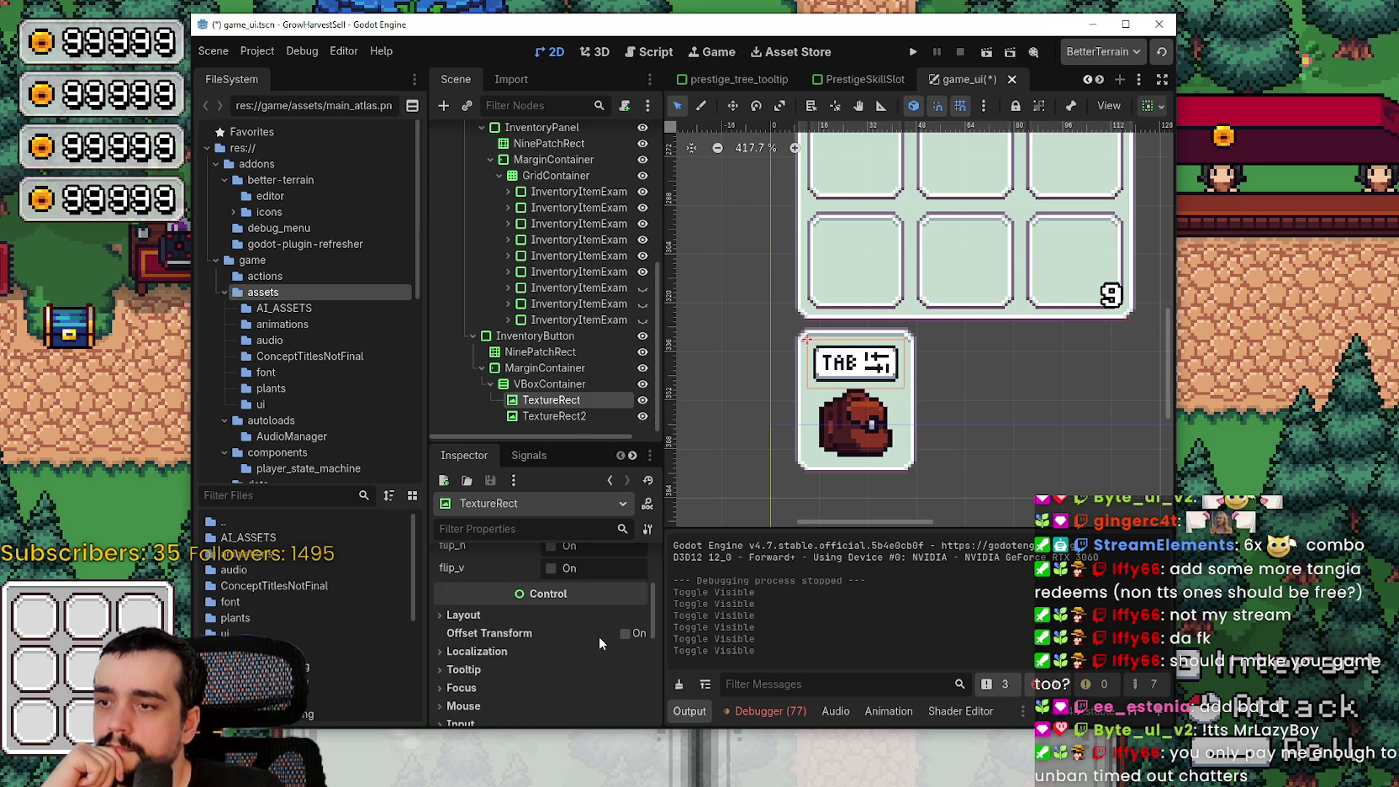
scroll(593, 631, down, 1)
scroll(859, 354, down, 4)
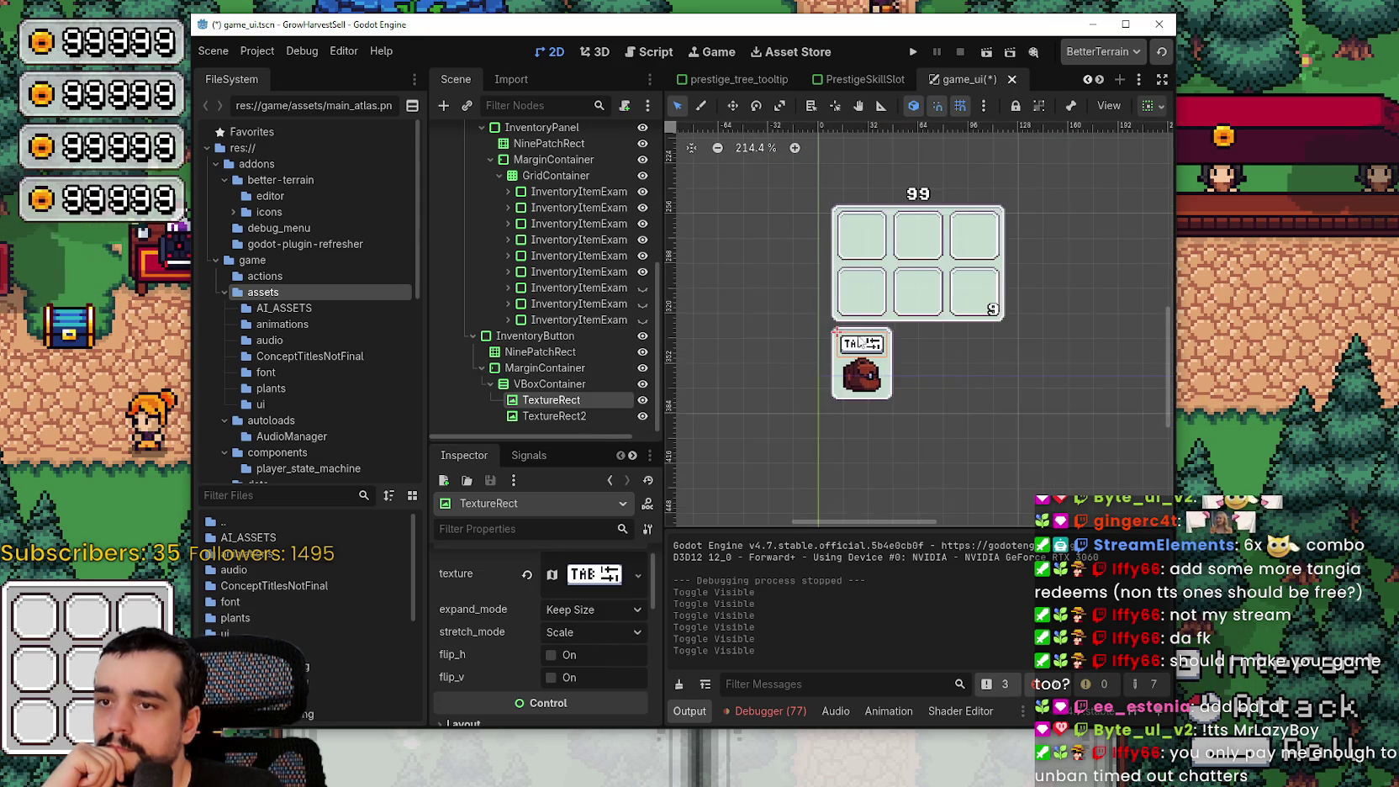
scroll(859, 355, up, 5)
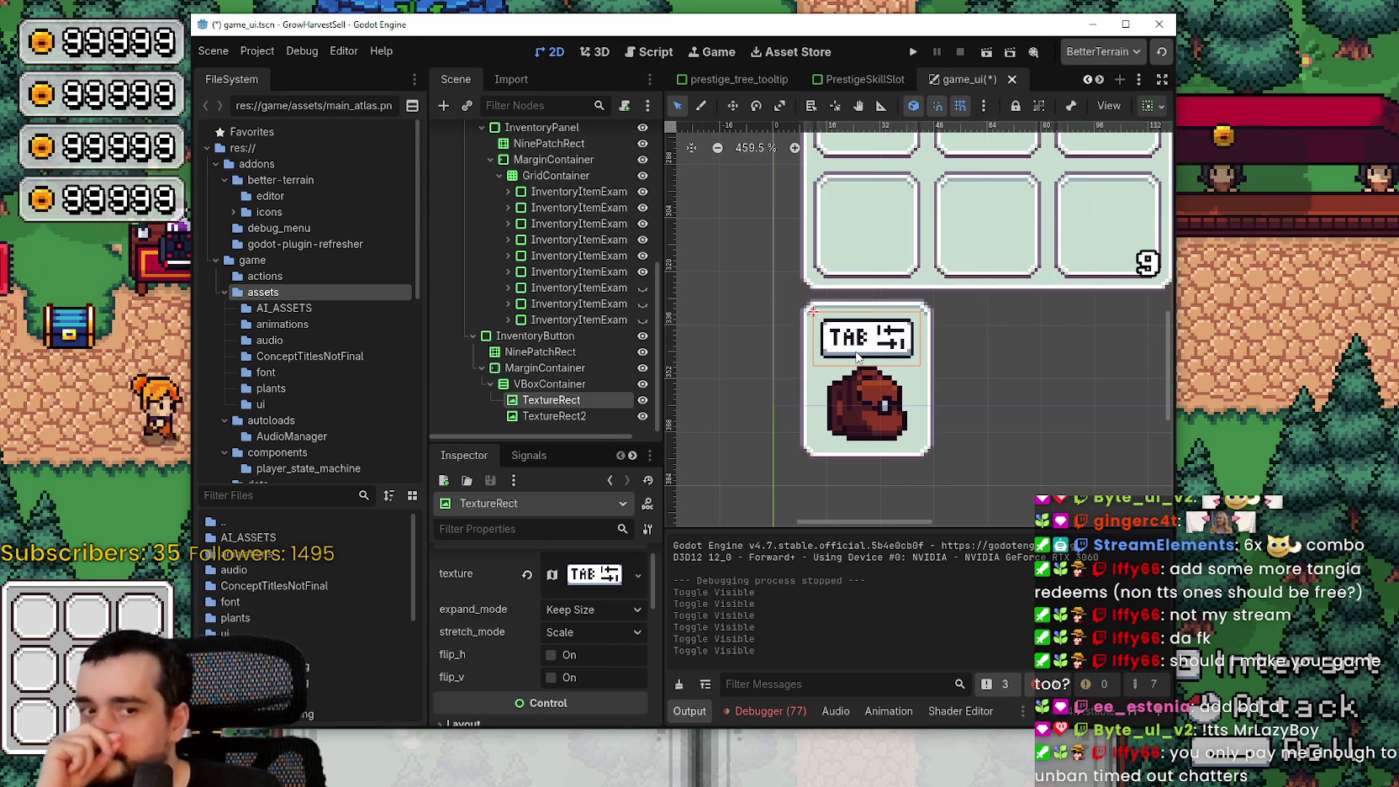
scroll(858, 356, down, 3)
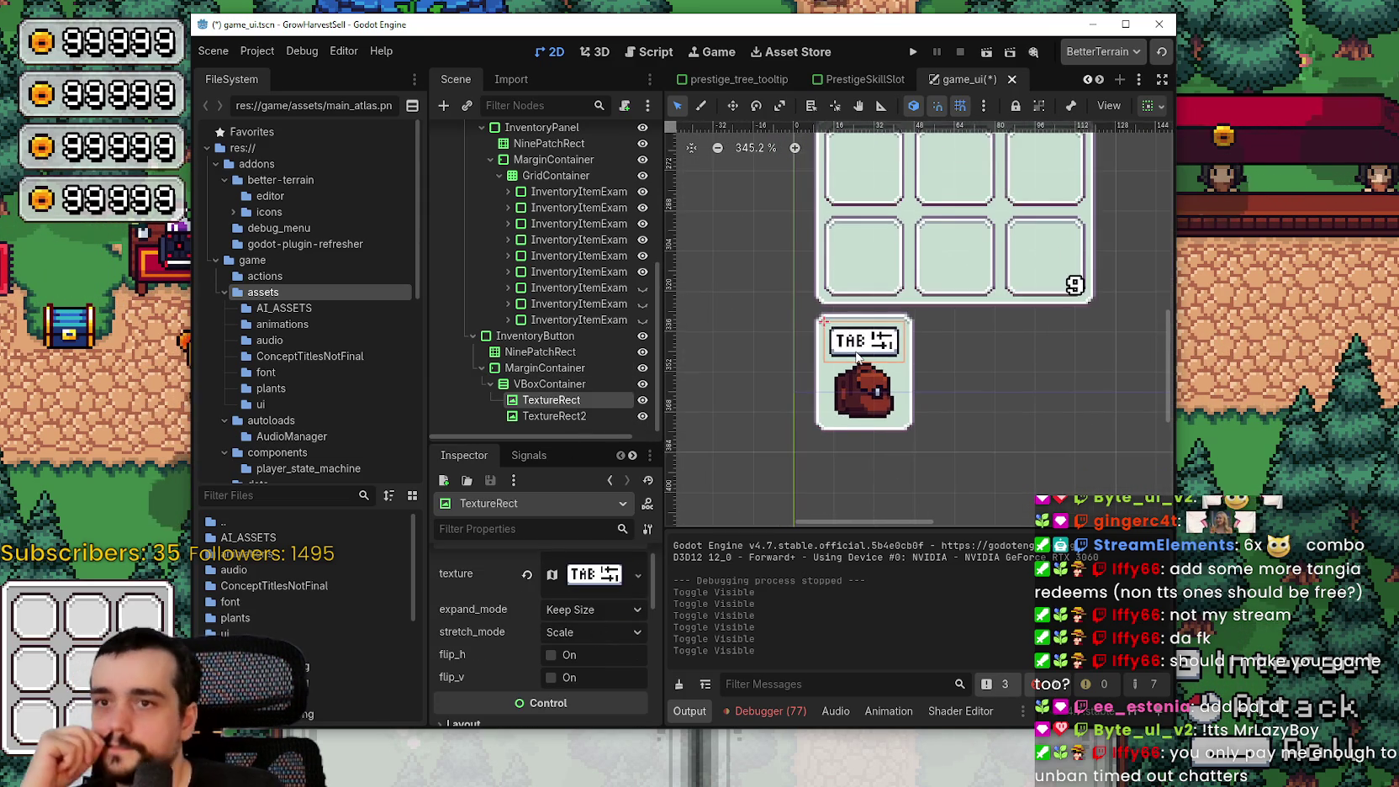
click(691, 7)
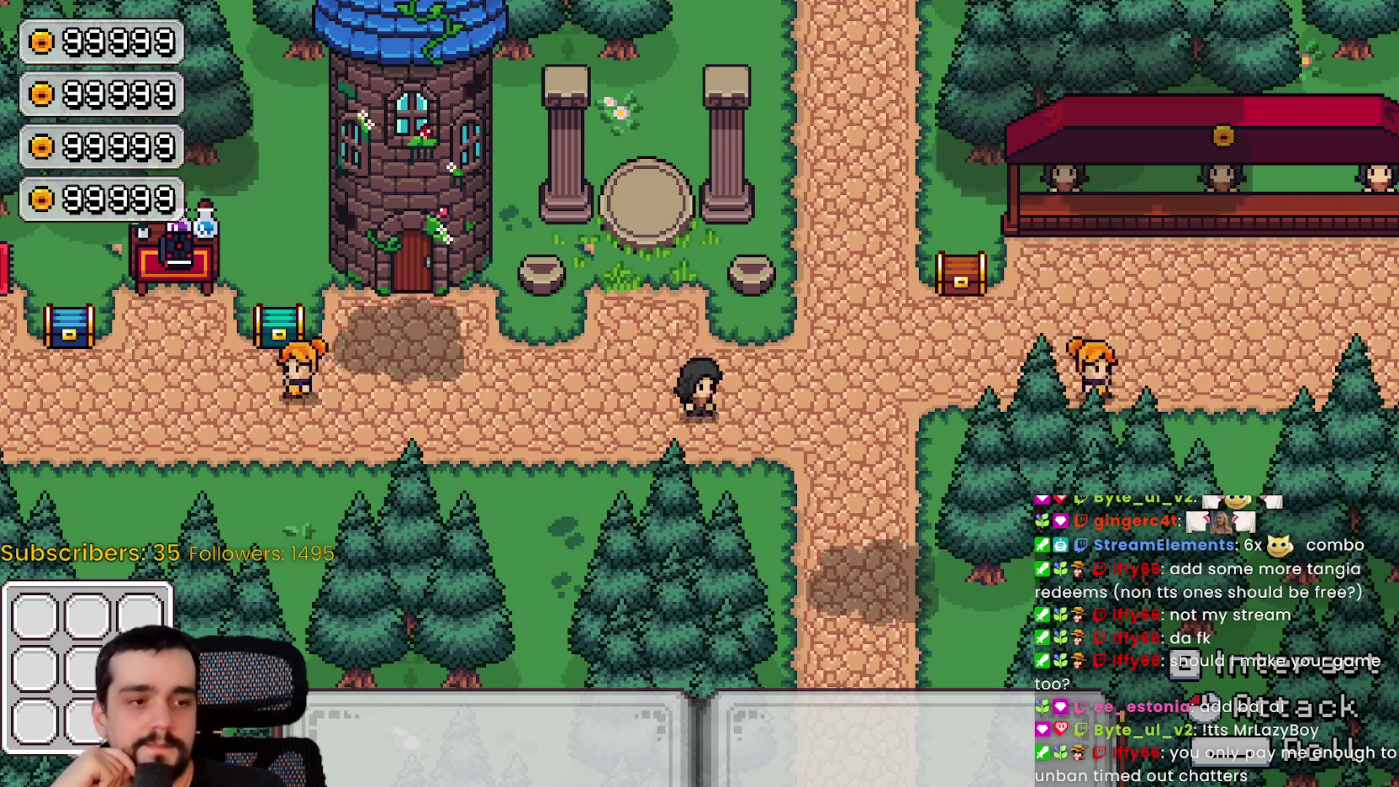
key(alt+Tab)
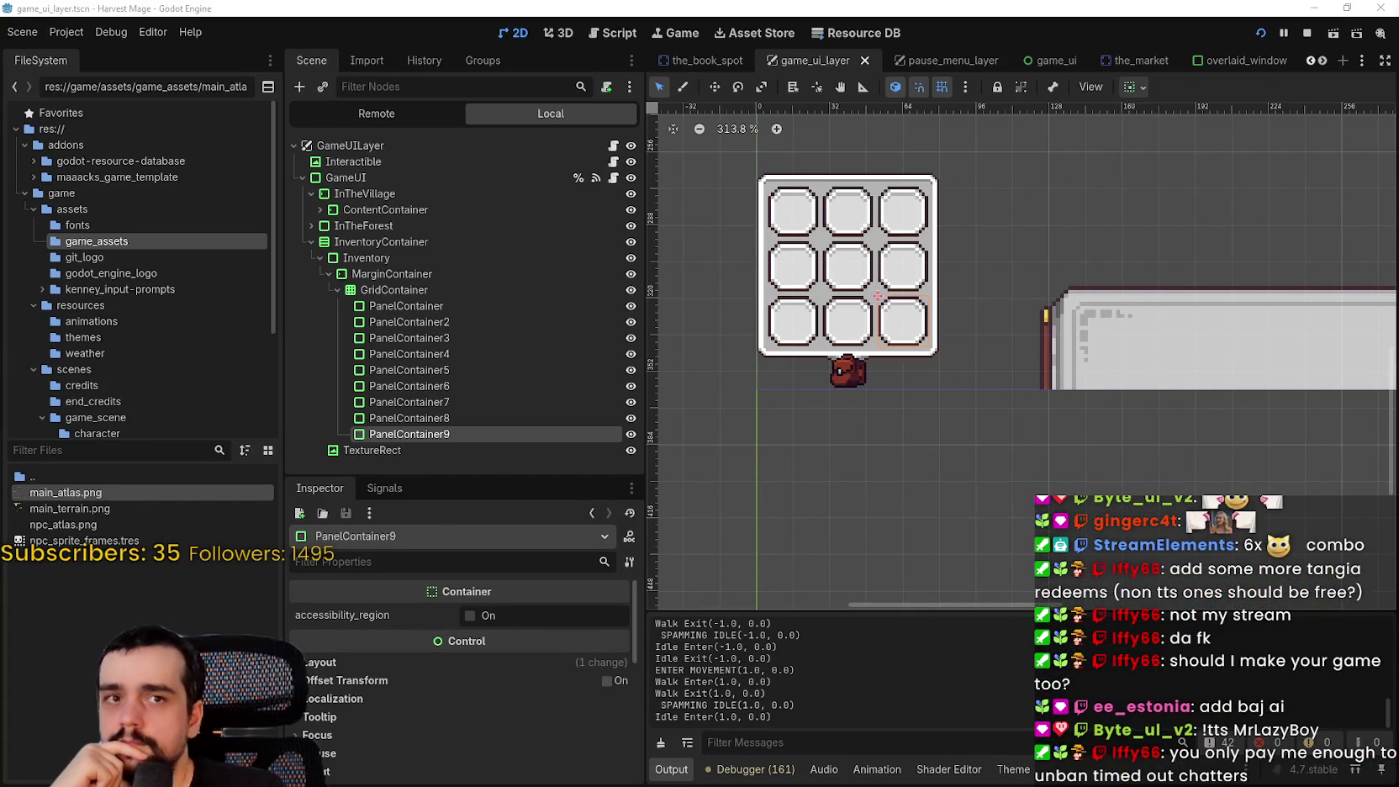
Collapse the MarginContainer and Inventory branches and open InventoryContainer's context menu
click(479, 455)
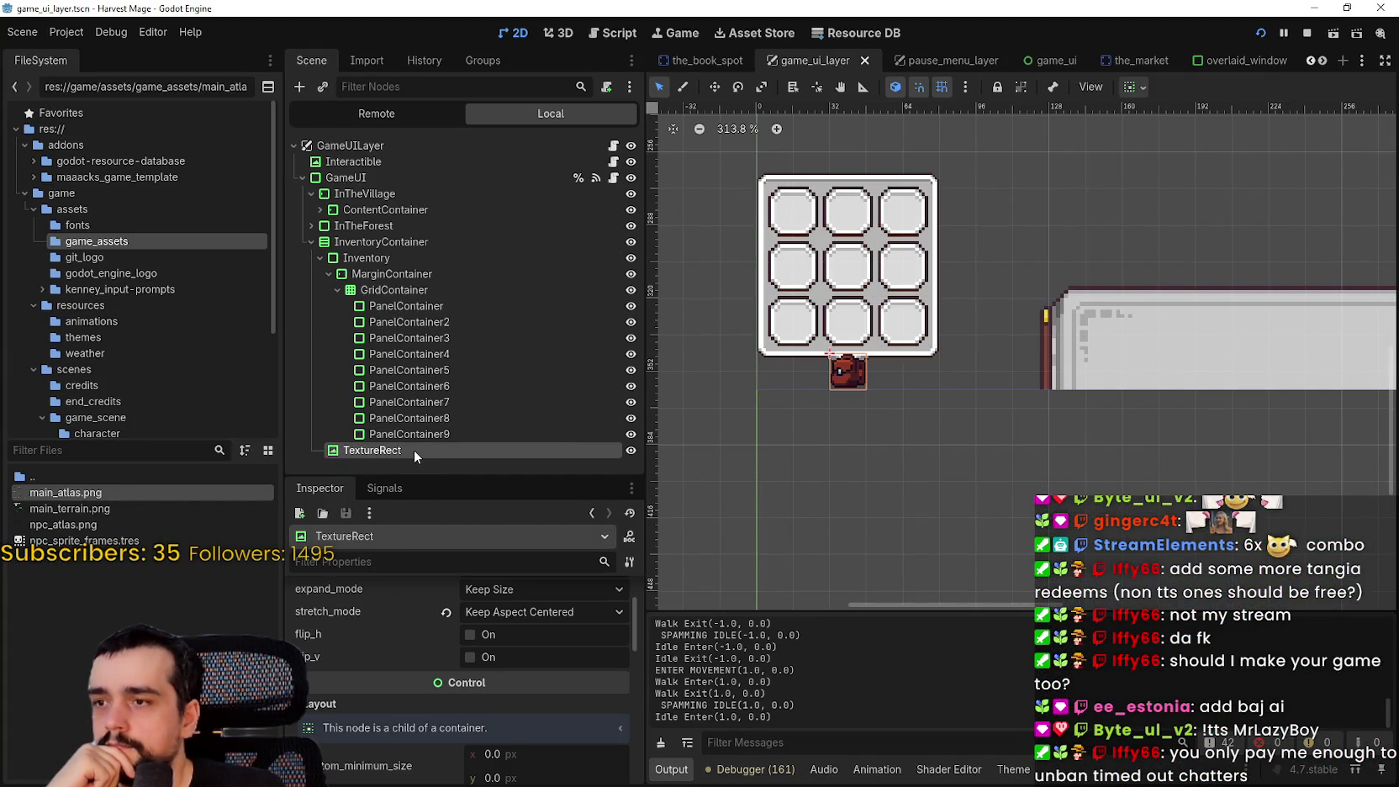
scroll(897, 412, up, 2)
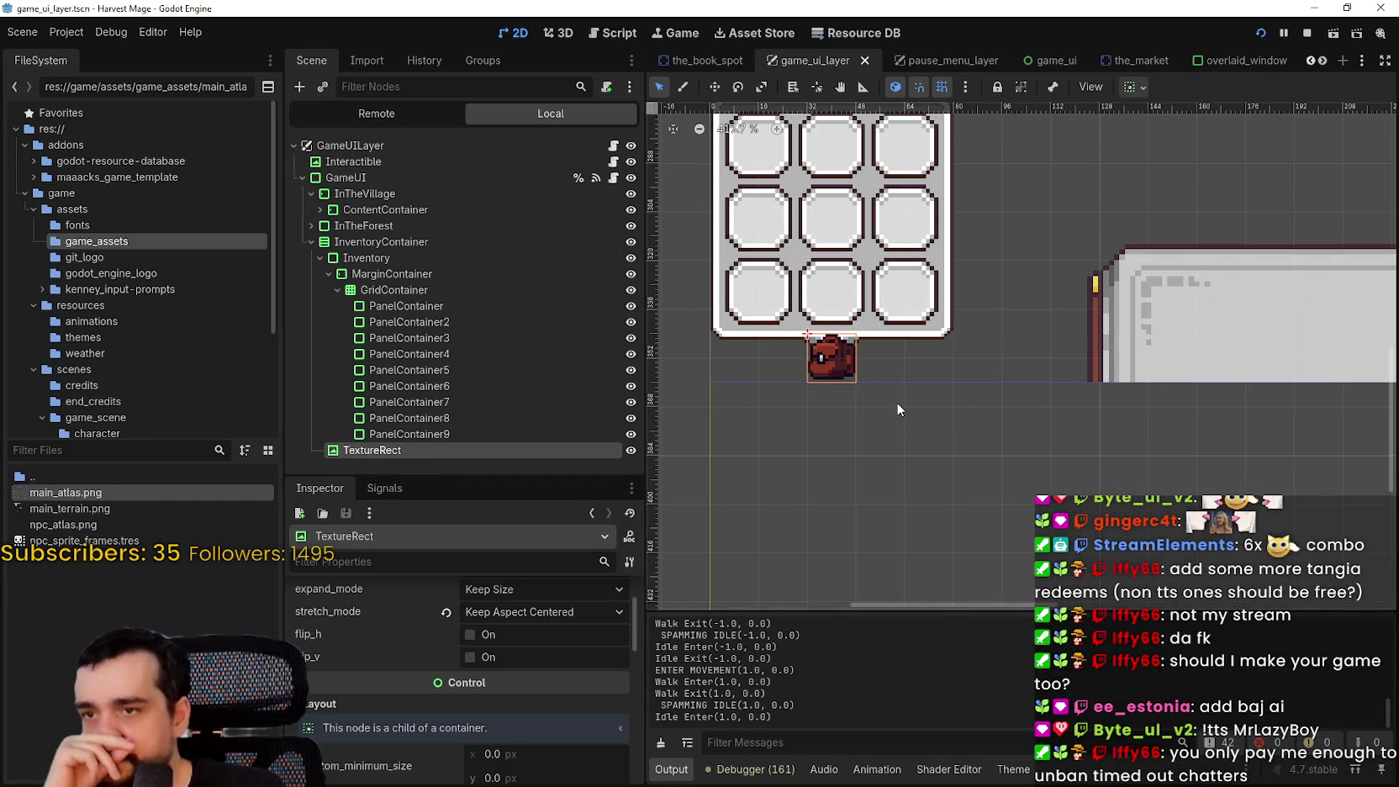
click(329, 274)
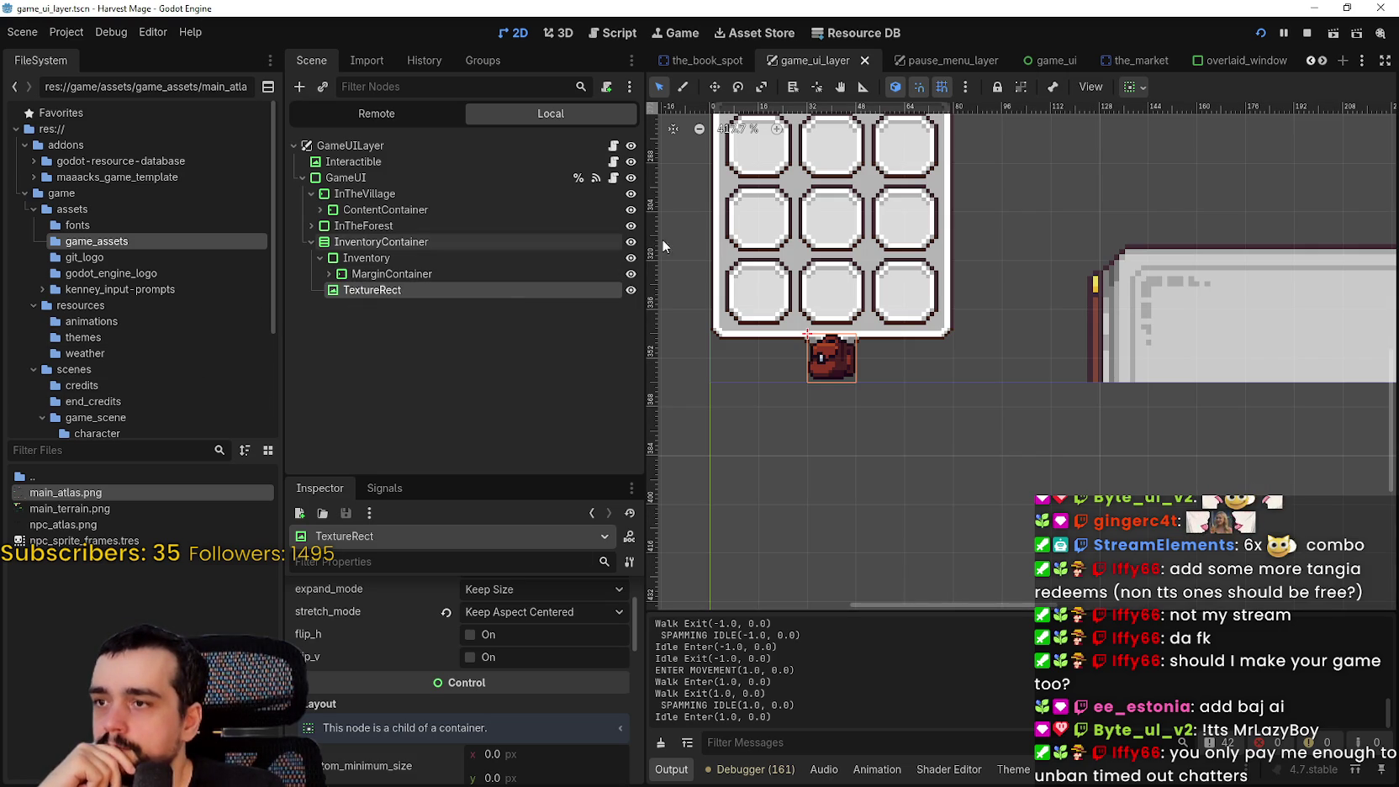
click(365, 260)
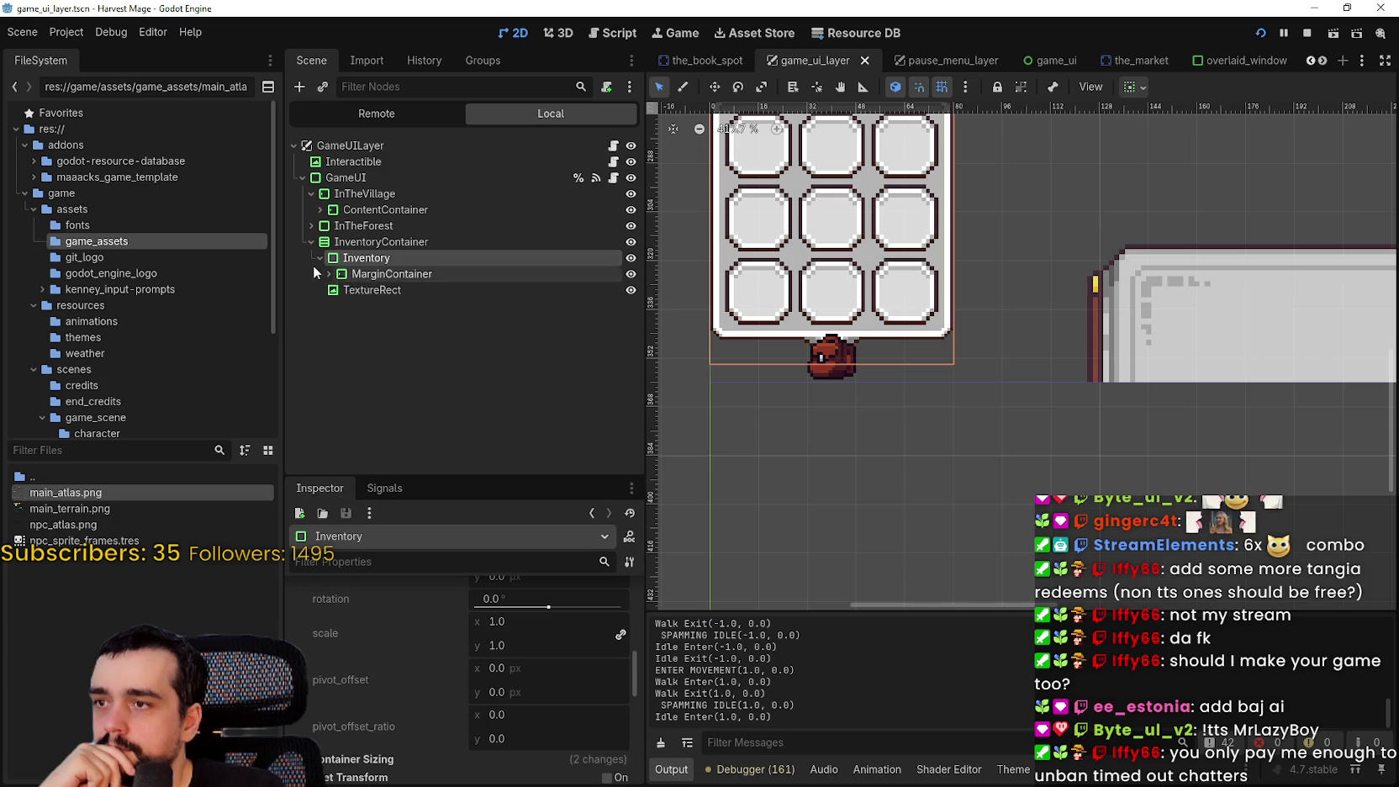
click(320, 258)
right_click(347, 241)
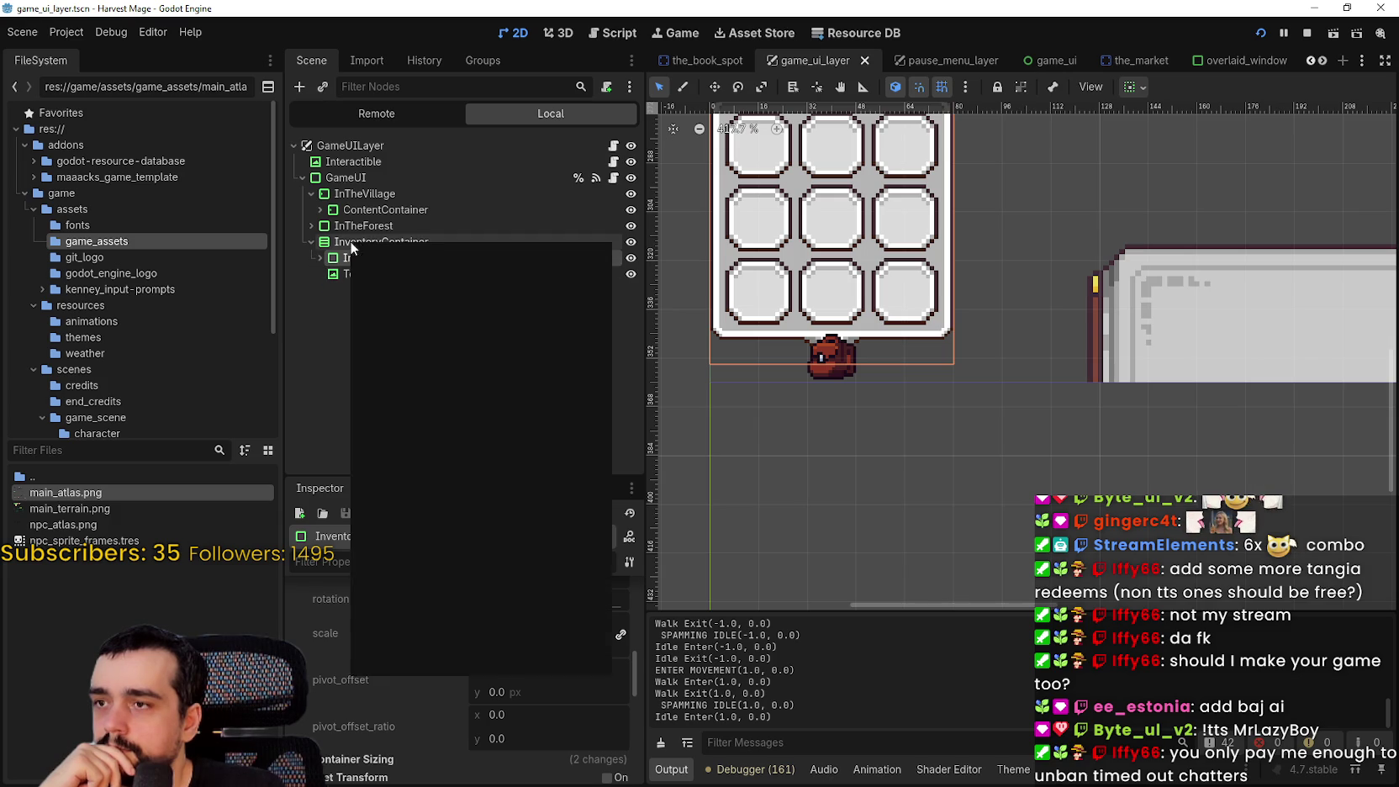
Add a PanelContainer child under InventoryContainer and name it Bag
click(438, 259)
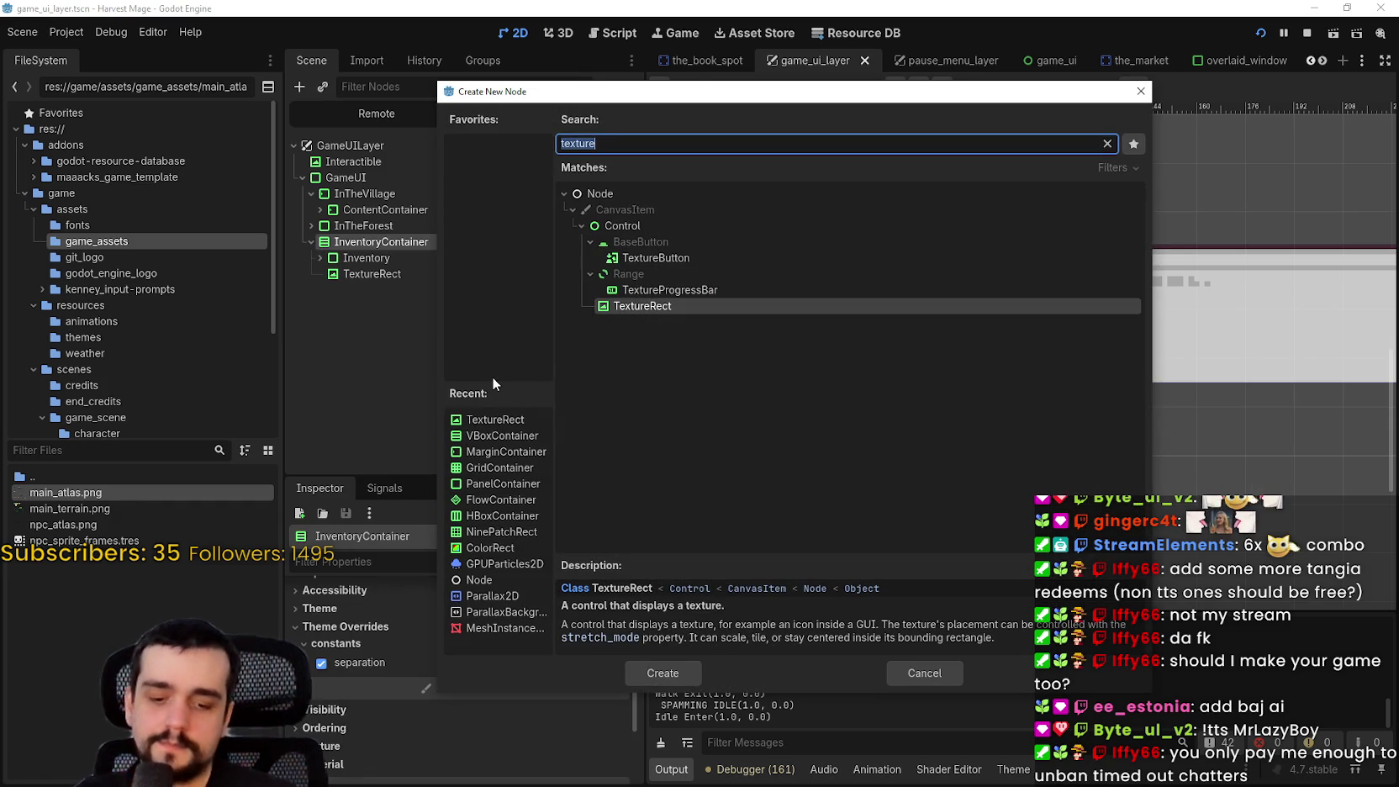
text(panel)
key(Up)
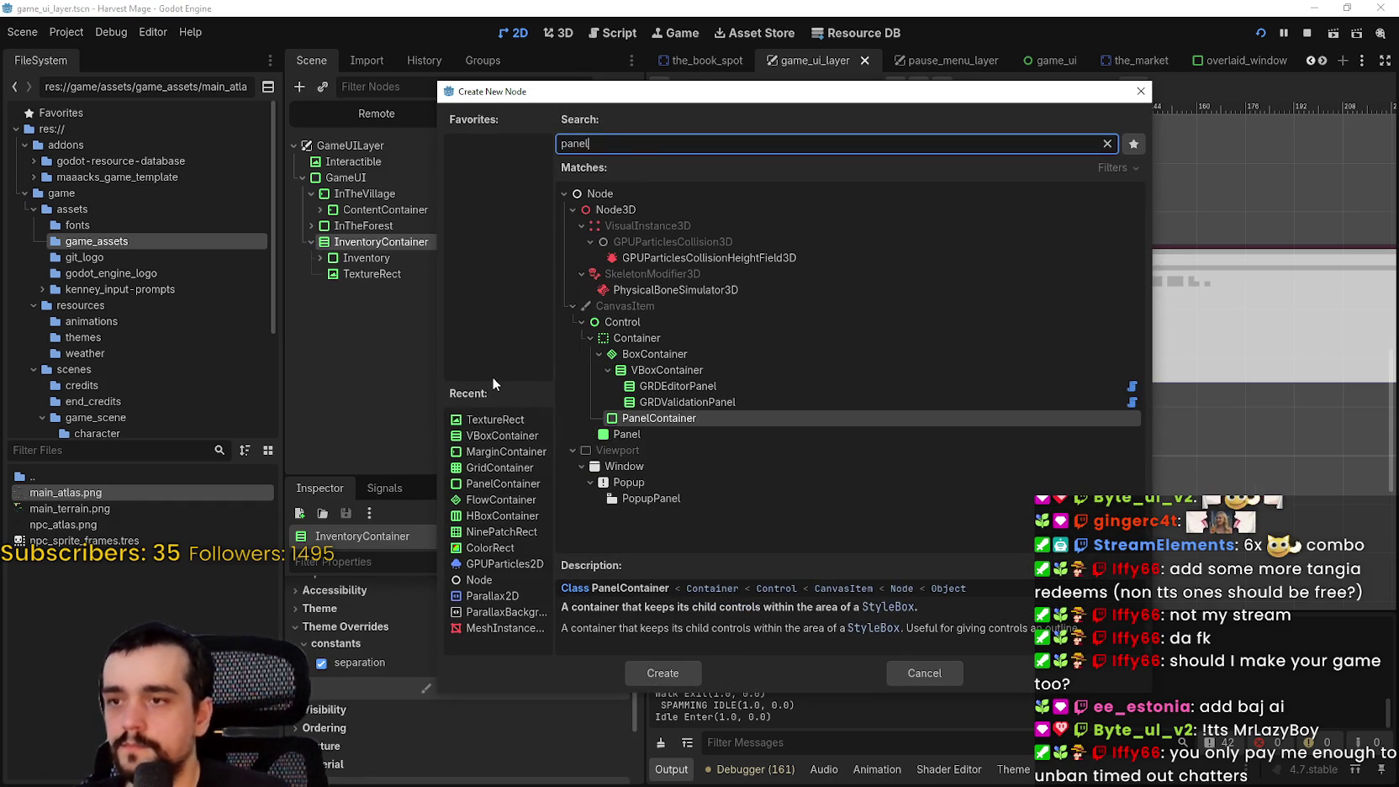
key(Return)
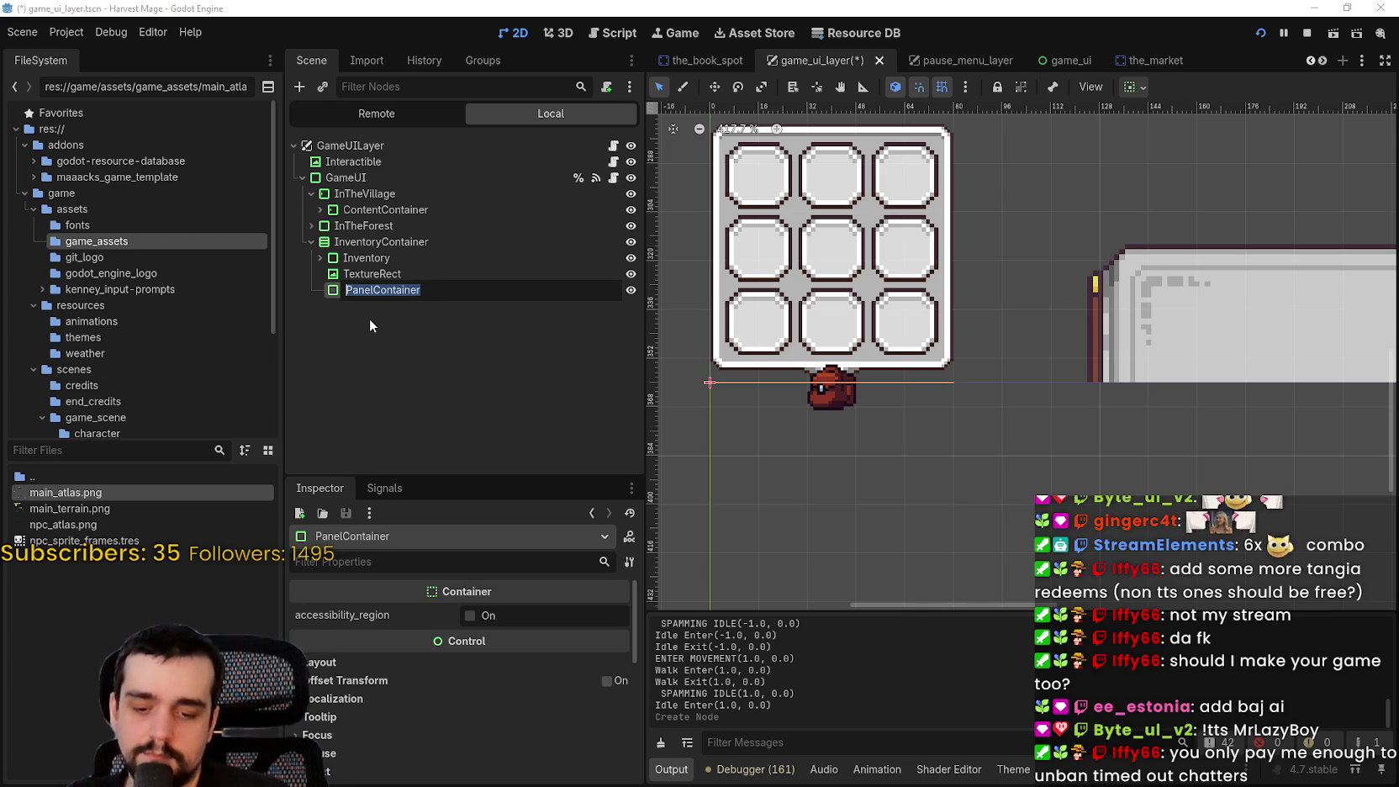
text(Inv)
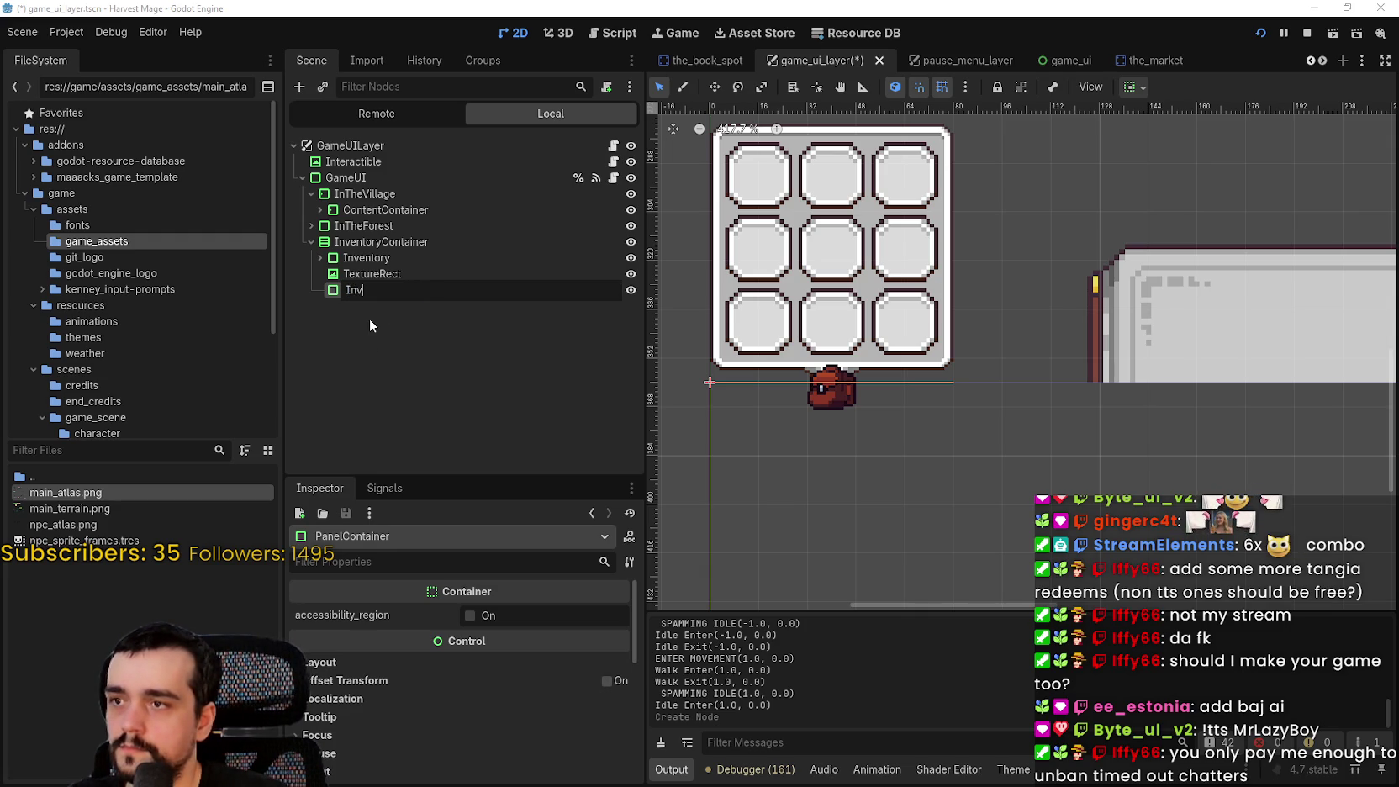
text(Bag)
key(Return)
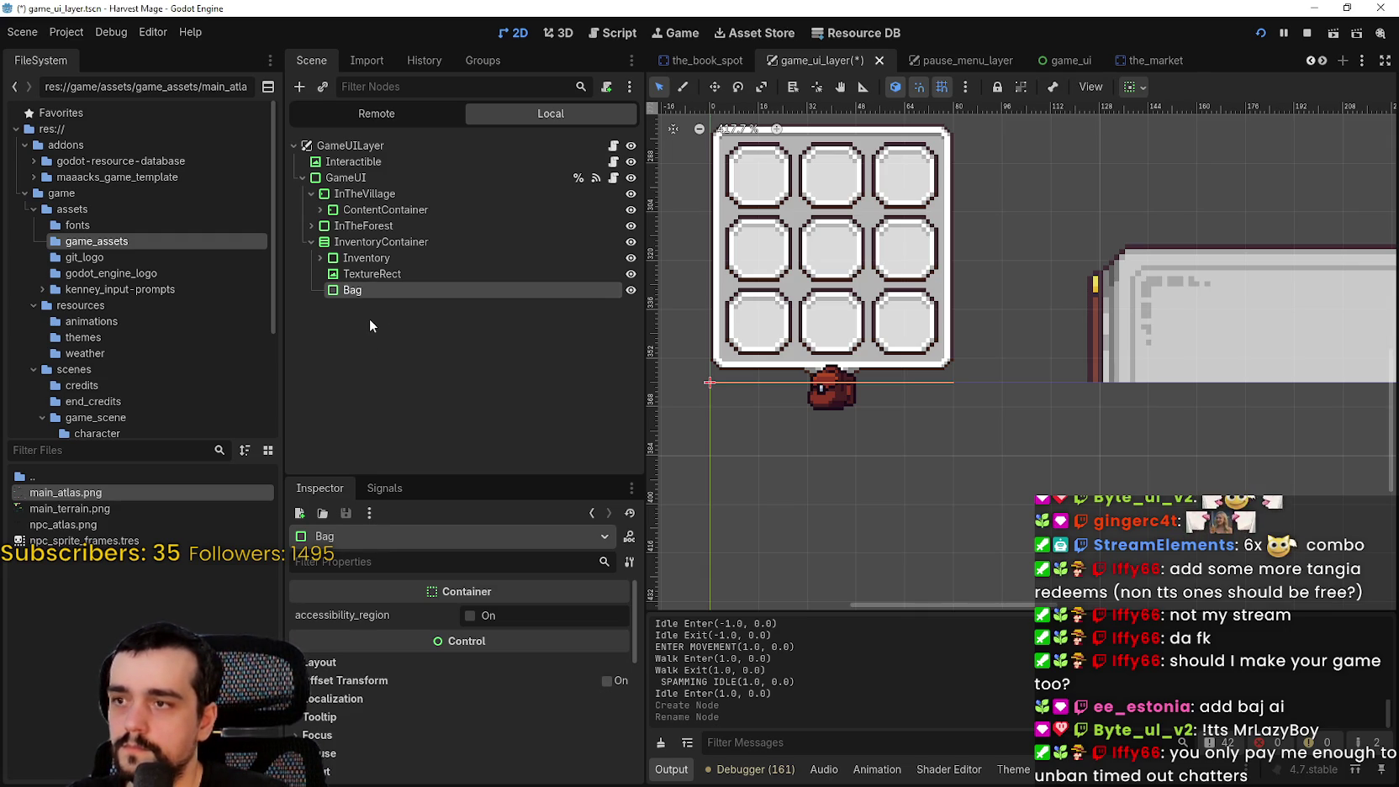
Set Bag's Theme Type Variation to game_ui_inventory_panel
scroll(424, 718, down, 5)
click(357, 603)
click(360, 620)
scroll(377, 648, down, 1)
scroll(378, 653, up, 4)
click(412, 658)
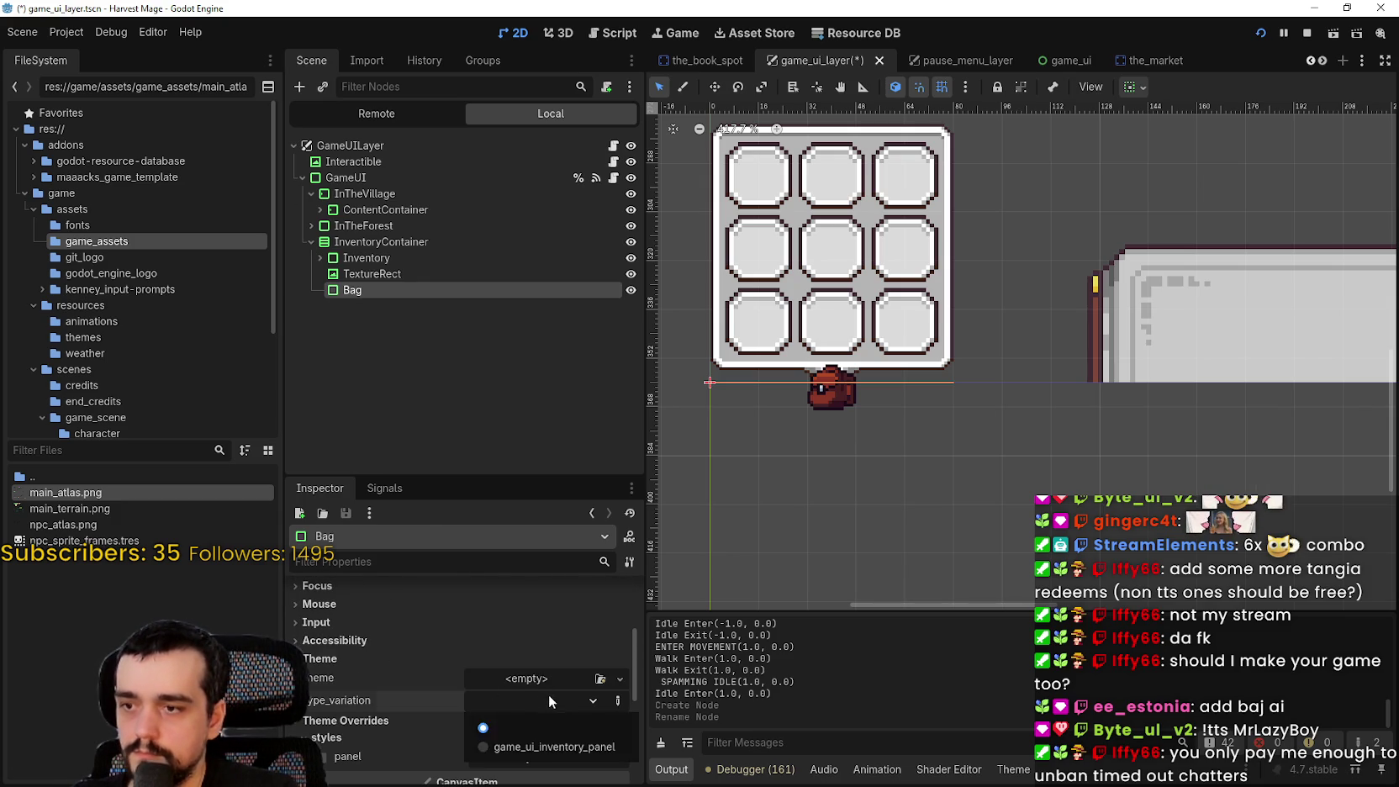
click(555, 747)
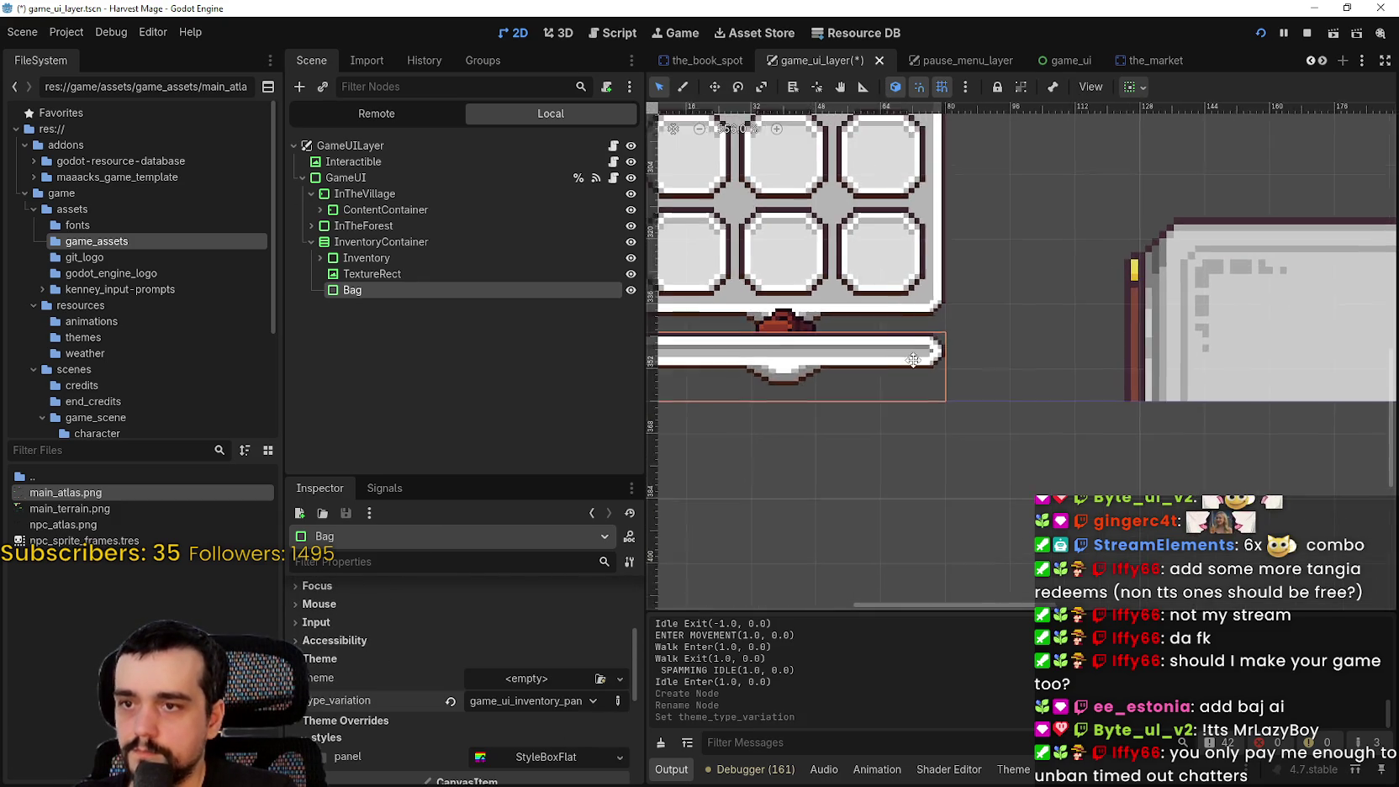
scroll(918, 378, down, 1)
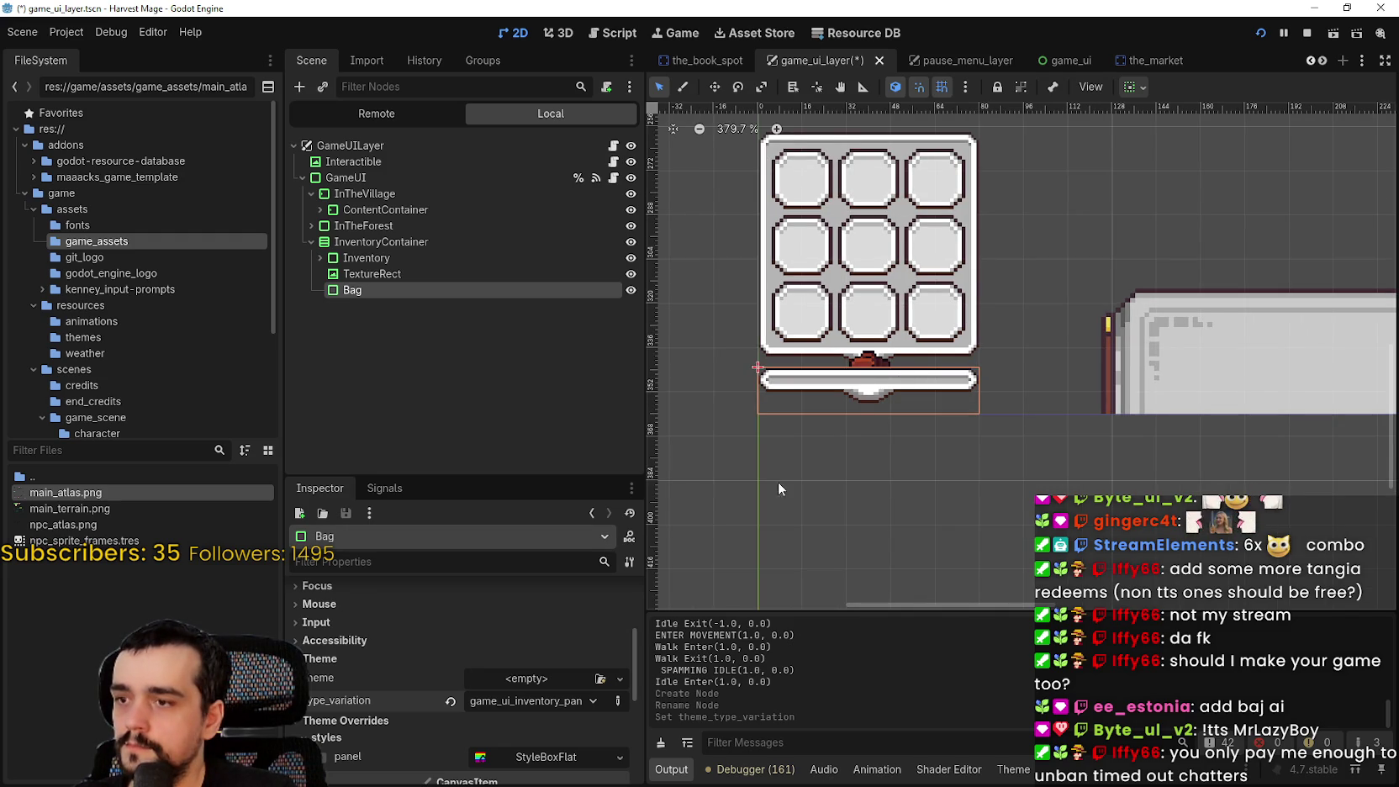
scroll(820, 450, up, 2)
scroll(513, 660, up, 4)
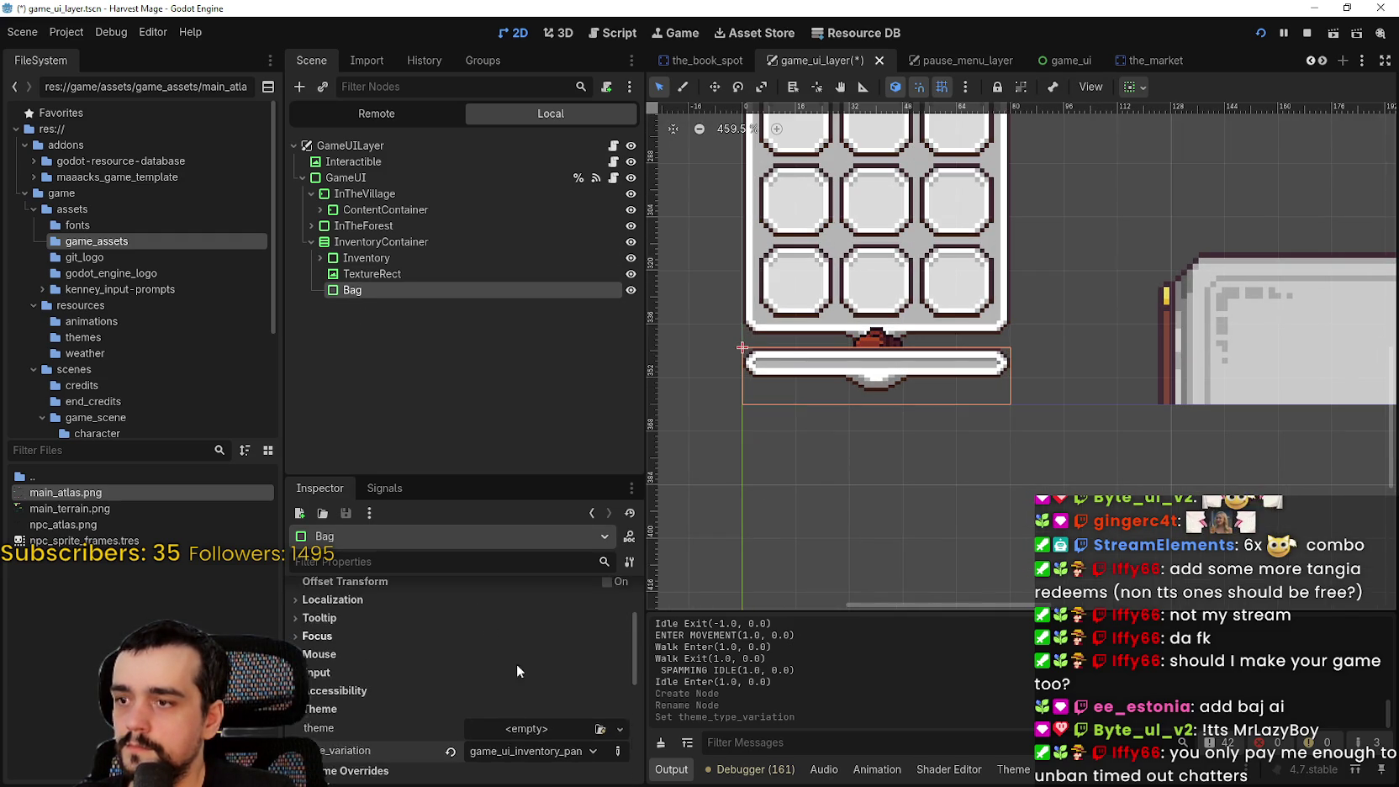
scroll(525, 655, down, 3)
click(363, 275)
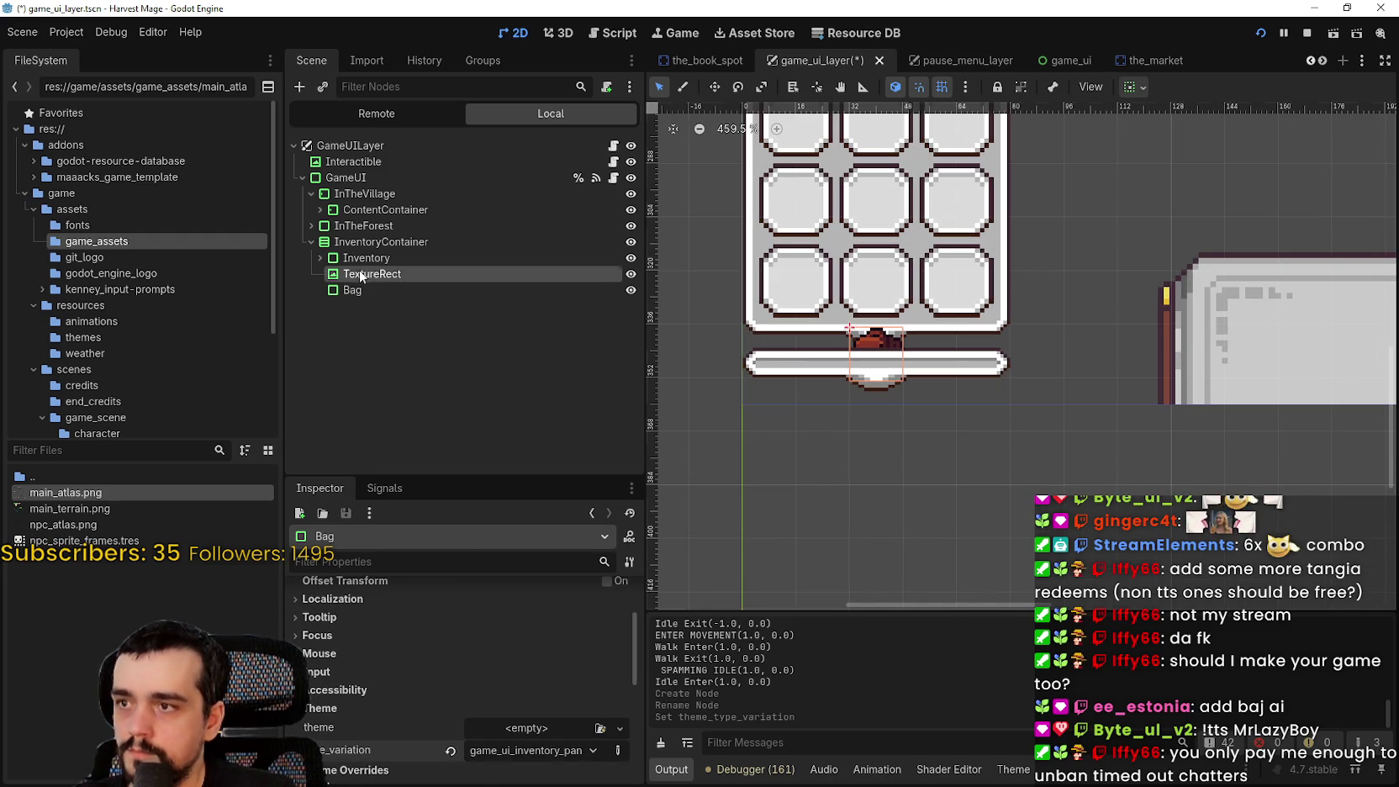
Move the bag TextureRect into Bag, try duplicating it, then undo the duplicate
drag(389, 294, 389, 294)
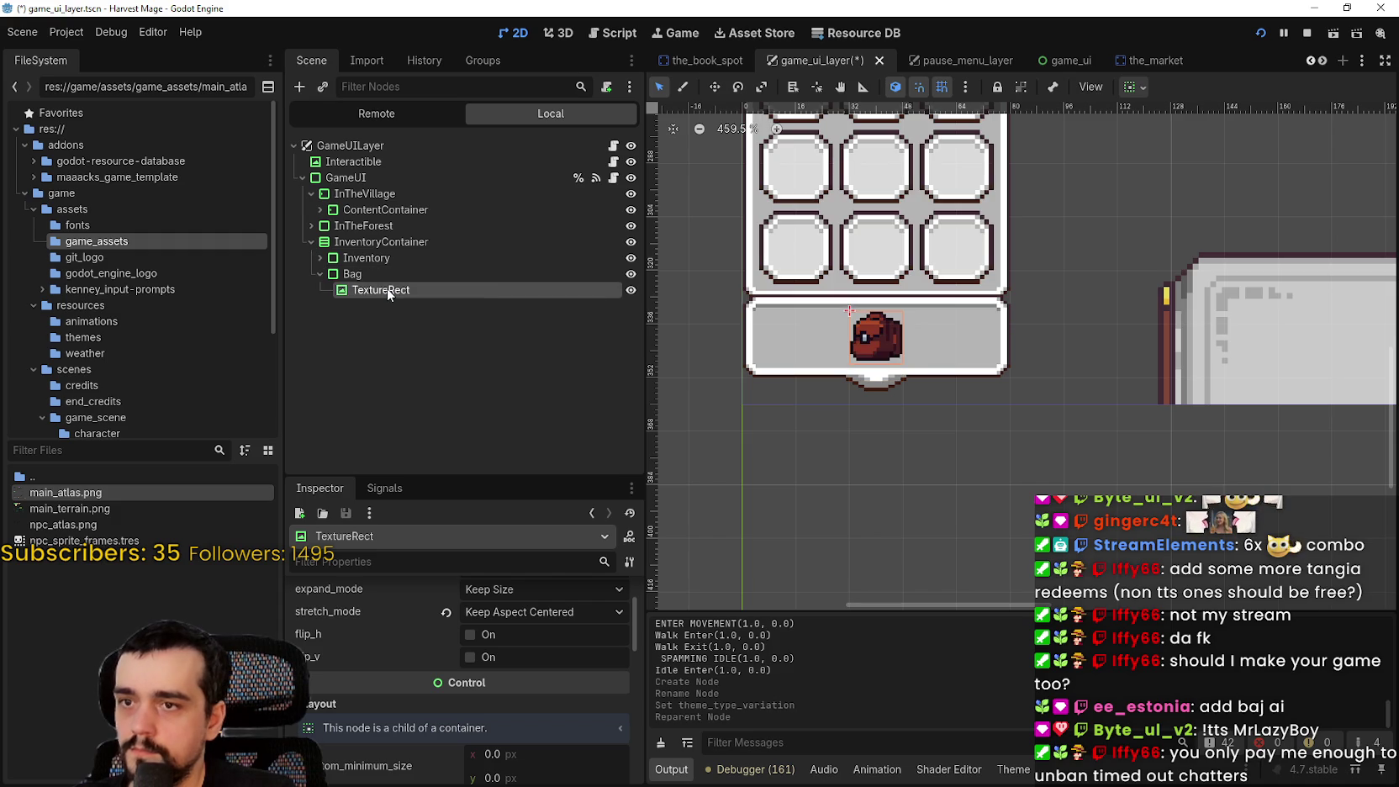
scroll(869, 386, up, 3)
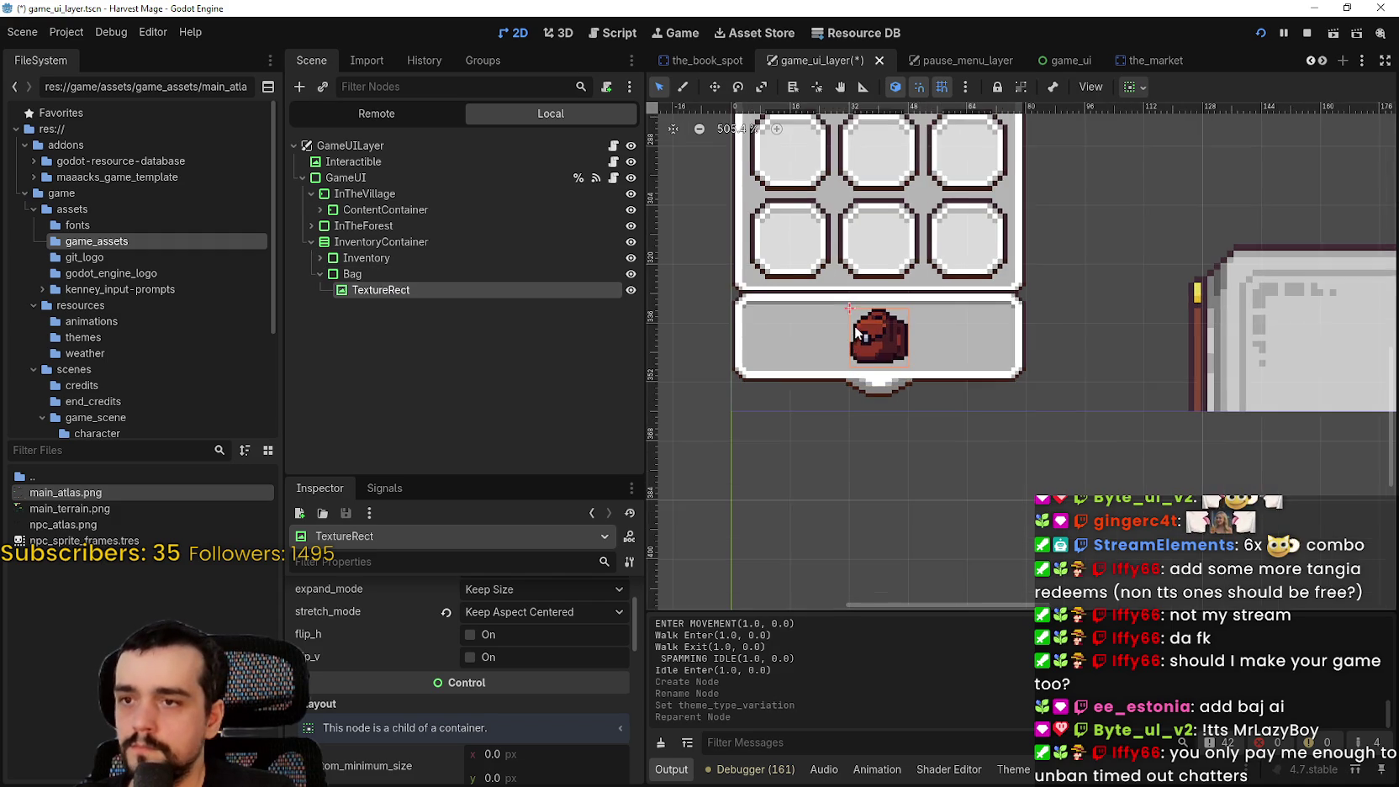
scroll(869, 387, down, 3)
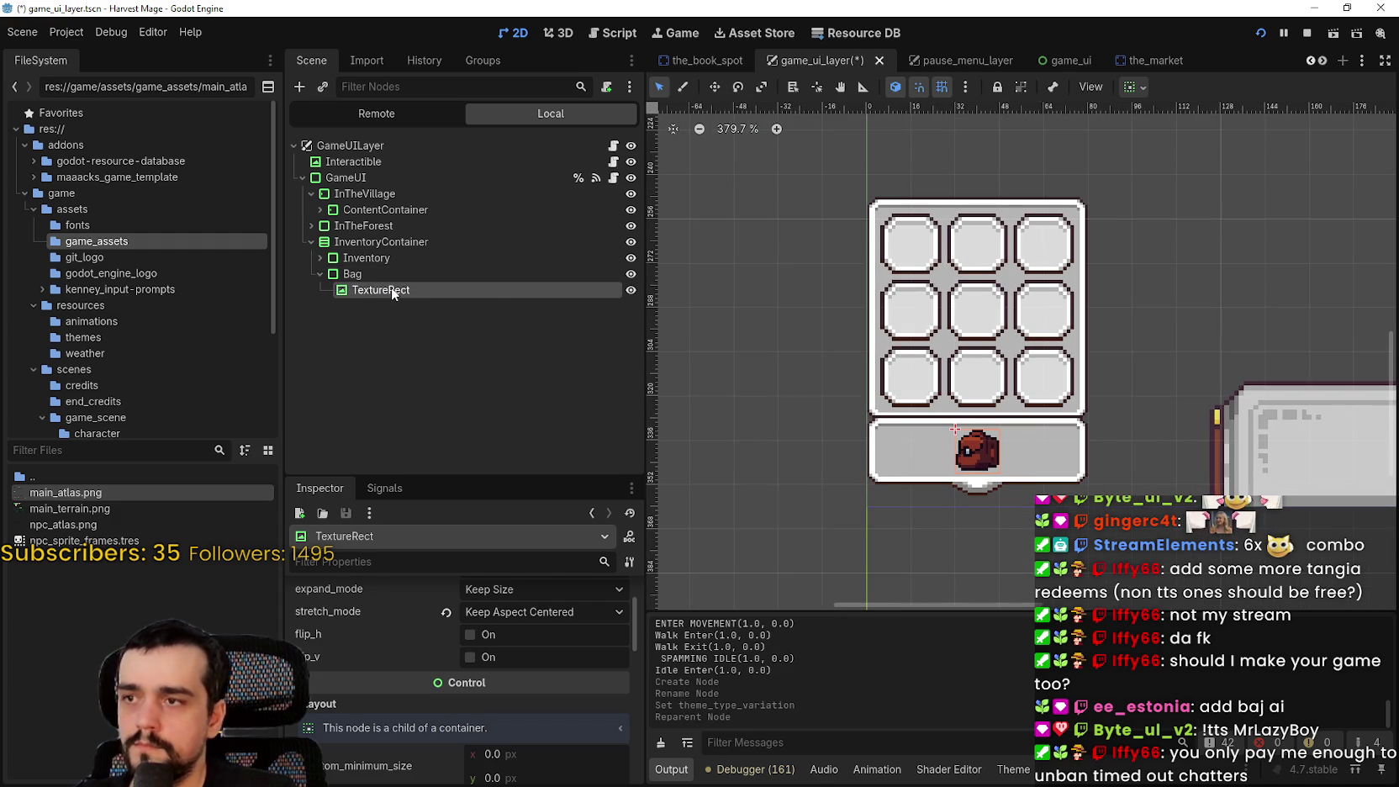
key(ctrl+d)
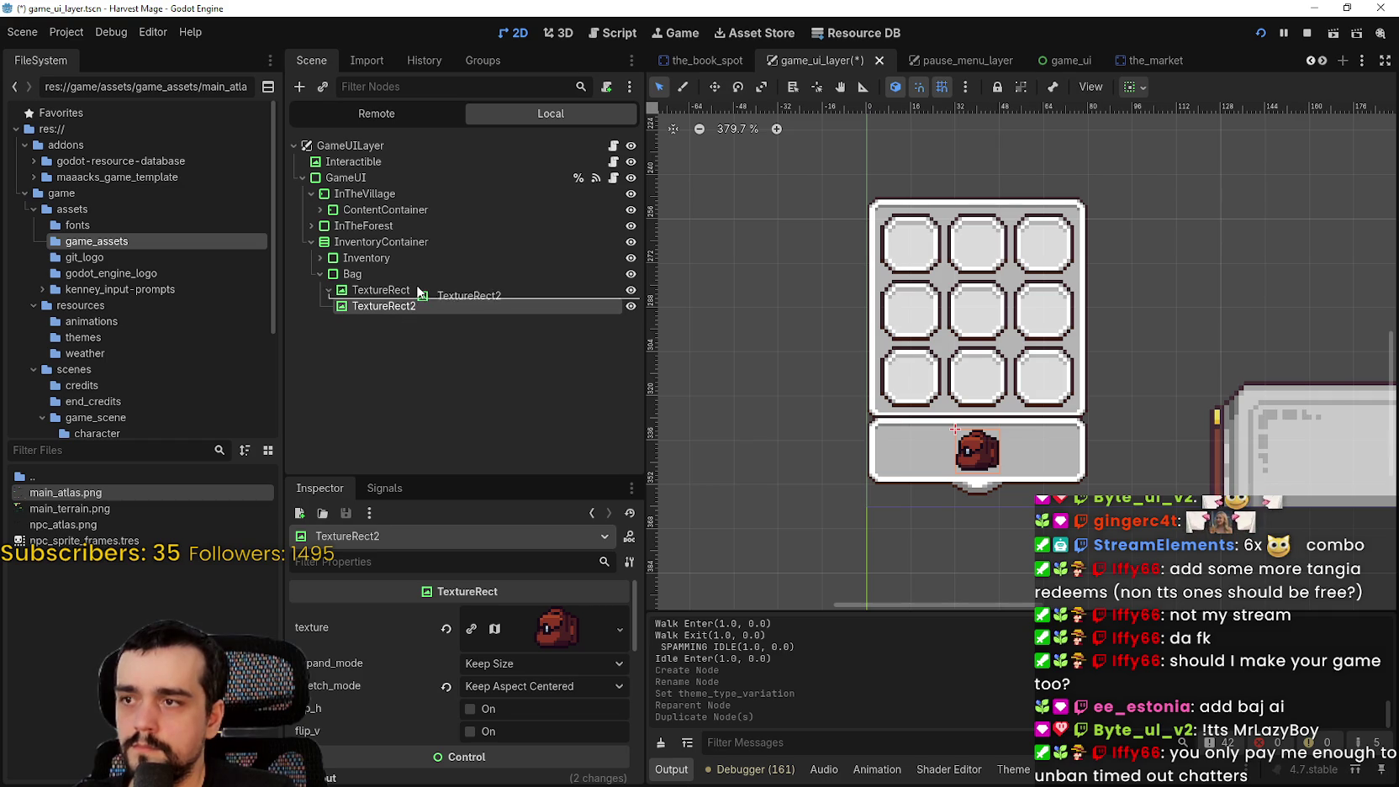
drag(419, 288, 419, 289)
key(ctrl+z)
key(ctrl+z)
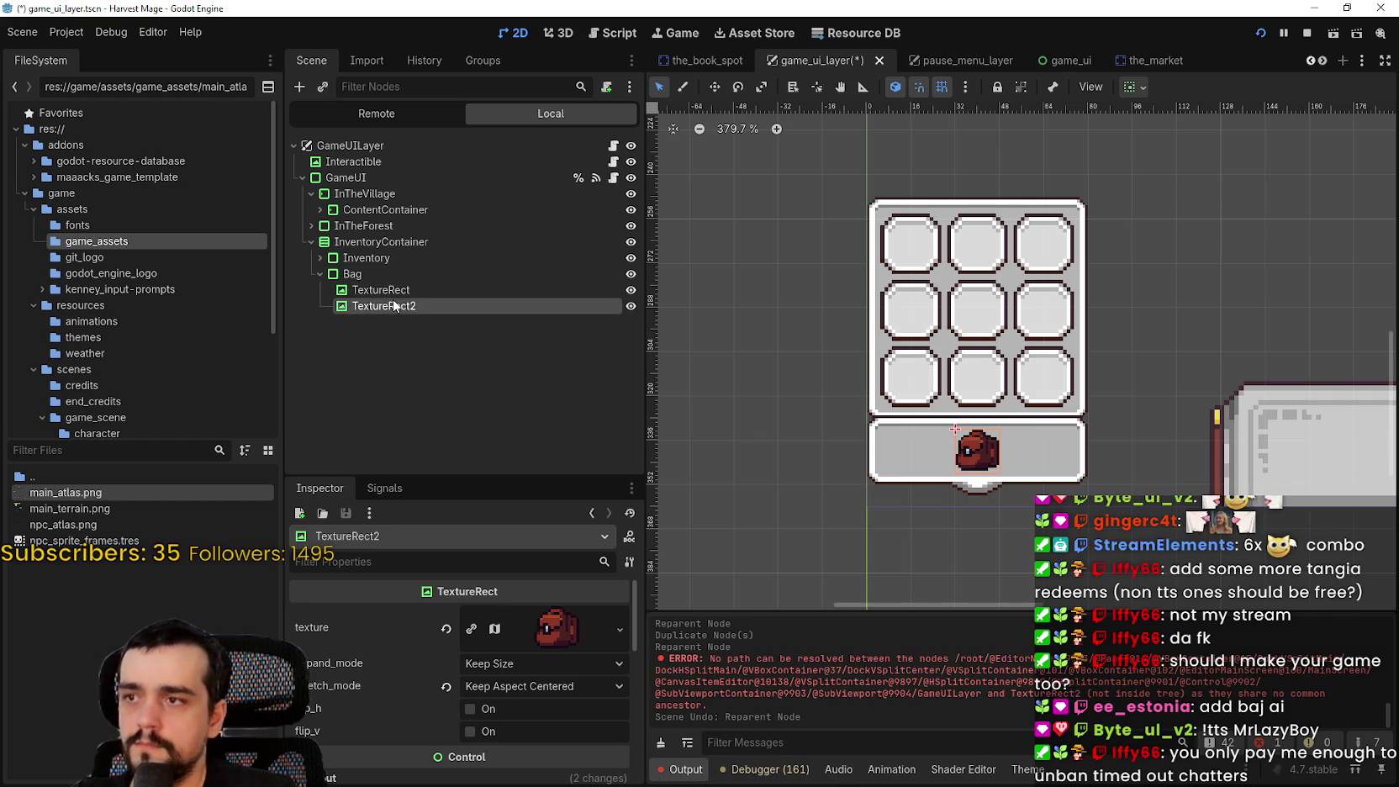
Add a VBoxContainer under Bag and move the TextureRect into it
click(389, 276)
right_click(389, 277)
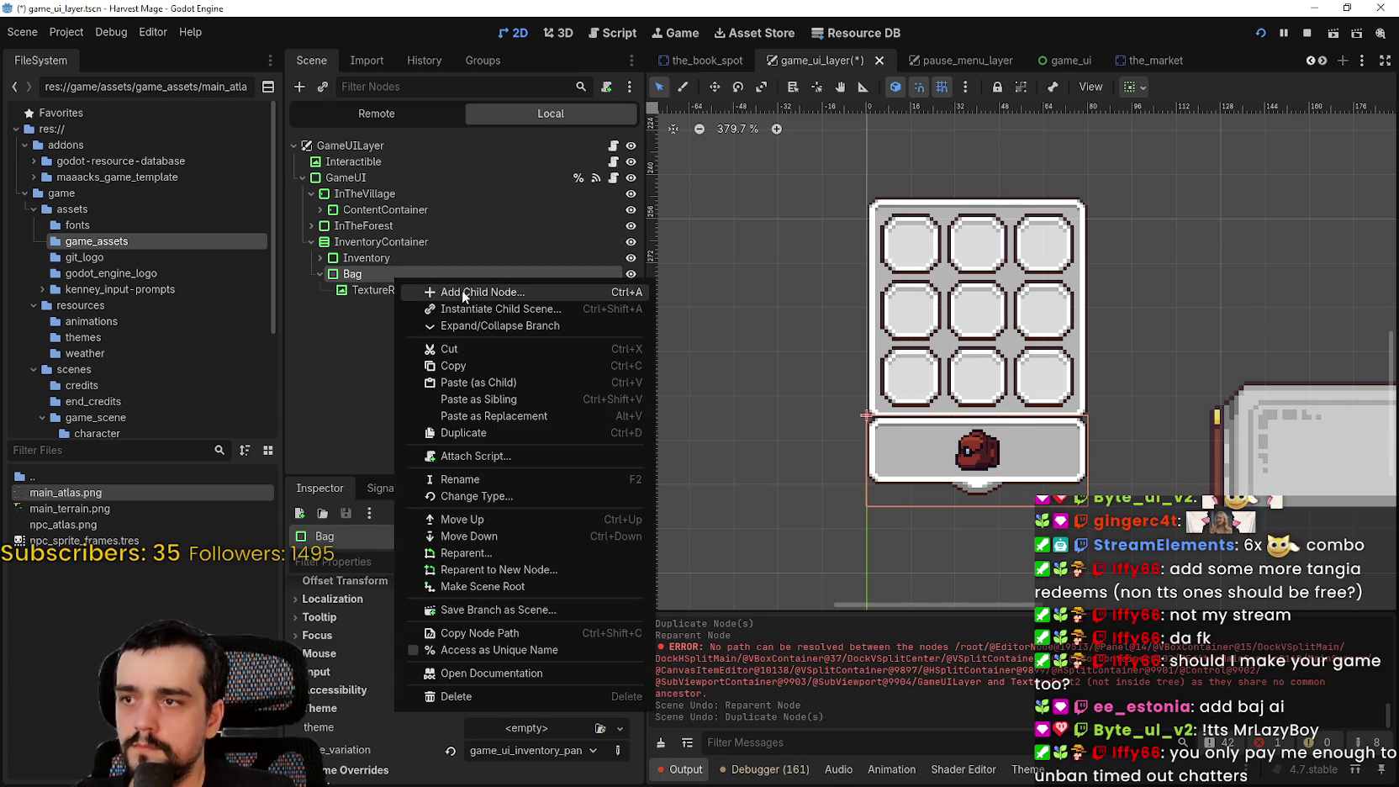
click(462, 290)
text(vbox)
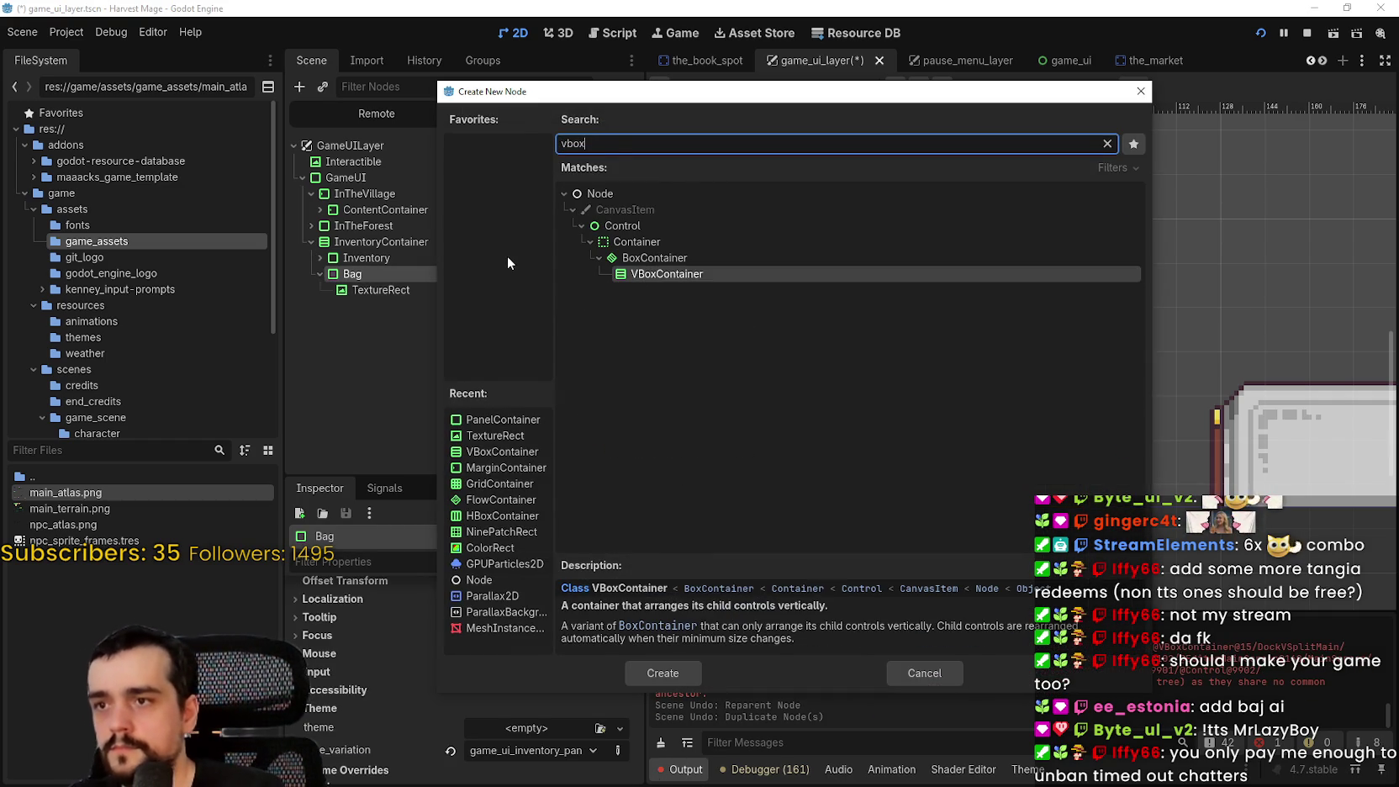
key(Return)
drag(390, 290, 398, 306)
Duplicate the bag image, place the copy on top, and rename it hotkey
key(ctrl+d)
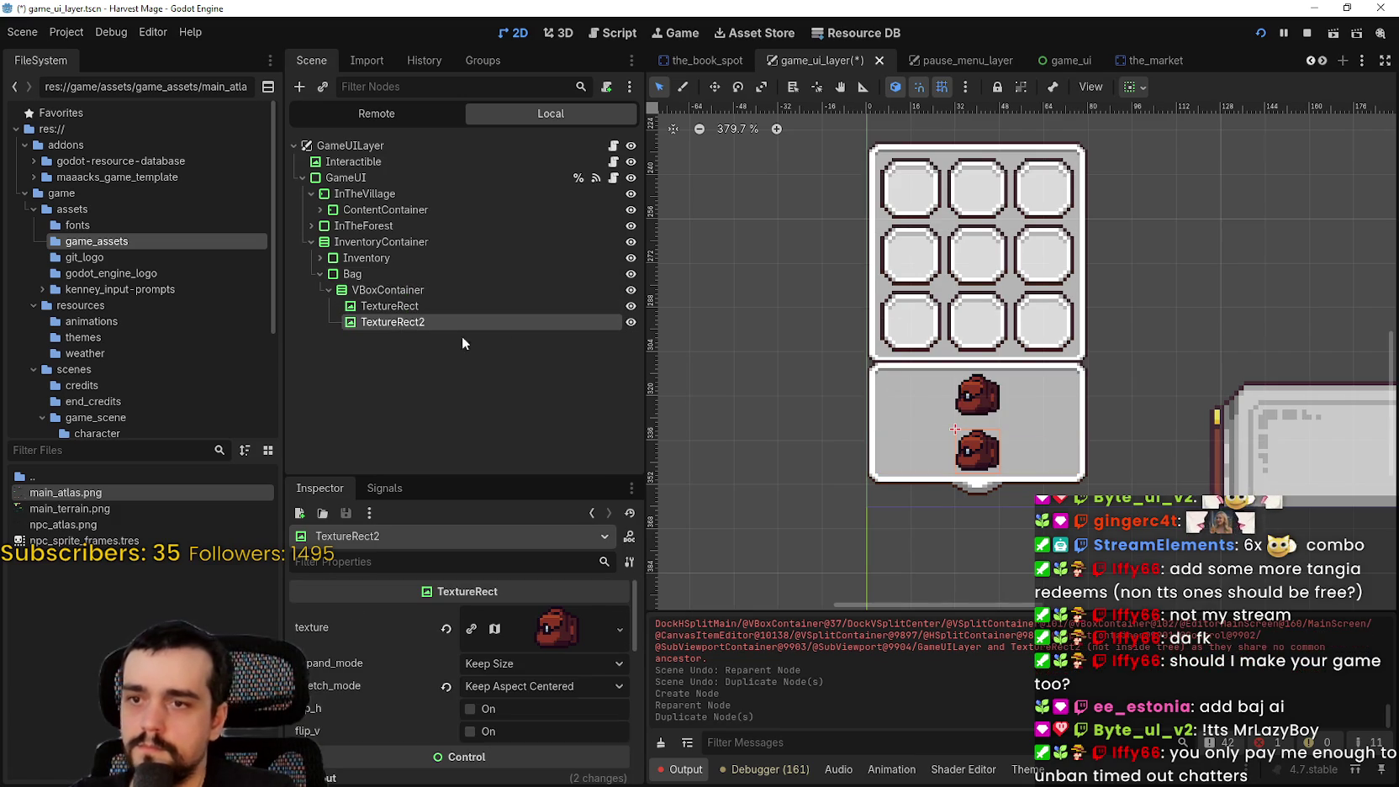
click(392, 306)
drag(420, 321, 415, 301)
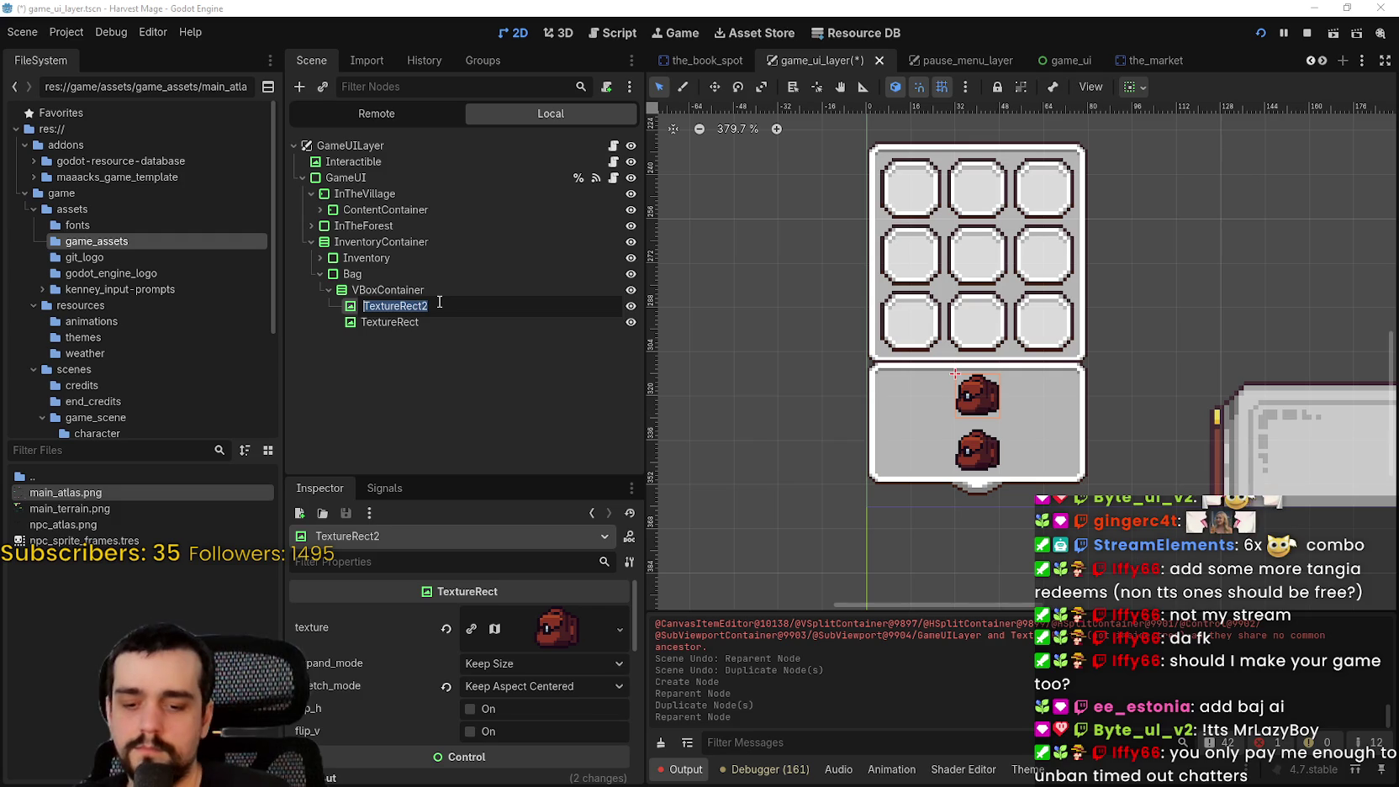
text(hotkey)
key(Return)
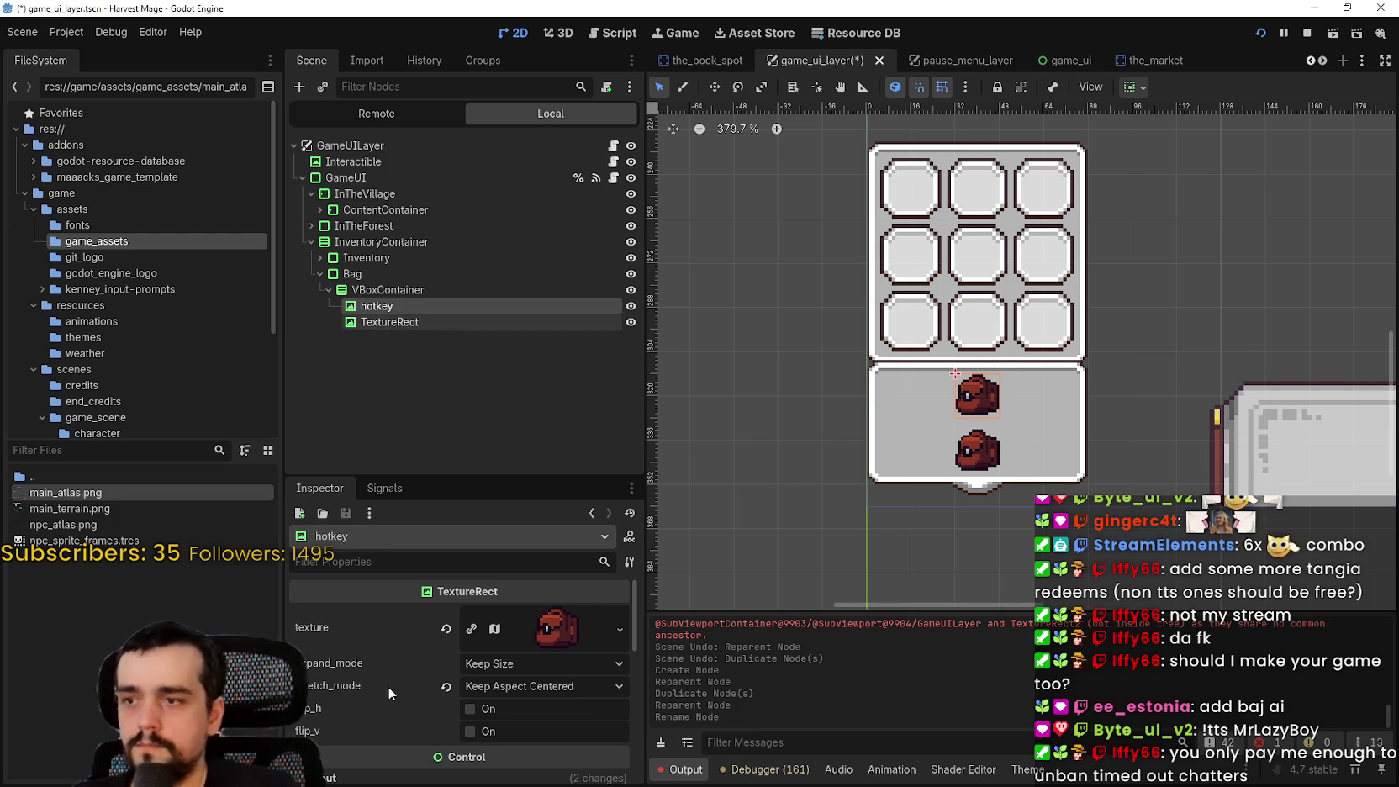
Set the hotkey AtlasTexture region to the 32×16 TAB key sprite at (0, 1984)
click(513, 633)
scroll(487, 689, down, 3)
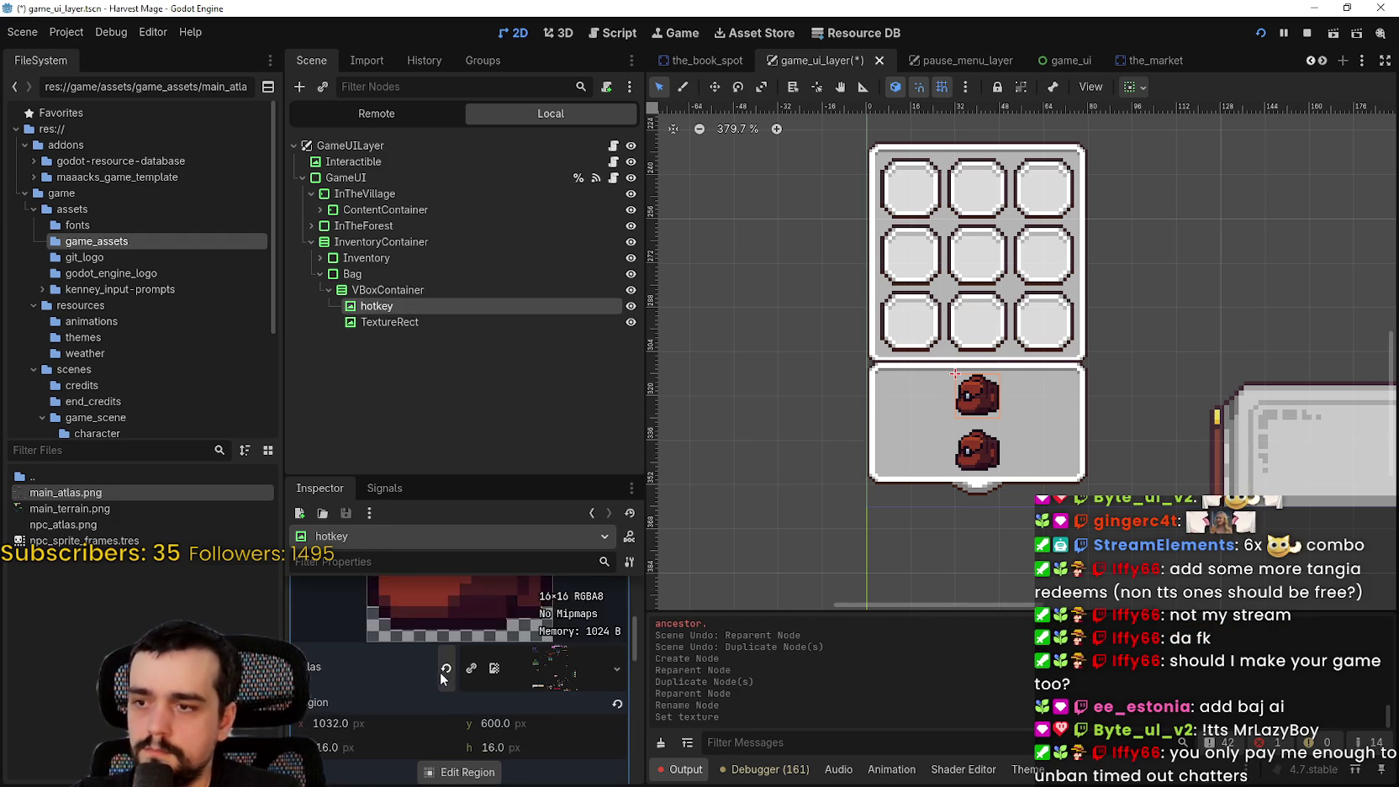
click(462, 728)
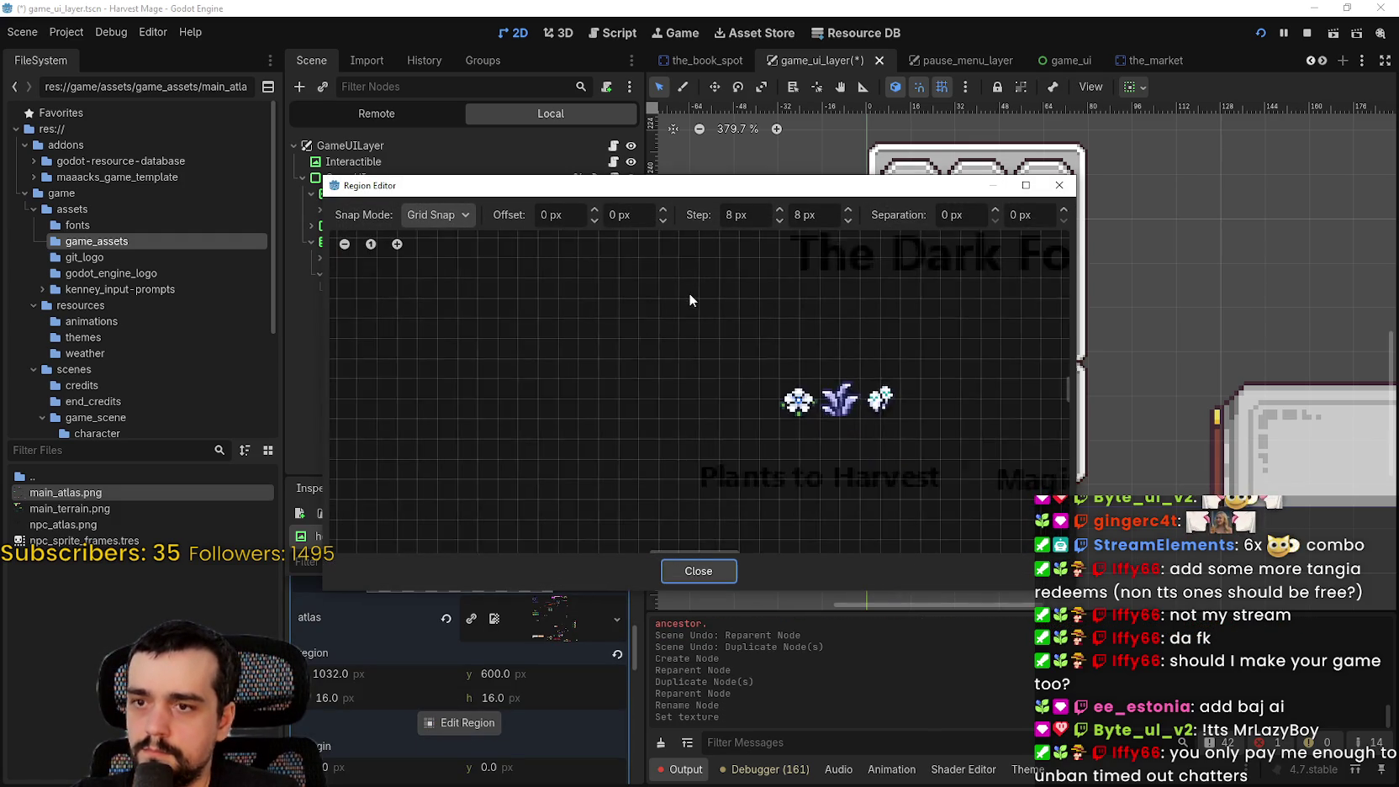
scroll(673, 307, down, 5)
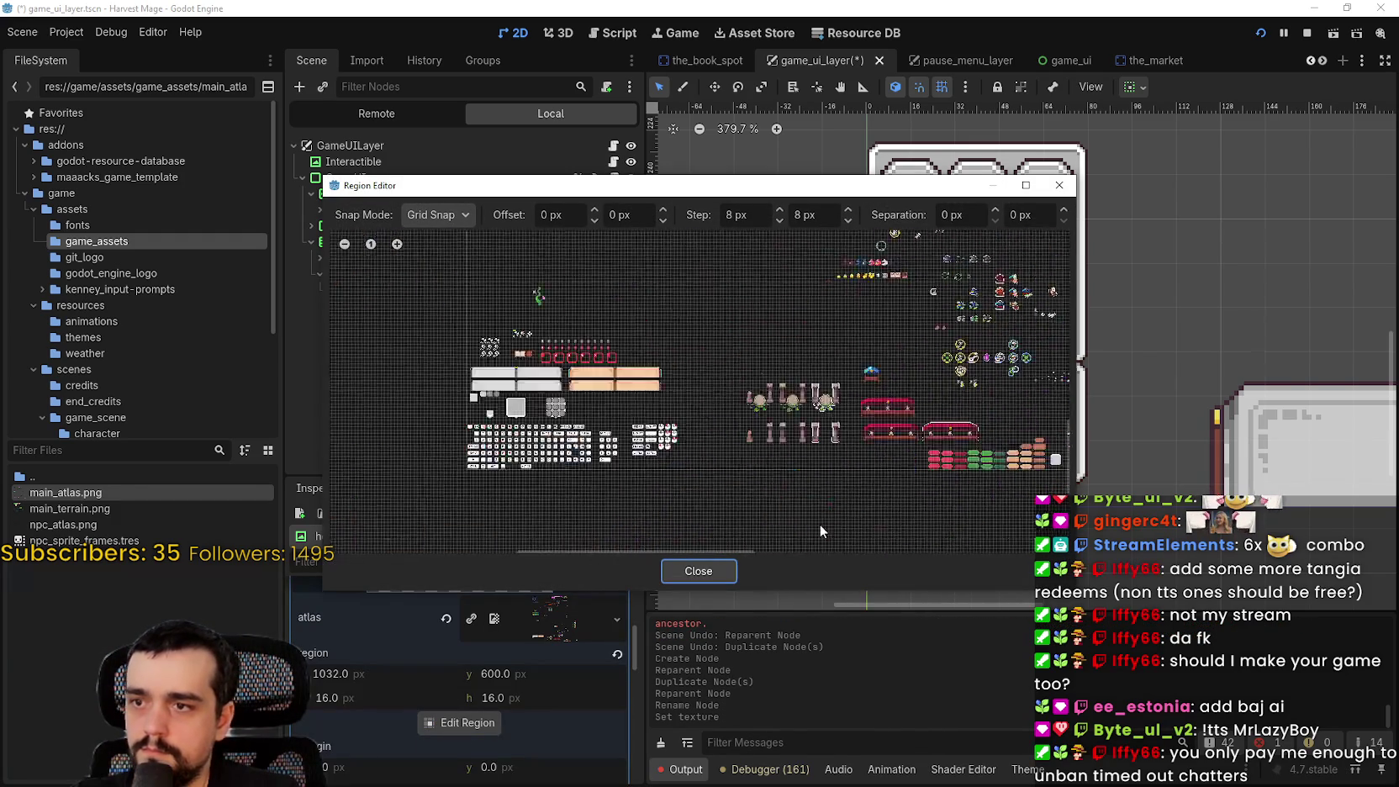
scroll(527, 401, up, 5)
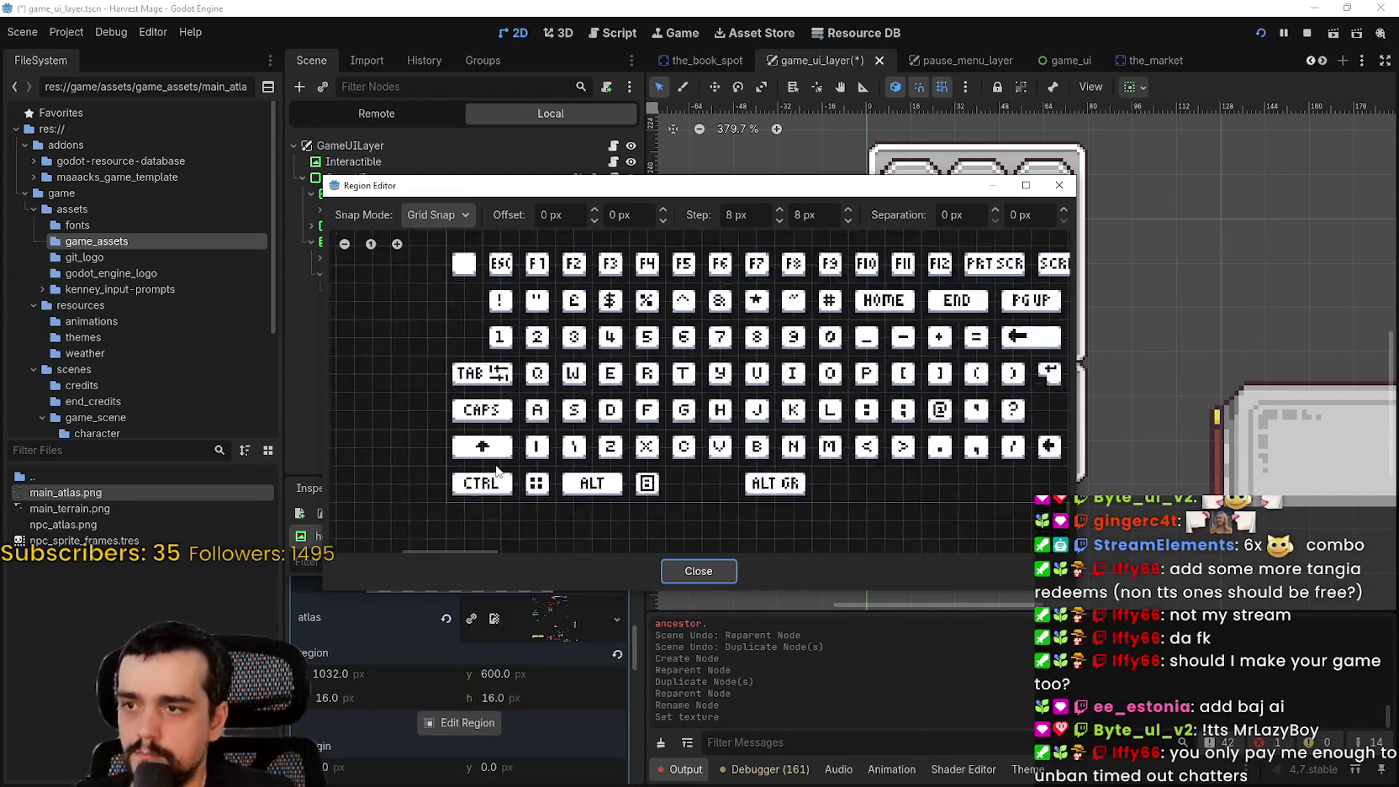
mouse_move(432, 352)
mouse_down()
mouse_move(520, 379)
mouse_move(488, 329)
mouse_up()
mouse_move(601, 193)
mouse_down()
mouse_move(710, 411)
mouse_move(709, 498)
mouse_move(578, 238)
mouse_up()
click(681, 615)
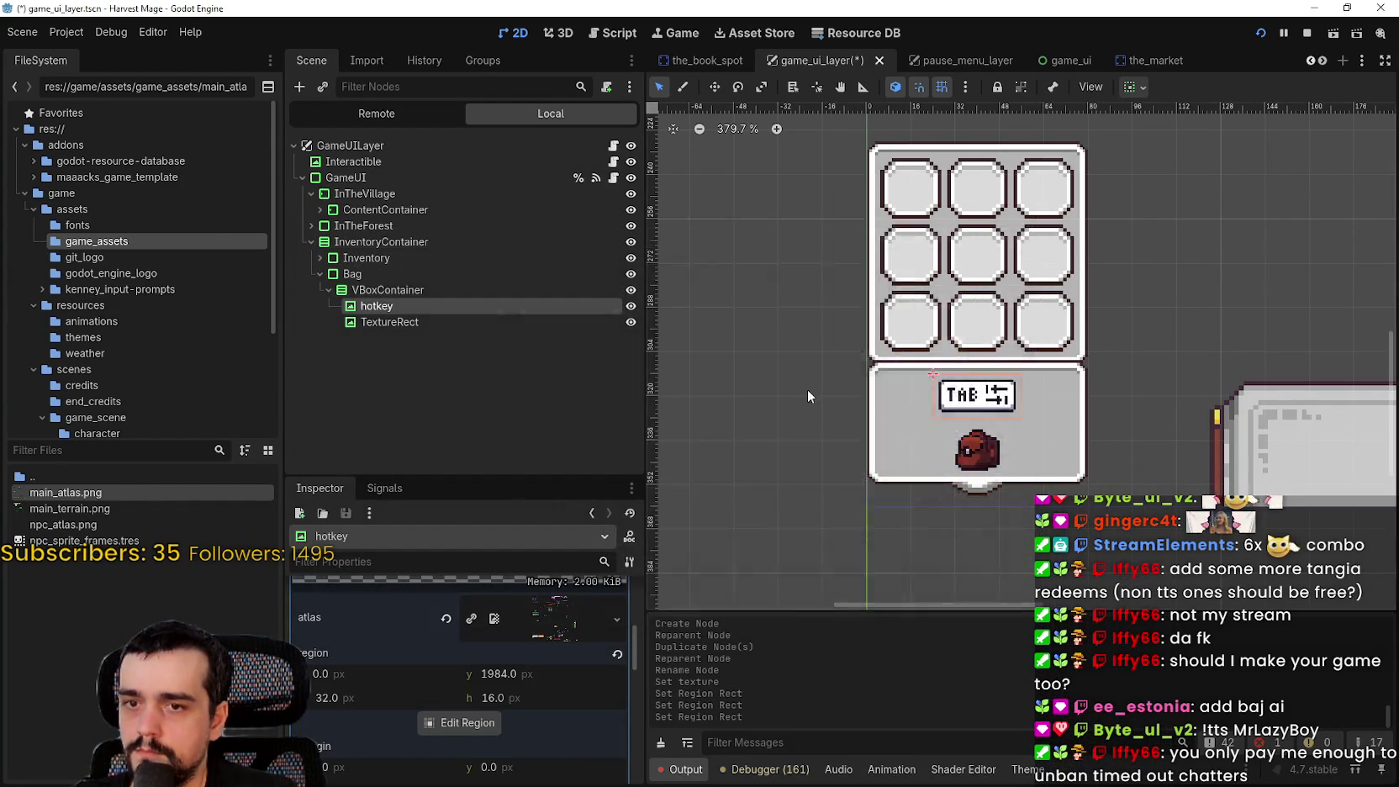
scroll(806, 390, down, 6)
scroll(991, 409, down, 3)
scroll(890, 381, right, 5)
scroll(841, 370, up, 3)
click(320, 209)
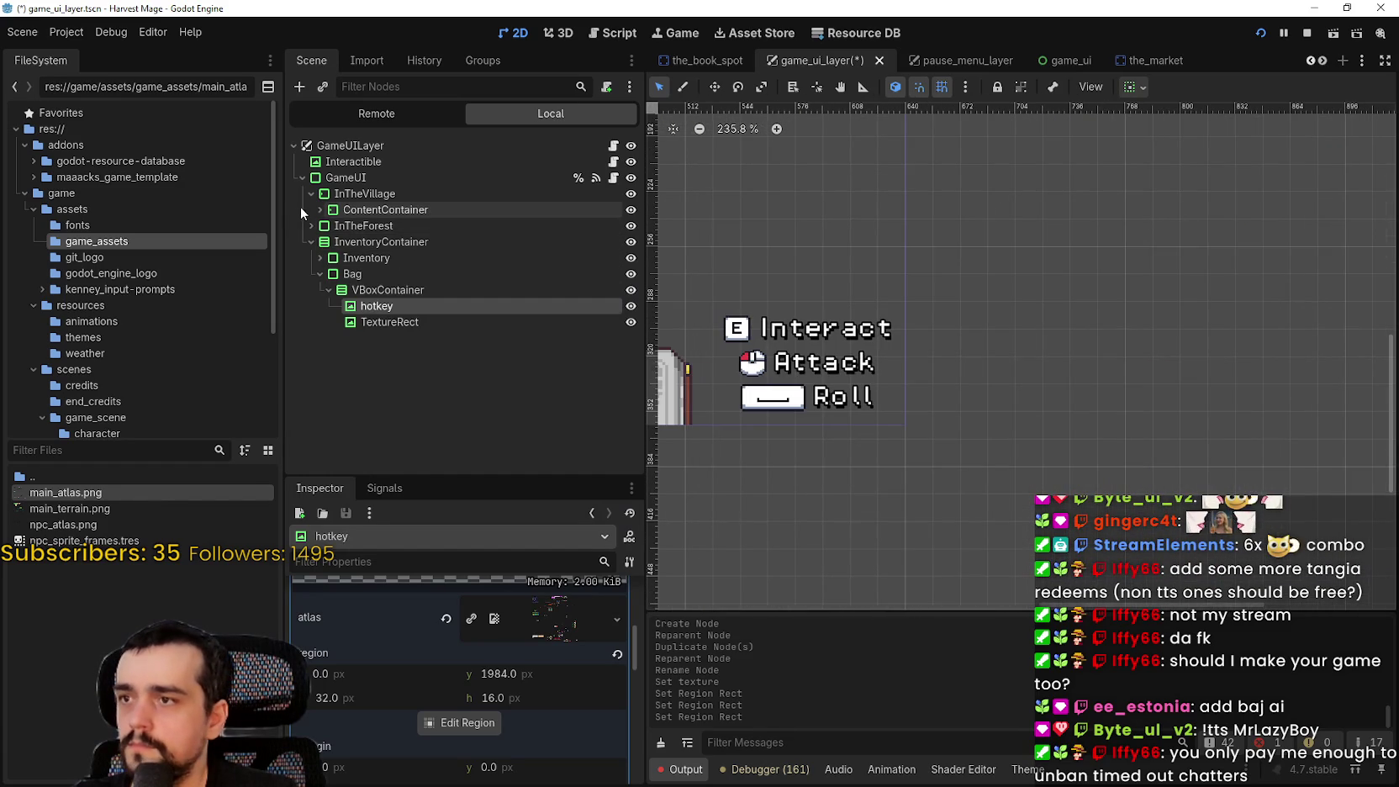
Select the Bag panel's hotkey node and open its texture region editor
click(320, 244)
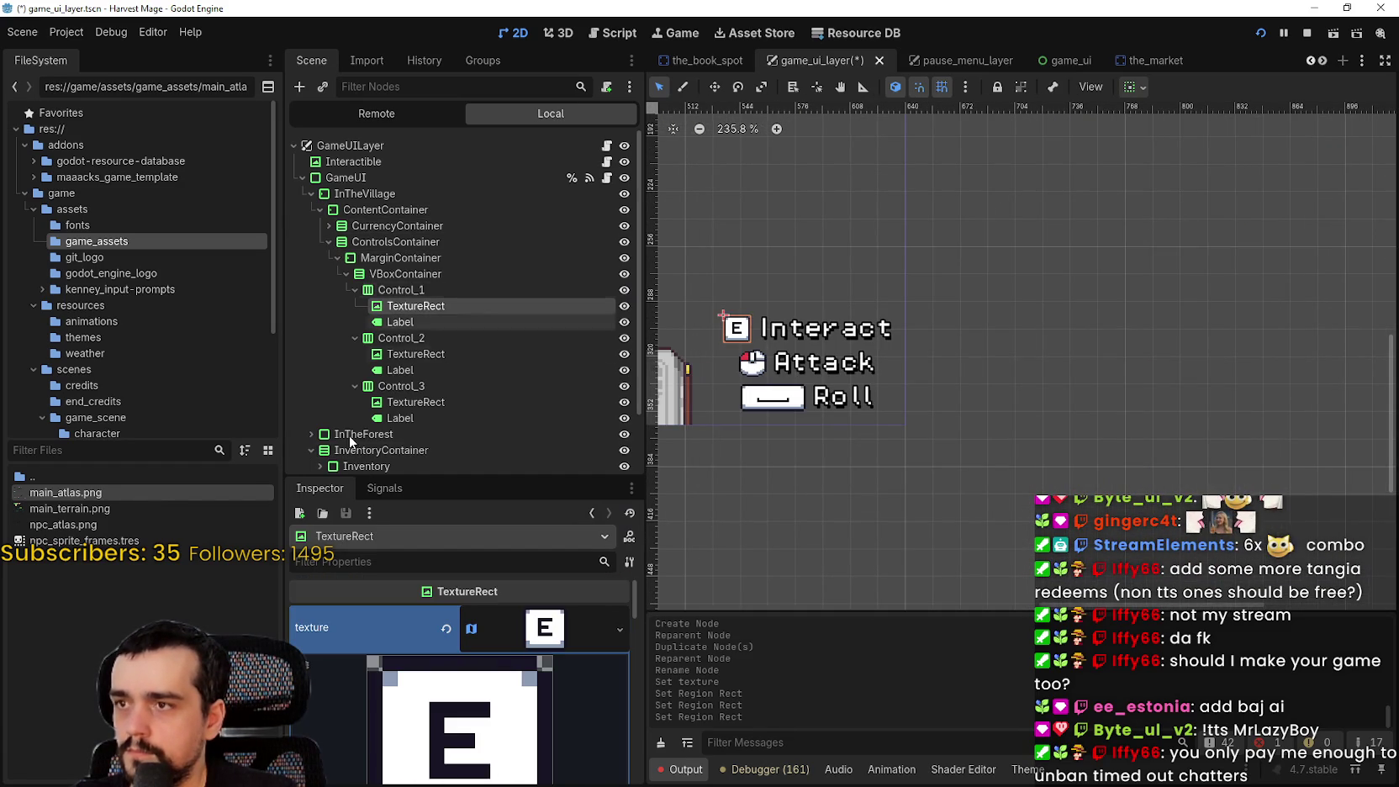
scroll(364, 426, down, 2)
click(368, 405)
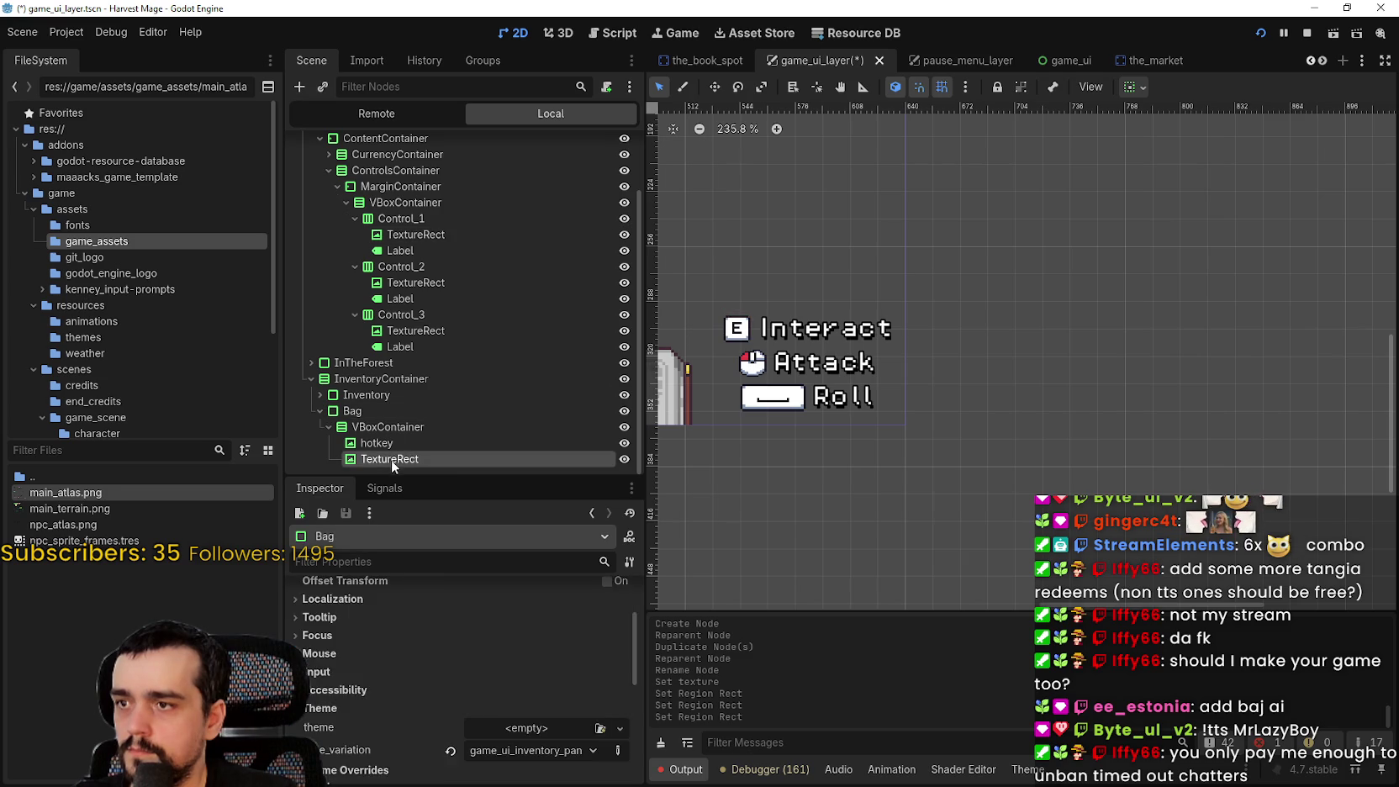
click(391, 446)
click(461, 722)
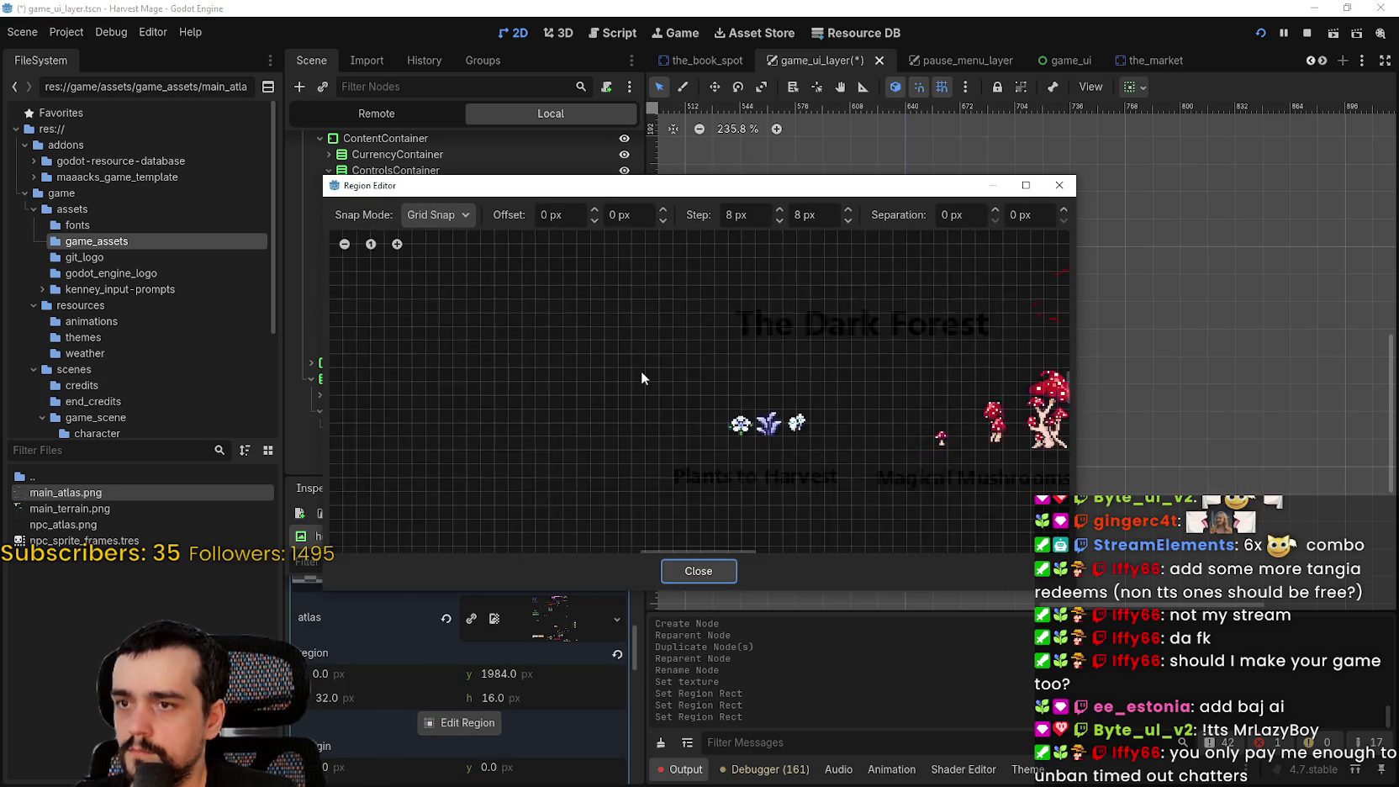
Switch the region editor's snap mode to Pixel Snap
scroll(656, 353, left, 8)
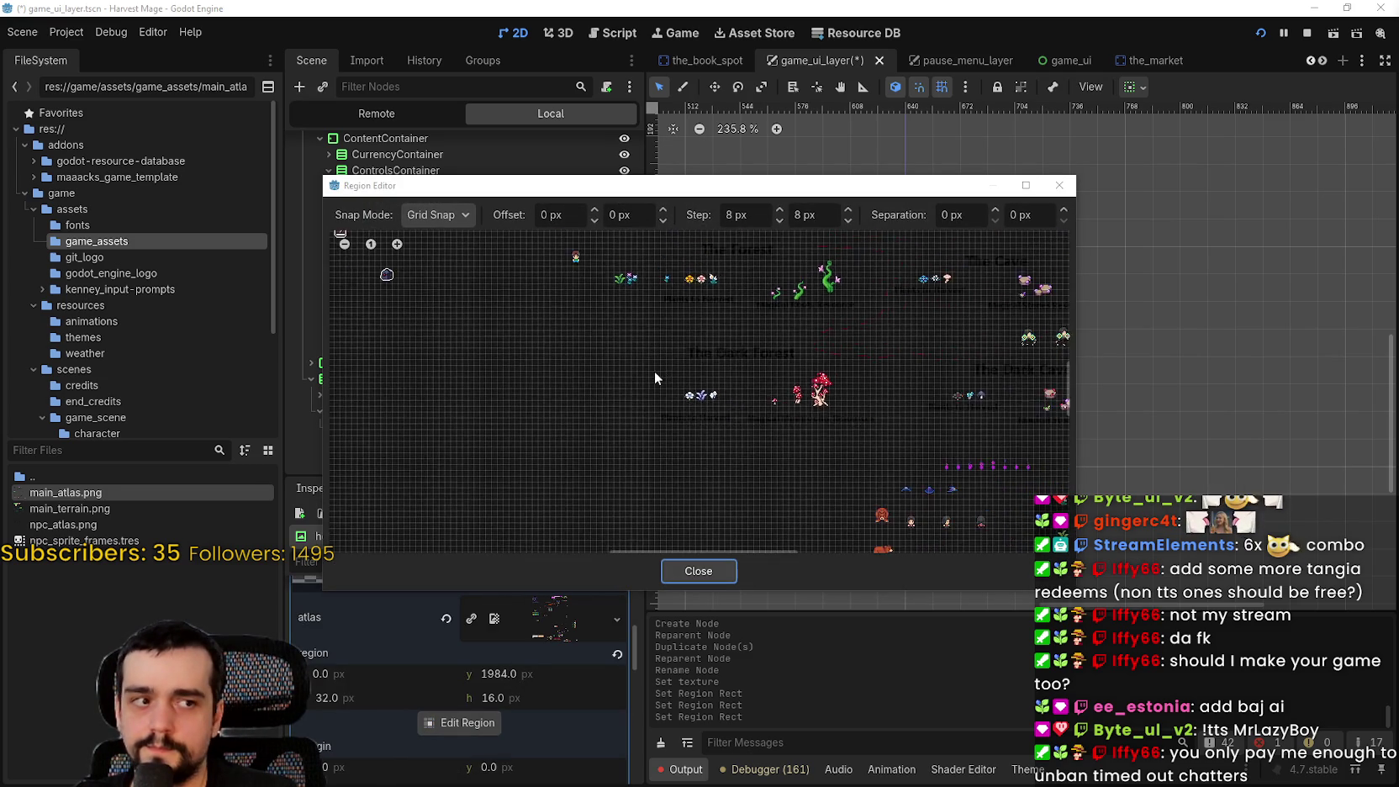
scroll(886, 286, down, 3)
scroll(794, 287, left, 5)
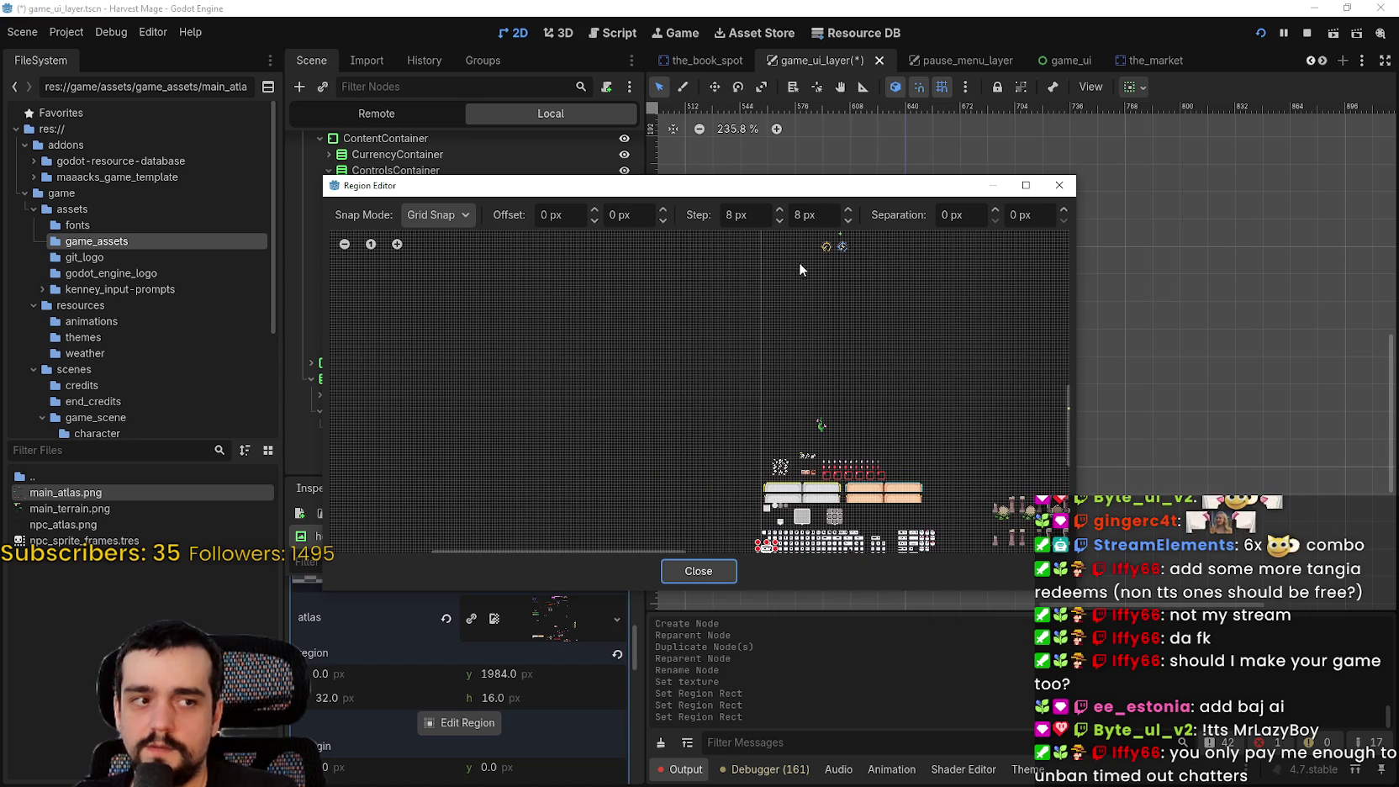
scroll(898, 546, left, 5)
scroll(898, 547, down, 1)
scroll(924, 496, up, 8)
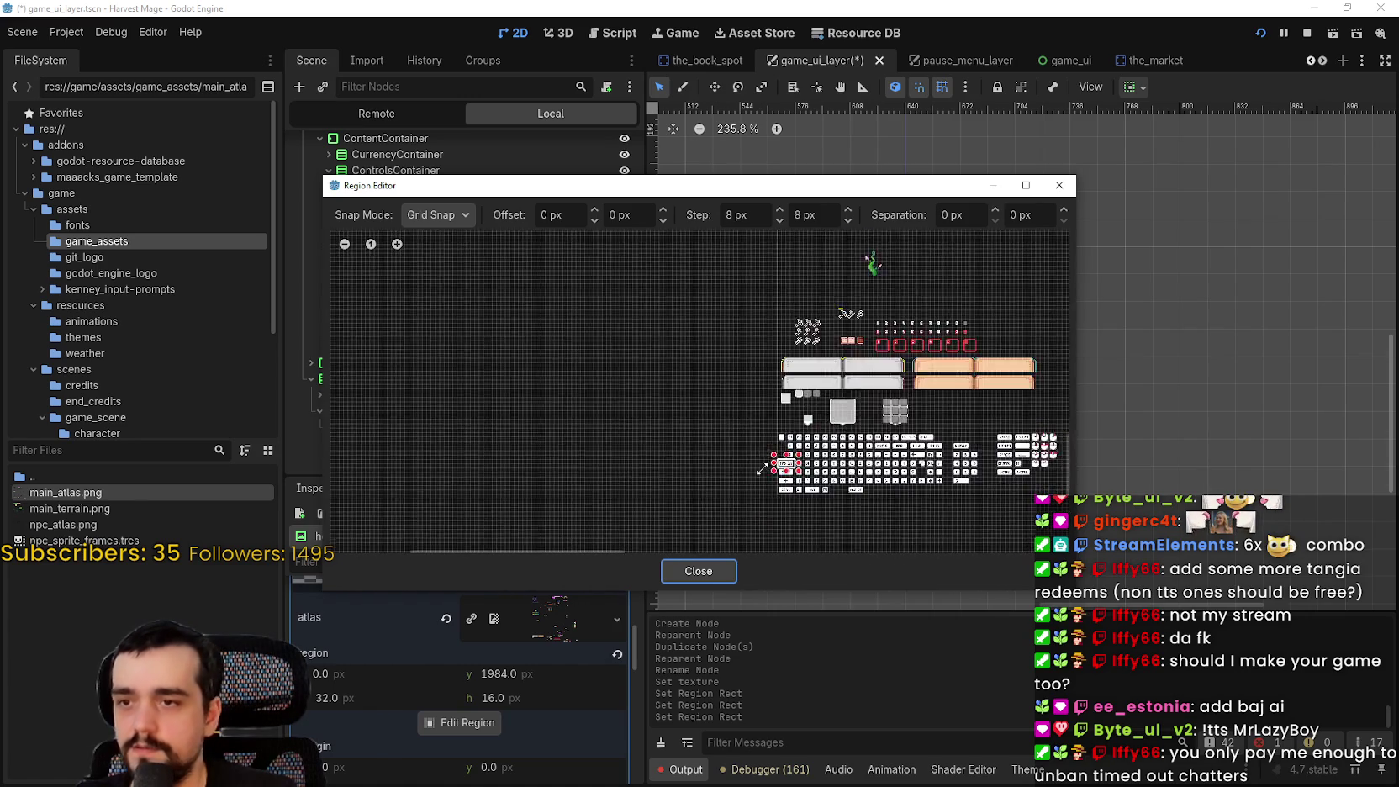
scroll(798, 485, up, 4)
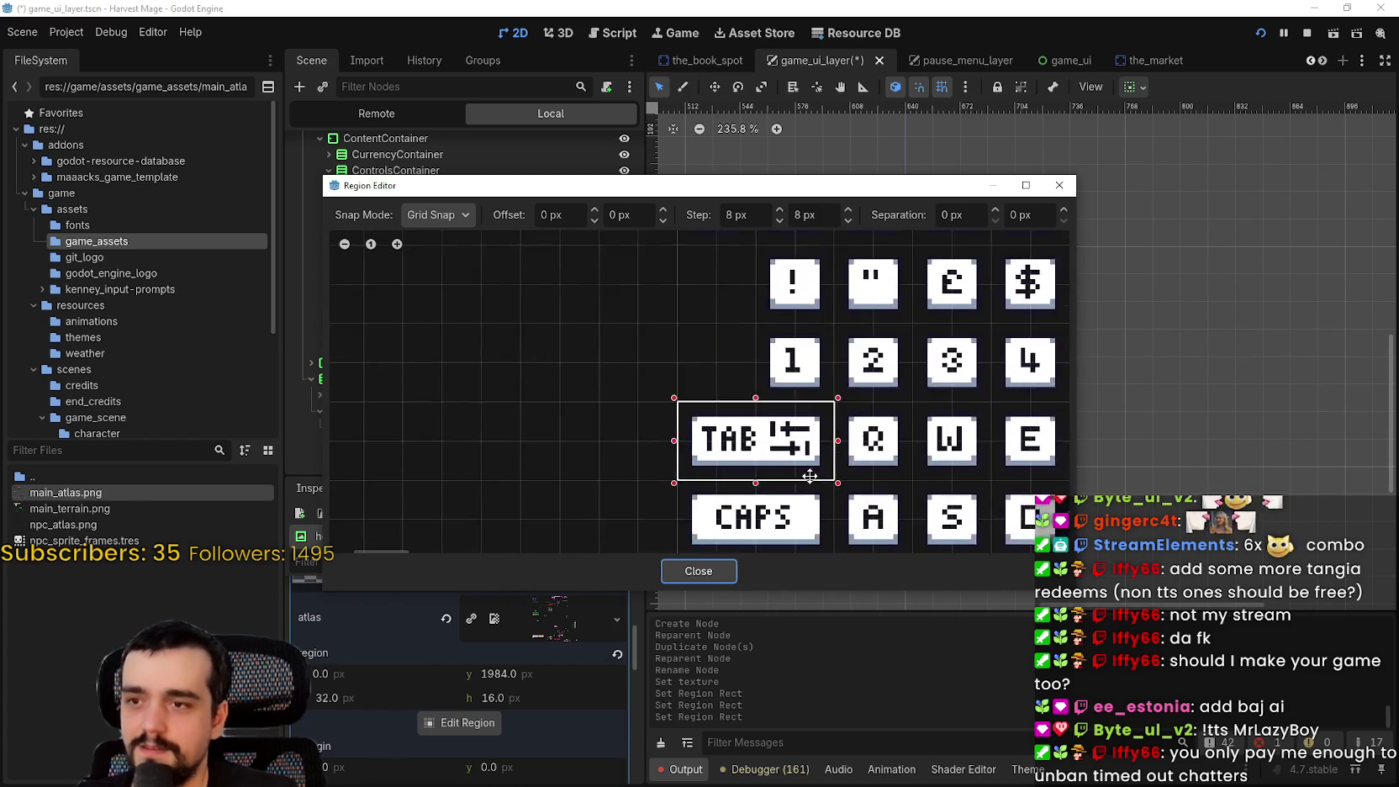
click(439, 215)
click(457, 259)
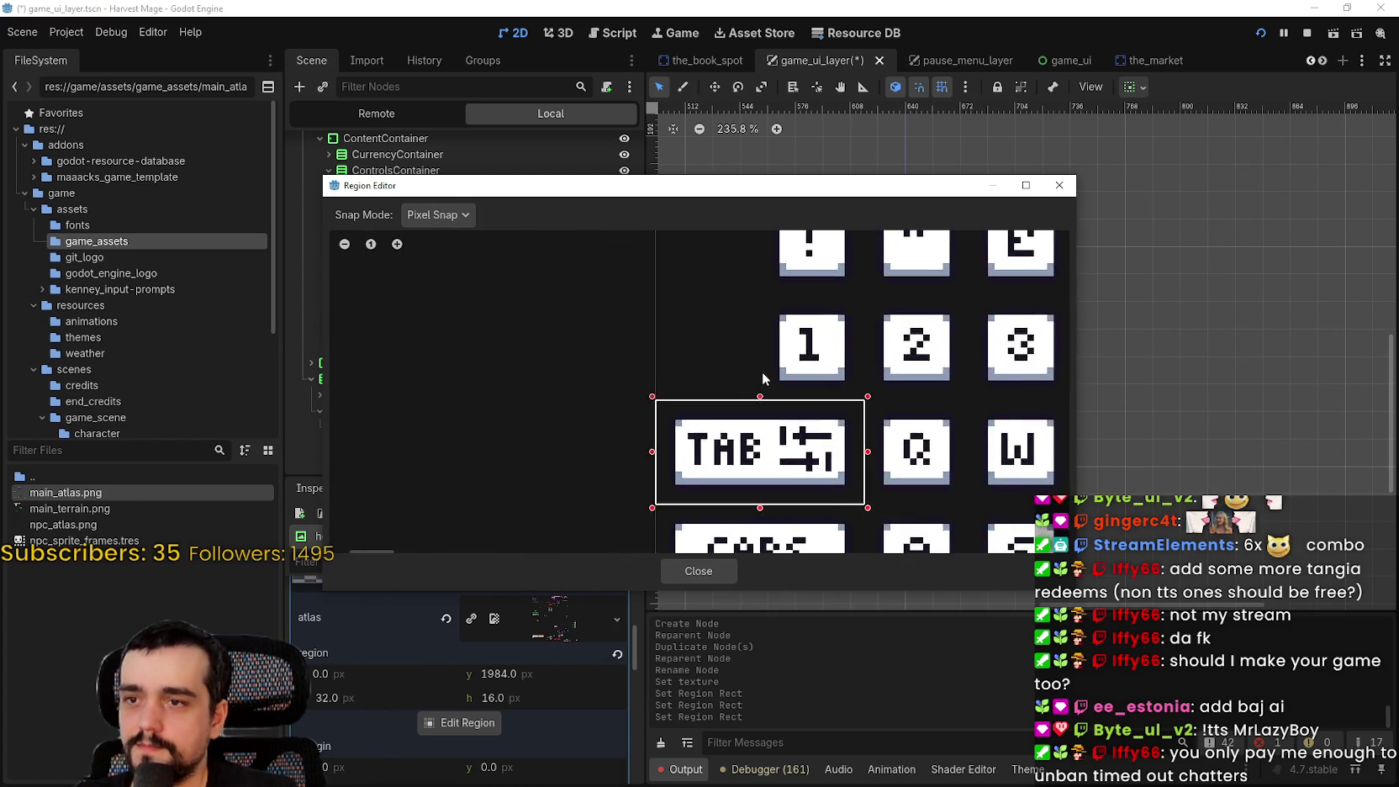
Trim the region's top and bottom edges tightly around the TAB key
scroll(763, 405, up, 3)
drag(749, 404, 749, 412)
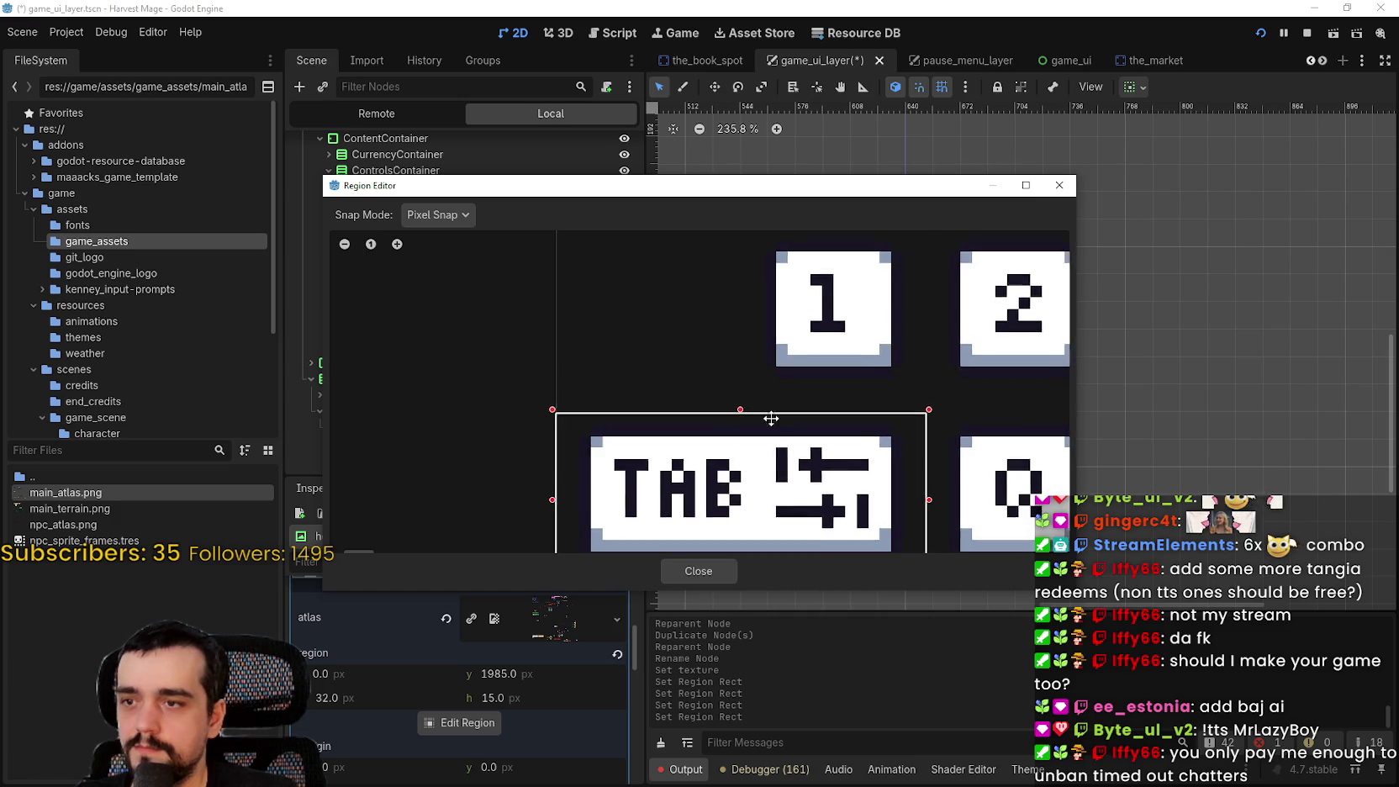
scroll(656, 352, up, 4)
scroll(657, 351, down, 1)
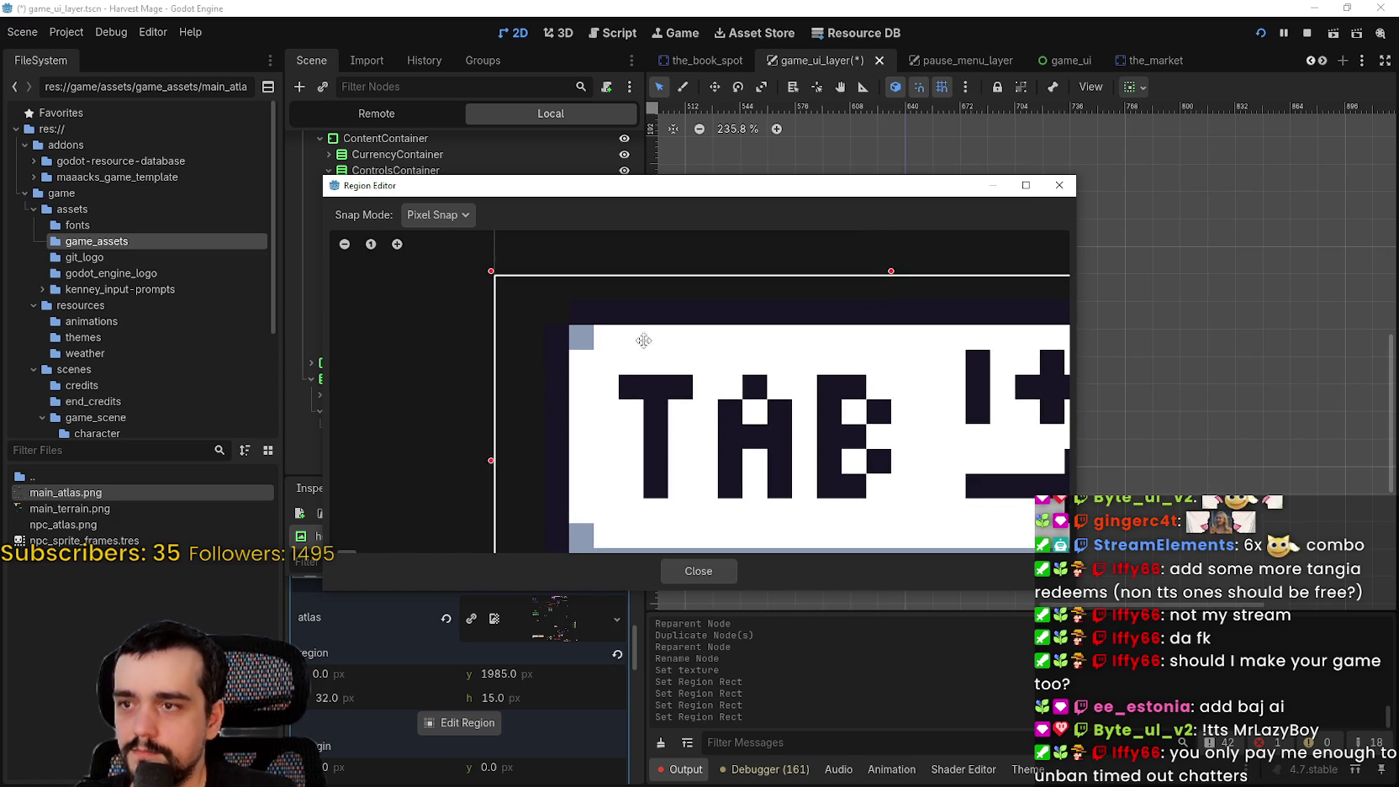
scroll(883, 259, up, 2)
drag(887, 276, 887, 309)
scroll(676, 357, down, 4)
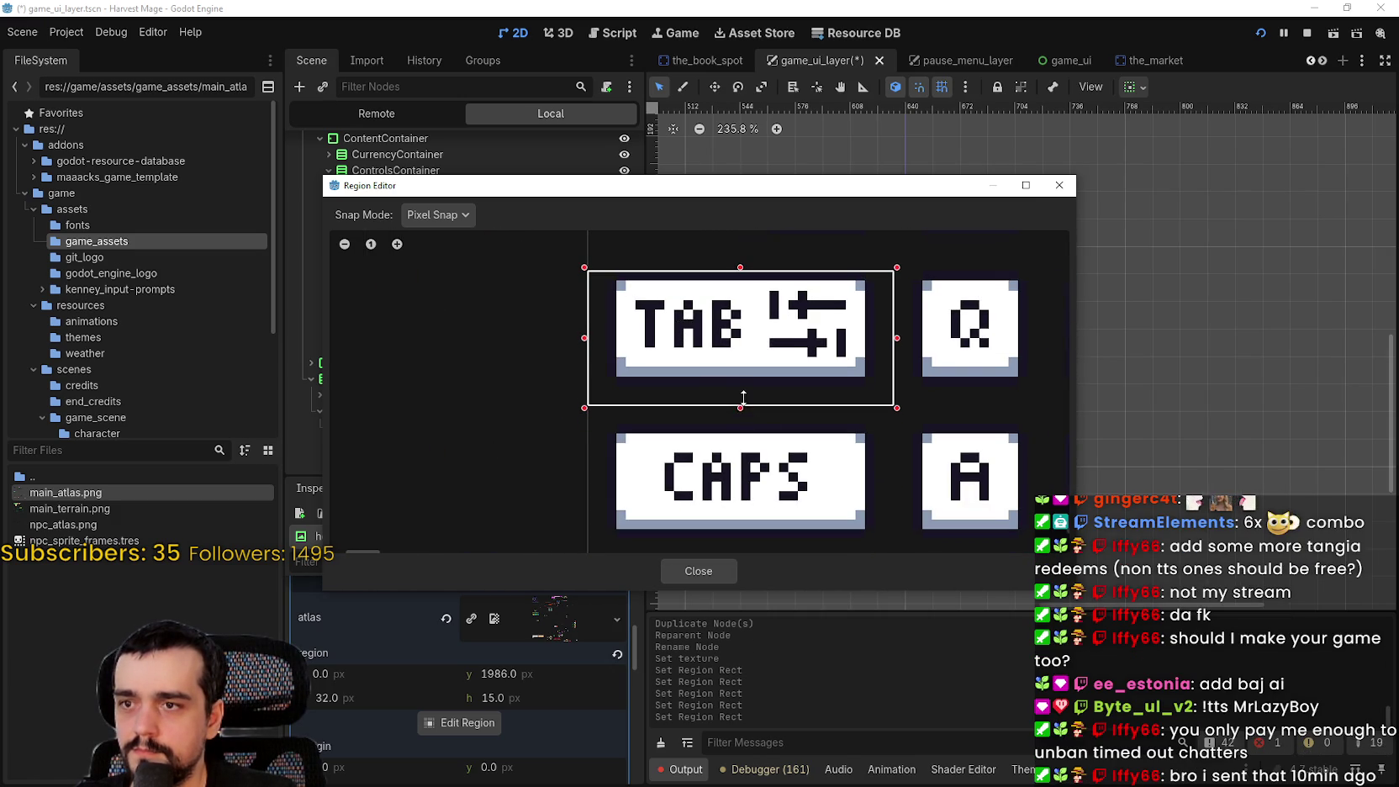
drag(743, 397, 743, 390)
scroll(743, 390, up, 5)
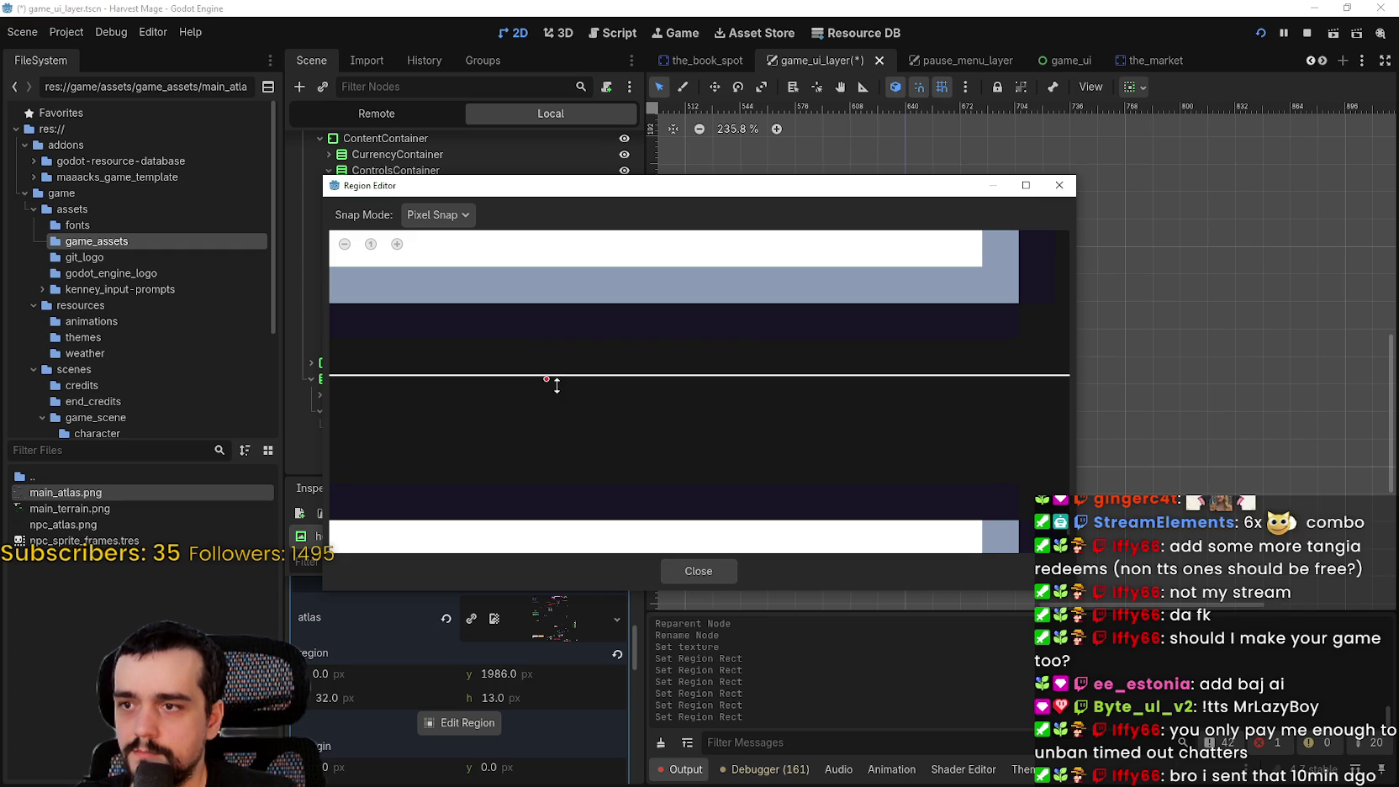
drag(563, 361, 572, 334)
Pull the right and left edges in, leaving a 28×12 region around TAB
scroll(612, 319, down, 5)
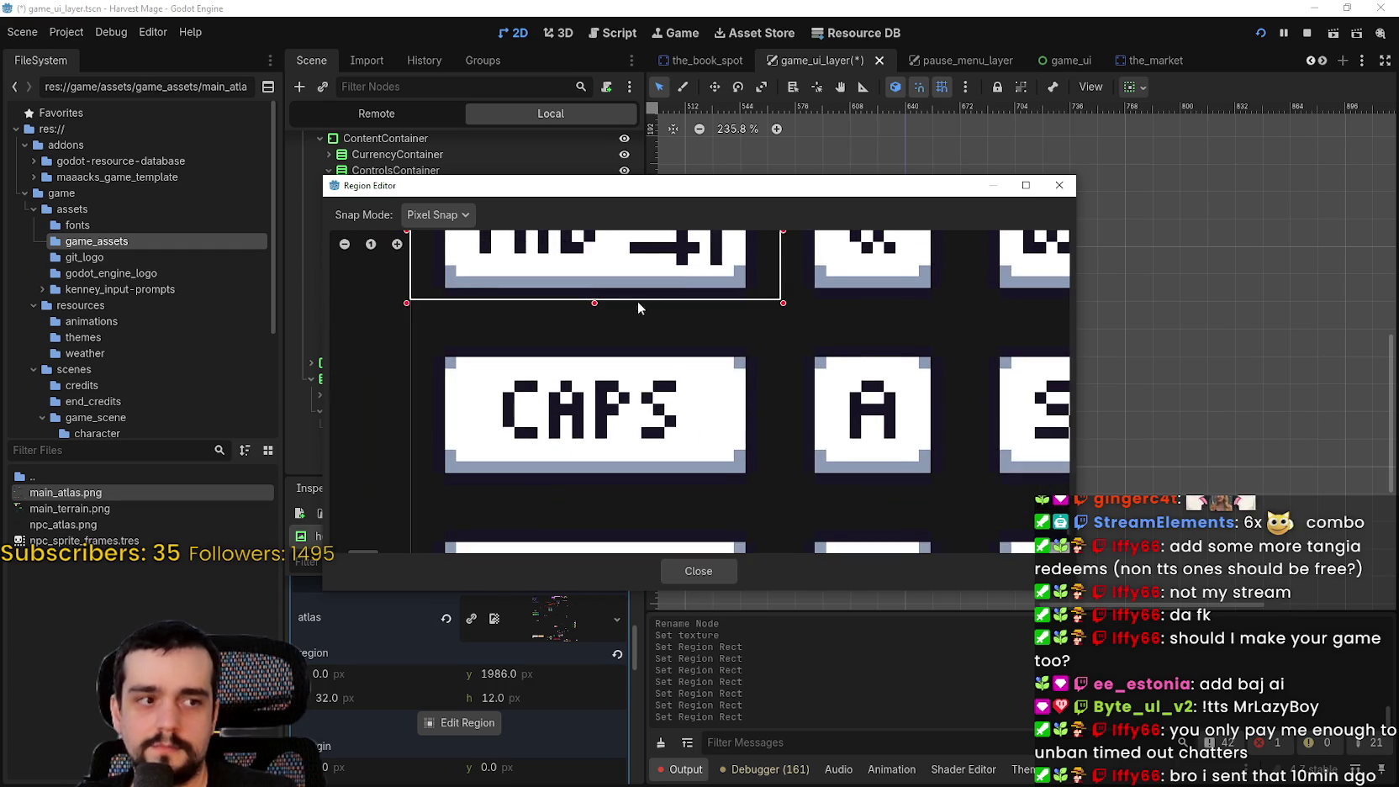
scroll(672, 404, down, 2)
scroll(698, 428, up, 5)
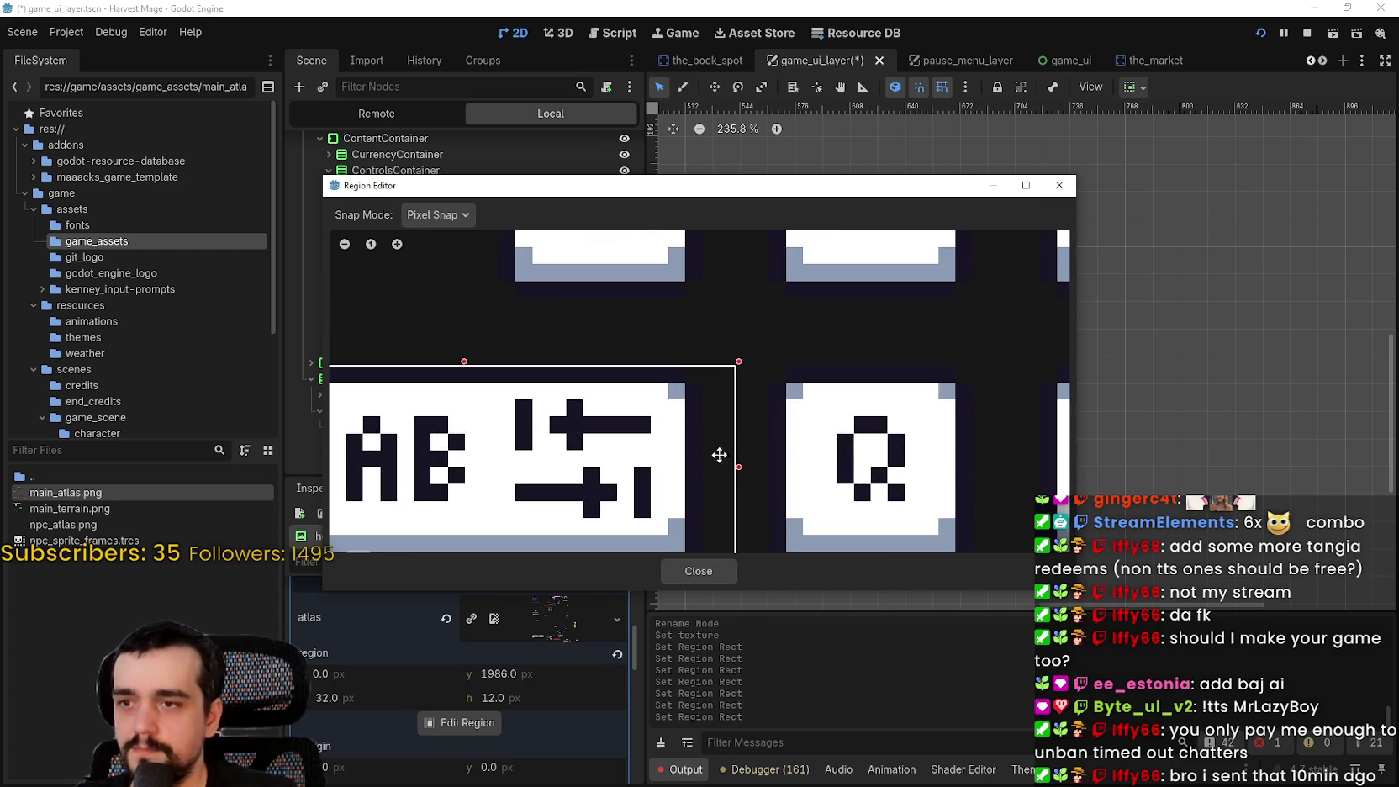
drag(736, 473, 695, 473)
scroll(597, 459, down, 1)
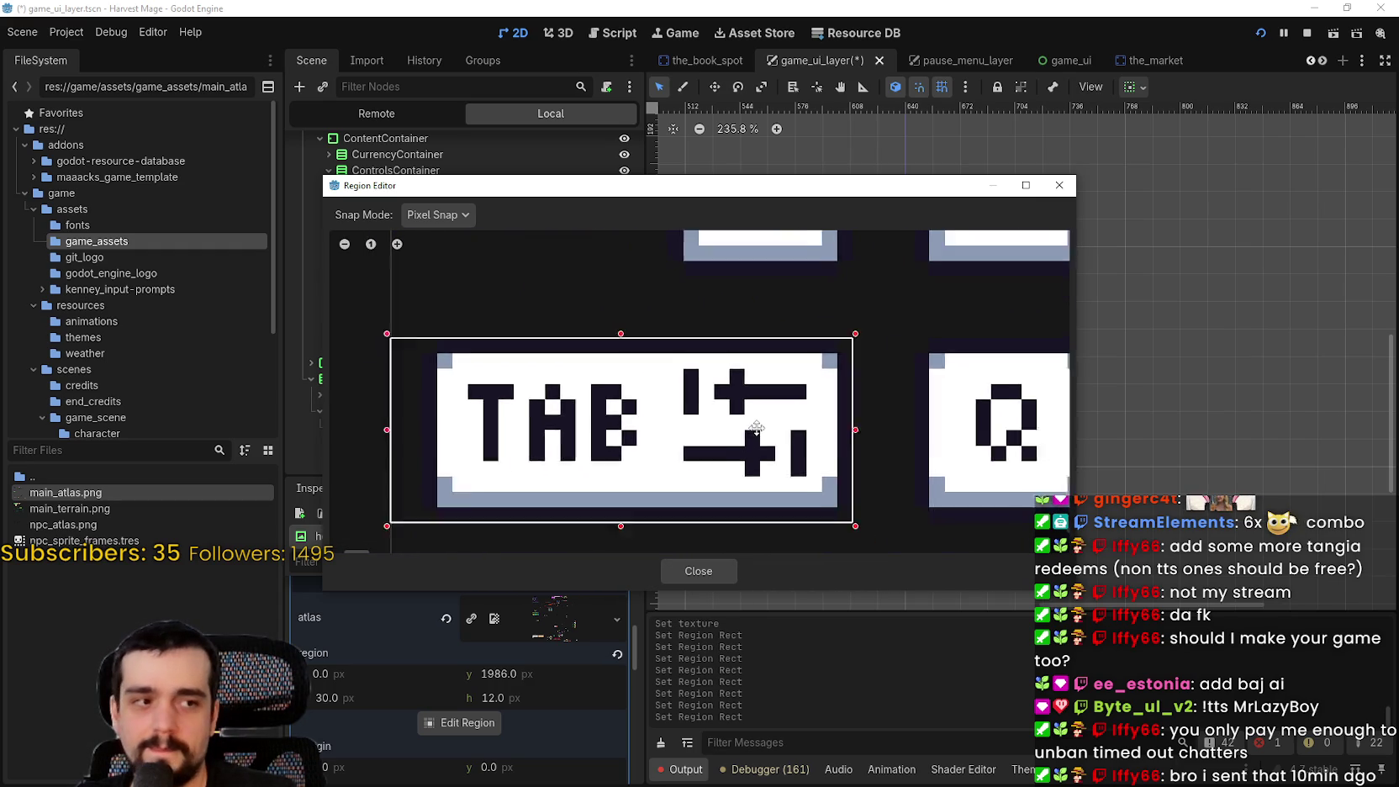
scroll(756, 420, left, 5)
scroll(775, 421, up, 4)
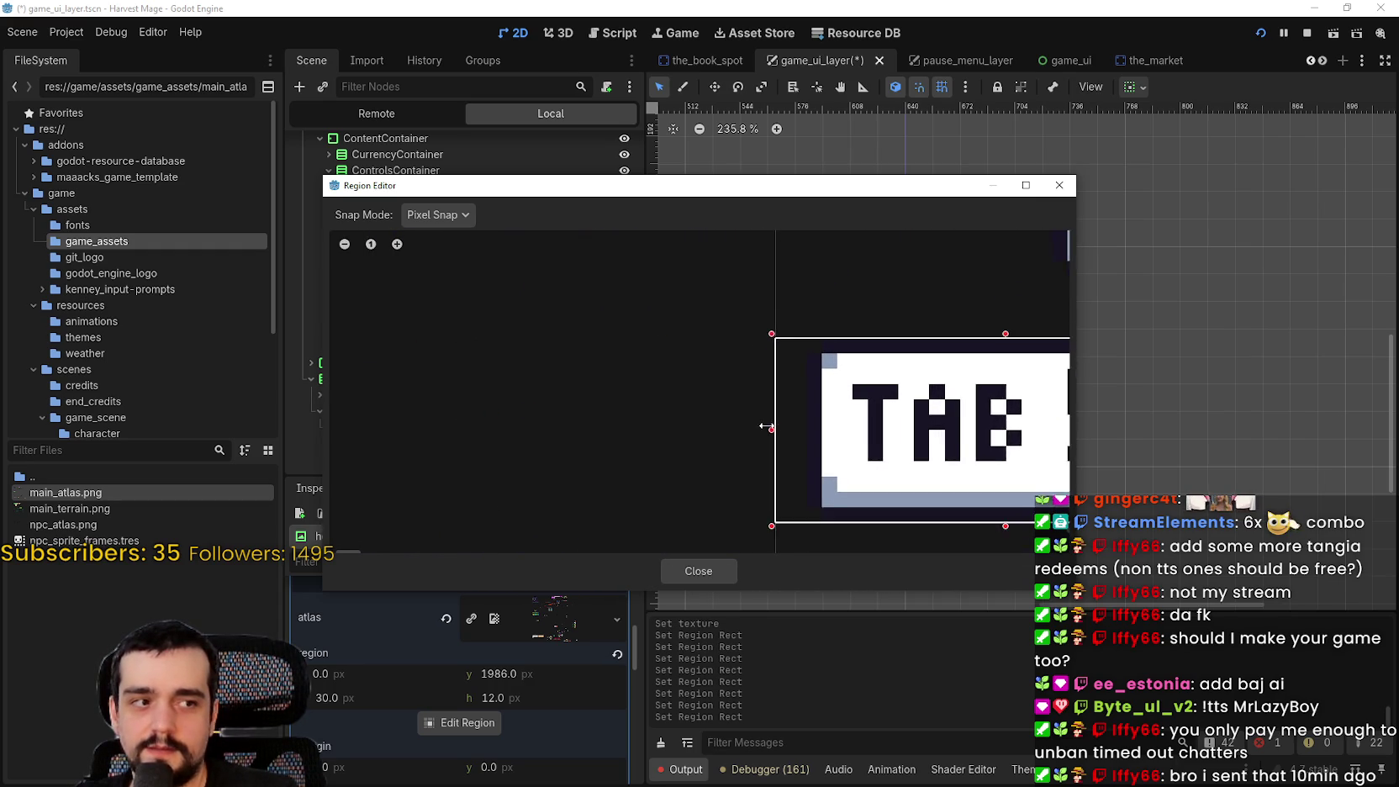
drag(772, 428, 817, 426)
scroll(817, 426, down, 4)
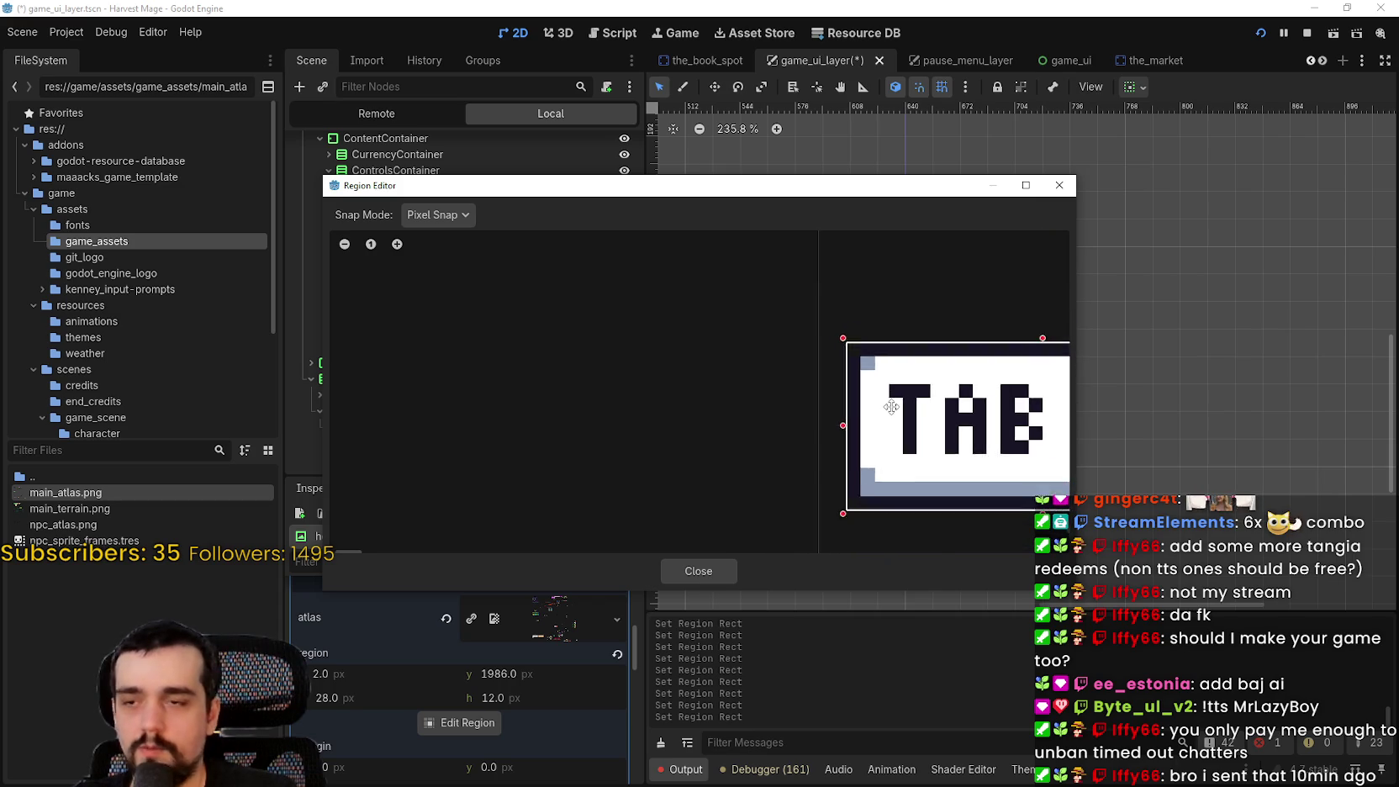
Close the region editor and save the scene
click(702, 571)
scroll(860, 455, left, 4)
scroll(754, 473, down, 3)
key(ctrl+s)
Inspect the Roll hint's Label and icon settings for comparison
scroll(1071, 401, down, 2)
scroll(989, 386, right, 5)
scroll(989, 386, up, 3)
scroll(989, 386, up, 5)
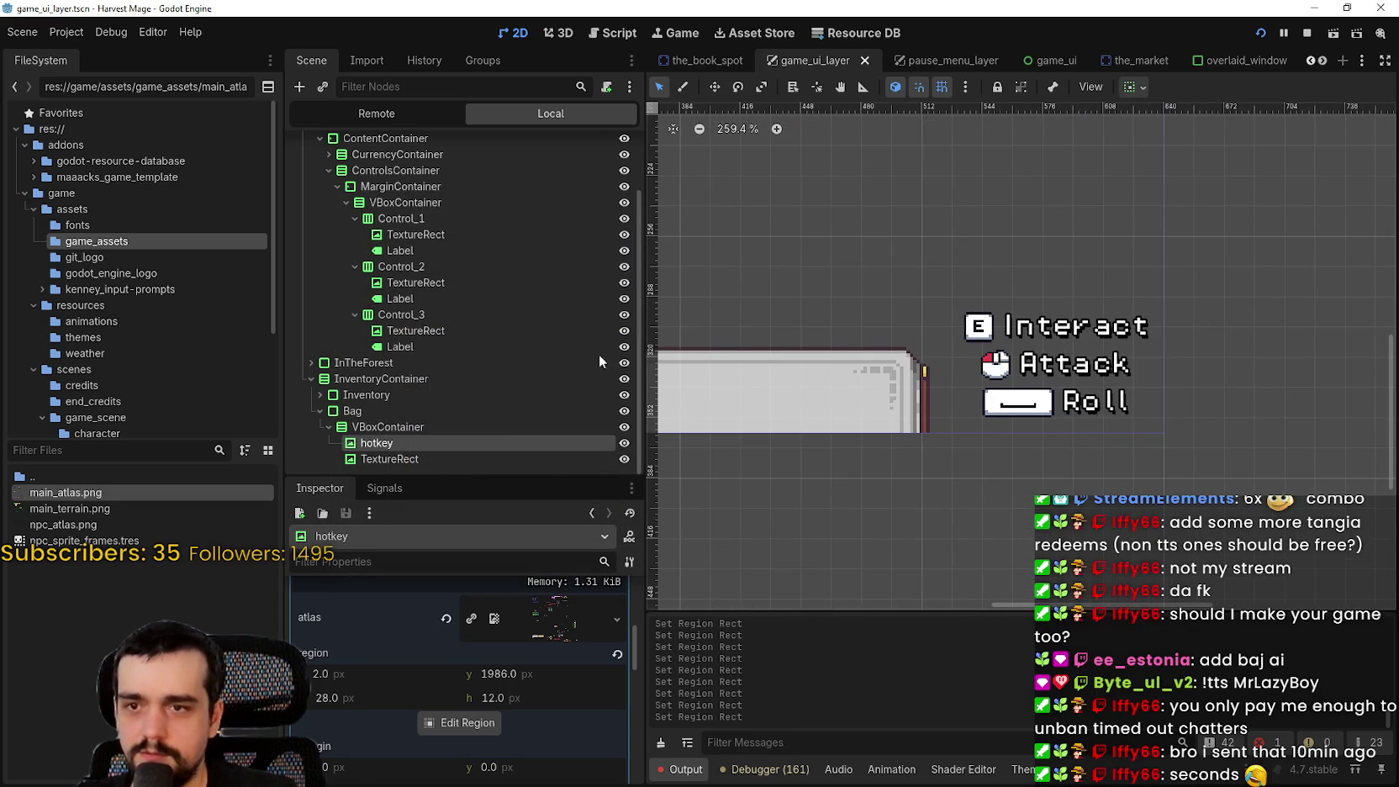
click(407, 343)
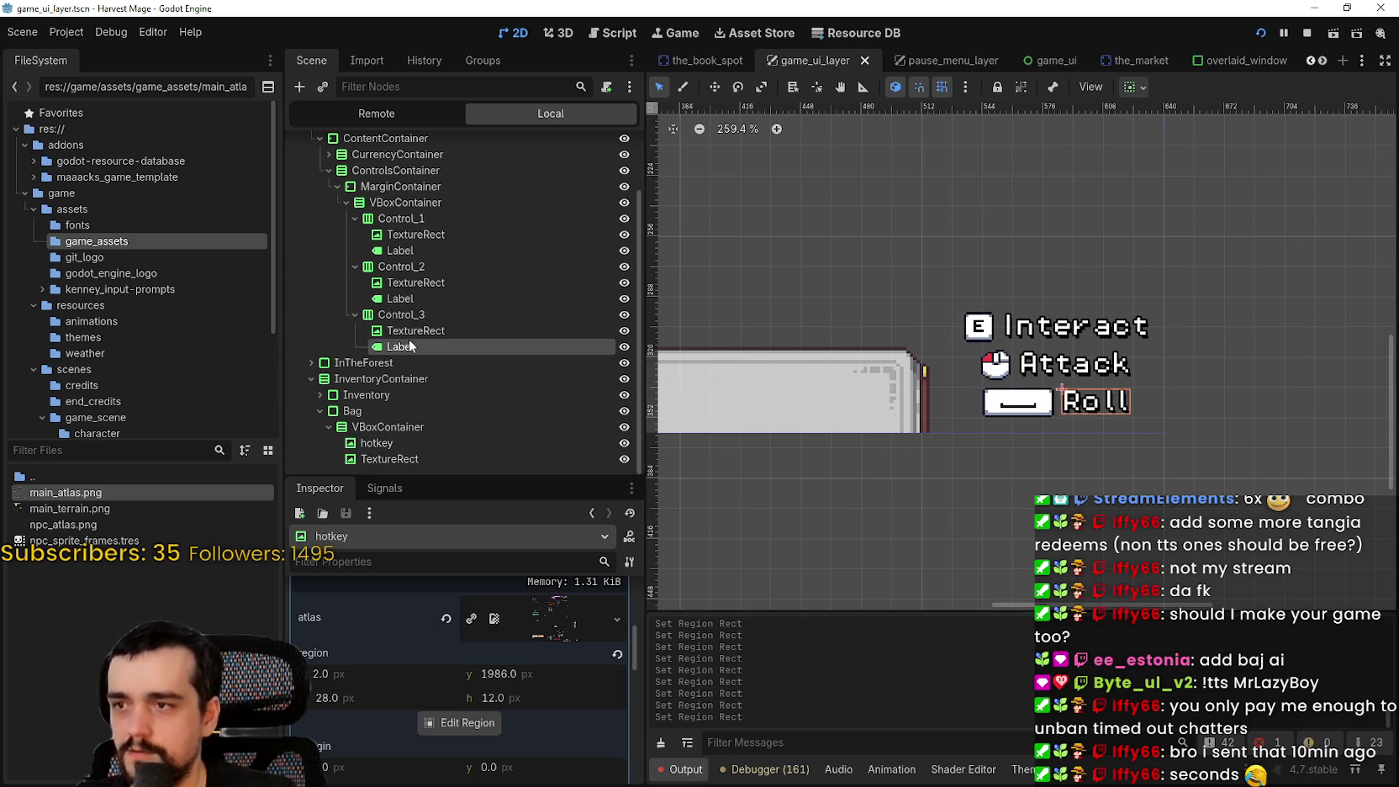
click(411, 331)
scroll(402, 708, down, 2)
scroll(403, 706, down, 5)
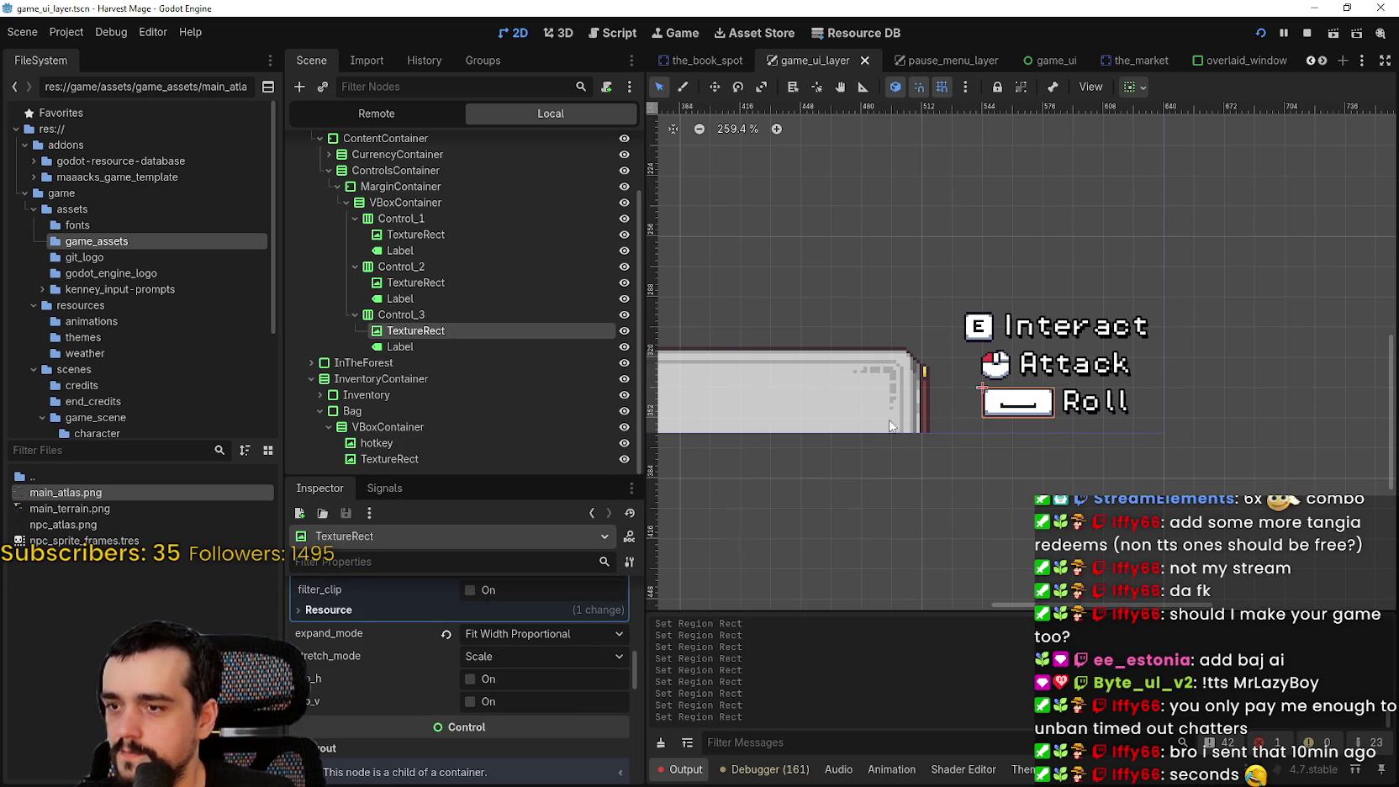
scroll(975, 387, down, 5)
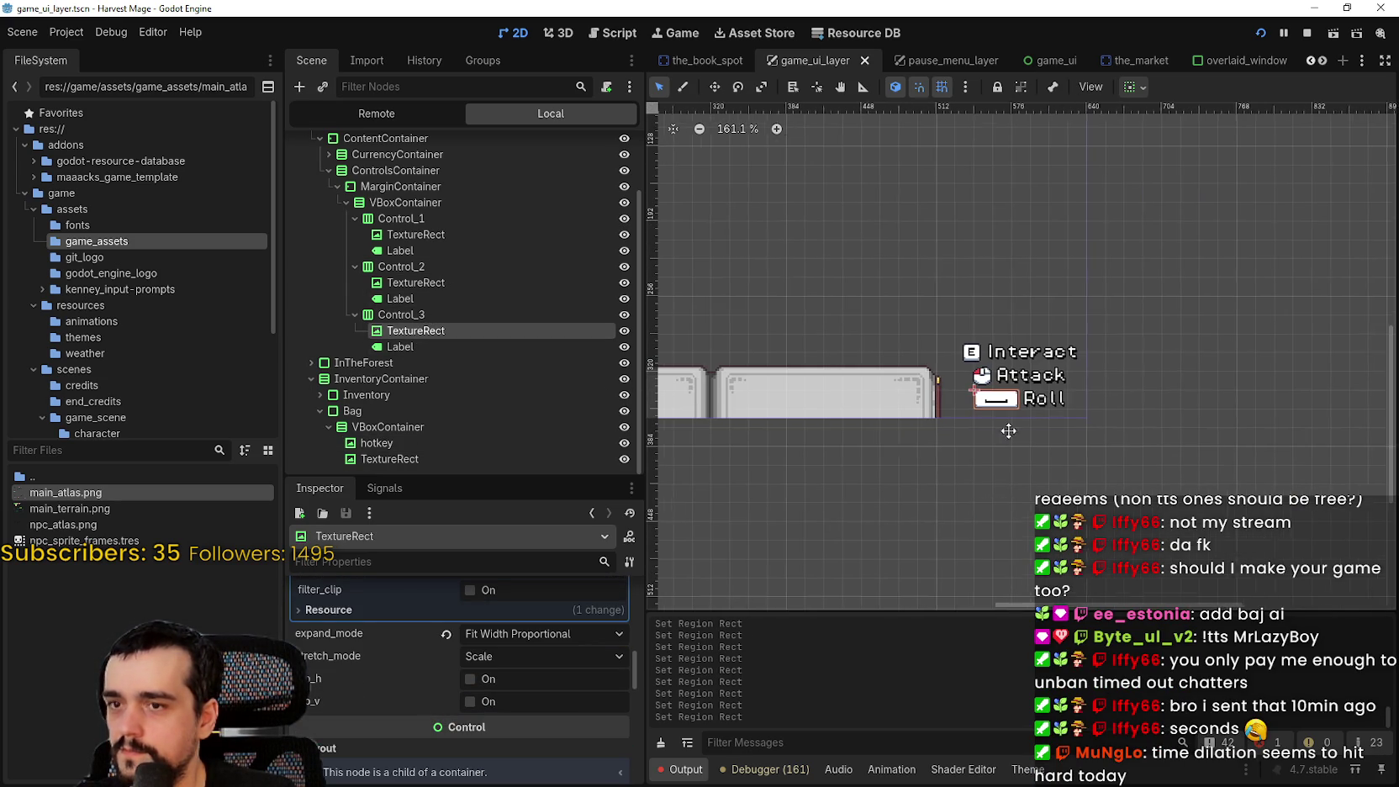
scroll(788, 388, left, 5)
Reselect the Bag's hotkey node and collapse its texture details to reach sizing options
click(409, 458)
scroll(870, 418, up, 5)
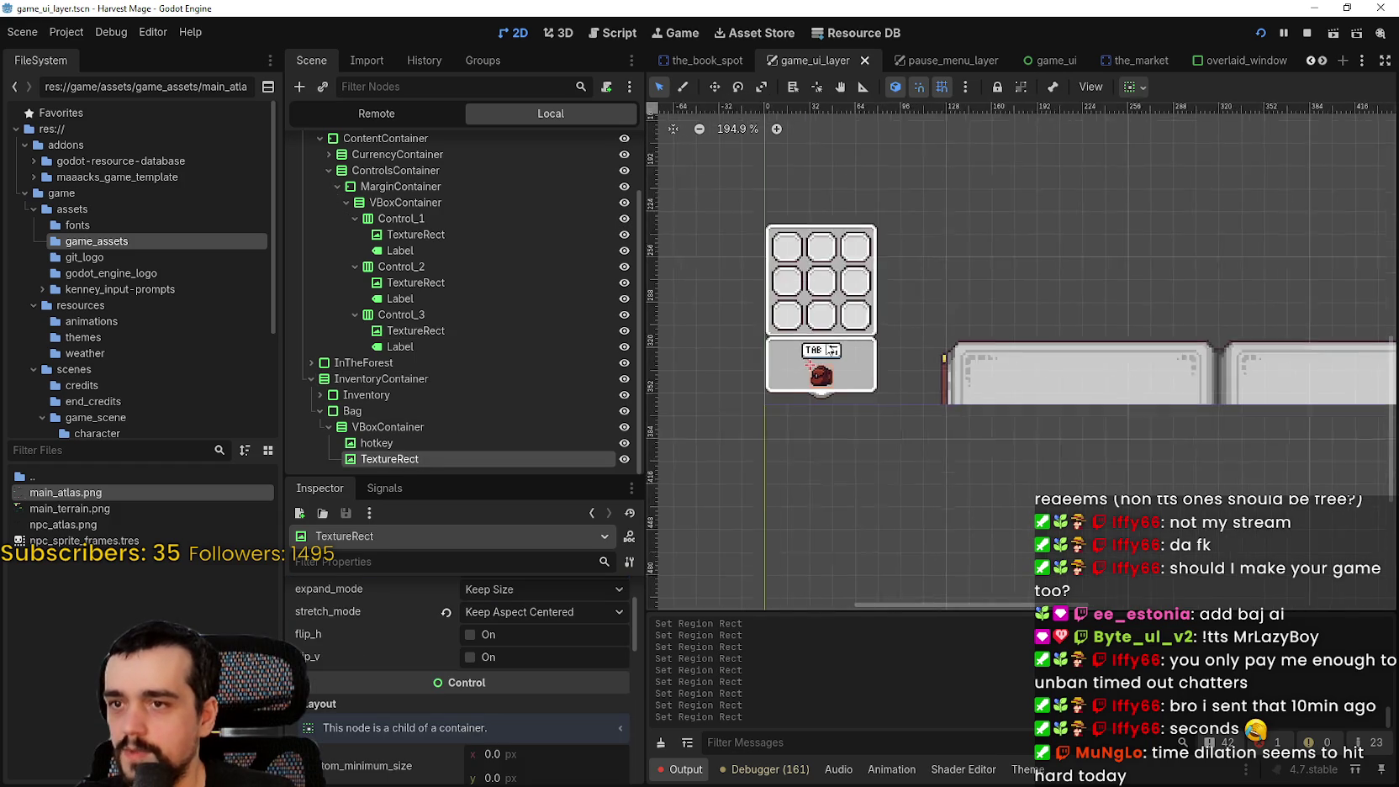
click(412, 443)
scroll(497, 734, down, 2)
scroll(504, 730, up, 3)
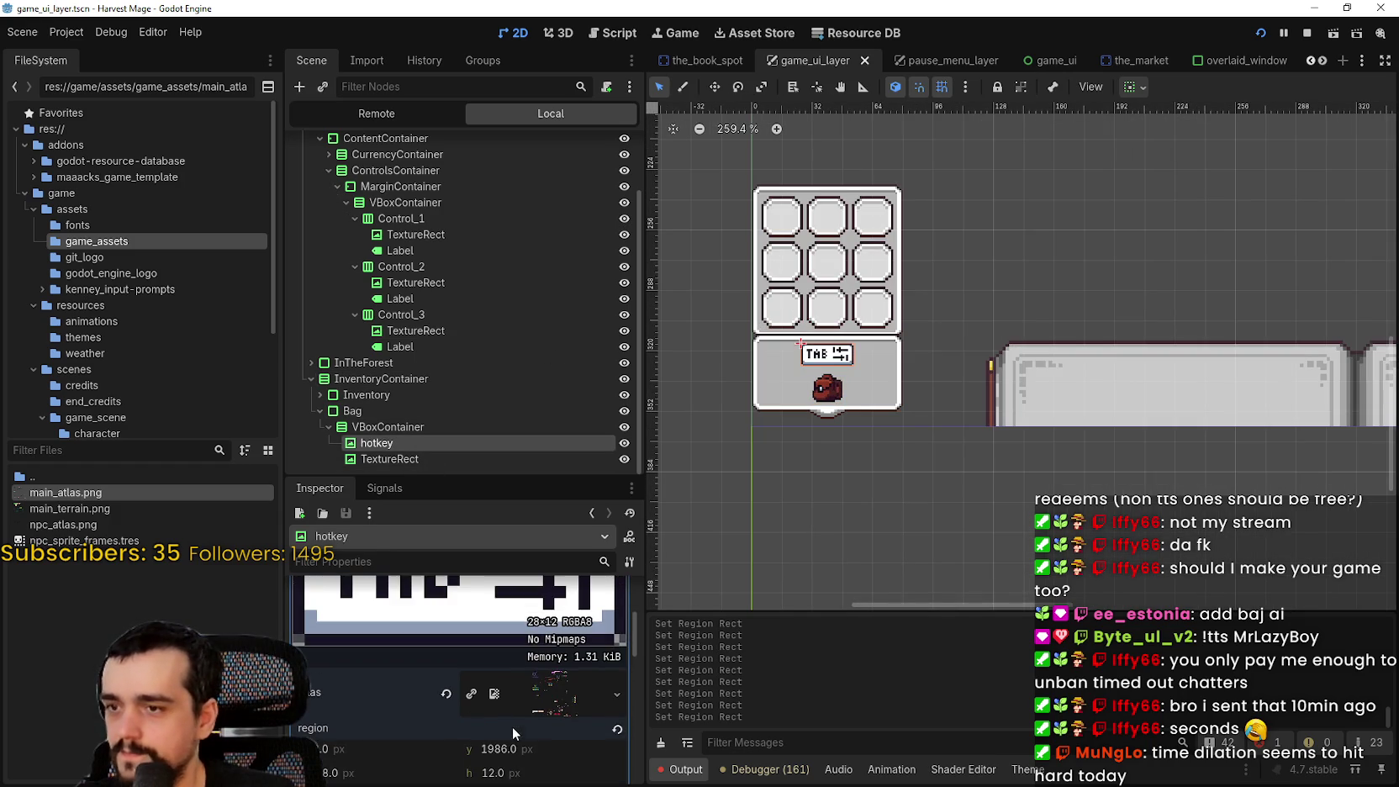
scroll(517, 722, down, 2)
scroll(486, 702, up, 2)
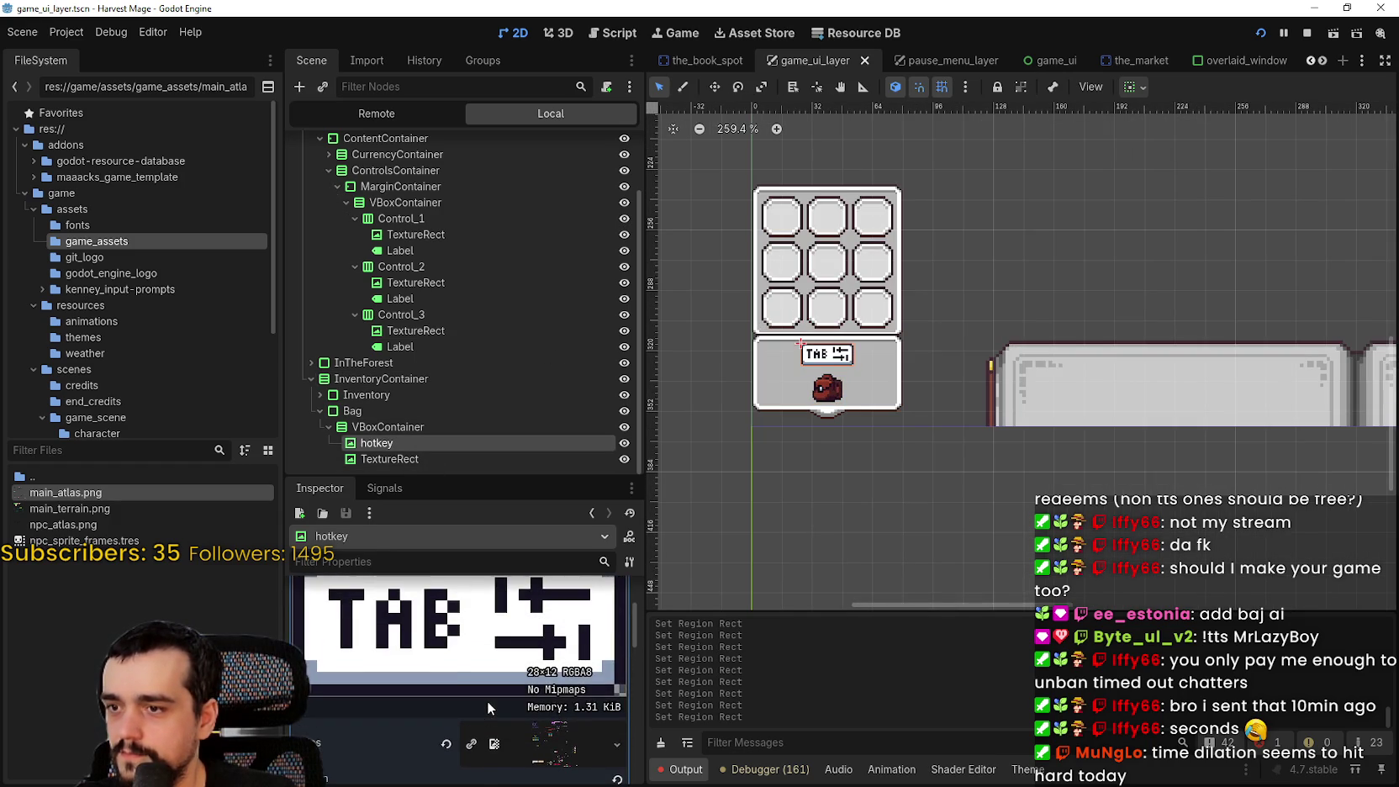
scroll(492, 673, up, 1)
click(515, 597)
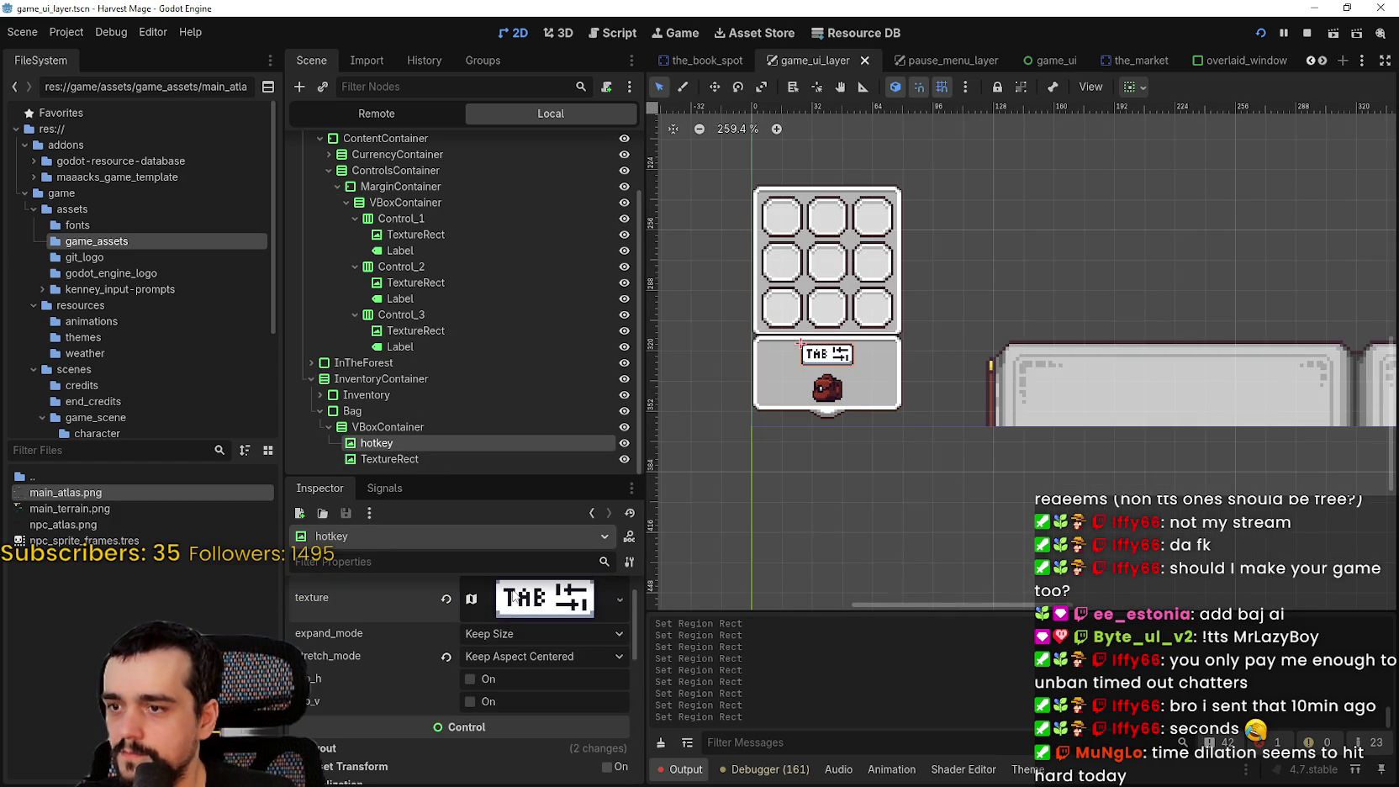
Try Scale and keep-aspect-centered stretch modes with fit-width-proportional expand on the hotkey
click(502, 660)
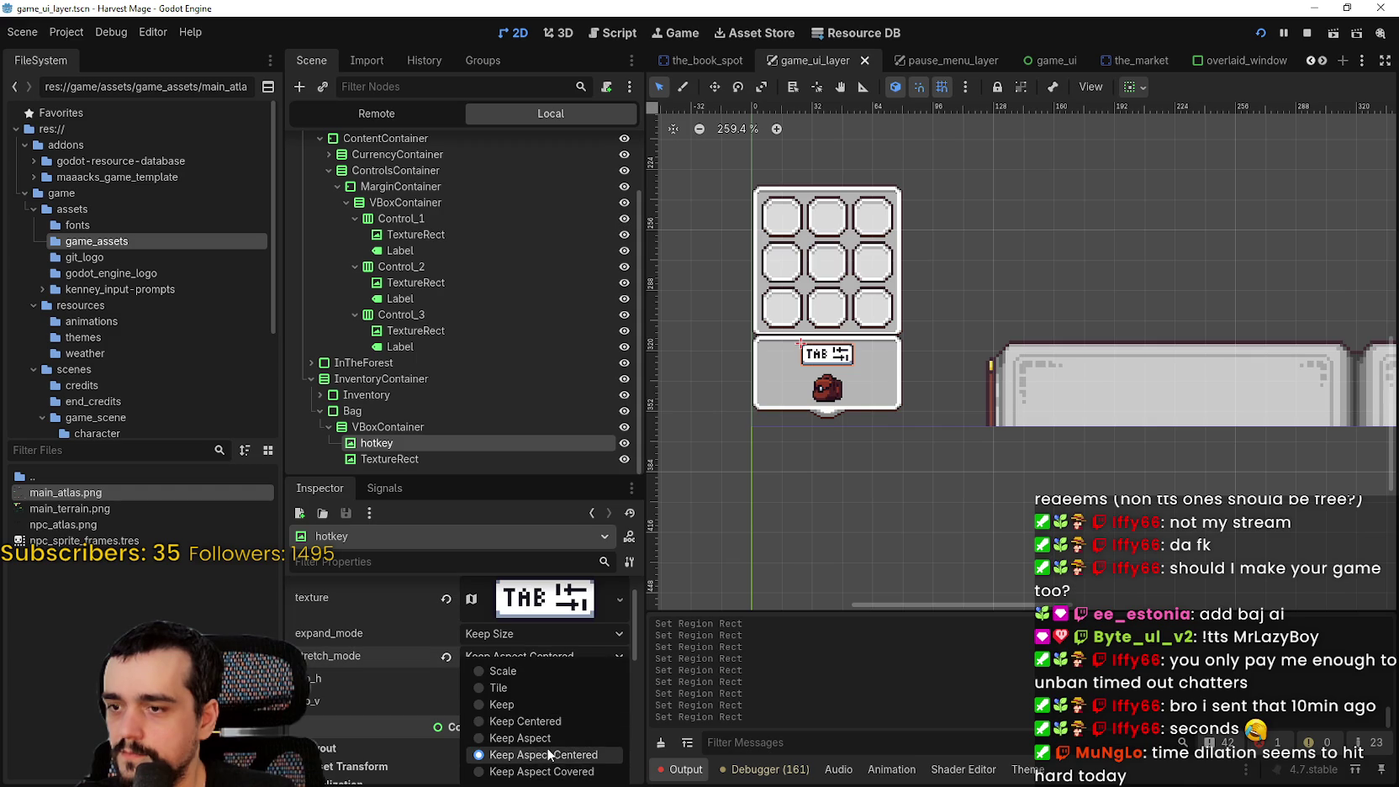
click(546, 670)
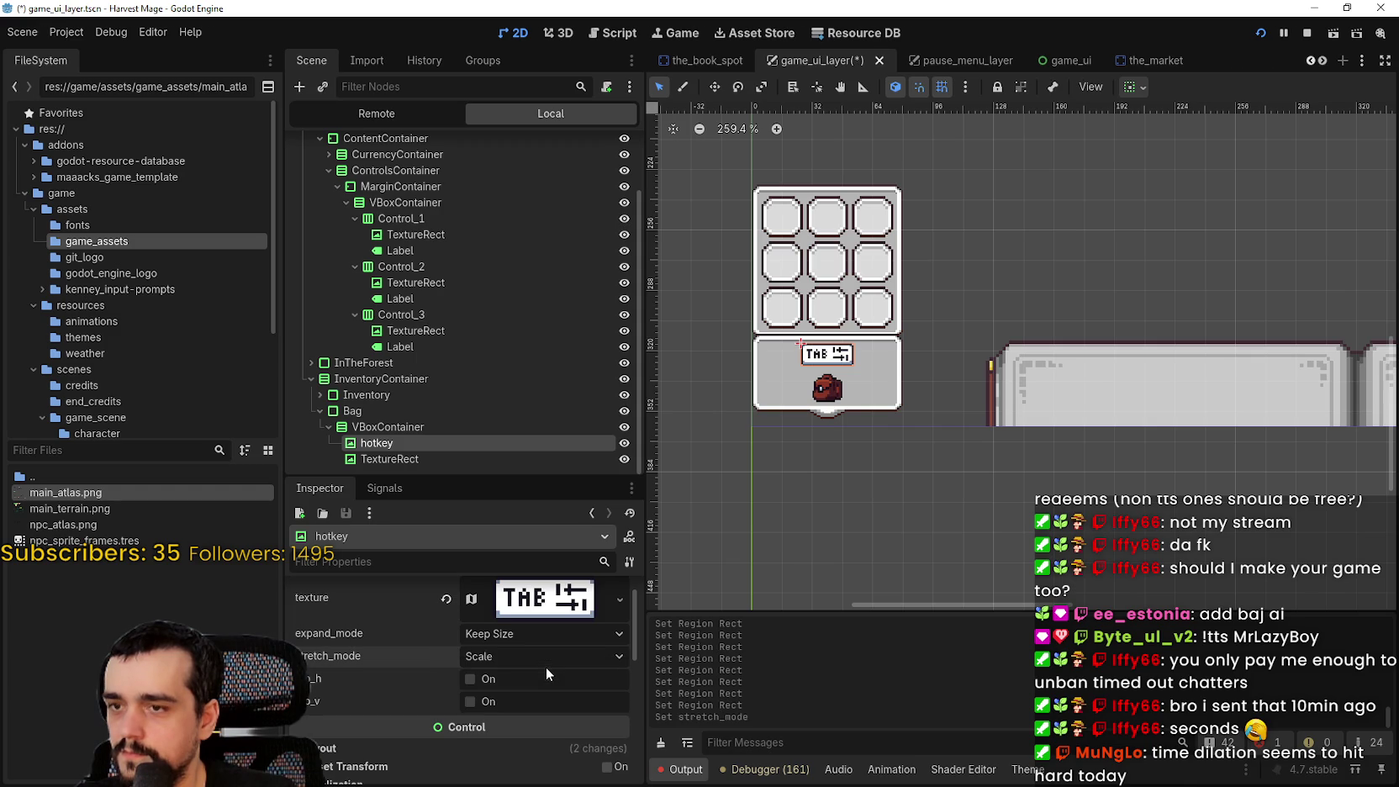
click(516, 633)
click(544, 707)
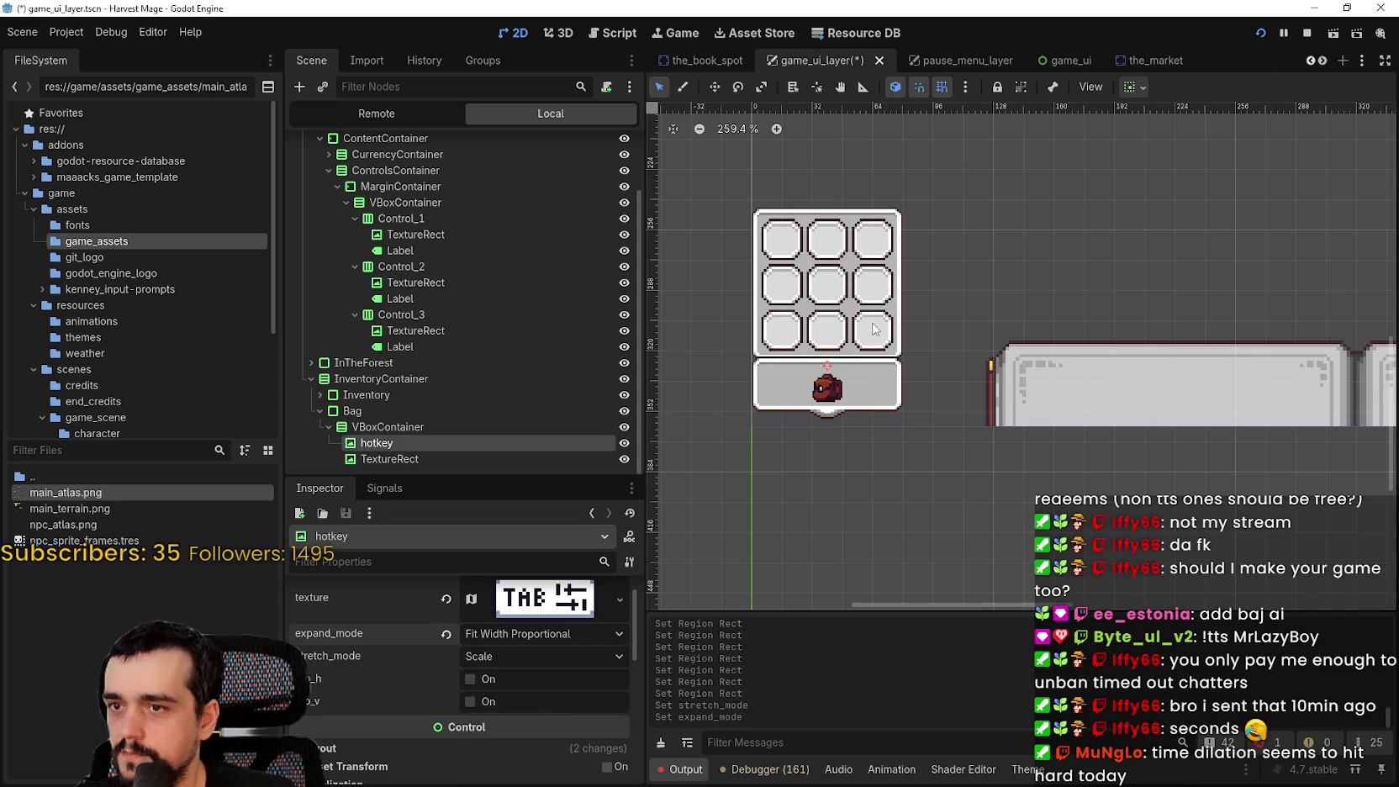
scroll(663, 519, up, 2)
click(531, 657)
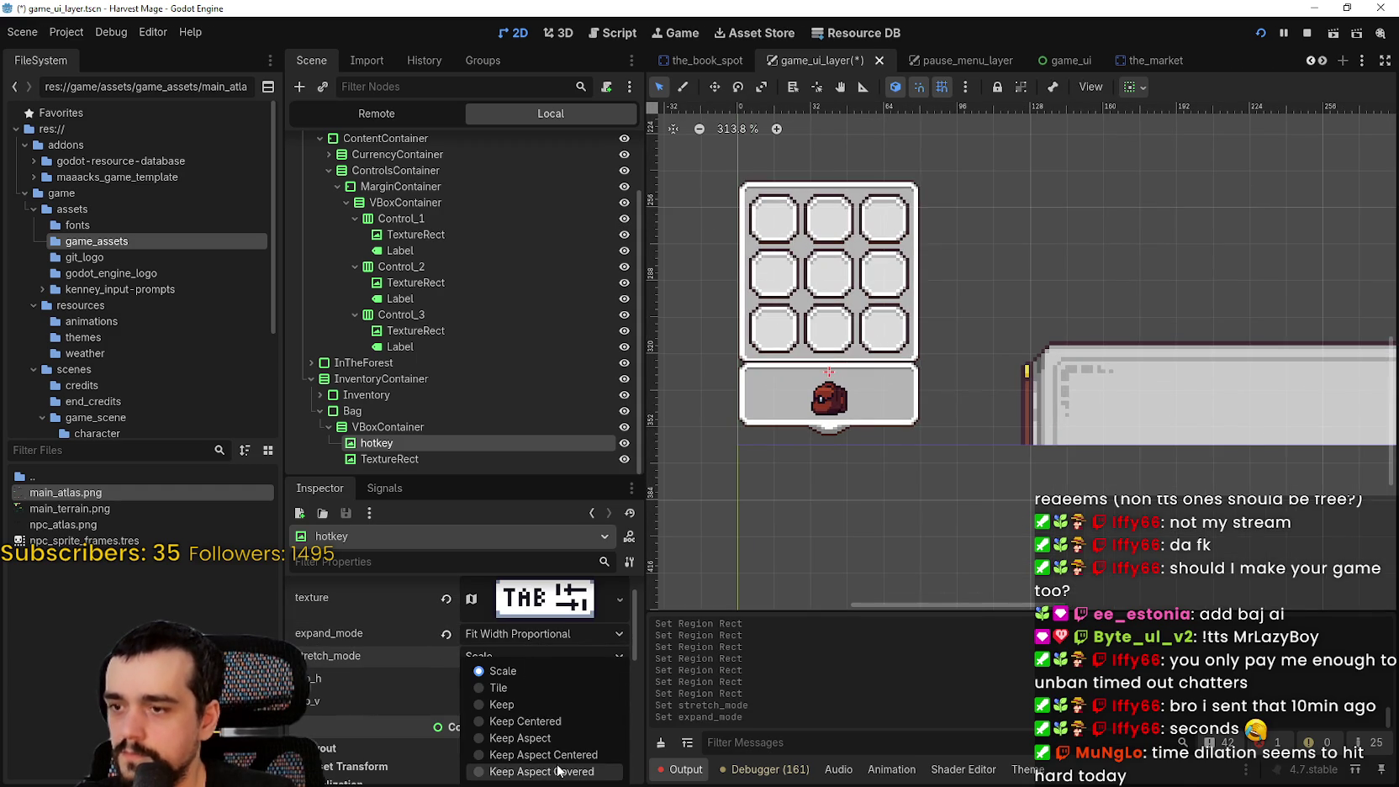
click(543, 754)
scroll(901, 397, down, 6)
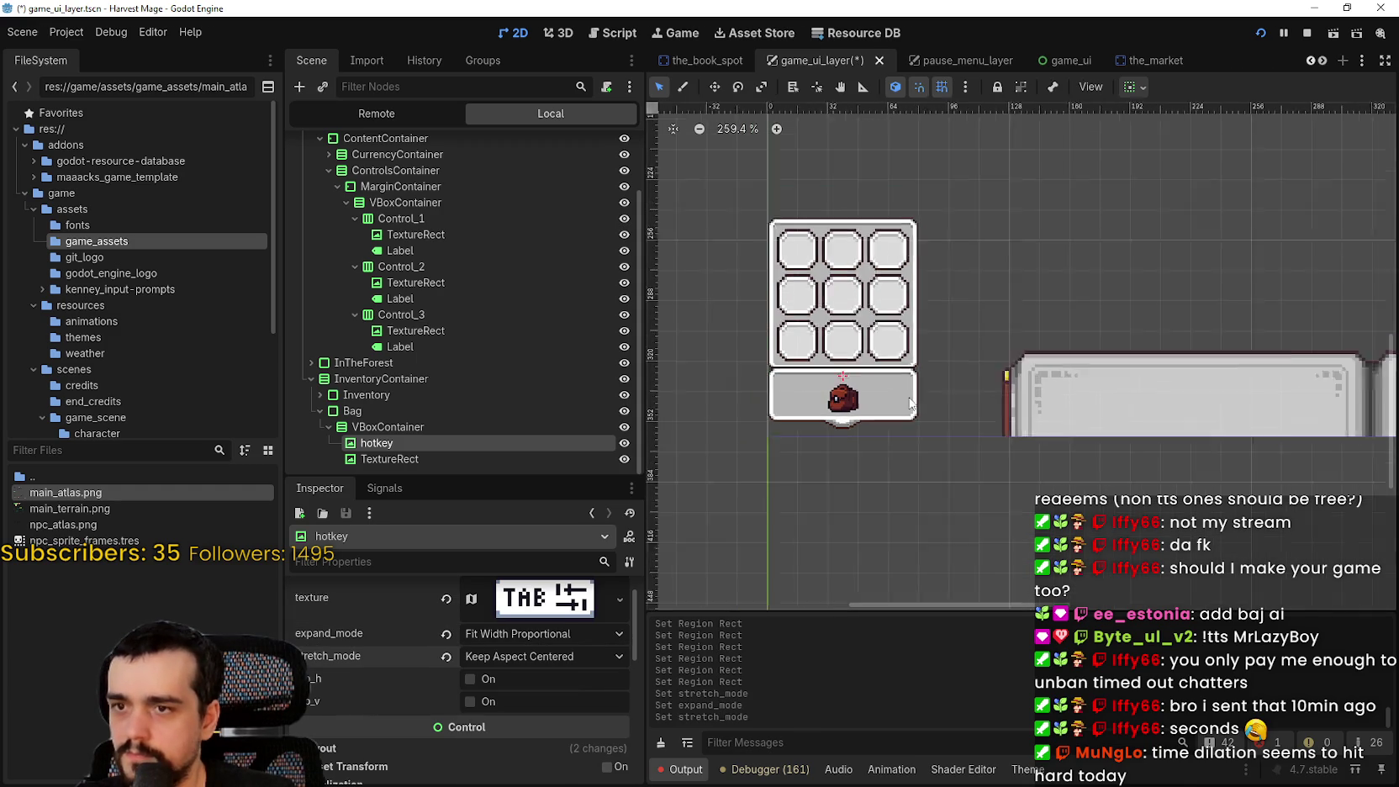
Compare with the Roll hint icon, revert the hotkey's stretch mode to Scale, and save
click(445, 332)
scroll(379, 677, up, 2)
scroll(380, 672, down, 4)
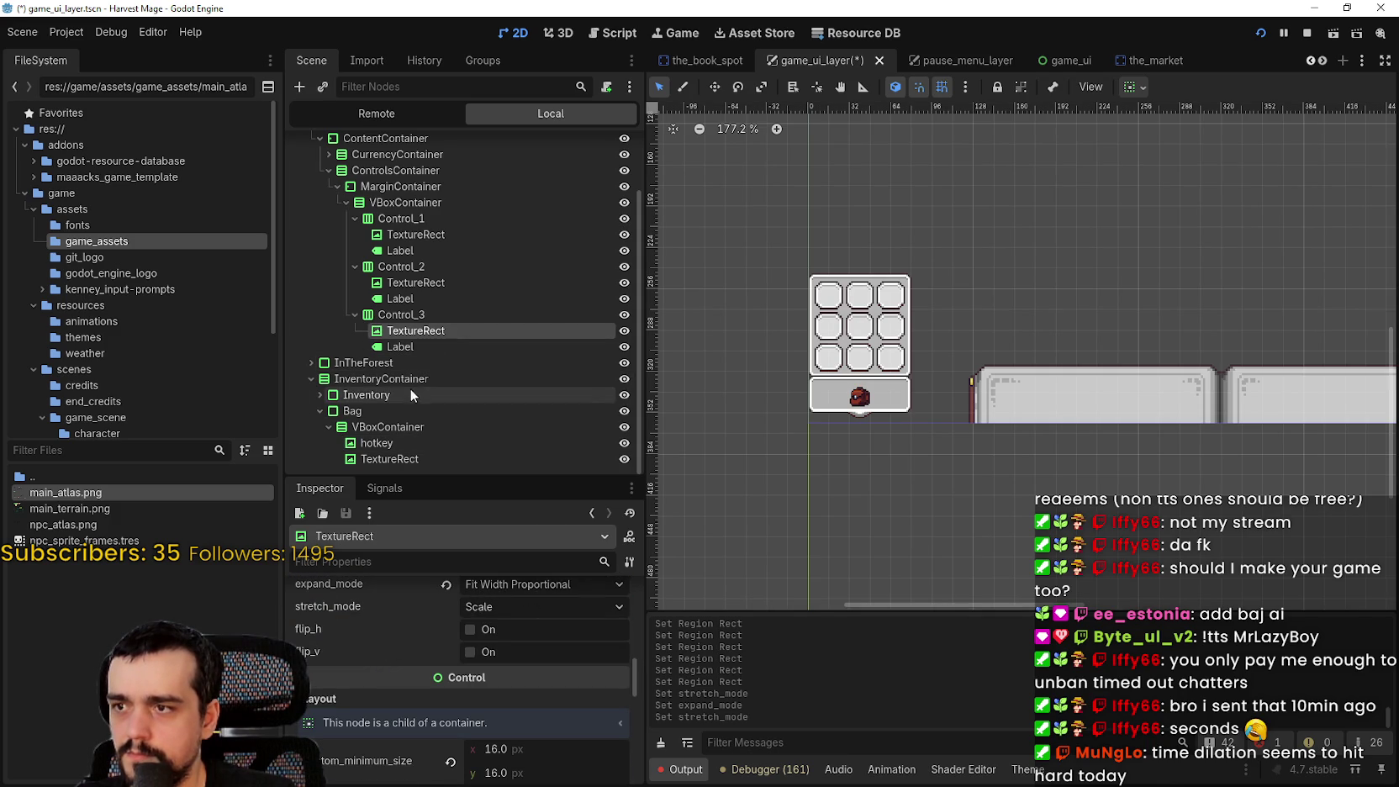
click(411, 441)
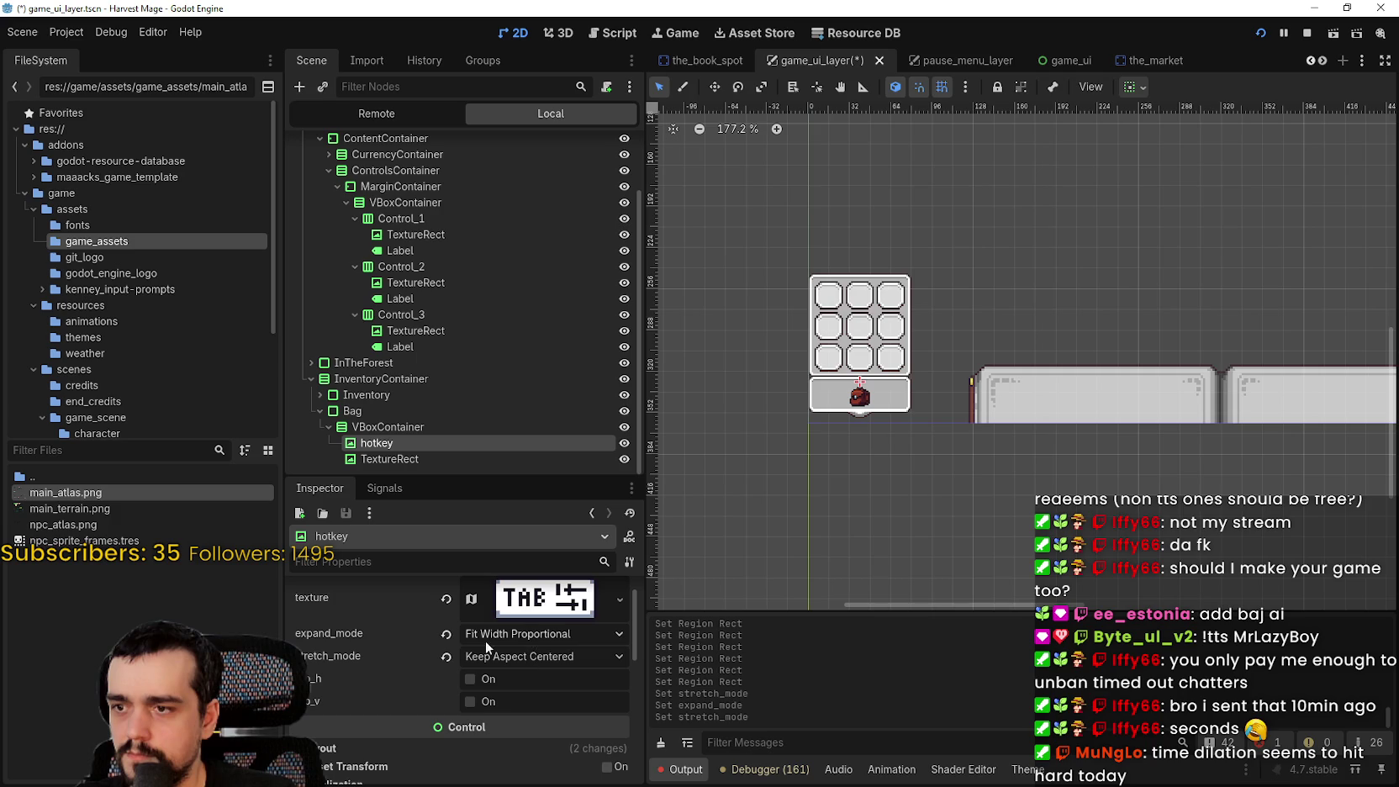
click(447, 656)
click(479, 653)
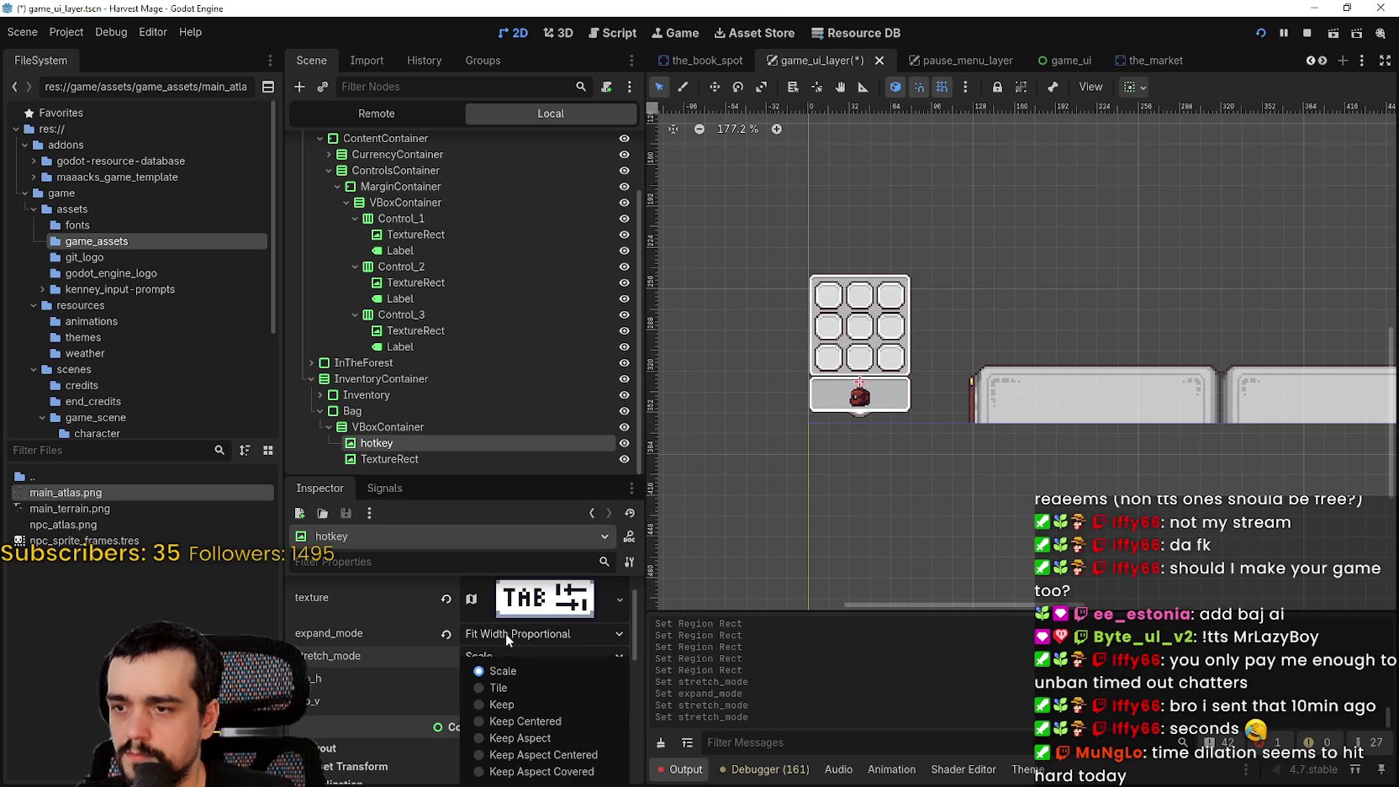
click(507, 633)
click(507, 633)
click(509, 703)
scroll(852, 410, up, 3)
key(ctrl+s)
Inspect Control_3's TextureRect layout properties, then reselect the Bag's hotkey node
click(413, 332)
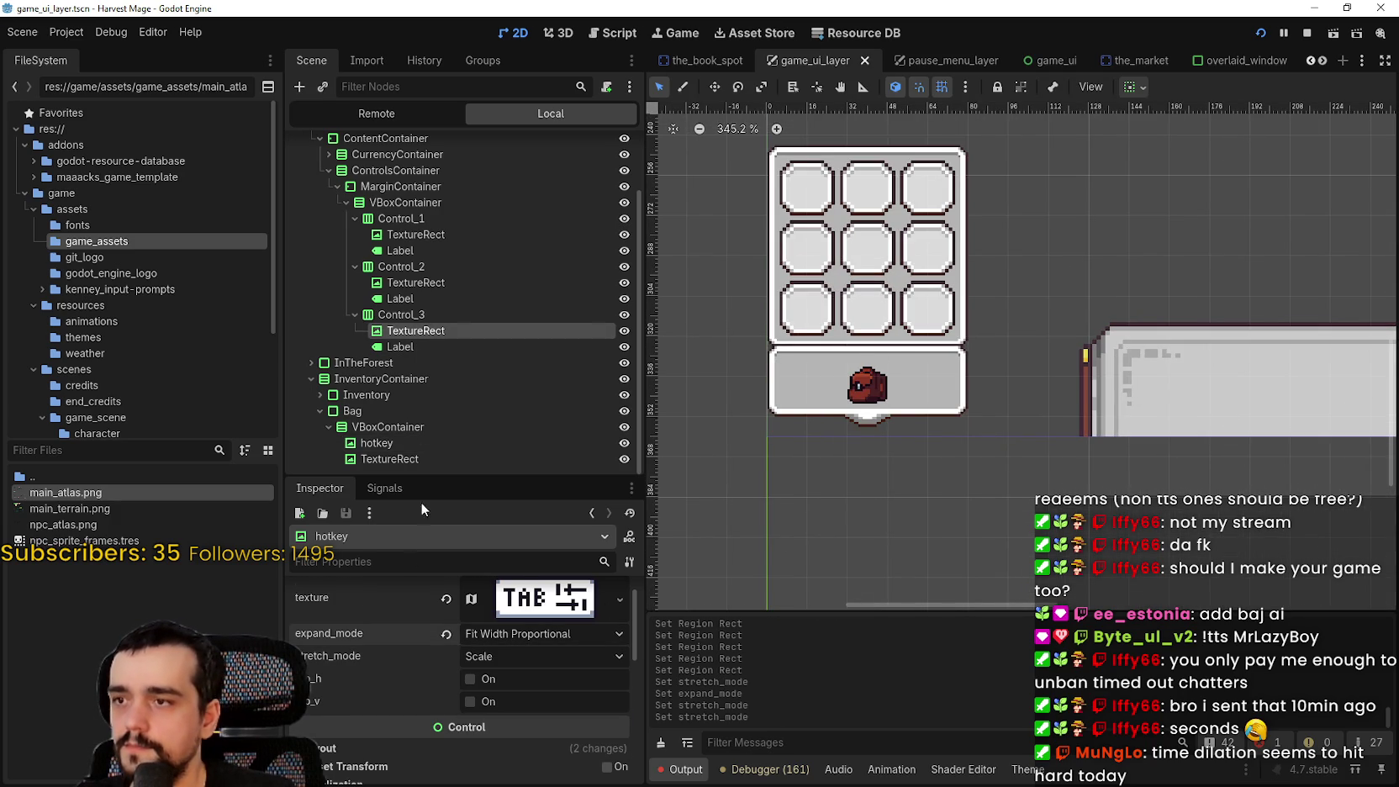
click(393, 723)
scroll(897, 416, down, 2)
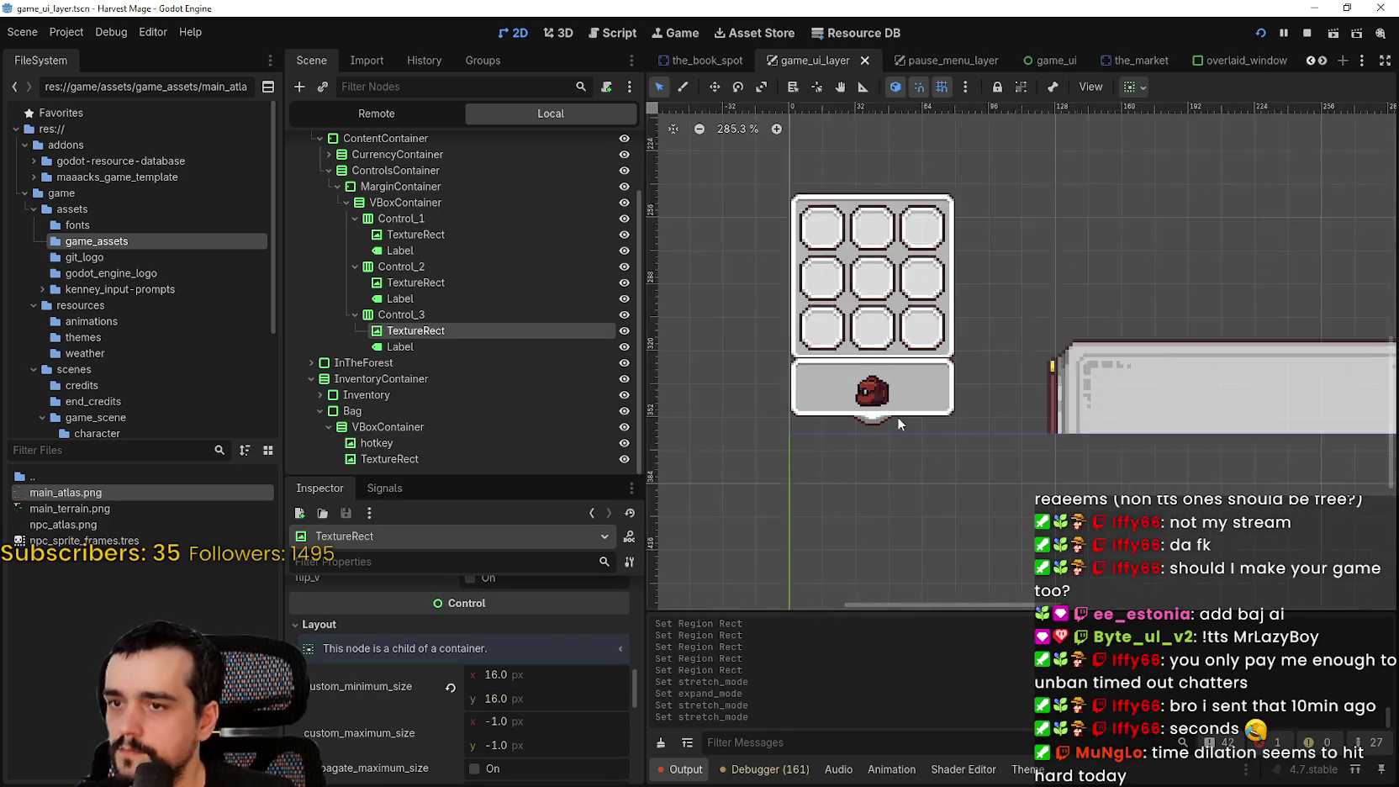
scroll(897, 416, down, 10)
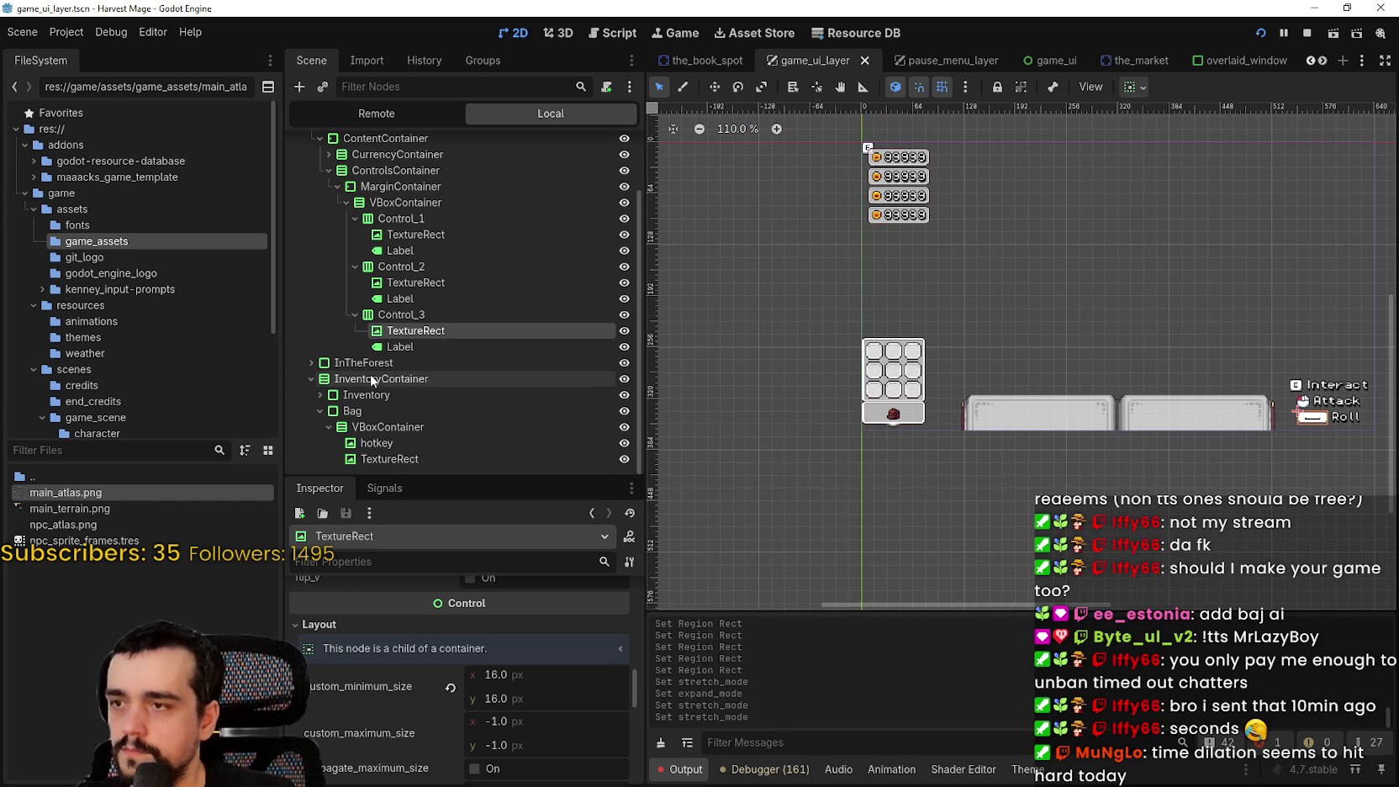
scroll(839, 413, up, 3)
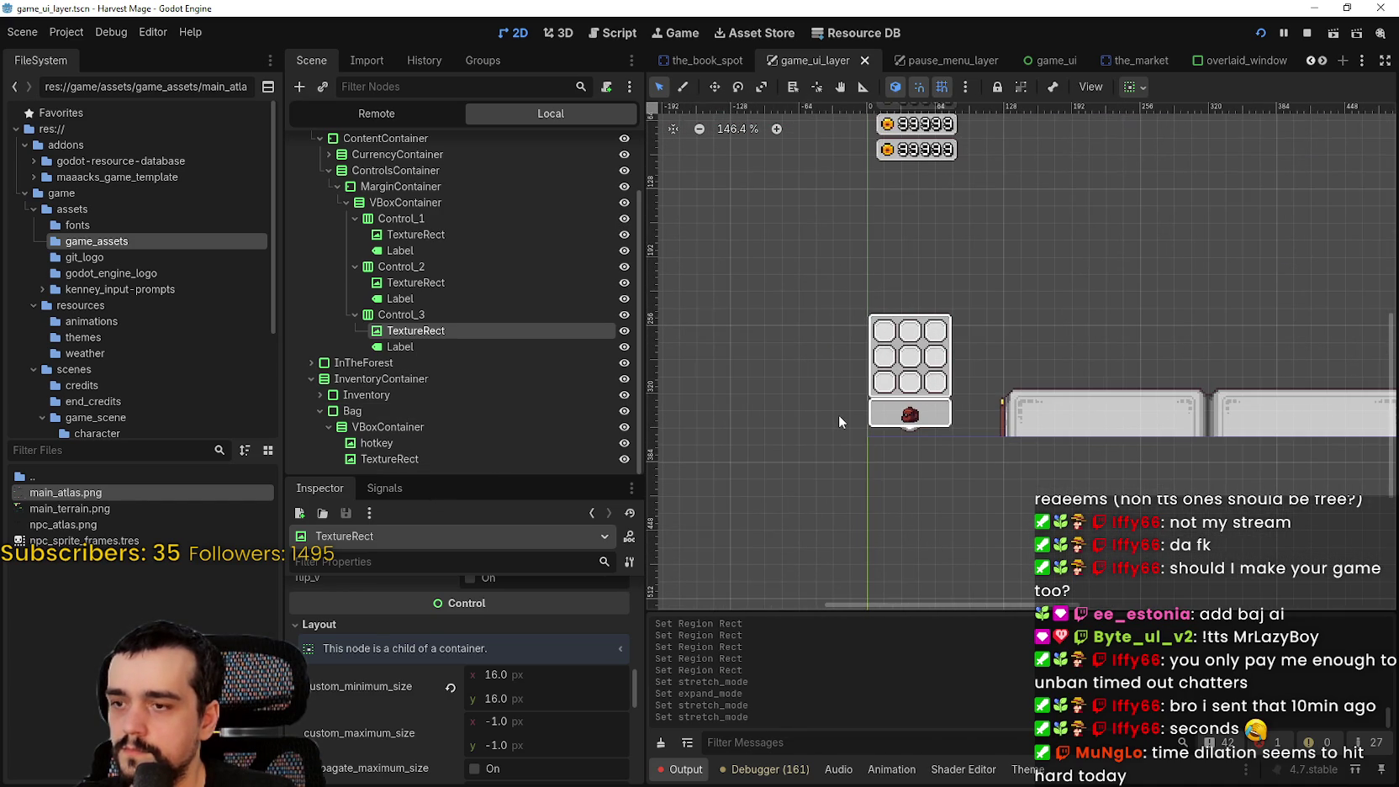
click(418, 453)
click(431, 444)
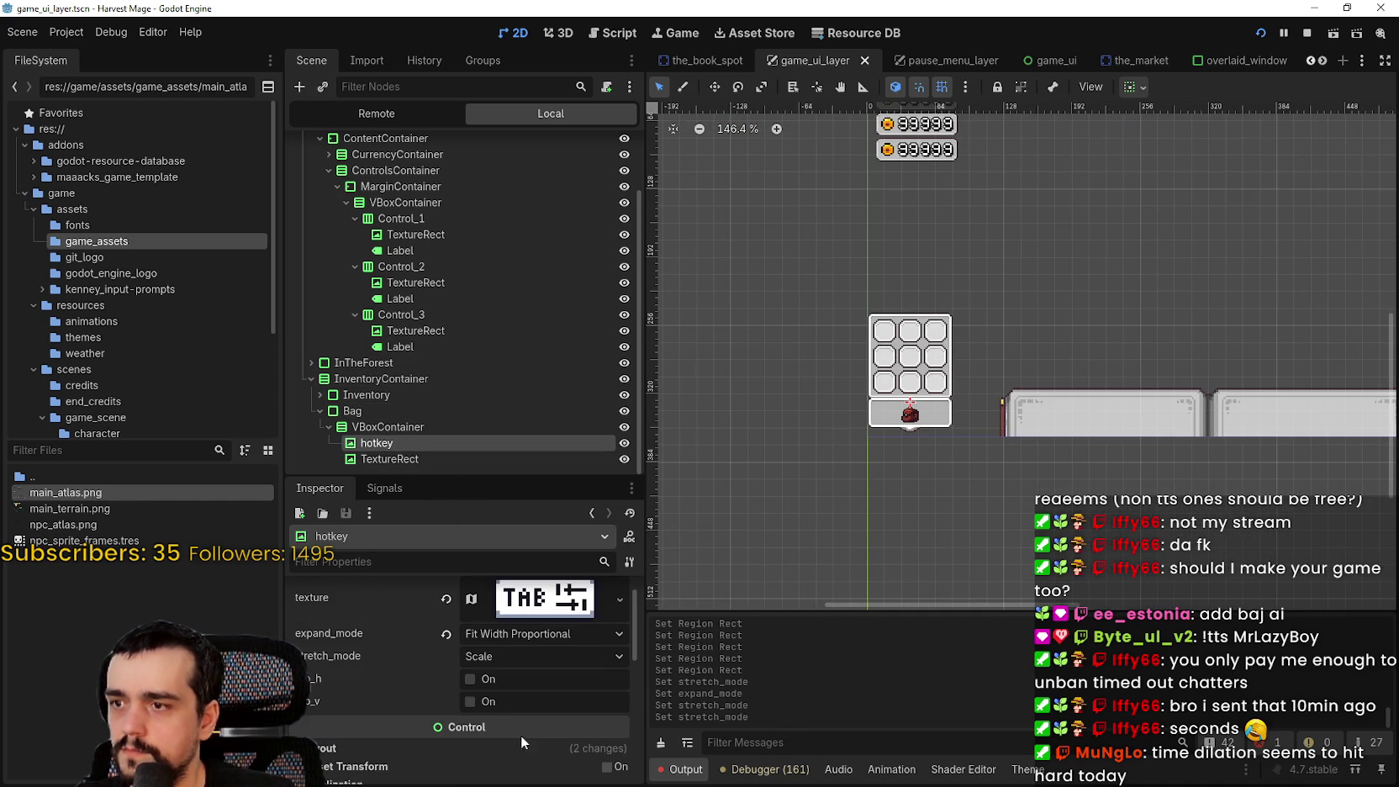
scroll(511, 698, up, 1)
scroll(520, 686, down, 4)
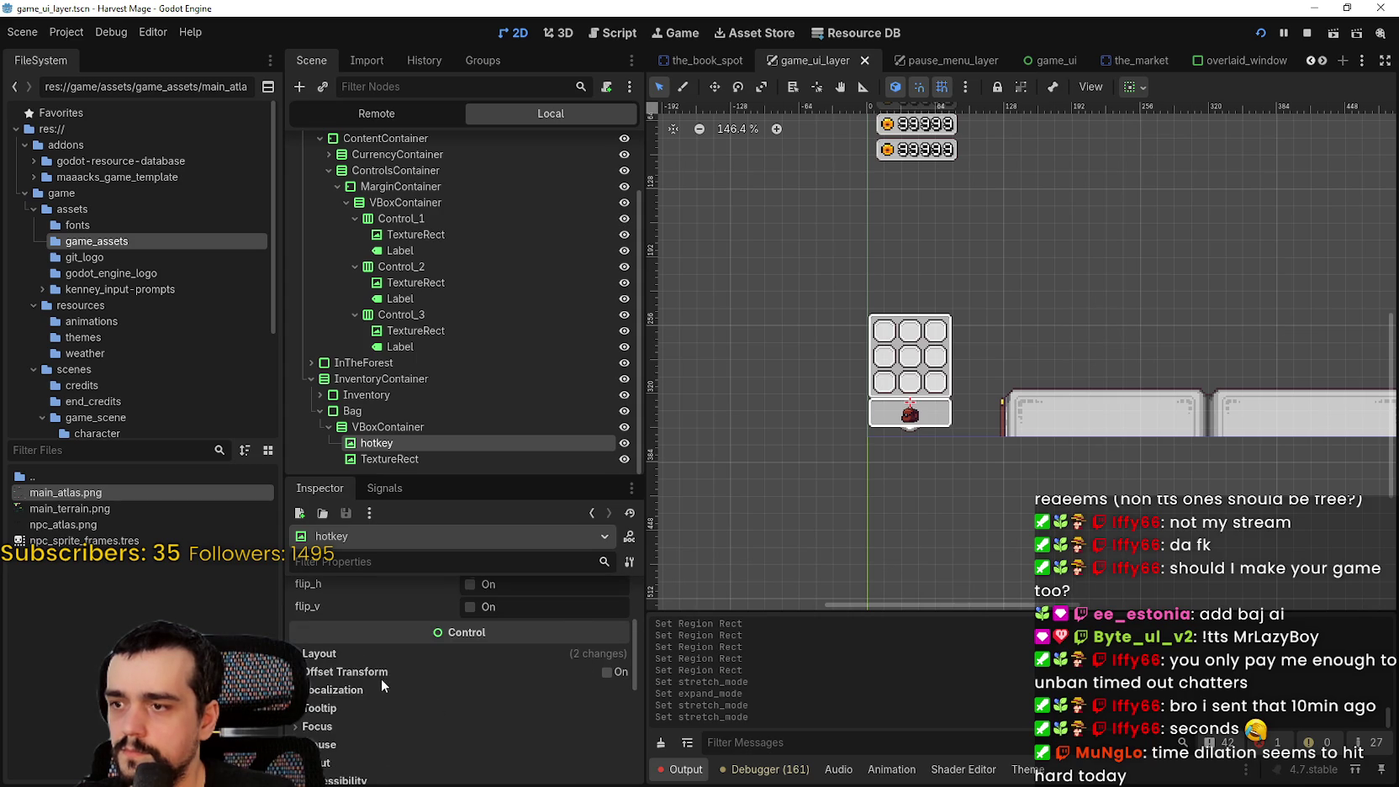
scroll(380, 679, down, 1)
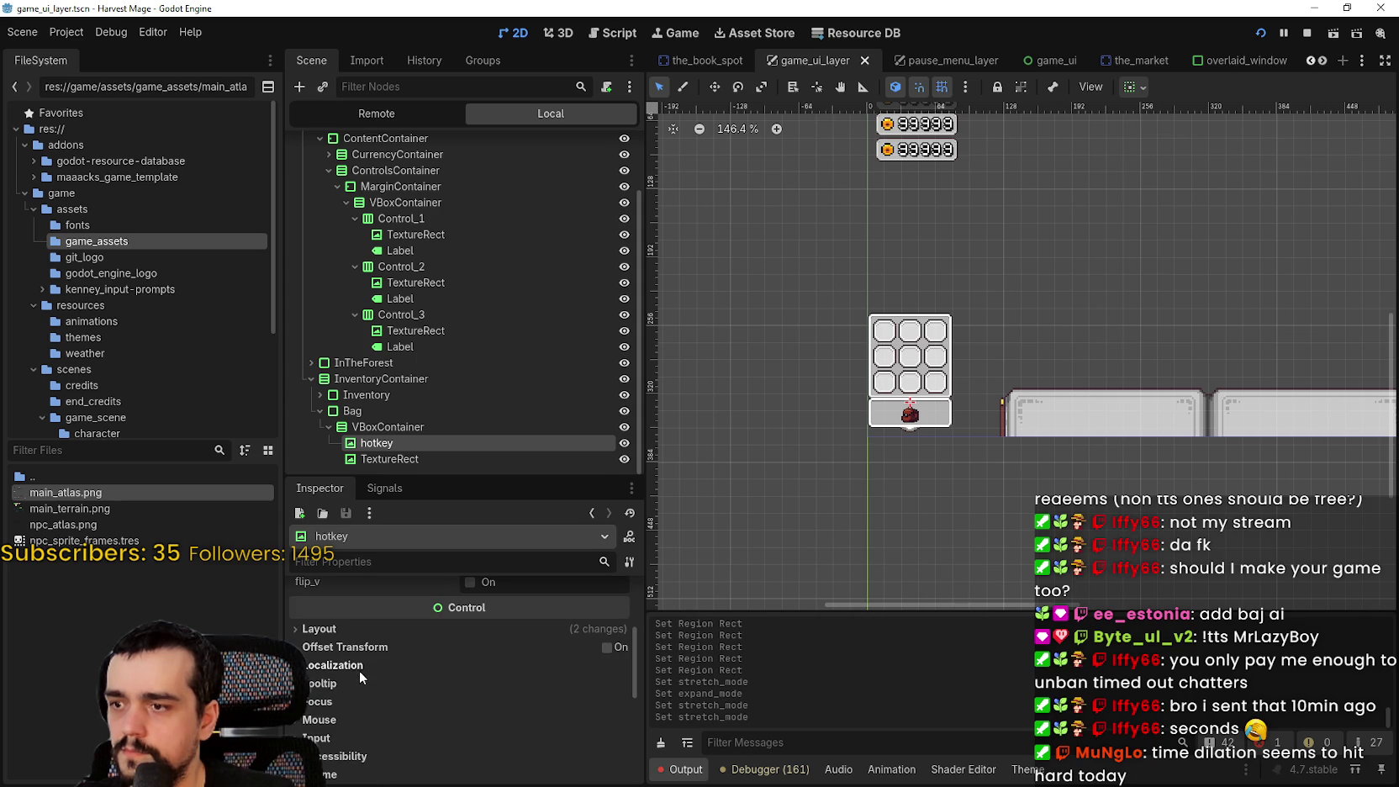
Set the hotkey's custom minimum height to 16 px and save the scene
click(335, 629)
scroll(347, 639, down, 3)
click(513, 629)
text(16)
key(Return)
scroll(999, 386, up, 2)
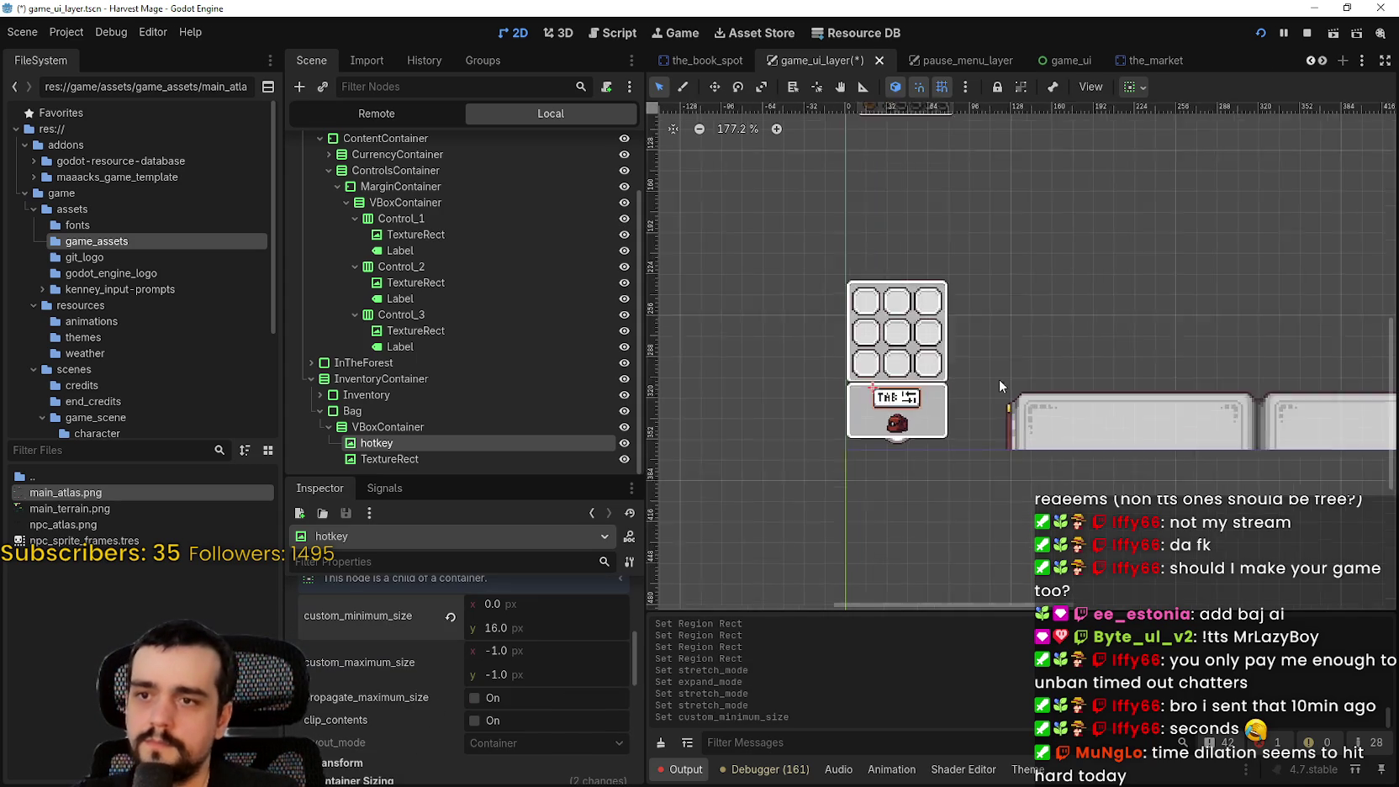
scroll(966, 387, up, 10)
key(ctrl+s)
scroll(927, 368, down, 7)
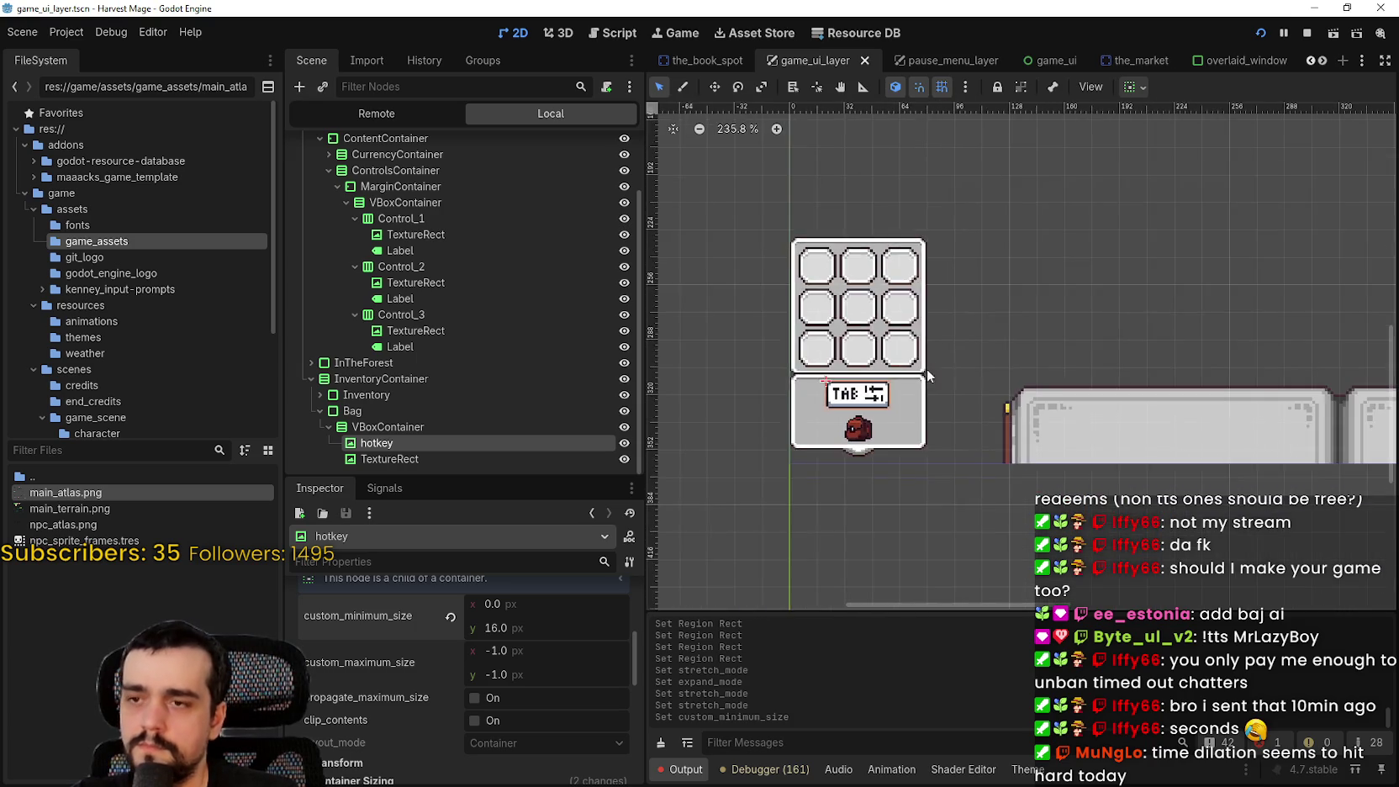
scroll(926, 368, right, 10)
scroll(1022, 393, down, 1)
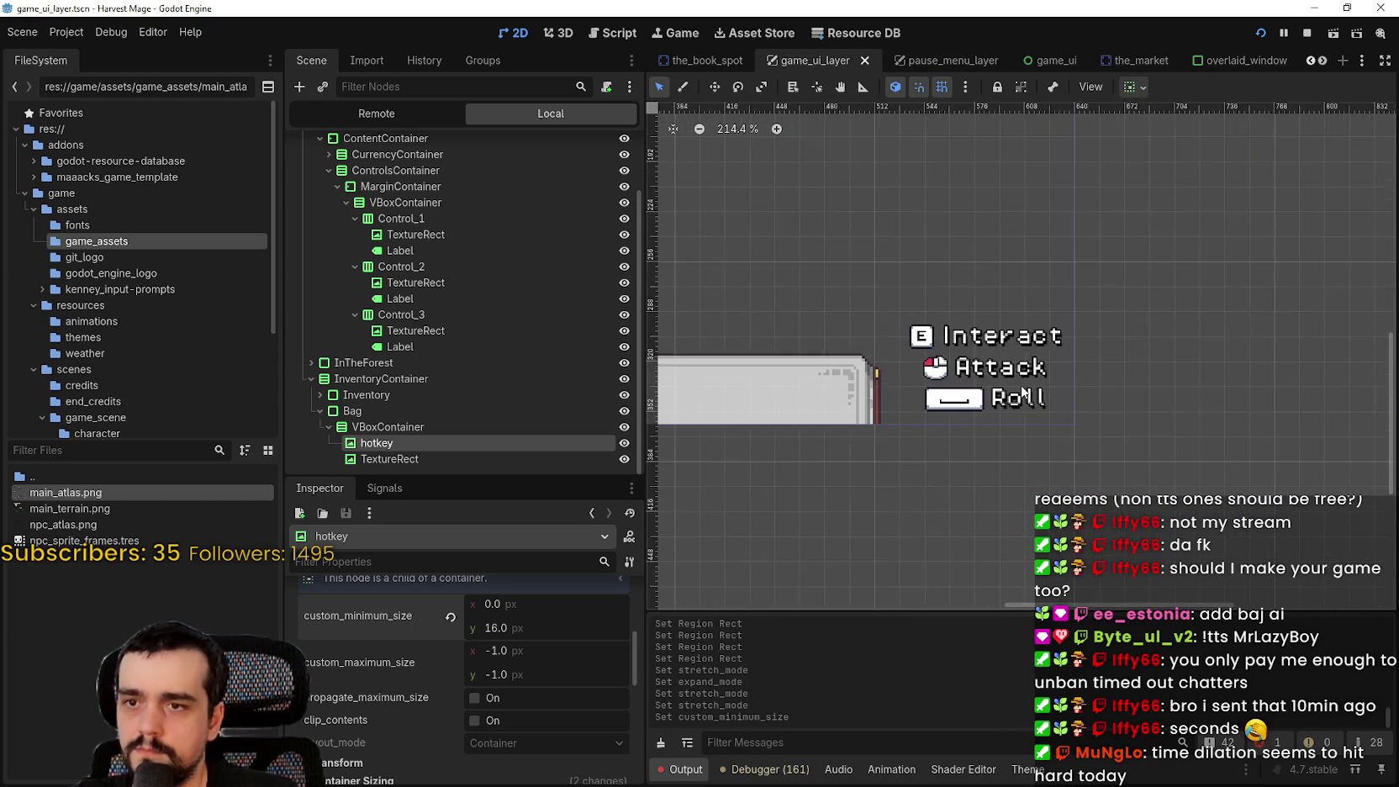
scroll(867, 404, left, 10)
scroll(1110, 333, down, 2)
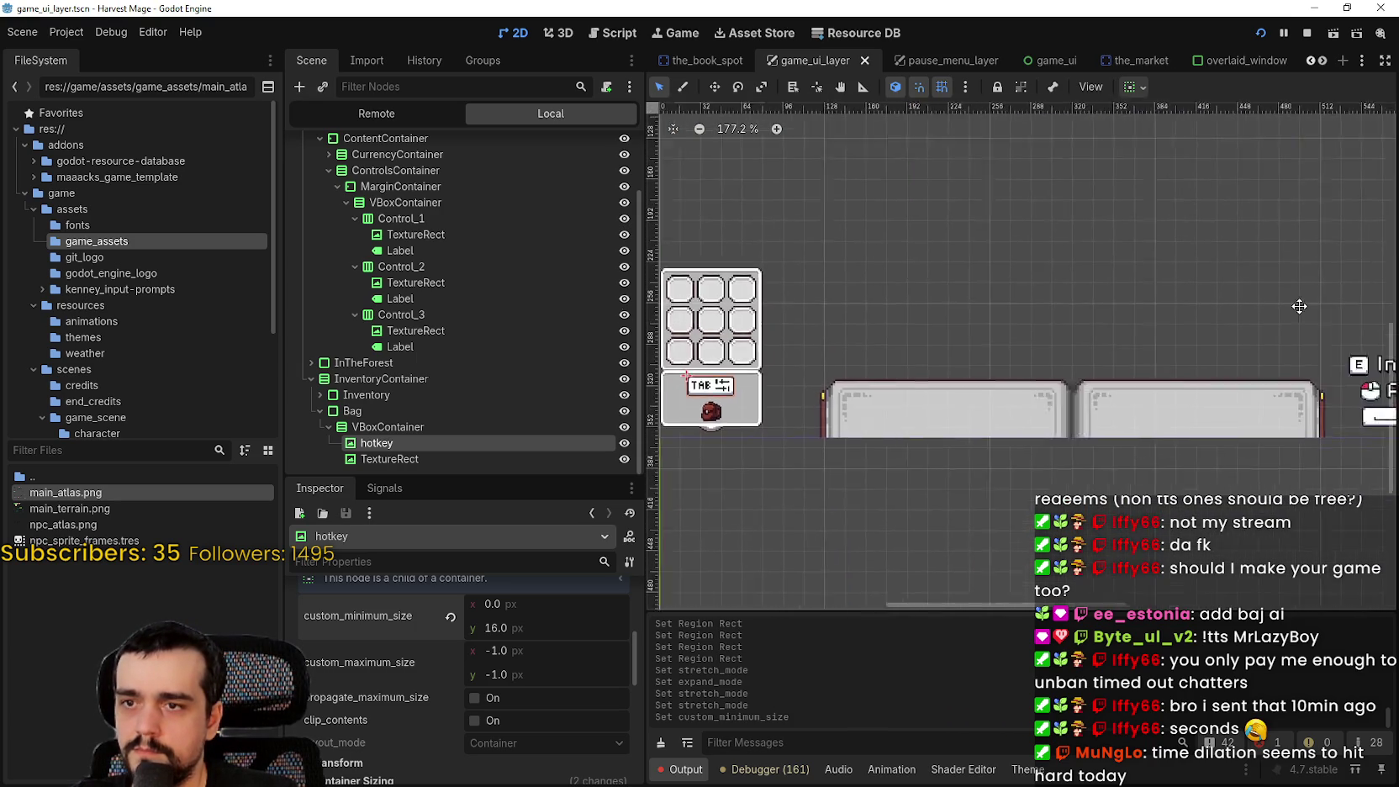
scroll(1299, 306, right, 5)
scroll(918, 328, left, 5)
scroll(1280, 316, right, 5)
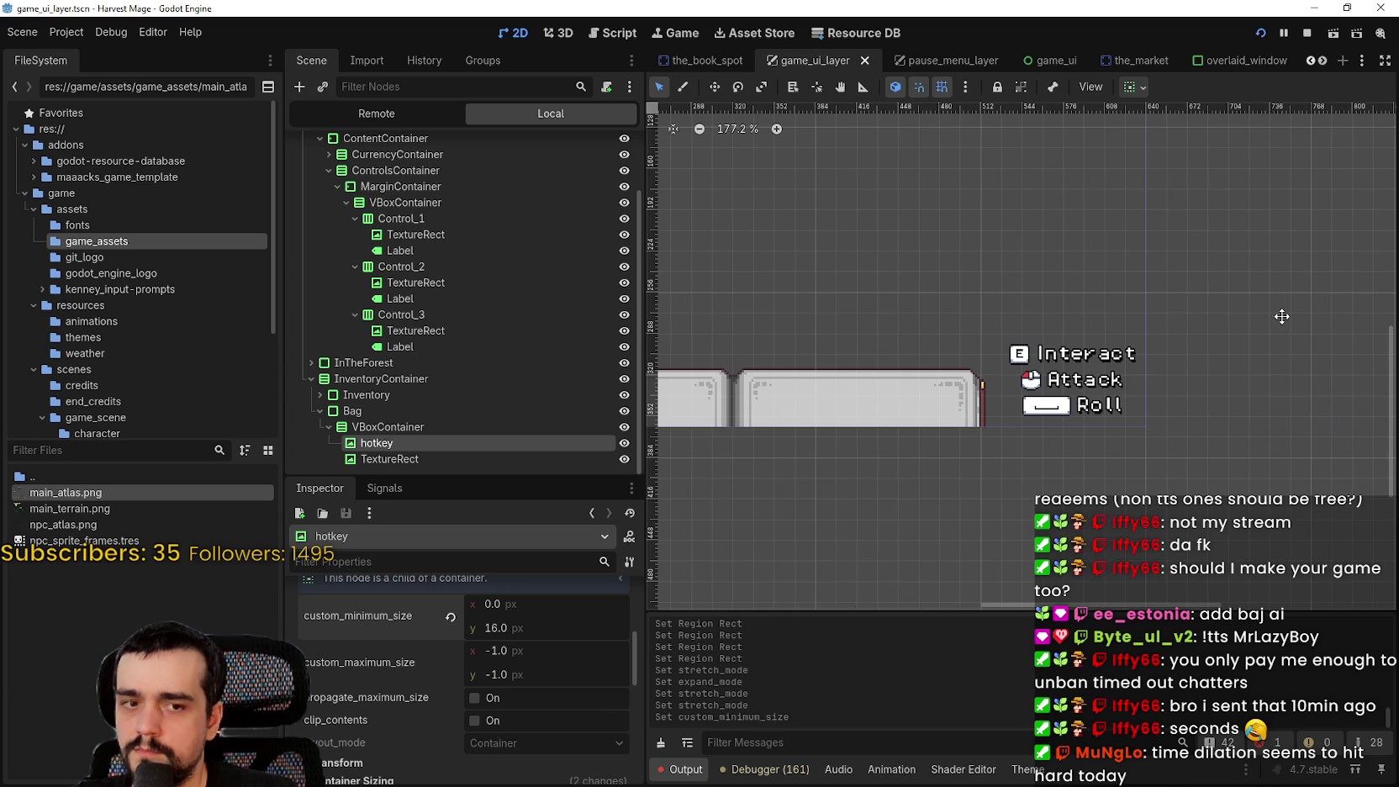
scroll(1282, 317, left, 5)
scroll(1039, 315, right, 6)
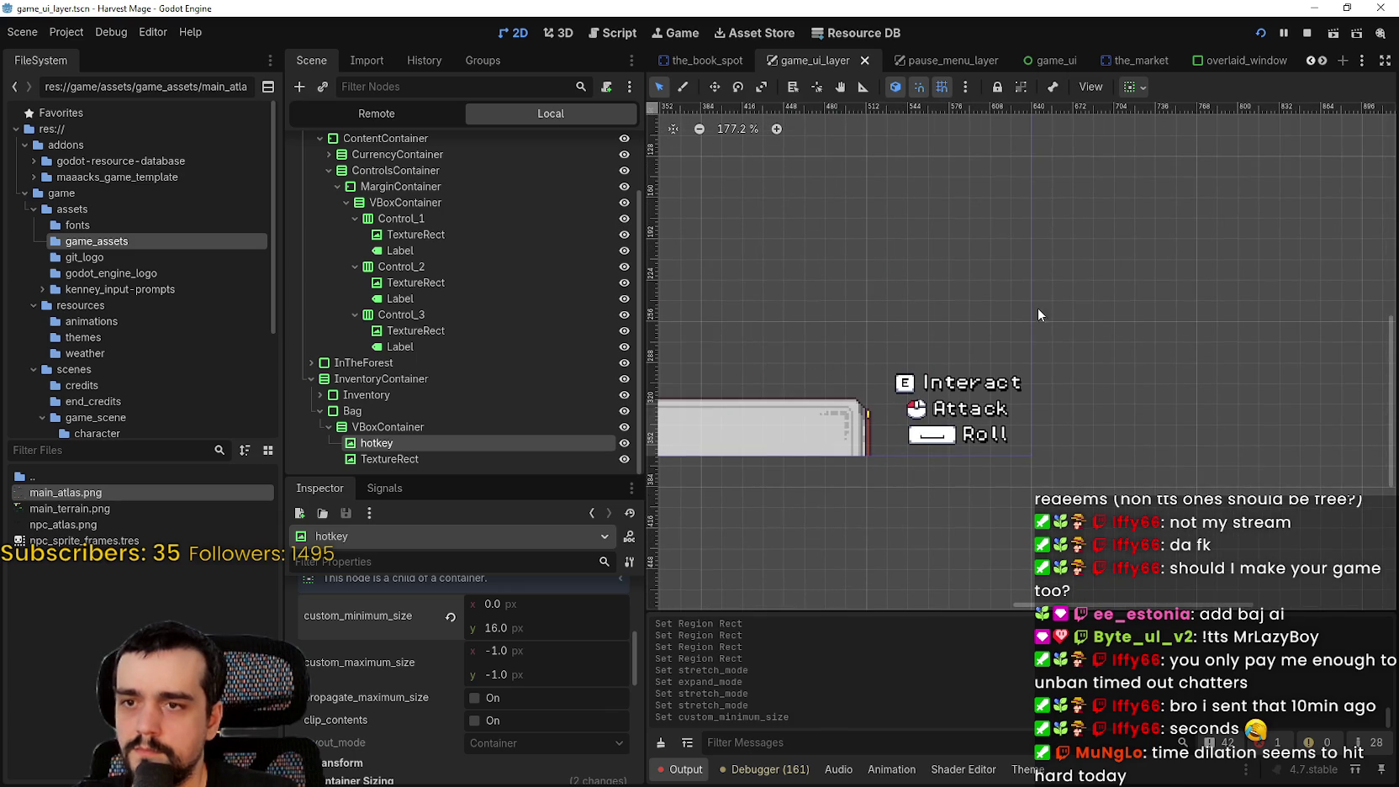
click(416, 330)
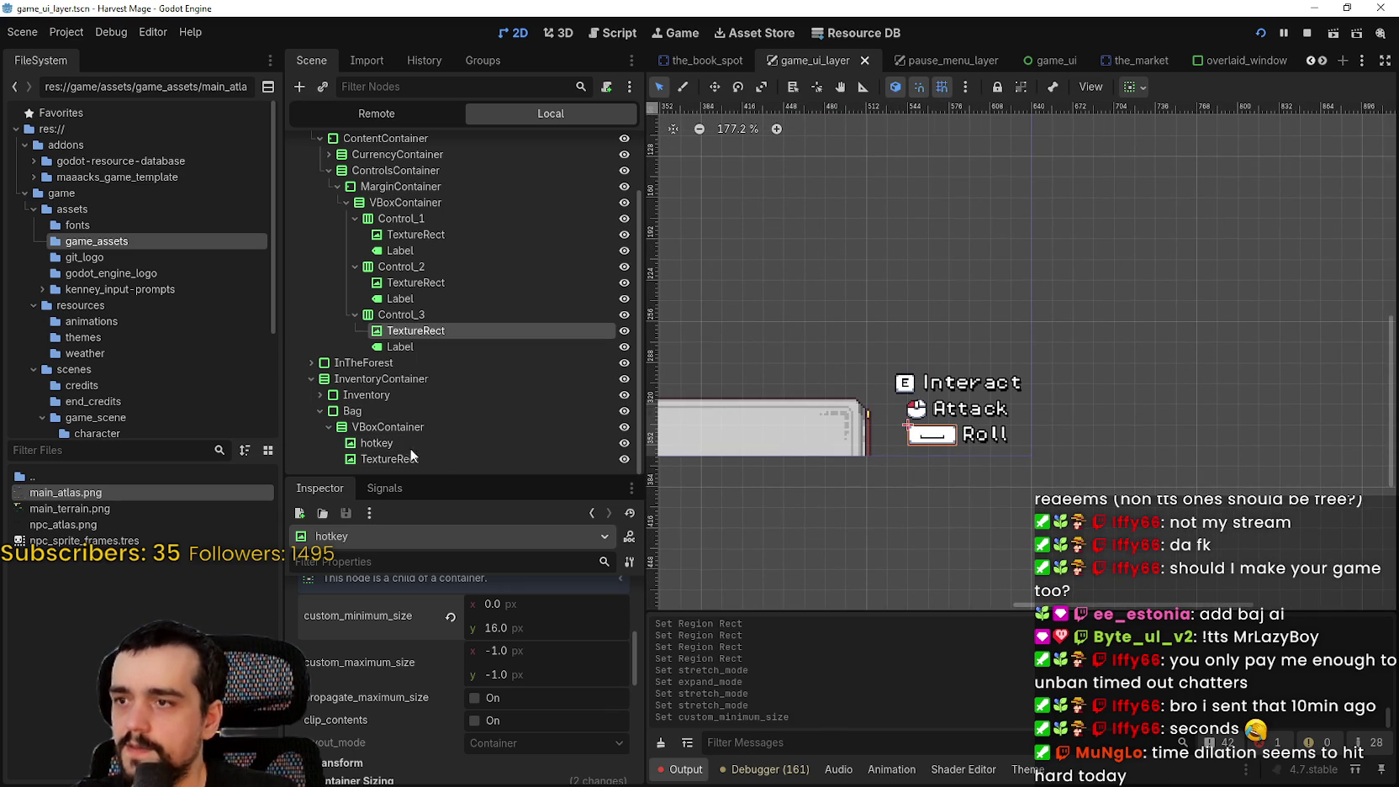
scroll(445, 695, down, 2)
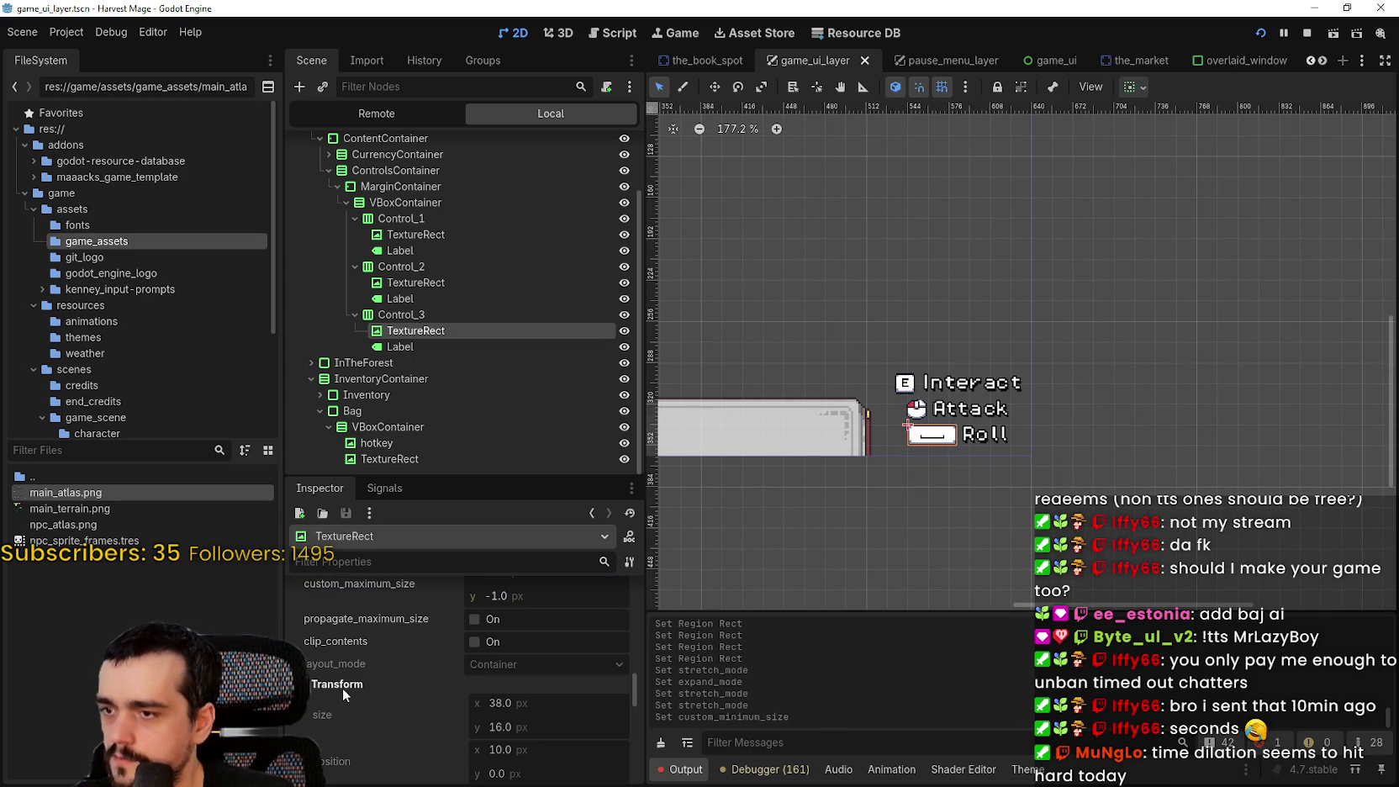
scroll(925, 408, up, 7)
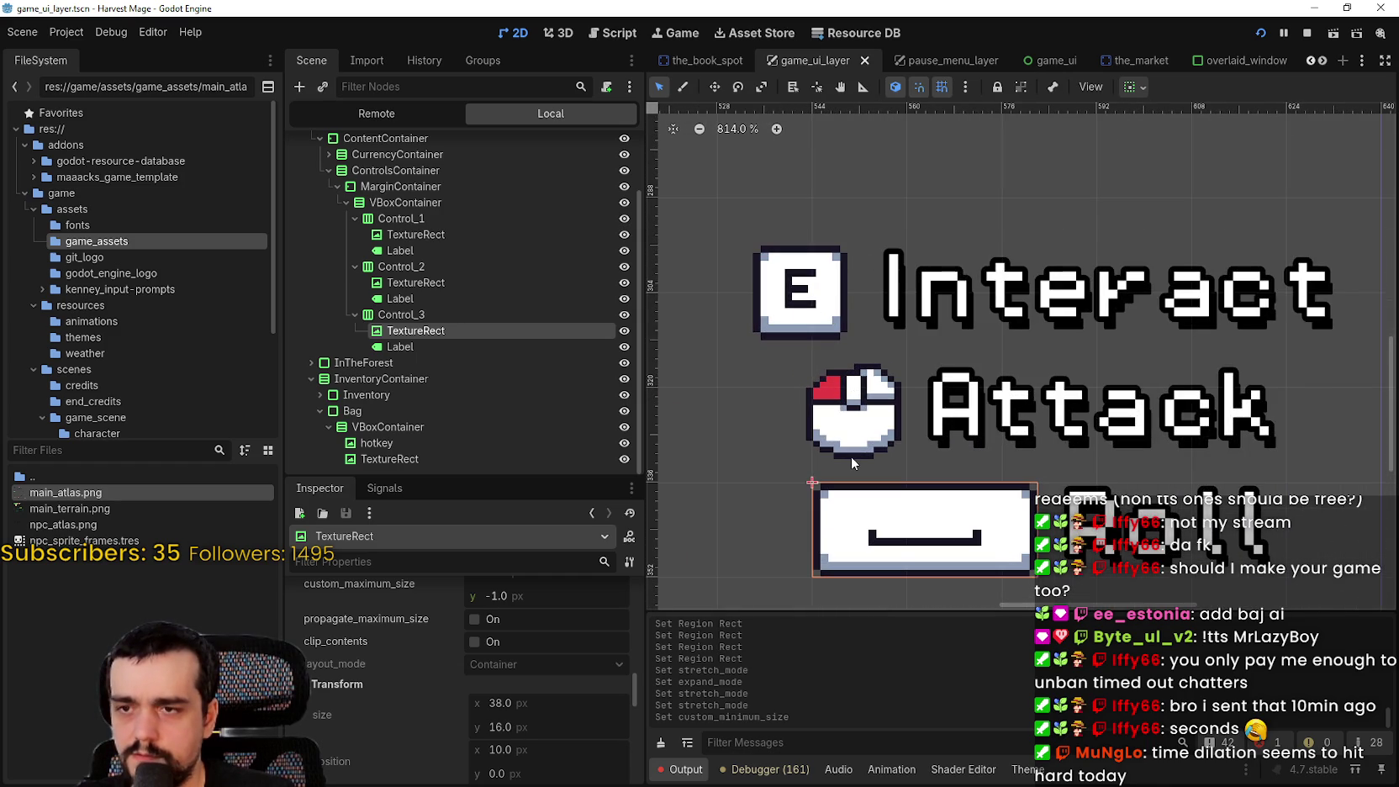
scroll(850, 456, down, 6)
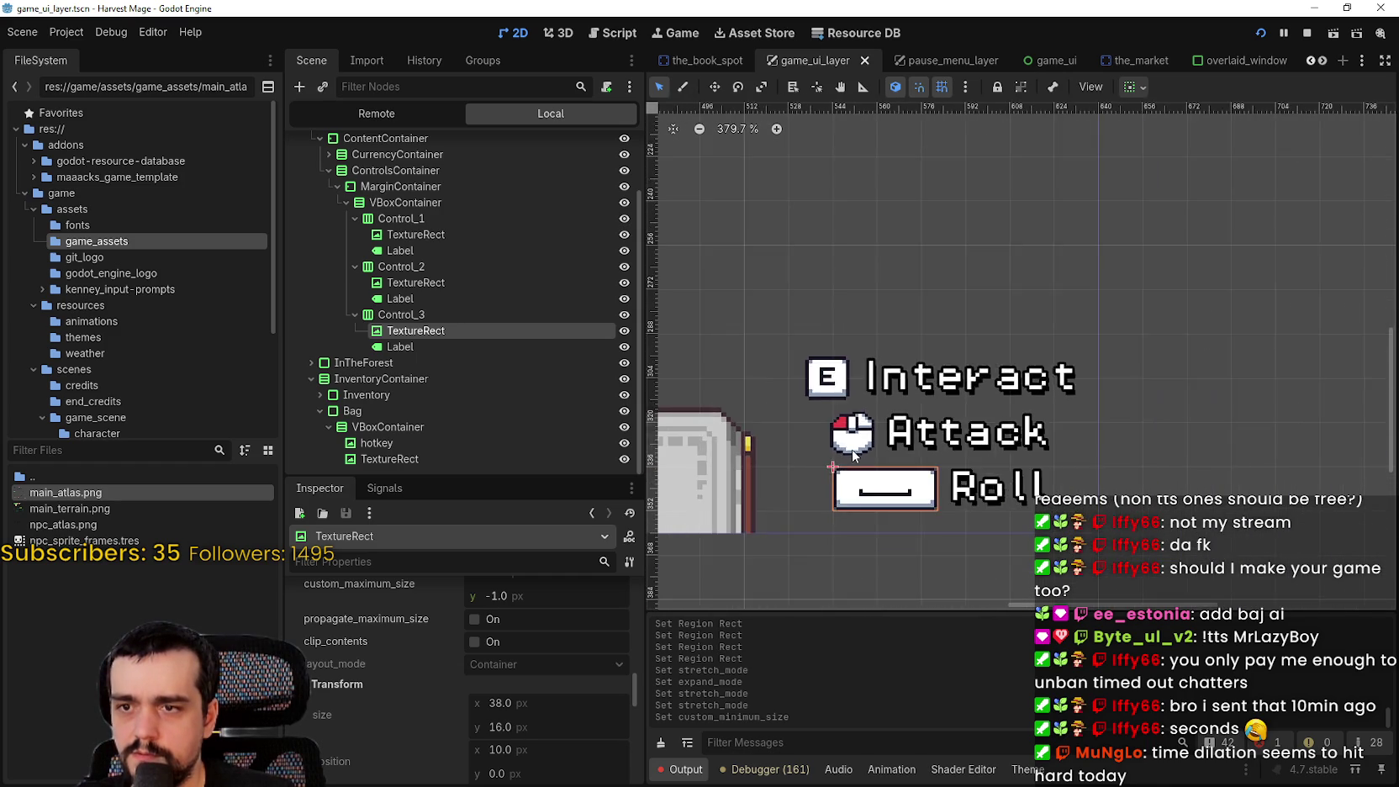
scroll(891, 437, down, 2)
mouse_move(891, 437)
mouse_down()
mouse_move(1295, 504)
mouse_move(939, 391)
mouse_move(999, 364)
mouse_up()
scroll(1312, 539, up, 4)
scroll(1313, 540, up, 4)
key(ctrl+s)
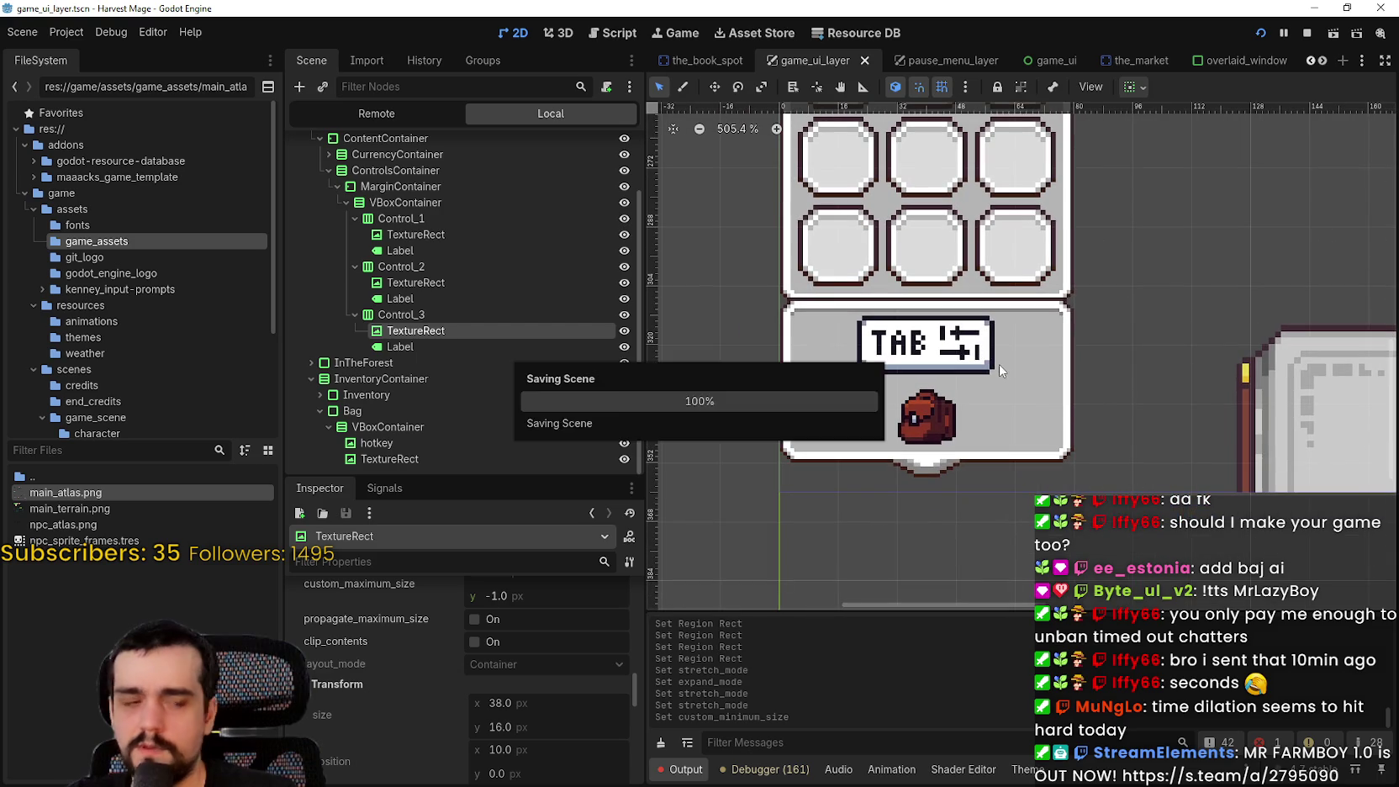
click(395, 458)
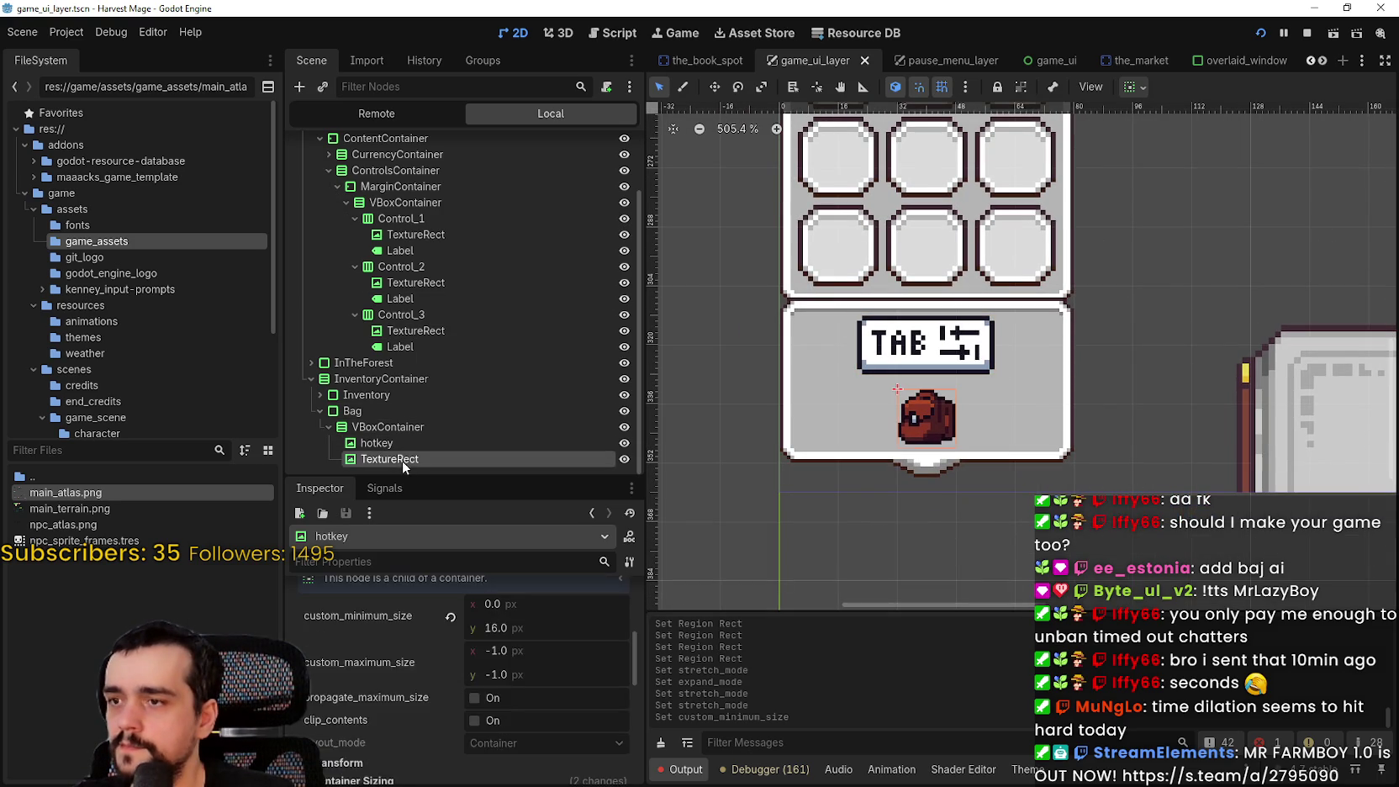
Set the backpack TextureRect's custom minimum size x and y to 24 and save the scene
scroll(529, 679, down, 4)
scroll(521, 613, up, 5)
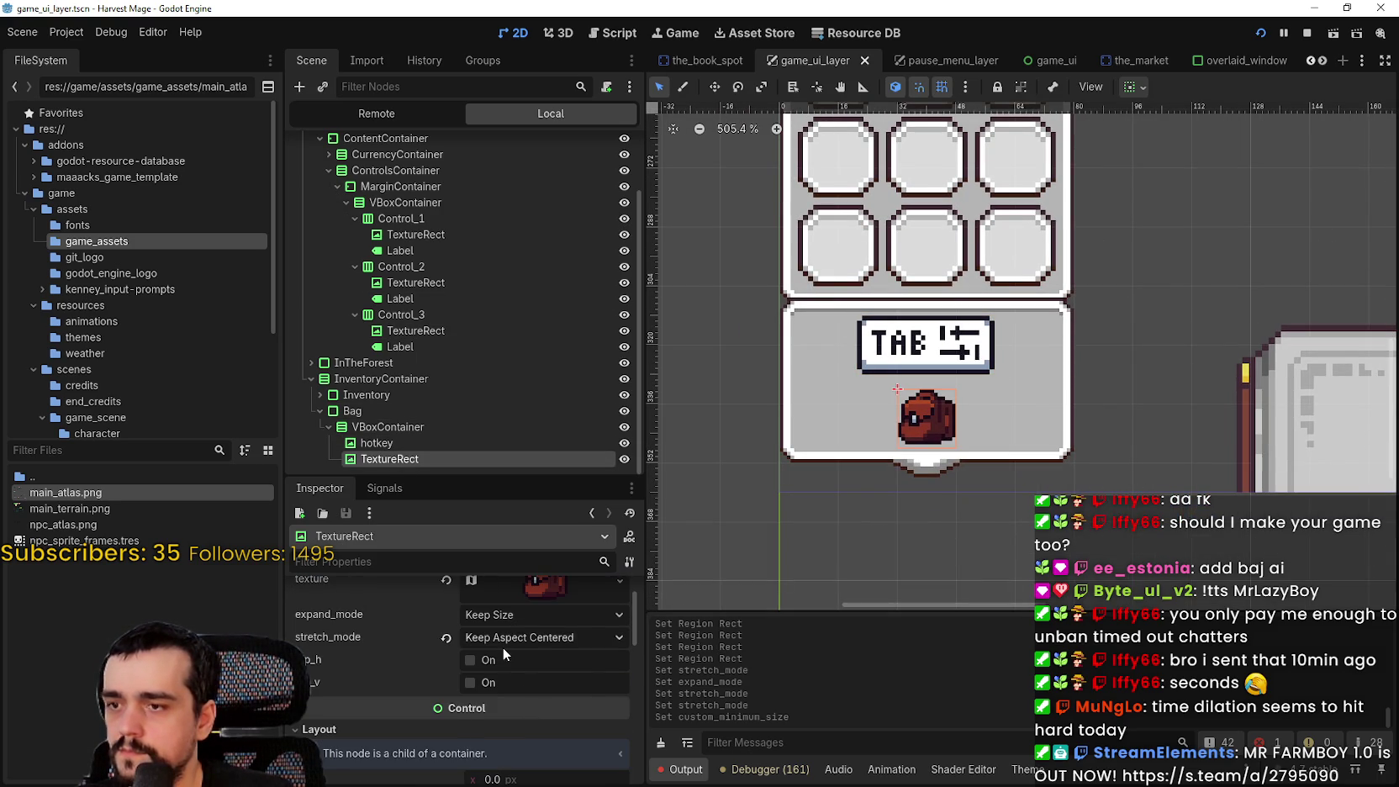
scroll(503, 648, up, 1)
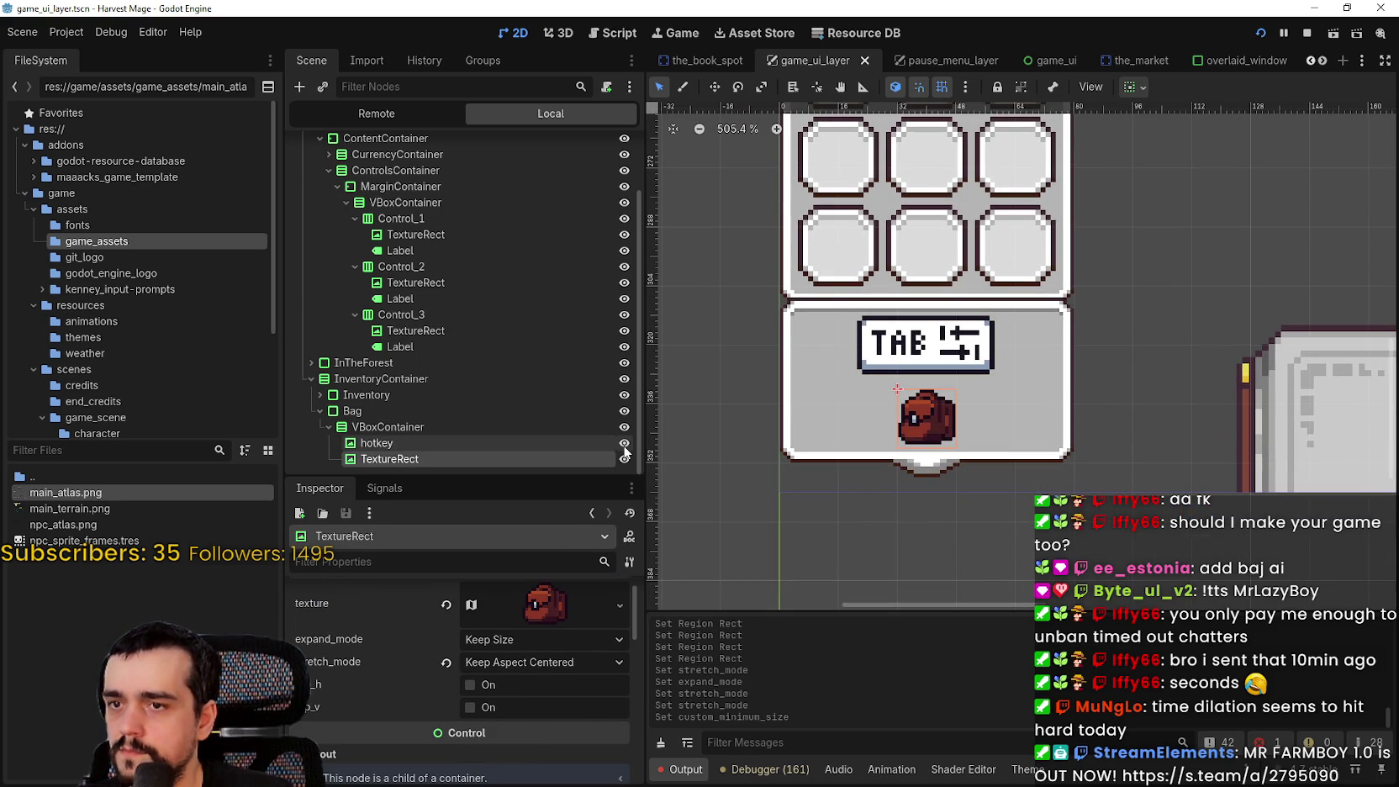
scroll(533, 670, down, 2)
scroll(553, 675, down, 1)
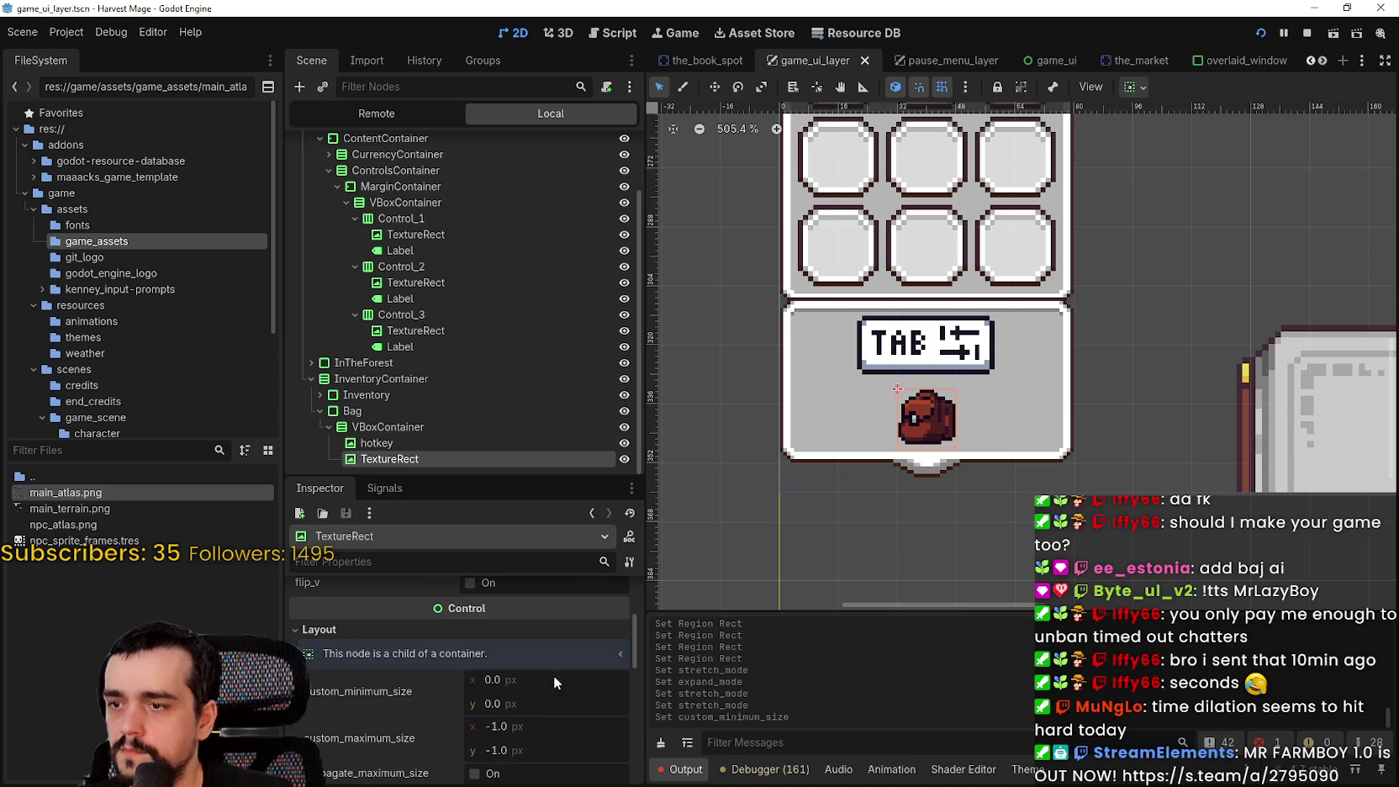
click(506, 685)
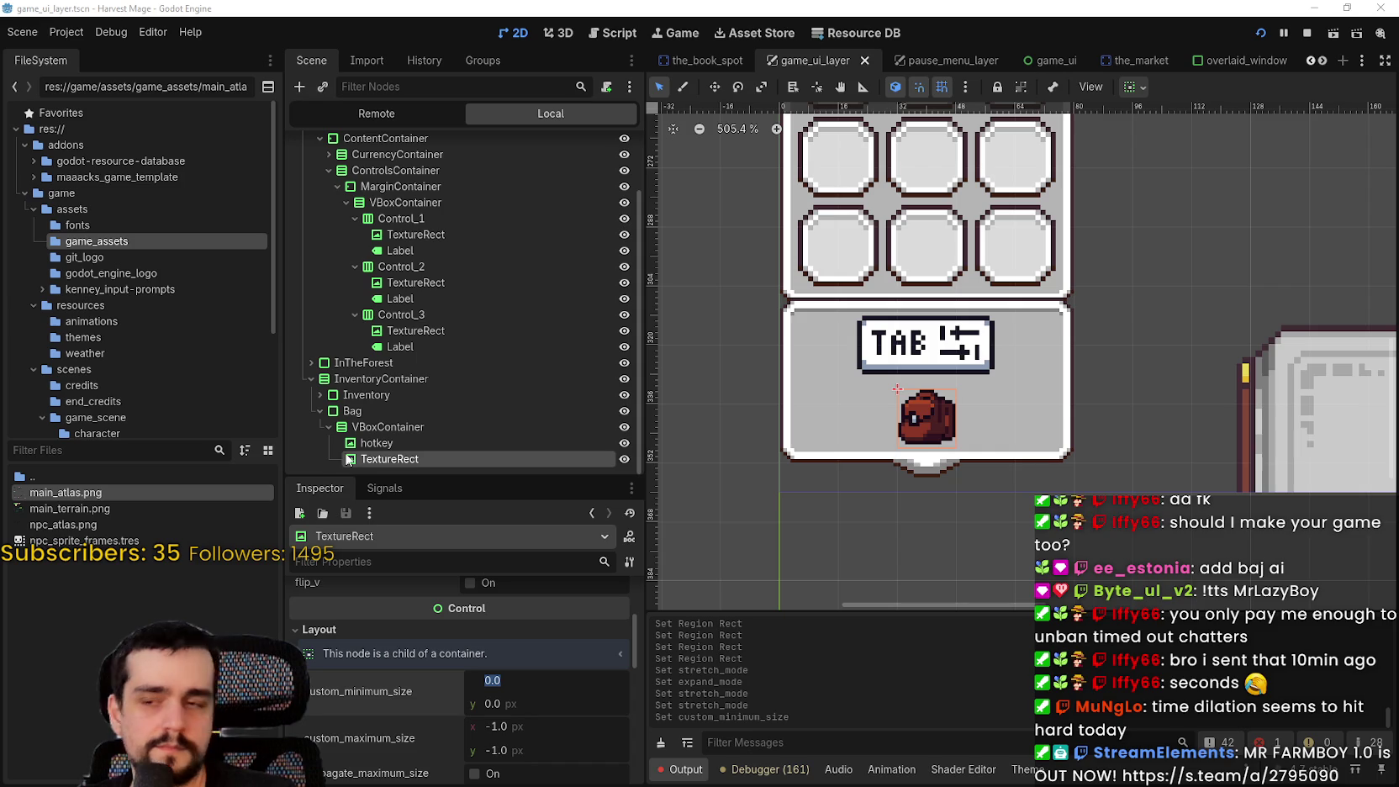
scroll(420, 744, up, 2)
scroll(420, 743, down, 1)
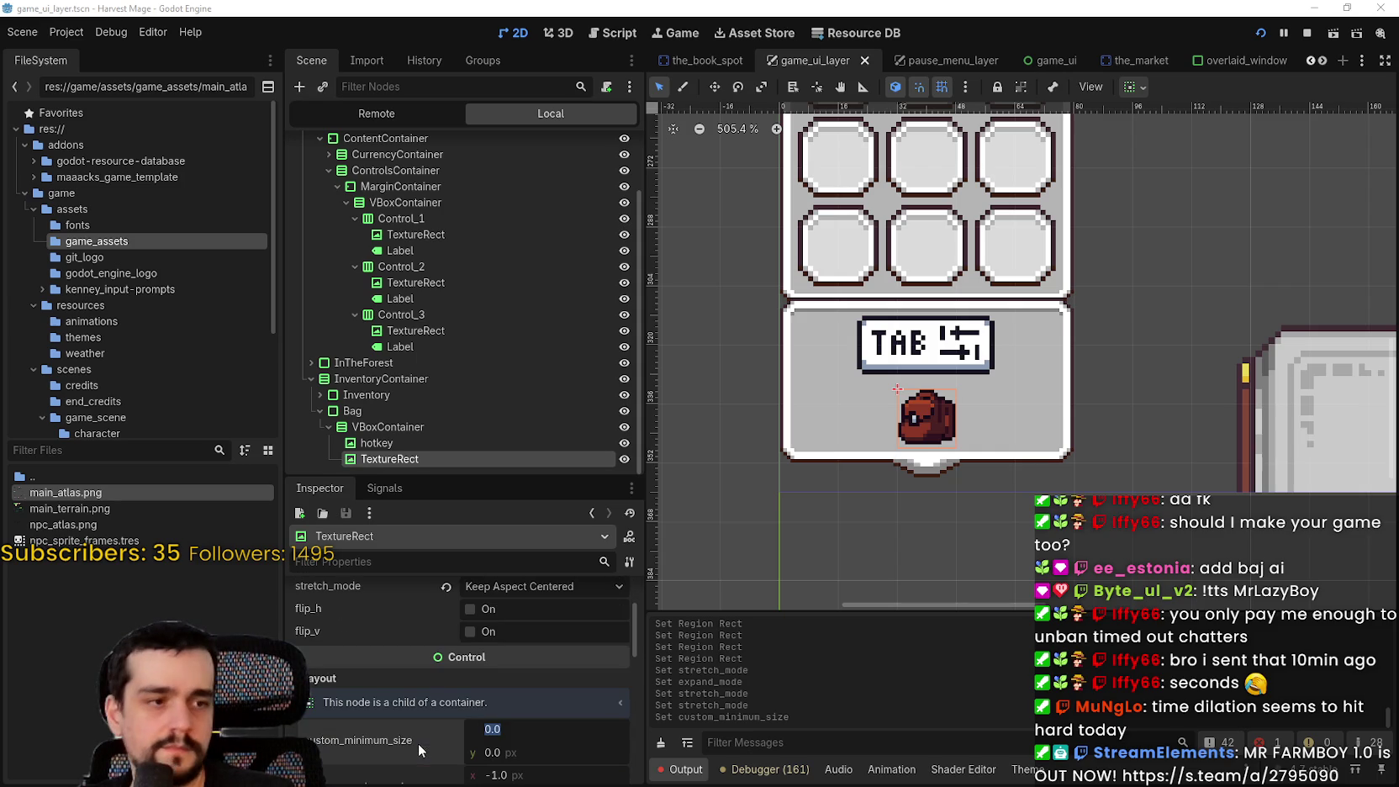
scroll(424, 683, down, 3)
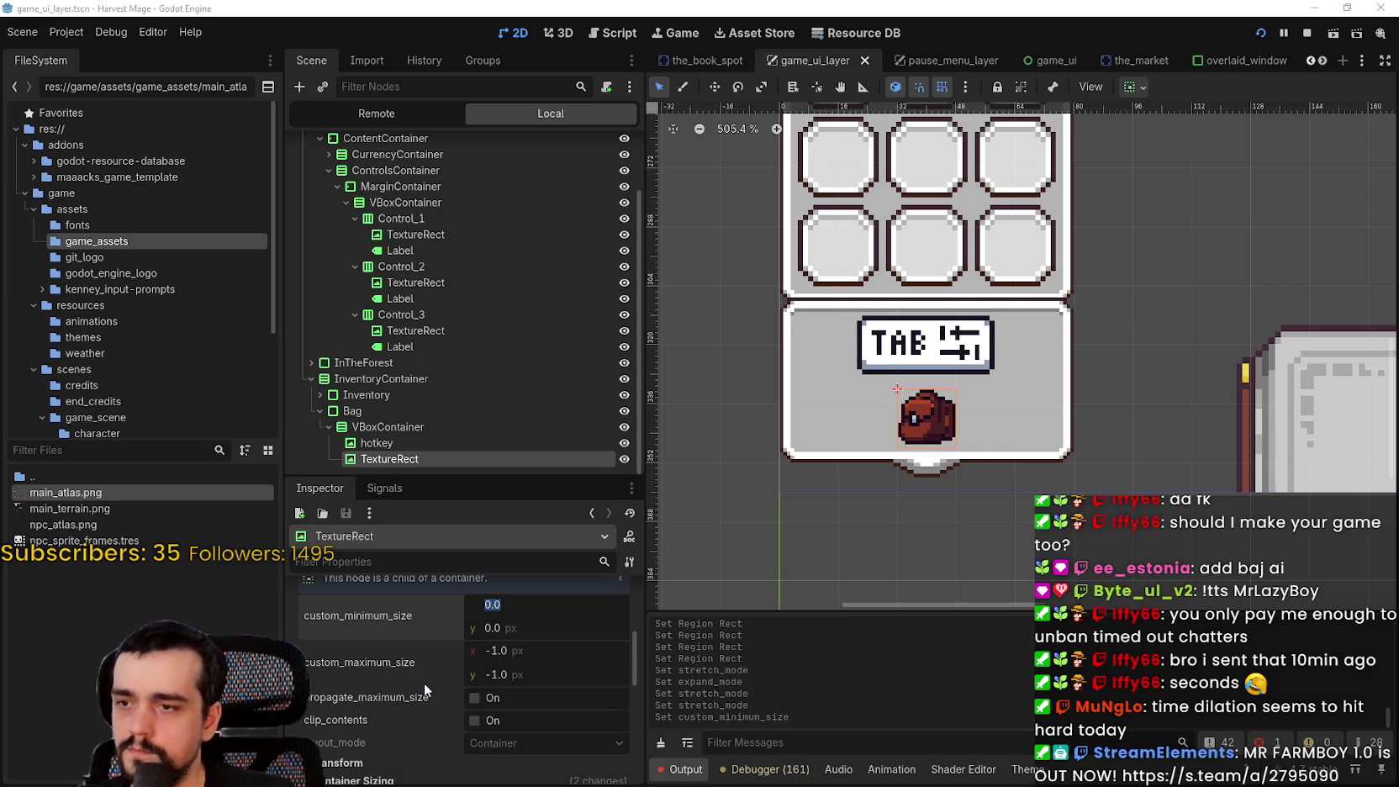
text(0.24)
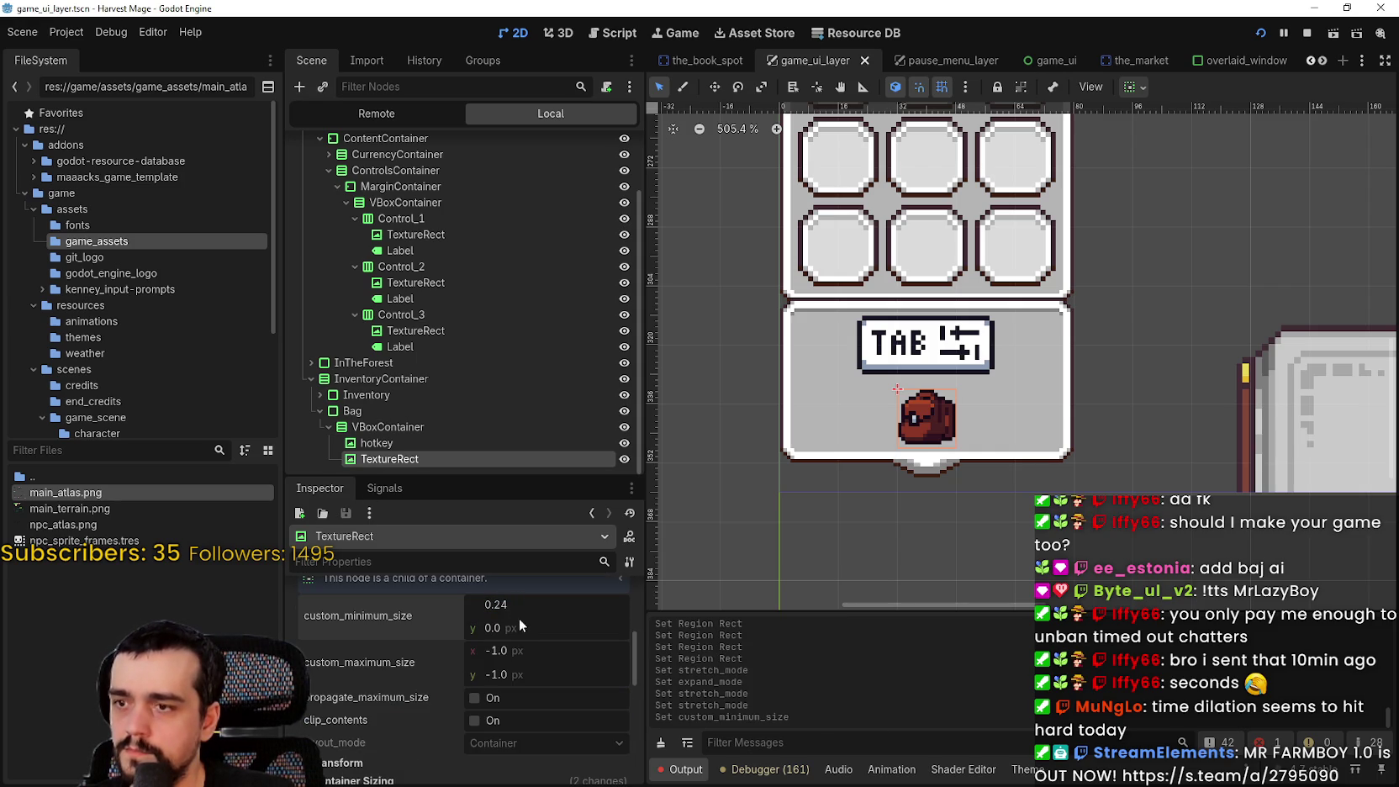
click(505, 629)
text(24)
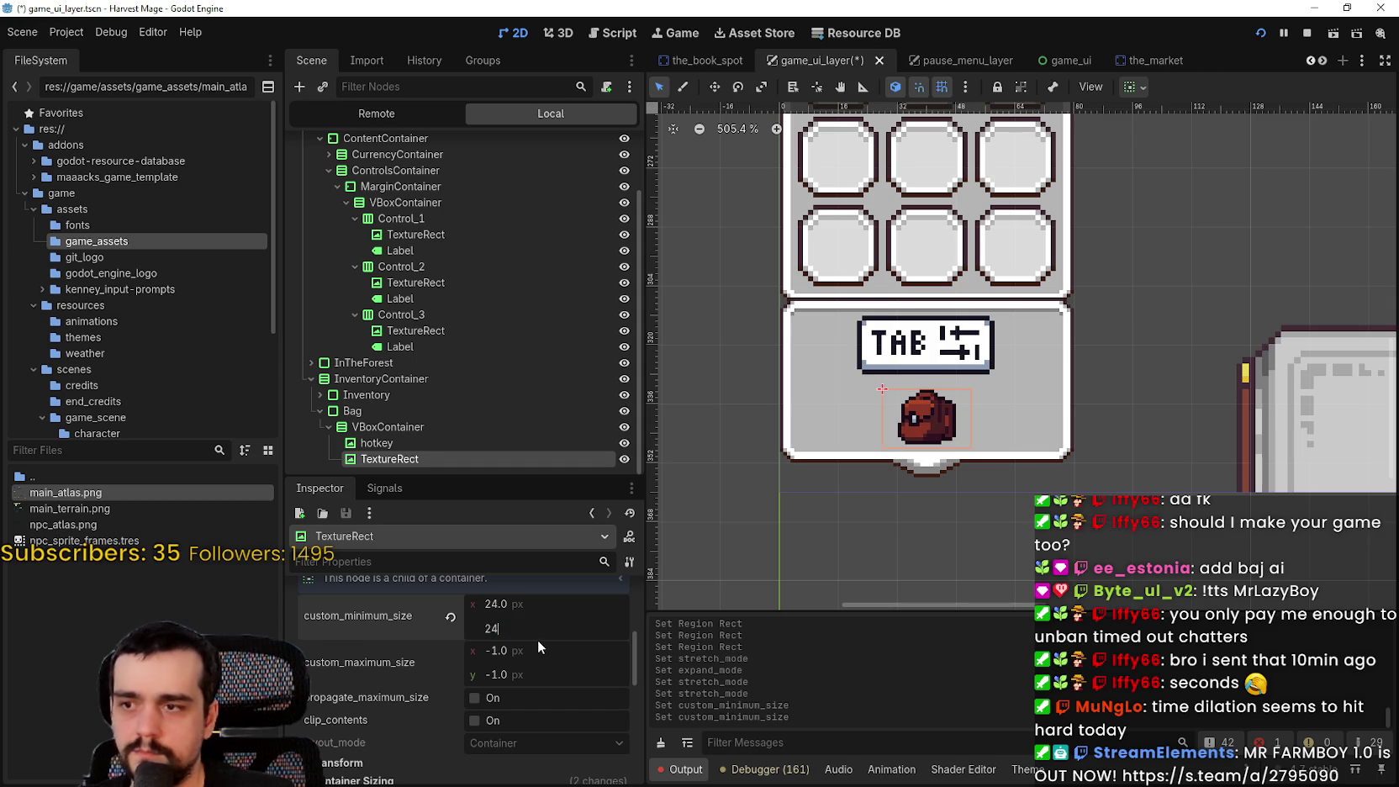
key(Return)
key(ctrl+s)
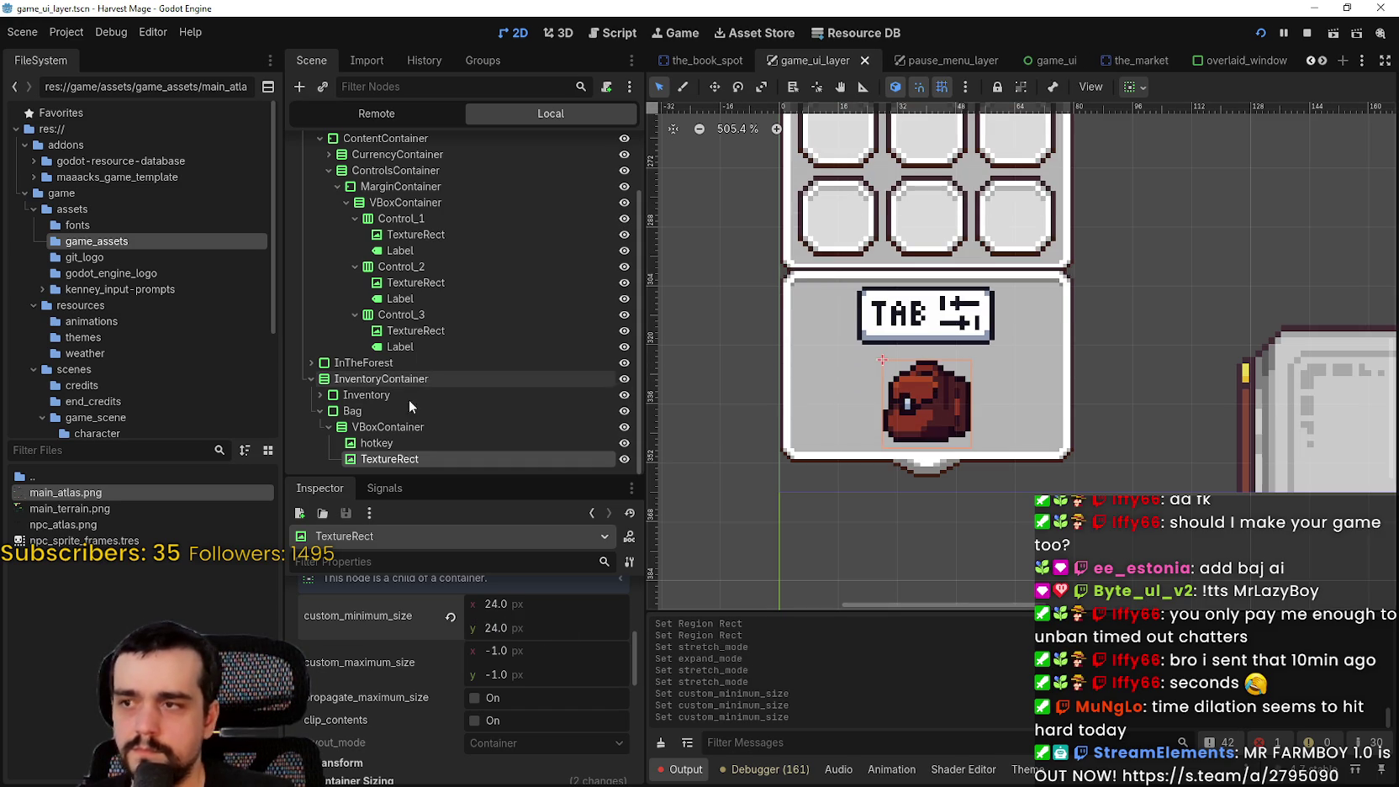
click(364, 427)
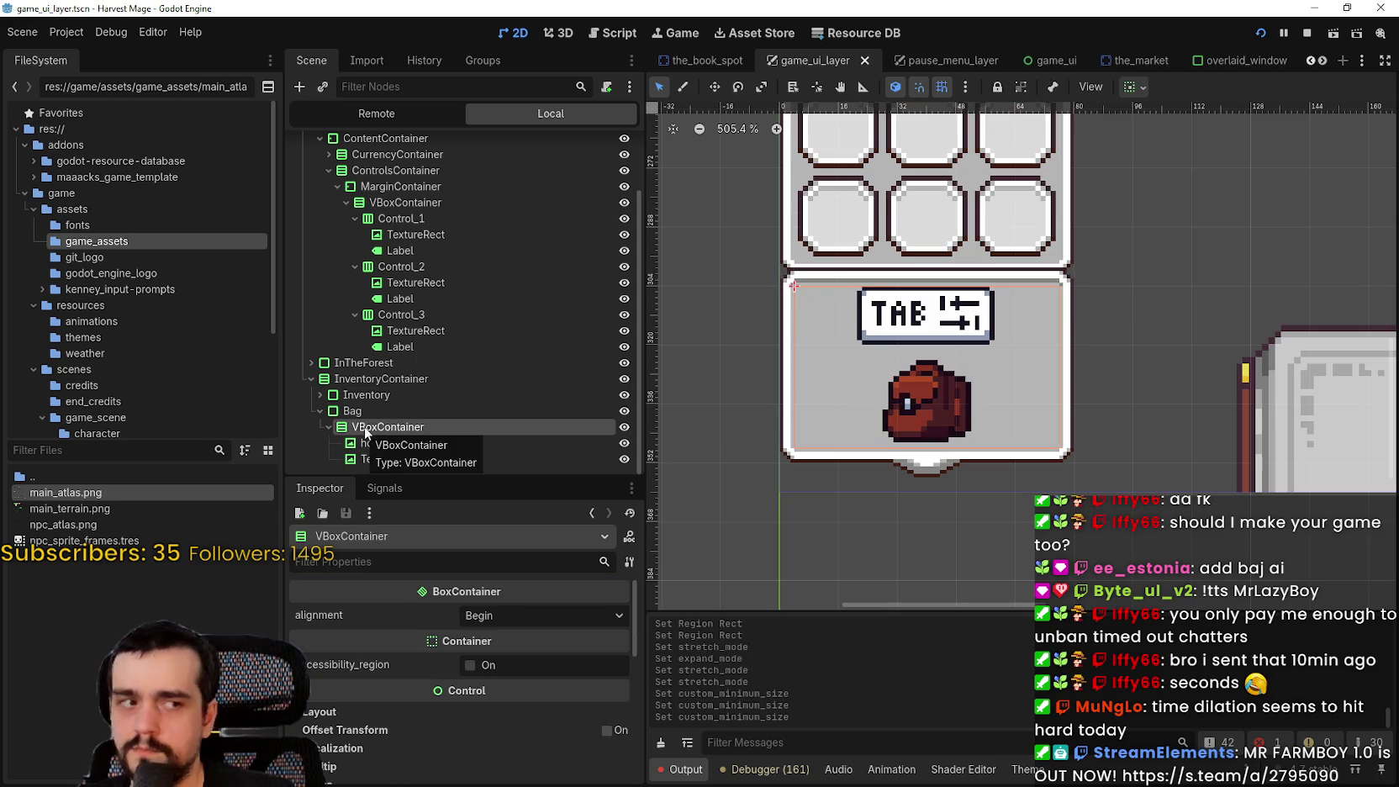
Enable the Bag VBoxContainer's separation theme override at 2 and save
scroll(379, 703, down, 5)
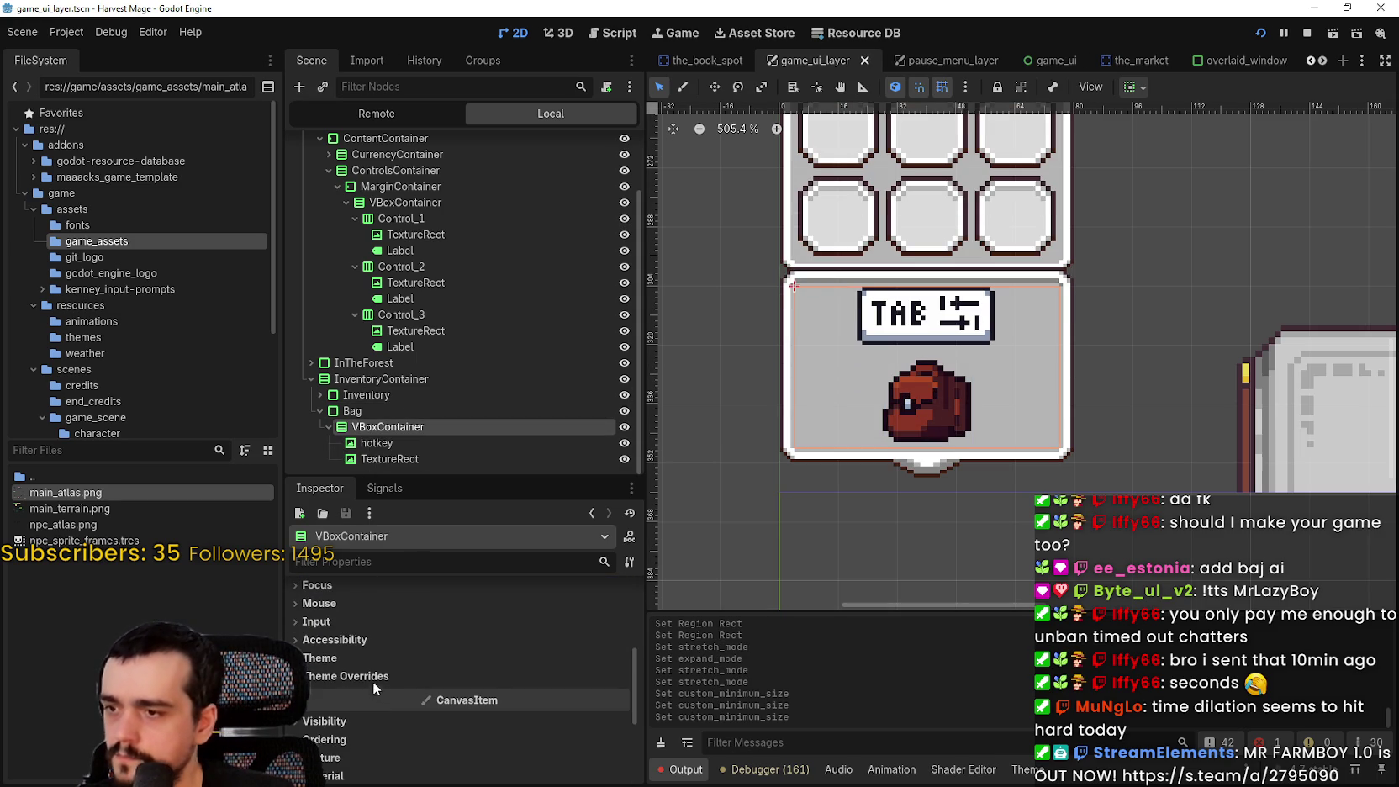
click(373, 677)
click(364, 693)
click(618, 717)
click(618, 717)
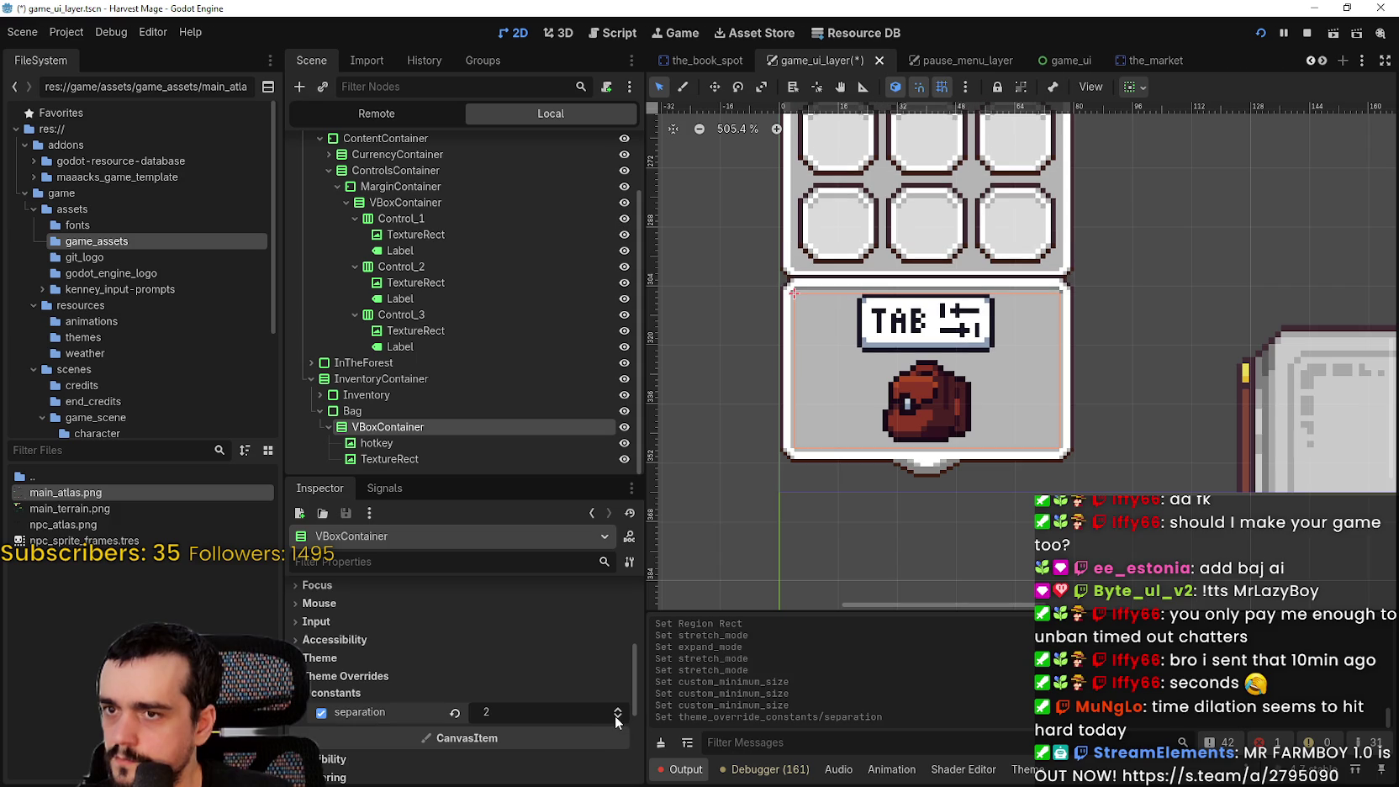
click(618, 717)
click(618, 718)
click(618, 713)
click(618, 710)
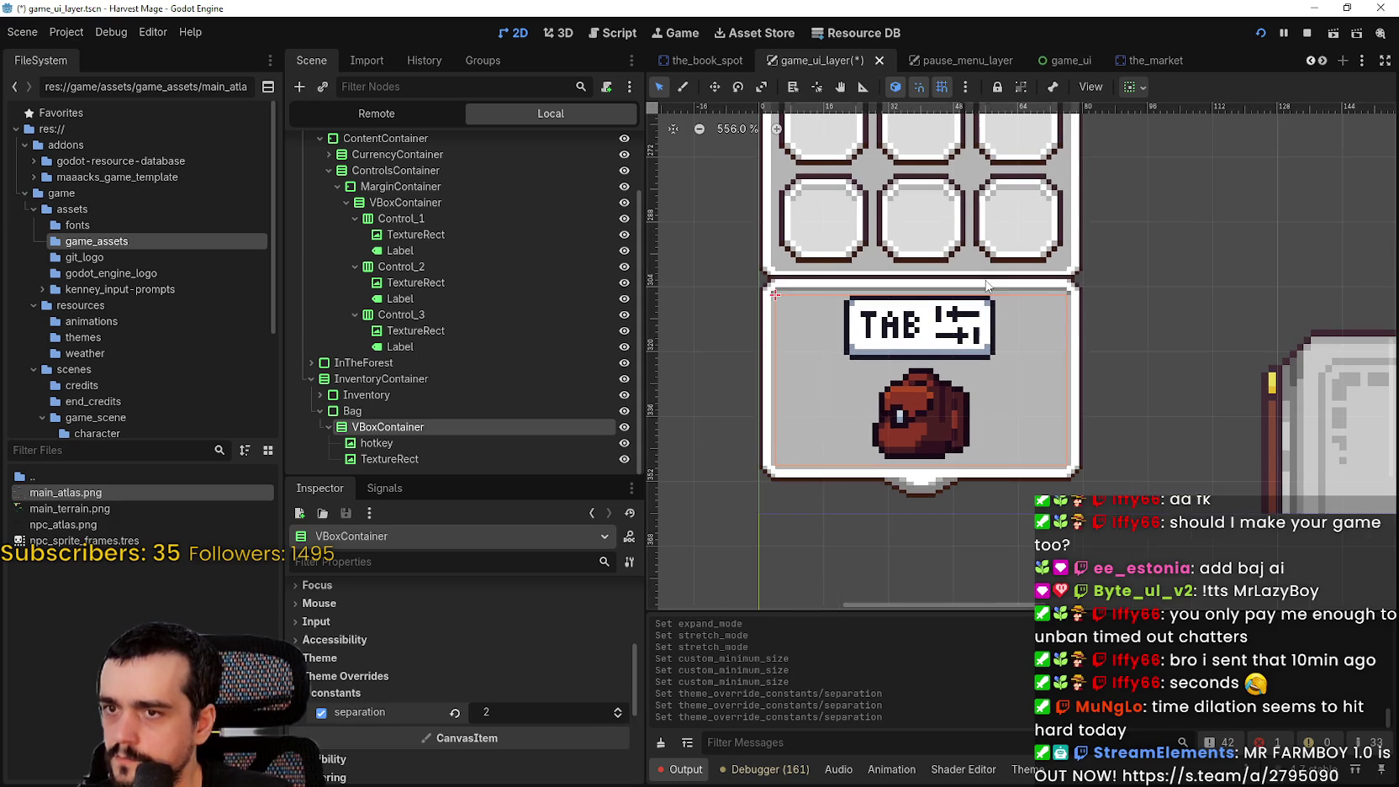
key(ctrl+s)
Set the Bag panel's horizontal and vertical container sizing to Shrink Center
scroll(1066, 276, down, 3)
scroll(1169, 256, down, 2)
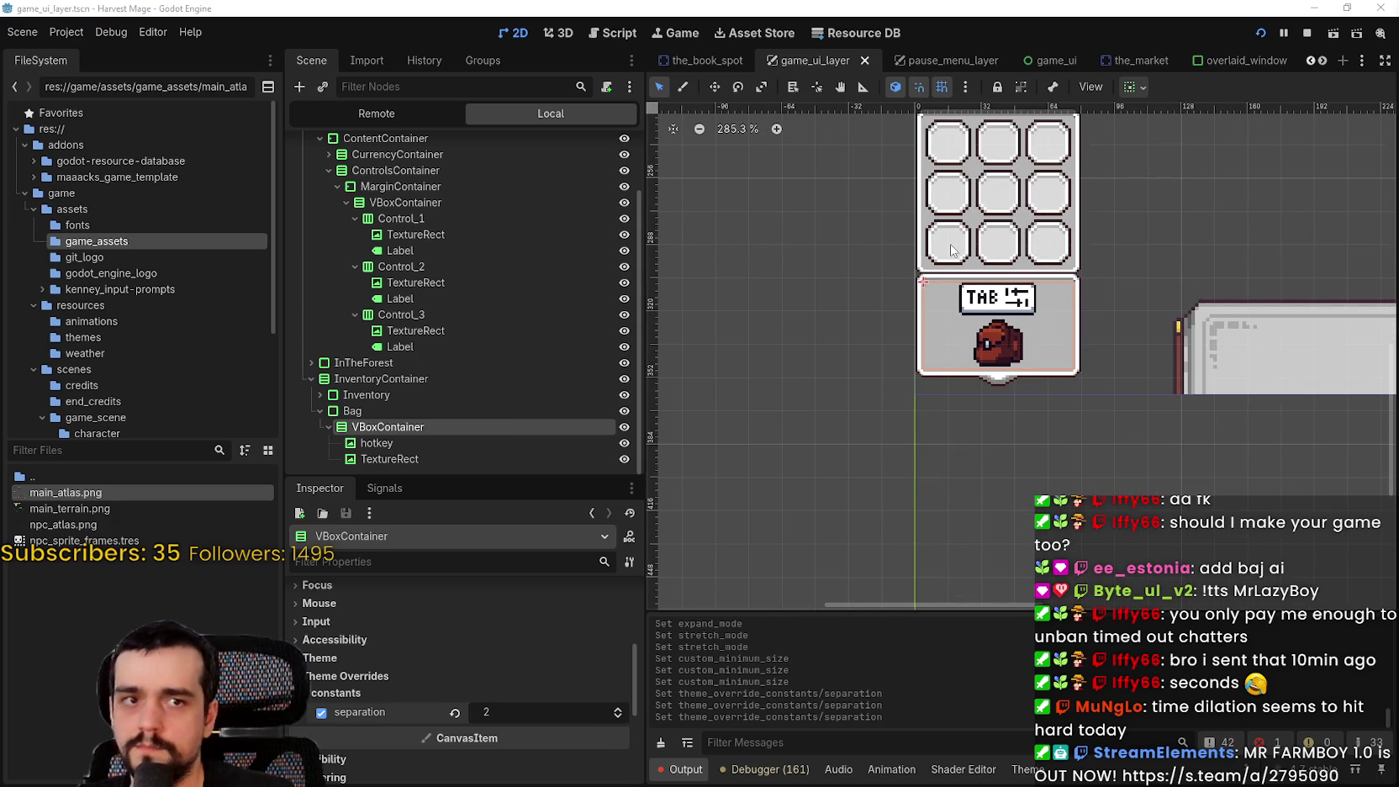
click(382, 412)
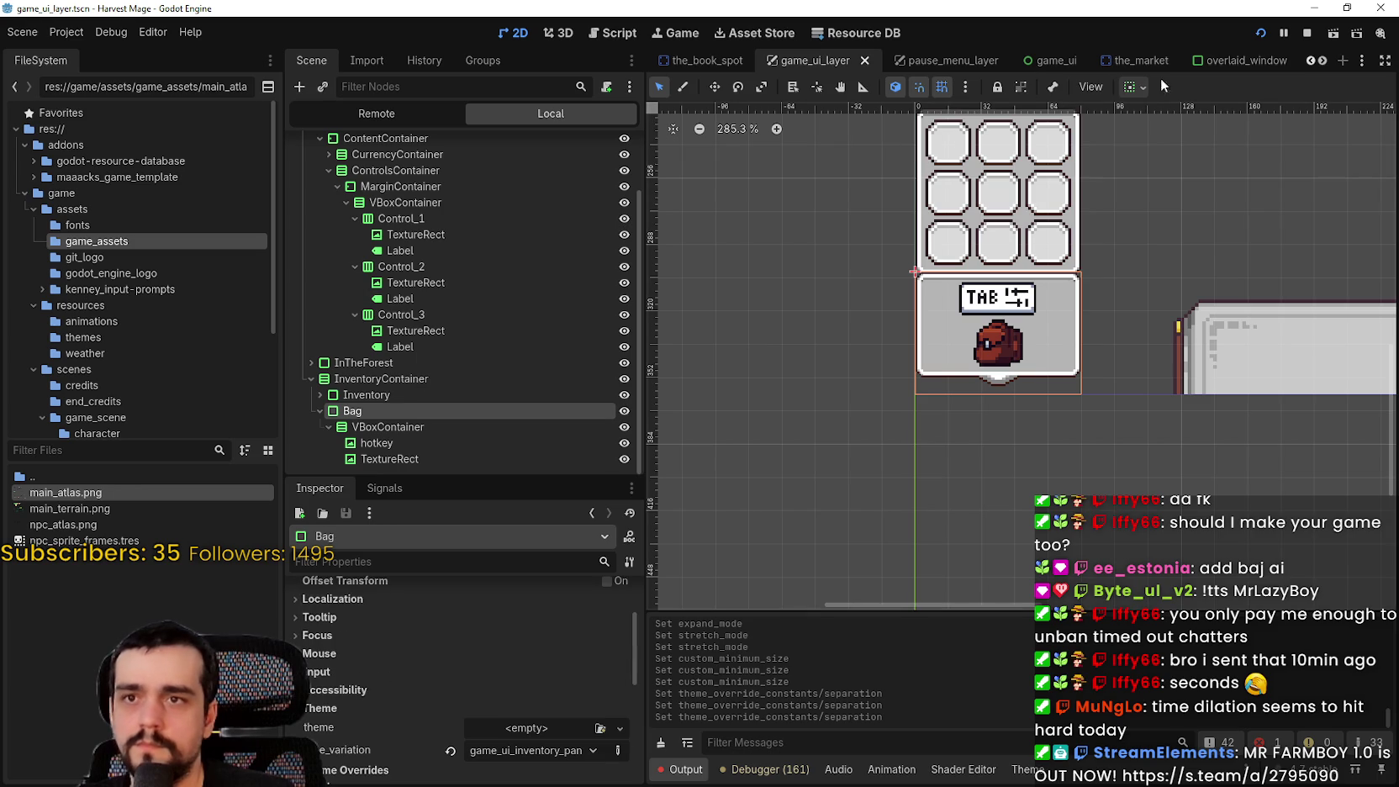
scroll(530, 640, up, 3)
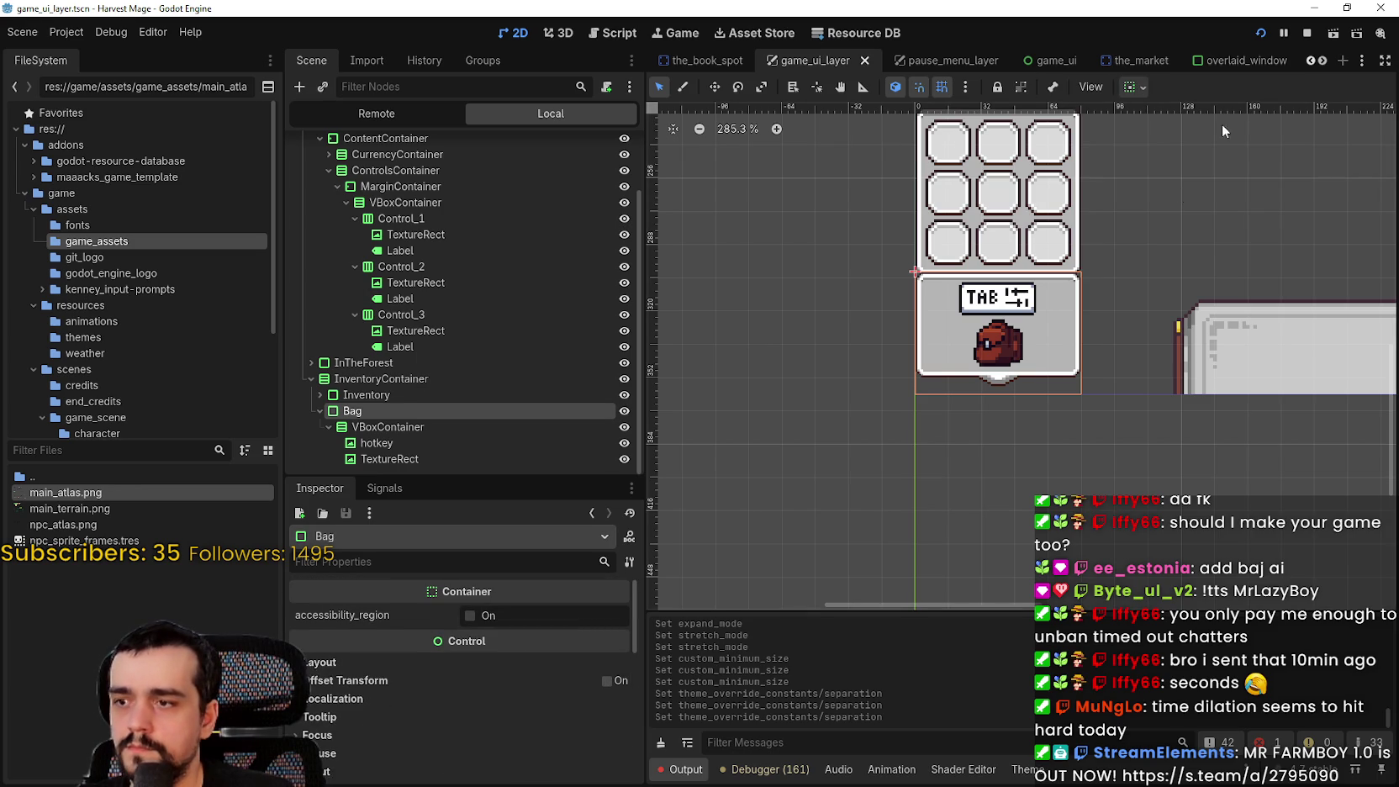
click(1135, 87)
click(1168, 141)
click(1167, 230)
scroll(1000, 365, up, 4)
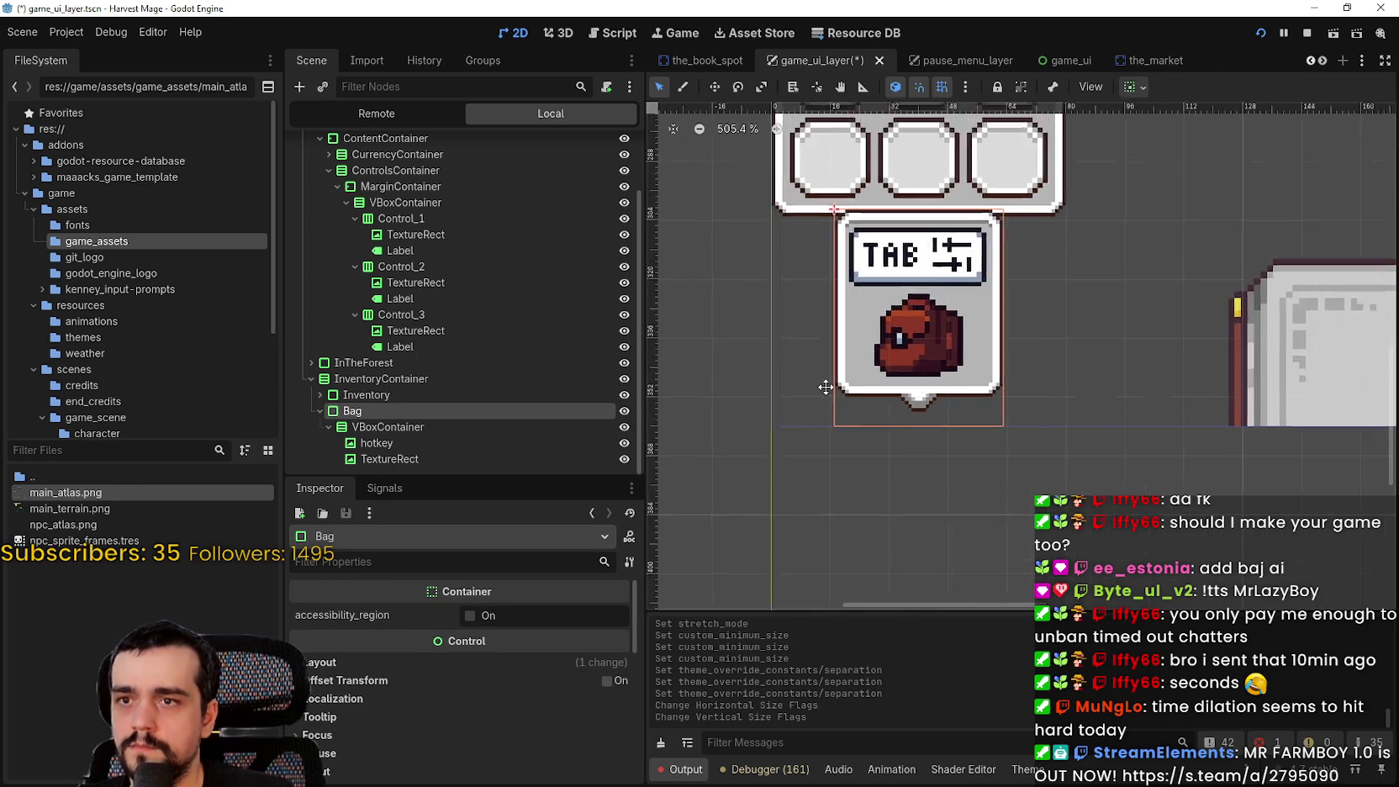
click(374, 378)
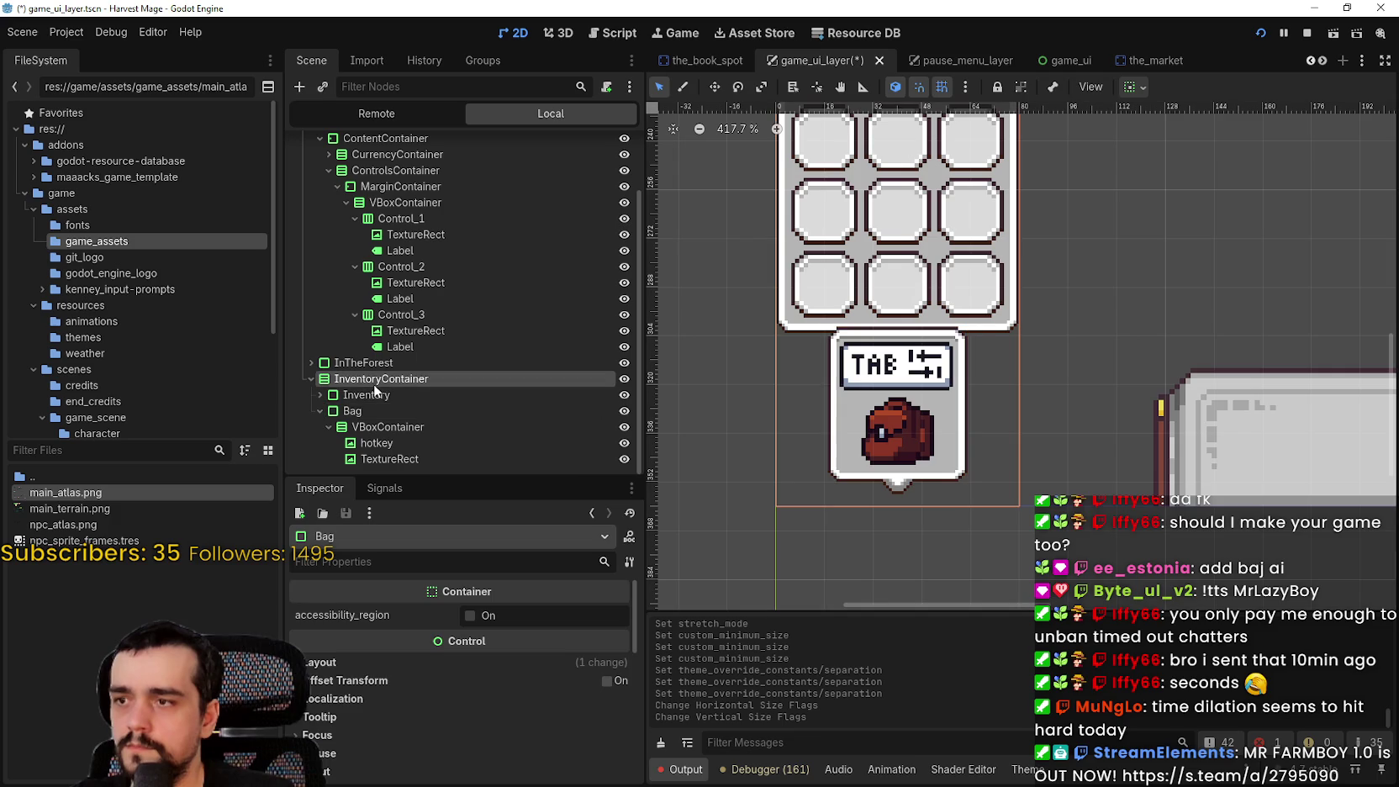
scroll(391, 714, down, 3)
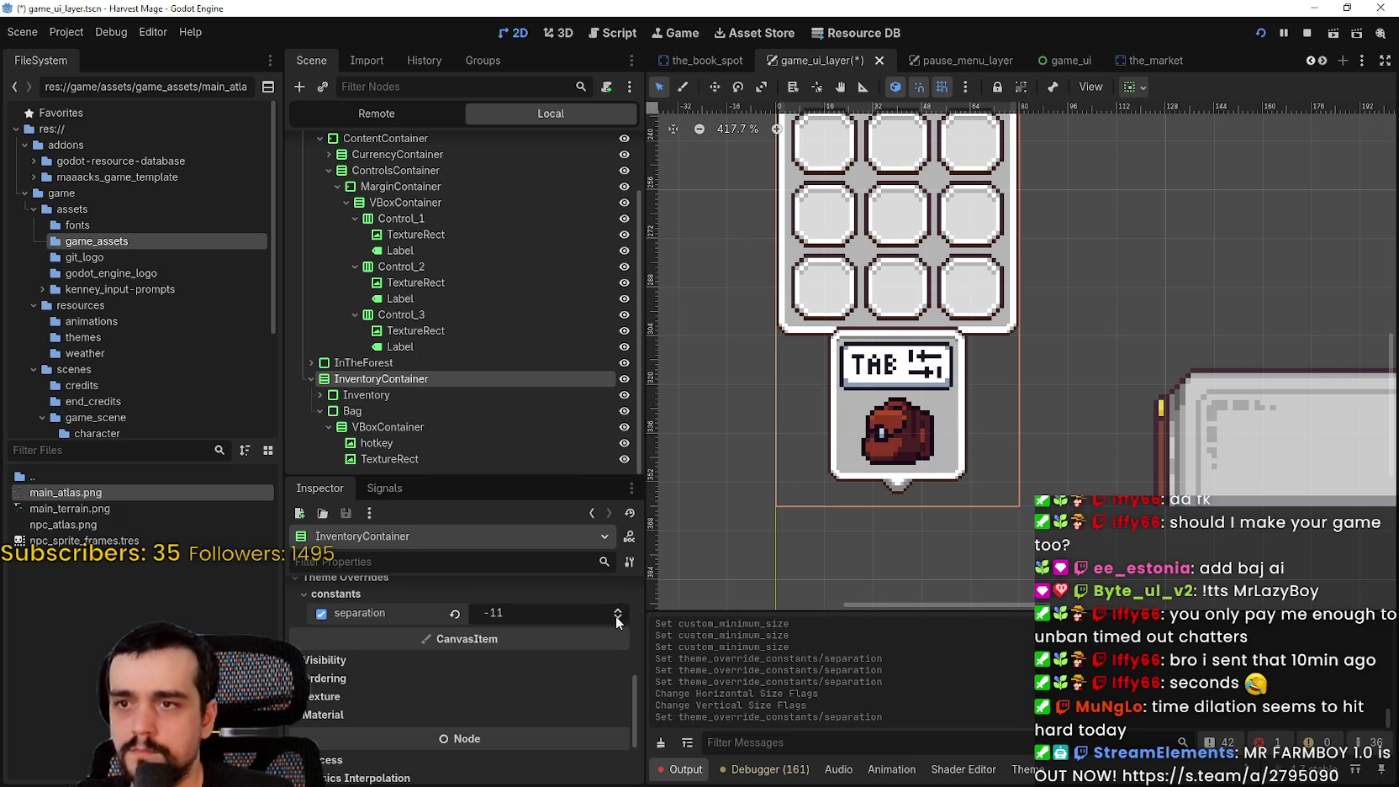
Raise InventoryContainer's separation override from -10 to -3
click(620, 614)
click(620, 614)
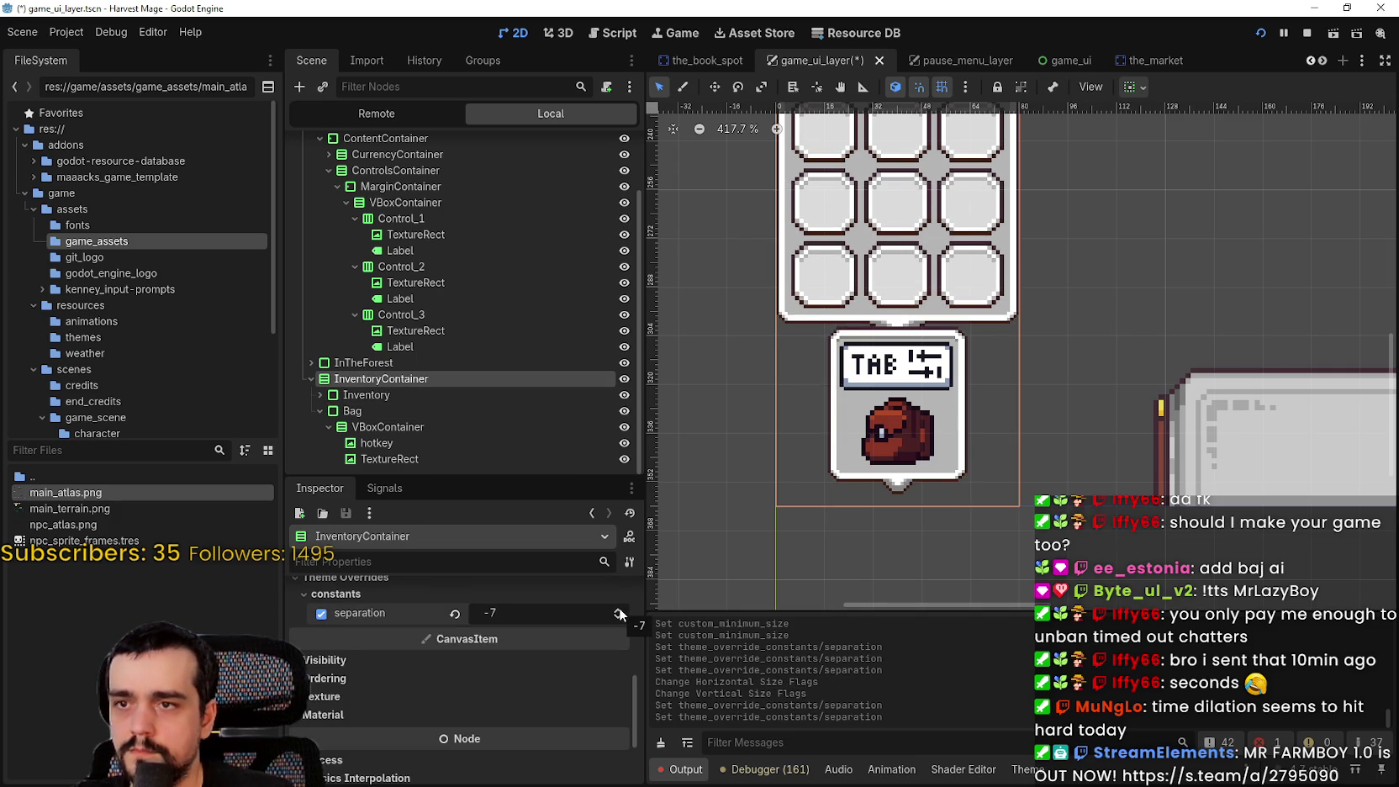
click(620, 613)
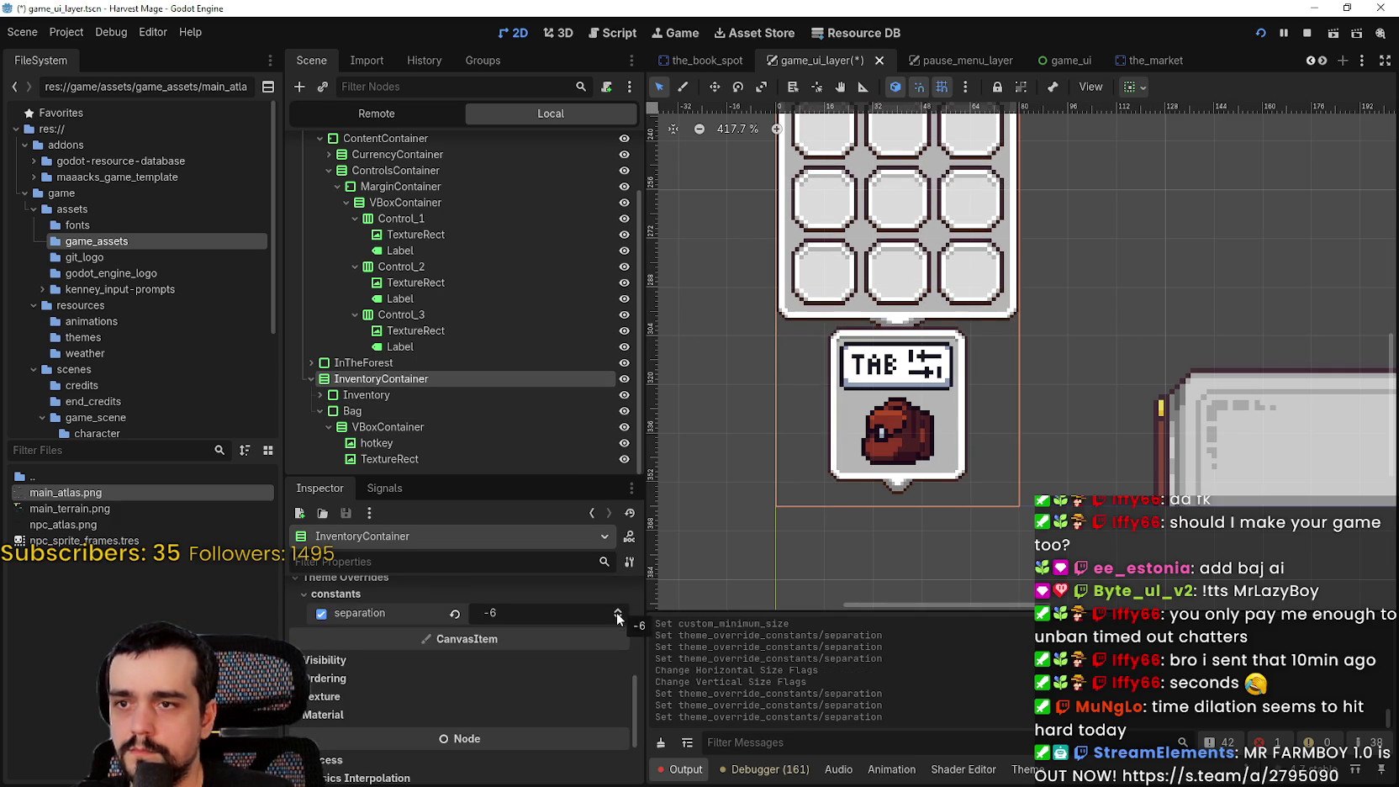
click(618, 613)
click(619, 611)
click(619, 611)
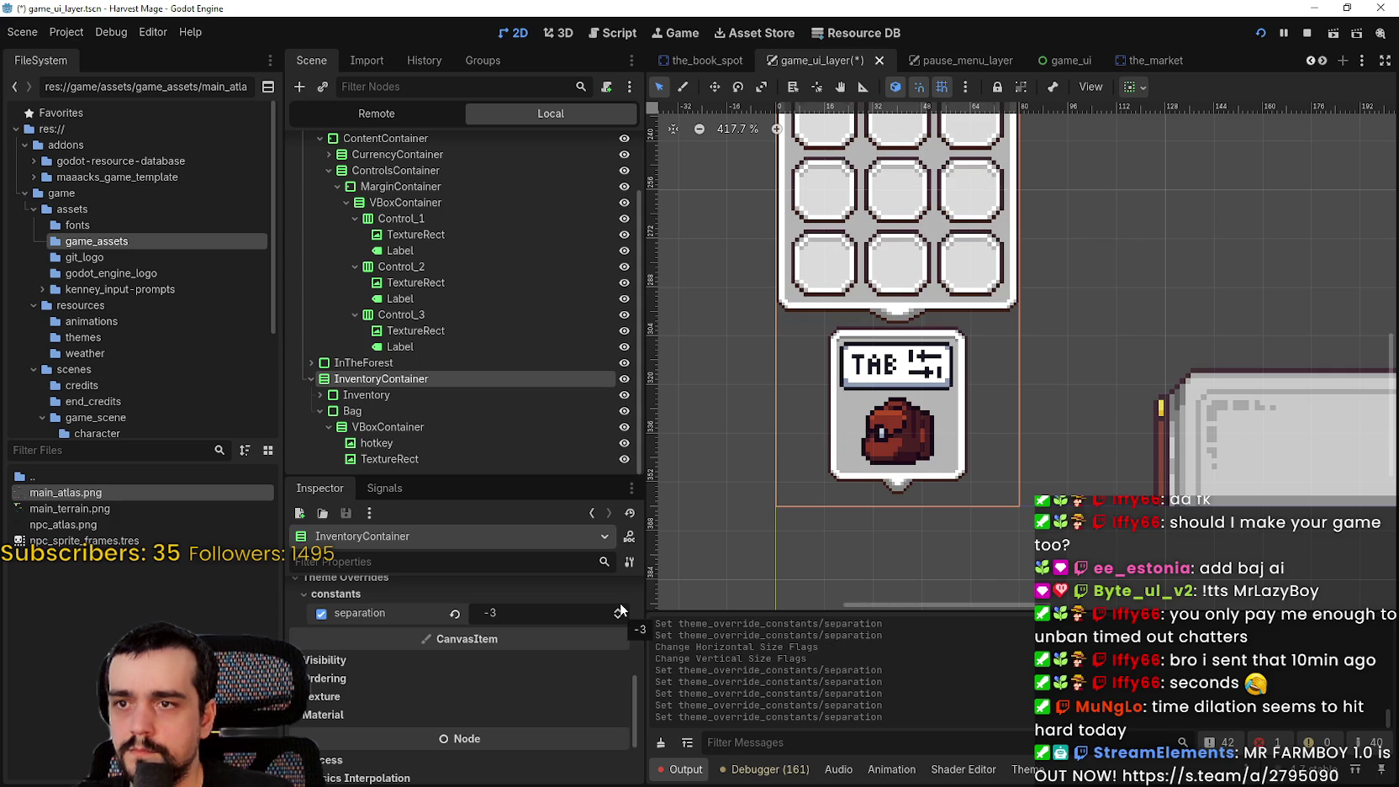
Save the scene with the Bag panel now just below the slot grid
scroll(757, 437, down, 5)
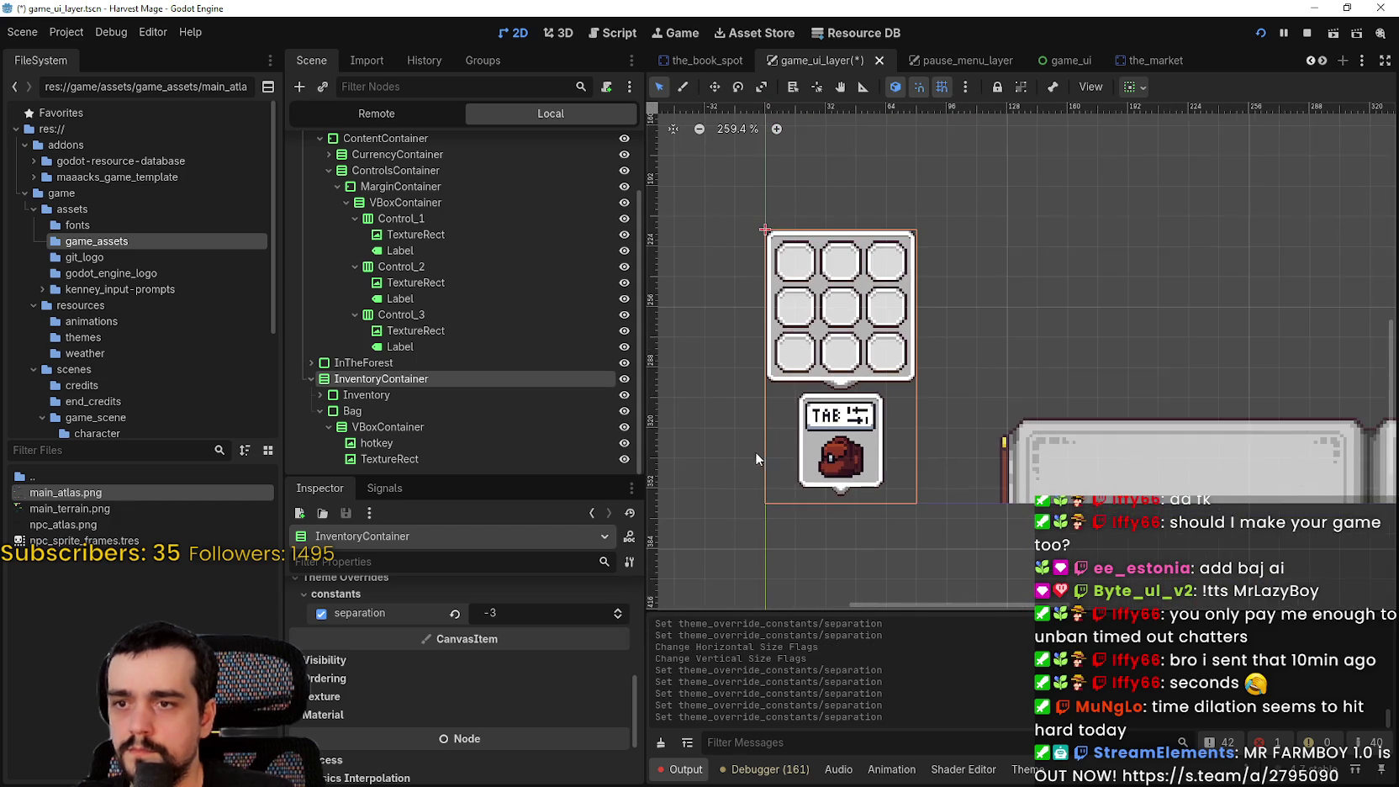
drag(755, 452, 798, 418)
key(ctrl+s)
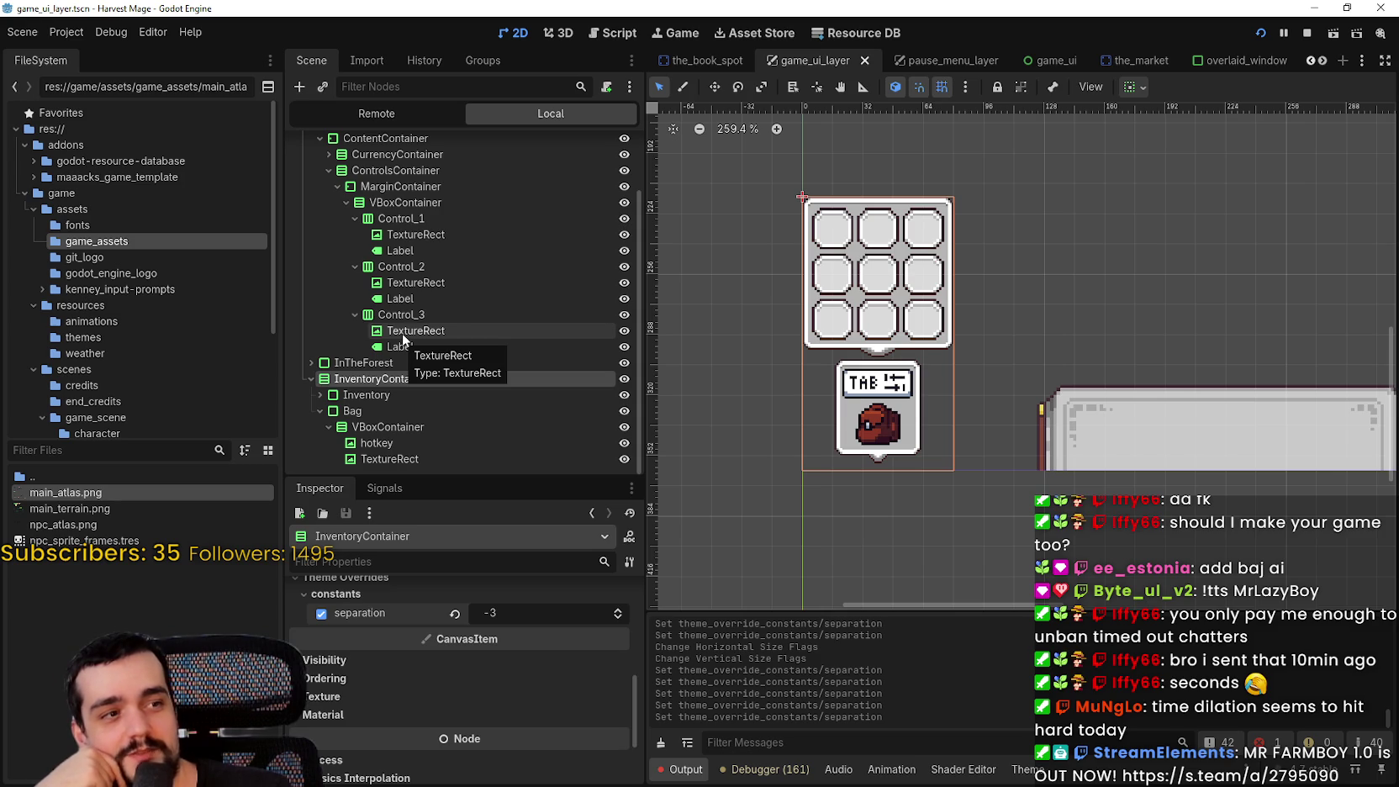
scroll(1065, 405, up, 1)
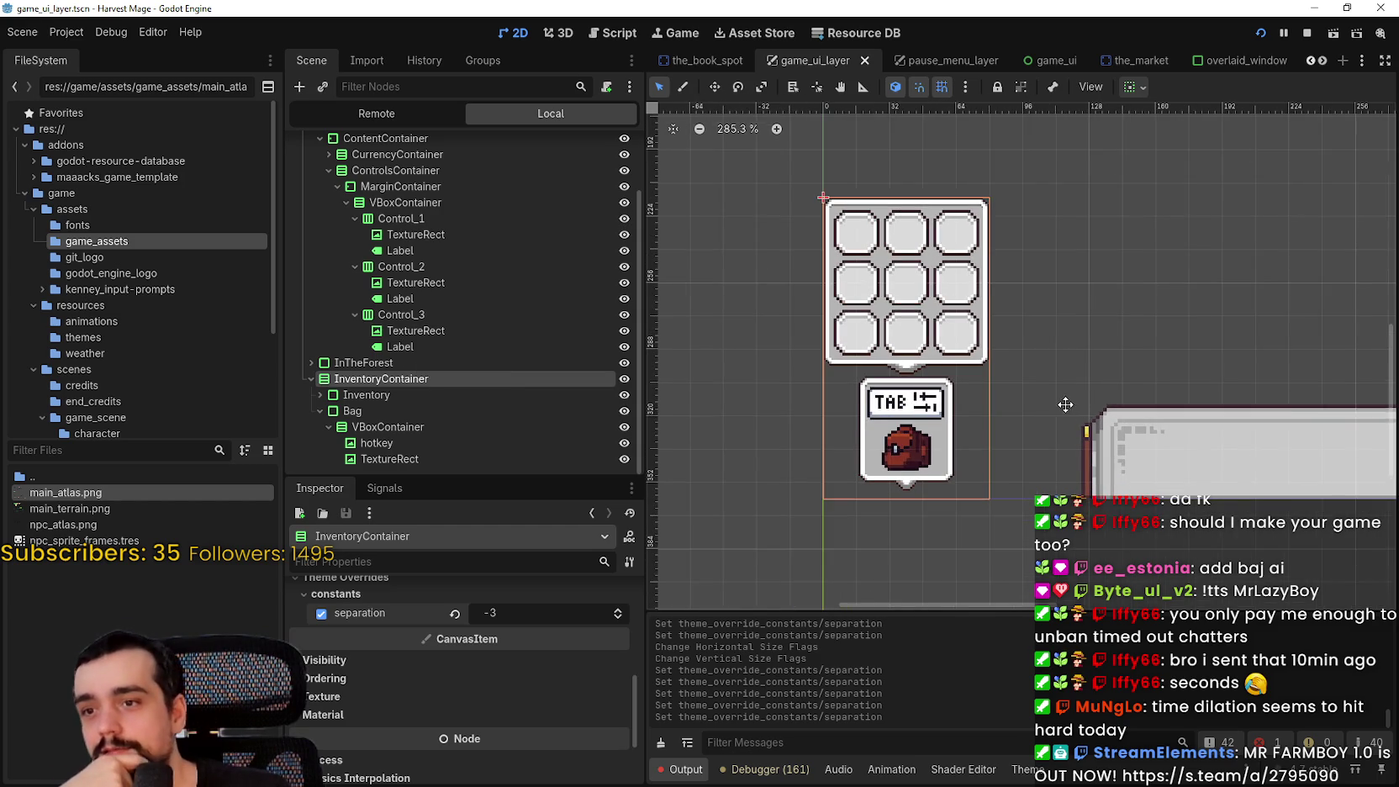
scroll(1065, 404, down, 4)
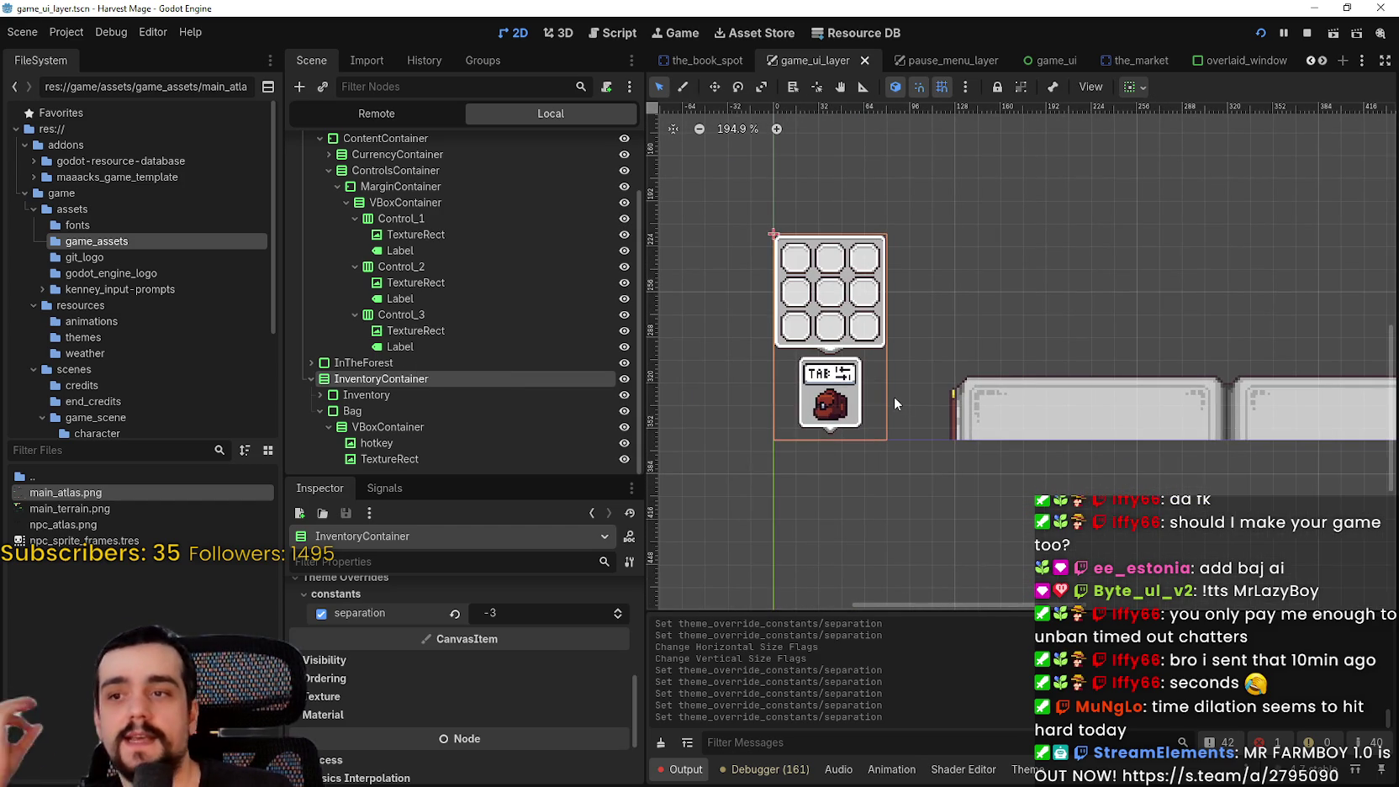
scroll(894, 396, up, 3)
scroll(892, 396, up, 2)
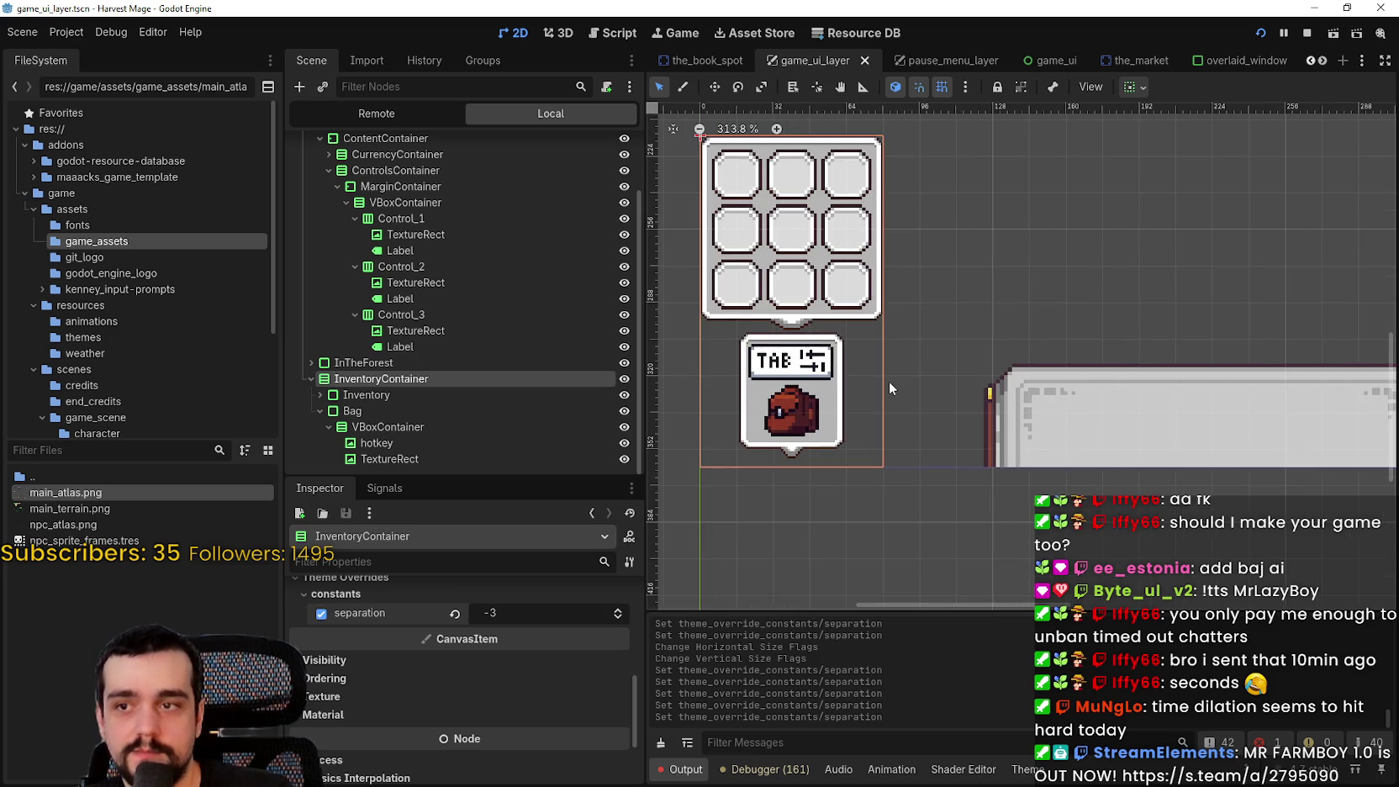
scroll(889, 380, down, 2)
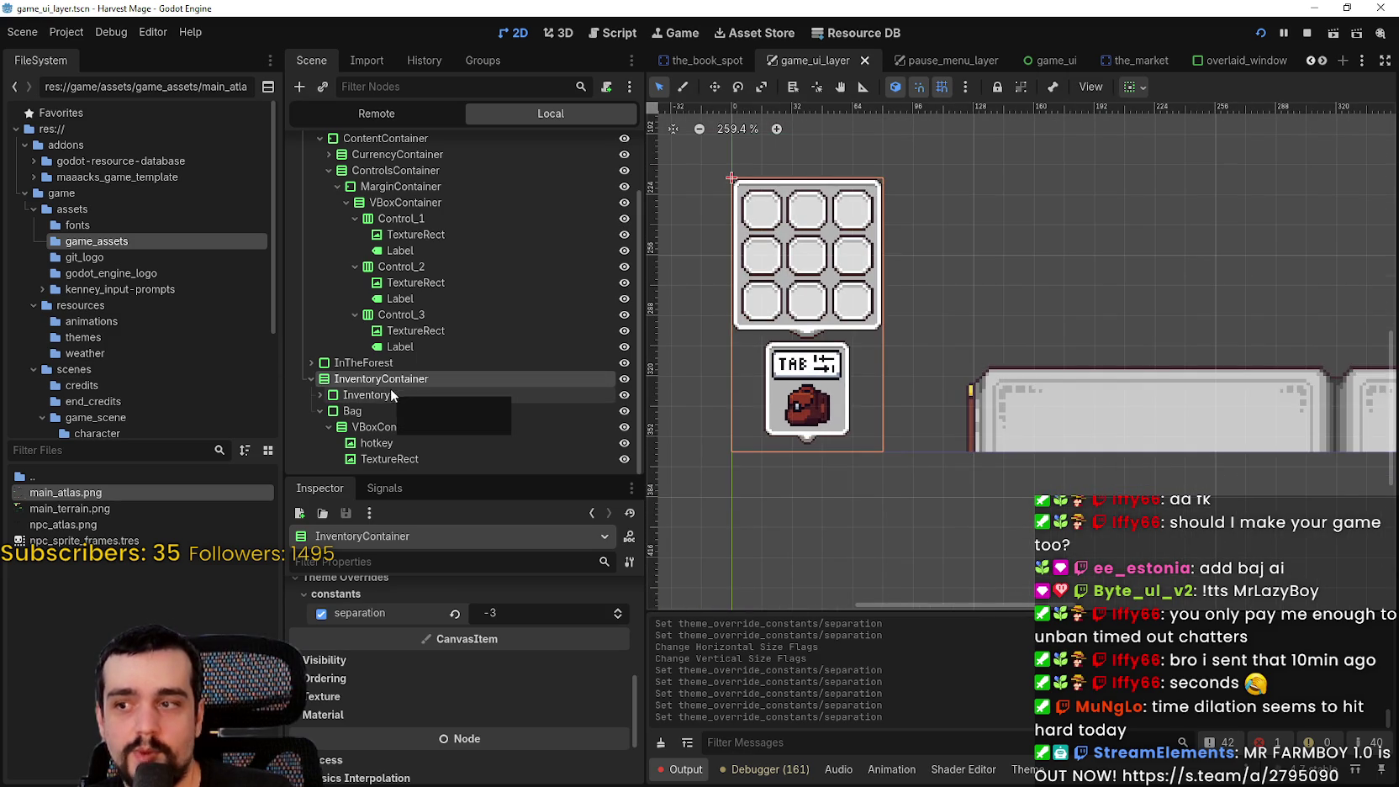
scroll(481, 732, up, 5)
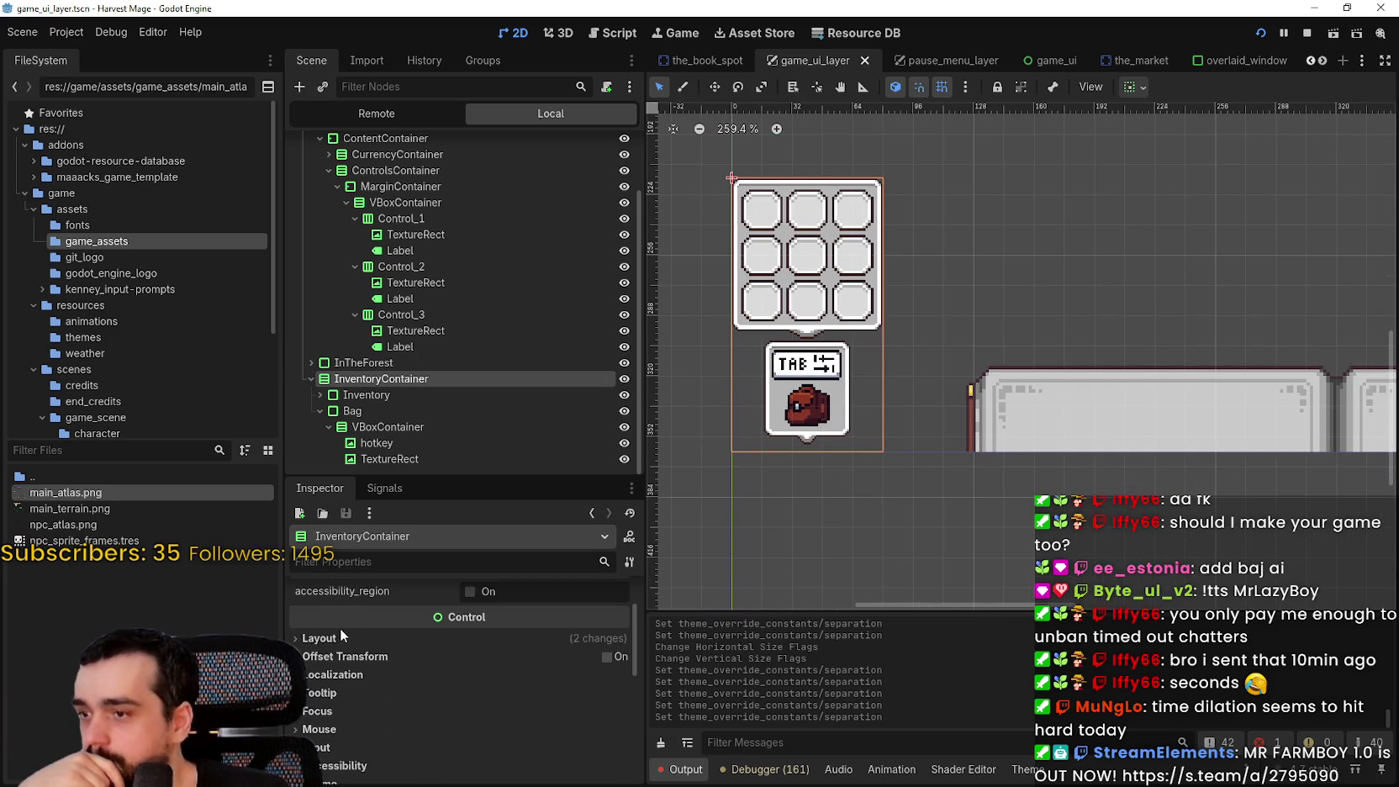
Enable Offset Transform on InventoryContainer and set its position y to 22.45 px
drag(738, 463, 757, 452)
scroll(757, 452, up, 1)
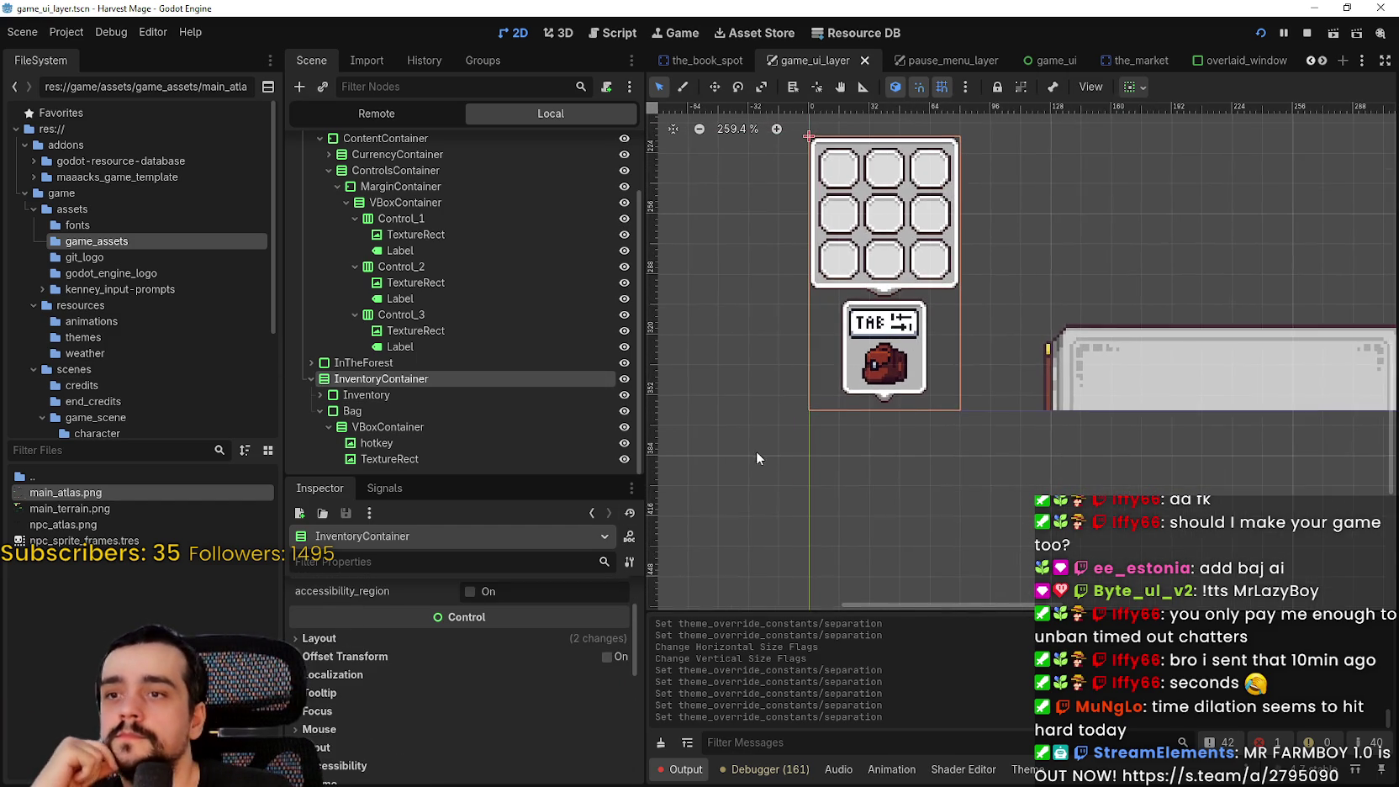
click(607, 656)
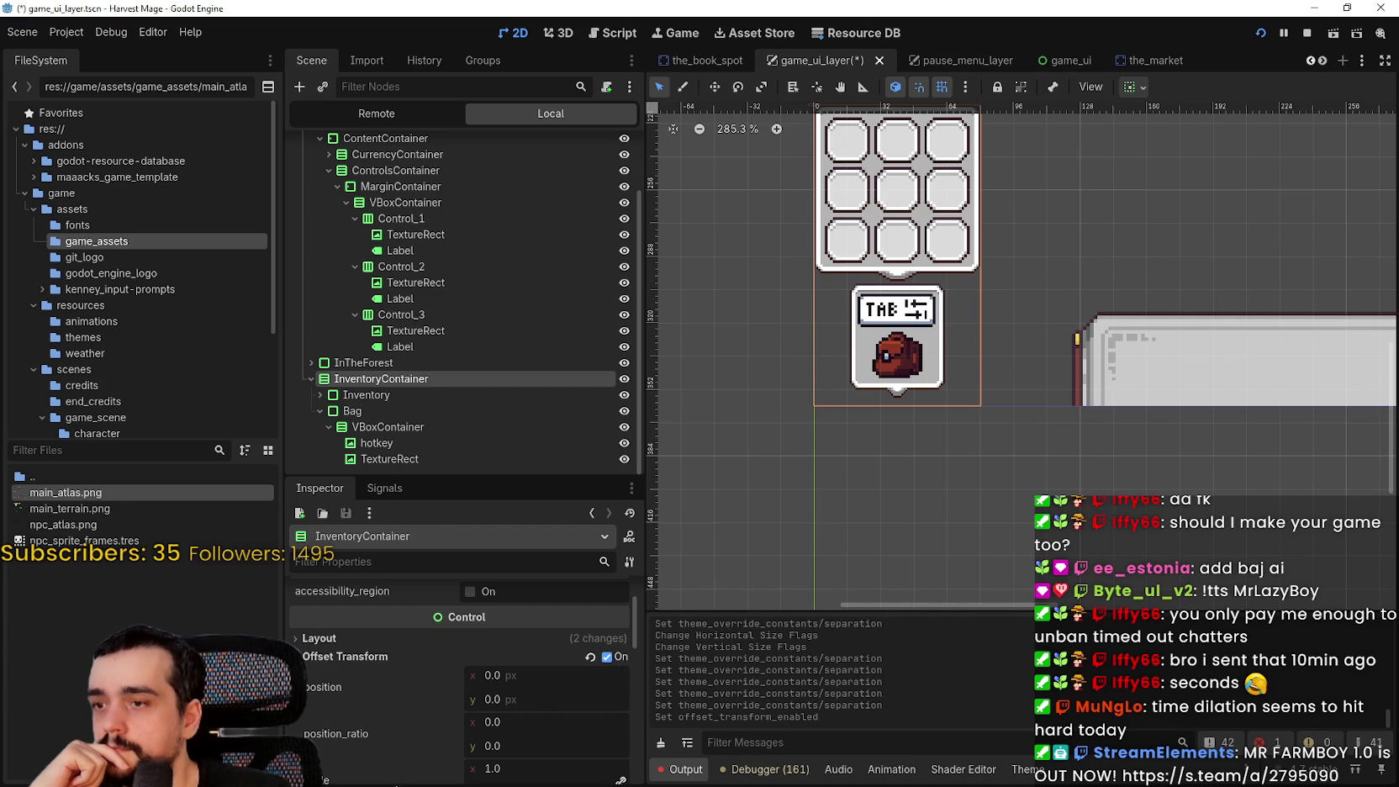
scroll(501, 720, down, 3)
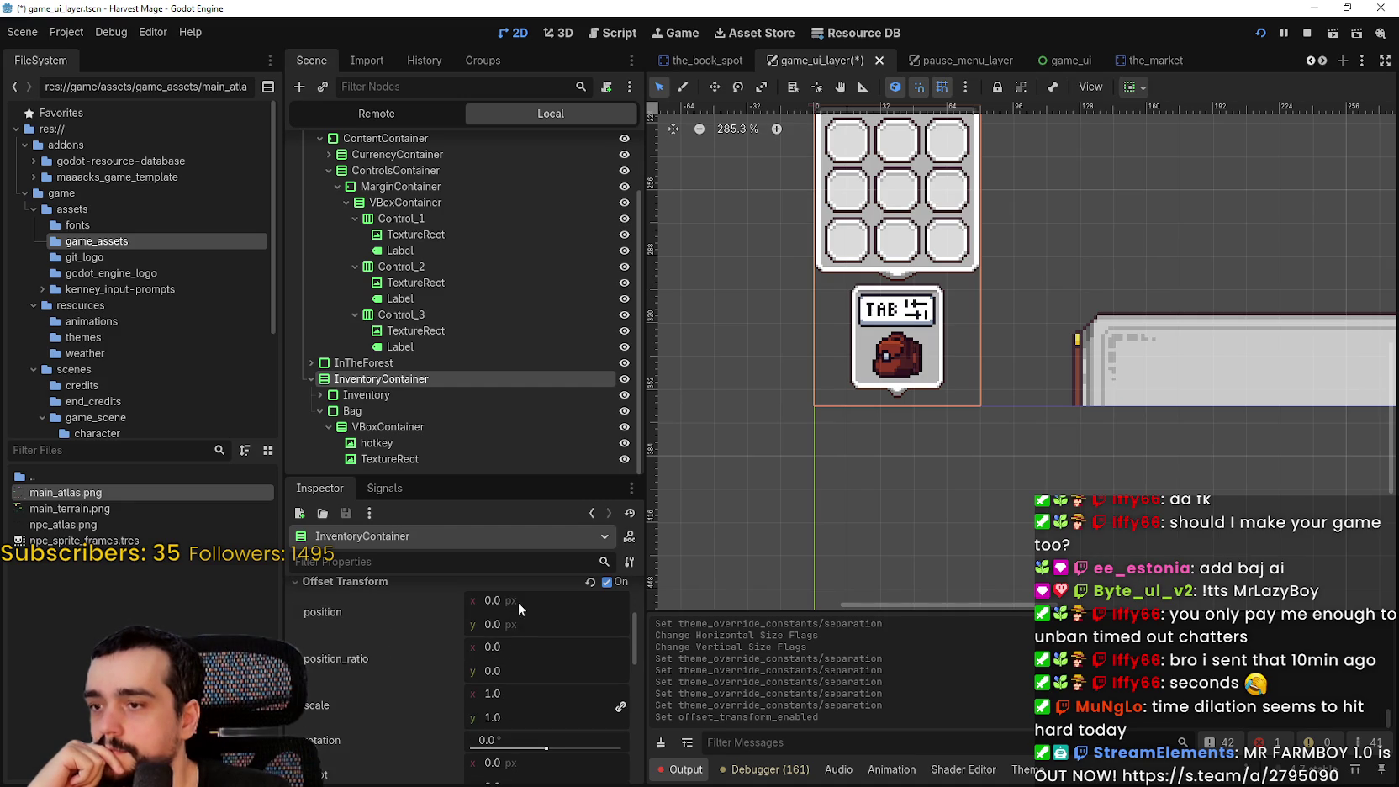
drag(514, 622, 614, 623)
click(549, 624)
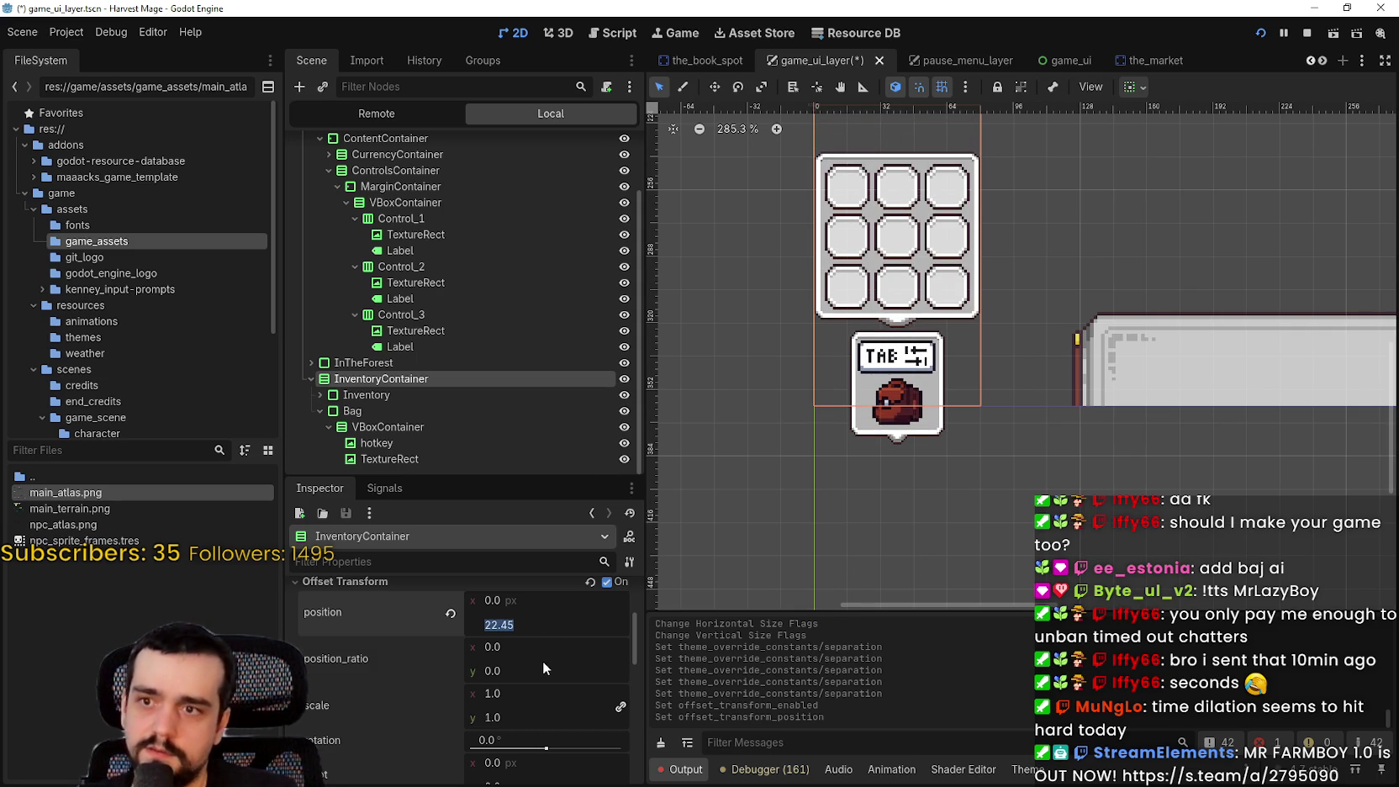
scroll(954, 376, up, 4)
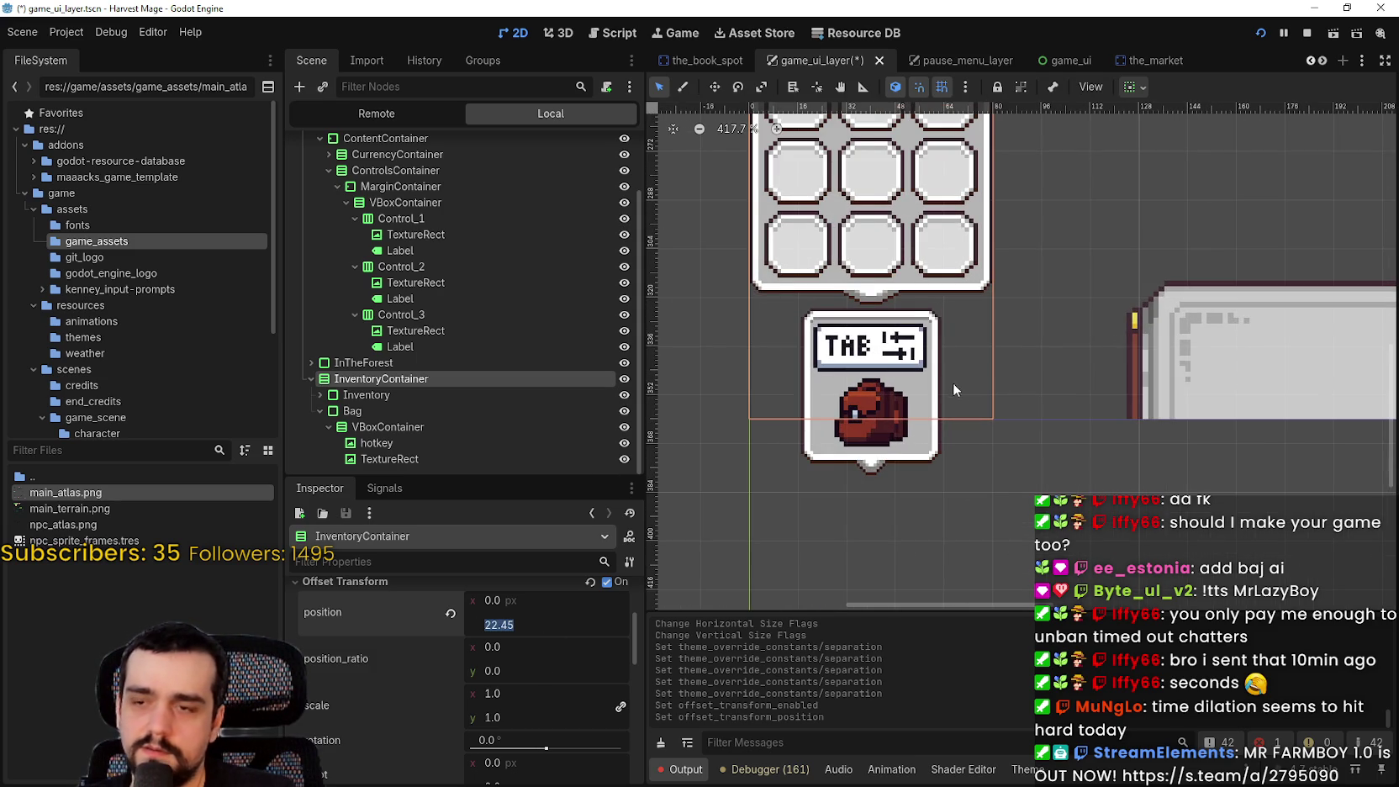
click(424, 443)
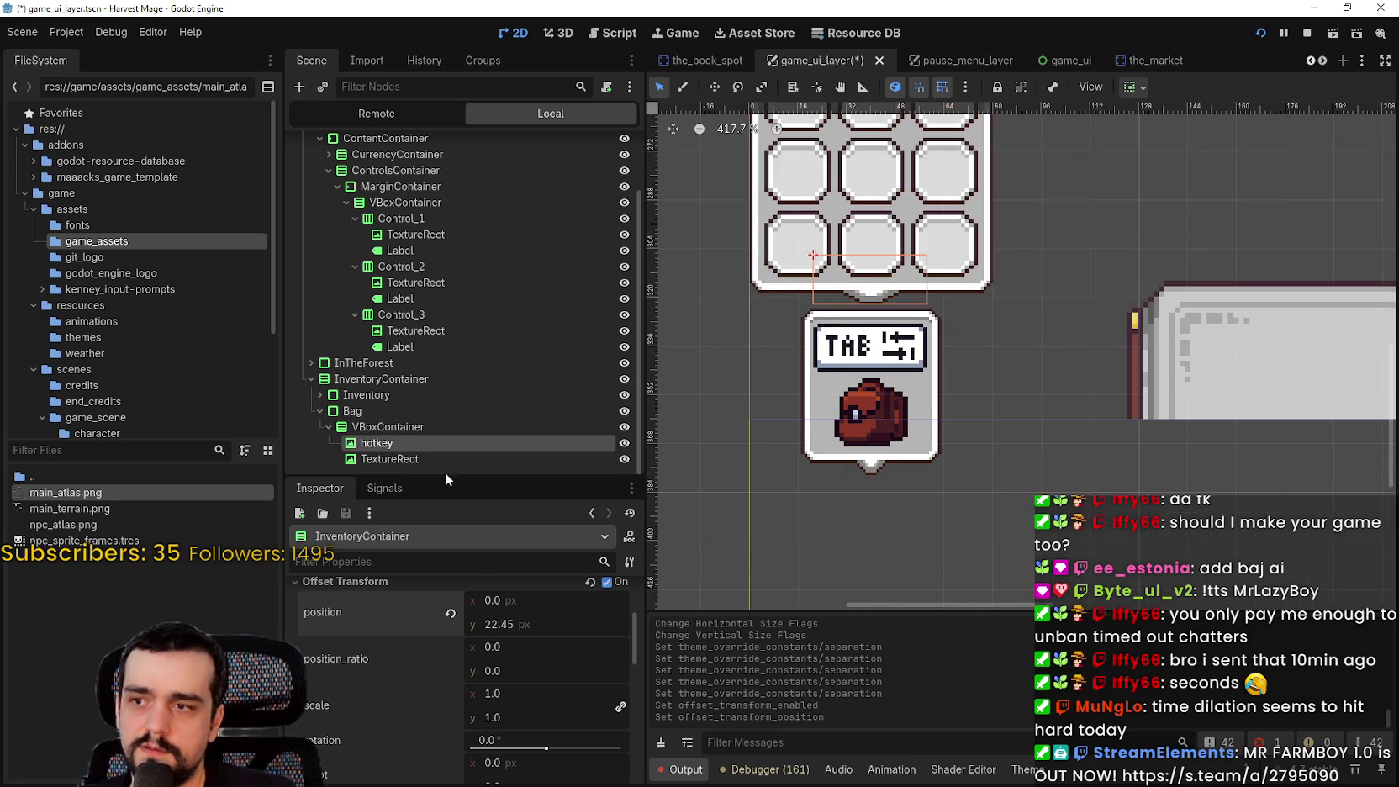
Inspect the bag image node and mirror its icon horizontally
click(384, 459)
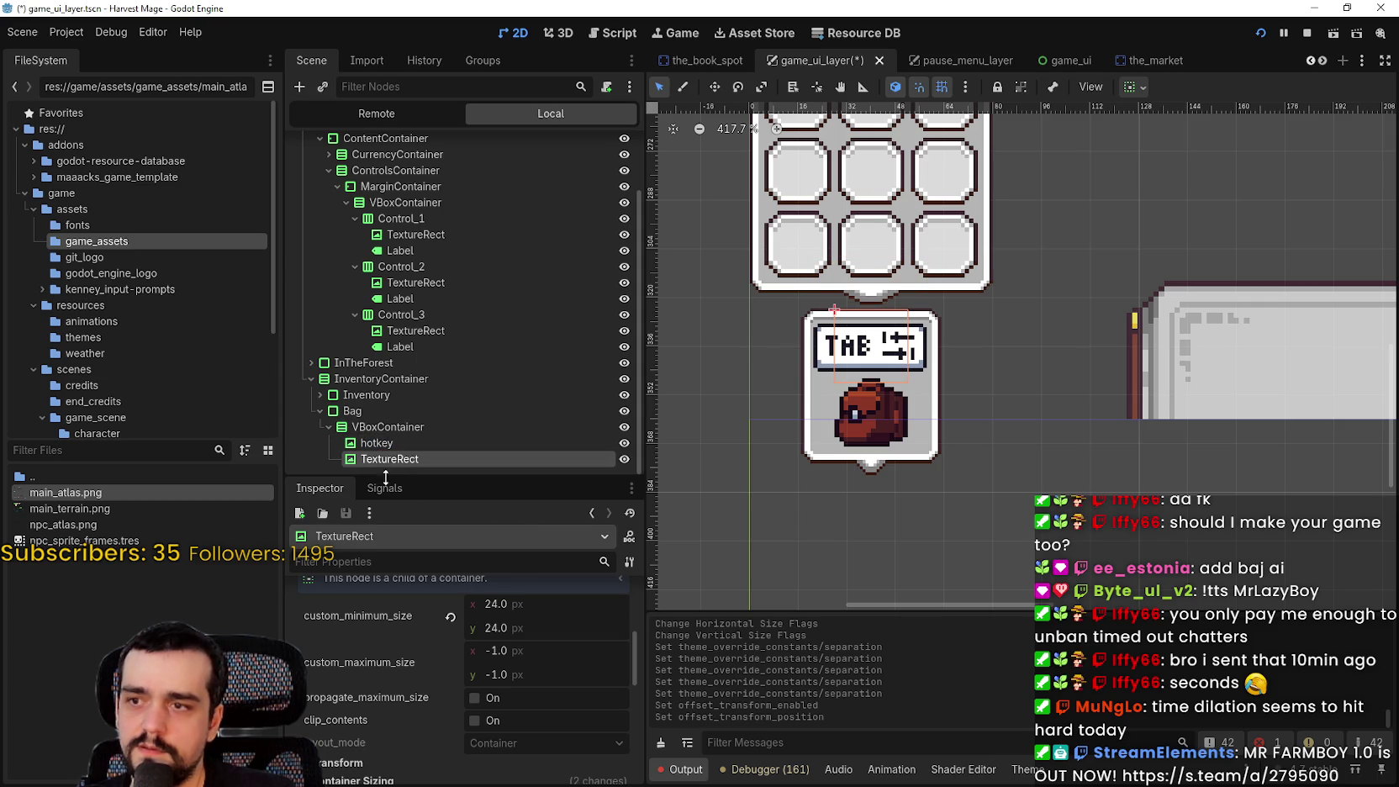
click(437, 446)
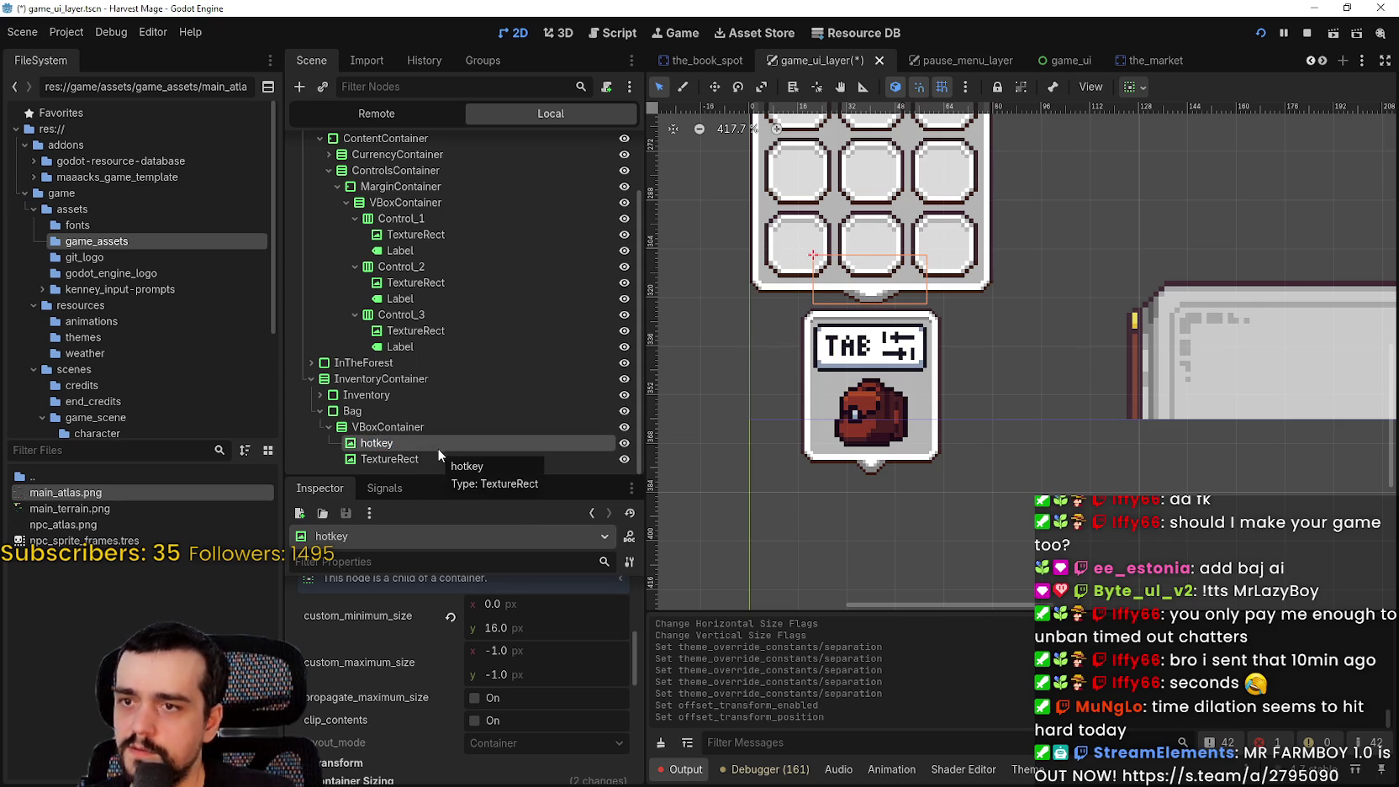
click(440, 459)
scroll(563, 735, up, 4)
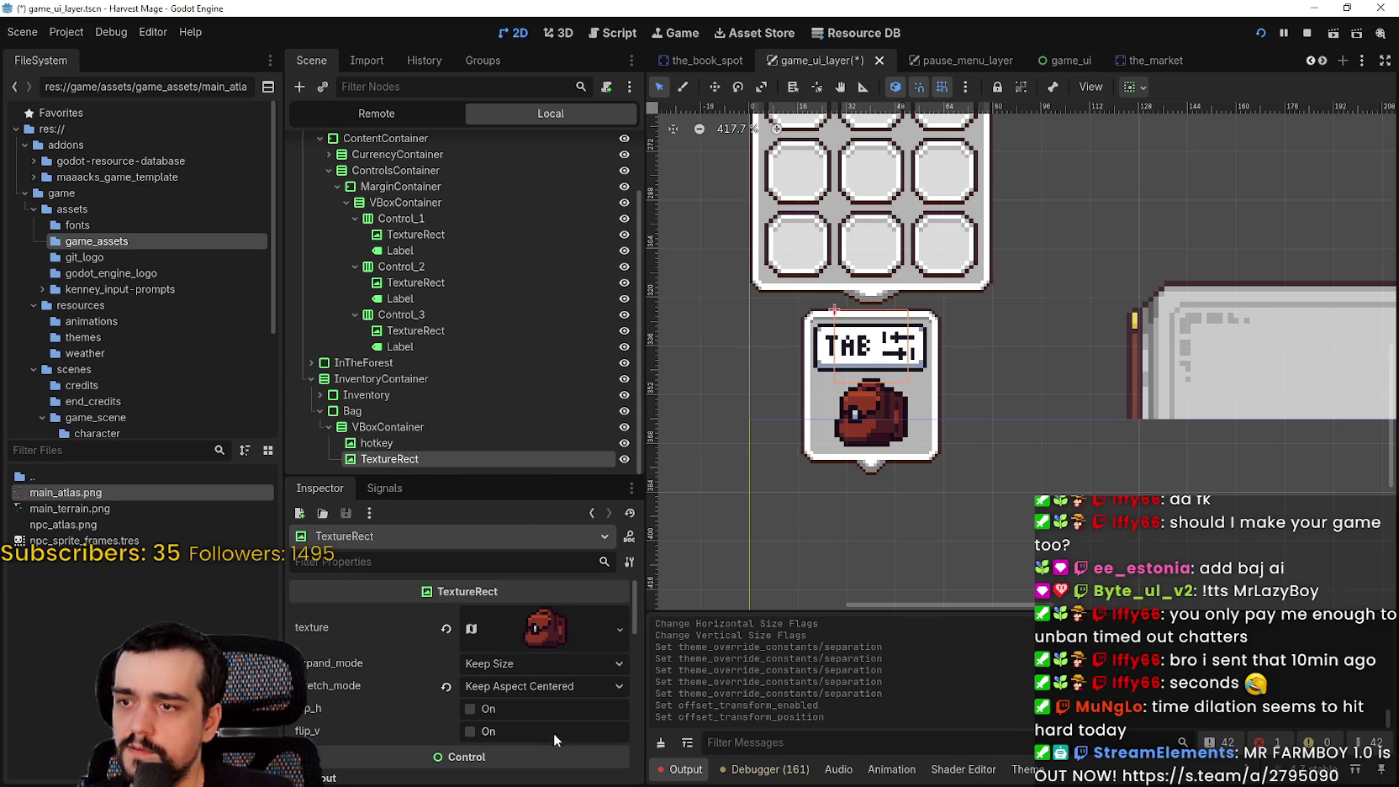
click(485, 734)
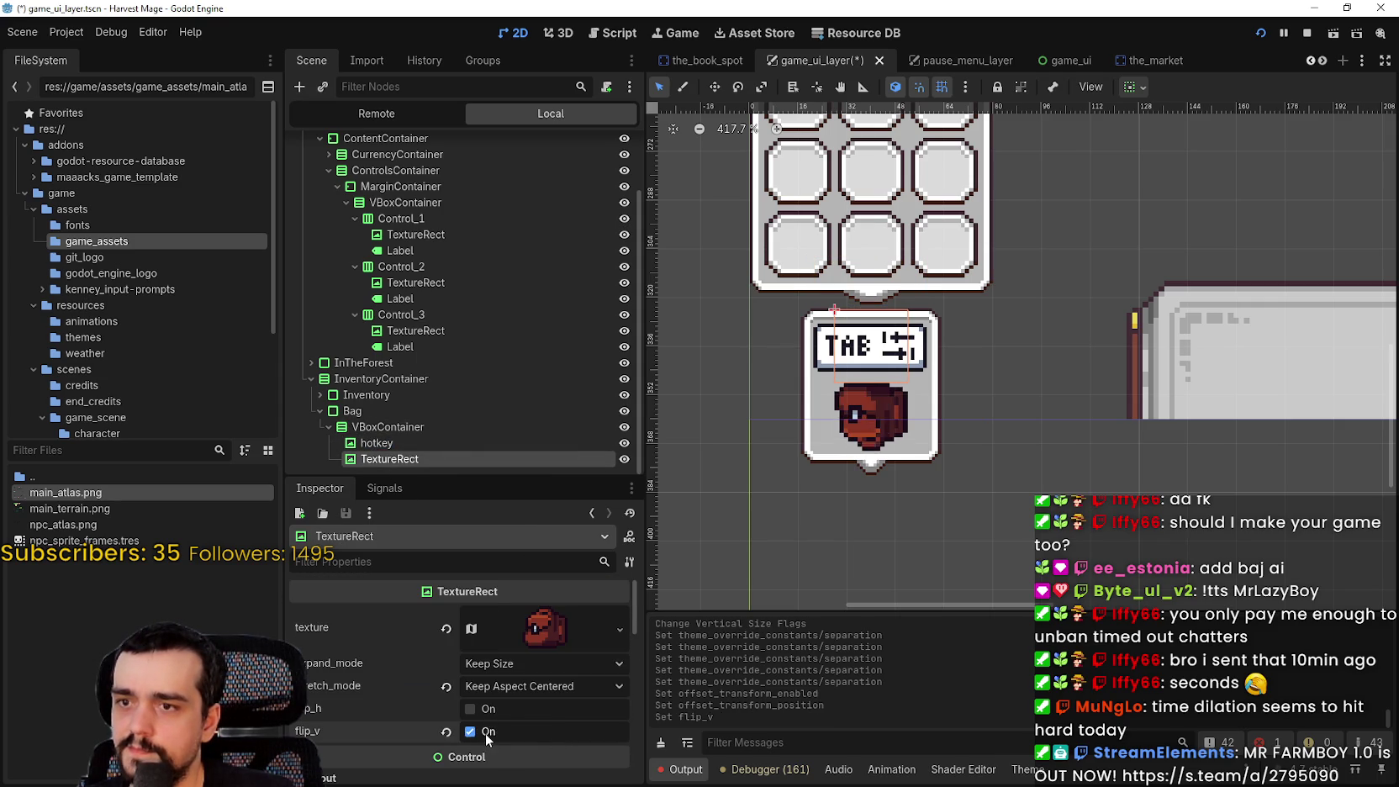
click(485, 733)
click(487, 716)
Nudge InventoryContainer's offset position y down to about 22.18 px
scroll(975, 393, down, 3)
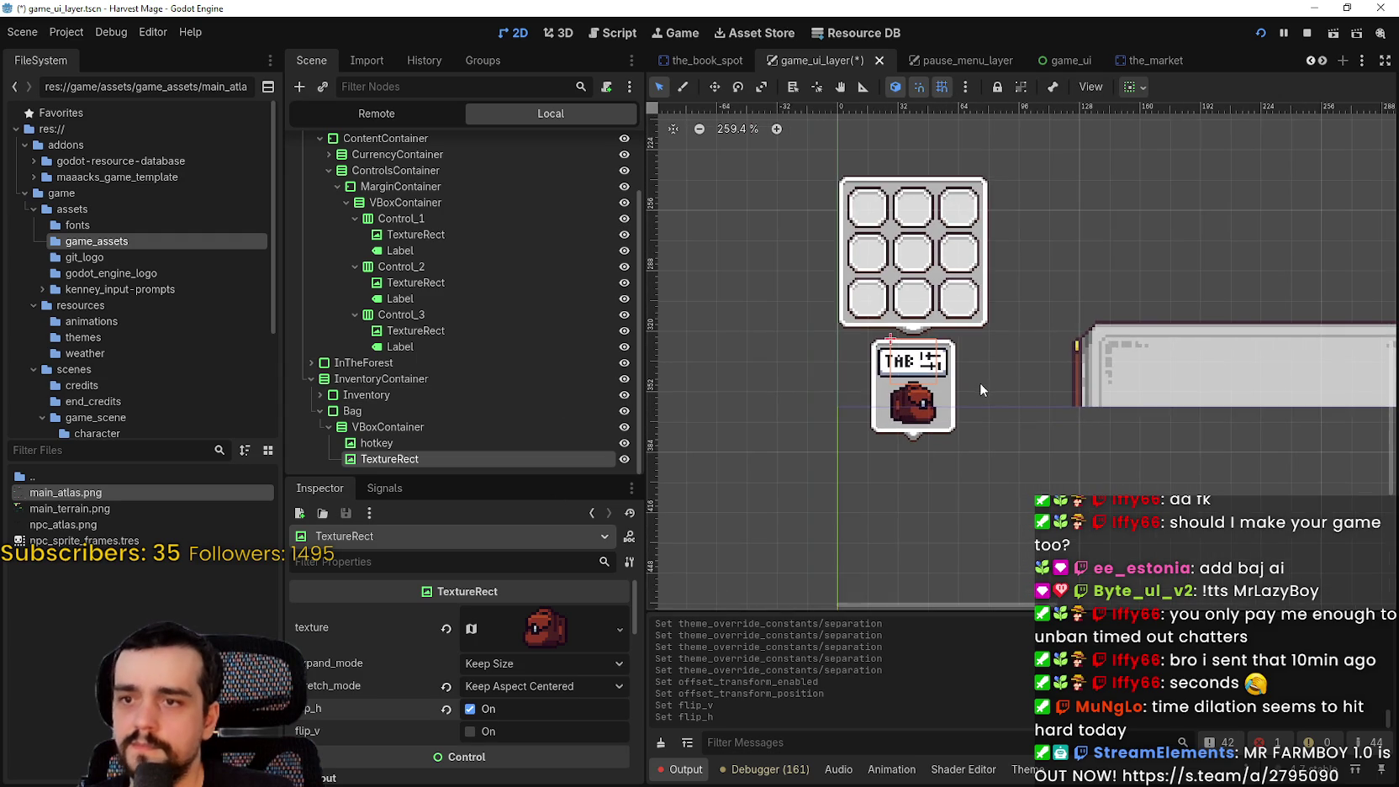
click(413, 380)
mouse_move(510, 702)
mouse_down()
mouse_move(525, 699)
mouse_move(490, 699)
mouse_move(517, 698)
mouse_move(504, 699)
mouse_up()
Set InventoryContainer's offset position y to 24 and save
scroll(1103, 429, up, 2)
scroll(757, 475, up, 3)
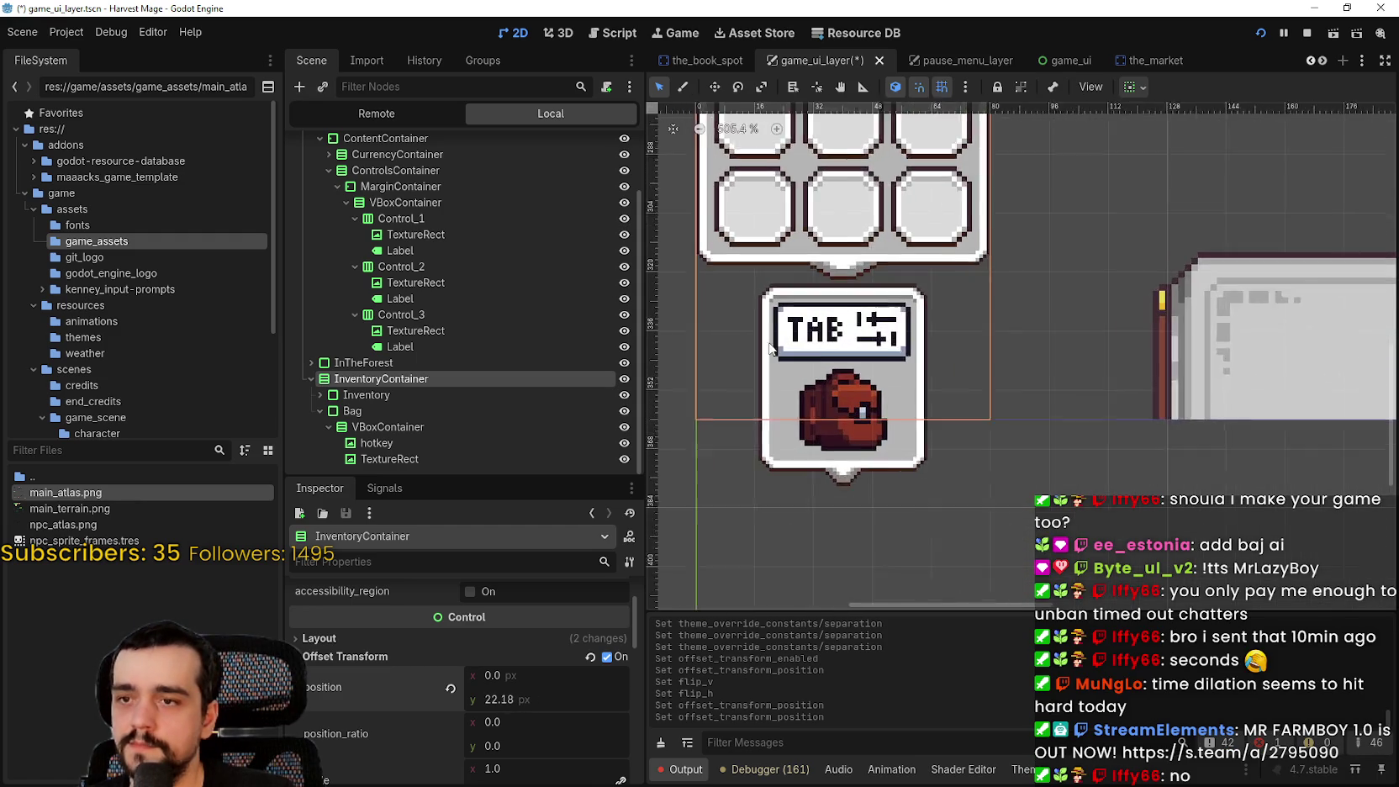
drag(524, 682, 528, 683)
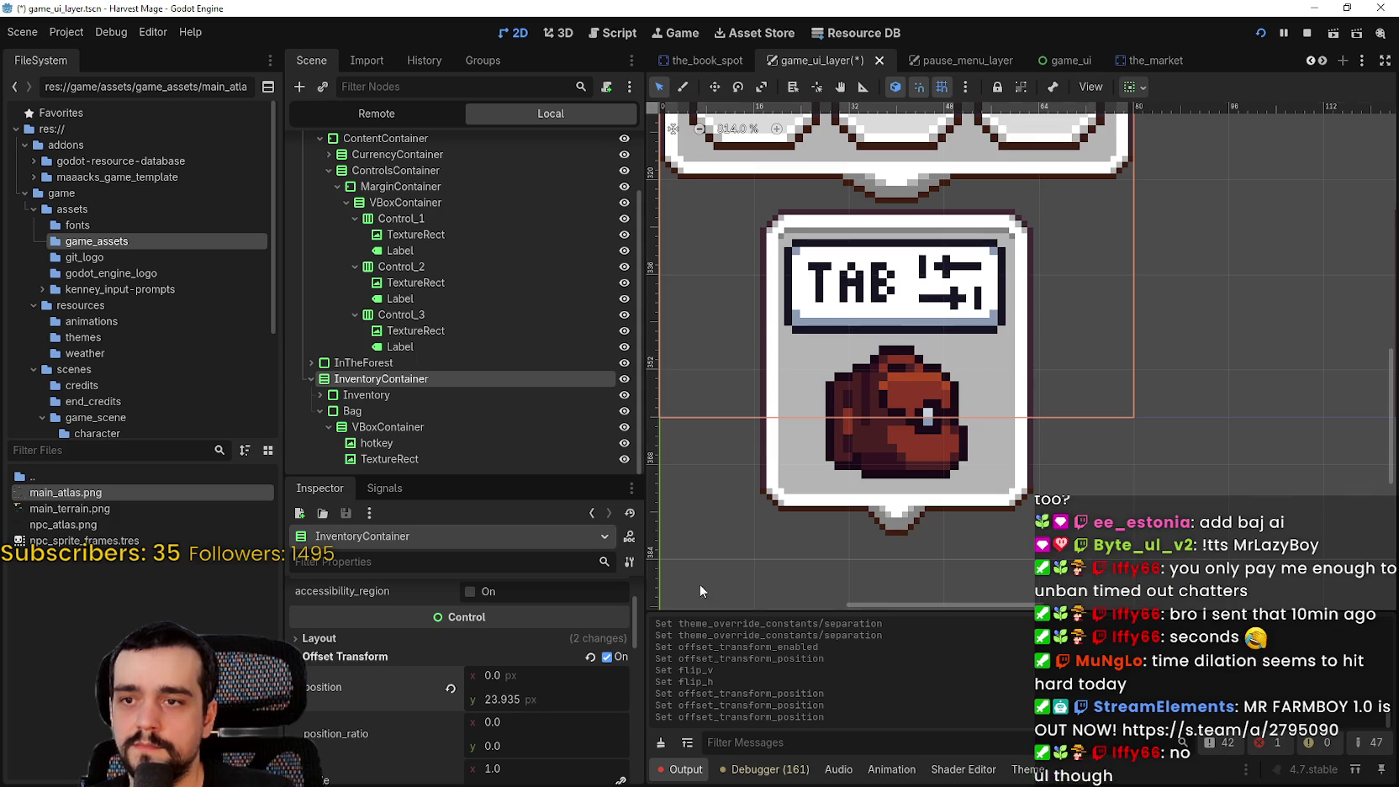
scroll(956, 430, up, 2)
click(517, 699)
text(24)
key(Return)
key(ctrl+s)
Collapse the InventoryContainer and InTheVillage branches in the Scene tree and save
scroll(915, 329, down, 8)
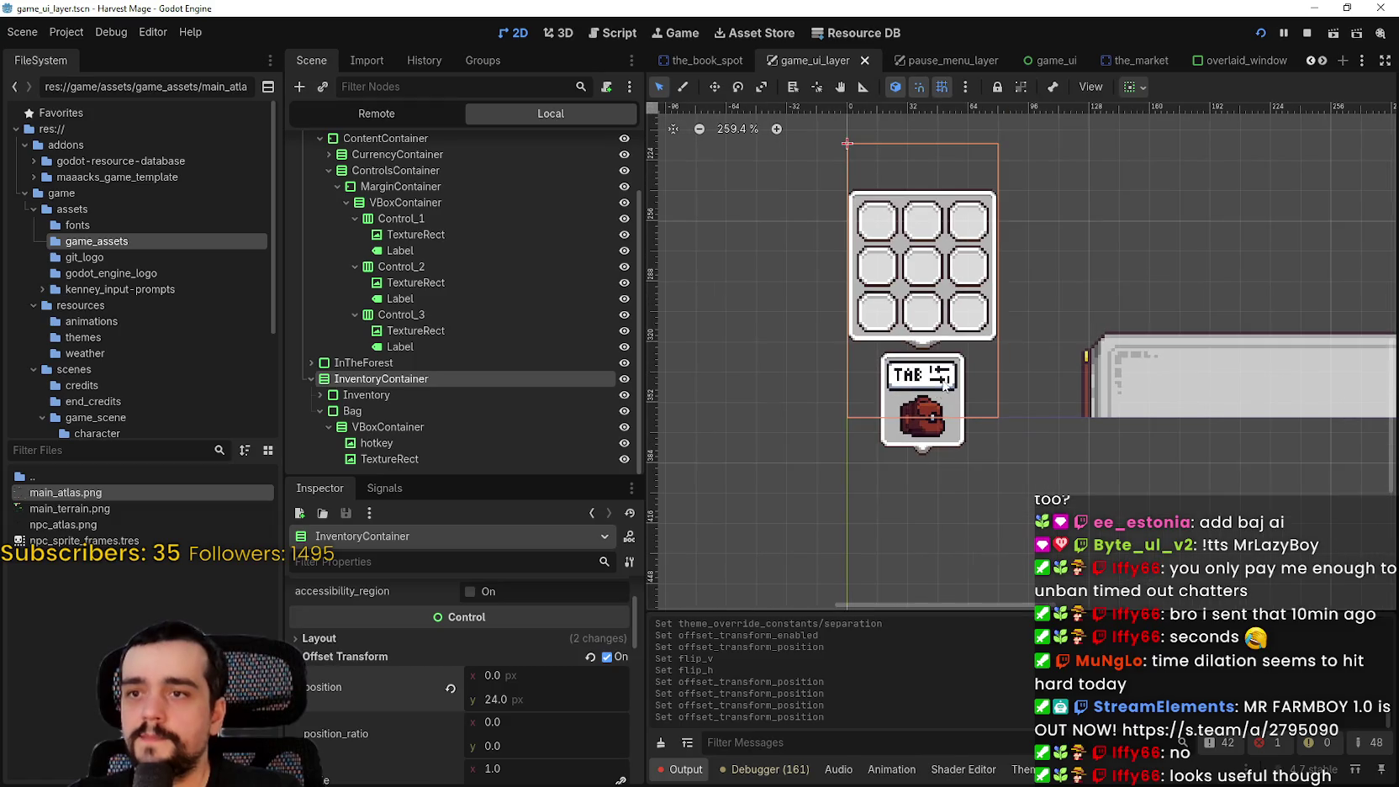
scroll(914, 329, down, 5)
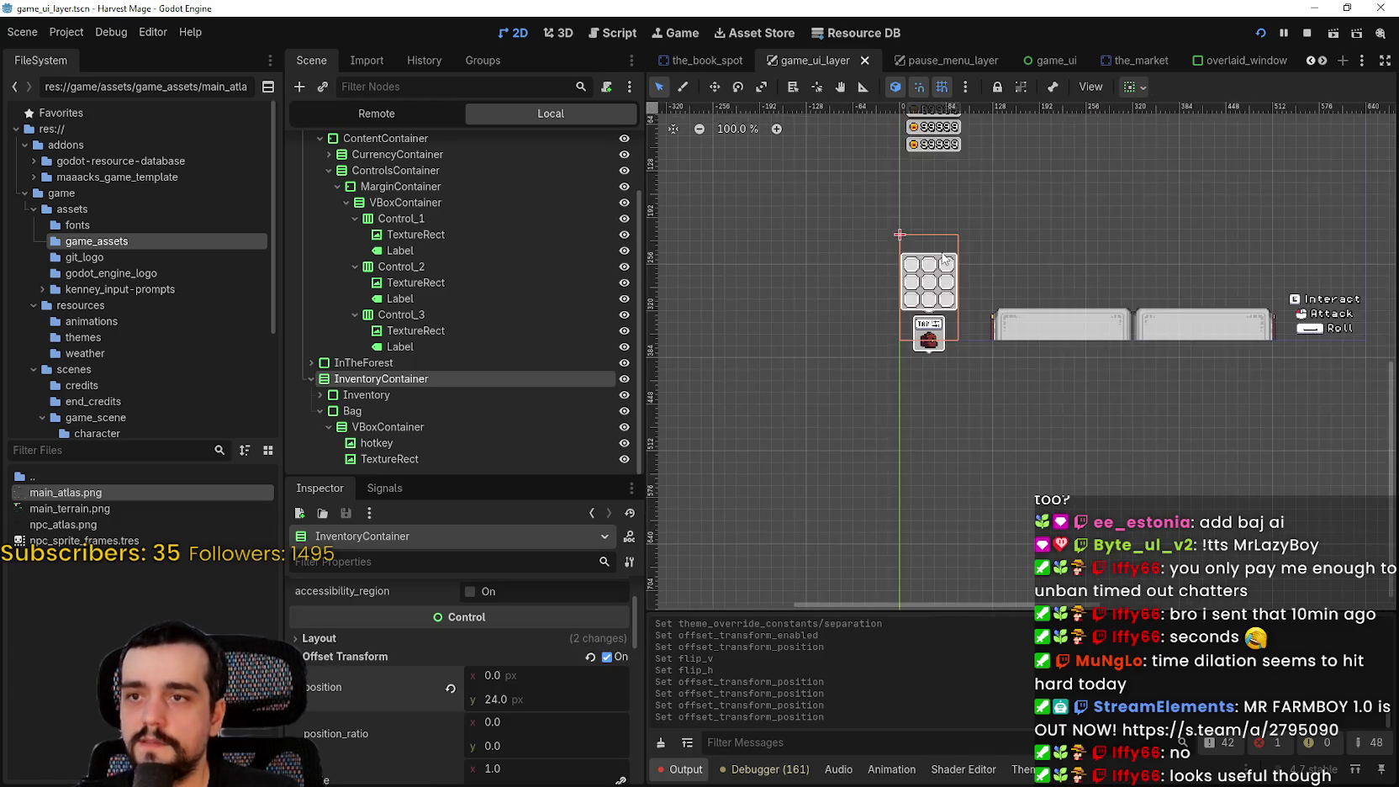
scroll(929, 212, up, 3)
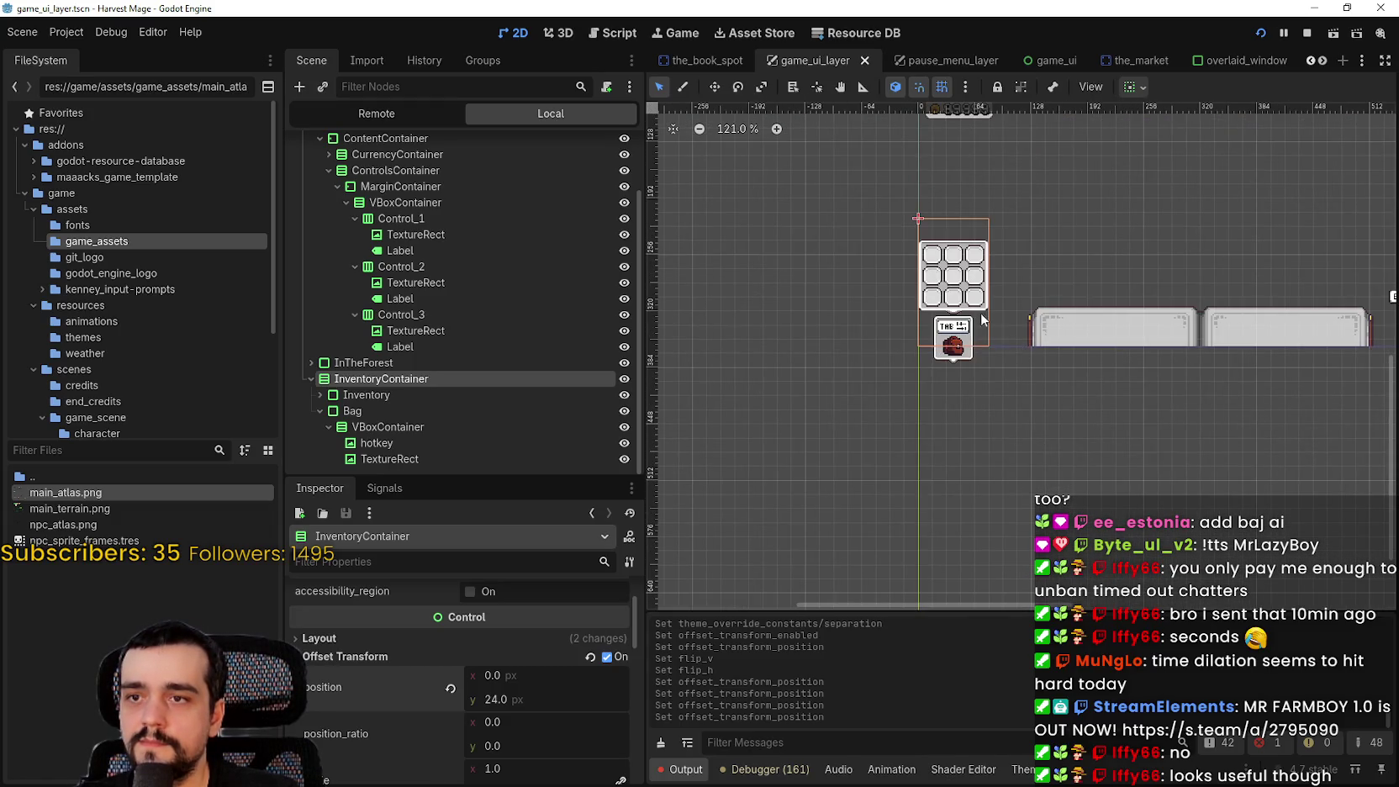
scroll(946, 290, up, 4)
scroll(953, 287, down, 3)
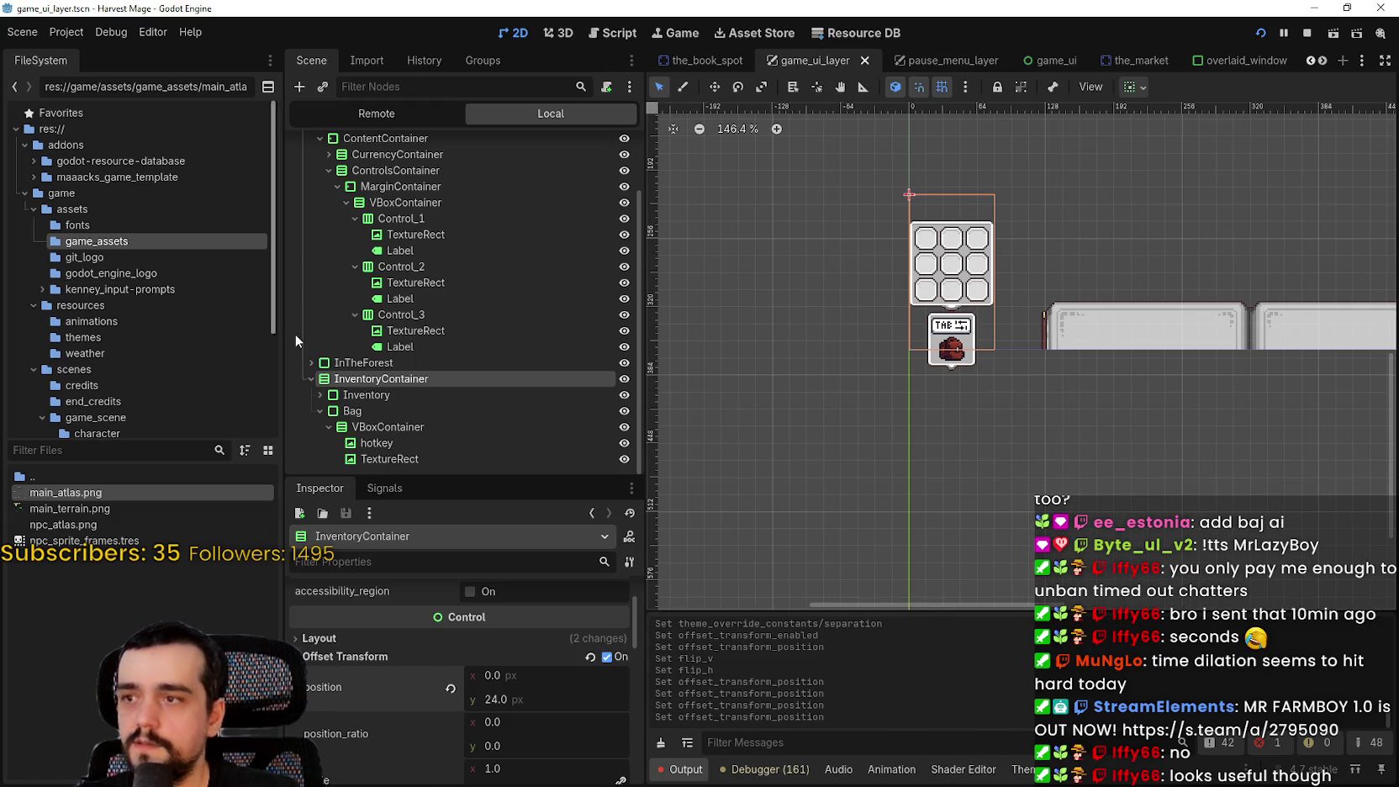
click(311, 378)
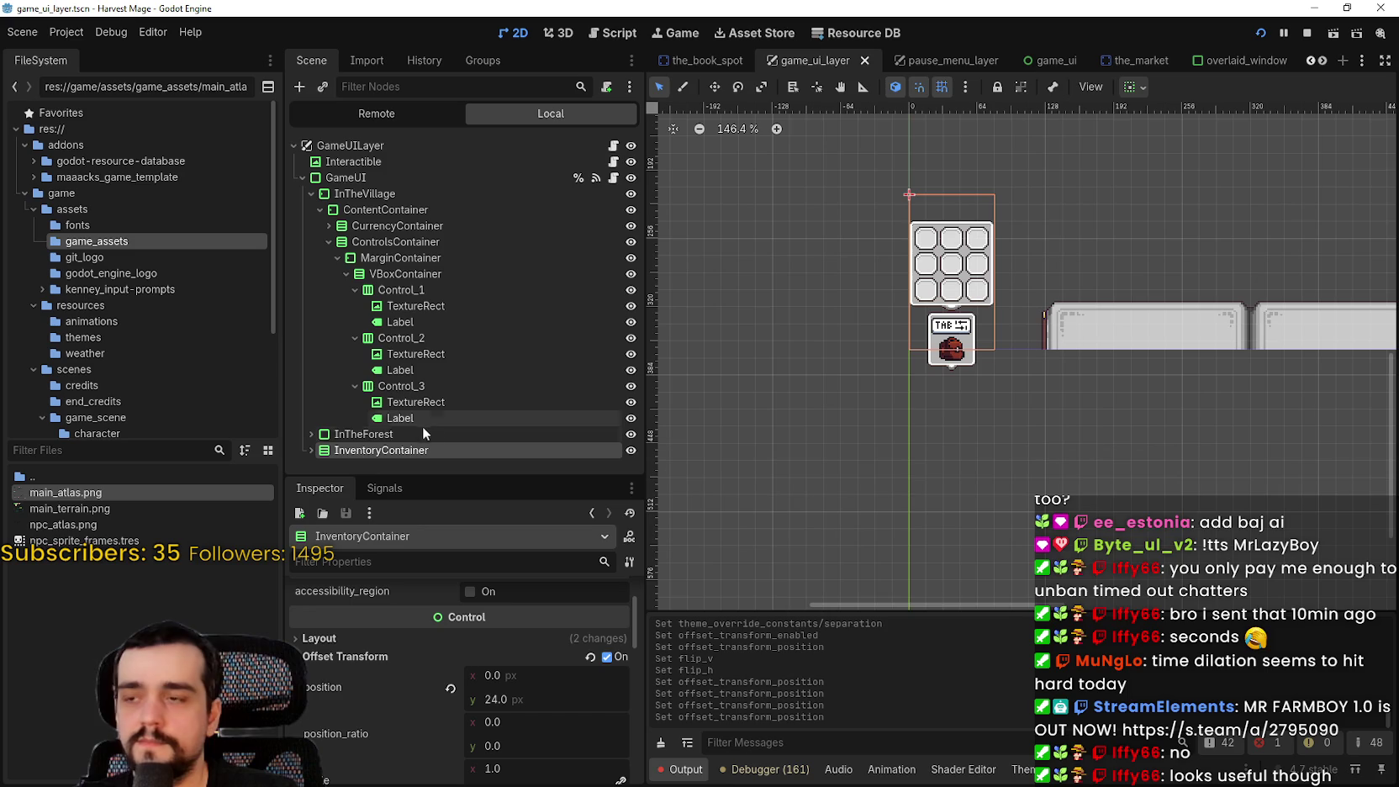
click(309, 194)
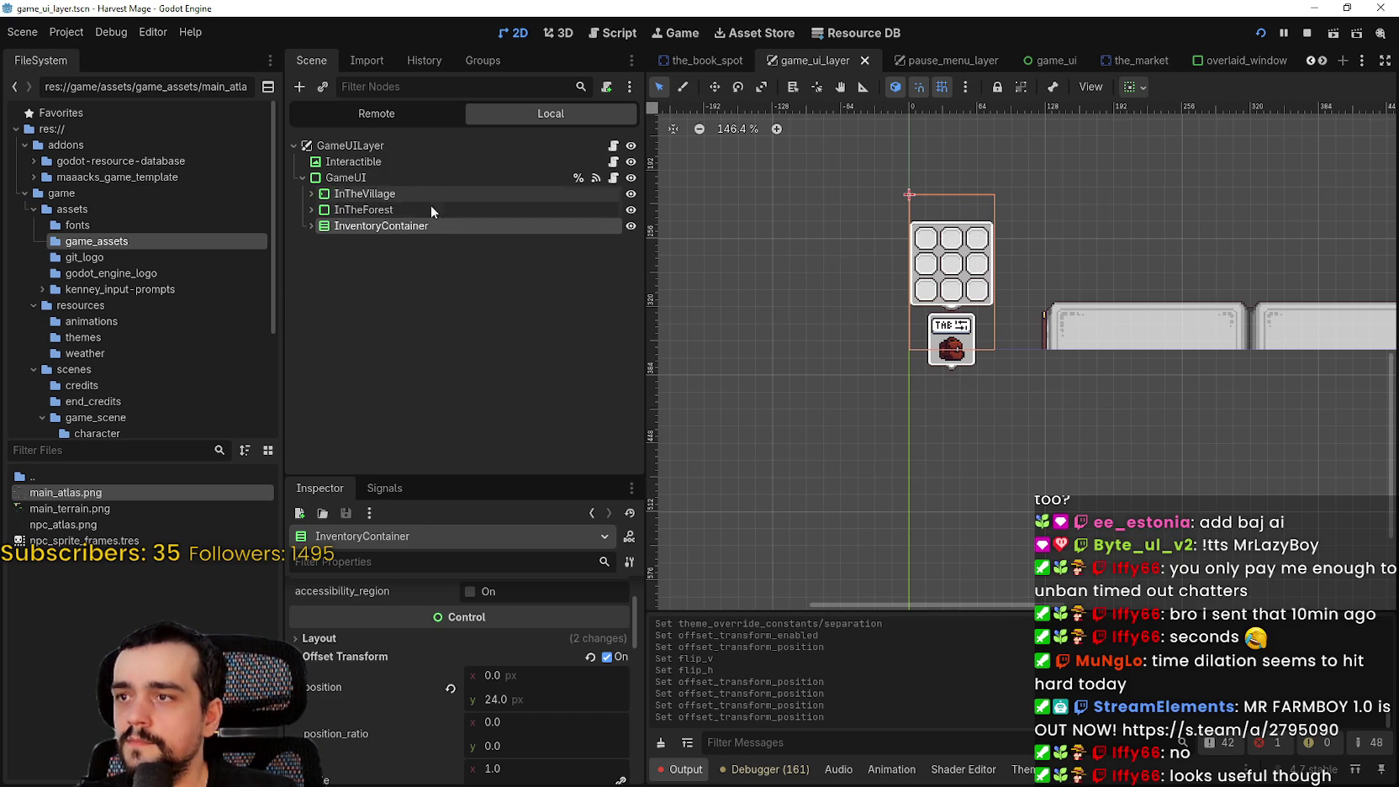
click(301, 191)
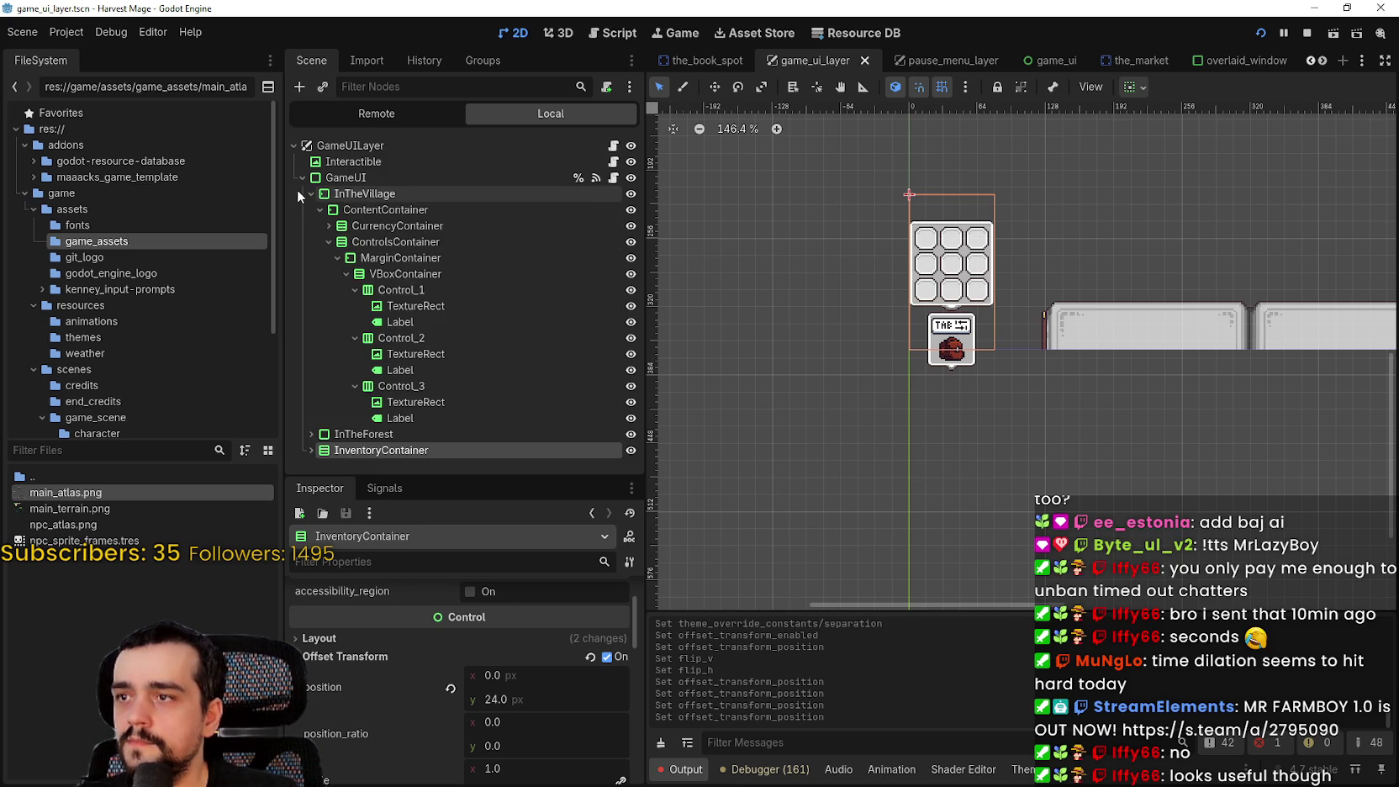
click(300, 192)
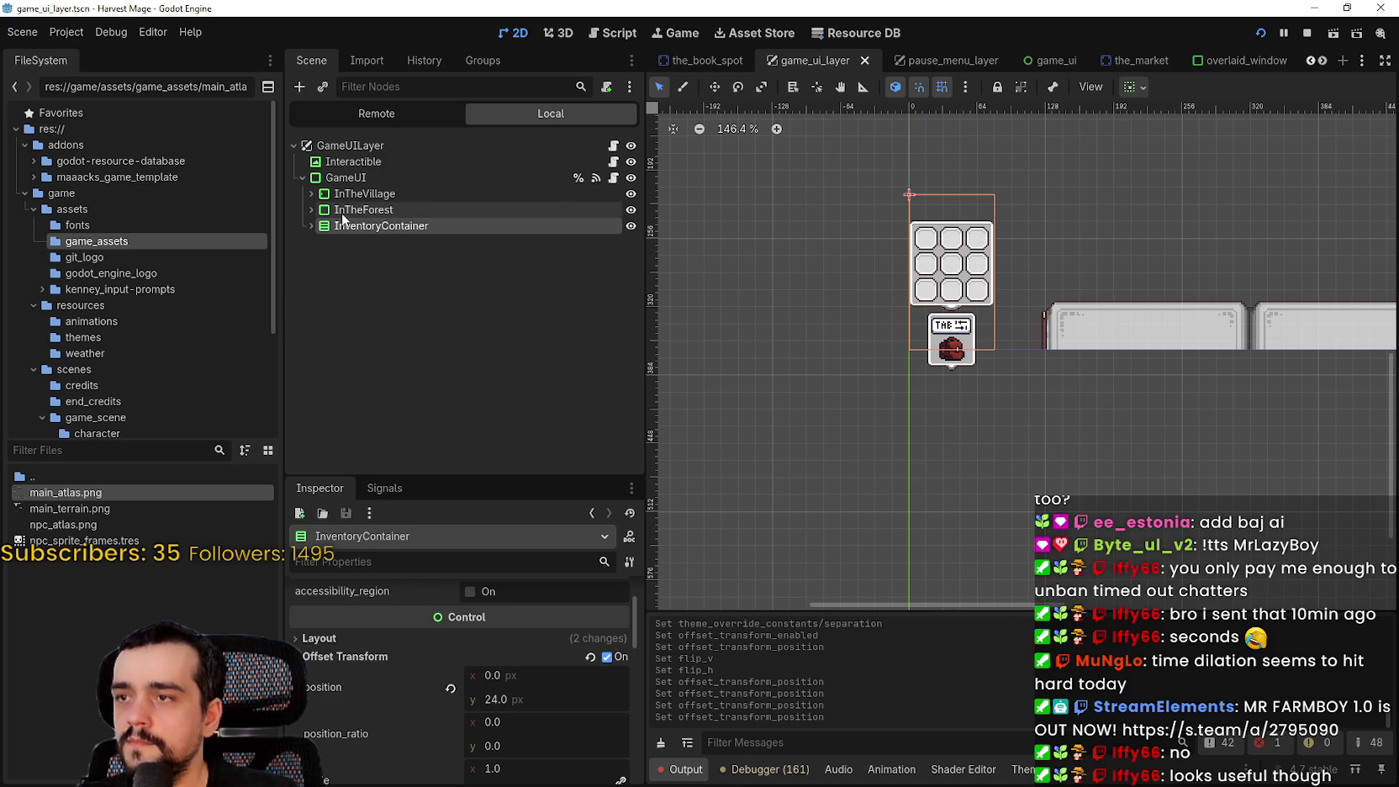
scroll(922, 291, up, 3)
key(ctrl+s)
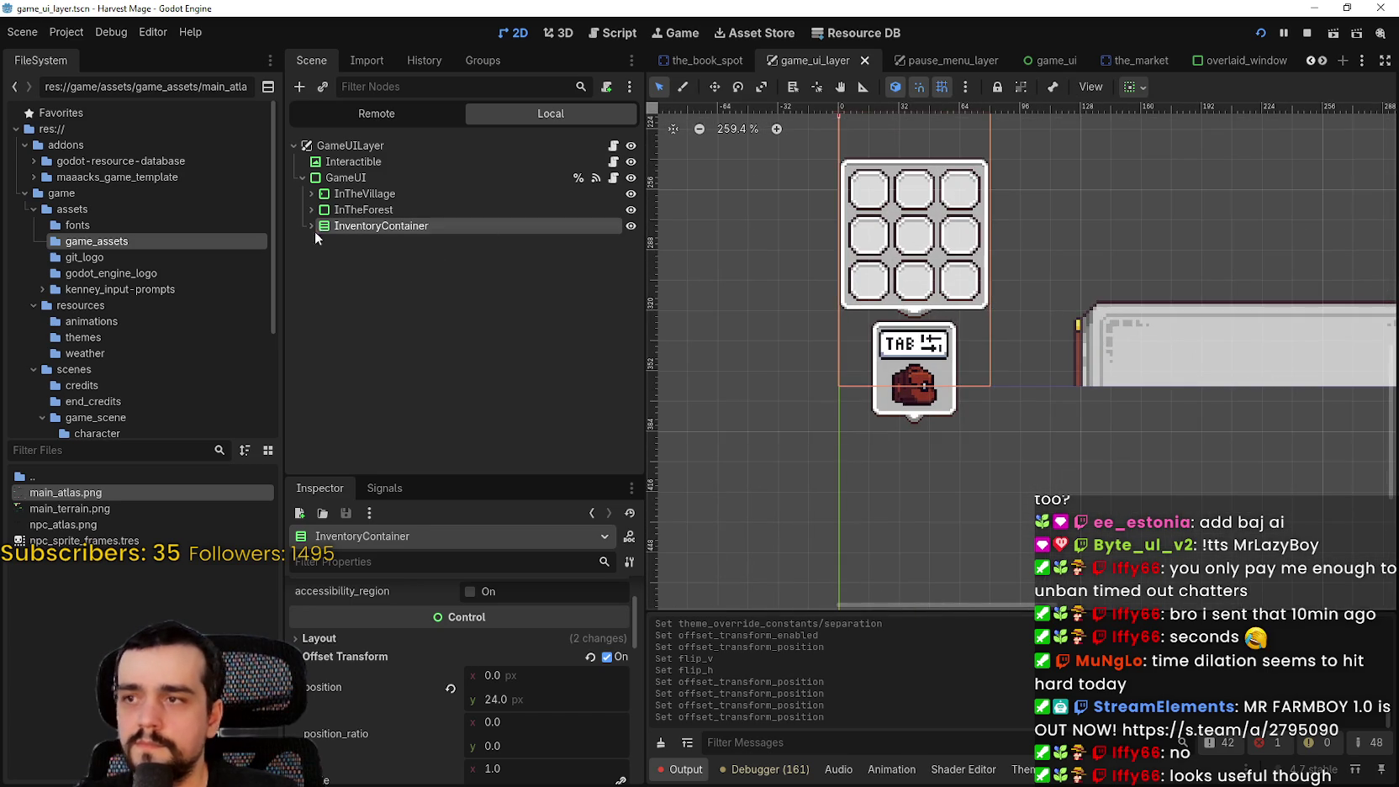
Set the offset position x to 2 px and save the scene
drag(496, 675, 538, 675)
click(565, 675)
text(2)
key(Return)
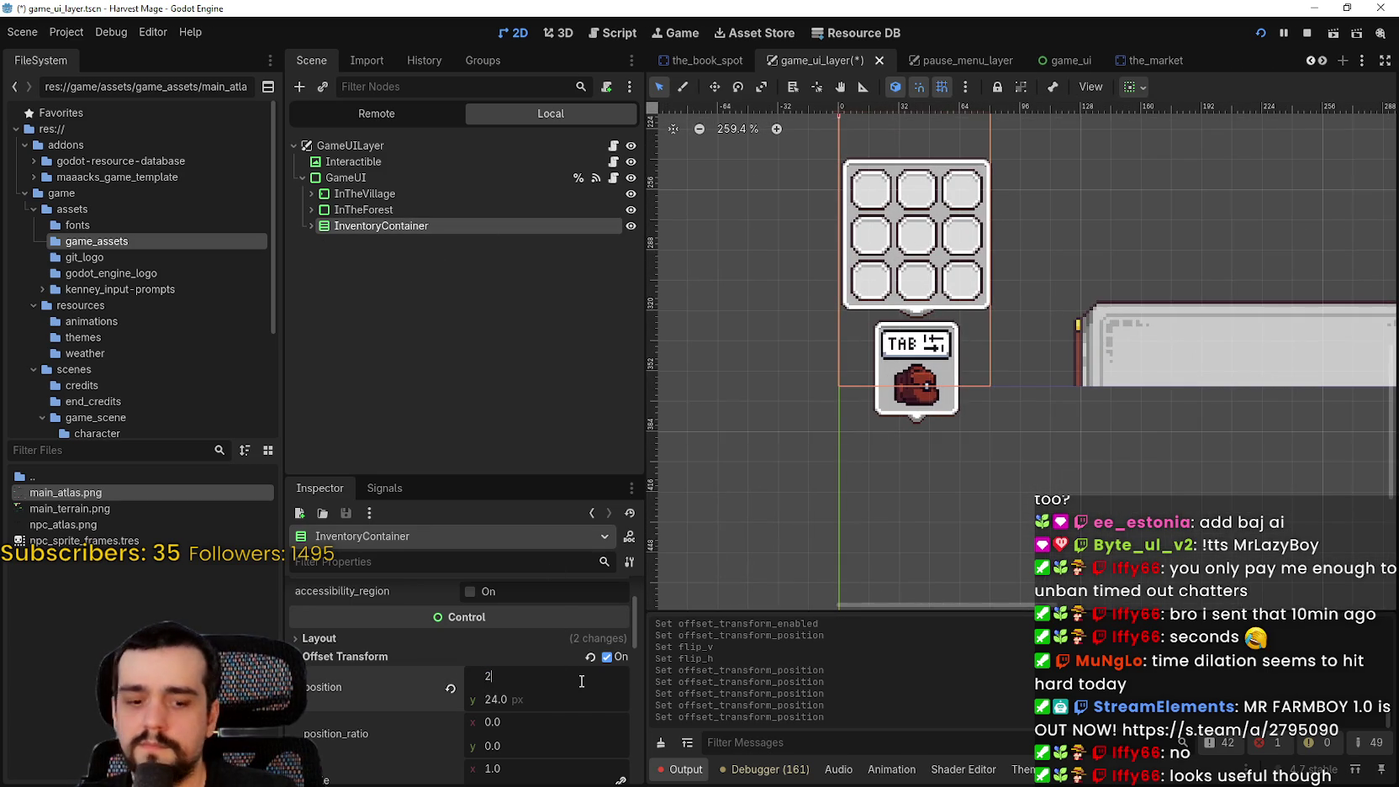
key(ctrl+s)
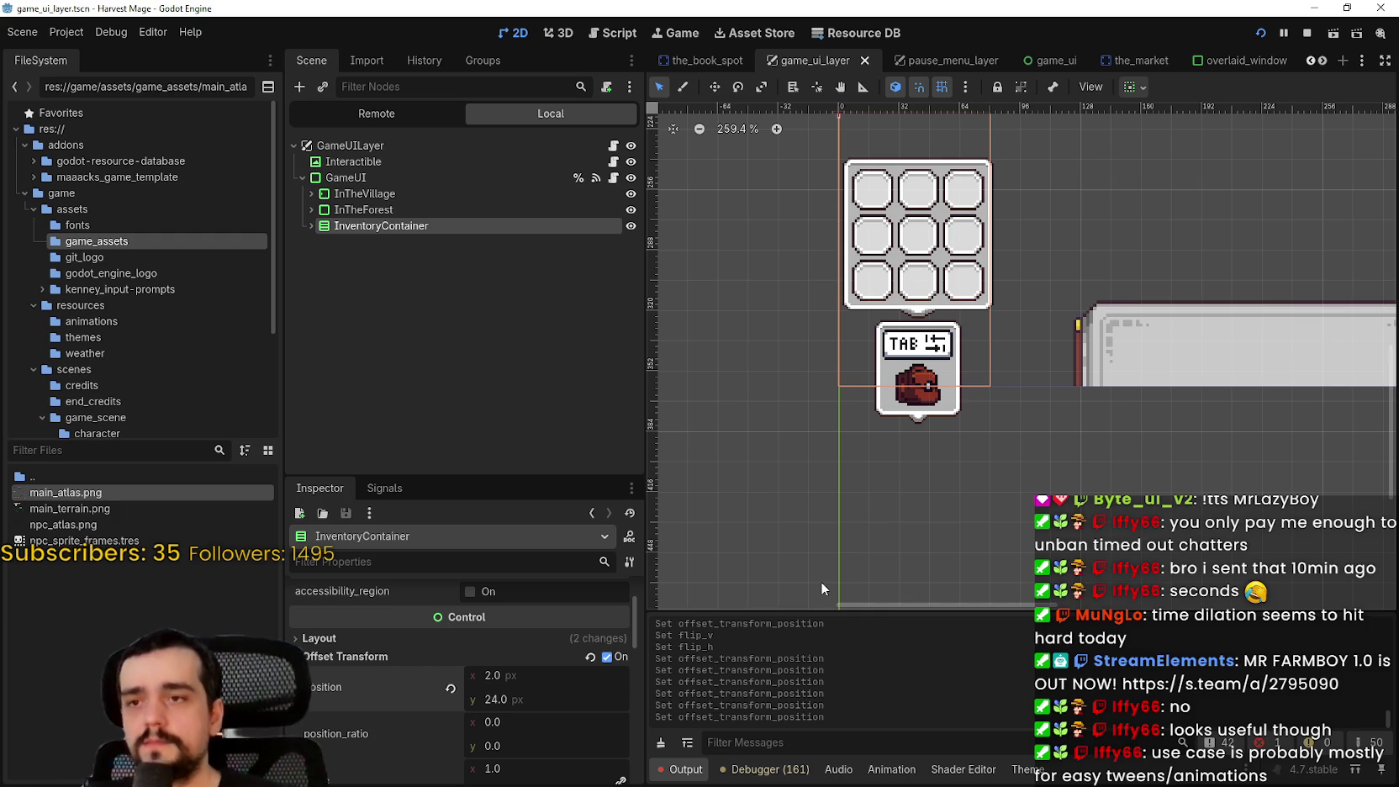
scroll(925, 368, down, 2)
Expand InventoryContainer down to the GridContainer and select the first PanelContainer slot
scroll(889, 351, up, 3)
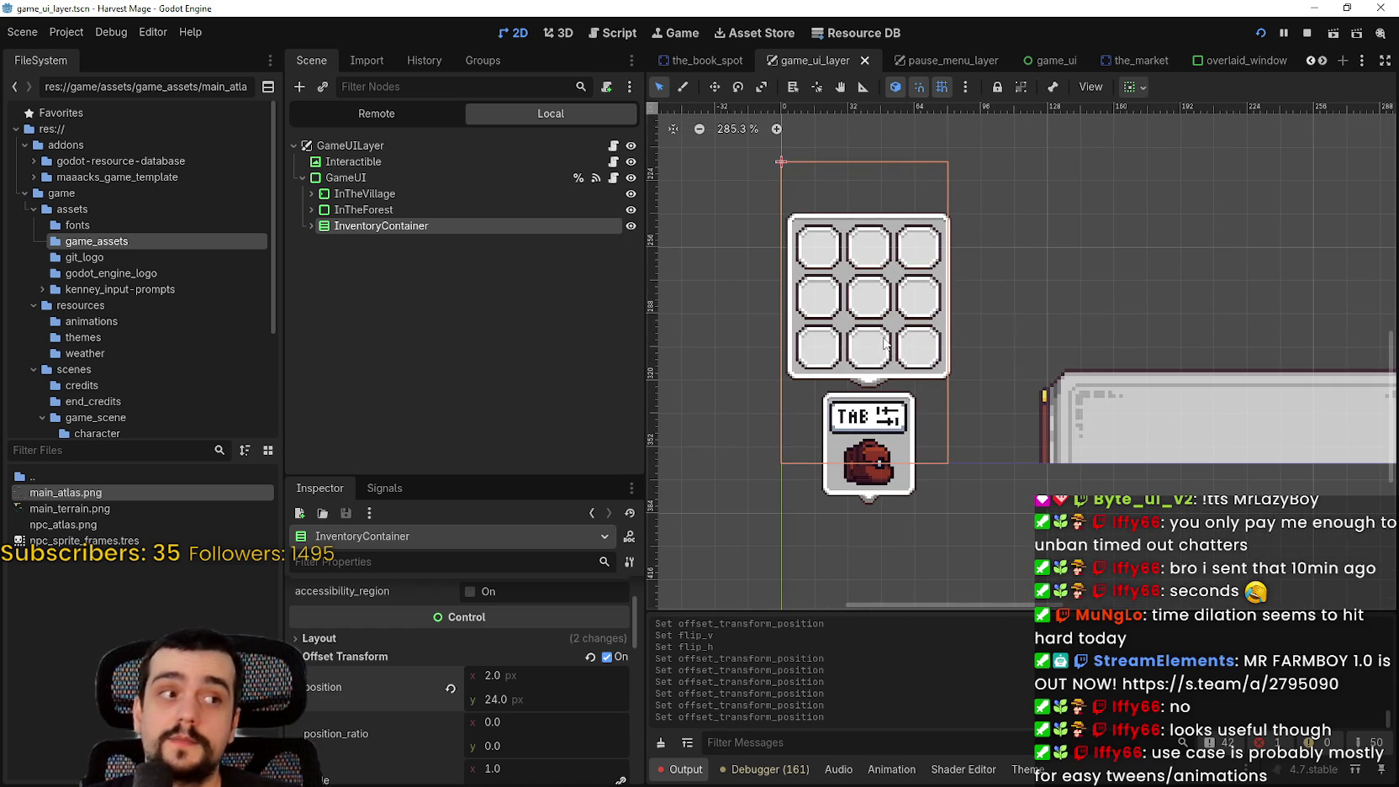
scroll(829, 282, down, 1)
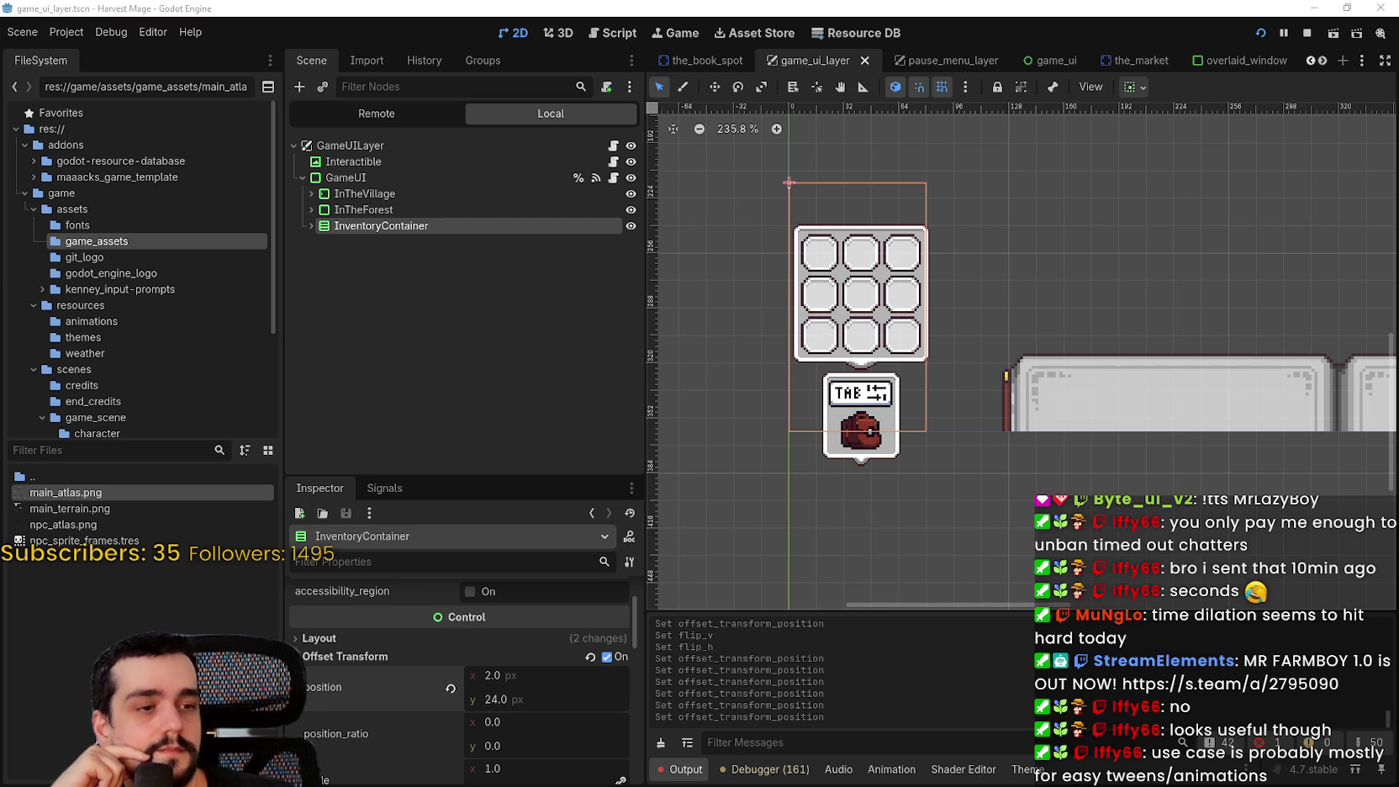
click(307, 225)
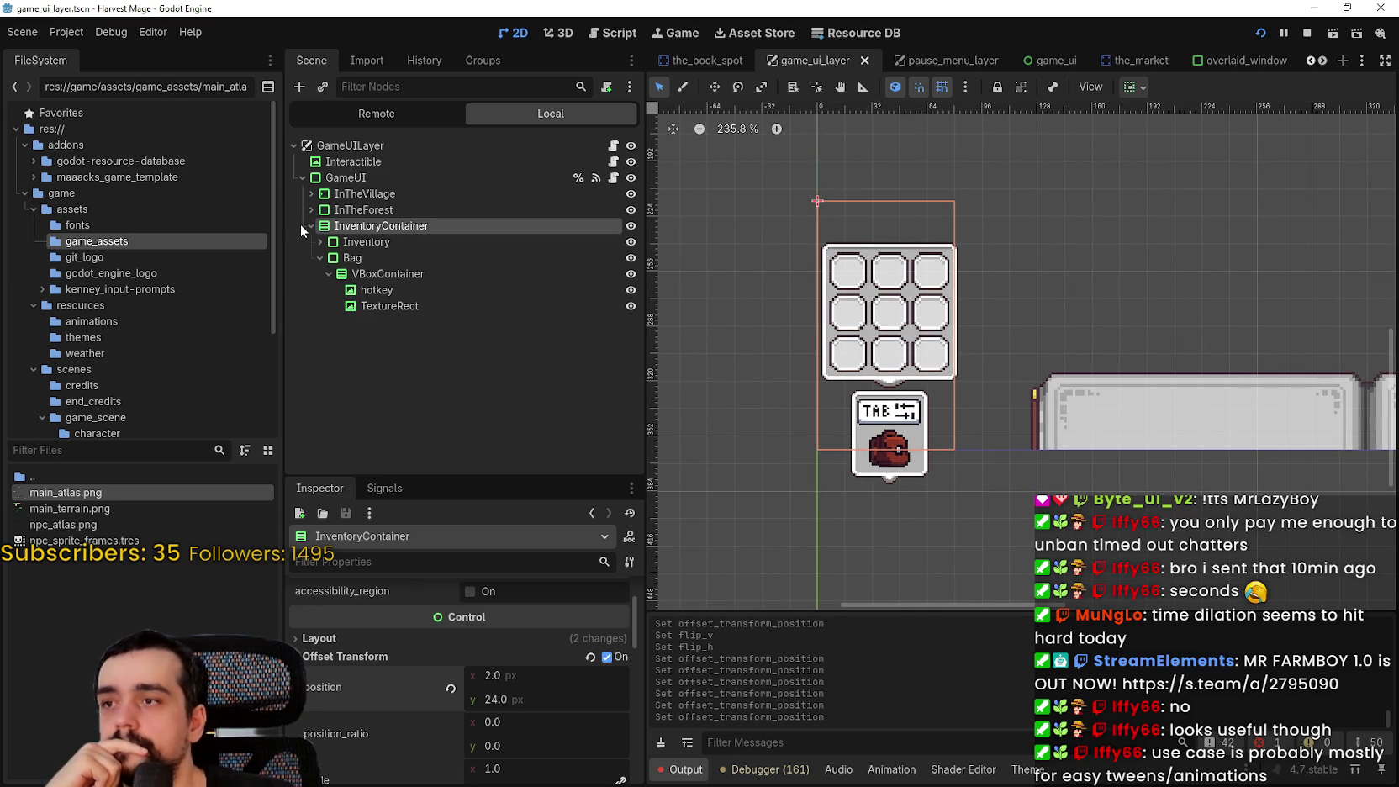
click(319, 241)
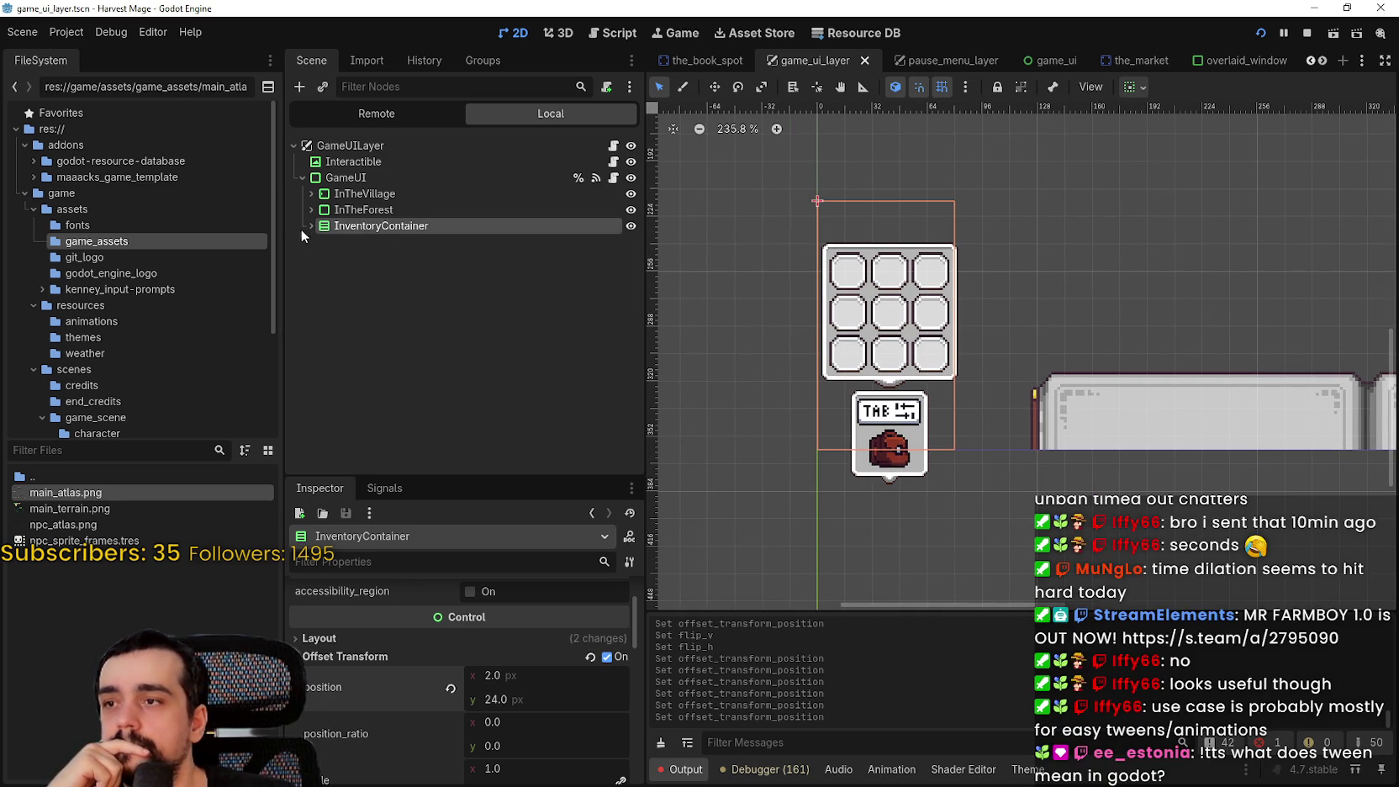
click(329, 258)
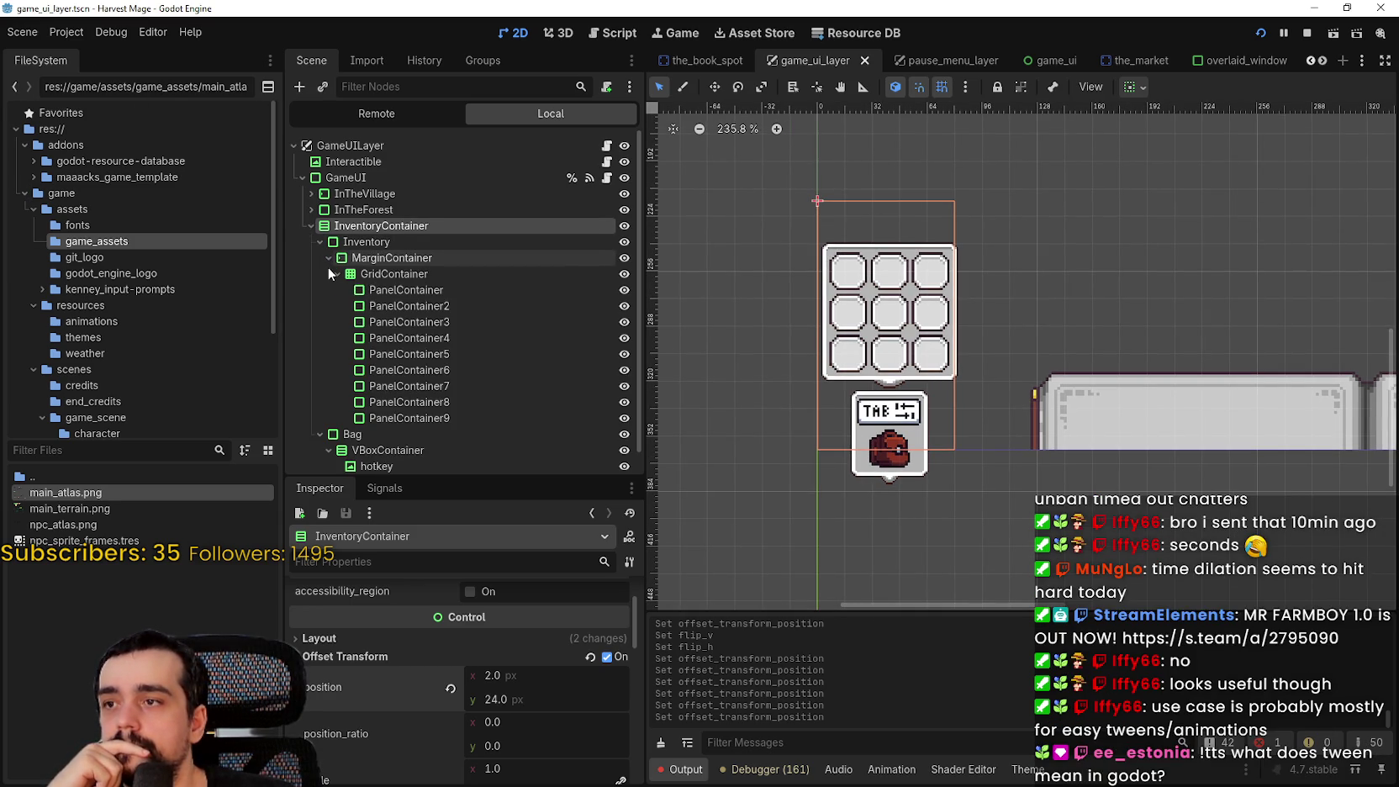
click(386, 290)
Set the slot's minimum size to 32×32 px
click(525, 664)
text(32)
key(Return)
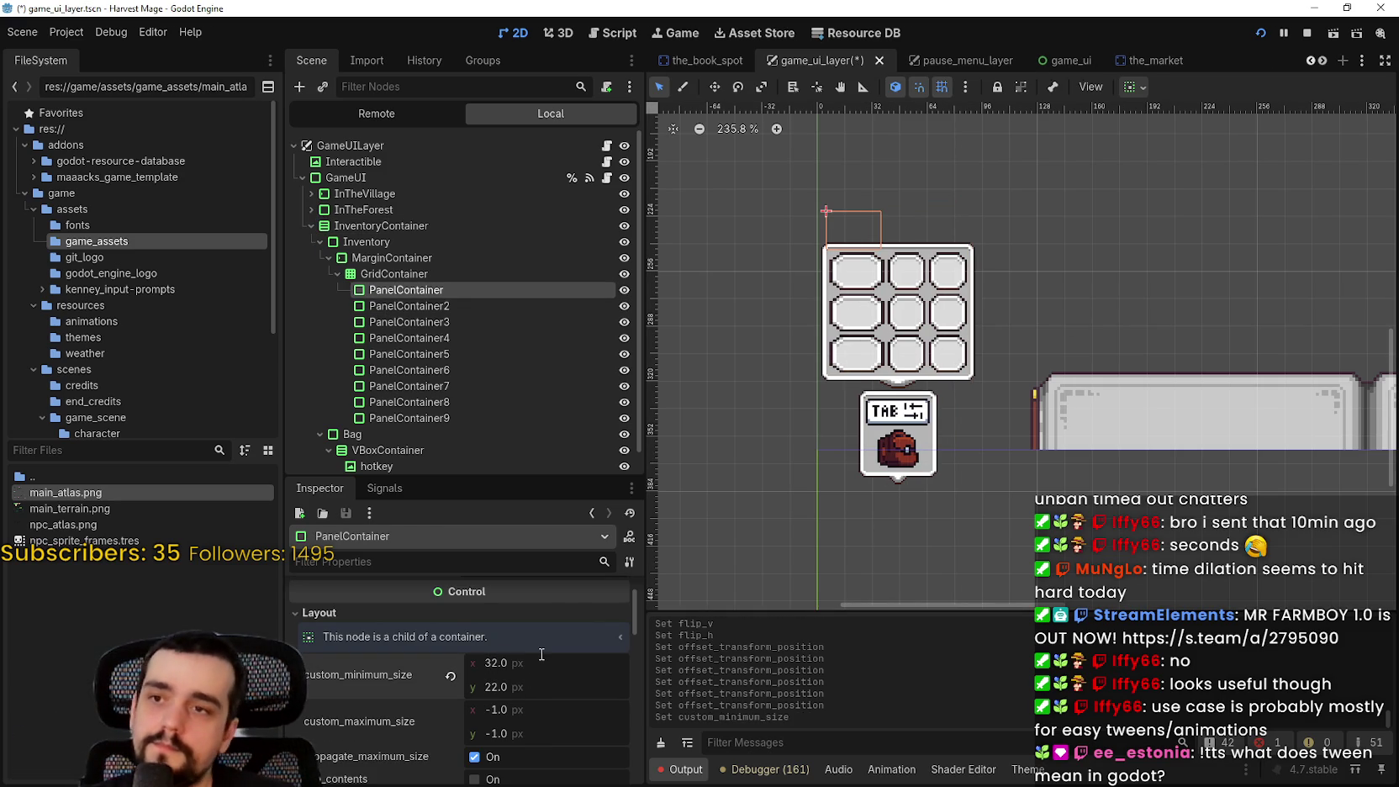
click(505, 687)
text(32)
key(Return)
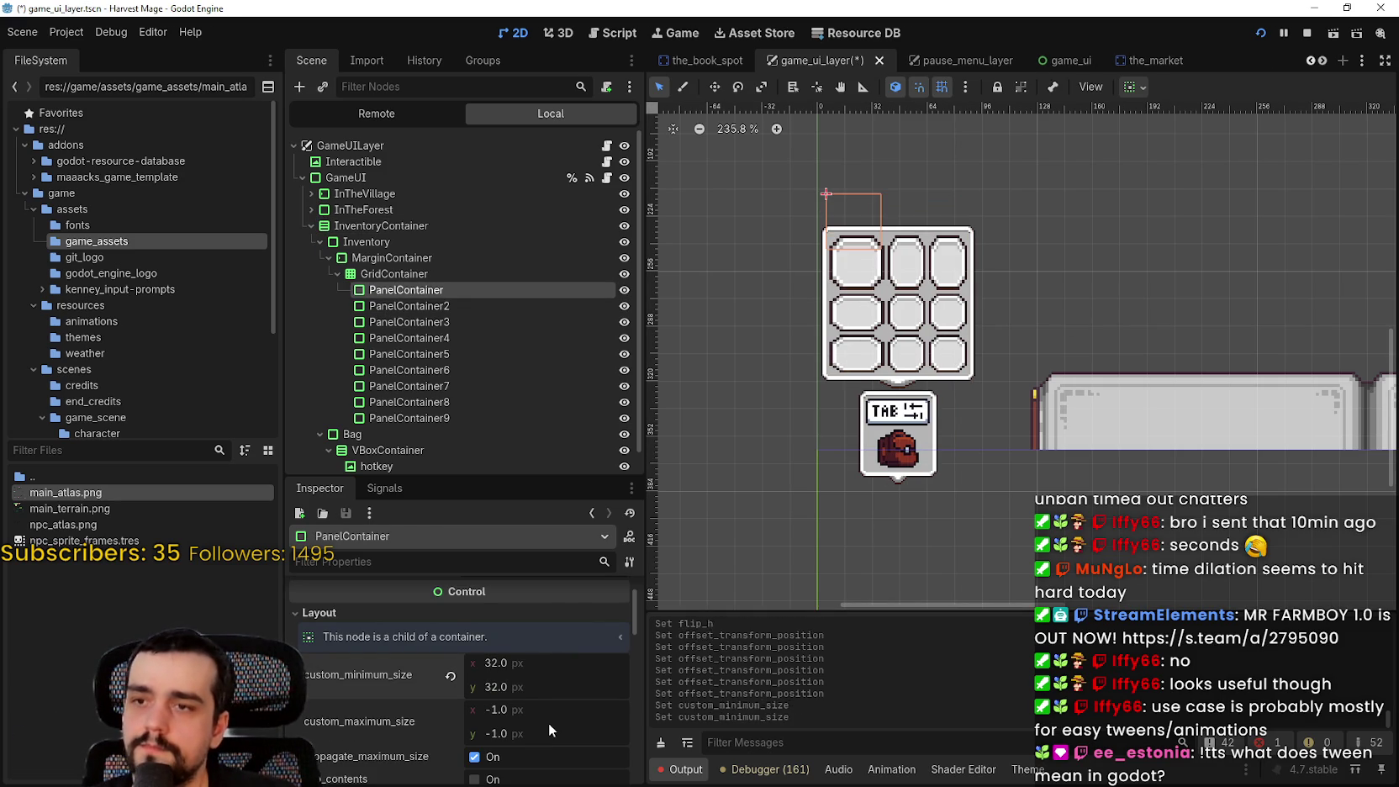
Align the slot to start both horizontally and vertically in its container sizing
scroll(945, 328, up, 8)
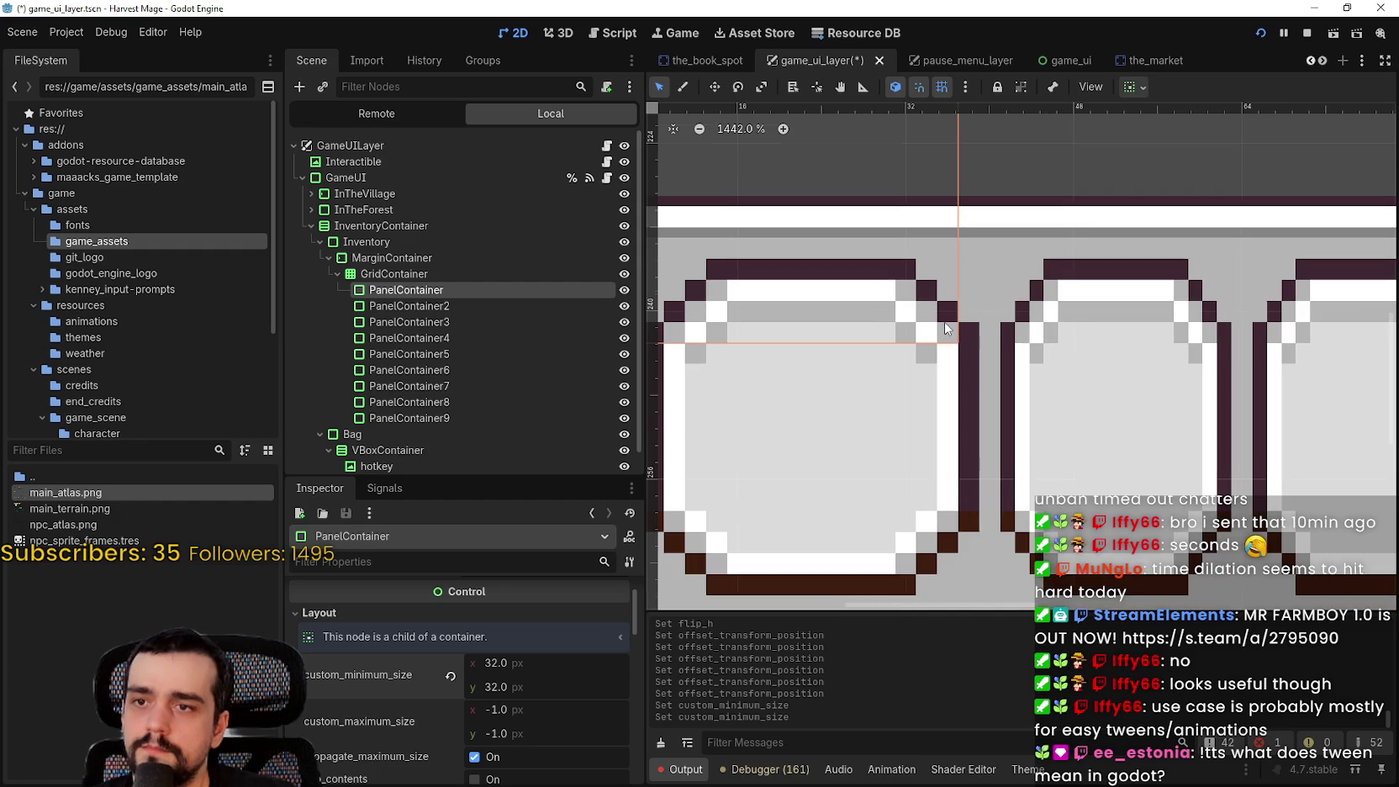
scroll(945, 328, down, 3)
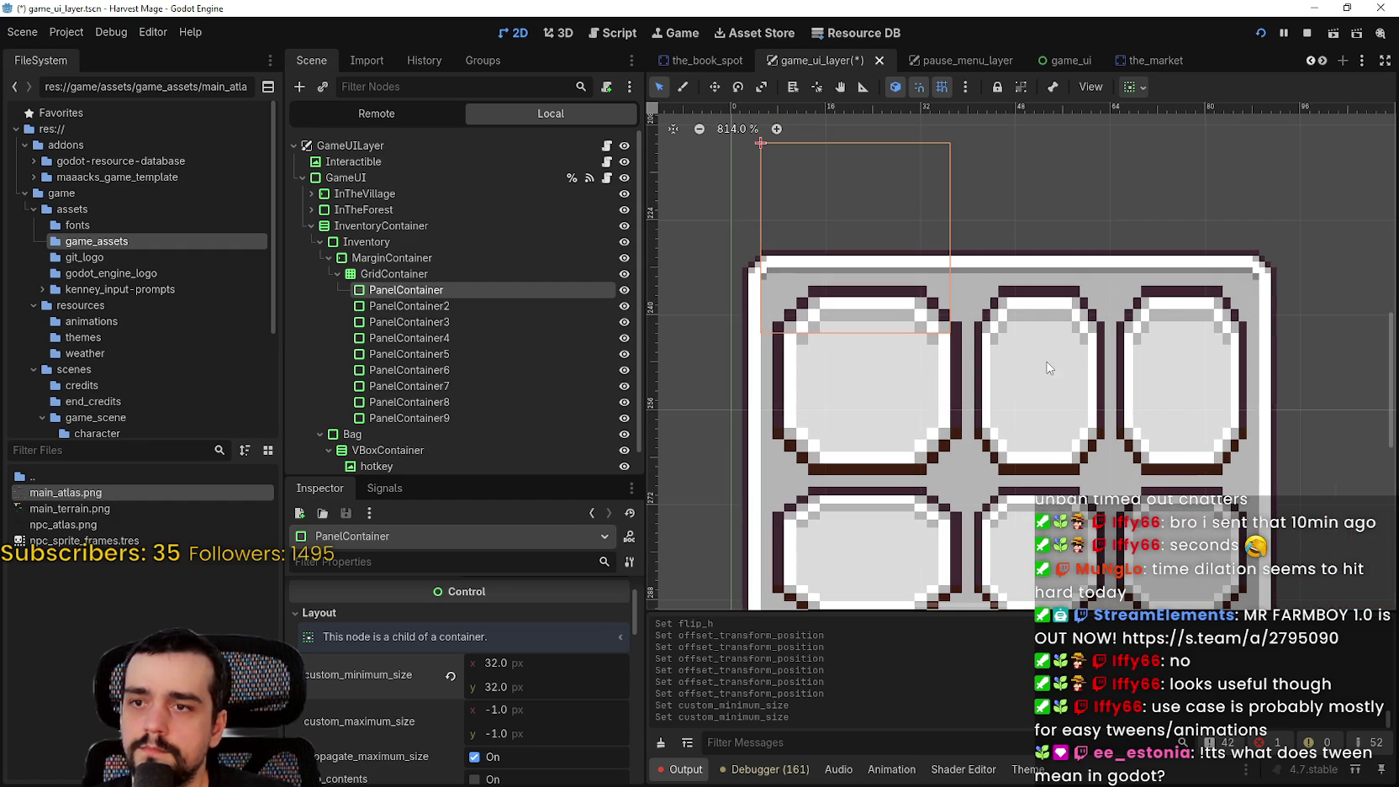
scroll(1034, 369, down, 2)
scroll(1030, 372, up, 2)
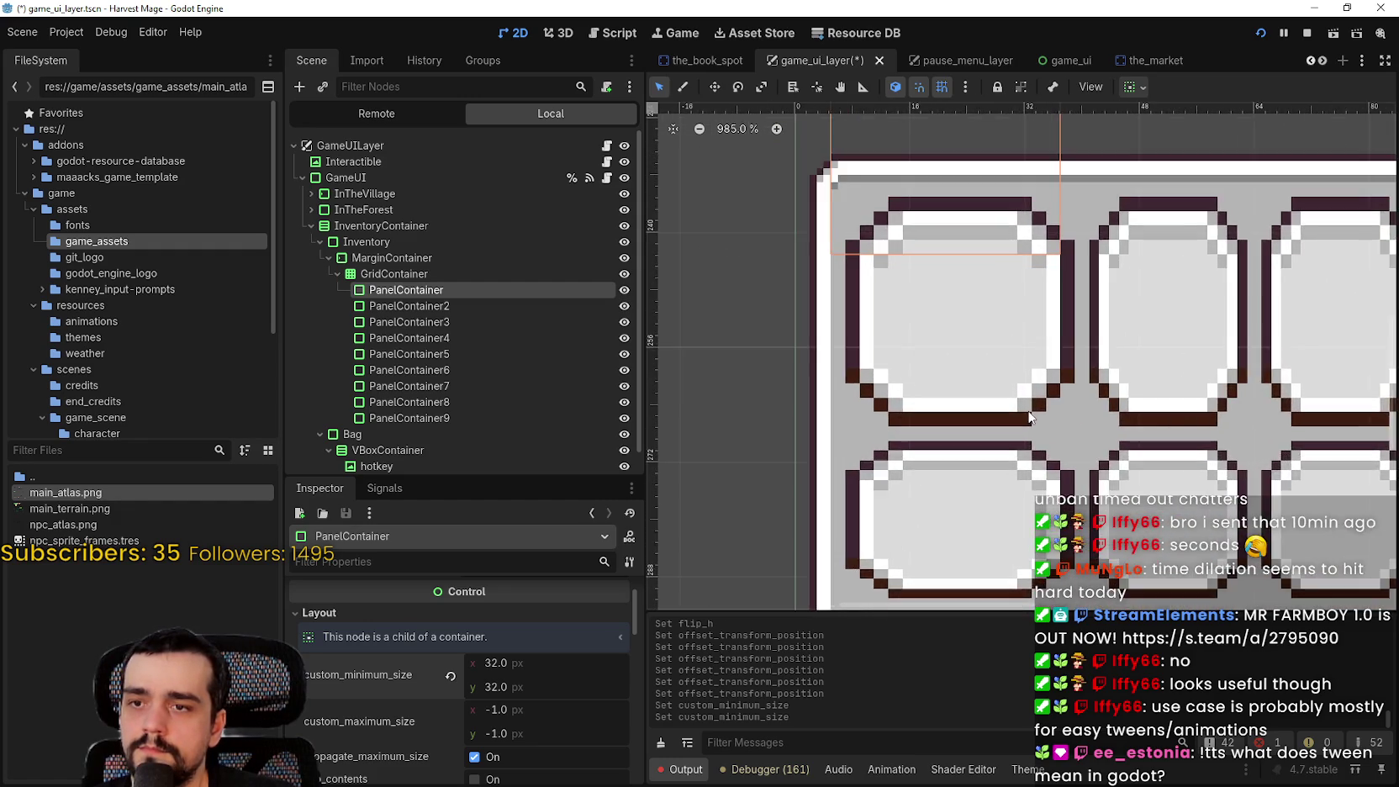
scroll(1030, 416, down, 2)
scroll(1031, 416, down, 3)
click(1134, 87)
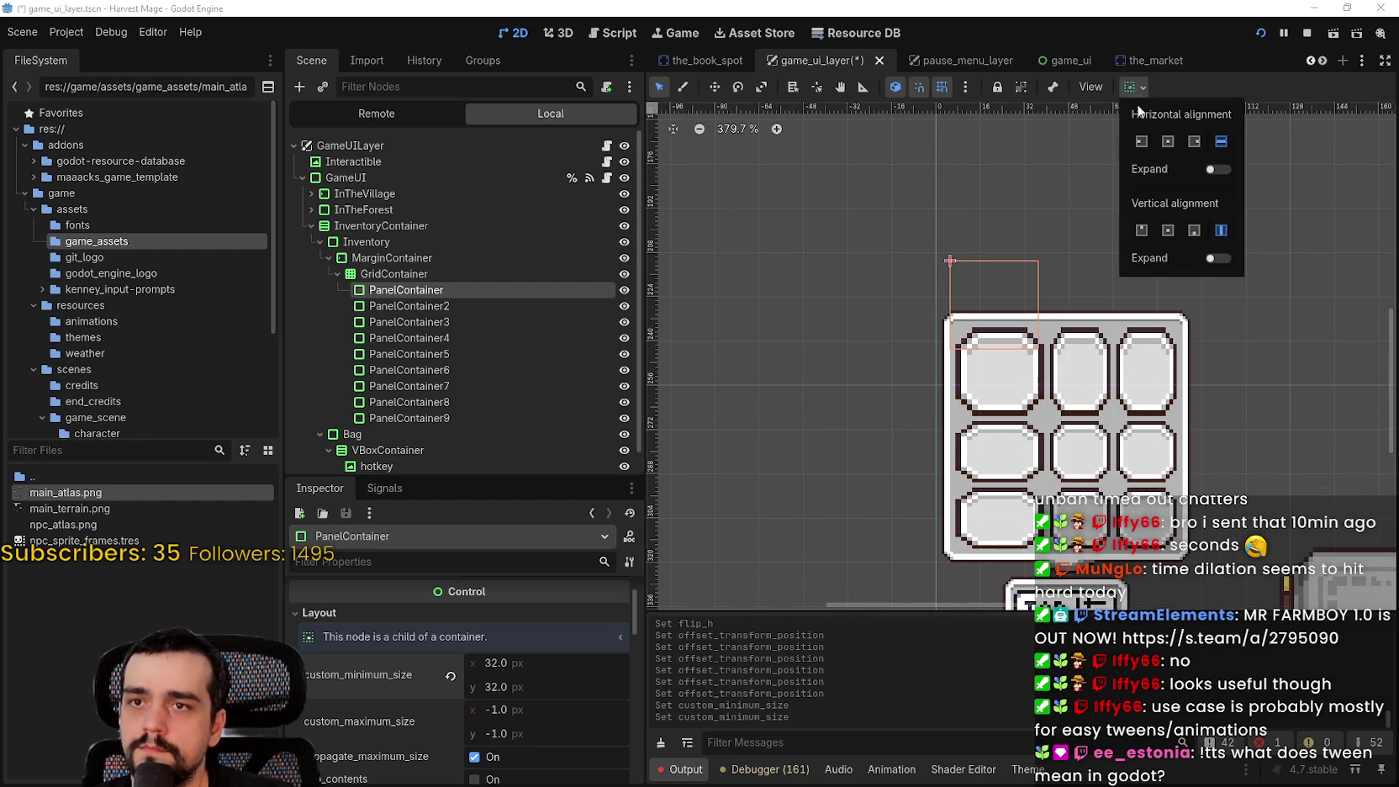
click(1141, 143)
click(1141, 229)
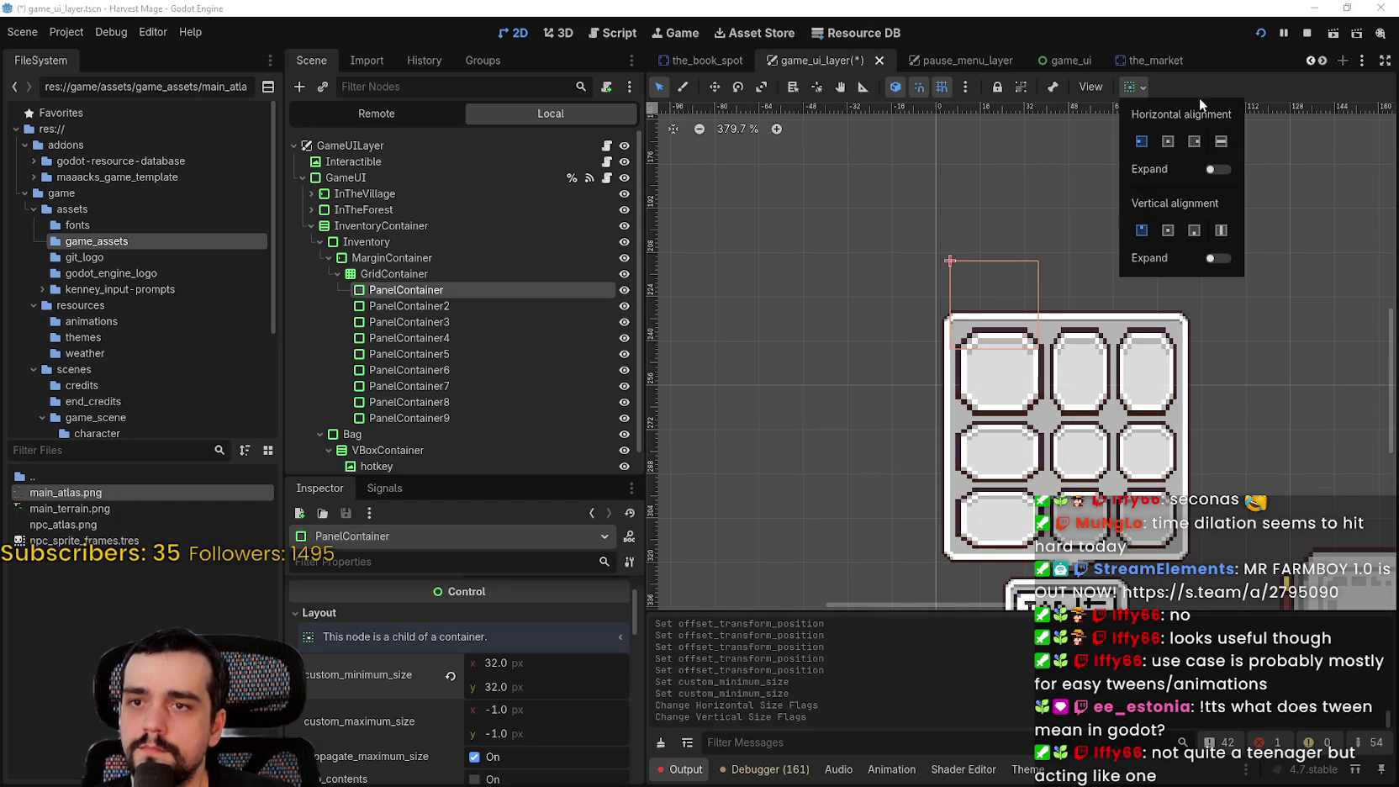
Expand the slot's theme style overrides to its panel StyleBoxTexture atlas texture
scroll(462, 712, down, 2)
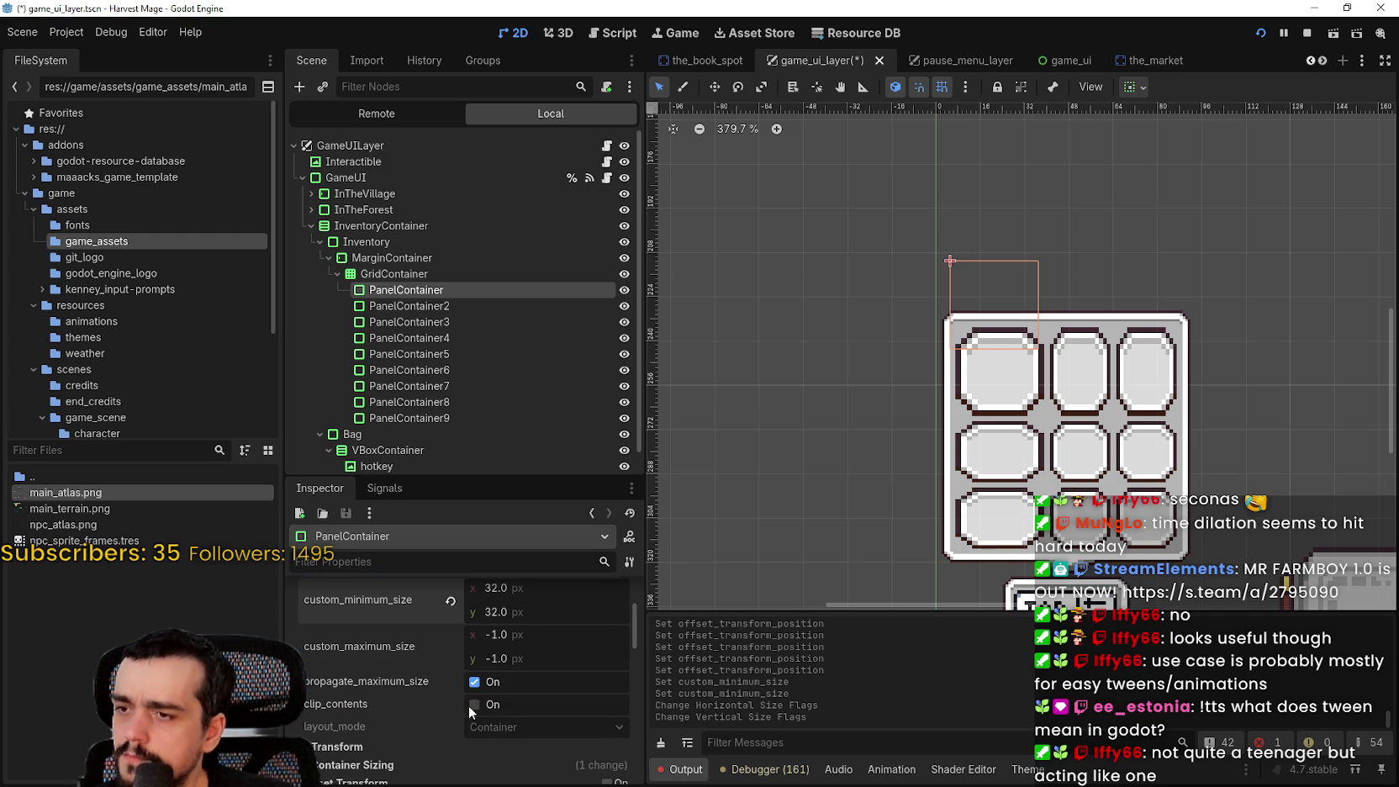
scroll(467, 701, down, 5)
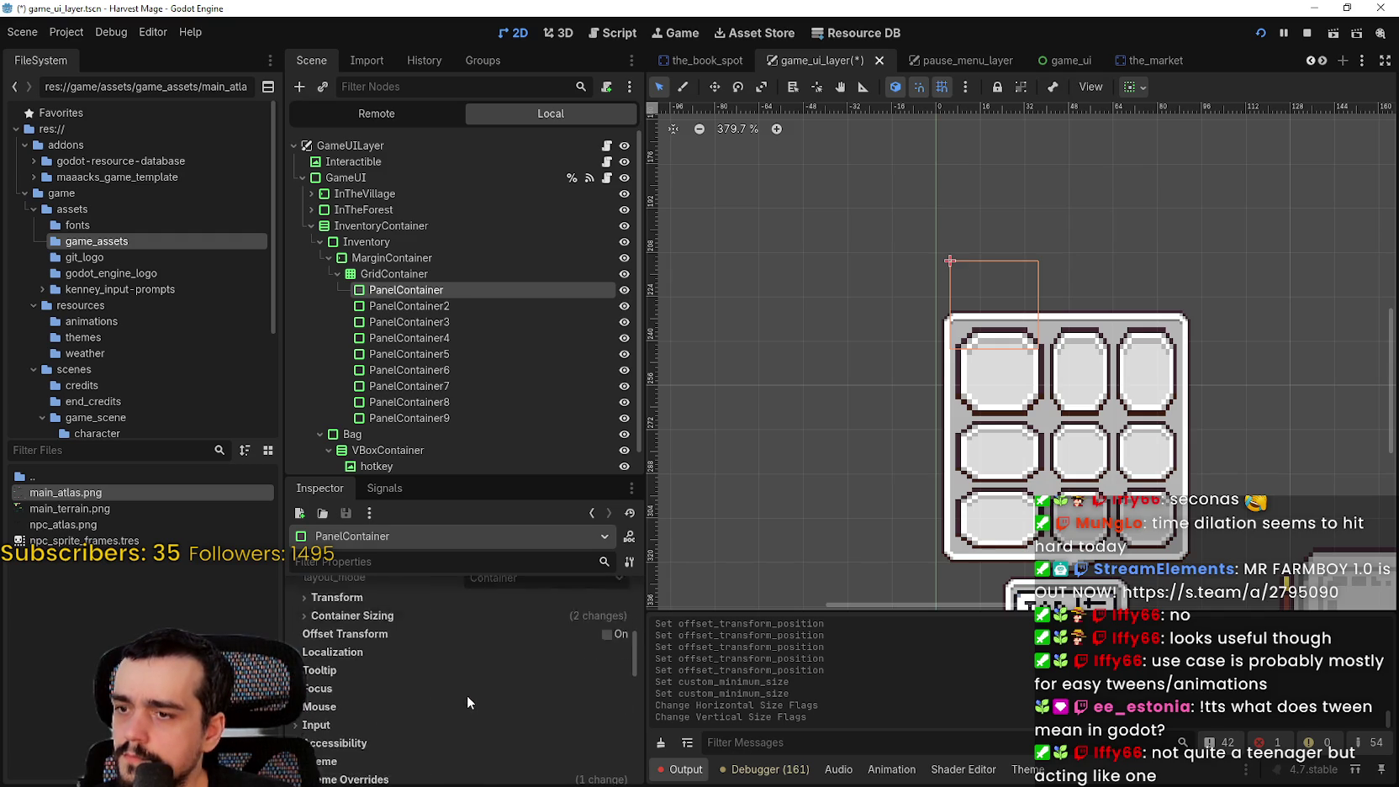
click(413, 680)
click(406, 677)
click(521, 715)
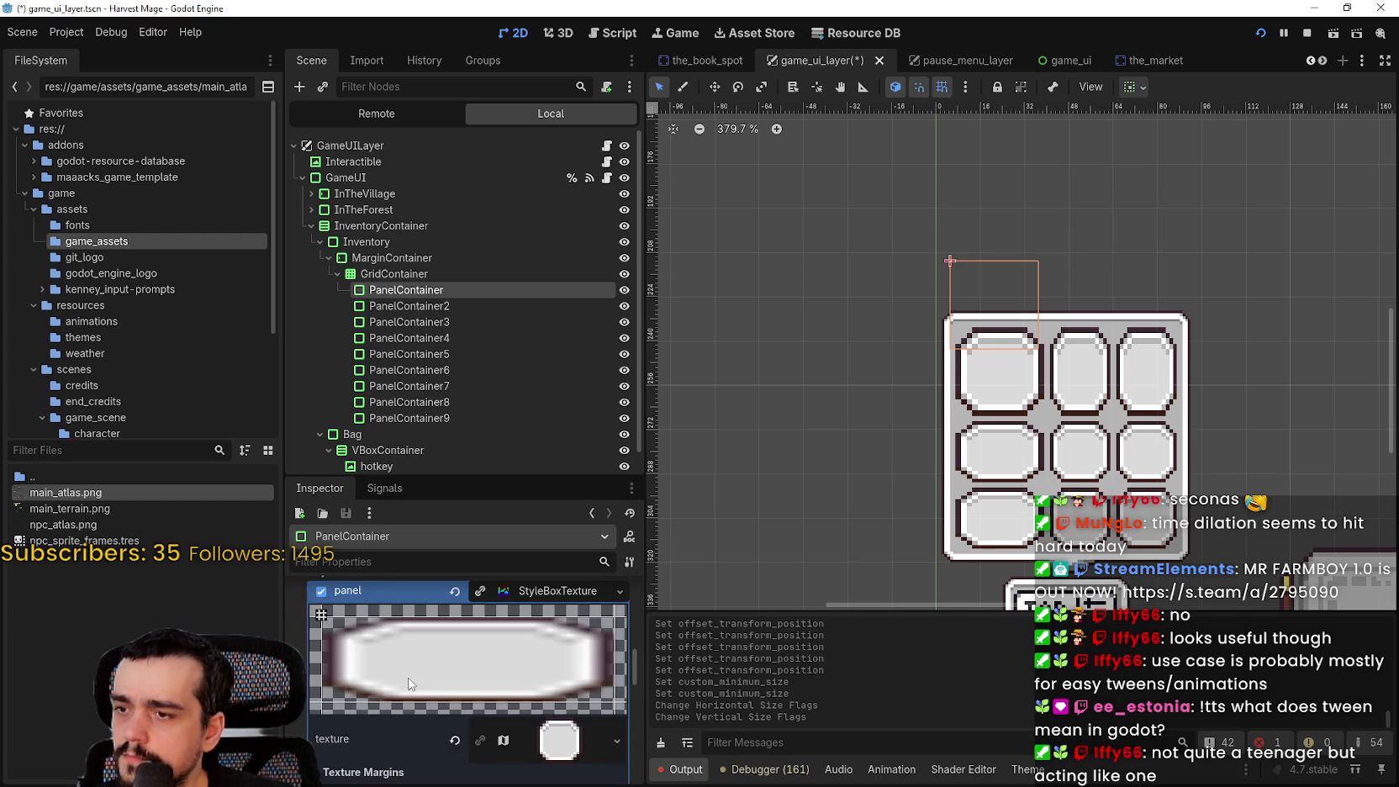
scroll(452, 684, down, 2)
click(560, 653)
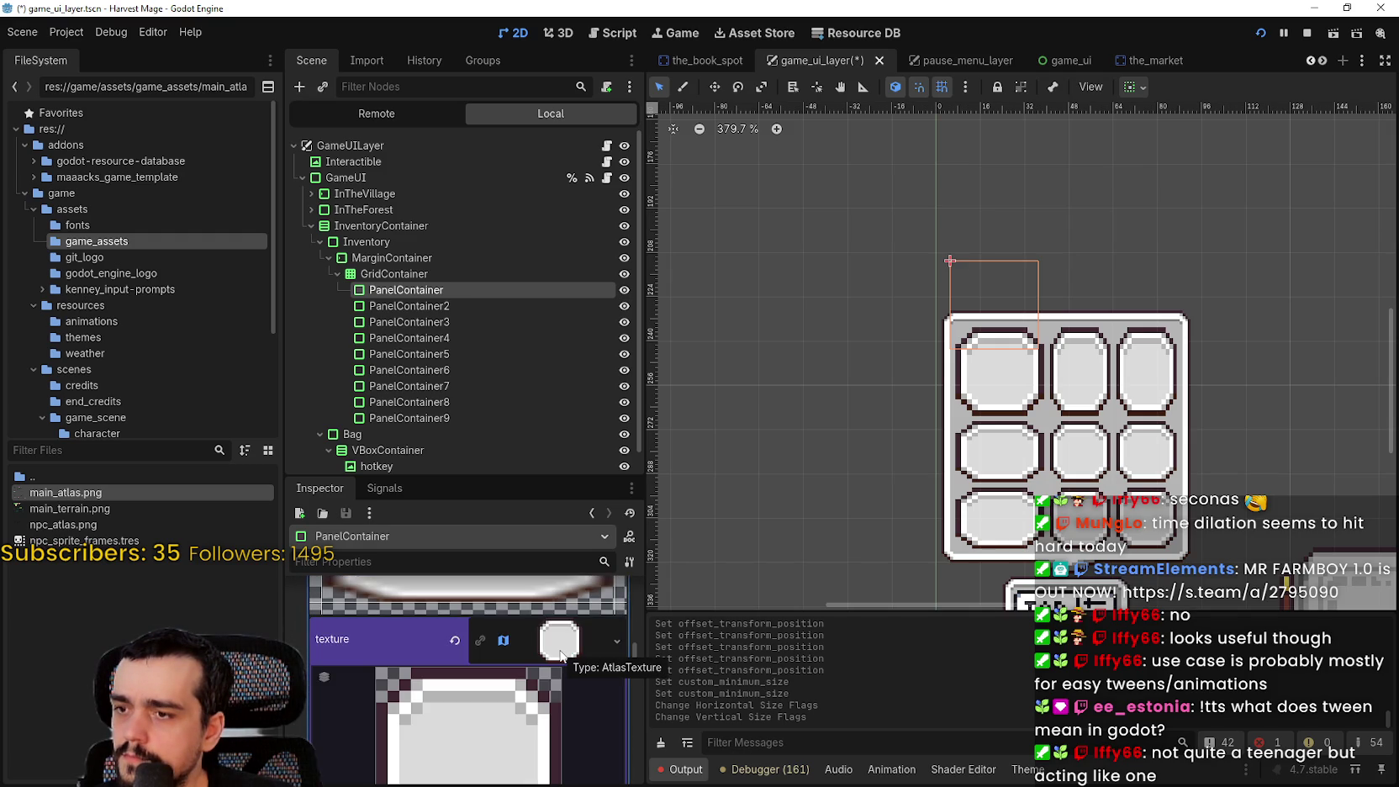
Show the atlas texture's Sub-Region and launch Edit Region
scroll(491, 680, down, 3)
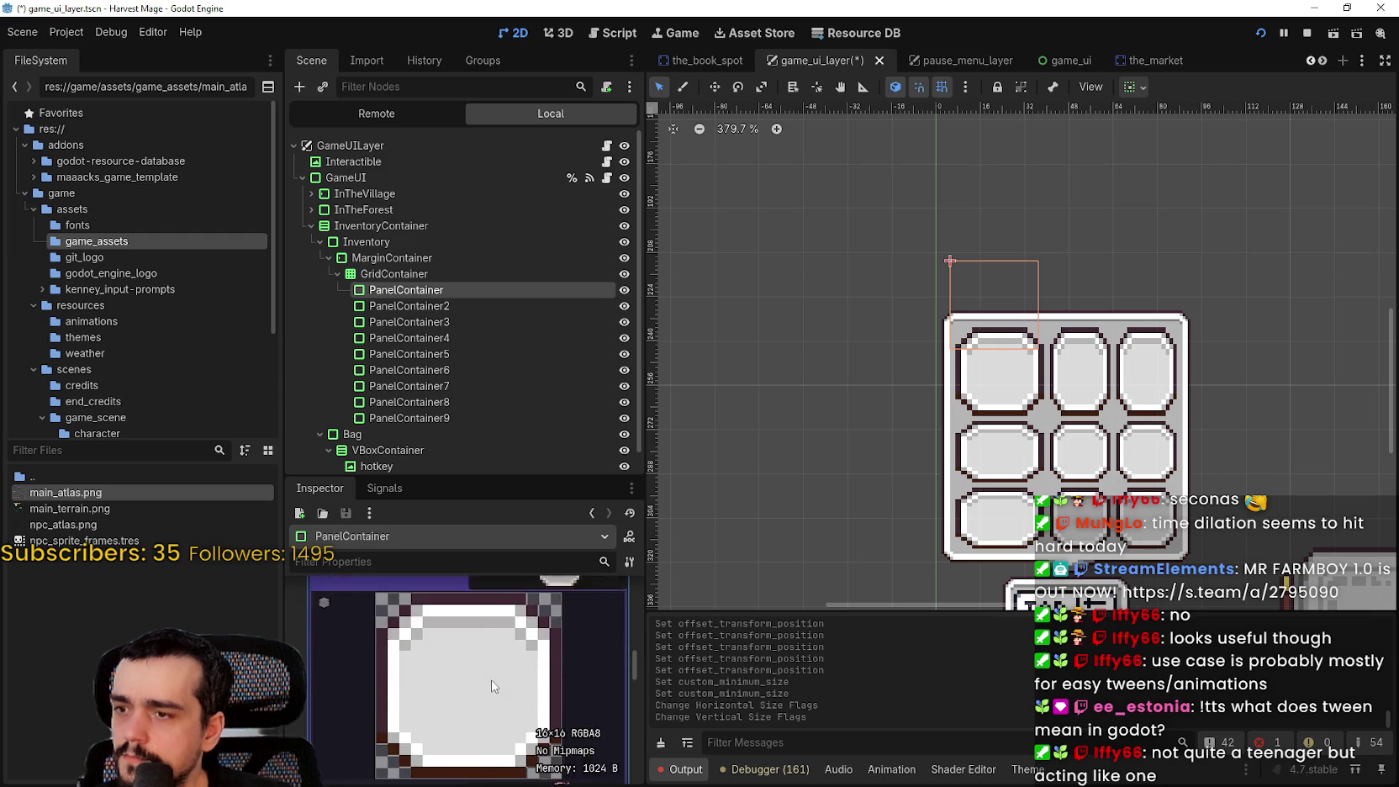
scroll(471, 680, down, 8)
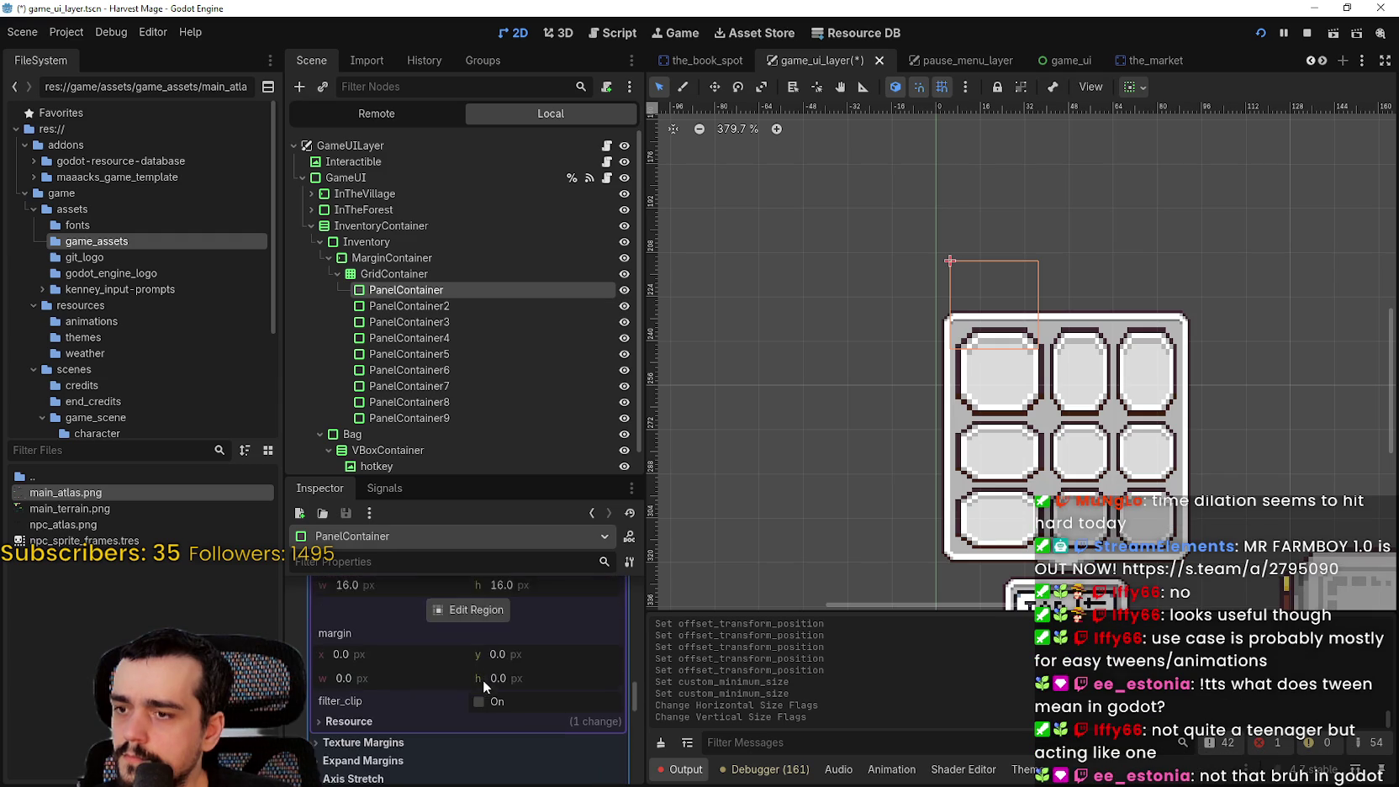
scroll(372, 720, down, 3)
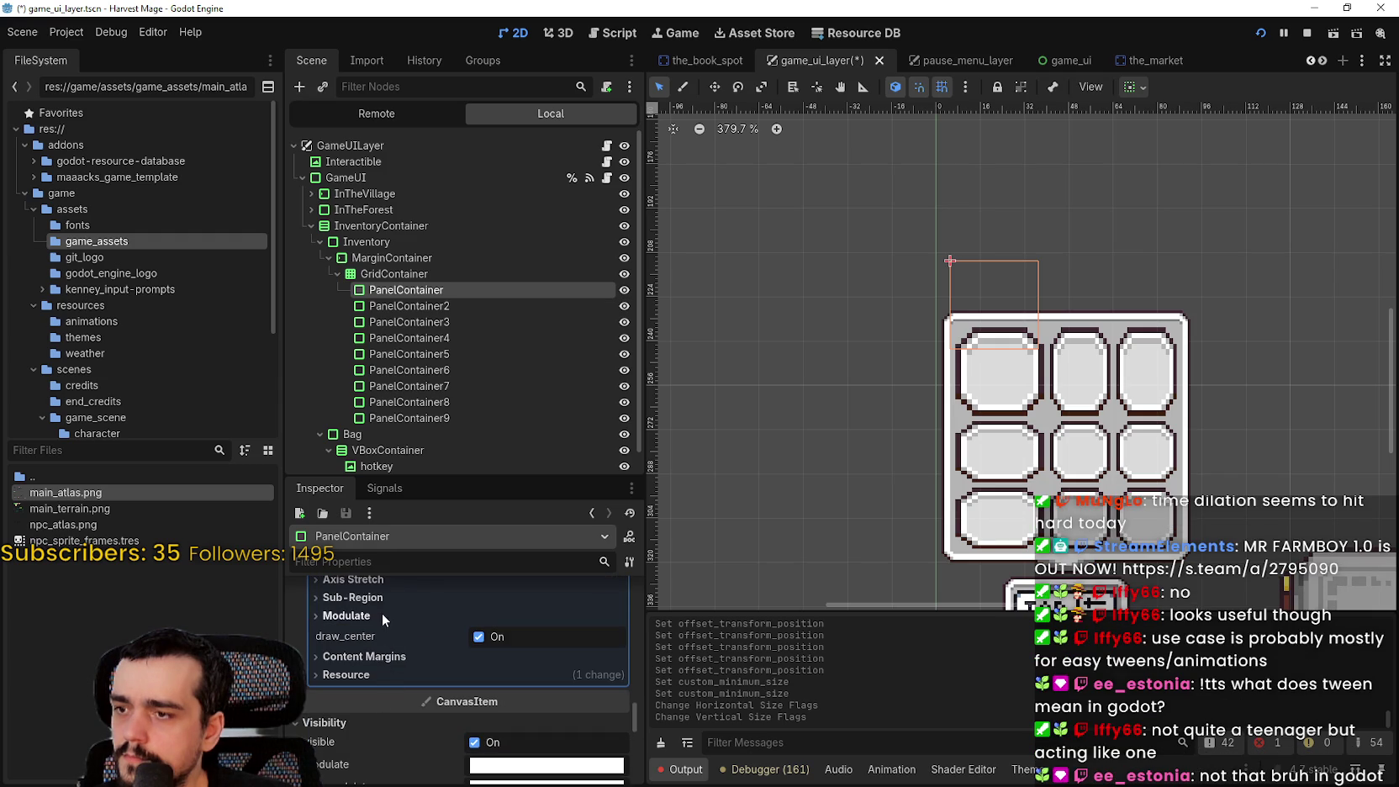
click(353, 597)
click(472, 686)
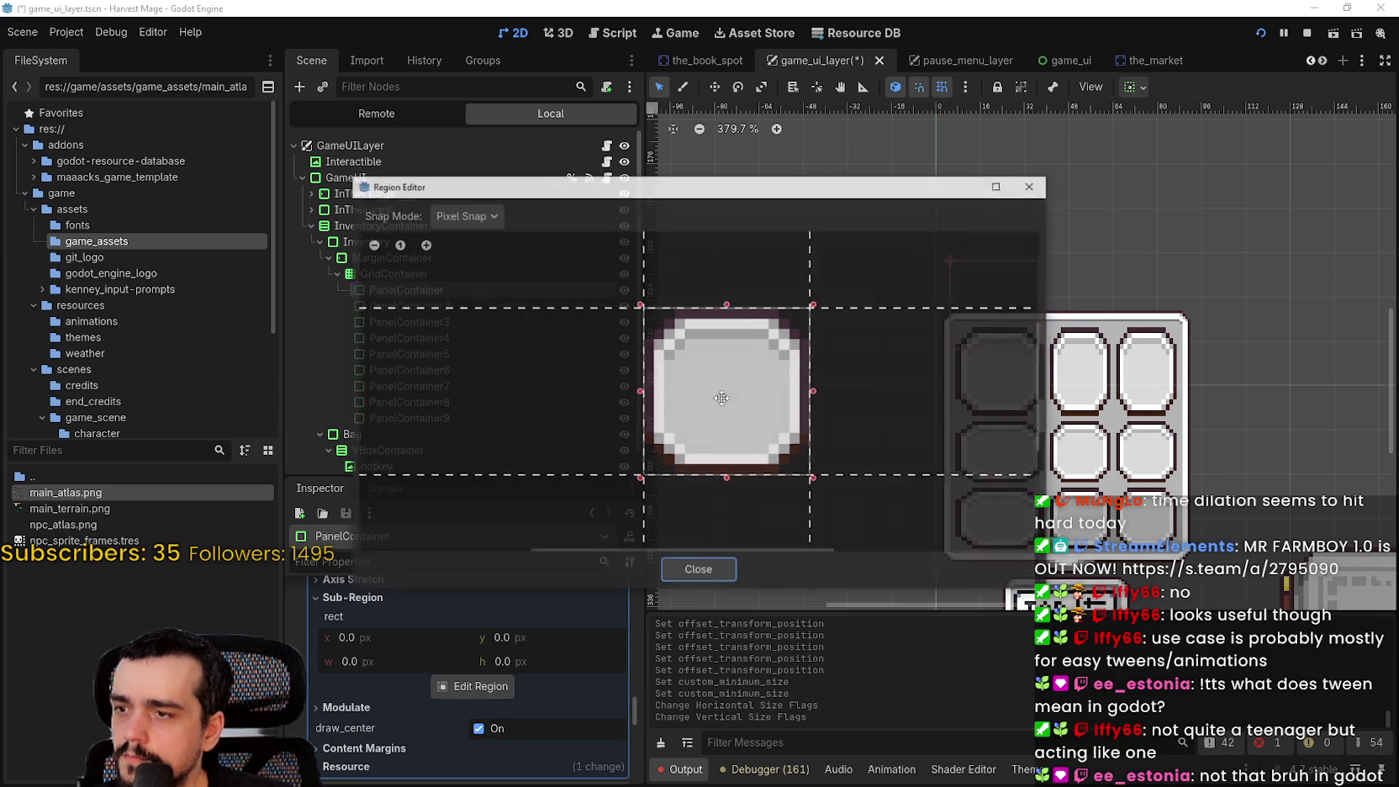
Pull the slot texture's bottom margin guide upward in the Region Editor
scroll(729, 353, up, 3)
scroll(909, 252, down, 2)
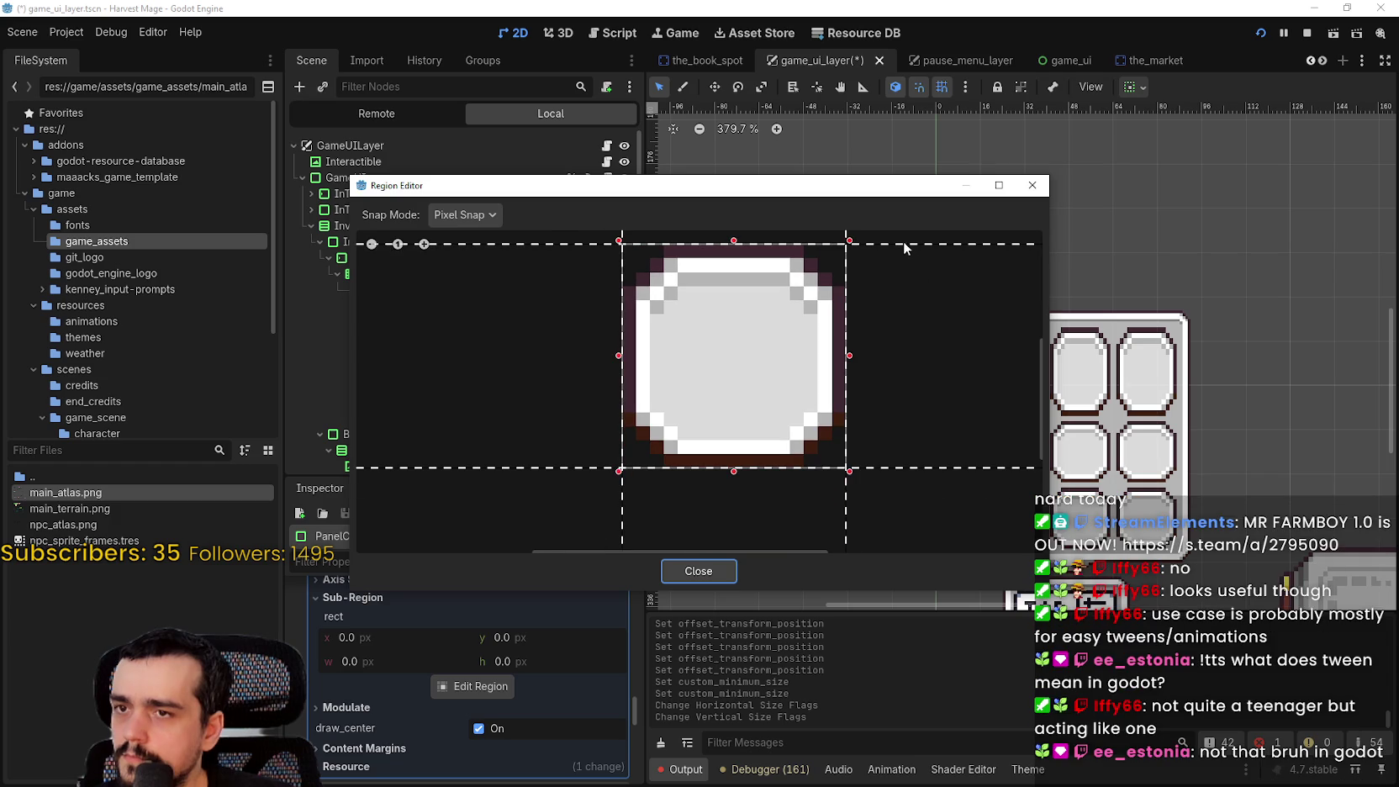
mouse_move(893, 183)
mouse_down()
mouse_move(895, 505)
mouse_move(897, 200)
mouse_move(952, 340)
mouse_up()
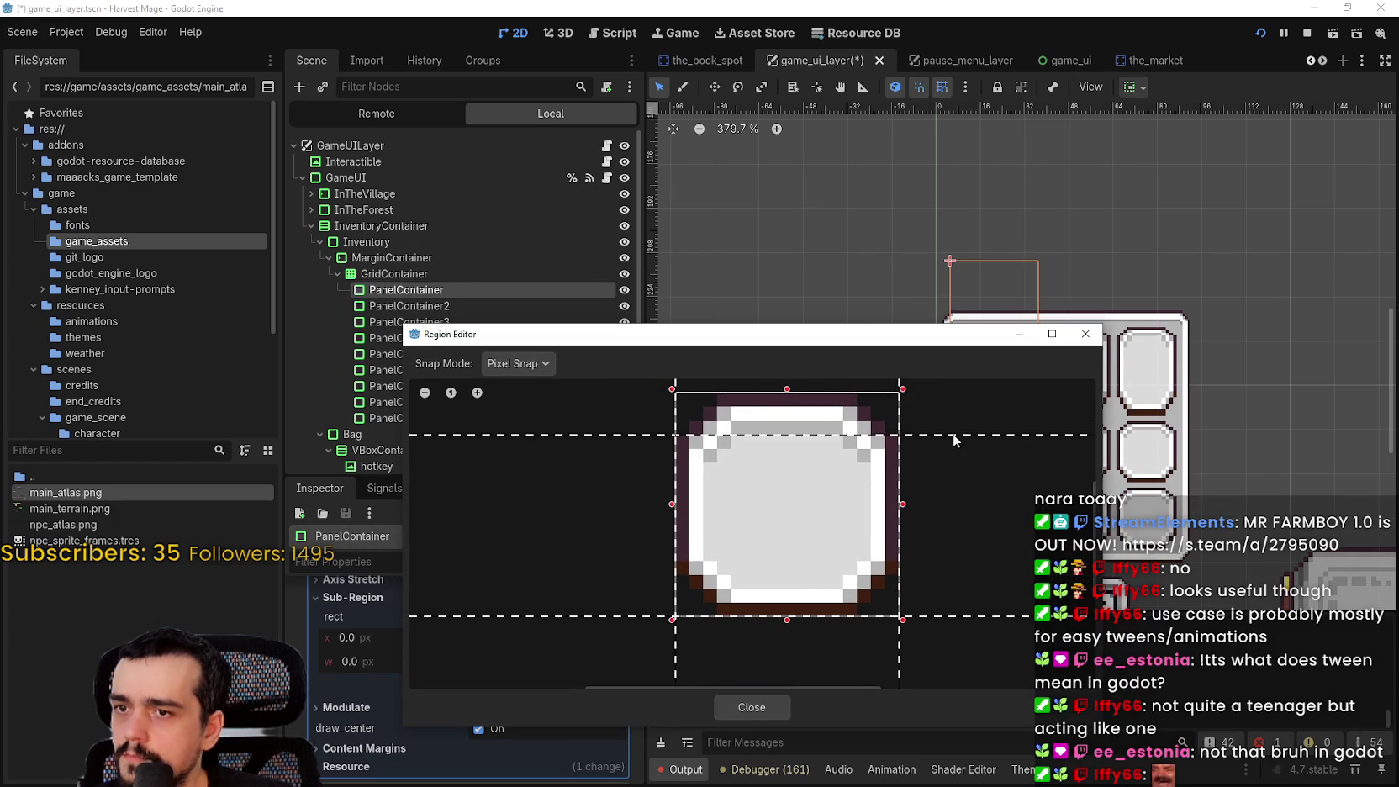
drag(940, 616, 952, 547)
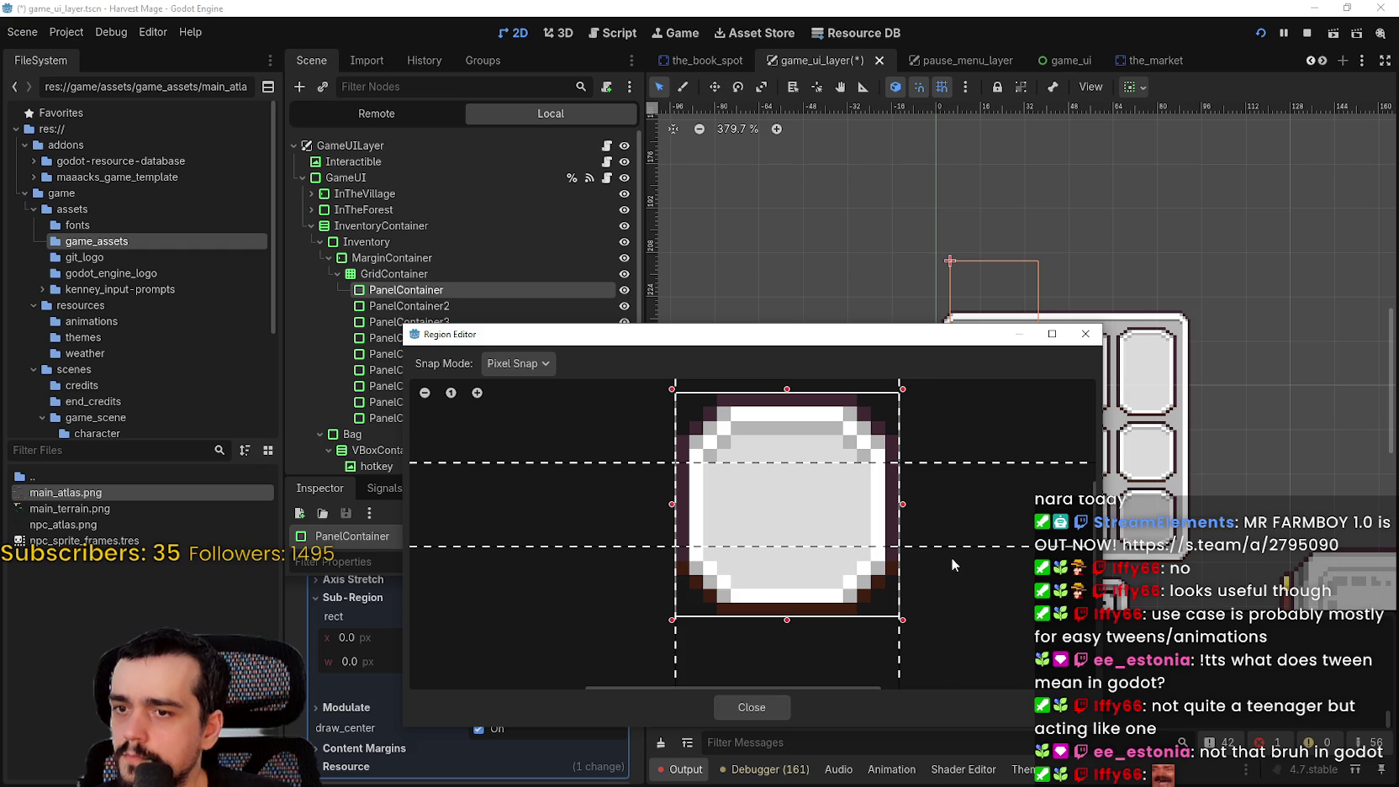
scroll(935, 439, down, 2)
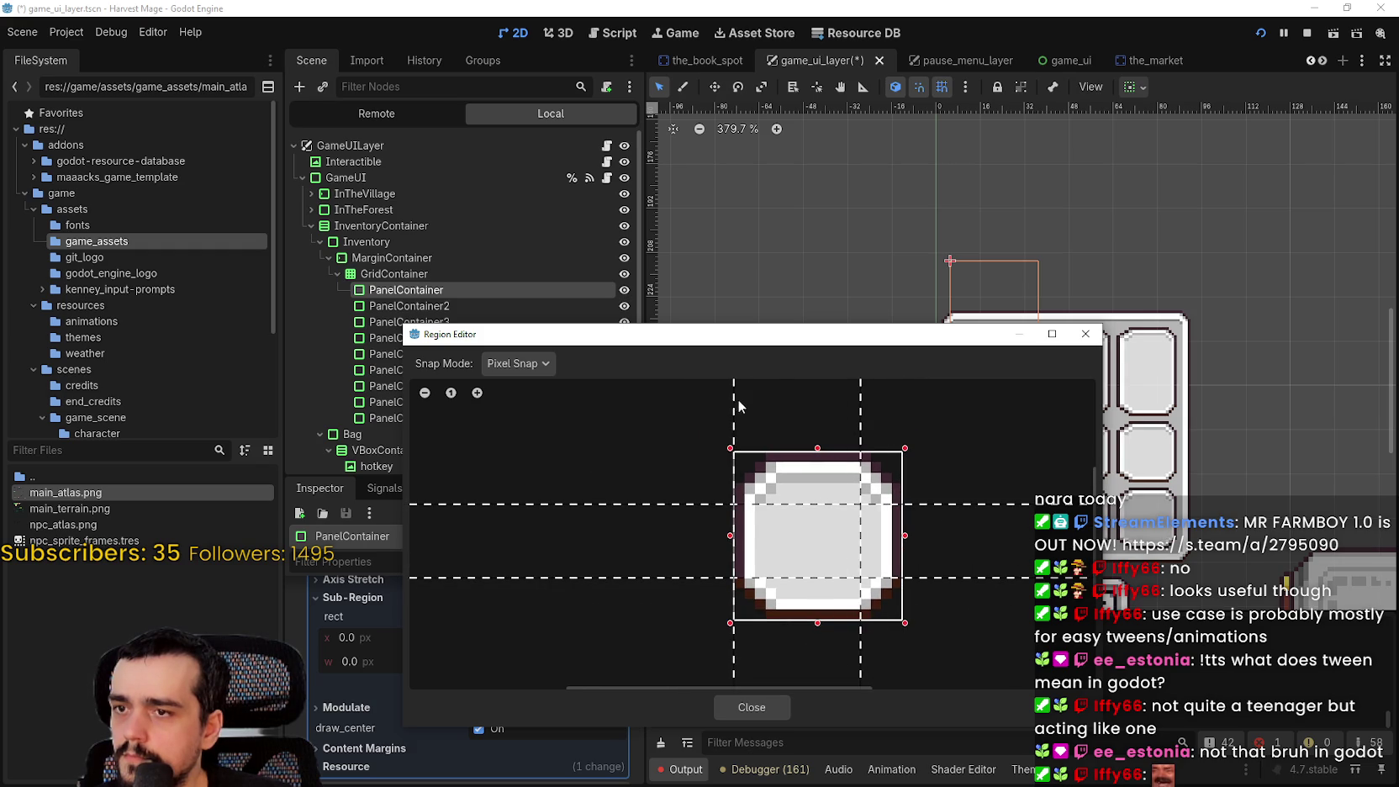
mouse_move(868, 344)
mouse_down()
mouse_move(871, 588)
mouse_move(874, 354)
mouse_up()
Close the Region Editor and save the scene
click(752, 681)
scroll(940, 398, down, 4)
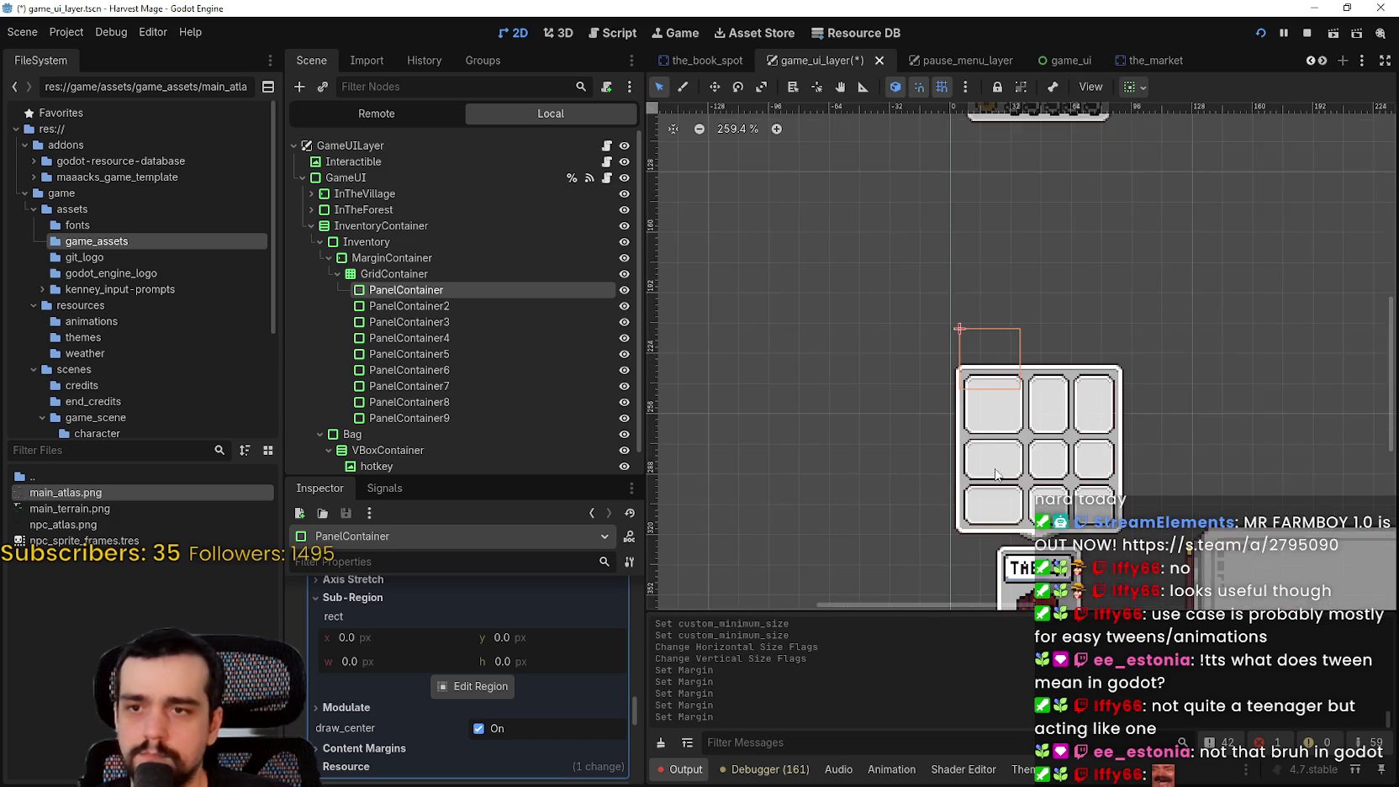
key(ctrl+s)
Change the slot's minimum size to 24×24 and save
scroll(578, 717, up, 5)
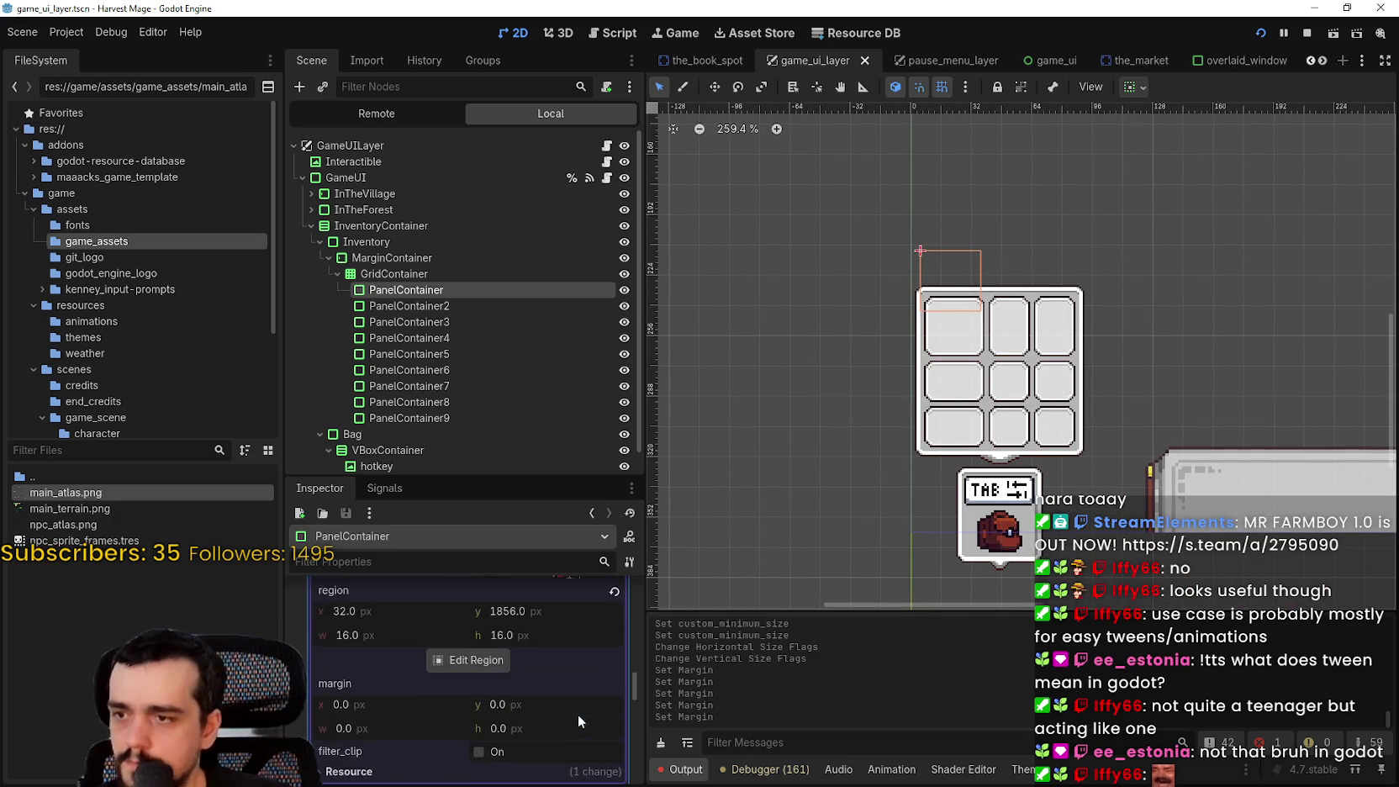
scroll(570, 715, up, 2)
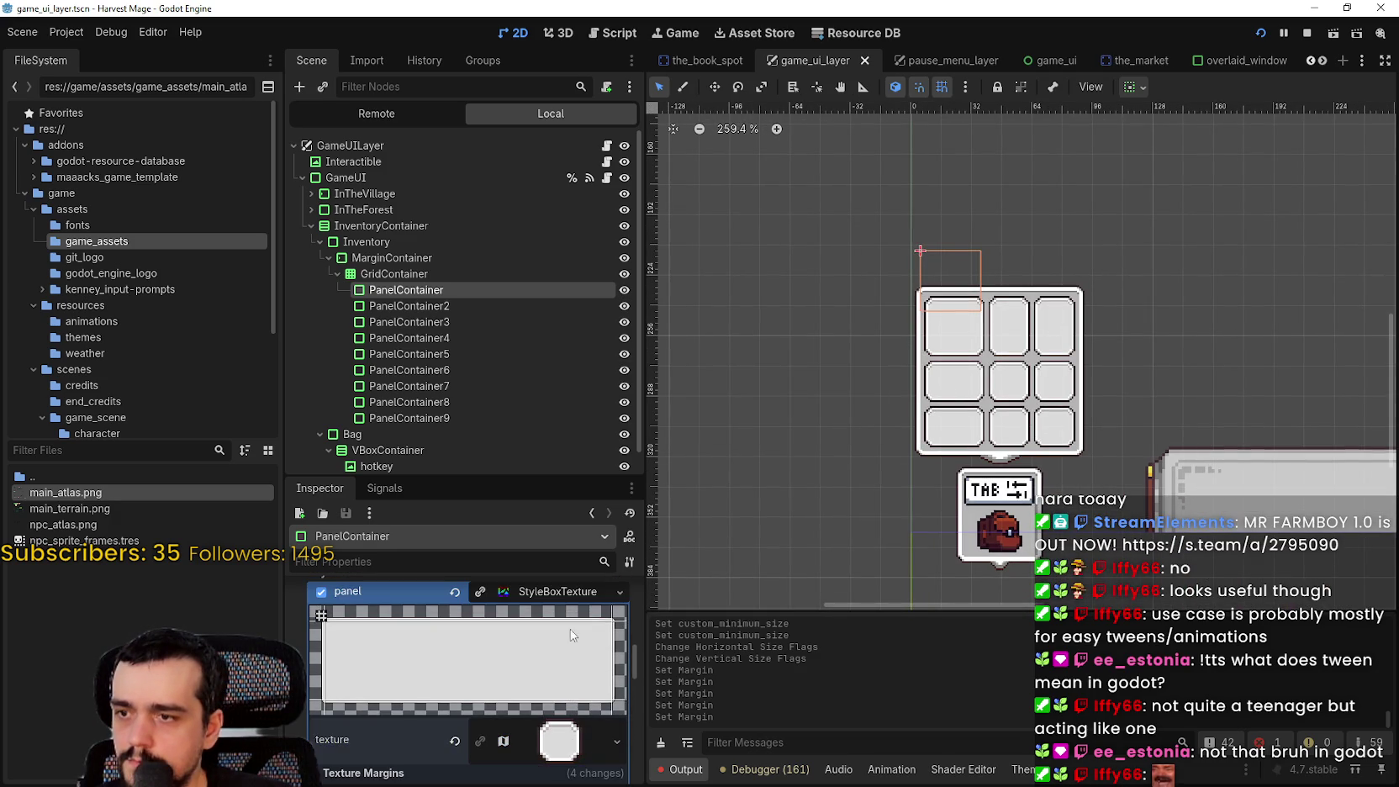
scroll(571, 635, up, 10)
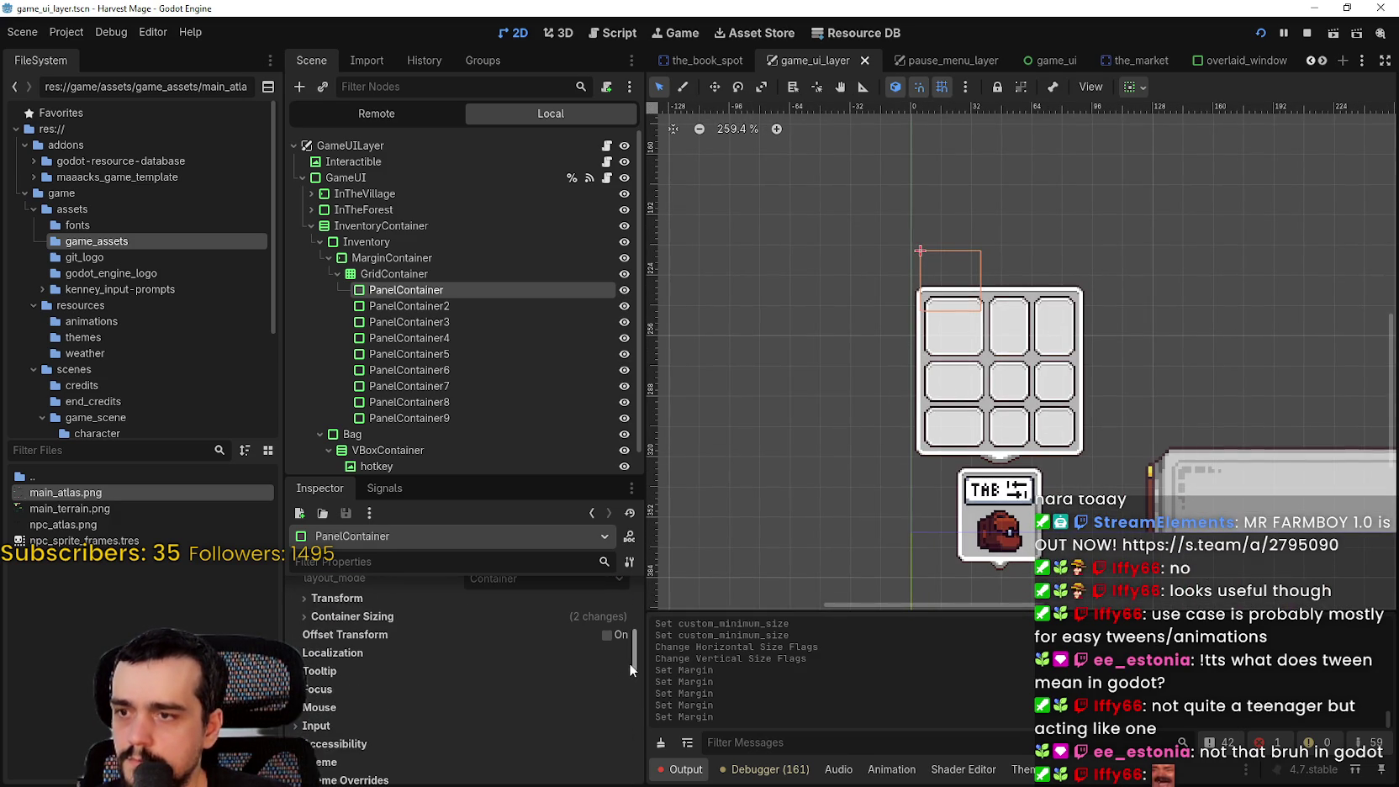
scroll(633, 661, up, 3)
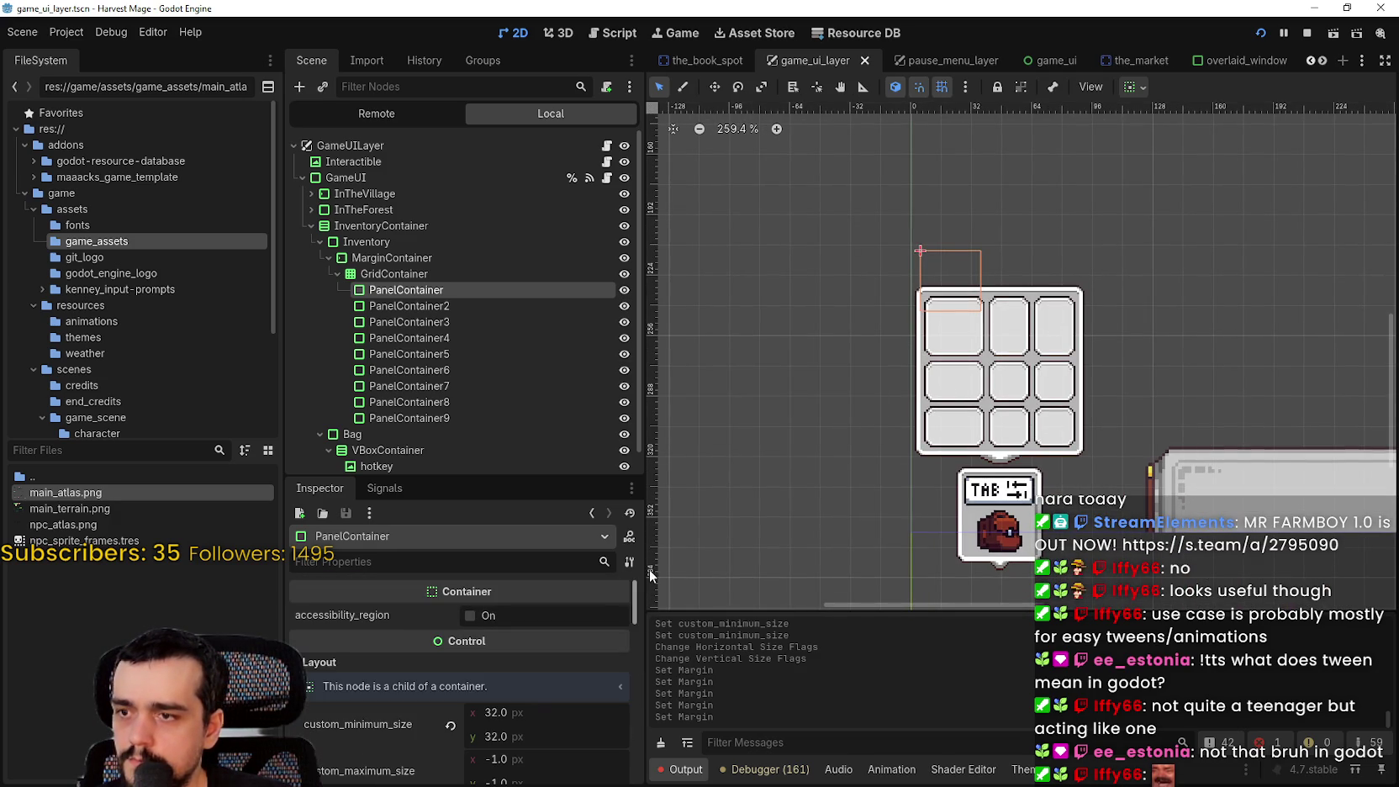
click(539, 730)
text(42)
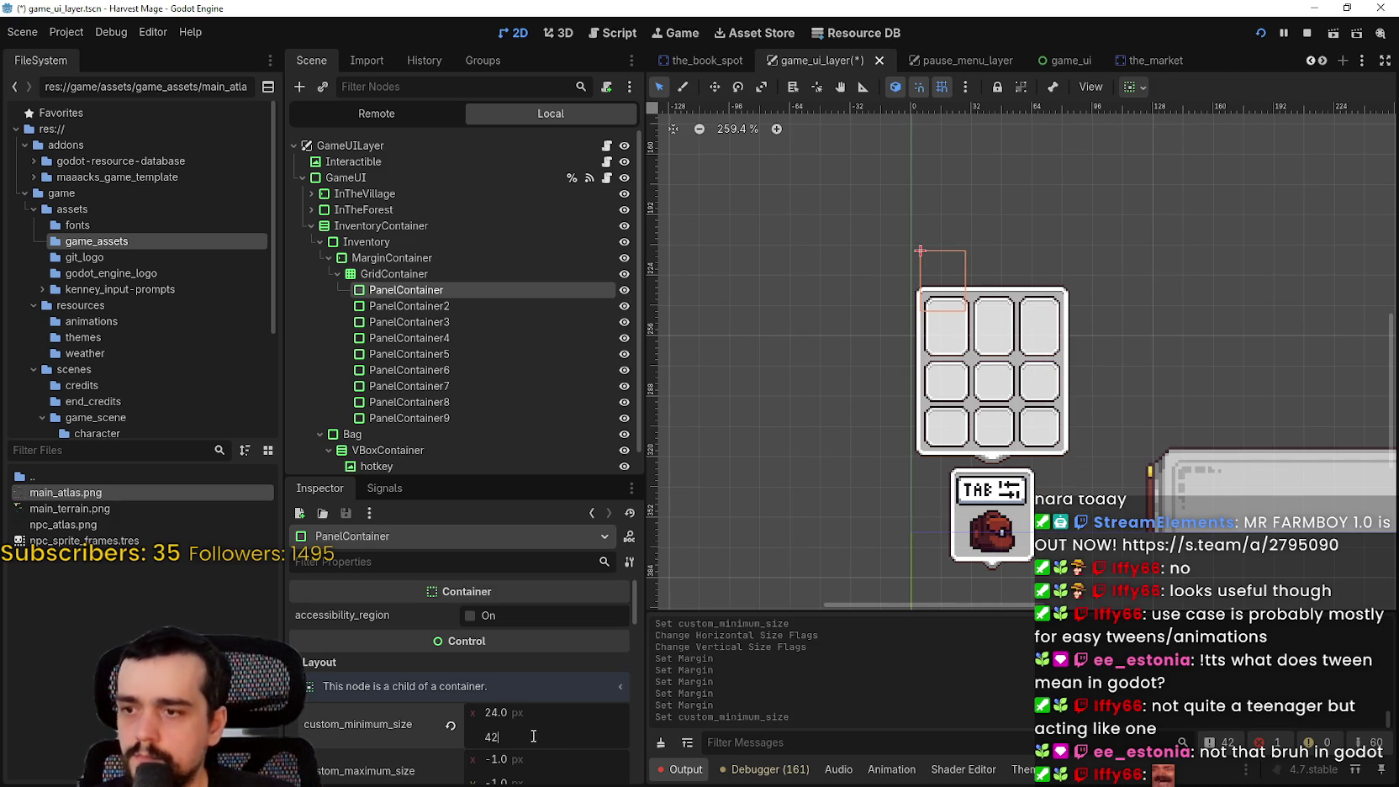
key(ctrl+s)
Delete PanelContainer2 through PanelContainer9 from the grid
scroll(879, 395, up, 3)
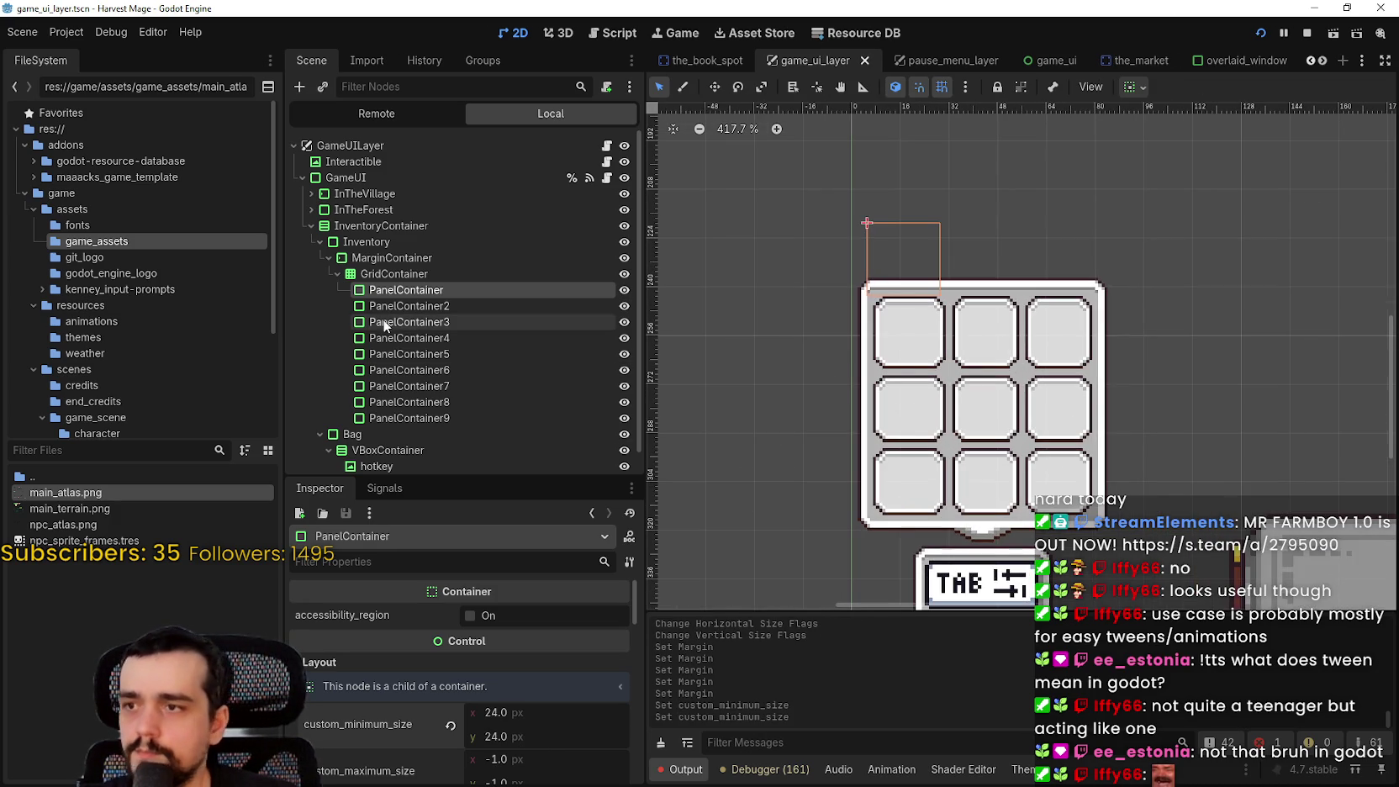
click(419, 306)
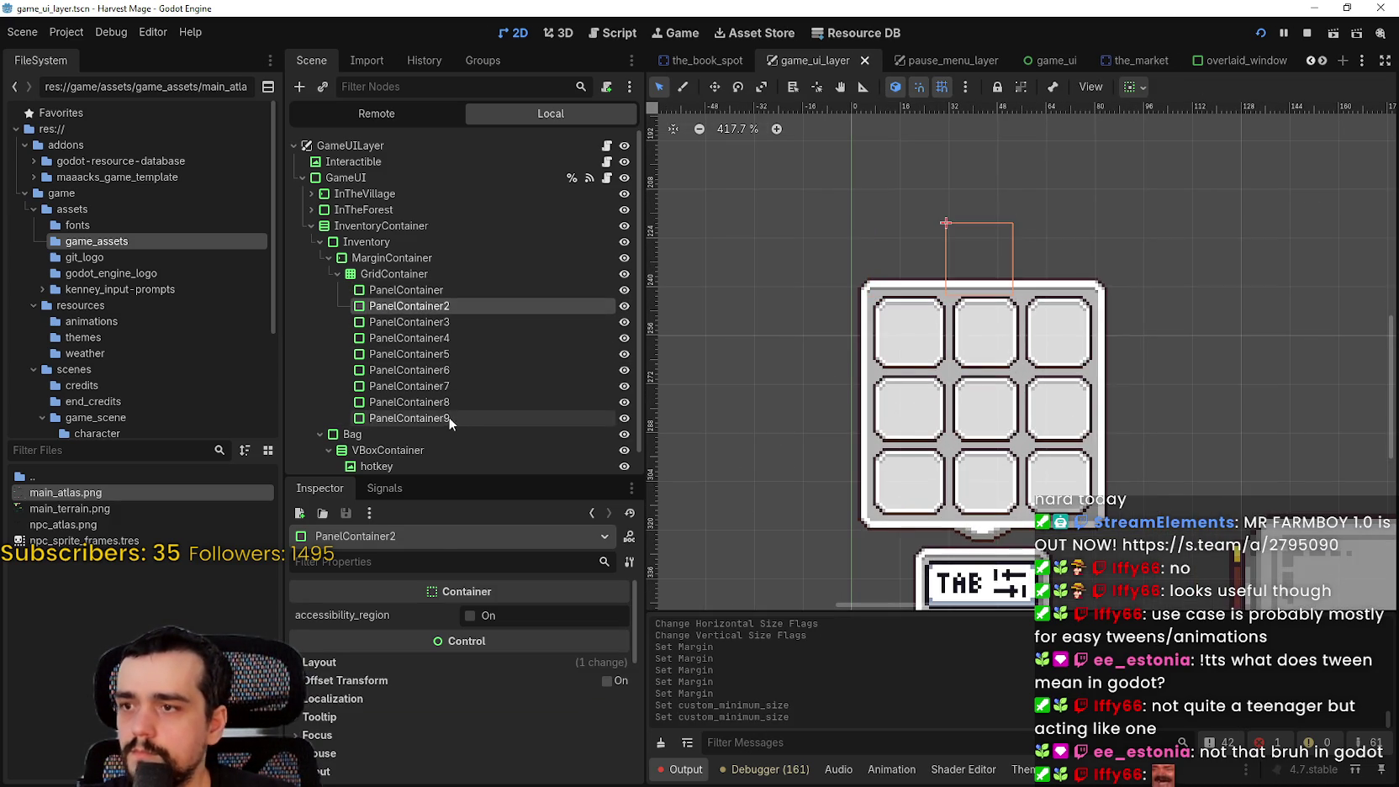
shift+click(450, 417)
key(Return)
Duplicate the remaining PanelContainer back to nine slots and save
click(412, 295)
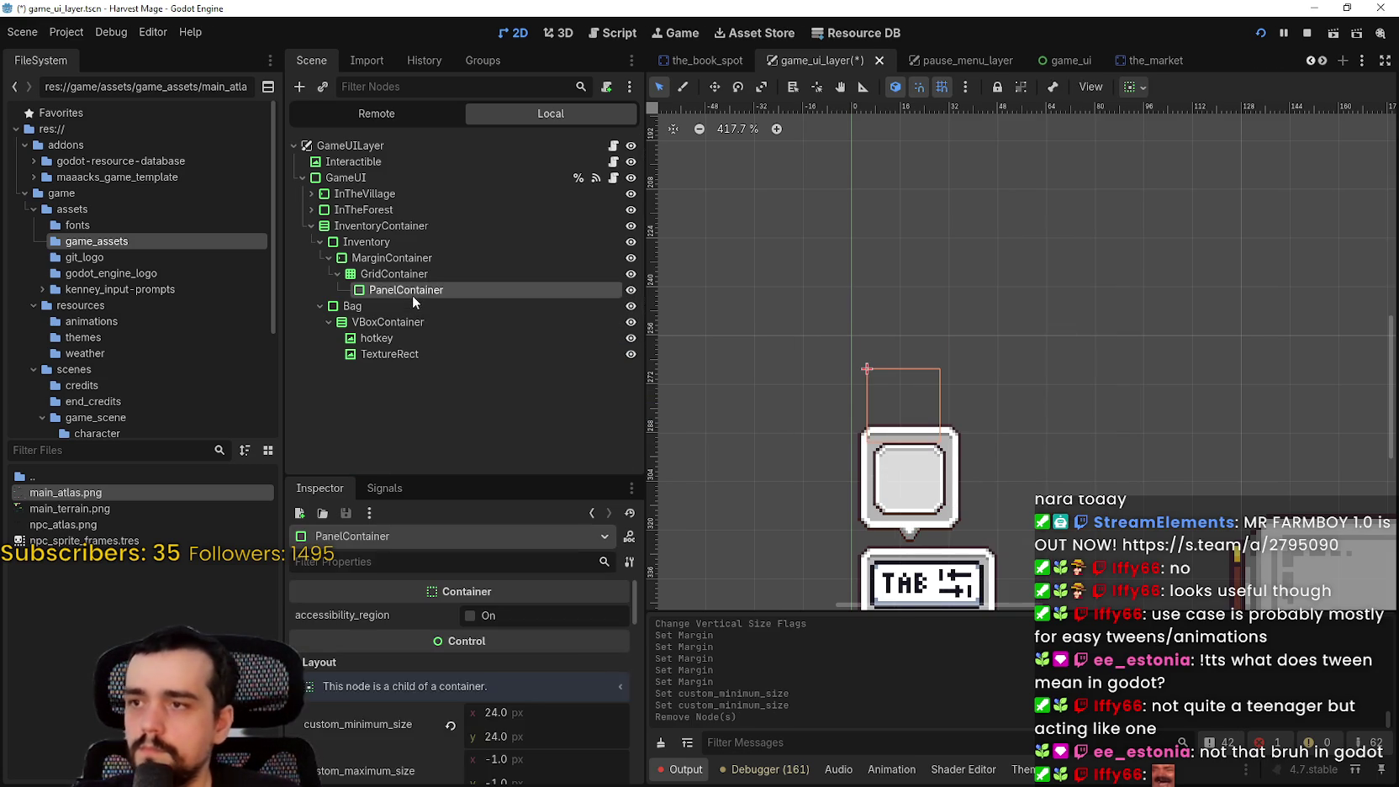
key(ctrl+d)
key(ctrl+d)
key(ctrl+d)
key(ctrl+d)
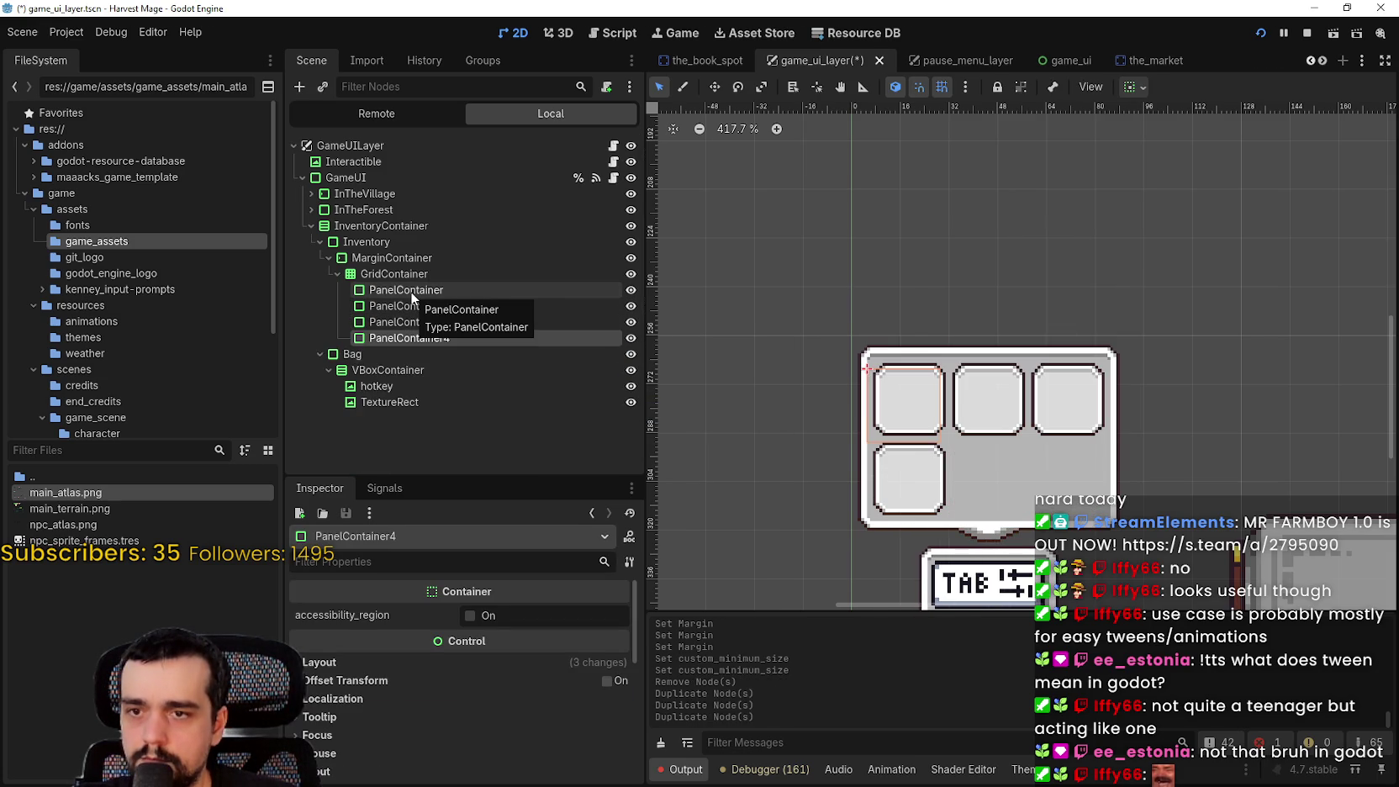
key(ctrl+d)
key(ctrl+d)
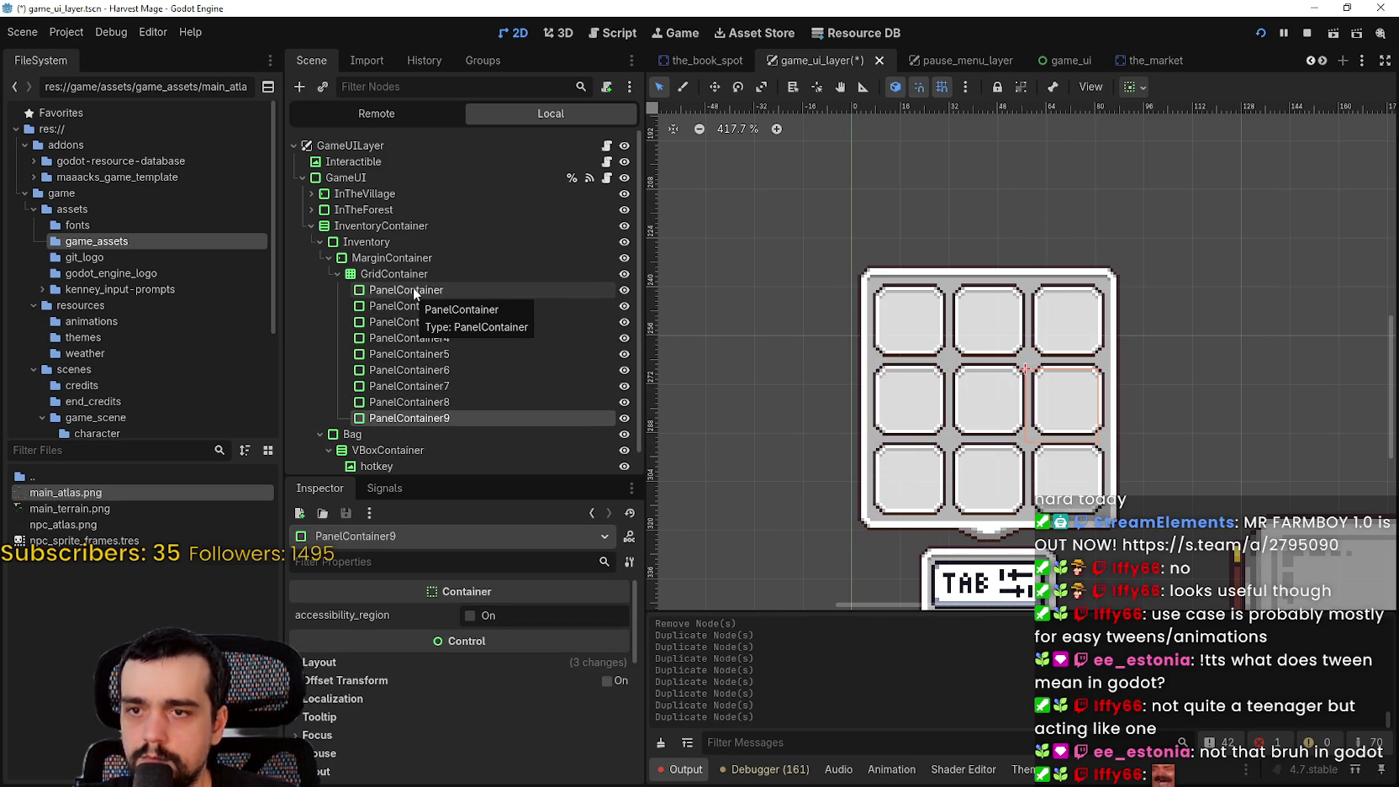
key(ctrl+s)
Stop the running game and relaunch it with F5
scroll(1134, 380, down, 5)
scroll(1133, 380, up, 1)
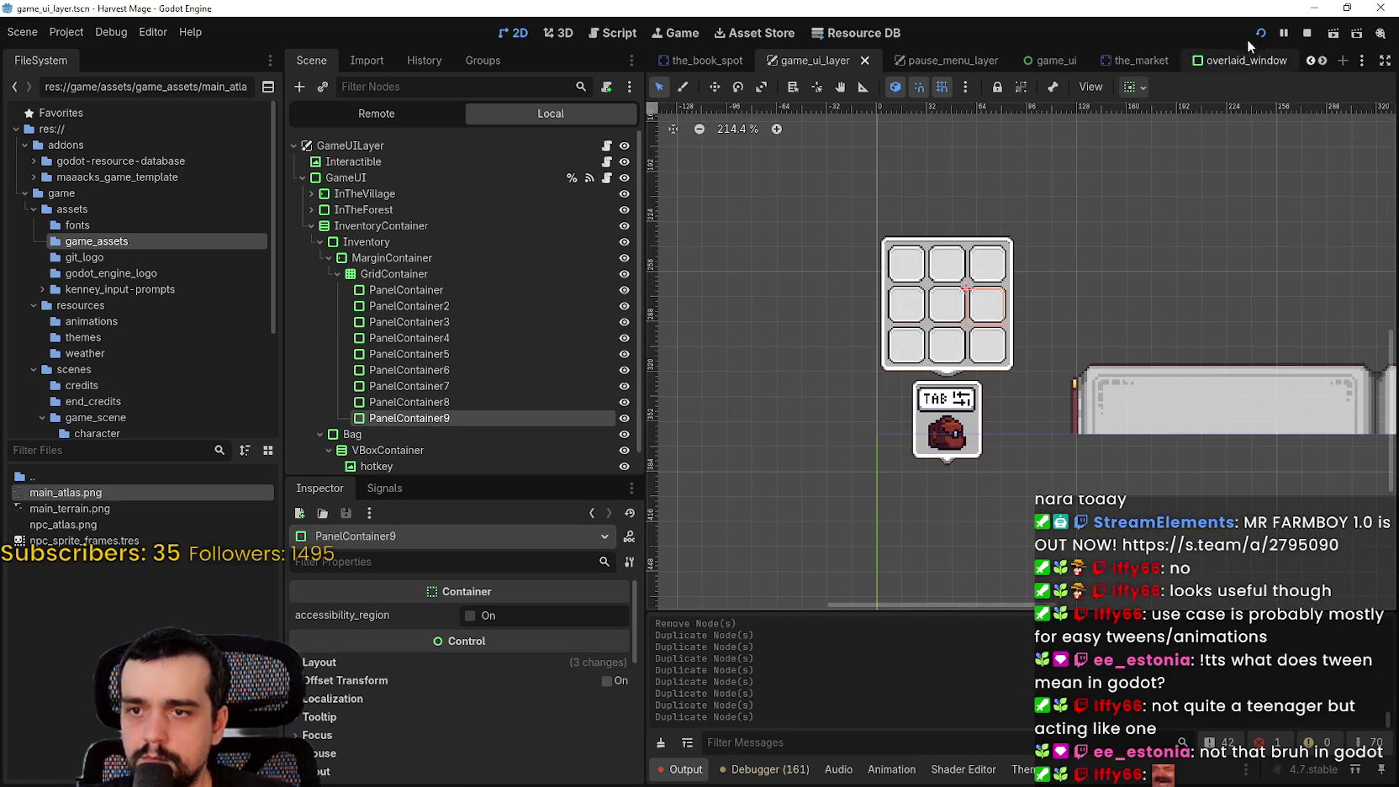
click(1304, 33)
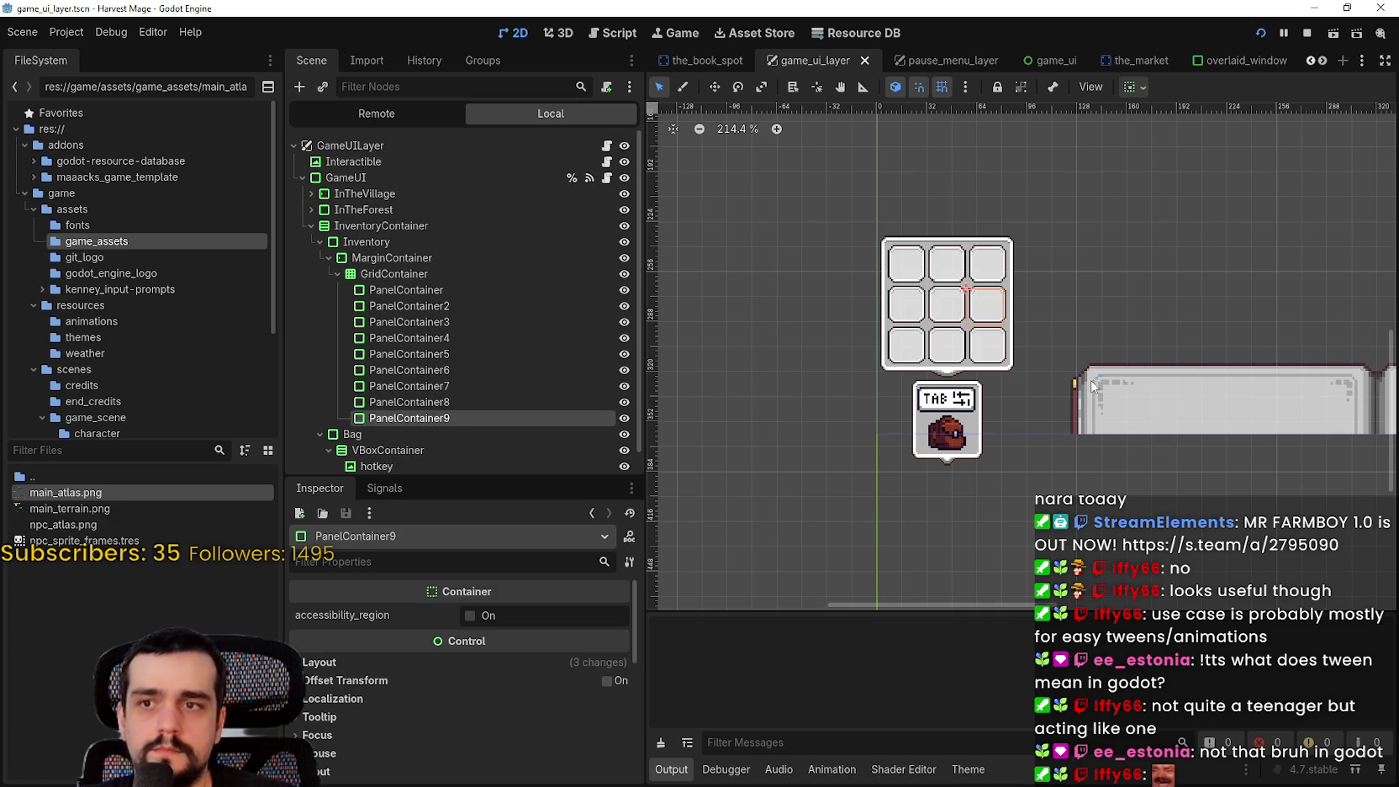
key(F5)
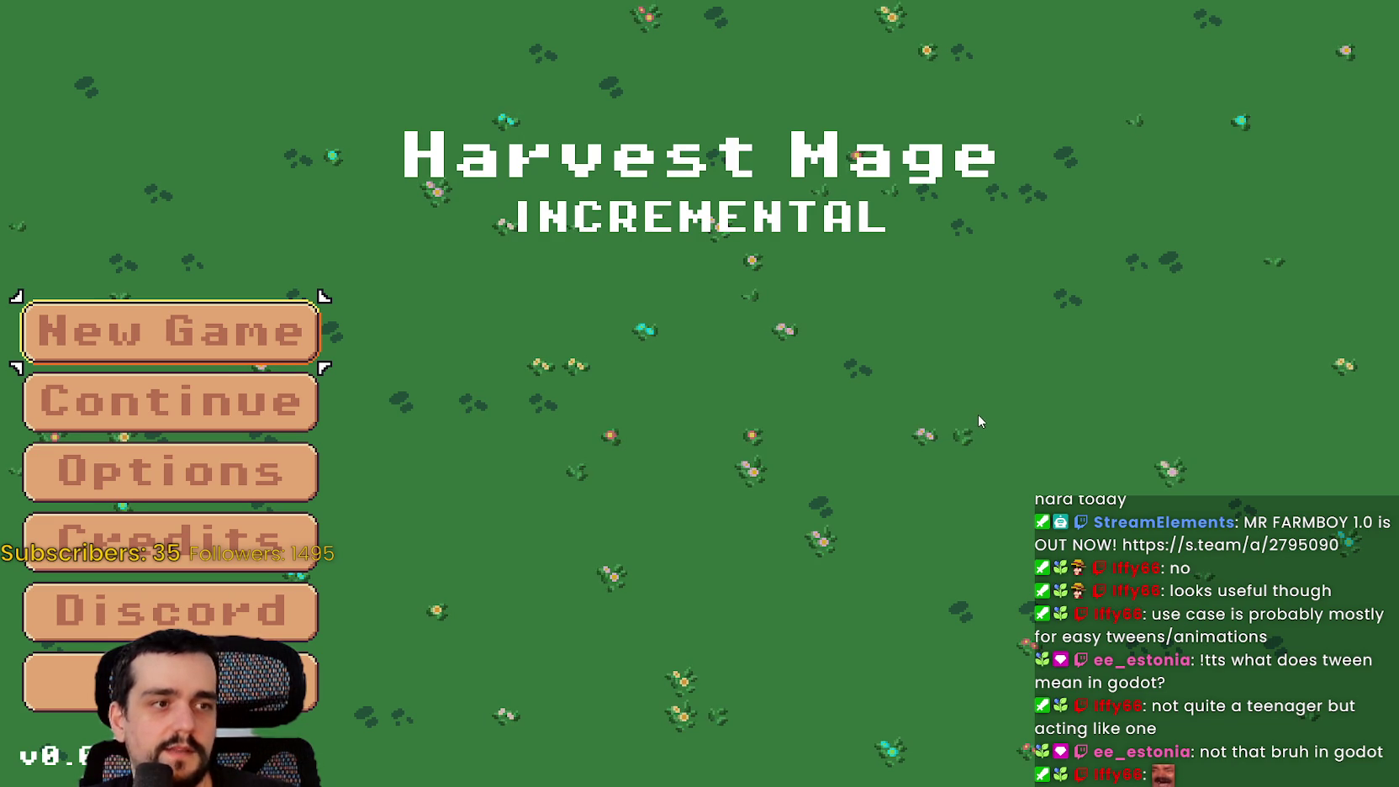
Choose Continue on the Harvest Mage title menu to load the village
click(171, 401)
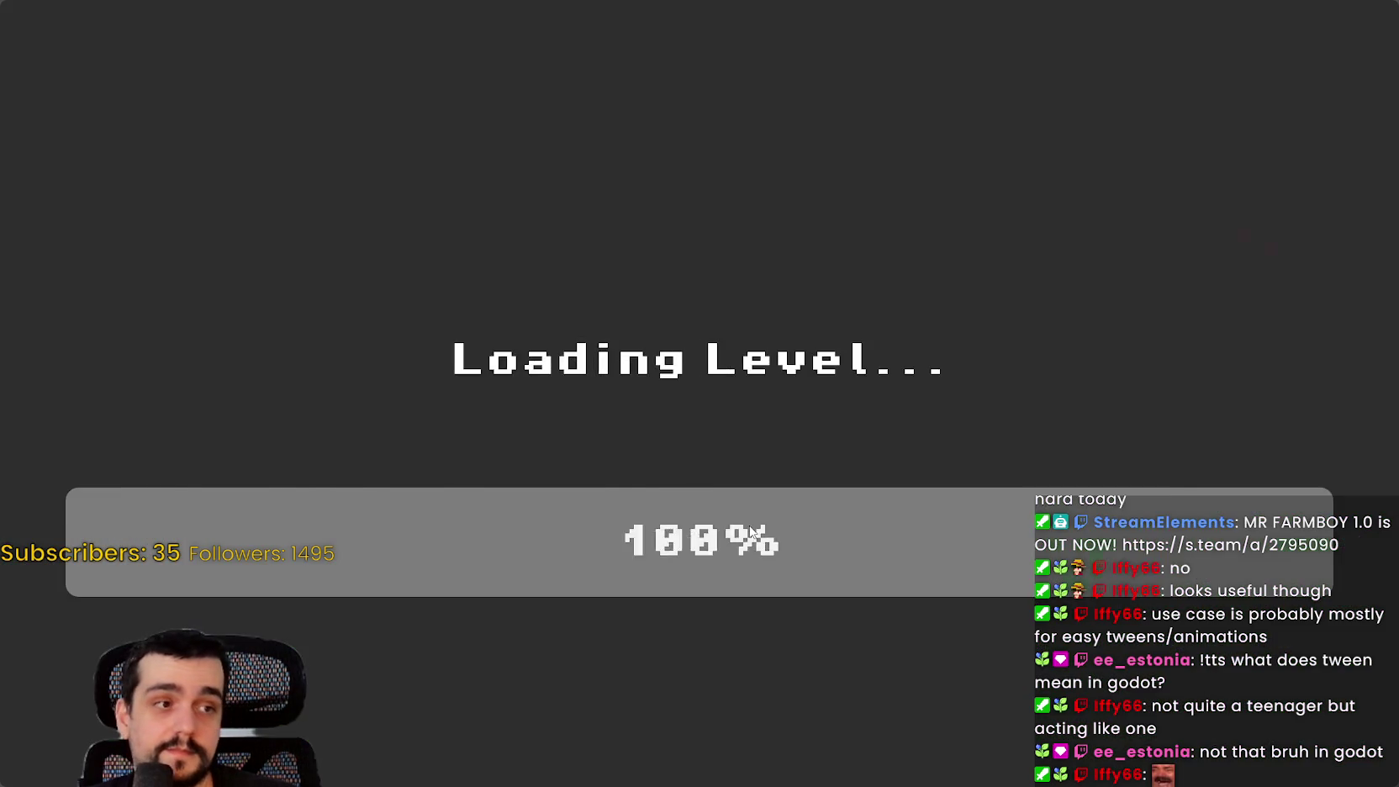
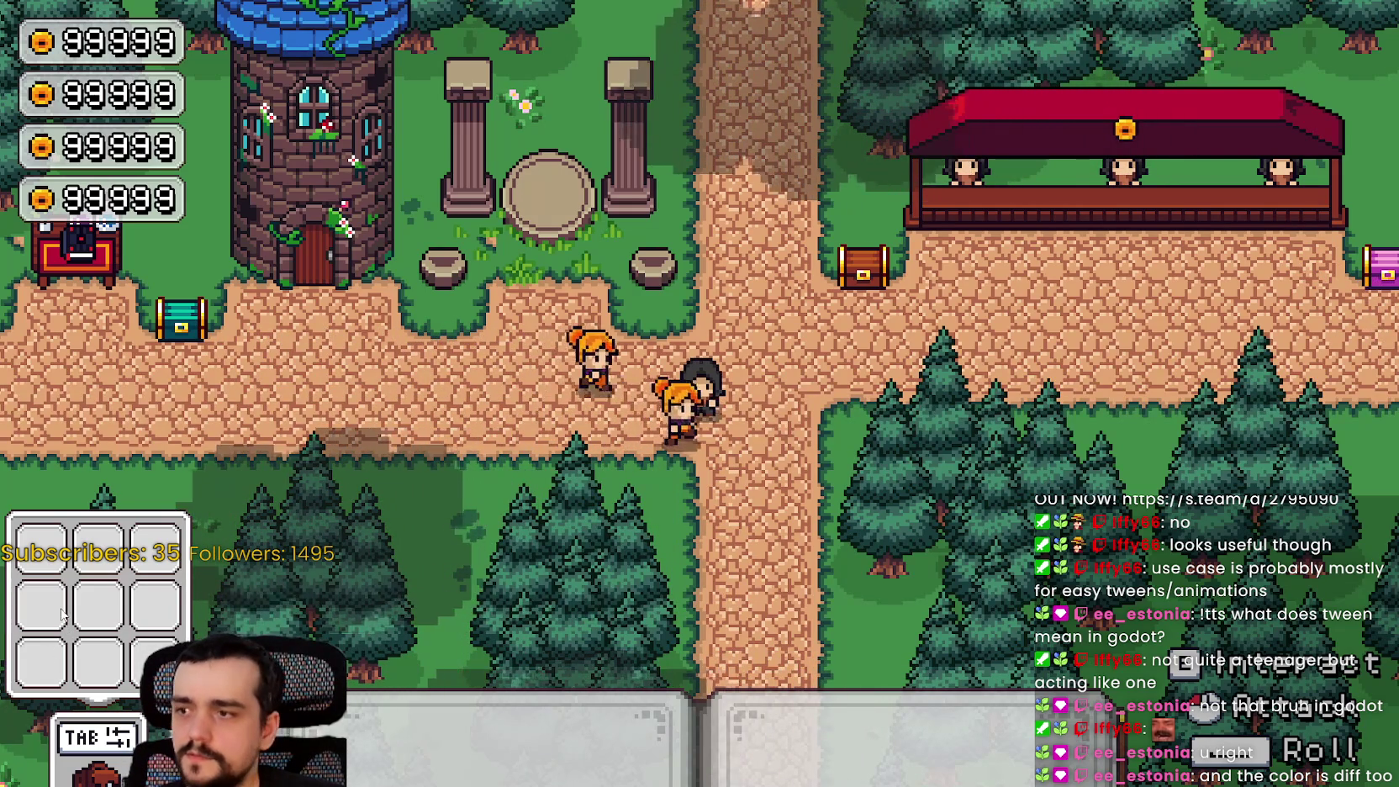
Walk the character around the village with W, D and S, then stop the game with F8
key(w)
key(d)
key(s)
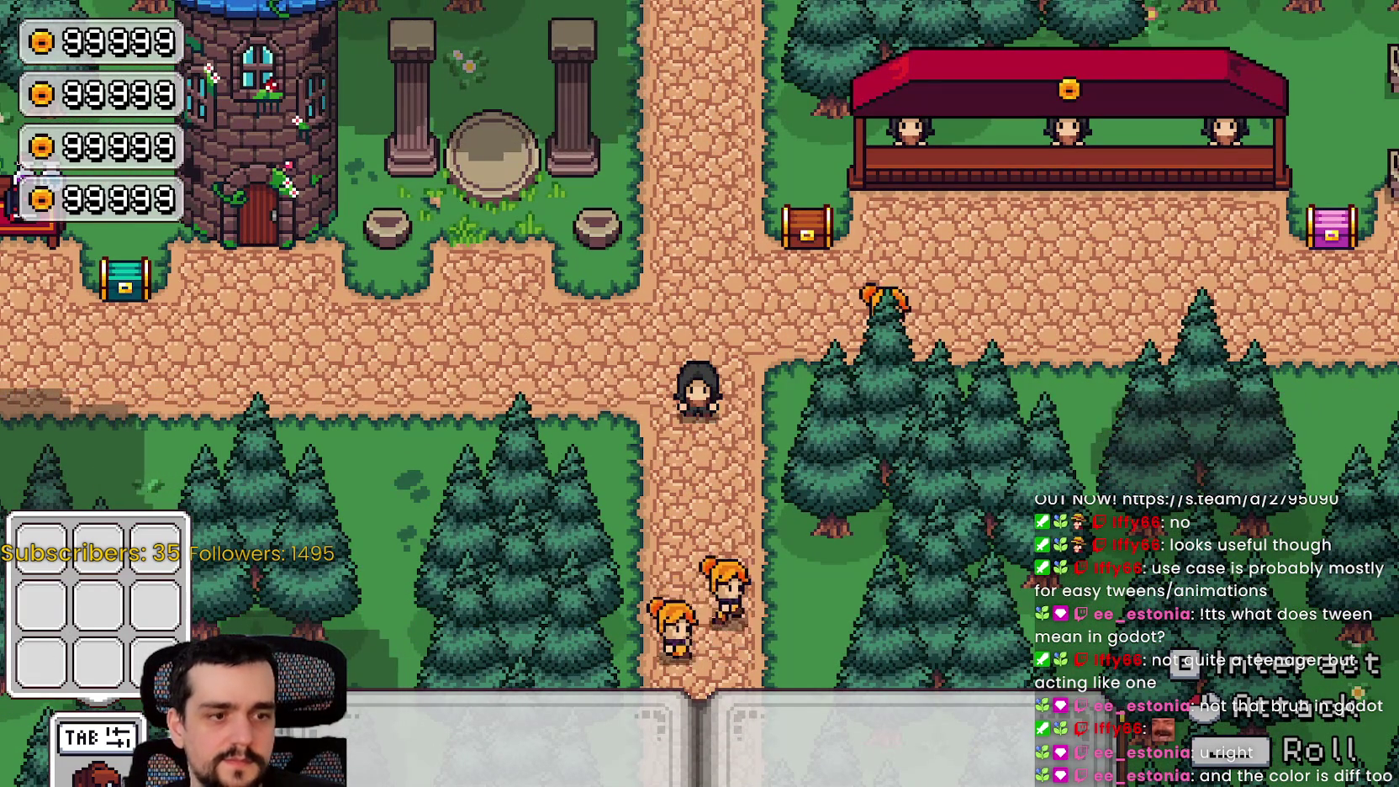
key(F8)
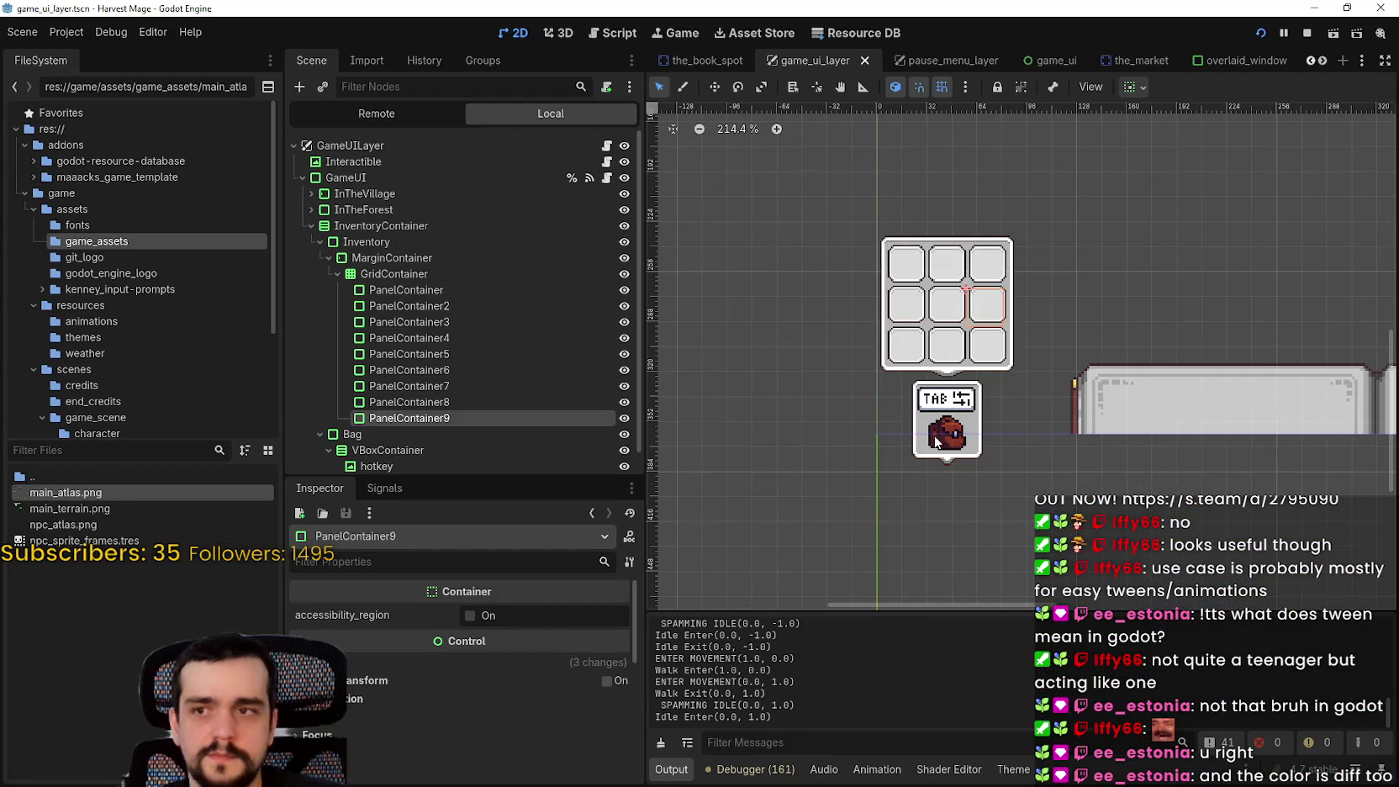
scroll(935, 442, up, 2)
scroll(940, 338, down, 4)
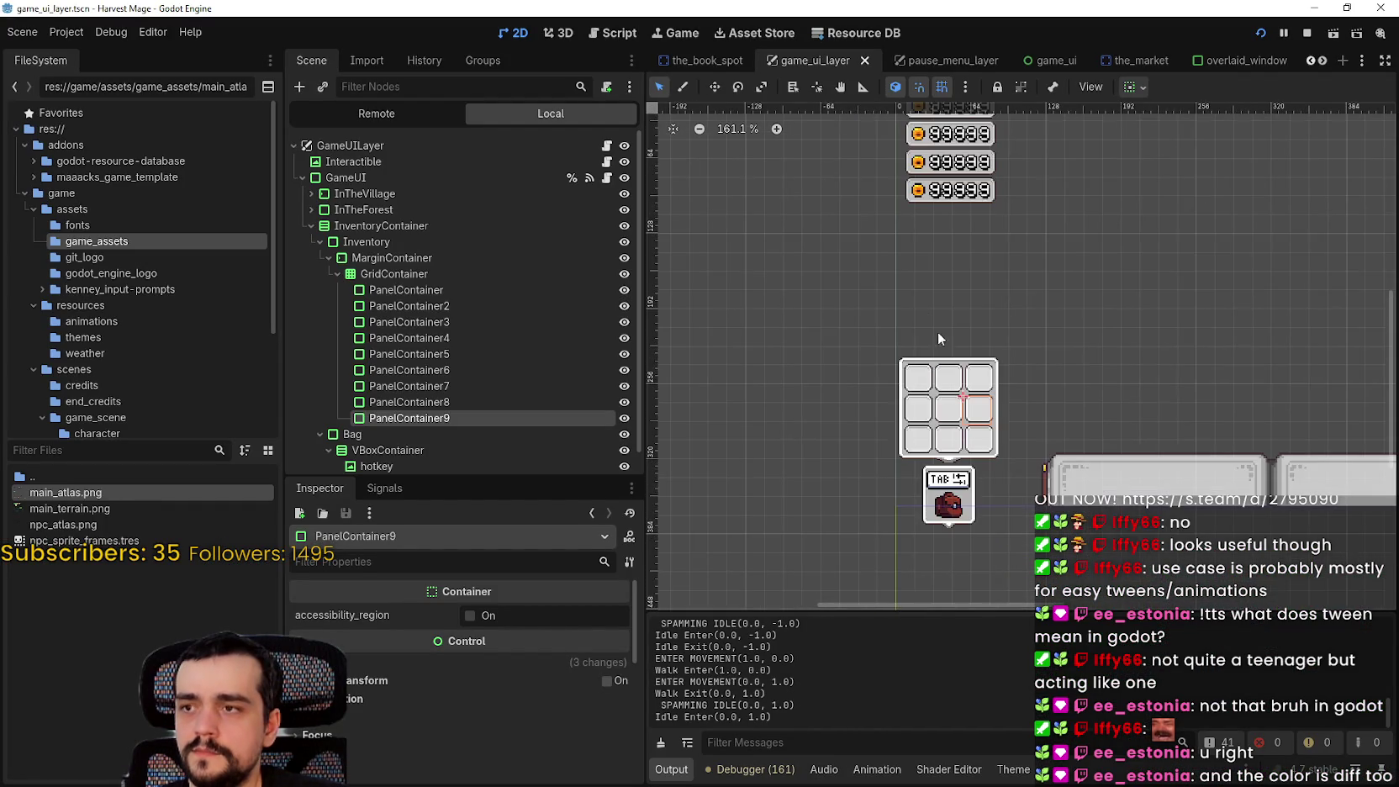
scroll(921, 386, up, 10)
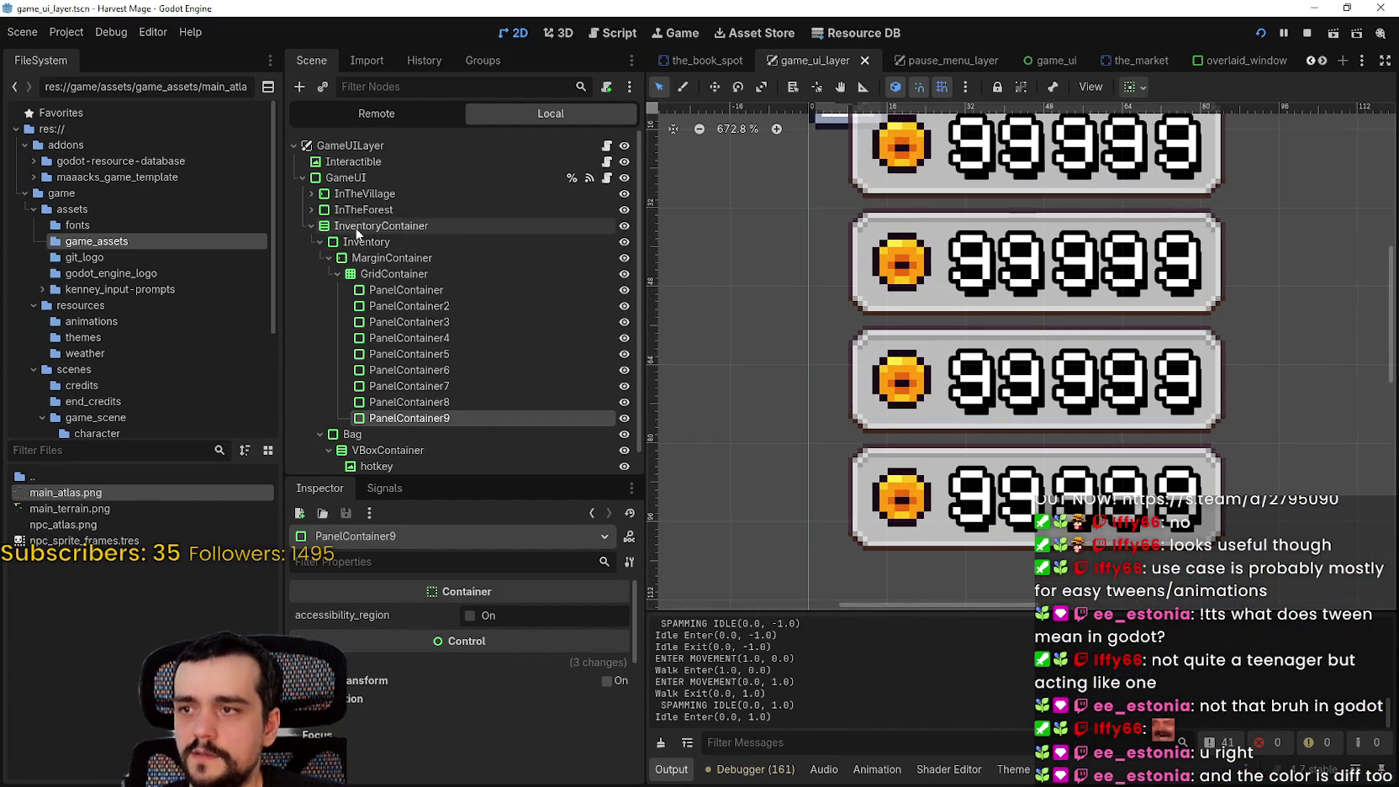
click(309, 194)
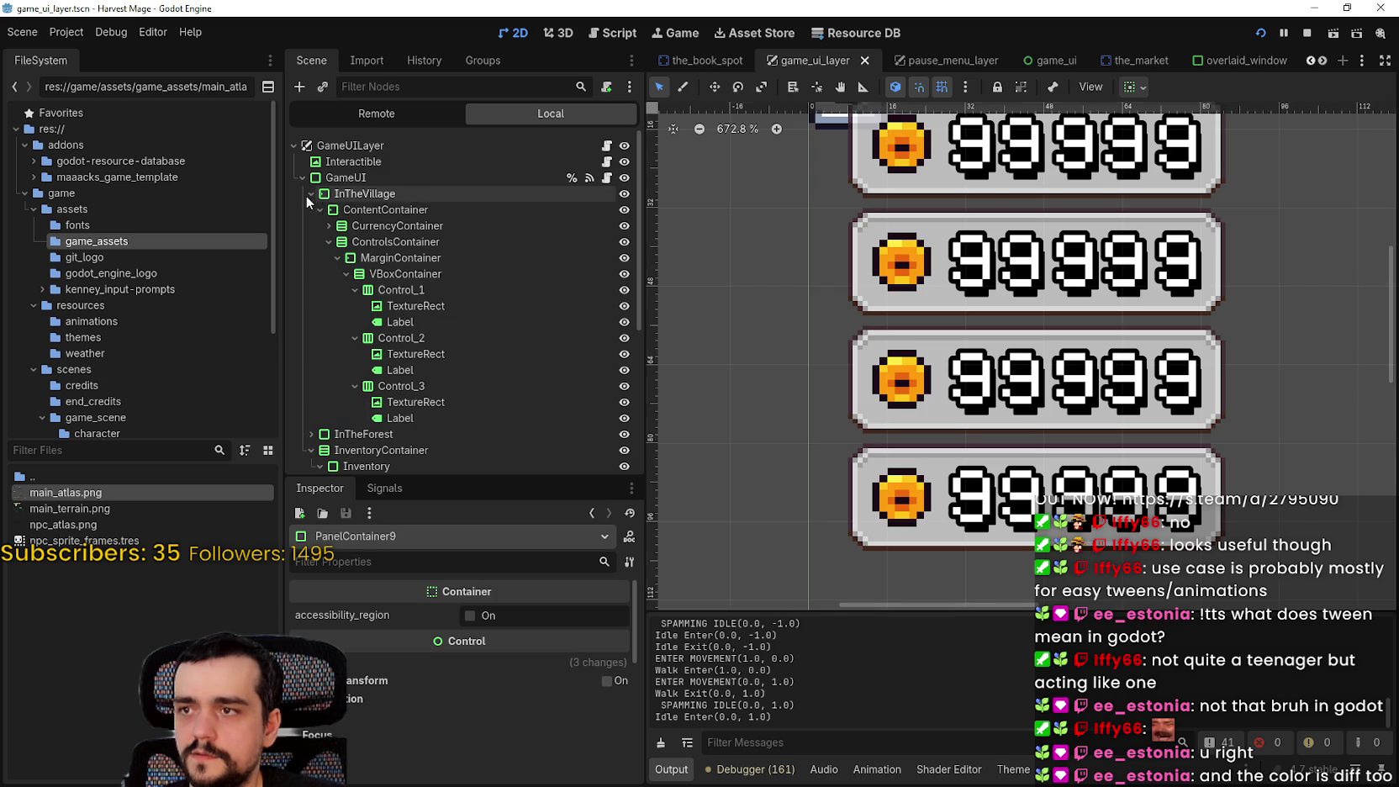
click(440, 322)
click(451, 306)
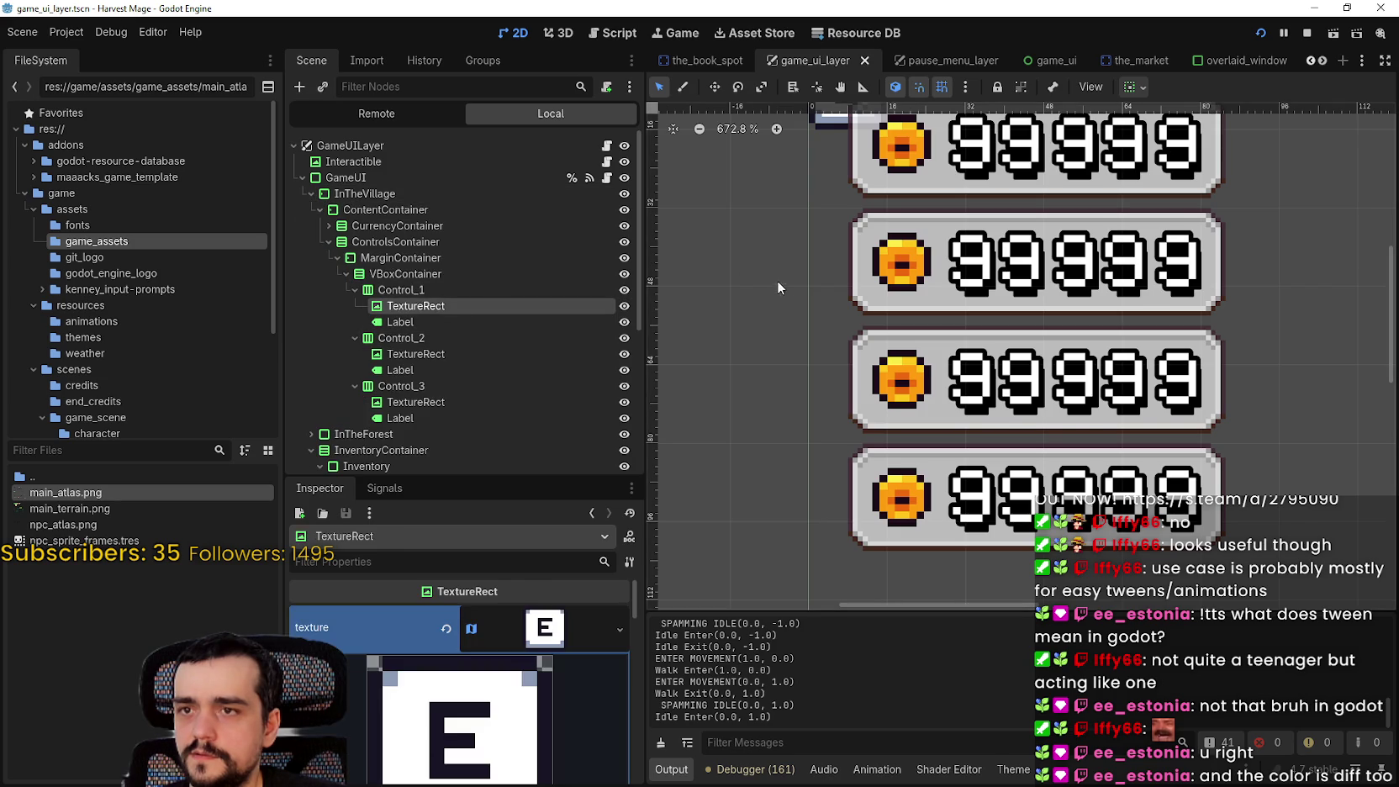
scroll(807, 421, up, 3)
scroll(786, 354, down, 2)
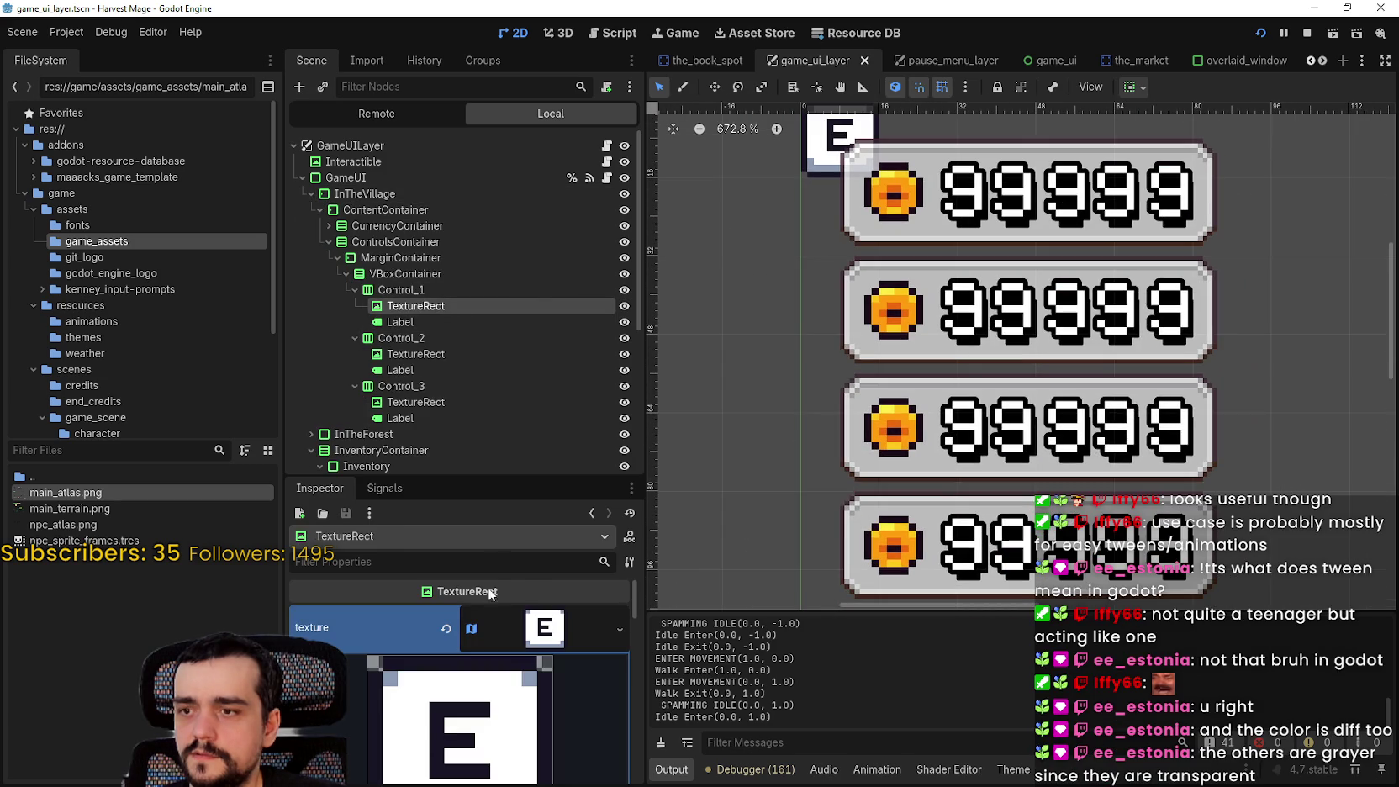
click(529, 635)
scroll(660, 353, down, 5)
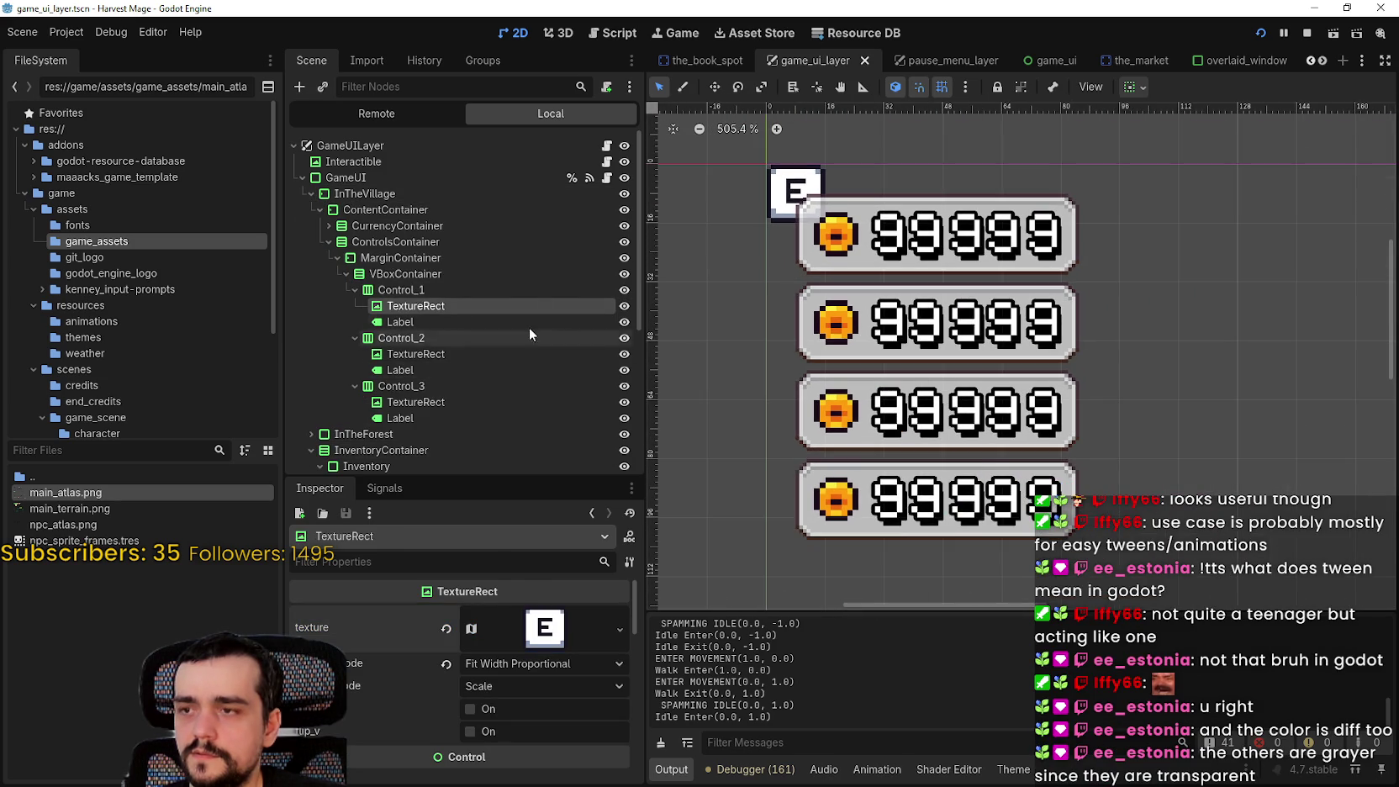
click(320, 225)
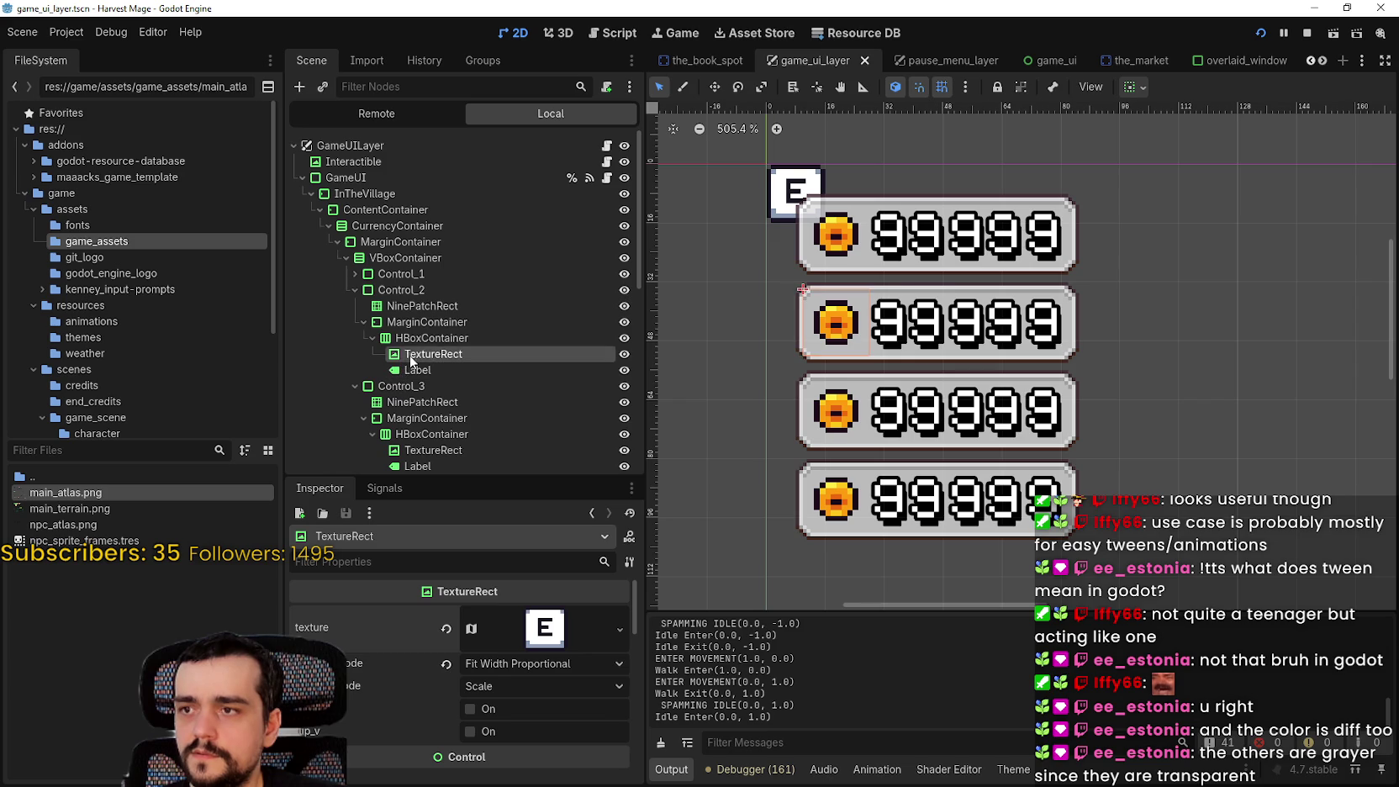
scroll(859, 353, up, 1)
scroll(485, 669, down, 4)
scroll(525, 685, up, 3)
scroll(525, 684, down, 4)
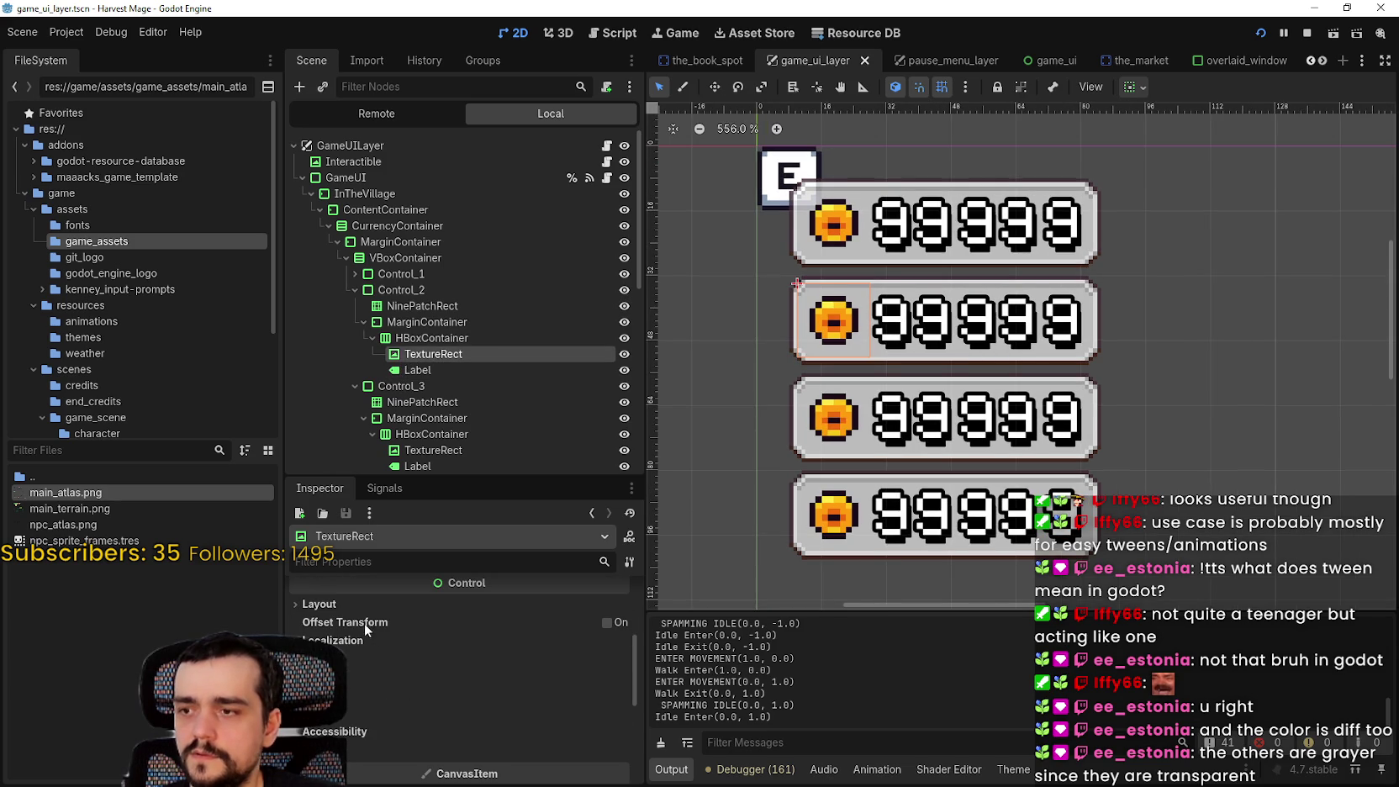
click(350, 604)
scroll(448, 666, down, 4)
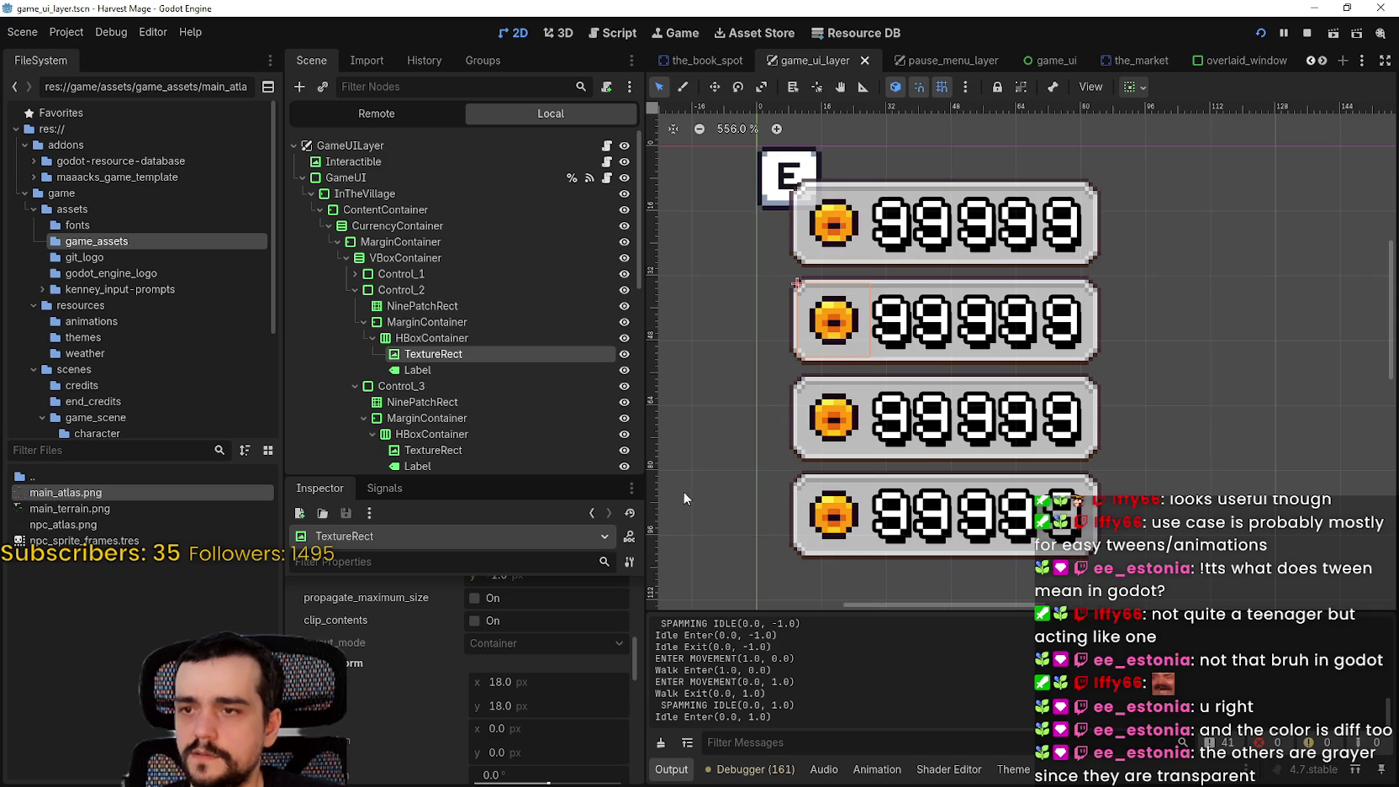
scroll(784, 471, down, 6)
scroll(784, 471, down, 5)
scroll(865, 373, up, 2)
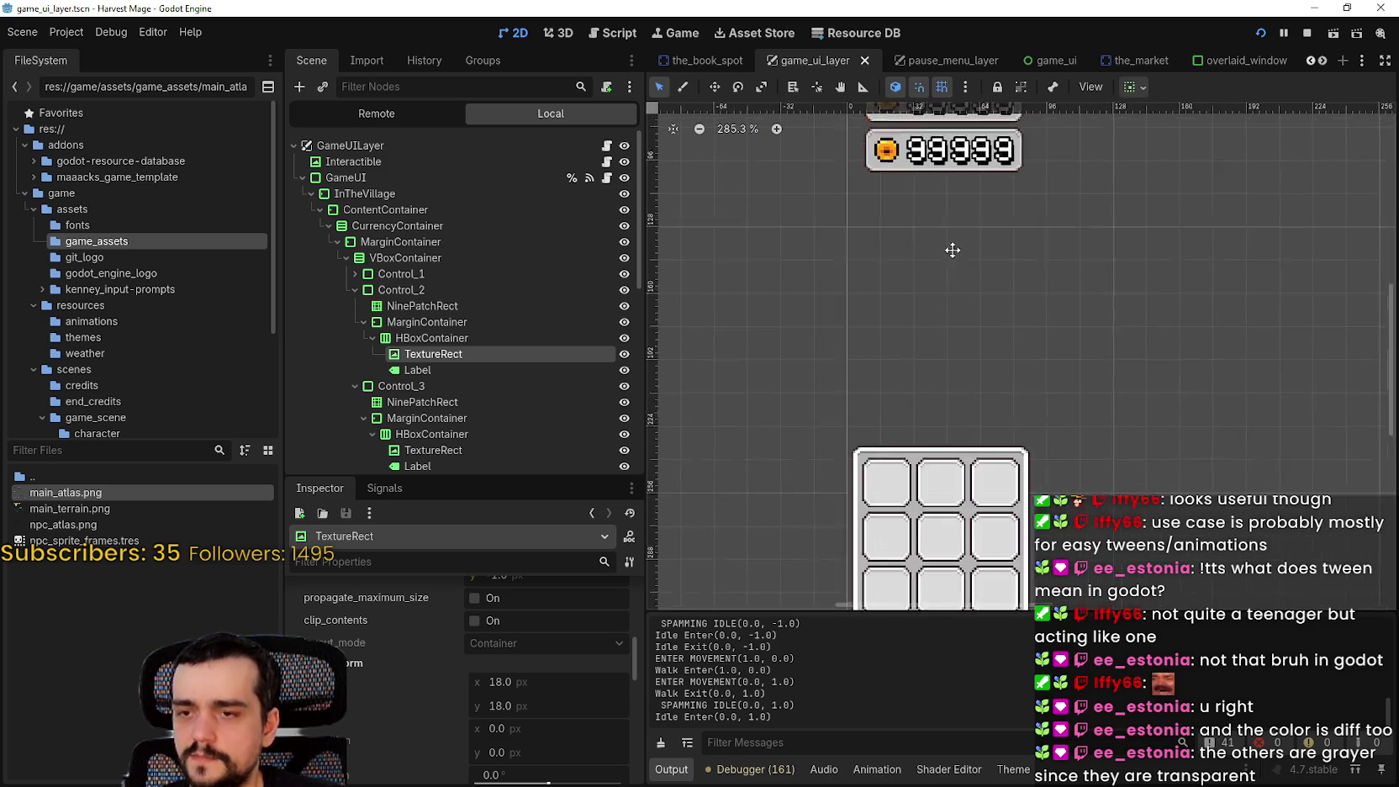
scroll(864, 373, up, 4)
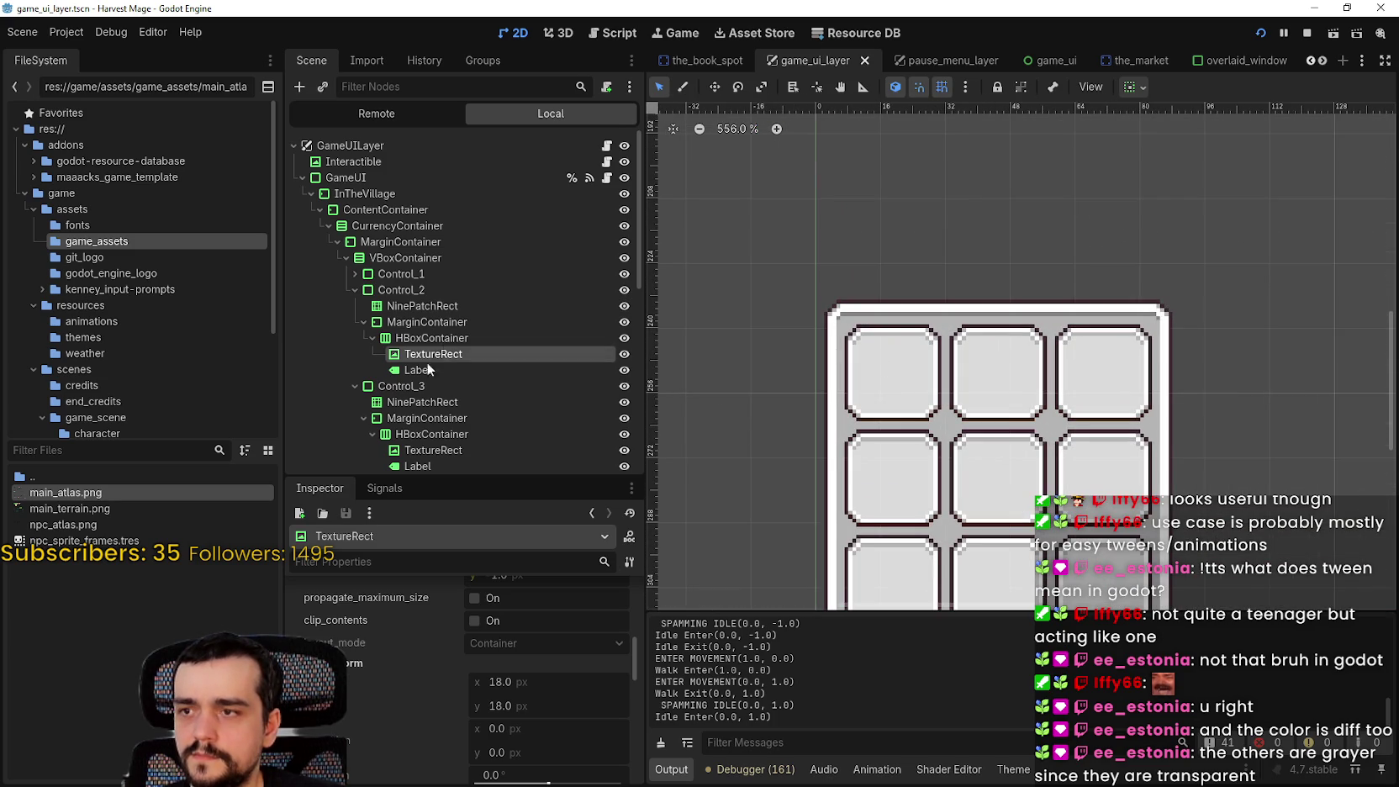
scroll(427, 368, down, 5)
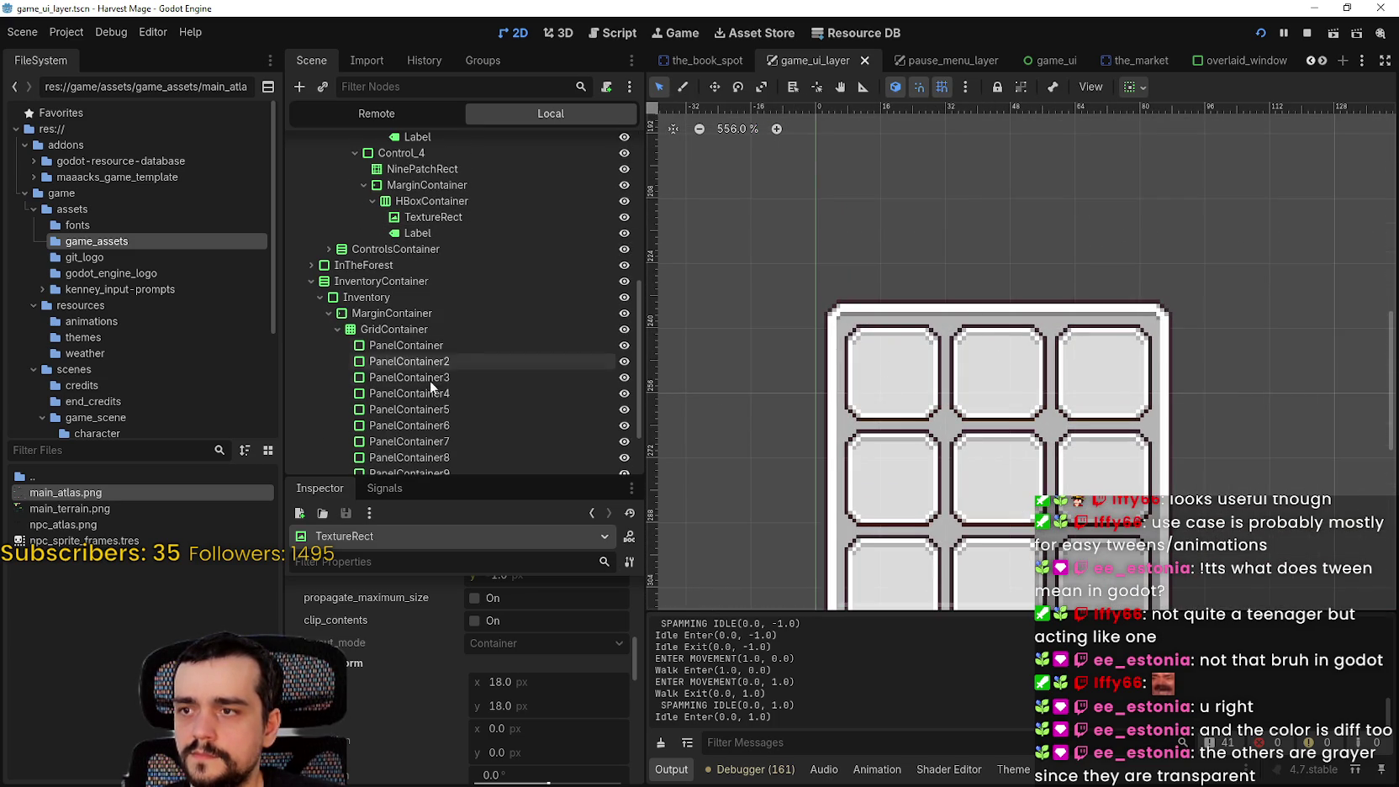
click(414, 345)
Start adding a new child node to the first inventory slot, then cancel it
right_click(420, 344)
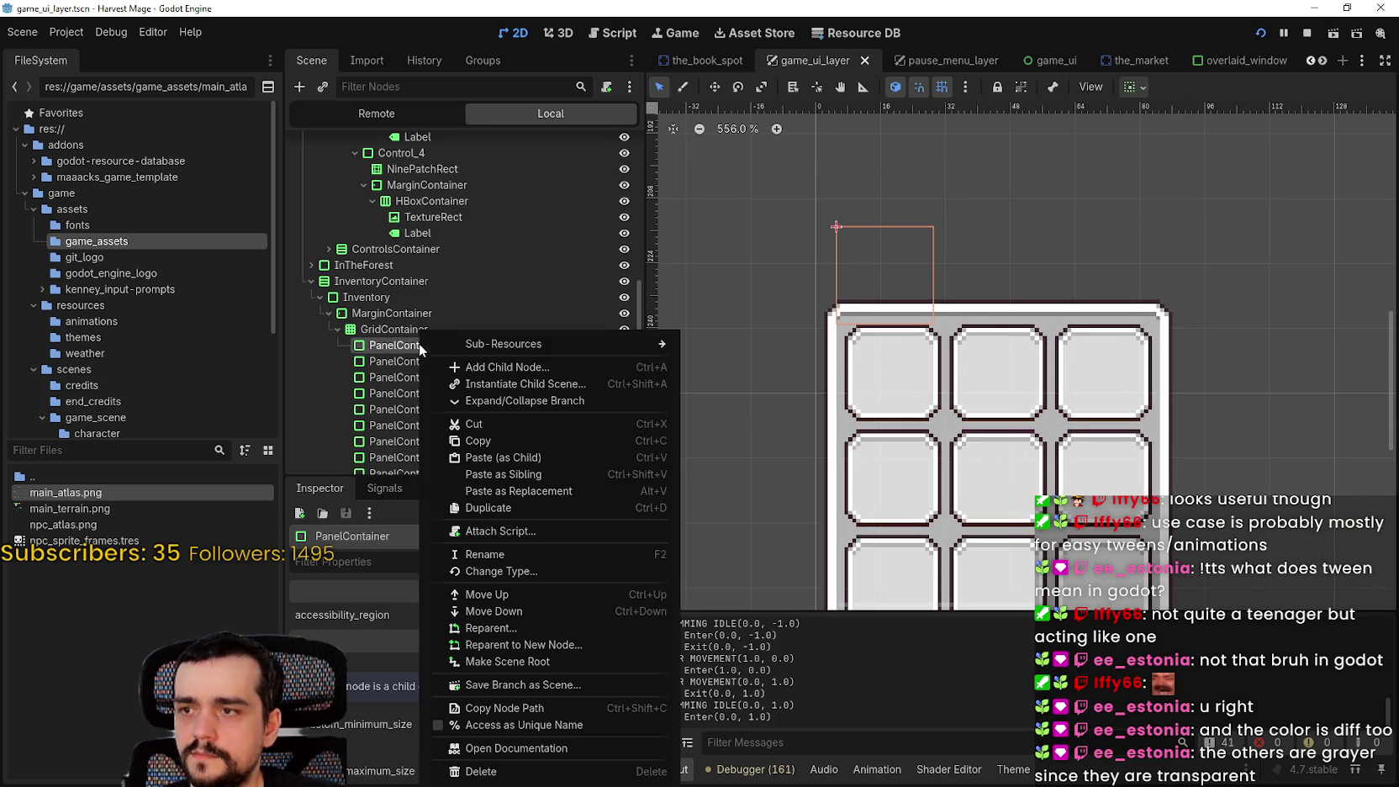
click(508, 367)
text(text)
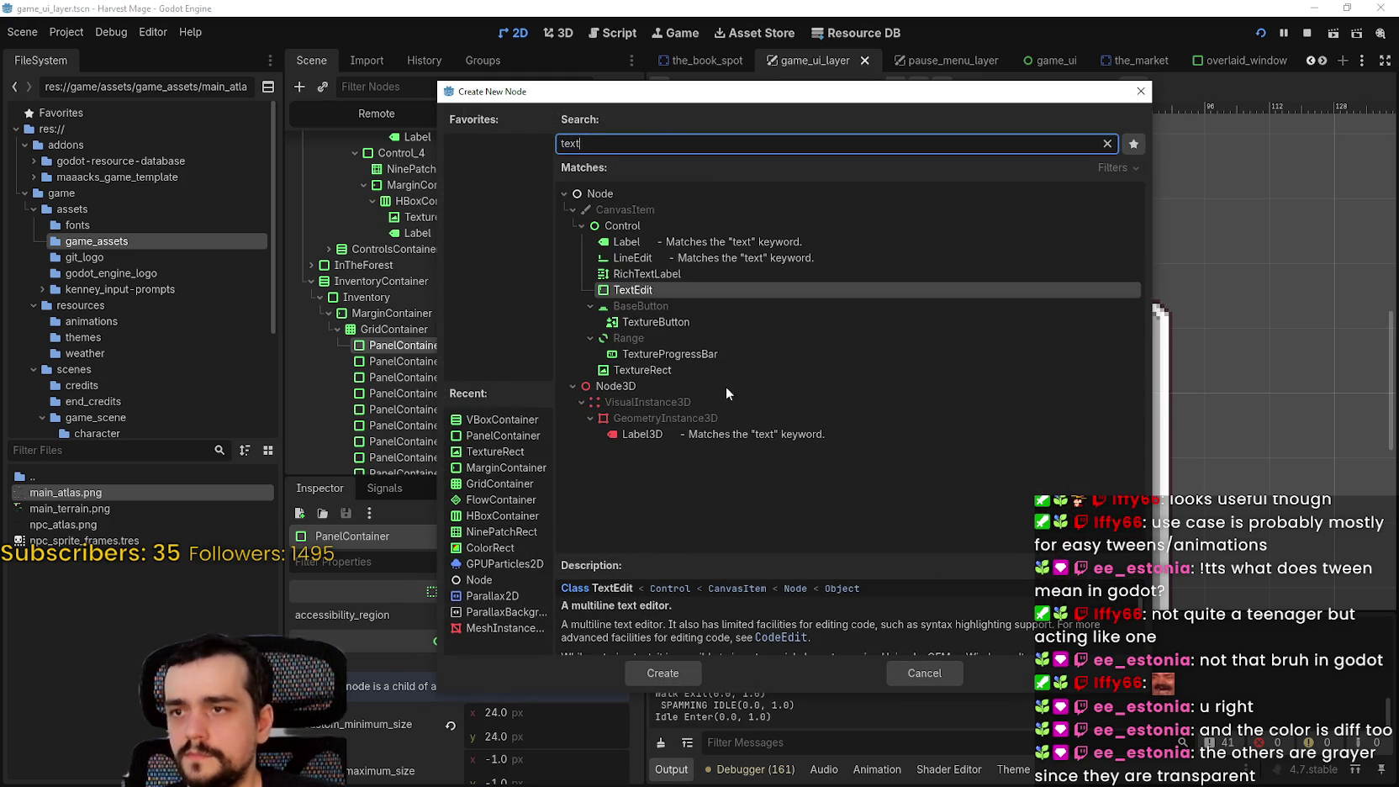
click(923, 675)
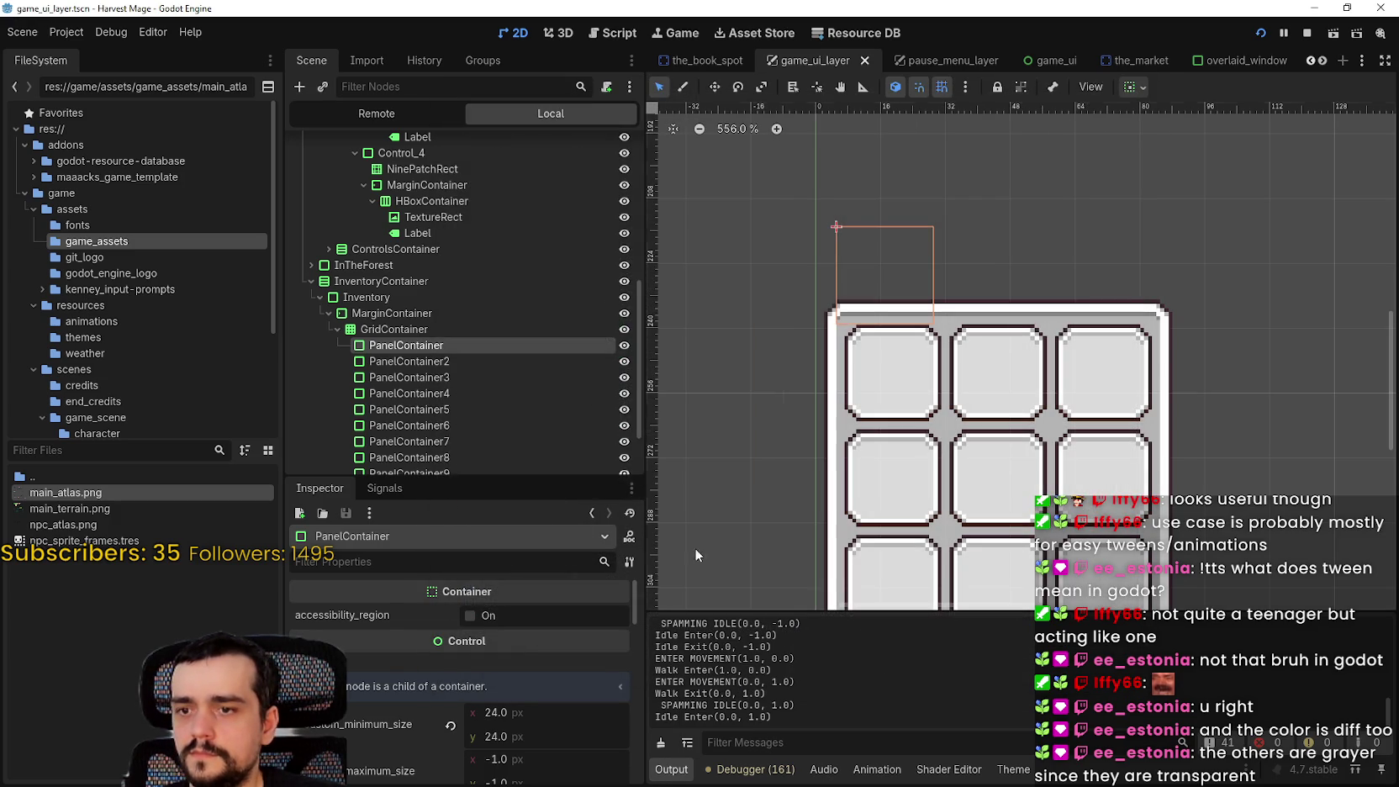
scroll(440, 328, up, 6)
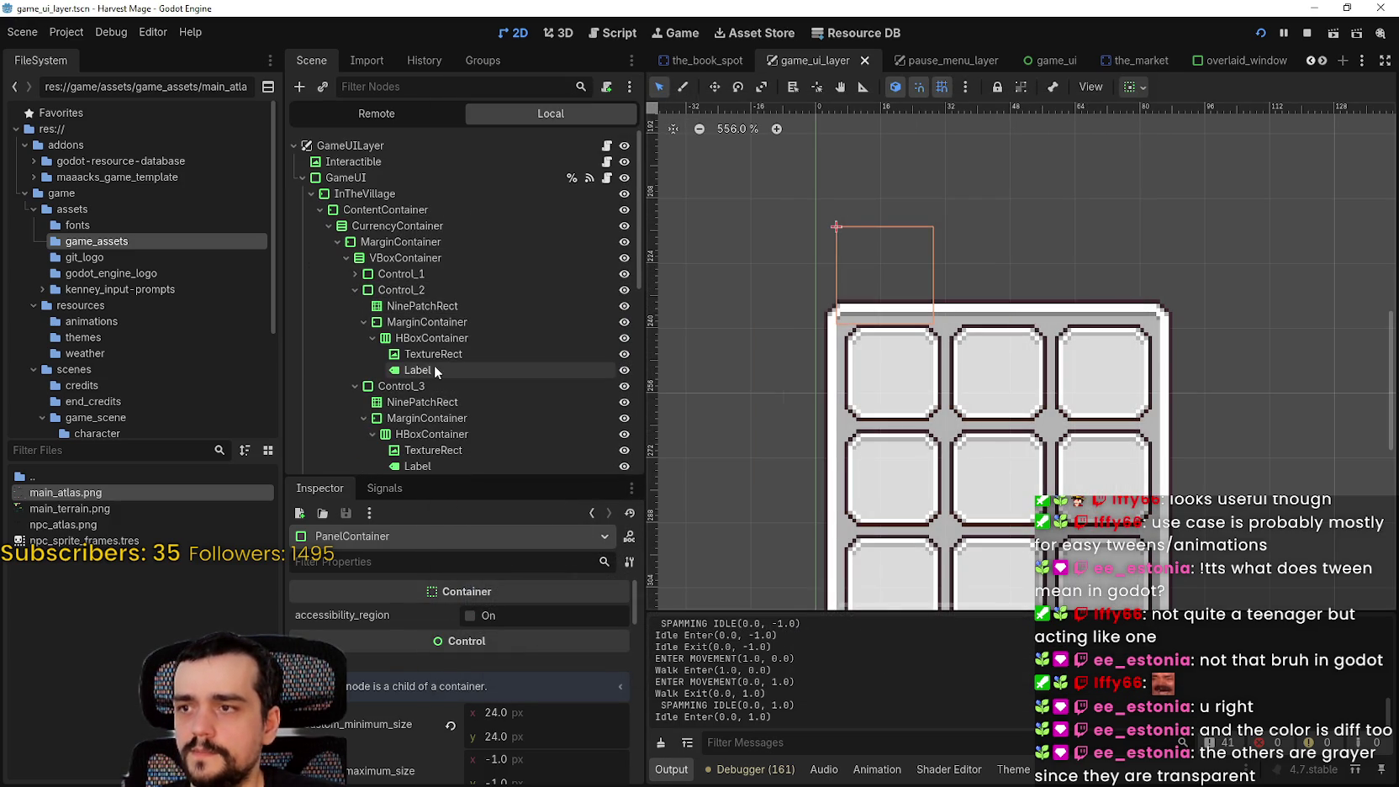
Copy the coin TextureRect and paste it as a child of the first Inventory slot
click(441, 353)
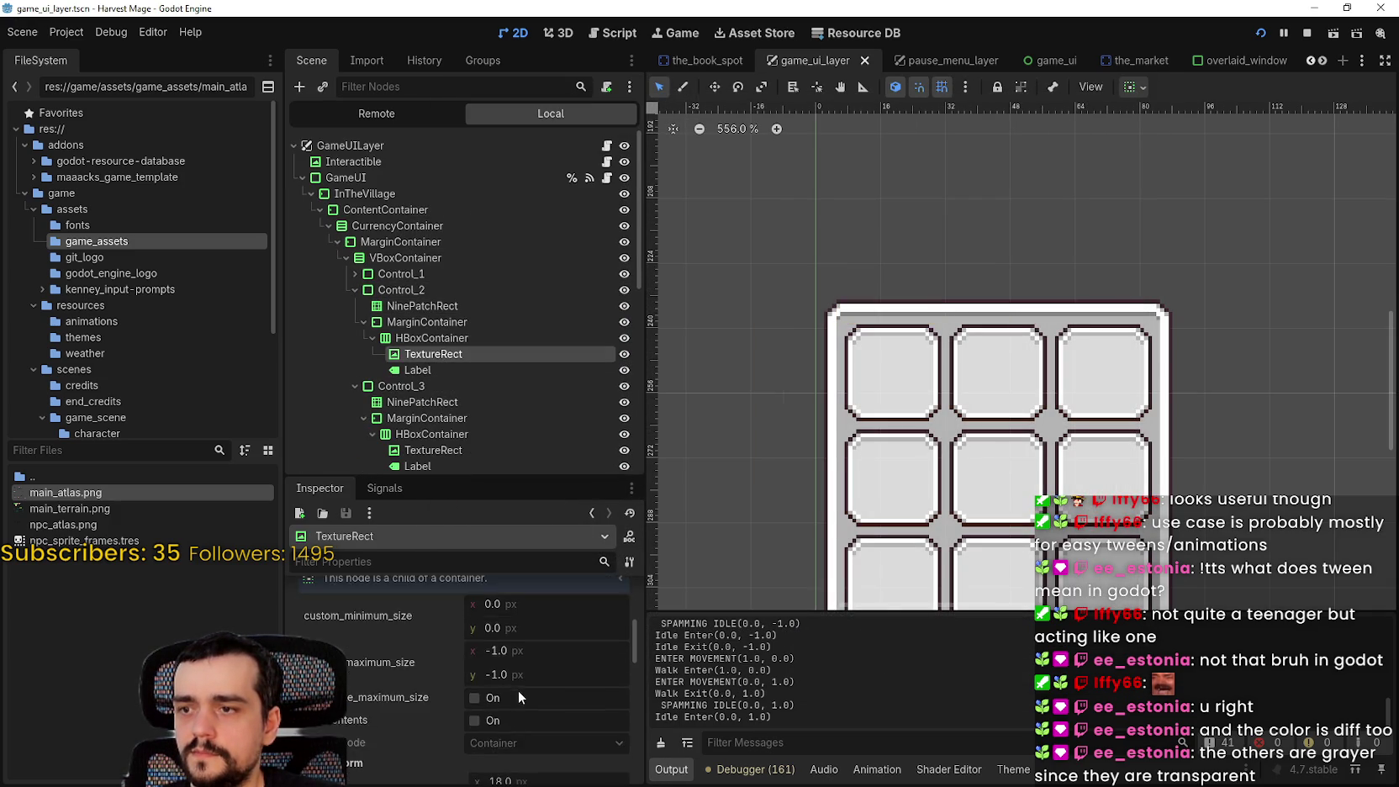
scroll(517, 691, up, 4)
scroll(442, 374, down, 6)
scroll(437, 363, down, 3)
right_click(412, 266)
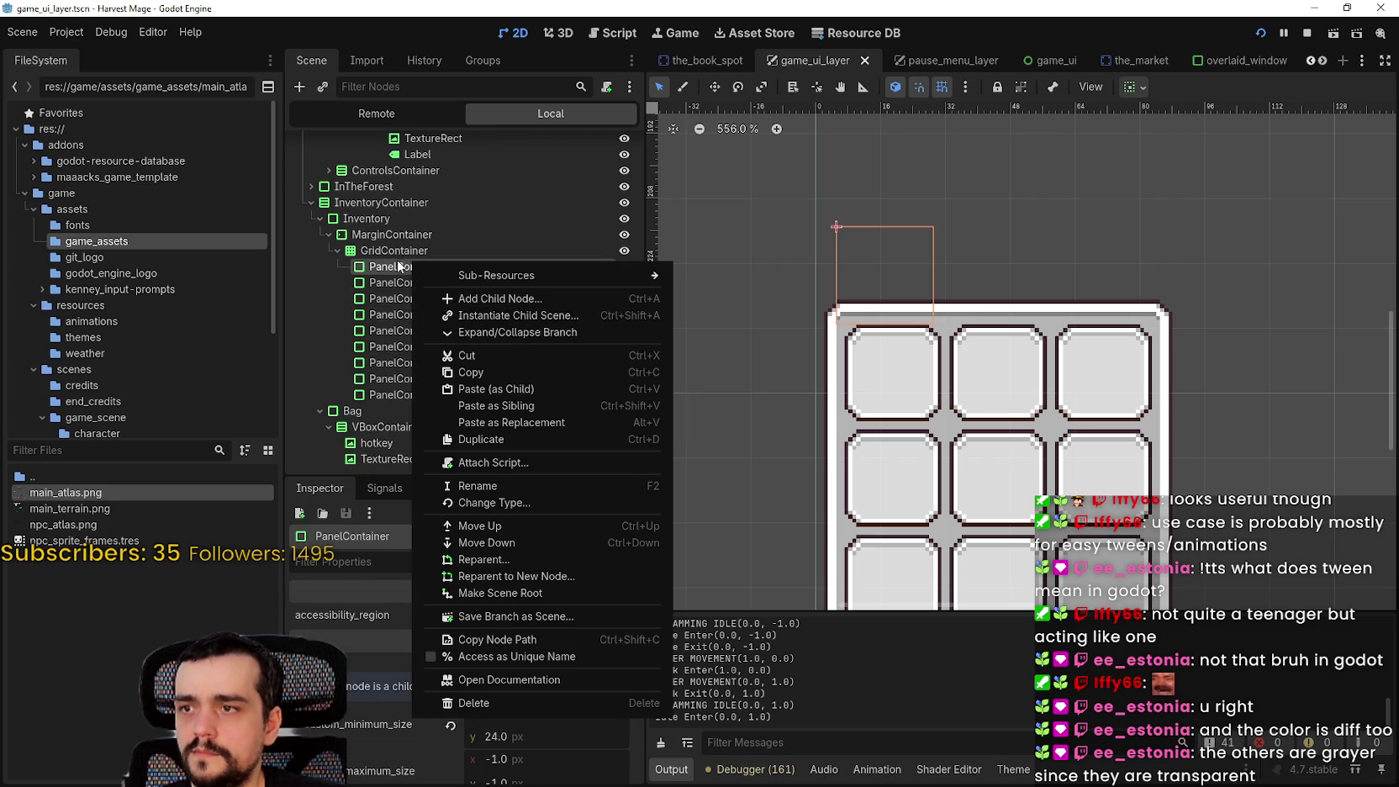
right_click(396, 267)
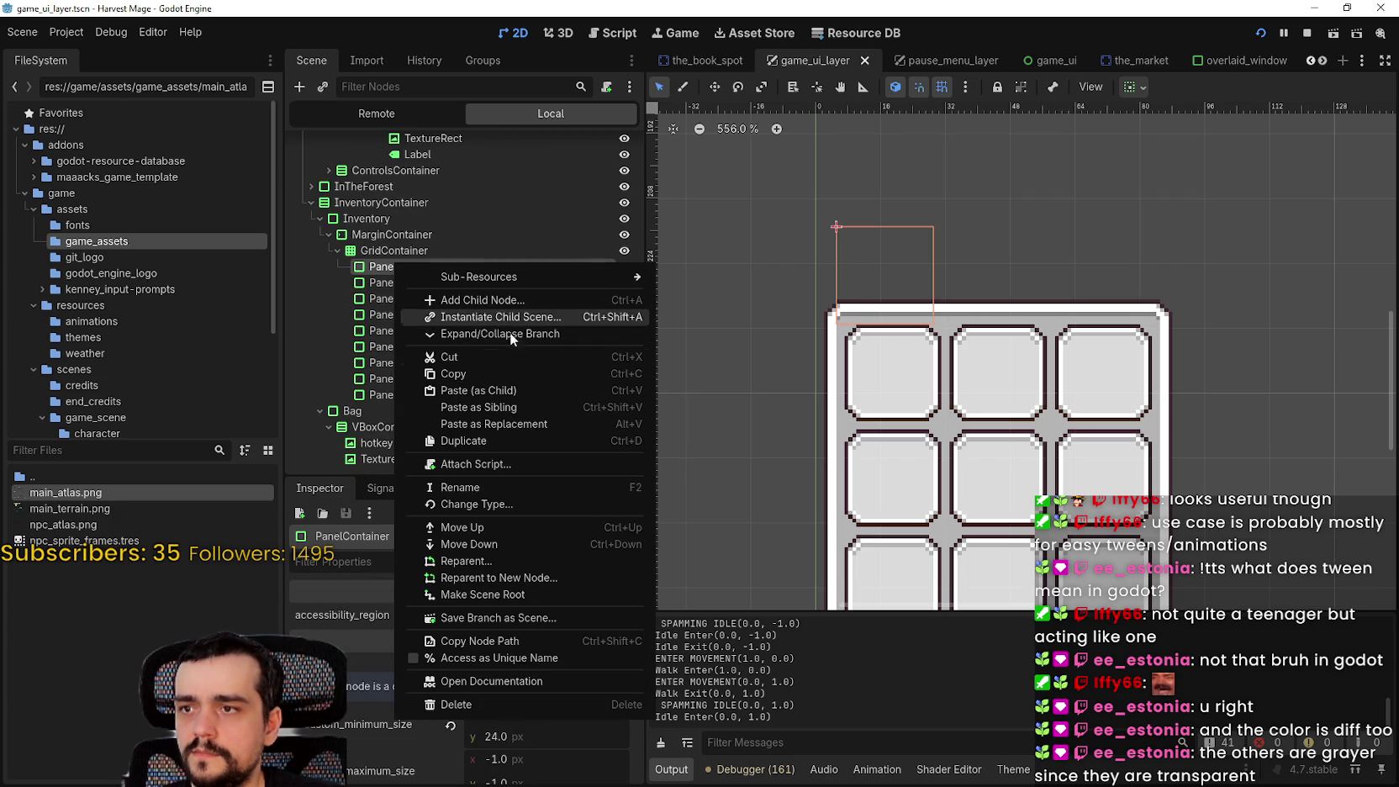
click(529, 391)
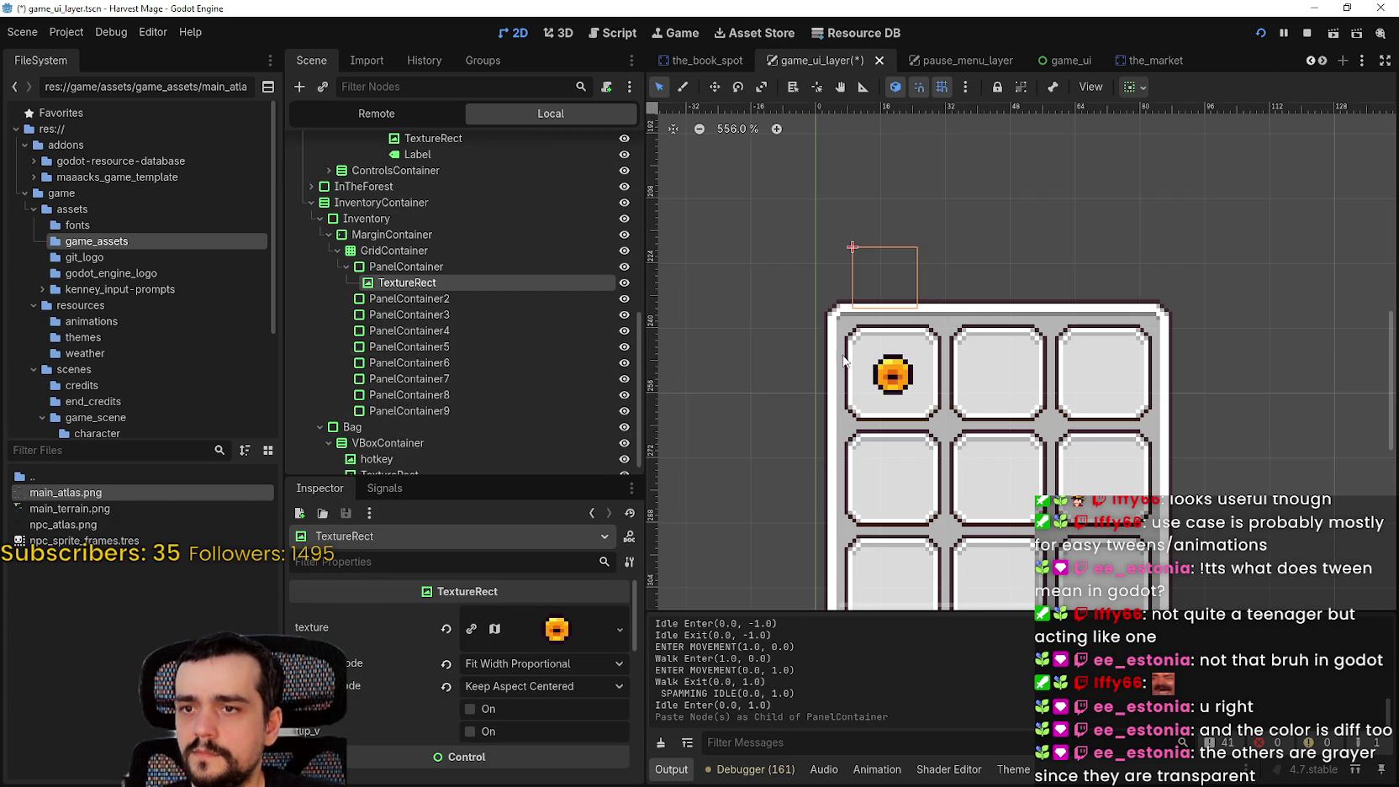
Inspect the coin TextureRect's layout settings, including its transform position and size
scroll(940, 407, up, 3)
scroll(541, 675, down, 2)
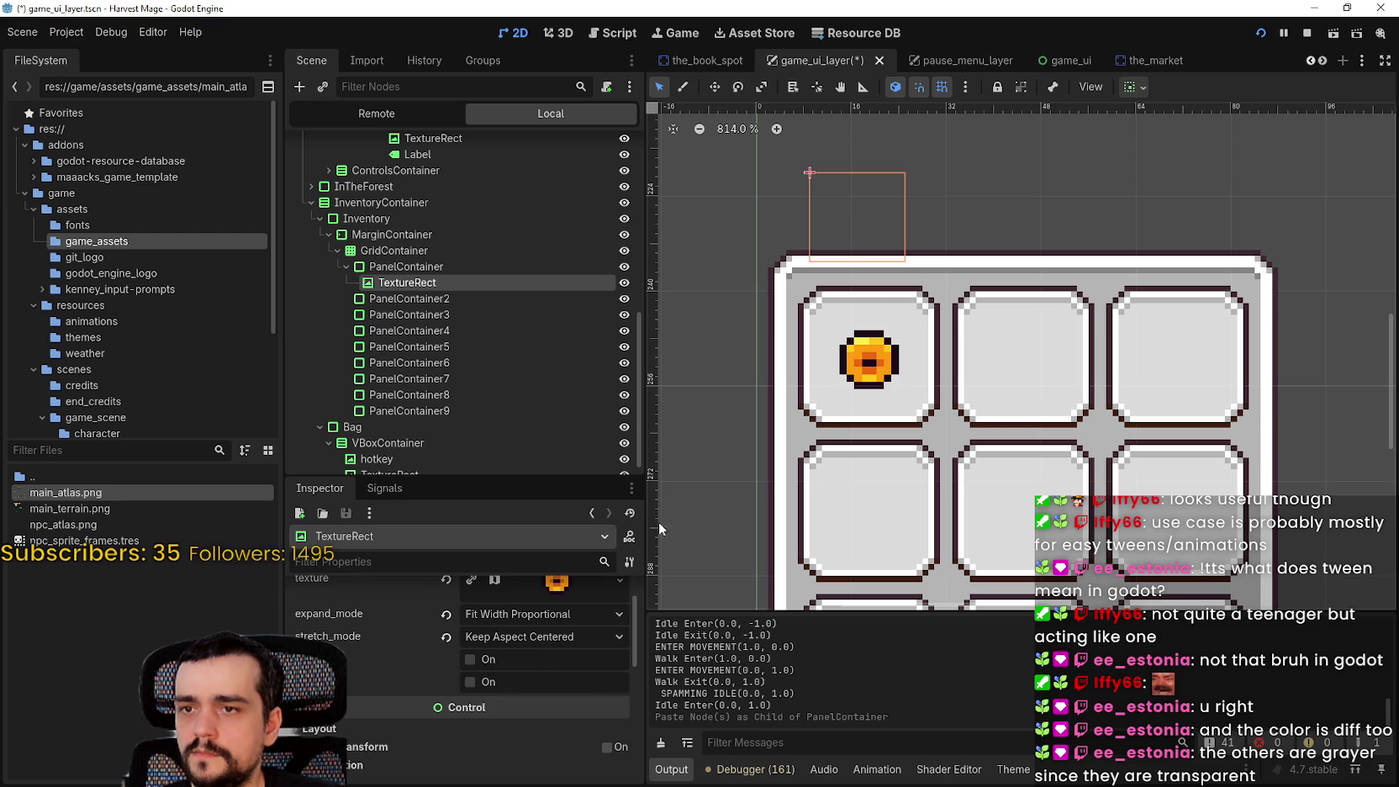
scroll(905, 377, down, 3)
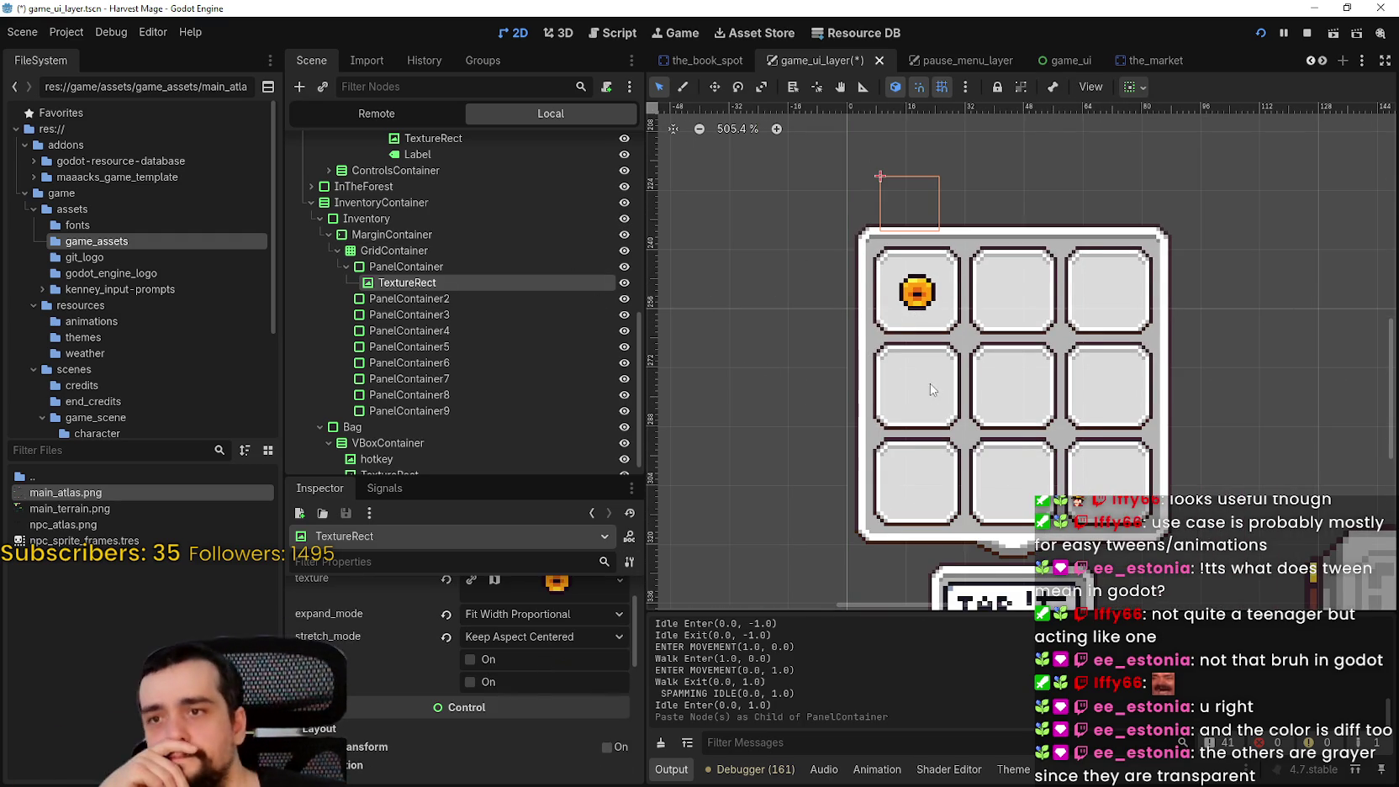
scroll(931, 383, down, 2)
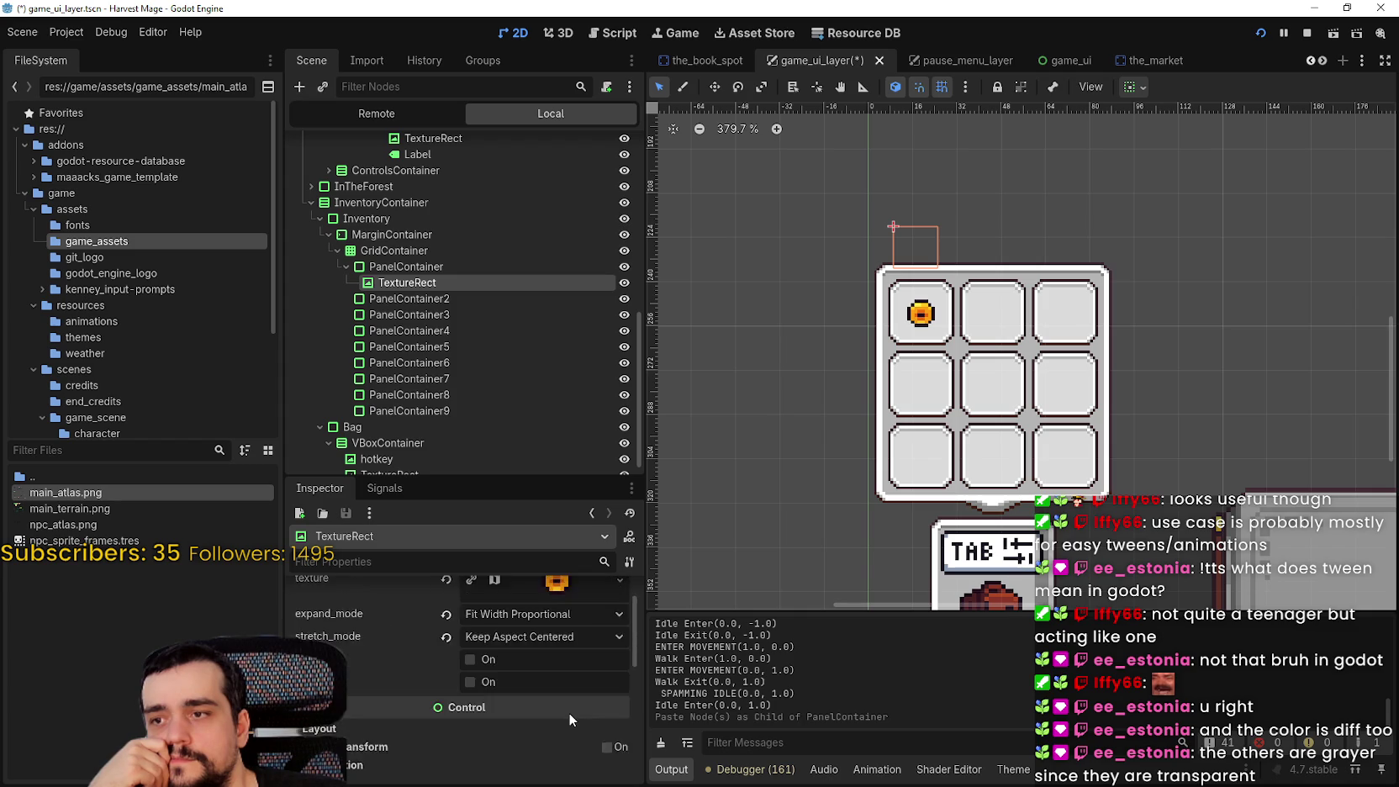
scroll(568, 712, up, 2)
mouse_move(555, 740)
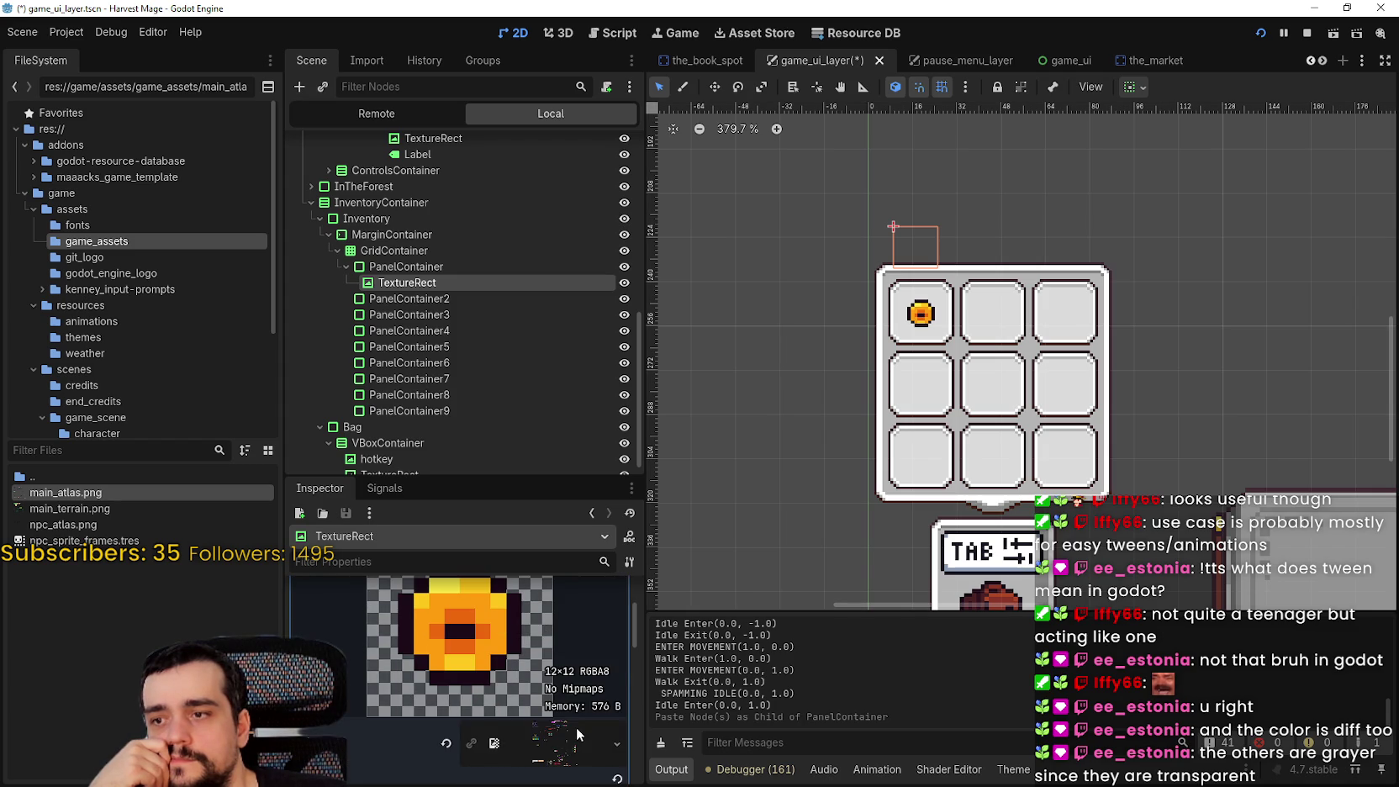
scroll(582, 651, down, 5)
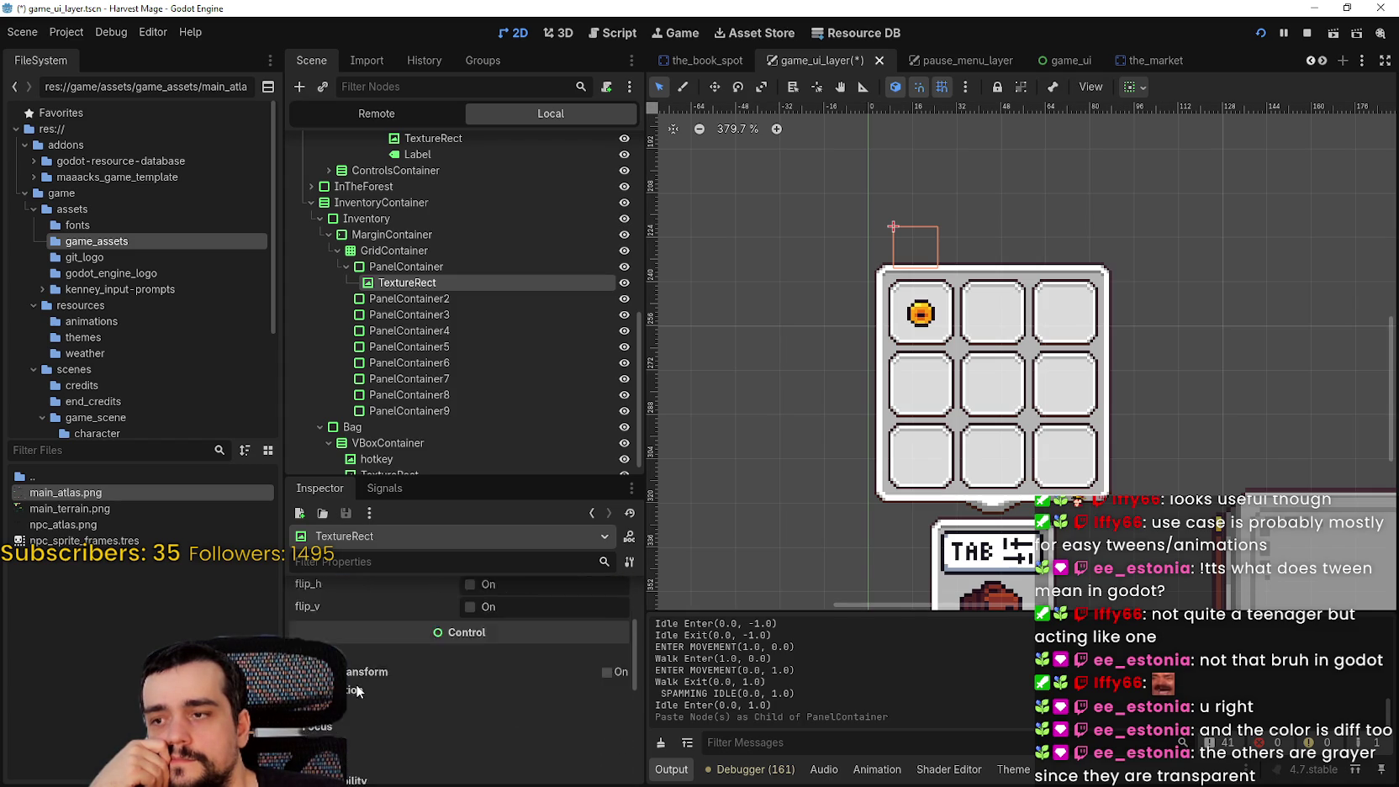
scroll(356, 664, down, 1)
click(355, 604)
click(355, 604)
scroll(360, 642, down, 1)
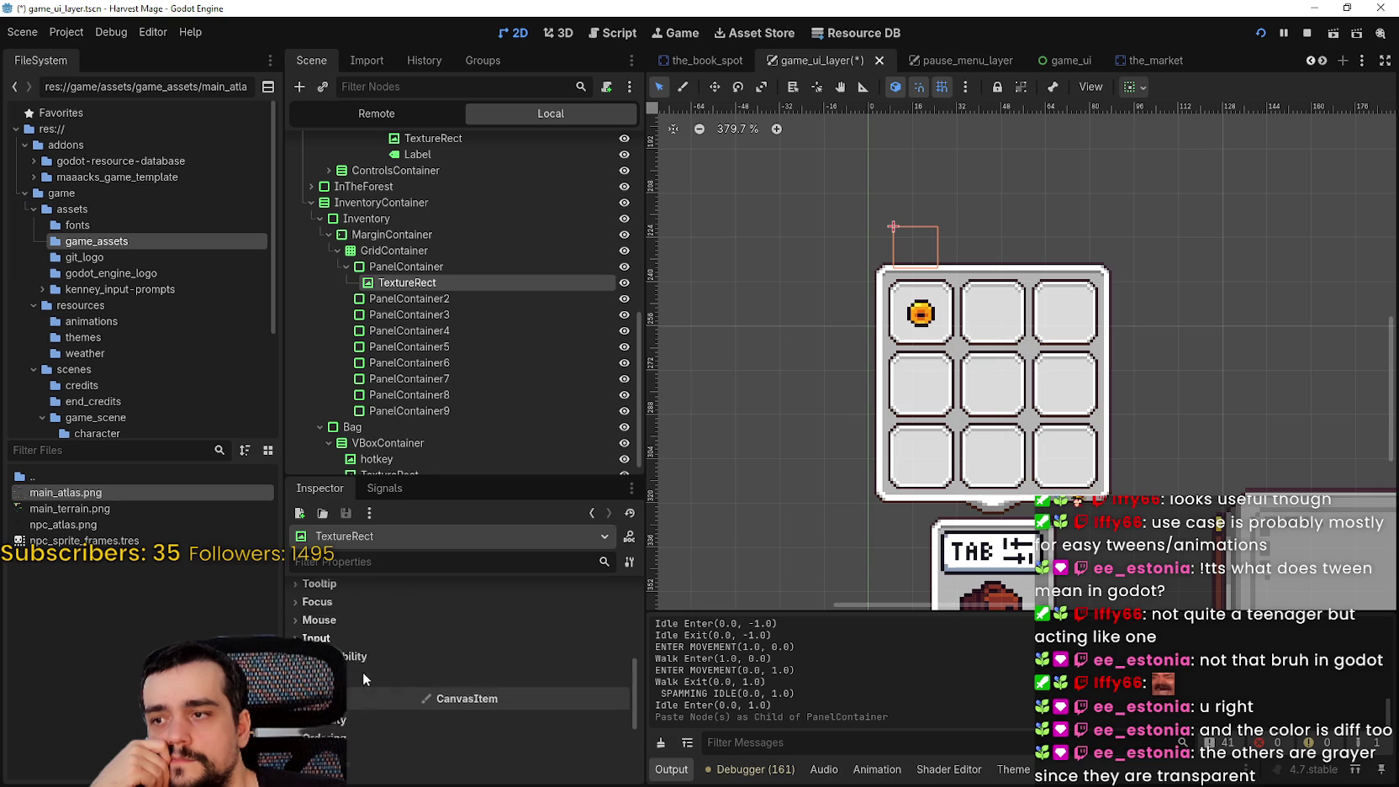
scroll(364, 677, up, 3)
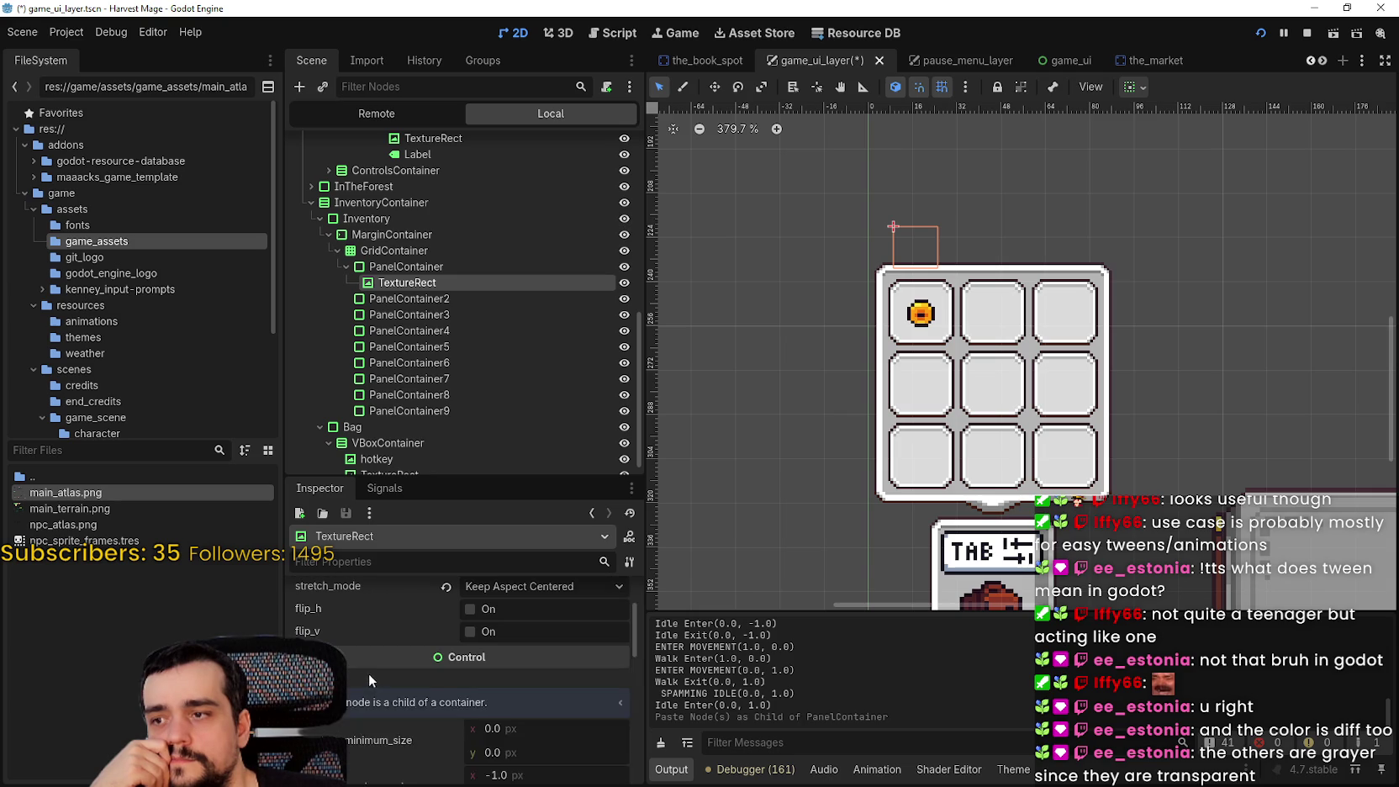
click(368, 672)
click(355, 688)
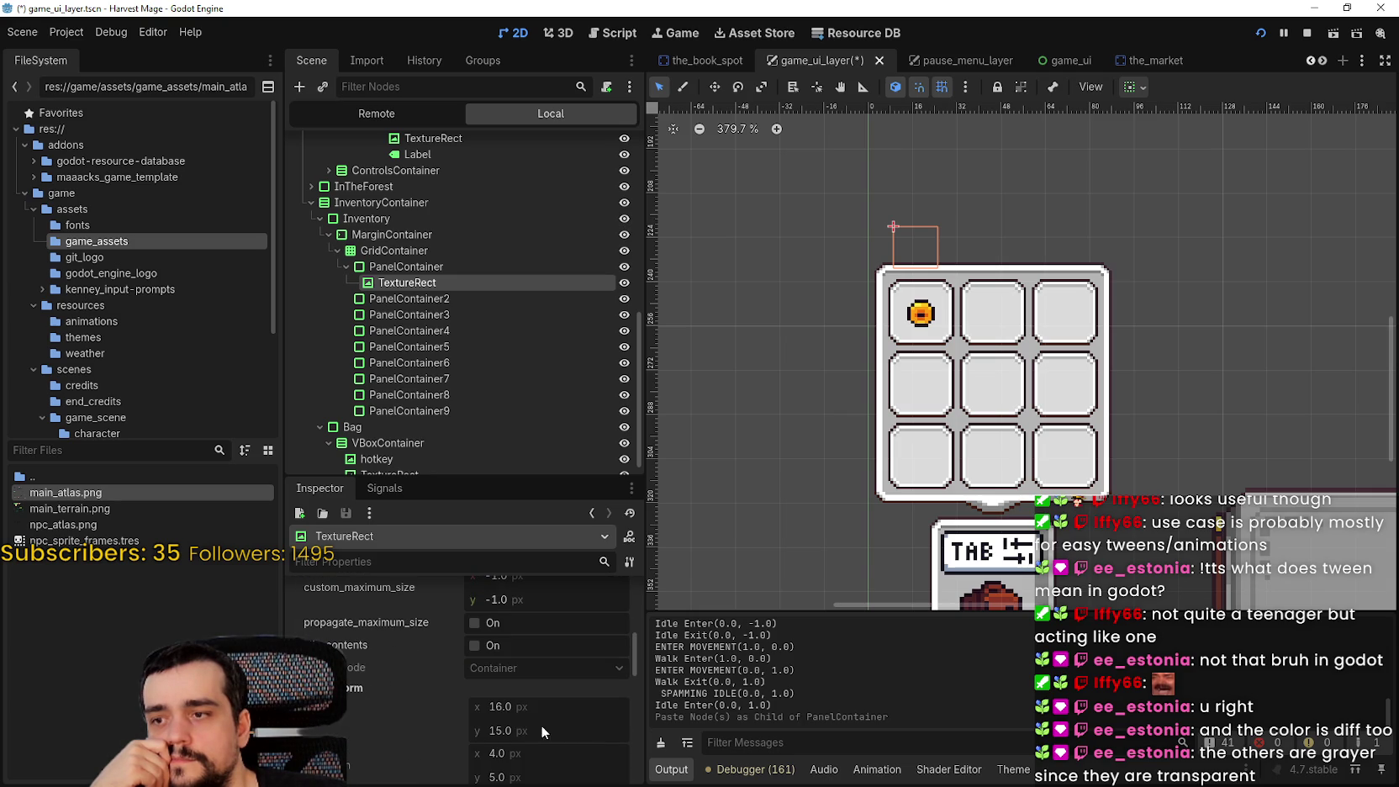
scroll(956, 313, up, 5)
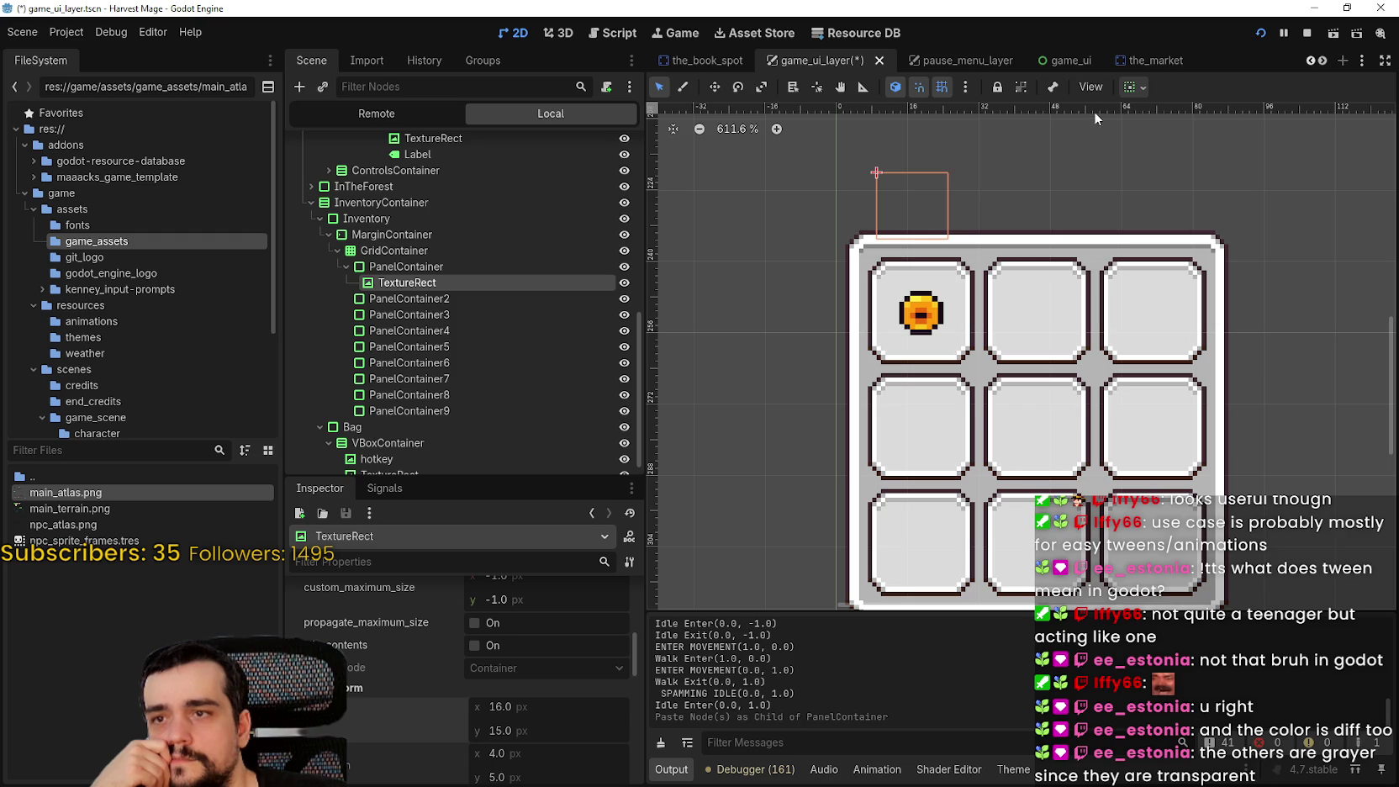
Review the coin's container alignment options and its parent slot panel without changing anything
click(1130, 87)
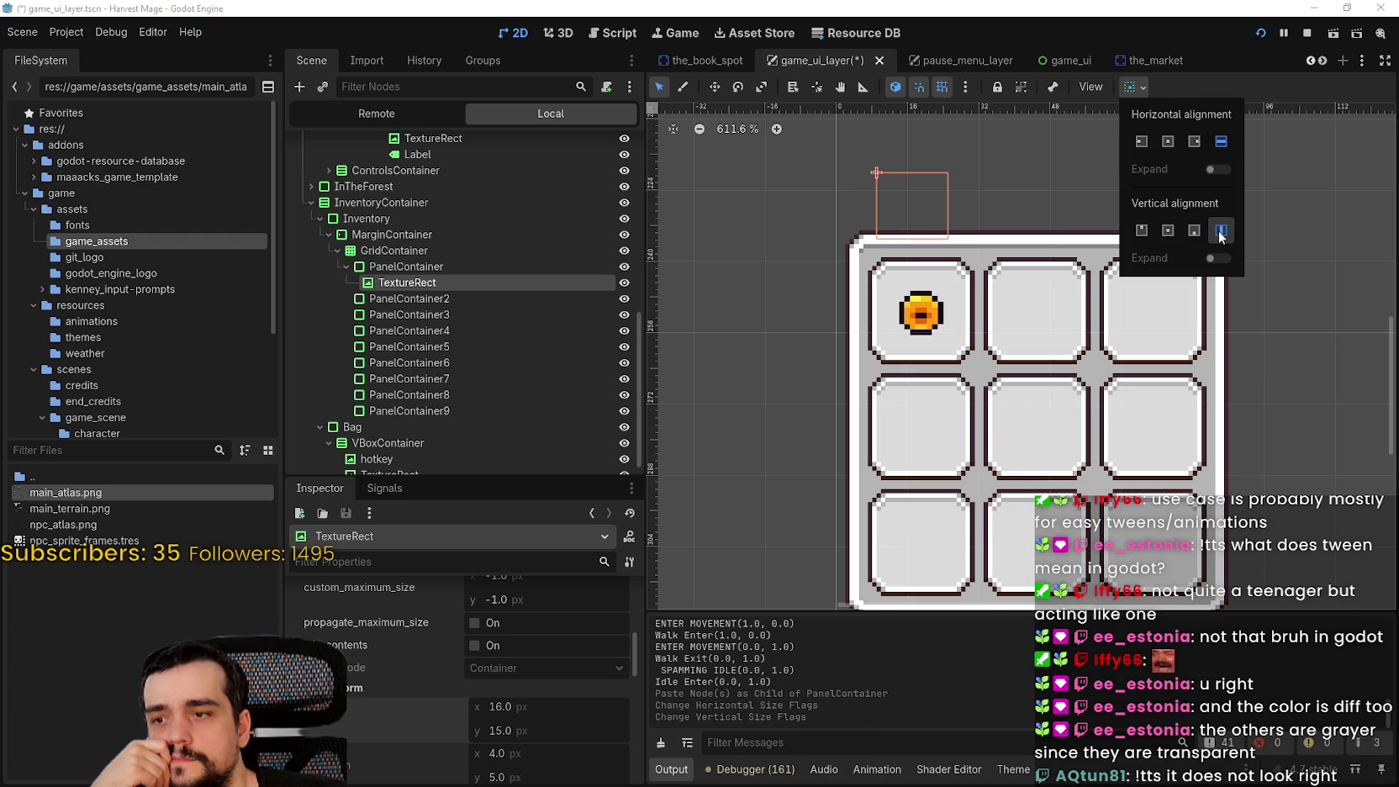
click(1207, 76)
scroll(868, 292, up, 2)
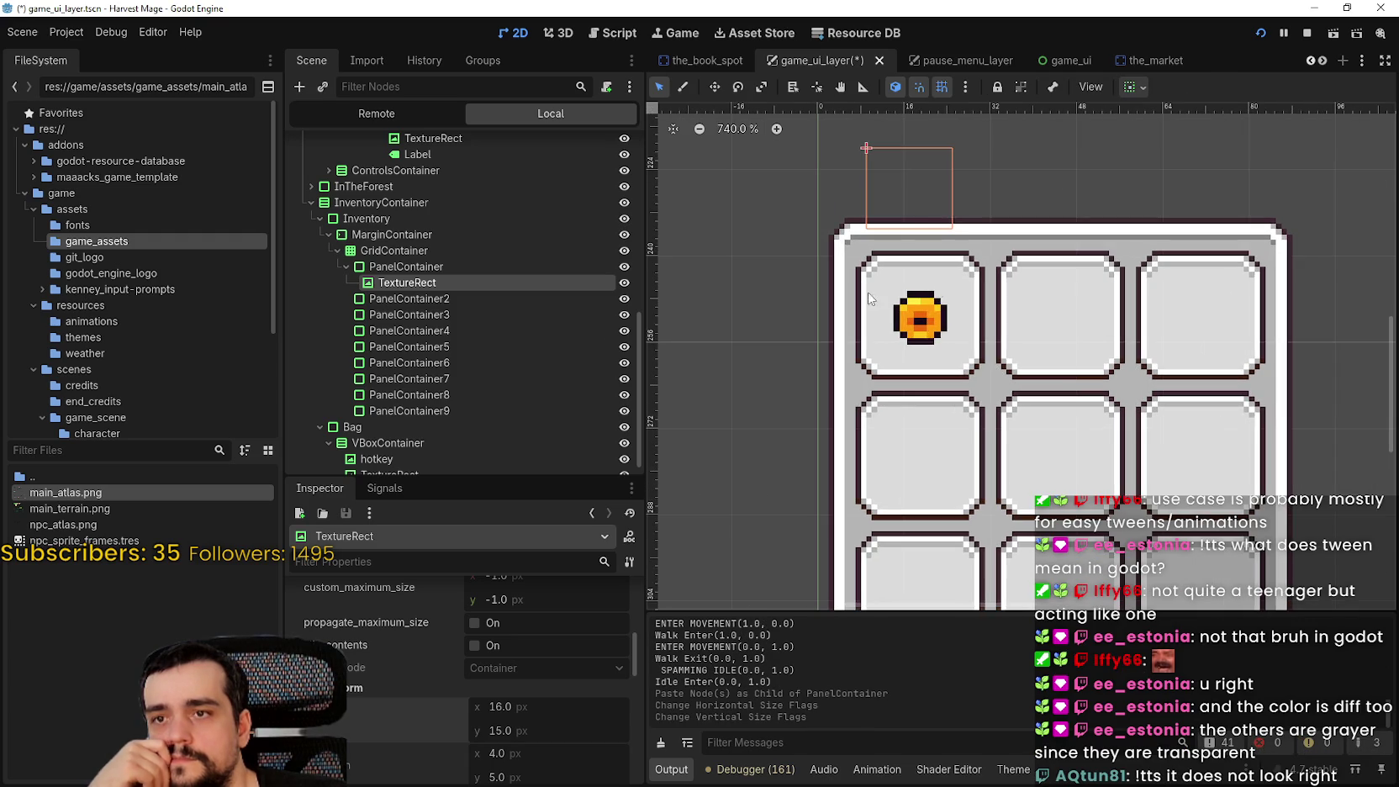
click(500, 264)
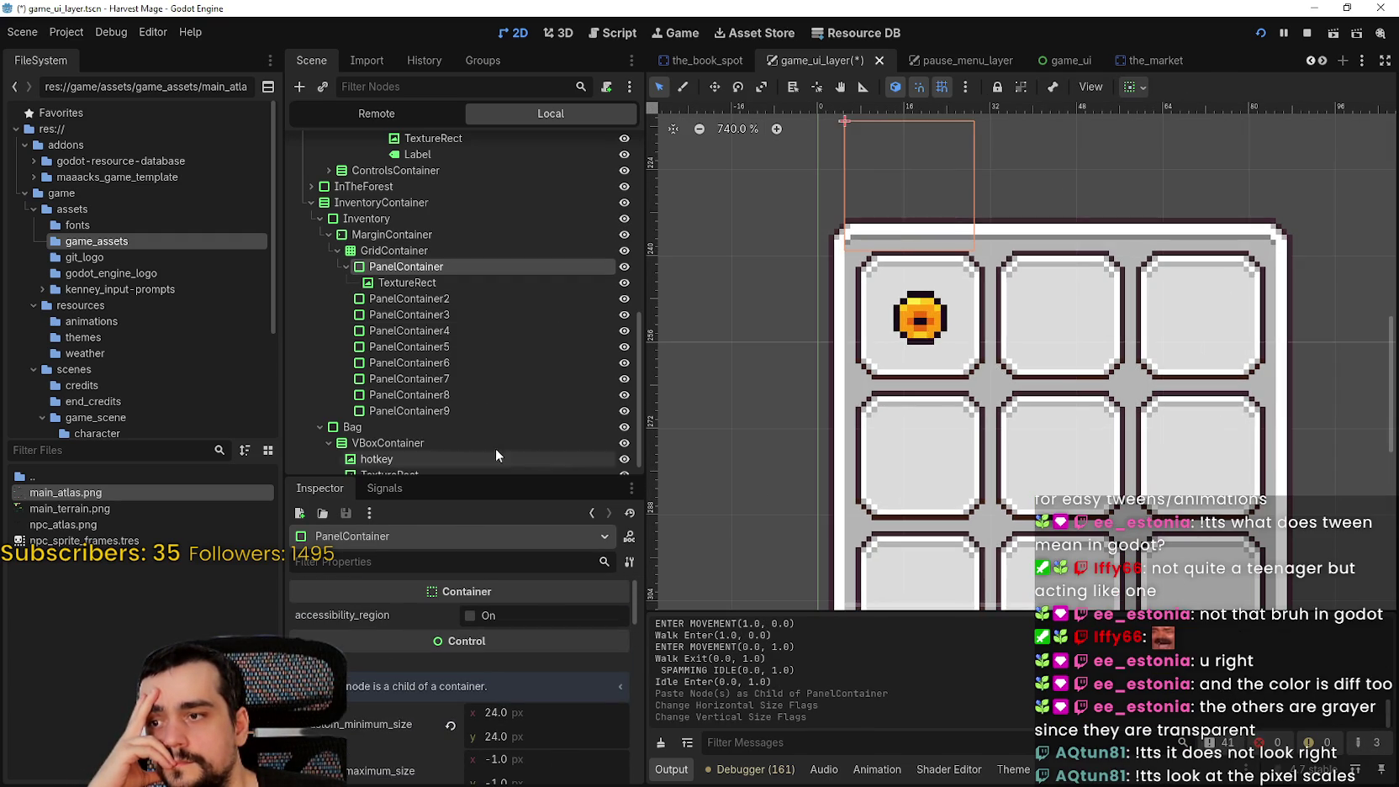
click(478, 282)
click(1139, 92)
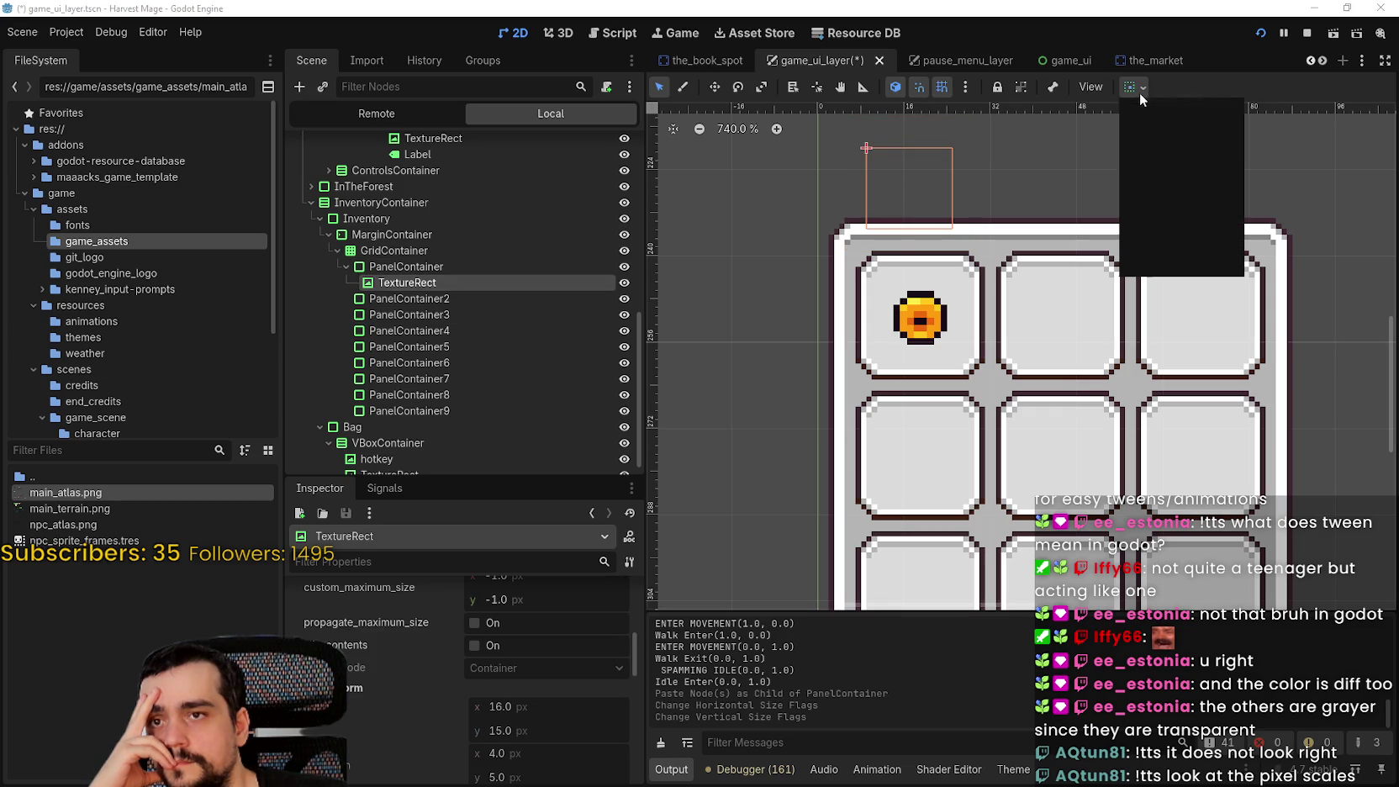
click(1141, 93)
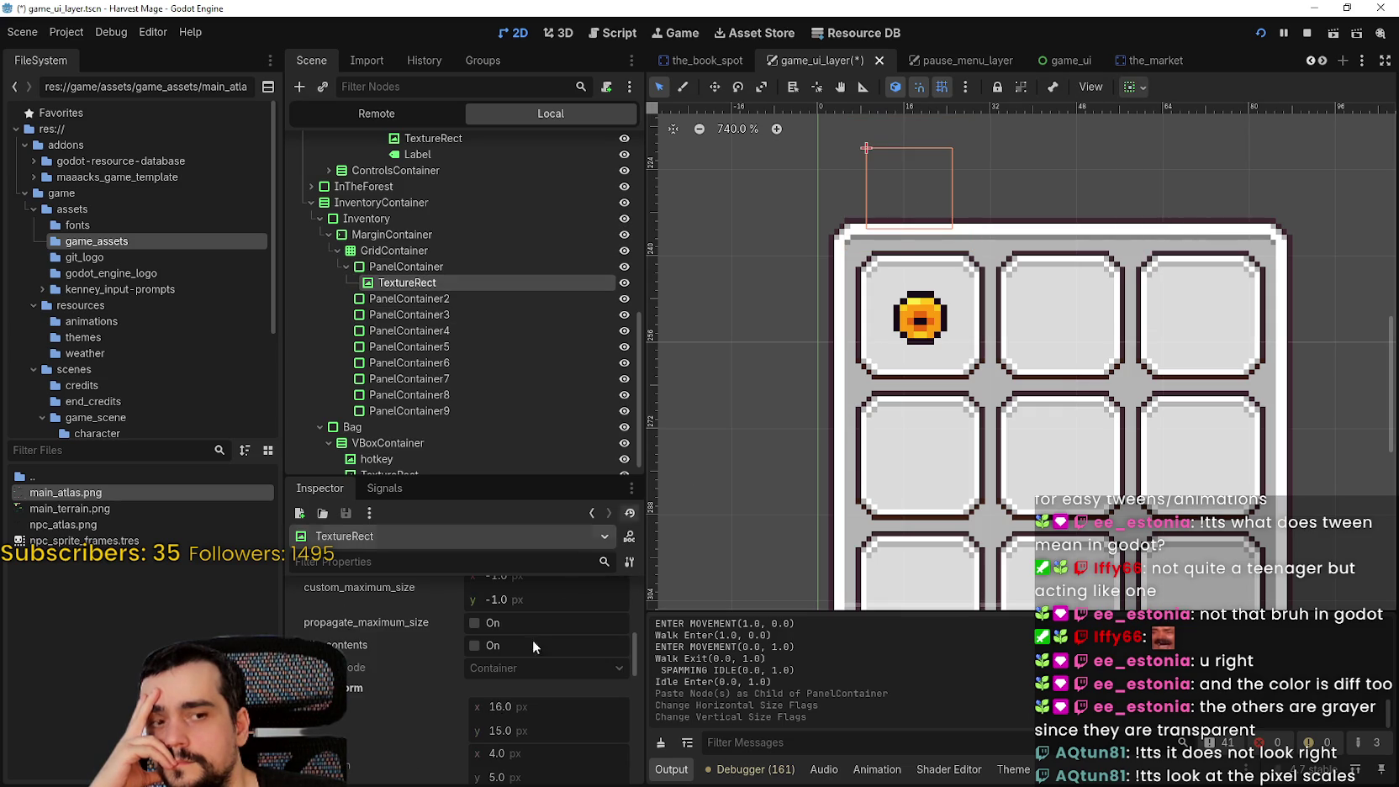
Preview the coin texture at a larger size, then collapse the preview
scroll(533, 647, down, 3)
scroll(552, 702, down, 3)
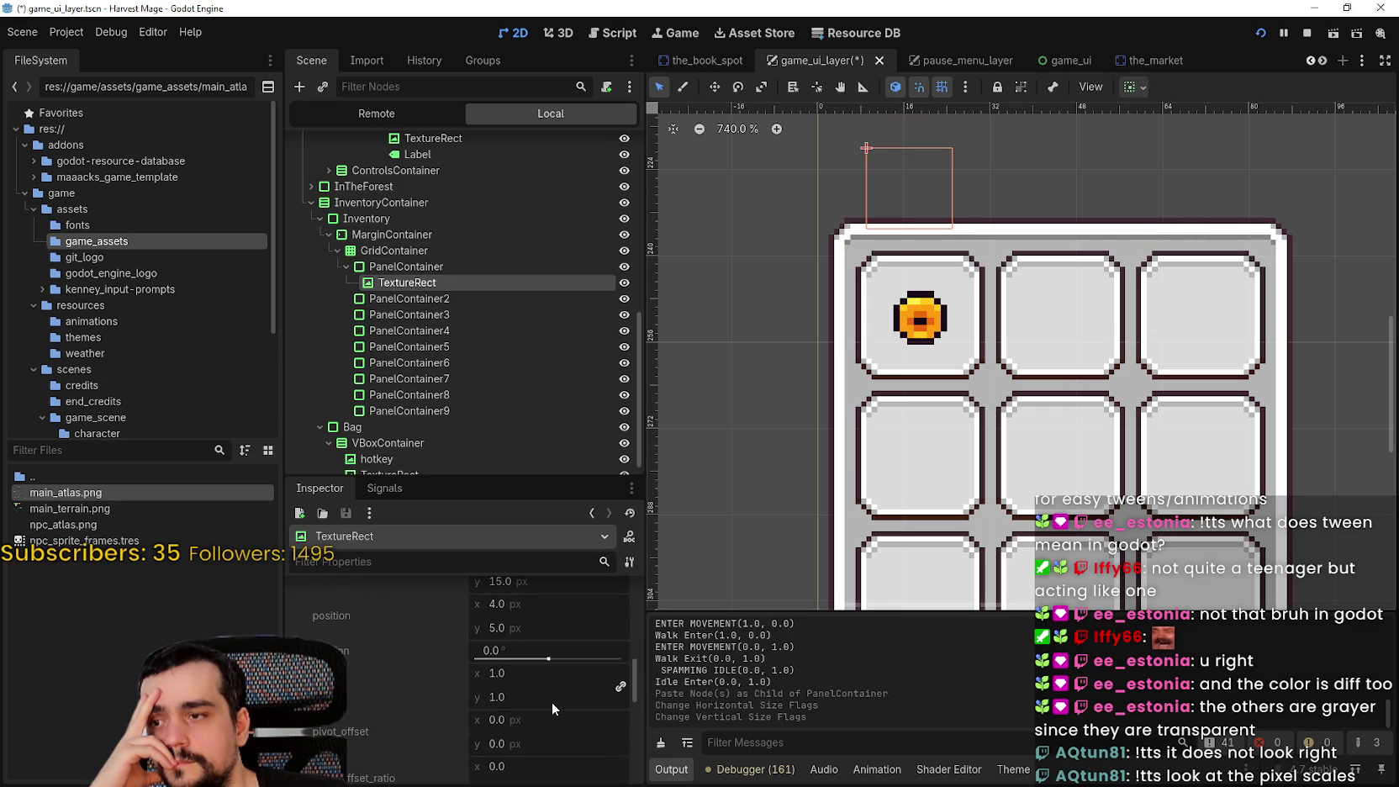
scroll(552, 702, up, 3)
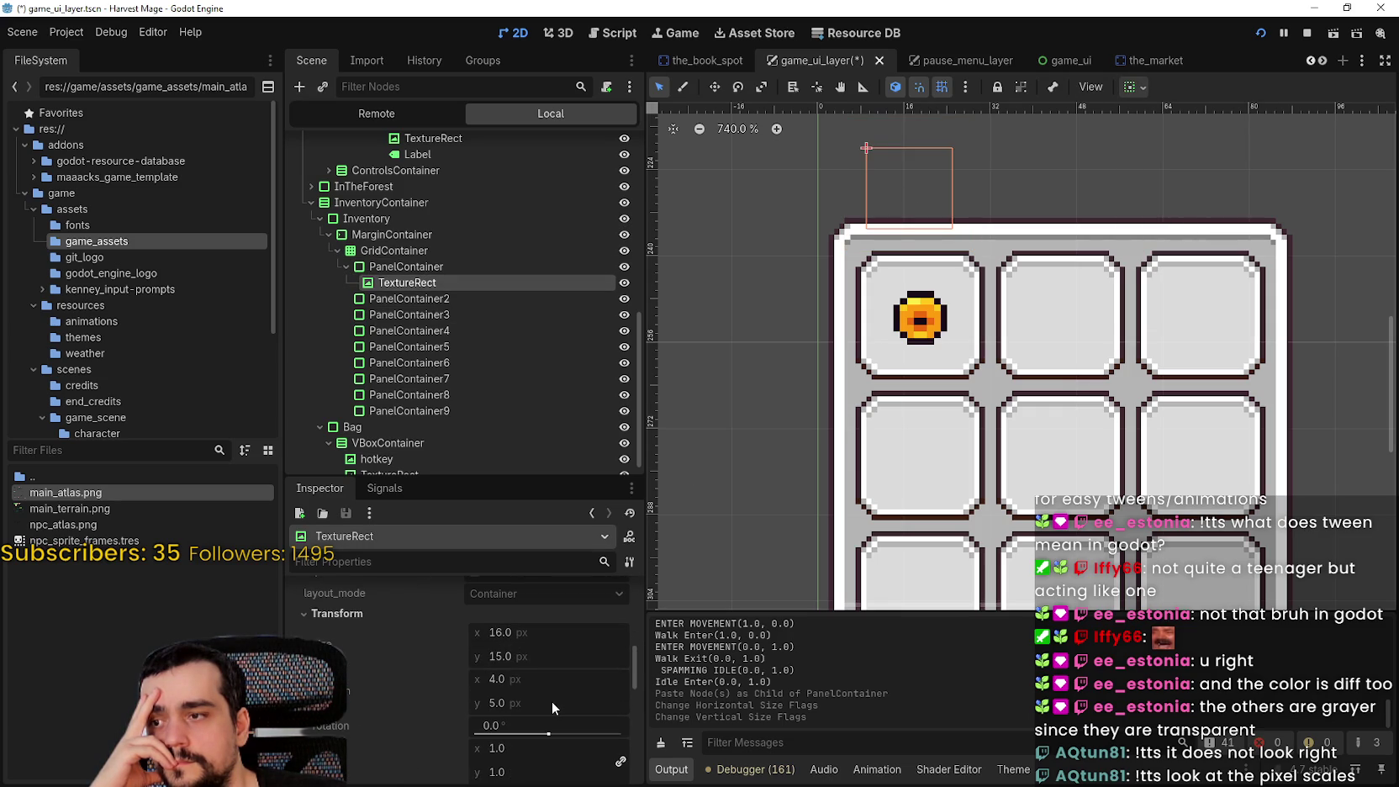
scroll(551, 697, up, 6)
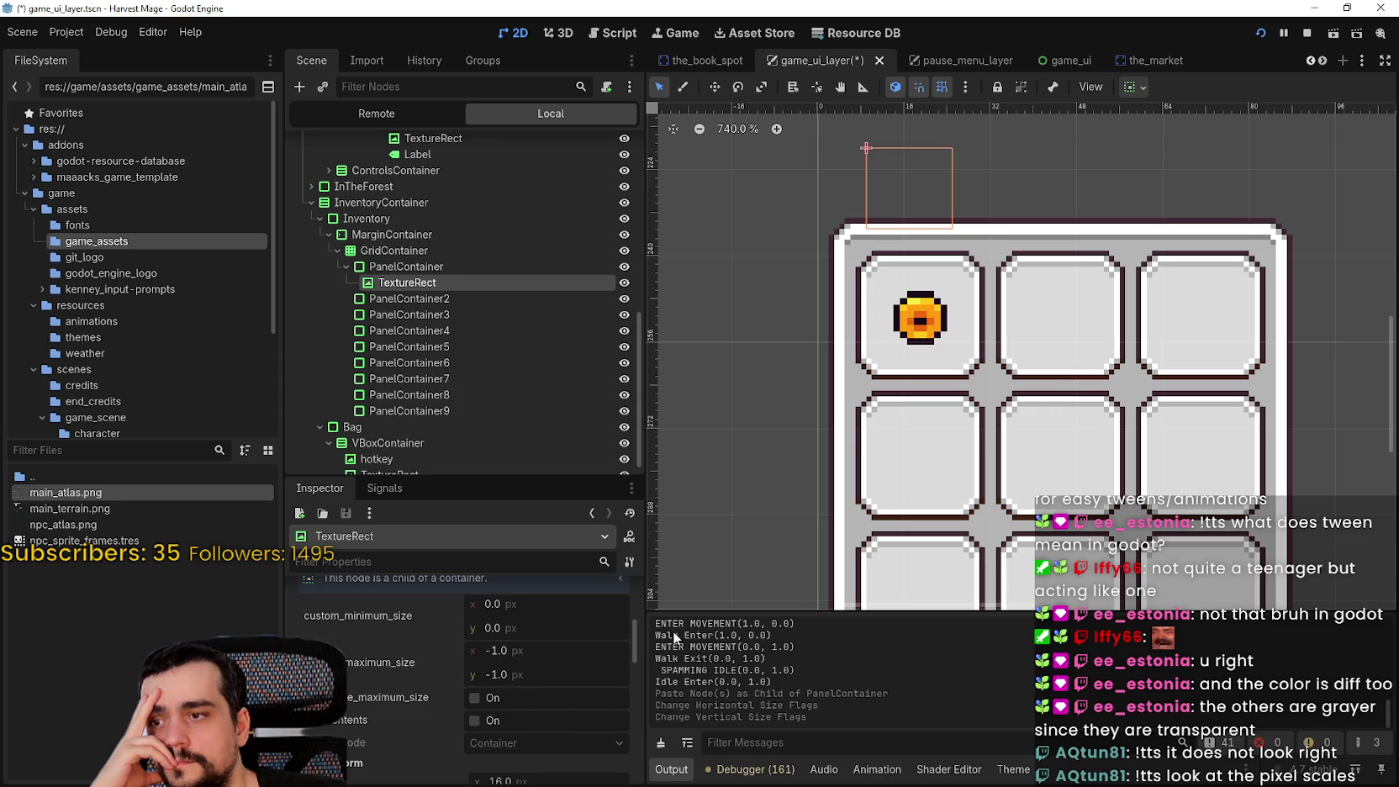
scroll(637, 642, up, 5)
mouse_move(541, 697)
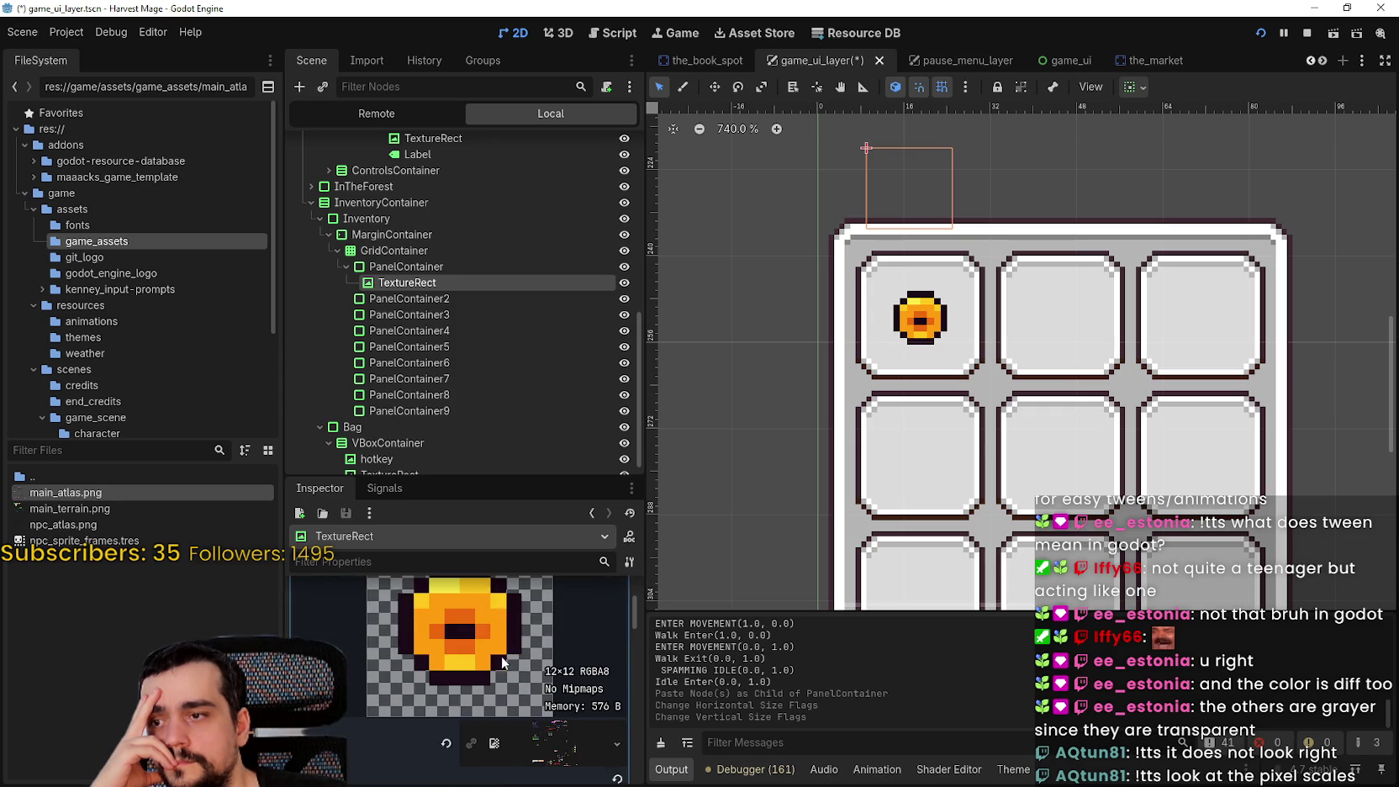
click(589, 694)
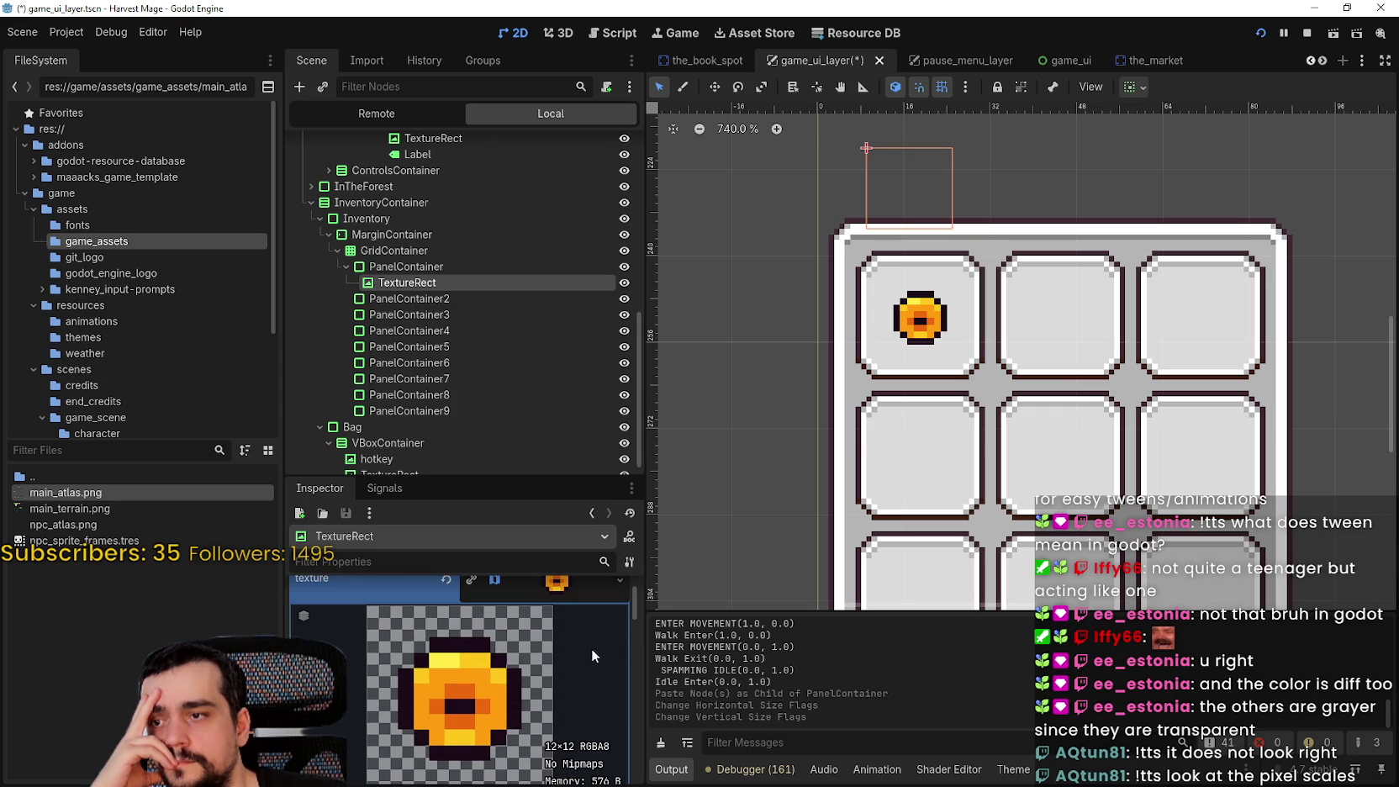
click(571, 591)
Reset the coin's expand mode to default and its stretch mode to Scale
scroll(908, 322, up, 6)
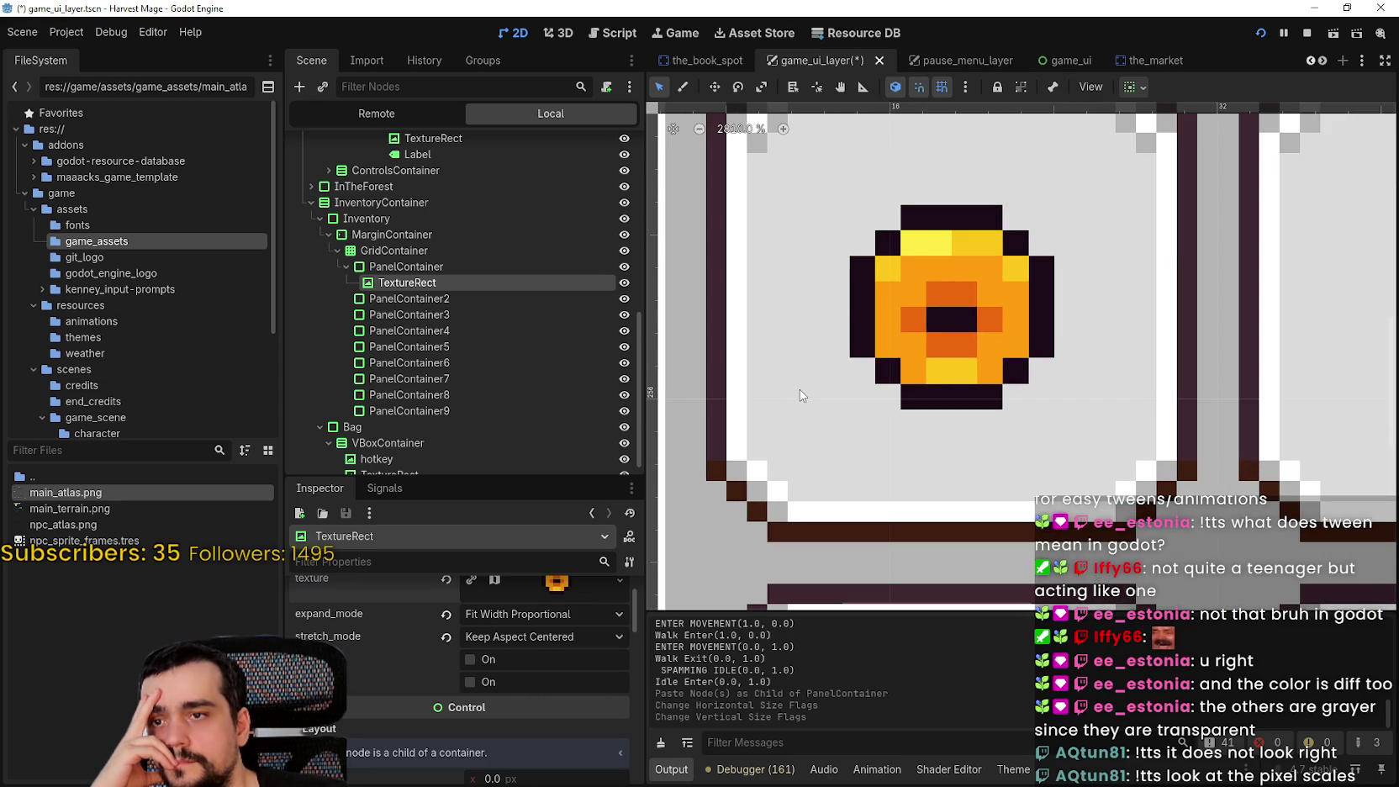
scroll(801, 395, down, 3)
scroll(800, 395, up, 2)
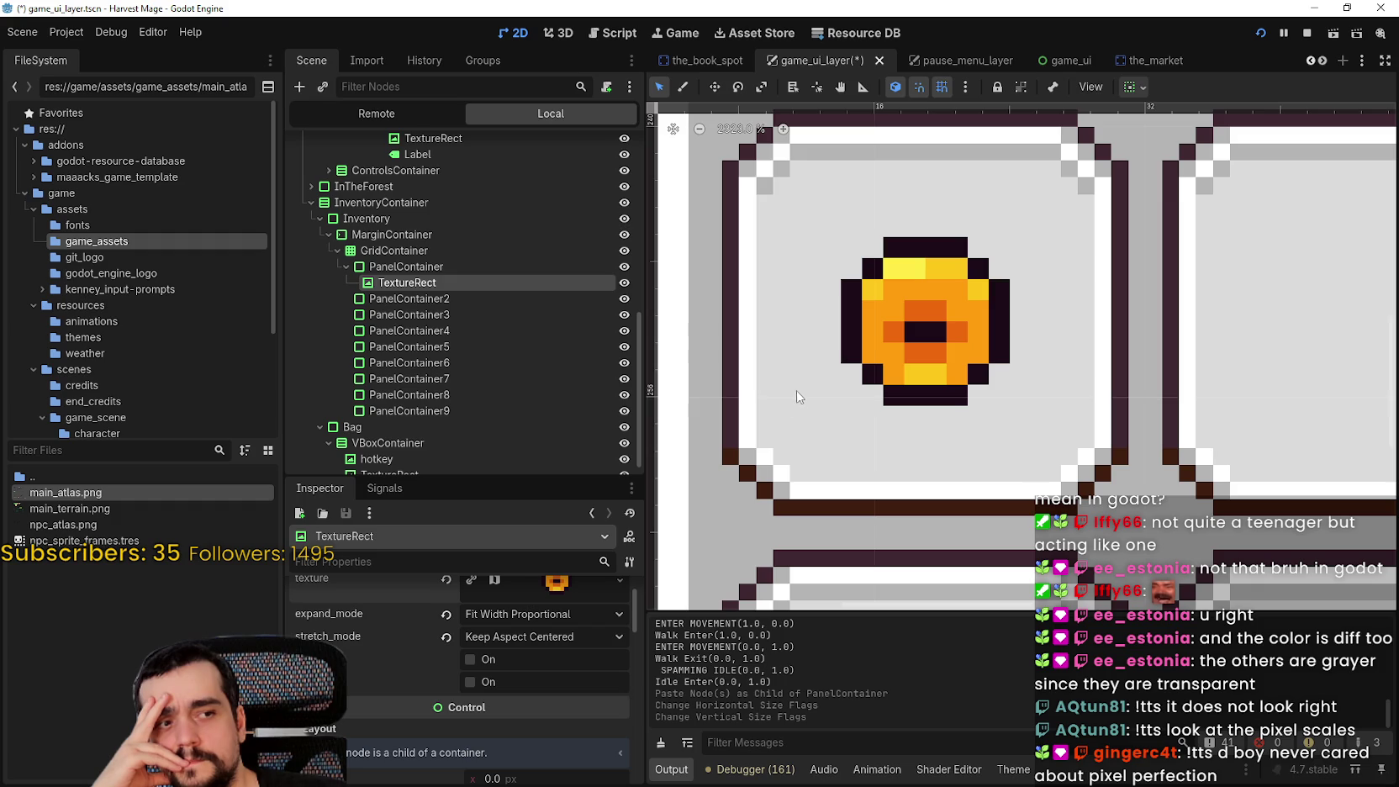
scroll(550, 680, down, 2)
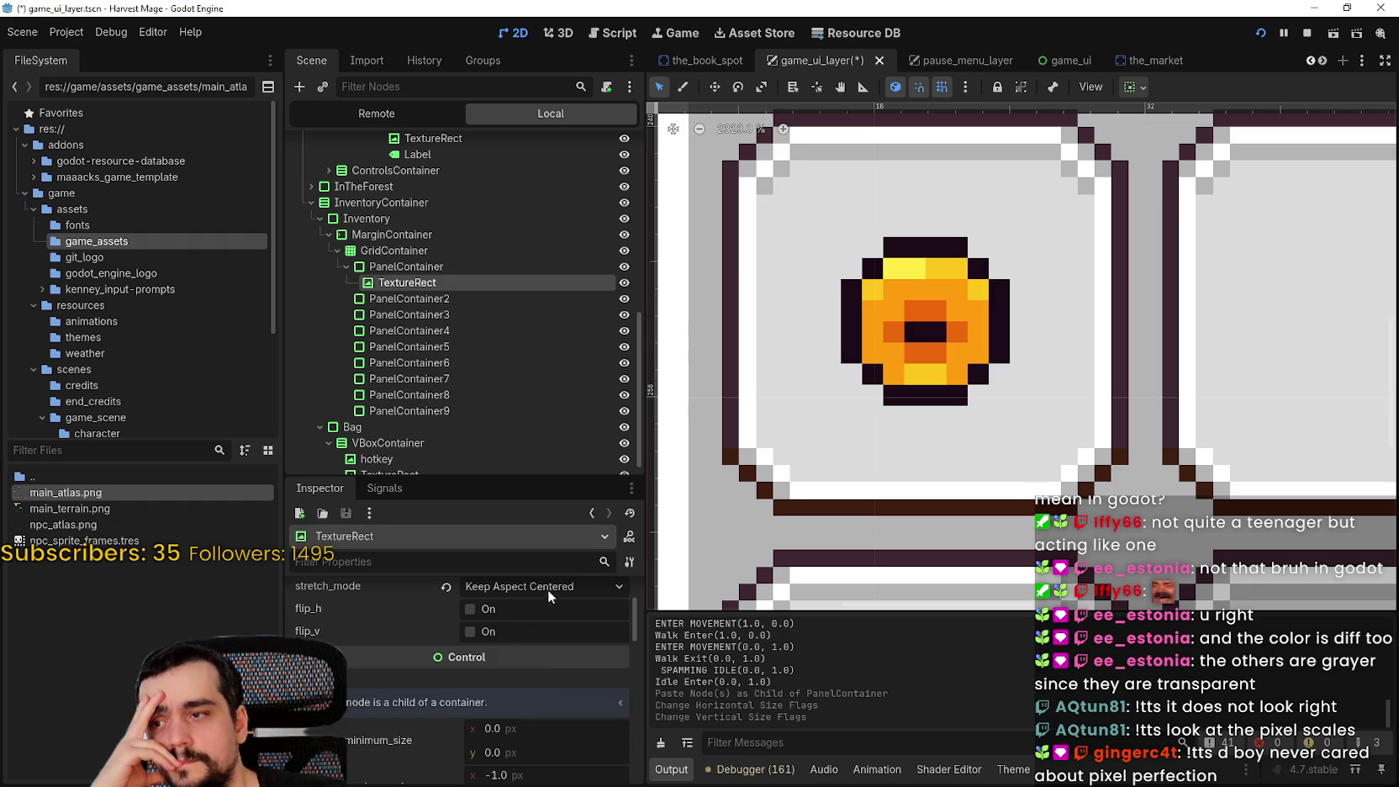
scroll(564, 655, down, 3)
scroll(585, 732, up, 4)
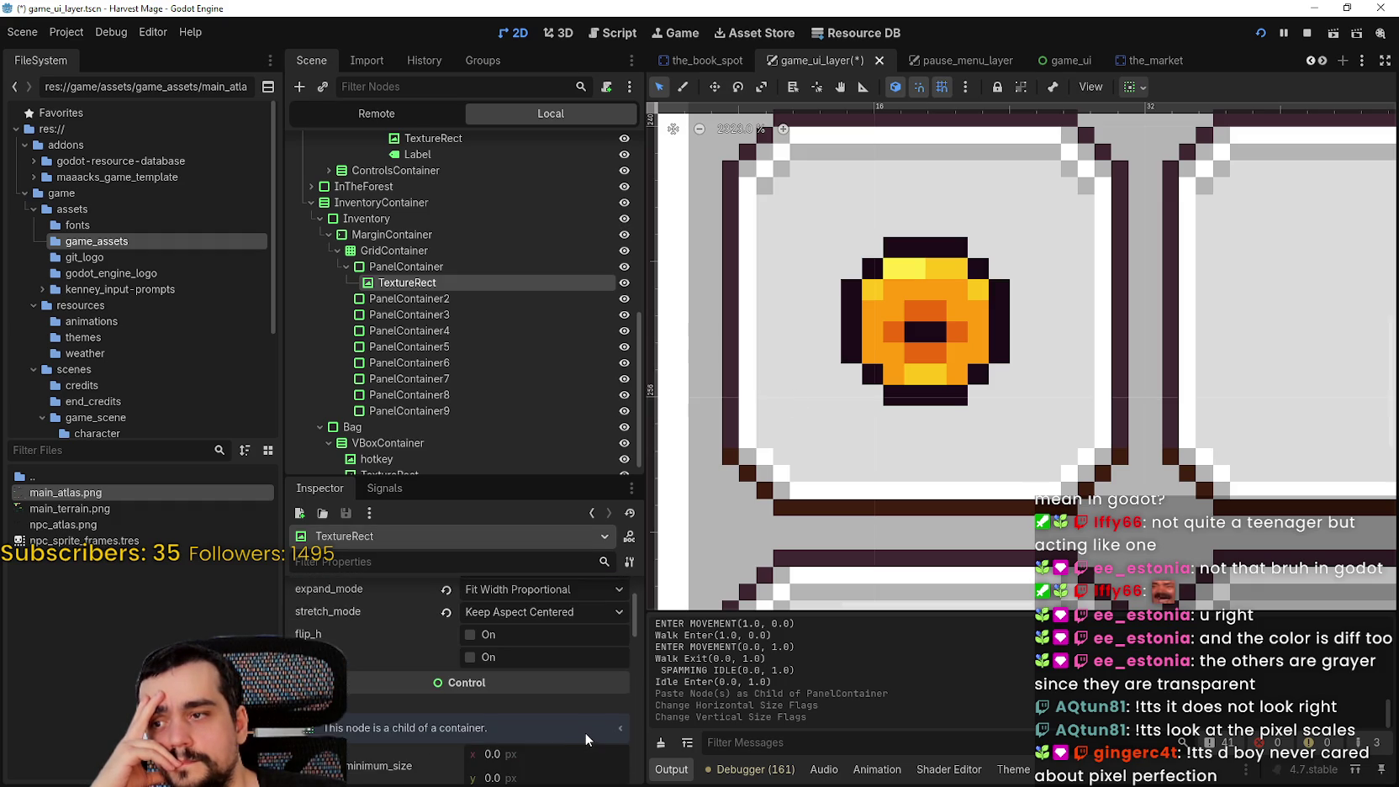
scroll(585, 736, up, 1)
click(446, 639)
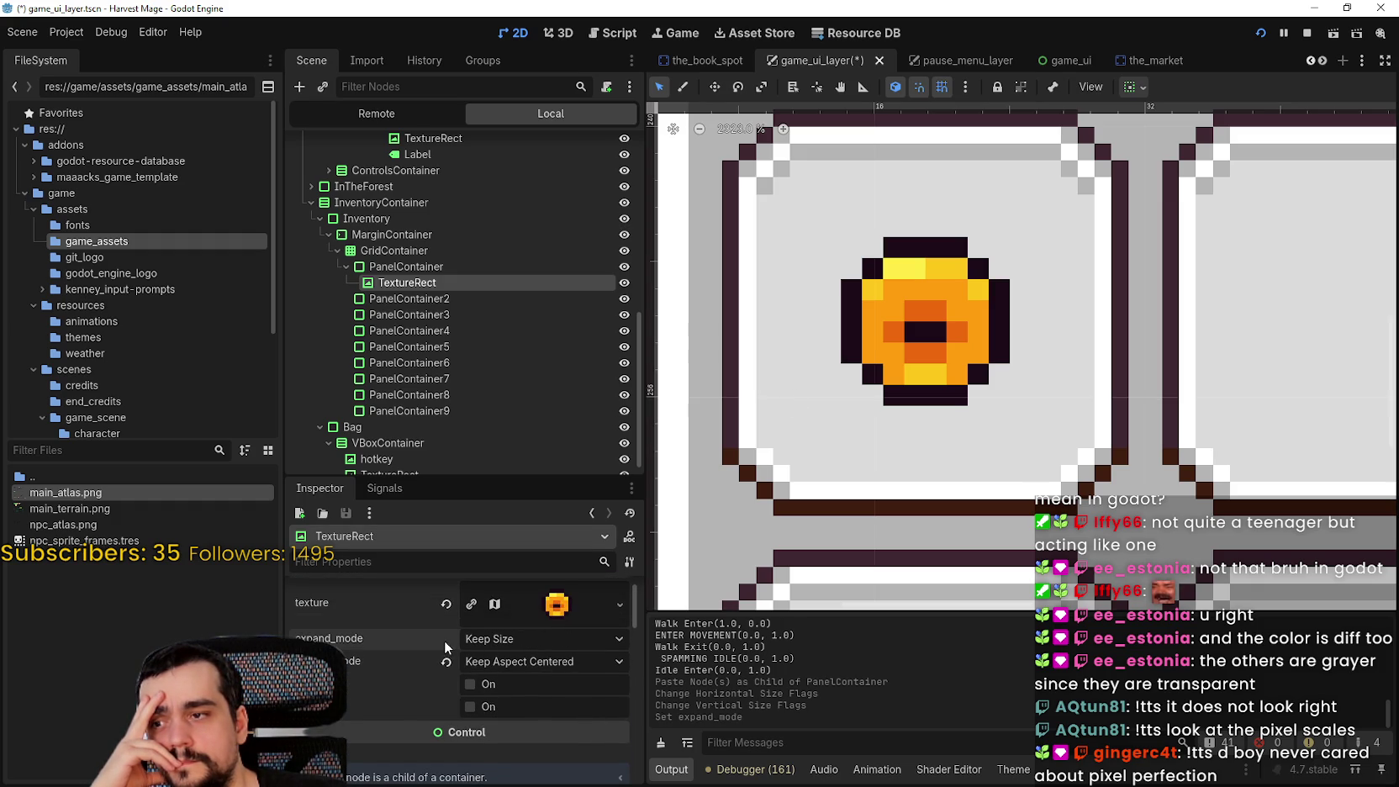
click(446, 660)
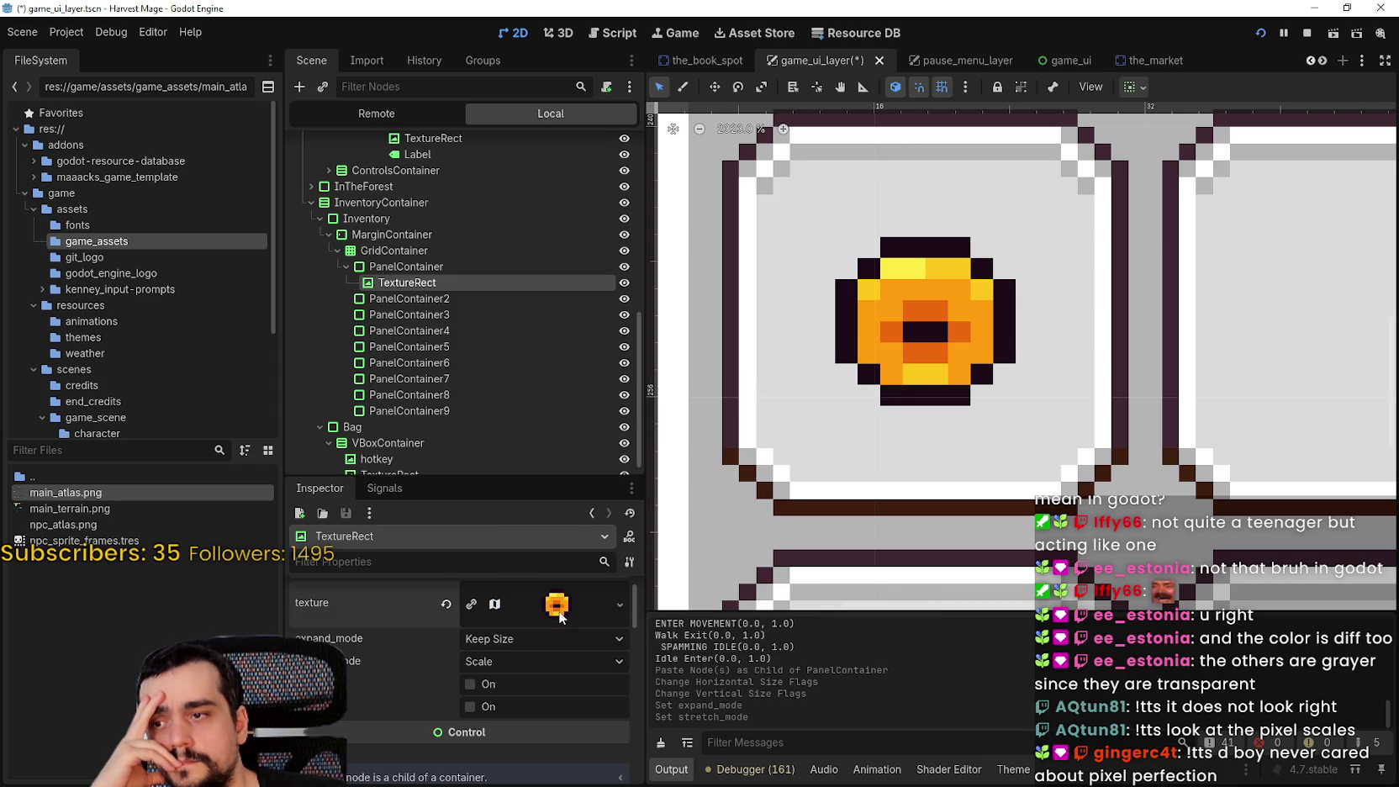
Center the coin horizontally and vertically within its inventory slot
scroll(887, 322, down, 1)
scroll(885, 317, down, 1)
scroll(885, 317, up, 7)
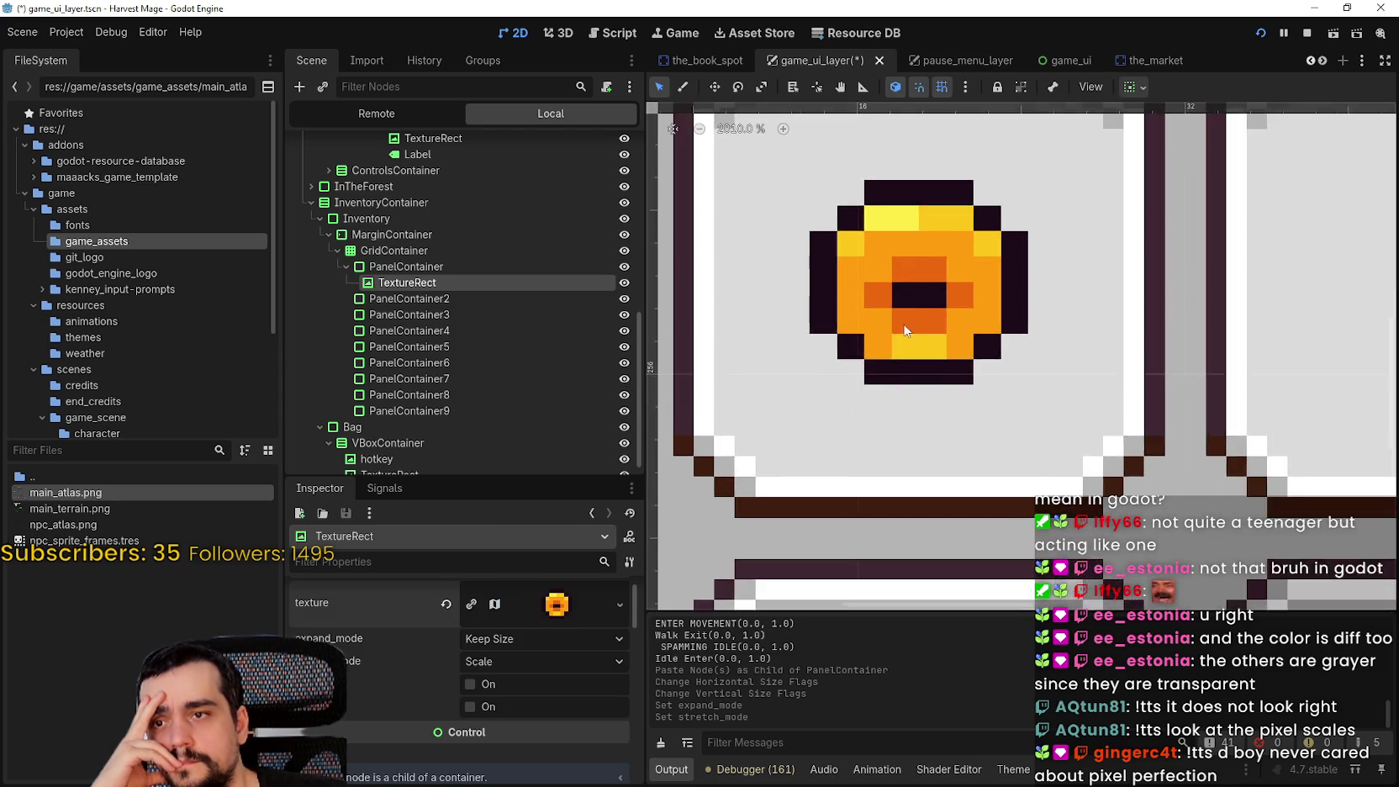
scroll(887, 279, up, 2)
drag(957, 328, 855, 389)
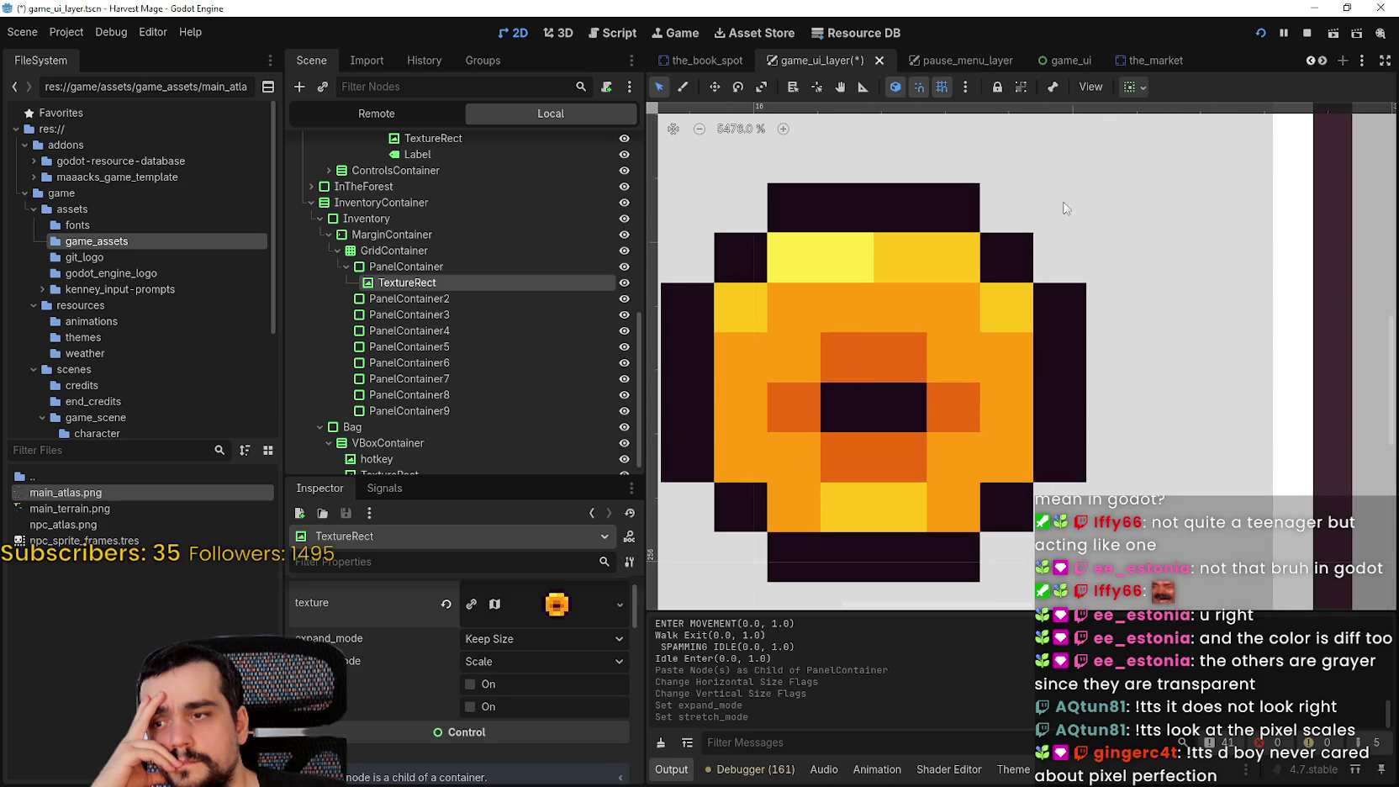
click(1143, 88)
click(1167, 142)
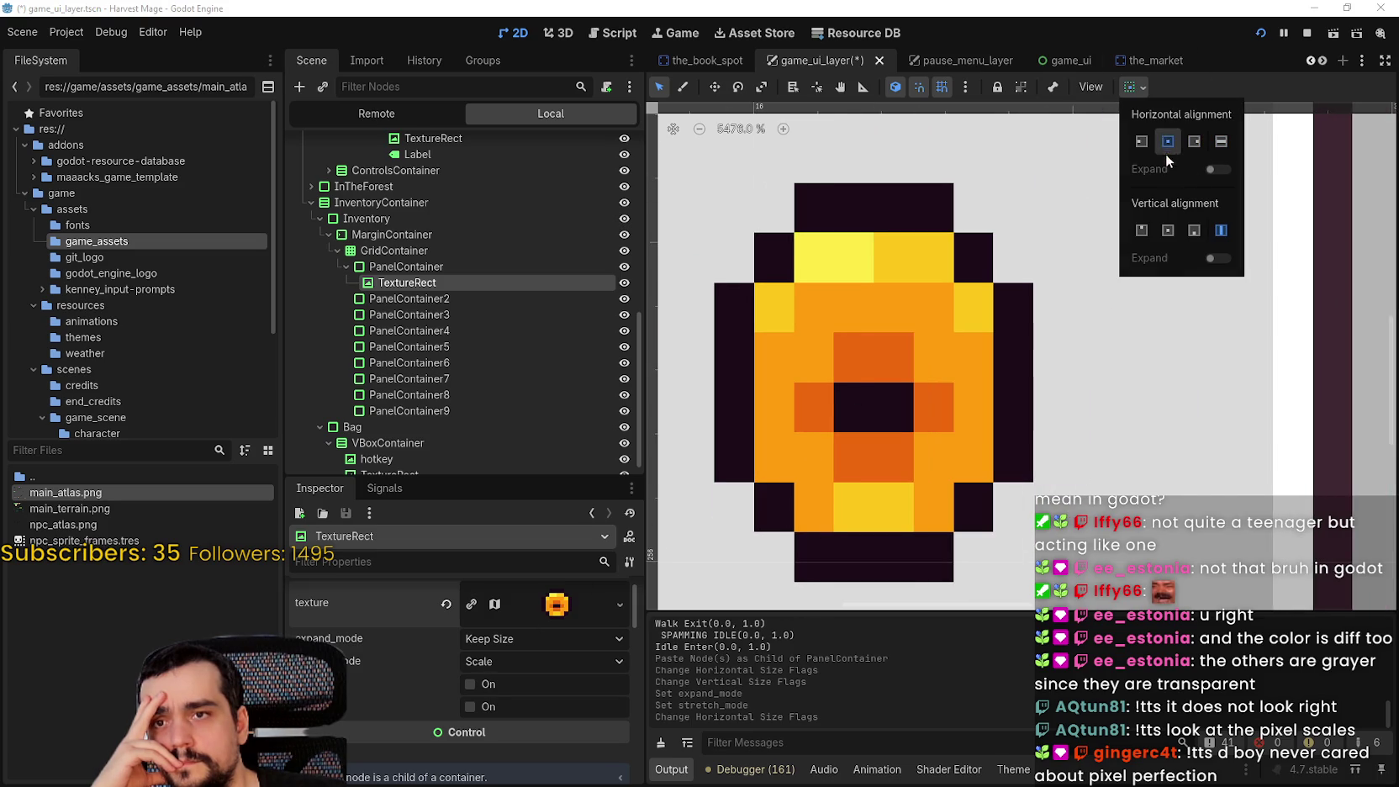
click(1167, 231)
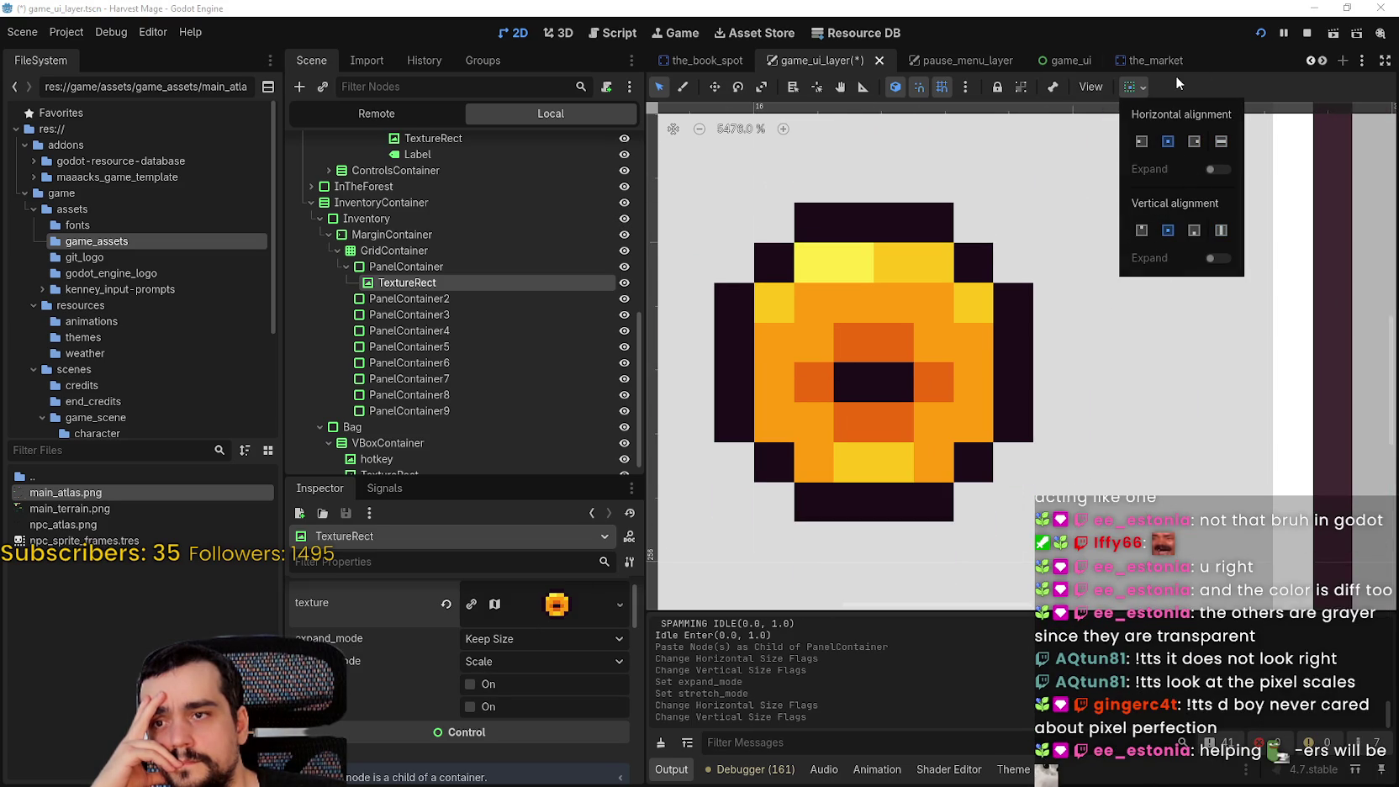
Start editing the coin's custom minimum width
scroll(524, 626, down, 5)
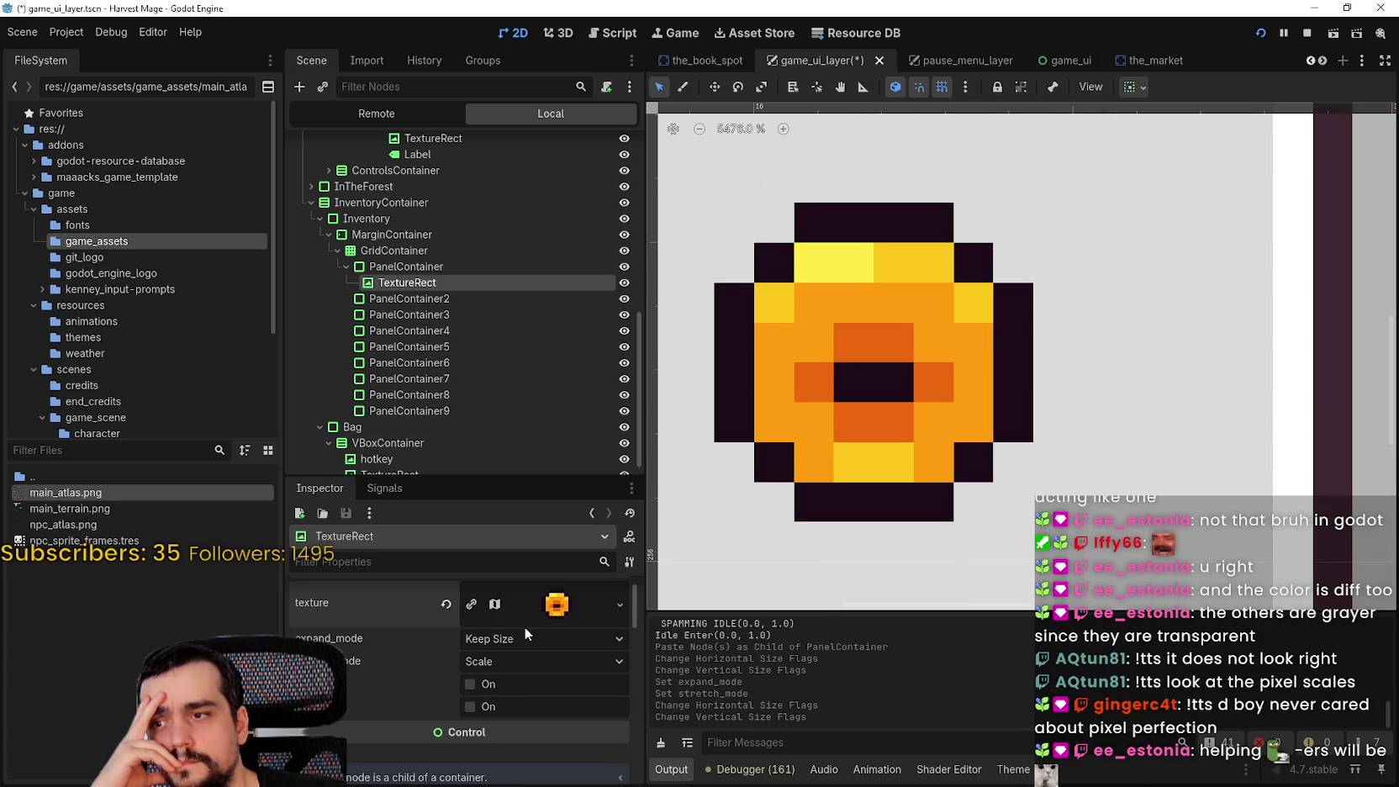
scroll(538, 672, down, 2)
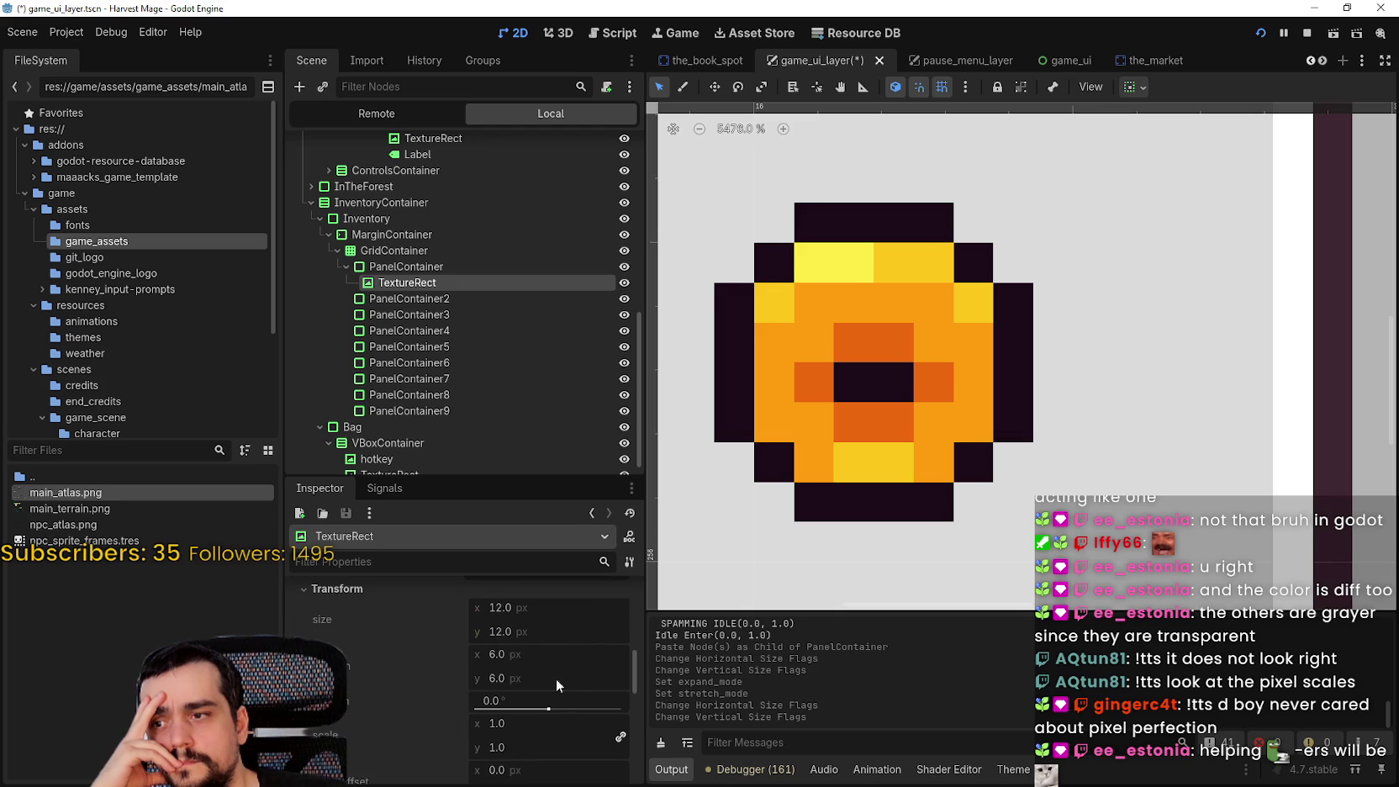
scroll(548, 675, up, 3)
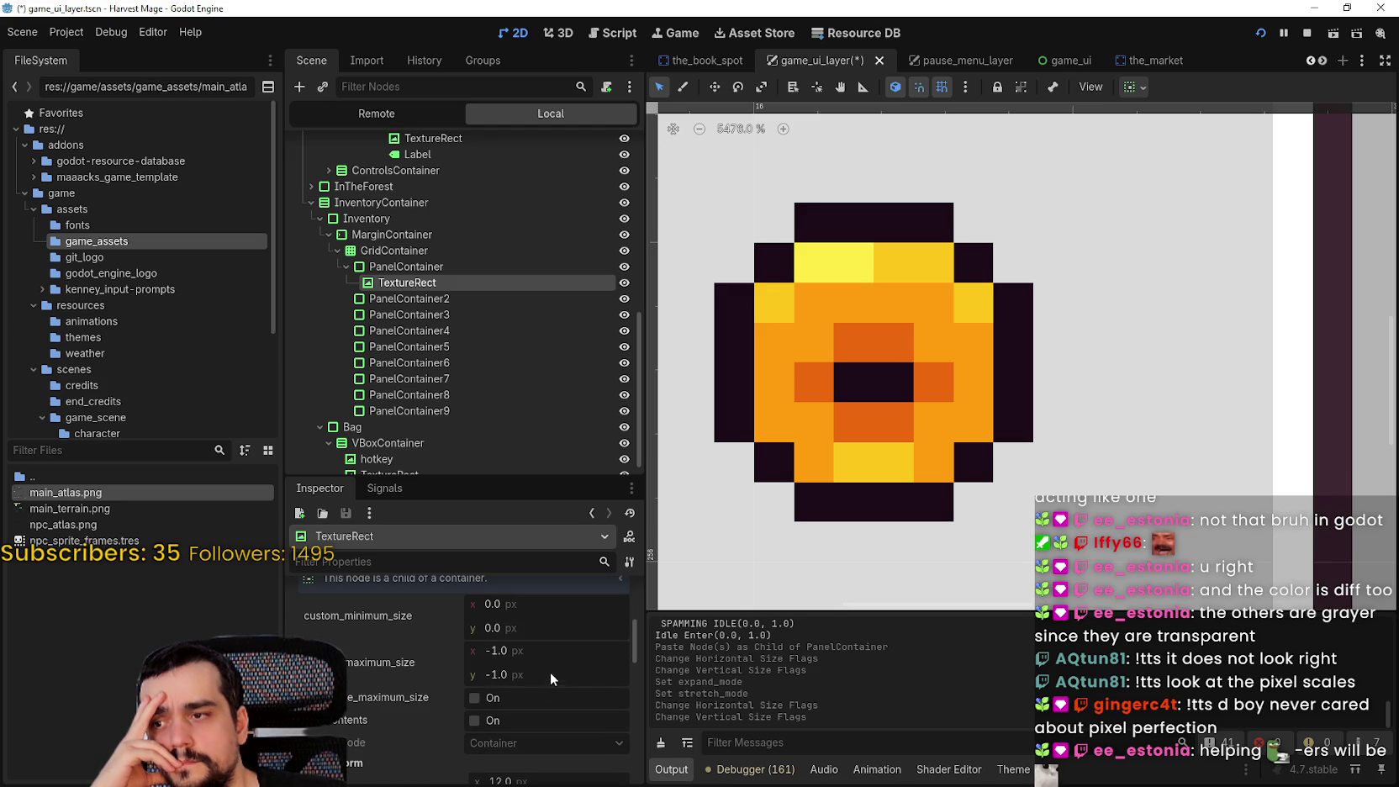
click(542, 612)
Set the coin's minimum size to 16×16 and save the scene
text(1)
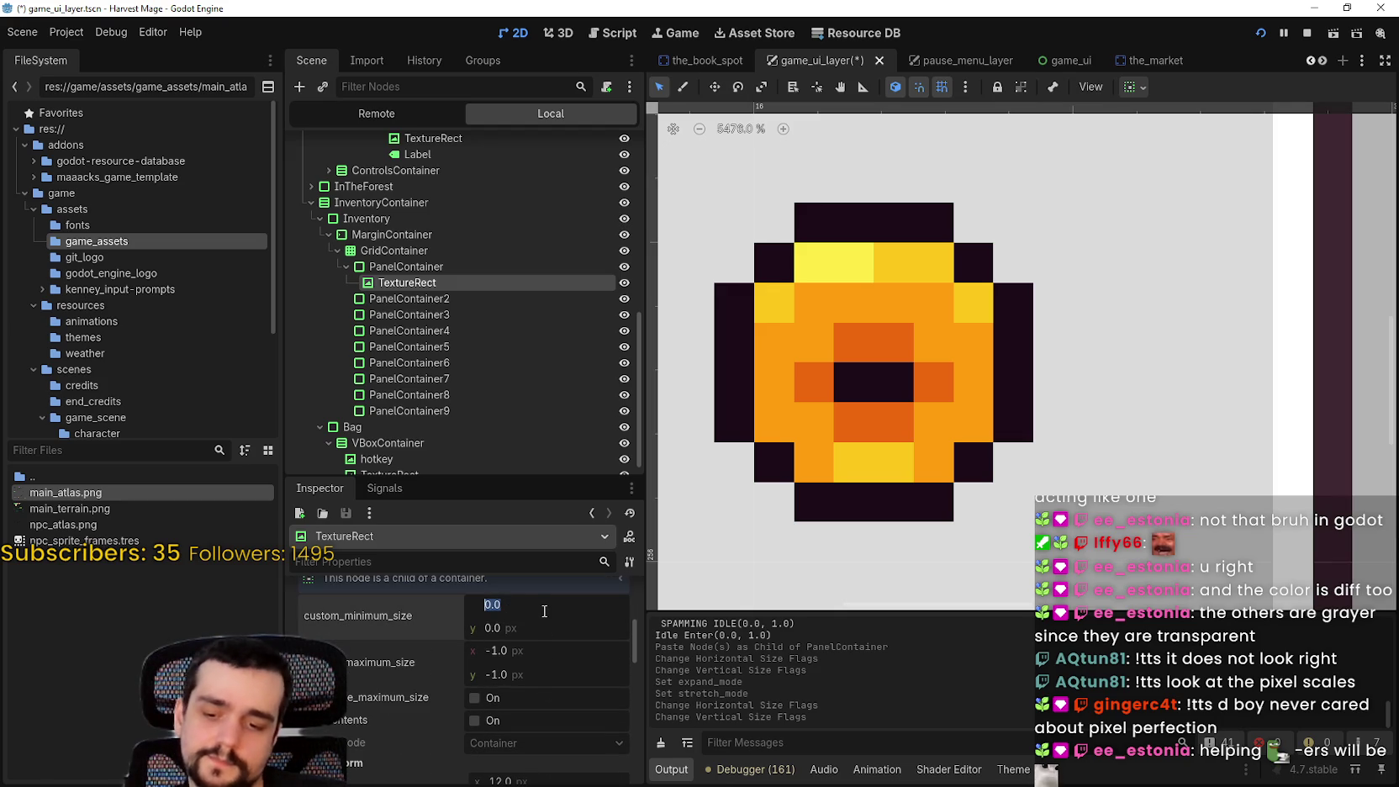
text(6)
click(519, 634)
text(16)
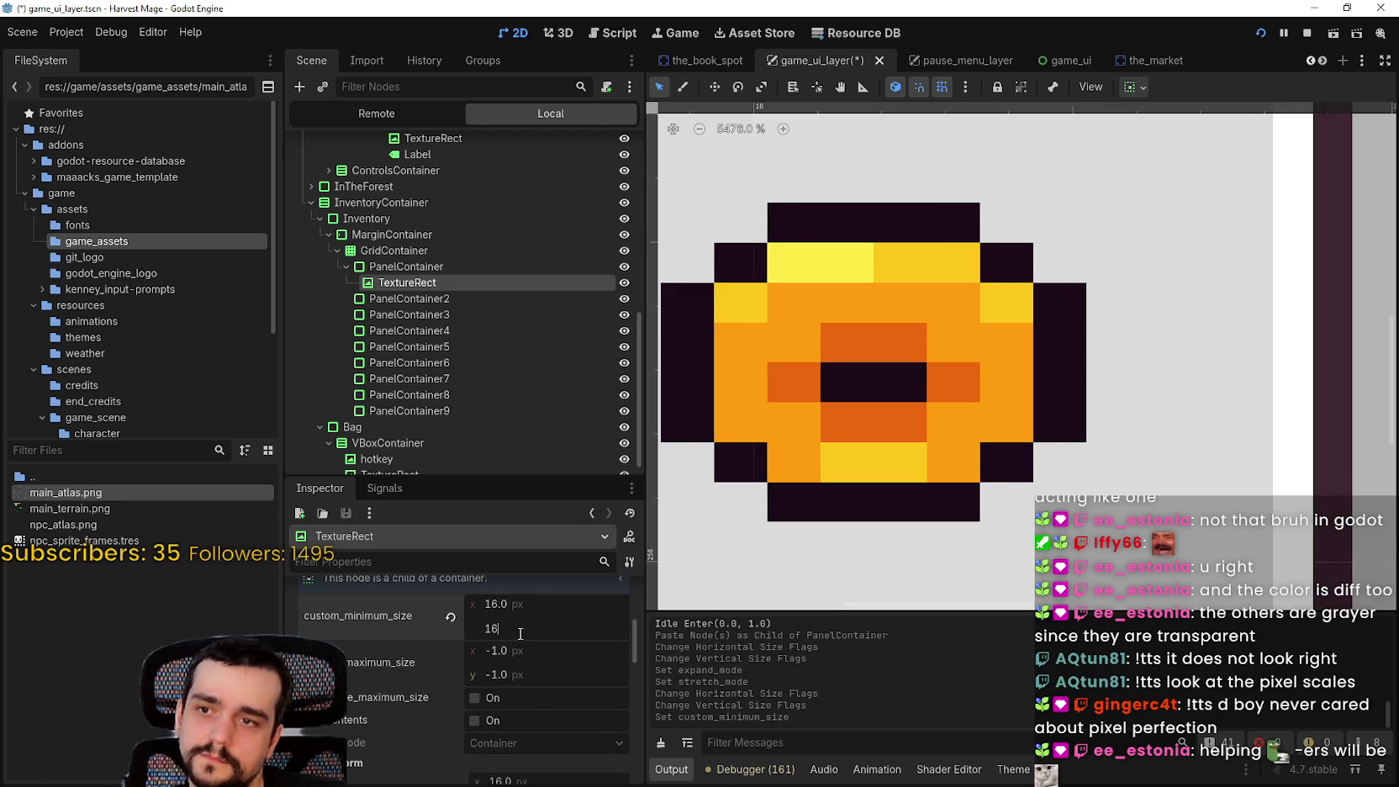
key(Return)
key(ctrl+s)
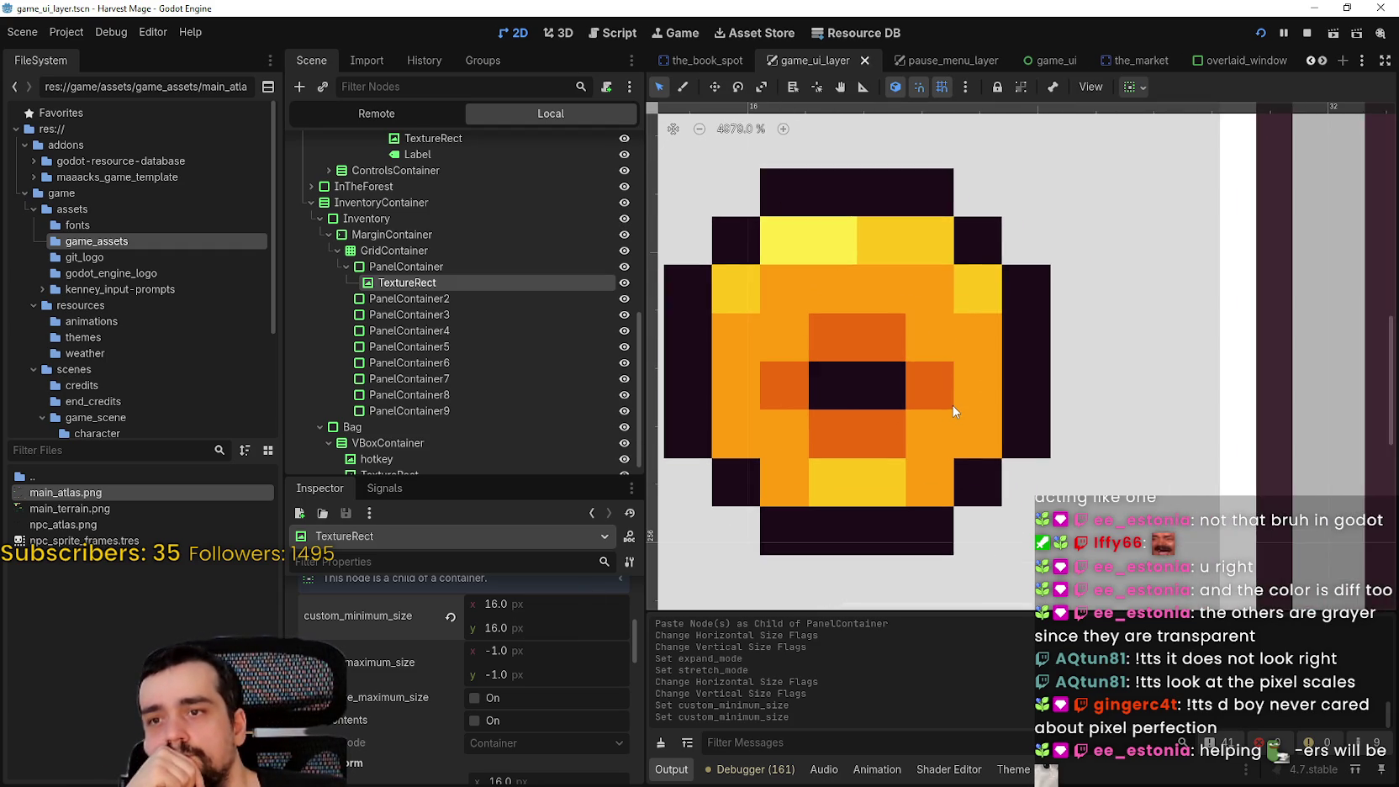
Zoom in and out on the coin to check its pixel alignment, then save again
scroll(850, 383, up, 4)
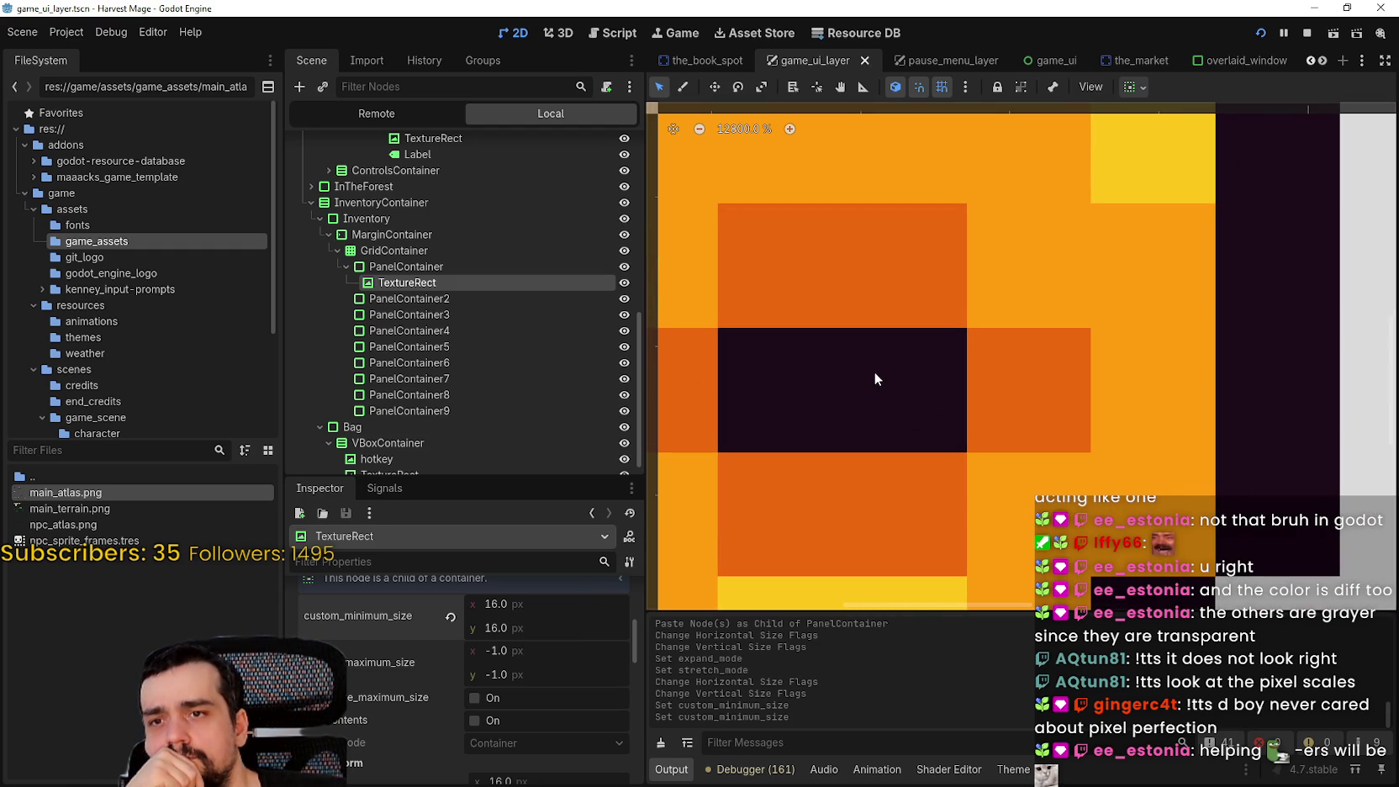
scroll(874, 372, down, 6)
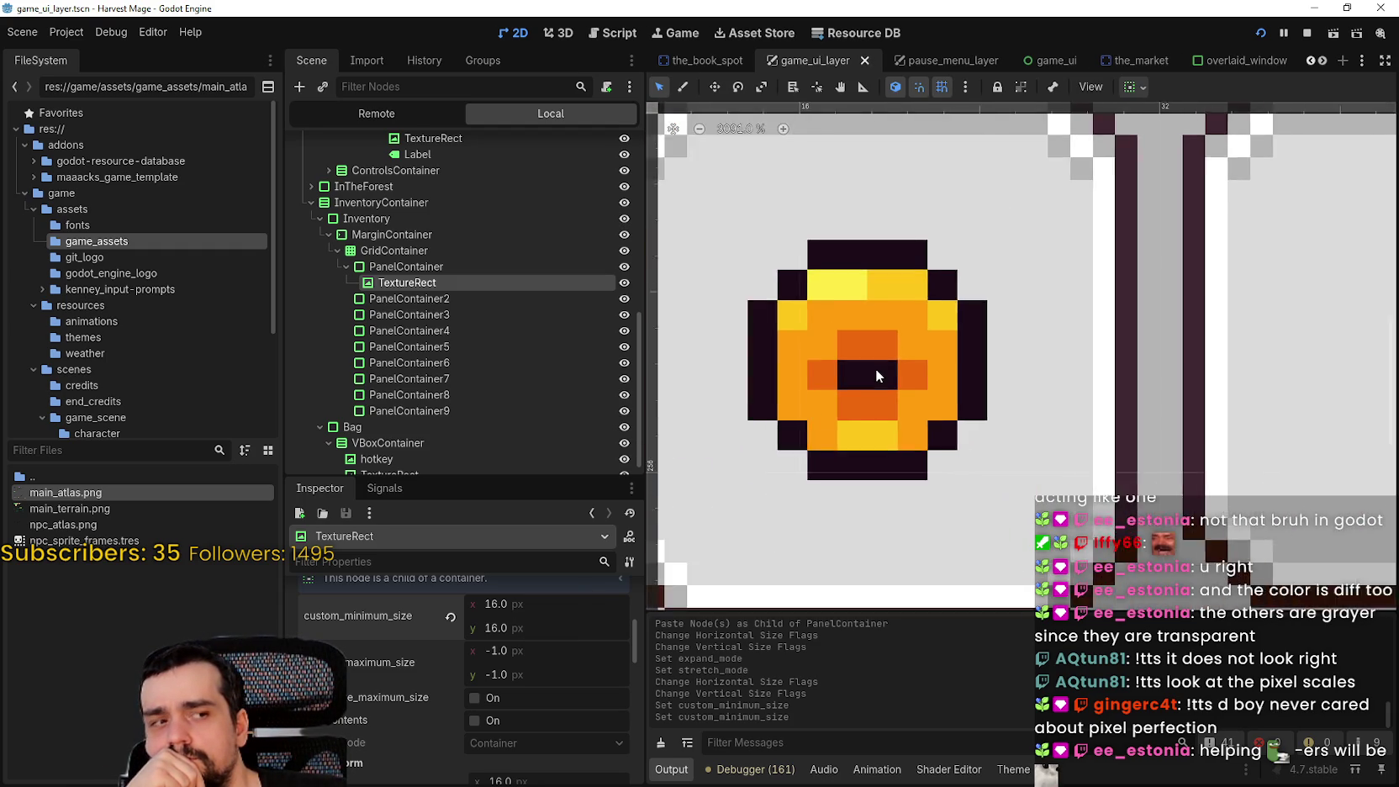
scroll(875, 368, down, 3)
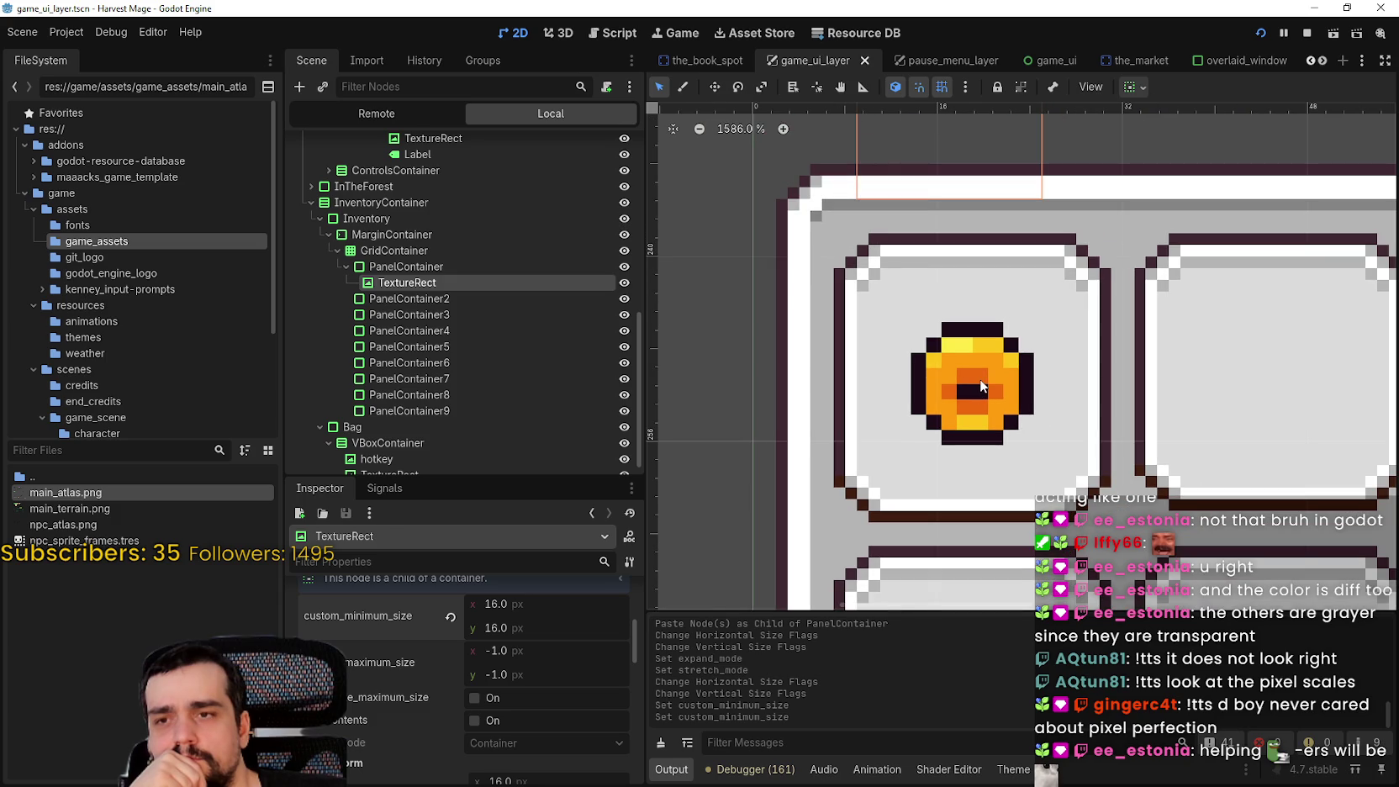
scroll(980, 381, up, 7)
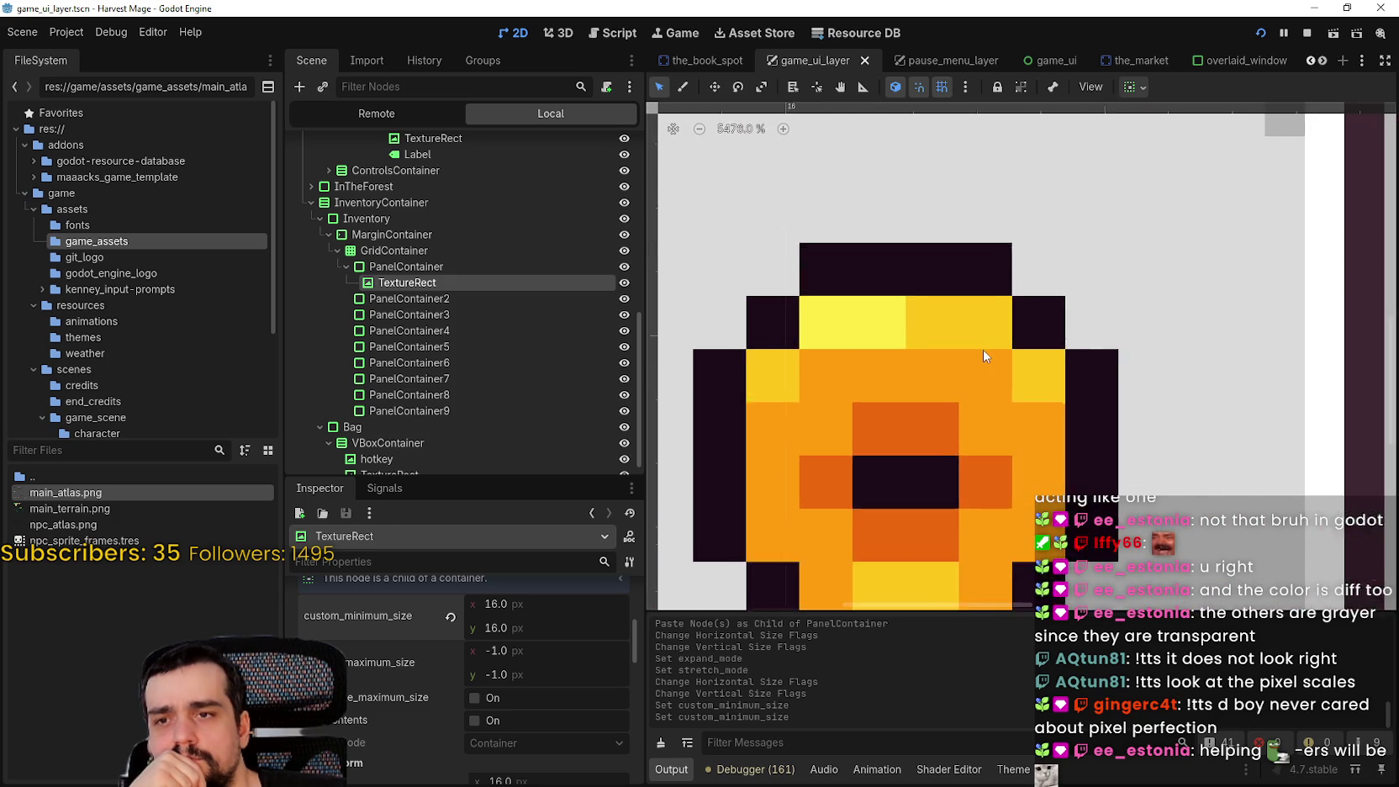
scroll(971, 412, down, 5)
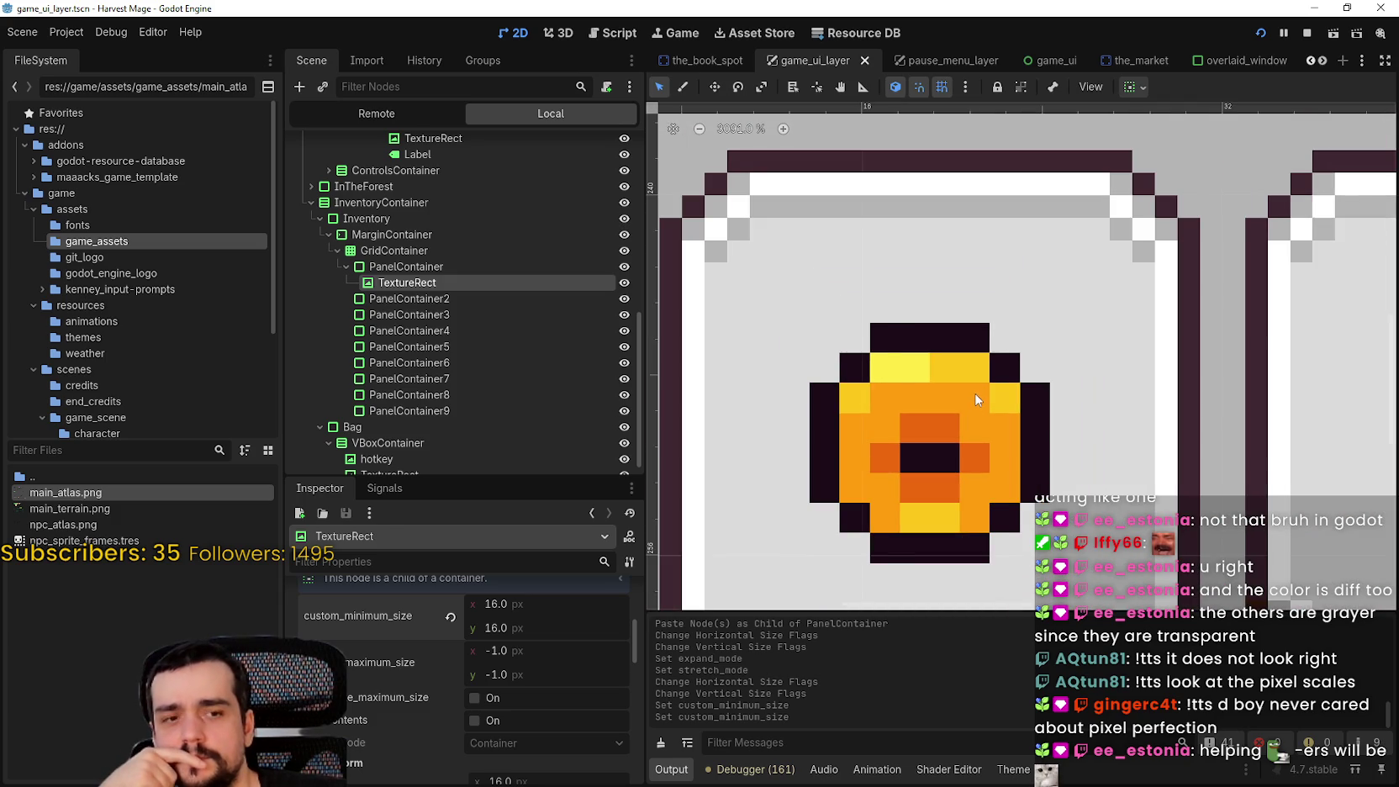
scroll(976, 400, down, 3)
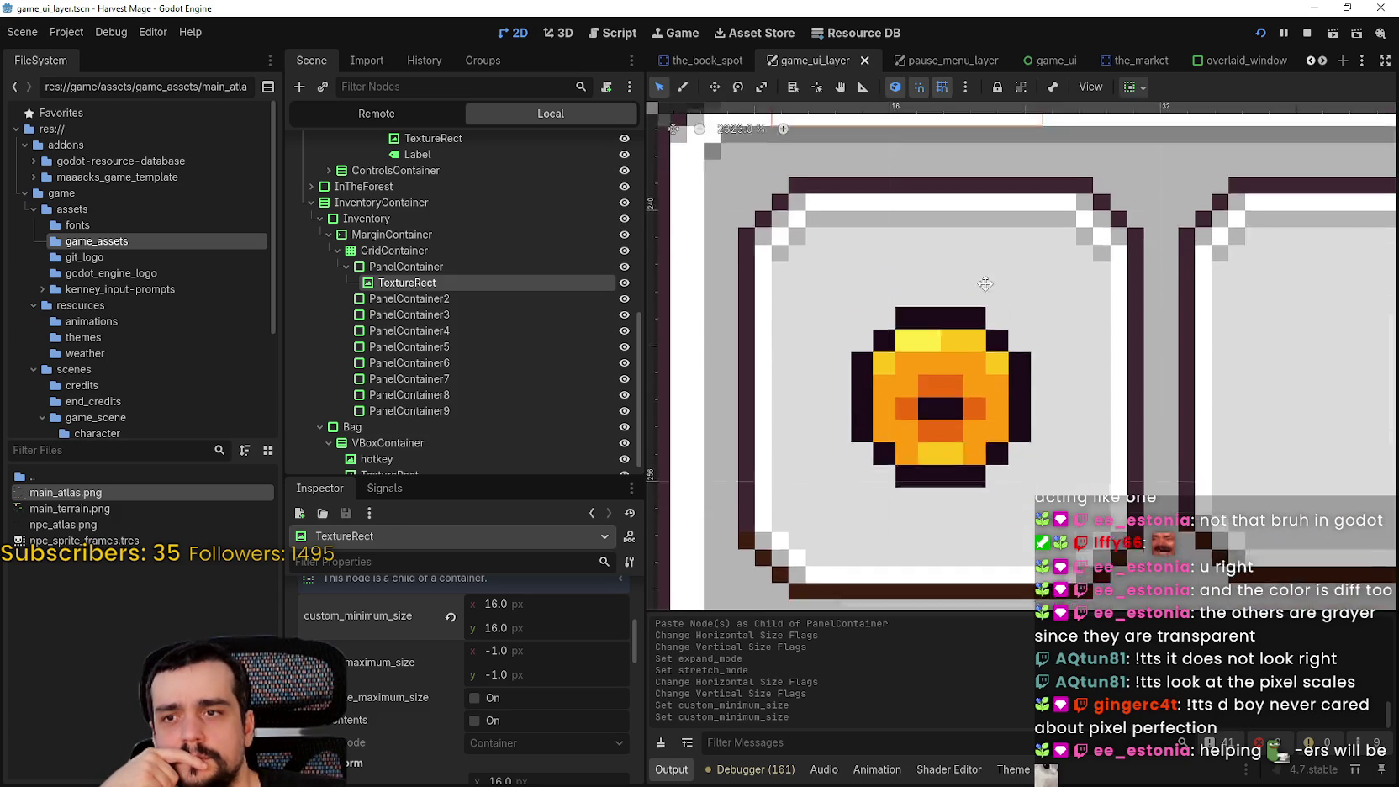
scroll(976, 287, up, 8)
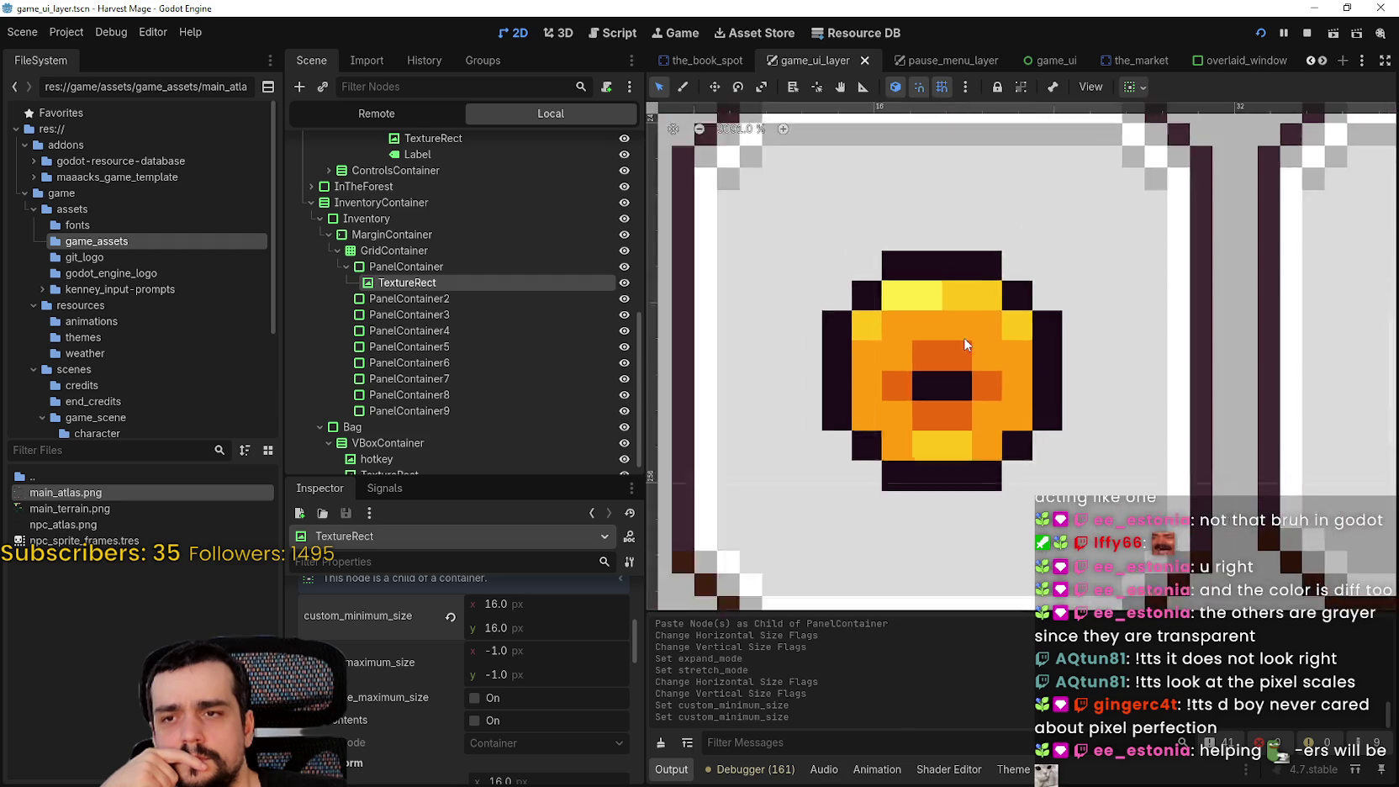
scroll(995, 395, up, 3)
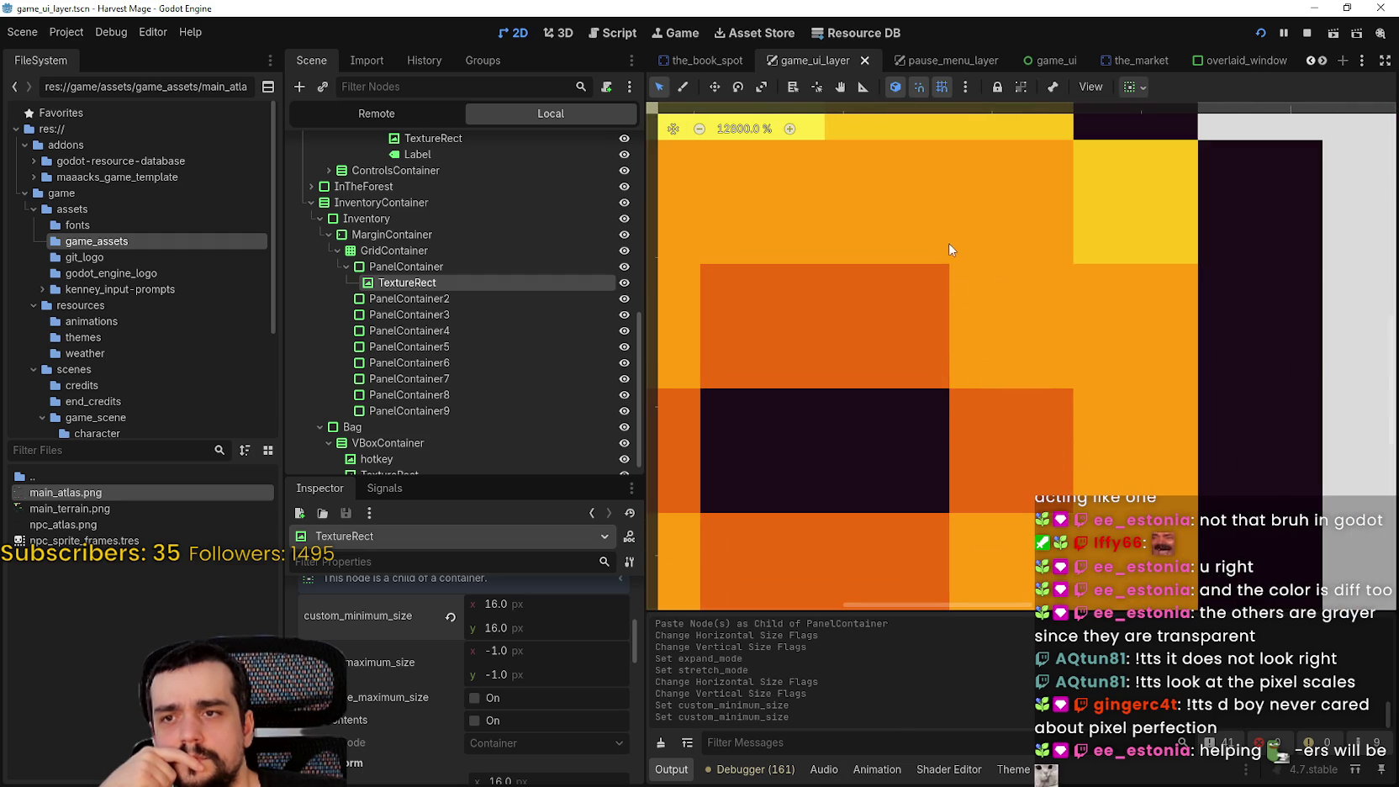
scroll(937, 399, down, 11)
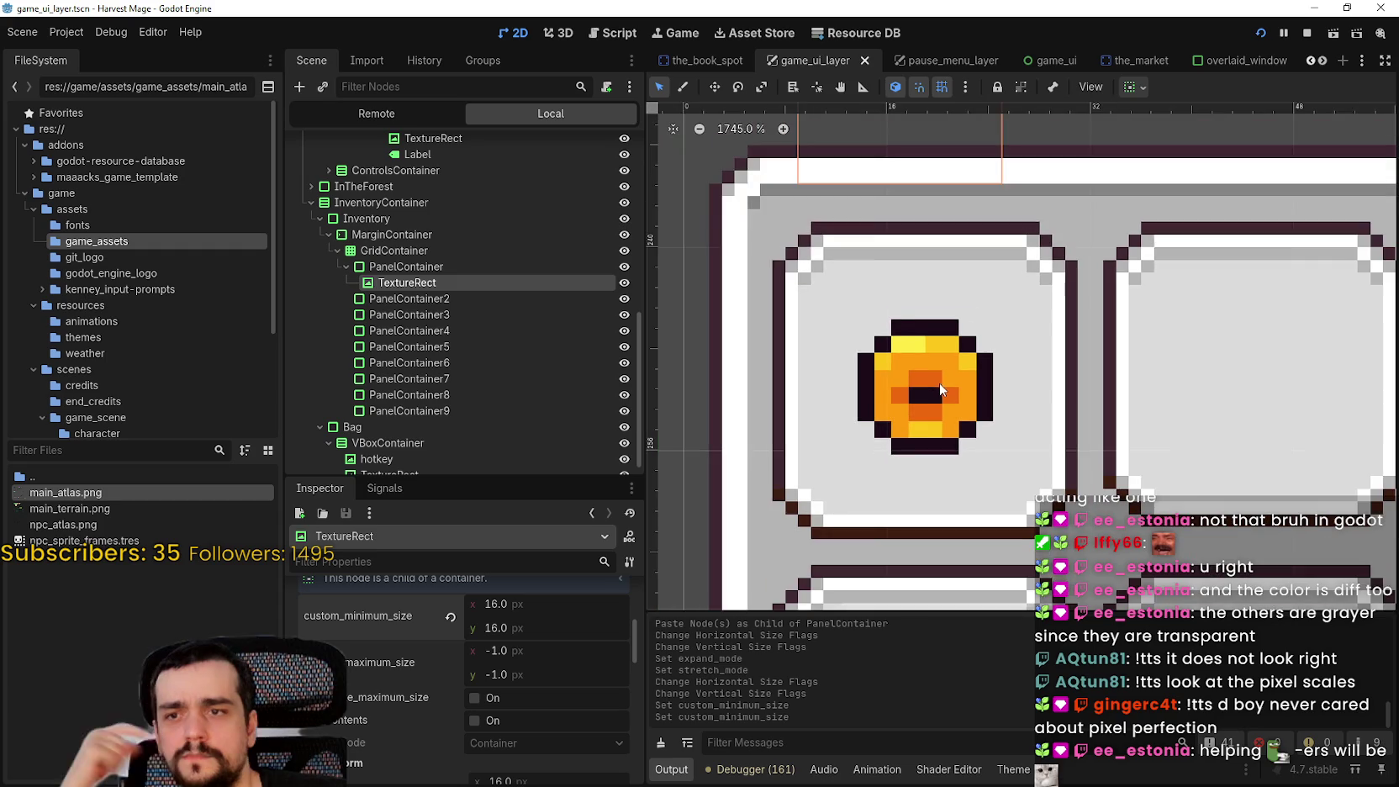
scroll(936, 391, down, 3)
key(ctrl+s)
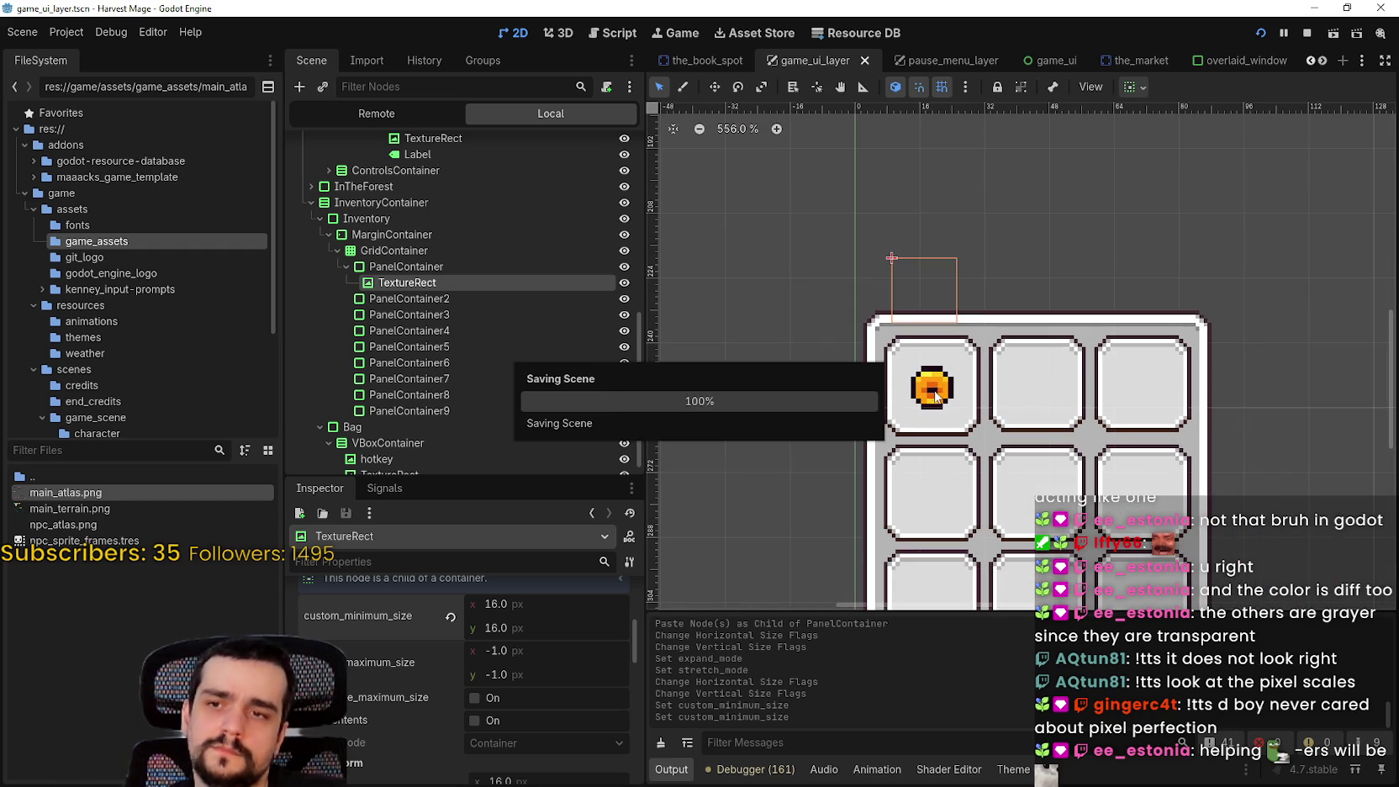
Run the game, snip and copy the inventory and TAB sign area, then switch to Aseprite
key(F5)
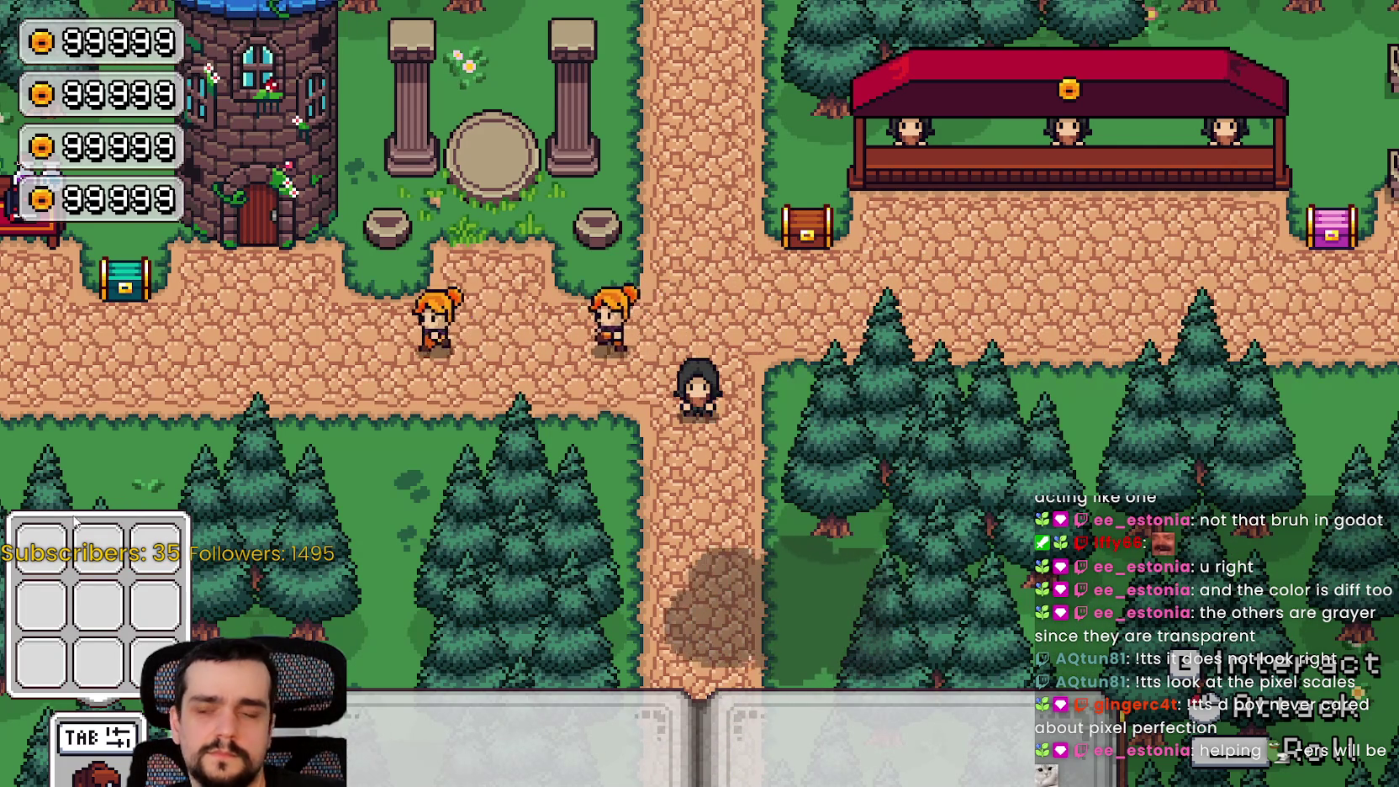
key(Tab)
drag(133, 738, 207, 786)
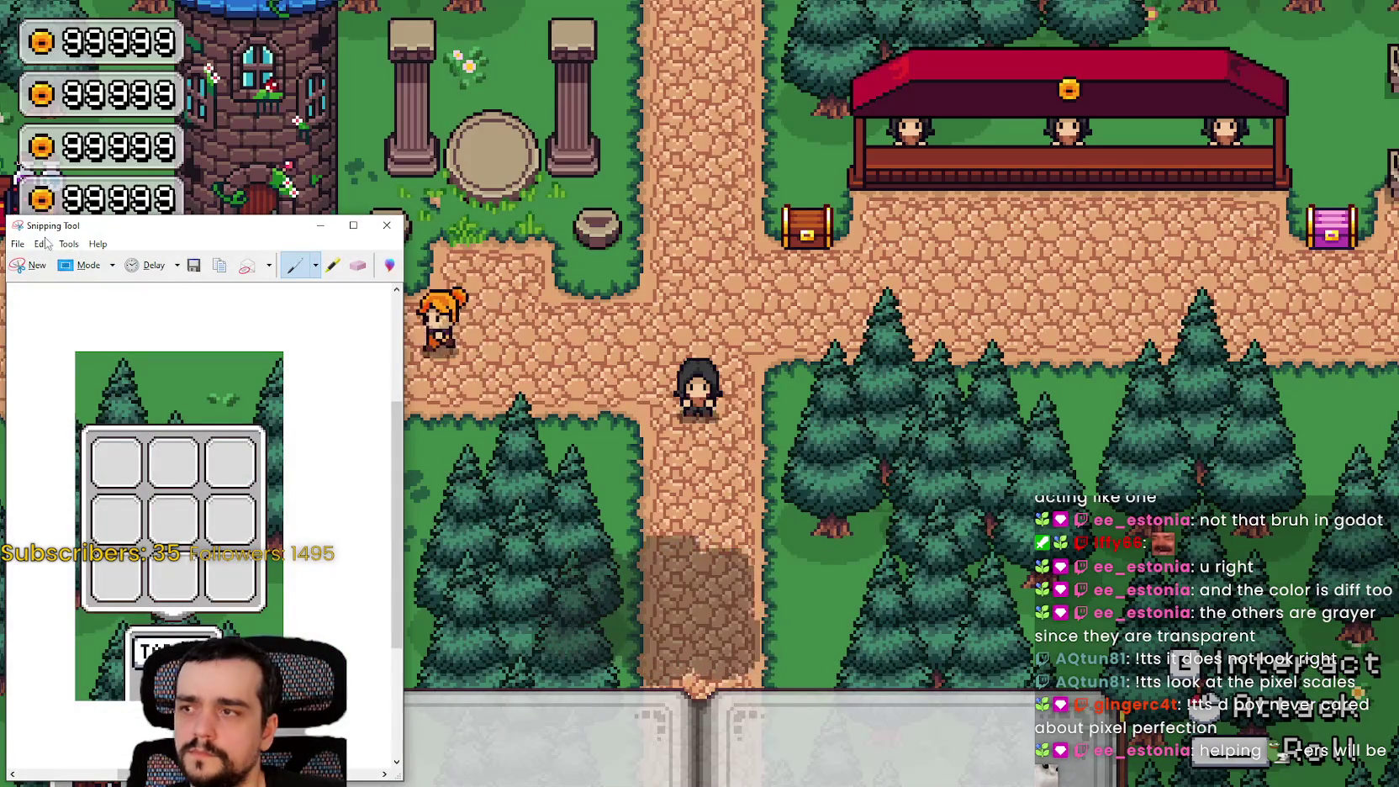
click(42, 243)
click(52, 260)
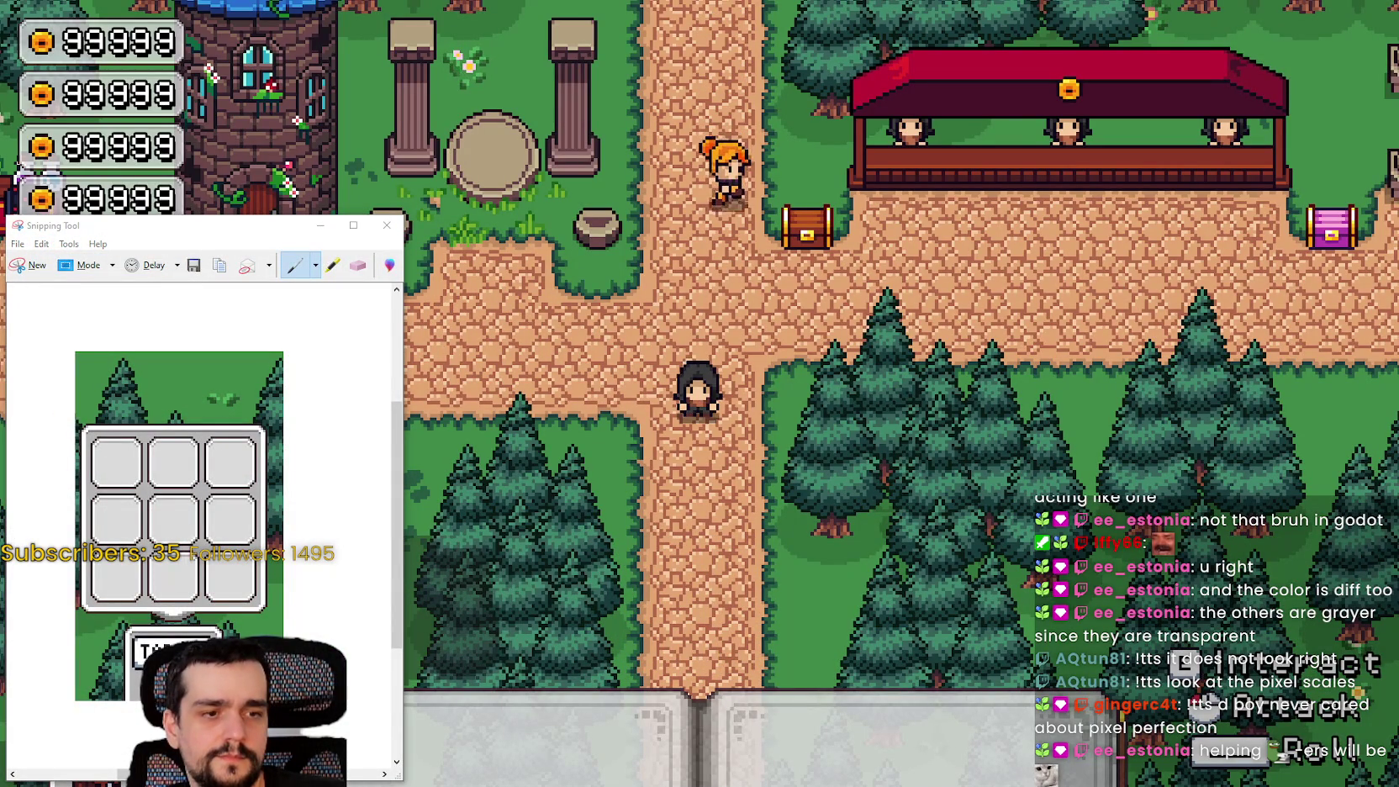
key(alt+Tab)
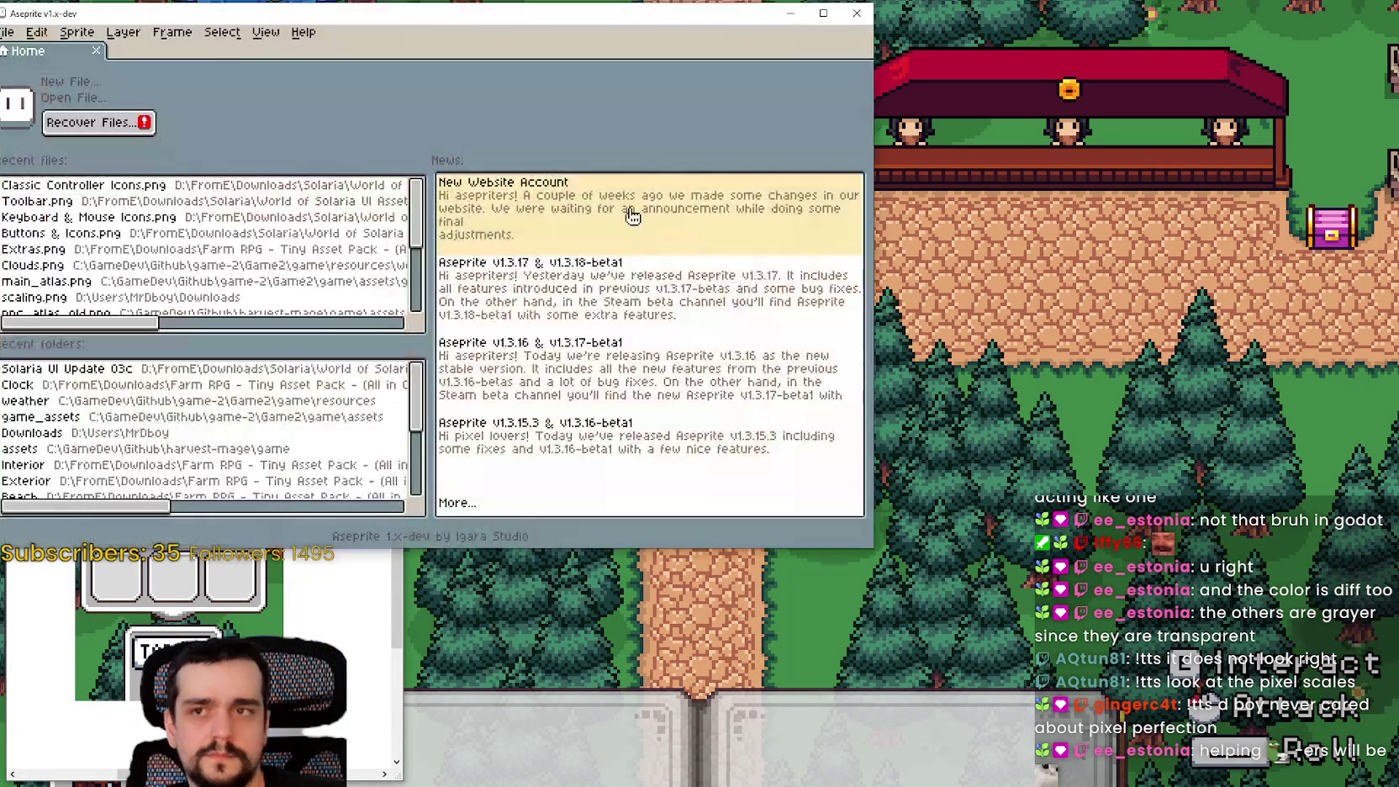
Create a new Aseprite sprite, paste the captured inventory image and maximize the window
drag(48, 13, 414, 63)
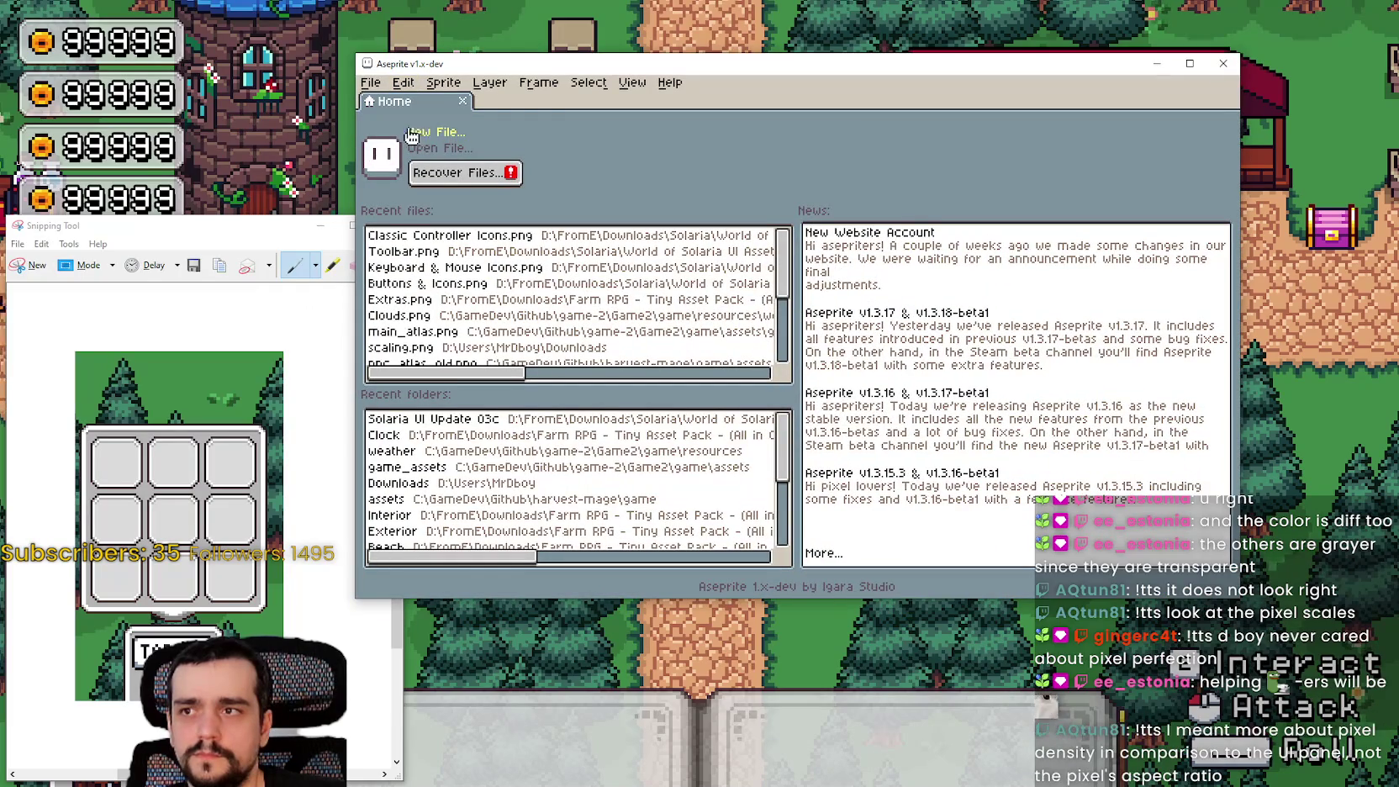
click(429, 132)
click(753, 468)
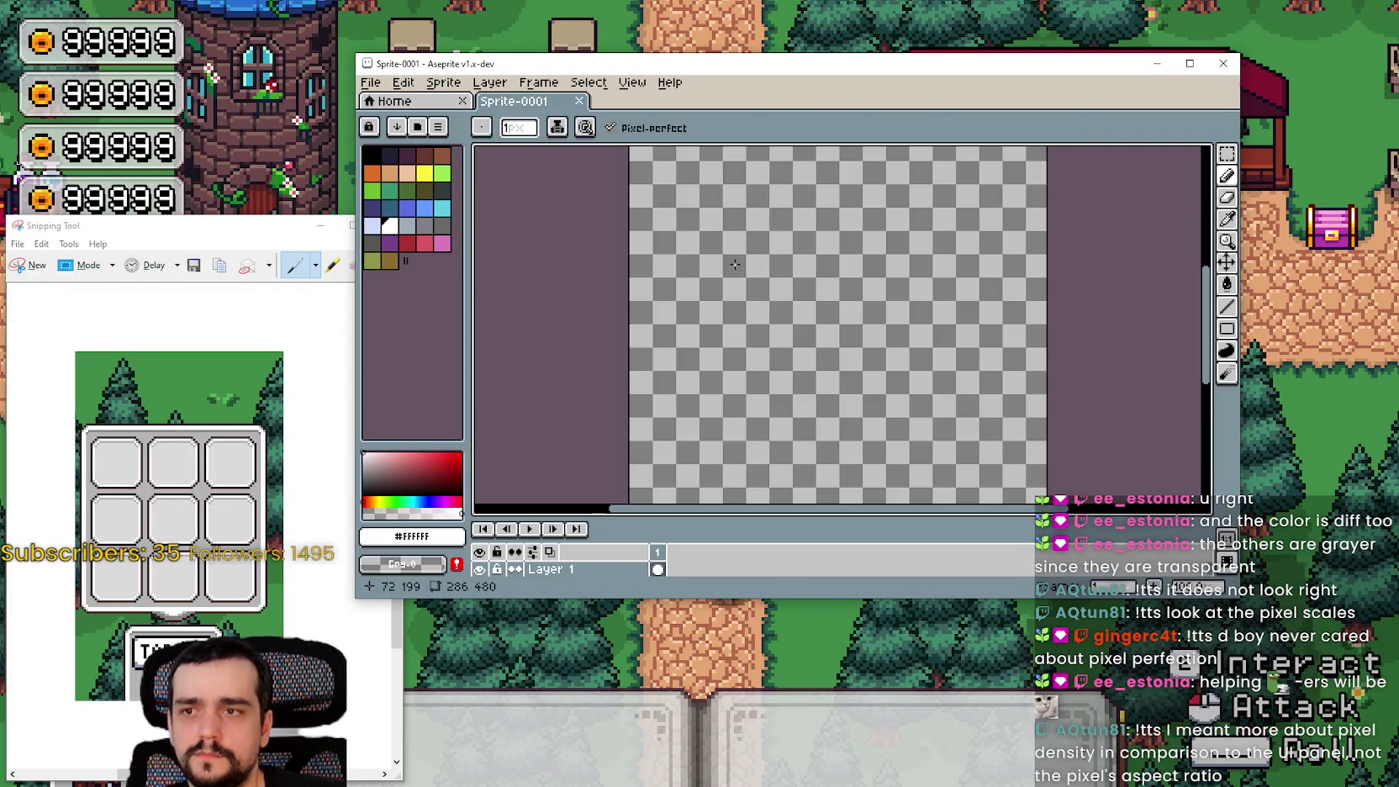
key(ctrl+v)
scroll(924, 328, up, 2)
scroll(924, 332, down, 2)
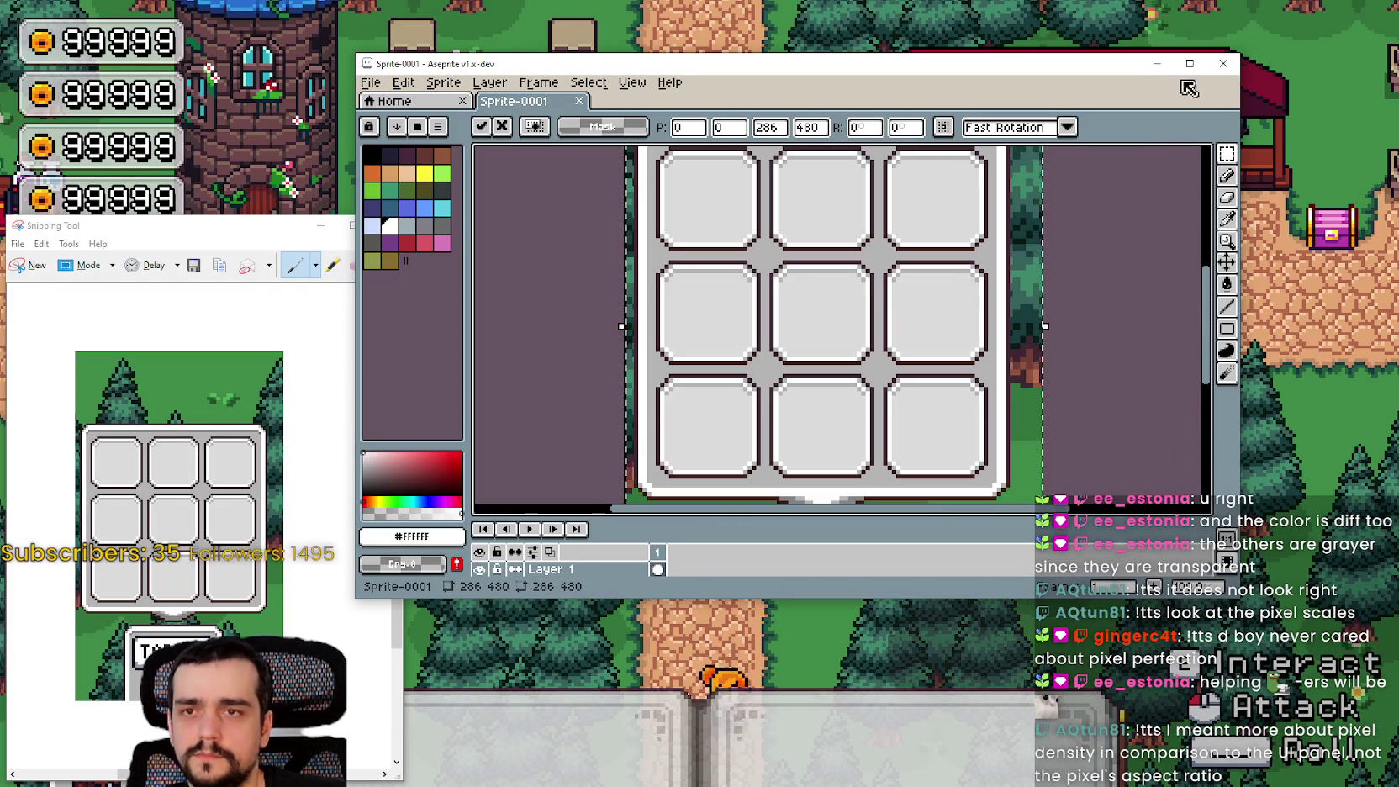
click(1189, 63)
scroll(505, 556, up, 4)
scroll(608, 453, down, 4)
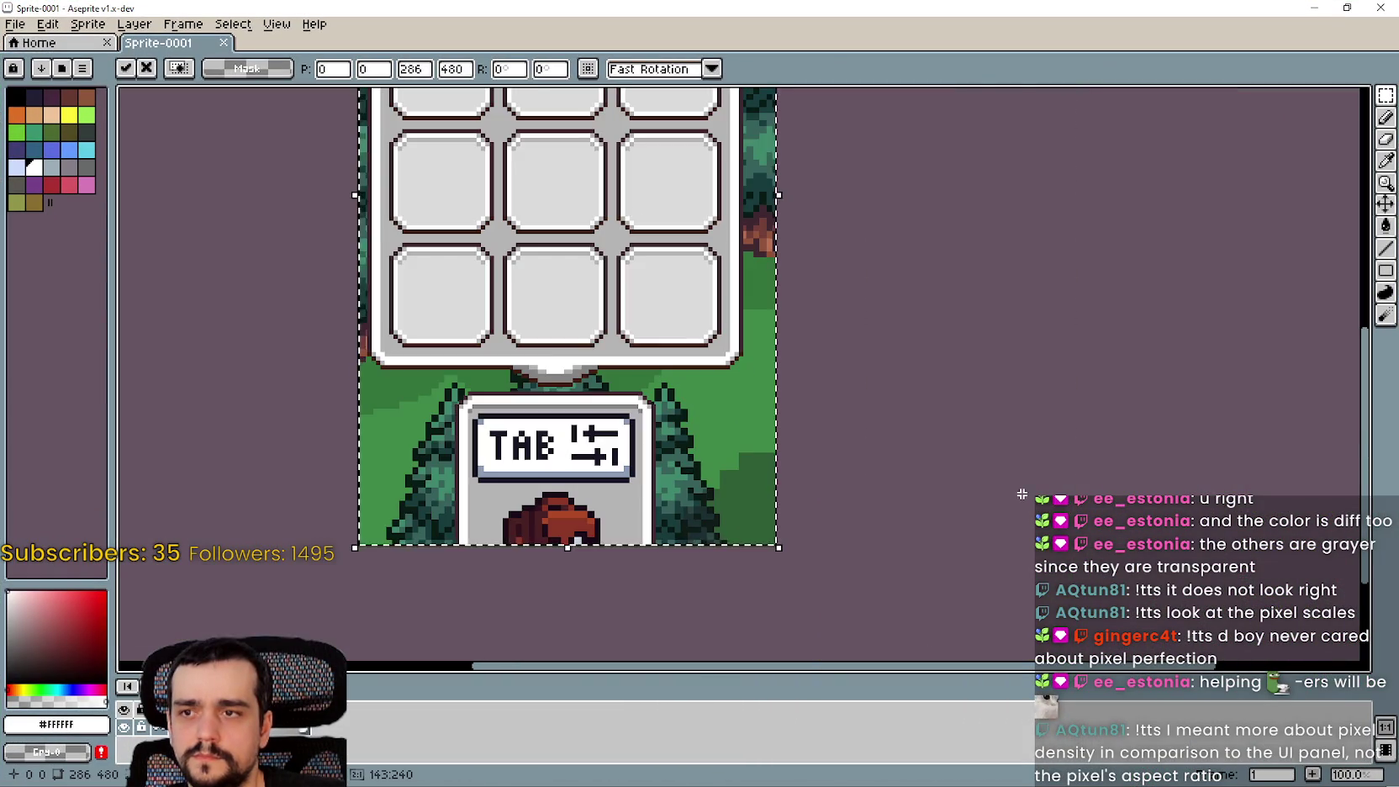
key(Return)
Zoom into the TAB sign's right corner and select one dark border pixel to gauge its size
scroll(450, 494, up, 1)
scroll(450, 493, up, 1)
drag(638, 403, 862, 409)
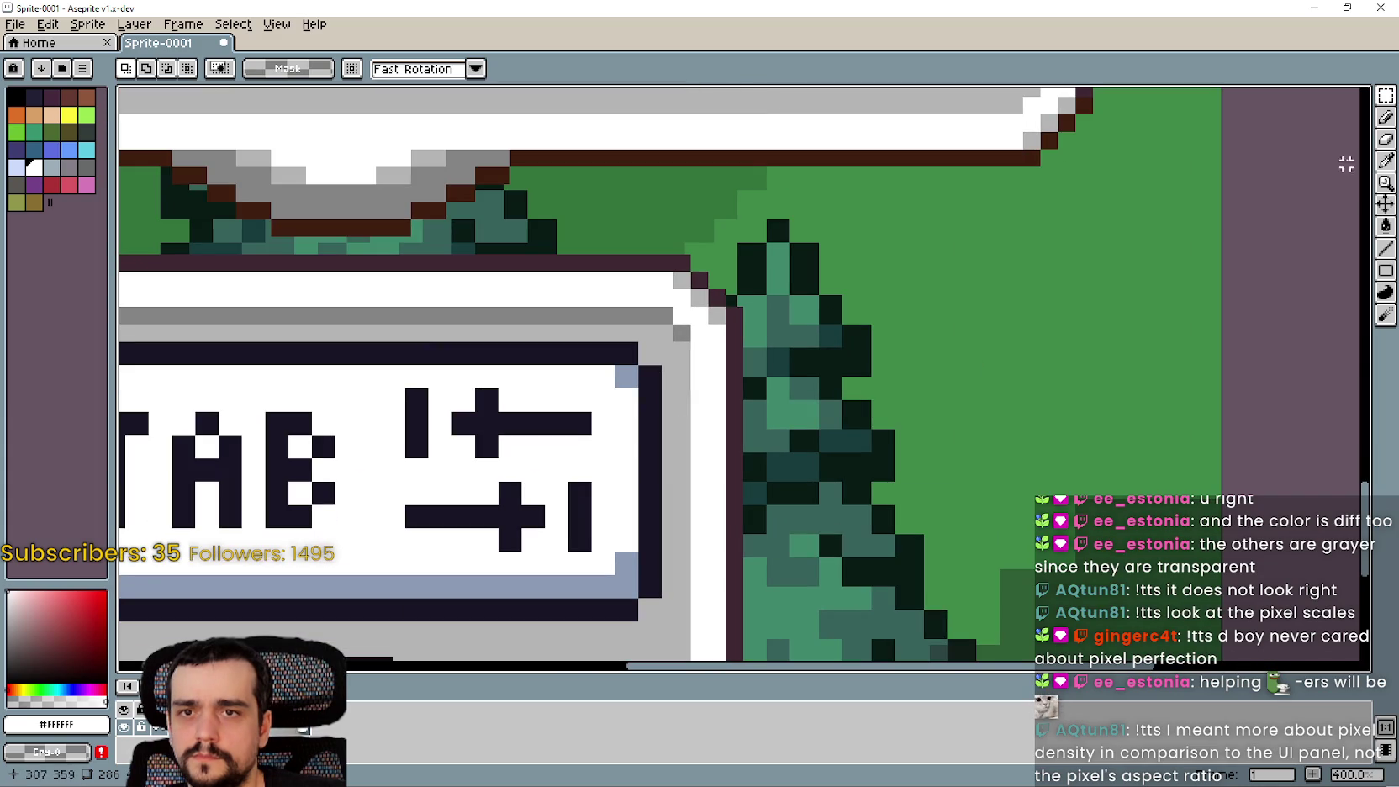
scroll(691, 393, up, 5)
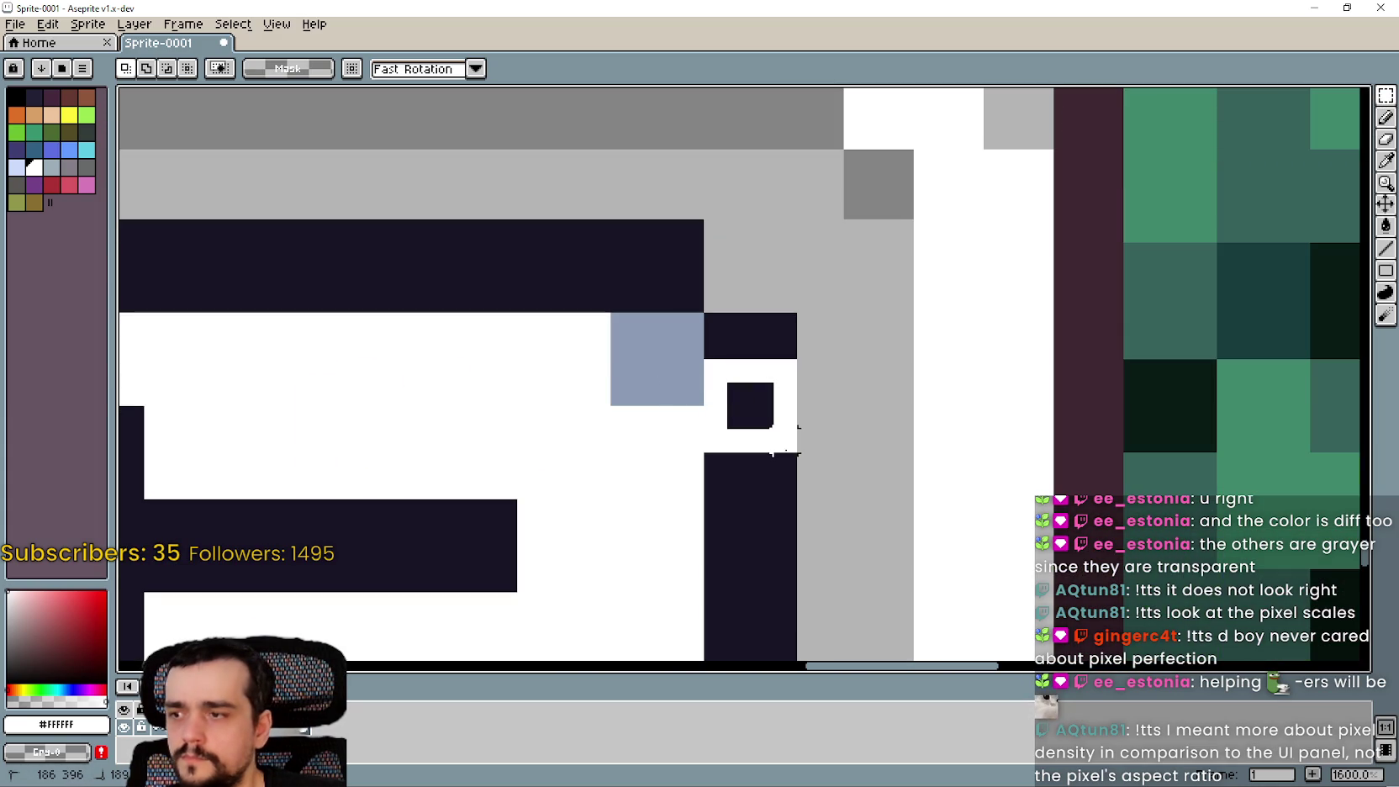
click(786, 439)
scroll(787, 439, down, 2)
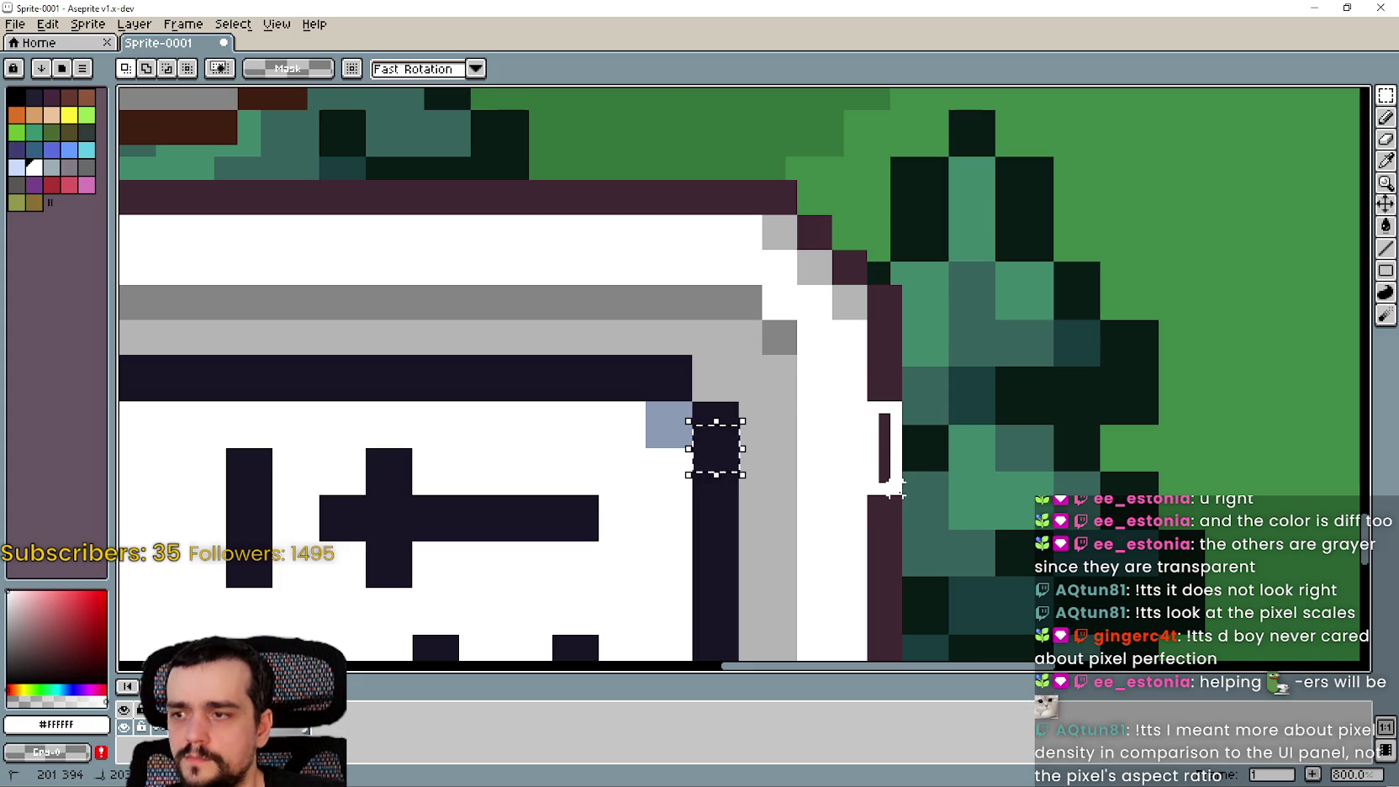
scroll(896, 488, down, 4)
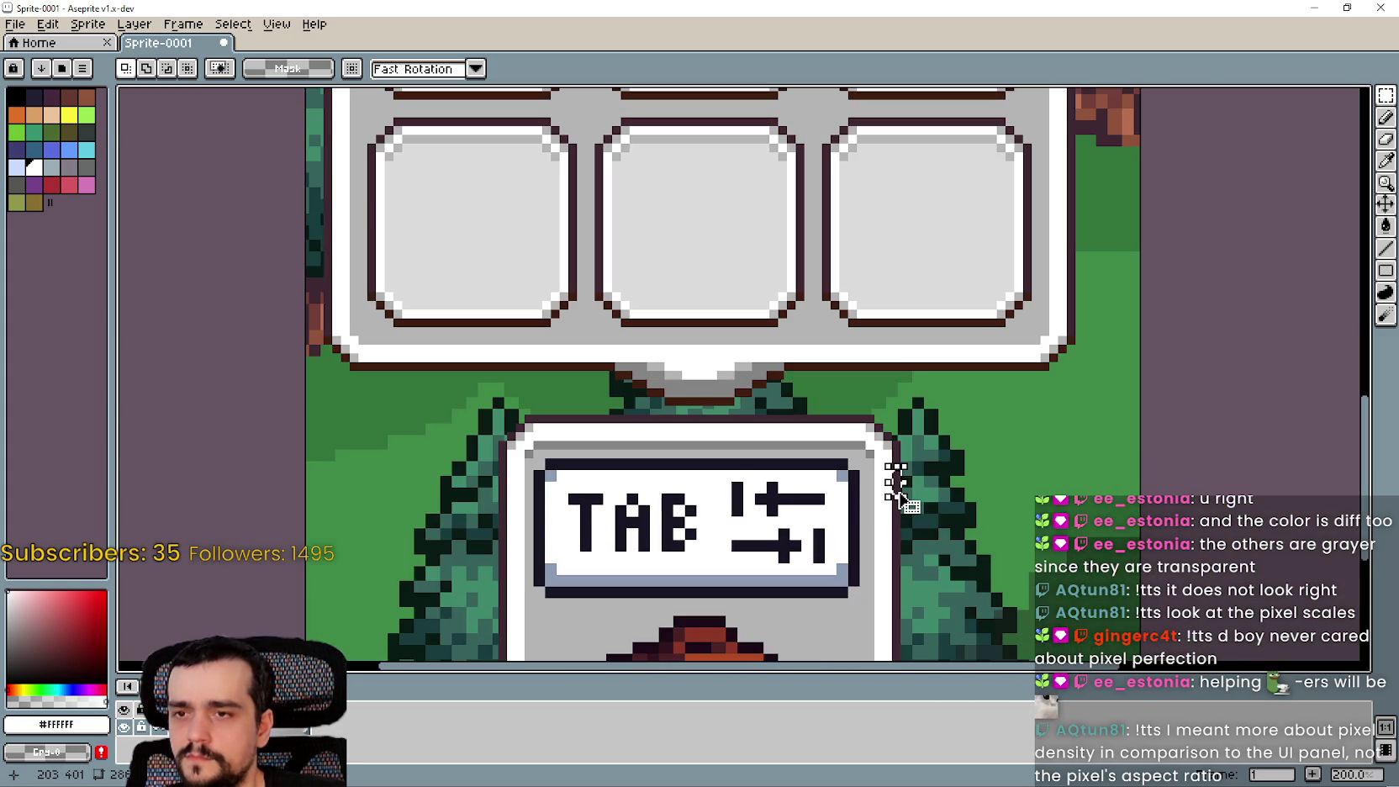
scroll(841, 412, up, 4)
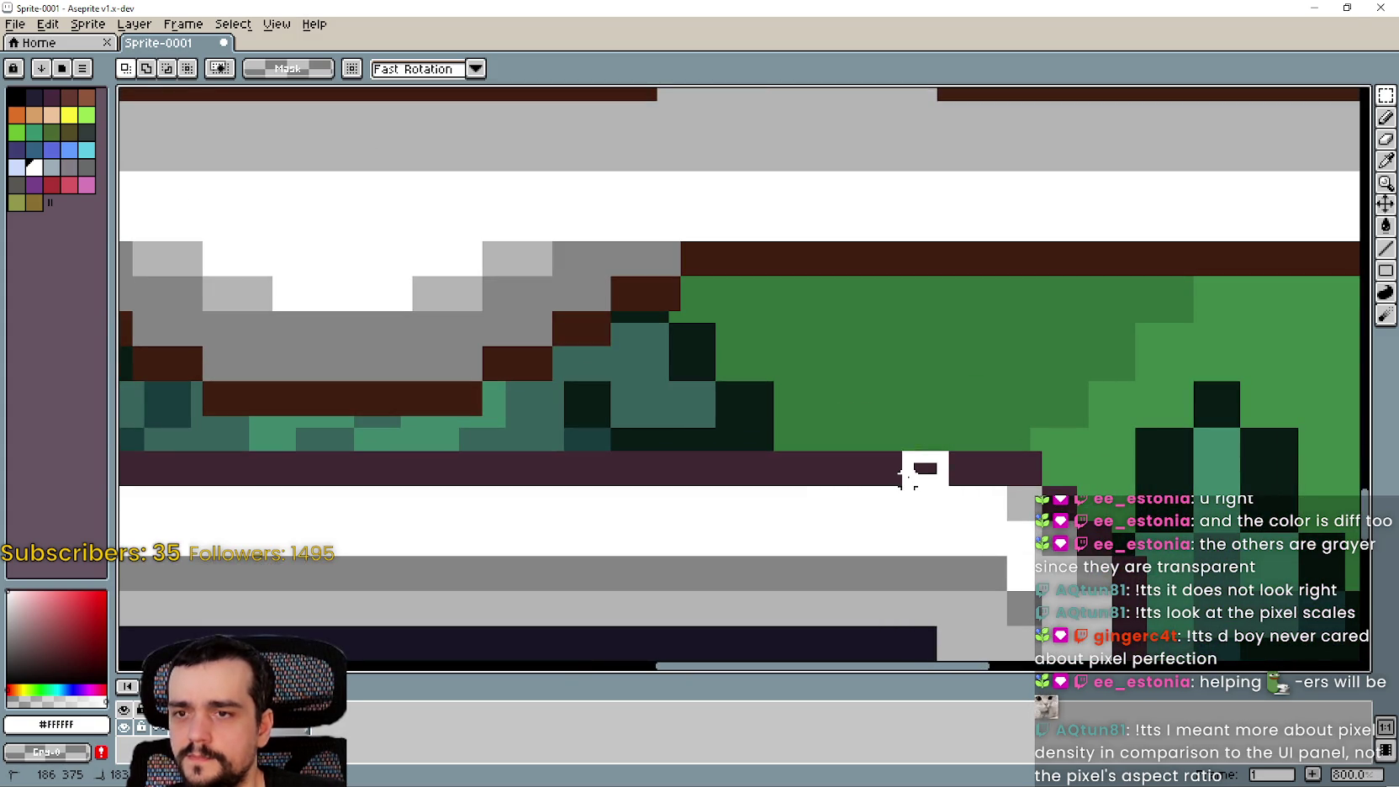
scroll(916, 484, down, 4)
scroll(913, 471, up, 4)
scroll(912, 470, down, 4)
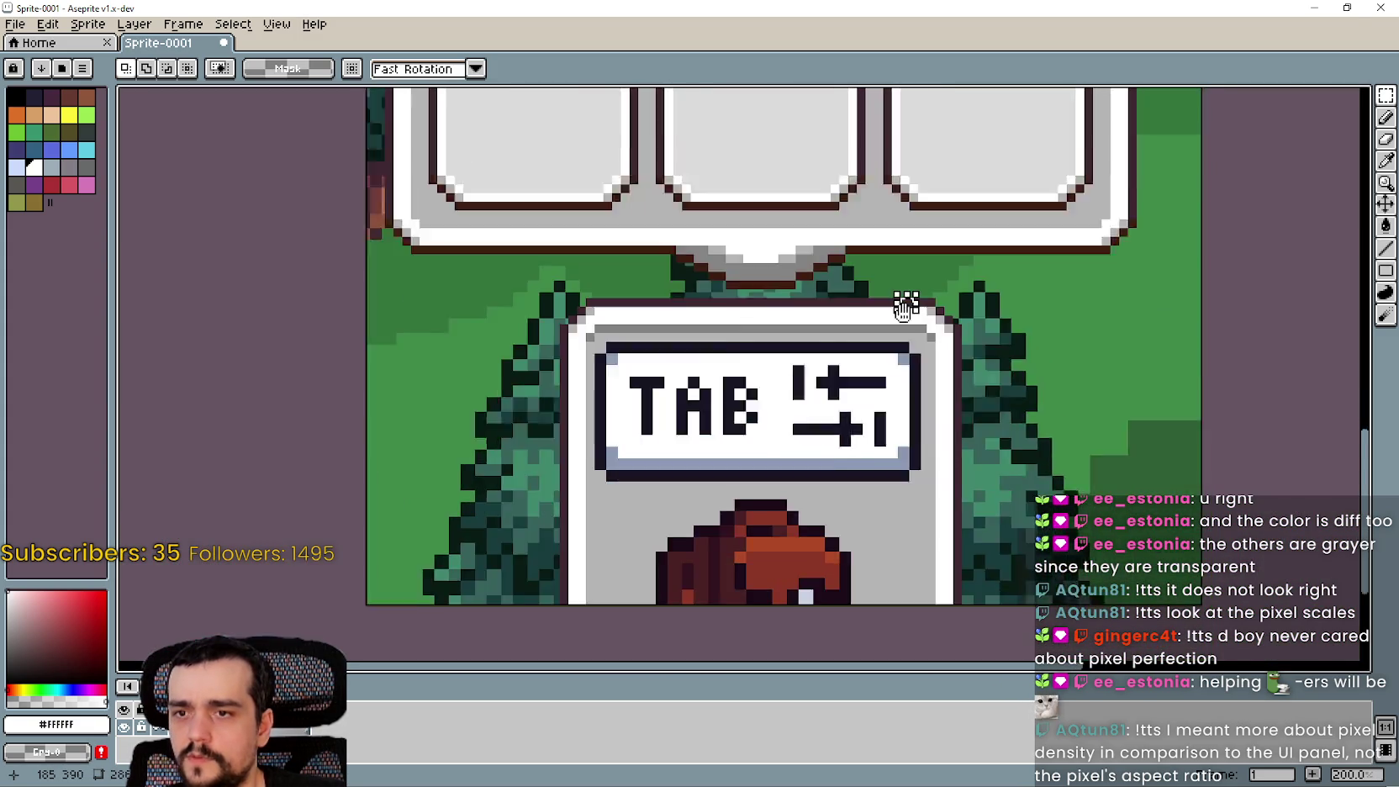
scroll(955, 515, down, 3)
scroll(905, 334, up, 5)
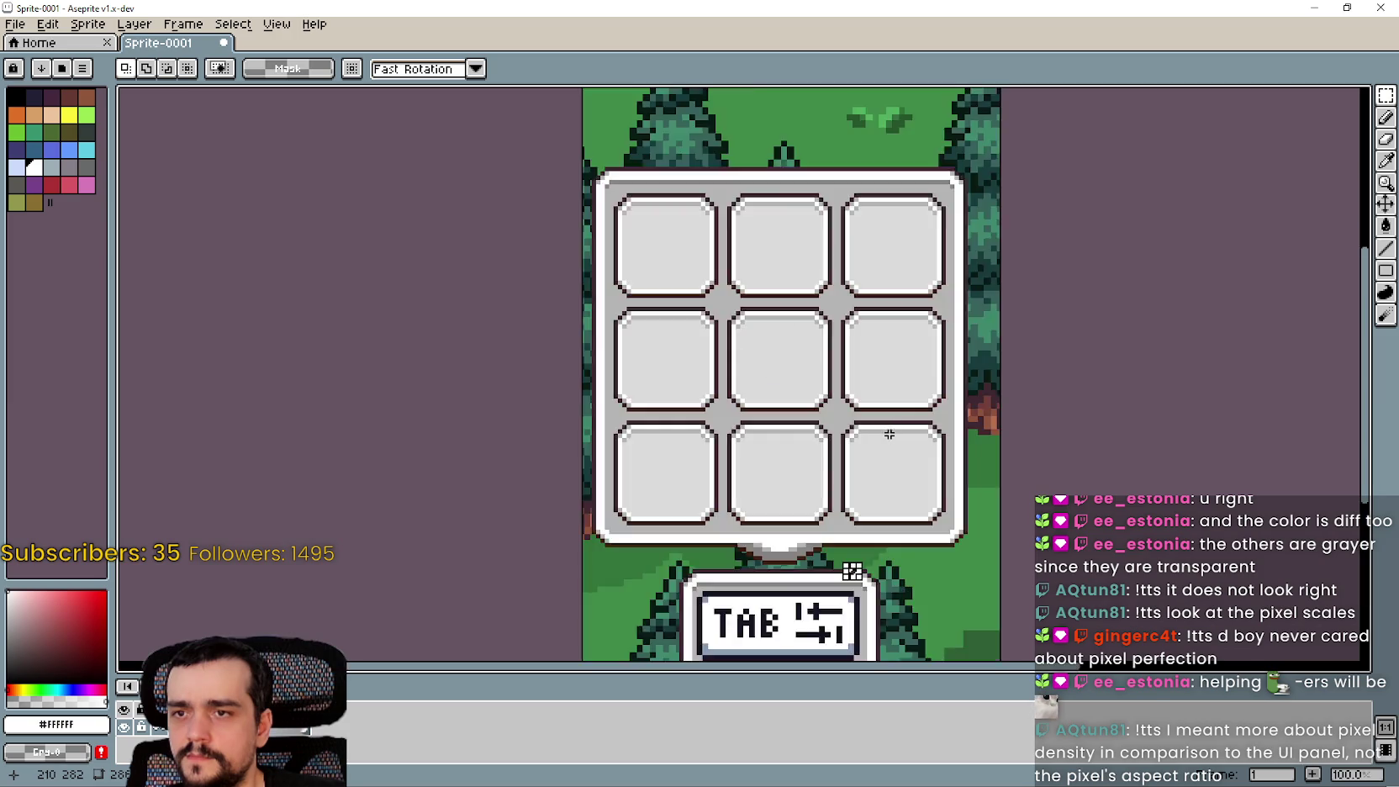
scroll(1009, 429, up, 2)
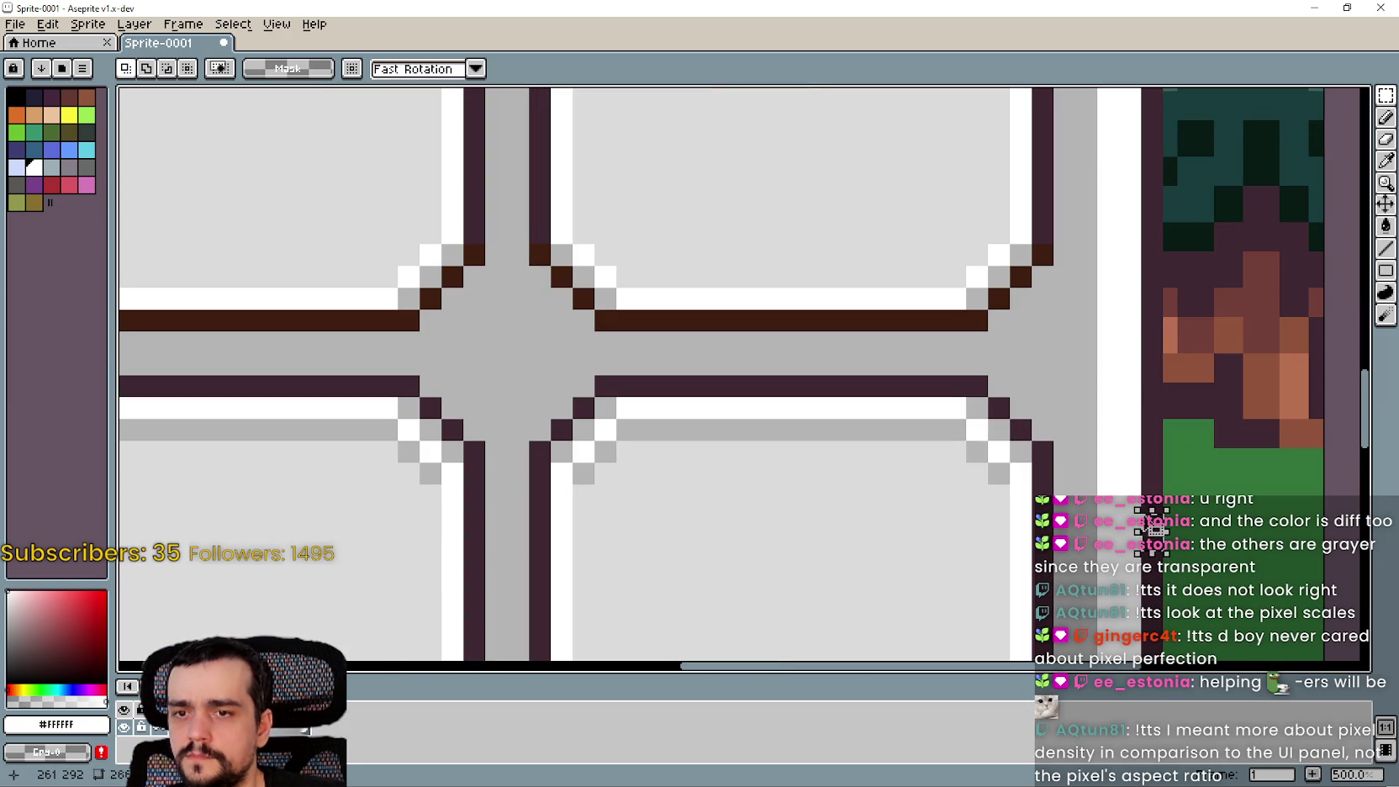
scroll(975, 454, down, 2)
scroll(939, 419, up, 3)
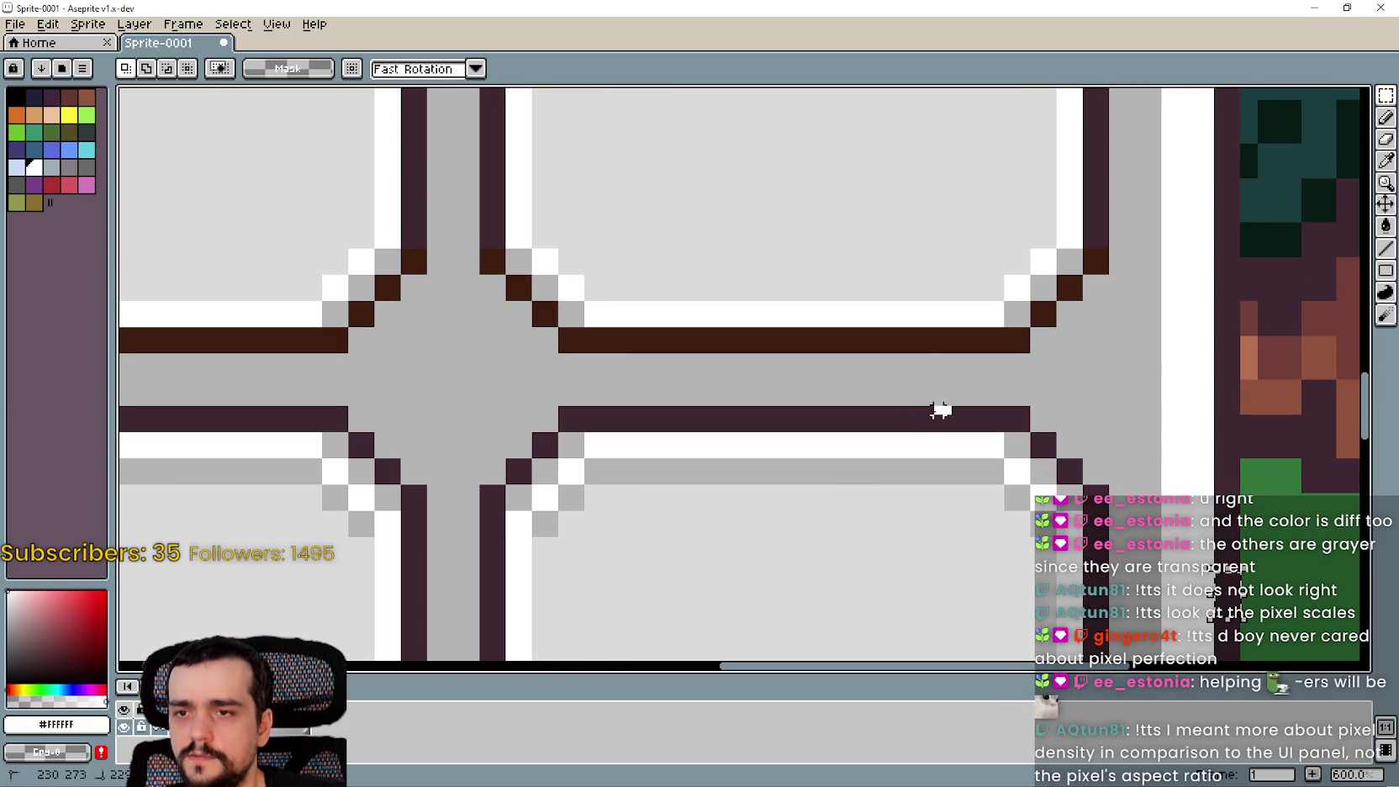
scroll(932, 437, down, 5)
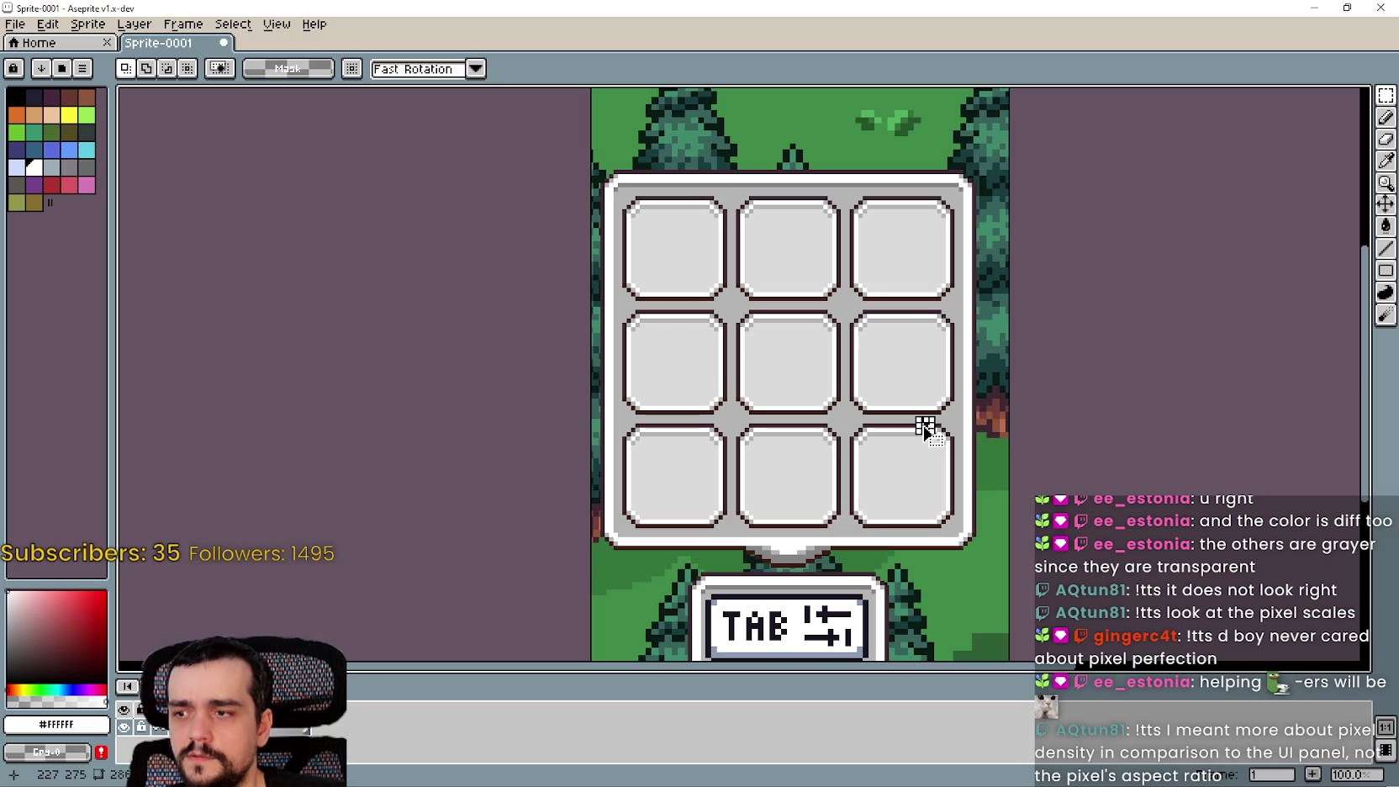
scroll(925, 426, up, 5)
scroll(921, 424, down, 5)
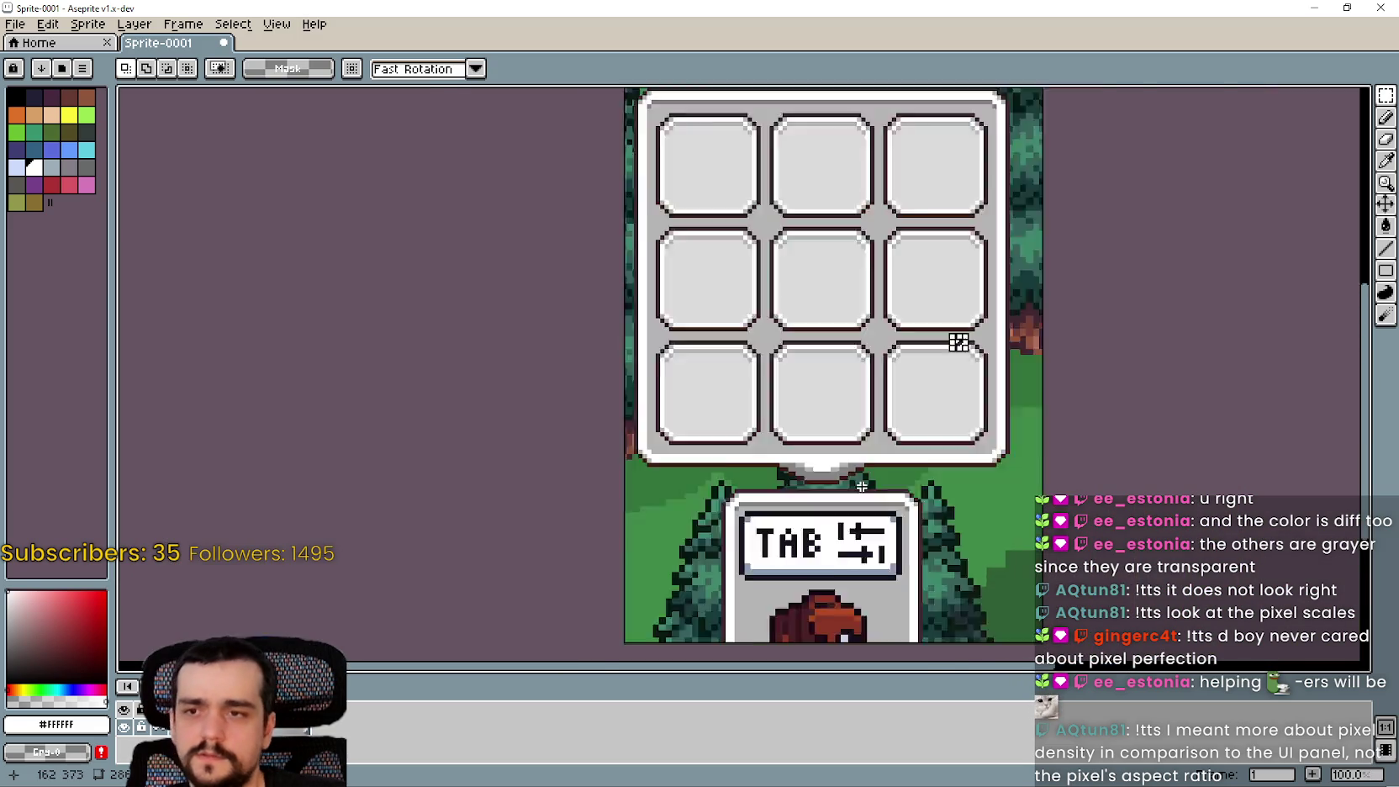
scroll(846, 242, up, 1)
scroll(884, 359, down, 3)
scroll(789, 434, up, 1)
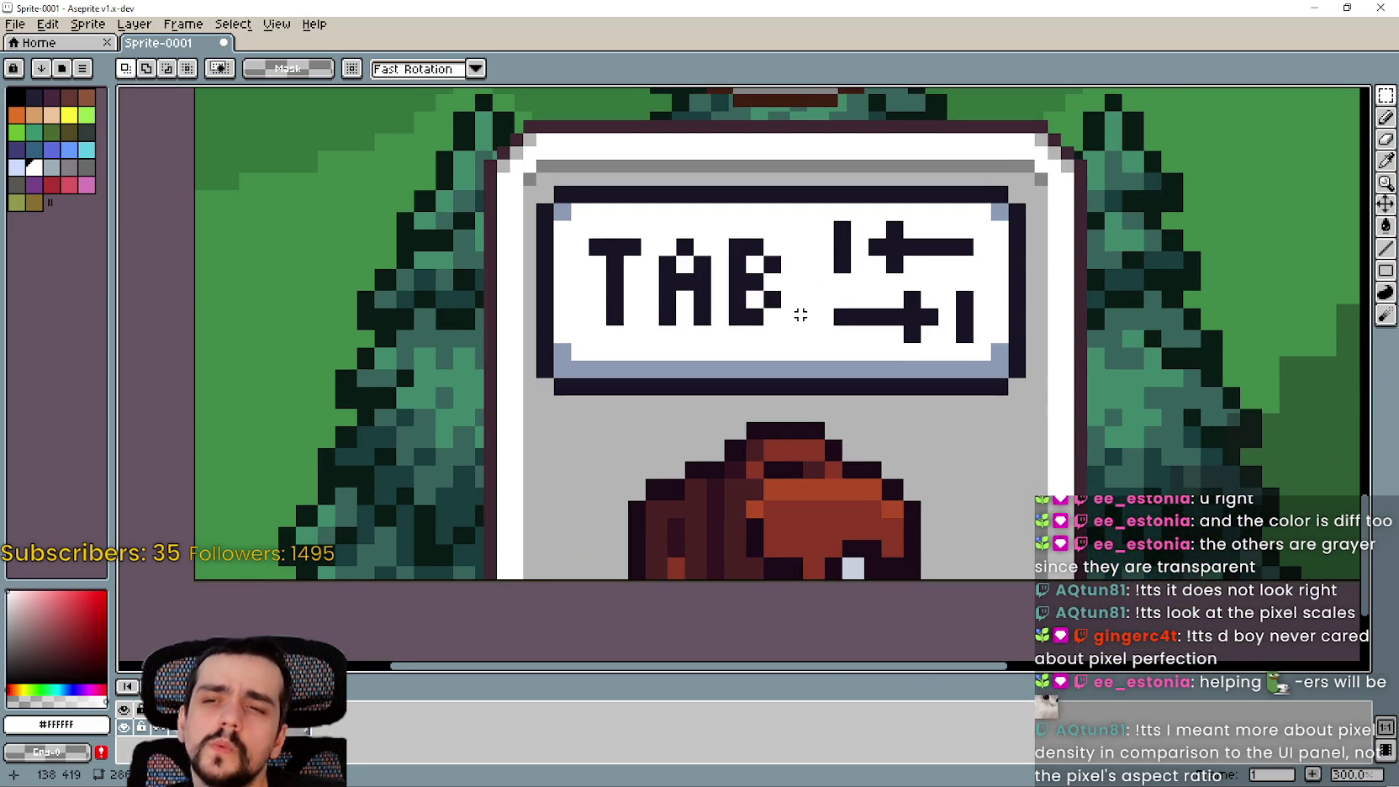
scroll(796, 309, down, 2)
scroll(737, 247, up, 3)
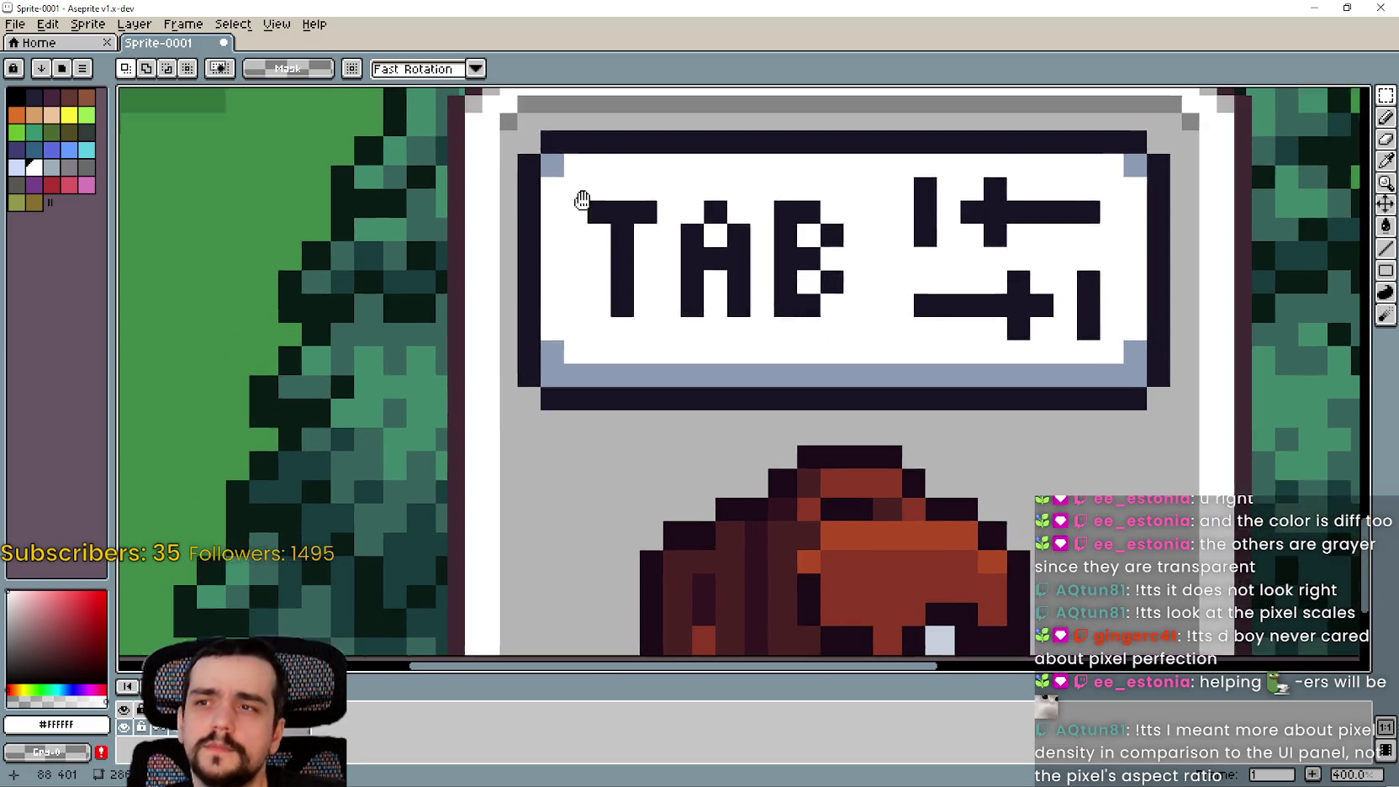
scroll(533, 137, up, 6)
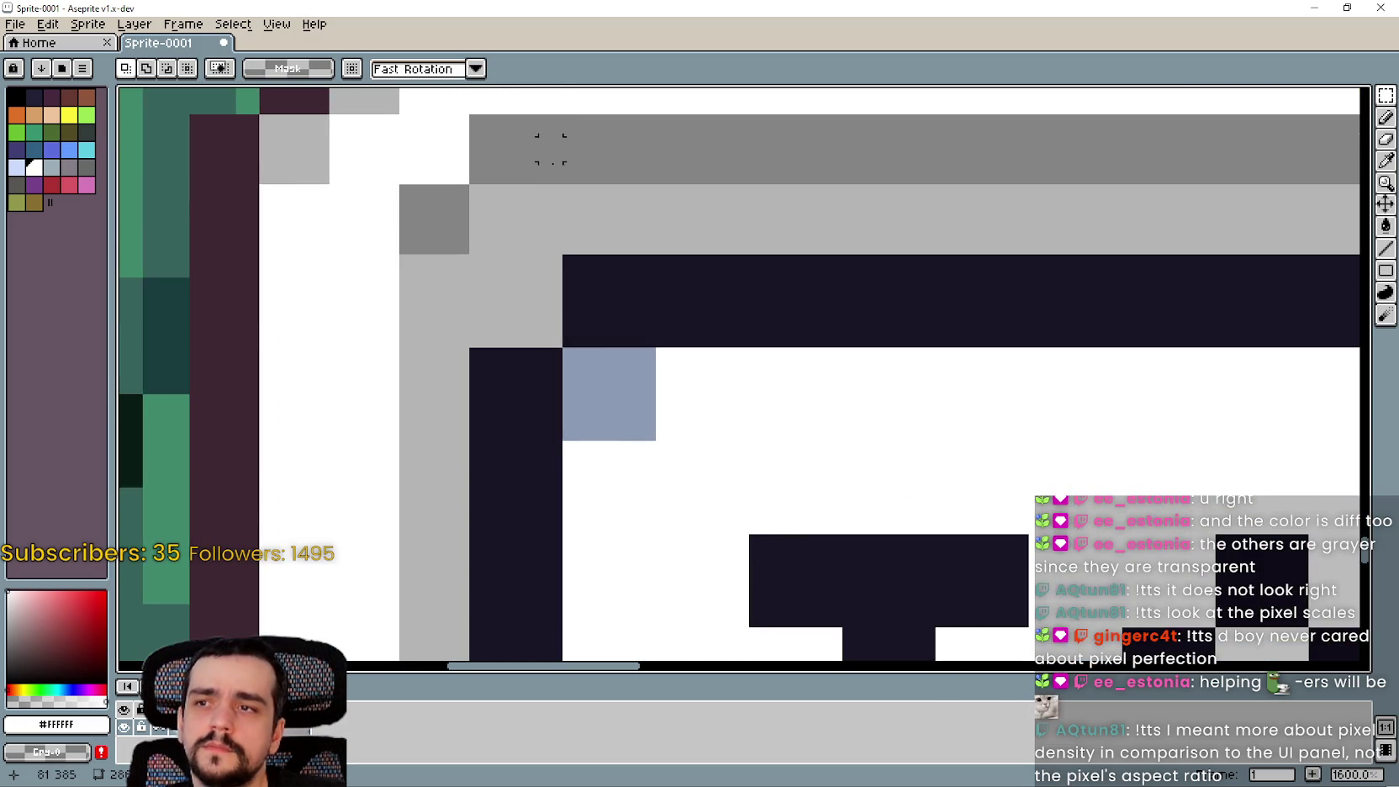
scroll(546, 140, down, 5)
scroll(607, 348, down, 2)
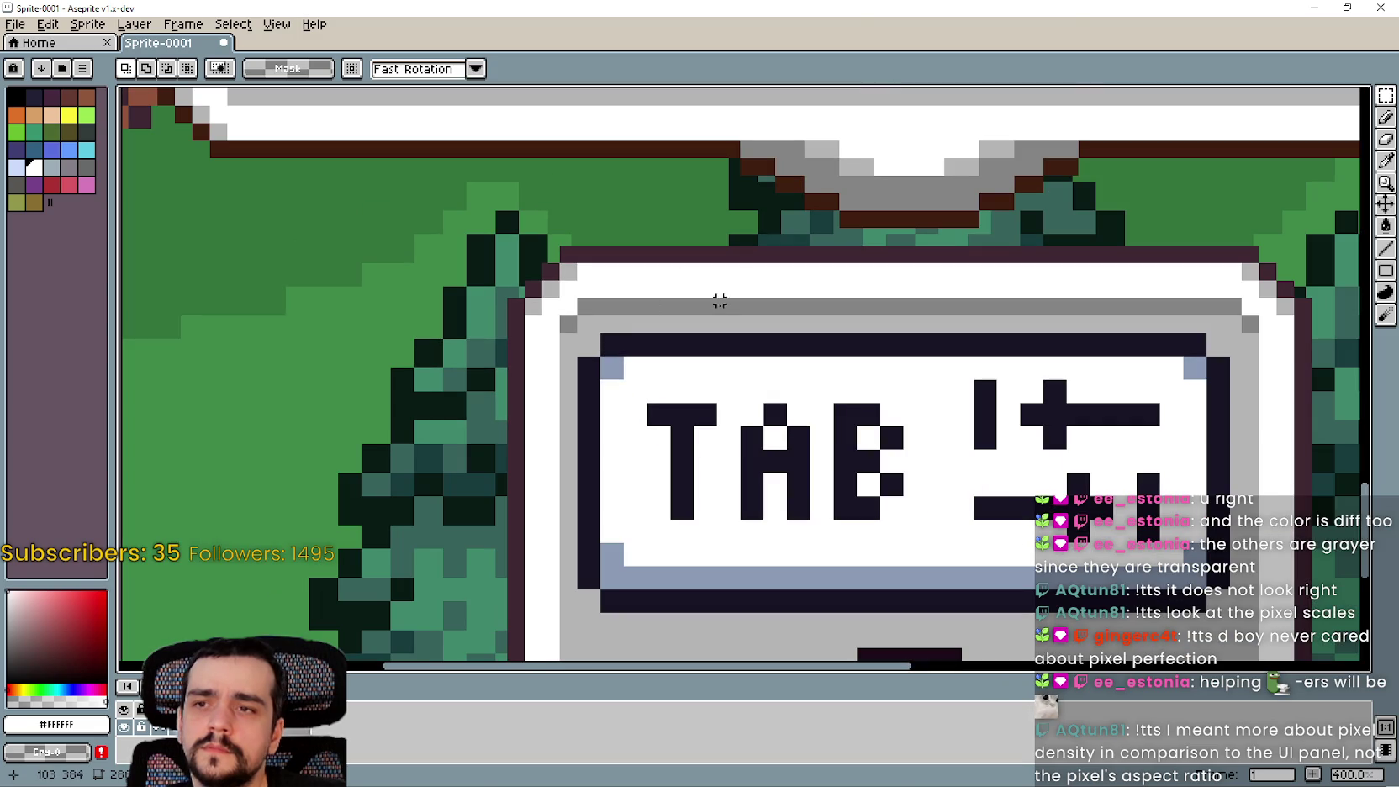
Select a strip of the sign's grey bar and a 4x4 block of the panel's dark border
drag(807, 300, 809, 303)
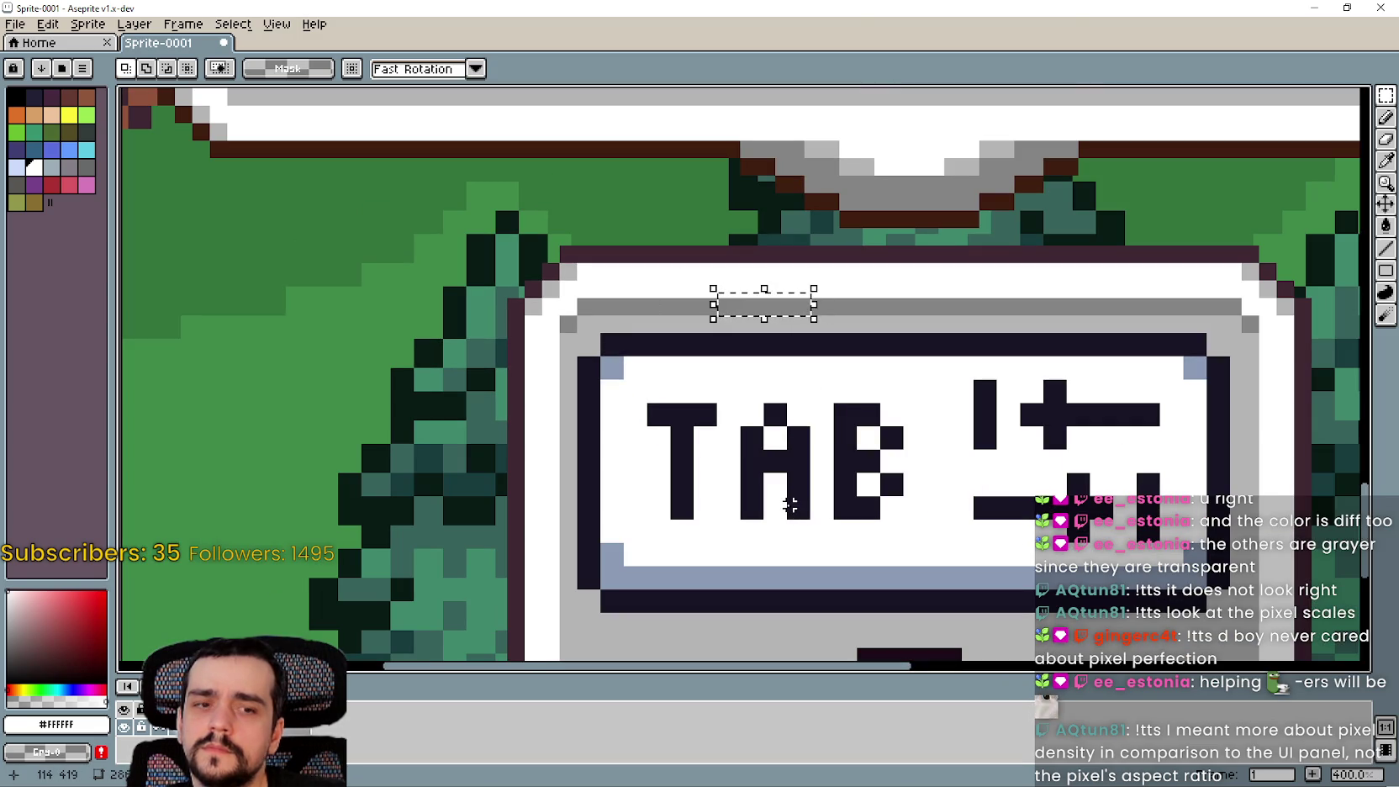
scroll(790, 504, down, 4)
scroll(871, 497, down, 3)
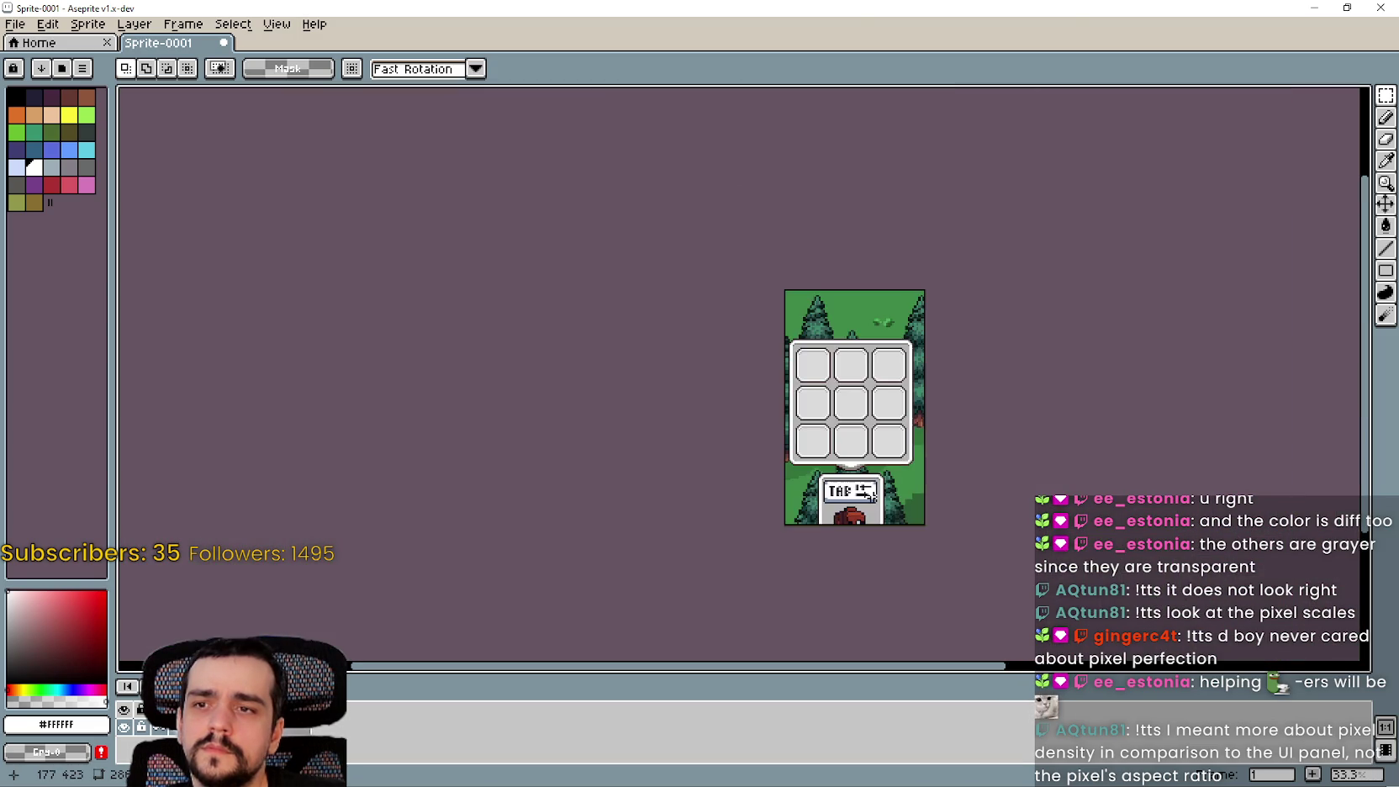
scroll(871, 496, up, 1)
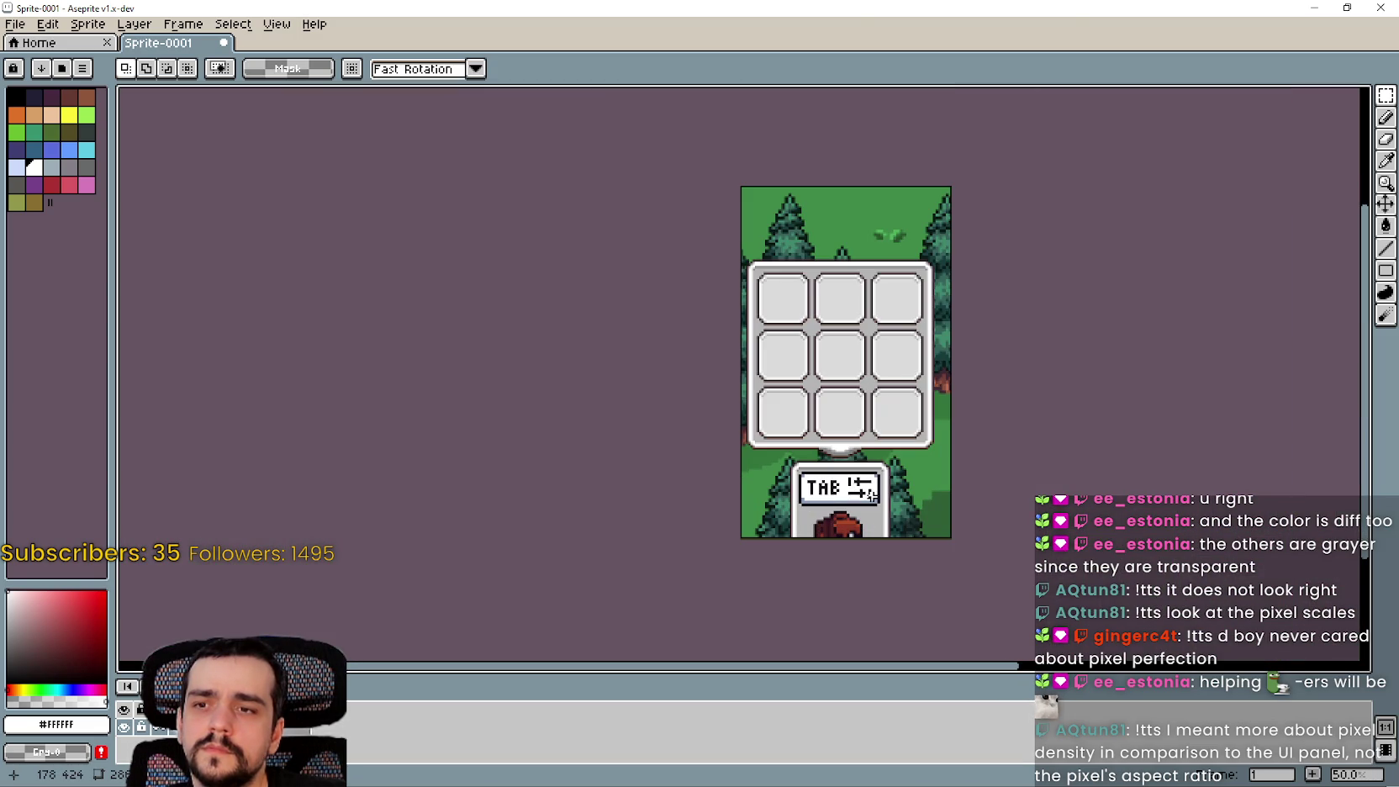
scroll(881, 462, up, 6)
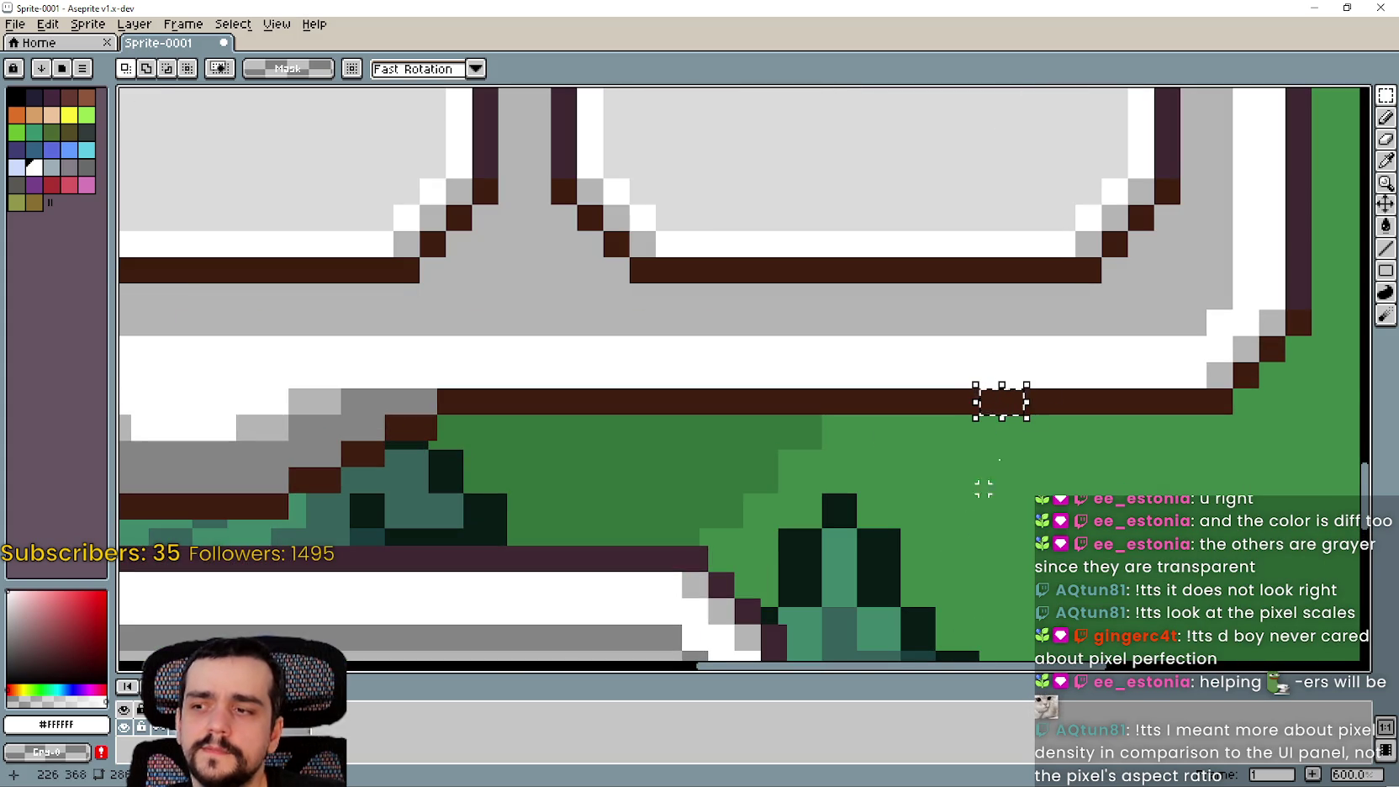
scroll(1009, 387, up, 4)
mouse_move(1038, 380)
mouse_down()
mouse_move(967, 429)
mouse_move(965, 454)
mouse_up()
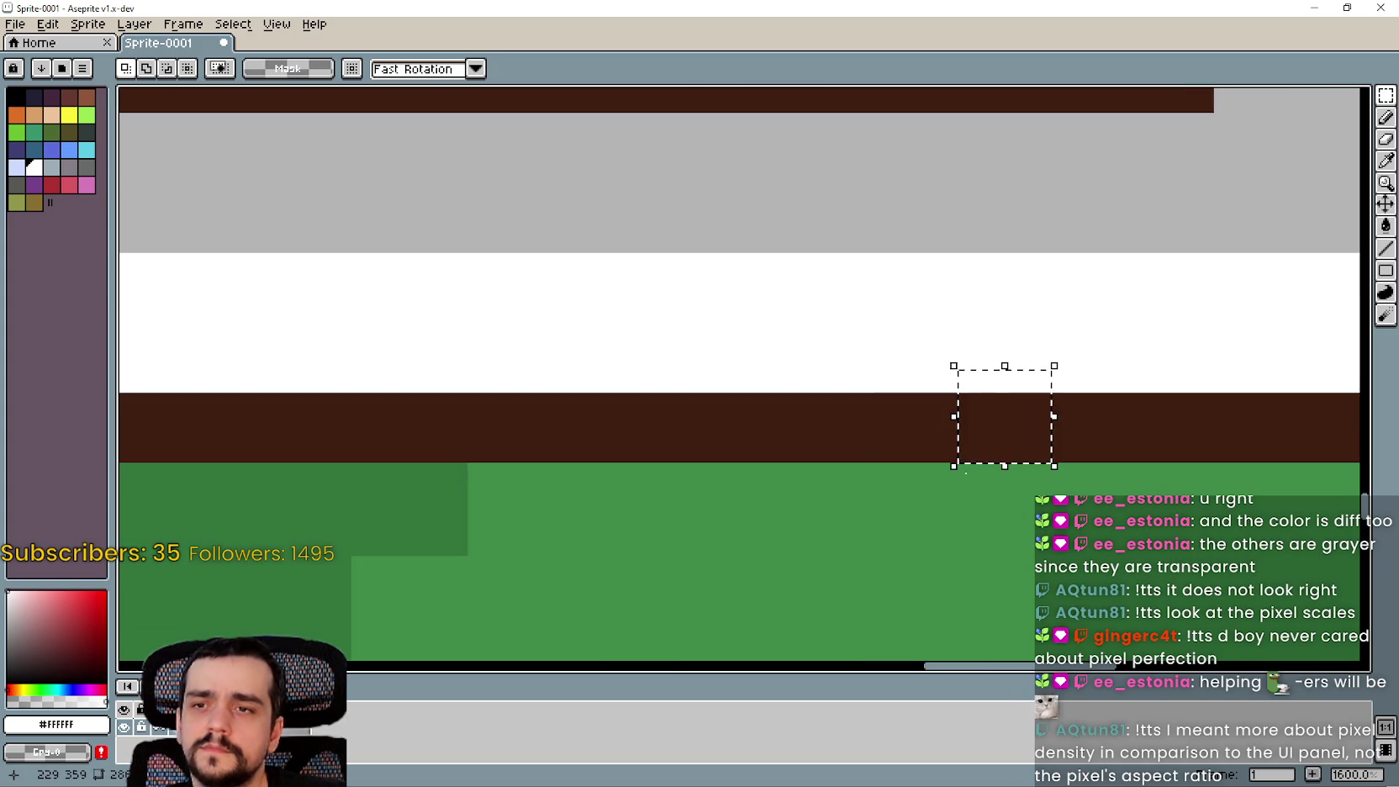
scroll(1015, 520, down, 5)
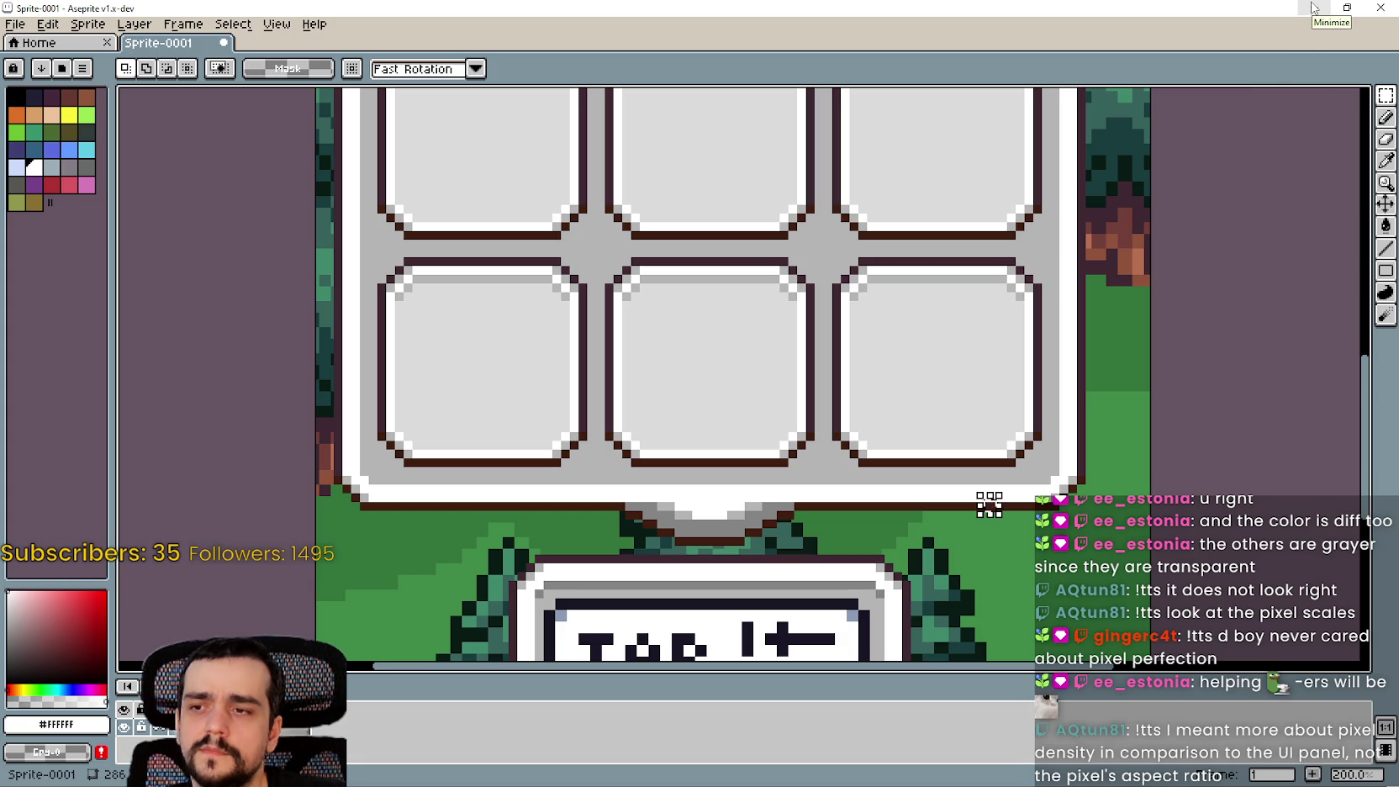
scroll(863, 456, up, 5)
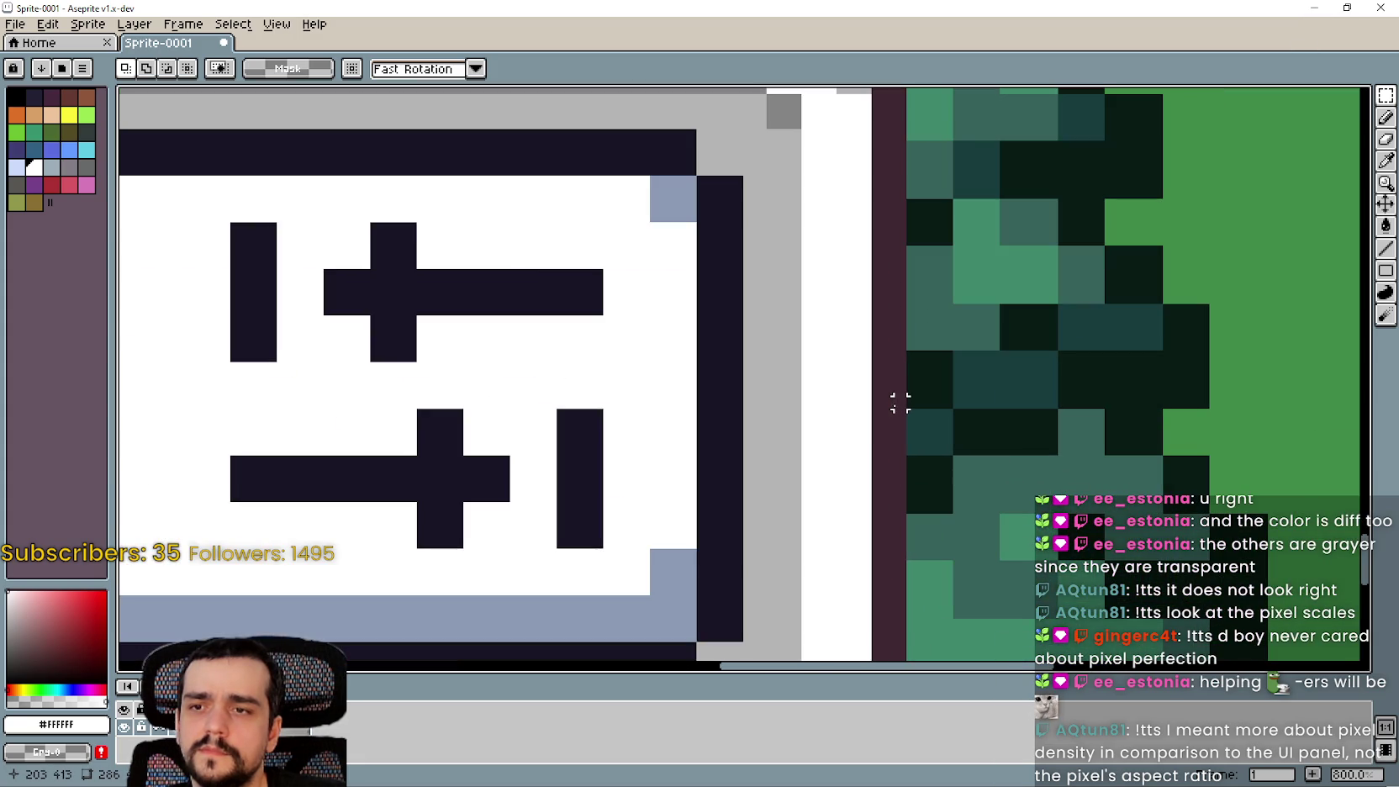
scroll(845, 580, up, 3)
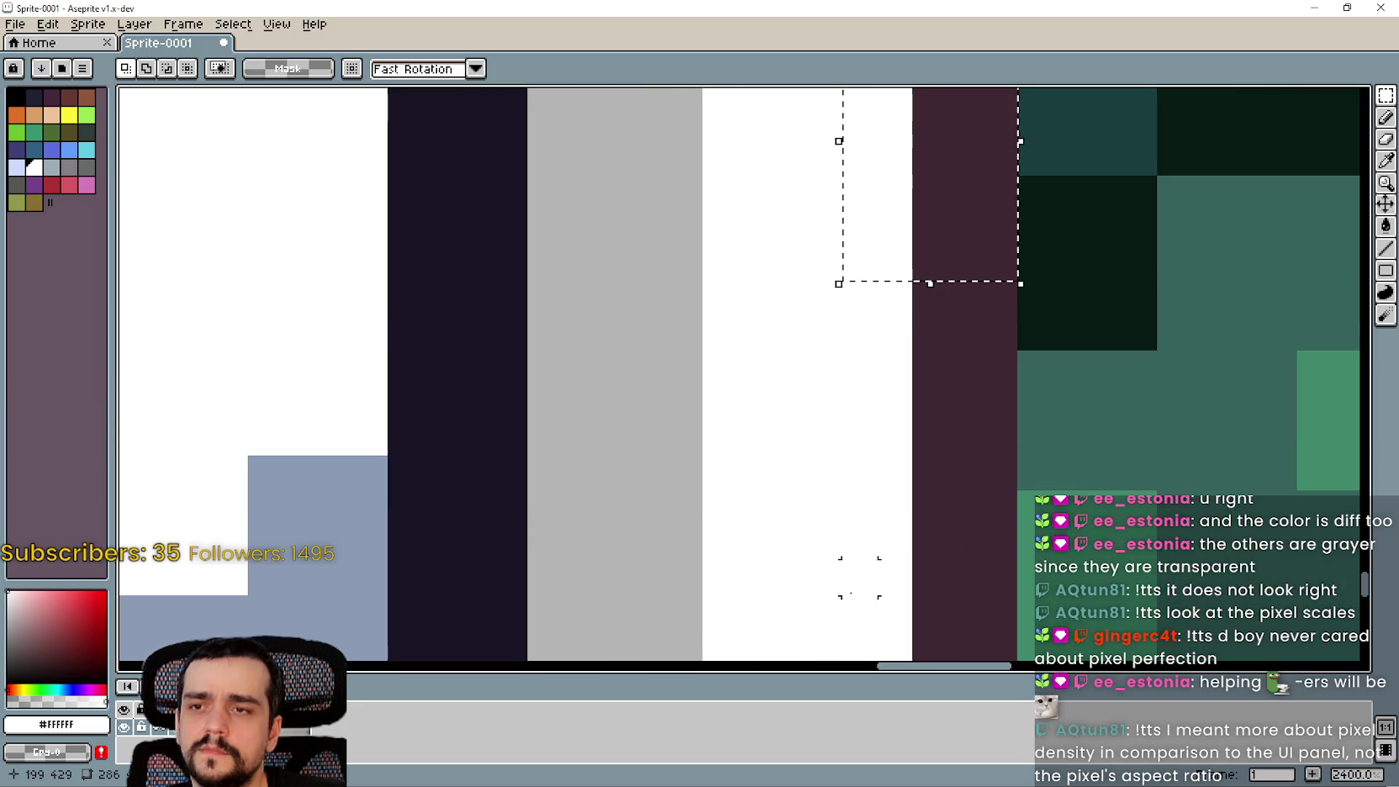
scroll(845, 570, down, 5)
Drag the dark pixel at the bag's upper right onto its right edge, then minimize Aseprite
drag(845, 570, 841, 219)
scroll(852, 321, up, 2)
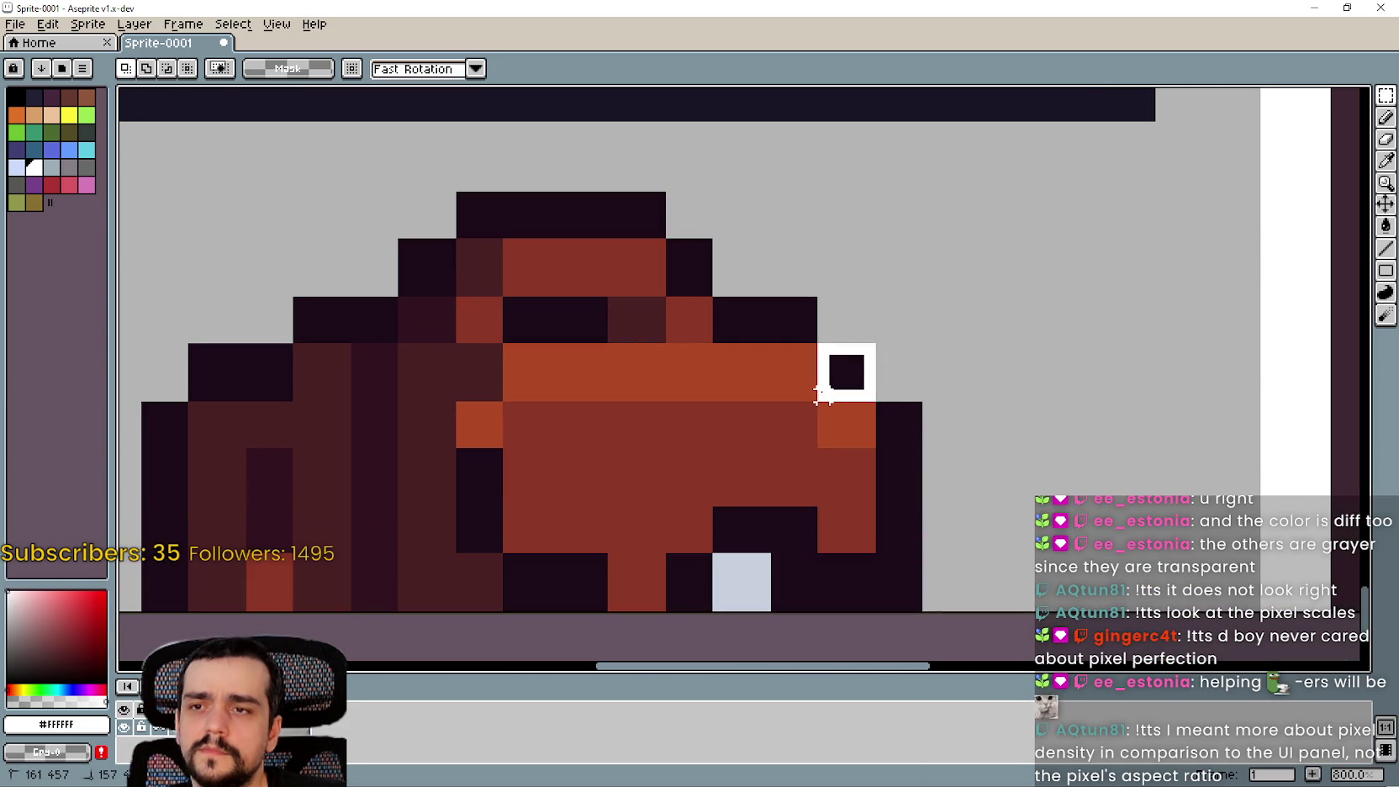
drag(822, 396, 824, 396)
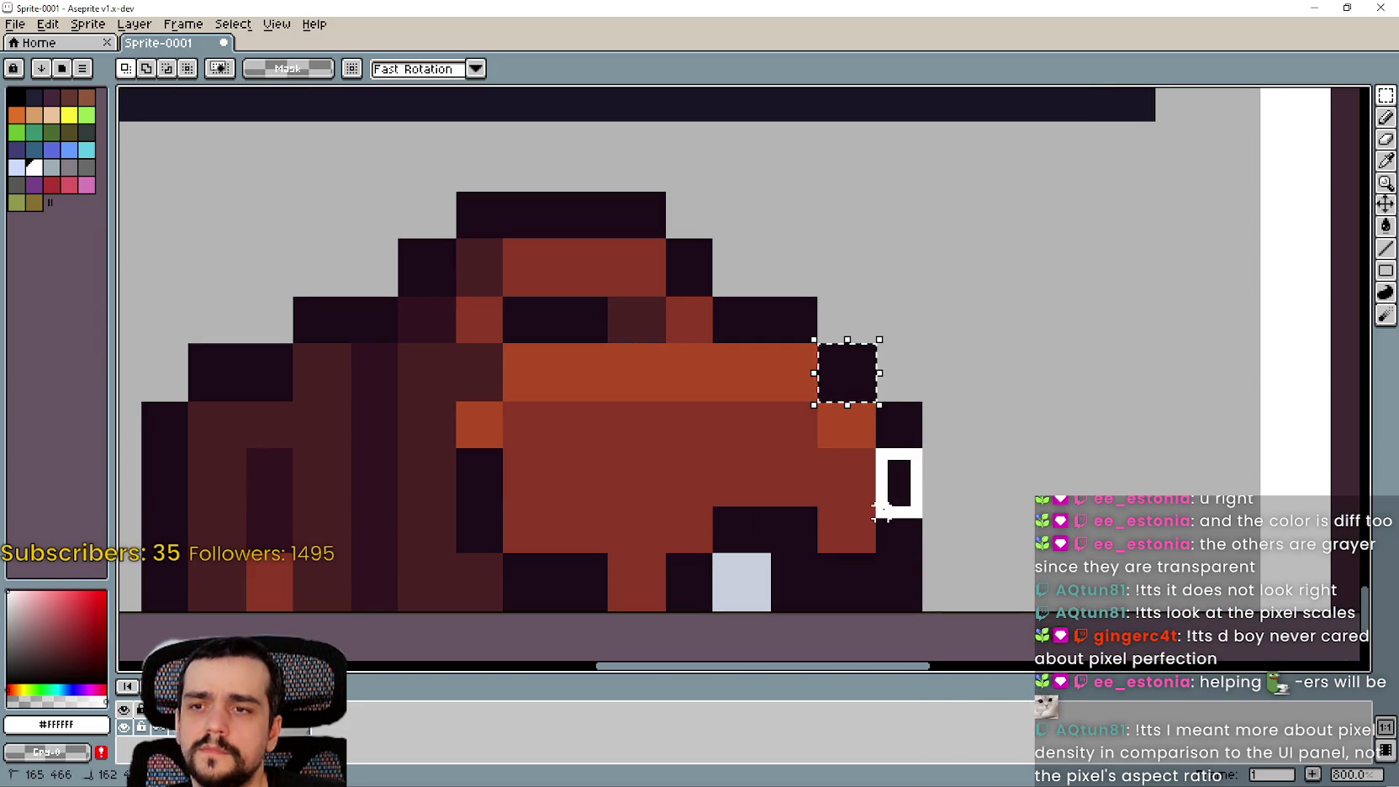
drag(881, 508, 882, 504)
scroll(882, 504, down, 5)
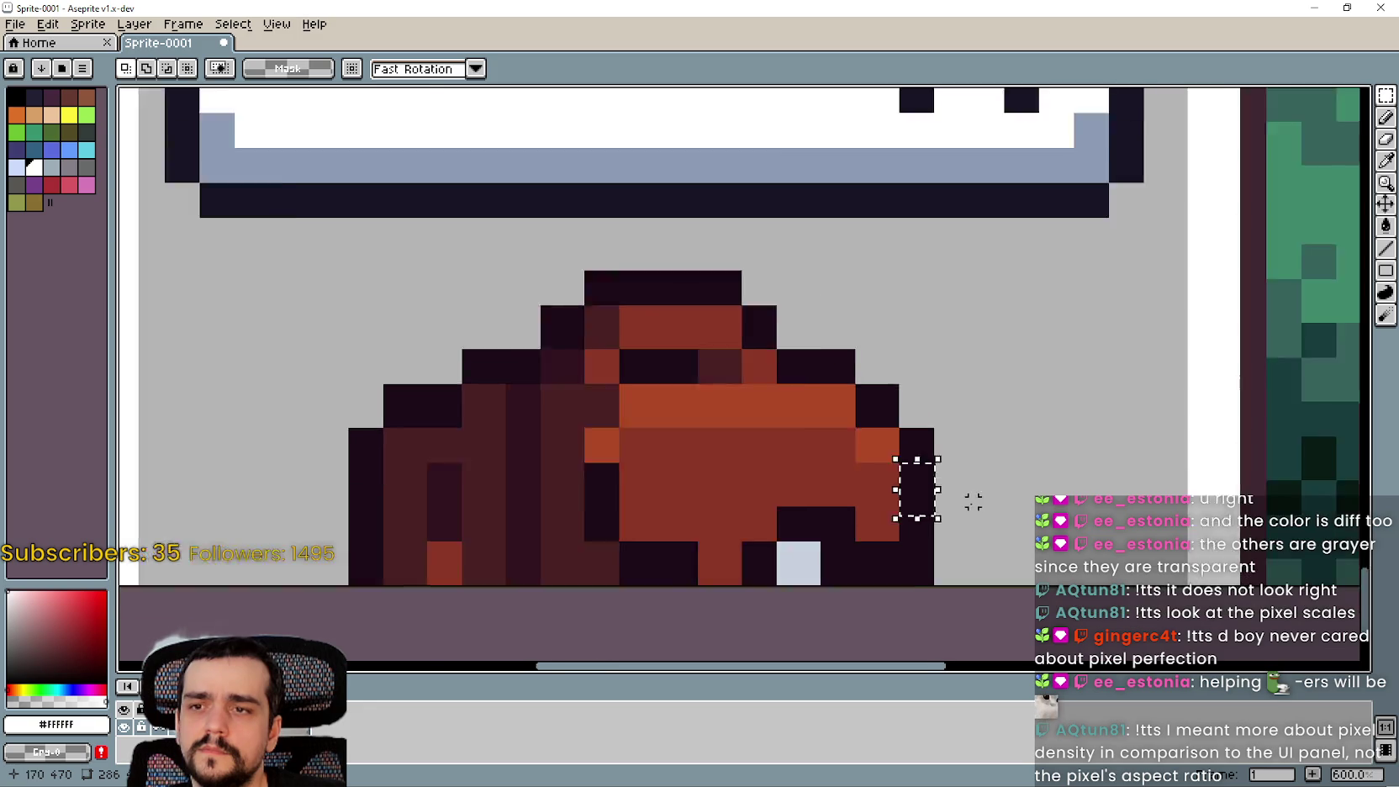
scroll(881, 392, down, 1)
scroll(1009, 504, up, 2)
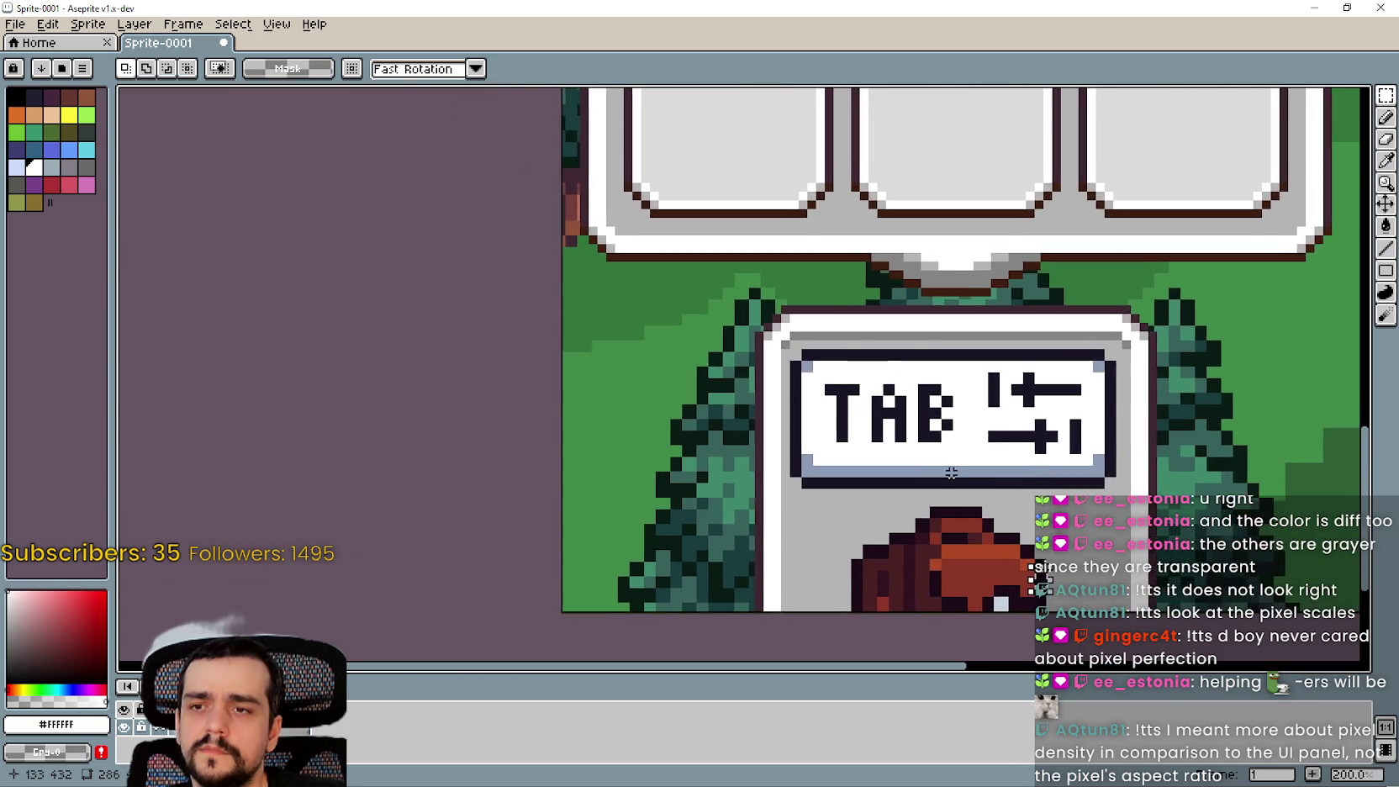
scroll(935, 464, down, 1)
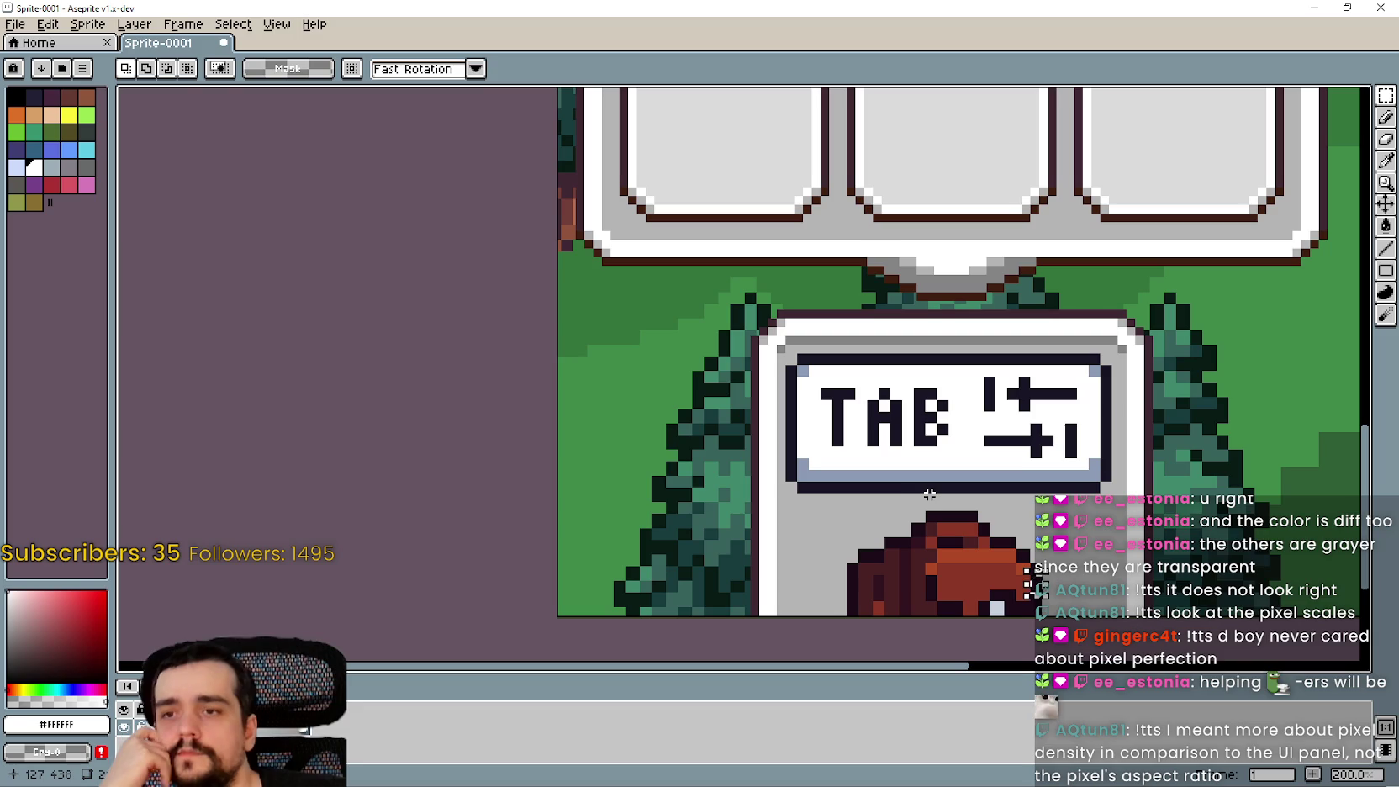
click(1316, 13)
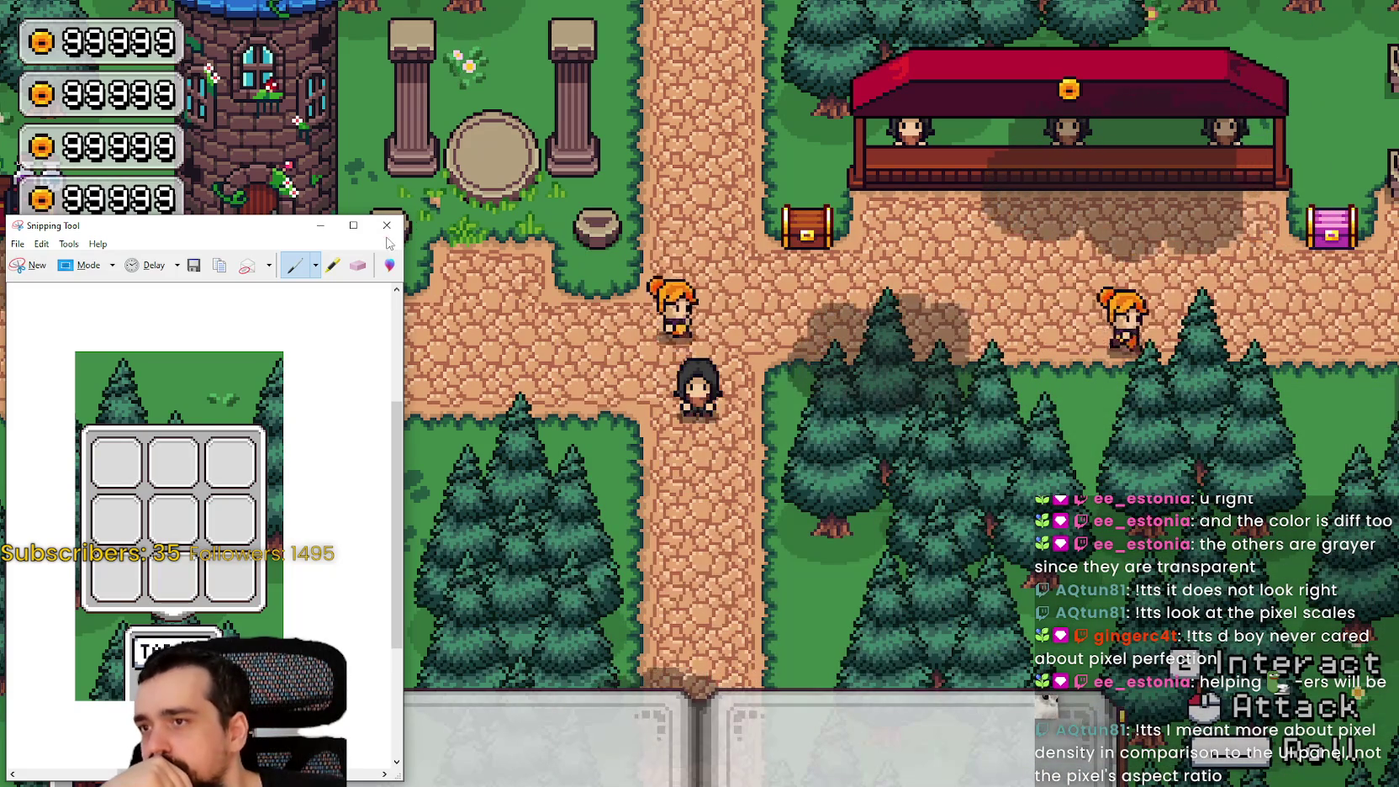
Snip the game's bottom-left inventory area and copy it to the clipboard
click(317, 227)
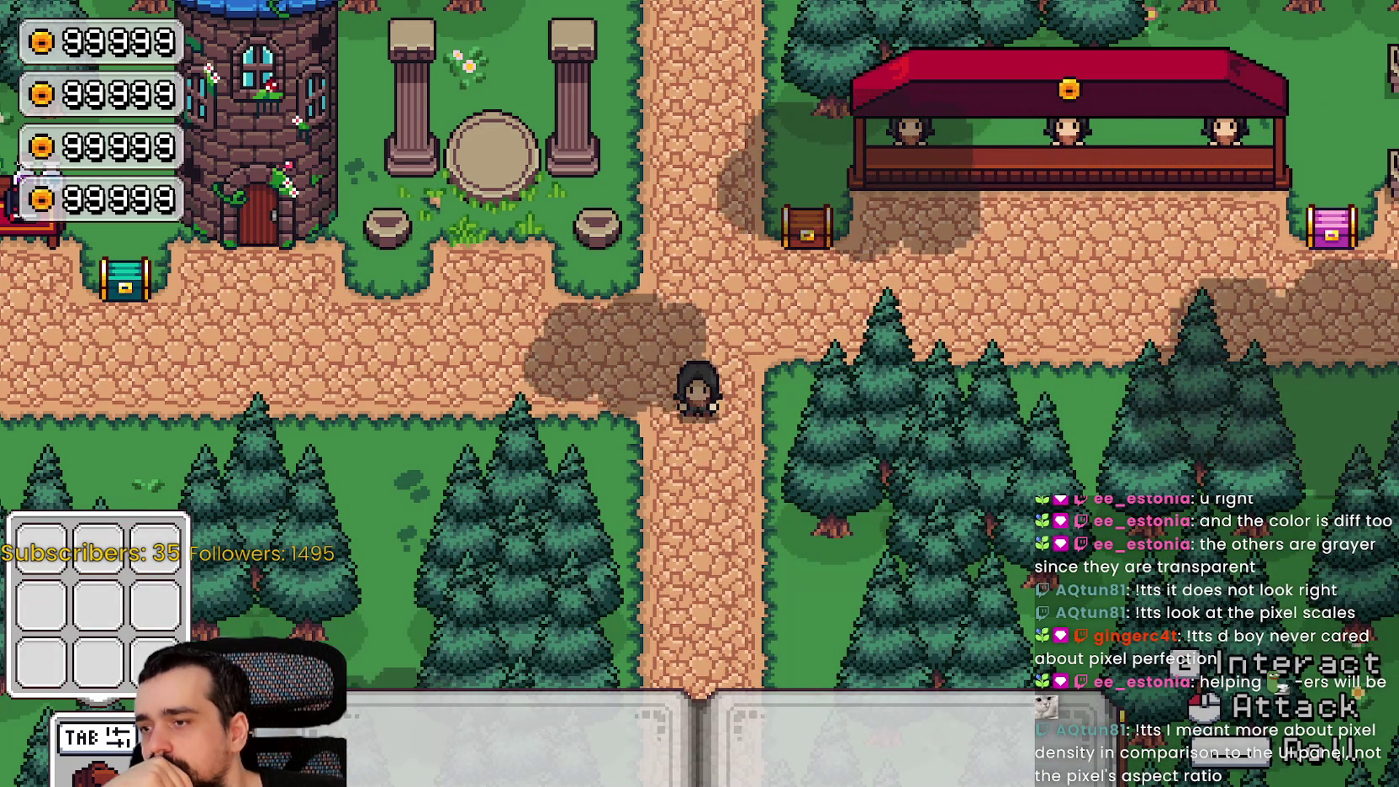
key(alt+Tab)
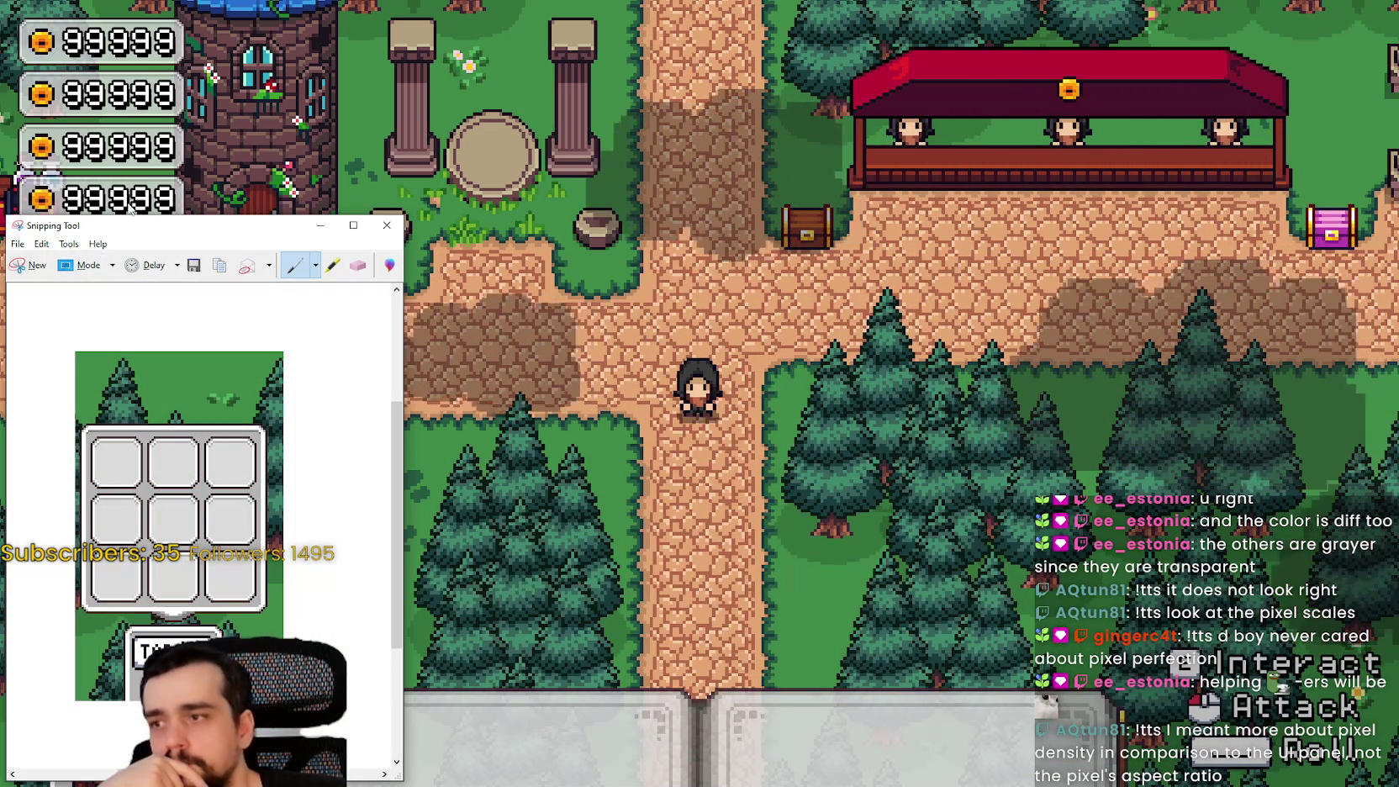
click(31, 267)
mouse_move(3, 497)
mouse_down()
mouse_move(647, 784)
mouse_move(783, 785)
mouse_up()
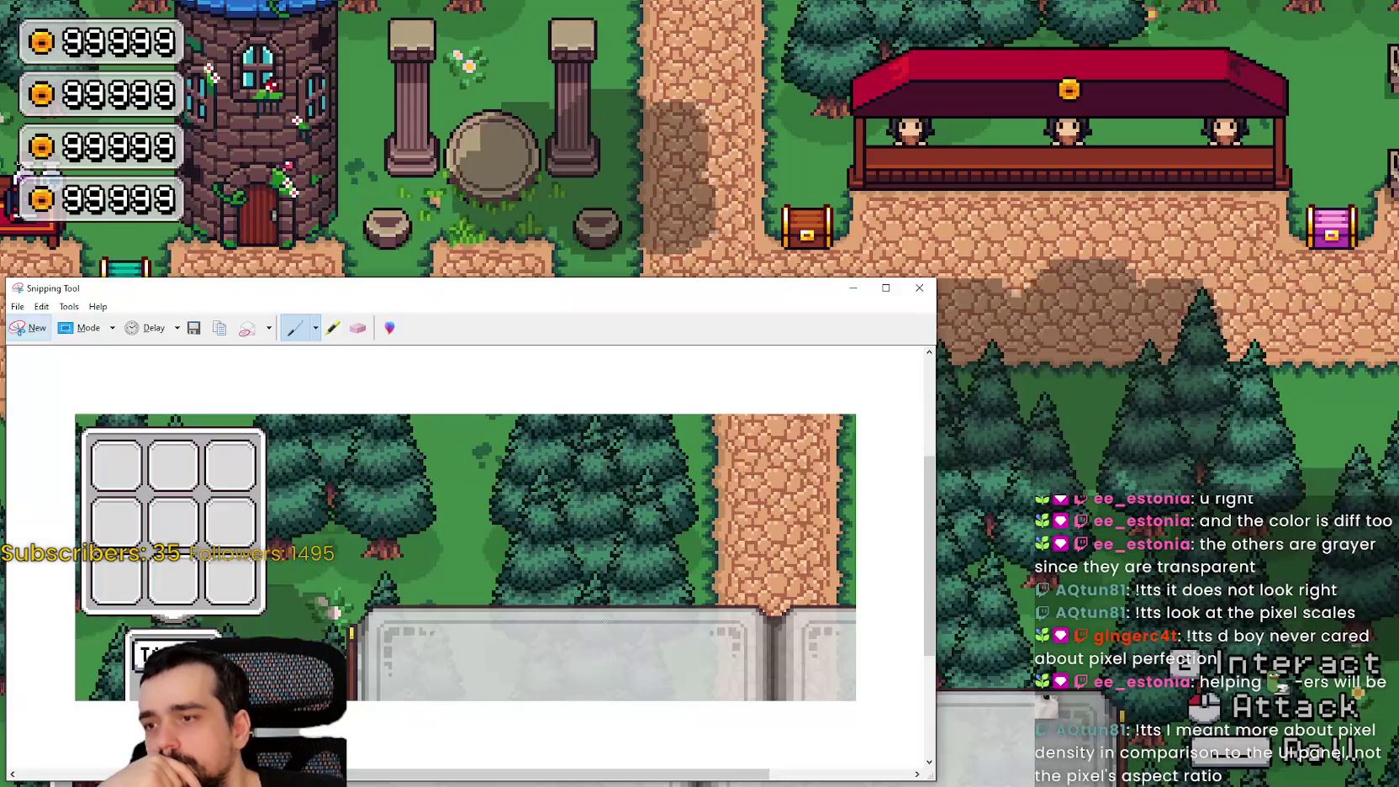
click(69, 307)
click(41, 306)
click(50, 326)
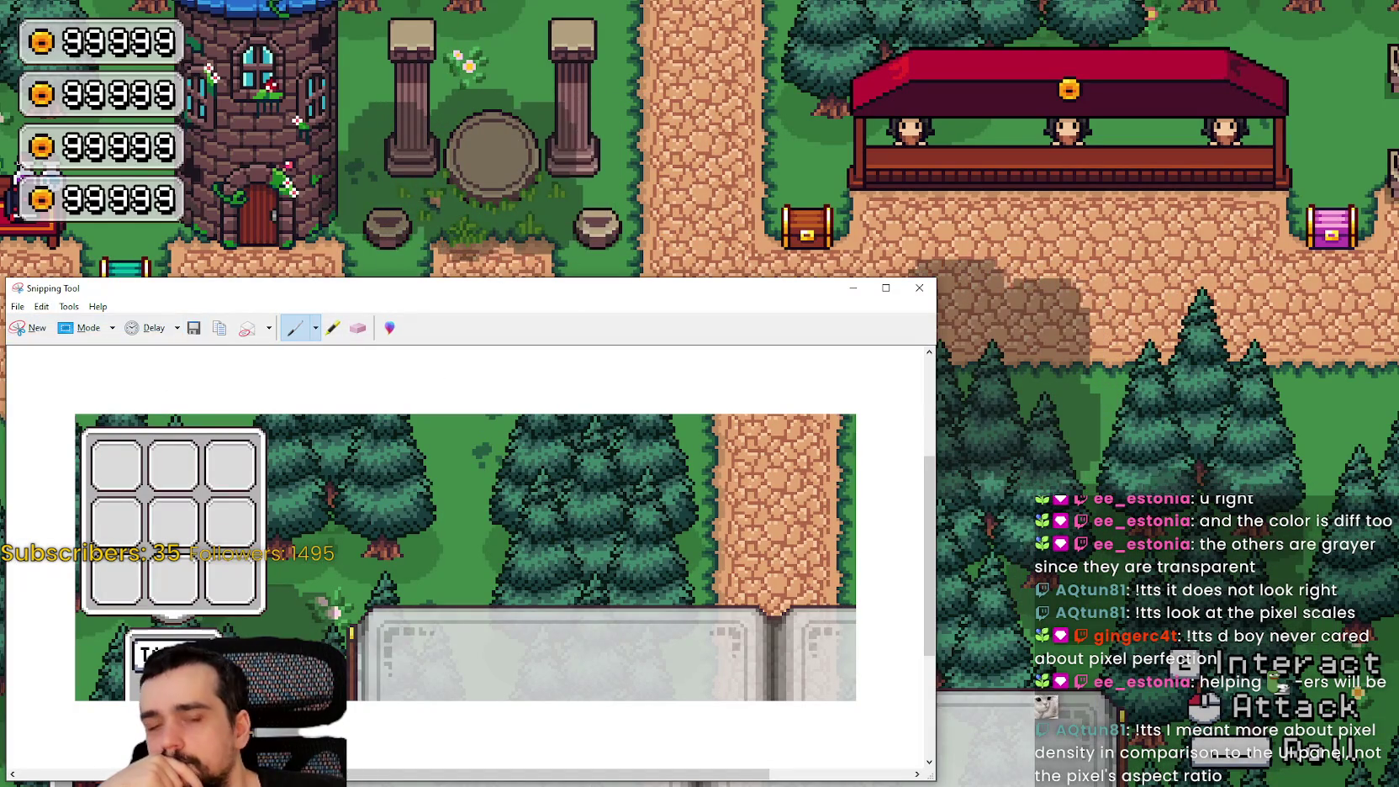
Switch back to Aseprite and start a new 1072x394 sprite
key(alt+Tab)
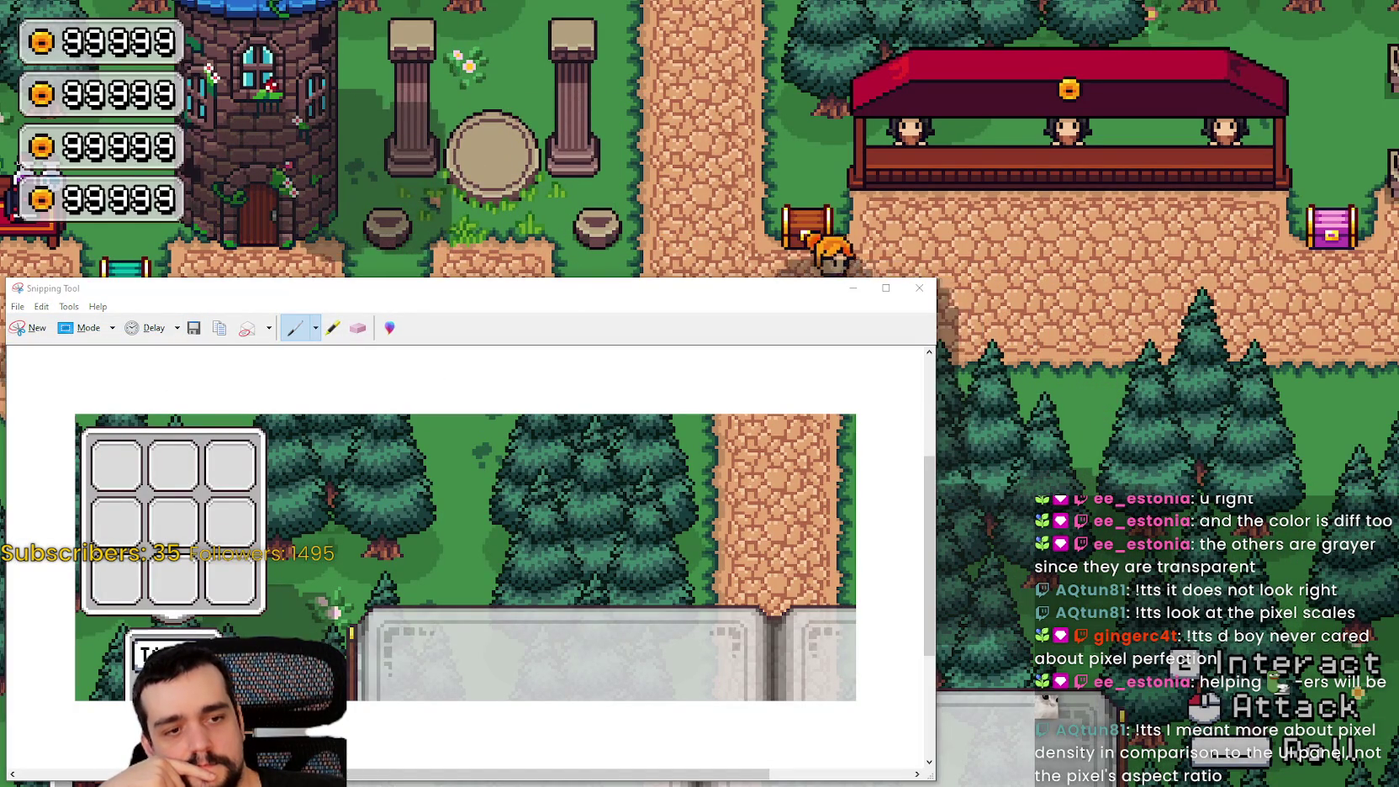
key(alt+Tab)
key(alt+f)
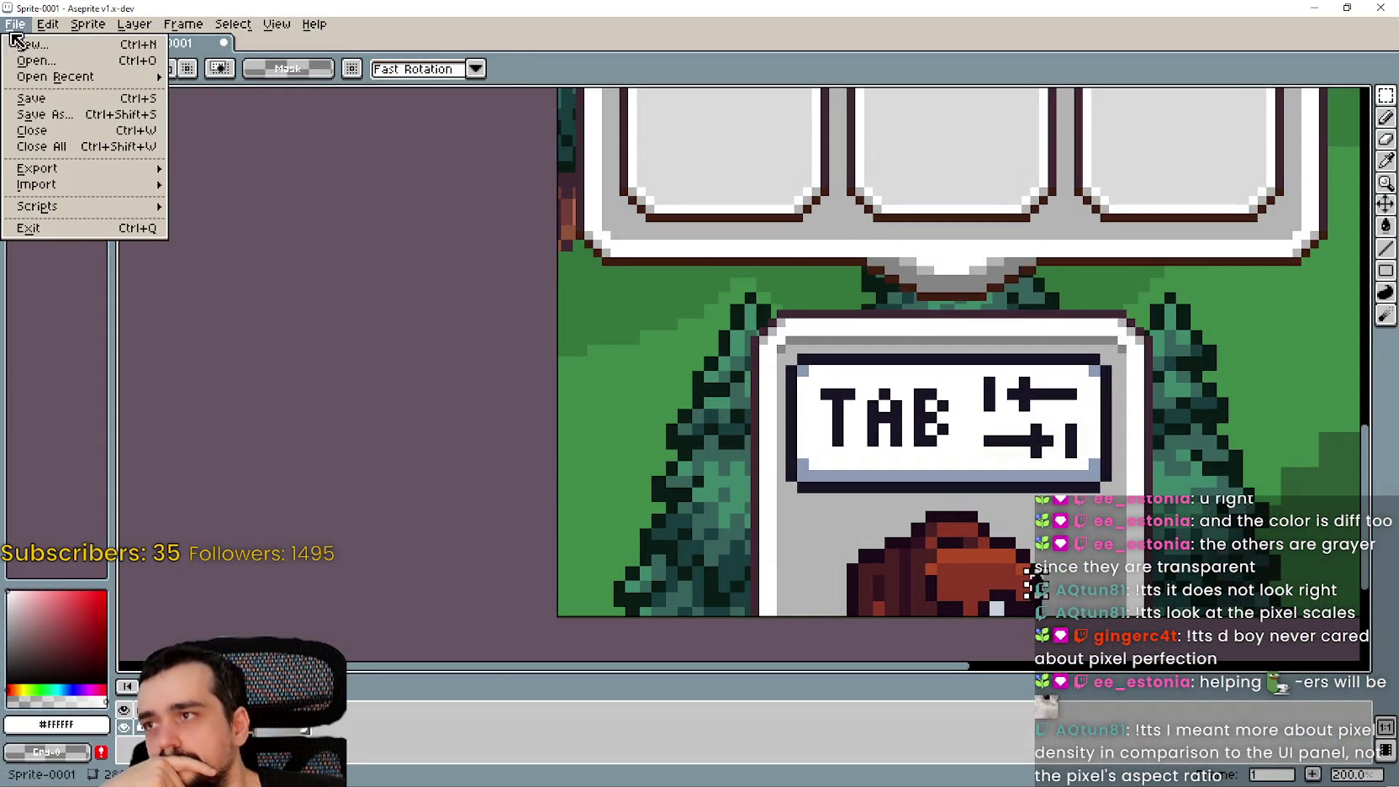
key(n)
click(672, 533)
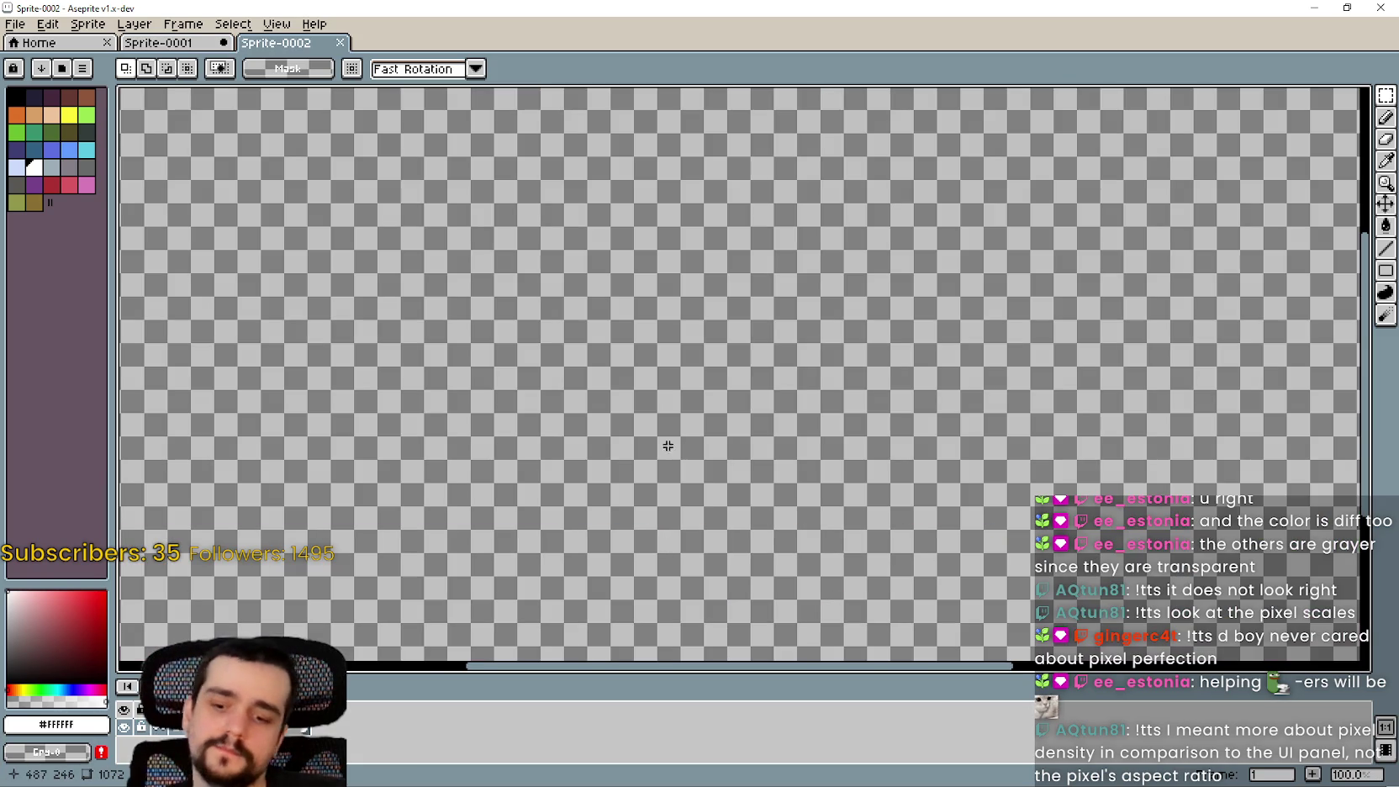
key(ctrl+v)
scroll(659, 441, down, 3)
scroll(796, 590, up, 5)
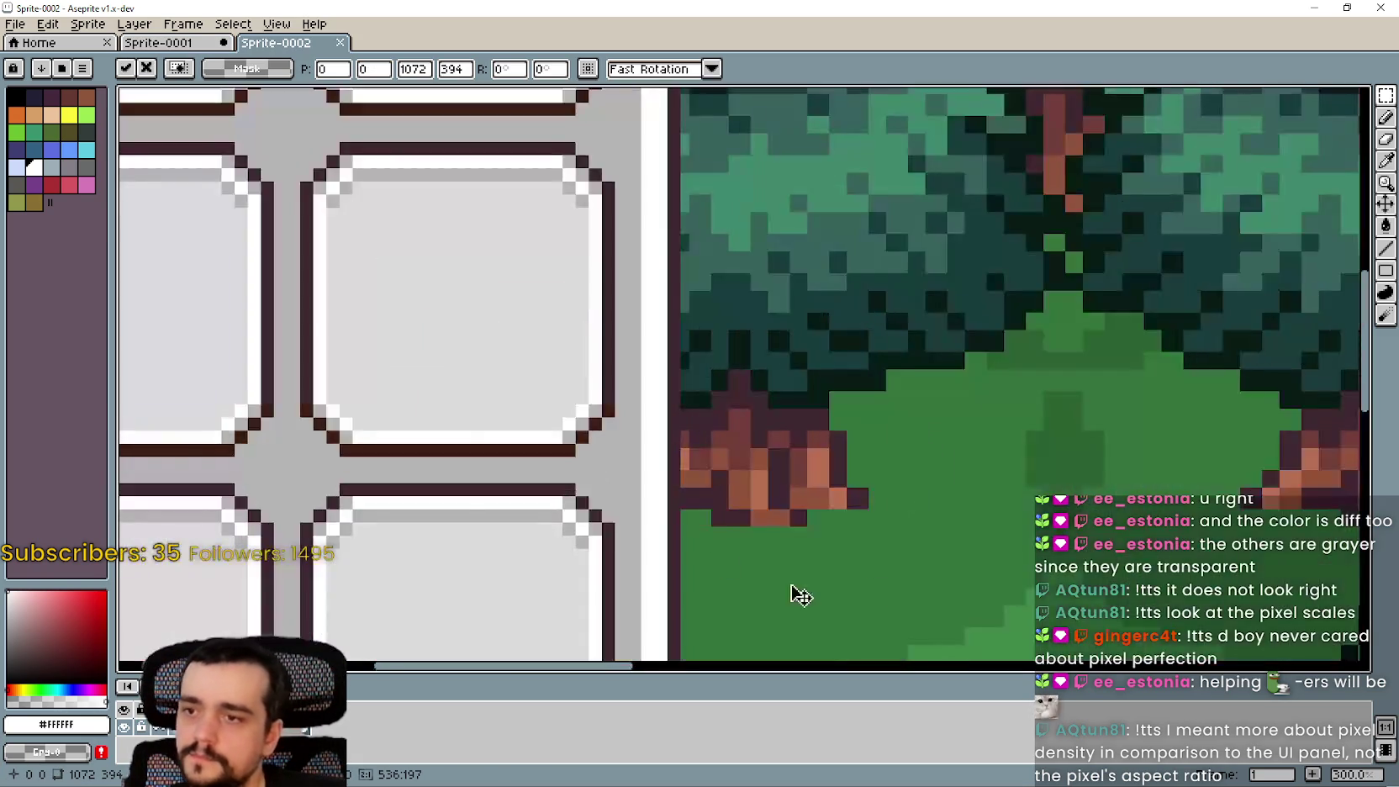
scroll(890, 404, up, 1)
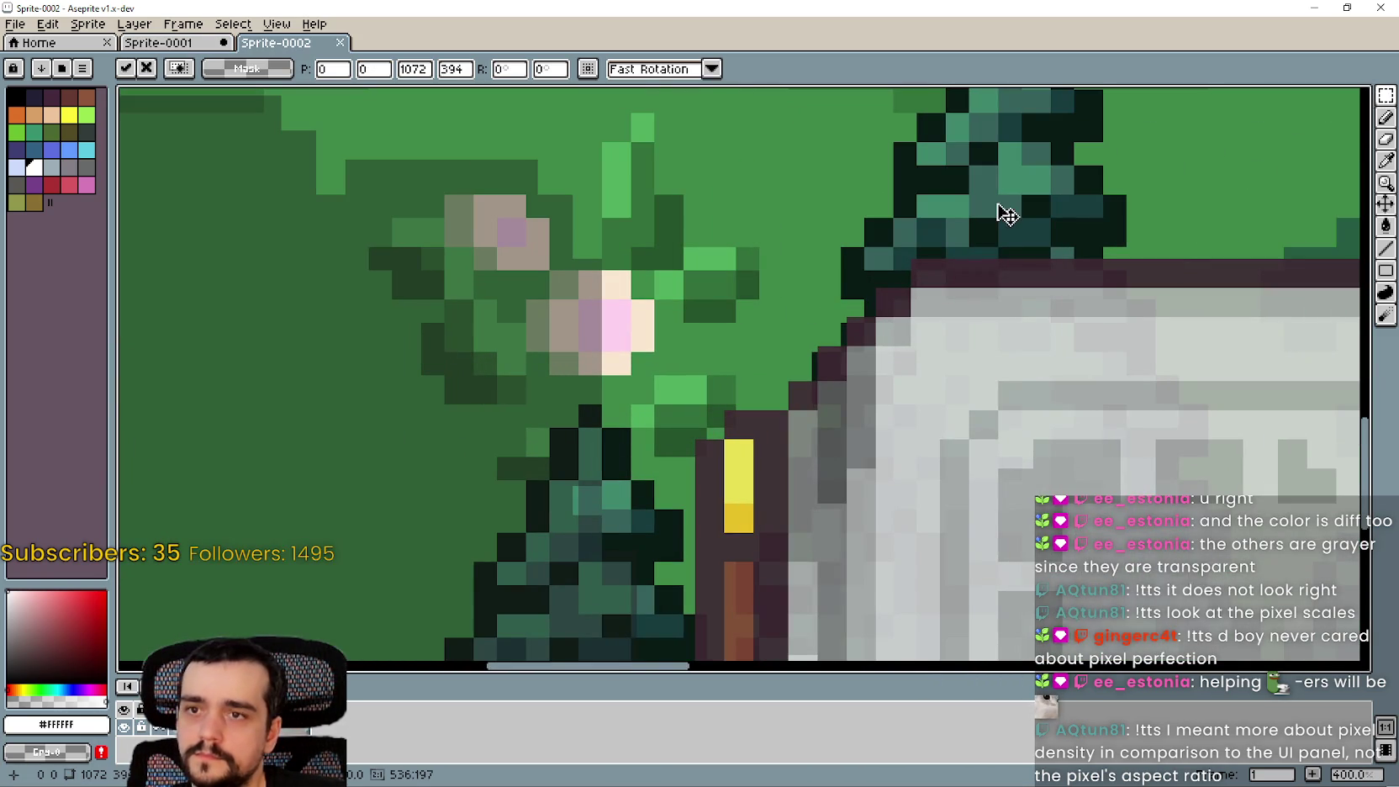
scroll(911, 290, up, 3)
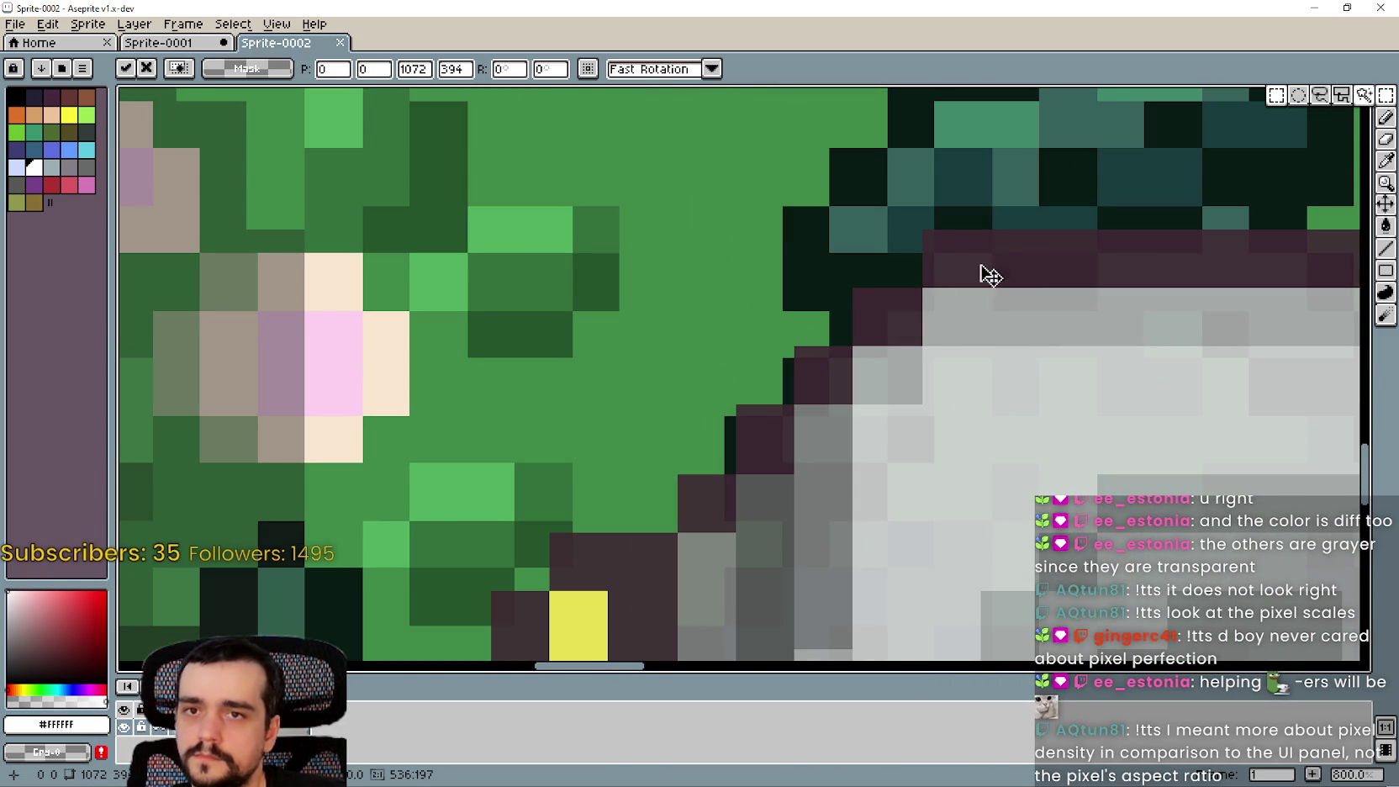
scroll(950, 273, down, 3)
key(Return)
scroll(929, 244, up, 5)
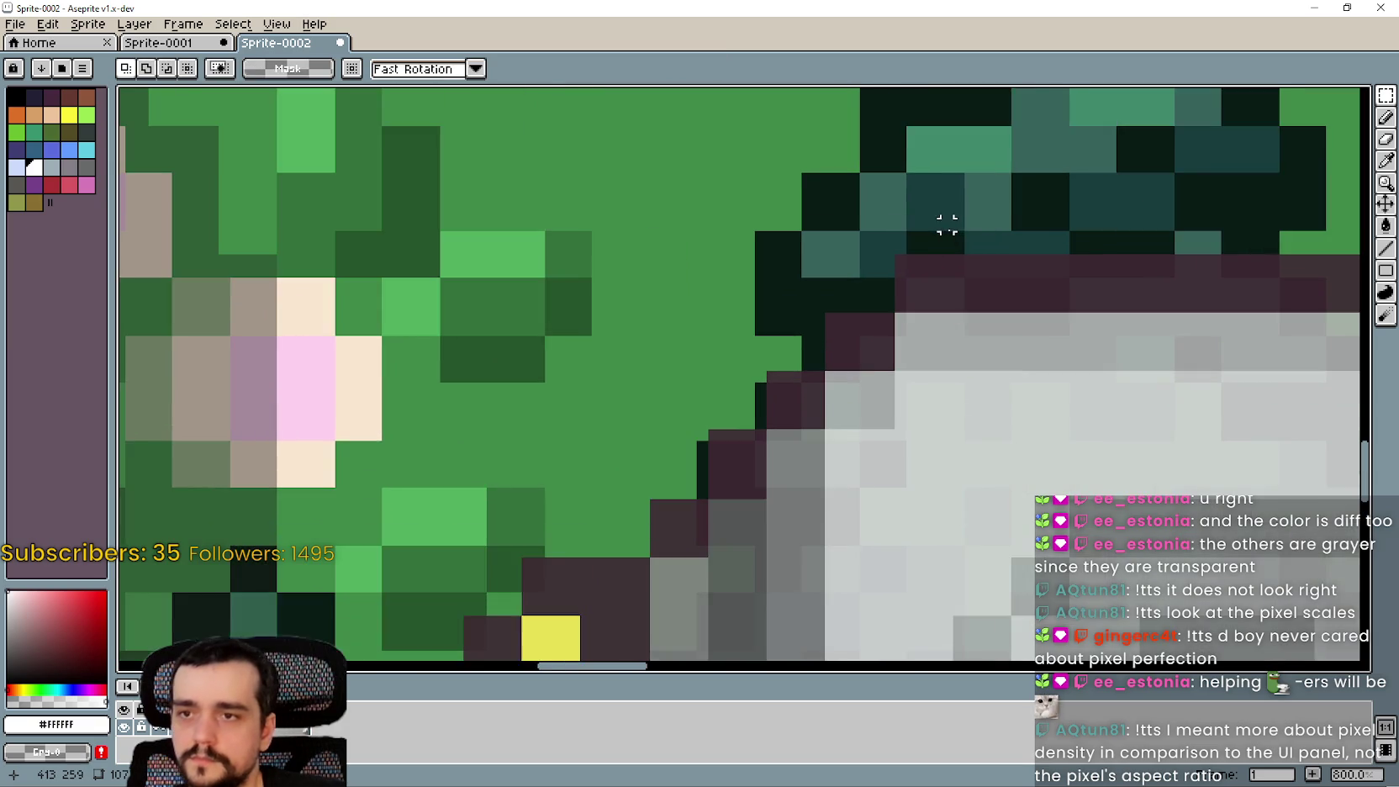
drag(919, 264, 990, 333)
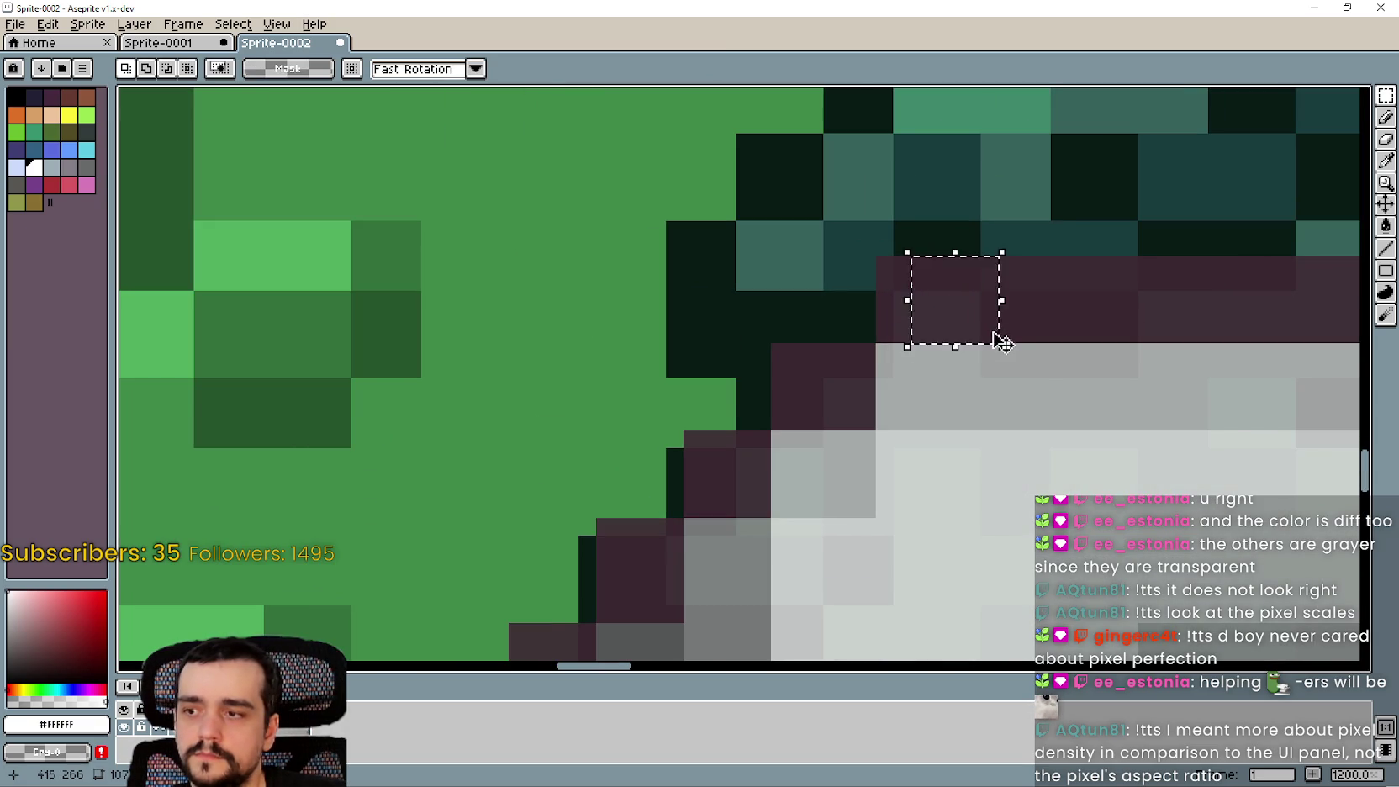
scroll(931, 287, down, 5)
drag(931, 287, 1065, 135)
scroll(906, 435, up, 4)
mouse_move(905, 435)
mouse_down()
mouse_move(896, 424)
mouse_move(856, 524)
mouse_up()
scroll(862, 515, down, 7)
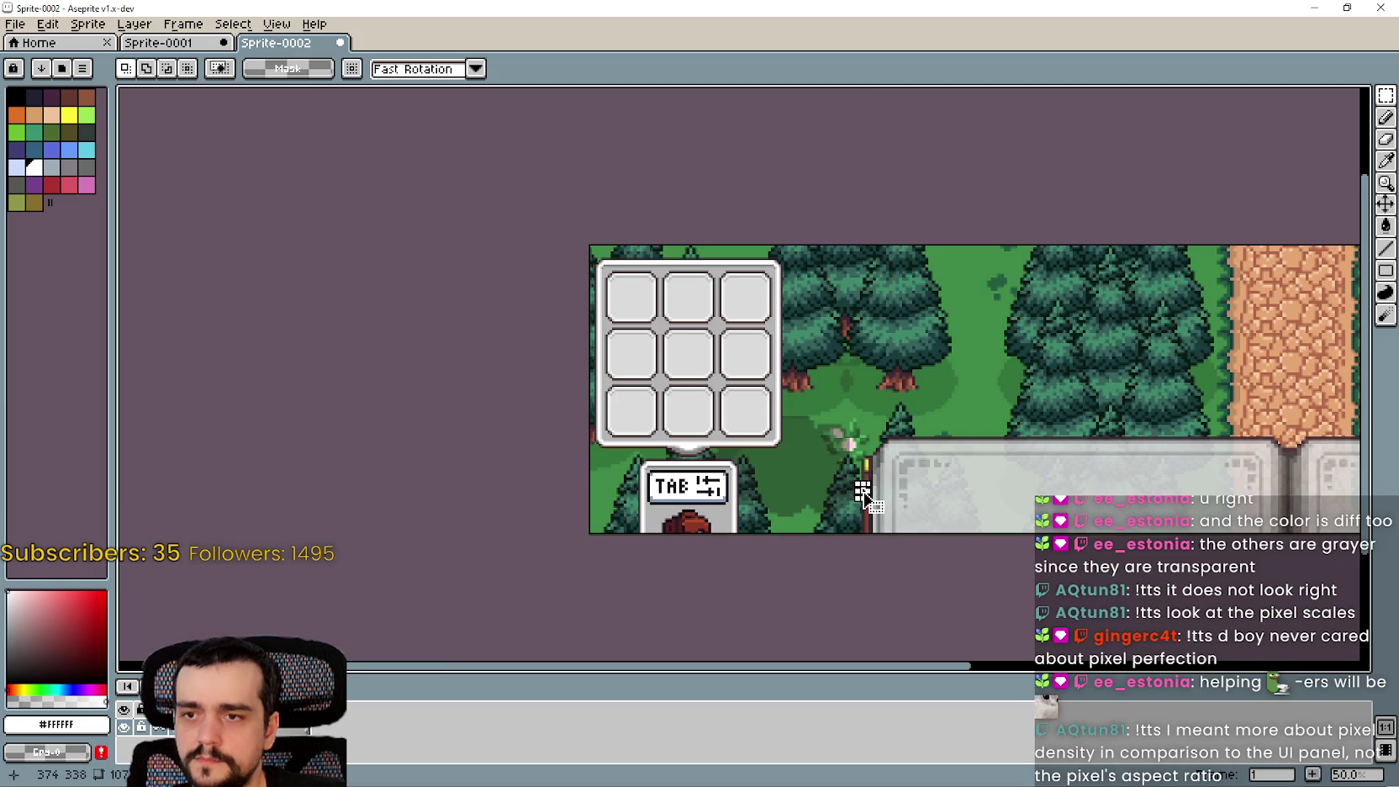
scroll(863, 496, up, 7)
scroll(818, 516, down, 6)
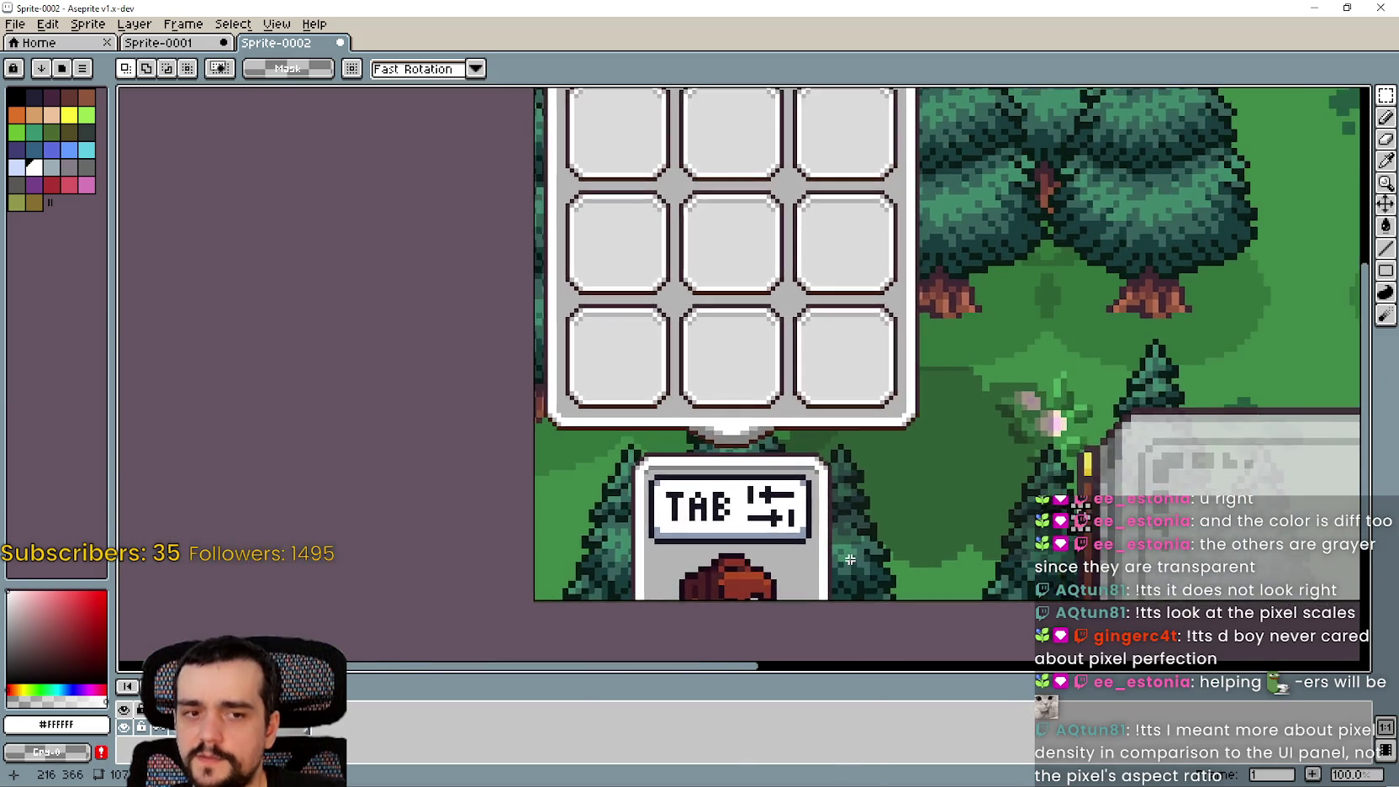
scroll(849, 559, up, 6)
scroll(777, 344, down, 6)
scroll(806, 375, up, 2)
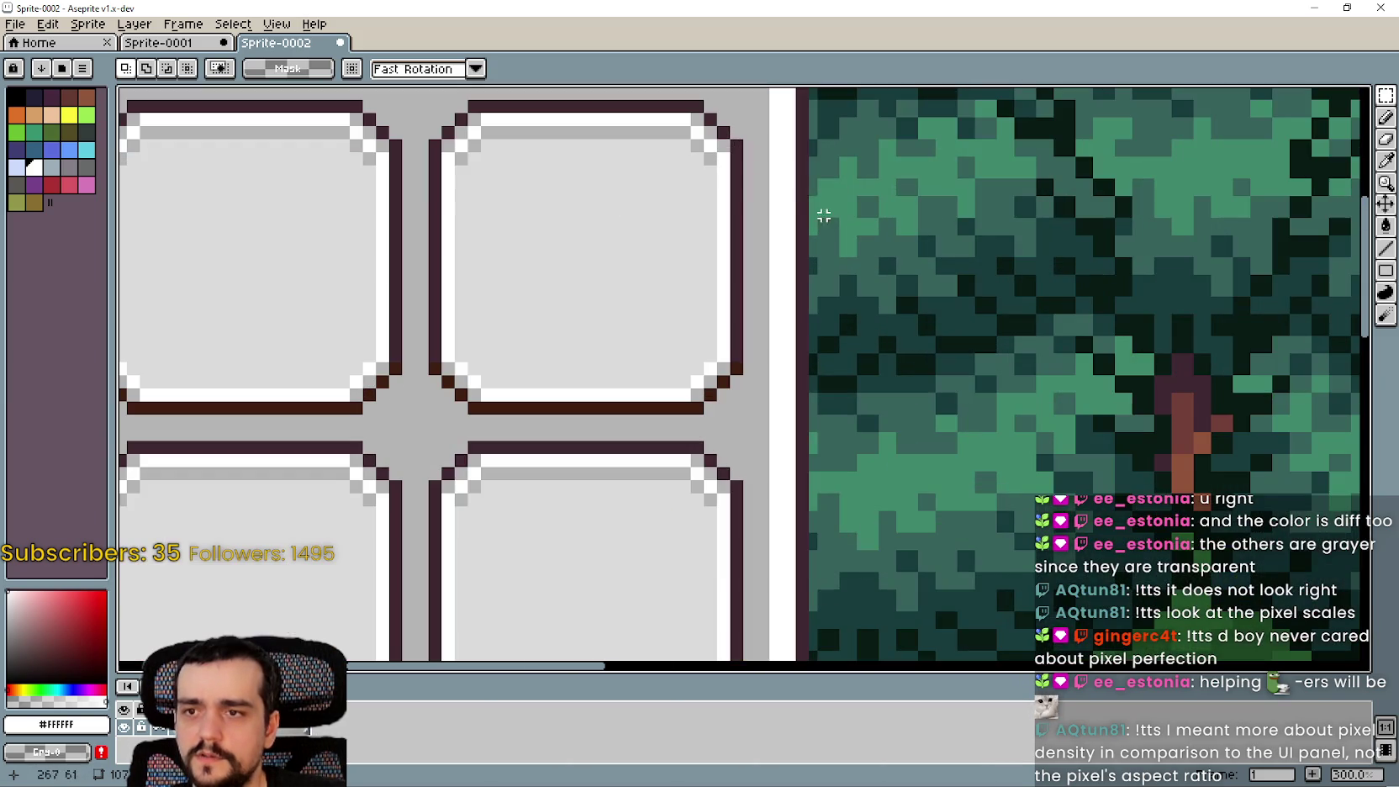
scroll(788, 344, down, 6)
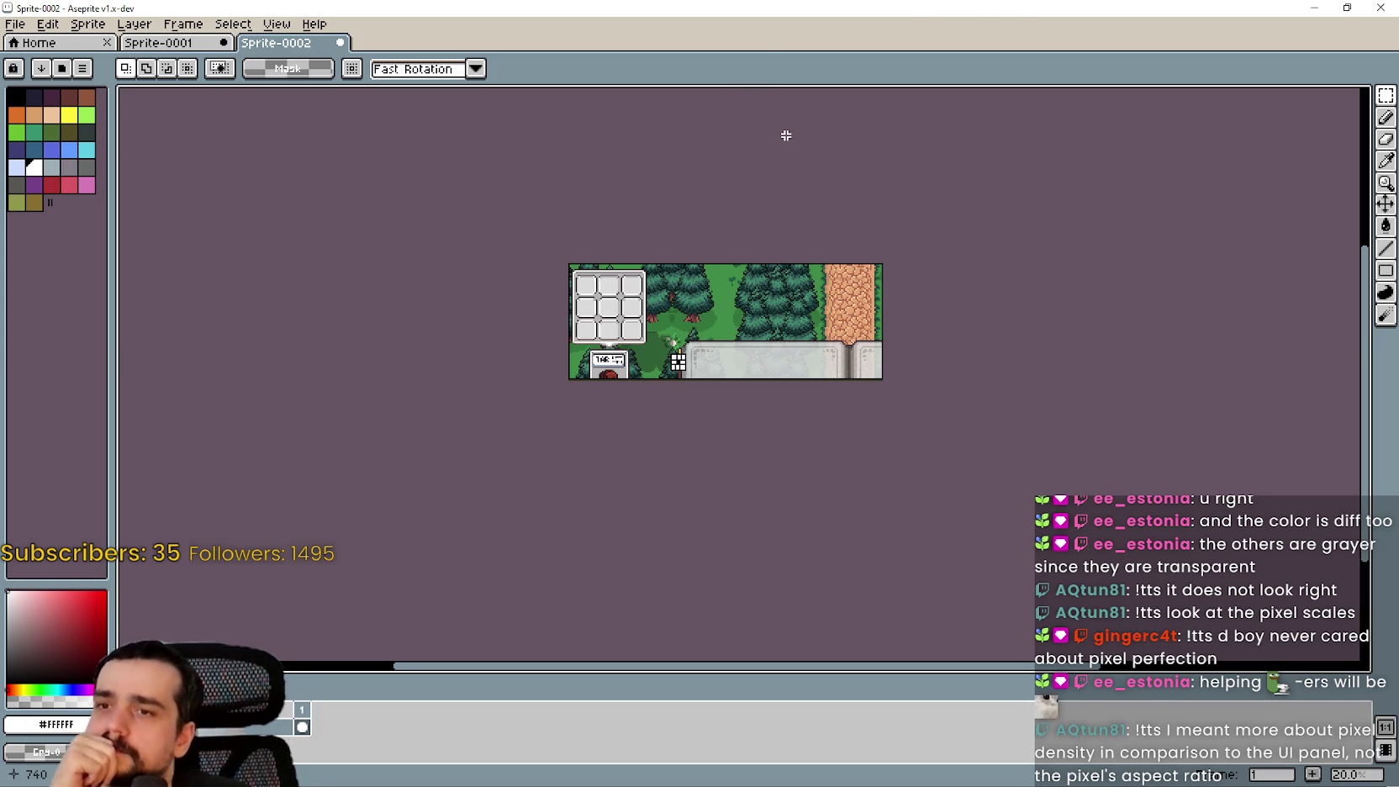
scroll(798, 437, up, 3)
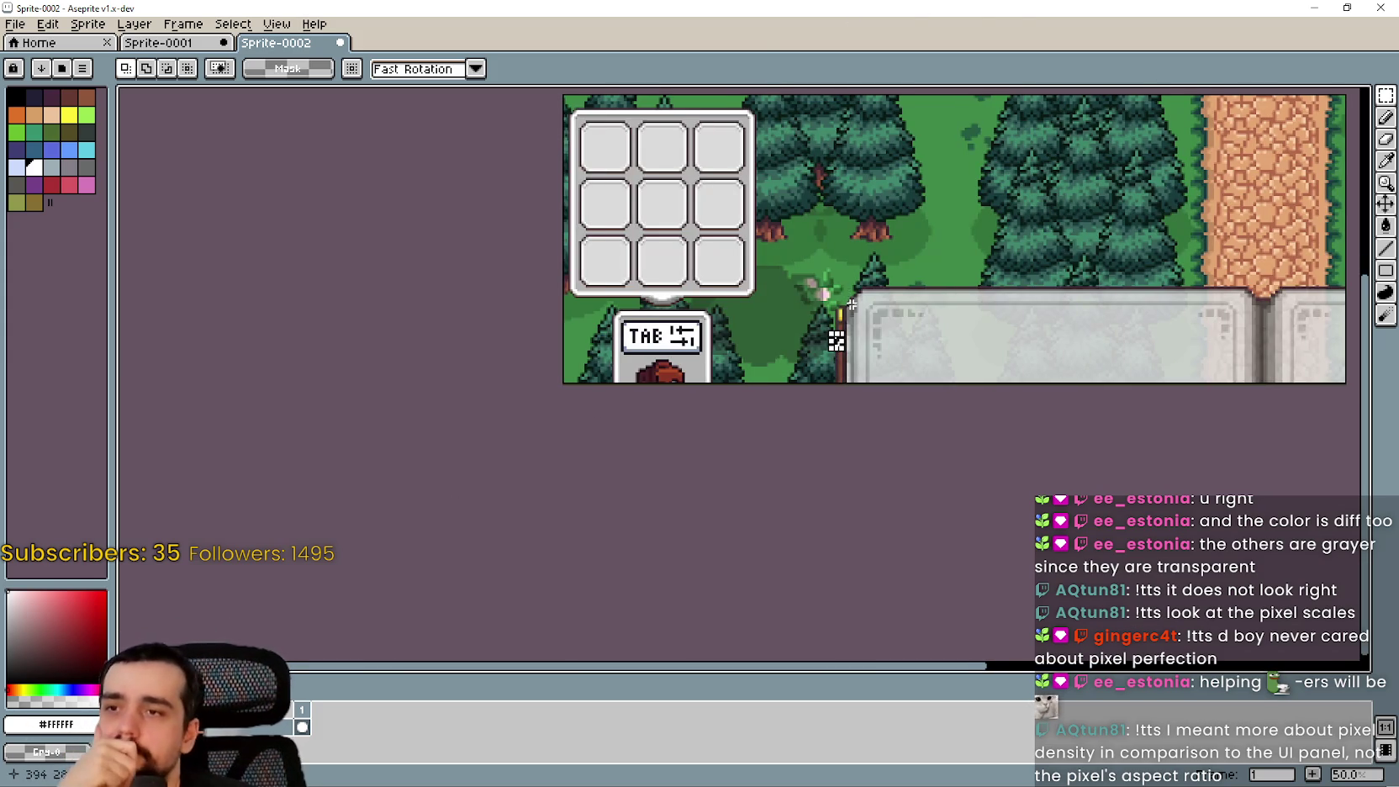
scroll(833, 320, up, 1)
scroll(824, 386, down, 1)
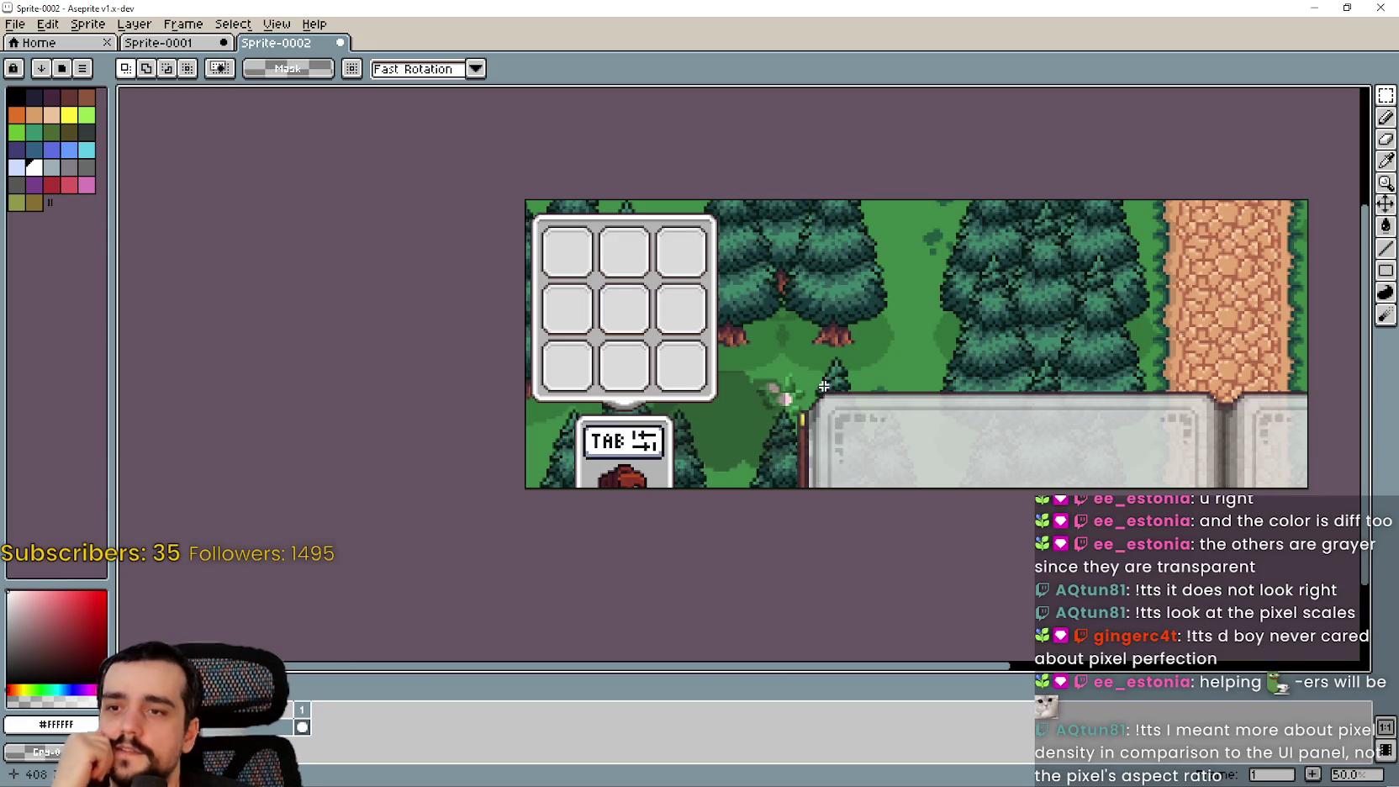
scroll(580, 454, up, 1)
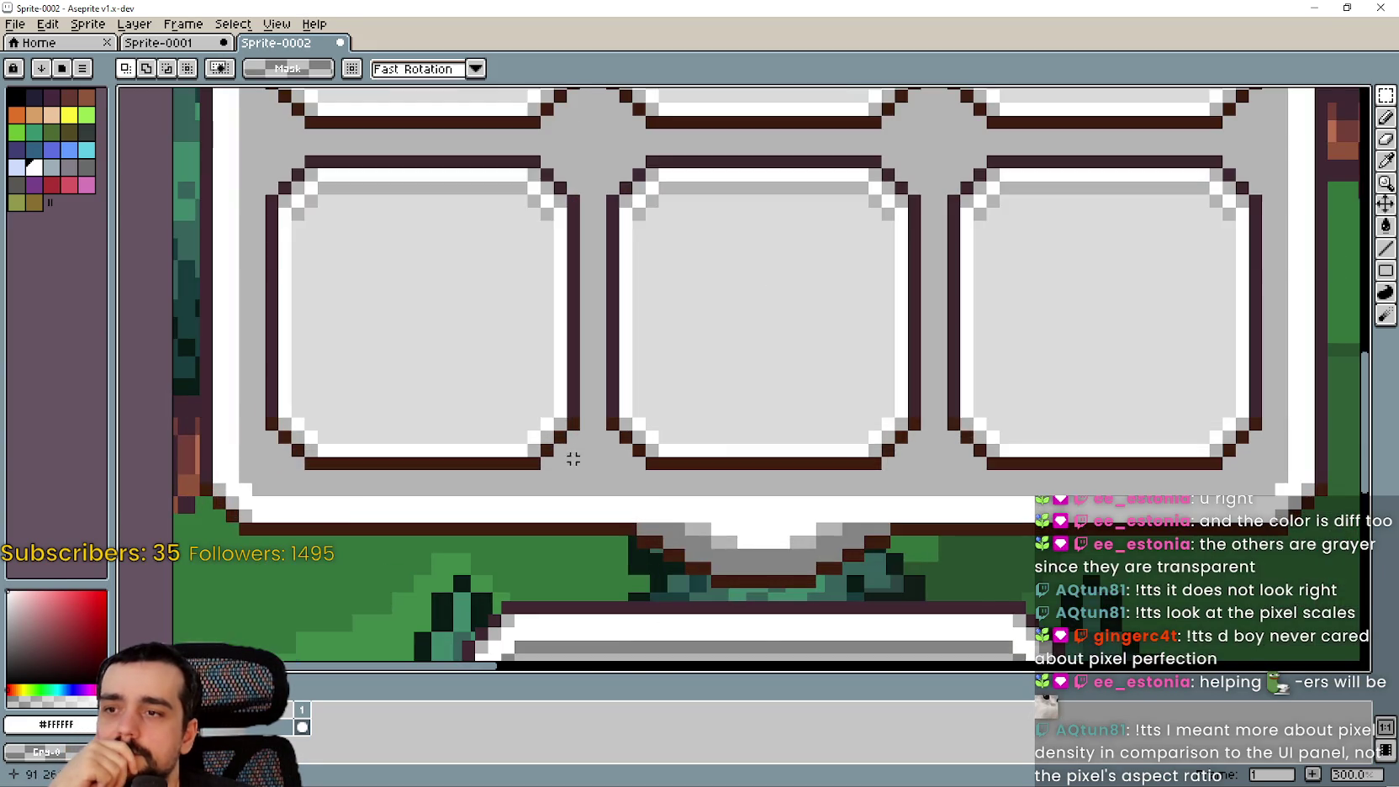
scroll(580, 459, down, 1)
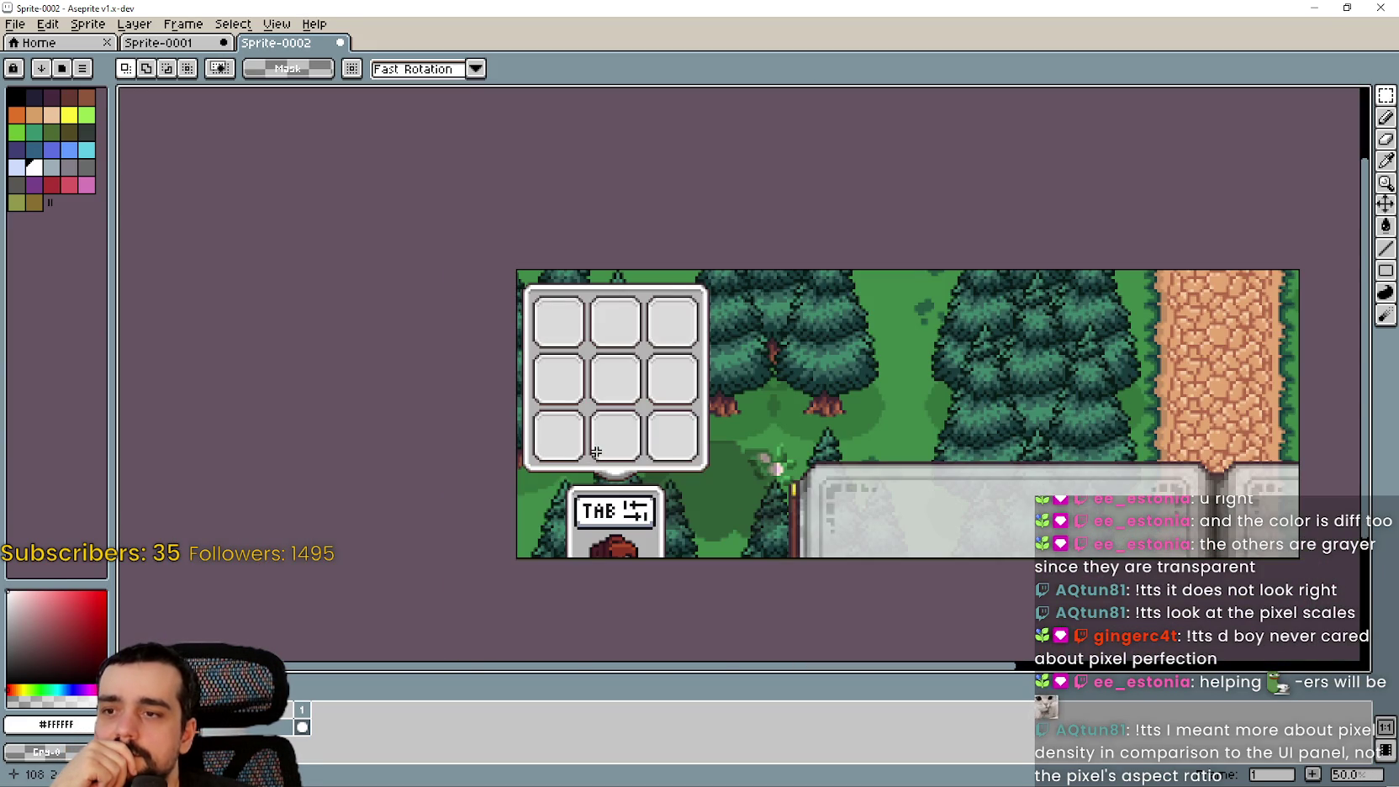
scroll(595, 452, up, 1)
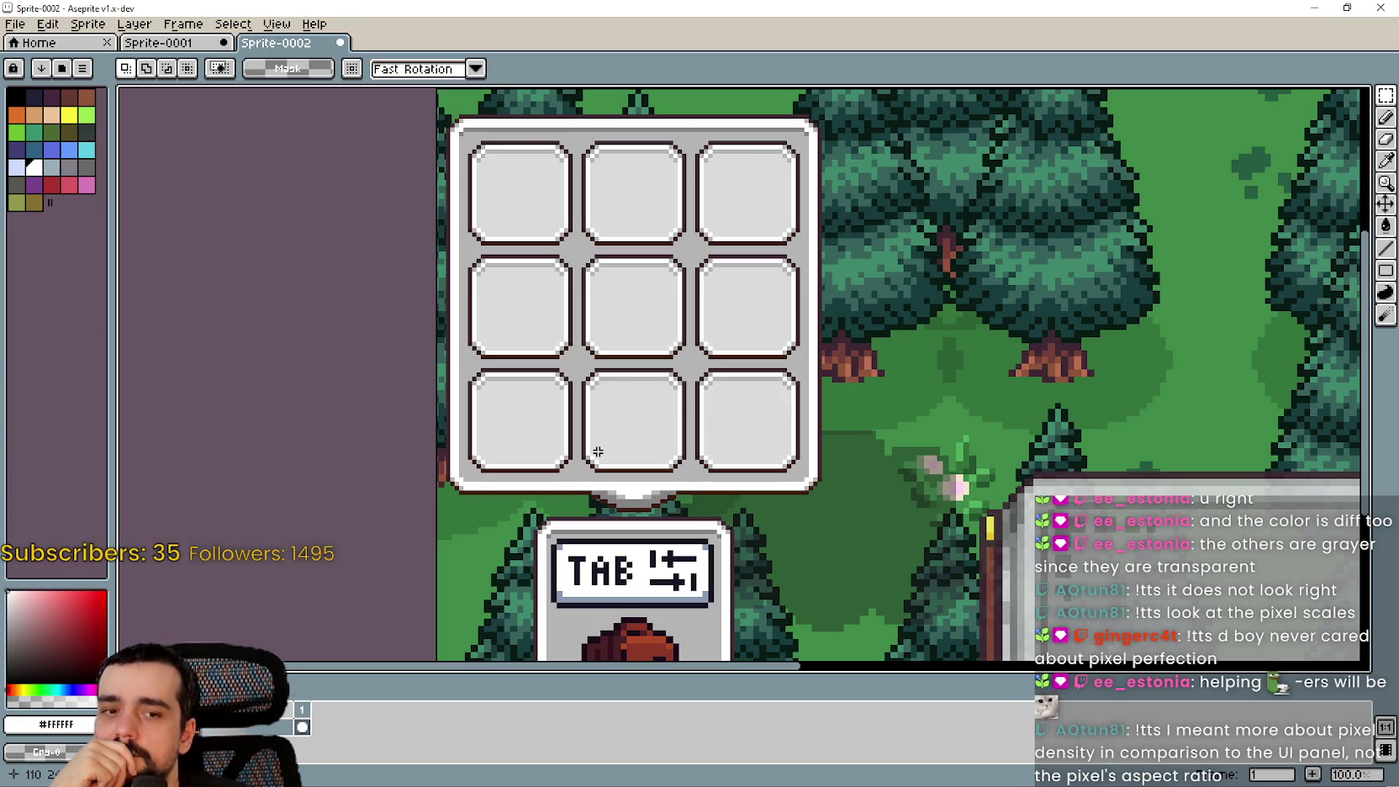
click(1314, 7)
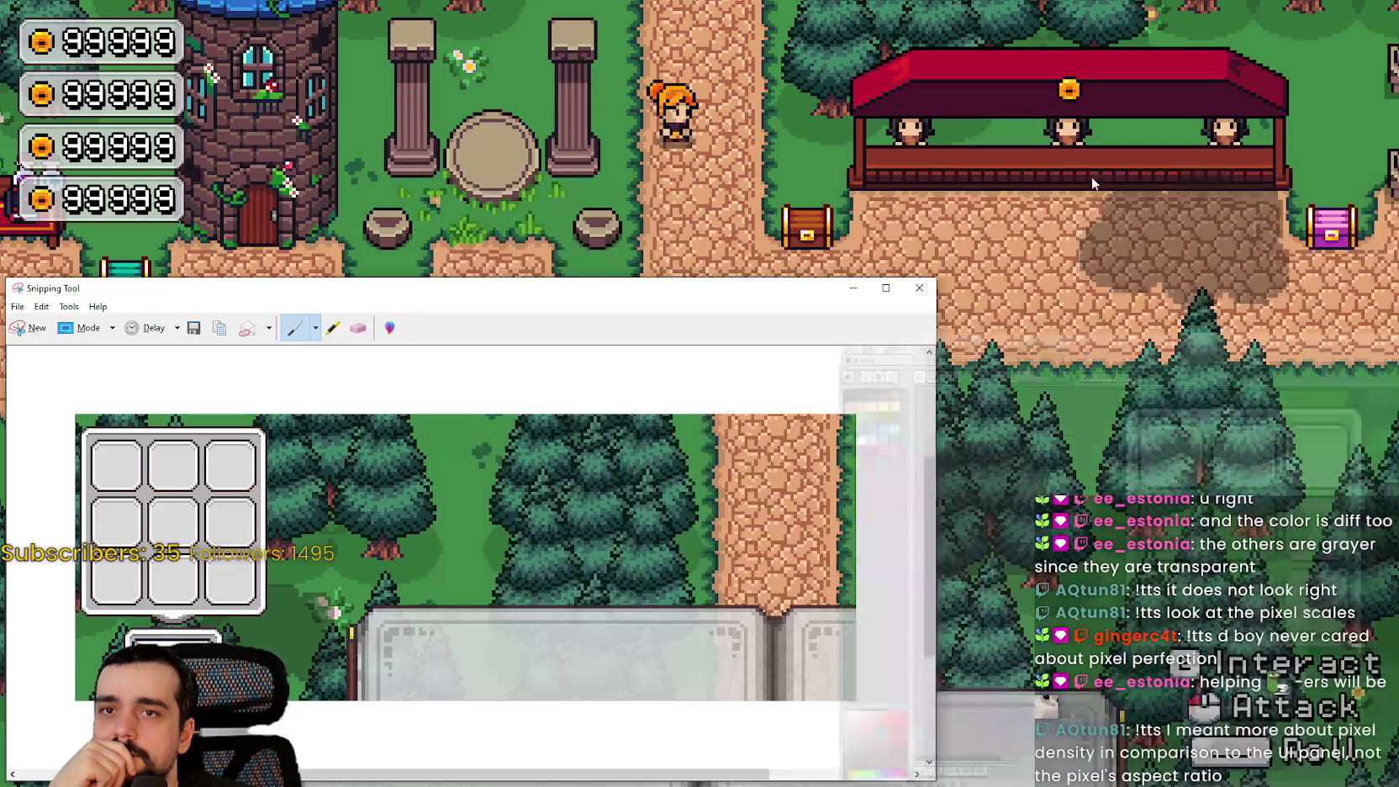
Snip a 337×912 strip of the game's left edge with the coin counters and copy it
click(1091, 176)
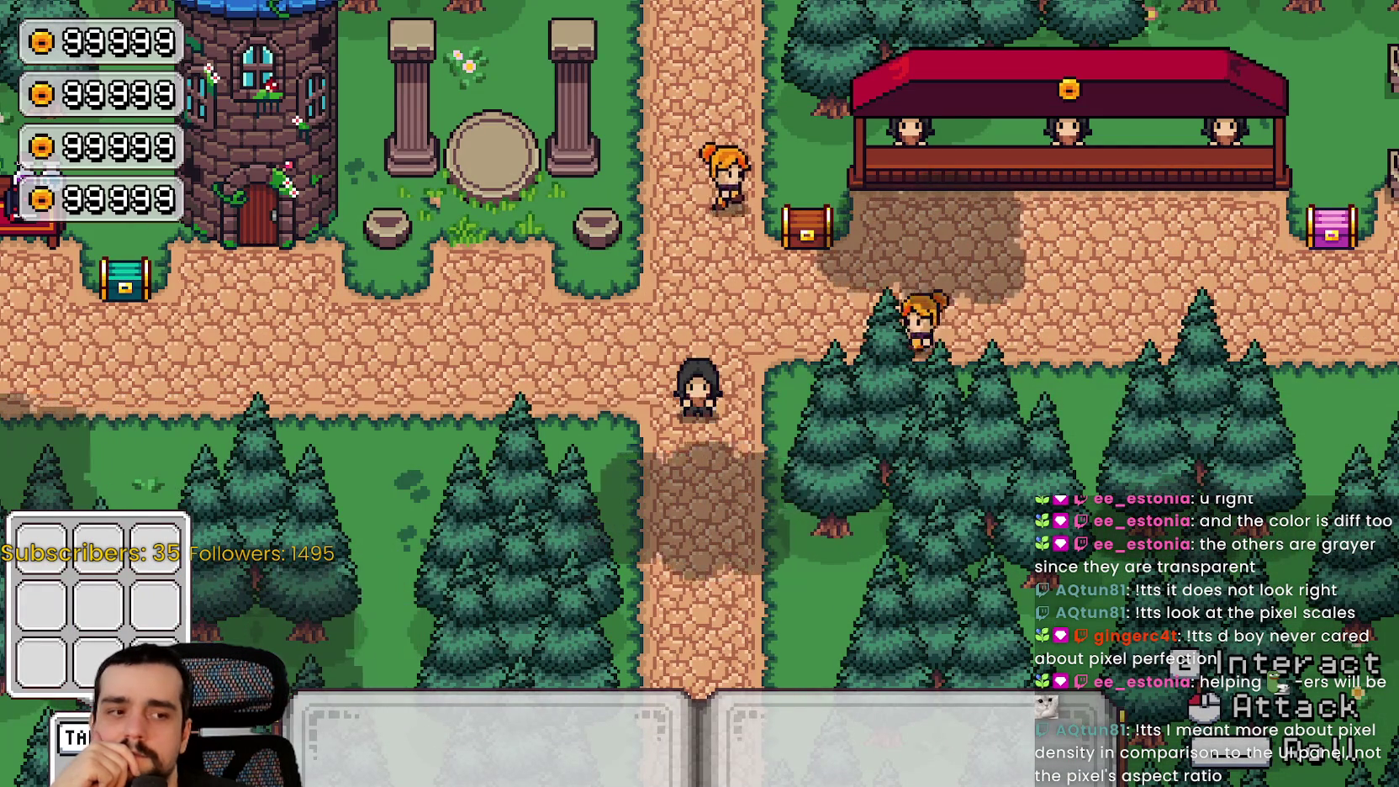
key(alt+Tab)
click(29, 328)
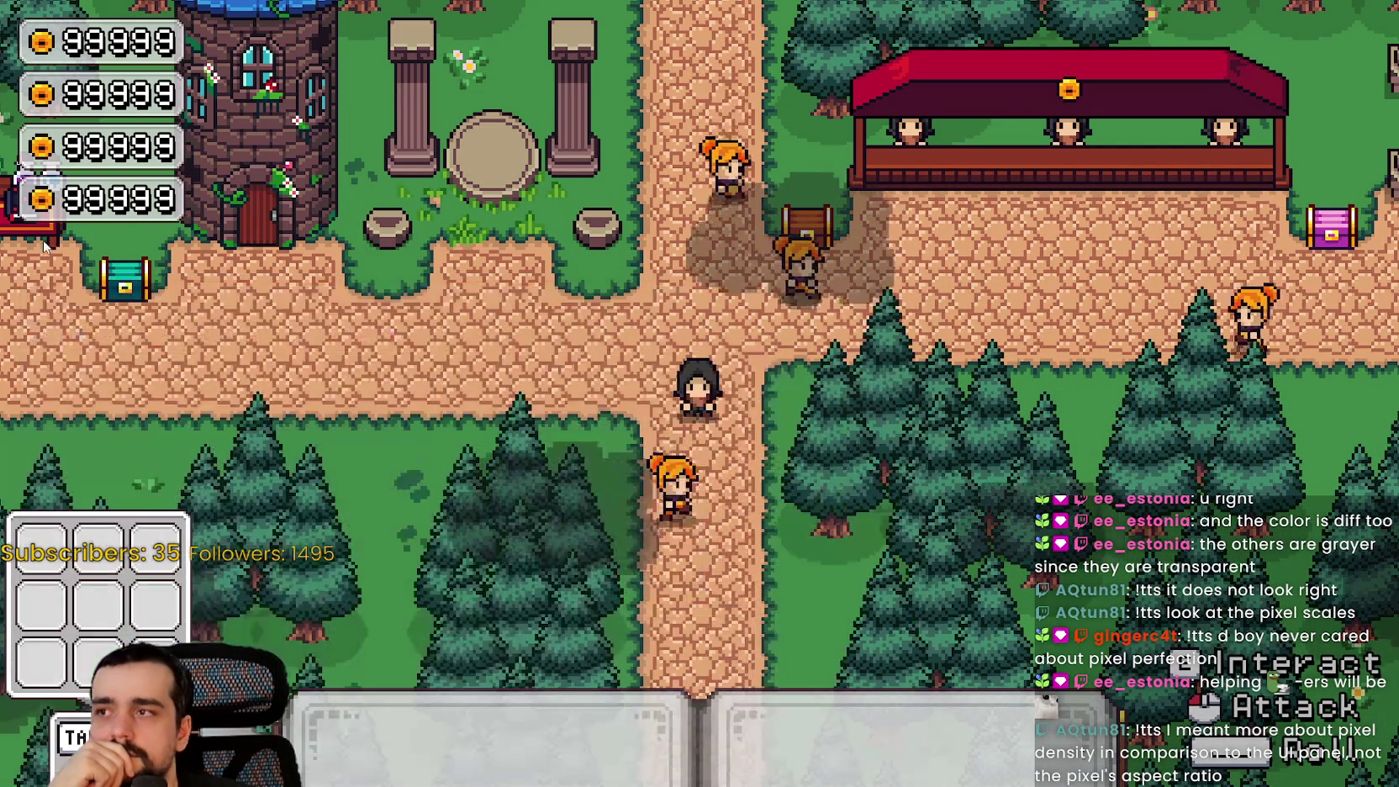
mouse_move(0, 0)
mouse_down()
mouse_move(353, 767)
mouse_move(284, 767)
mouse_up()
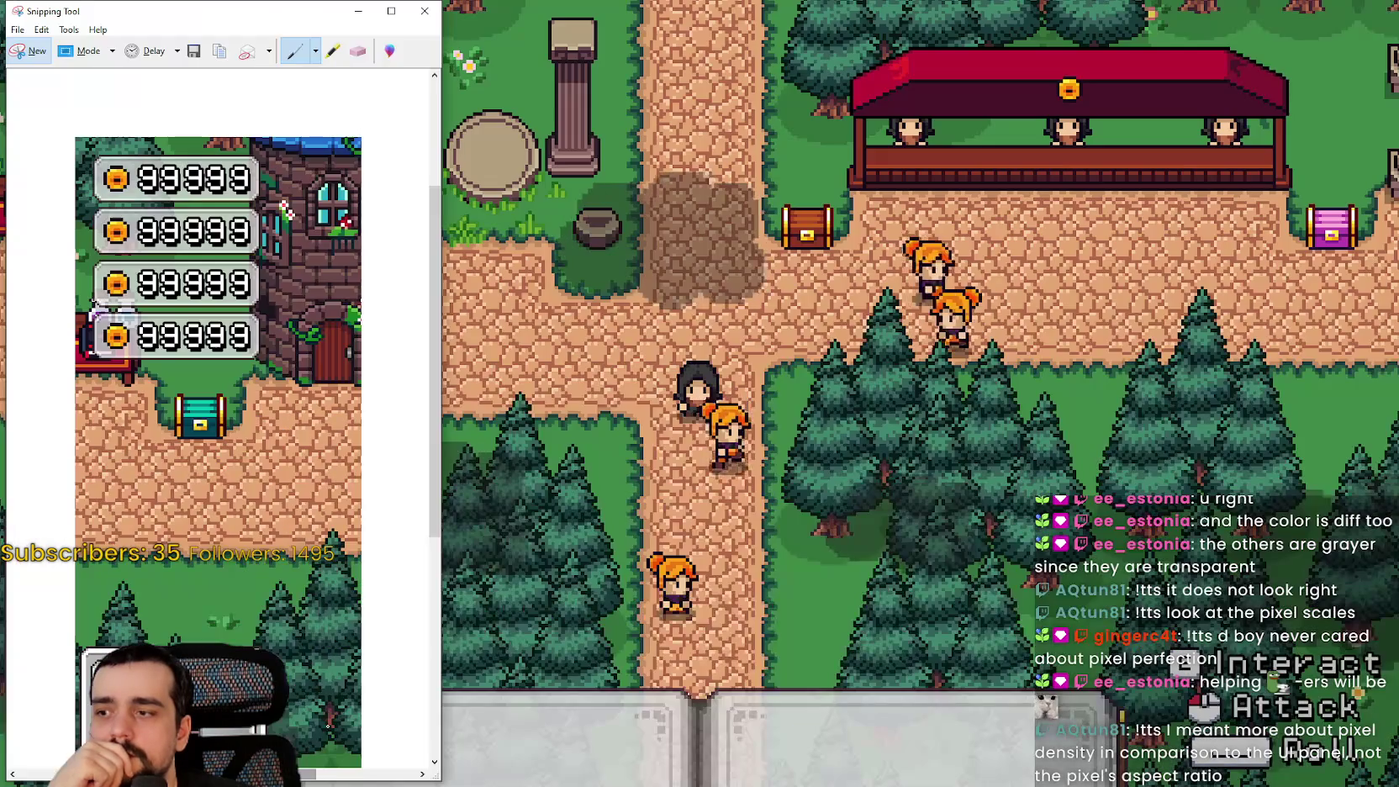
click(41, 29)
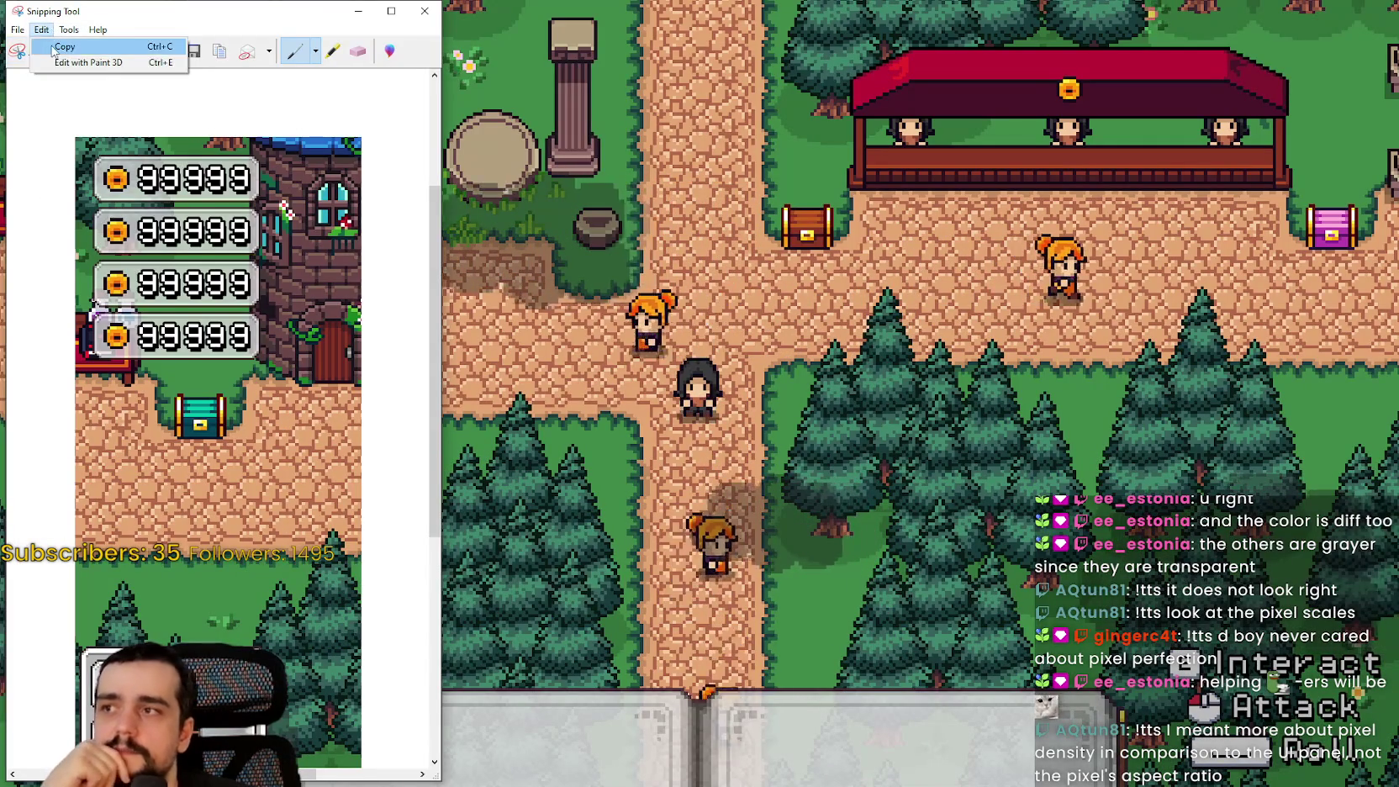
click(59, 44)
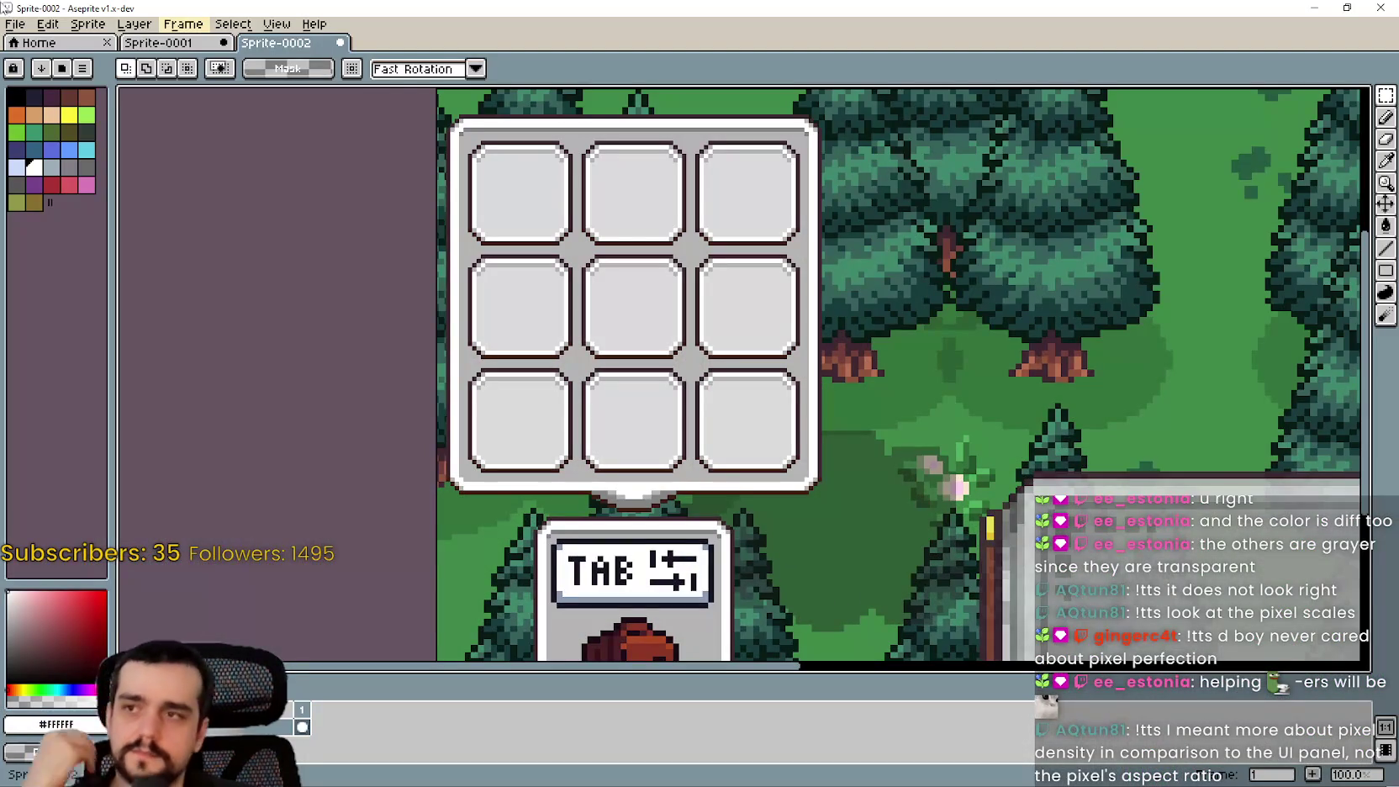
Create a 393×1080 sprite and paste the game capture into it
click(15, 24)
click(25, 48)
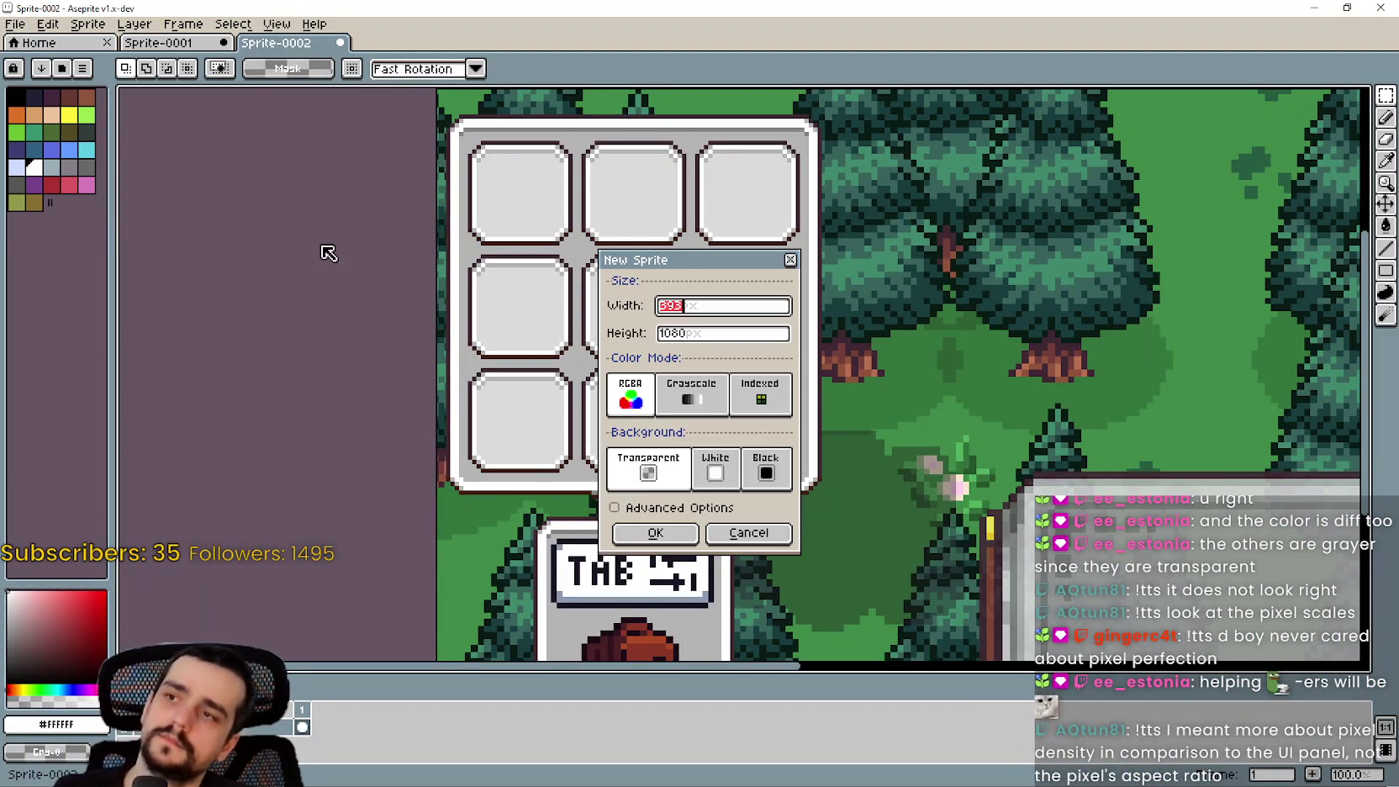
click(652, 535)
key(ctrl+v)
scroll(660, 487, up, 5)
scroll(656, 469, down, 3)
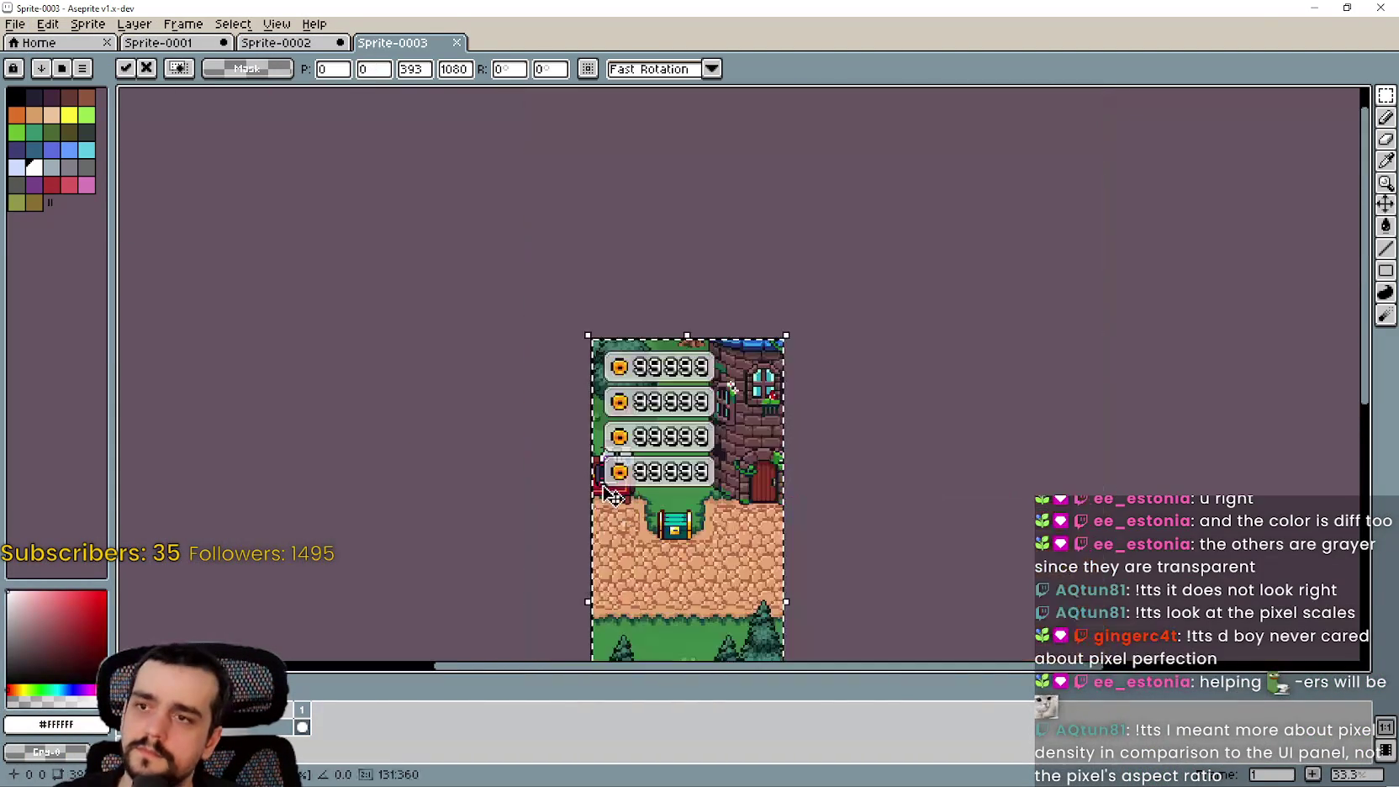
key(Return)
Zoom and pan across the coin counters to inspect pixel sizes, then return to Godot
scroll(779, 306, up, 5)
scroll(779, 306, up, 5)
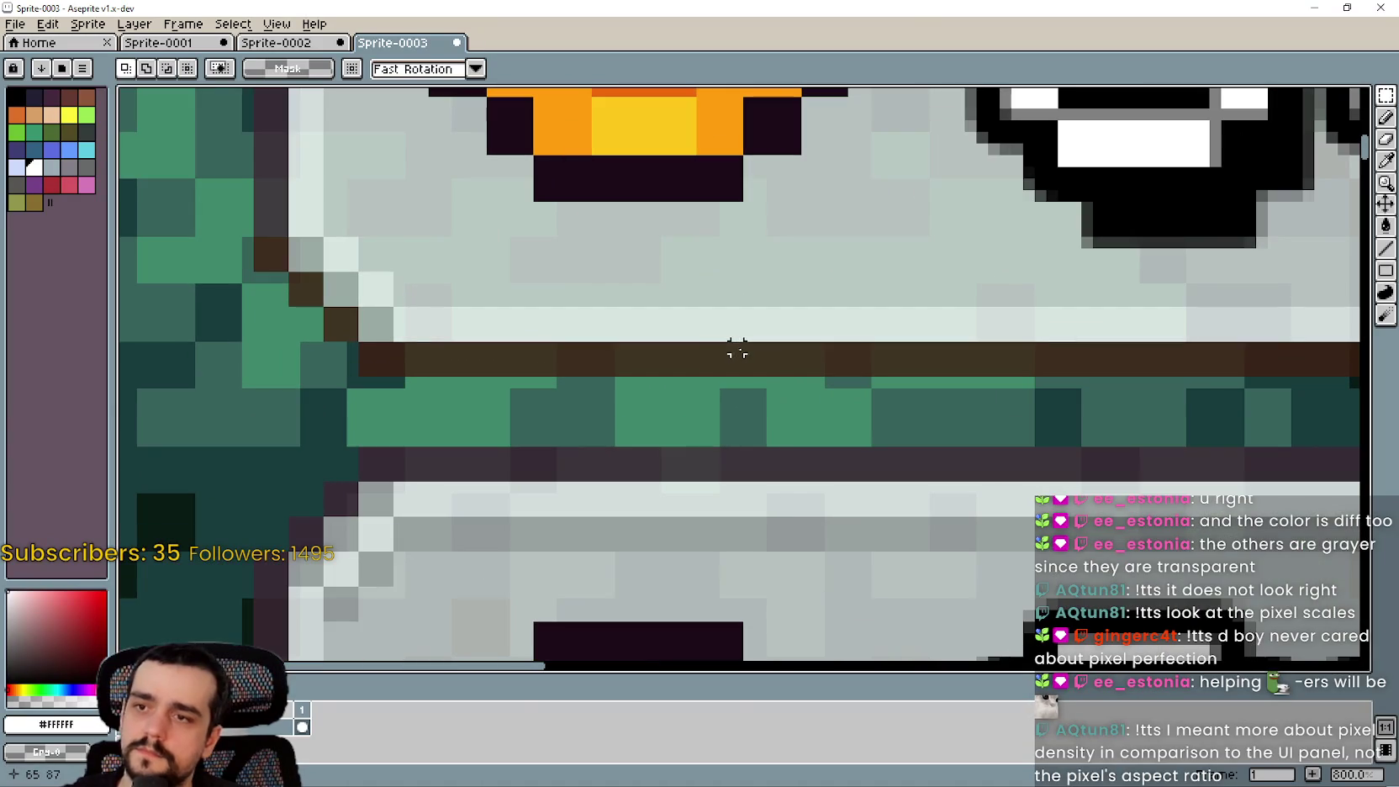
scroll(713, 367, down, 5)
scroll(714, 378, up, 1)
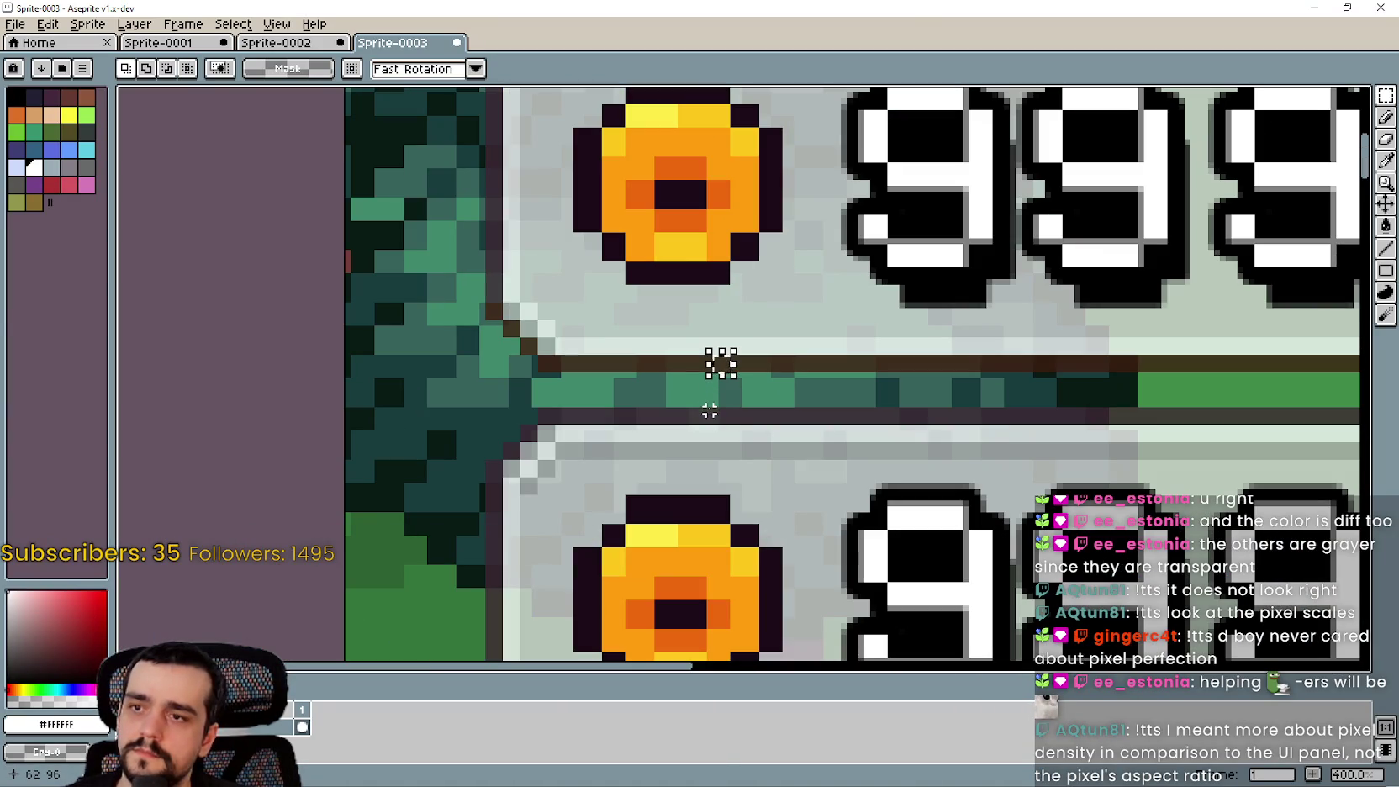
scroll(737, 420, down, 3)
mouse_move(740, 415)
mouse_down()
mouse_move(759, 290)
mouse_move(828, 382)
mouse_move(798, 329)
mouse_up()
scroll(758, 290, up, 4)
click(814, 395)
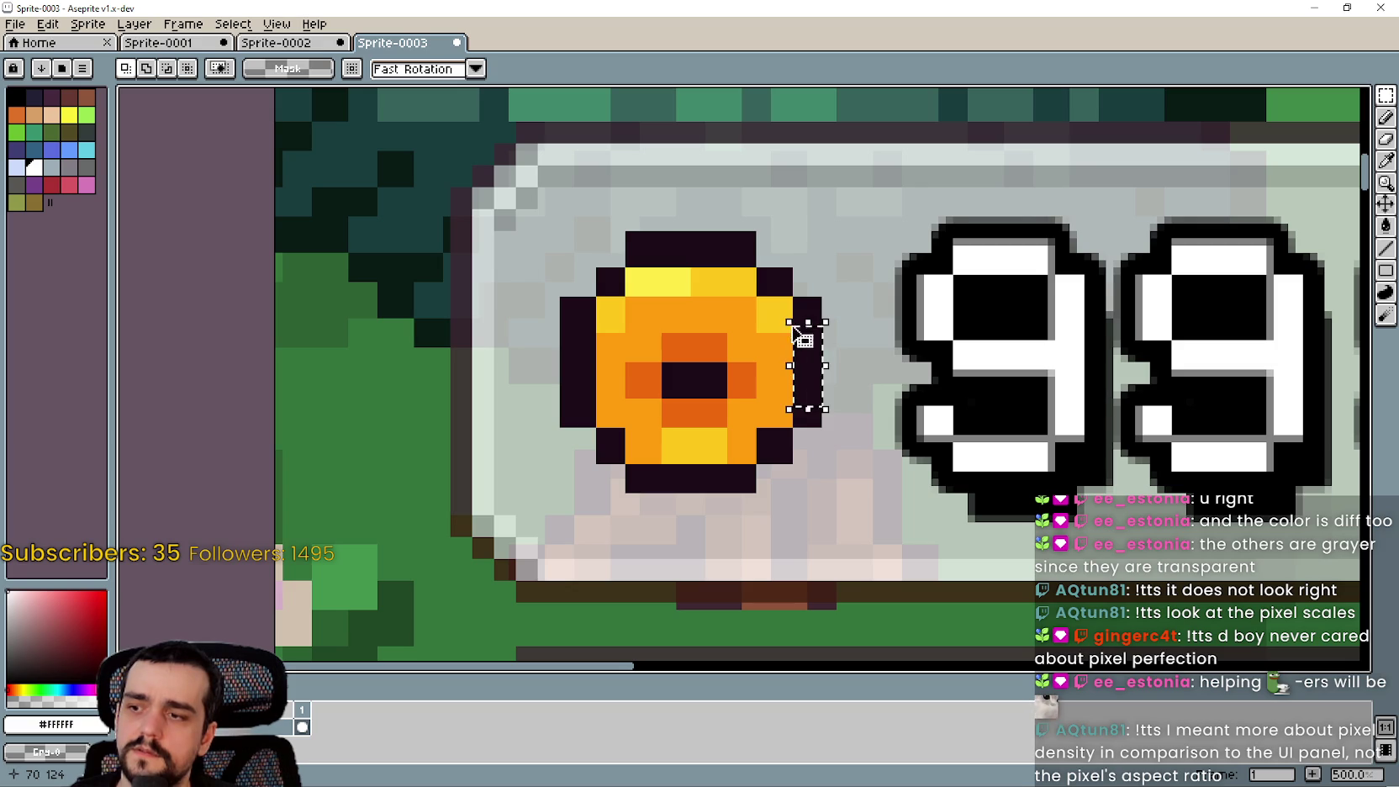
scroll(866, 417, down, 5)
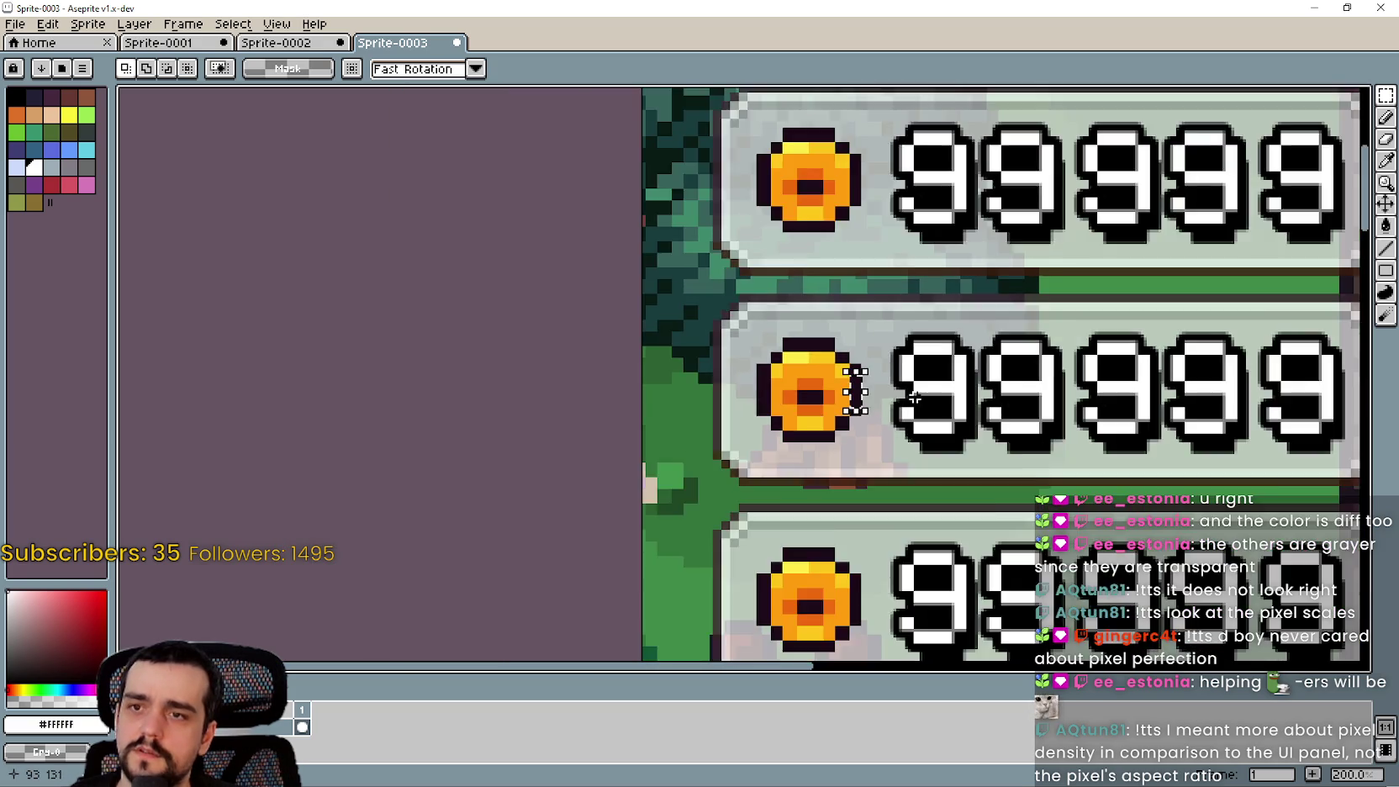
scroll(910, 407, up, 5)
scroll(891, 438, down, 5)
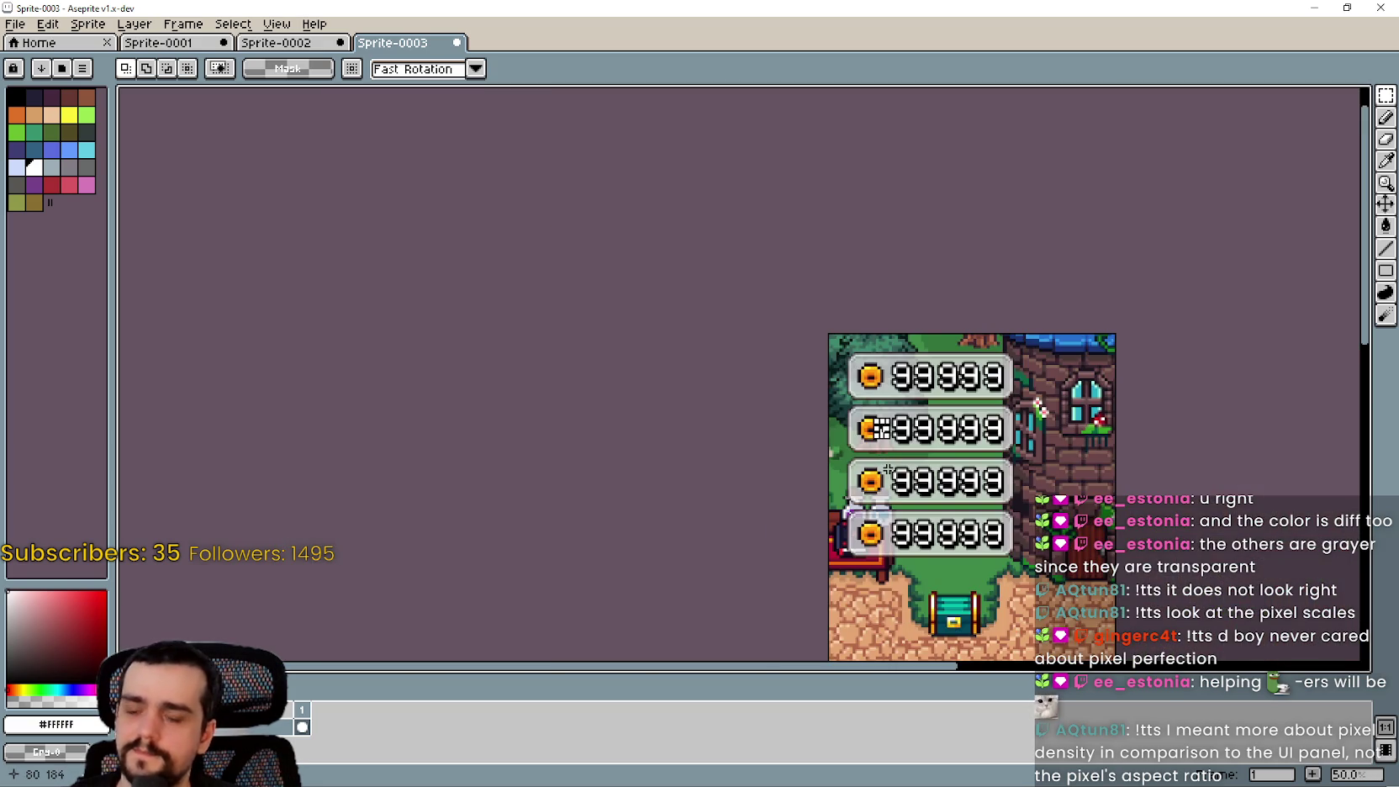
scroll(902, 387, up, 4)
scroll(903, 388, up, 1)
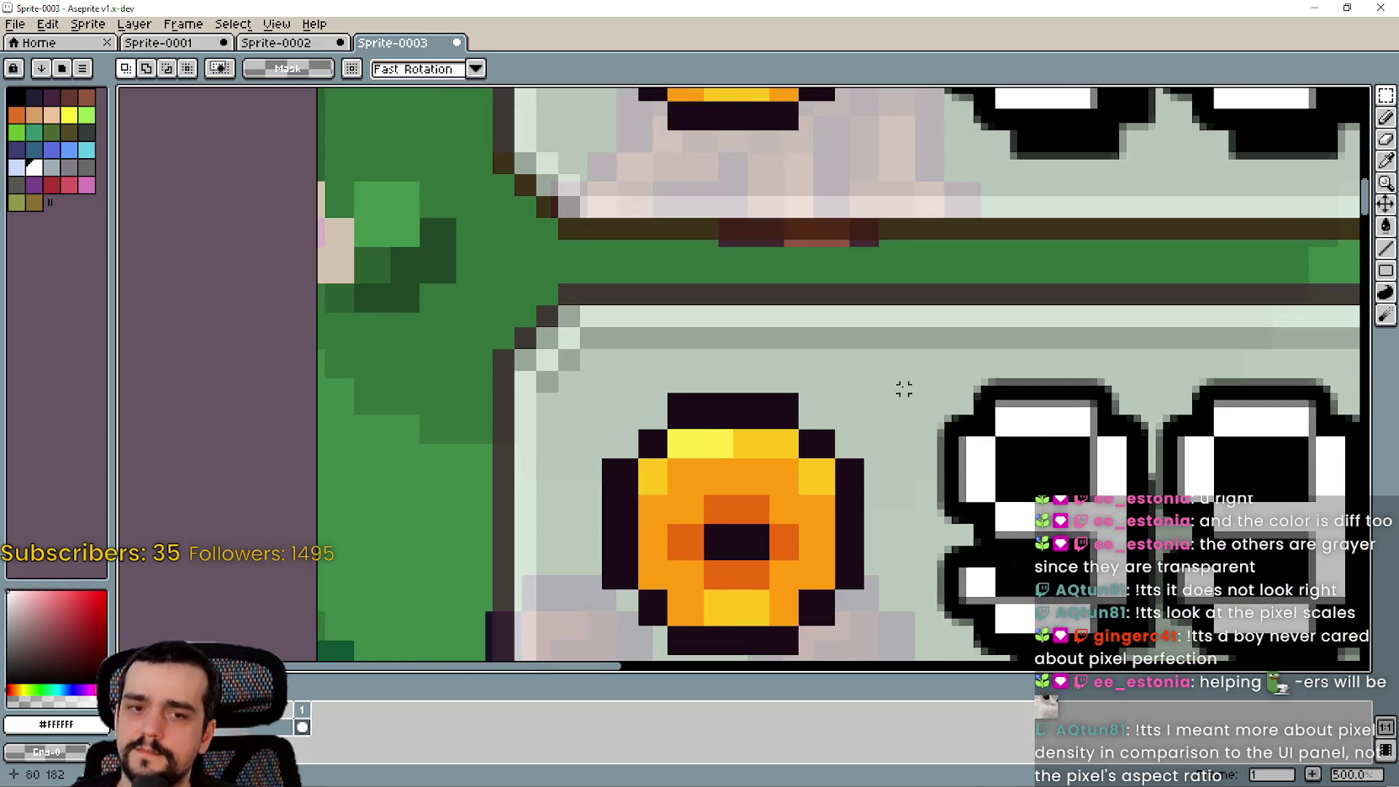
scroll(903, 388, down, 4)
scroll(898, 397, down, 10)
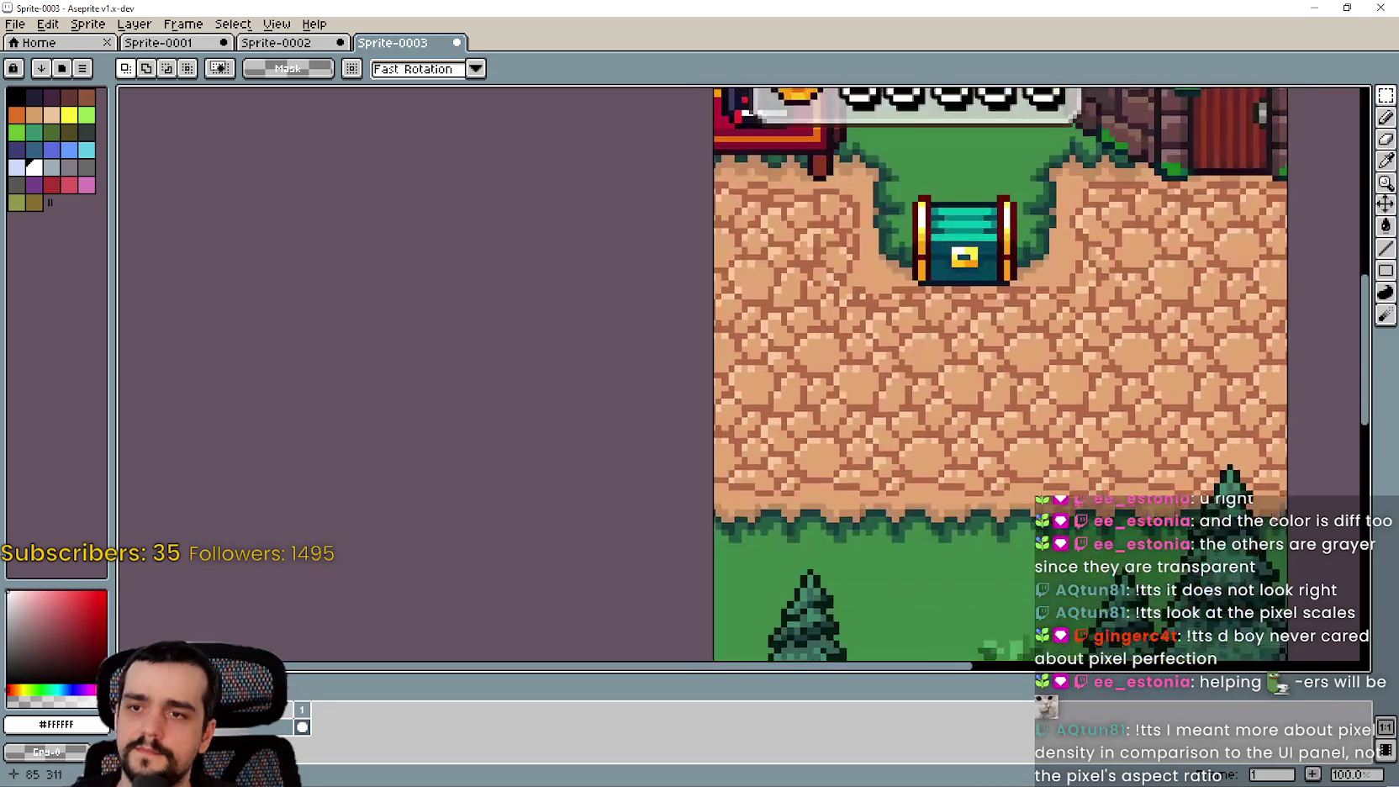
scroll(826, 289, up, 1)
scroll(826, 289, up, 5)
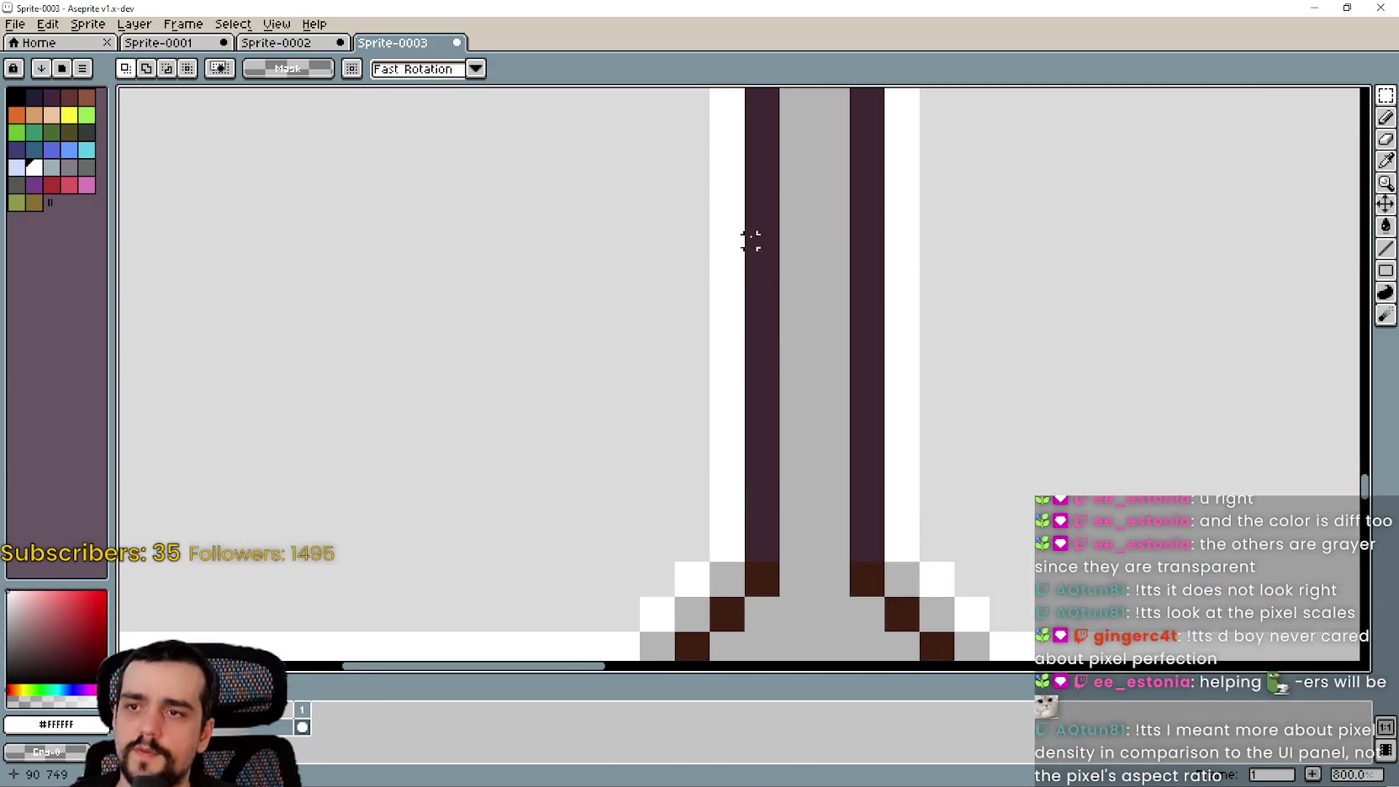
scroll(752, 269, down, 5)
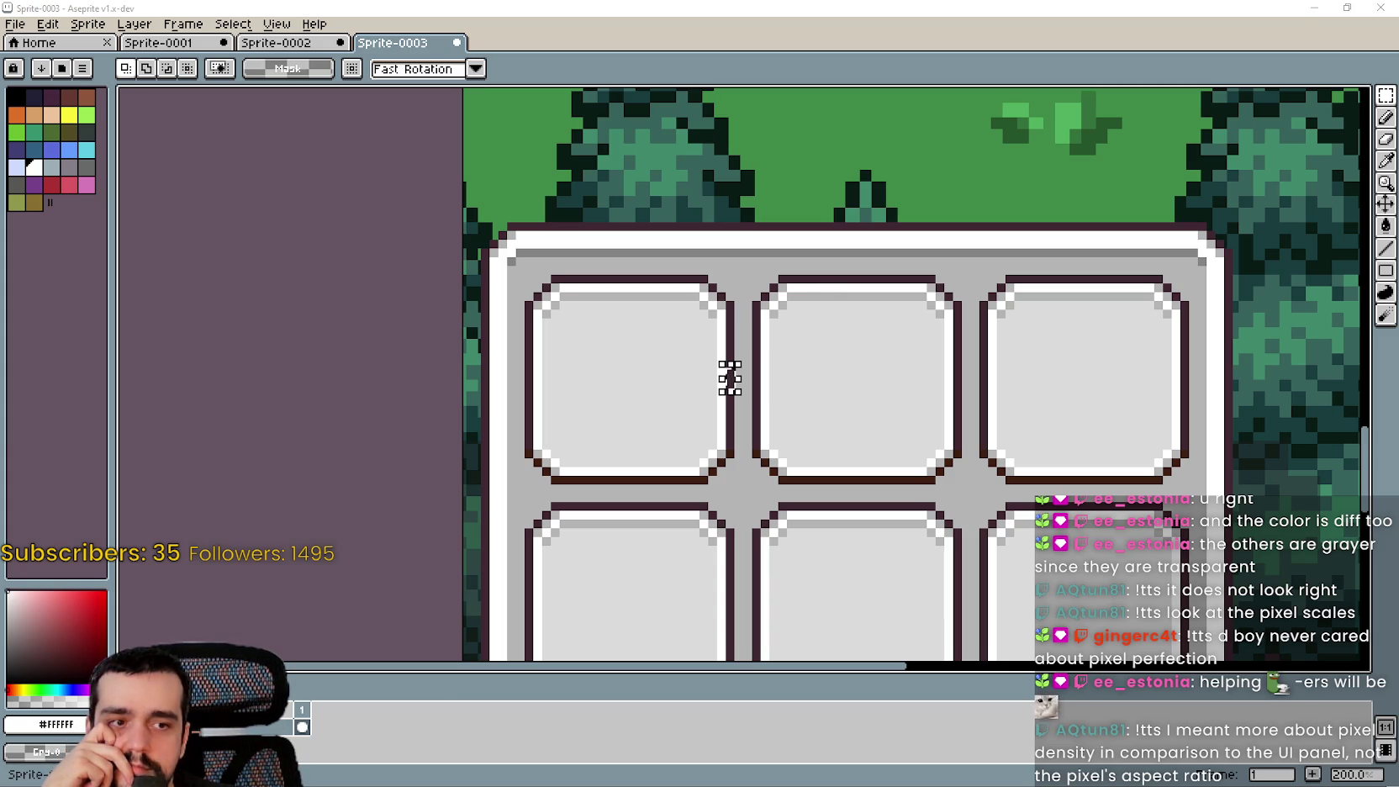
key(alt+Tab)
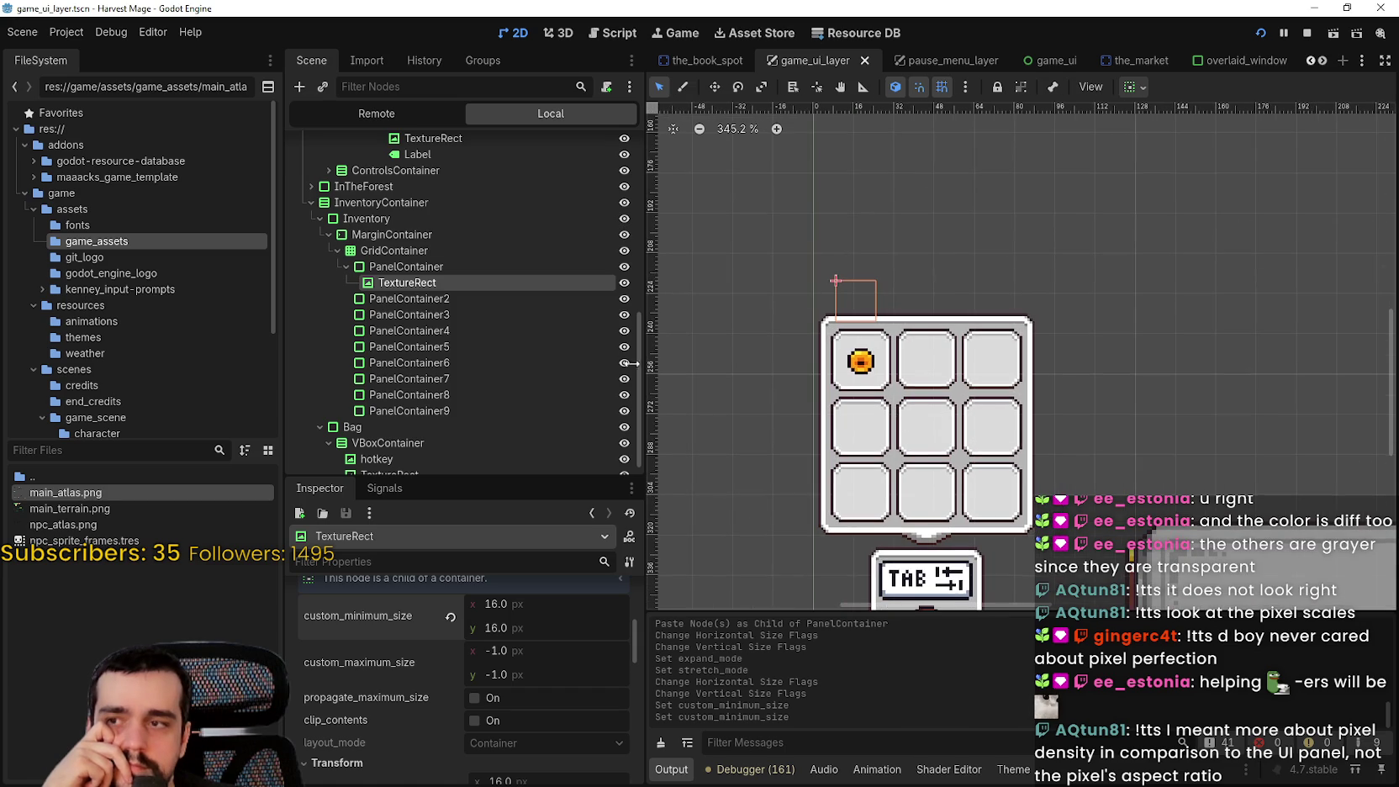
Select the first inventory slot's PanelContainer and scroll down its Inspector properties
scroll(417, 362, down, 1)
scroll(853, 353, up, 4)
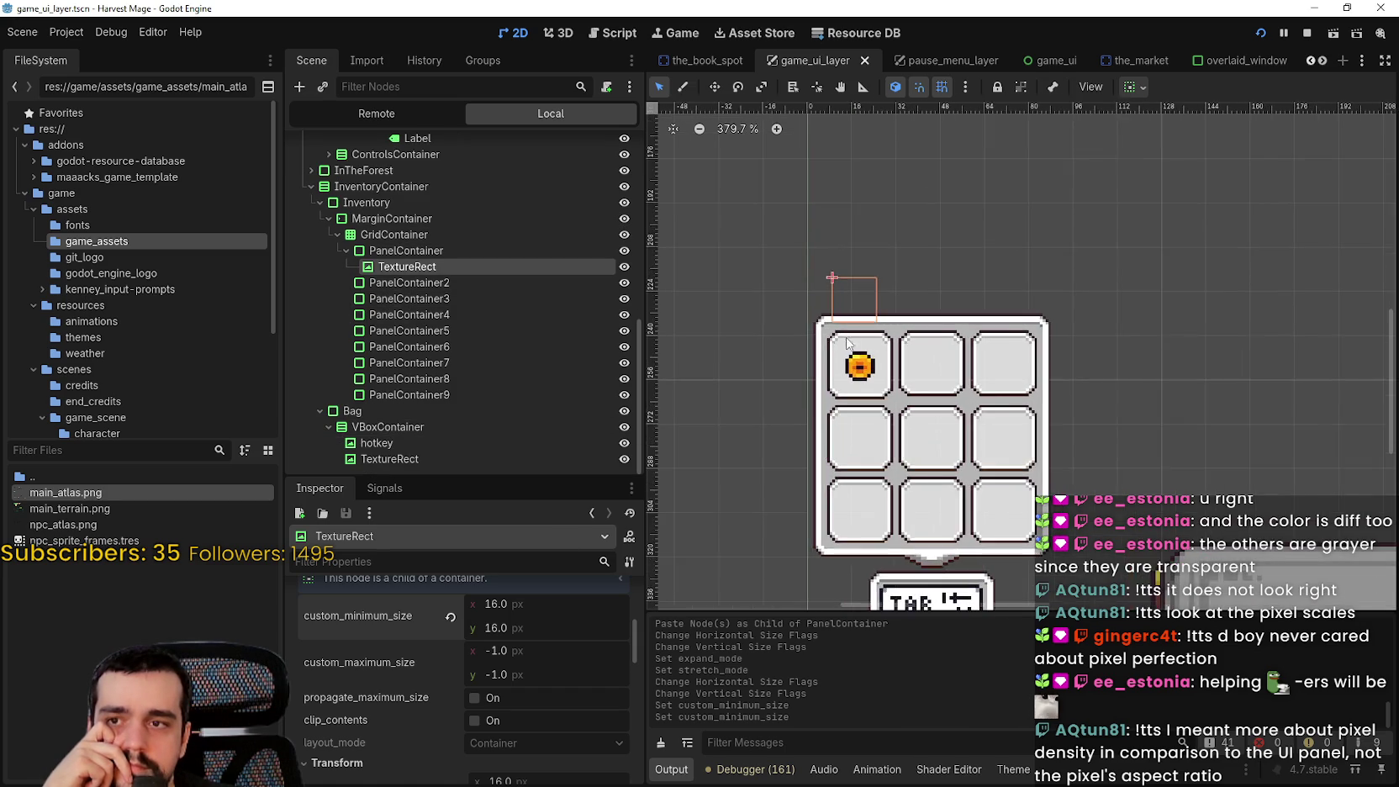
scroll(856, 363, up, 3)
click(407, 249)
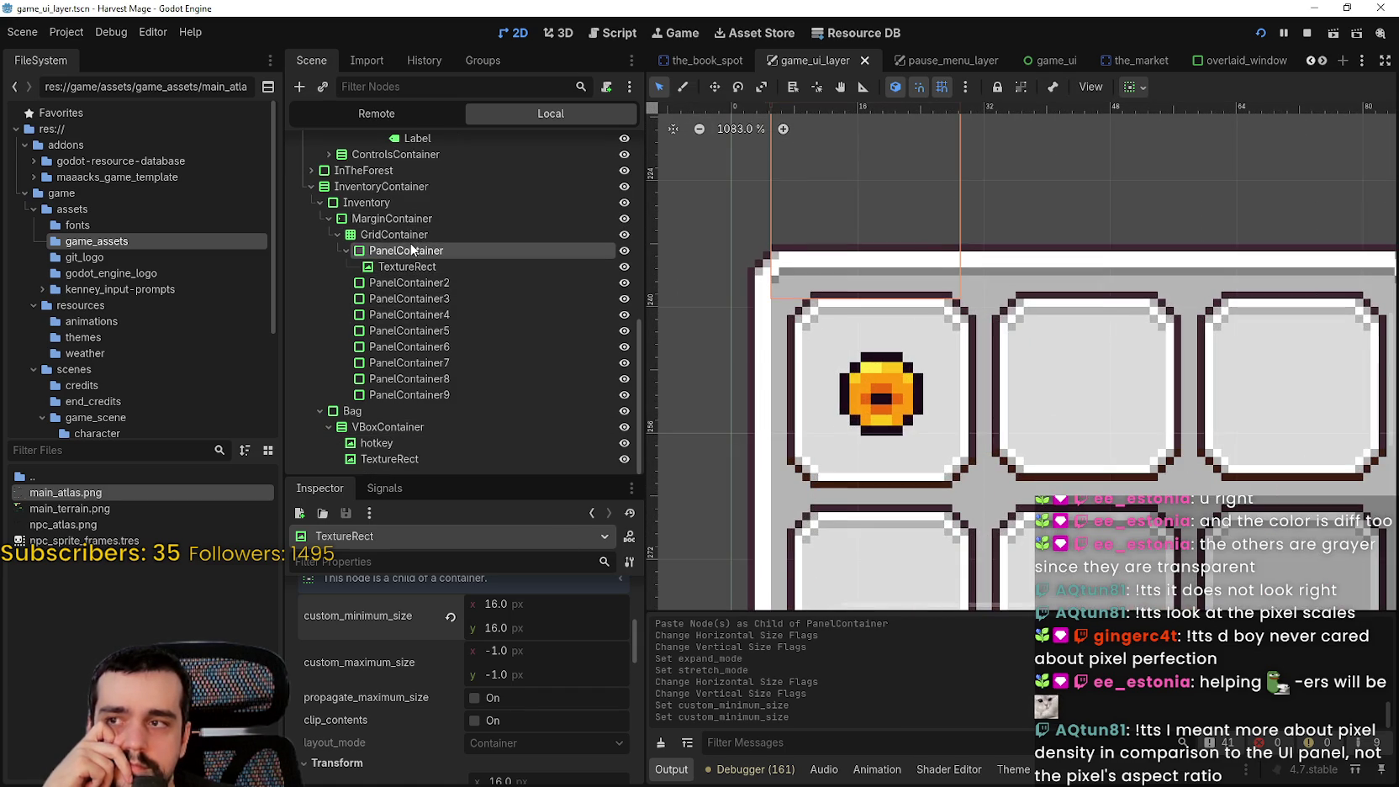
scroll(508, 698, down, 2)
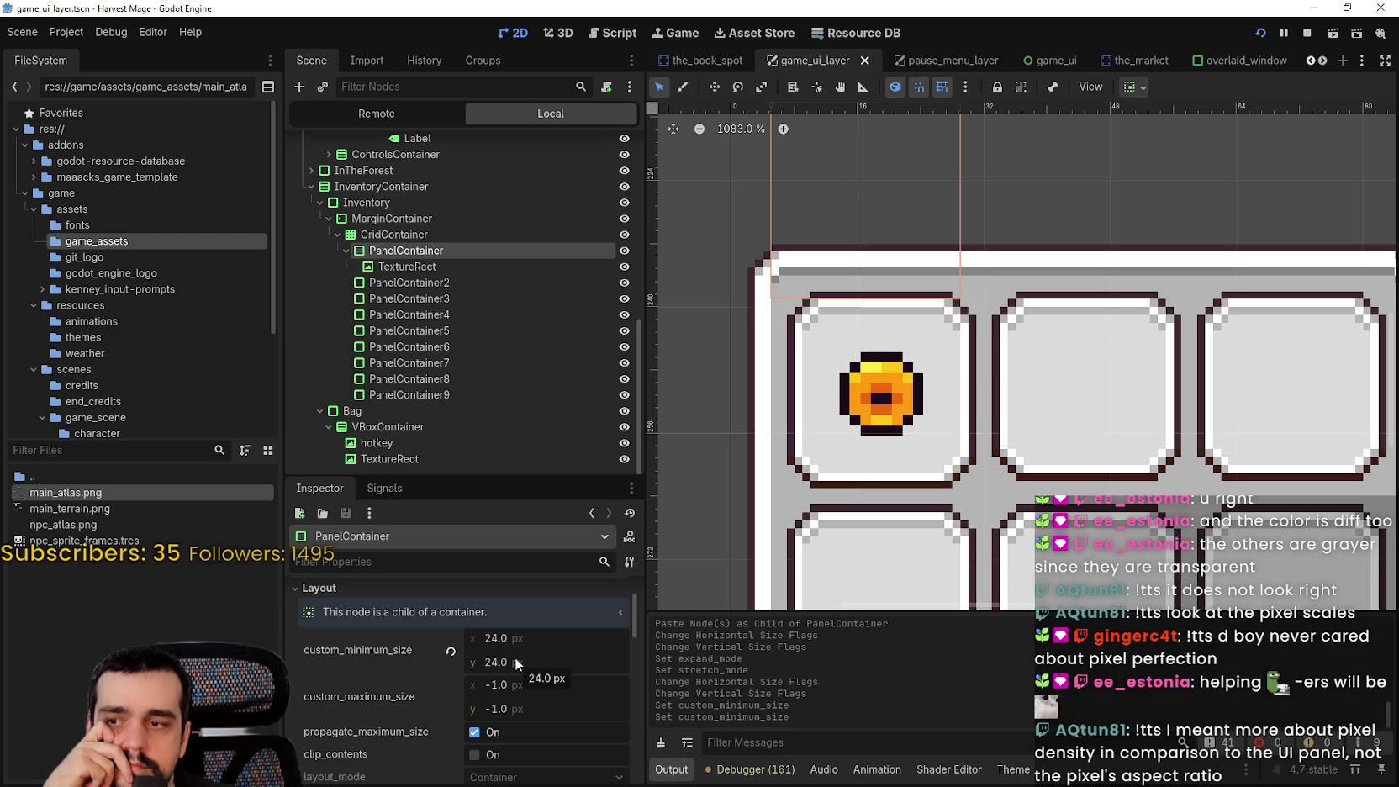
scroll(514, 657, down, 8)
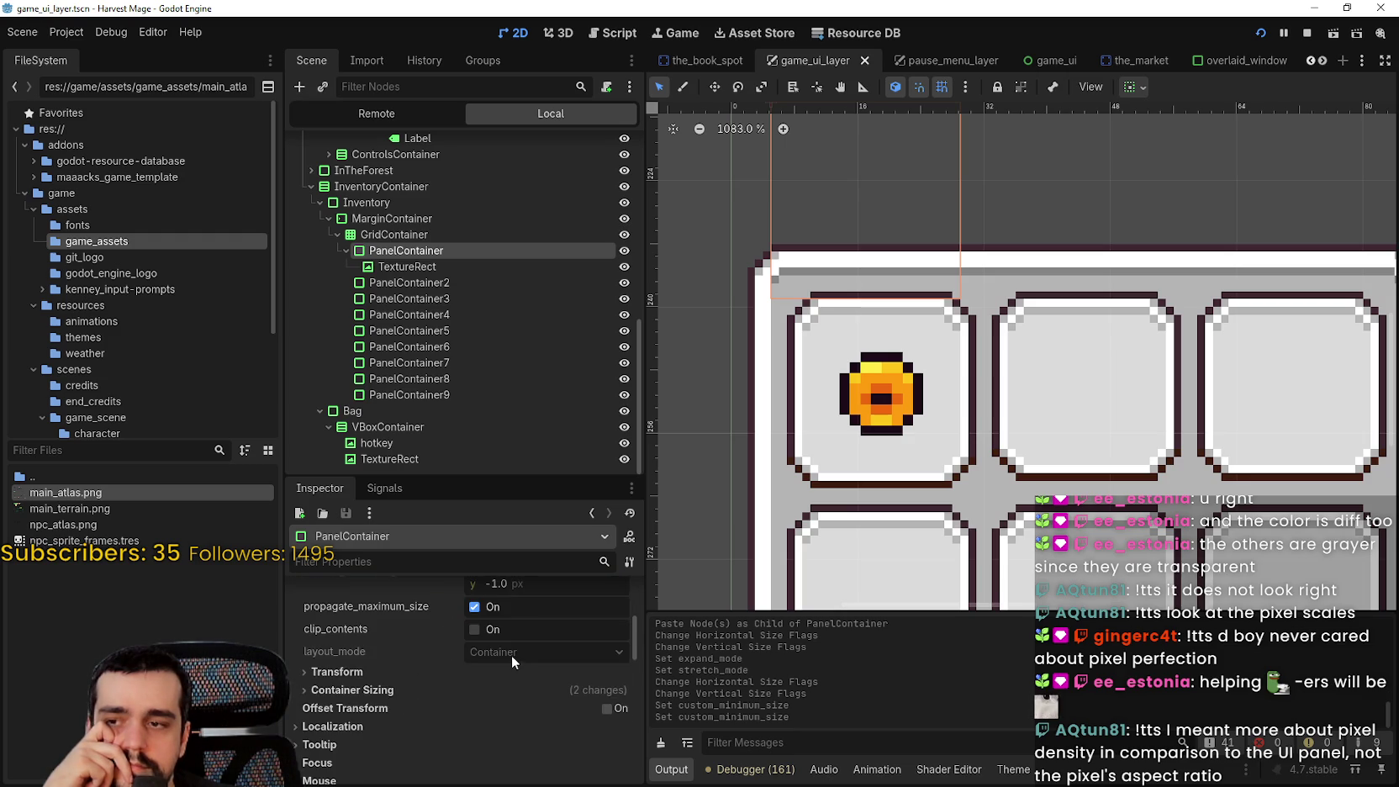
scroll(511, 654, down, 3)
Expand the StyleBoxTexture's Texture Margins, showing 4, 5, 4 and 4 px, and open Edit Region
click(528, 667)
scroll(523, 668, down, 2)
scroll(523, 668, down, 3)
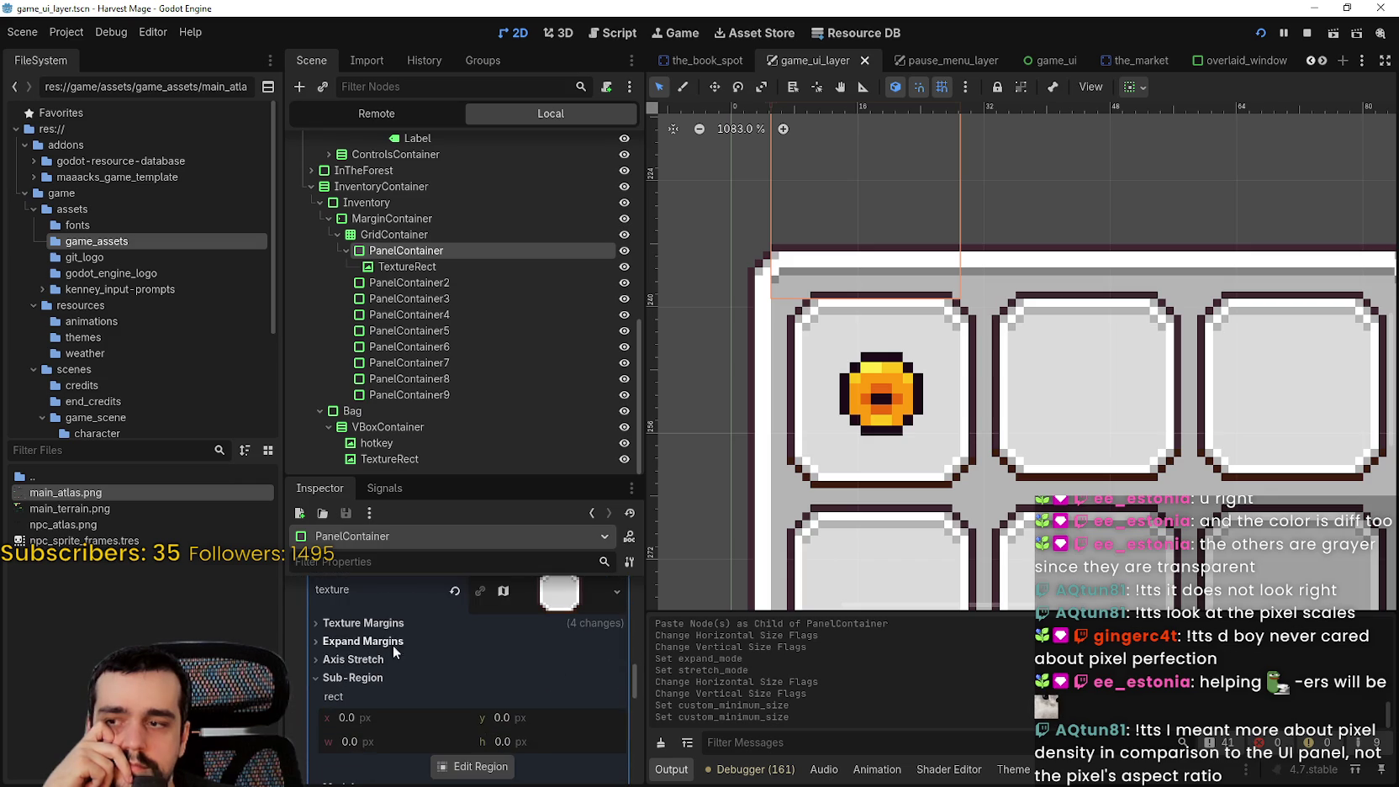
click(374, 623)
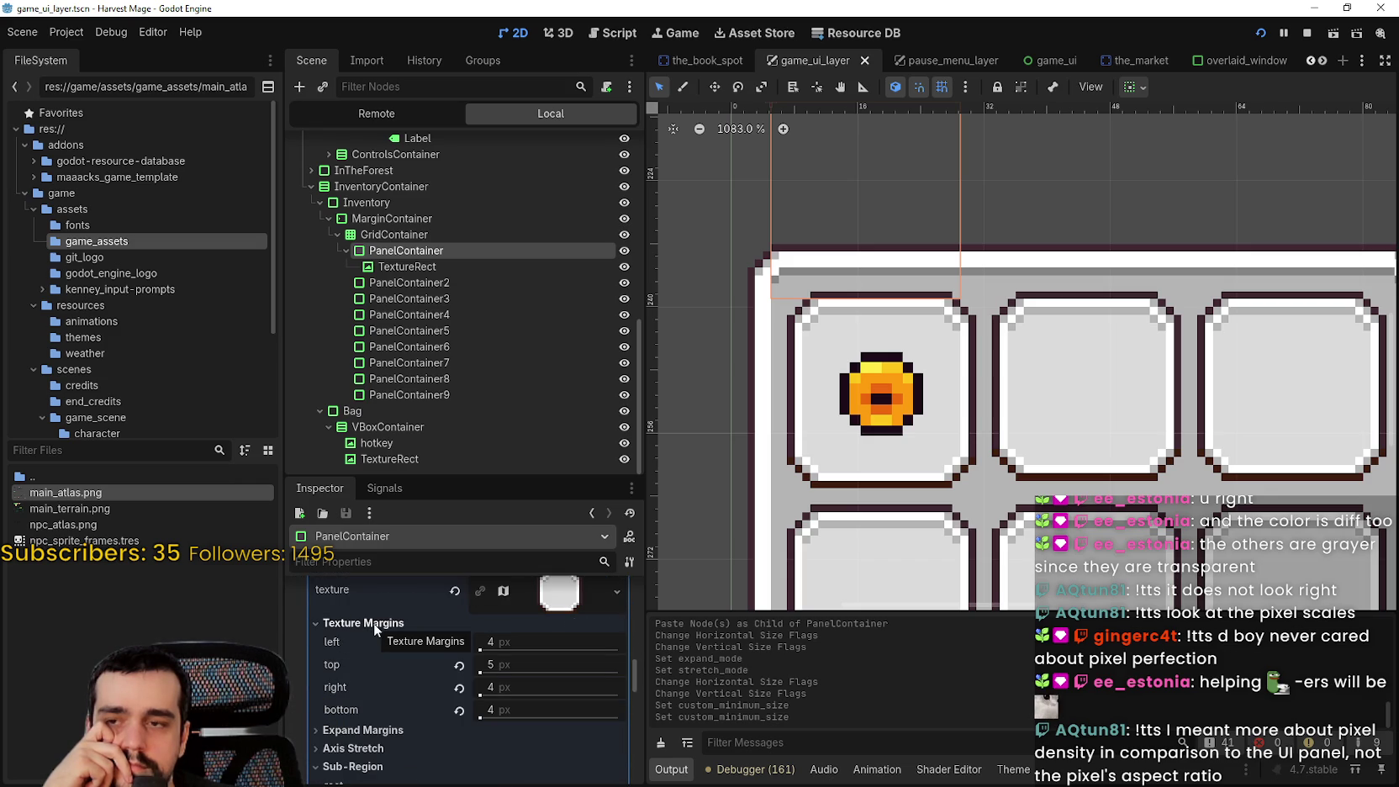
scroll(912, 395, up, 2)
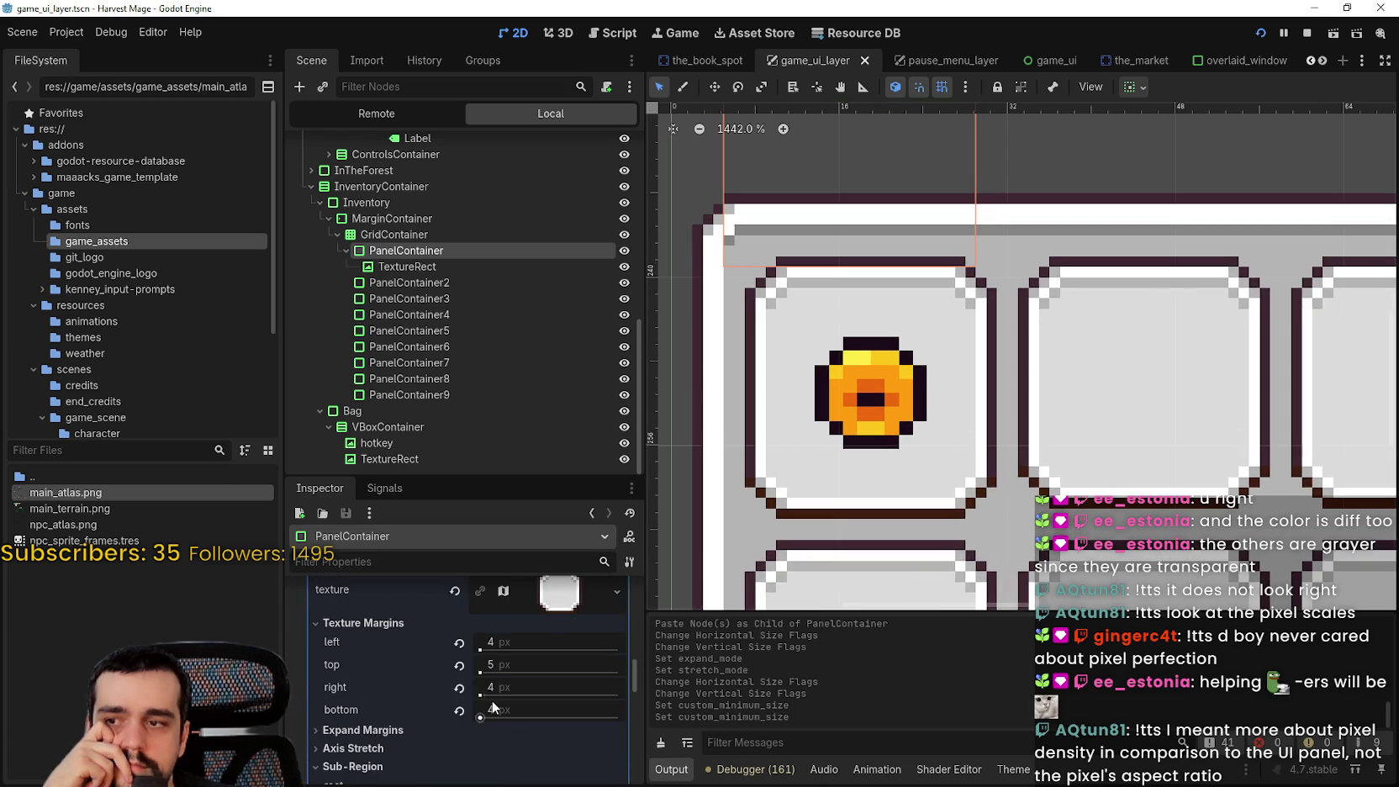
scroll(492, 708, down, 6)
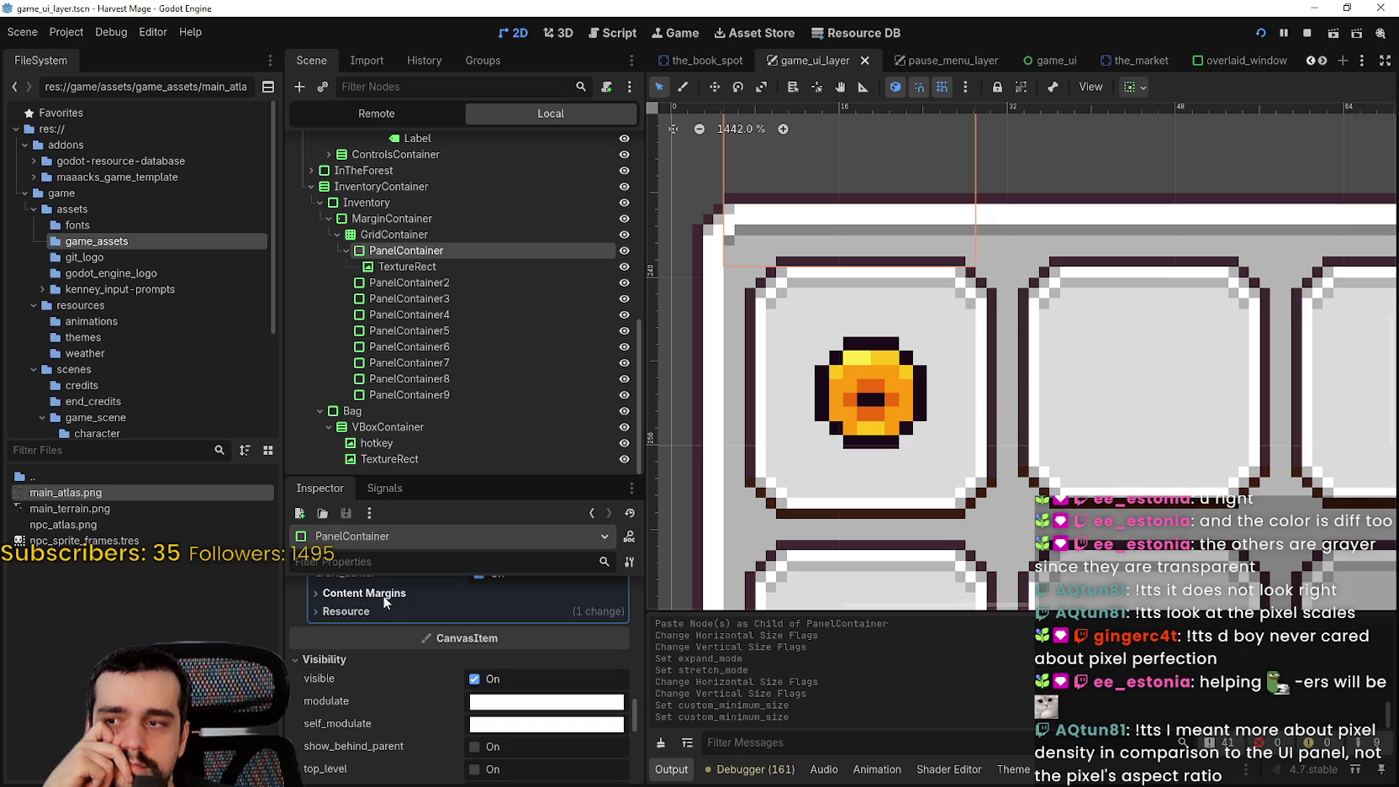
scroll(375, 610, up, 3)
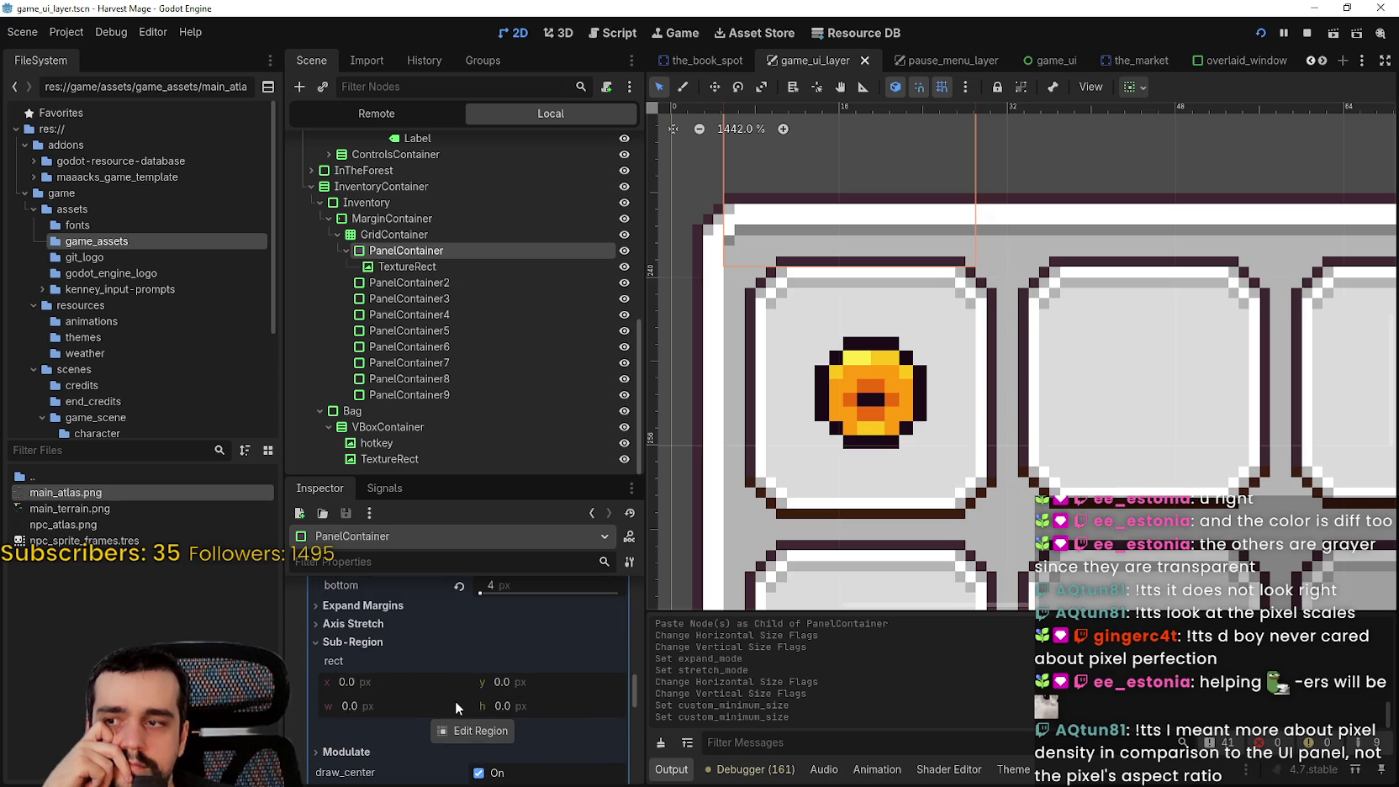
click(468, 731)
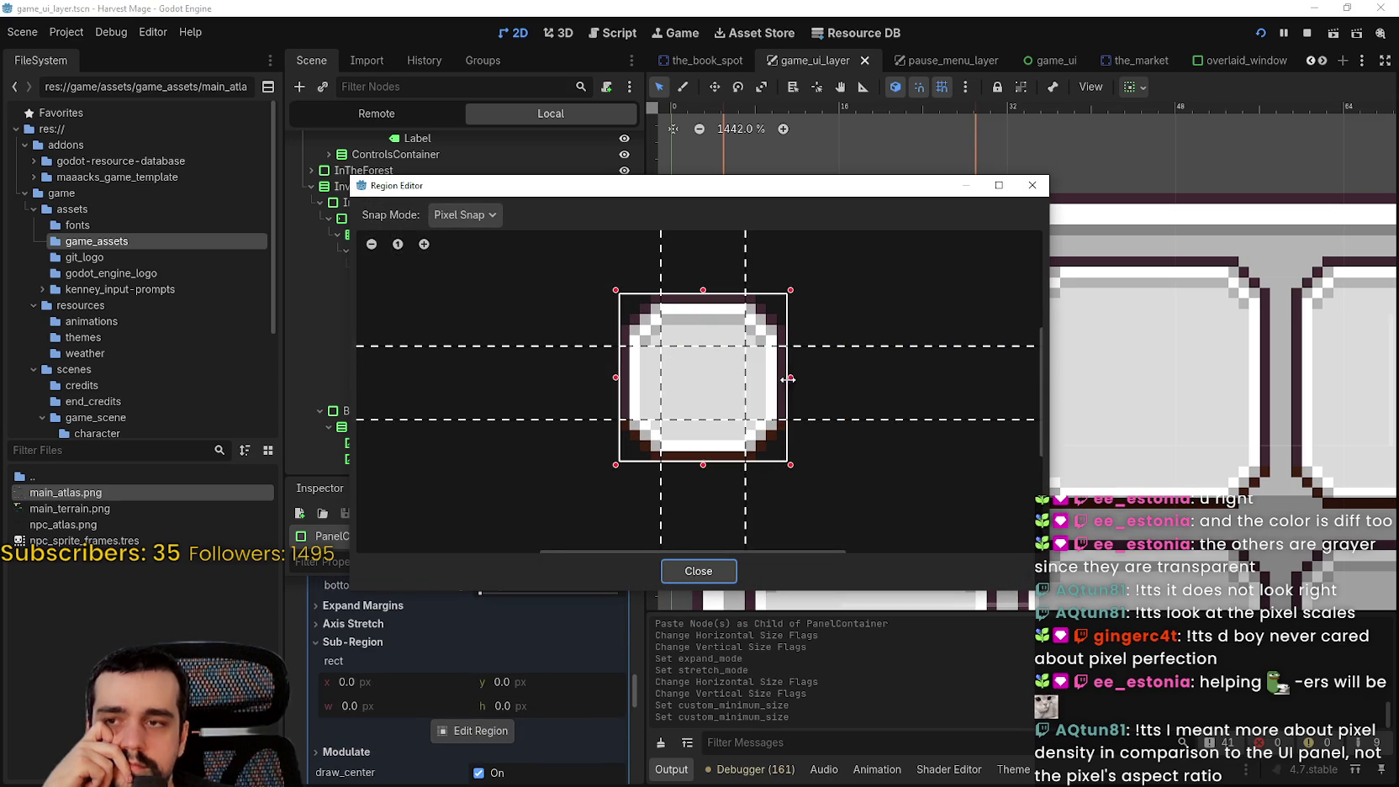
Drag the top, right, left and bottom margin guides to the texture's outer edges, then close the Region Editor
drag(795, 187, 798, 424)
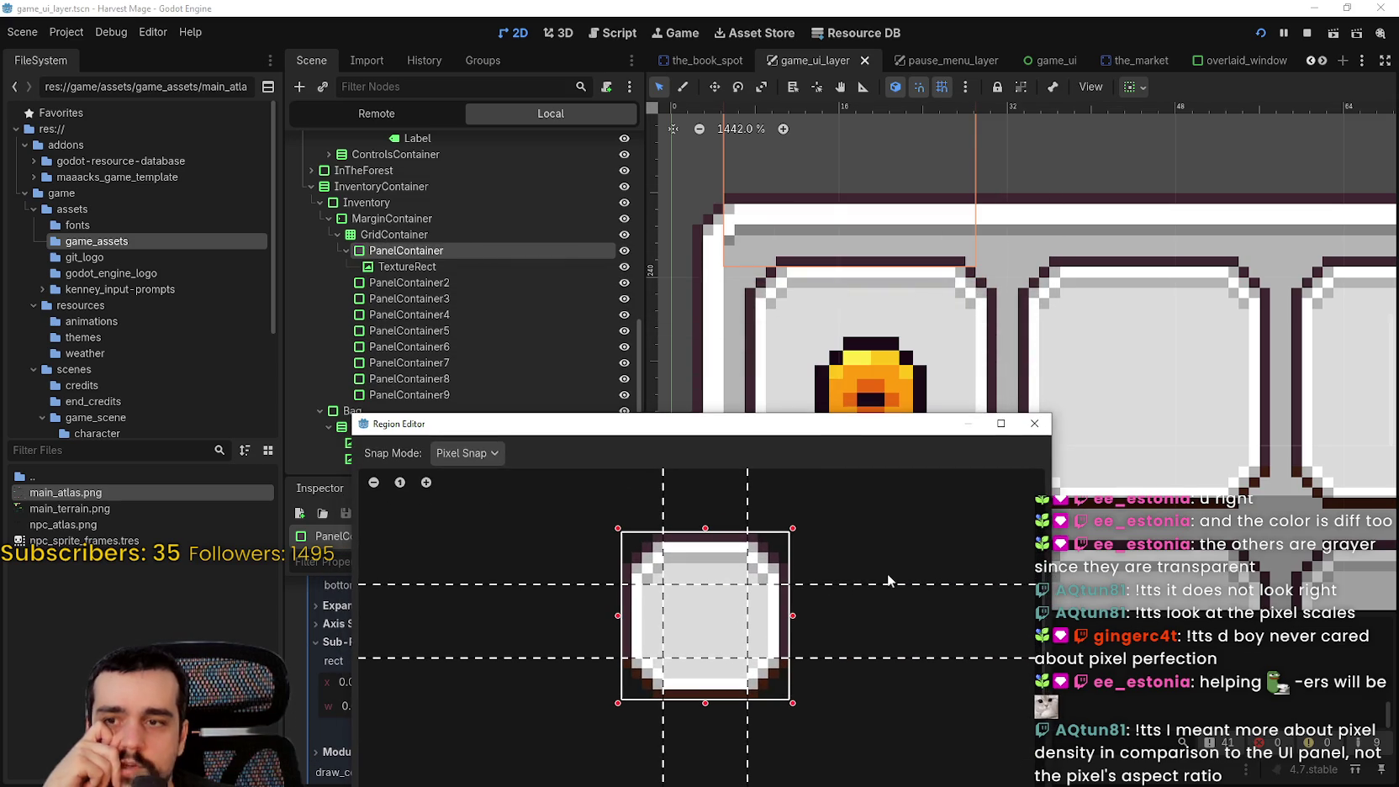
drag(871, 586, 888, 529)
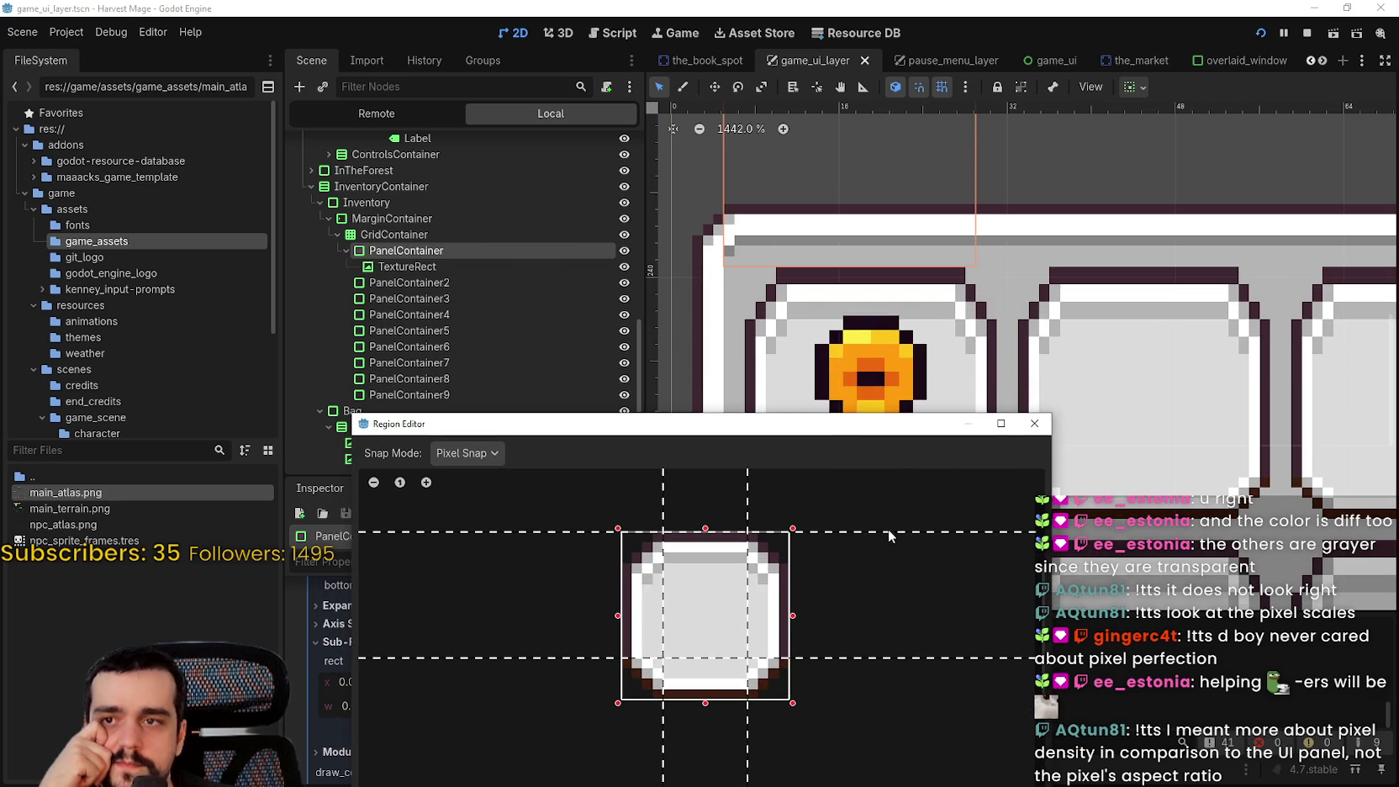
mouse_move(747, 489)
mouse_down()
mouse_move(786, 492)
mouse_move(767, 494)
mouse_up()
drag(664, 492, 622, 497)
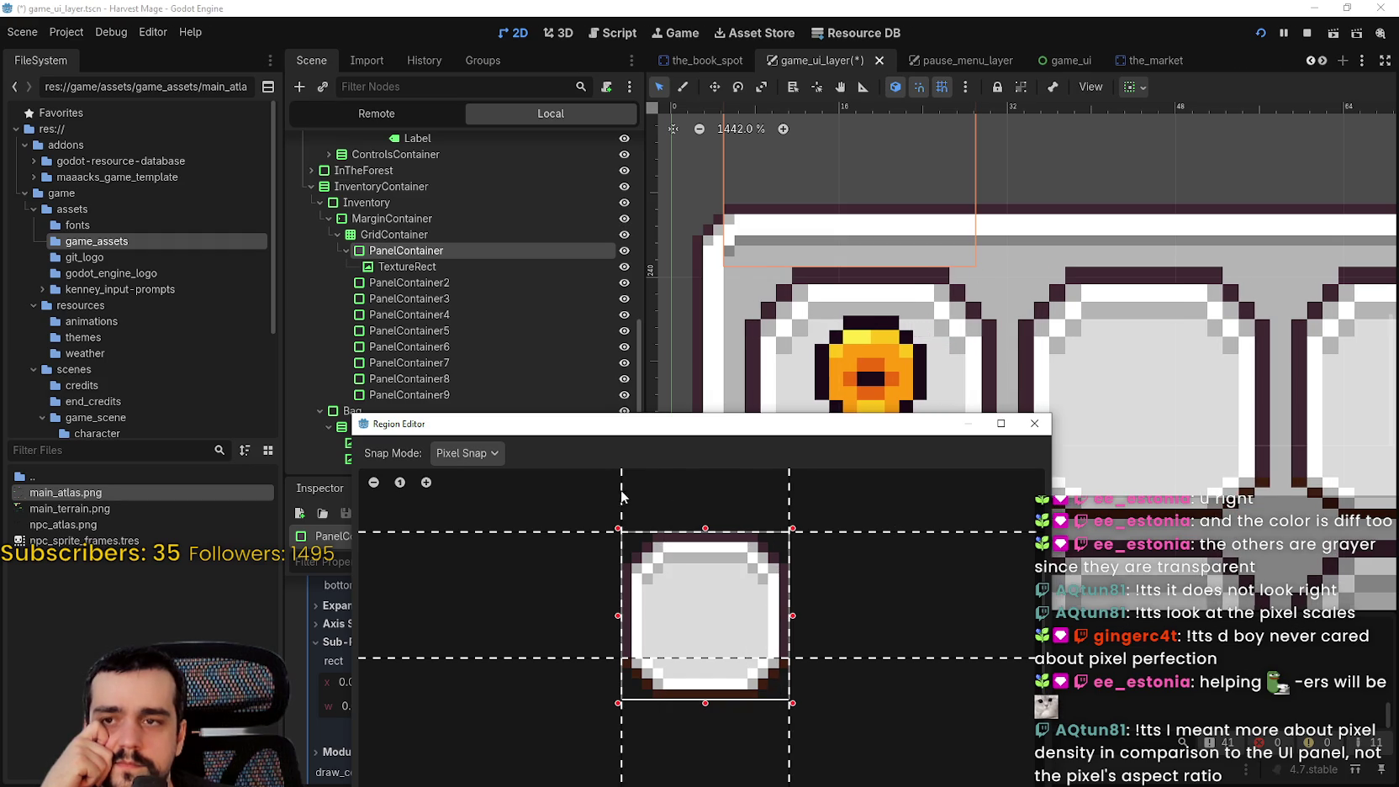
drag(841, 658, 837, 701)
mouse_move(871, 437)
mouse_down()
mouse_move(966, 717)
mouse_move(774, 311)
mouse_up()
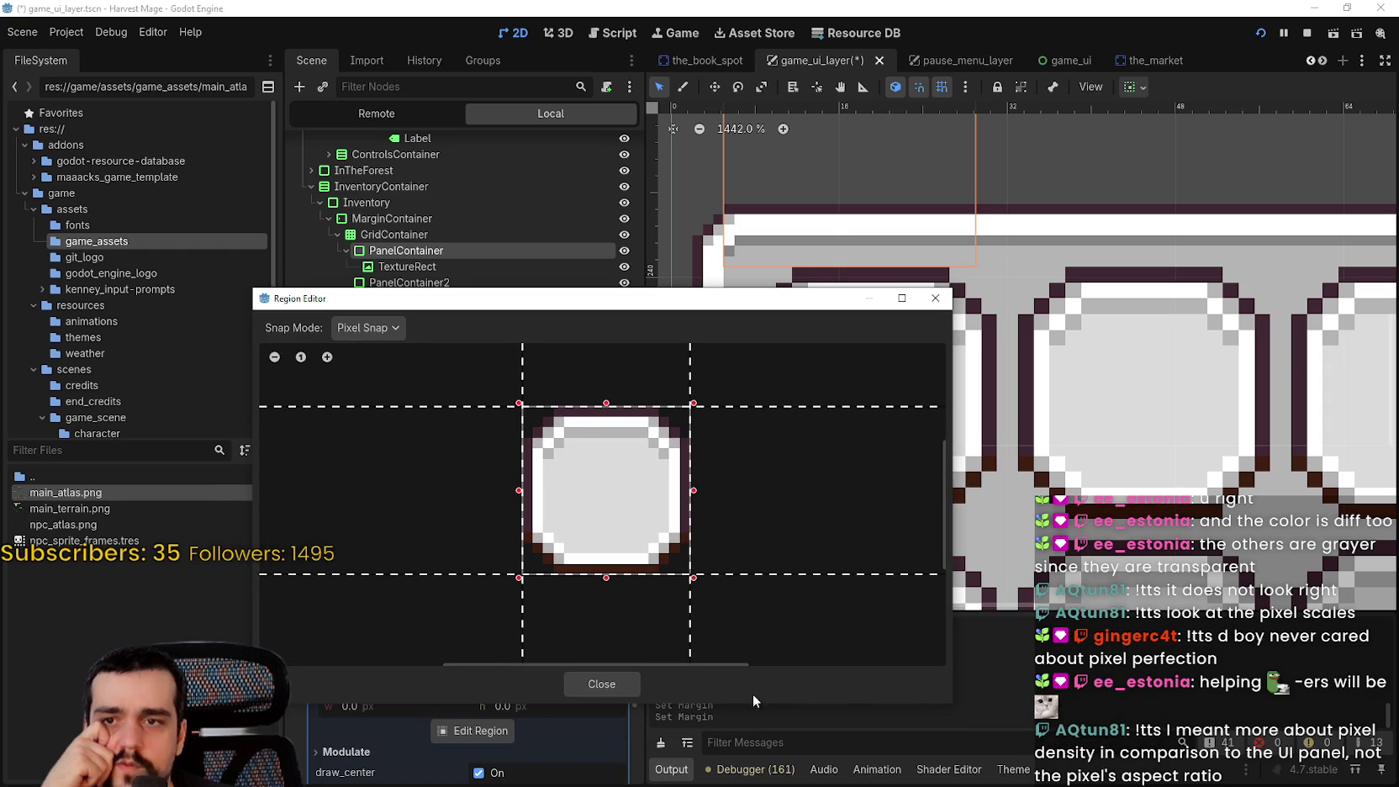
click(593, 683)
scroll(912, 421, up, 3)
scroll(912, 420, down, 4)
scroll(912, 420, down, 3)
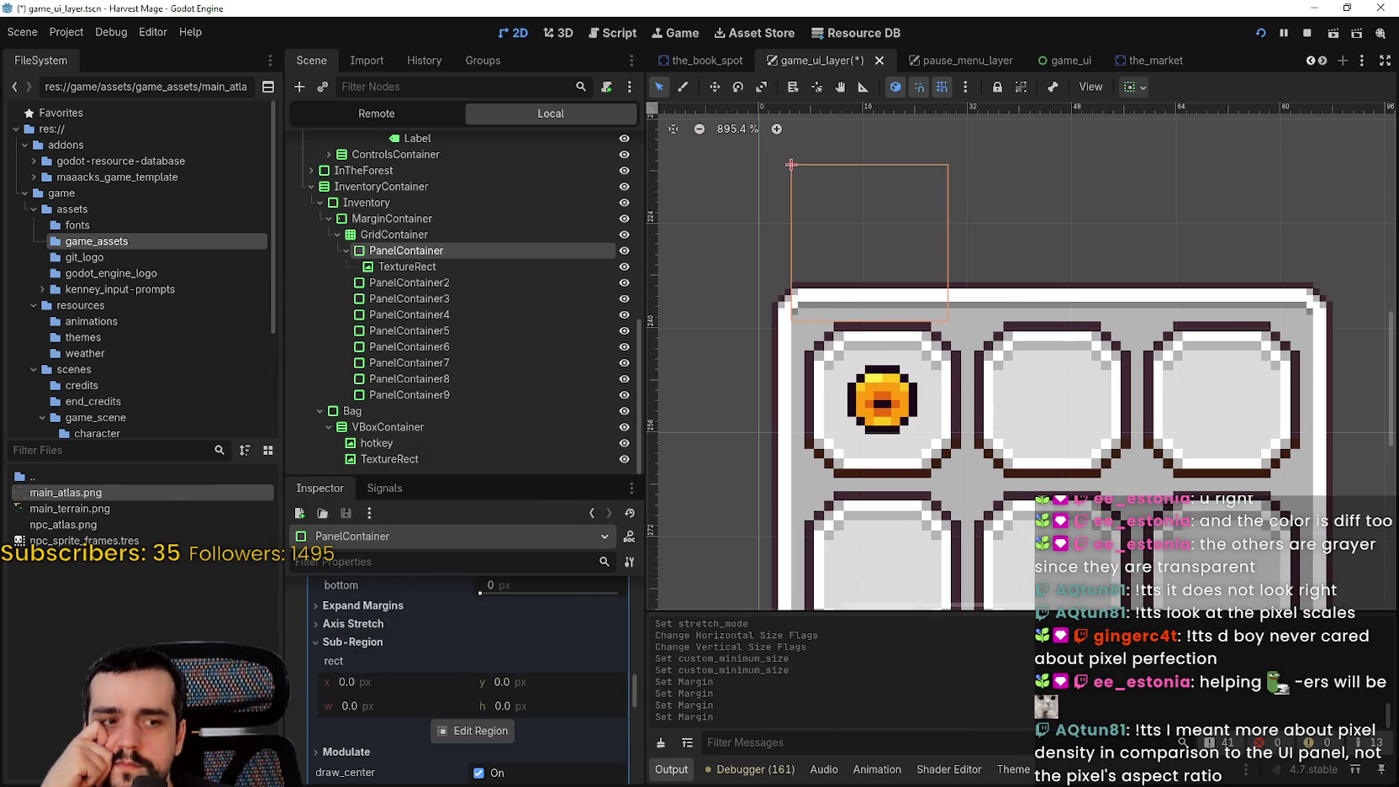
Run the game, stop it, save and rerun, then load the saved game via Continue
key(F5)
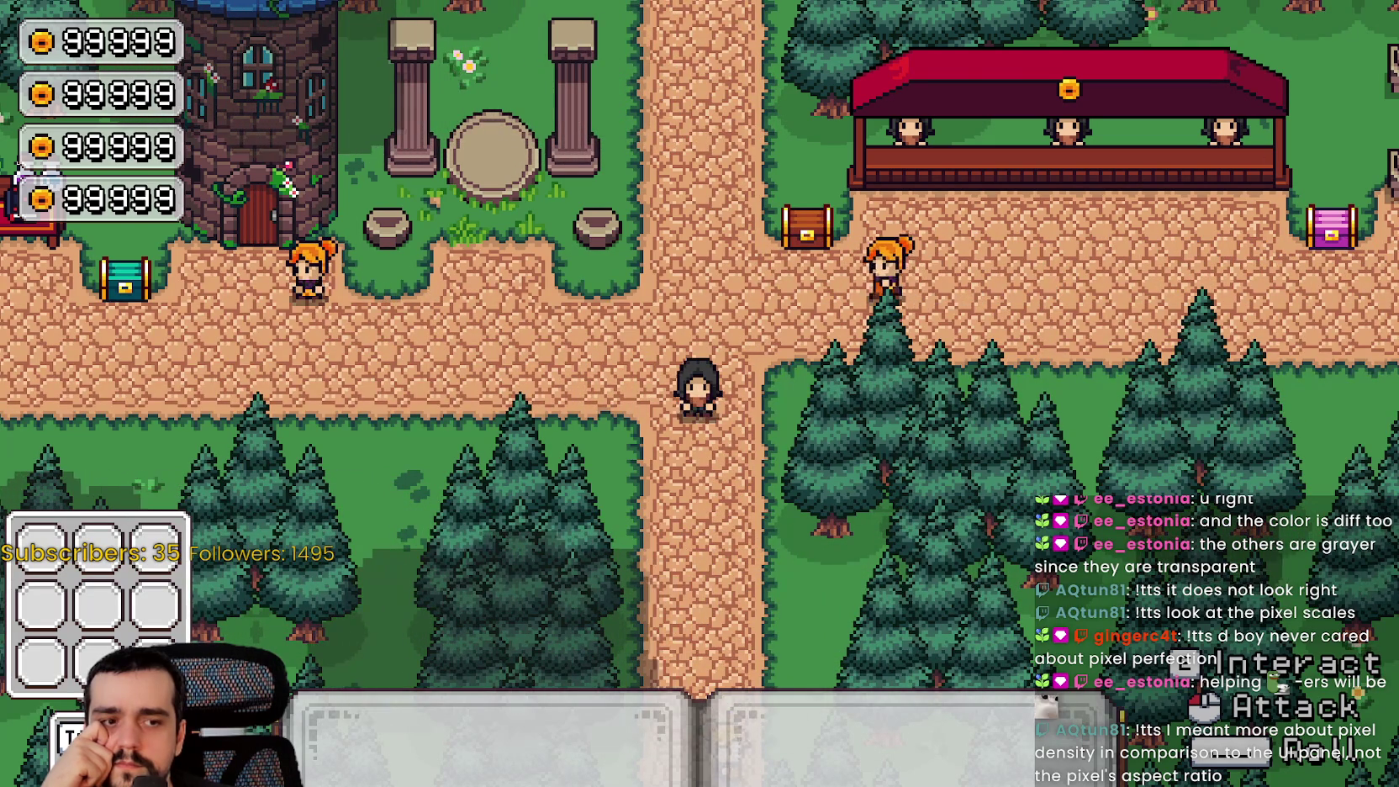
key(alt+Tab)
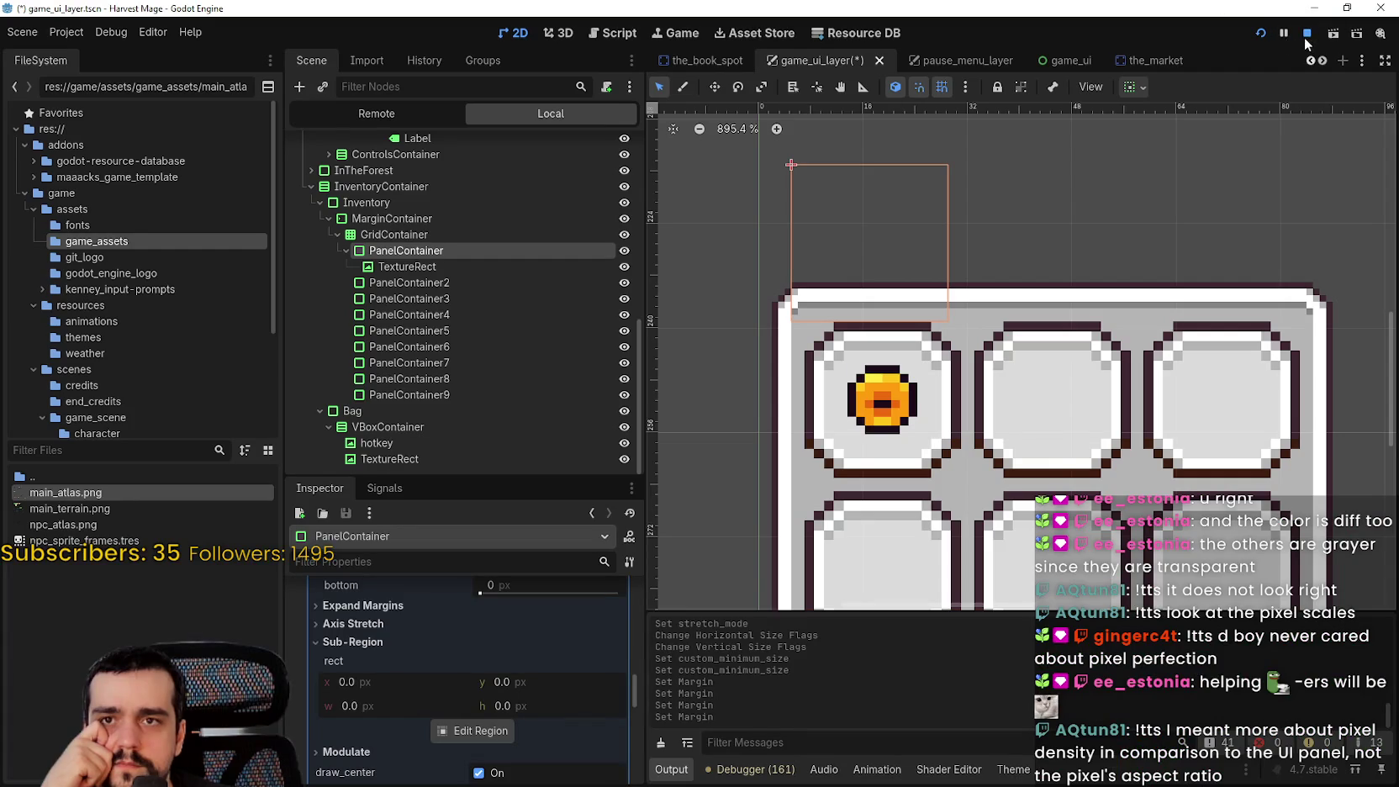
click(1307, 35)
click(1257, 33)
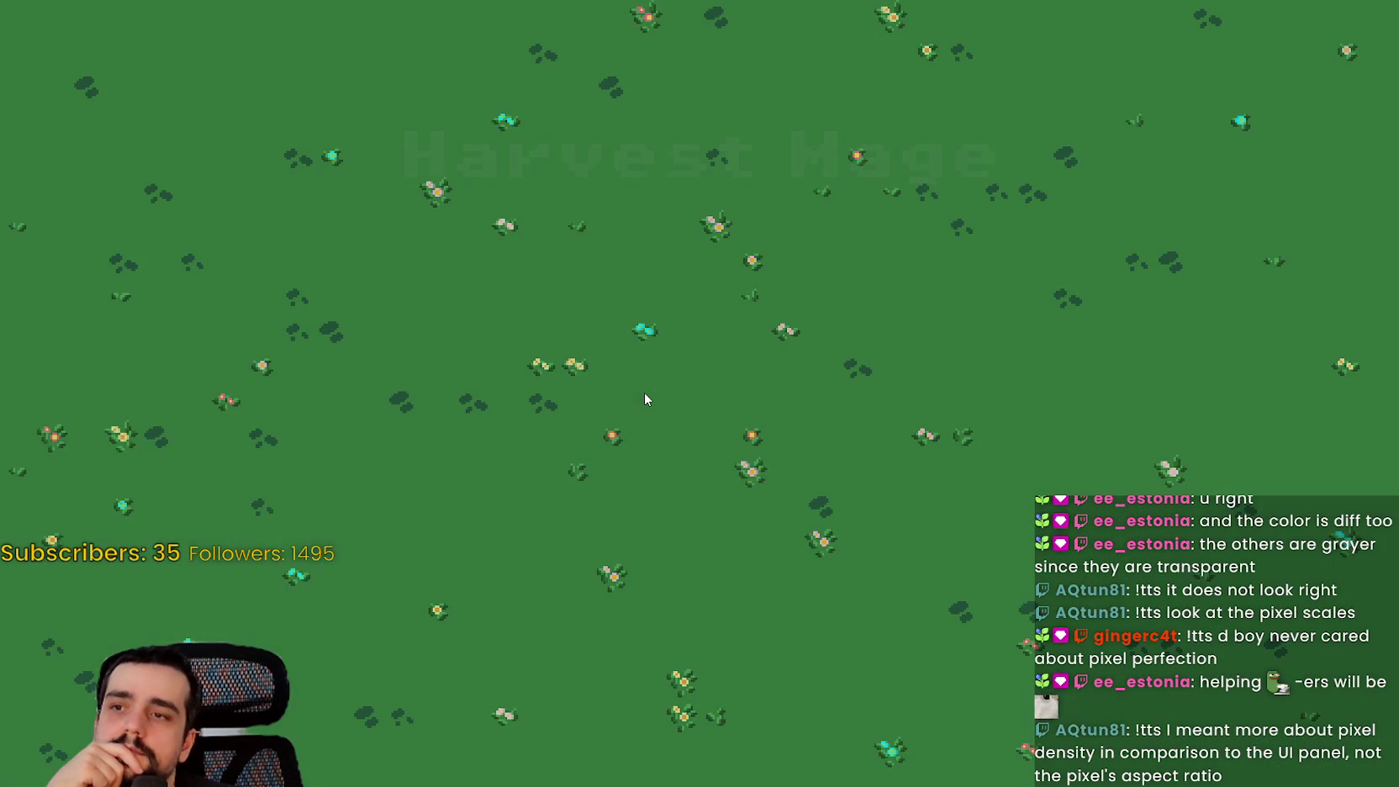
key(Down)
key(Return)
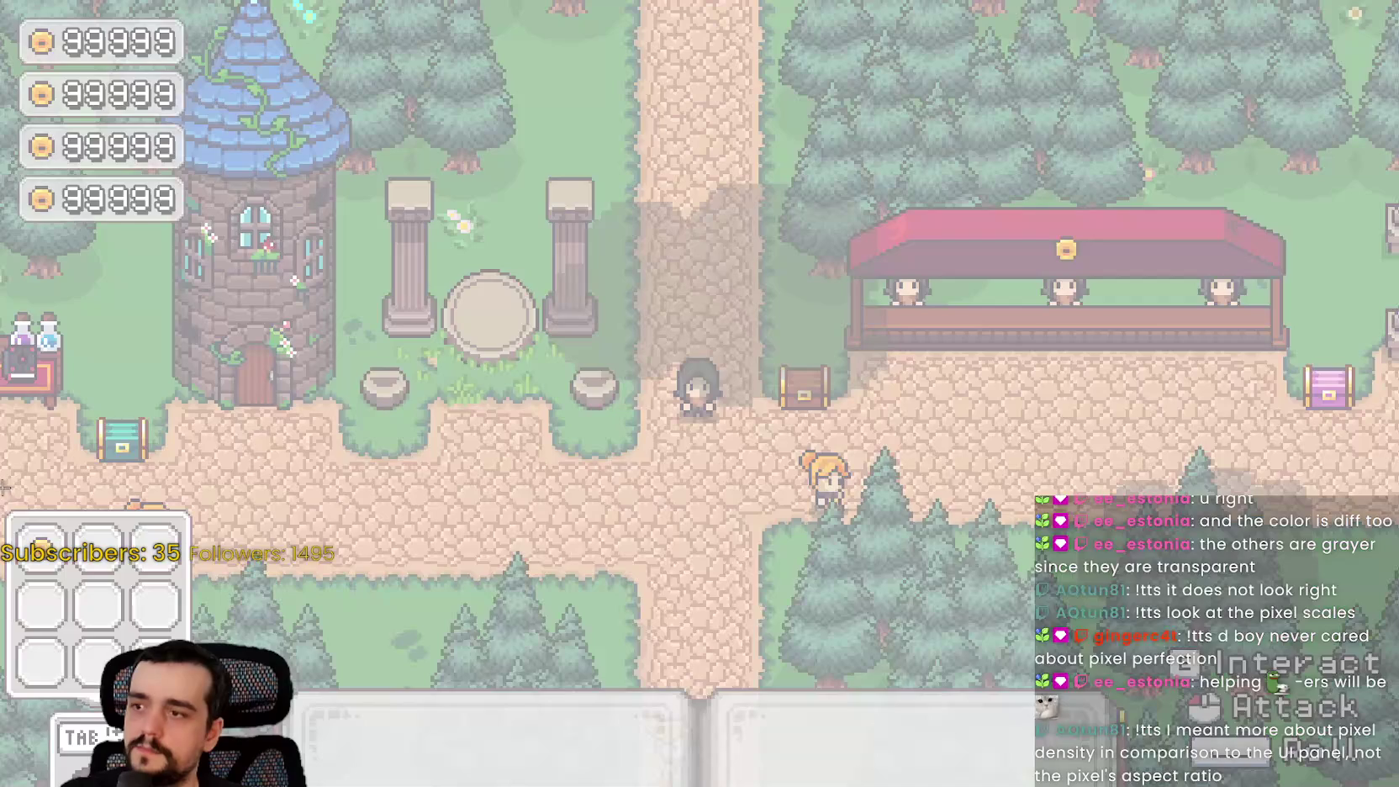
Snip the in-game inventory panel and copy it for Aseprite
drag(5, 481, 212, 700)
click(40, 373)
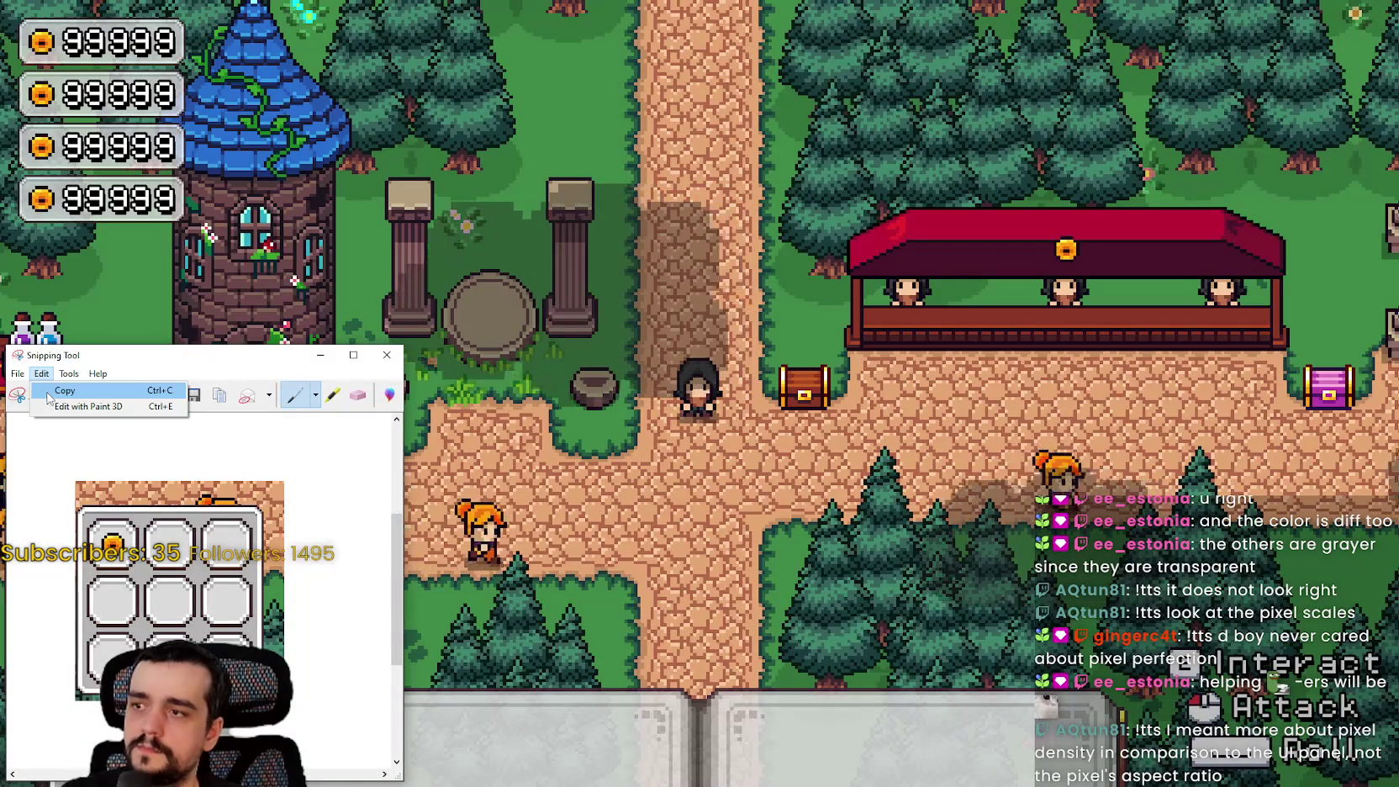
click(58, 389)
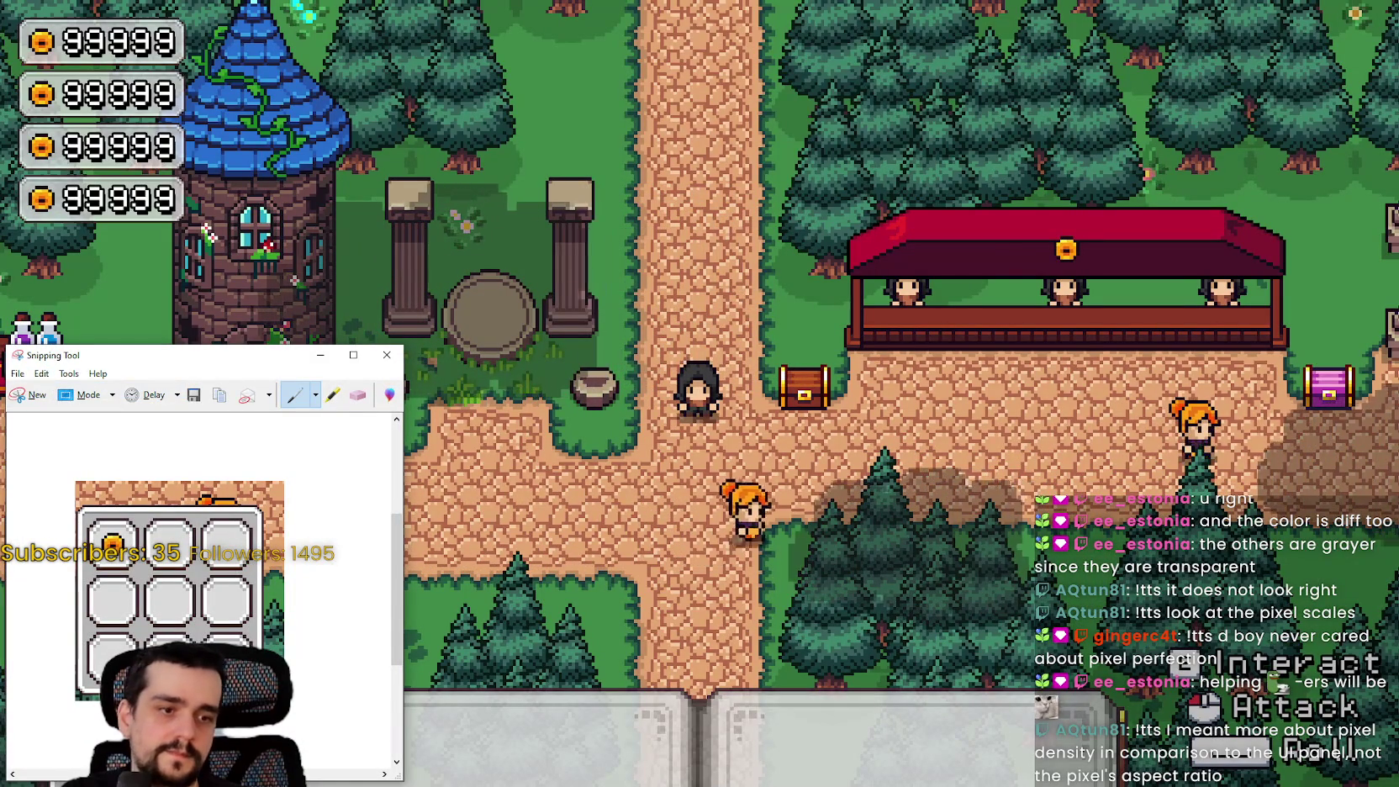
key(alt+Tab)
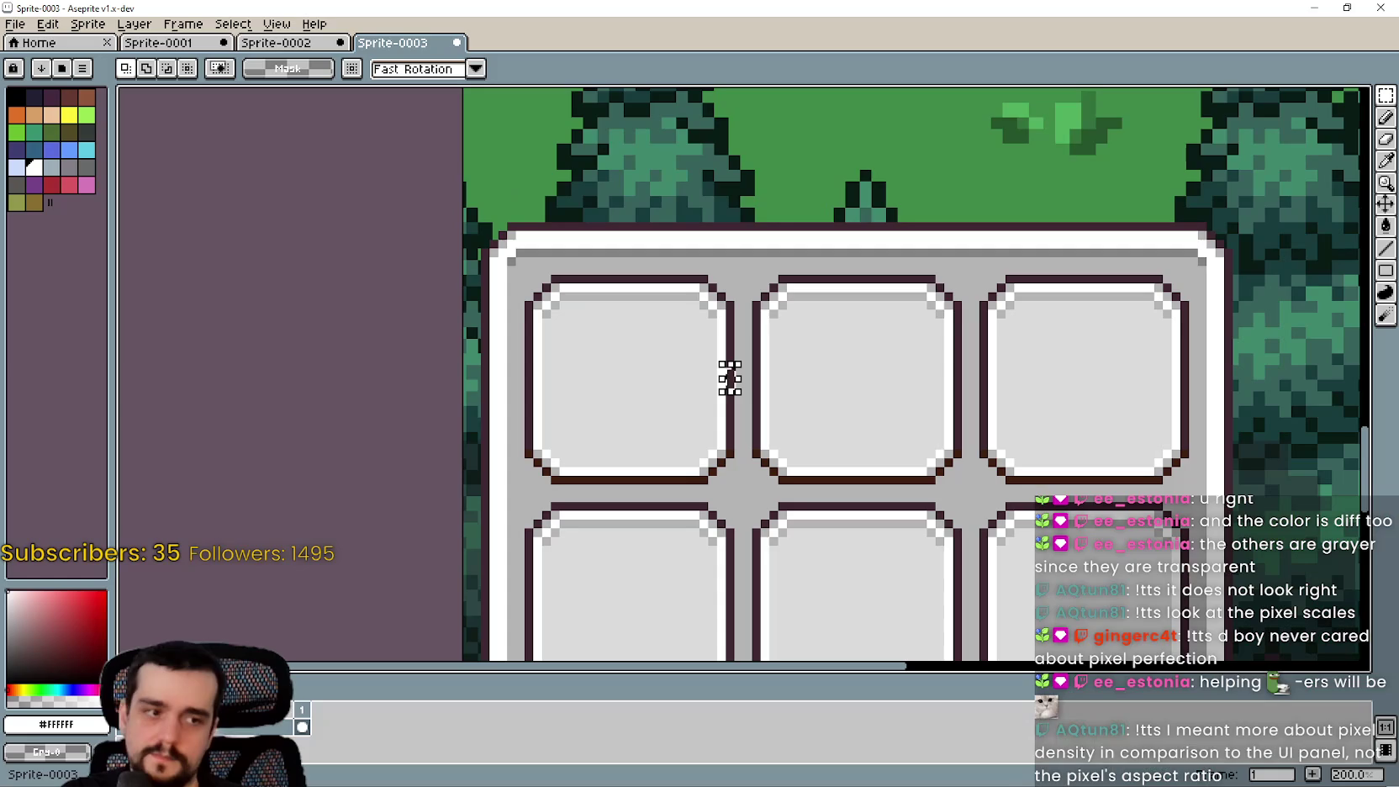
Paste the game snip into the sprite and zoom in on the slot border pixels
key(ctrl+v)
scroll(688, 347, up, 1)
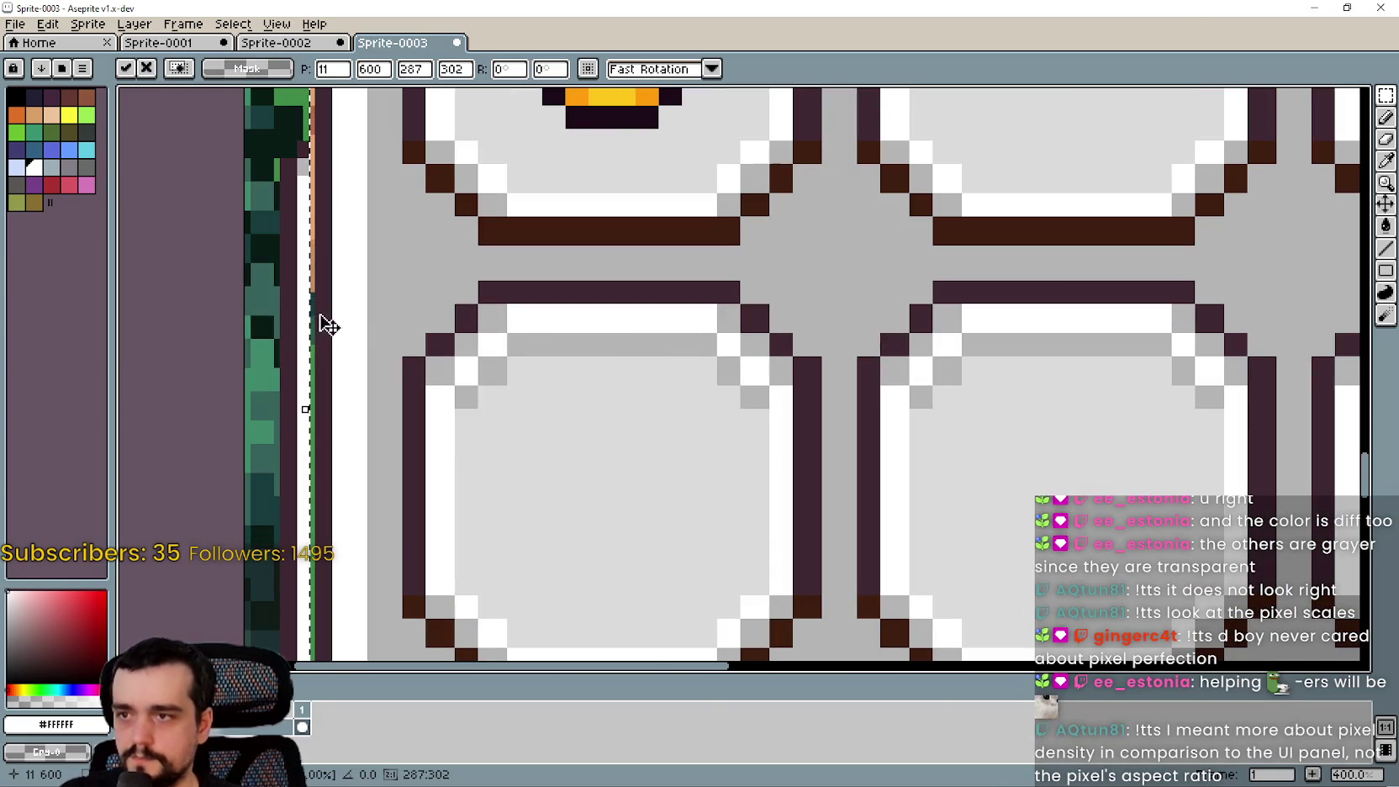
key(Return)
scroll(463, 300, up, 3)
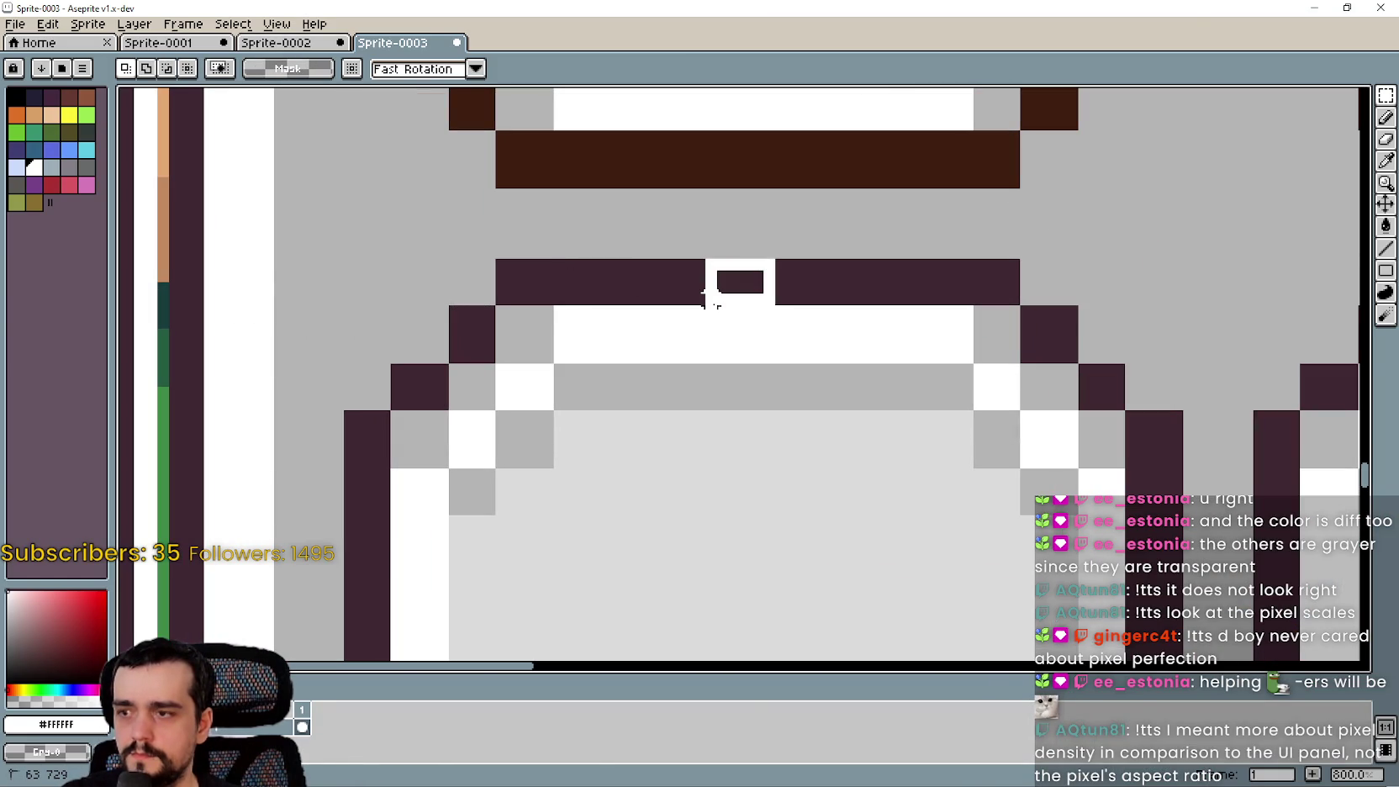
mouse_move(536, 462)
mouse_down()
mouse_move(796, 321)
mouse_move(813, 274)
mouse_up()
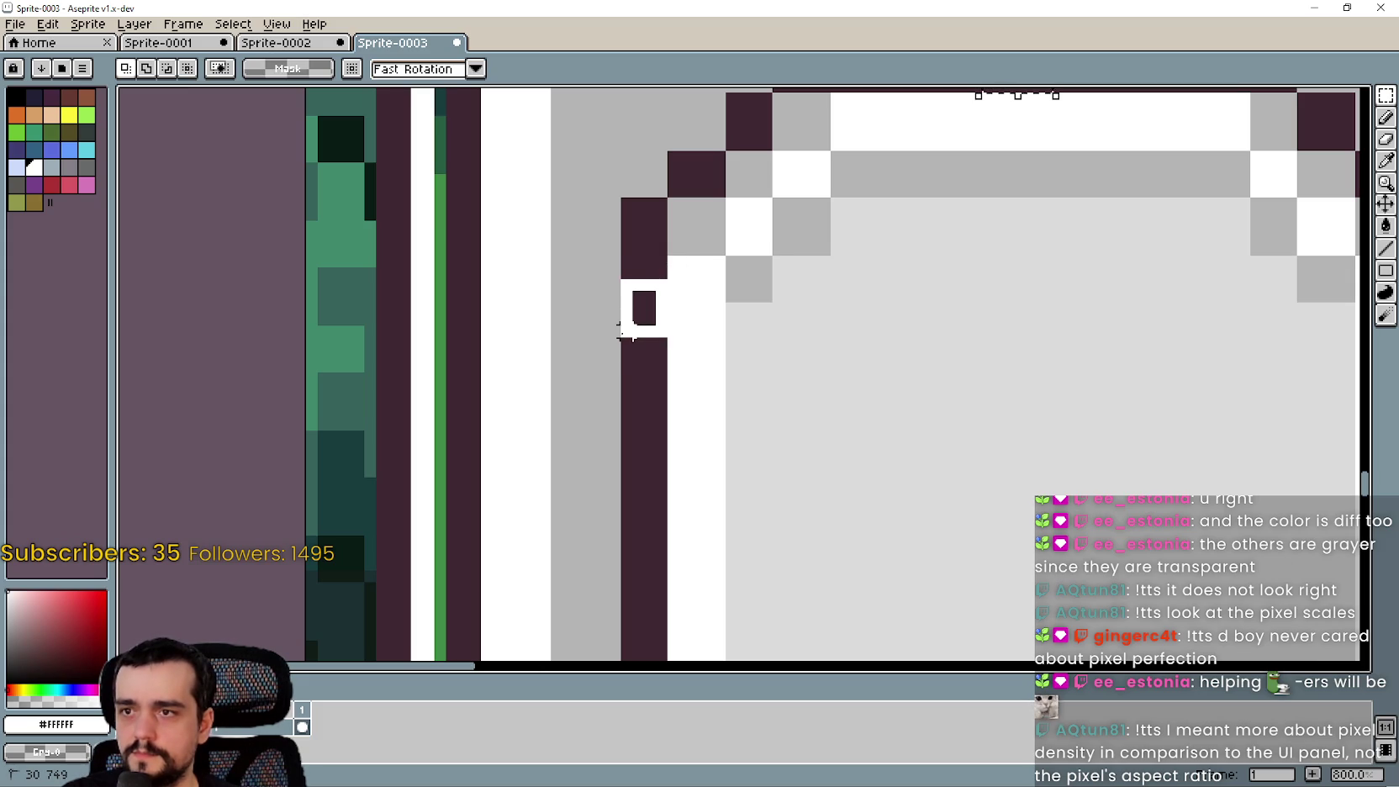
scroll(734, 381, up, 2)
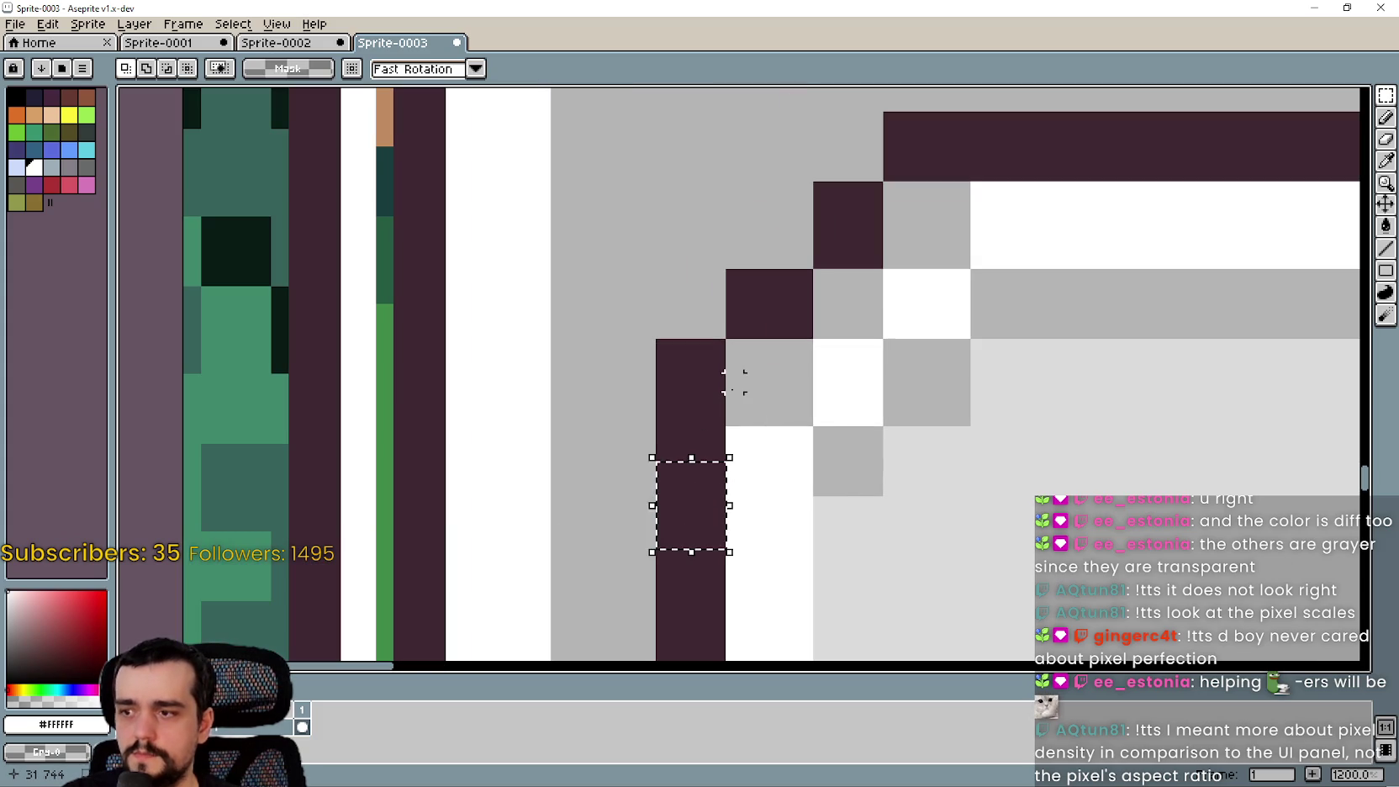
Try painting the dark border pixel white, then undo the paint
drag(734, 281, 788, 328)
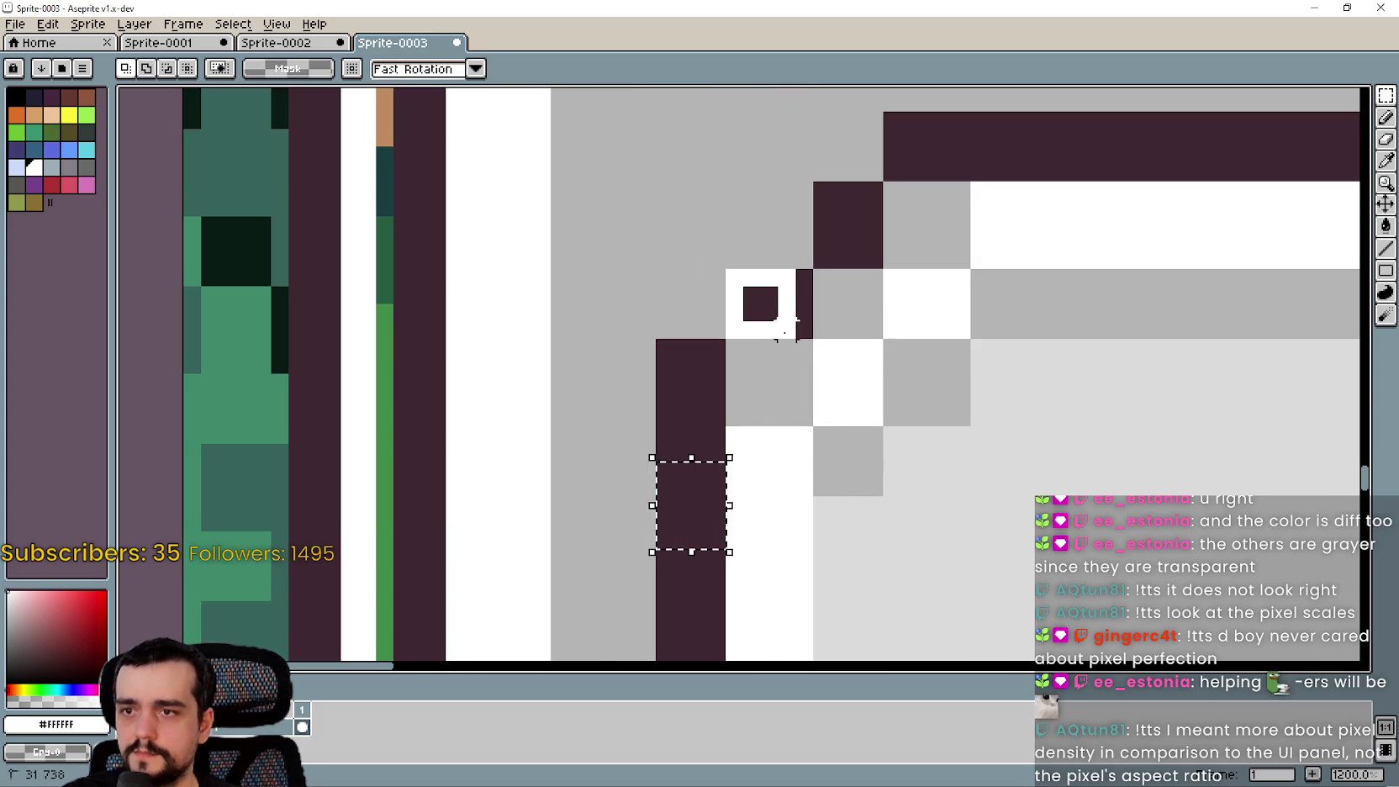
key(ctrl+z)
scroll(1173, 397, down, 2)
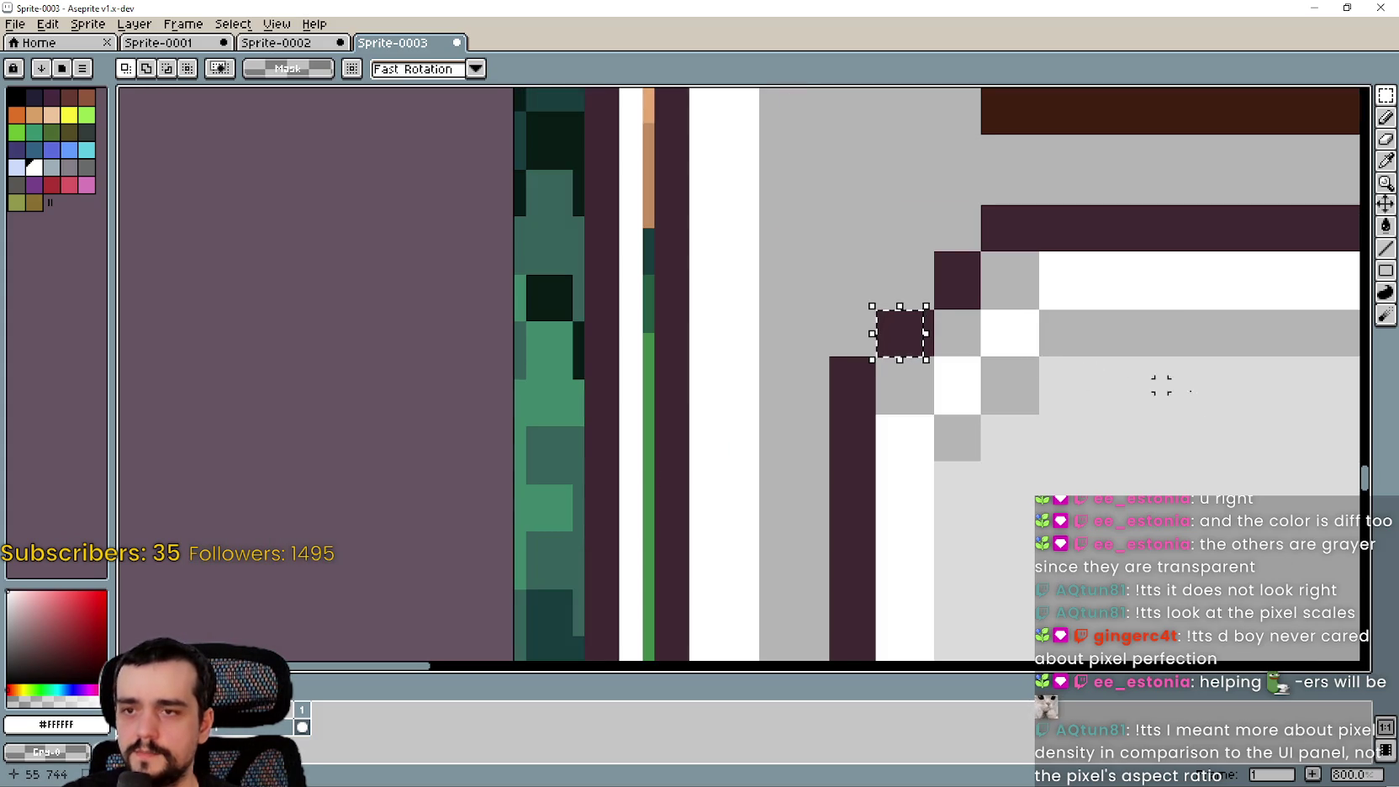
scroll(465, 333, down, 3)
scroll(709, 373, up, 5)
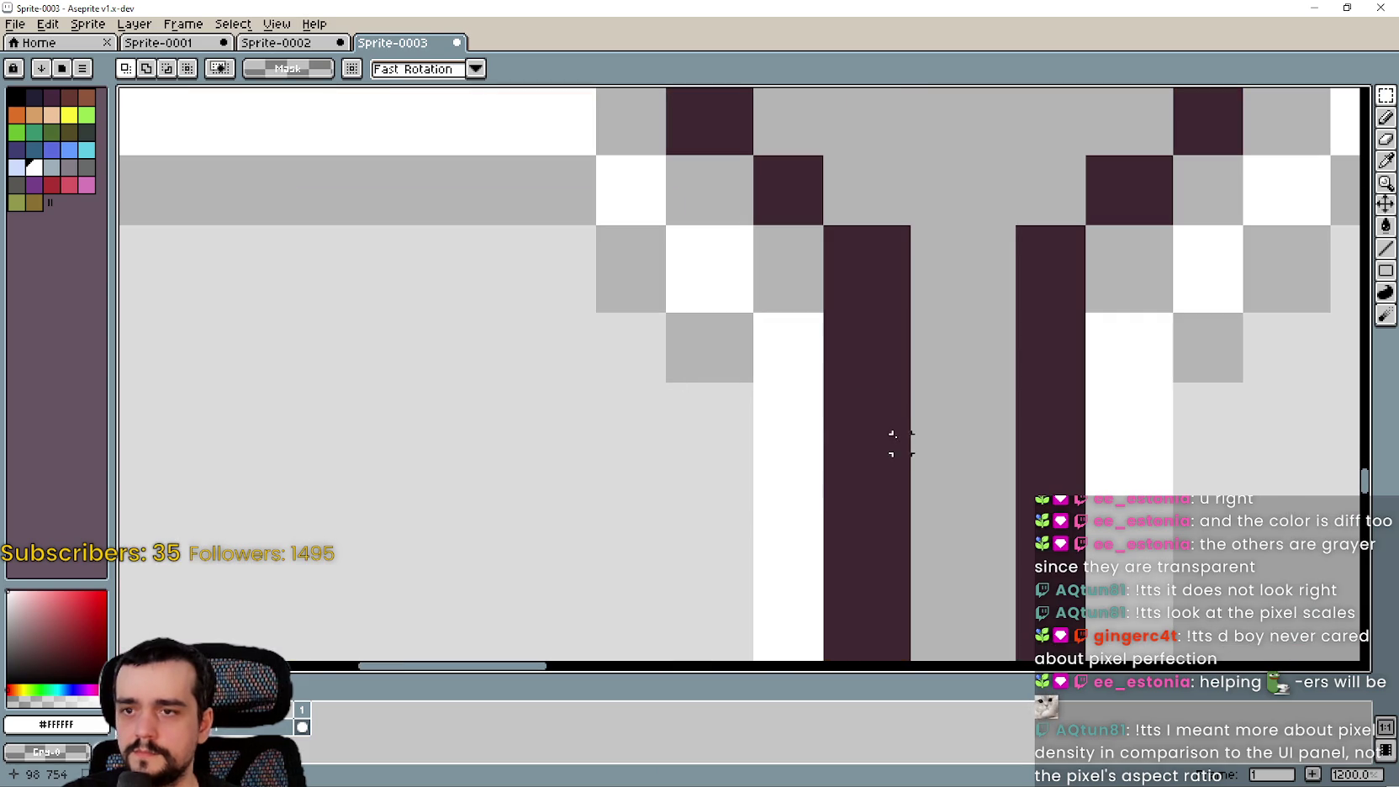
key(ctrl+z)
scroll(709, 531, down, 1)
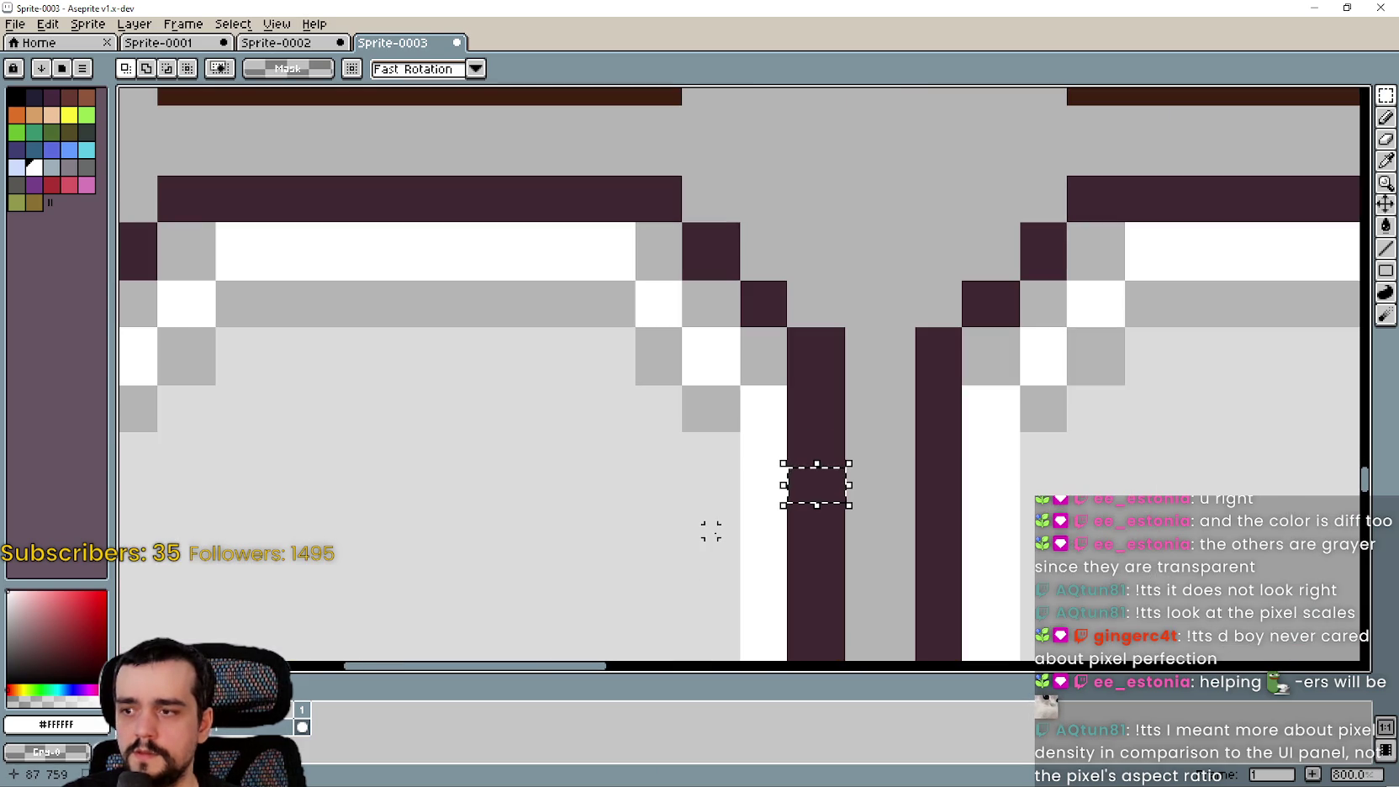
scroll(864, 542, down, 4)
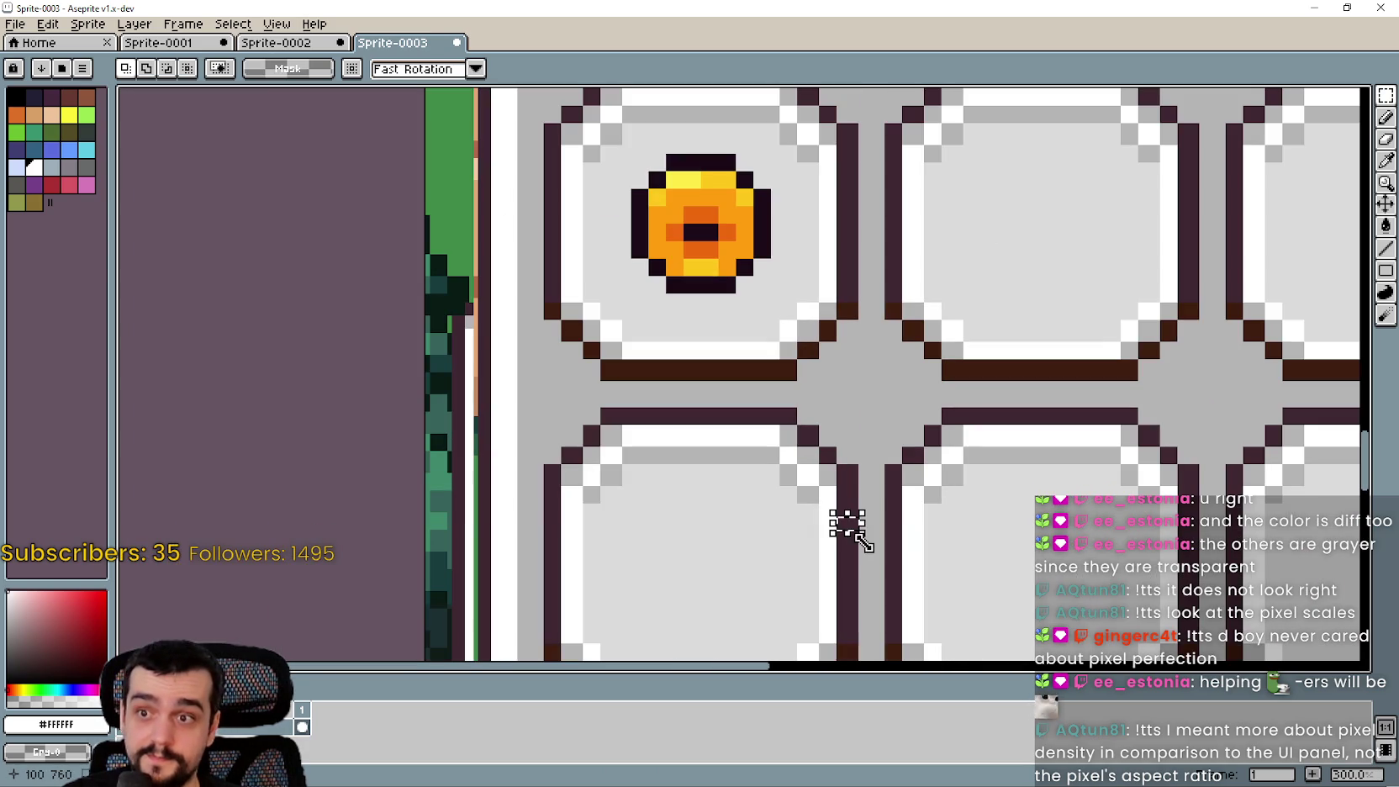
scroll(968, 565, down, 1)
Look across more inventory slots, then minimize Aseprite to return to the game
mouse_move(645, 423)
mouse_down()
mouse_move(914, 453)
mouse_move(951, 399)
mouse_up()
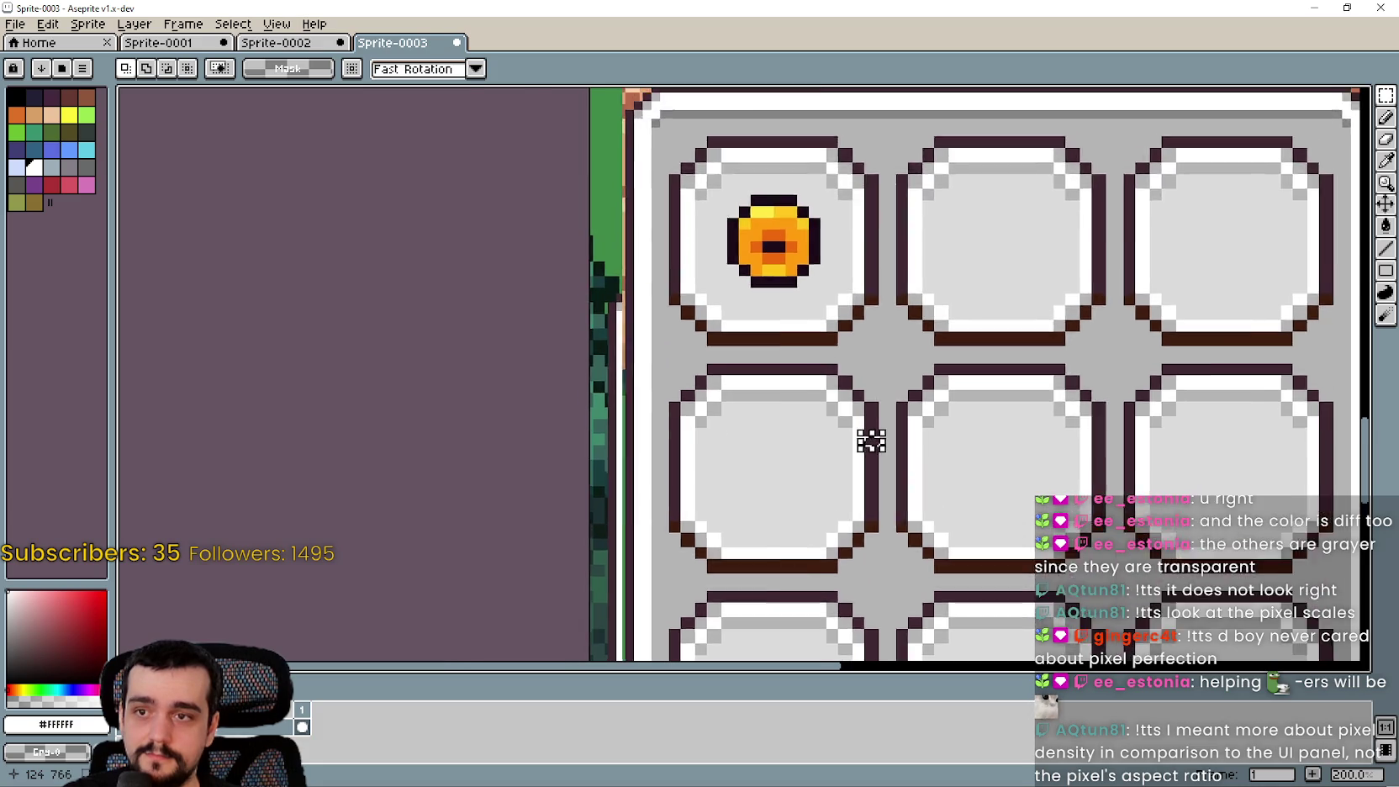
scroll(947, 398, up, 1)
scroll(946, 398, down, 1)
scroll(959, 400, up, 2)
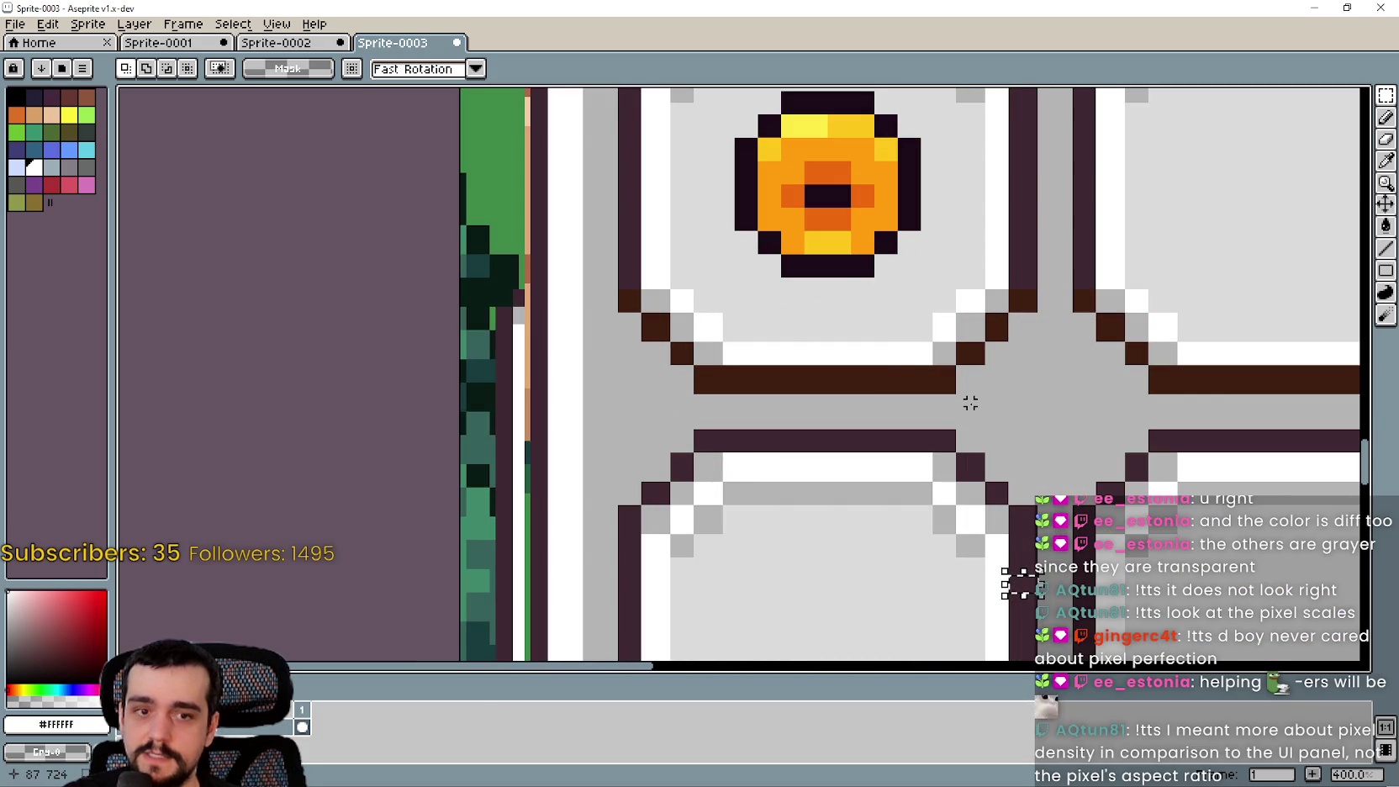
scroll(969, 403, down, 6)
click(1314, 7)
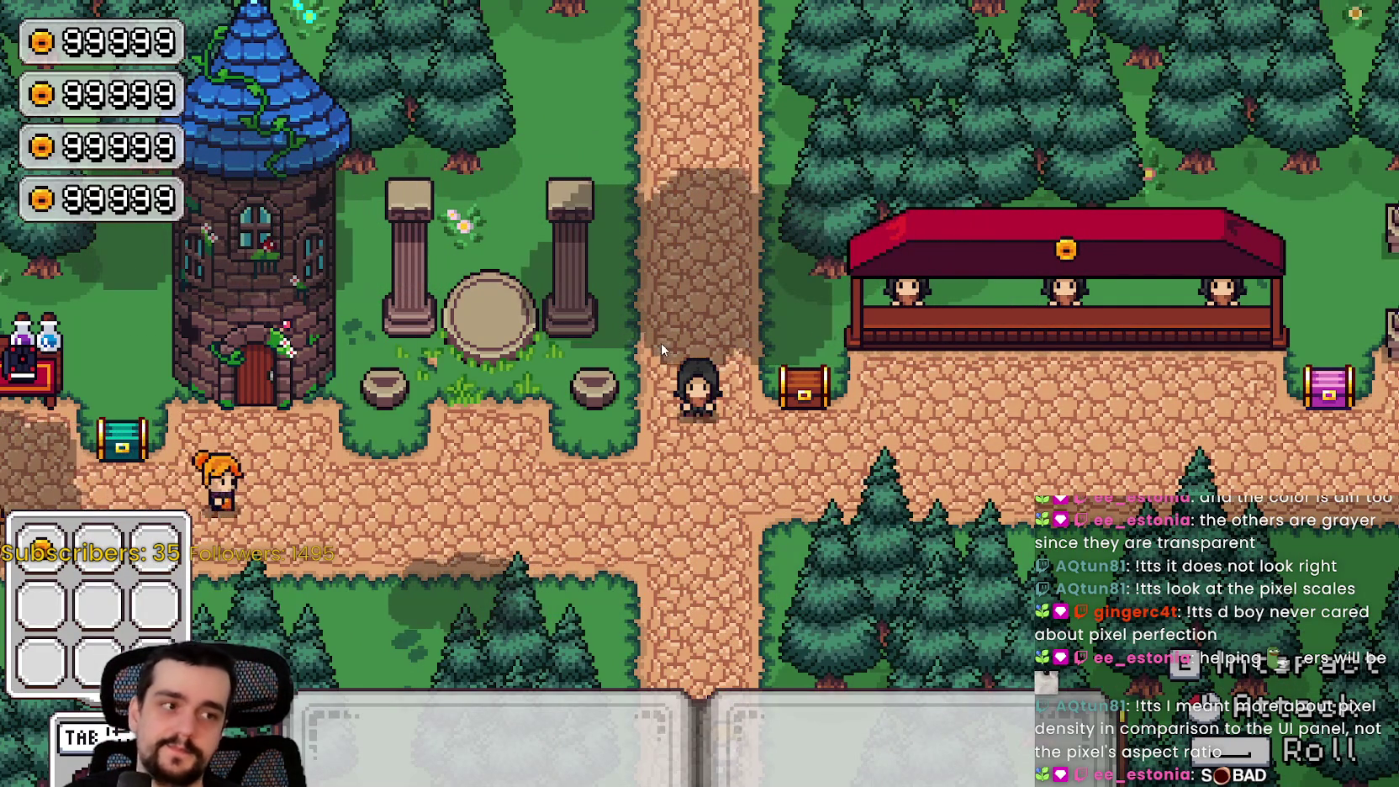
Save and exit the running game, then quit it from the title screen
key(Escape)
click(333, 454)
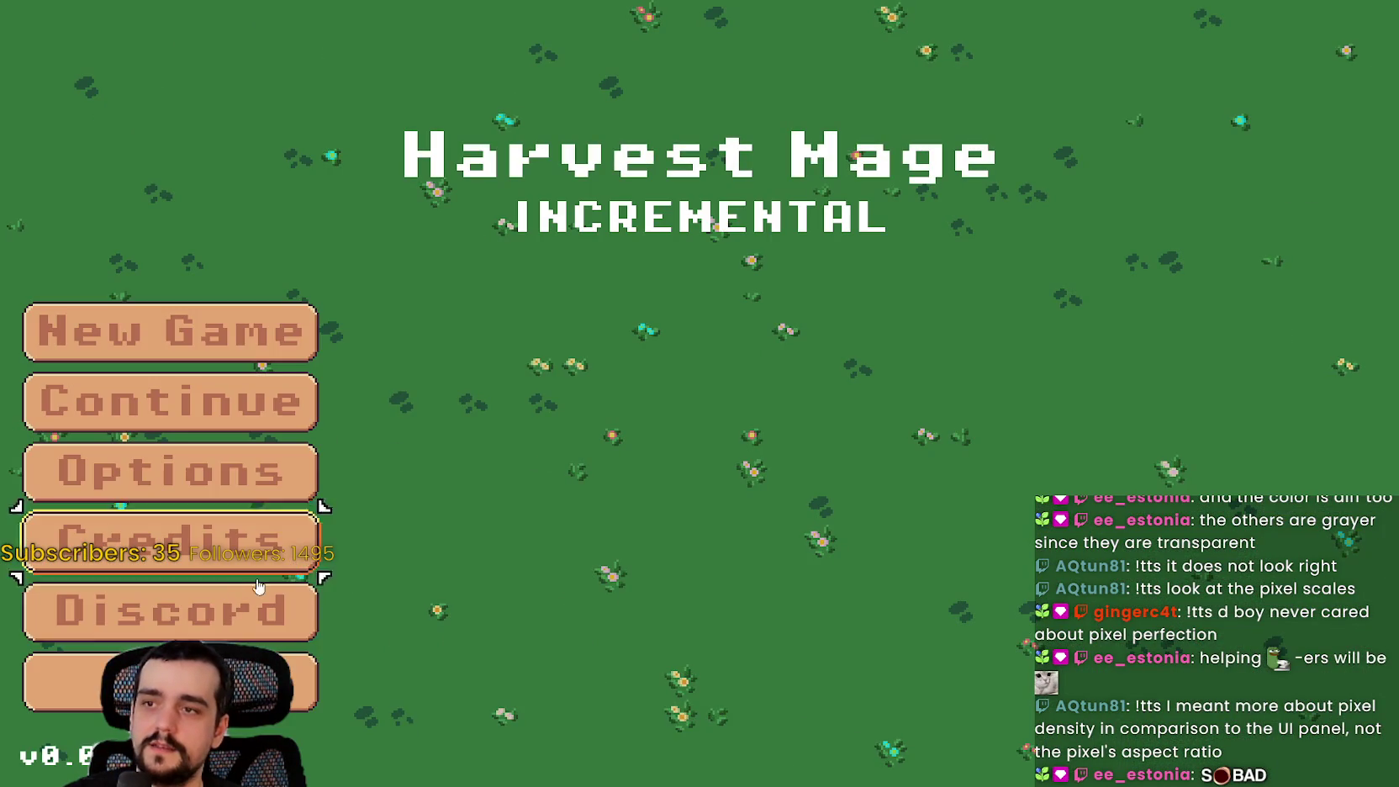
click(168, 681)
click(168, 681)
Select Inventory and bring up the Region Editor for game_theme.tres's panel StyleBoxTexture
scroll(757, 378, down, 1)
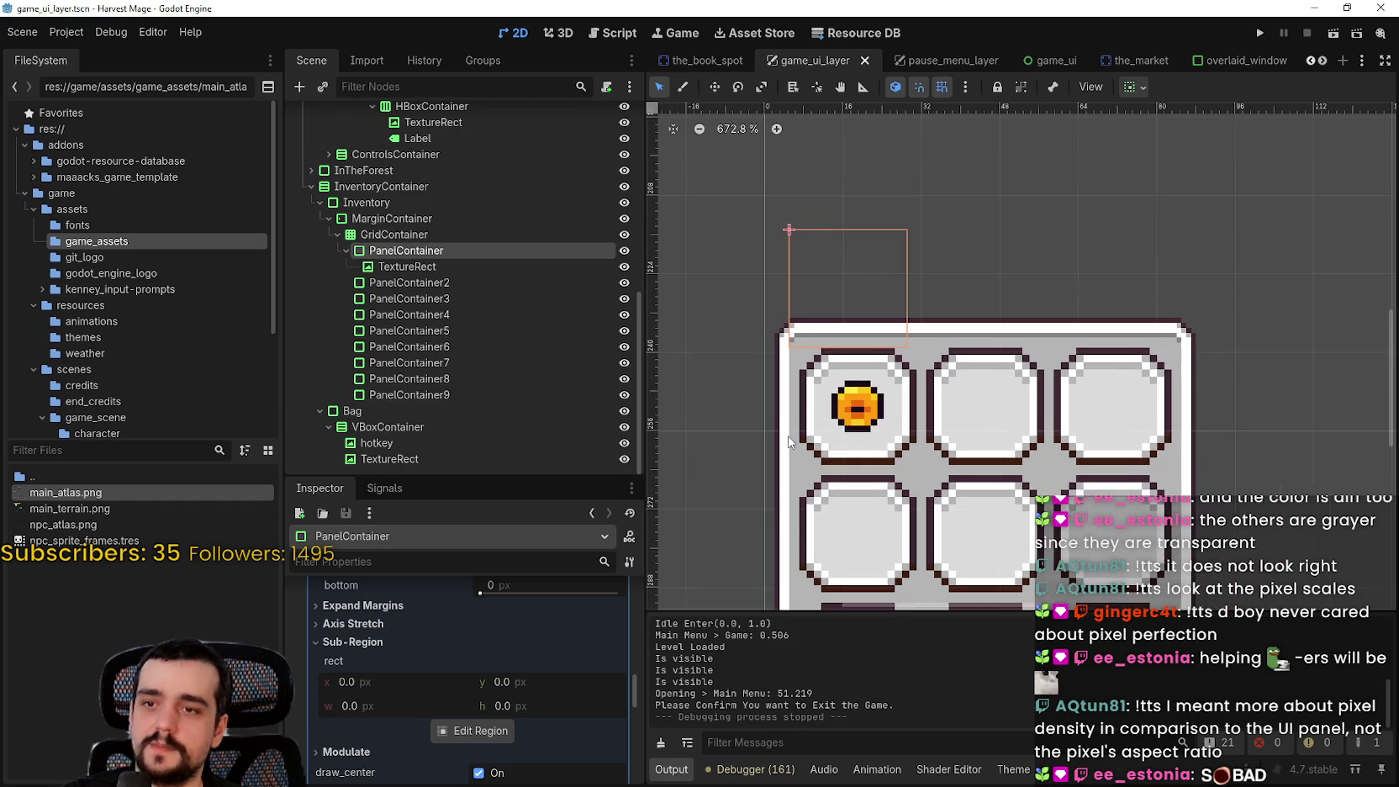
scroll(697, 379, down, 1)
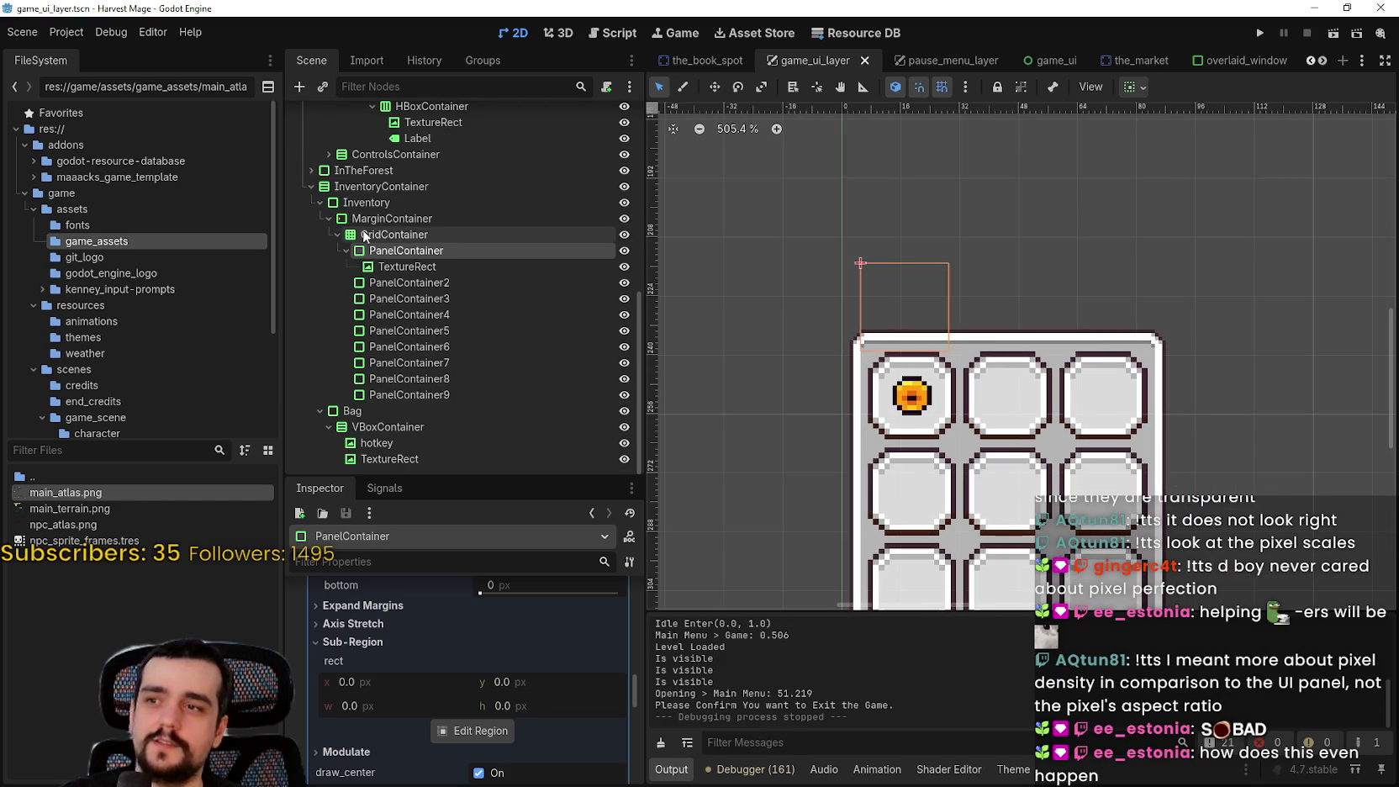
click(418, 201)
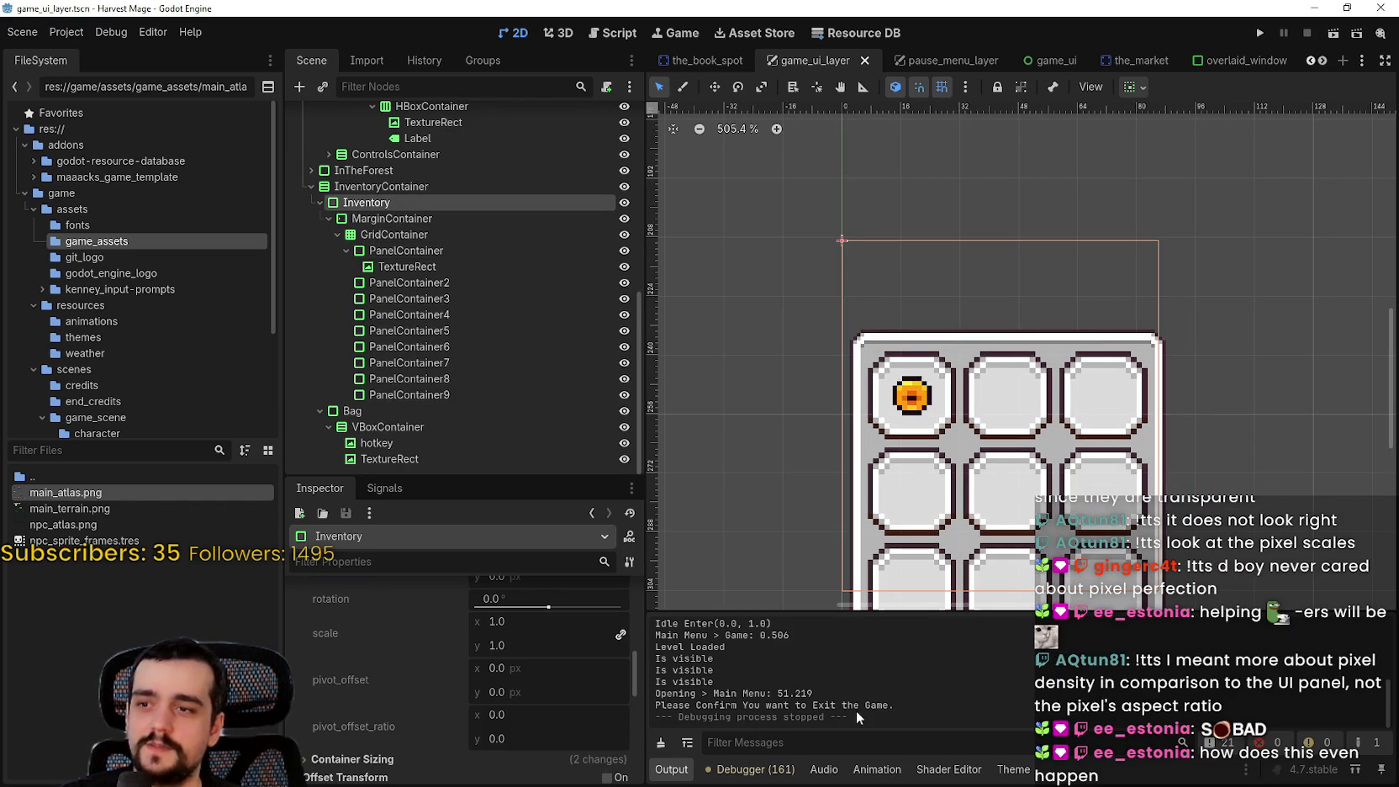
click(1014, 769)
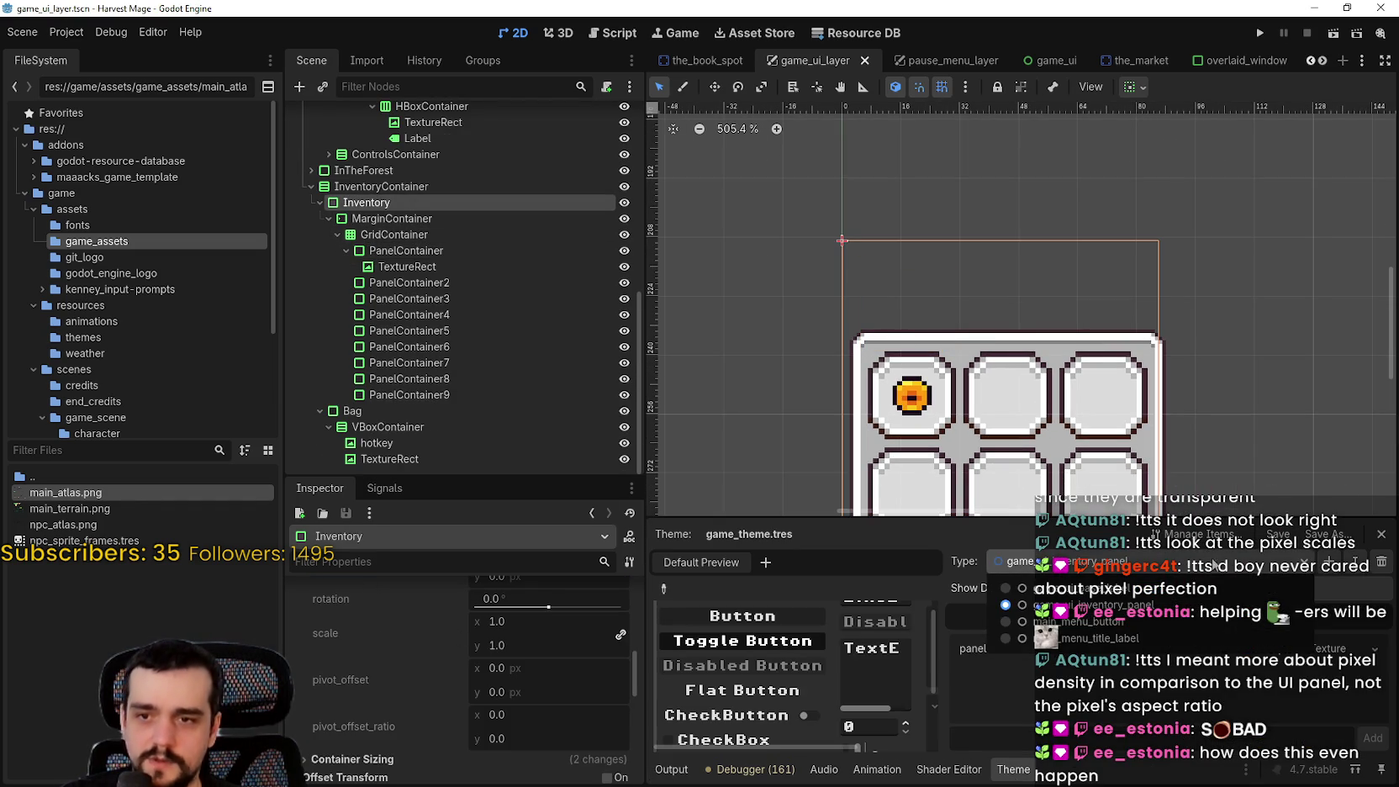
click(1295, 652)
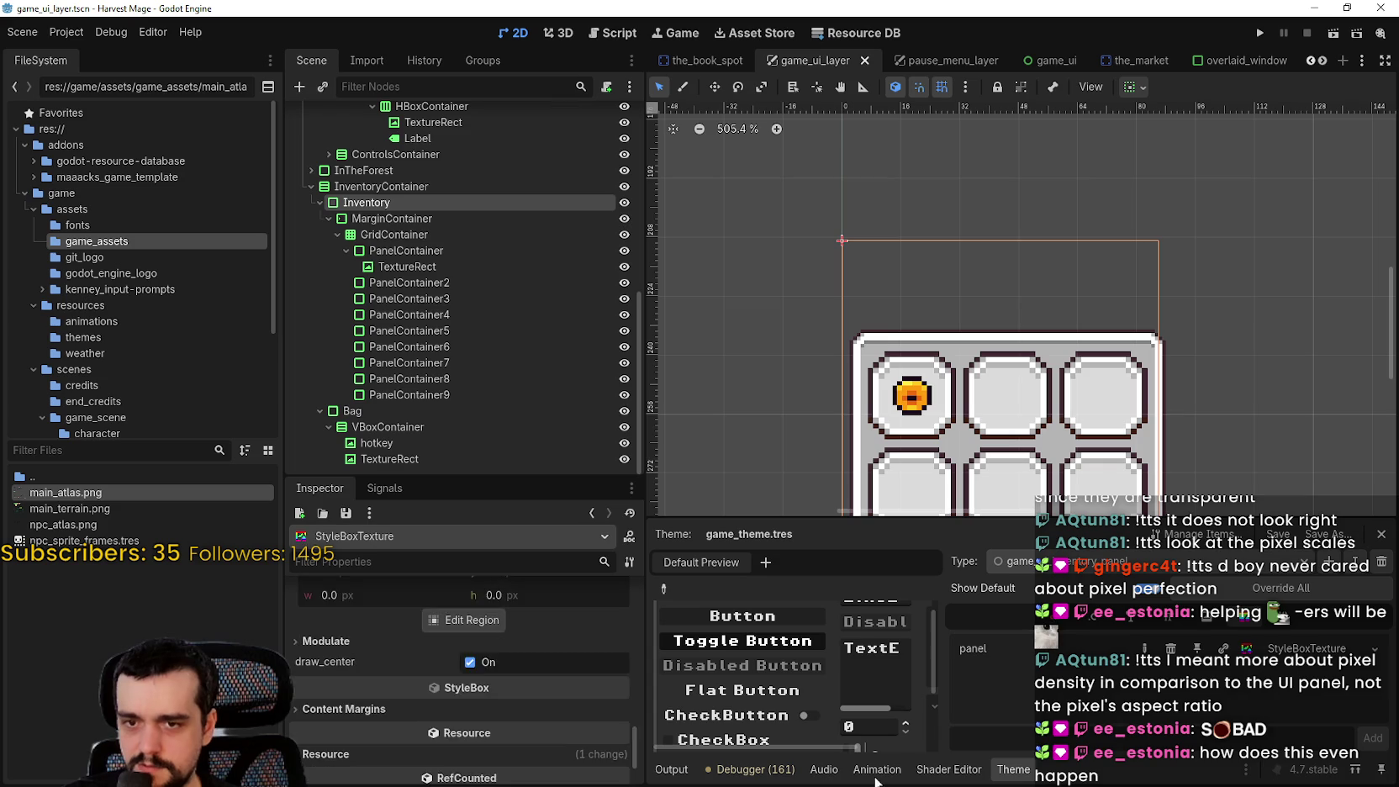
scroll(378, 689, up, 2)
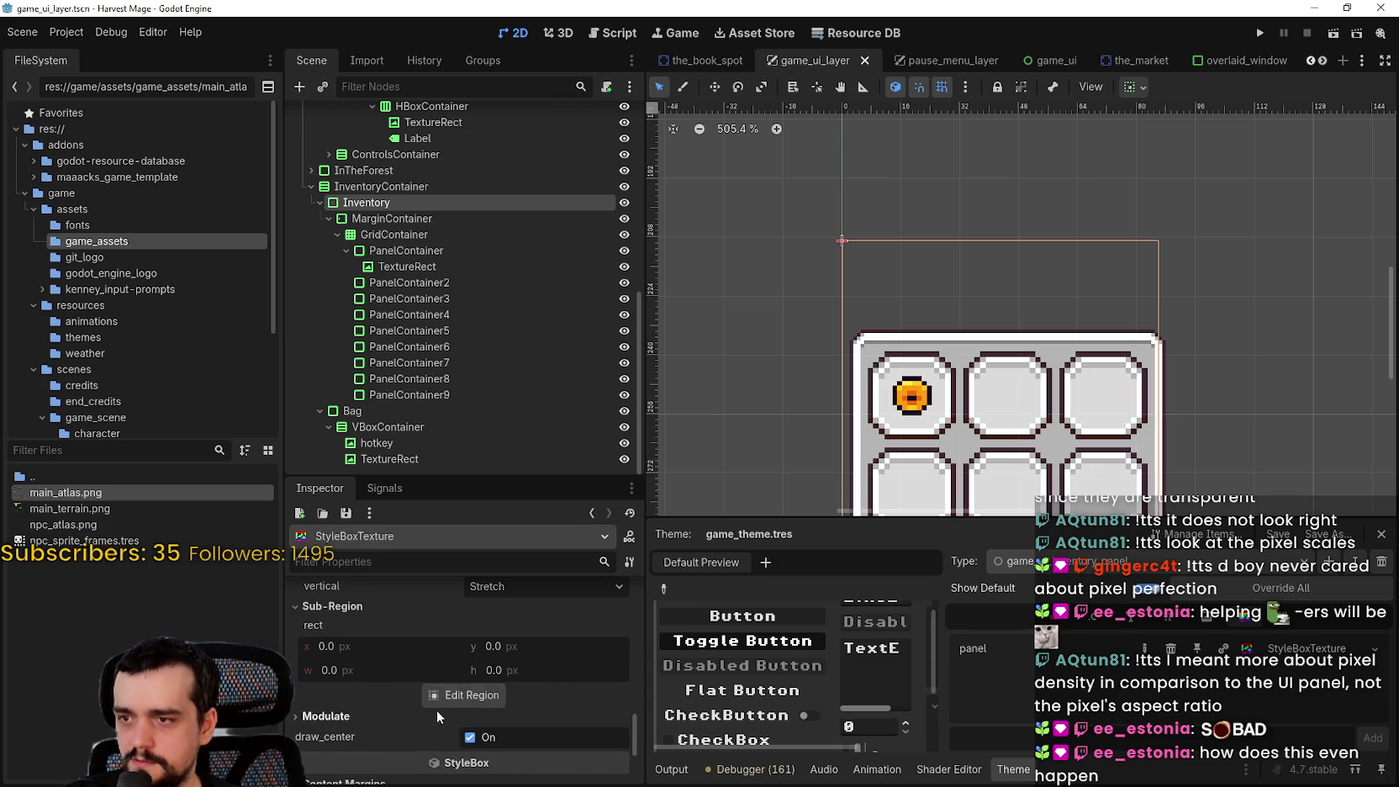
click(446, 704)
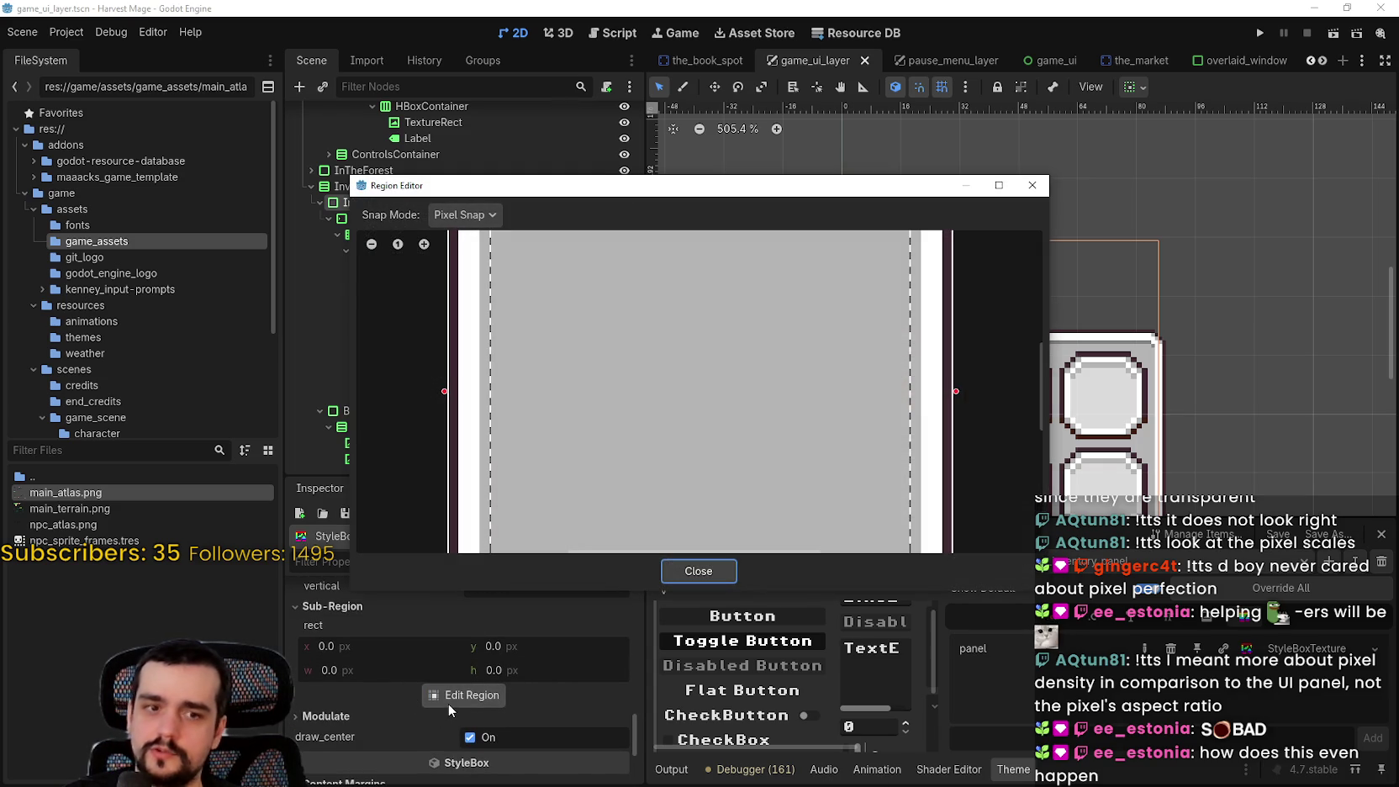
Frame the panel texture in the Region Editor and readjust its top slice margin
scroll(934, 370, down, 5)
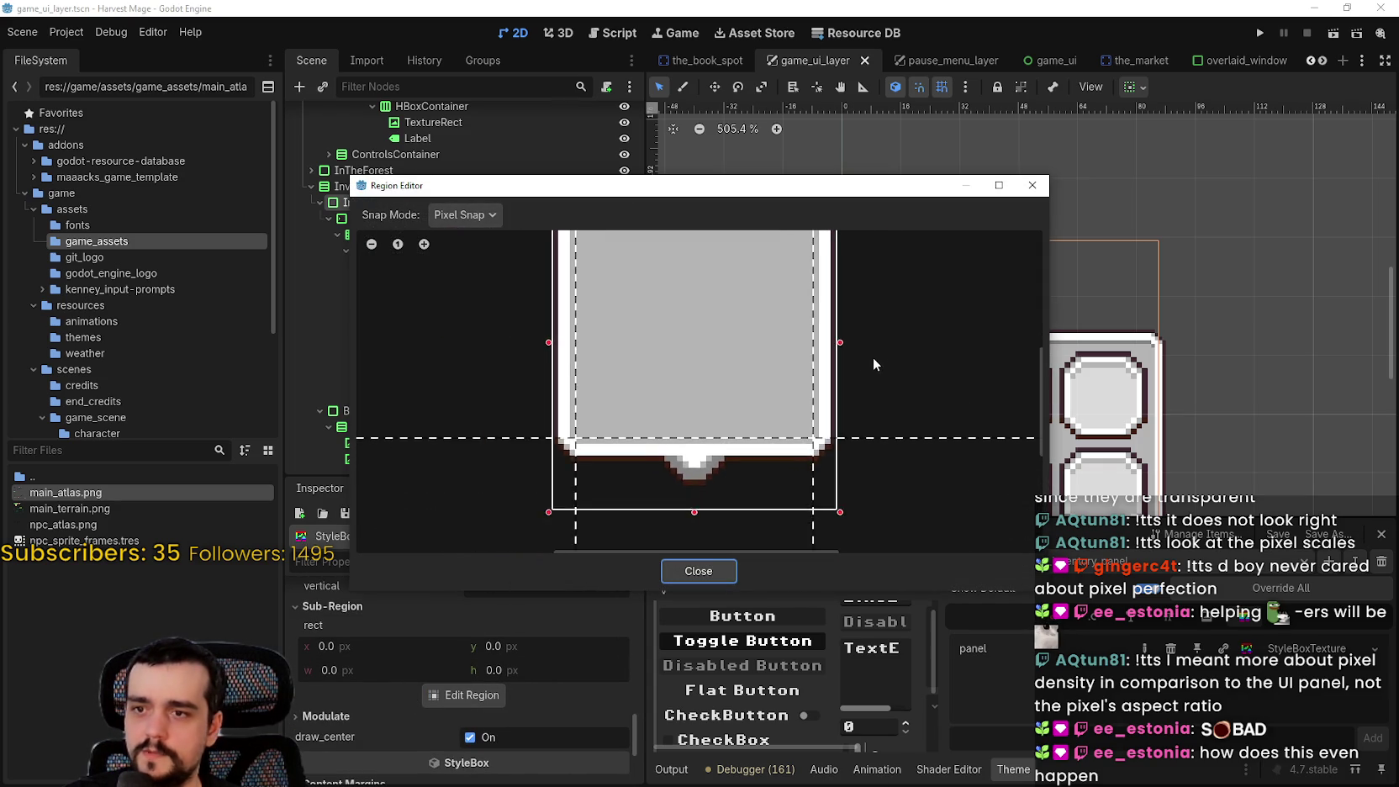
scroll(857, 355, up, 3)
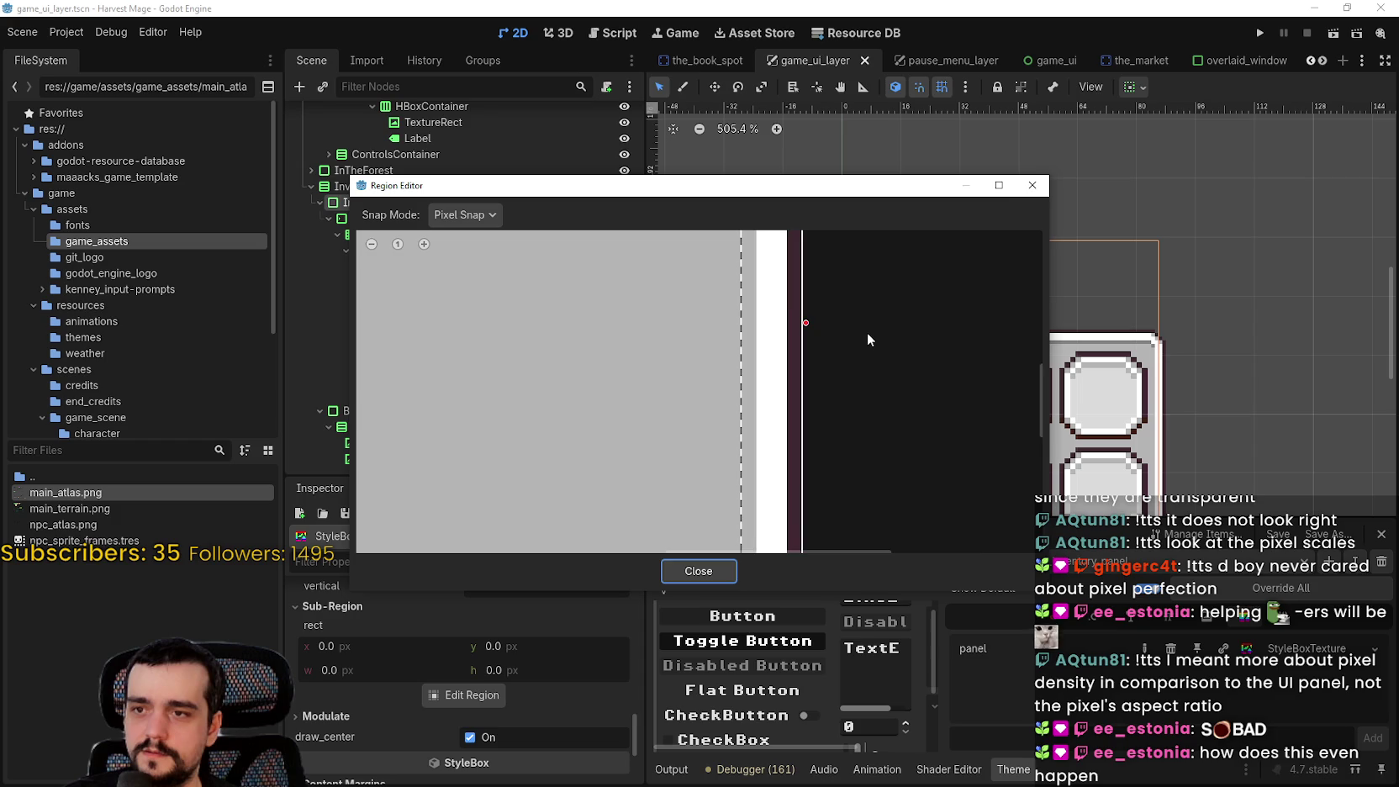
scroll(857, 336, down, 5)
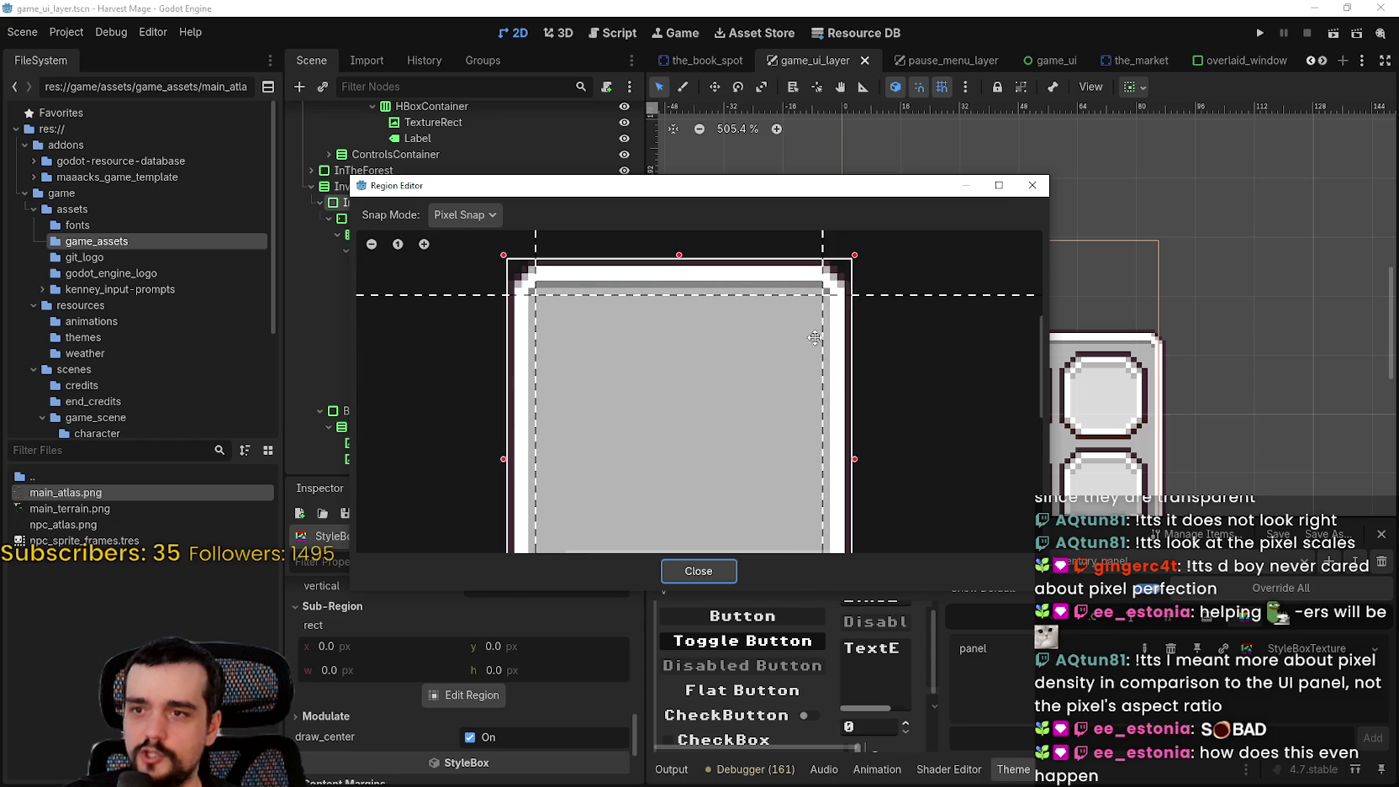
scroll(812, 420, up, 2)
scroll(825, 416, up, 1)
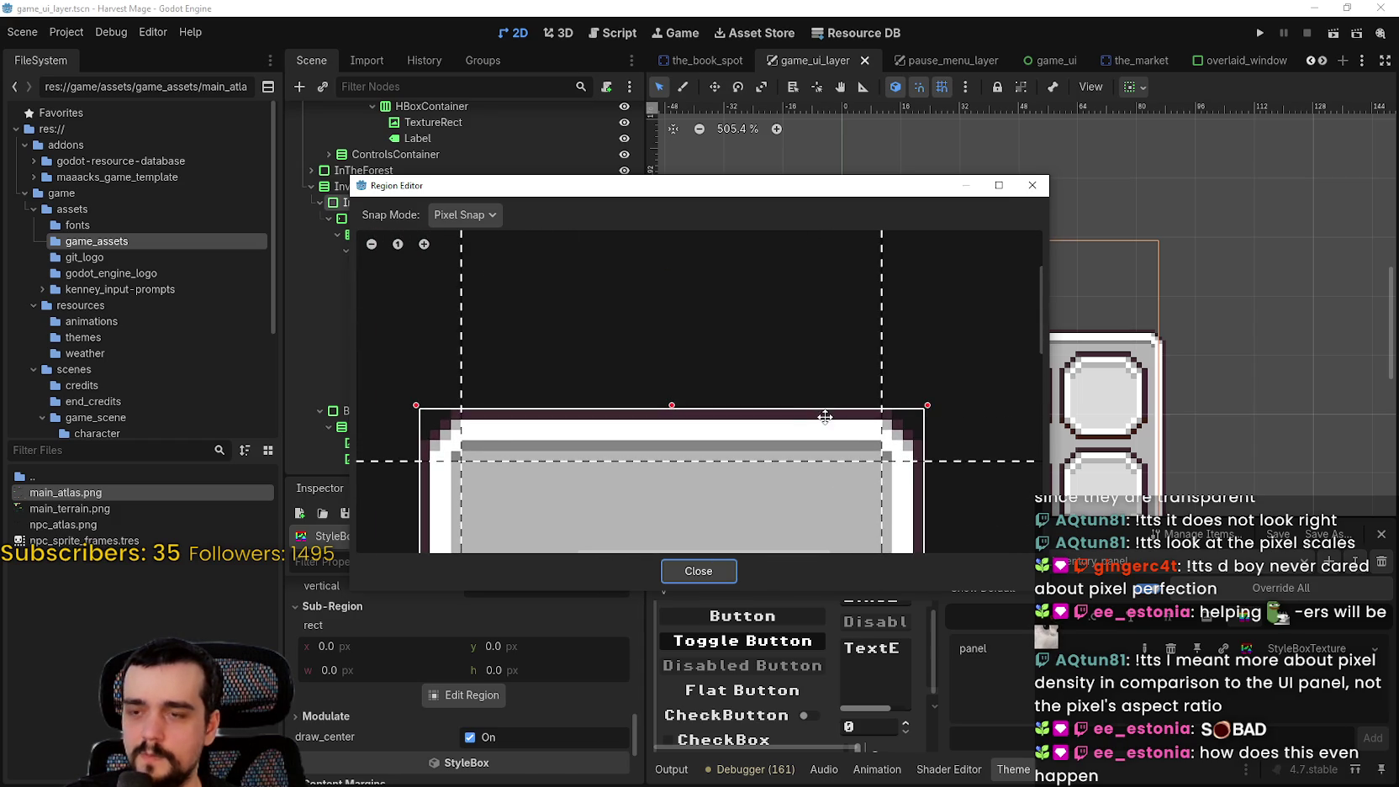
mouse_move(816, 412)
mouse_down()
mouse_move(906, 356)
mouse_move(651, 417)
mouse_up()
scroll(717, 344, up, 1)
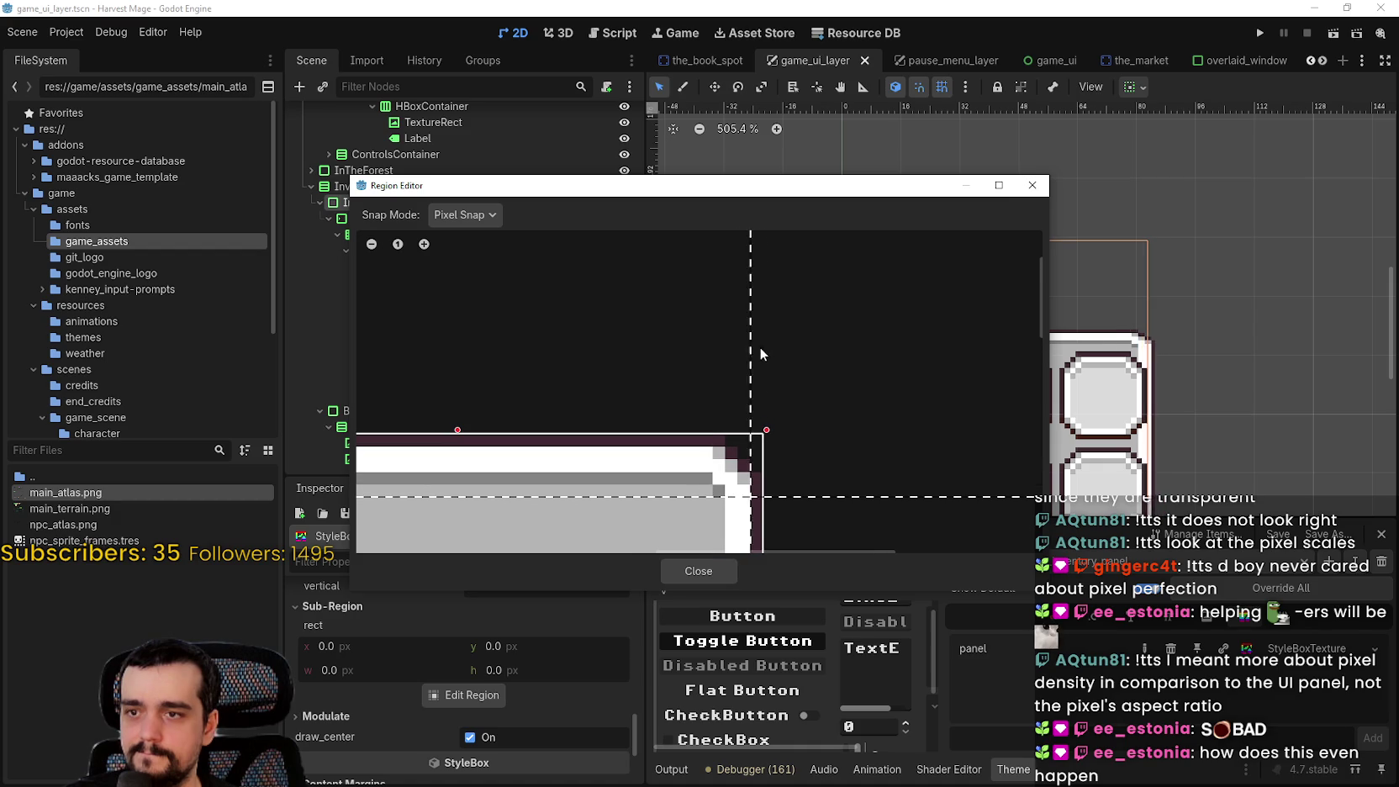
scroll(748, 369, down, 2)
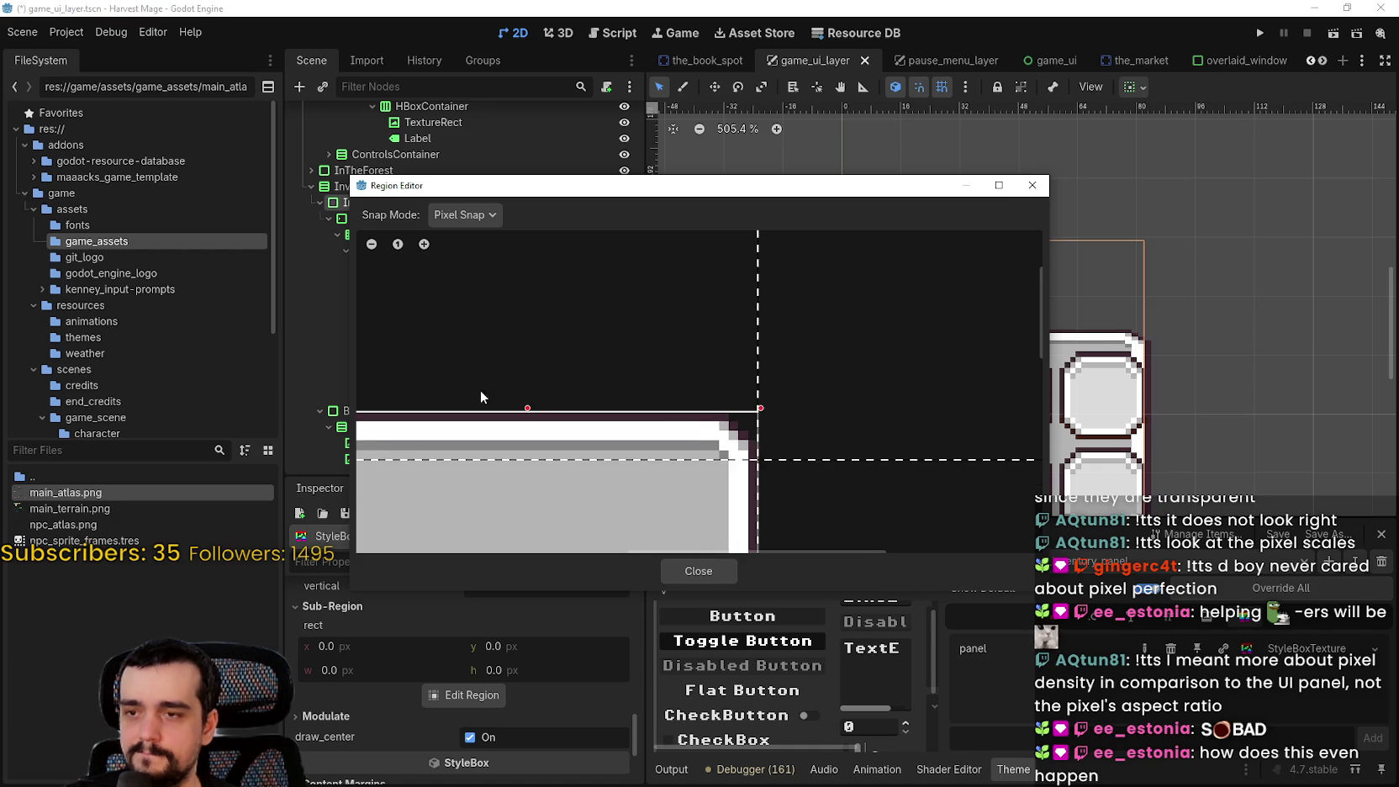
drag(408, 358, 704, 375)
mouse_move(762, 190)
mouse_down()
mouse_move(871, 670)
mouse_move(925, 415)
mouse_up()
drag(827, 657, 845, 632)
mouse_move(939, 416)
mouse_down()
mouse_move(930, 656)
mouse_move(903, 451)
mouse_up()
drag(722, 679, 710, 434)
drag(1084, 669, 1085, 683)
Move the bottom slice margin down to the texture's edge and close the Region Editor
mouse_move(997, 448)
mouse_down()
mouse_move(992, 778)
mouse_move(918, 393)
mouse_move(820, 212)
mouse_up()
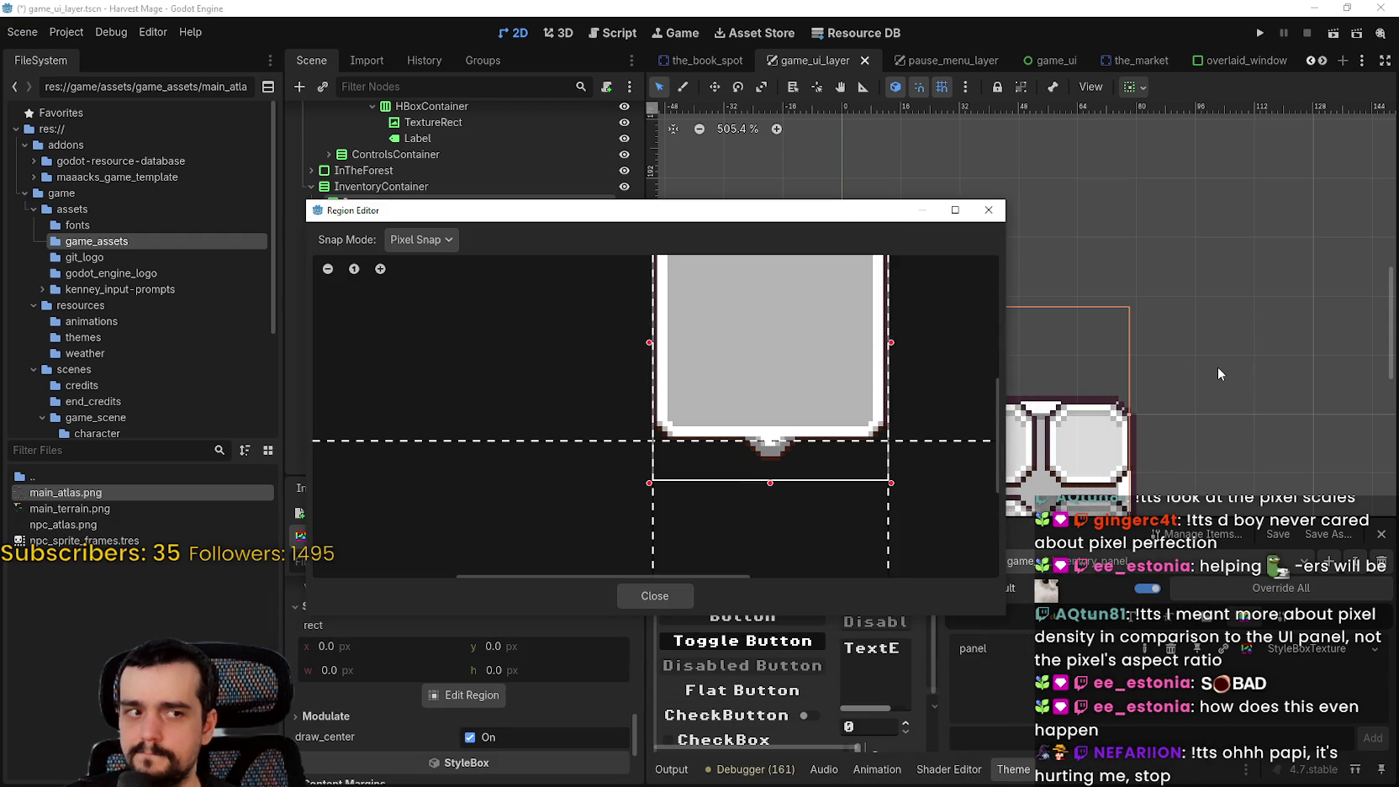
scroll(899, 404, down, 3)
ctrl+scroll(899, 404, down, 3)
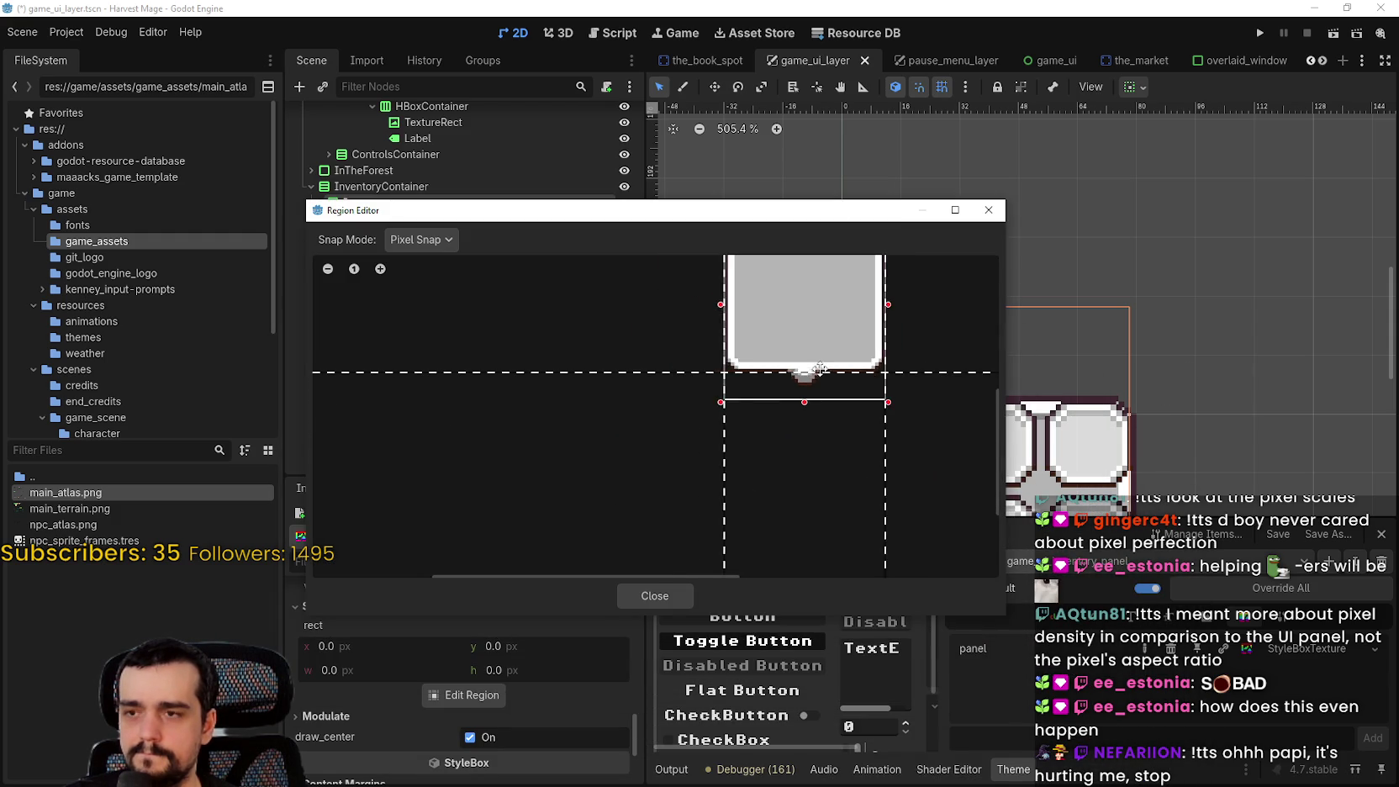
scroll(901, 404, up, 3)
scroll(858, 374, down, 2)
scroll(871, 387, up, 1)
scroll(757, 406, up, 4)
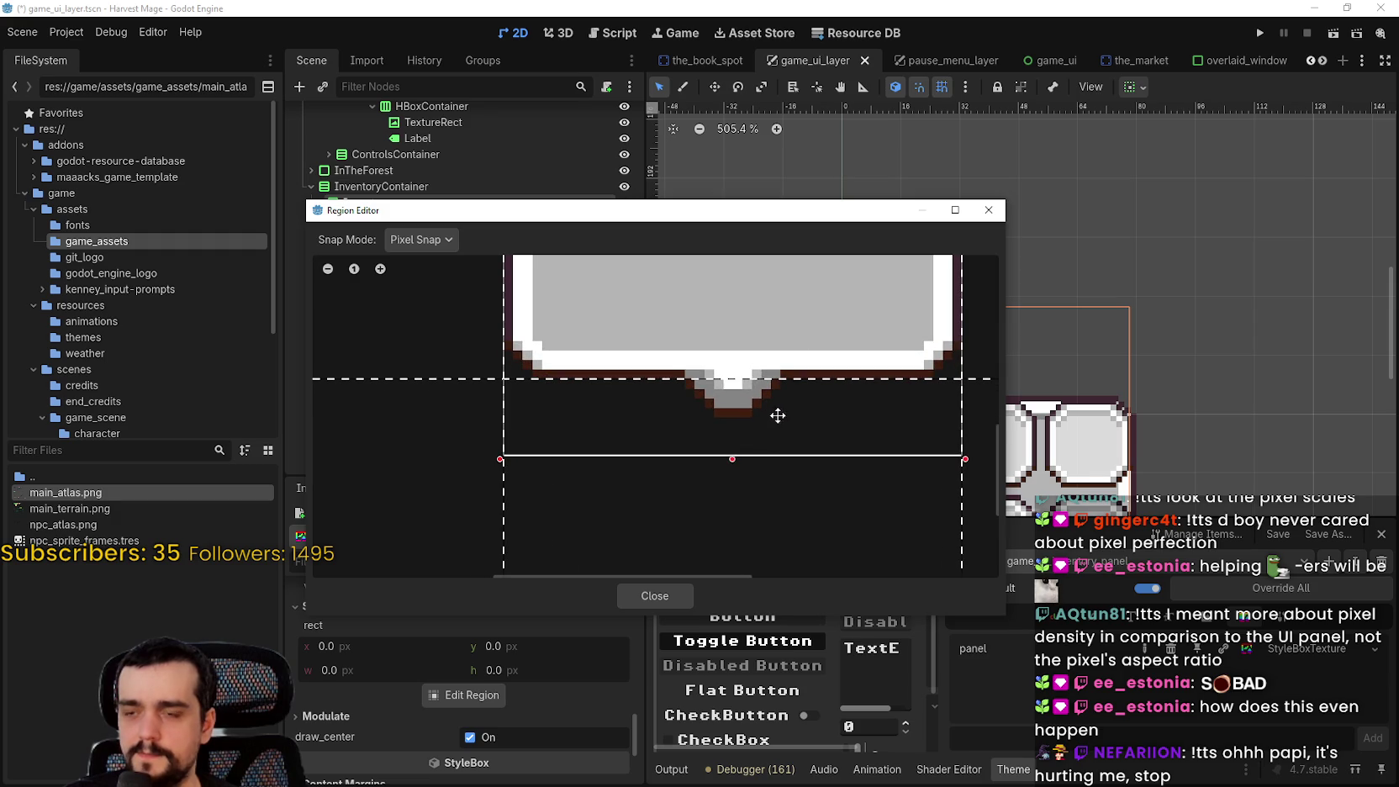
scroll(729, 460, down, 2)
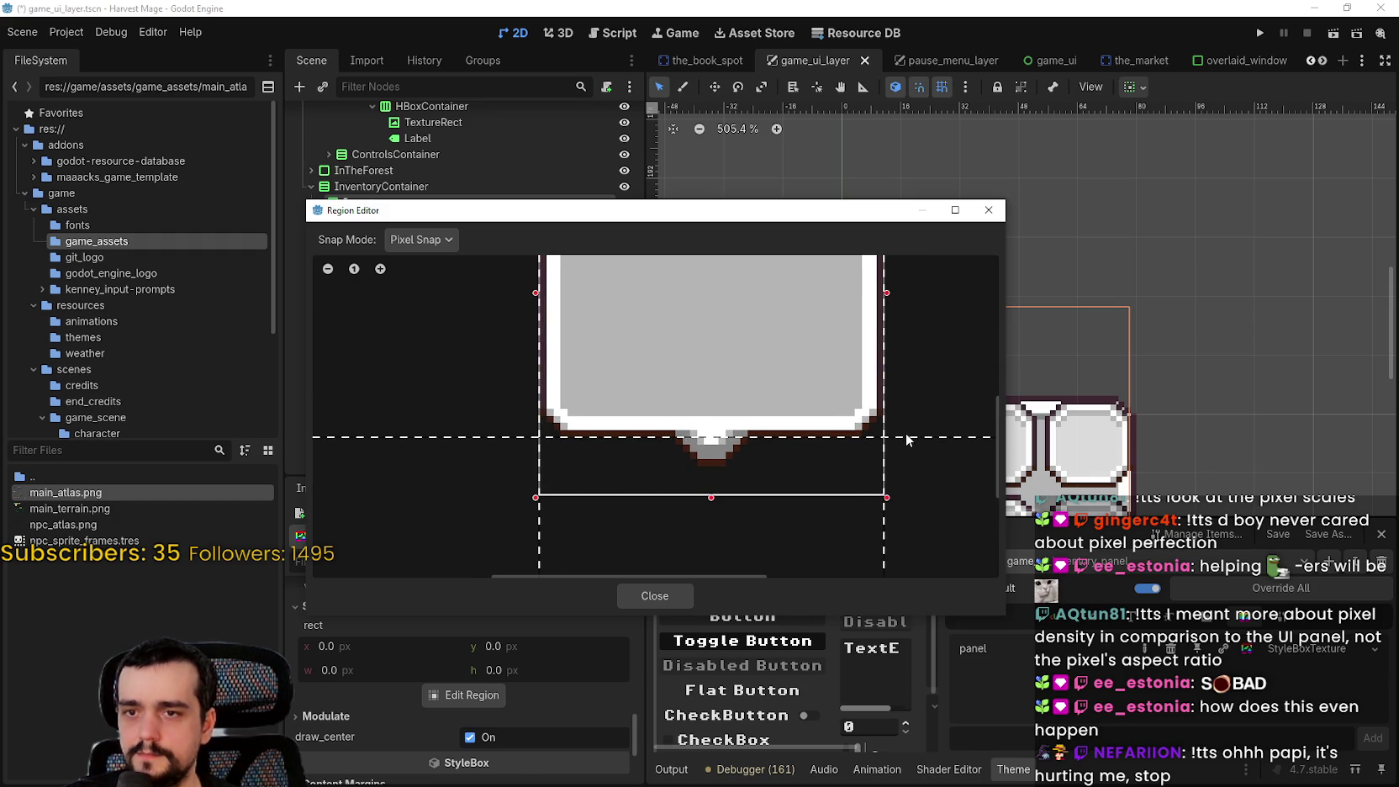
drag(906, 441, 906, 499)
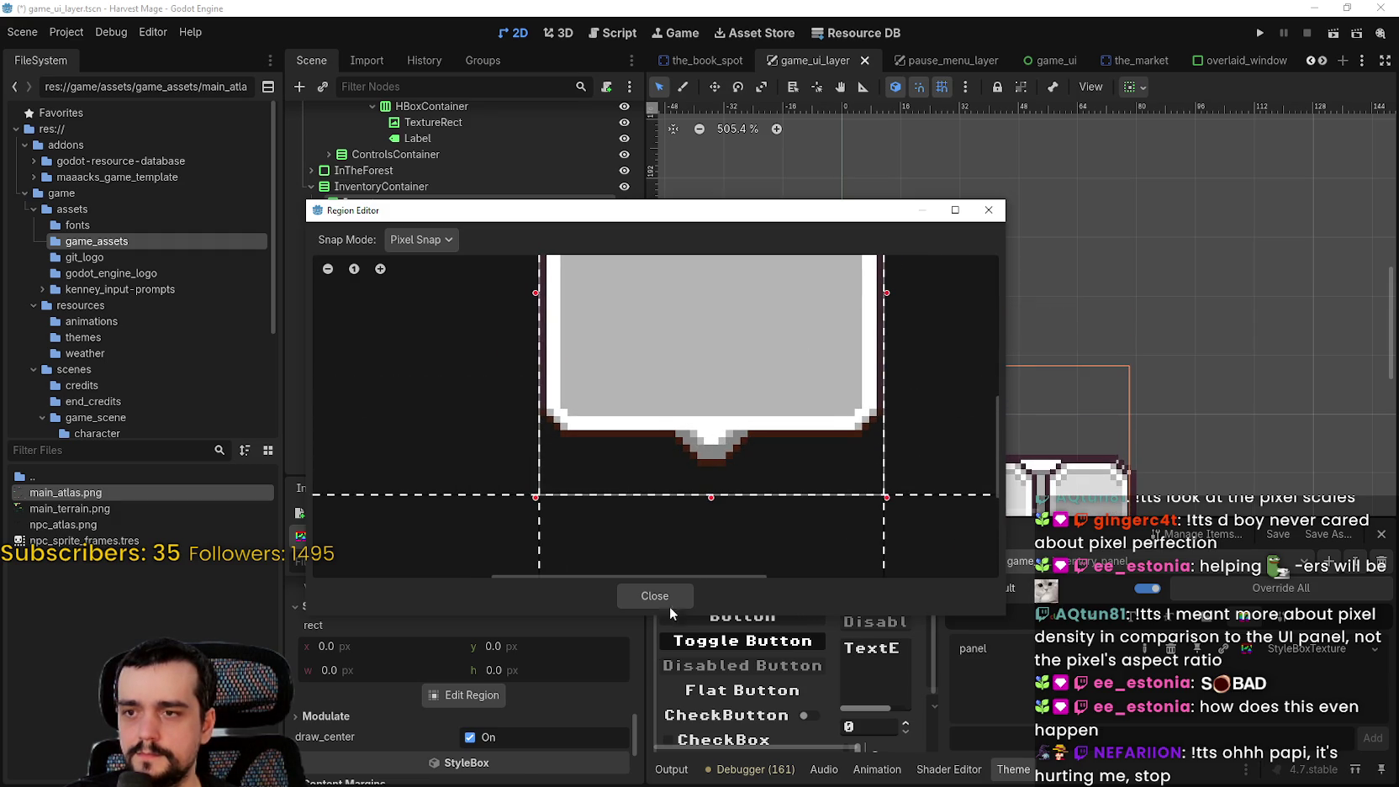
click(669, 602)
scroll(891, 354, up, 5)
Review the inventory's GridContainer separation and MarginContainer margins
scroll(891, 354, down, 3)
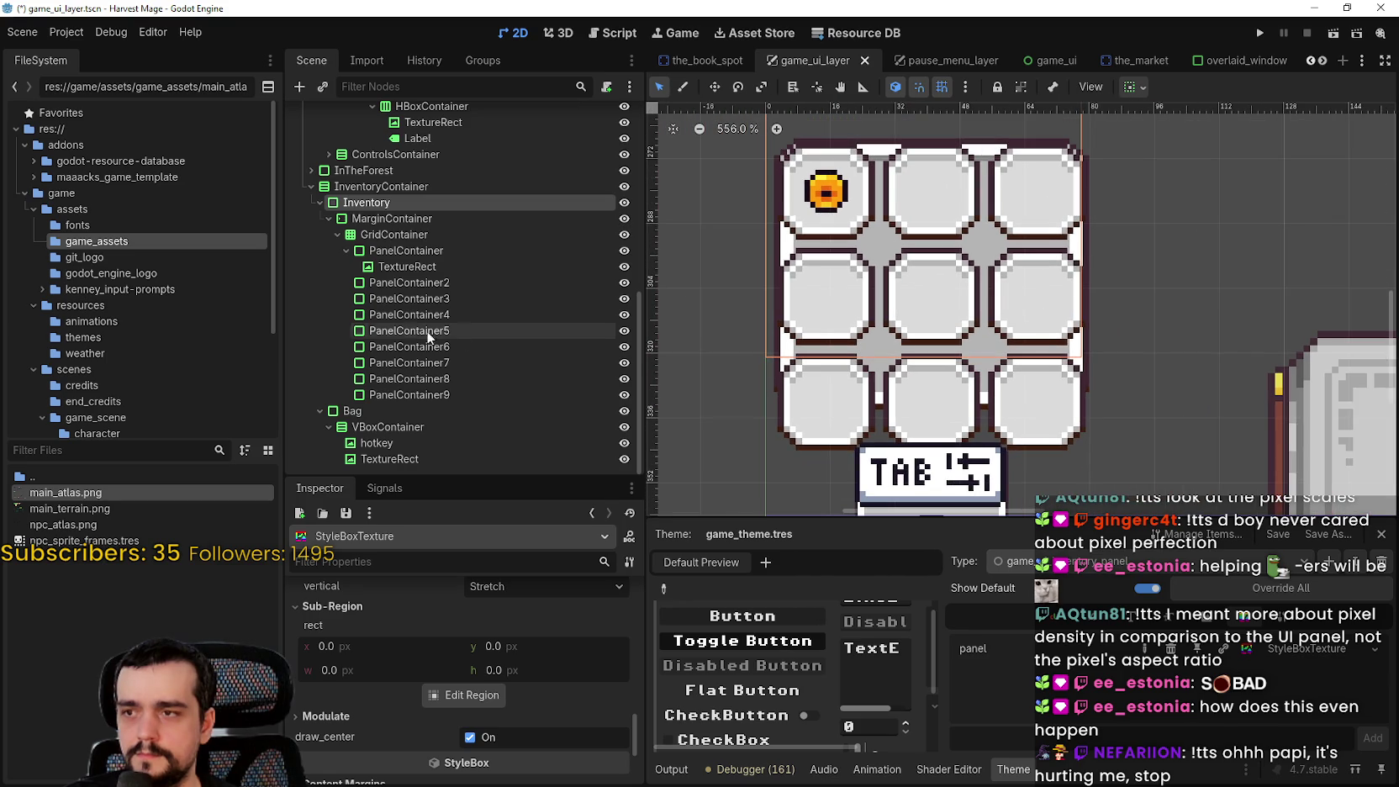
click(422, 235)
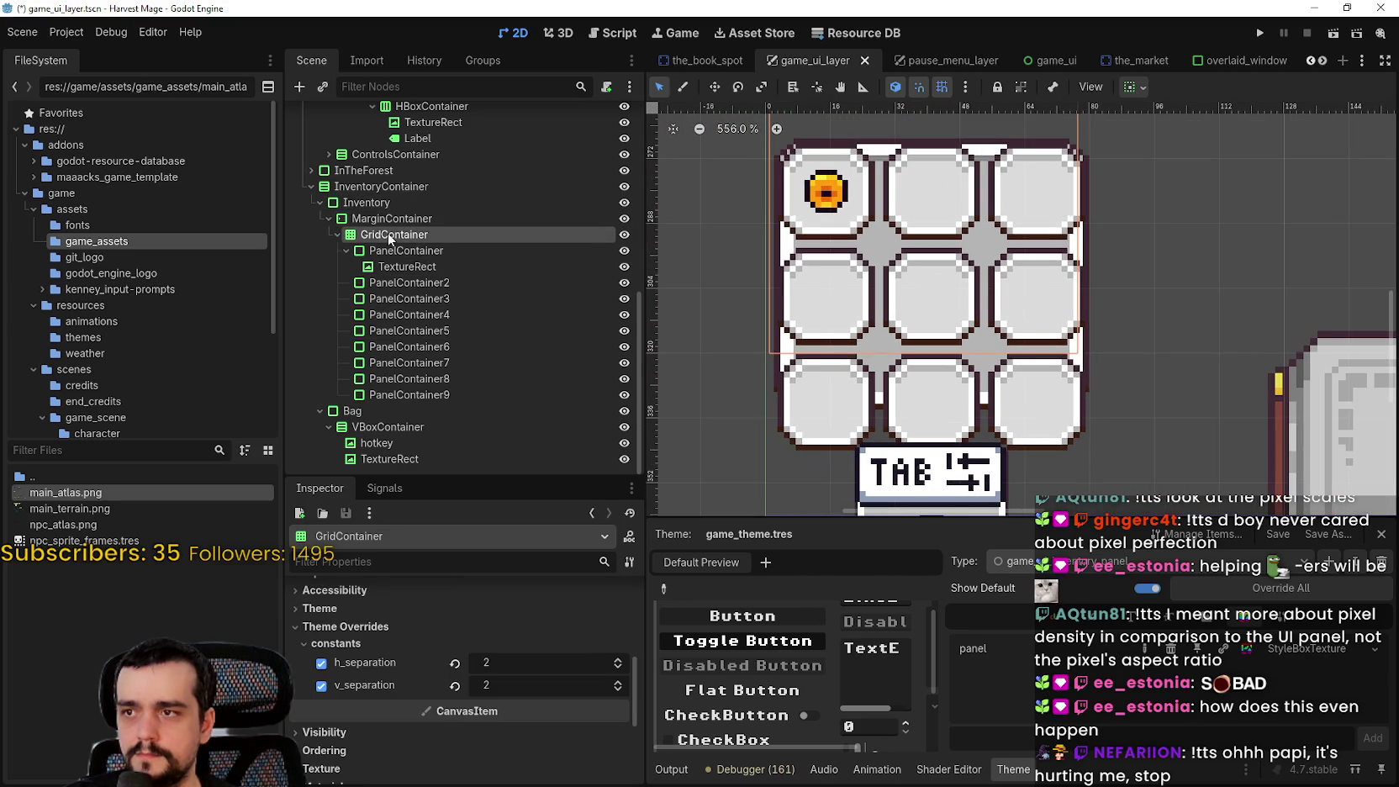
scroll(508, 680, up, 5)
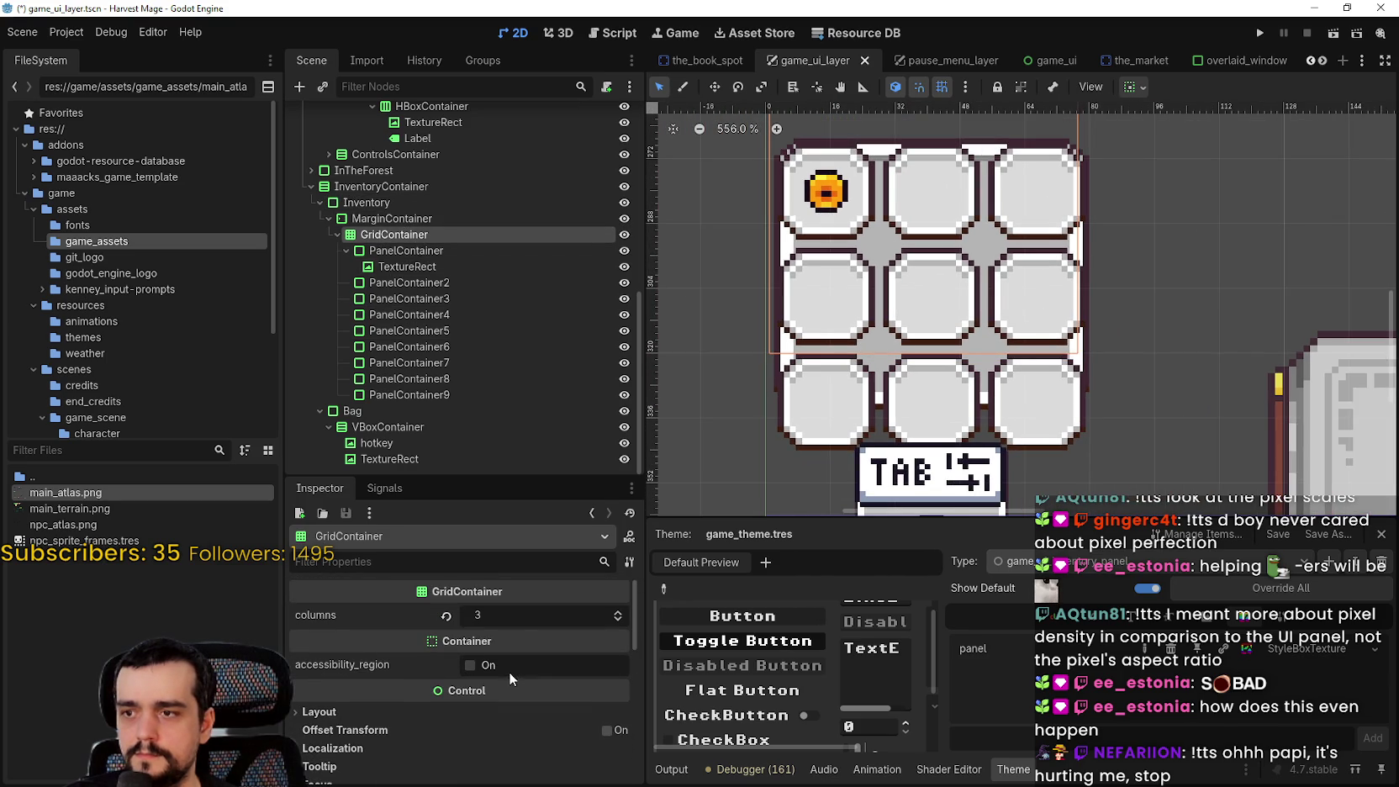
click(420, 219)
scroll(816, 352, up, 3)
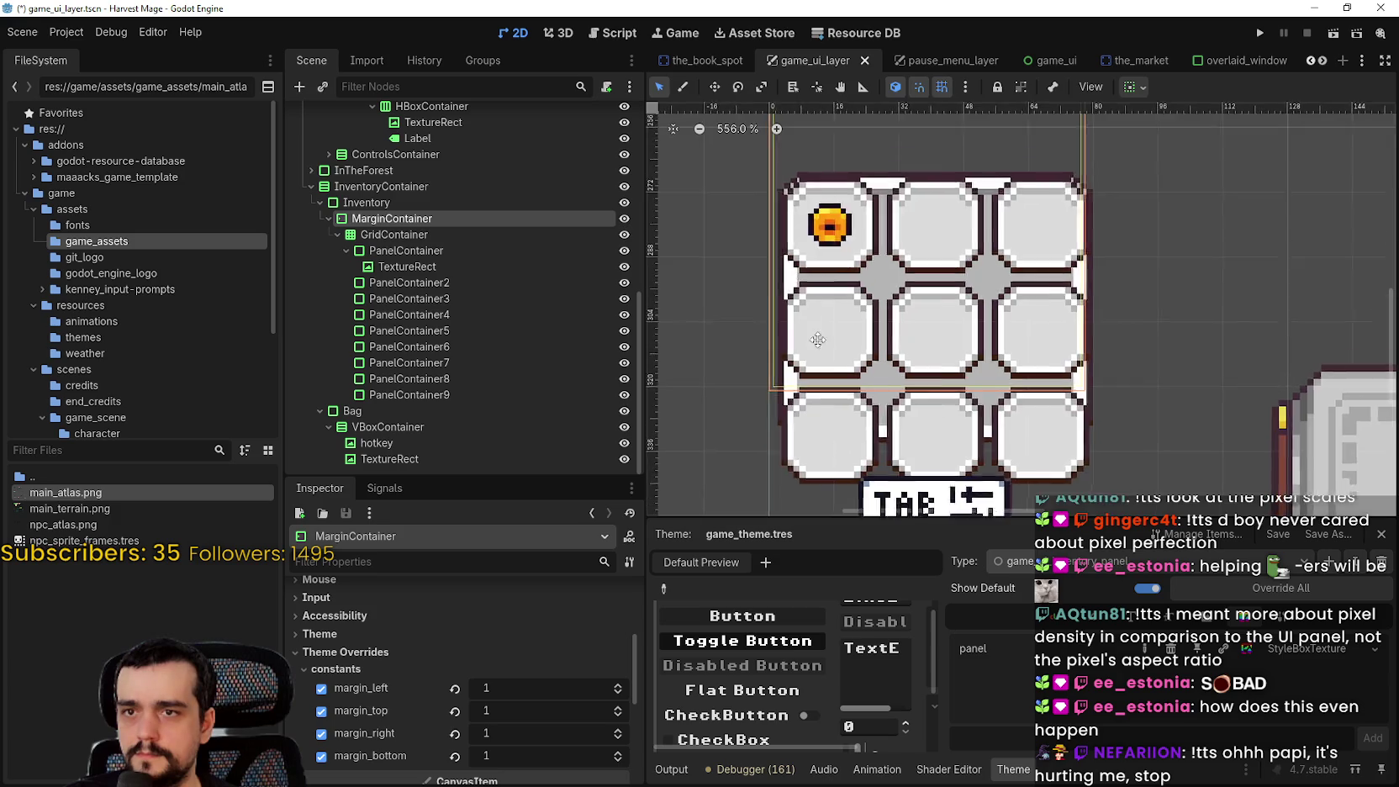
scroll(816, 352, down, 3)
scroll(438, 769, up, 5)
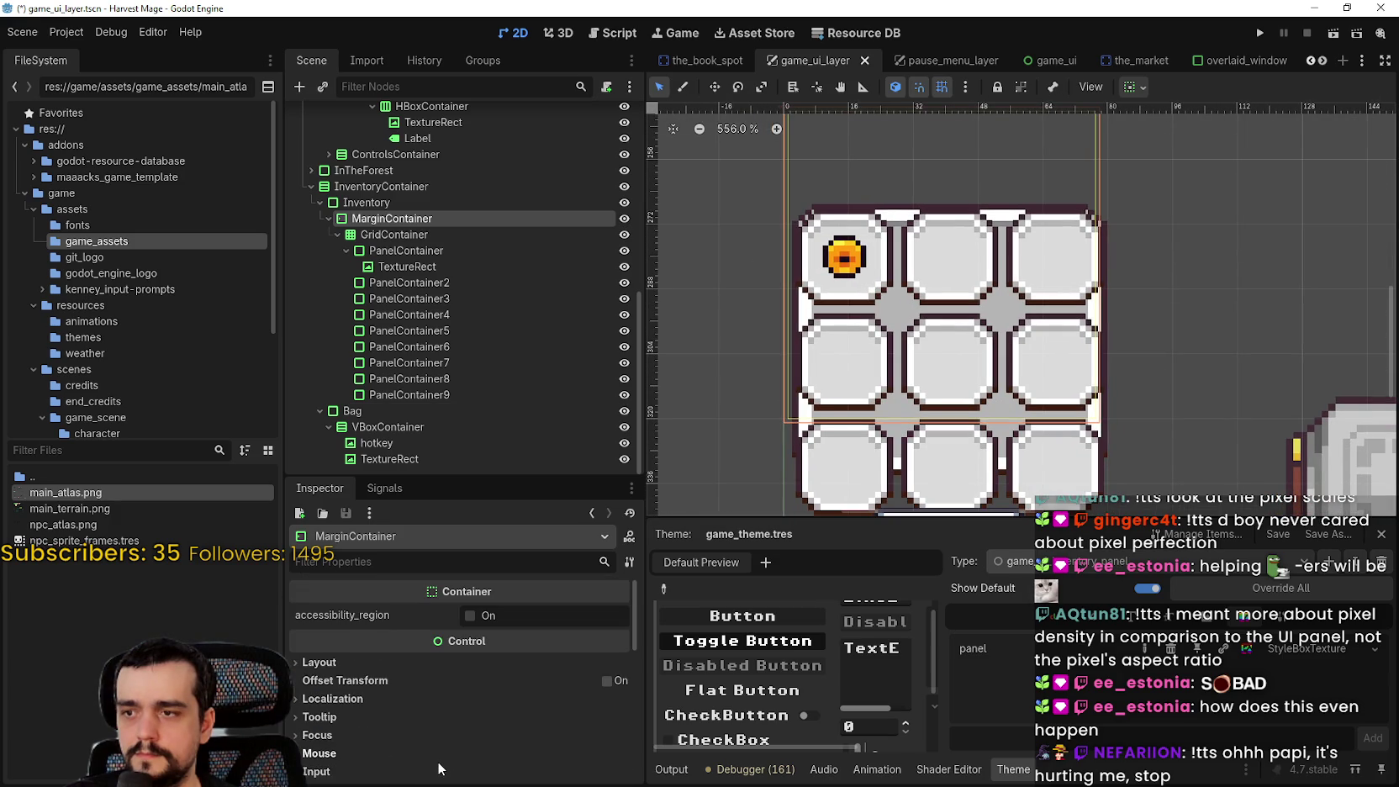
click(365, 202)
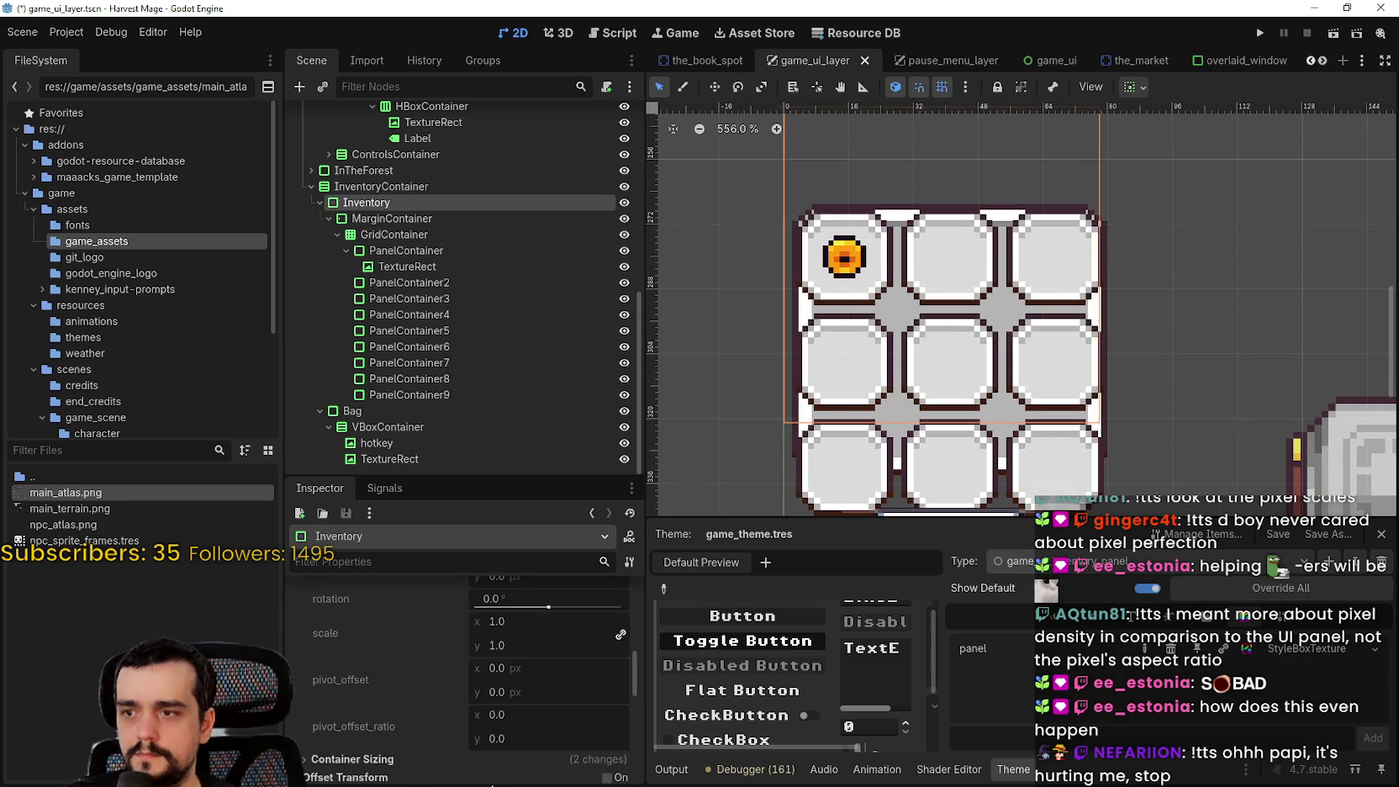
scroll(504, 748, down, 2)
scroll(511, 697, up, 5)
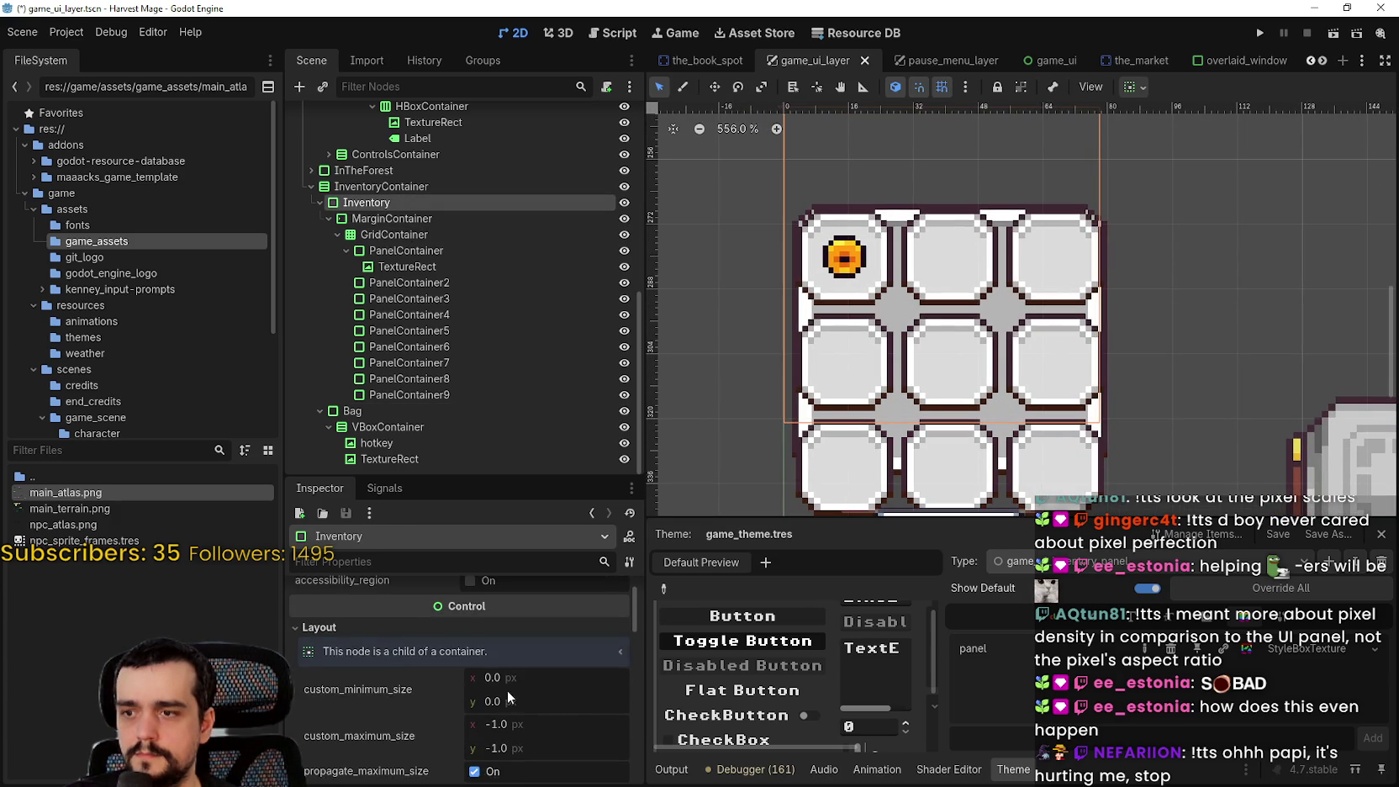
Turn off the InventoryContainer's Offset Transform
click(432, 186)
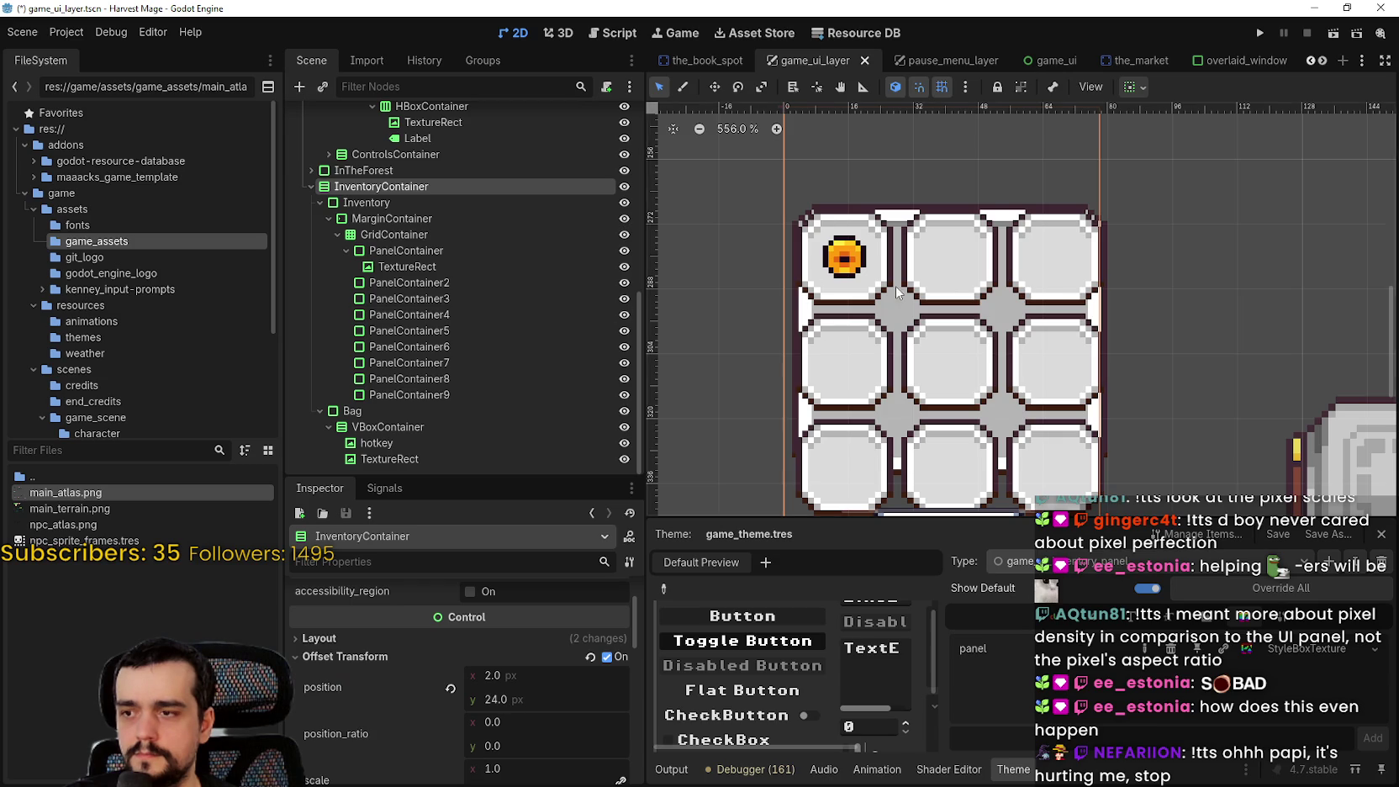
scroll(896, 293, down, 2)
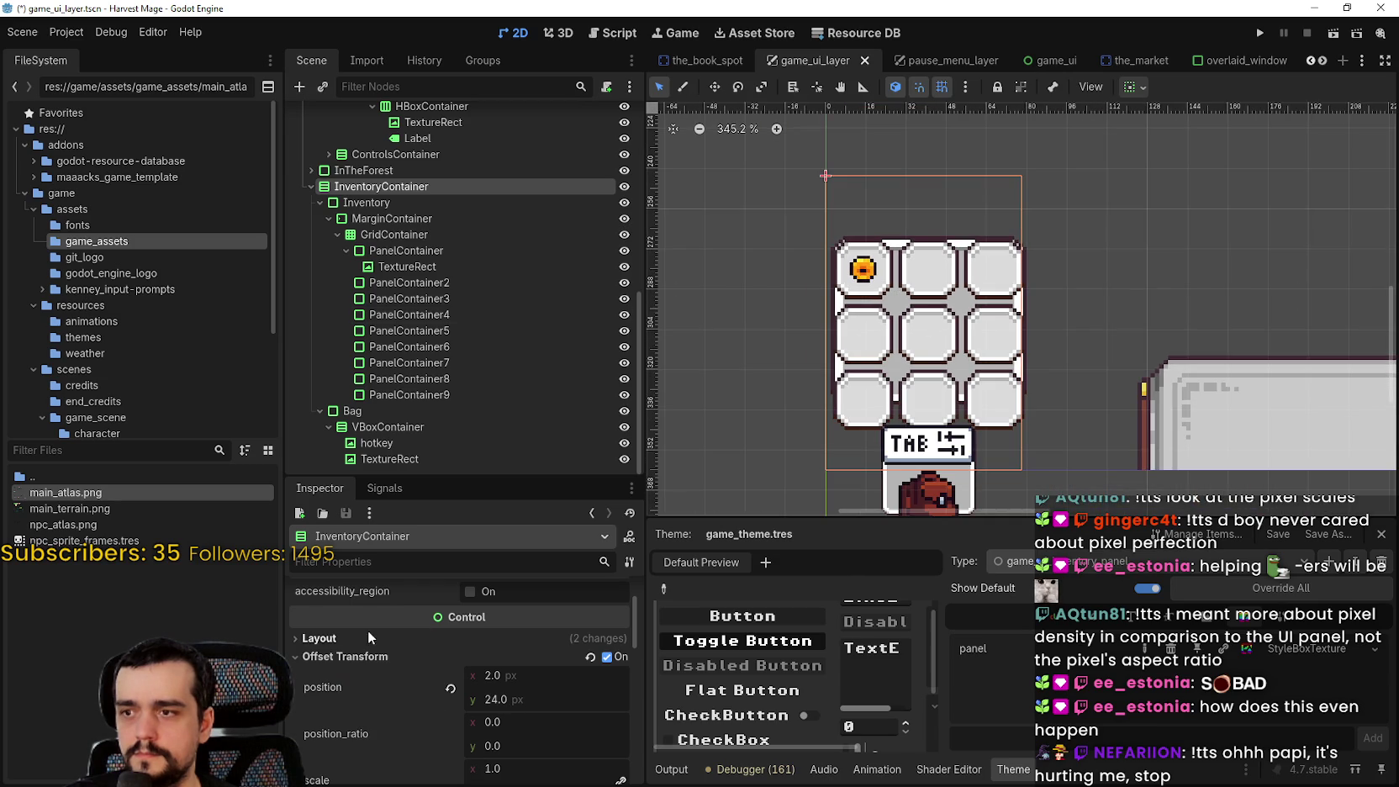
scroll(374, 630, up, 1)
scroll(383, 627, down, 4)
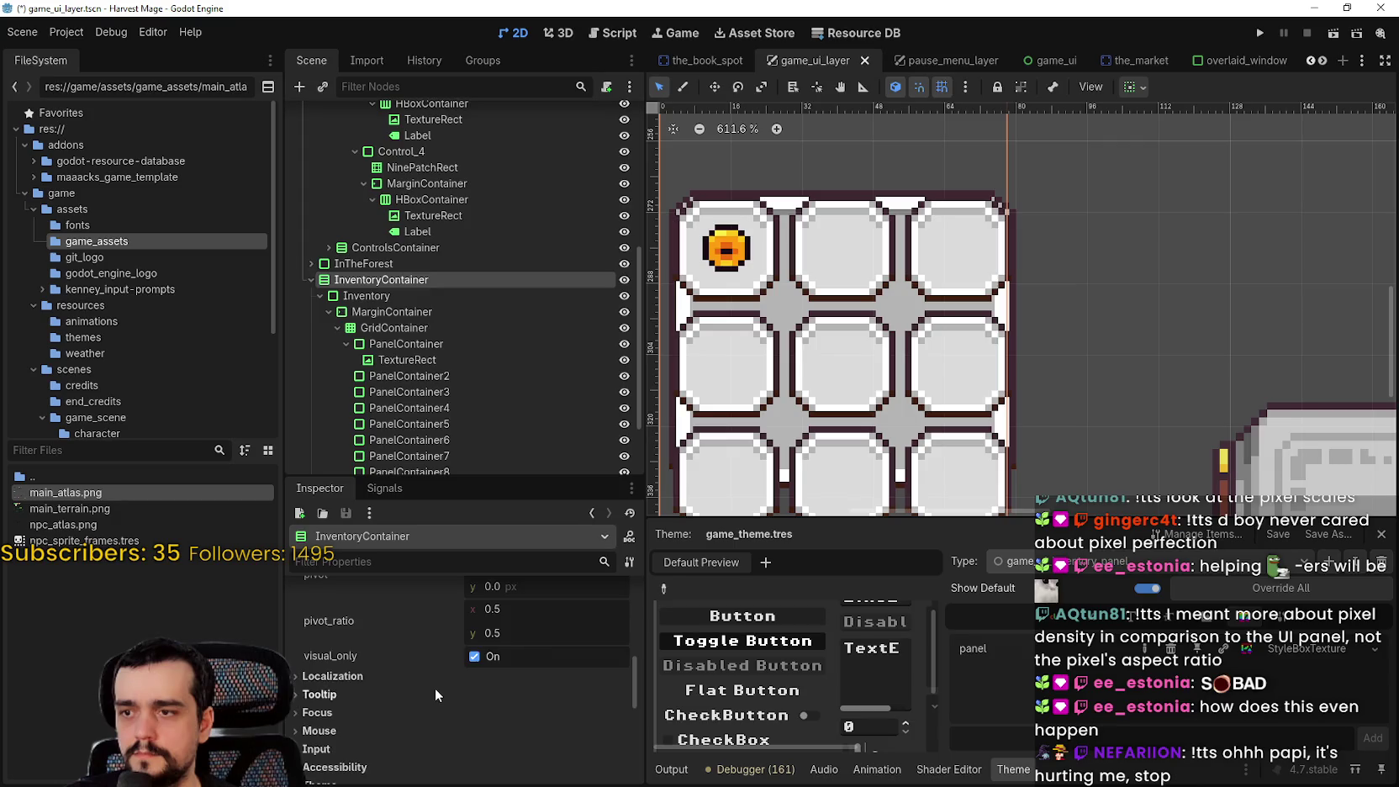
scroll(435, 688, up, 5)
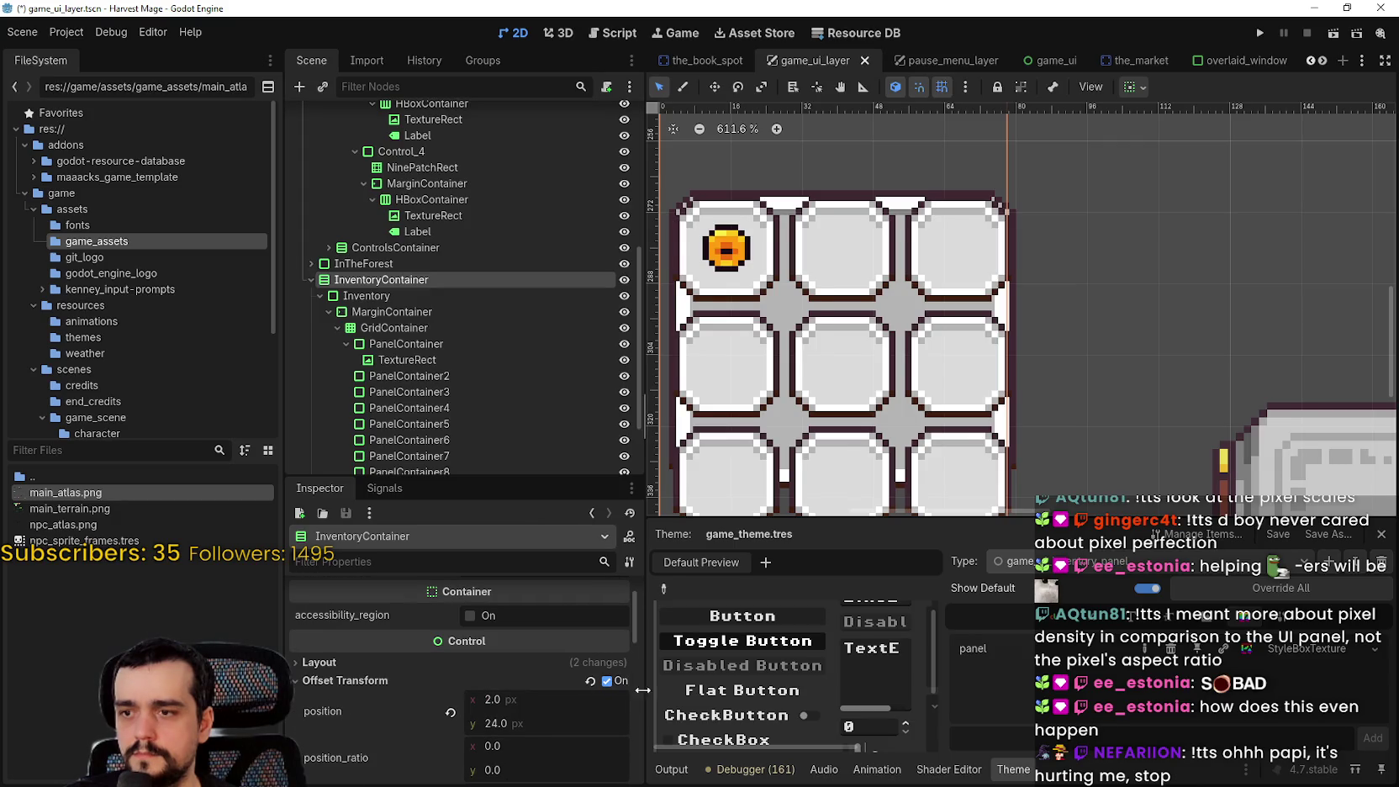
click(606, 681)
Select the inventory MarginContainer and raise its left margin to 8
scroll(914, 357, down, 3)
scroll(914, 356, up, 2)
scroll(915, 349, down, 1)
scroll(915, 343, up, 1)
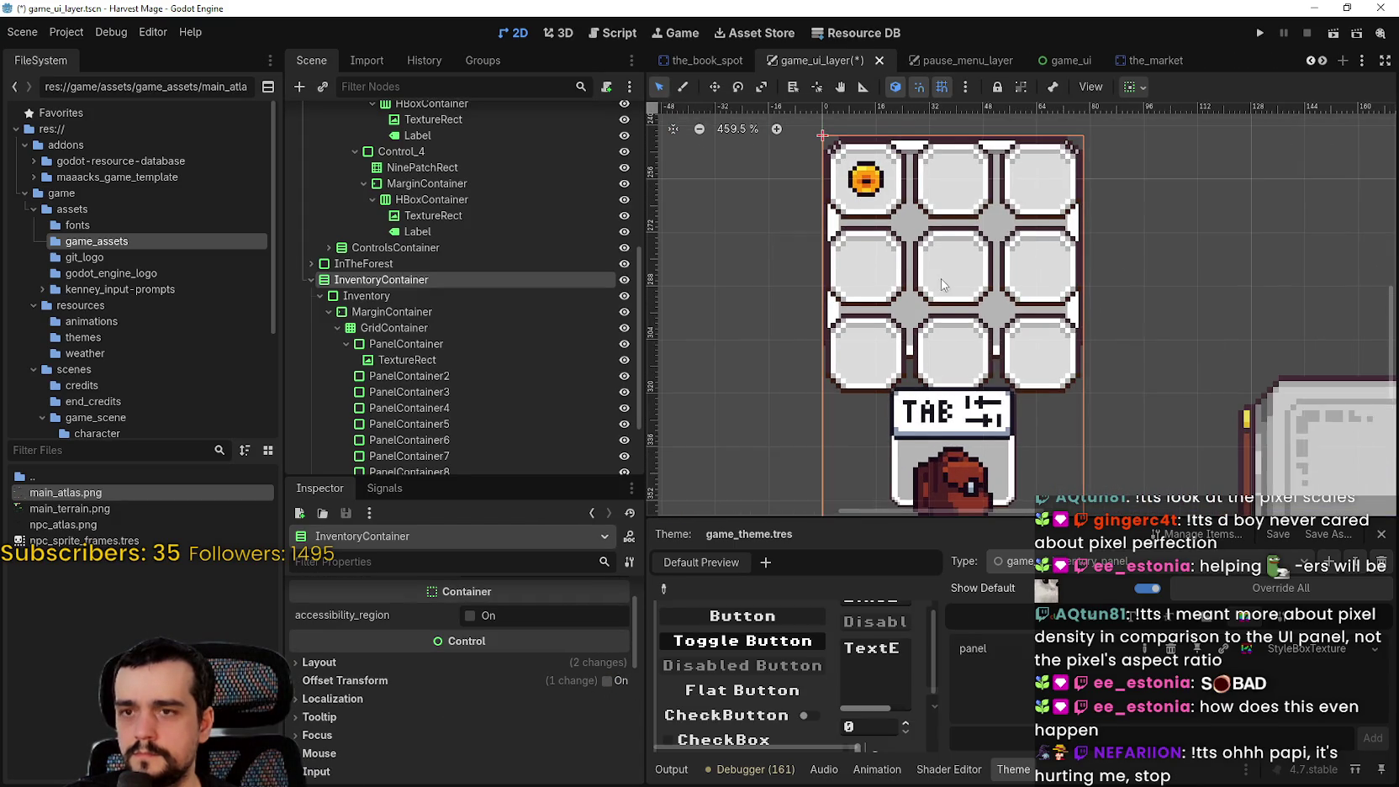
scroll(942, 280, up, 1)
scroll(812, 250, down, 2)
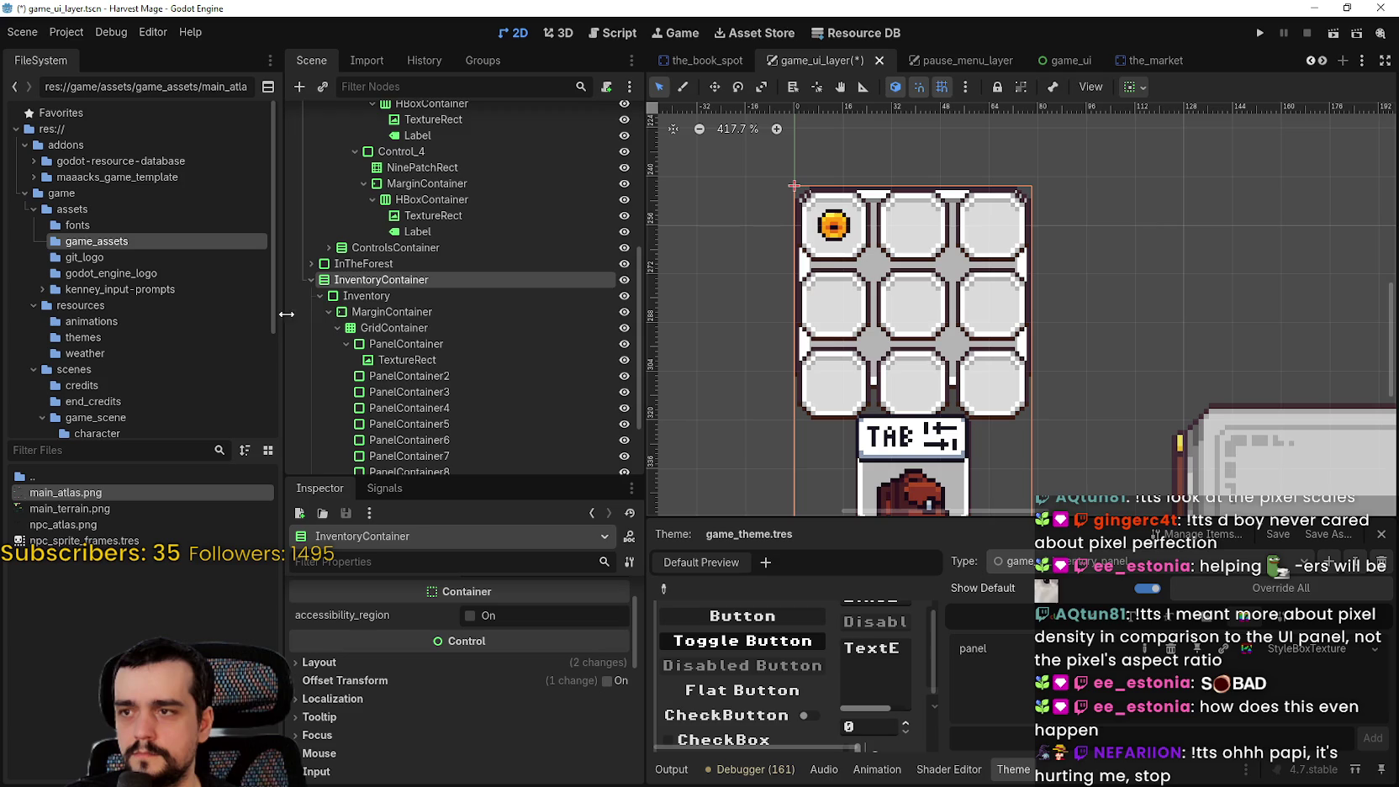
click(366, 296)
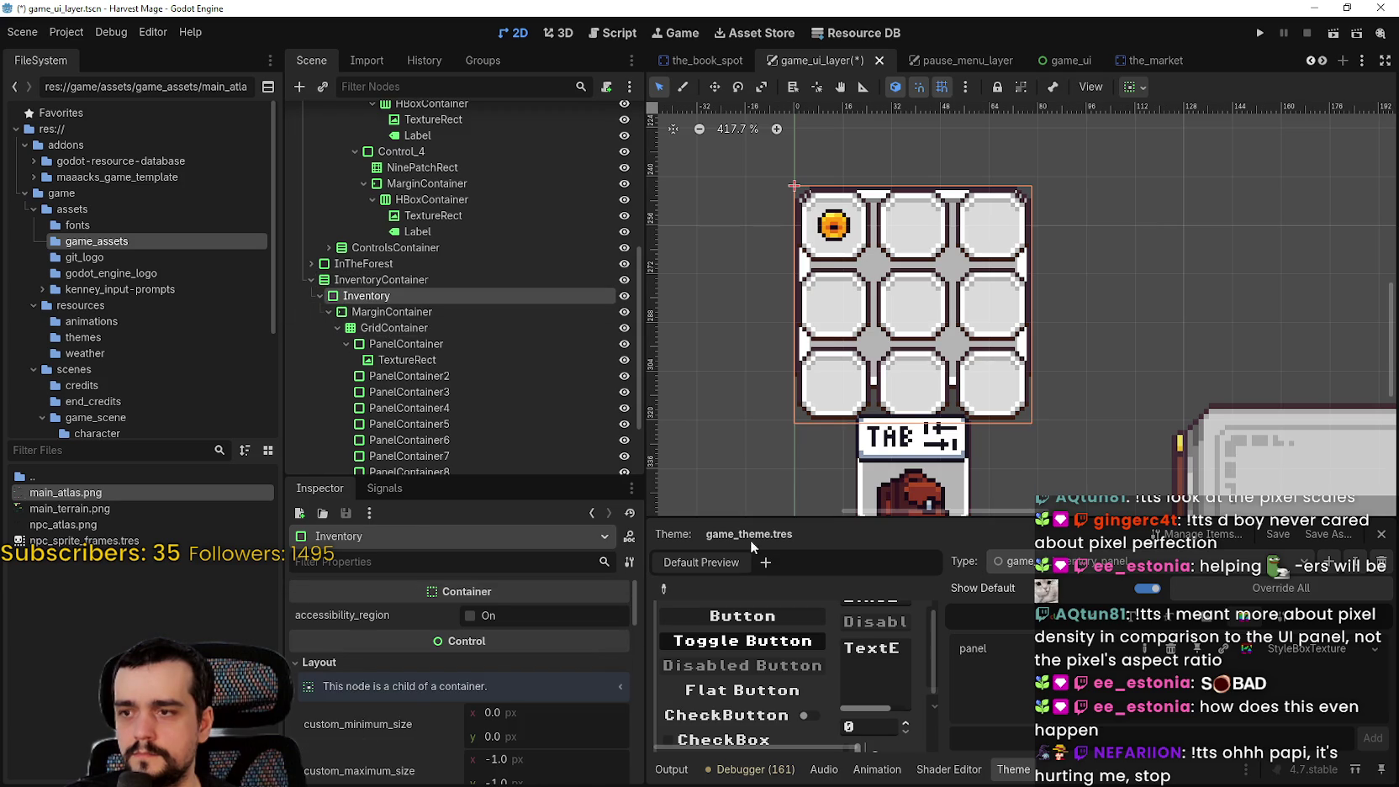
scroll(637, 589, down, 4)
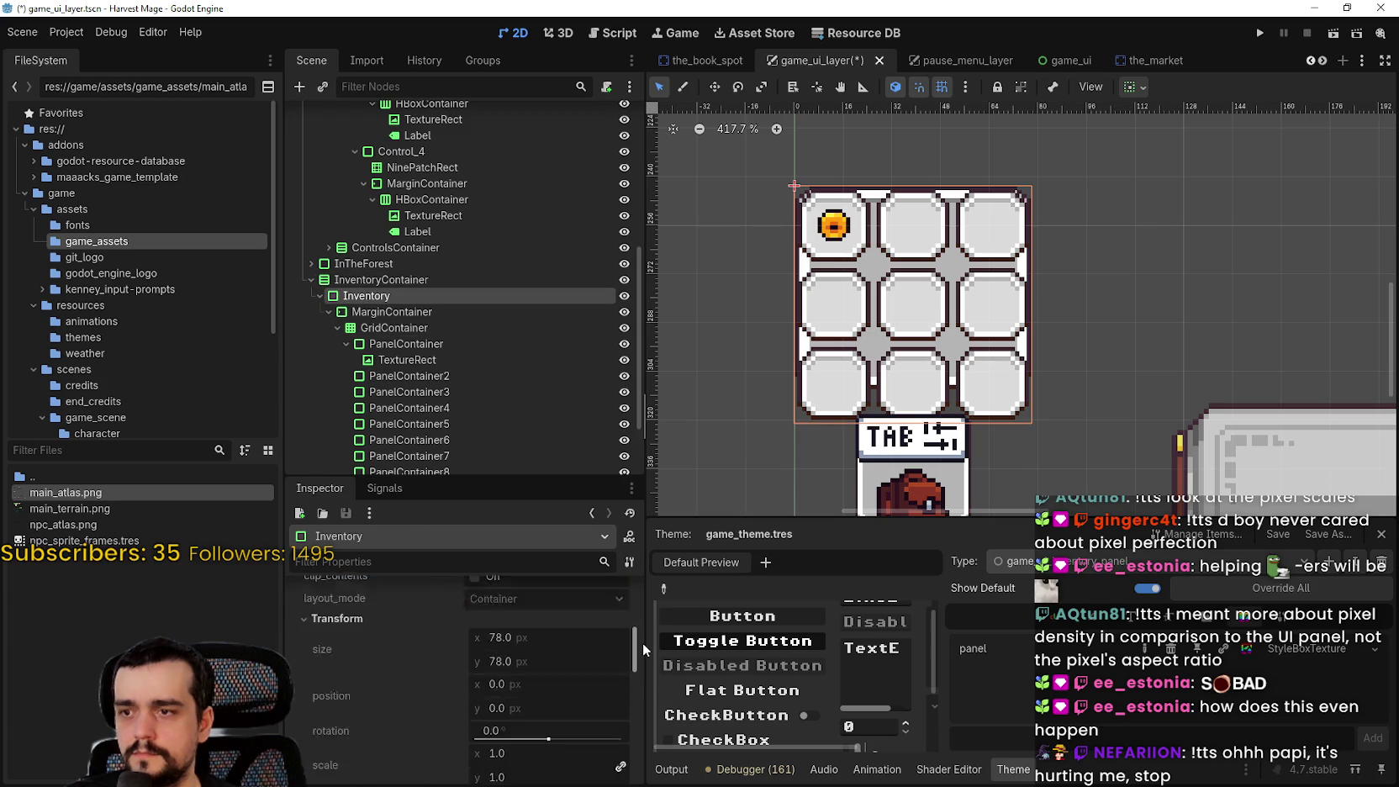
scroll(643, 639, up, 1)
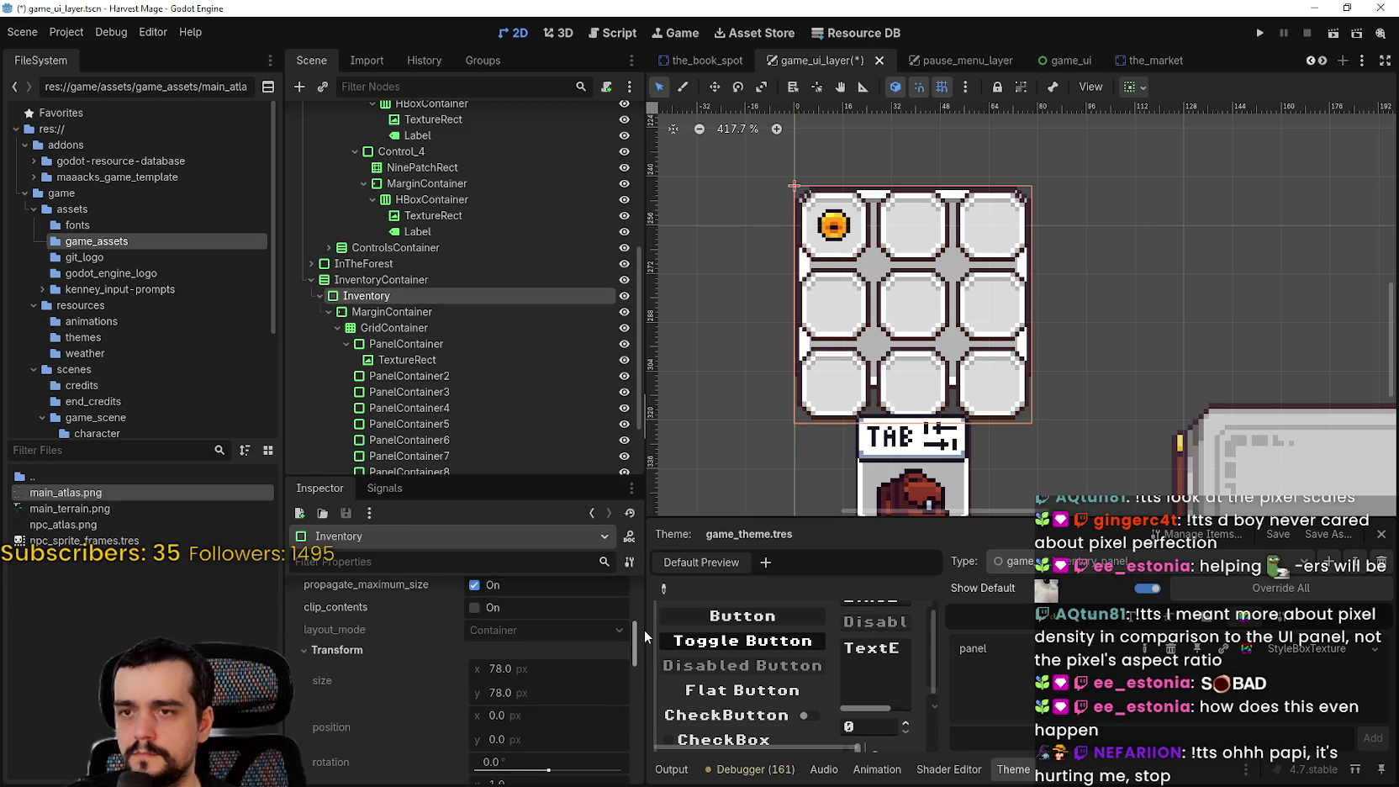
click(404, 312)
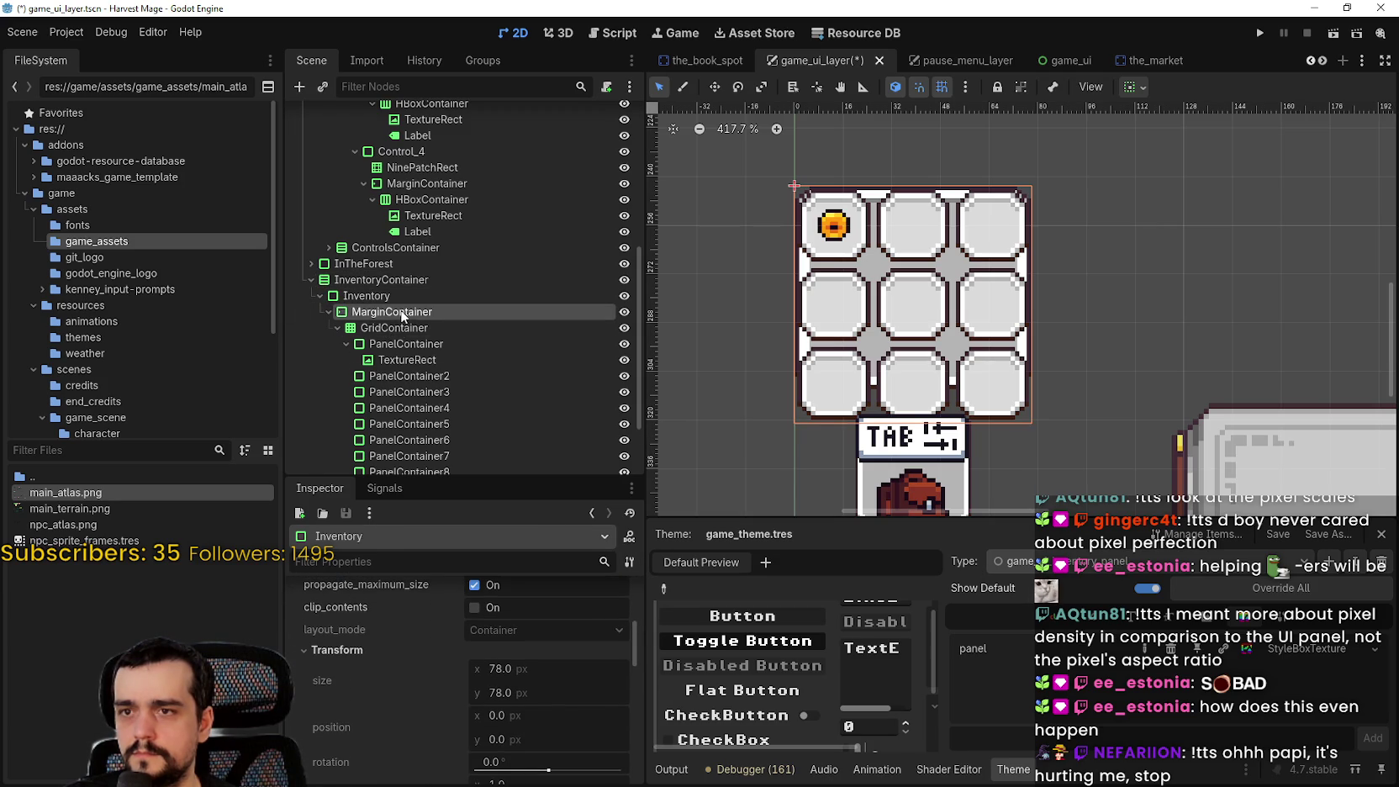
scroll(531, 761, down, 3)
scroll(531, 763, down, 2)
click(617, 660)
click(617, 661)
click(617, 661)
click(618, 660)
click(618, 661)
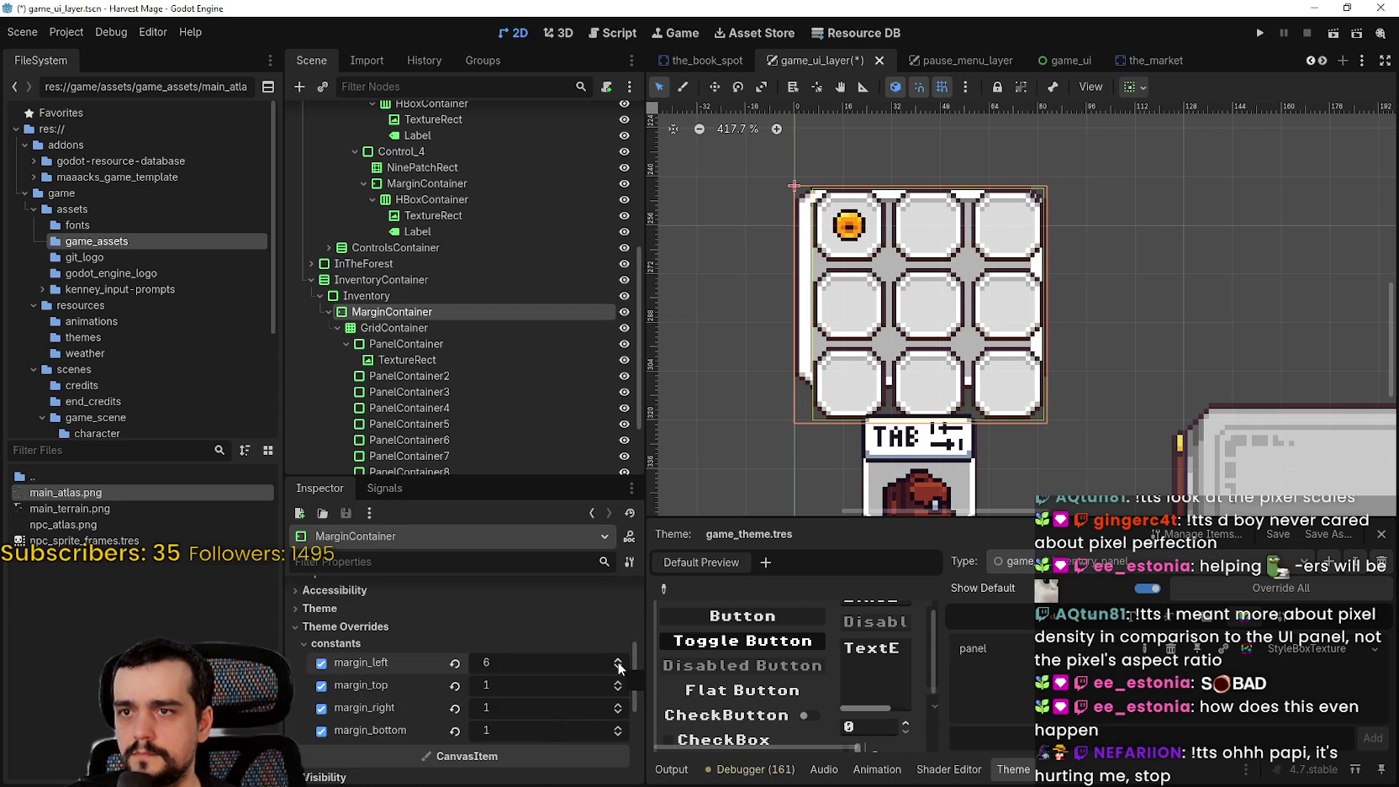
click(618, 661)
click(618, 661)
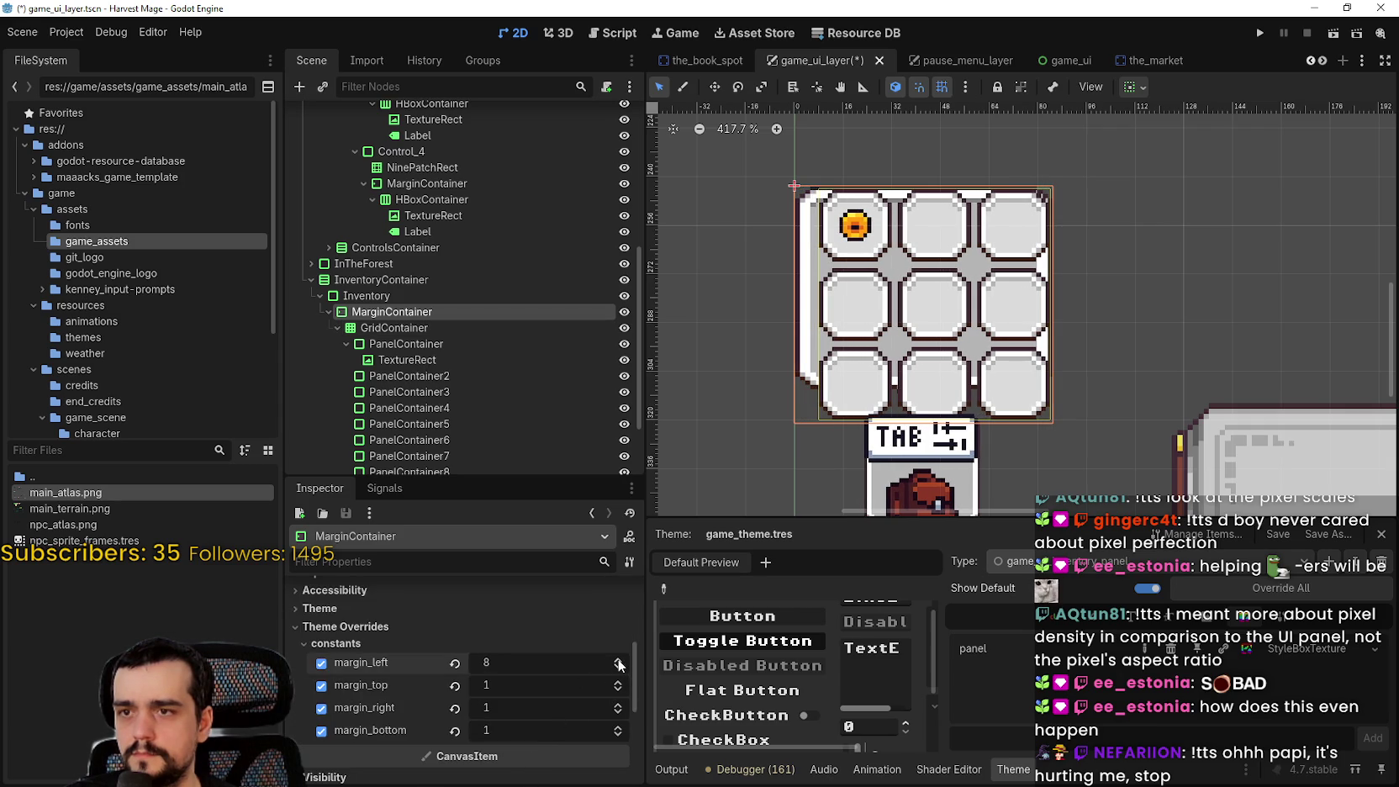
Raise the MarginContainer's top and right margins to 8
click(613, 685)
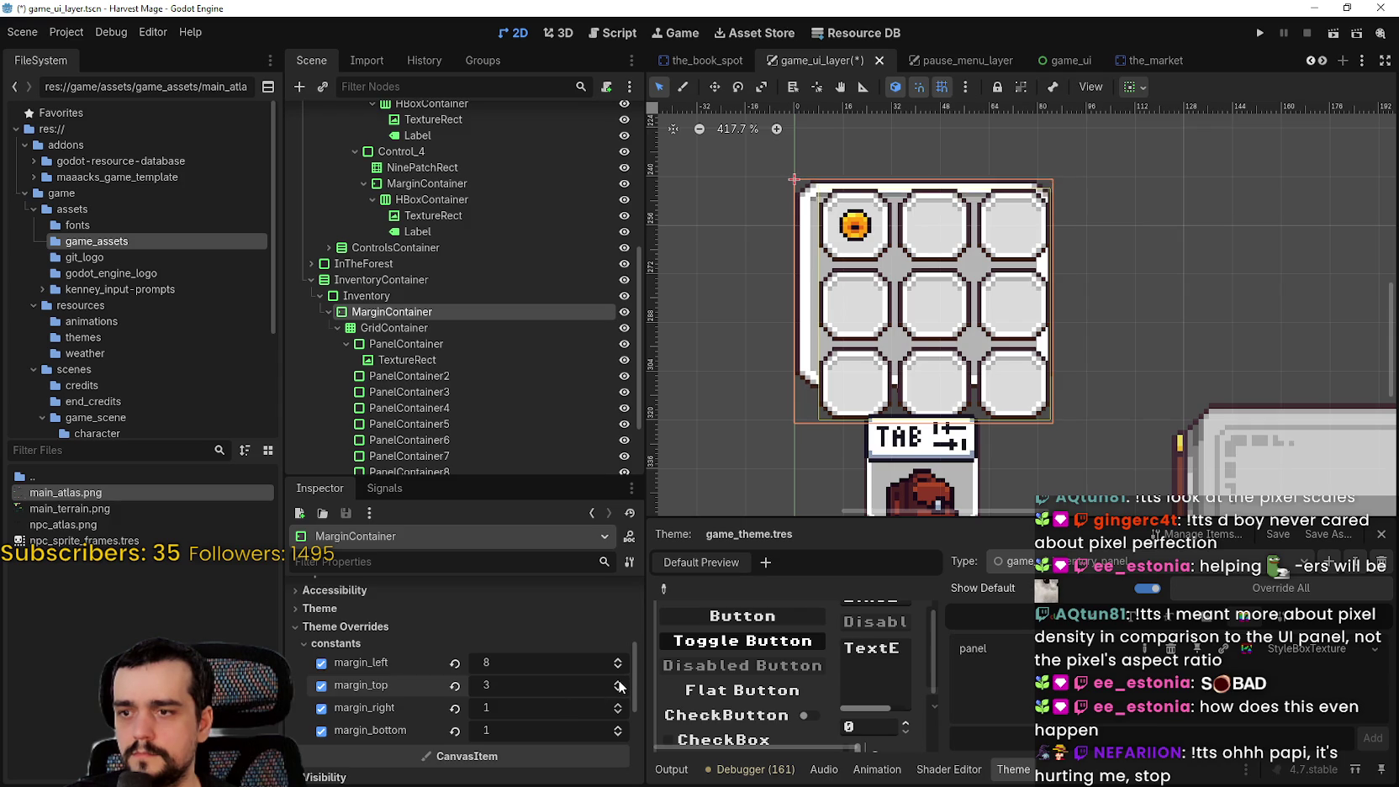
double_click(619, 686)
click(619, 684)
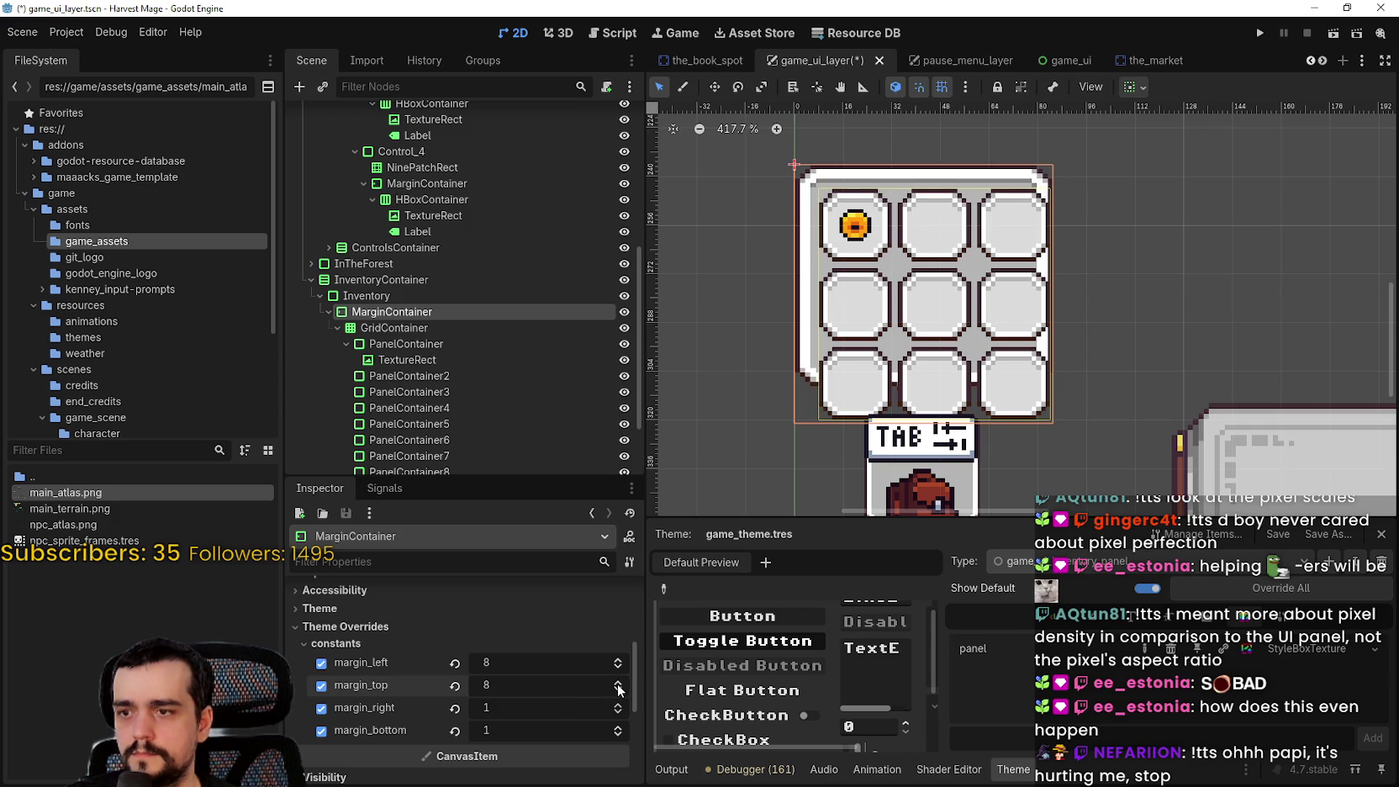
double_click(619, 707)
double_click(618, 707)
click(619, 707)
Raise the bottom margin to 24 and the top margin to 10
double_click(619, 726)
double_click(619, 726)
click(619, 726)
click(619, 726)
double_click(619, 727)
double_click(619, 727)
double_click(619, 726)
double_click(619, 726)
double_click(619, 727)
double_click(619, 726)
click(619, 727)
double_click(619, 727)
click(618, 726)
scroll(1093, 307, up, 3)
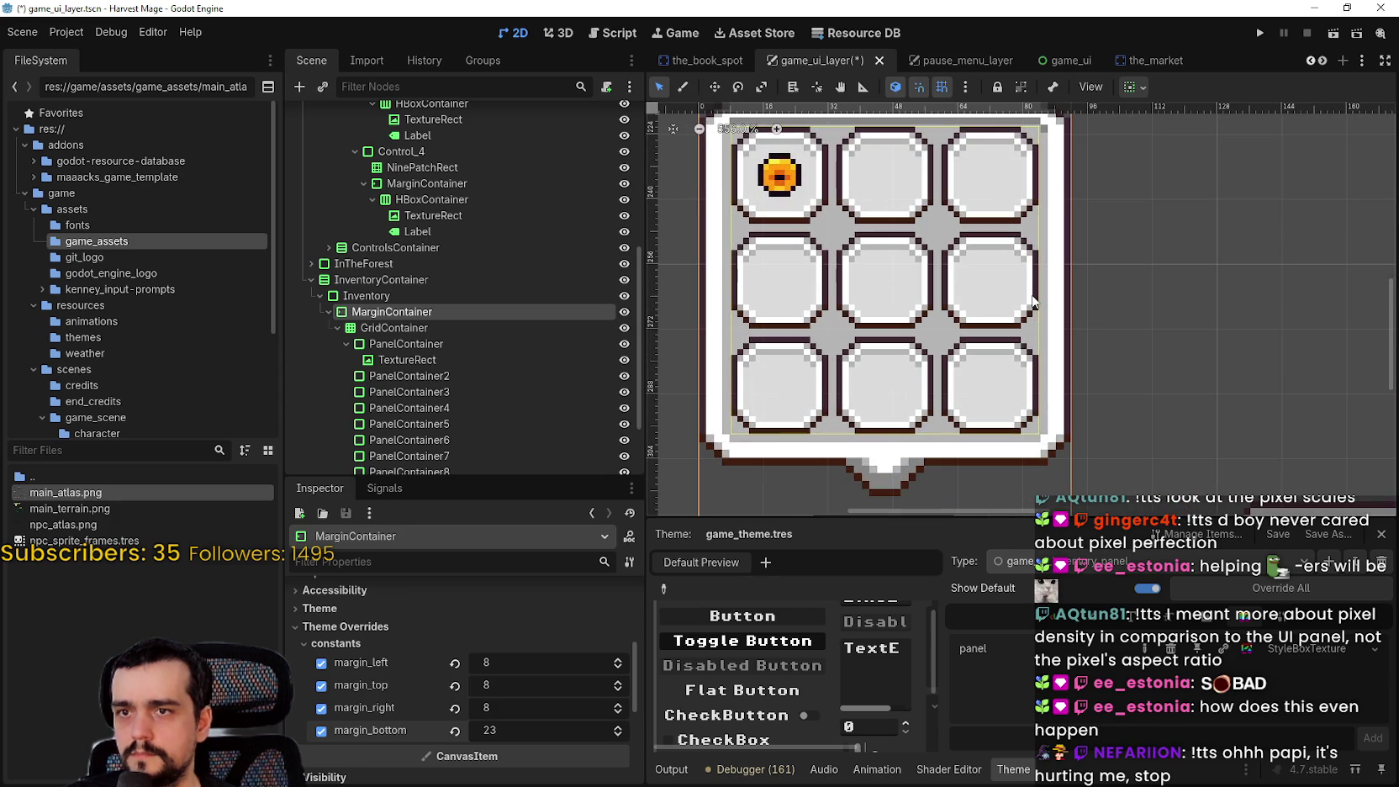
click(618, 727)
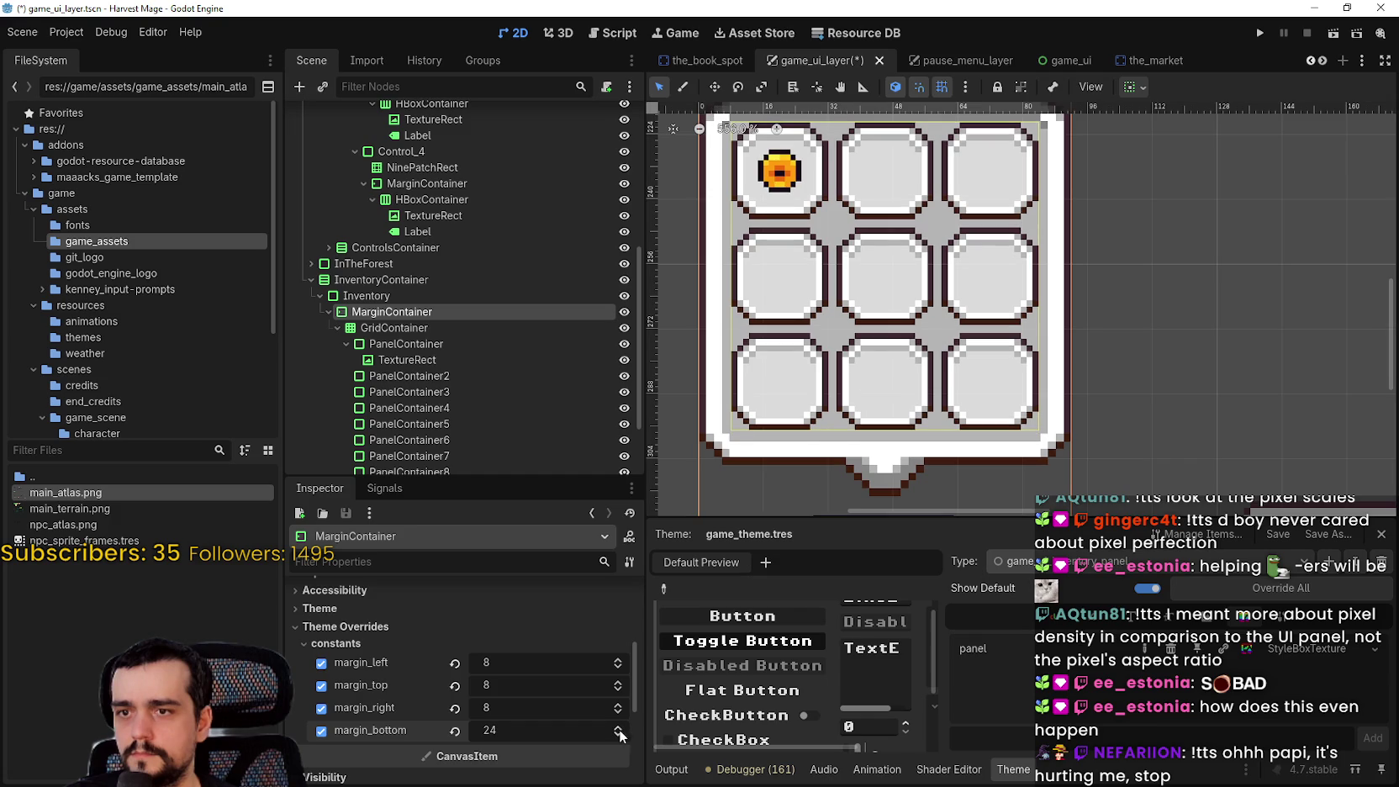
double_click(618, 684)
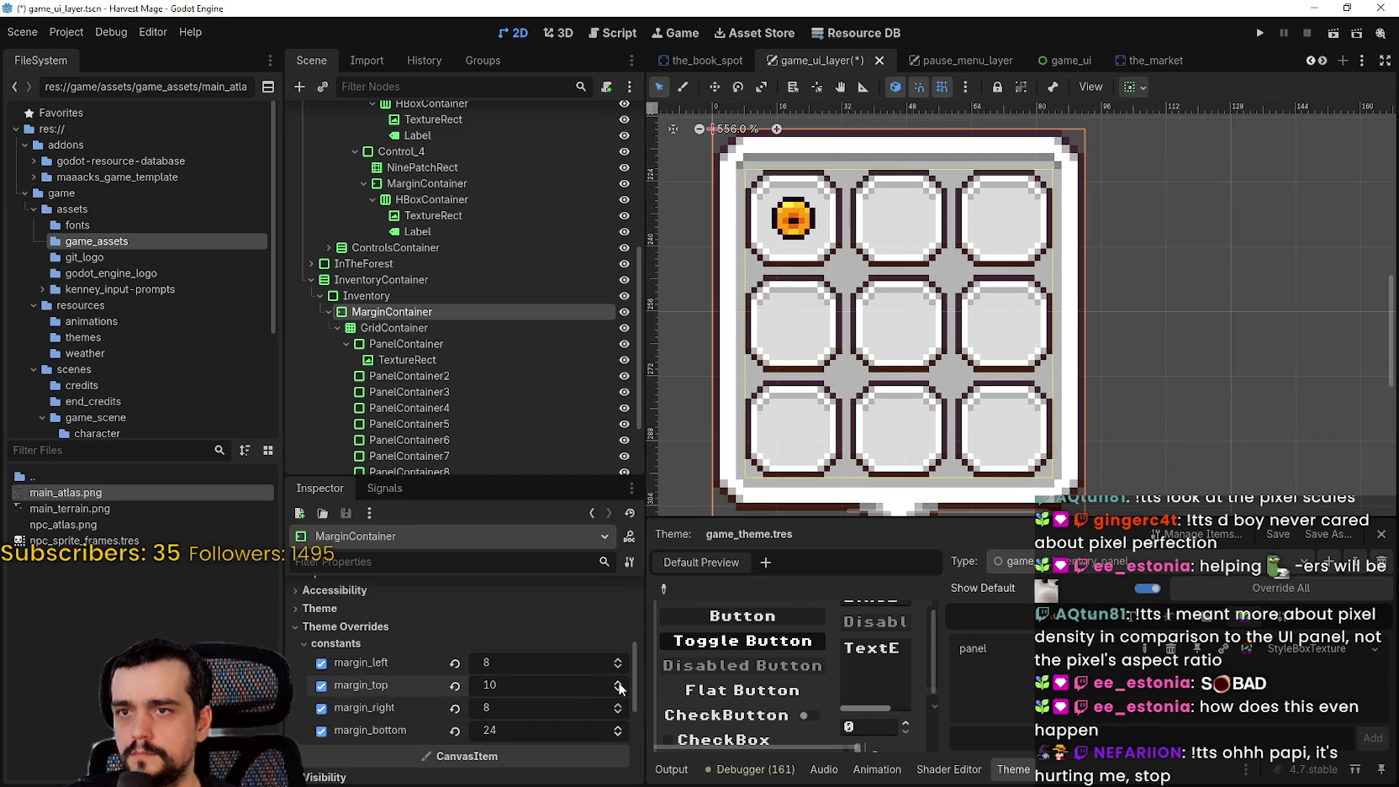
Save the game_ui_layer scene and collapse the MarginContainer branch
scroll(954, 370, down, 4)
key(ctrl+s)
scroll(983, 328, down, 3)
scroll(992, 319, up, 3)
scroll(1001, 312, down, 4)
scroll(1012, 299, up, 2)
scroll(1012, 299, up, 2)
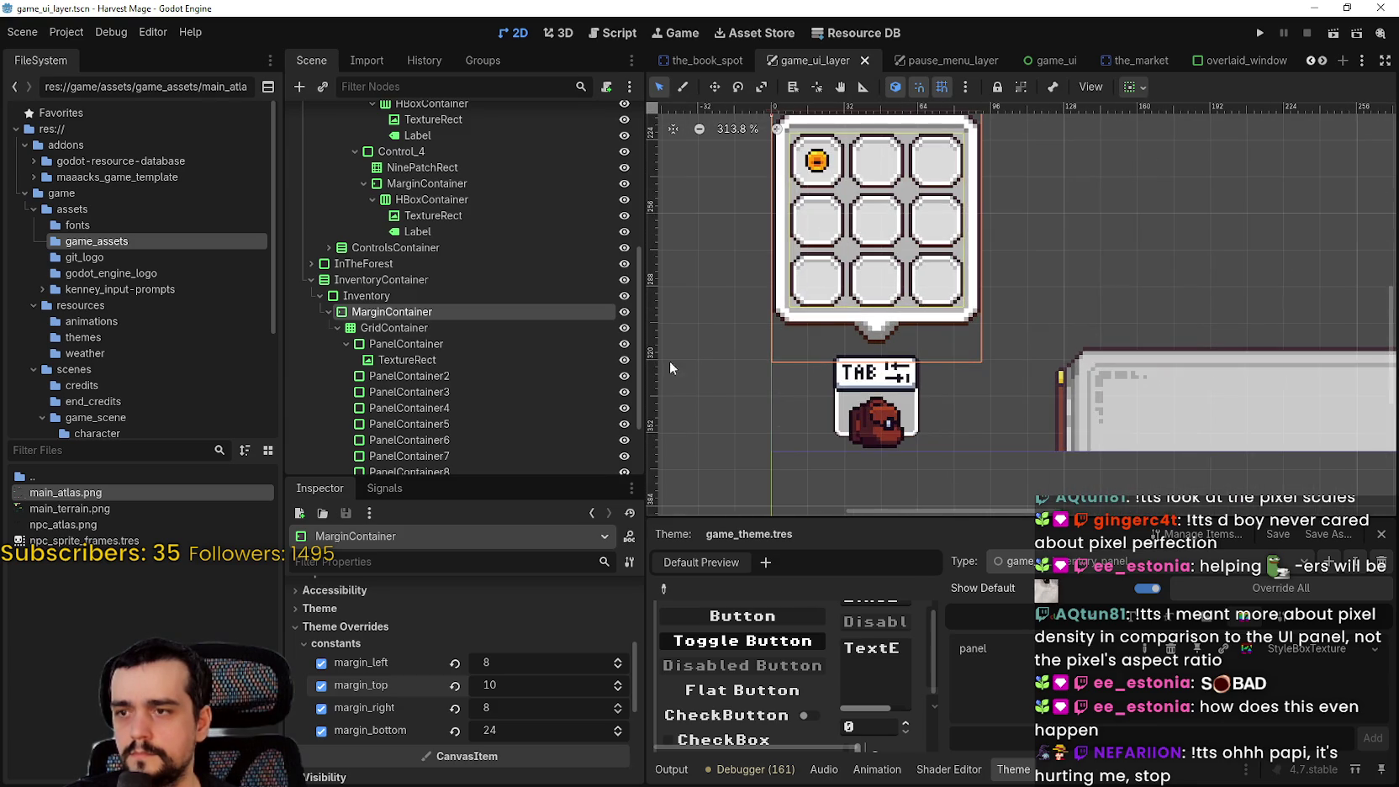
click(329, 312)
click(403, 459)
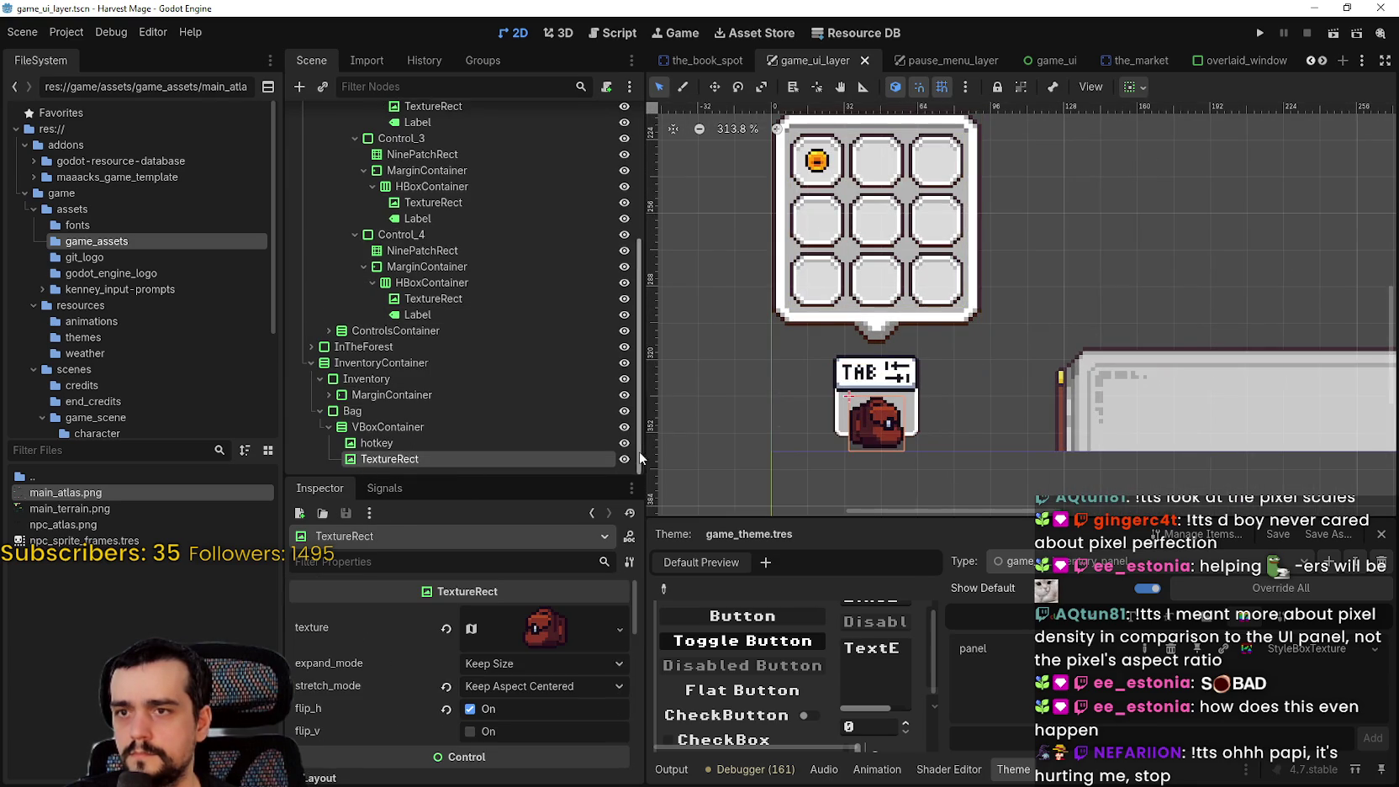
scroll(770, 261, down, 1)
scroll(778, 267, up, 2)
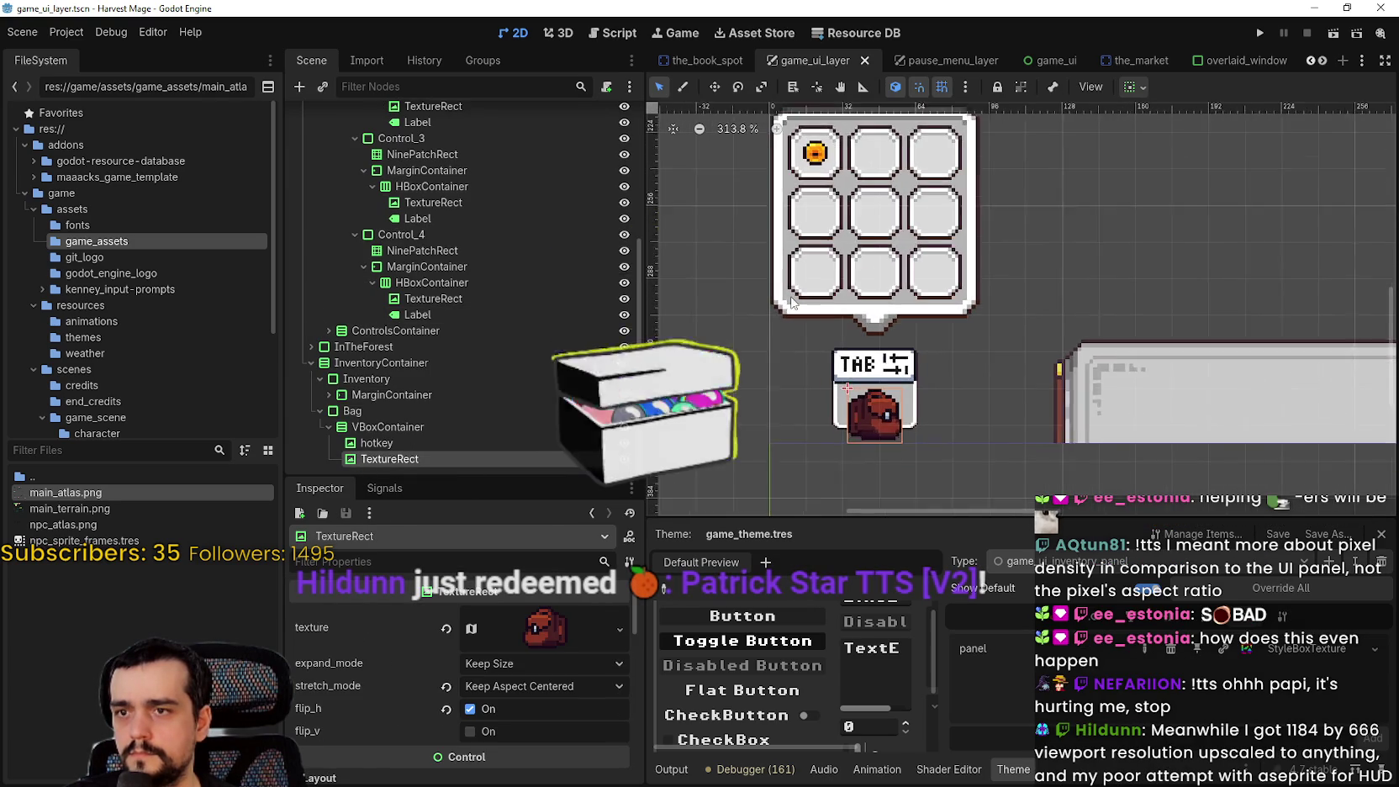
scroll(779, 270, down, 3)
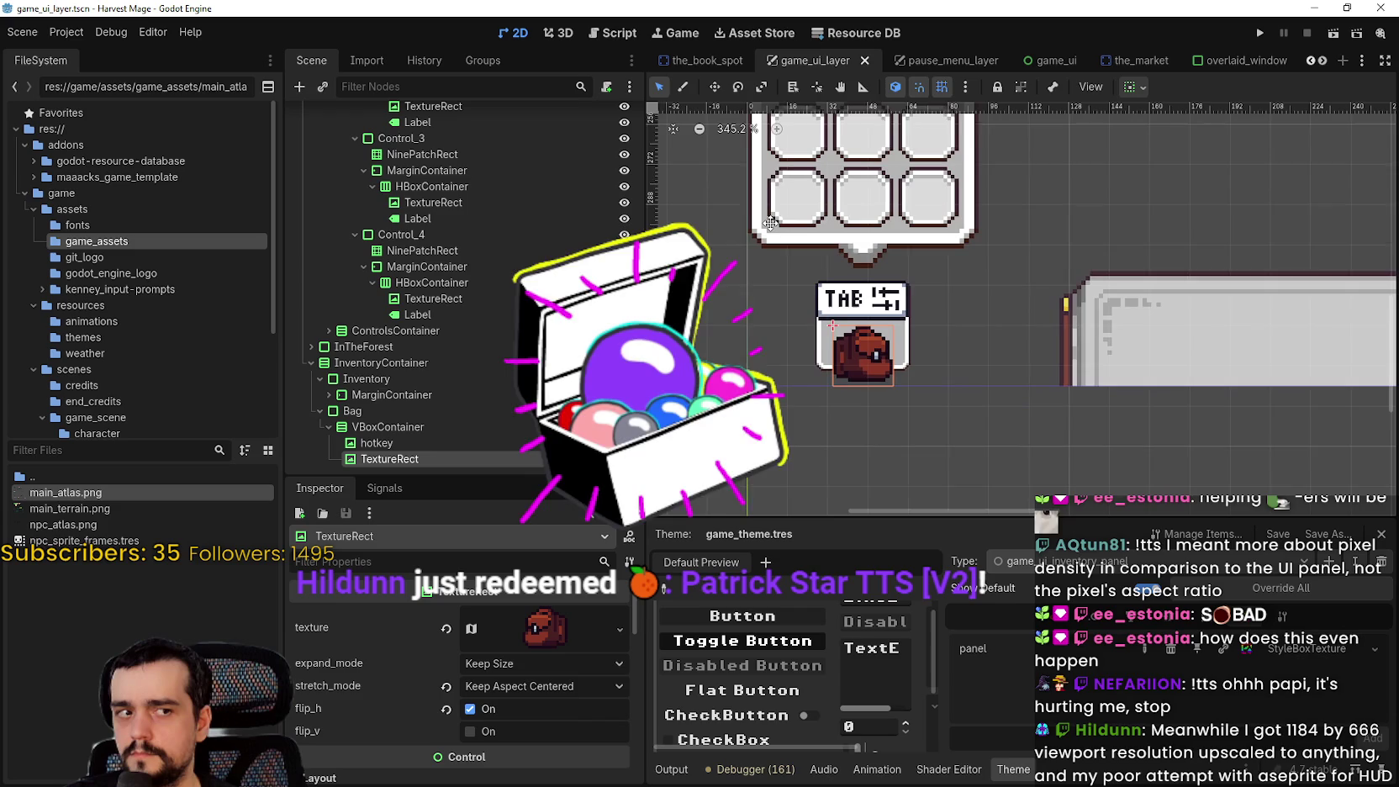
scroll(779, 216, down, 1)
scroll(778, 216, up, 1)
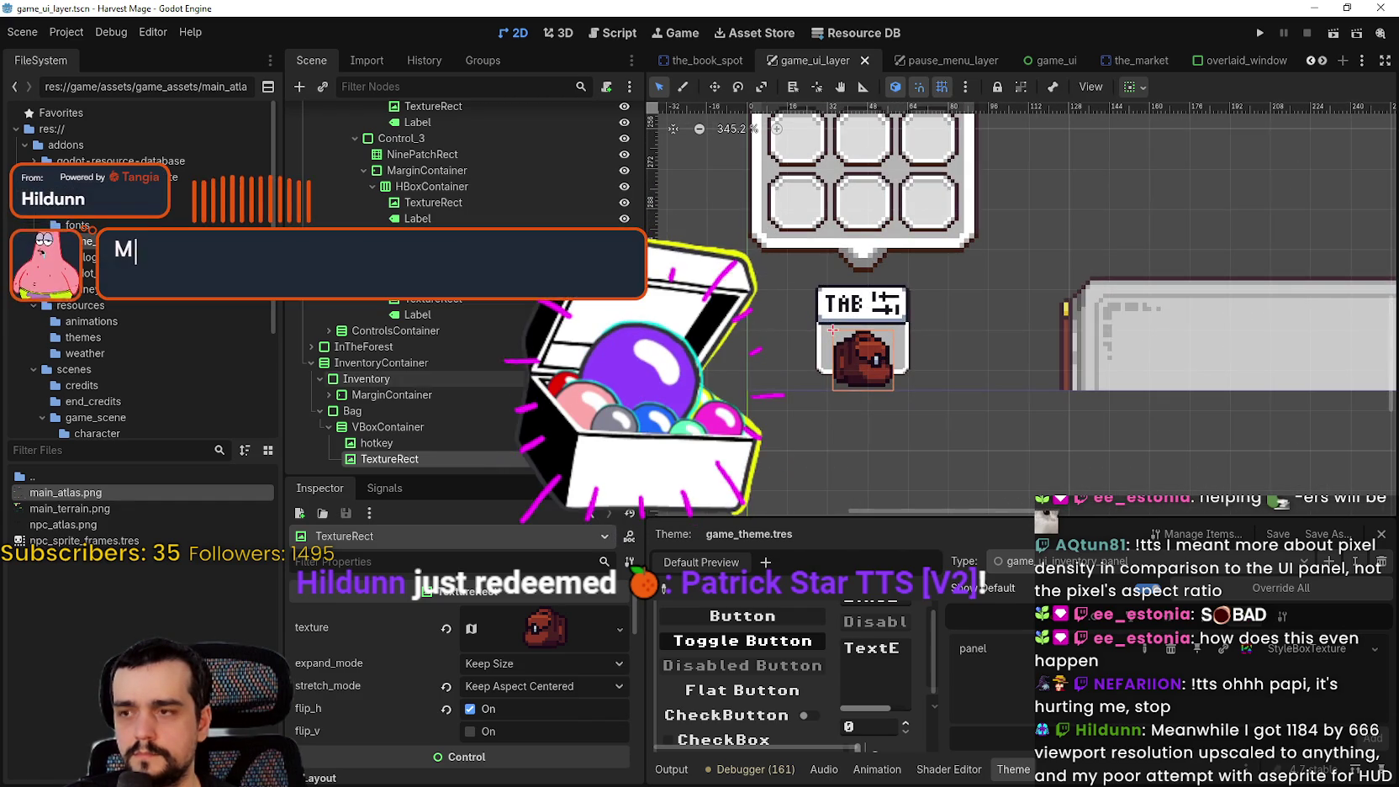
click(411, 427)
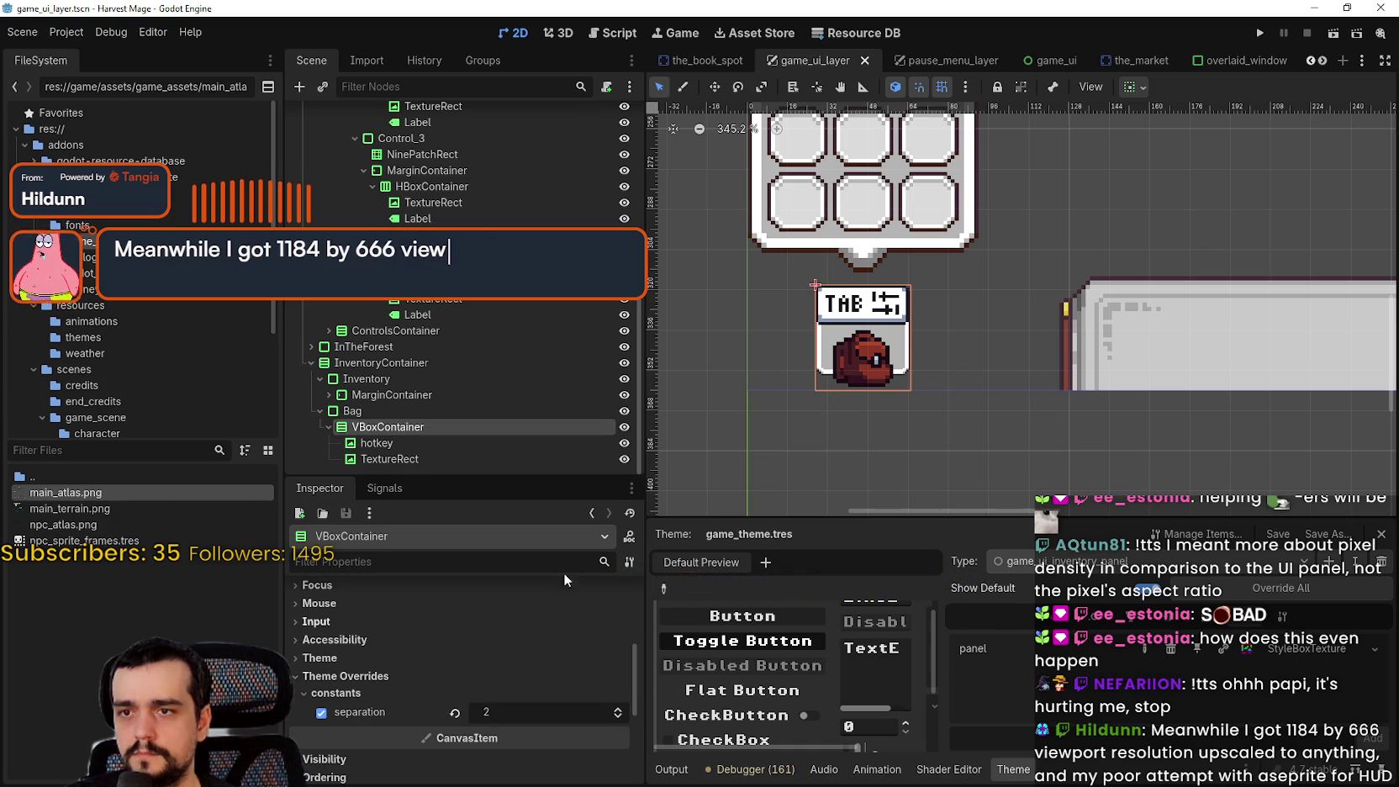
scroll(471, 681, down, 5)
scroll(390, 682, down, 2)
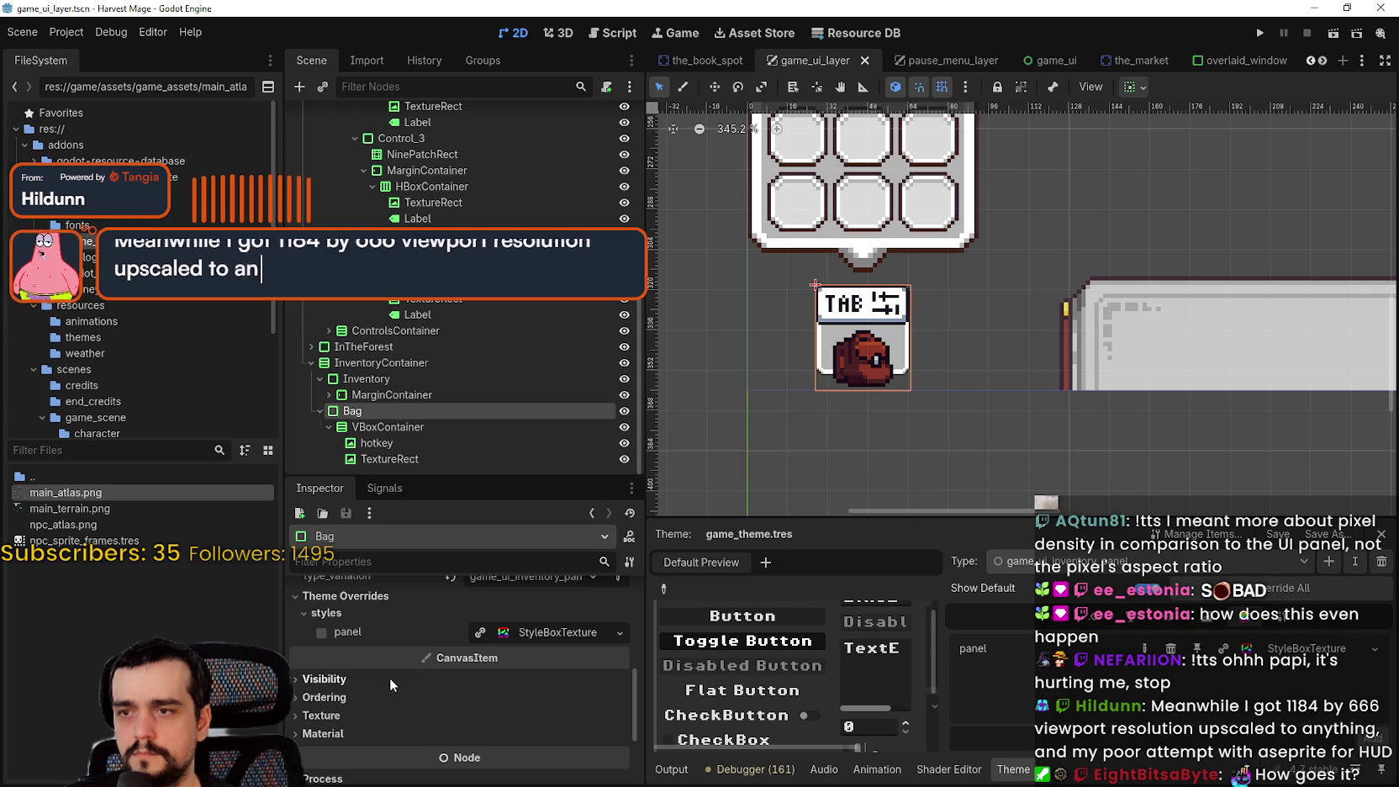
click(549, 631)
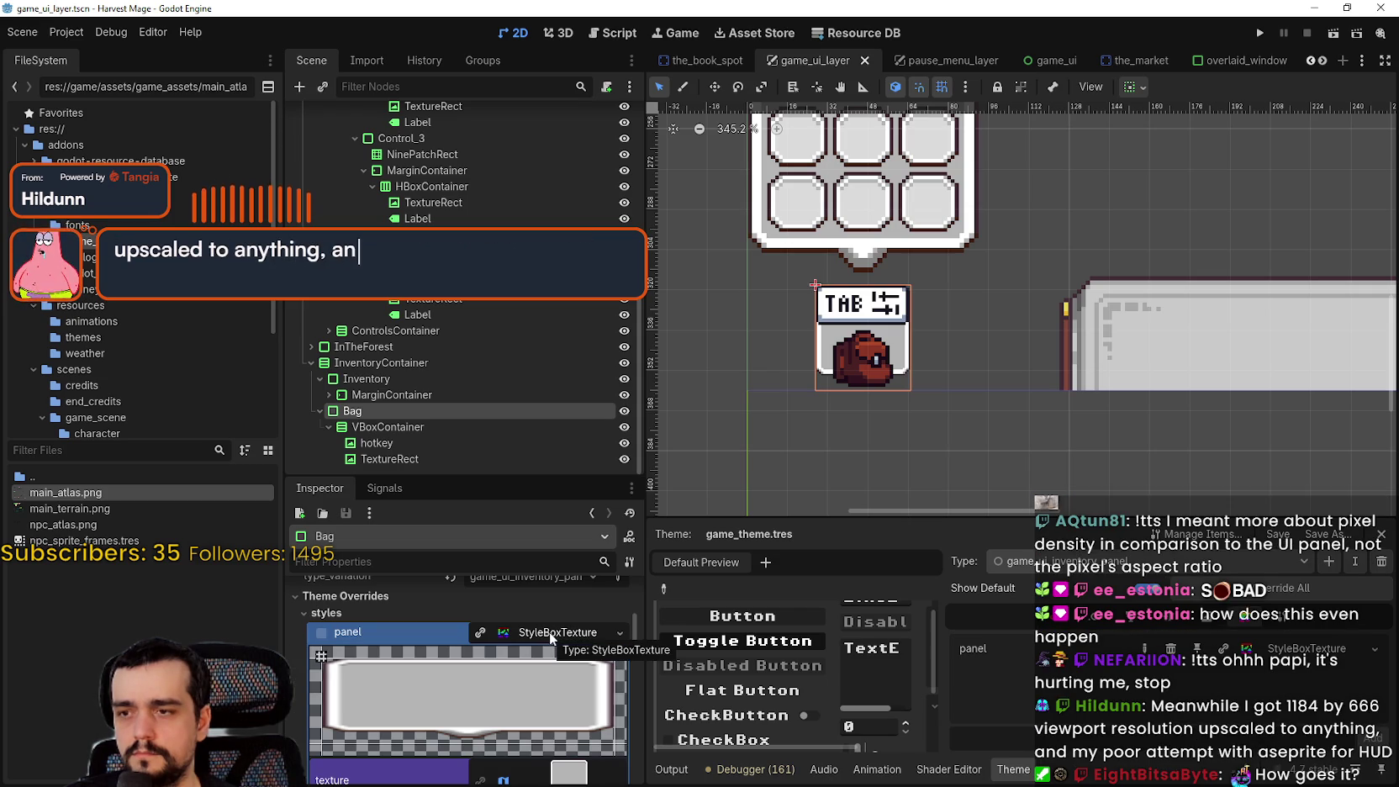
click(549, 631)
scroll(542, 648, up, 1)
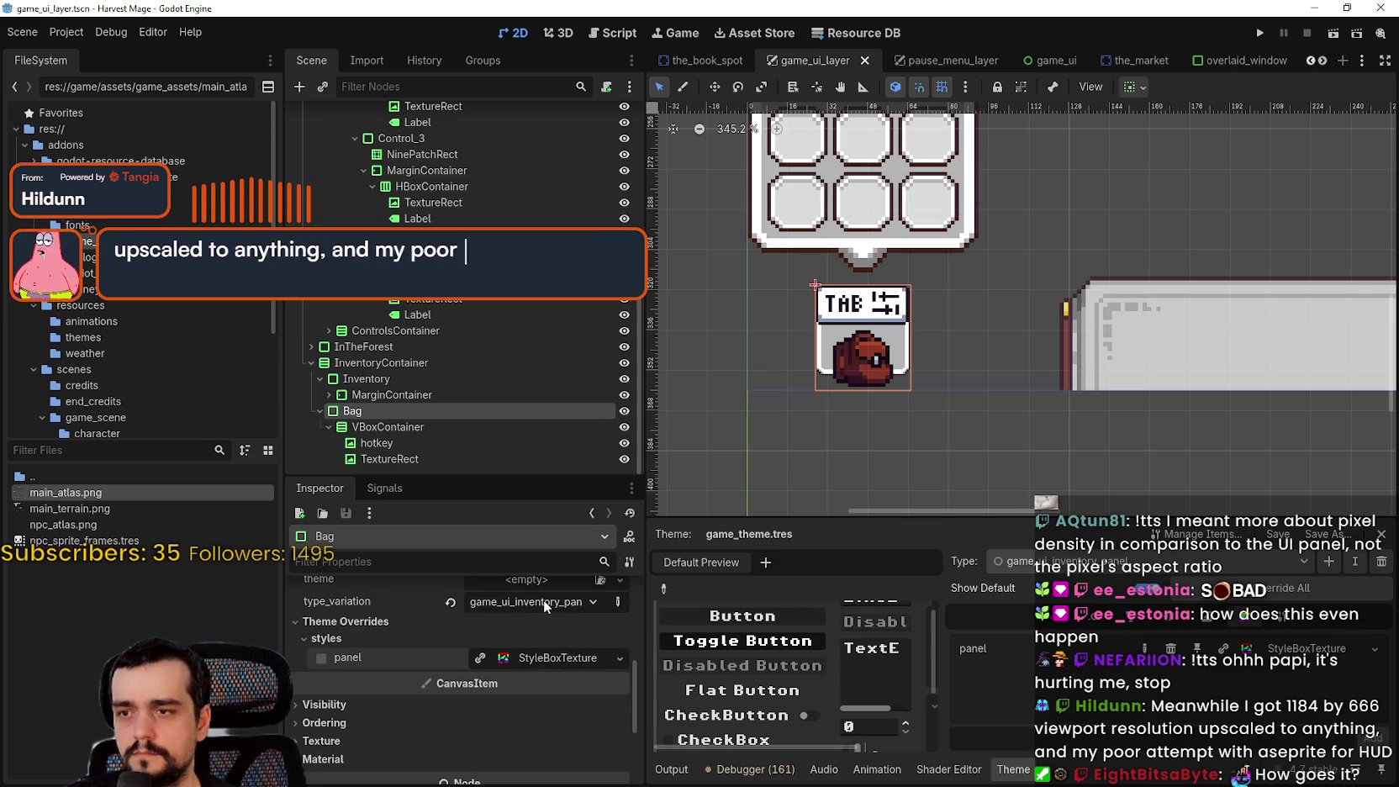
key(ctrl+s)
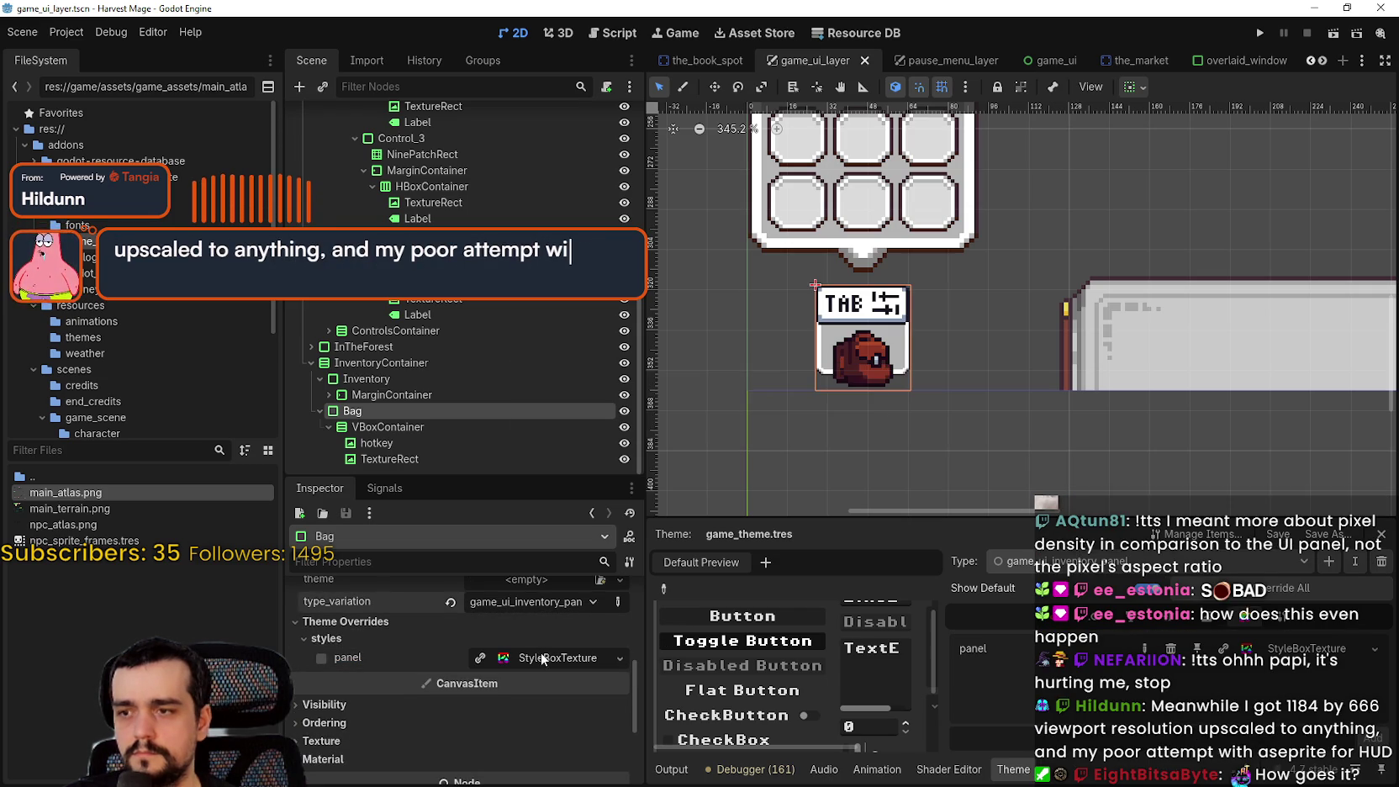
scroll(886, 330, down, 1)
scroll(889, 346, down, 1)
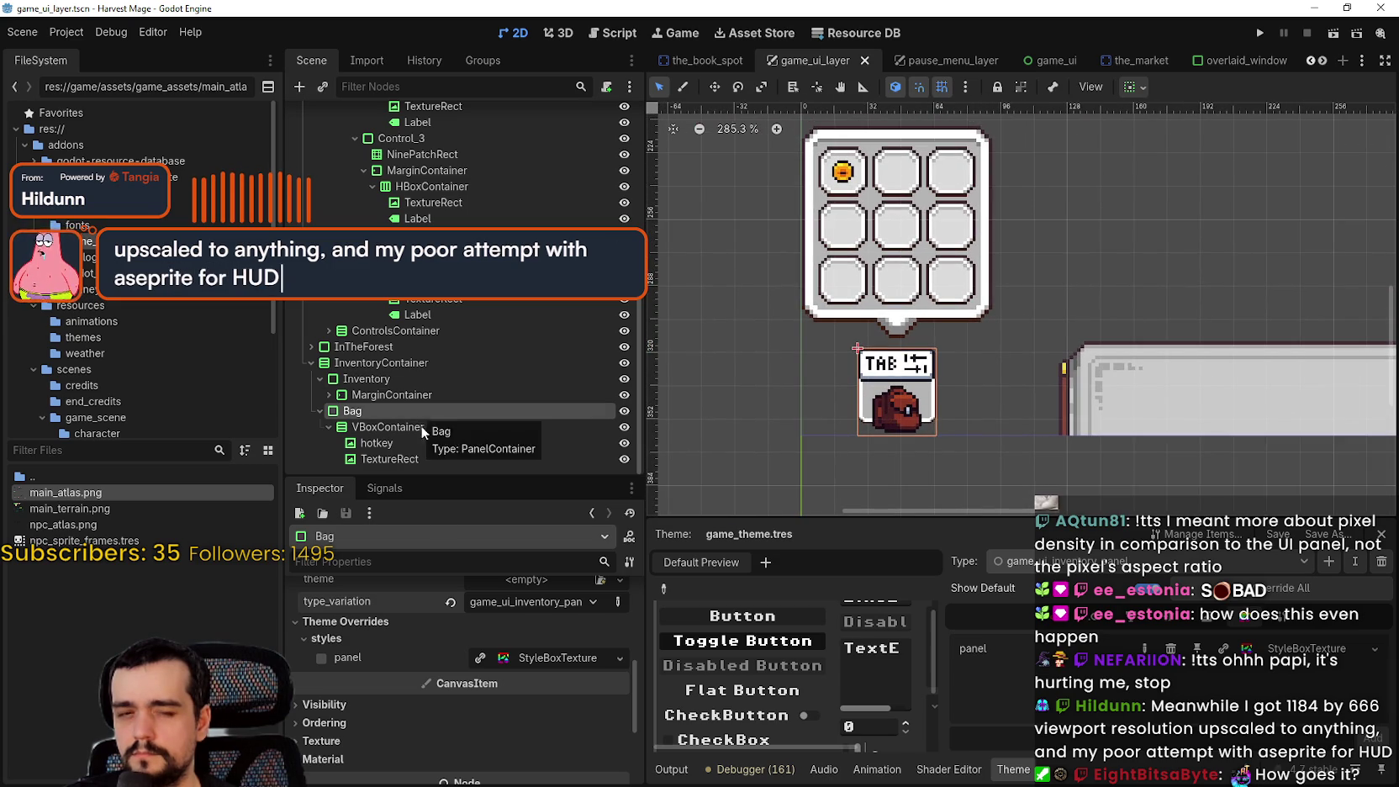
scroll(489, 623, up, 5)
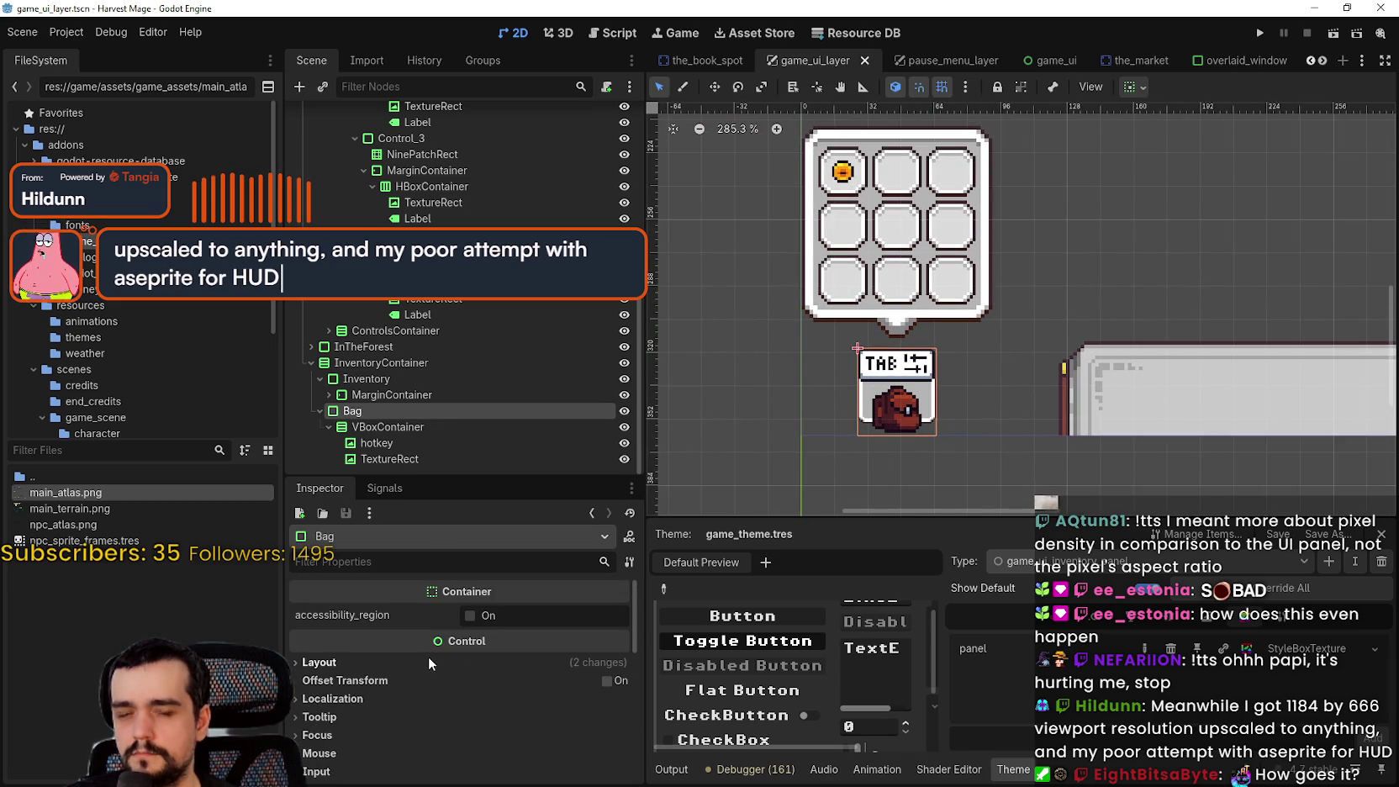
click(368, 664)
Try Bag panel minimum widths of 24, 30 and 49 px
scroll(438, 713, down, 1)
scroll(437, 714, down, 1)
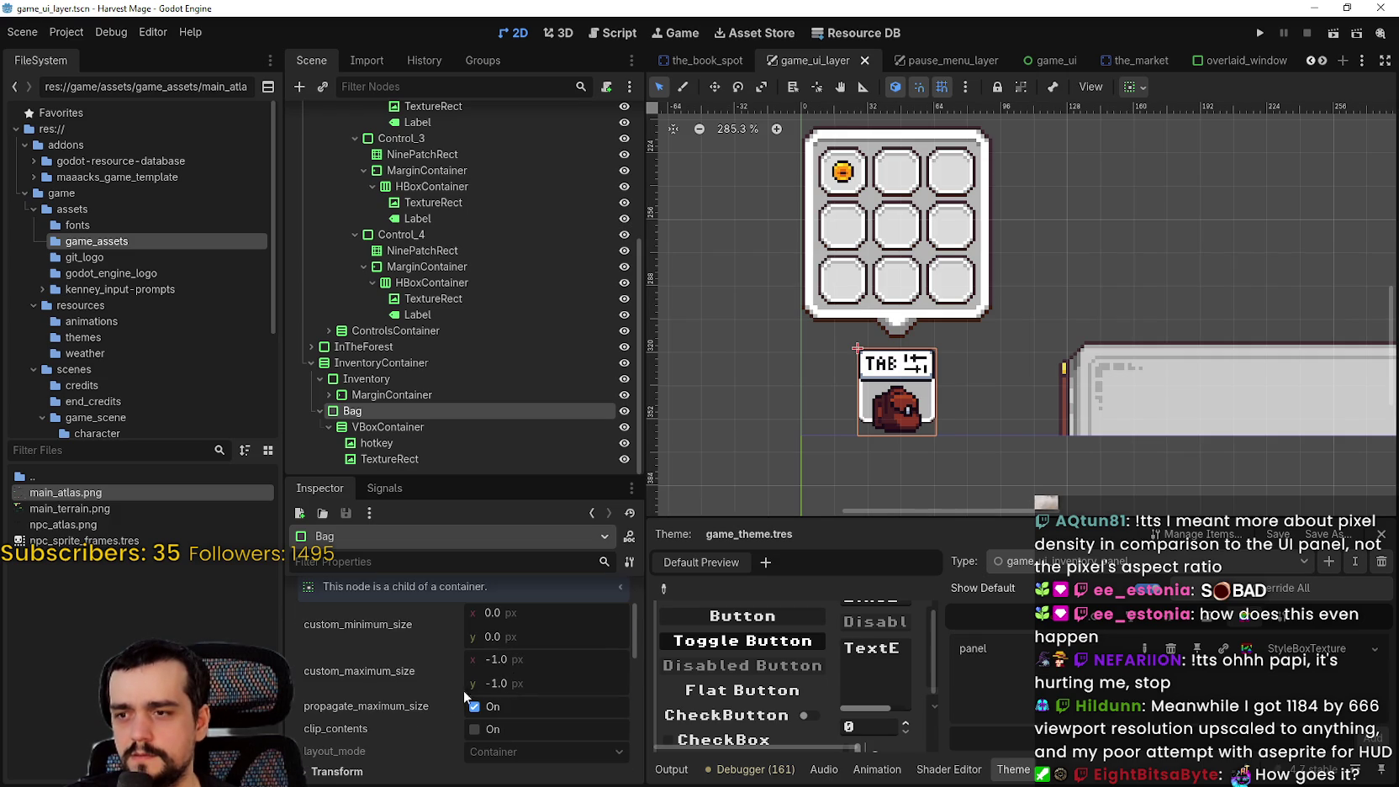
click(555, 615)
key(Return)
click(514, 617)
text(30)
key(Return)
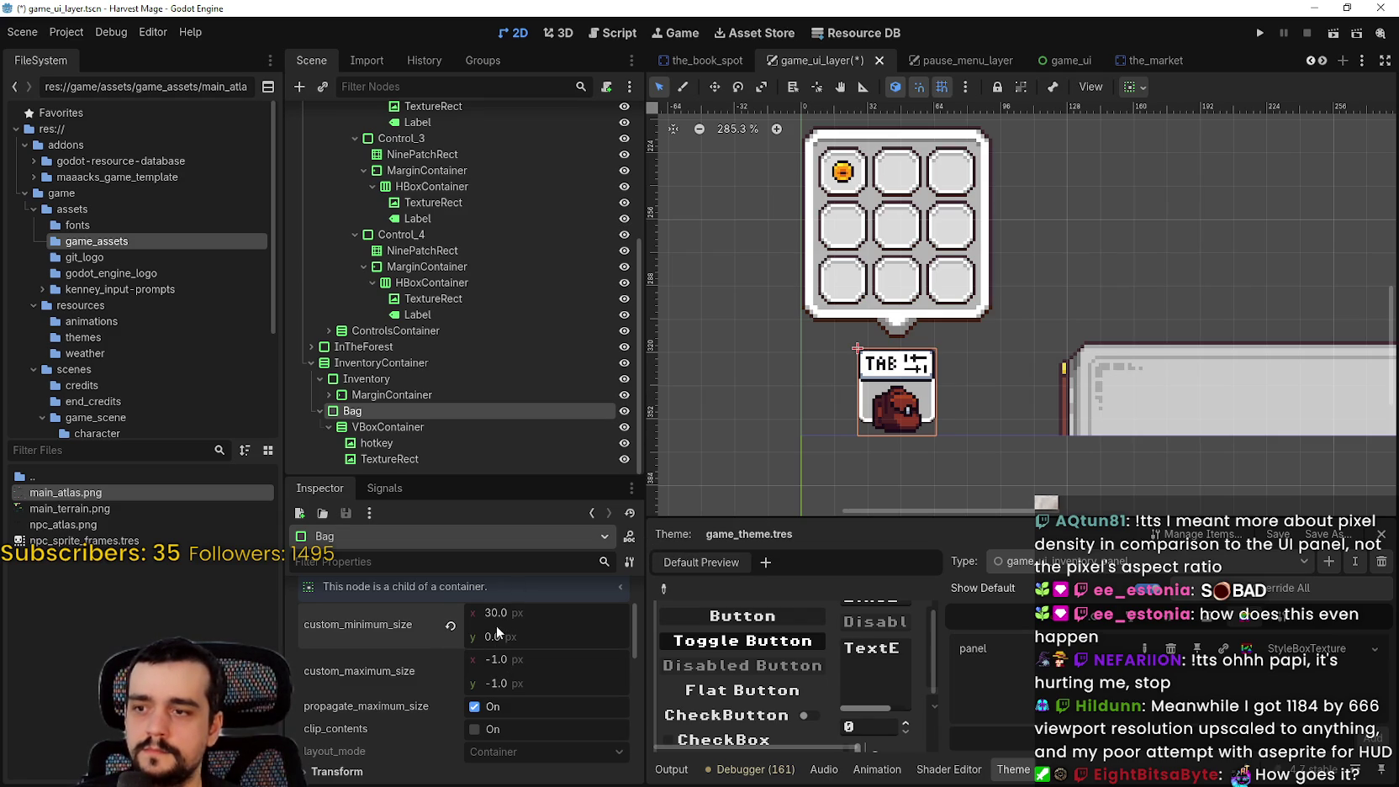
drag(498, 619, 539, 620)
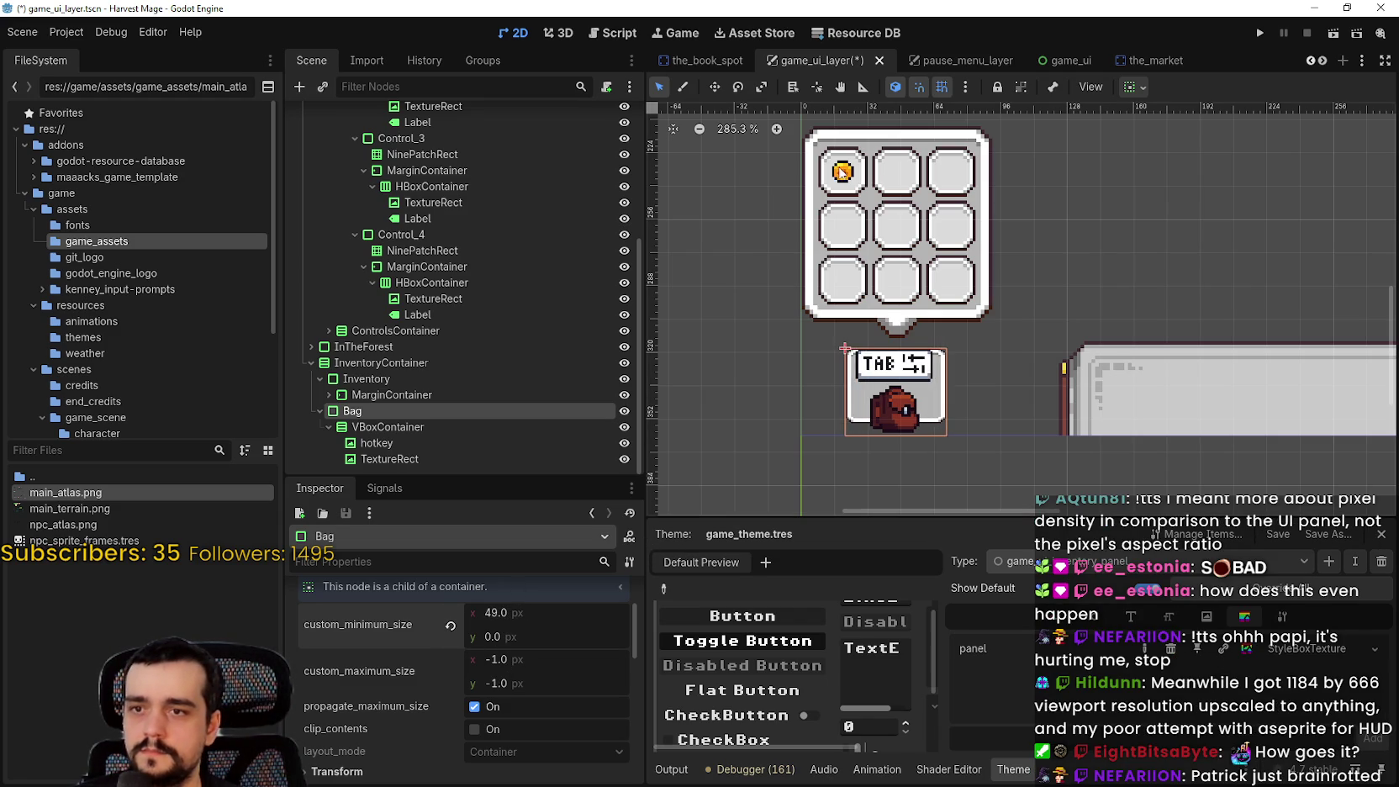
scroll(916, 387, up, 5)
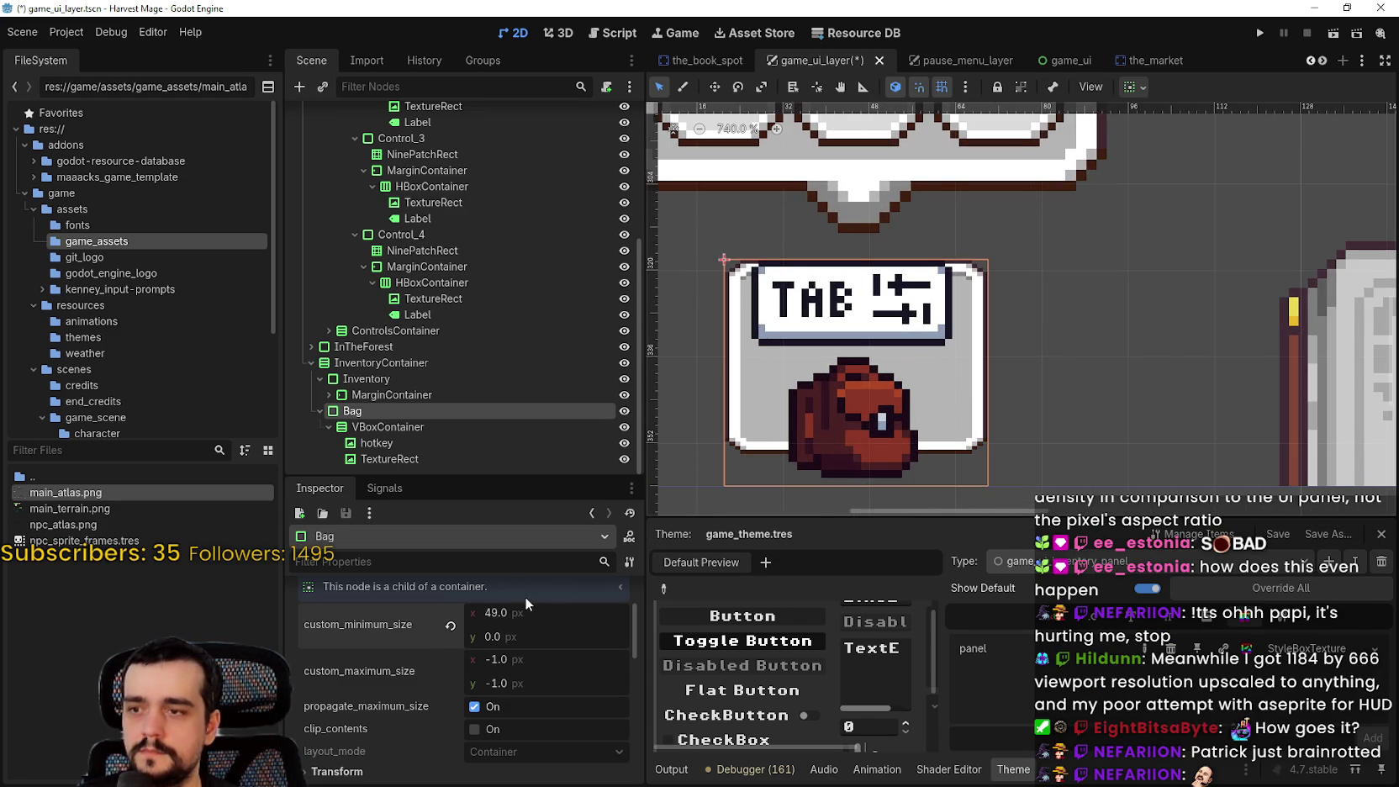
Set the Bag panel's custom minimum size to 64 × 64 and select its VBoxContainer
click(536, 623)
text(64)
key(Return)
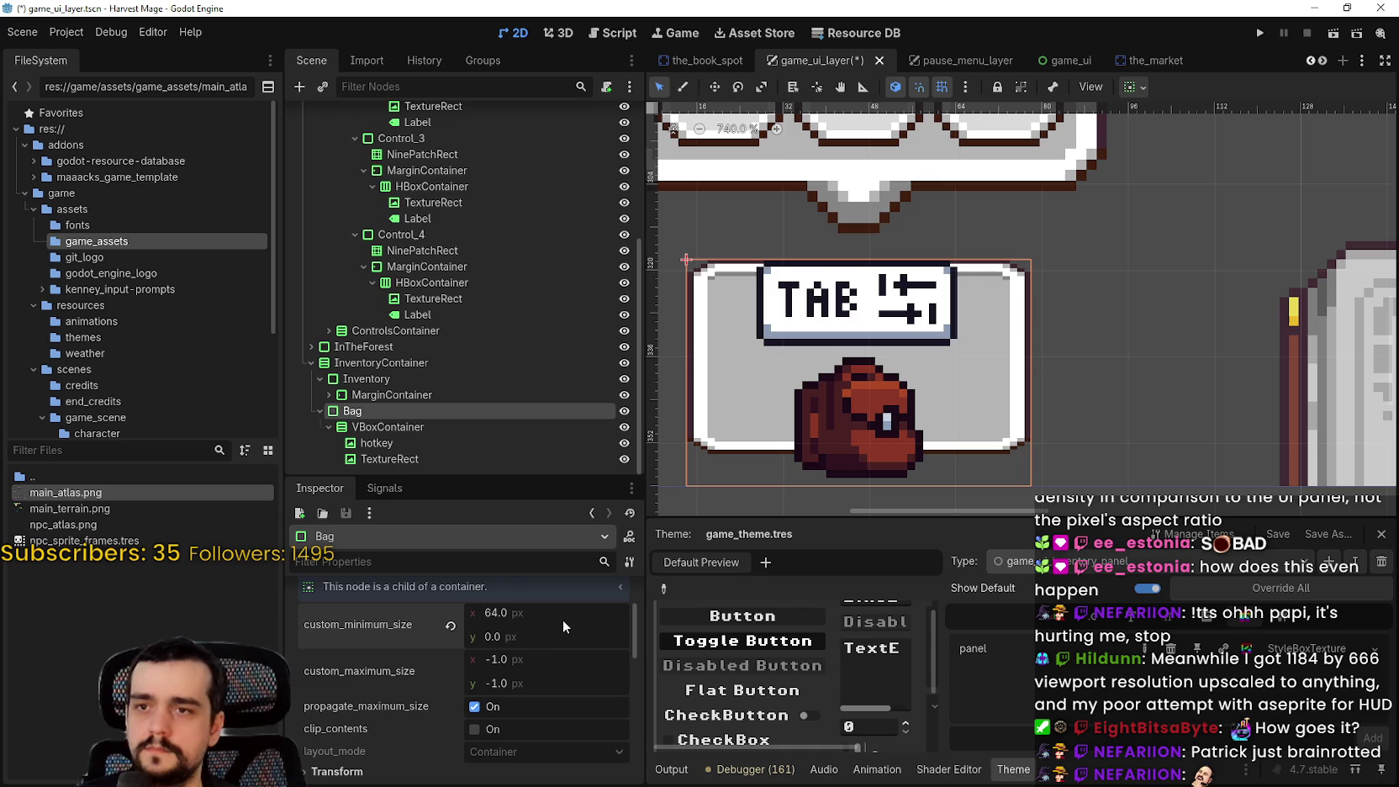
text(64)
key(Return)
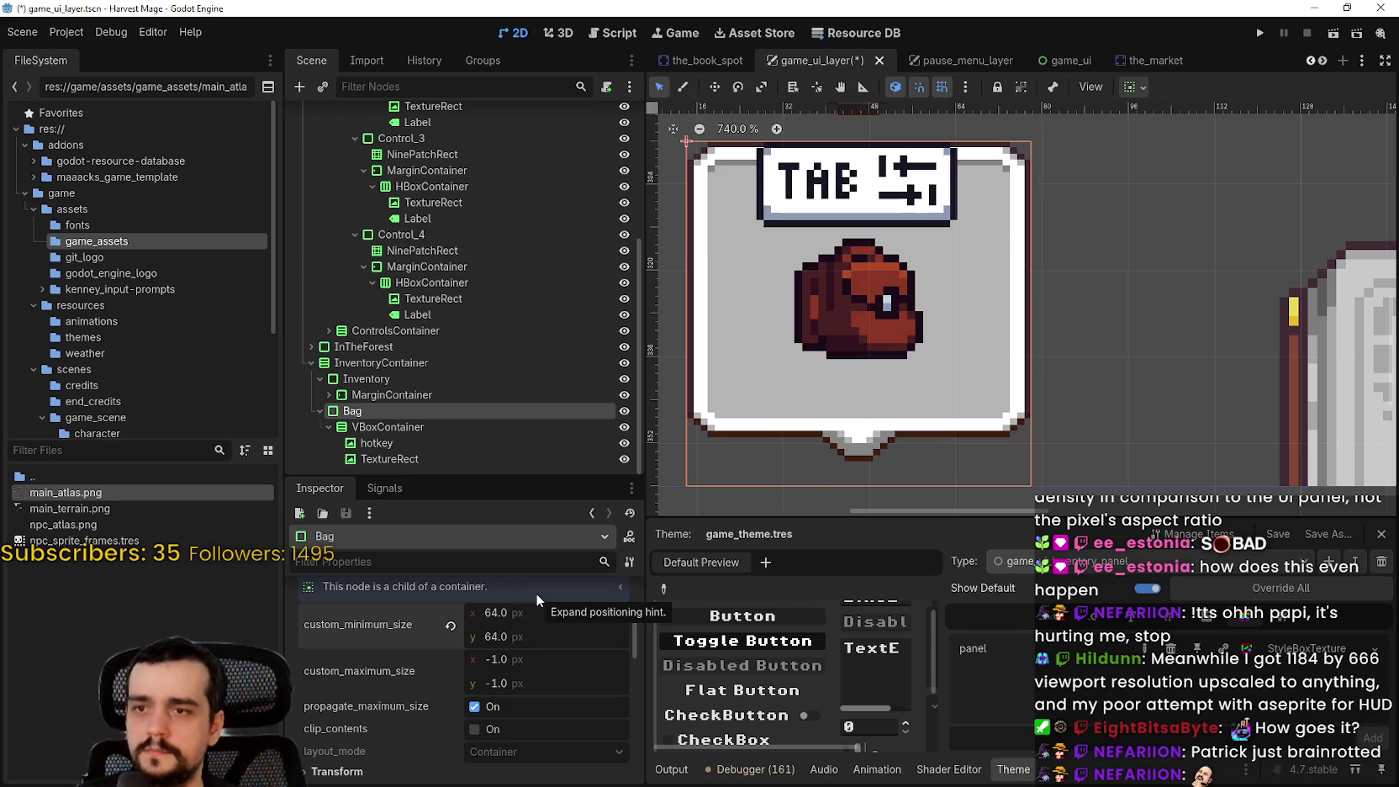
scroll(779, 360, down, 3)
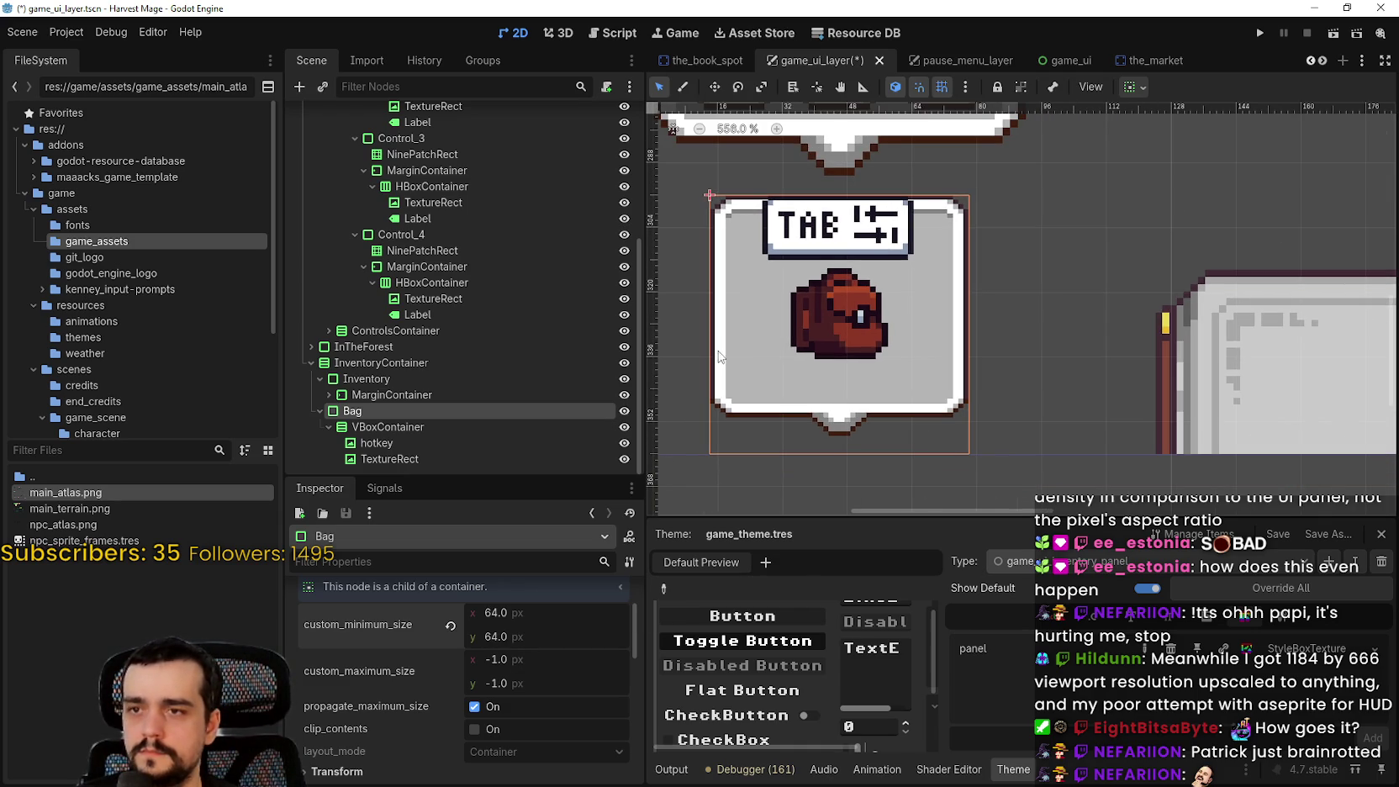
click(383, 427)
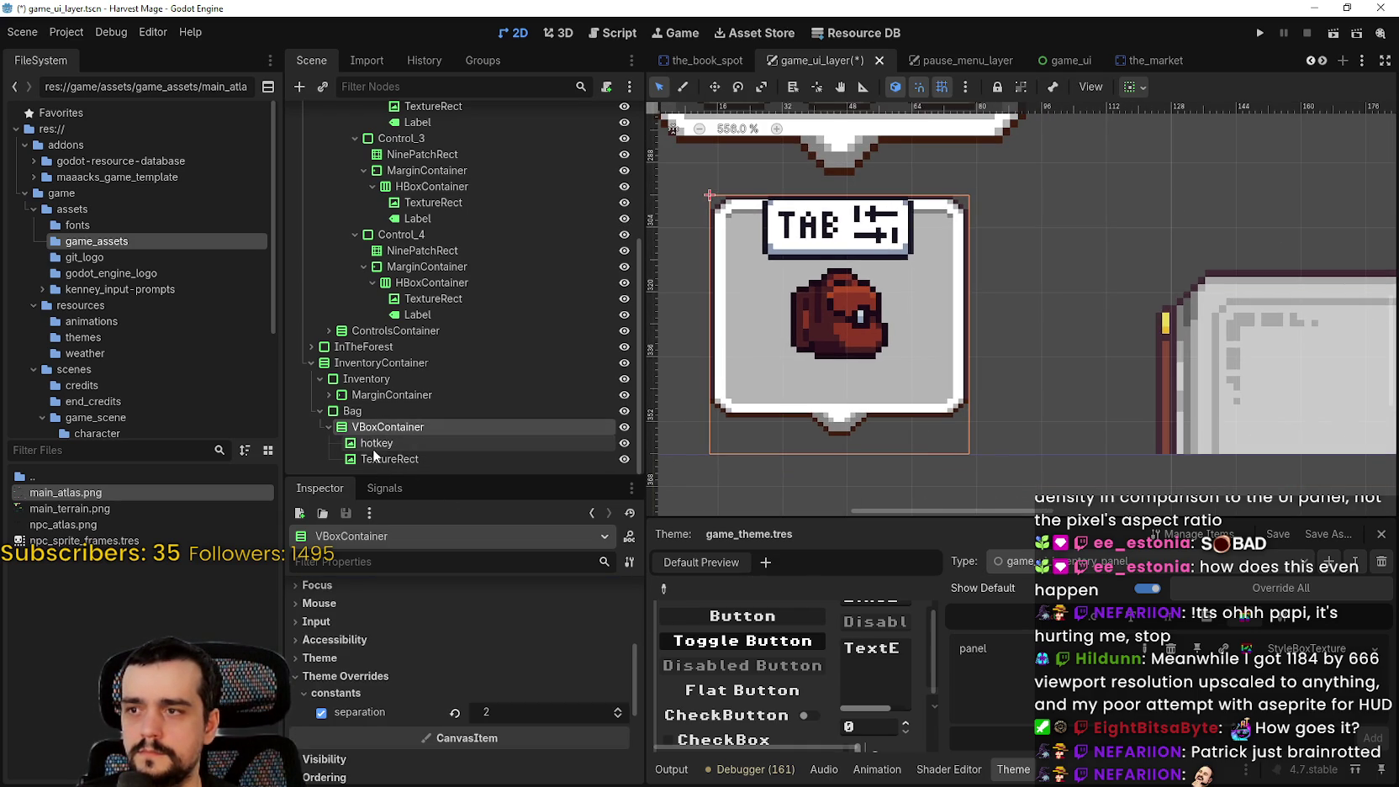
Center the VBoxContainer horizontally and vertically within the Bag panel, then reselect the Bag node
click(1135, 86)
click(1167, 141)
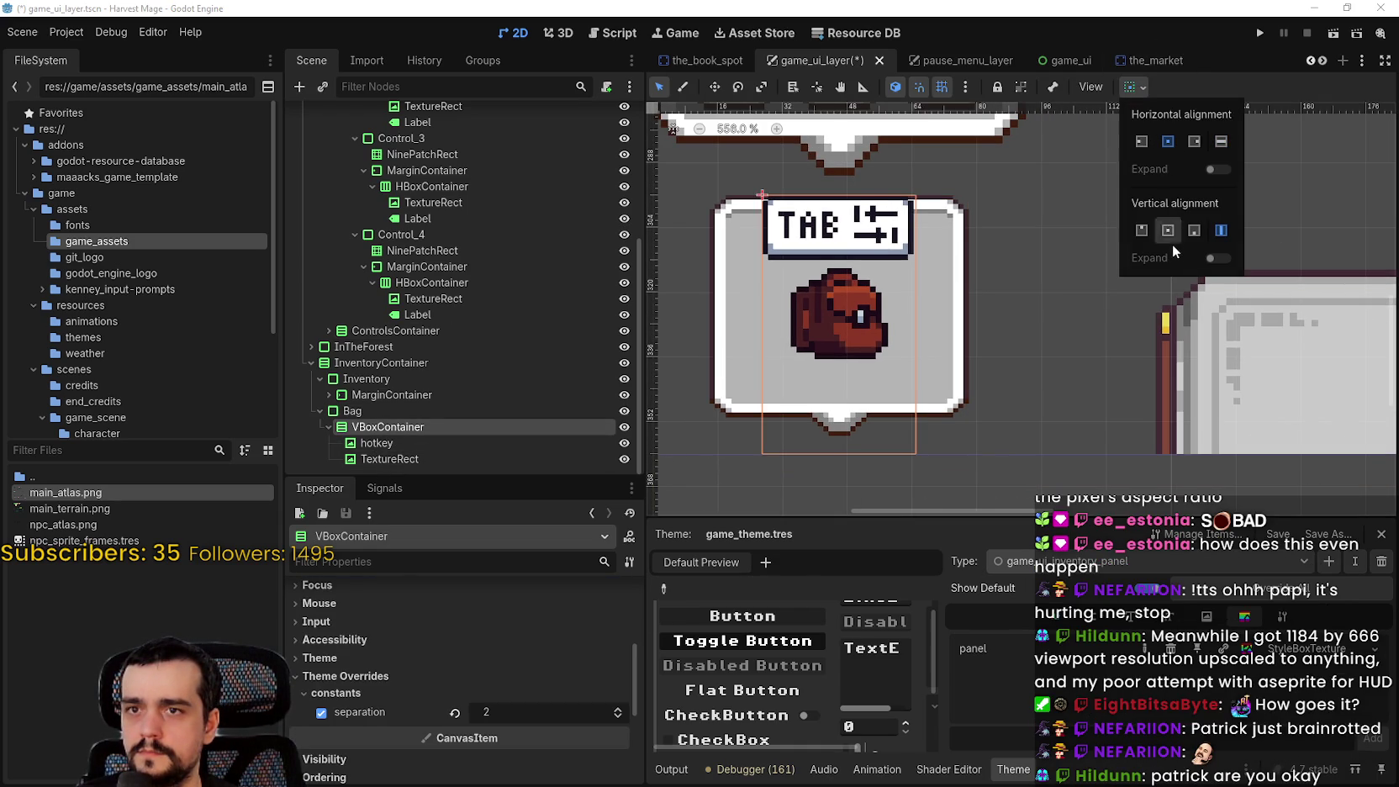
click(1168, 231)
click(1172, 77)
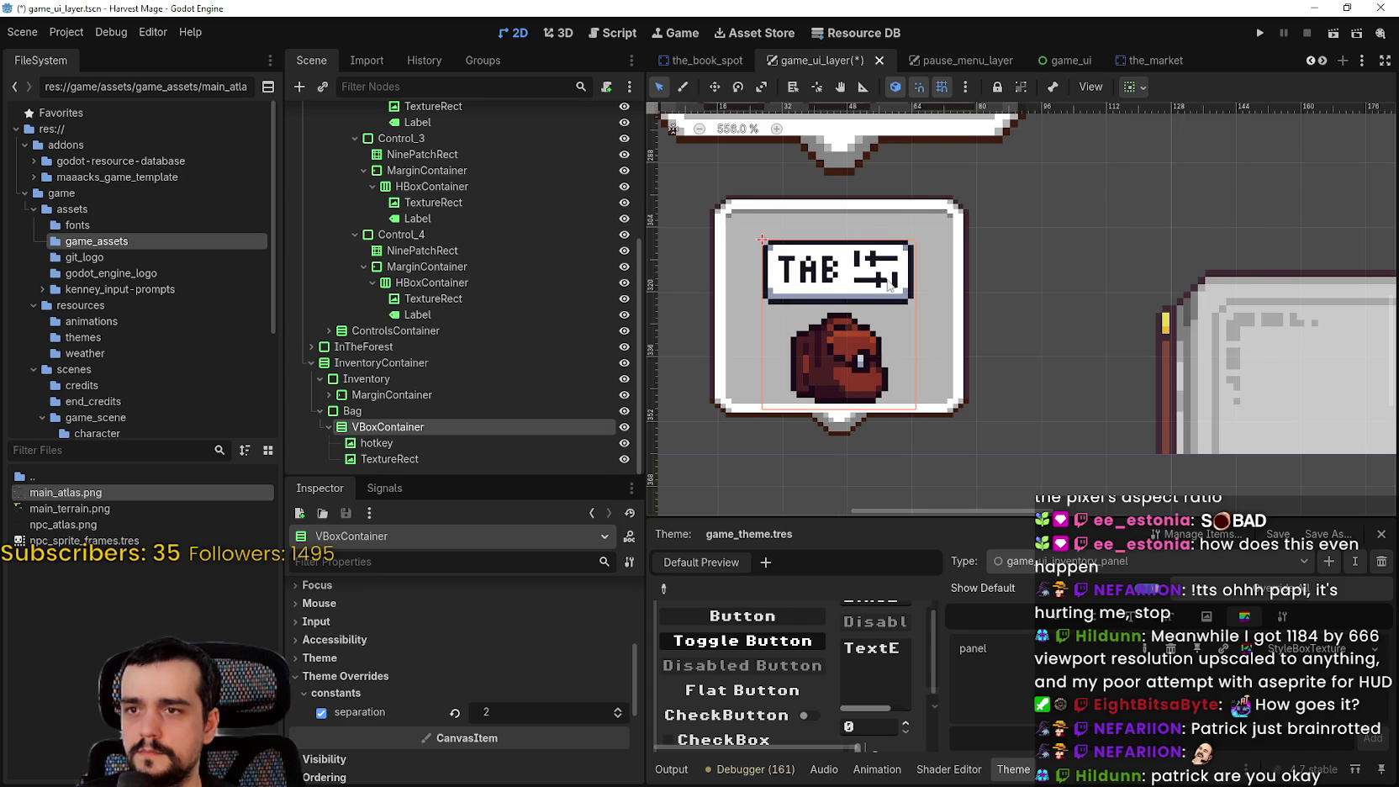
scroll(874, 314, up, 1)
scroll(874, 314, down, 1)
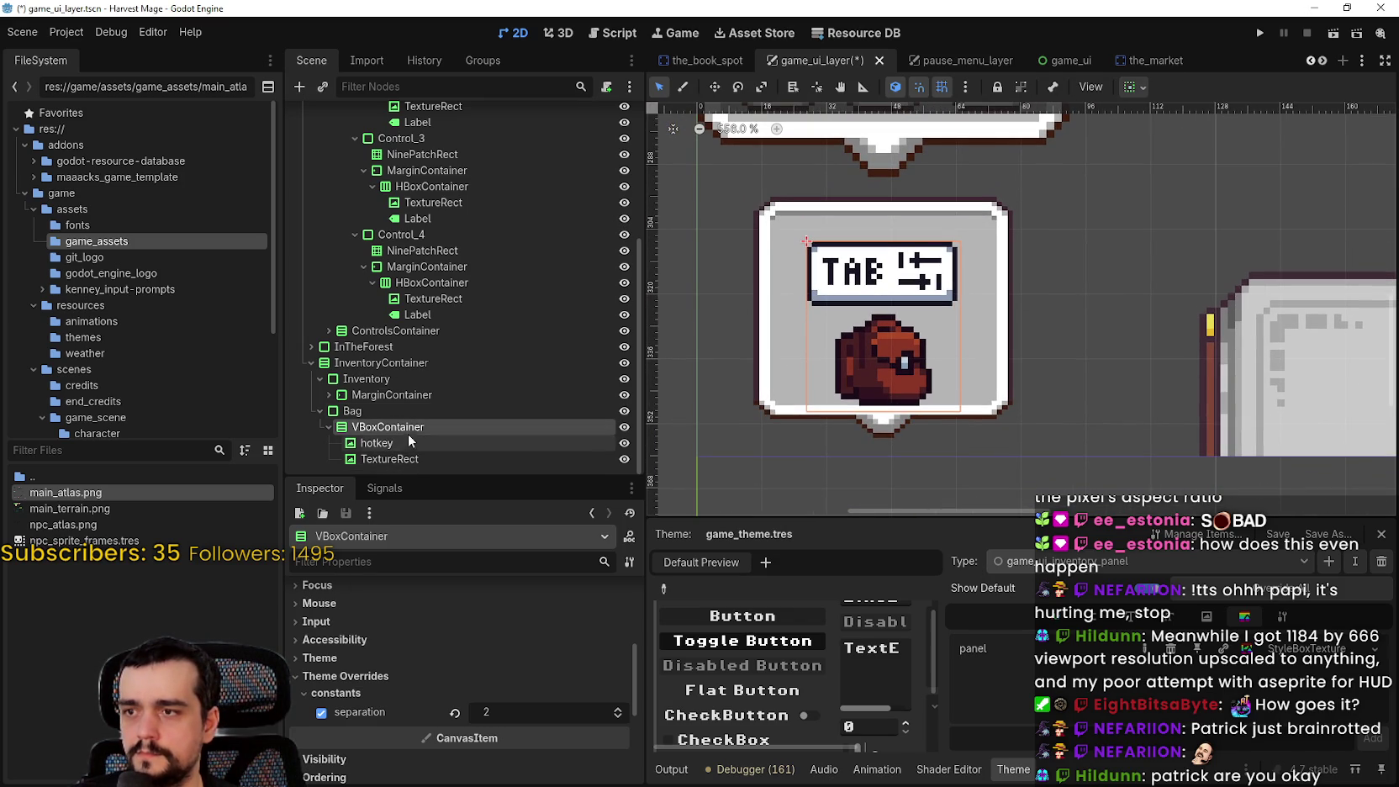
click(391, 411)
scroll(852, 402, up, 1)
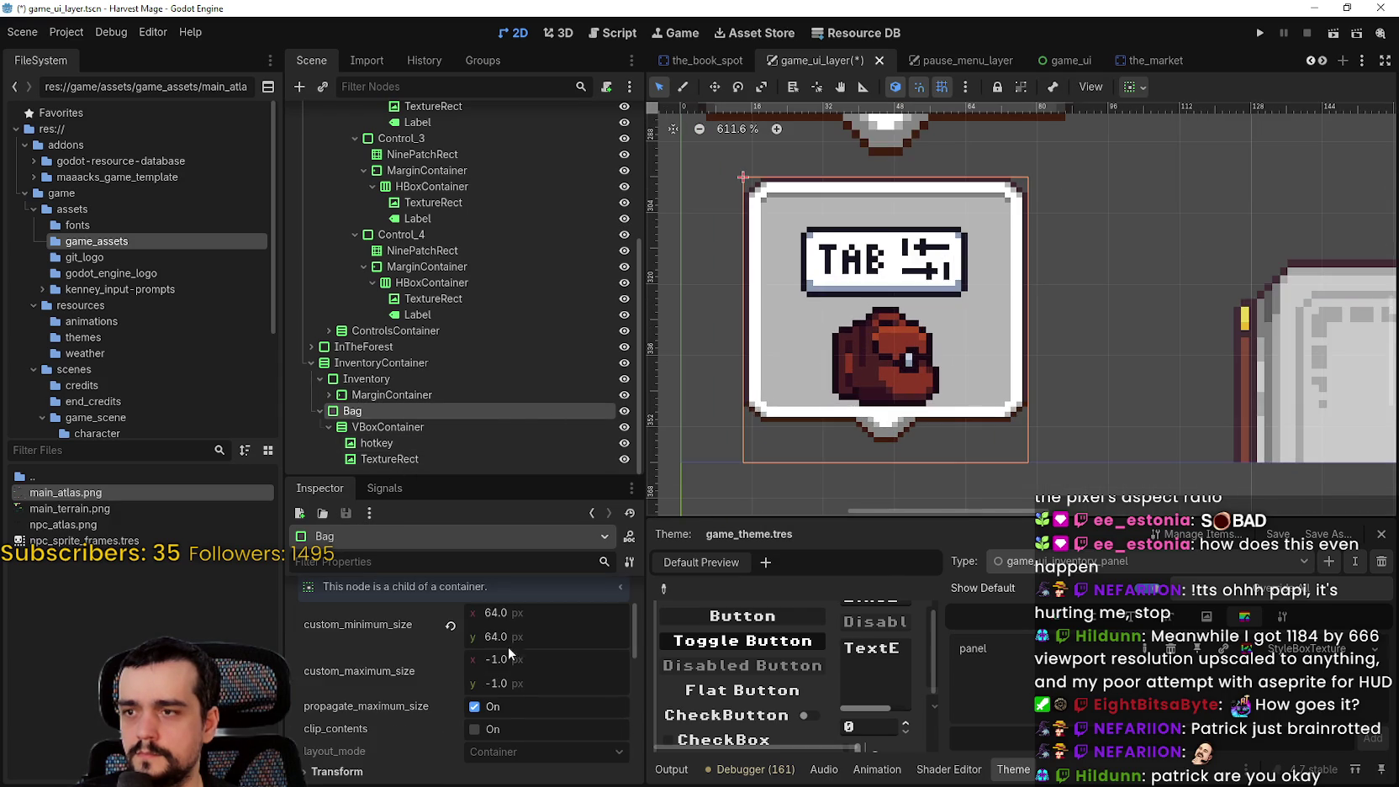
Set the Bag panel's custom minimum height to 4*13 (52 px) and width to 52 px
drag(532, 636, 497, 636)
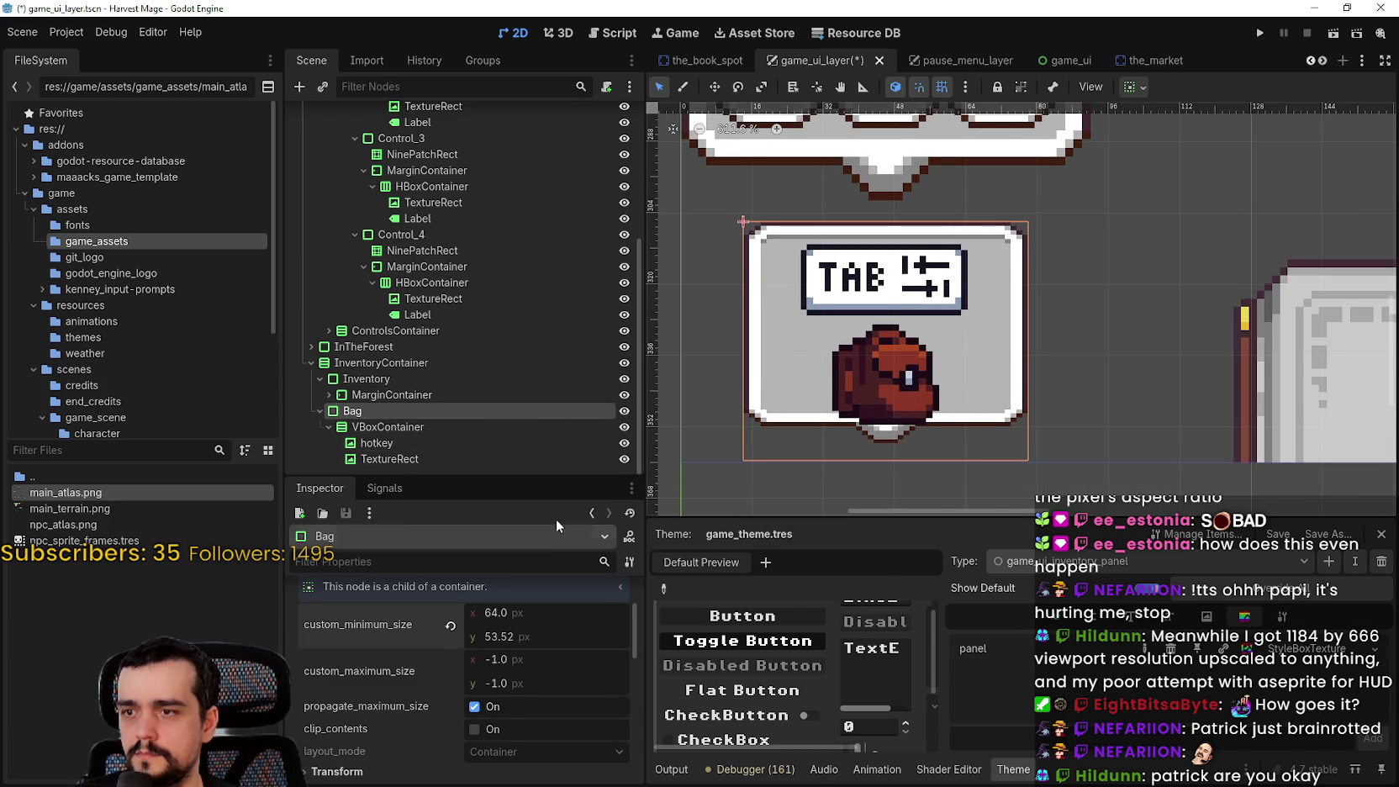
click(516, 636)
text(42)
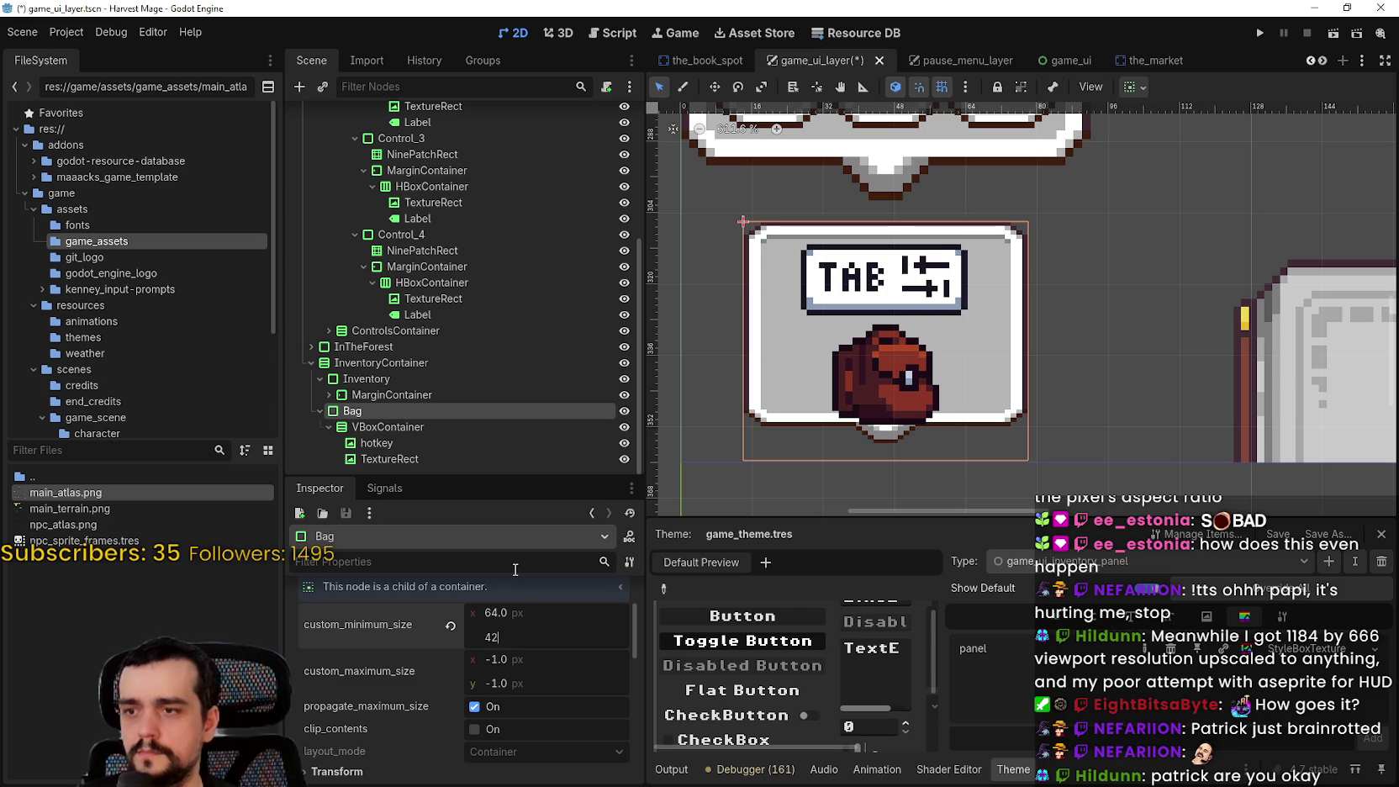
text(*13)
key(Return)
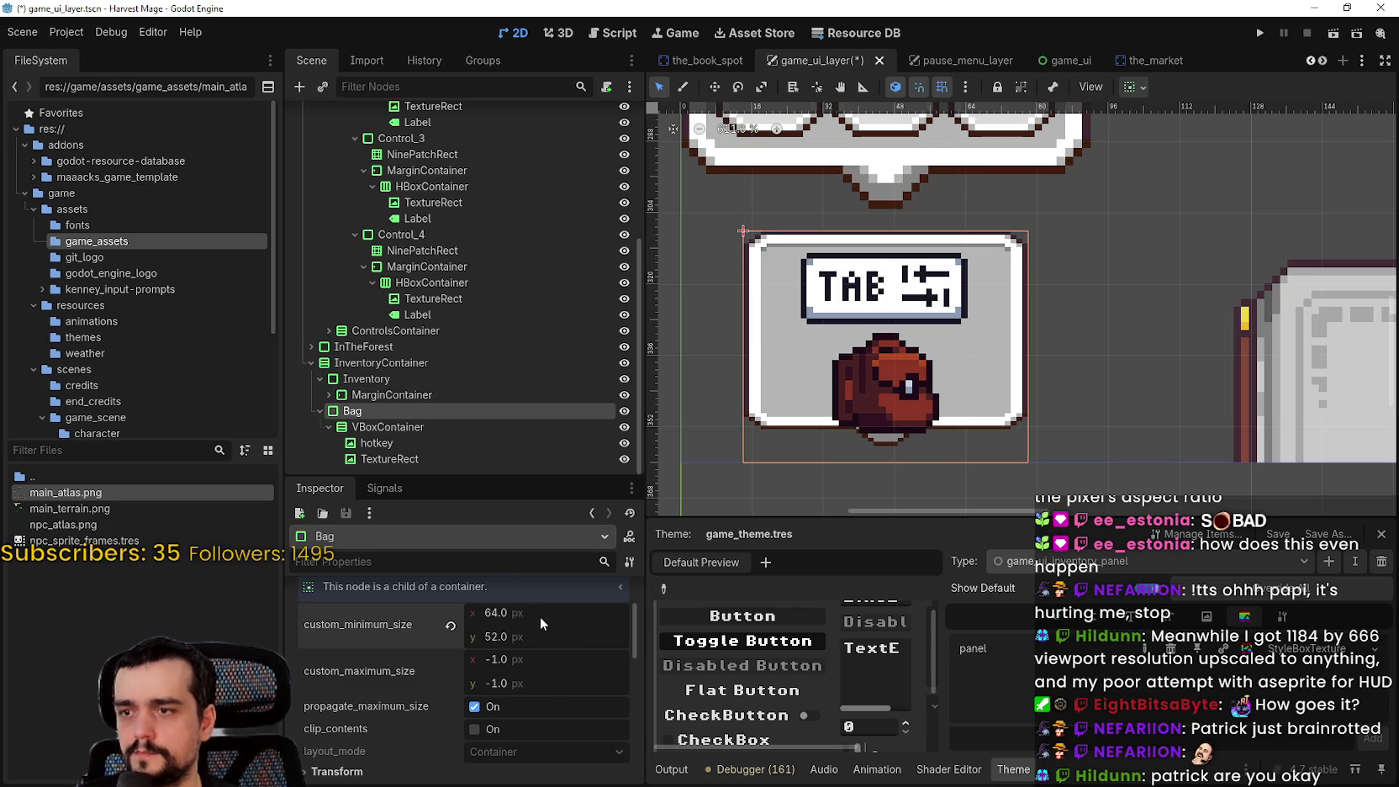
text(54)
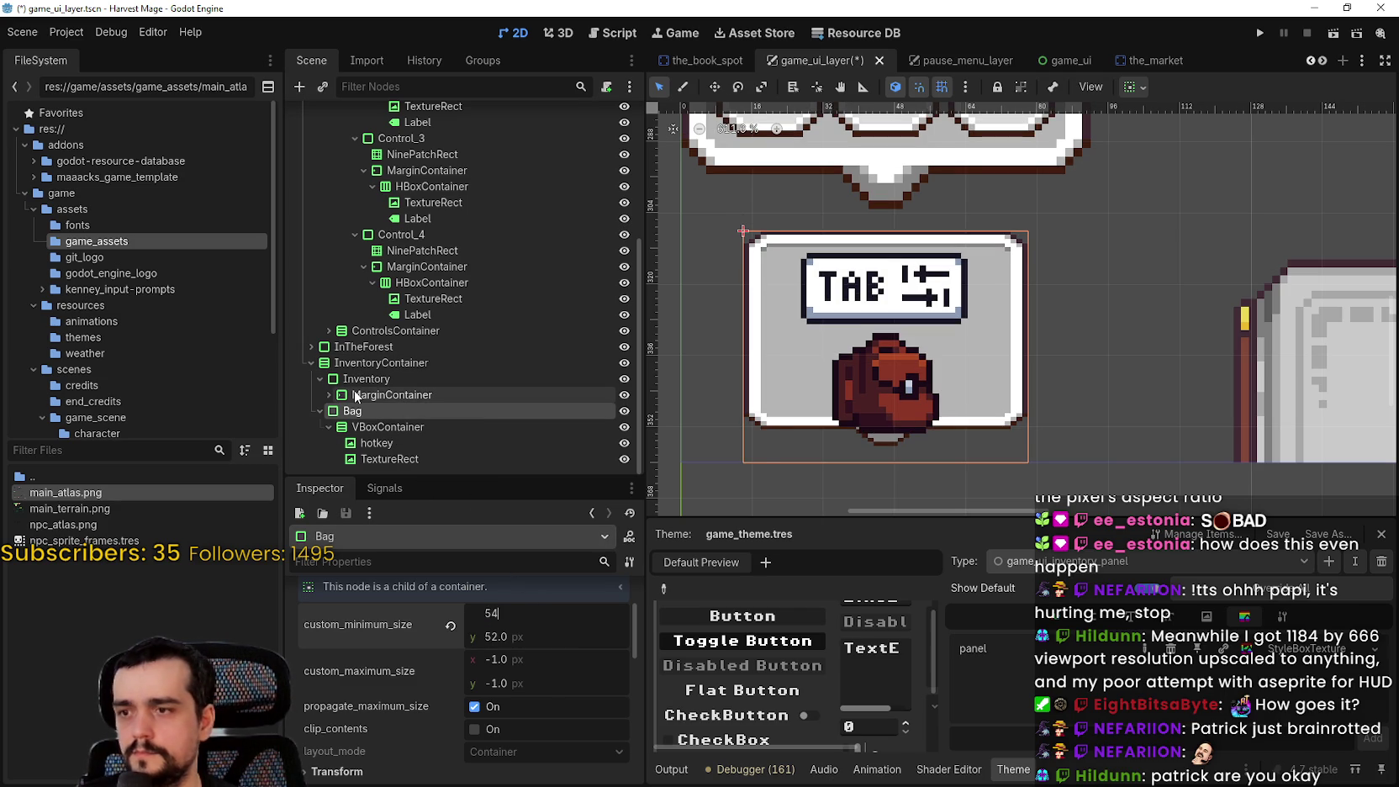
key(Return)
text(52)
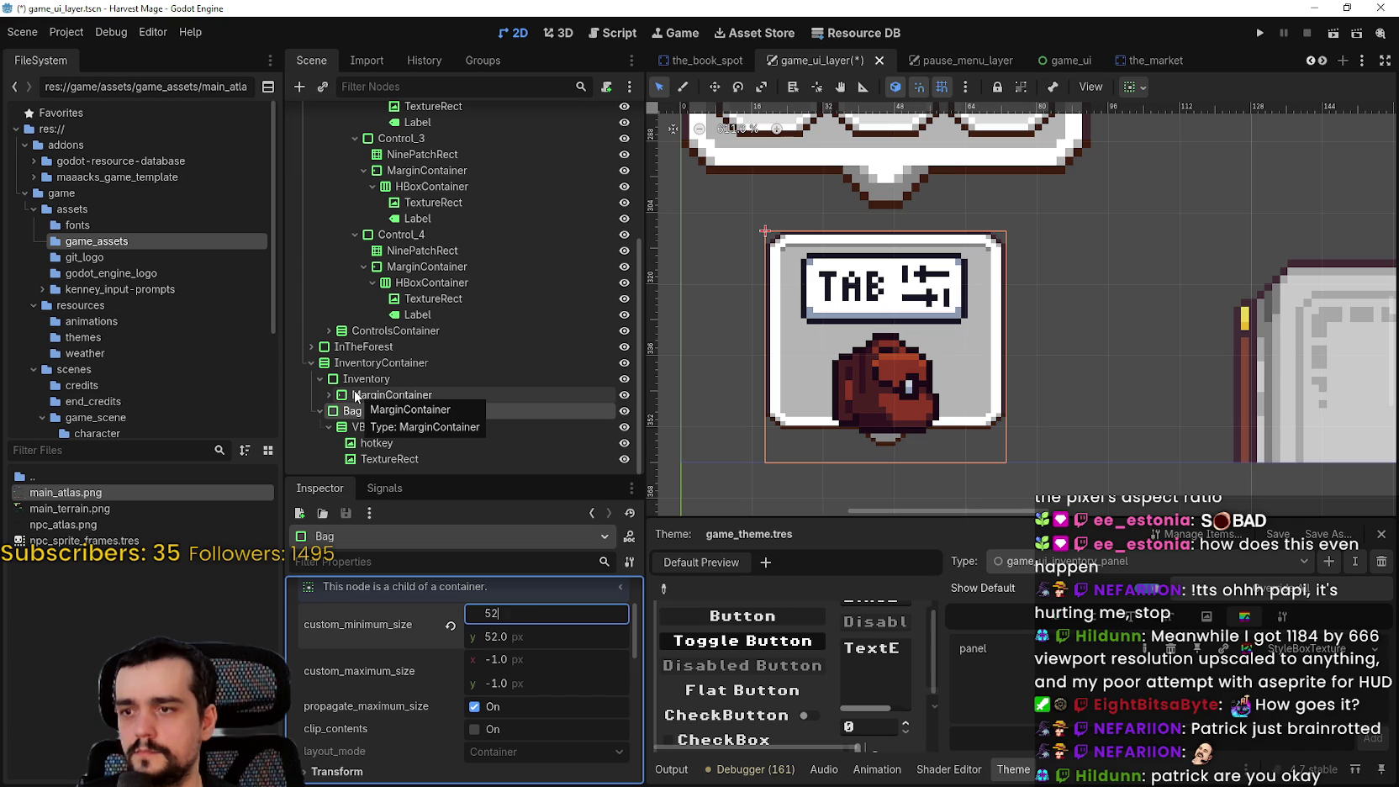
key(Return)
After testing narrower widths, keep the Bag minimum width at 52 px and save the game_ui_layer scene
scroll(945, 238, up, 2)
scroll(945, 238, up, 1)
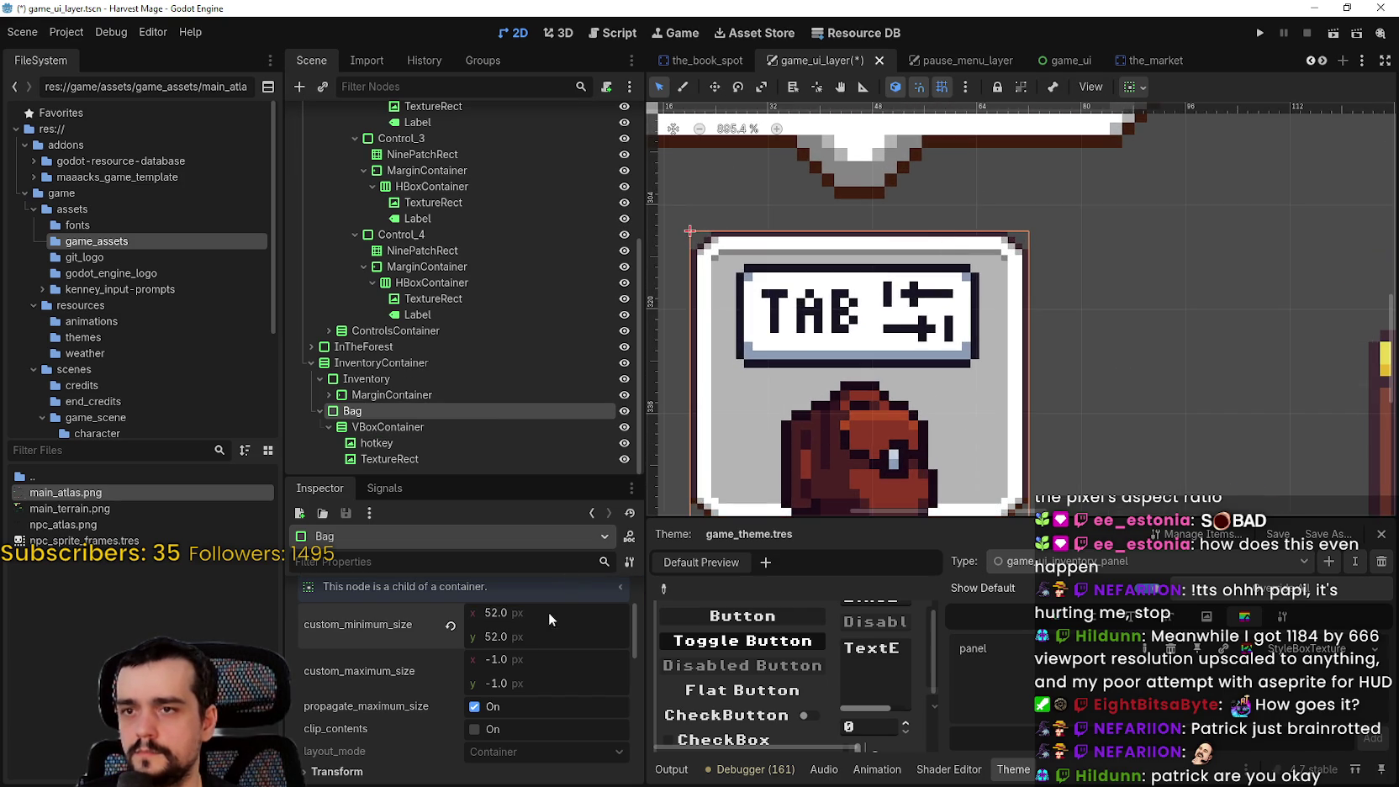
mouse_move(528, 614)
mouse_down()
mouse_move(489, 614)
mouse_move(536, 615)
mouse_move(524, 615)
mouse_up()
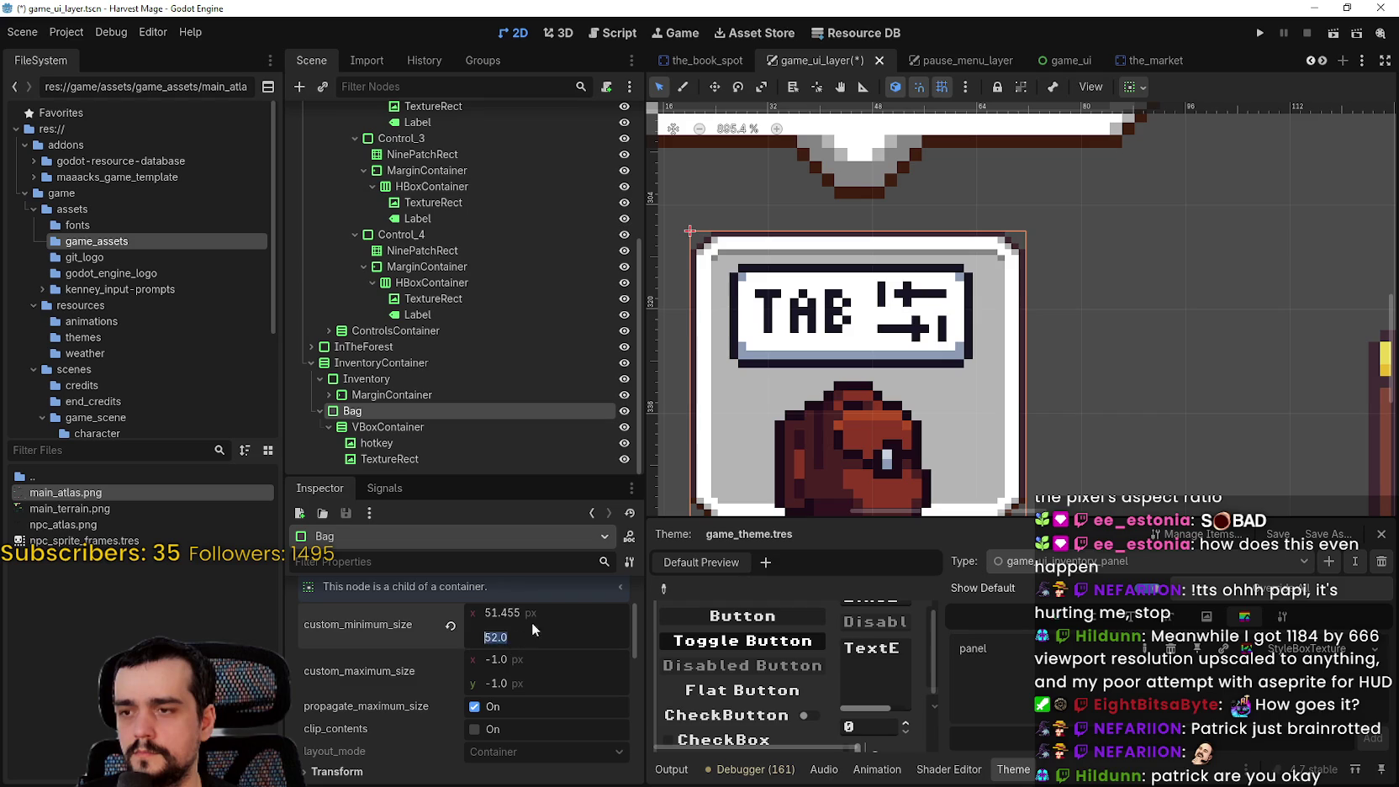
text(52)
key(Return)
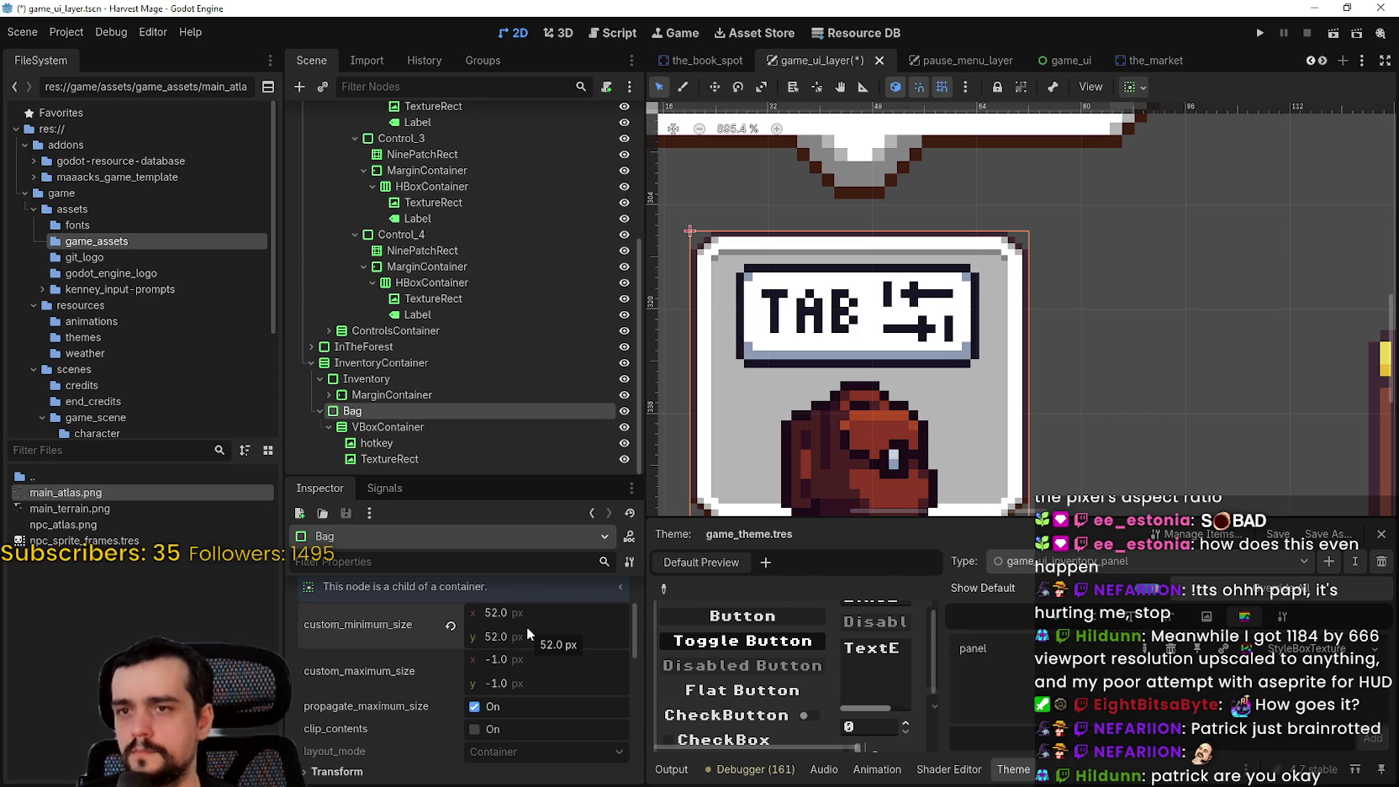
scroll(804, 412, down, 3)
key(ctrl+s)
scroll(864, 329, down, 2)
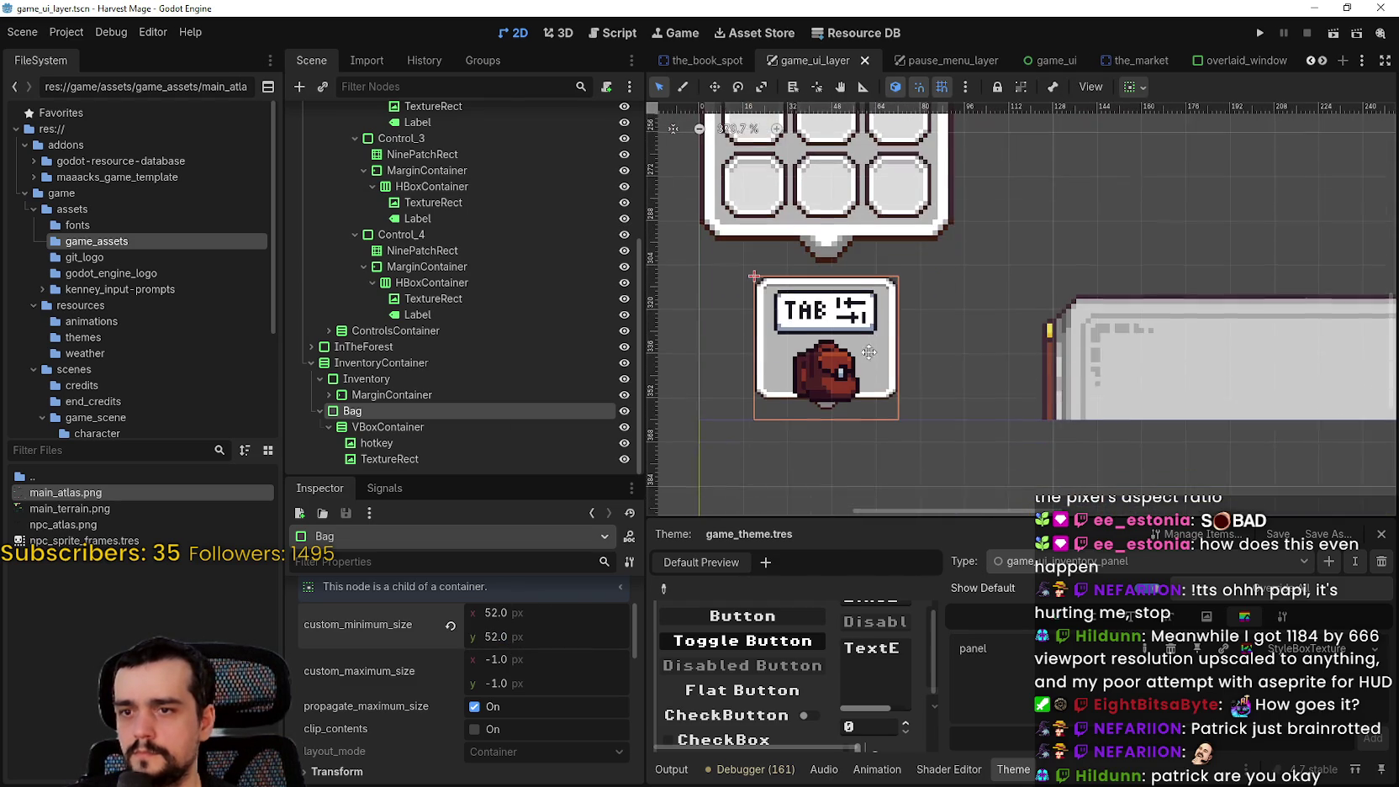
scroll(863, 330, down, 2)
scroll(841, 328, up, 6)
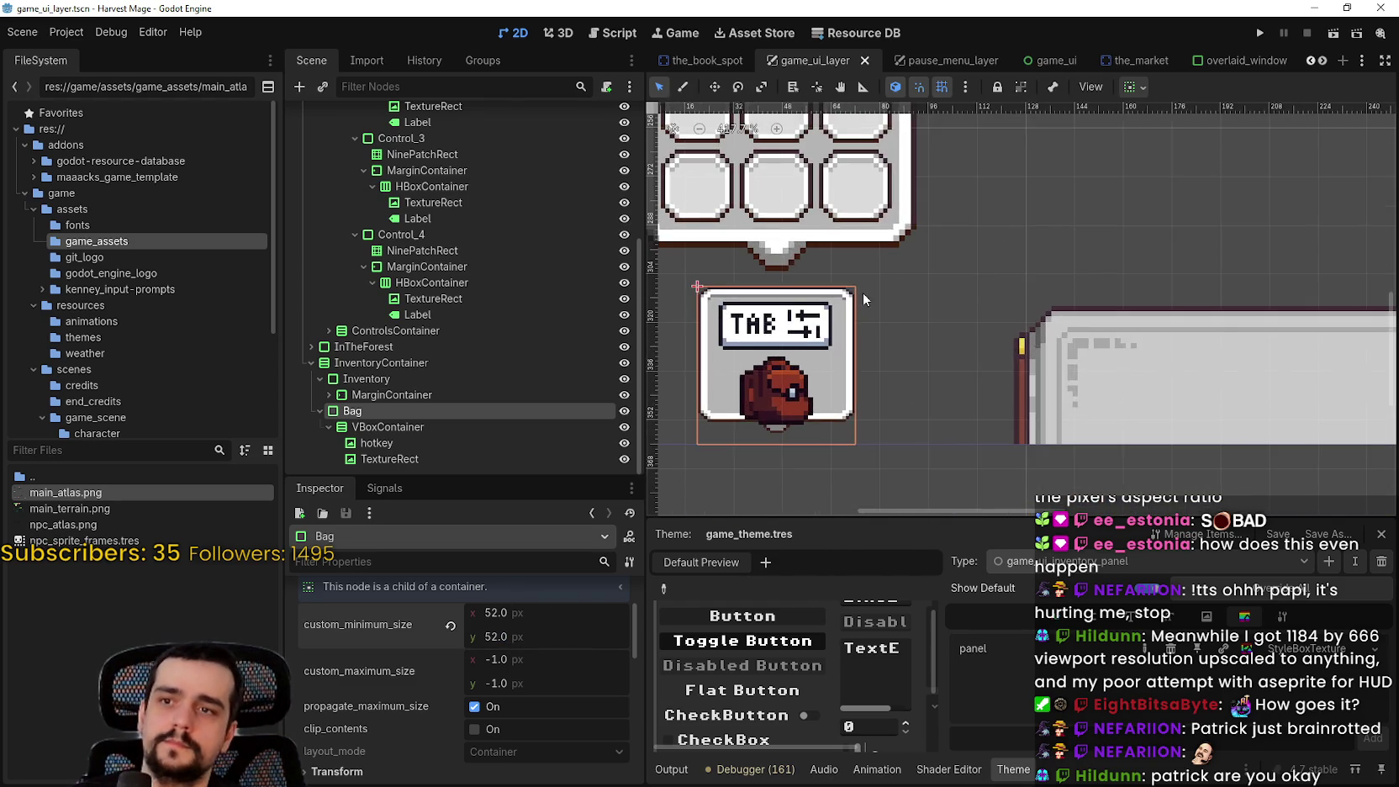
scroll(866, 267, up, 3)
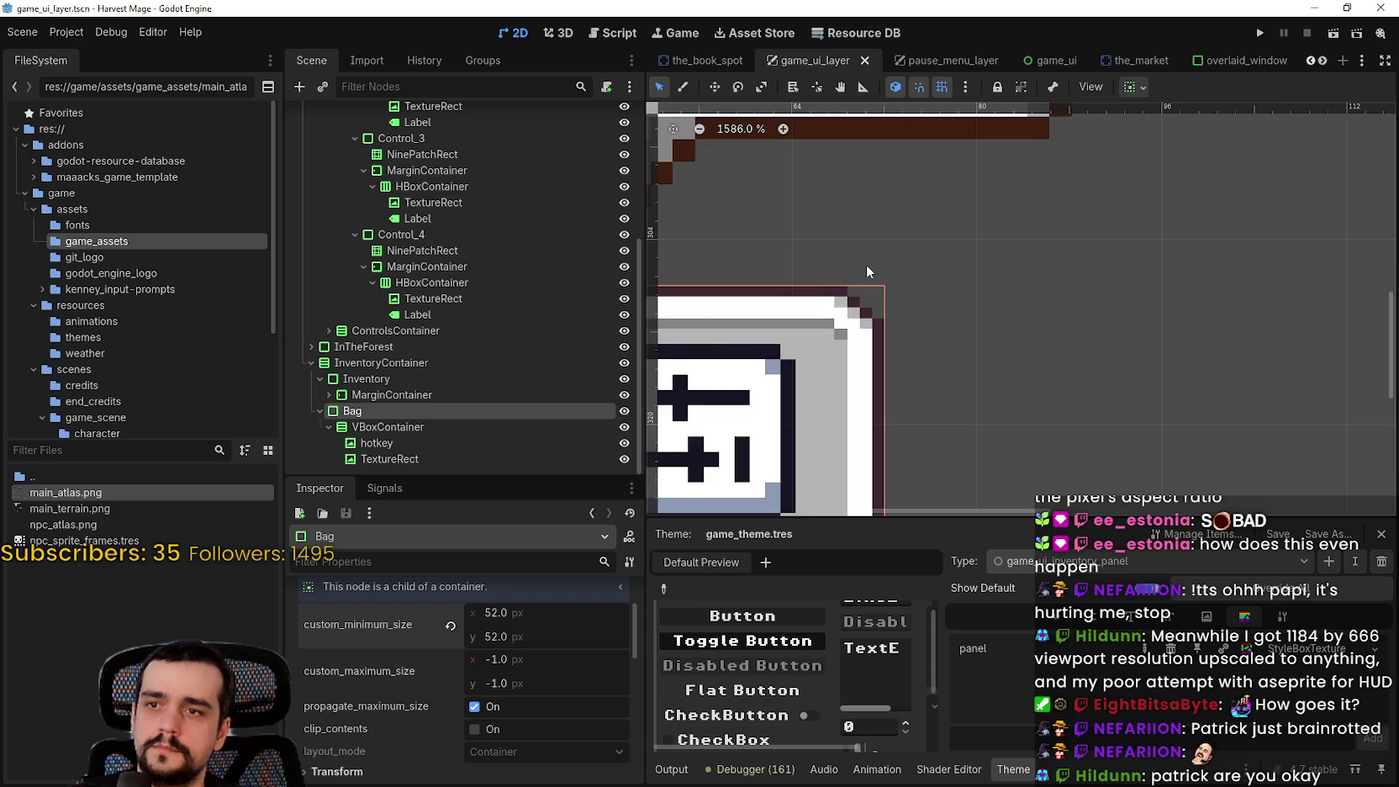
scroll(866, 265, down, 2)
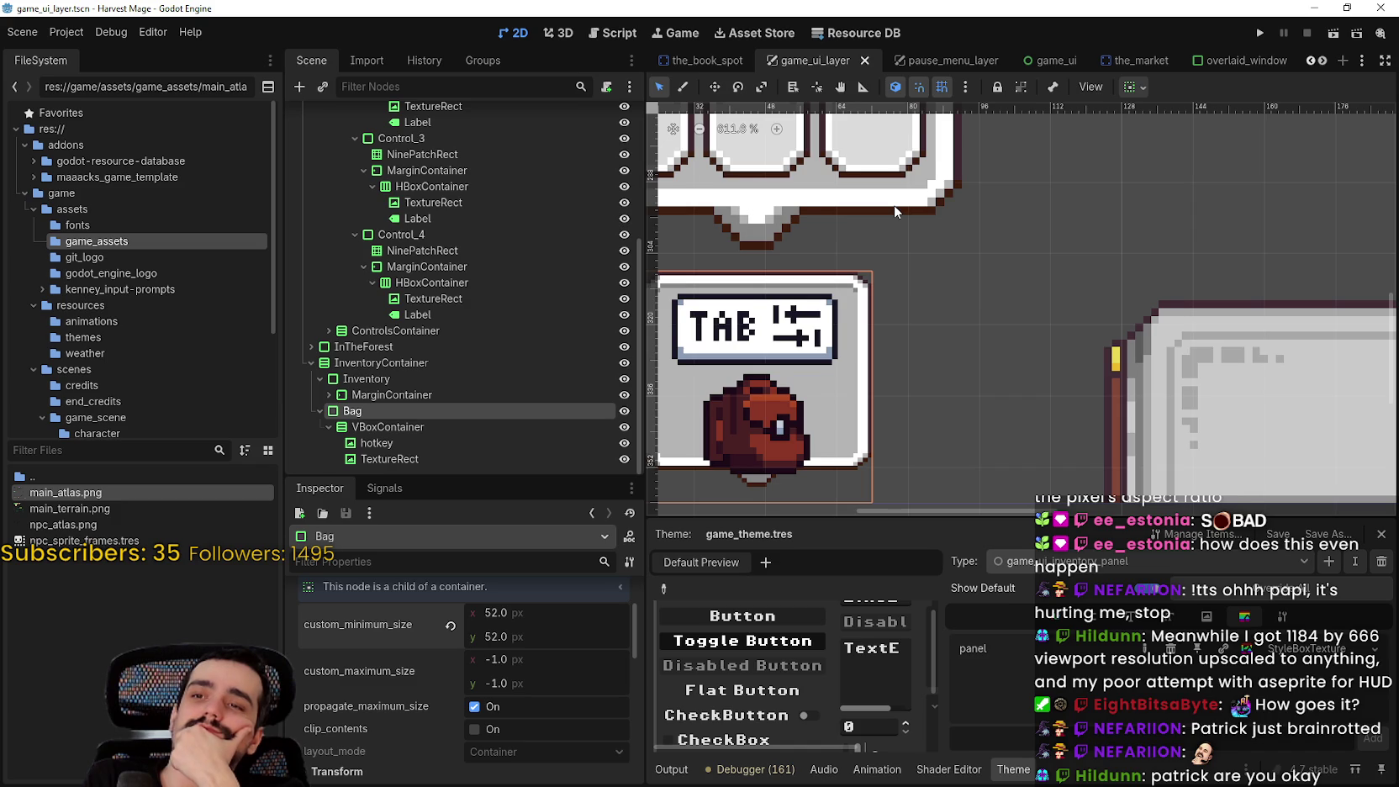
scroll(893, 204, down, 1)
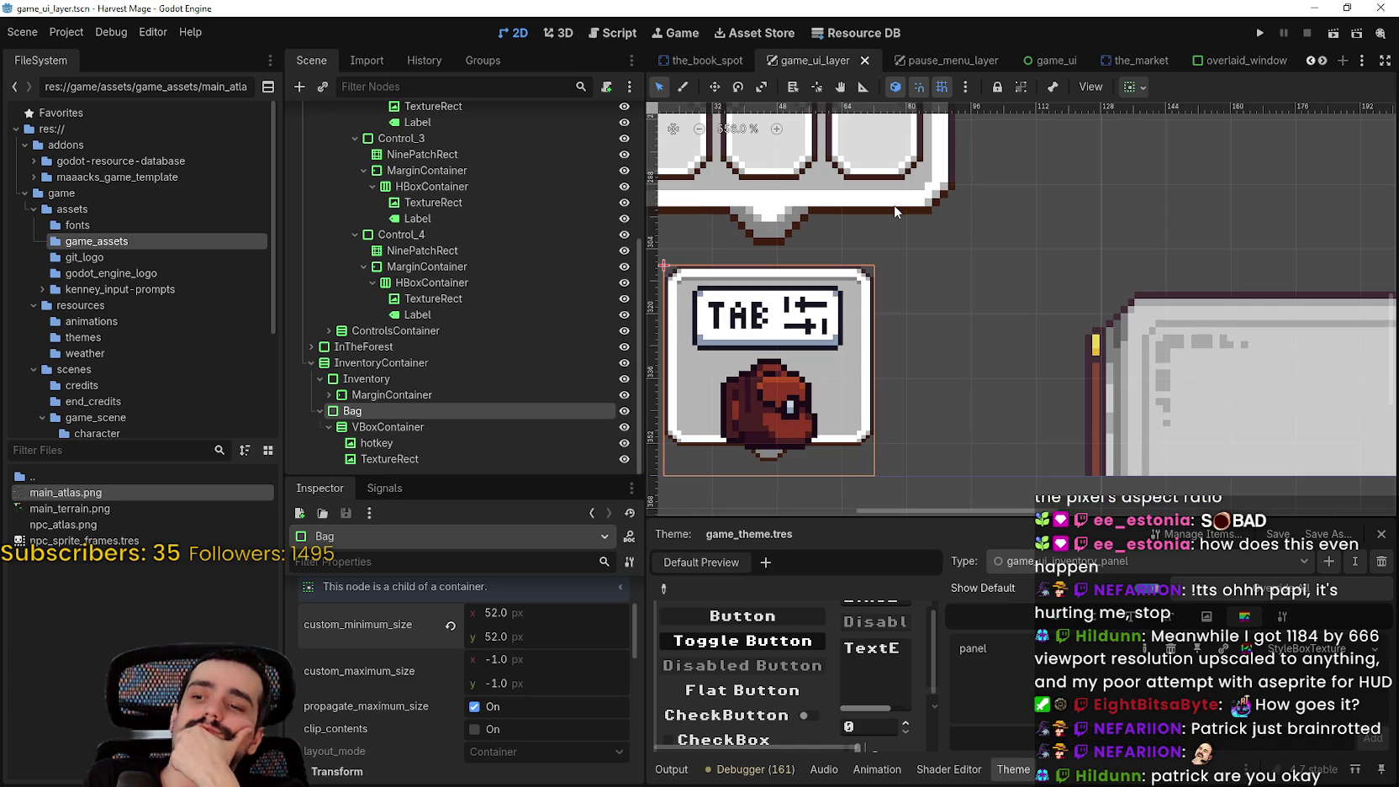
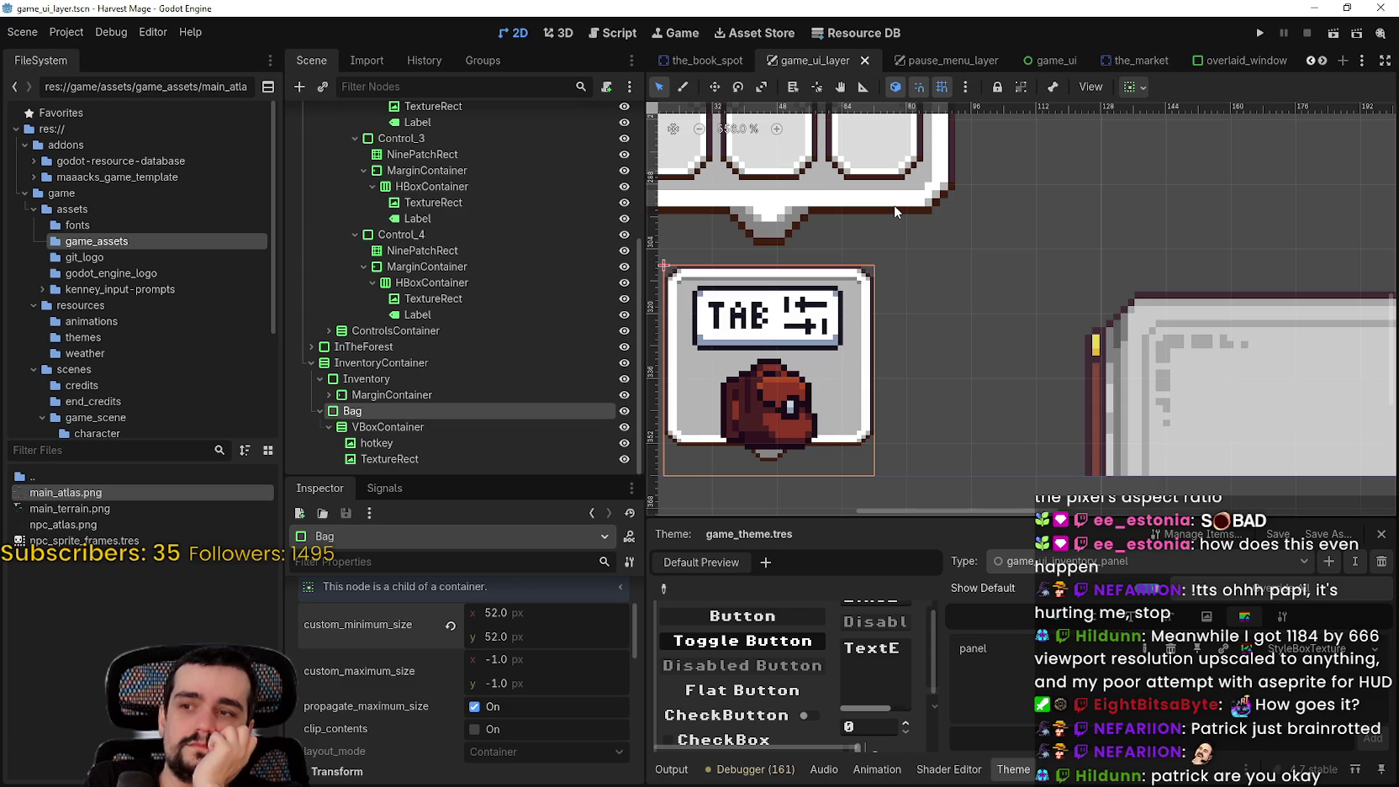
Inspect the Inventory node, collapse InventoryContainer and expand ControlsContainer in the scene tree
click(511, 376)
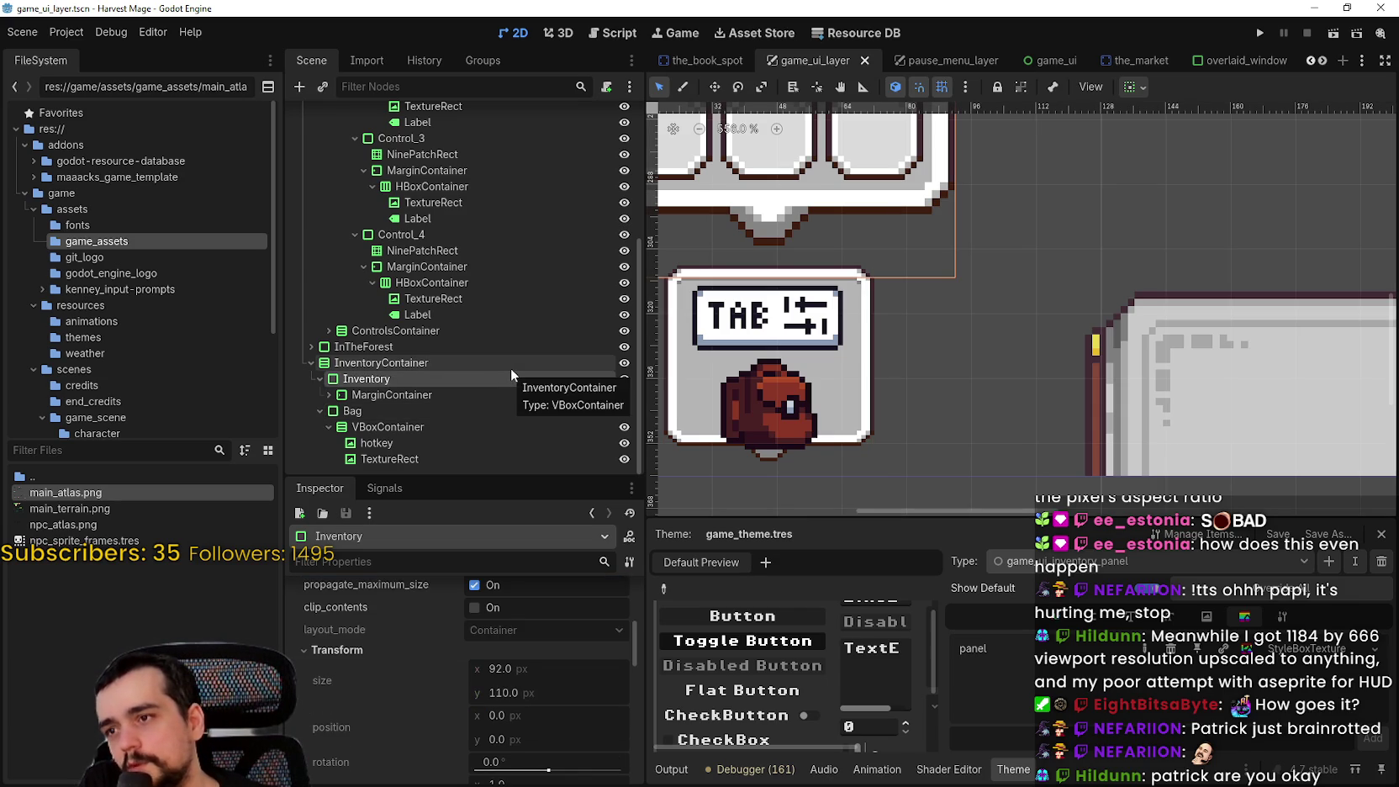
click(311, 362)
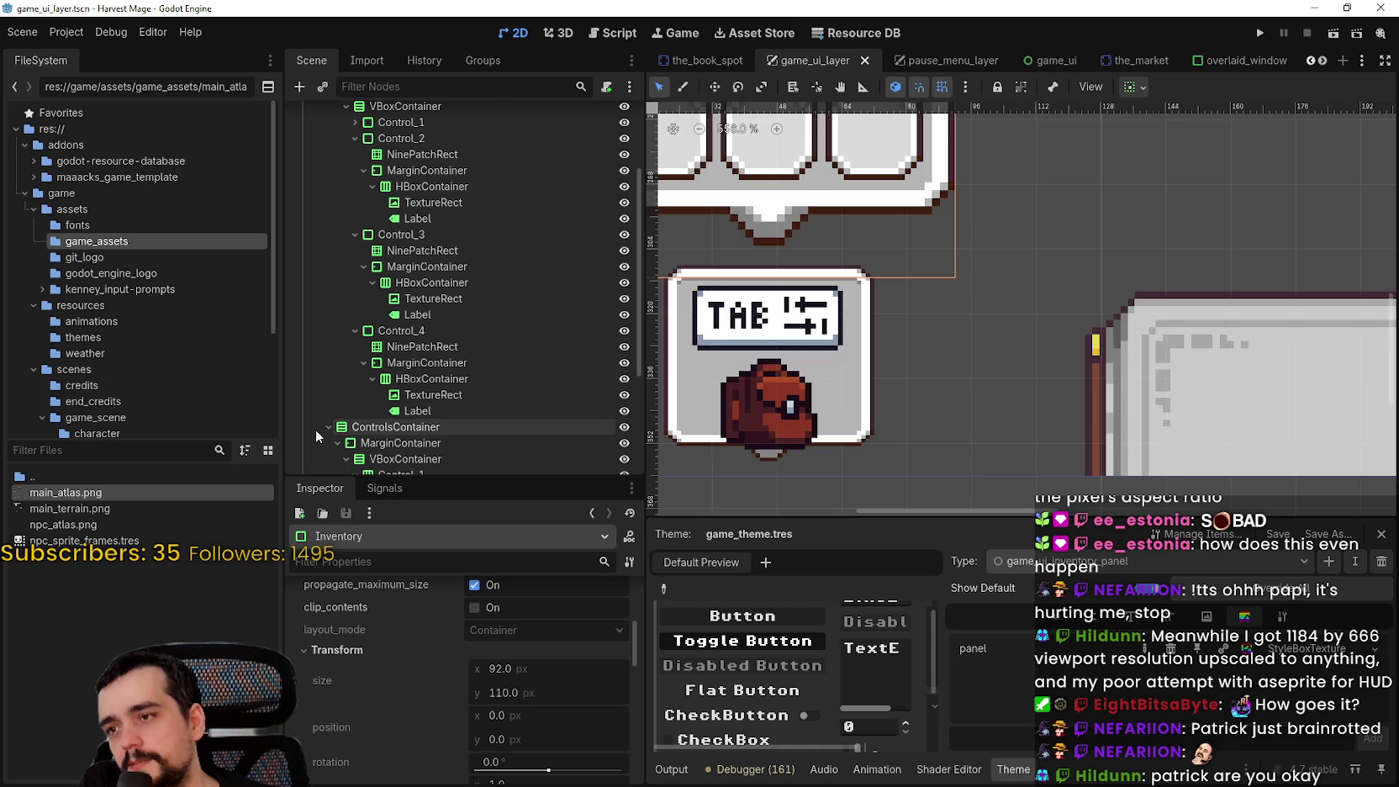
key(f)
click(327, 426)
scroll(979, 341, down, 6)
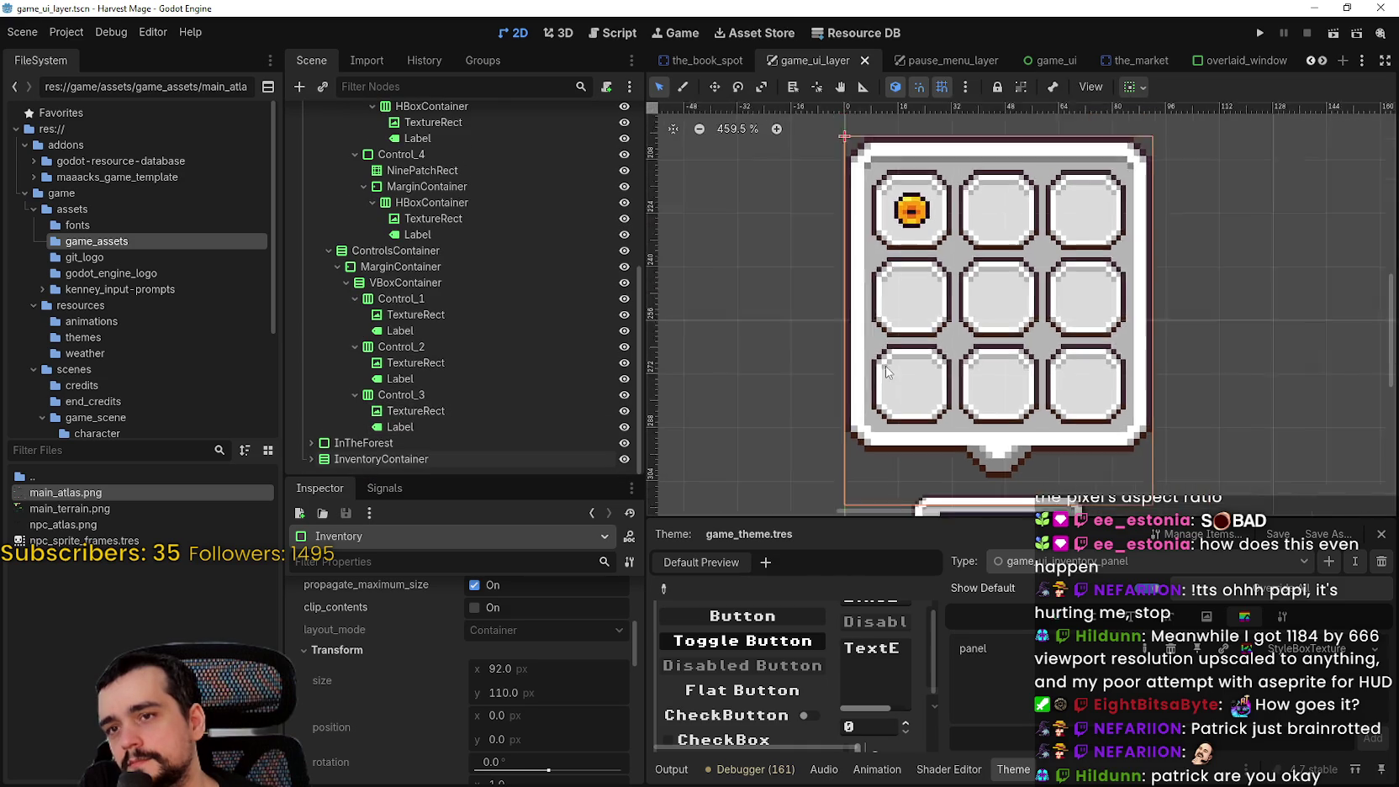
scroll(980, 341, up, 1)
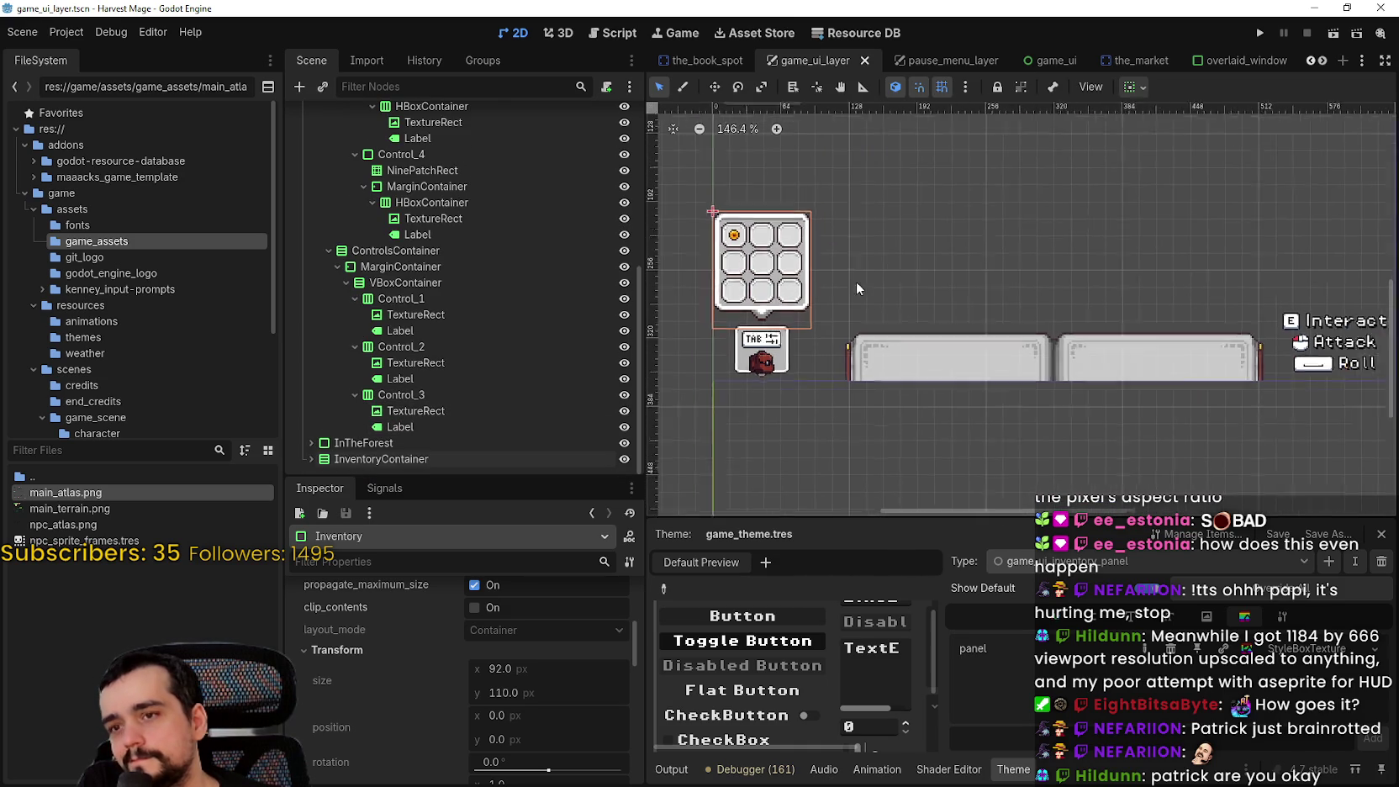
scroll(735, 250, up, 6)
scroll(734, 250, down, 4)
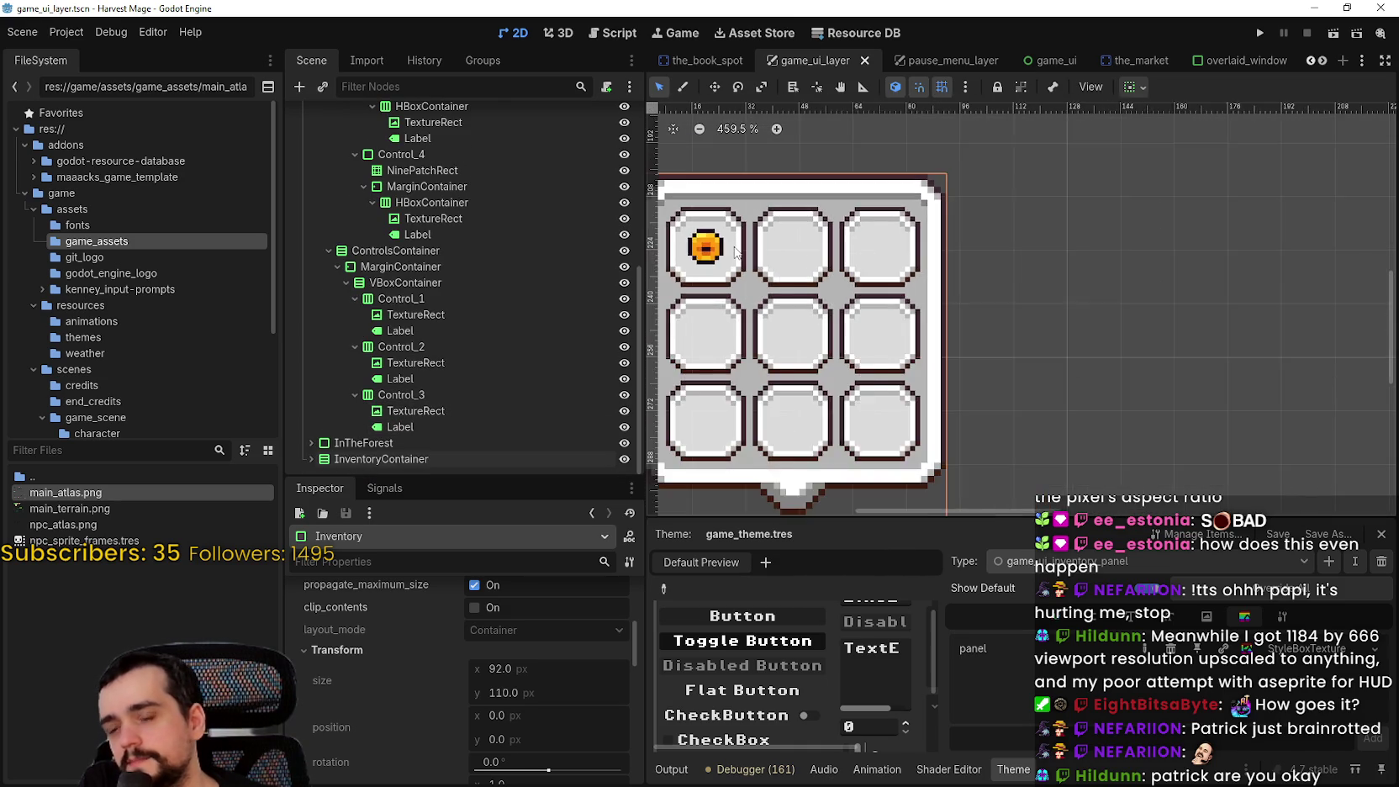
scroll(859, 237, up, 3)
scroll(859, 237, up, 1)
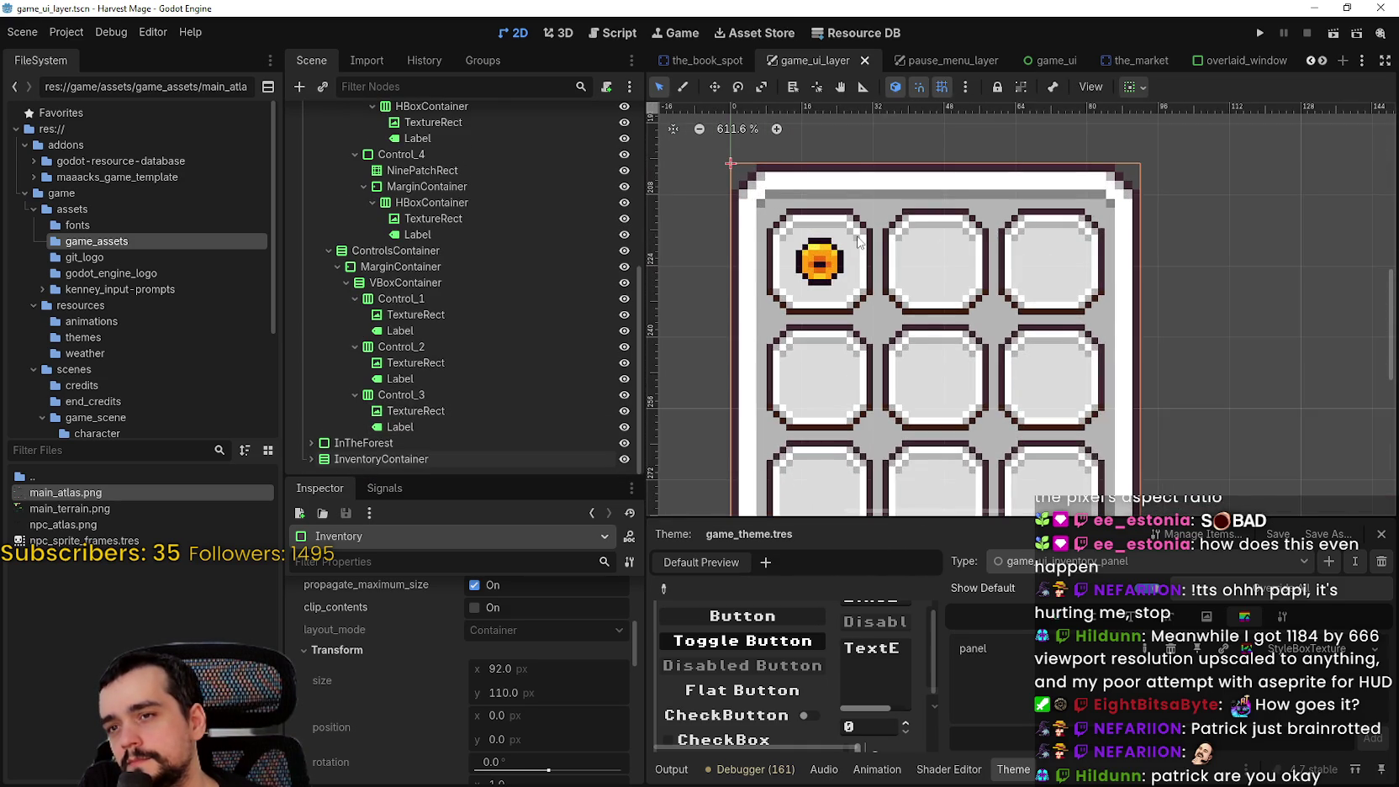
scroll(874, 244, down, 2)
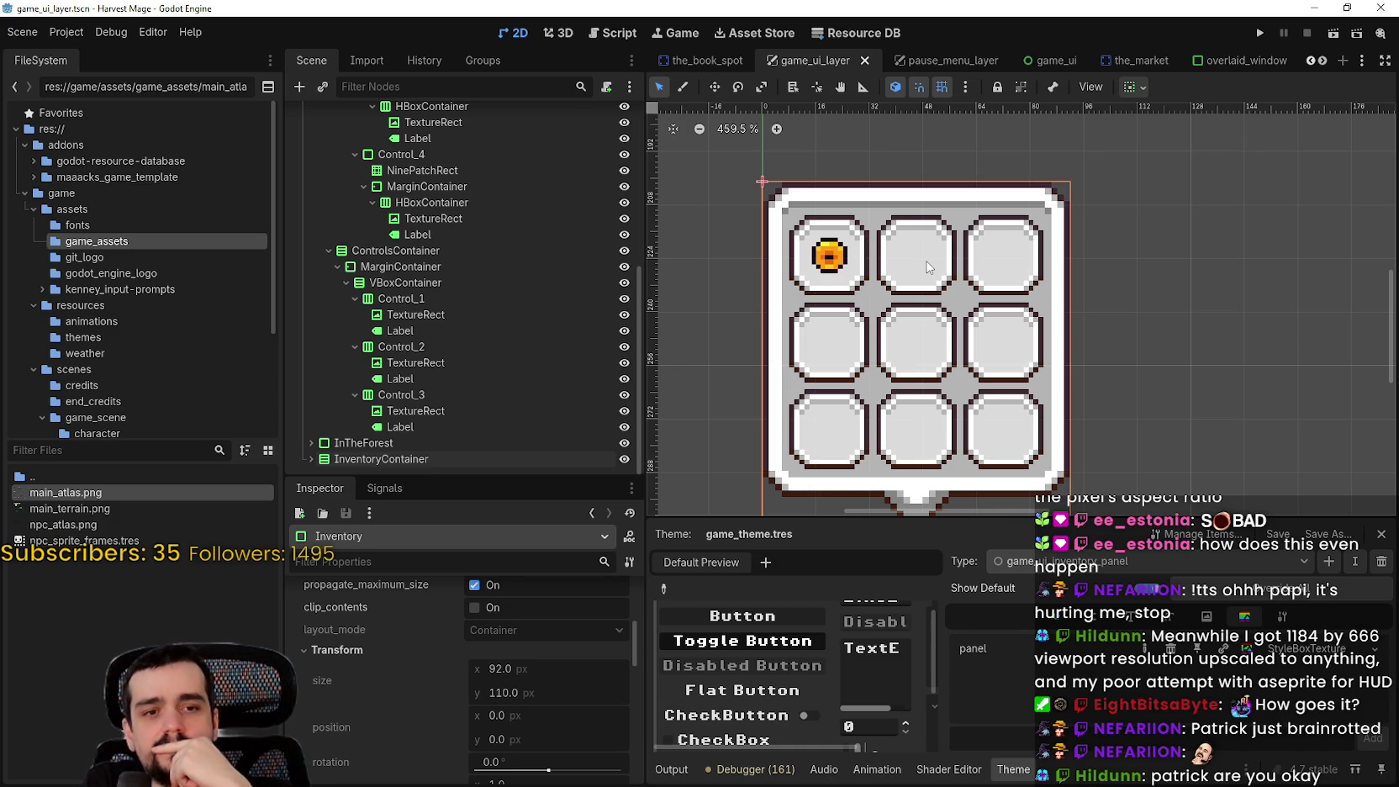
scroll(927, 267, down, 8)
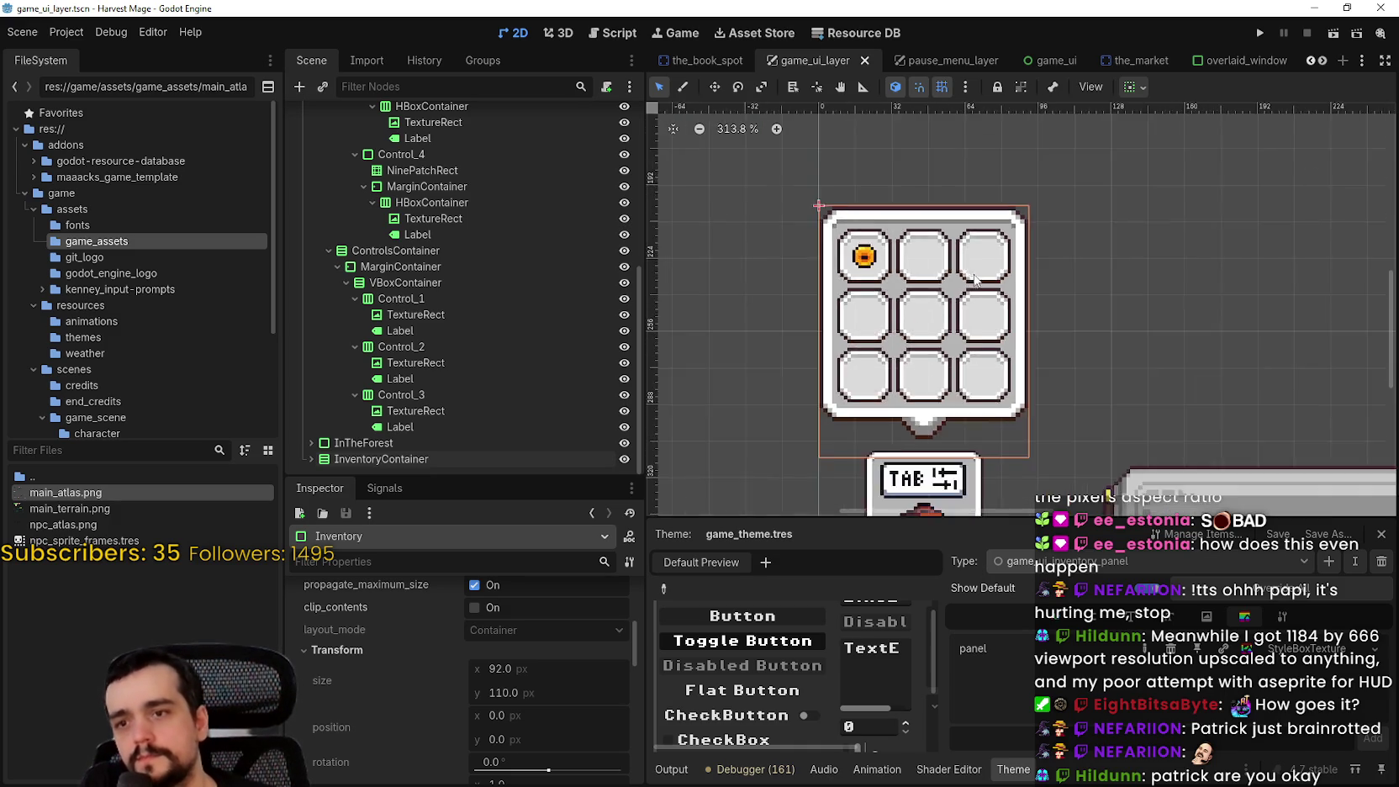
scroll(1039, 217, down, 3)
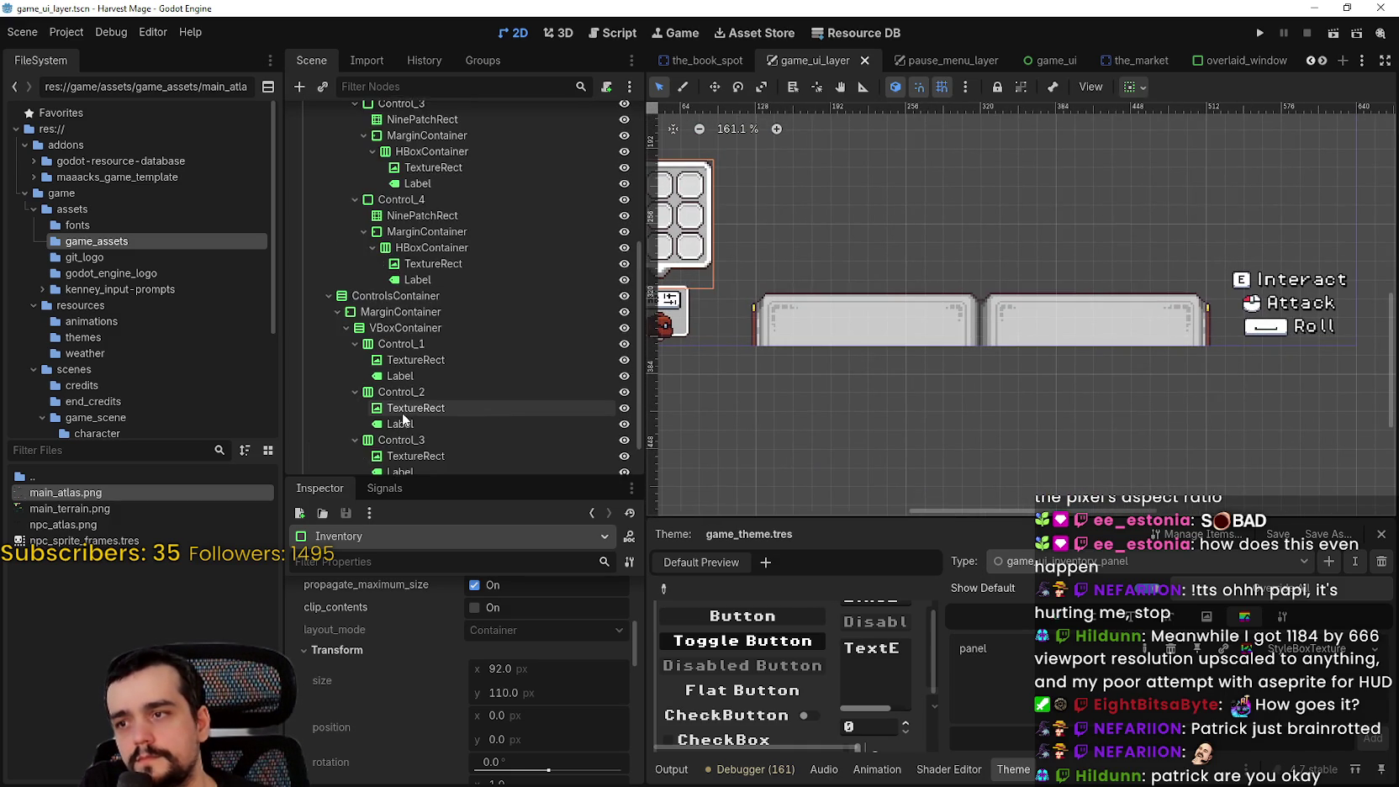
Select the InTheForest TextureRect and reset its custom minimum size to zero
click(310, 443)
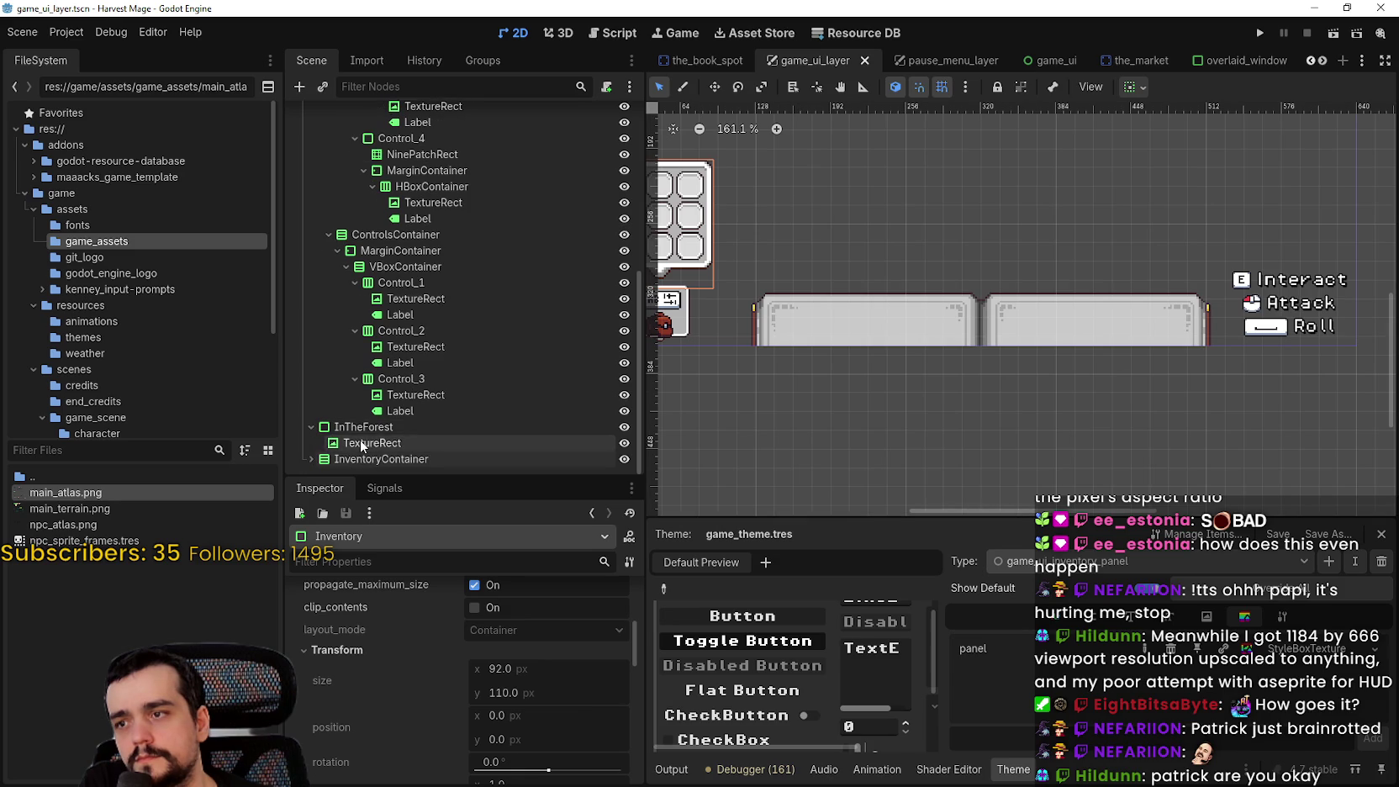
click(363, 443)
scroll(920, 388, up, 2)
scroll(342, 726, down, 3)
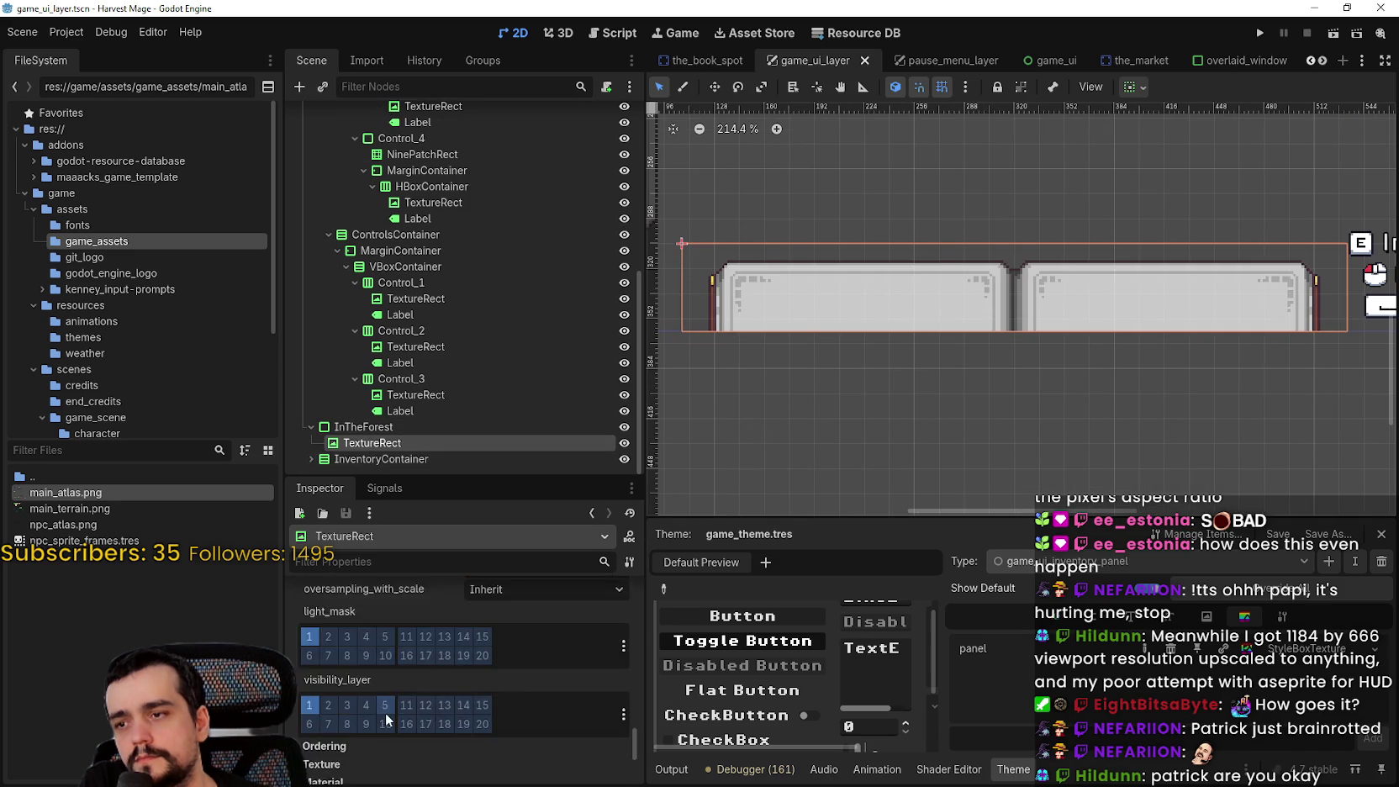
scroll(395, 713, up, 8)
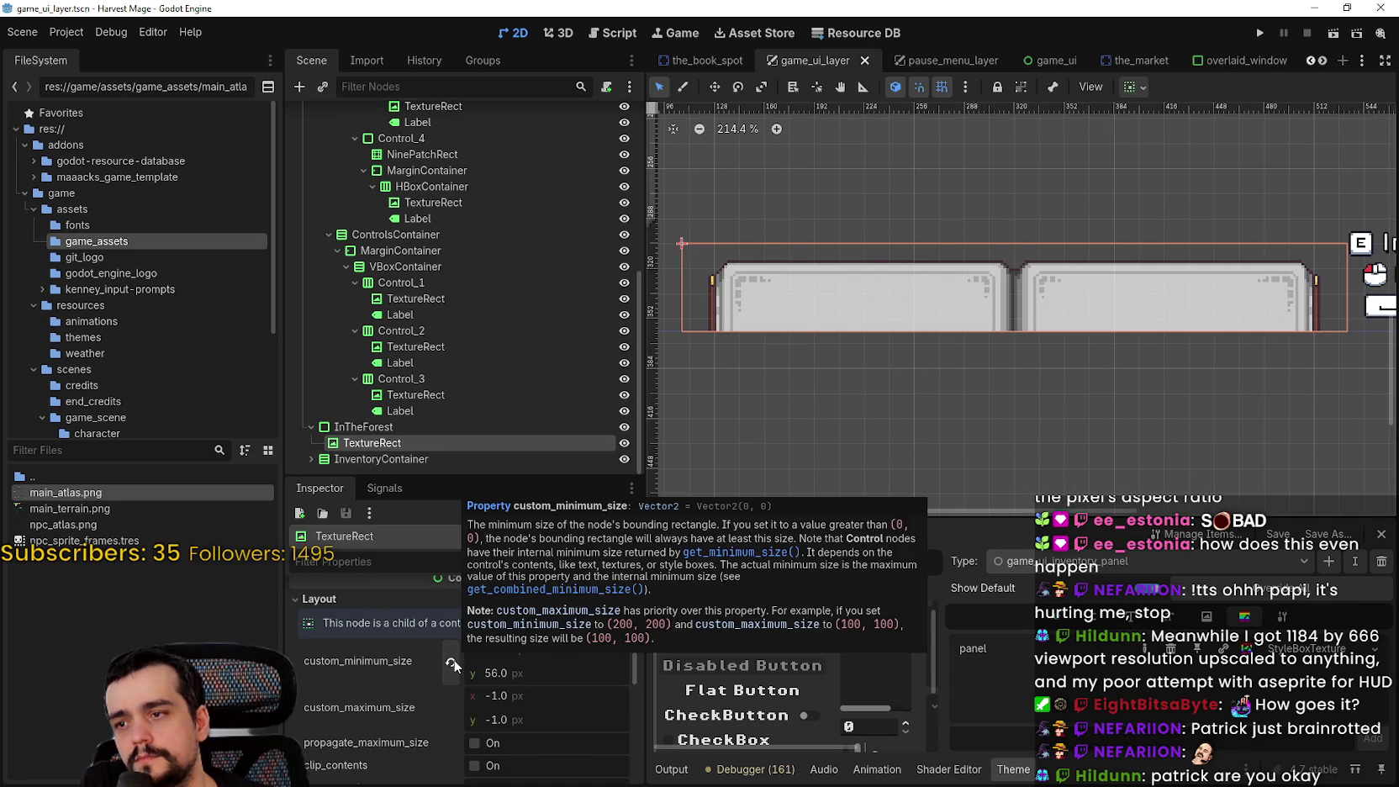
click(452, 663)
scroll(957, 367, up, 2)
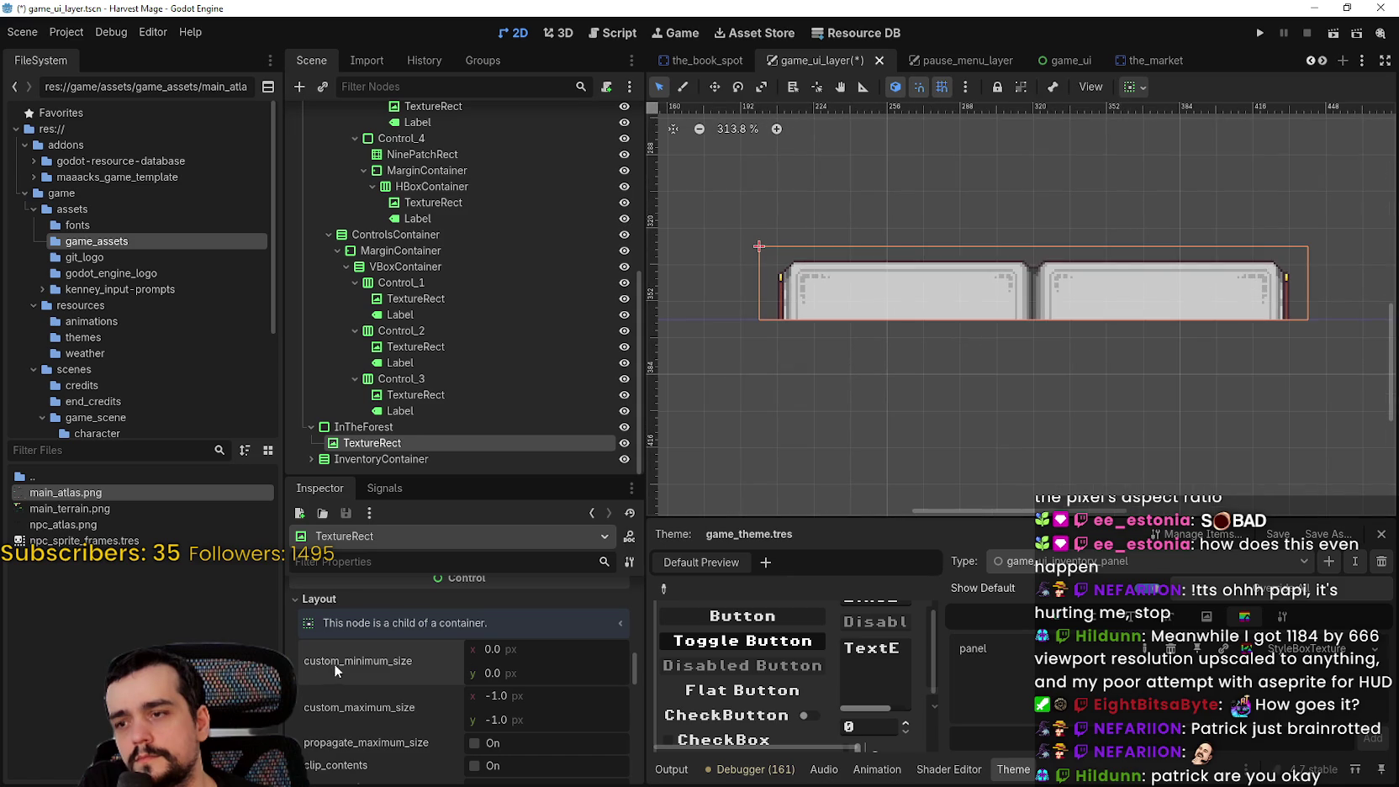
scroll(454, 712, up, 4)
Try Fit Width Proportional expand mode, then restore Keep Size and the default Scale stretch mode
click(488, 663)
click(504, 633)
click(504, 633)
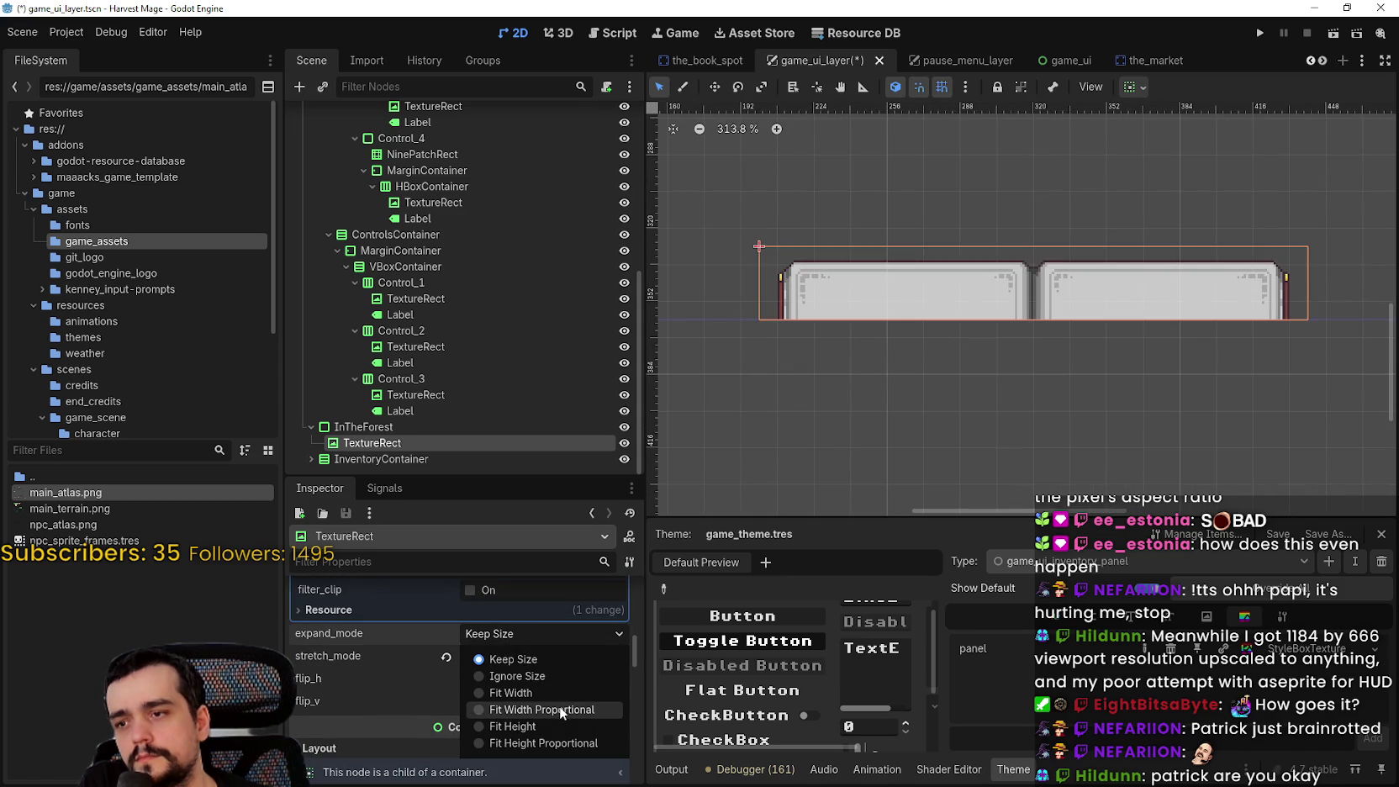
click(560, 710)
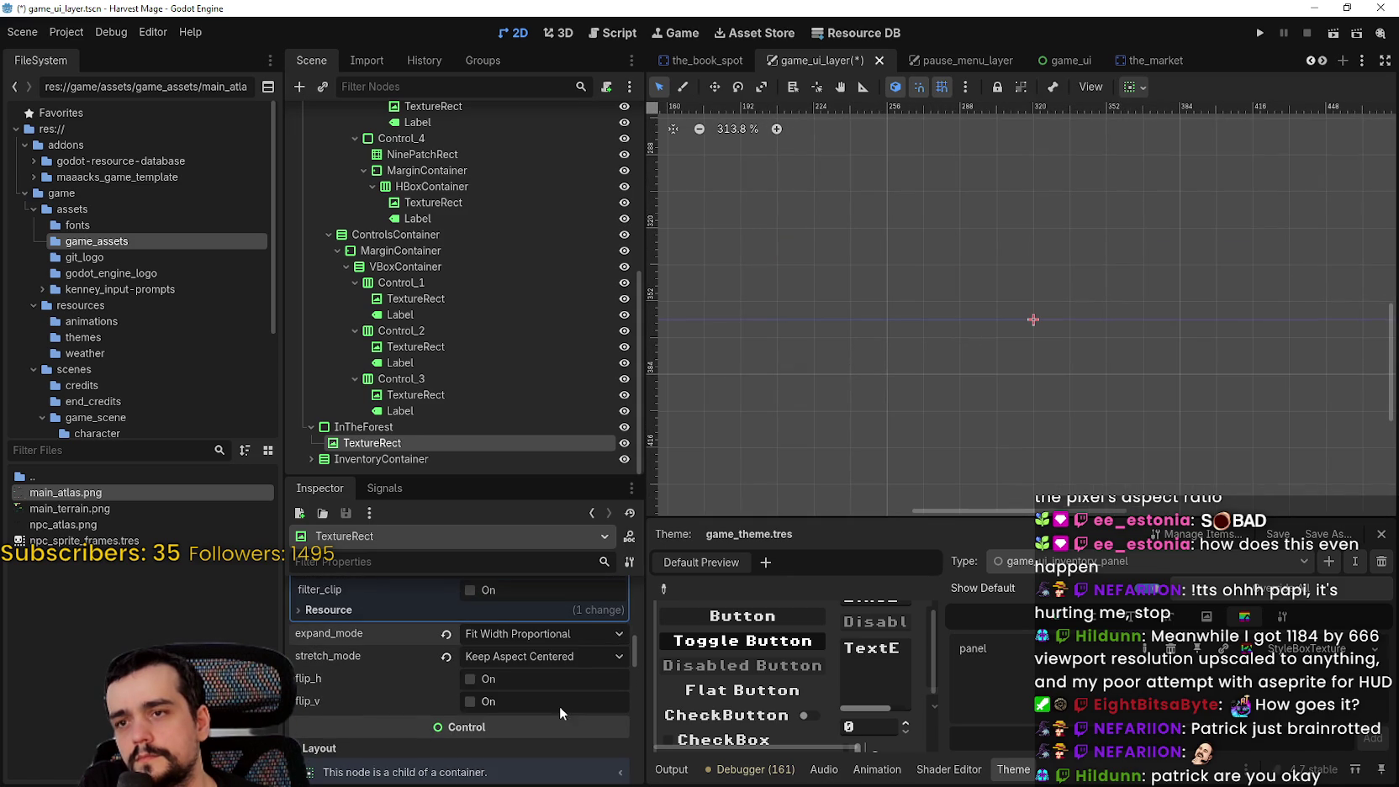
click(446, 637)
click(454, 658)
scroll(502, 656, down, 5)
scroll(507, 659, up, 5)
click(529, 637)
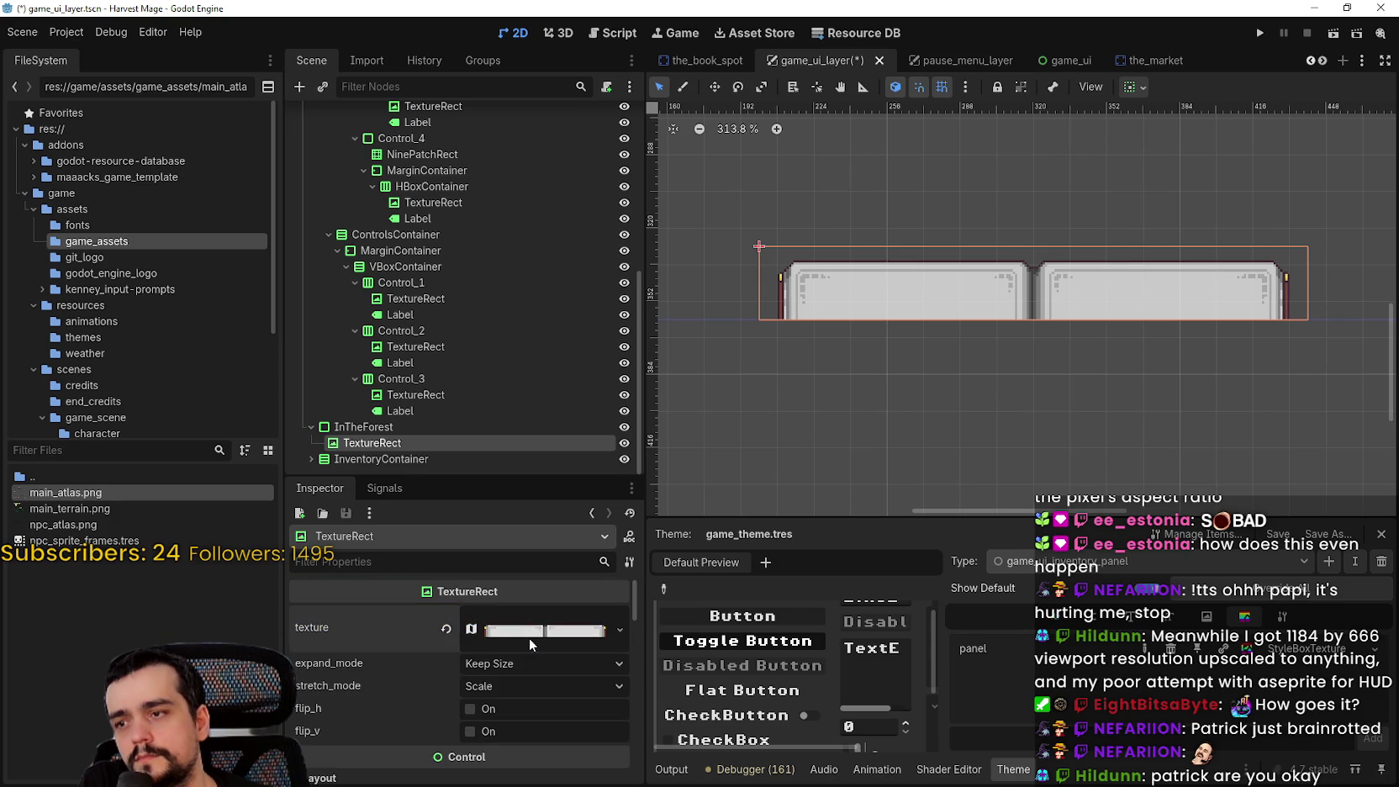
Save the game_ui_layer scene with Ctrl+S
scroll(962, 370, down, 4)
key(ctrl+s)
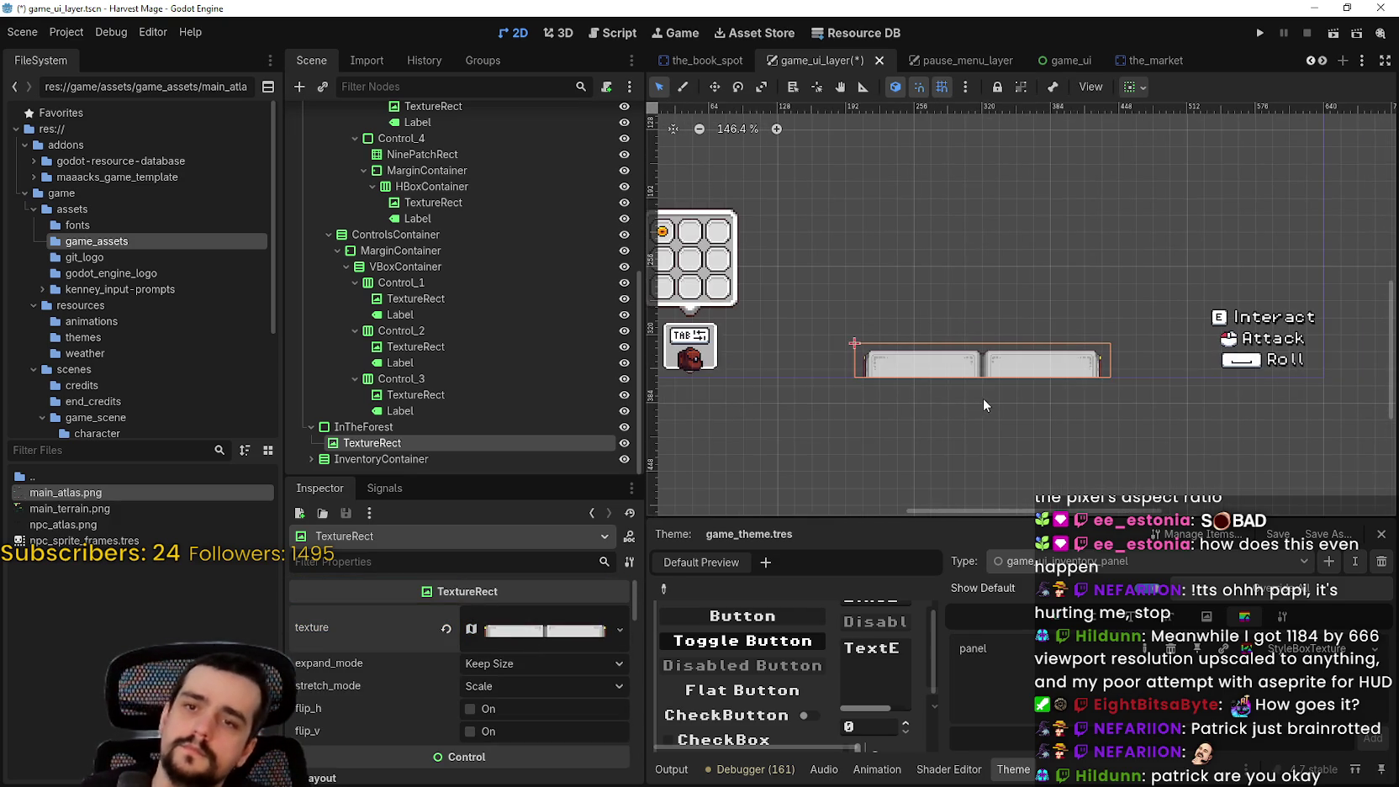
scroll(967, 402, up, 2)
scroll(723, 357, up, 8)
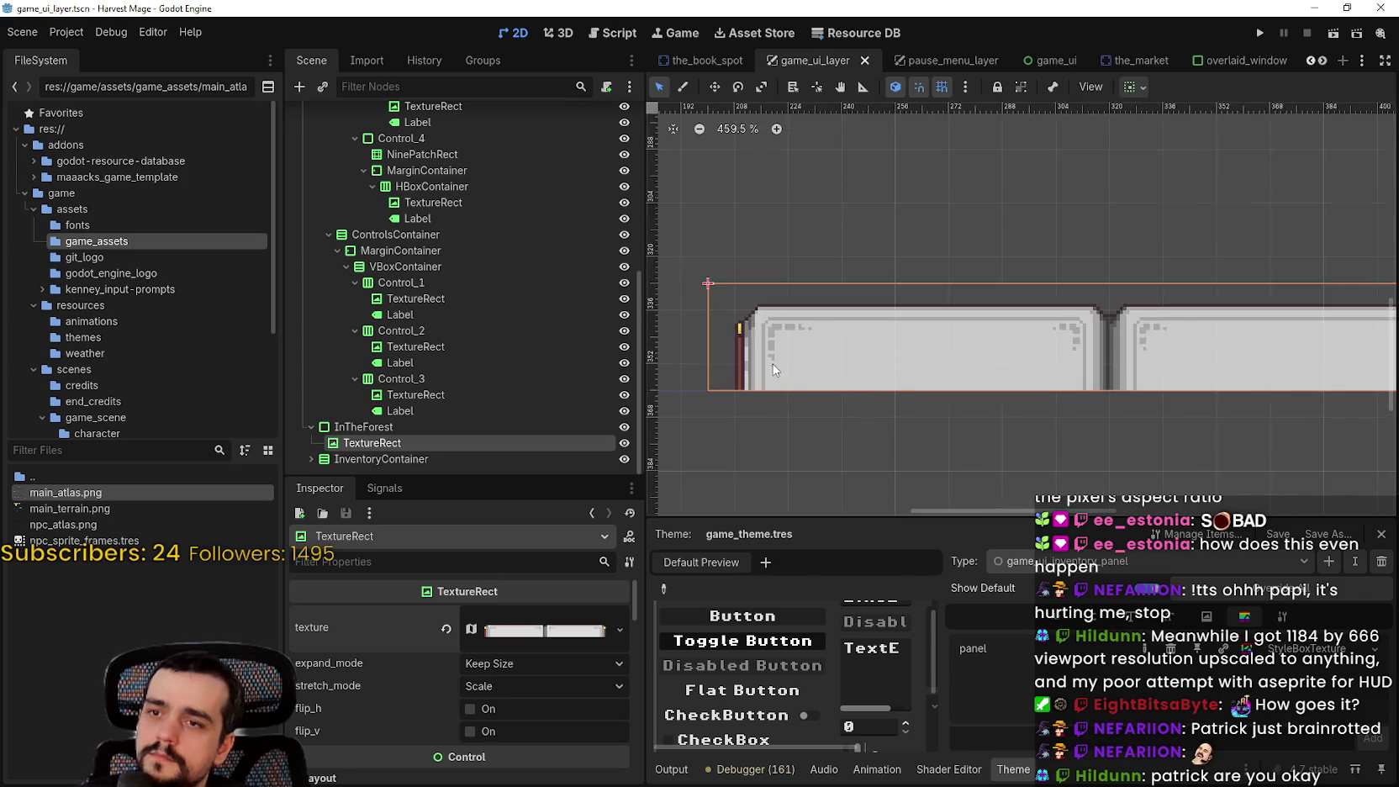
scroll(739, 297, up, 2)
scroll(749, 292, down, 10)
scroll(473, 653, down, 8)
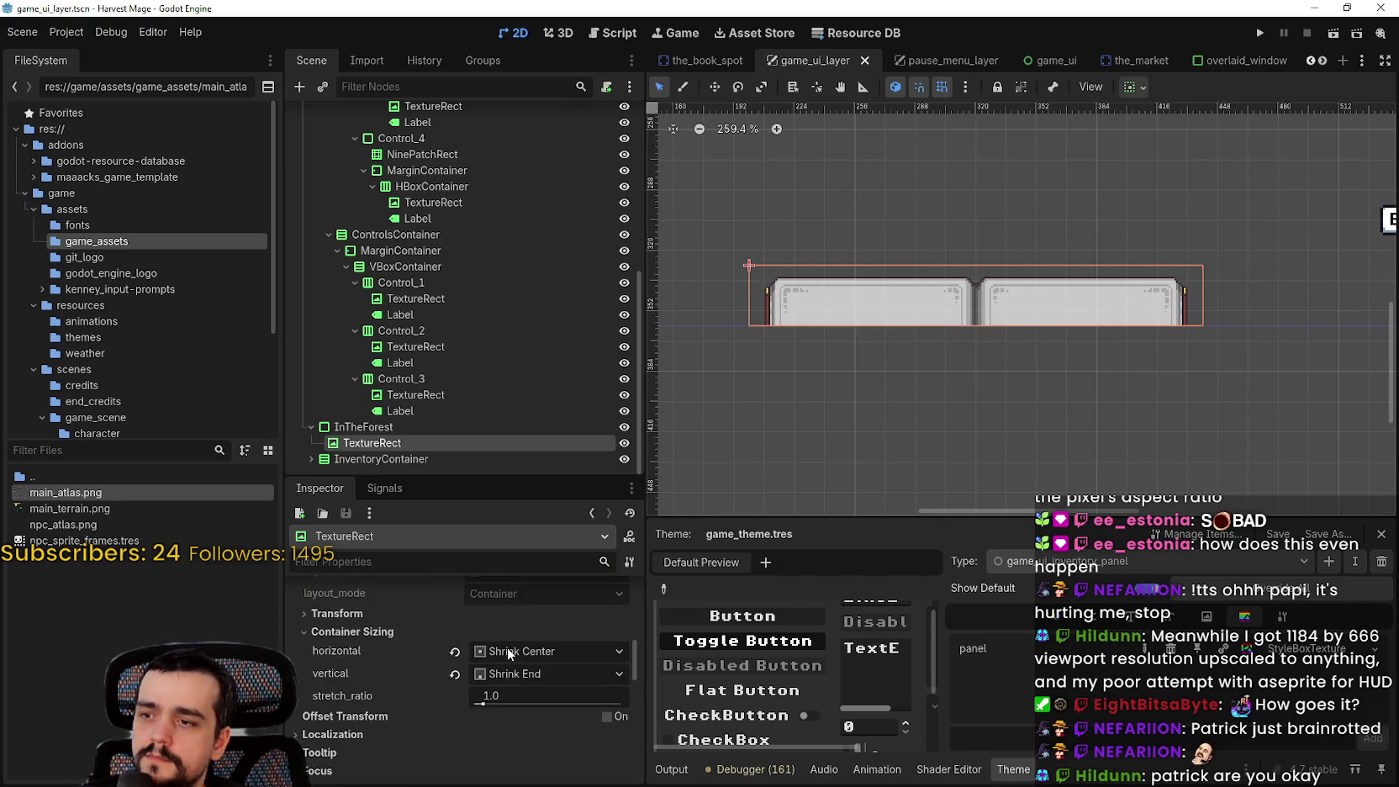
Enable the textbox's offset transform with a 1.5 scale and save the scene
scroll(507, 647, down, 3)
click(619, 644)
scroll(438, 672, down, 2)
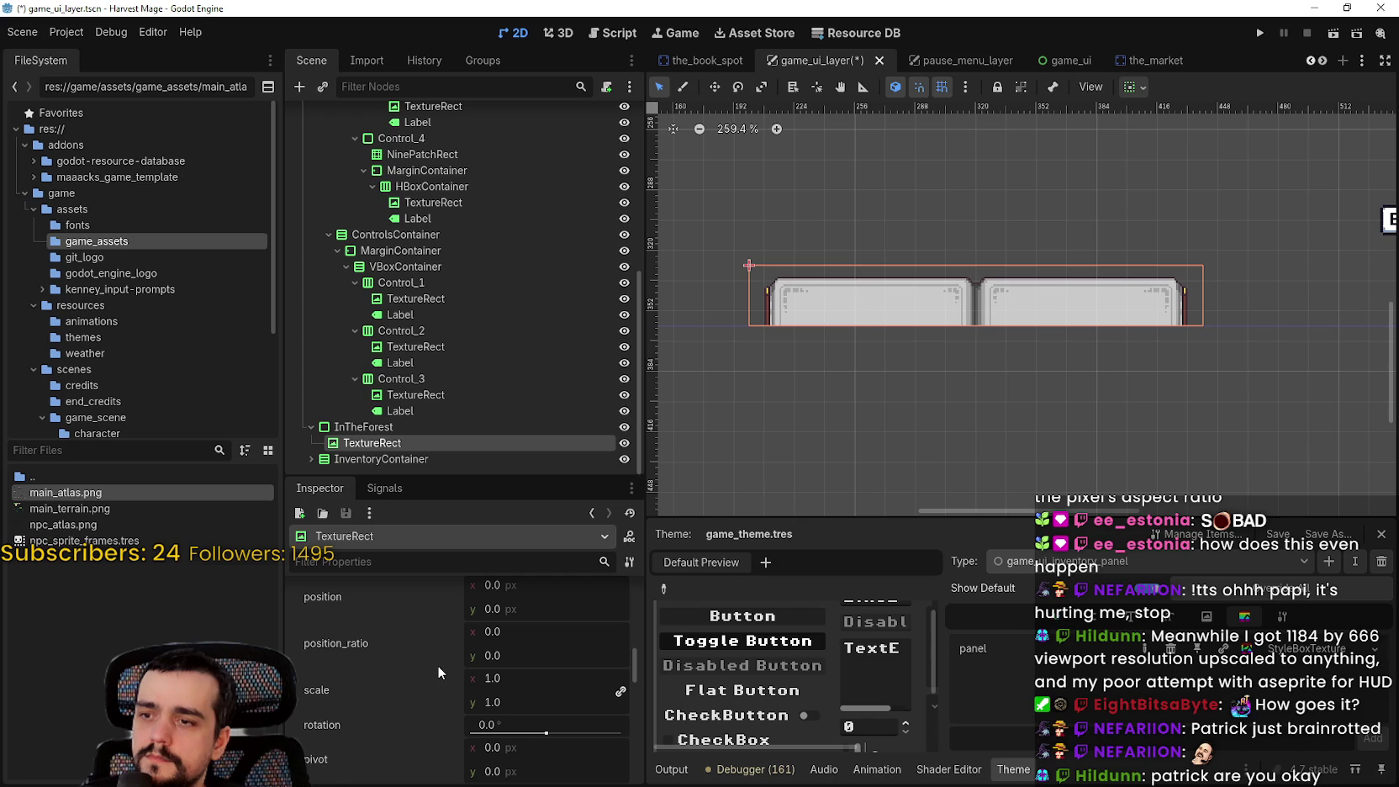
scroll(503, 699, down, 1)
click(523, 655)
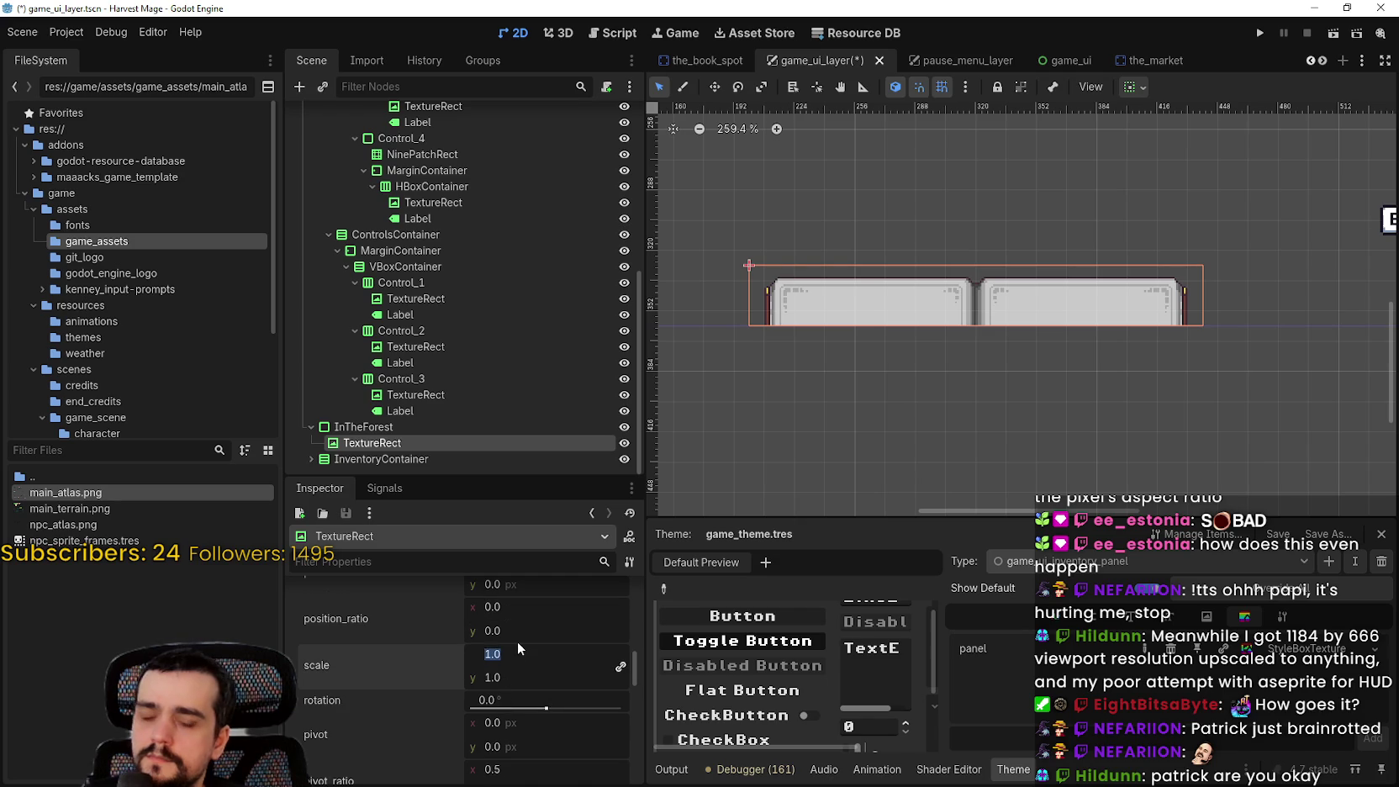
text(1.5)
key(Return)
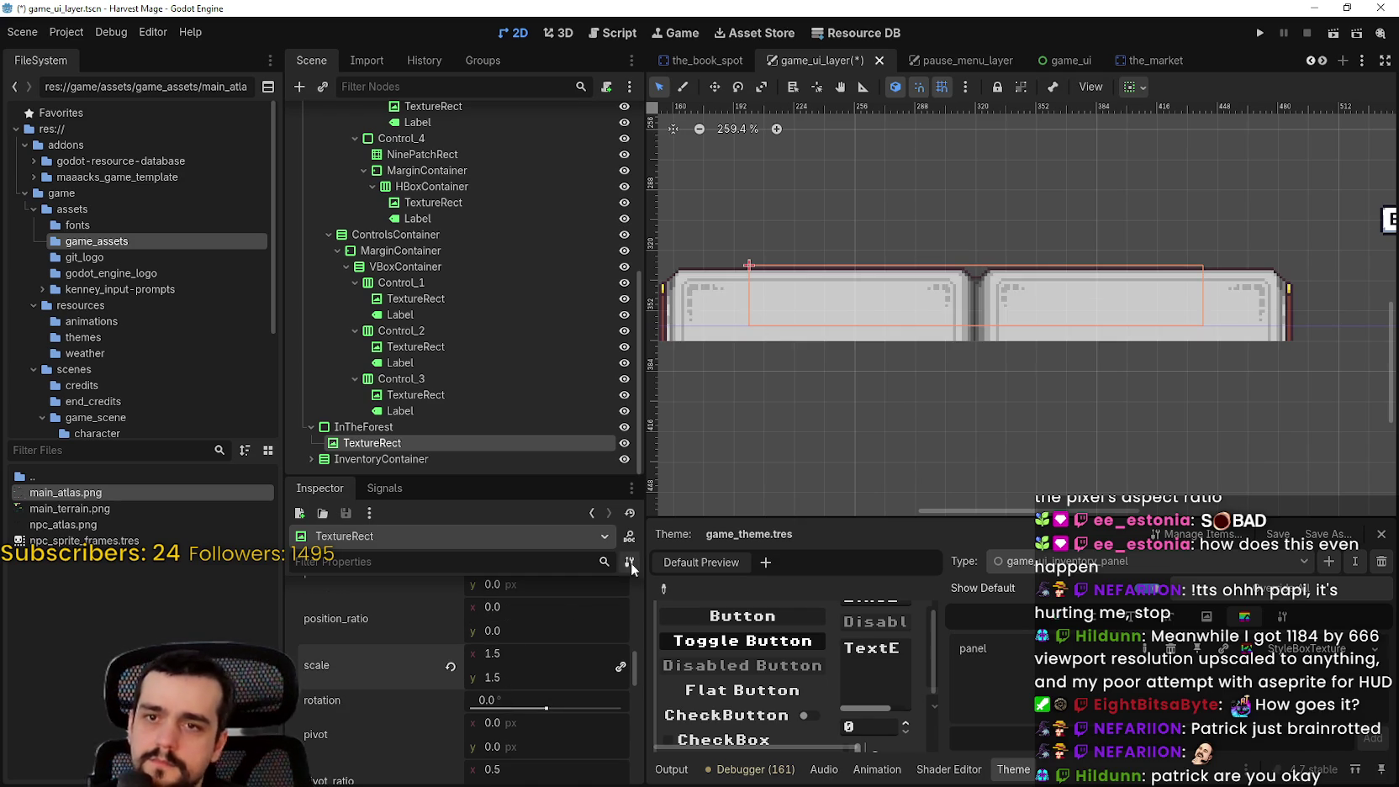
scroll(871, 346, down, 2)
scroll(901, 363, up, 2)
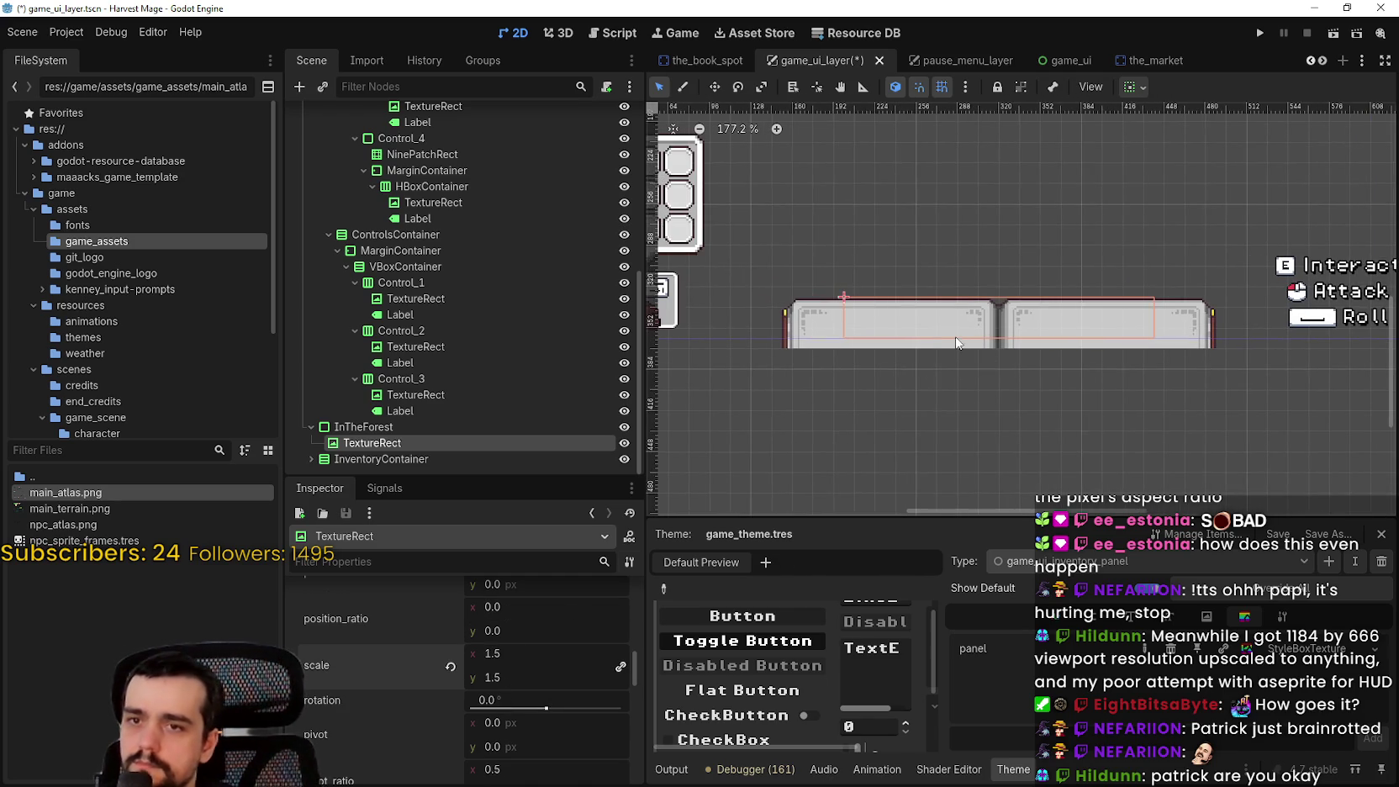
scroll(974, 316, up, 10)
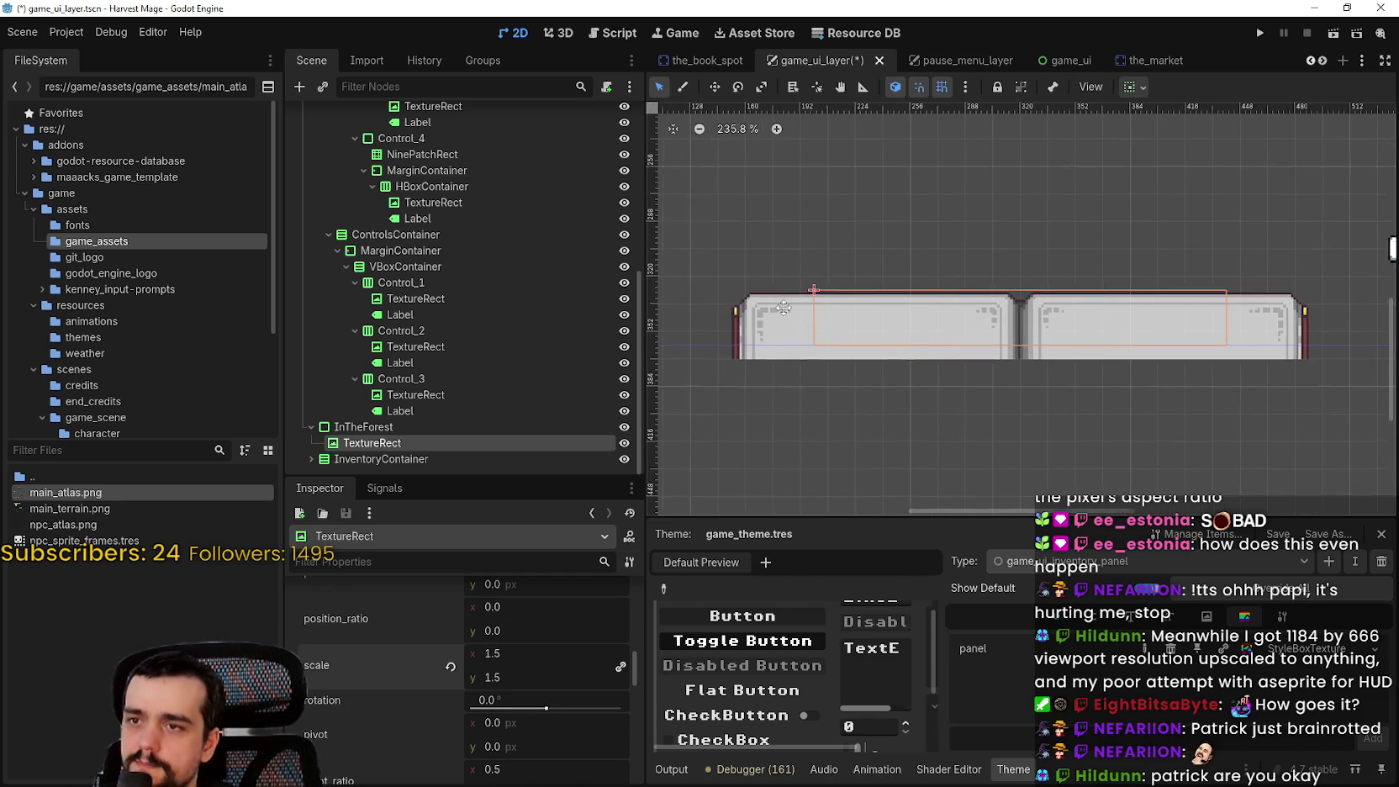
key(ctrl+s)
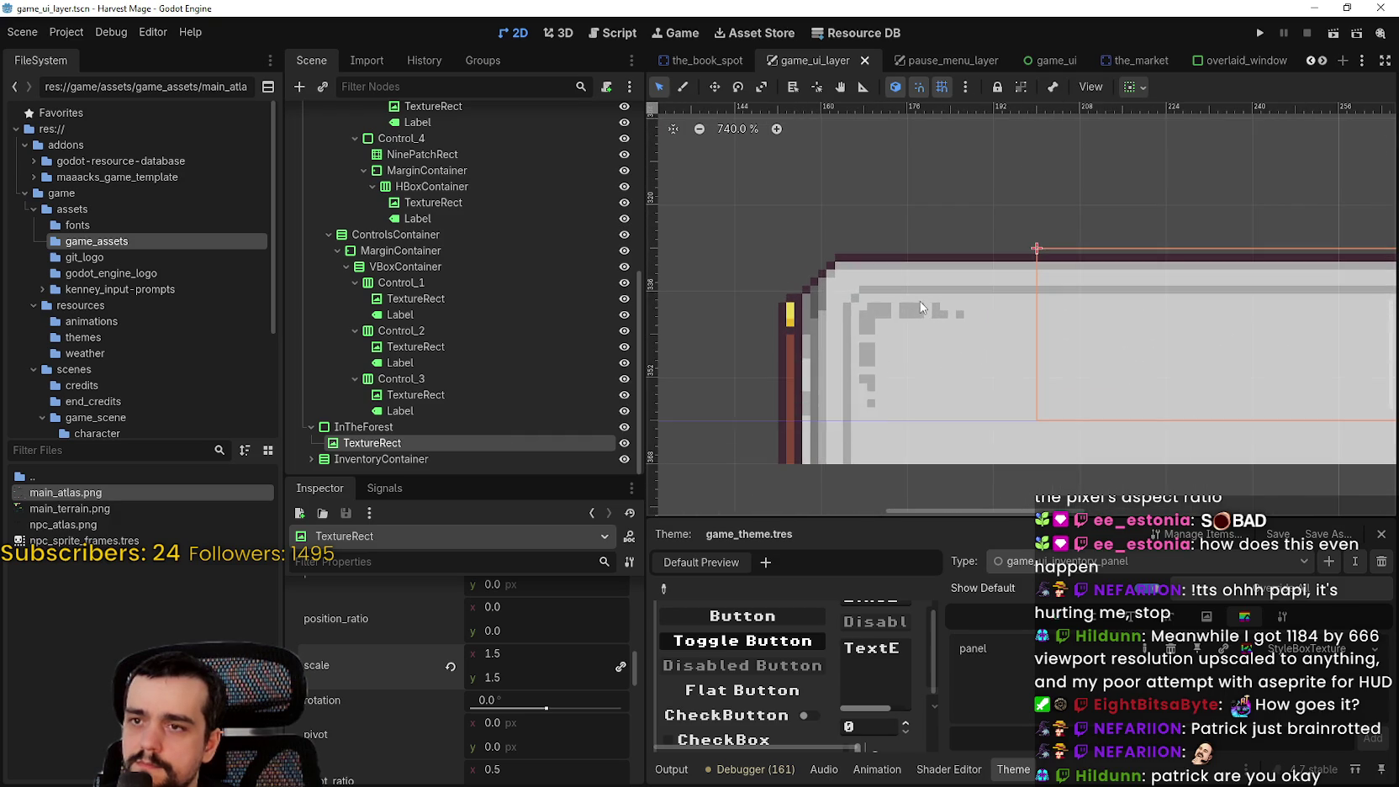
Move the textbox to offset position y -8, save the scene, and run the game
scroll(922, 314, down, 10)
scroll(503, 732, up, 1)
scroll(505, 735, up, 2)
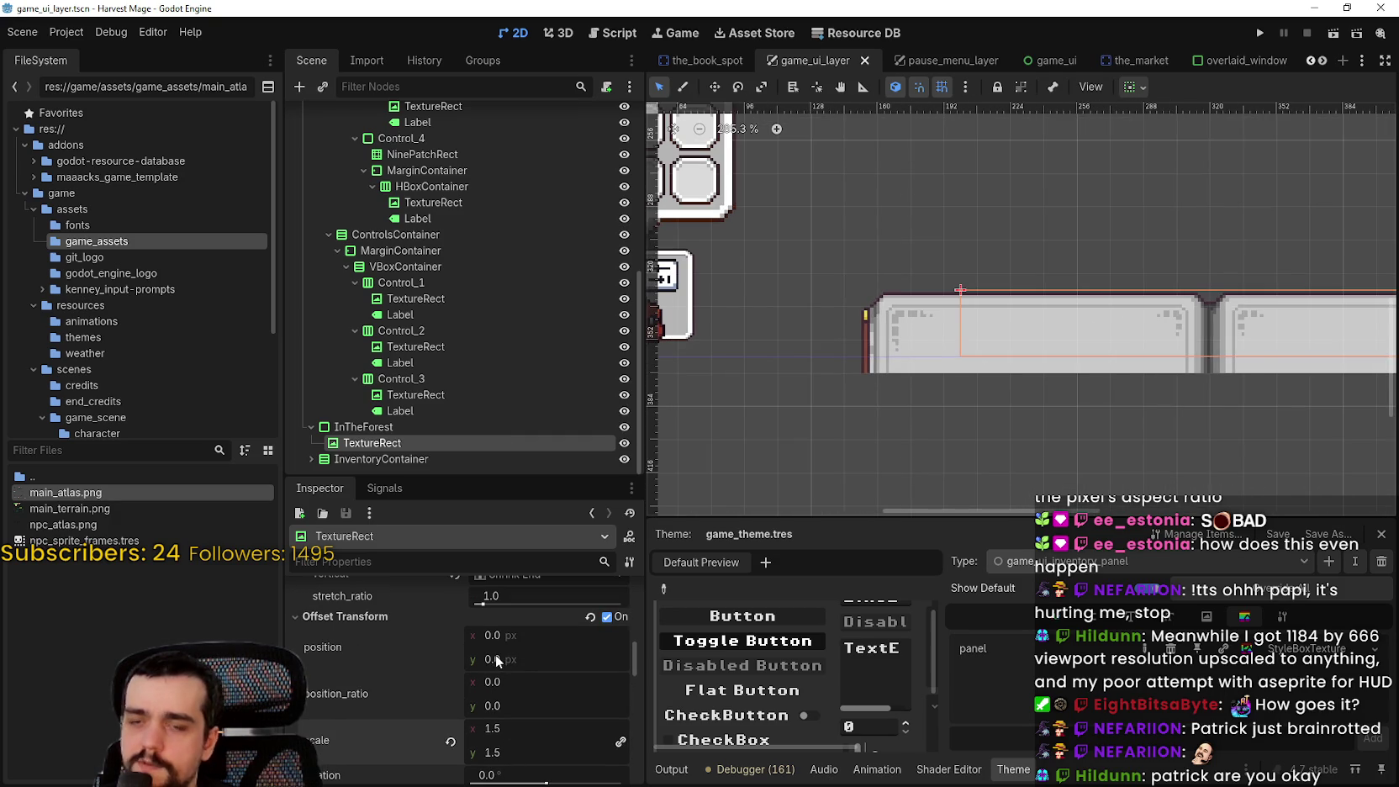
drag(491, 656, 463, 656)
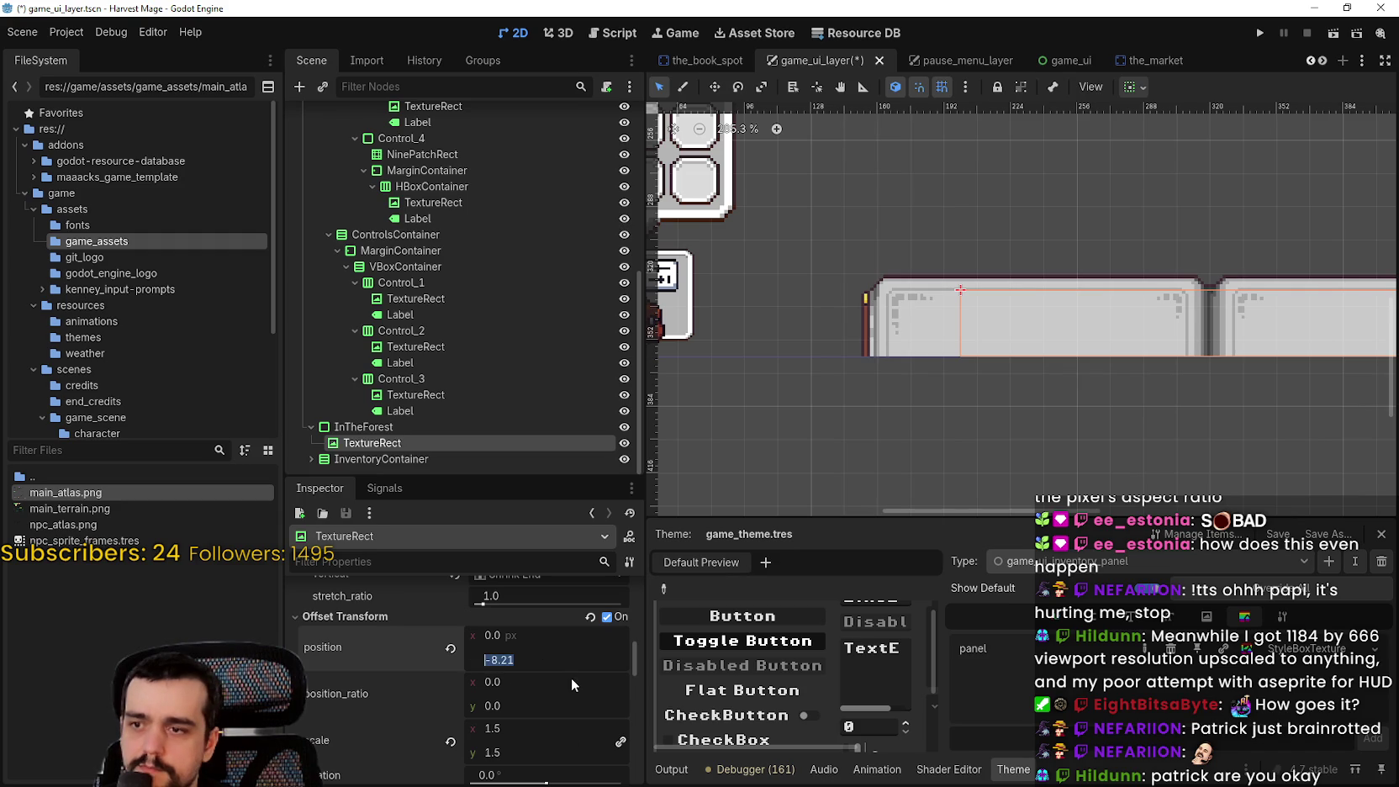
text(-8)
key(Return)
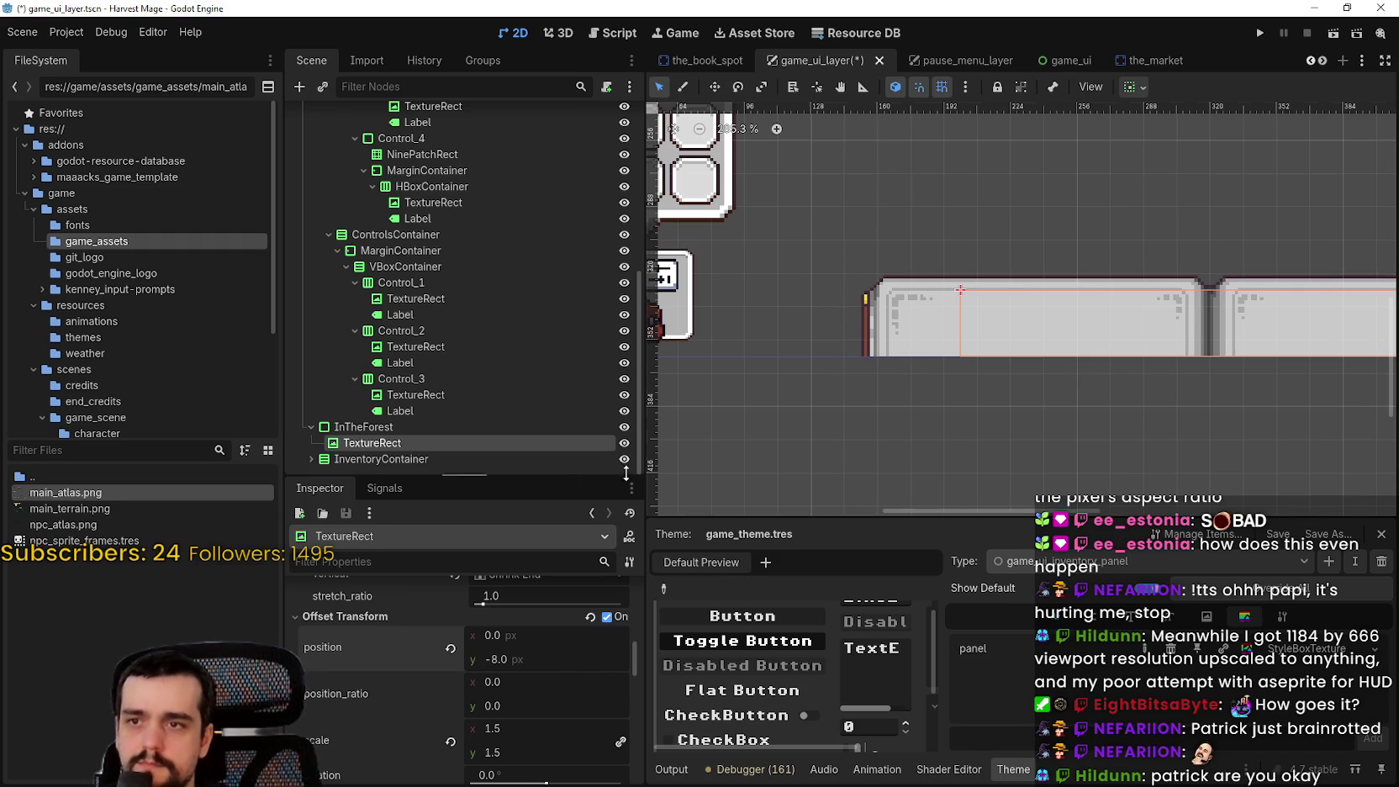
scroll(1054, 320, up, 2)
key(ctrl+s)
scroll(987, 345, down, 5)
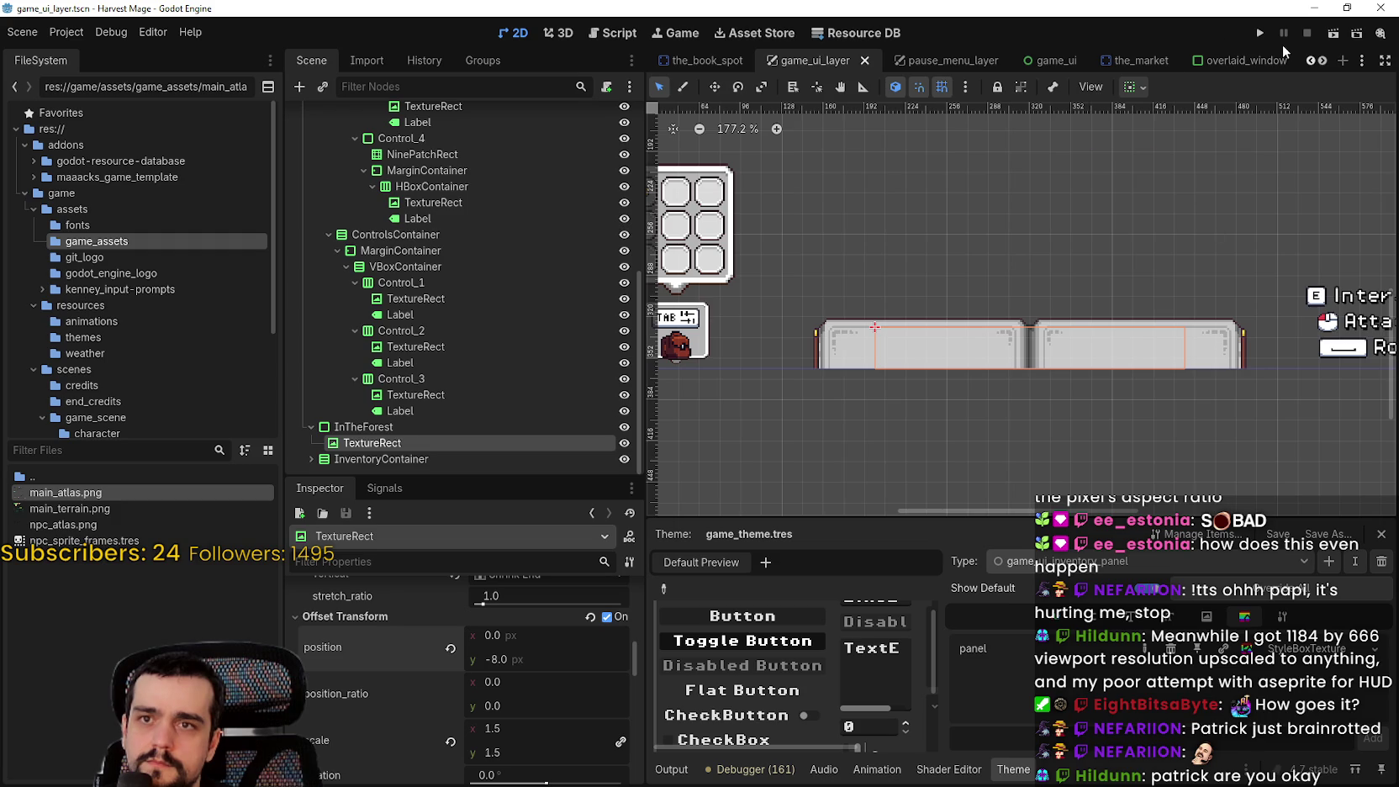
click(1260, 33)
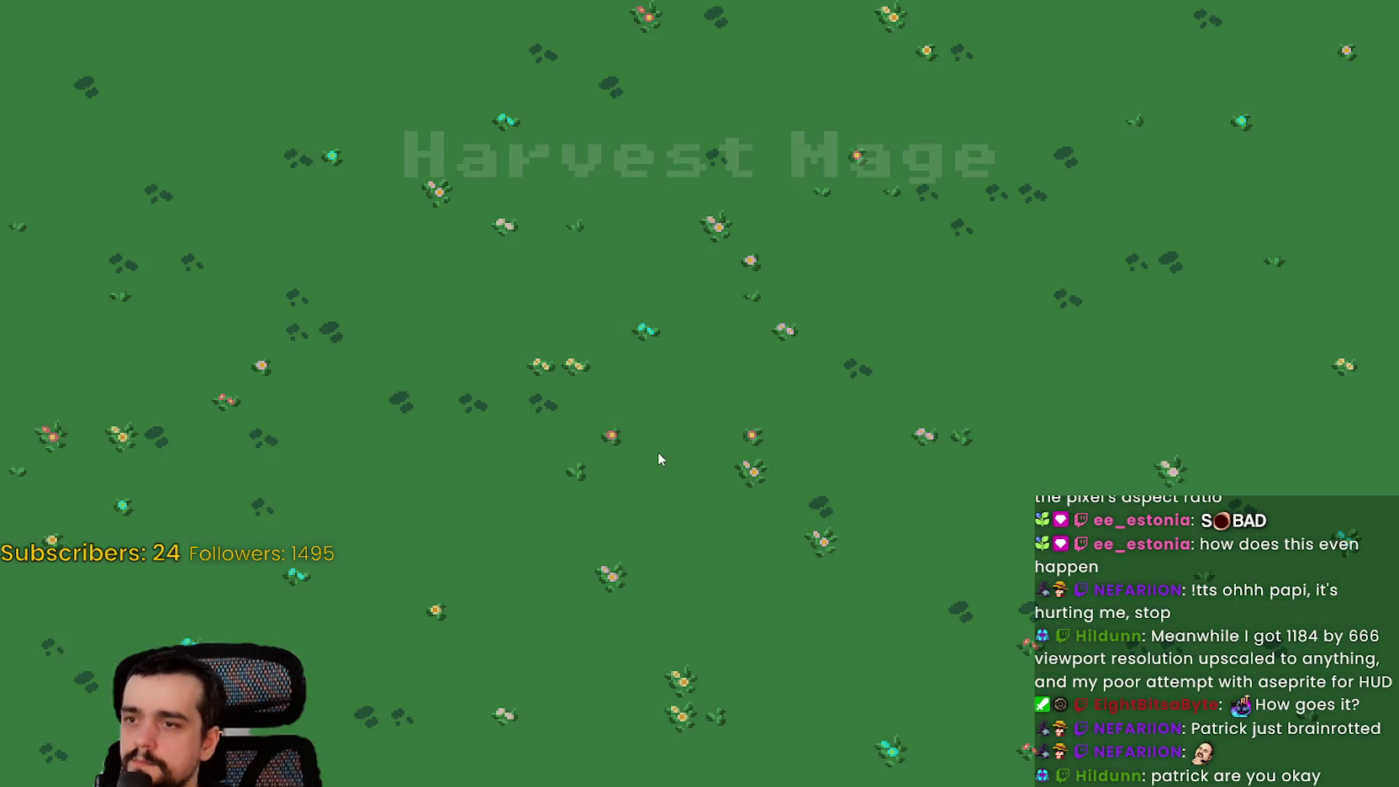
Start the level from the main menu and walk the player down the forest path
click(156, 402)
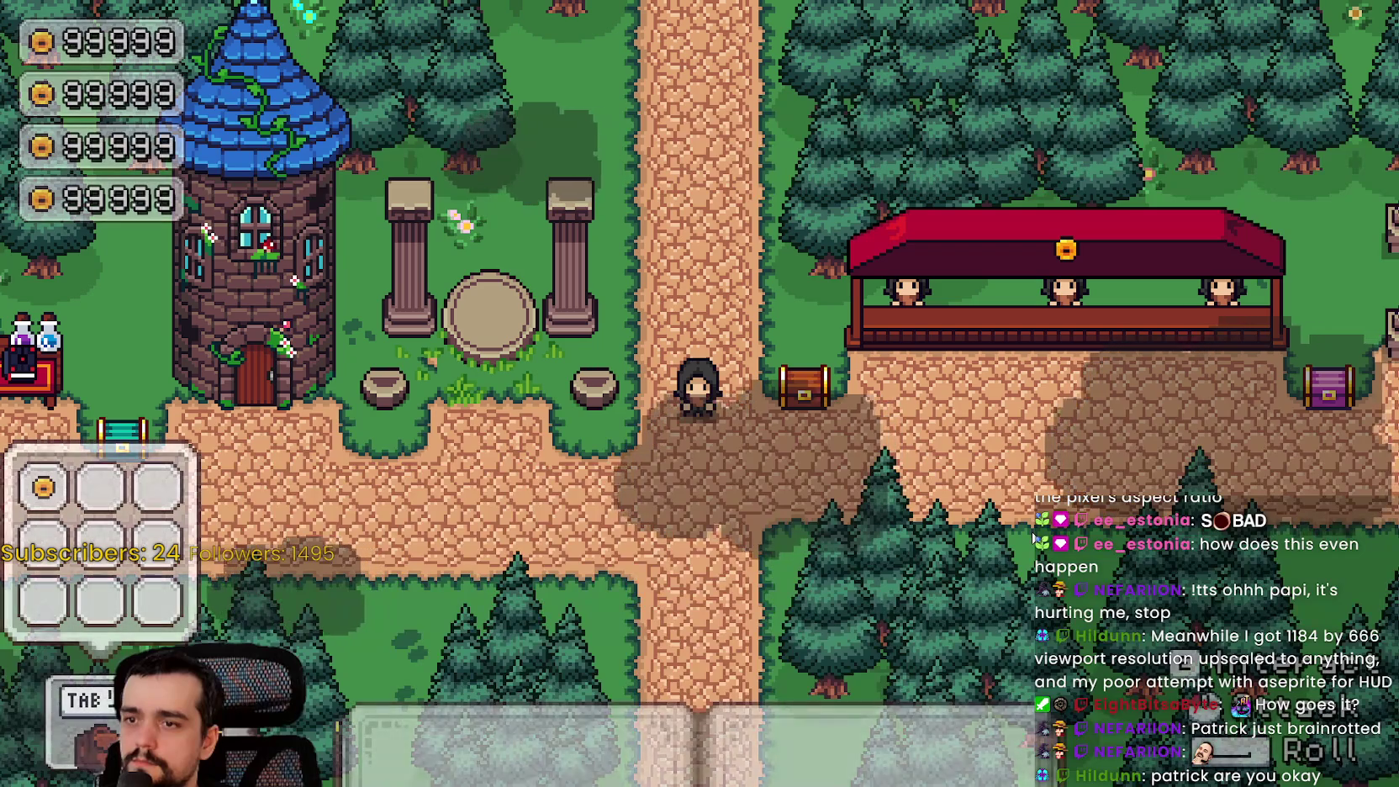
key(s)
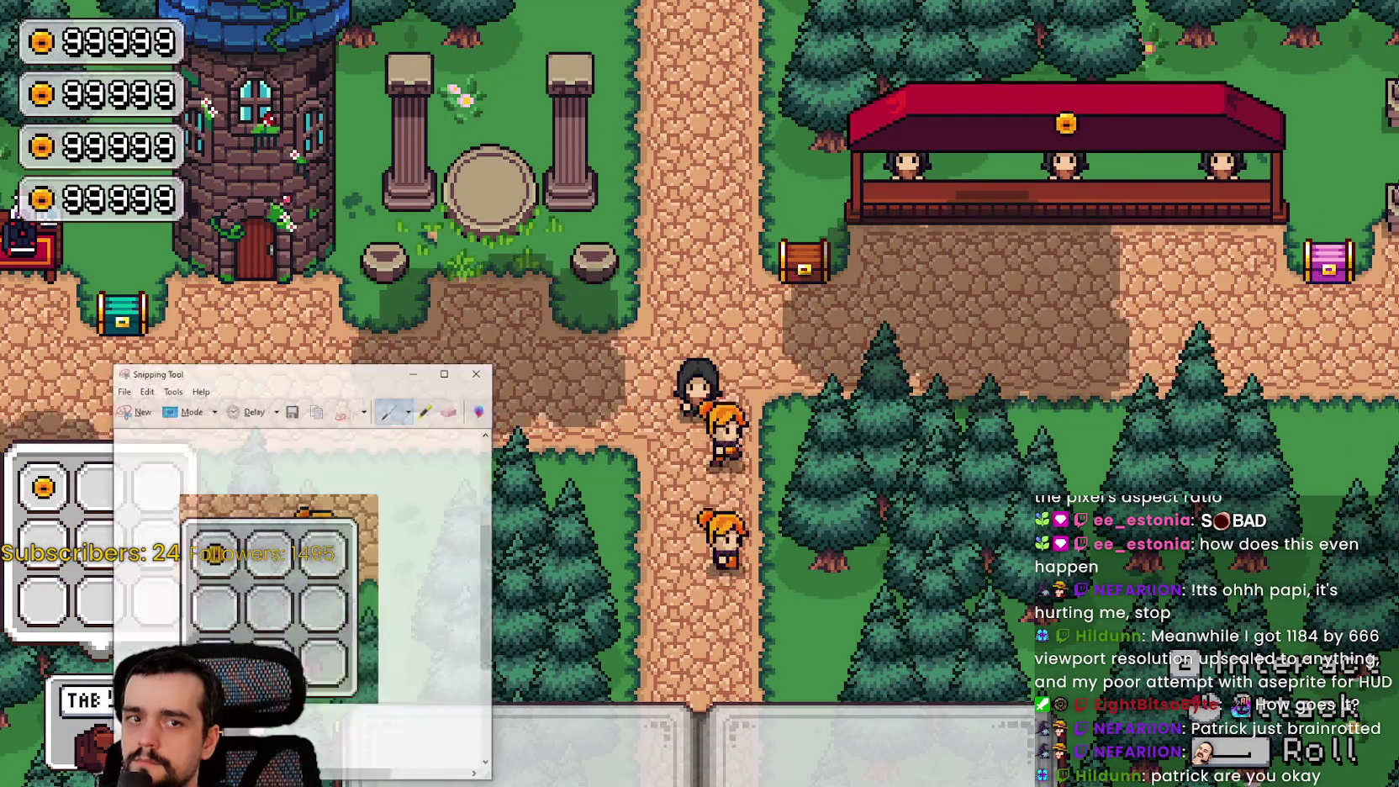
Snip the forest scene's bottom strip with the textbox, copy it, and paste it into Aseprite
click(32, 394)
mouse_move(205, 547)
mouse_down()
mouse_move(1309, 786)
mouse_move(1296, 785)
mouse_up()
click(173, 354)
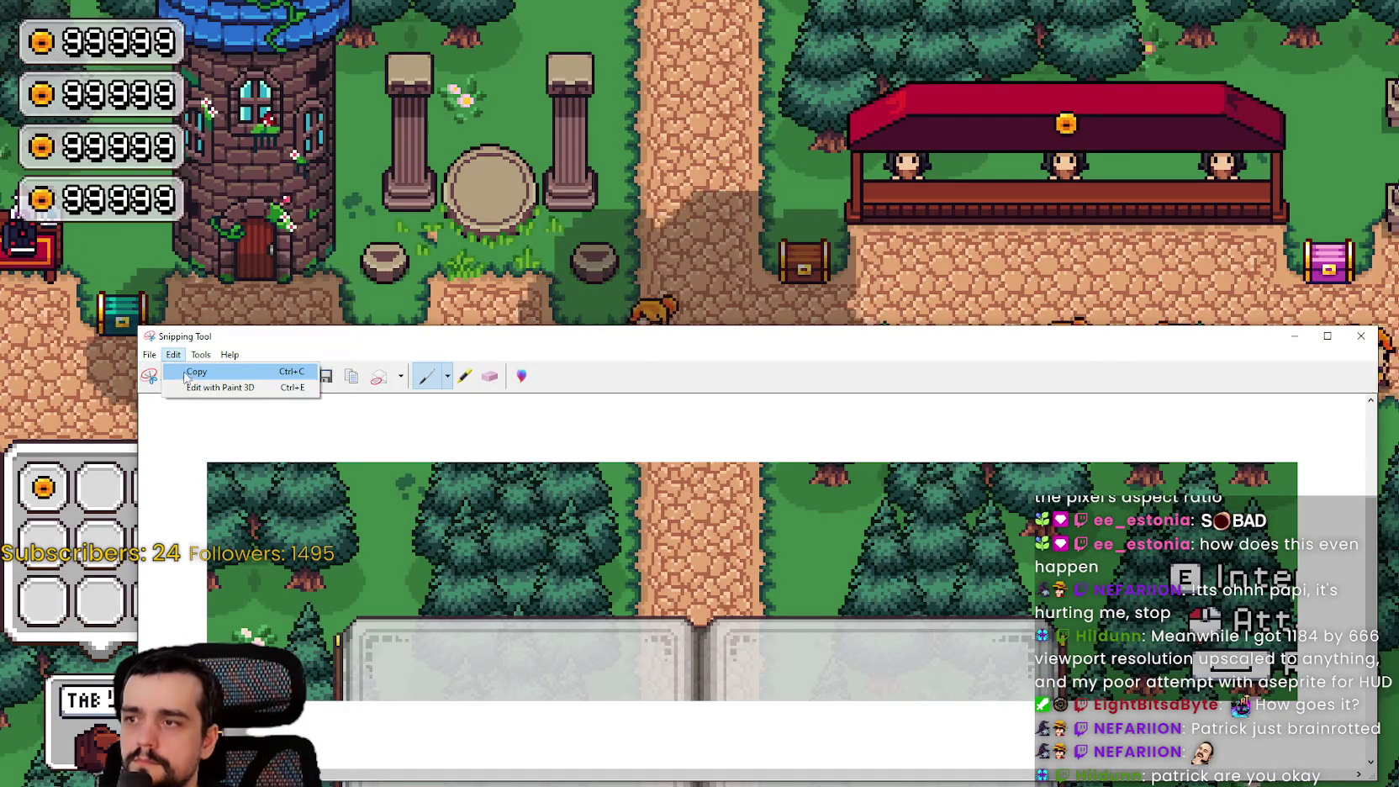
click(189, 369)
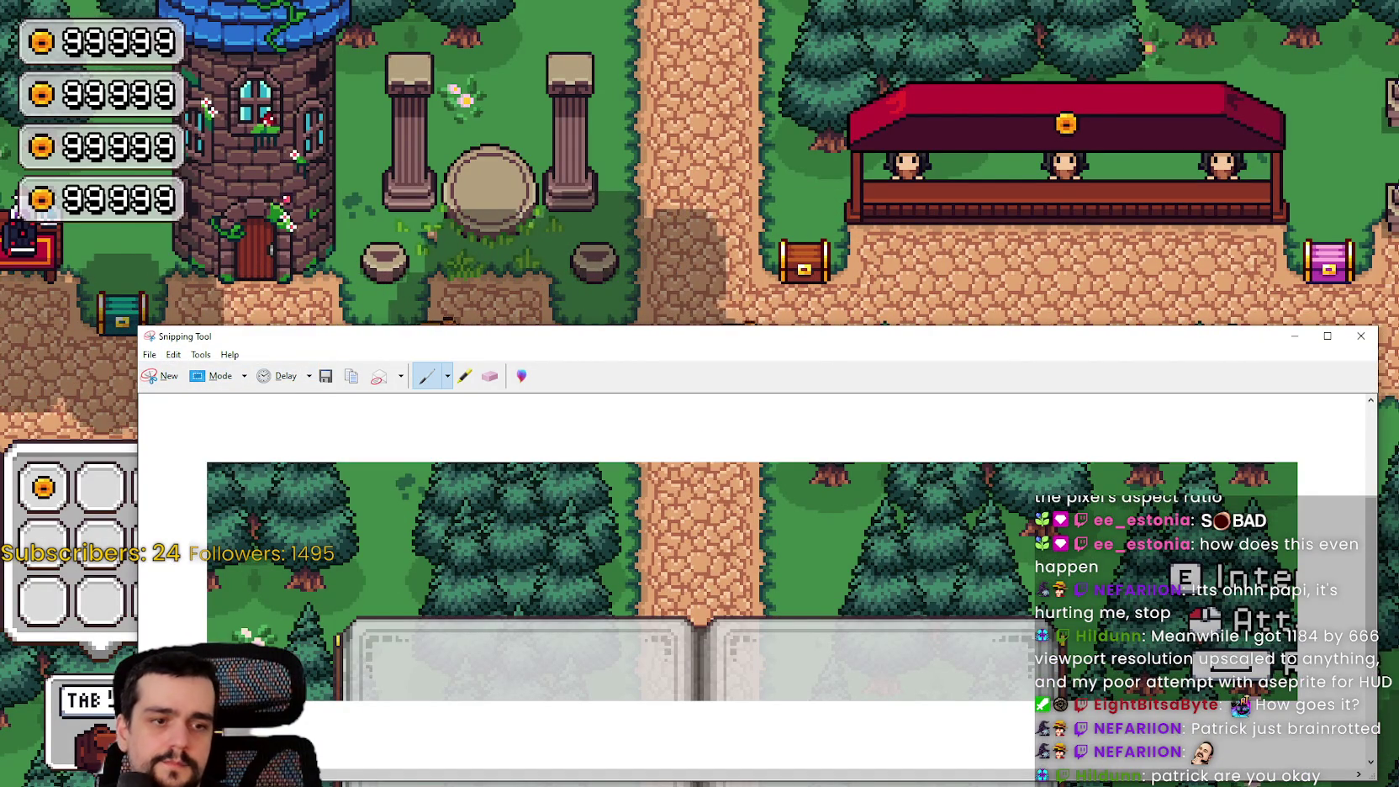
key(alt+Tab)
key(ctrl+v)
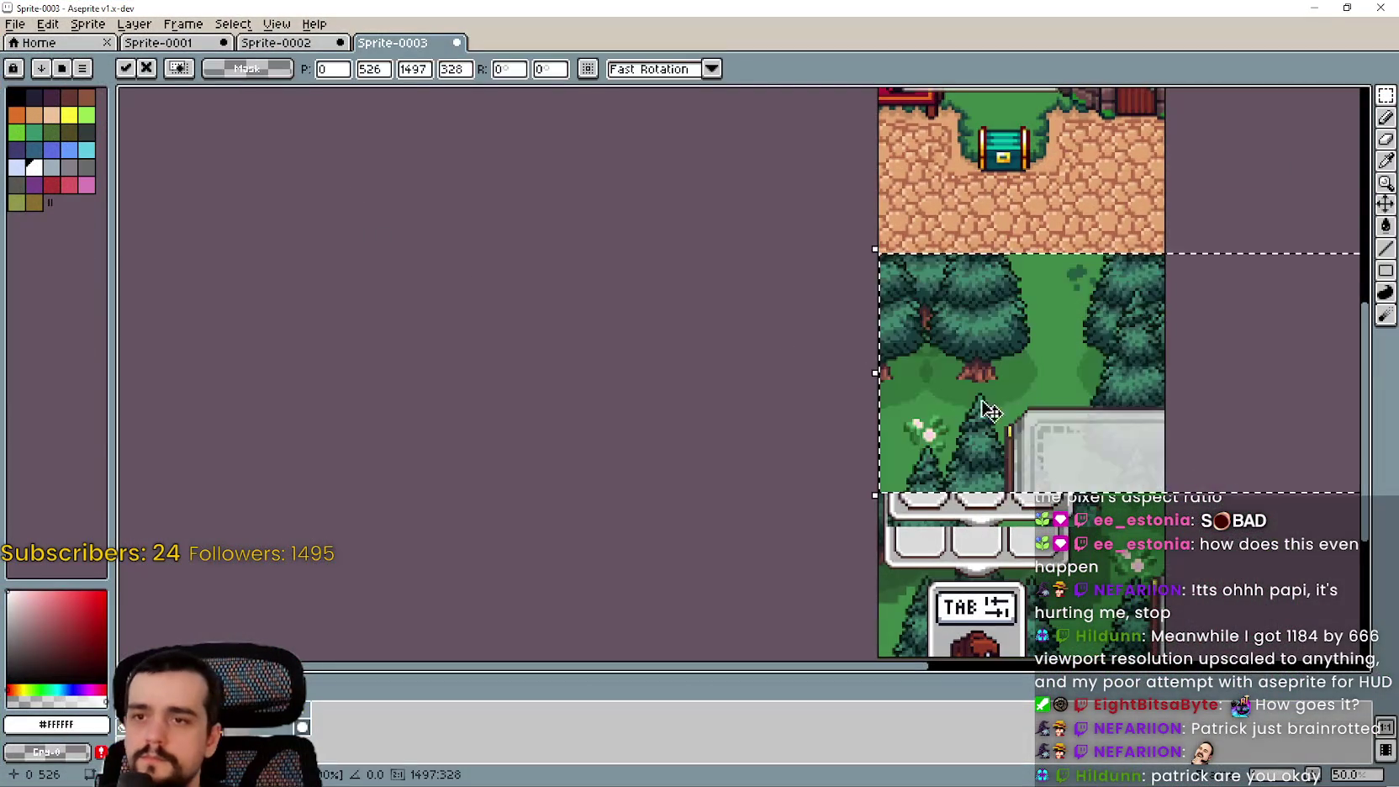
Discard the paste, create a new 1497x328 sprite, and paste the captured strip into it
key(Escape)
click(15, 23)
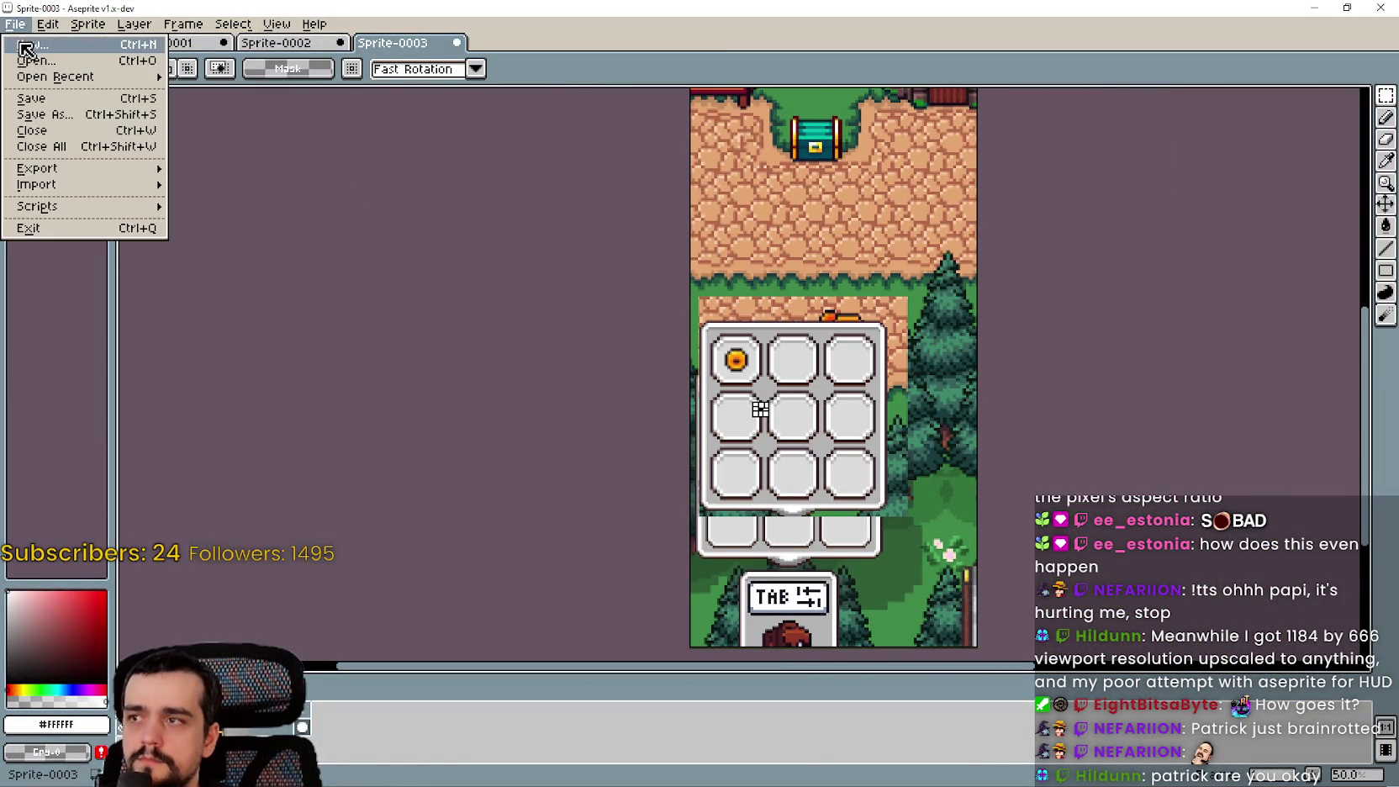
click(97, 53)
key(Return)
key(ctrl+v)
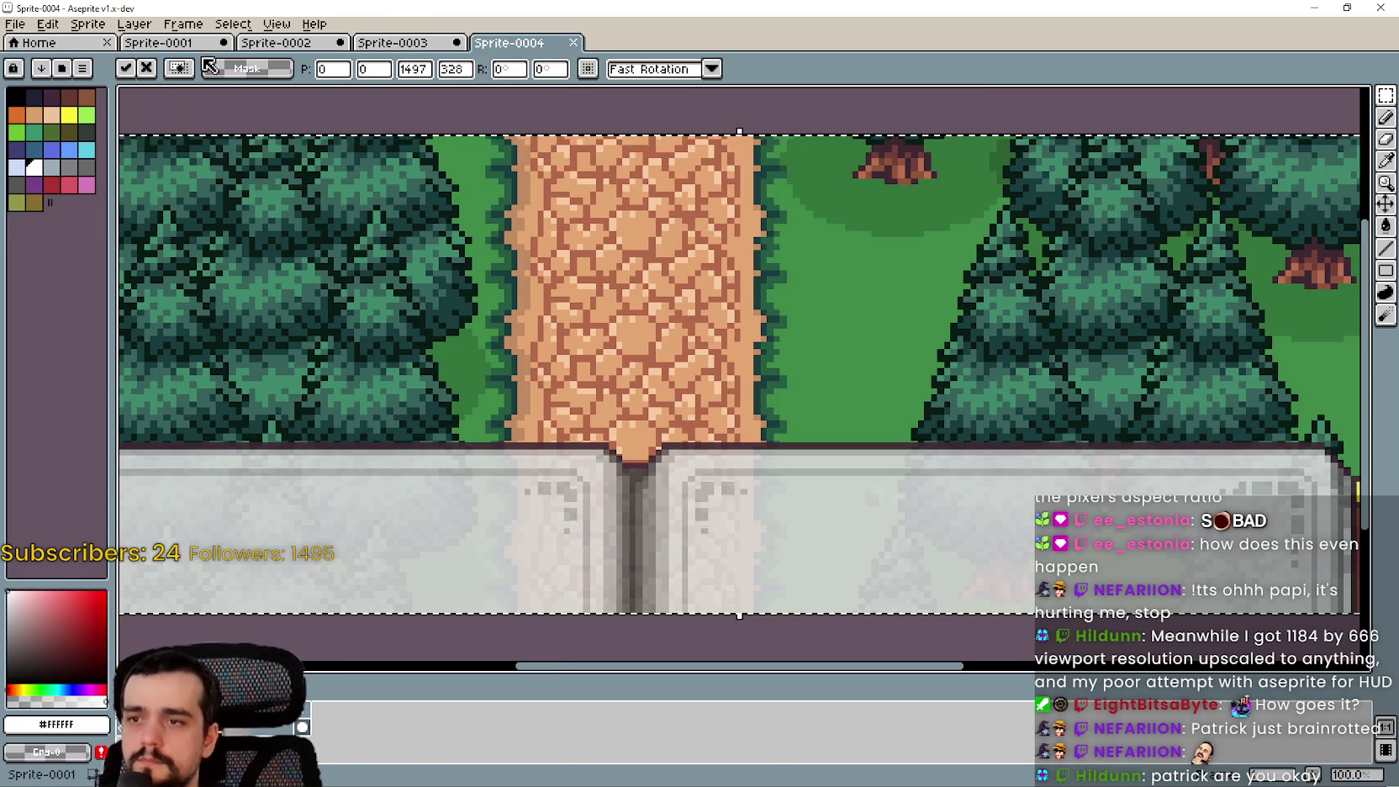
click(569, 632)
Select the stray dark outline pixel on the textbox corner and nudge it one step up-right
scroll(538, 456, up, 5)
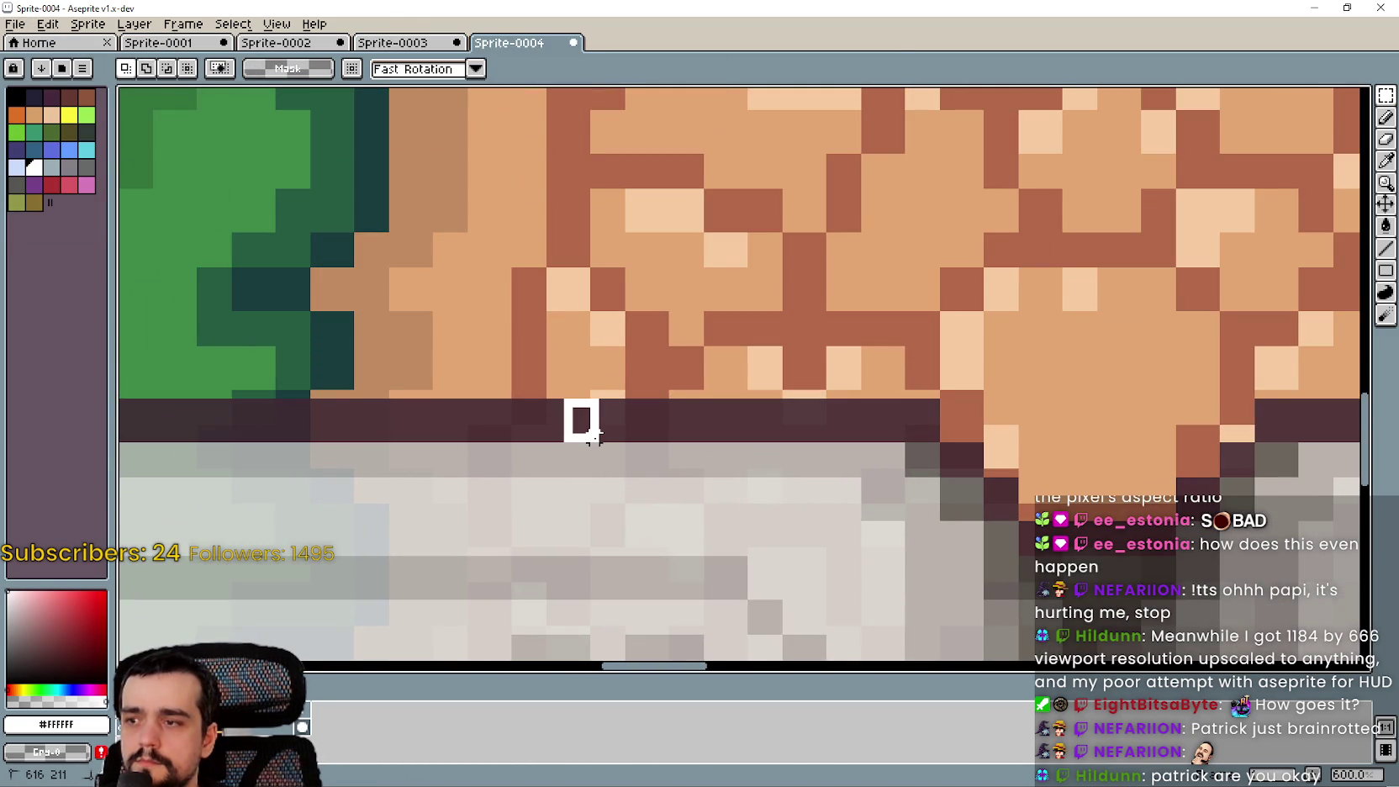
scroll(826, 494, down, 1)
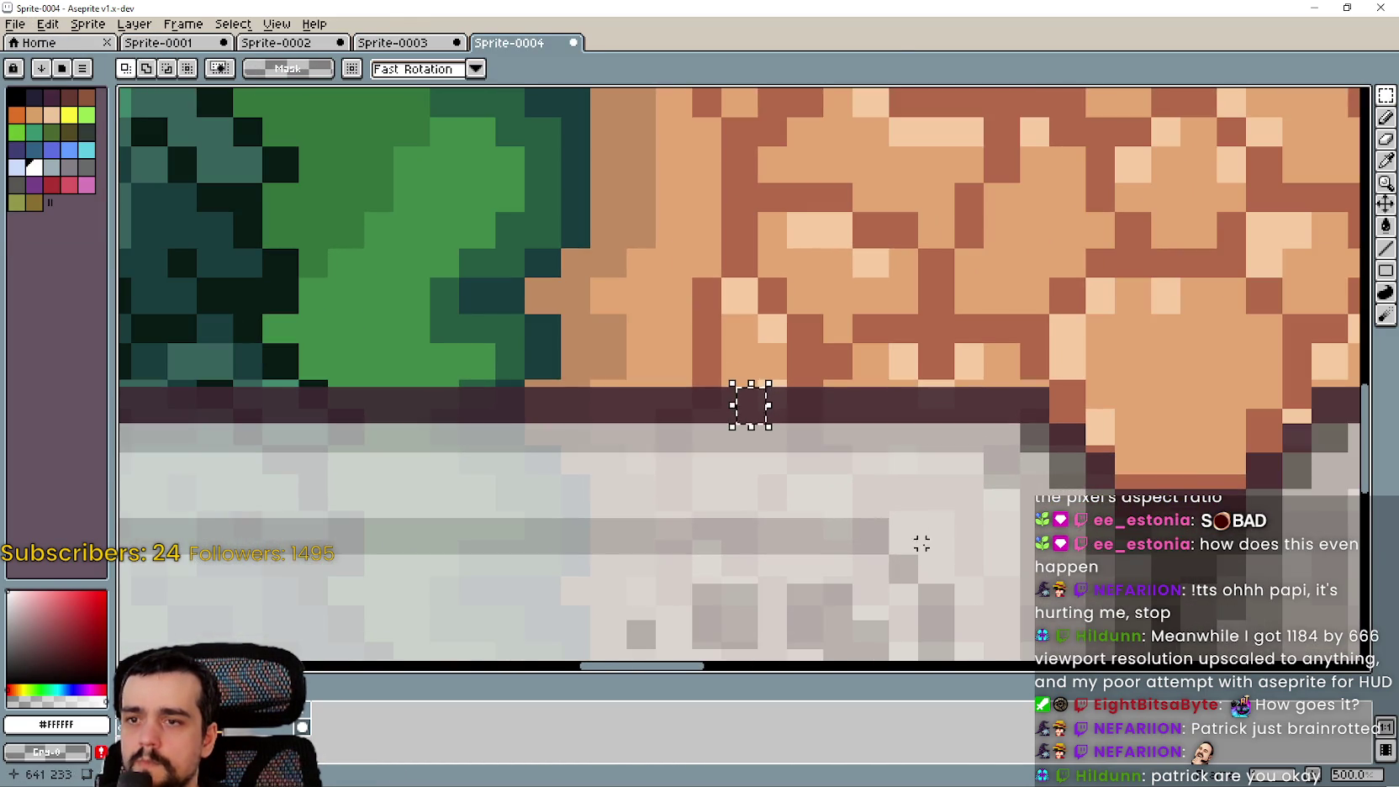
scroll(1087, 420, up, 5)
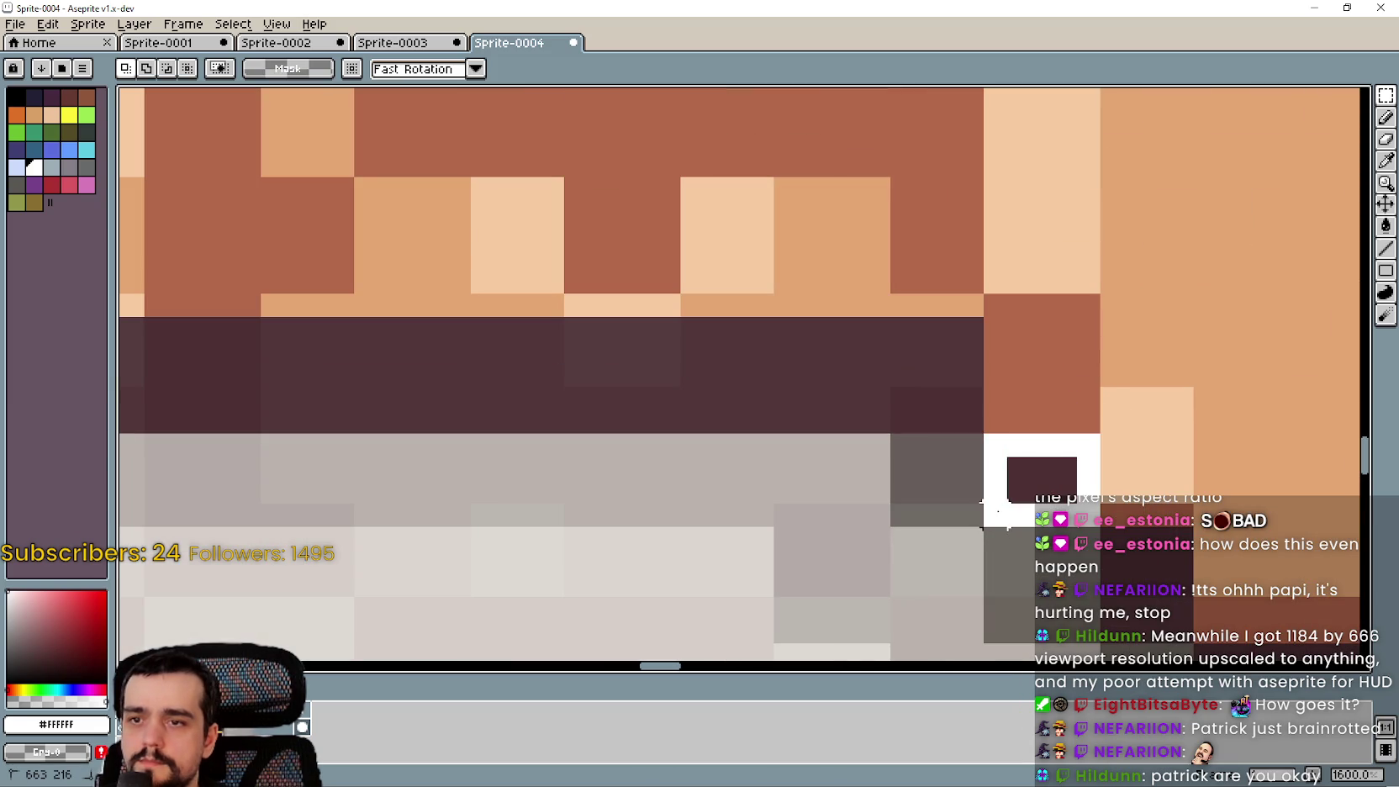
scroll(1029, 498, down, 3)
scroll(759, 546, up, 5)
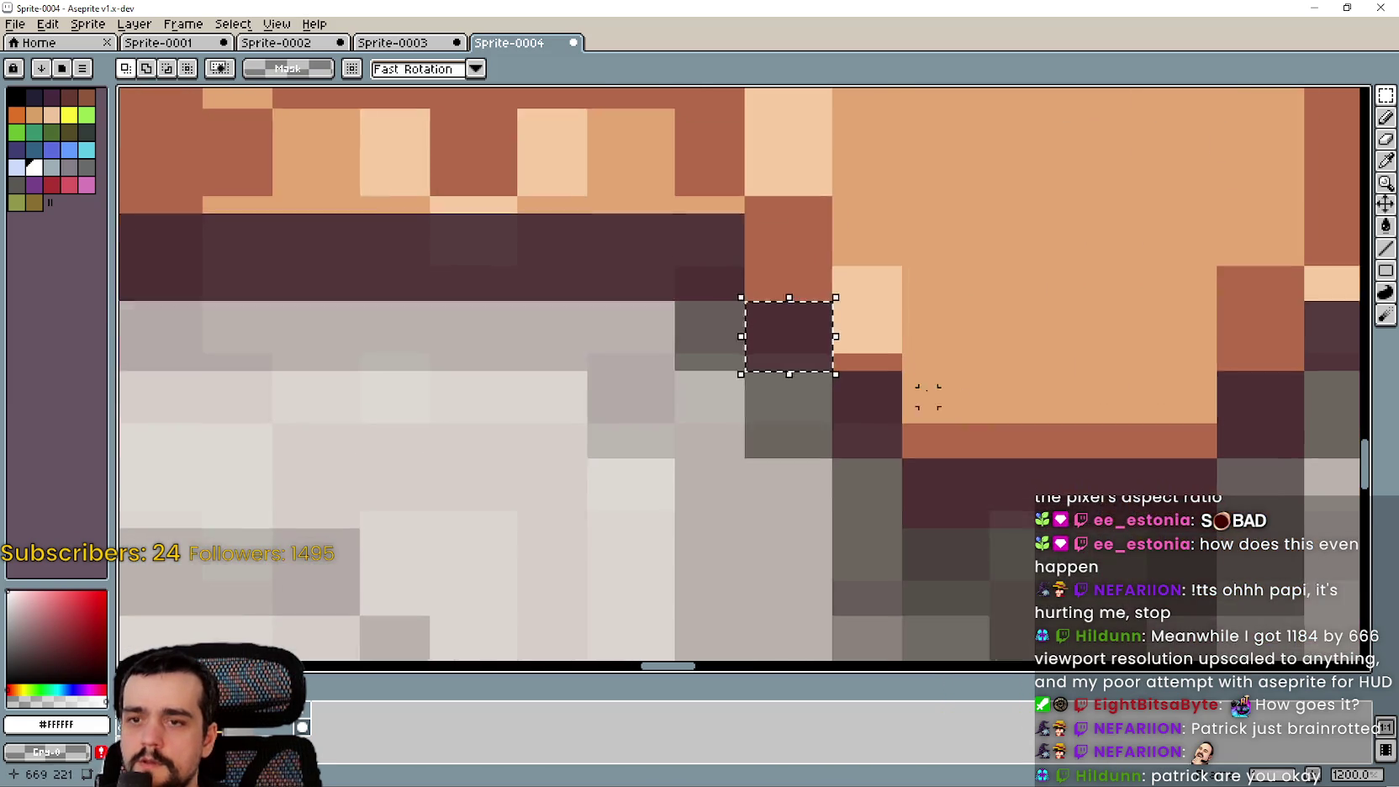
scroll(734, 521, down, 4)
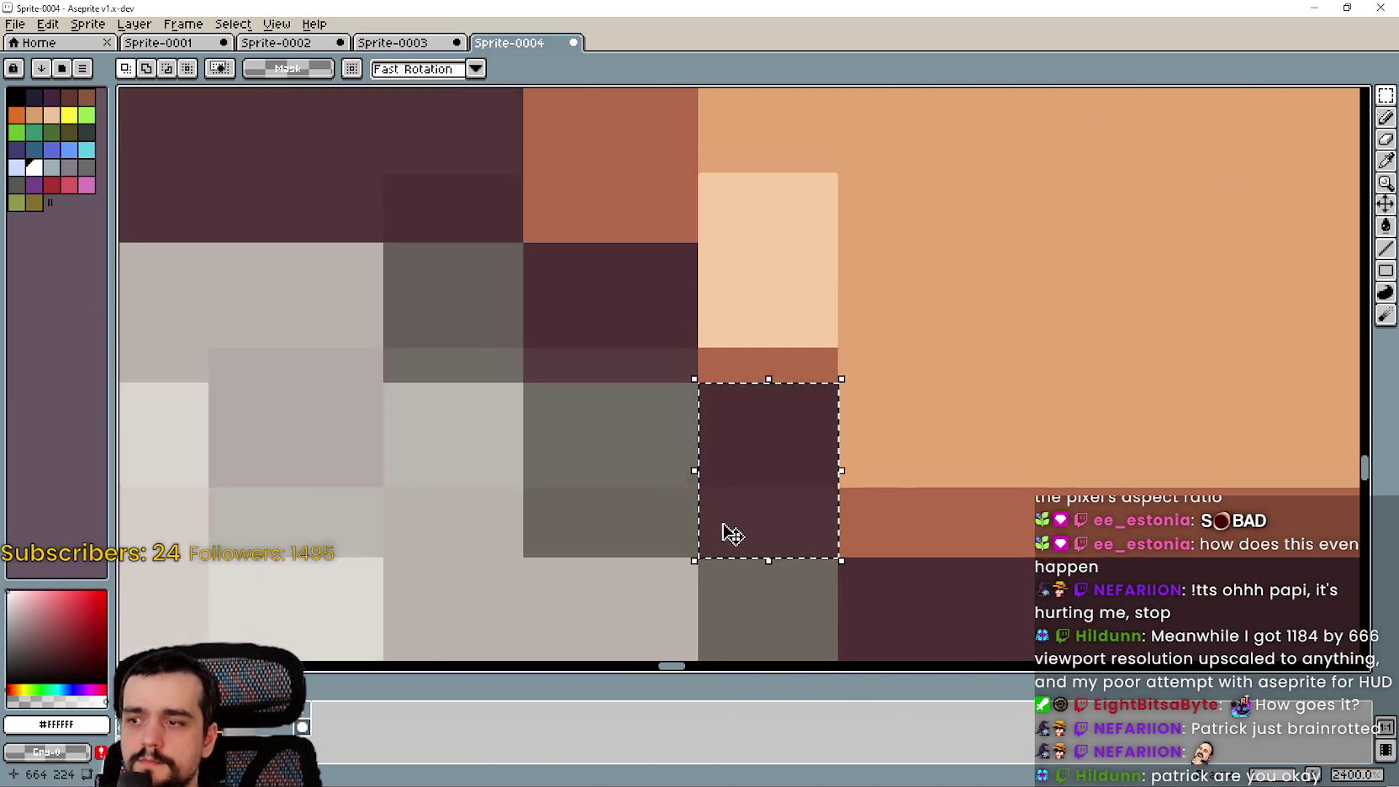
scroll(810, 494, down, 3)
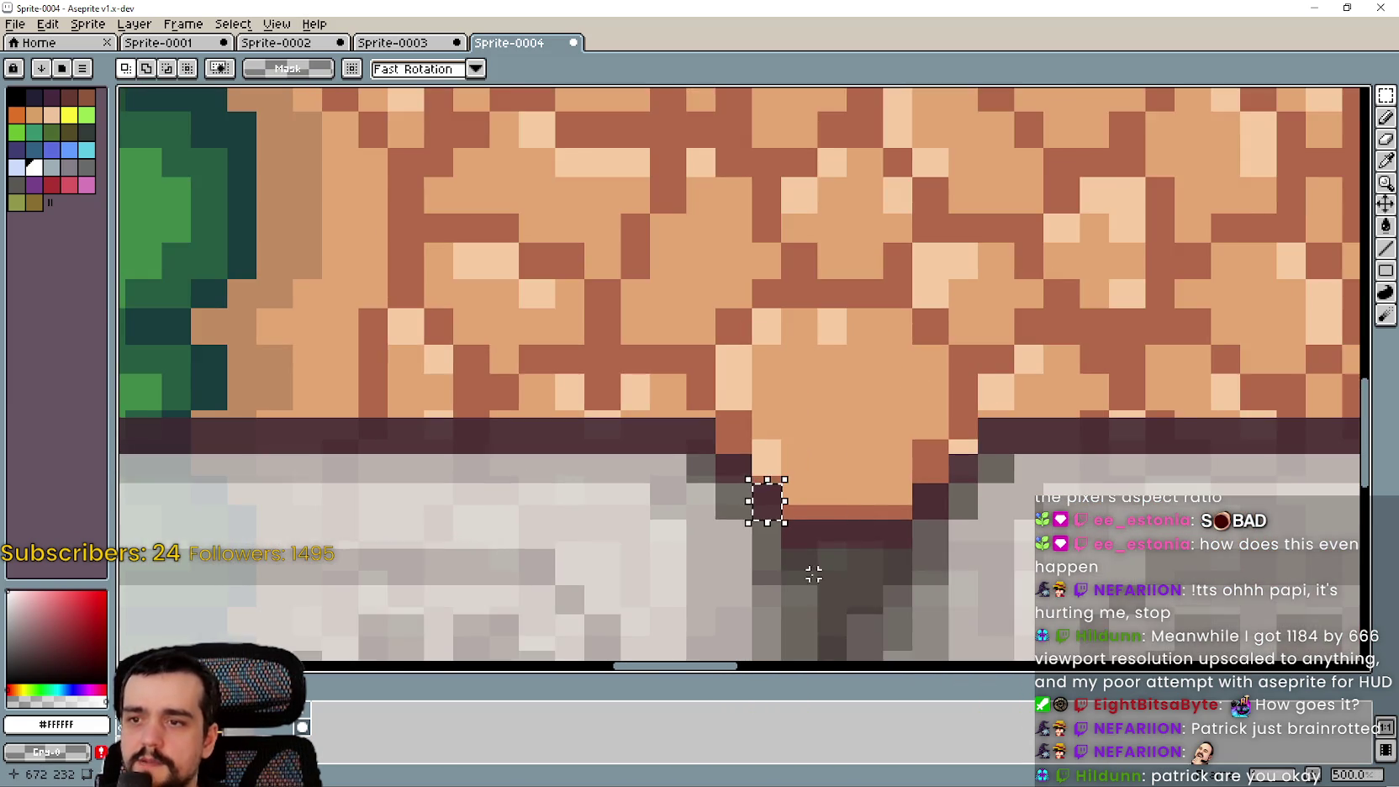
scroll(730, 396, up, 4)
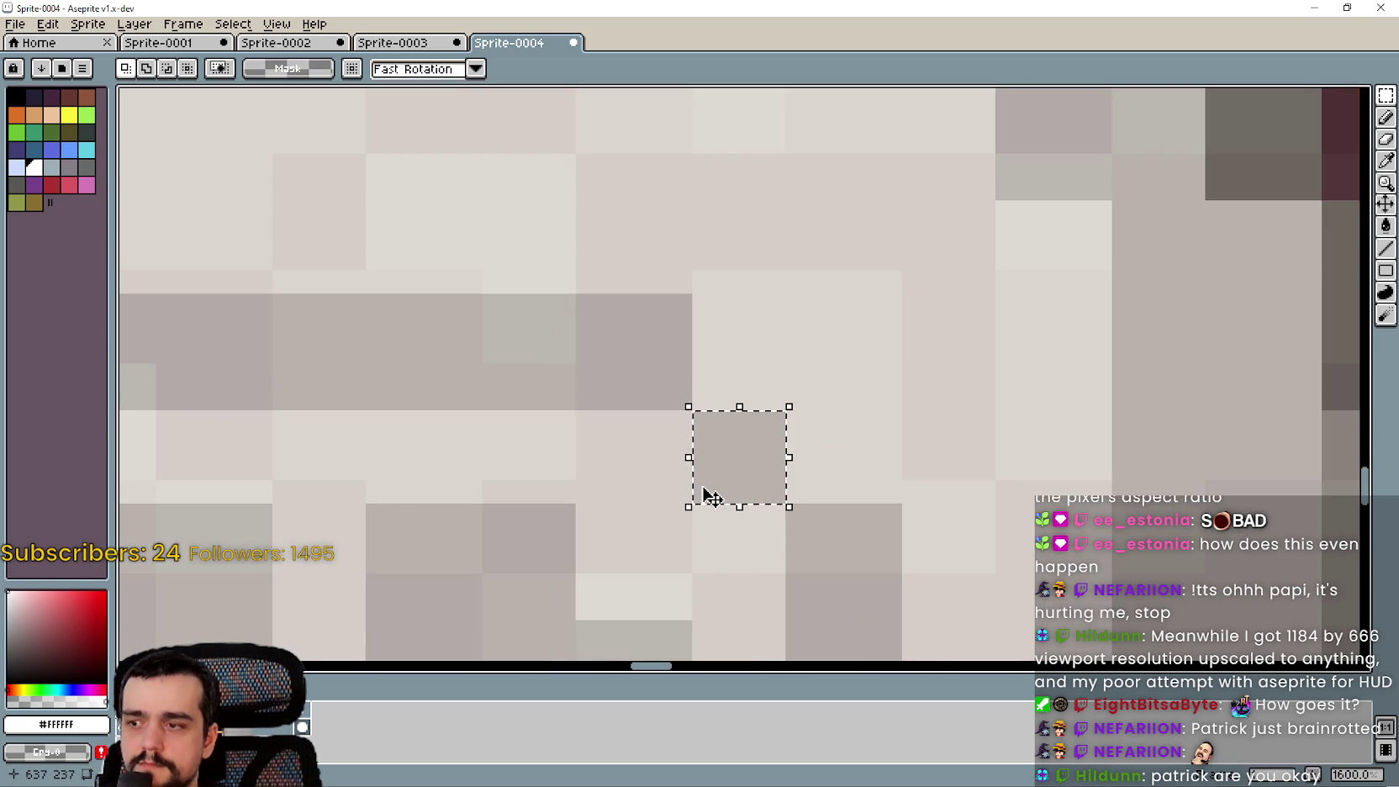
scroll(634, 305, down, 3)
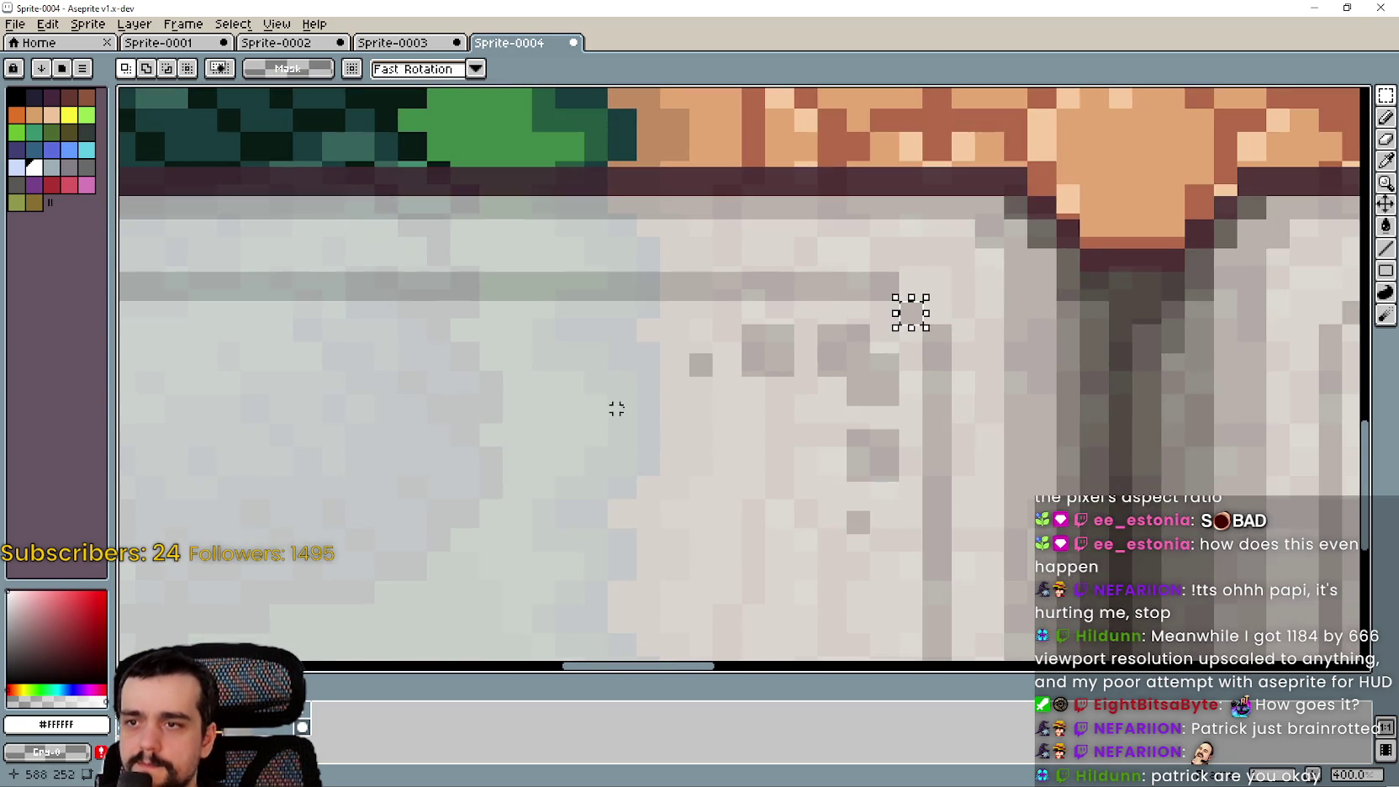
scroll(728, 316, up, 3)
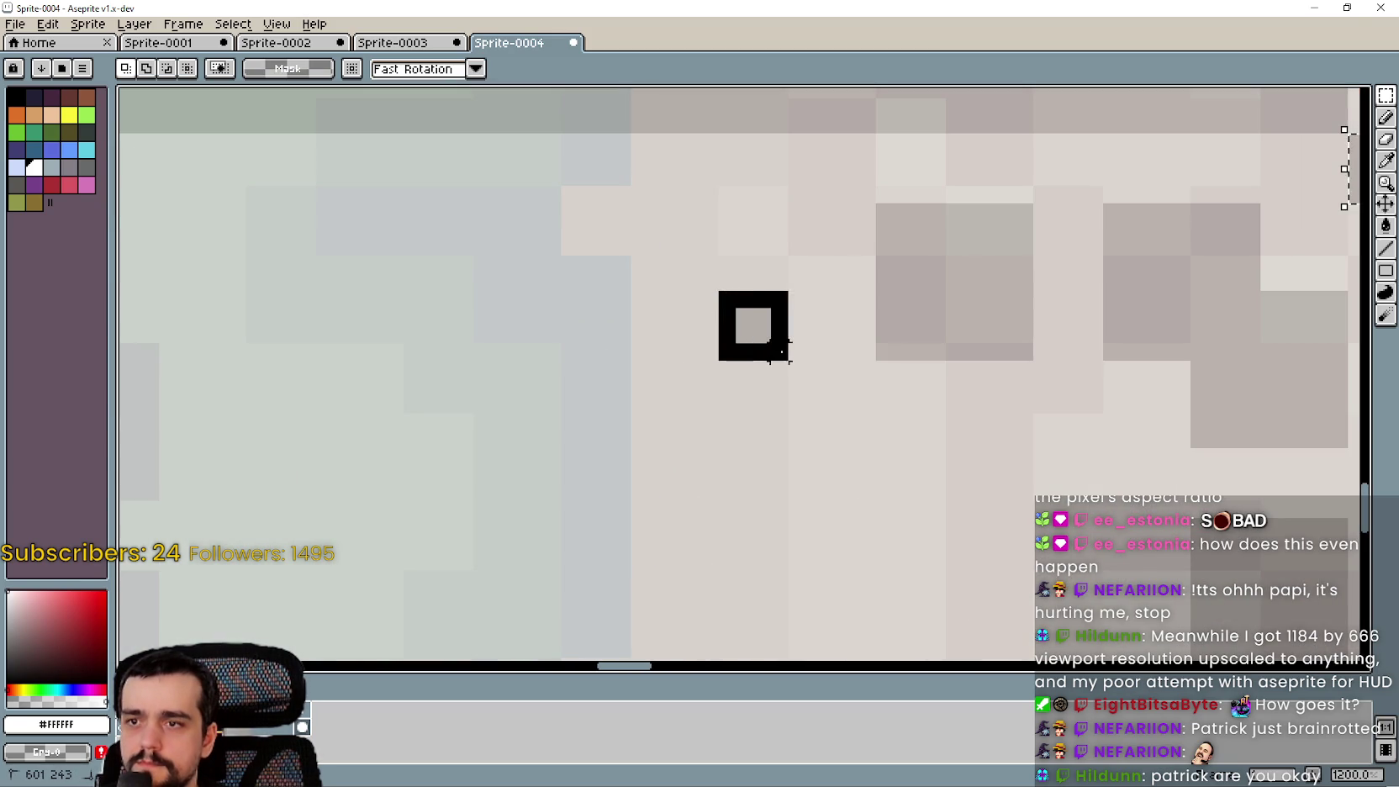
scroll(782, 357, down, 4)
scroll(874, 429, up, 3)
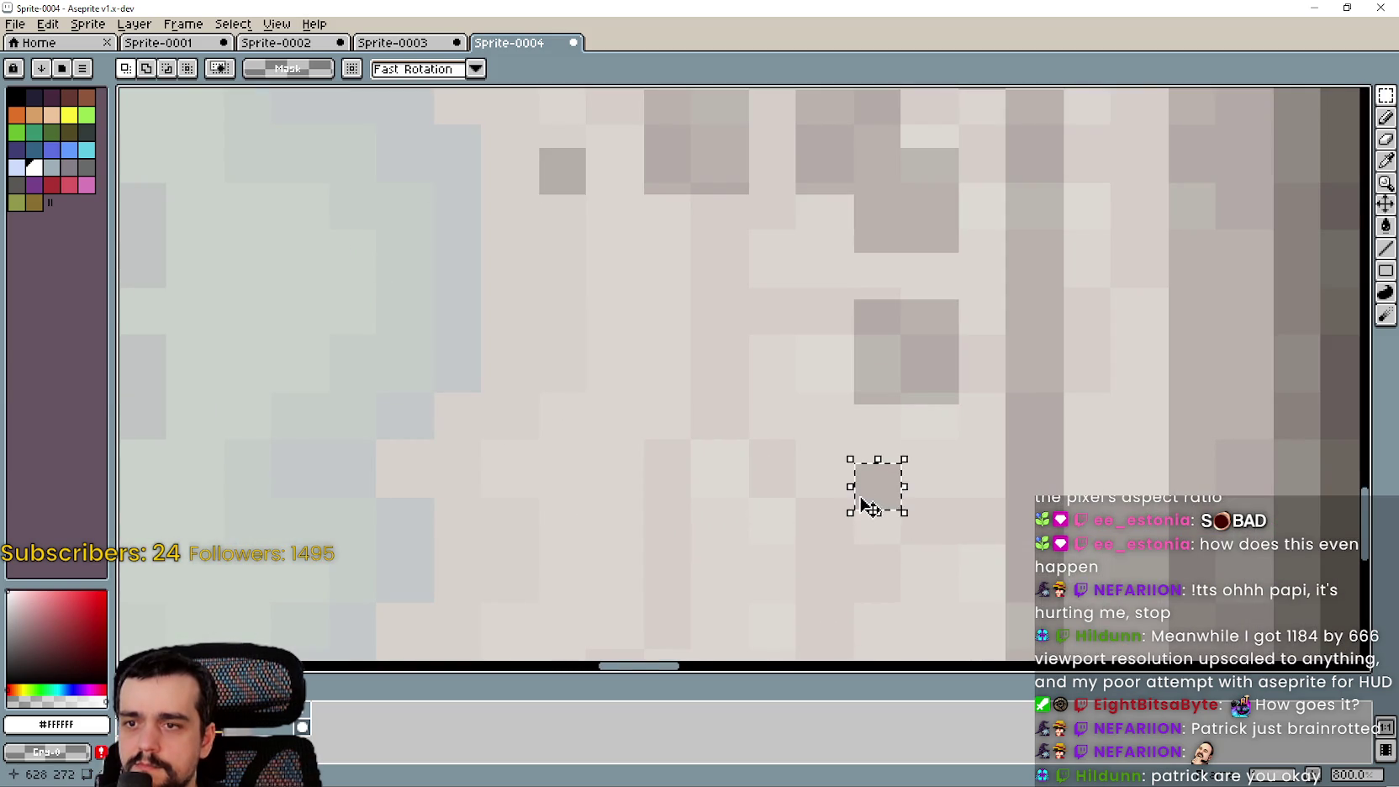
scroll(861, 493, down, 4)
scroll(574, 419, up, 3)
scroll(792, 489, up, 2)
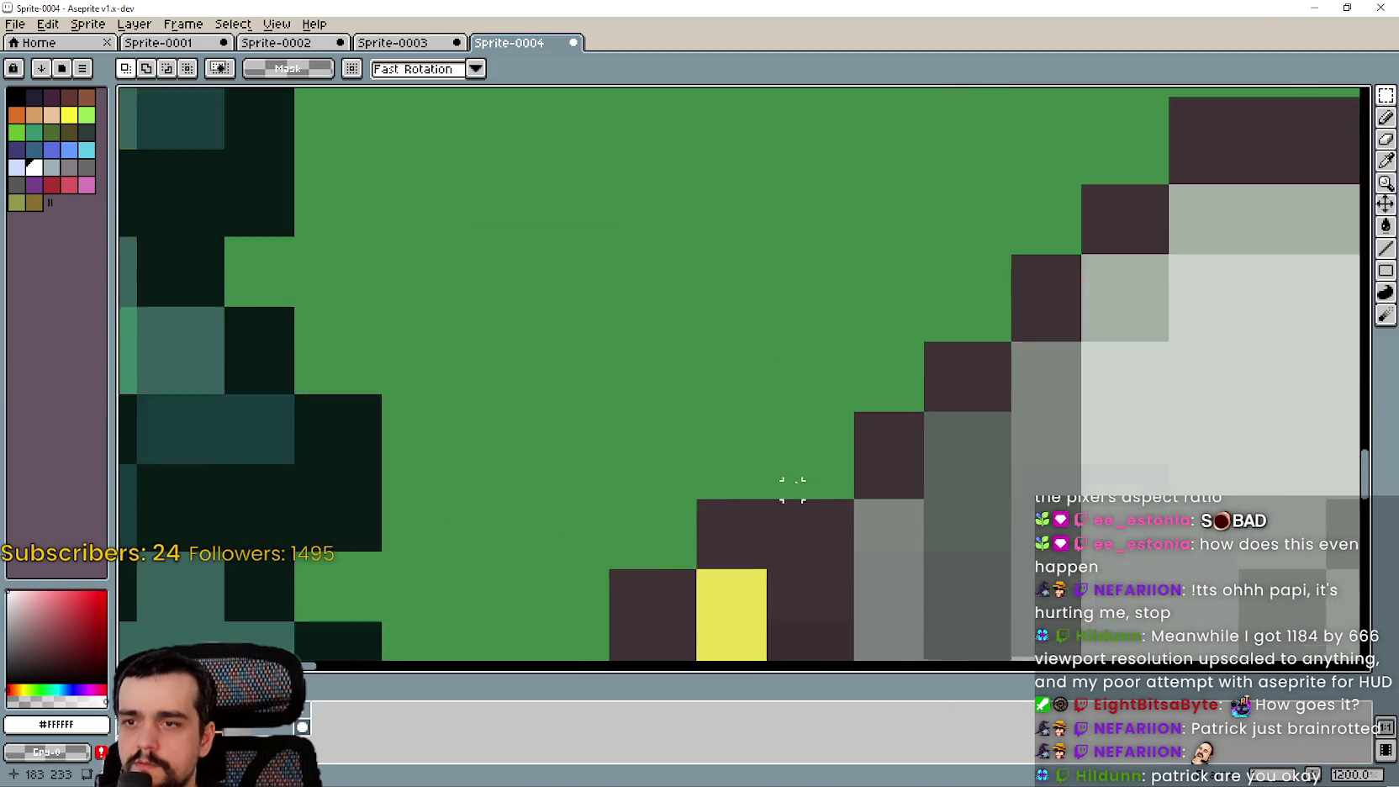
scroll(954, 399, up, 1)
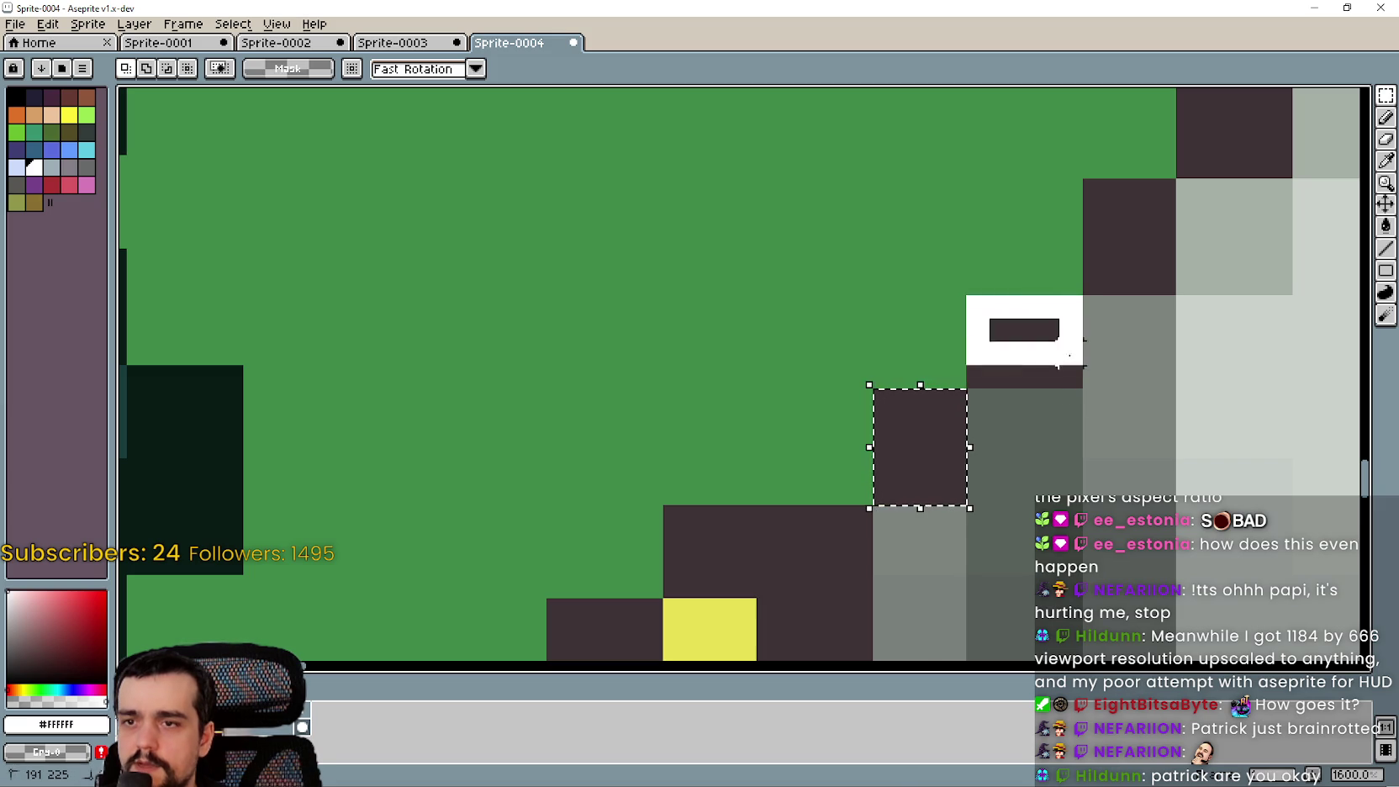
mouse_move(1094, 375)
mouse_down()
mouse_move(775, 466)
mouse_move(872, 431)
mouse_up()
drag(828, 341, 883, 401)
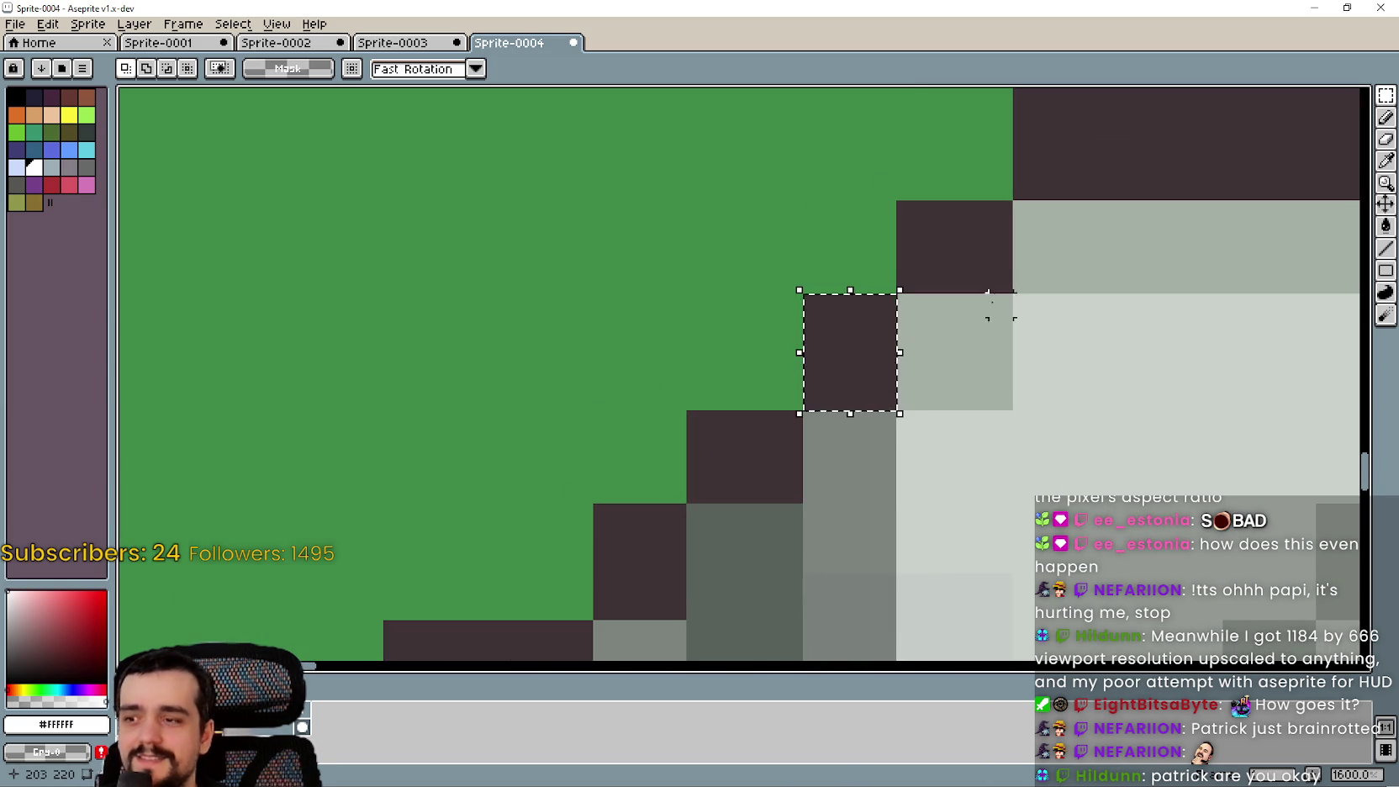
drag(1001, 305, 917, 328)
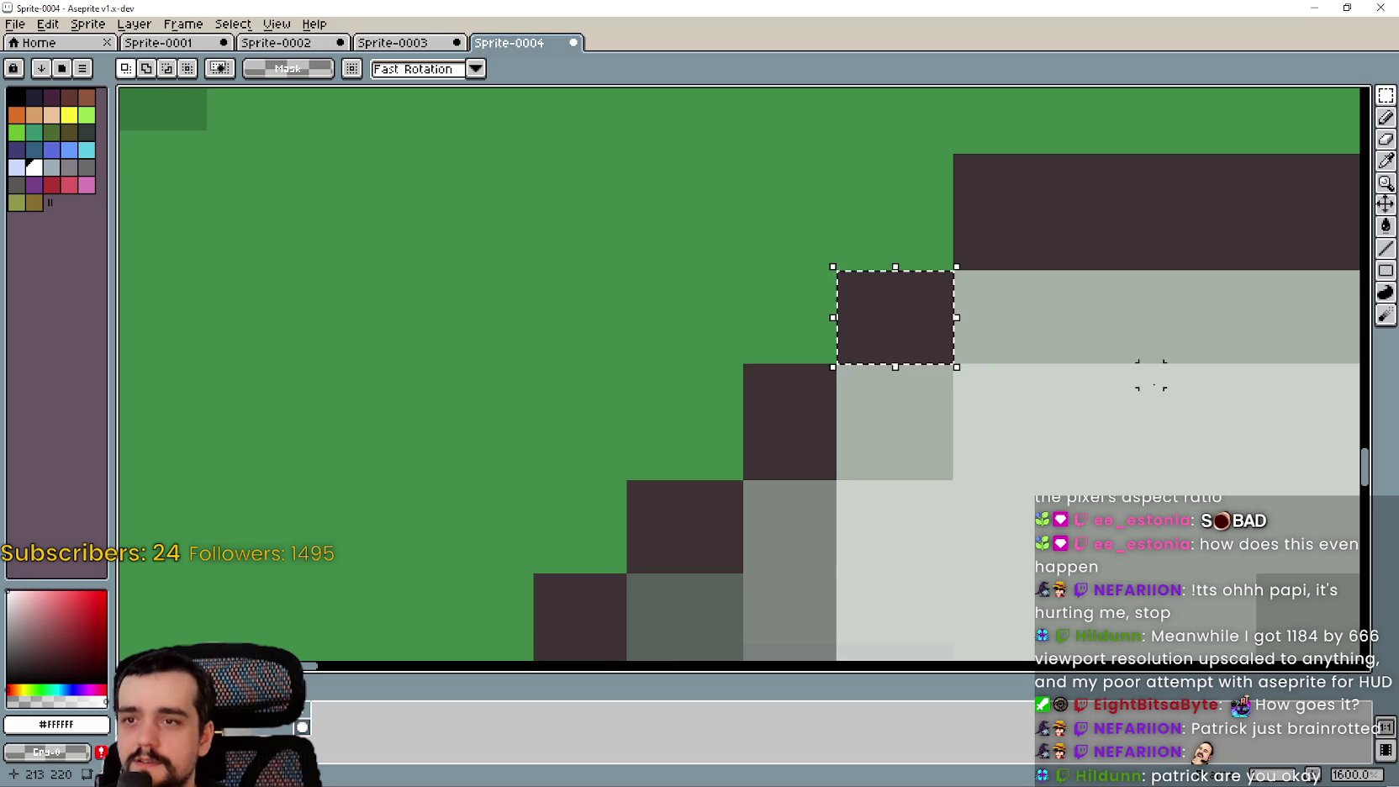
drag(1150, 375, 900, 406)
Inspect the corrected textbox outline zoomed in, then minimize Aseprite to view the running game
scroll(884, 406, down, 2)
scroll(860, 302, up, 1)
scroll(862, 306, up, 1)
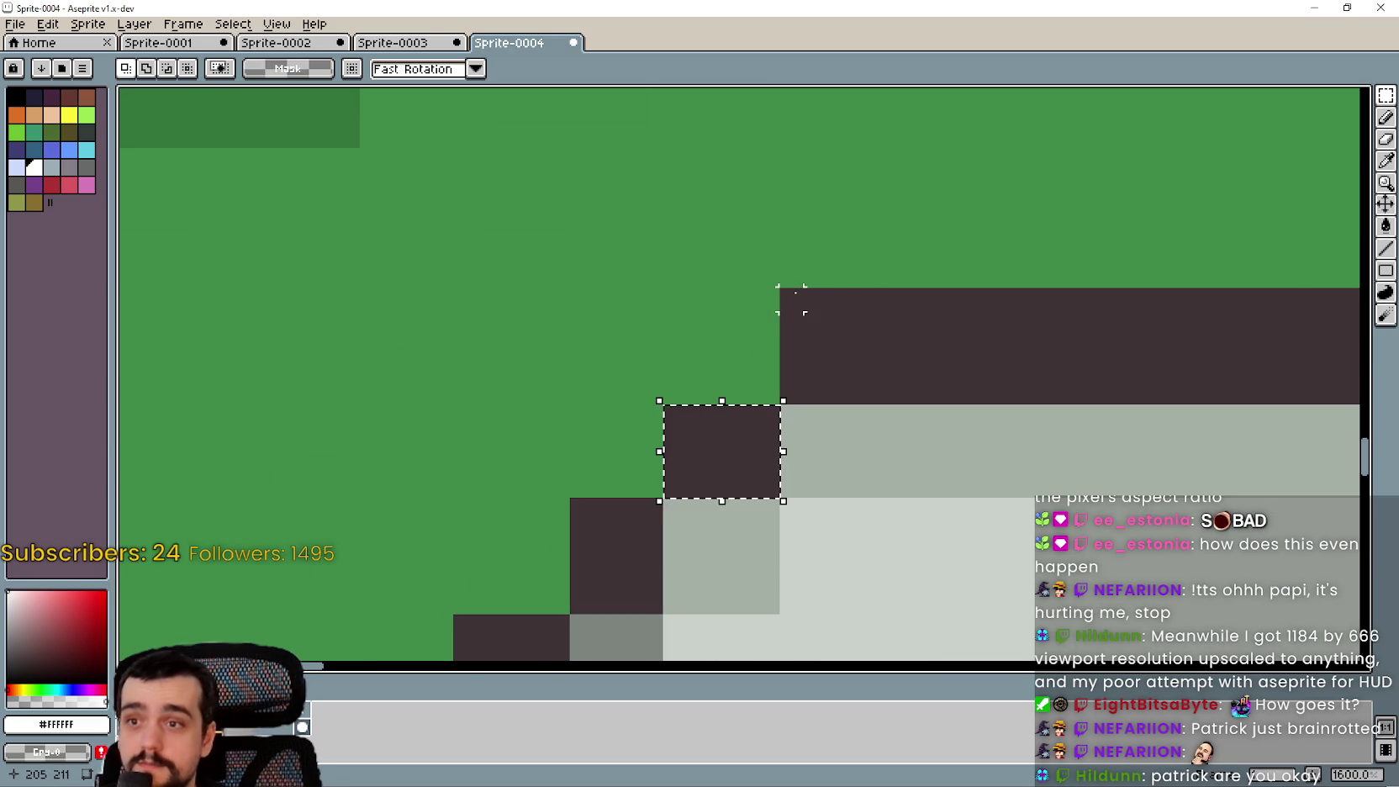
scroll(849, 357, down, 5)
scroll(909, 353, up, 5)
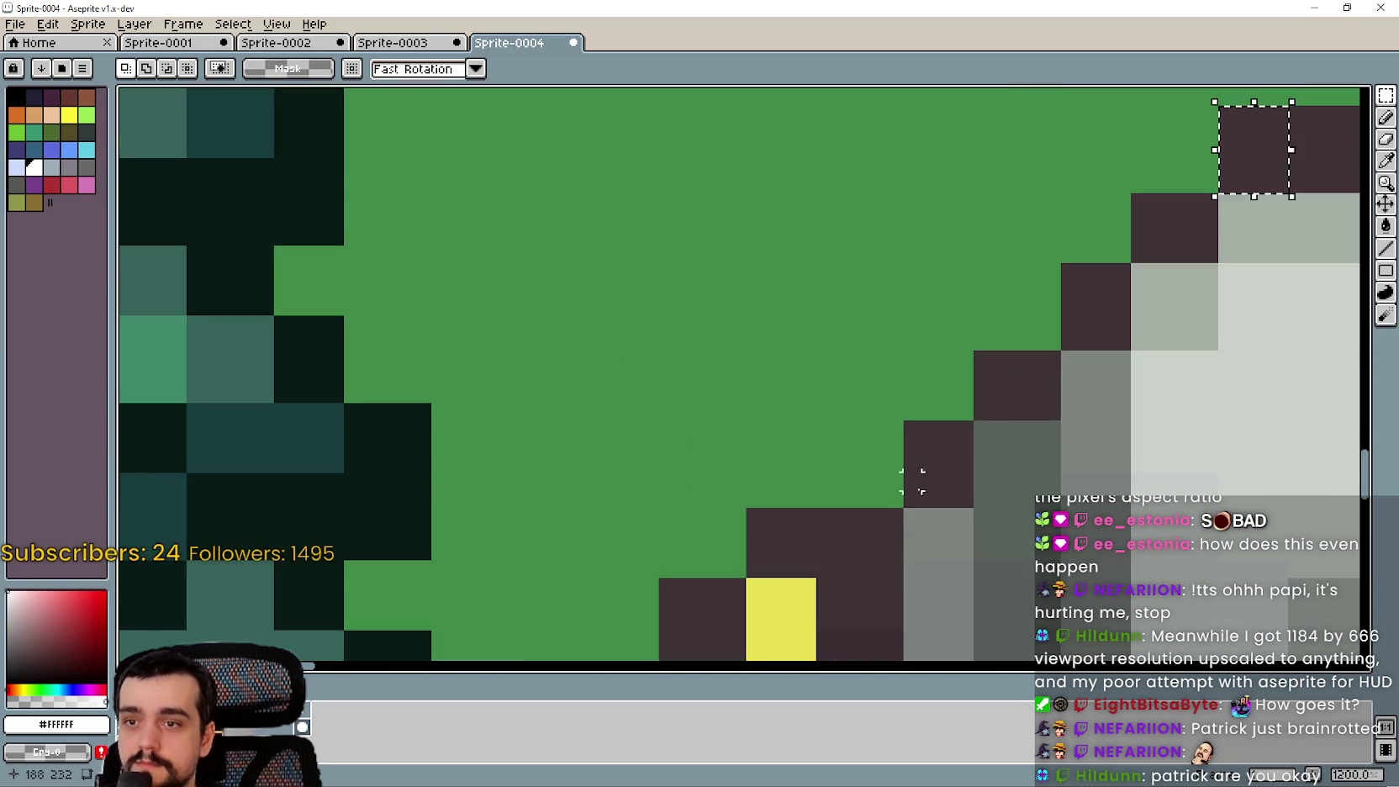
scroll(915, 360, down, 5)
scroll(806, 353, up, 6)
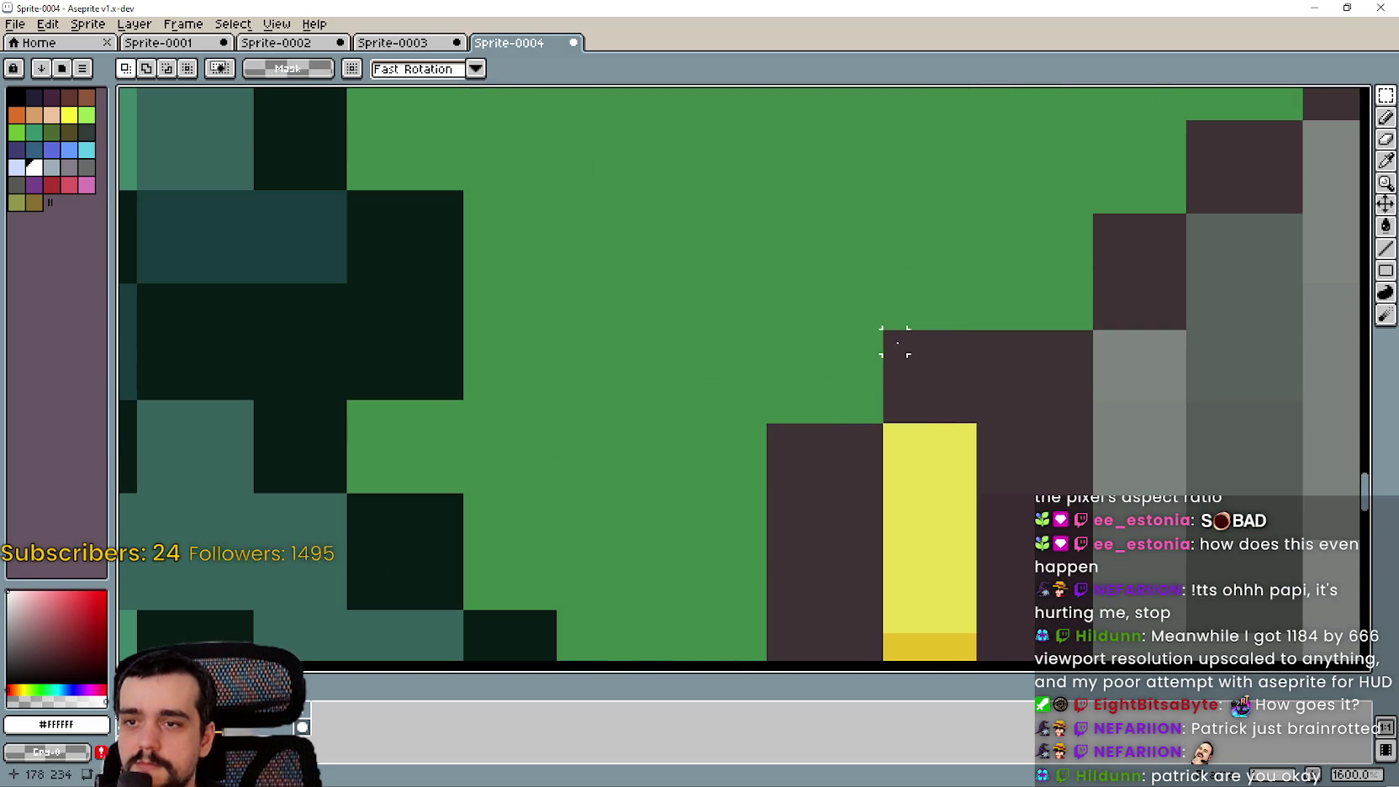
scroll(907, 378, down, 4)
scroll(1042, 244, up, 3)
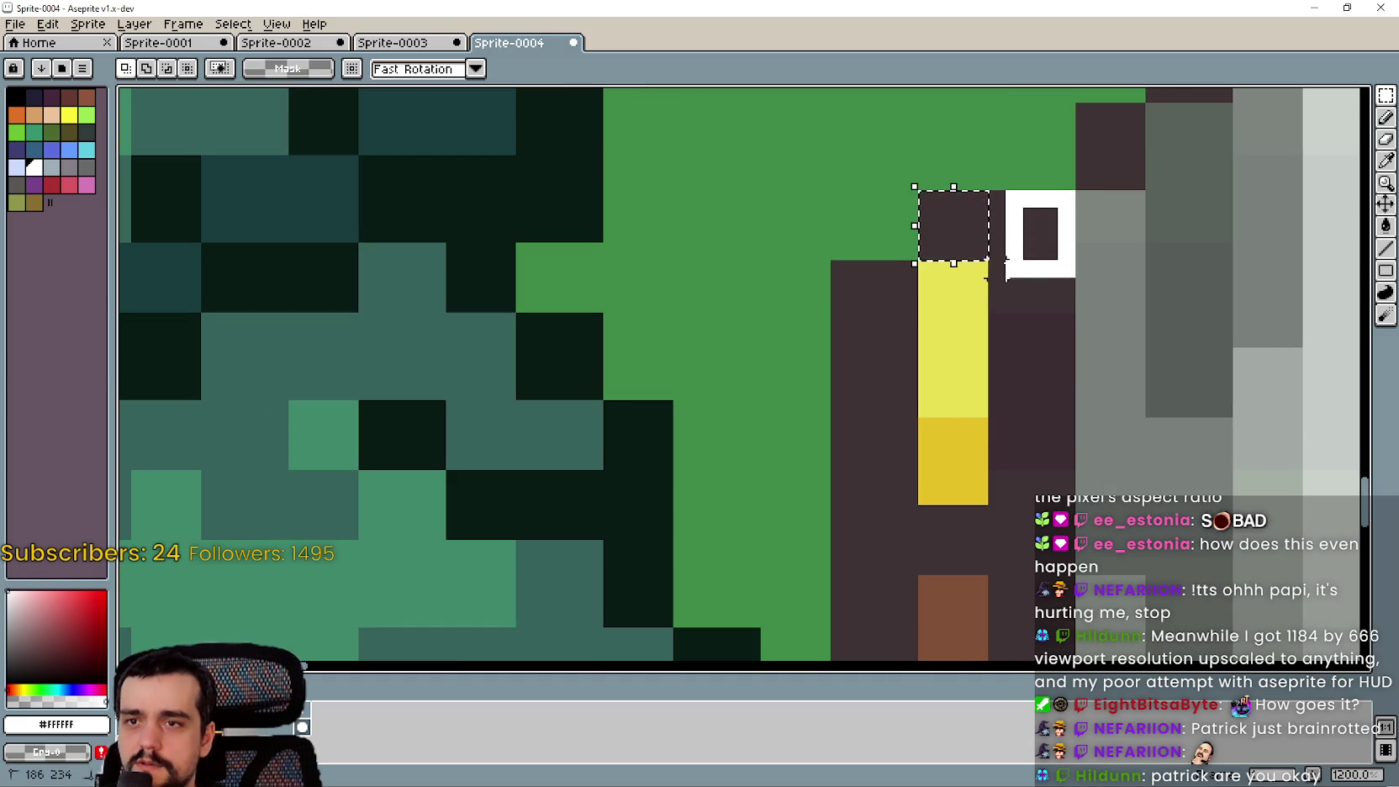
scroll(891, 461, down, 3)
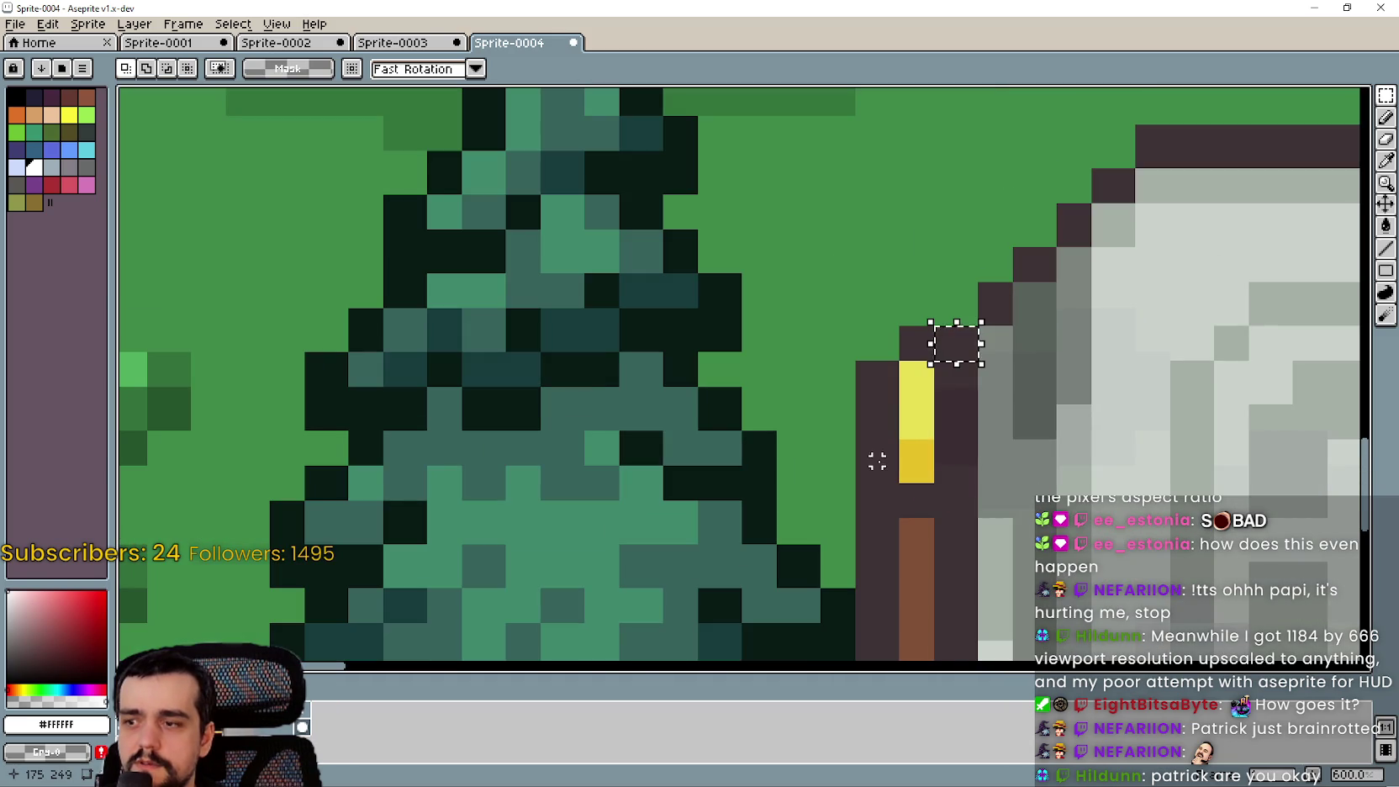
scroll(893, 417, up, 4)
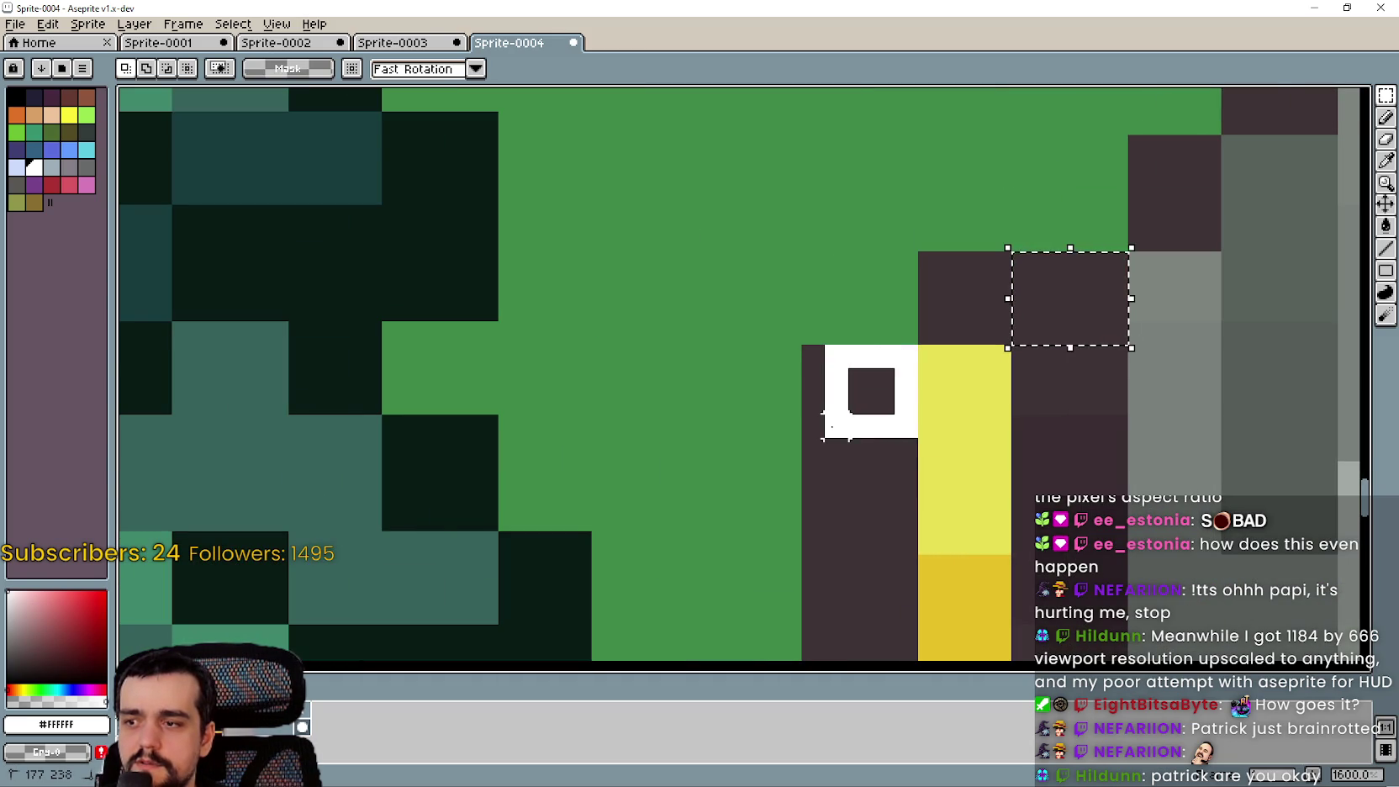
scroll(837, 424, down, 8)
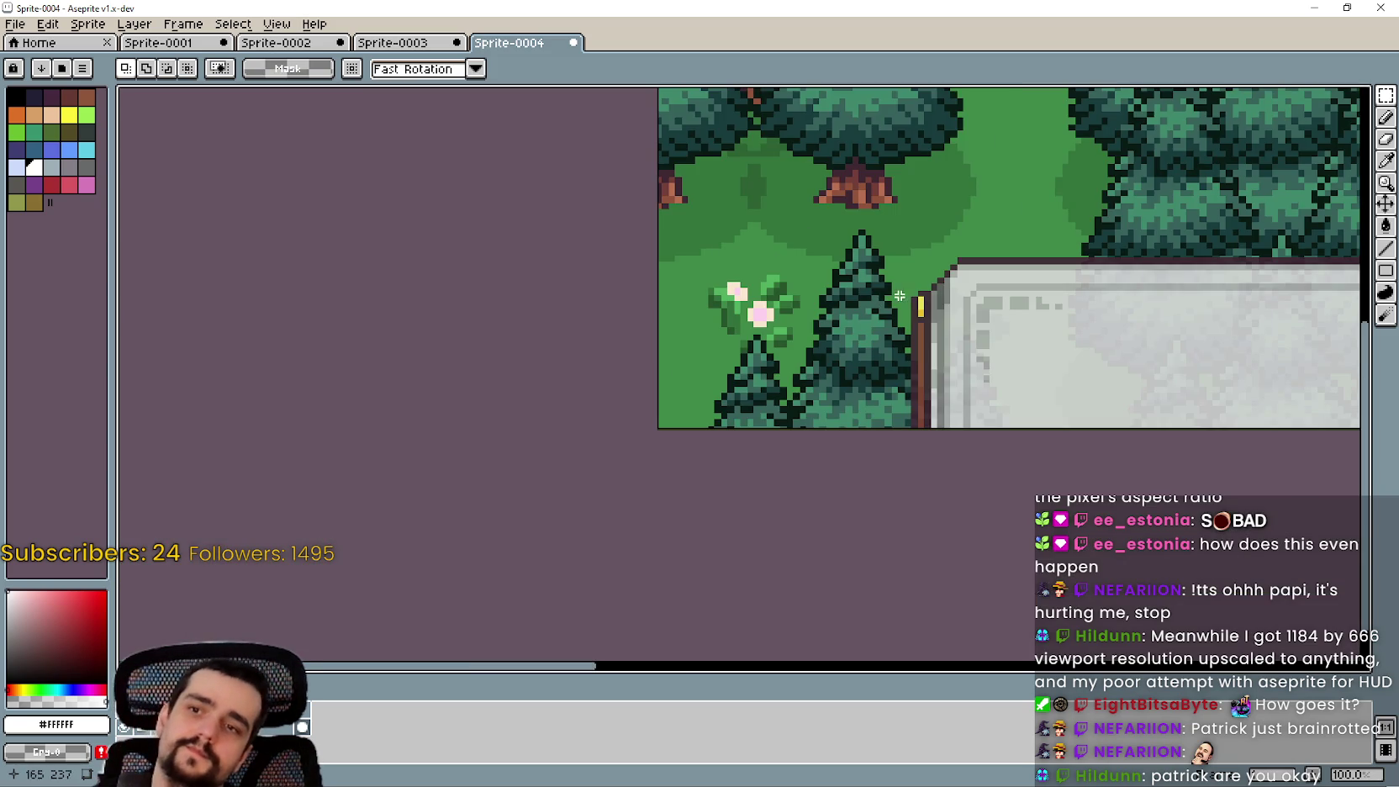
scroll(898, 295, down, 3)
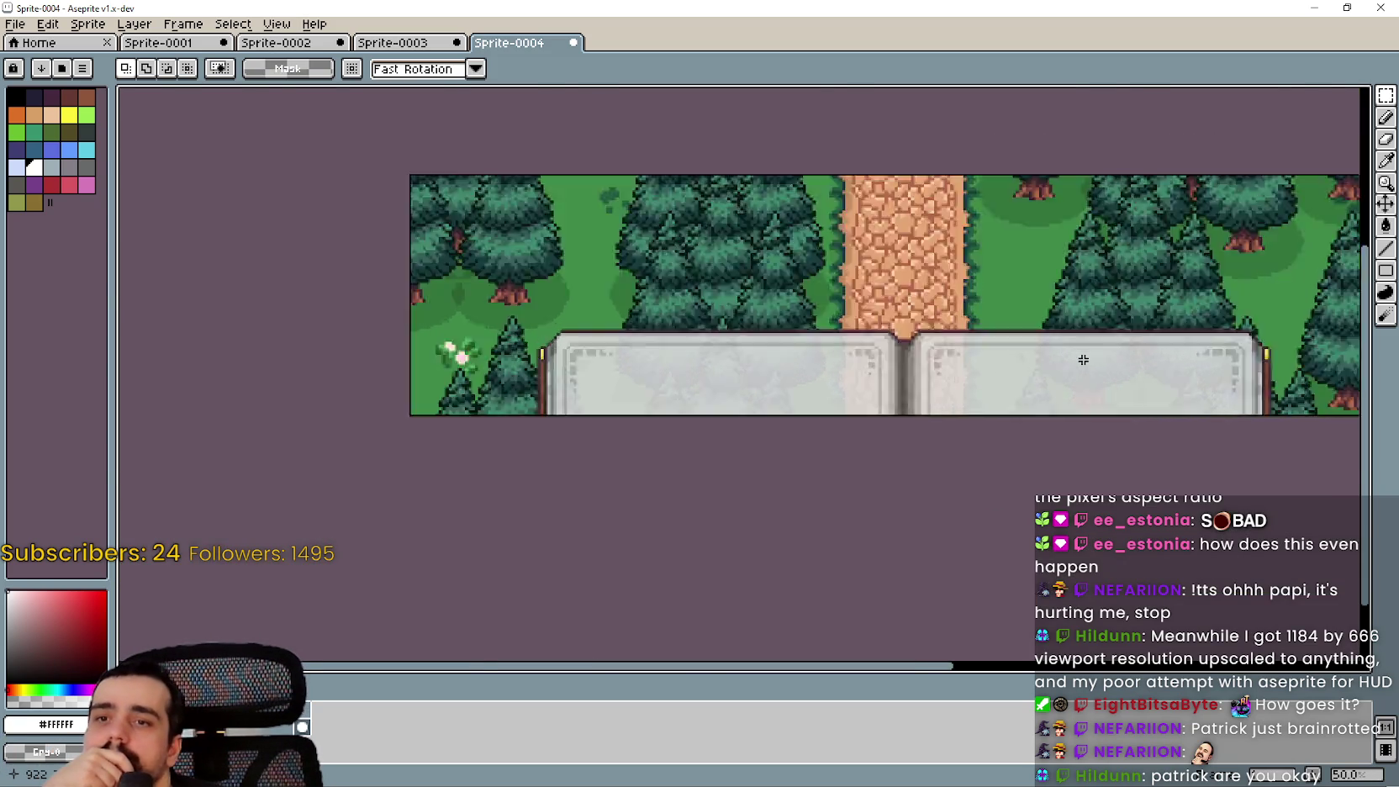
scroll(1082, 353, down, 1)
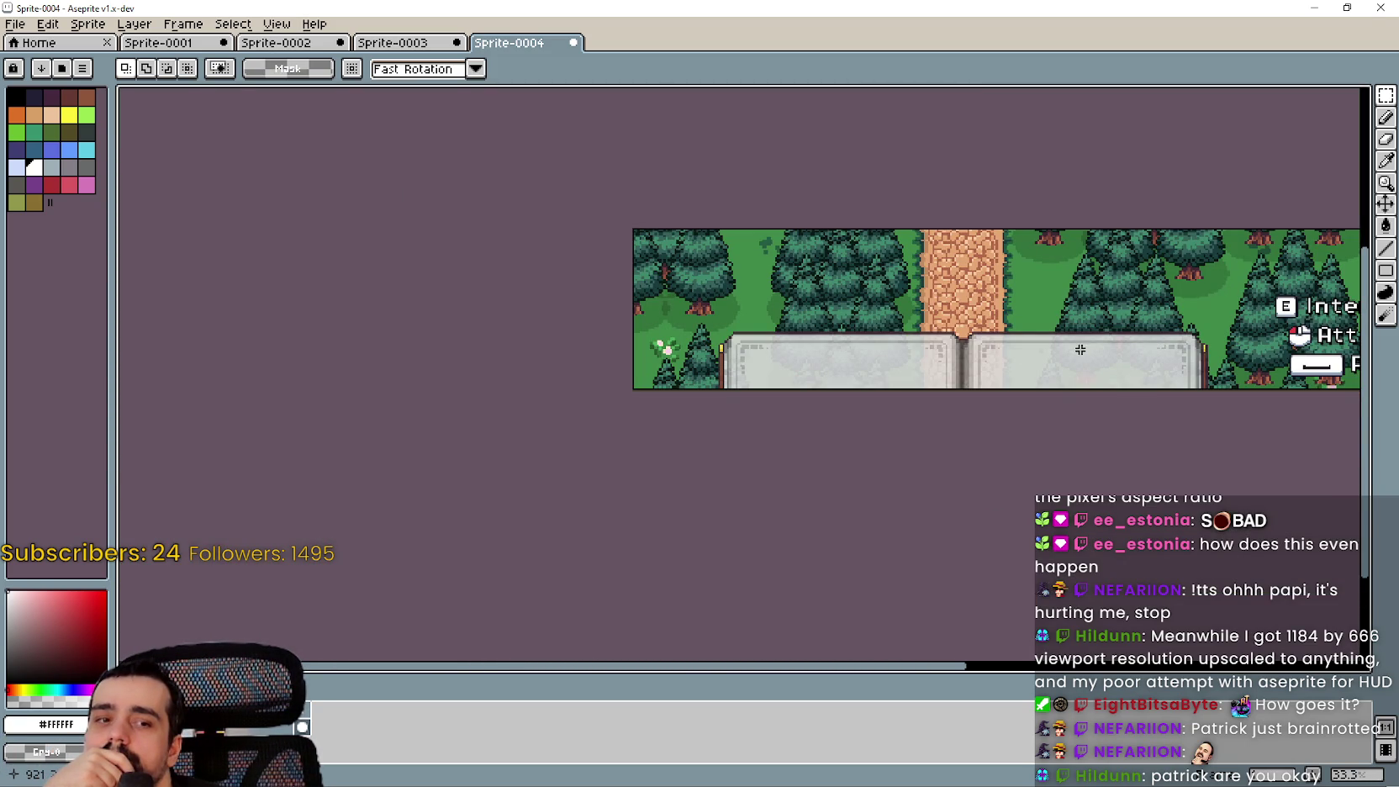
click(1325, 7)
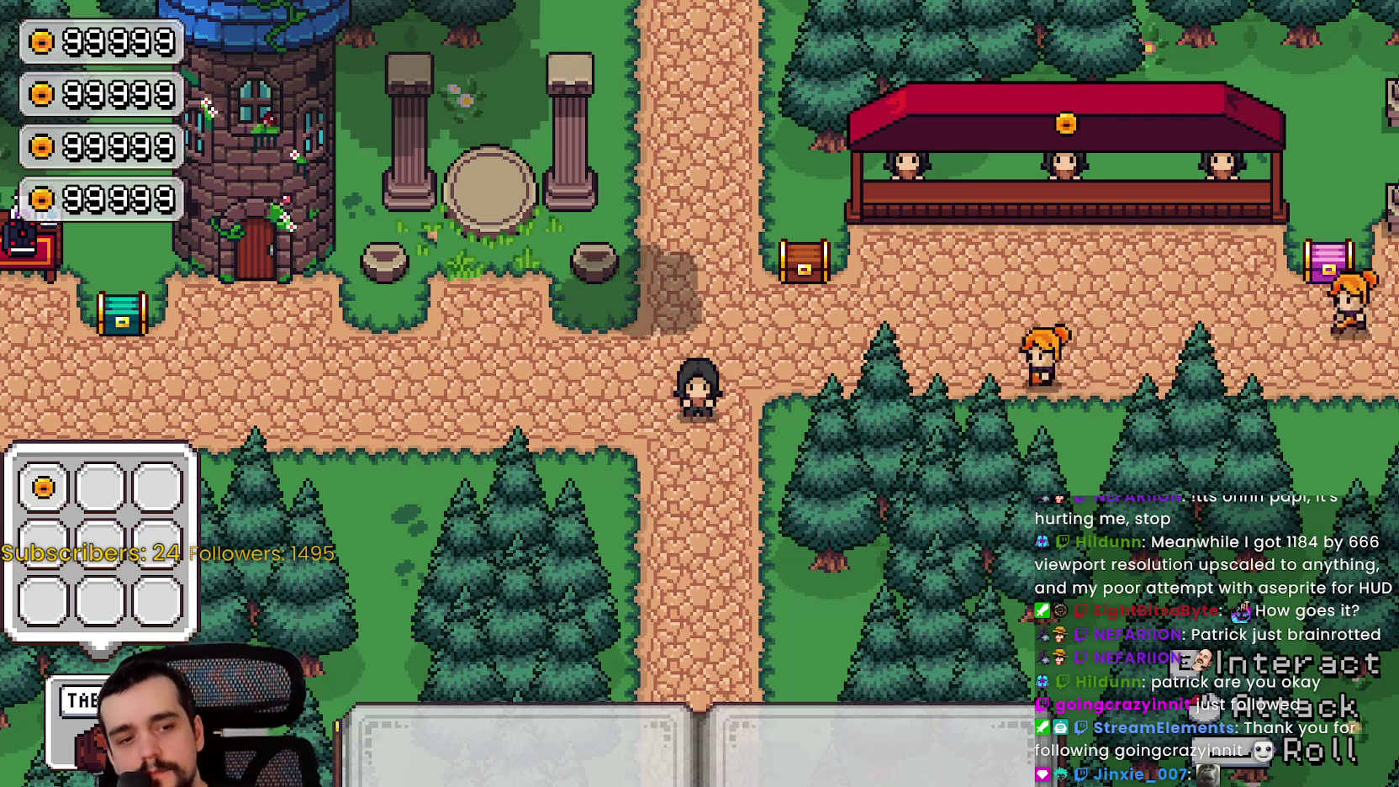
Paste a copy of the textbox bar into main_atlas.png and move it into empty space
key(alt+Tab)
scroll(1301, 652, down, 3)
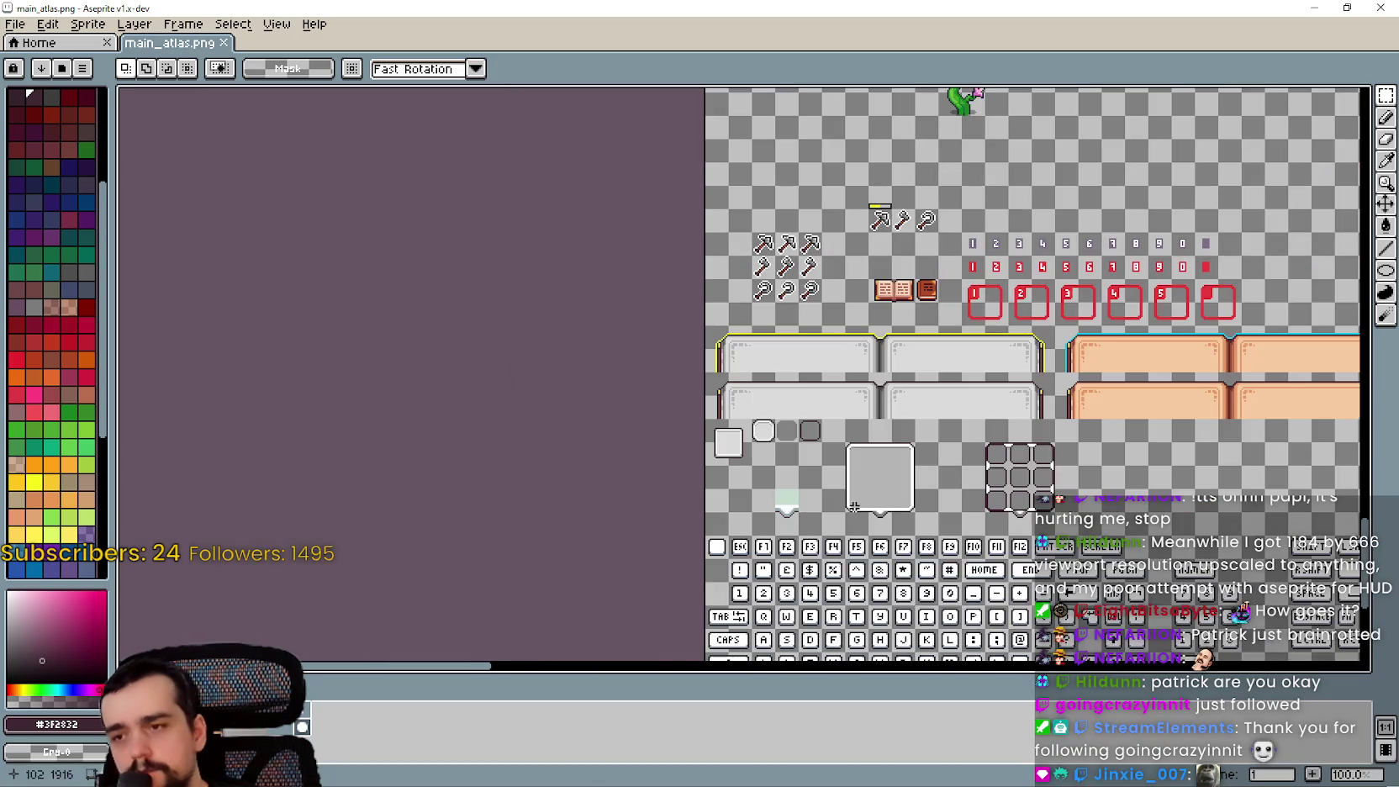
scroll(925, 406, up, 3)
scroll(967, 290, left, 5)
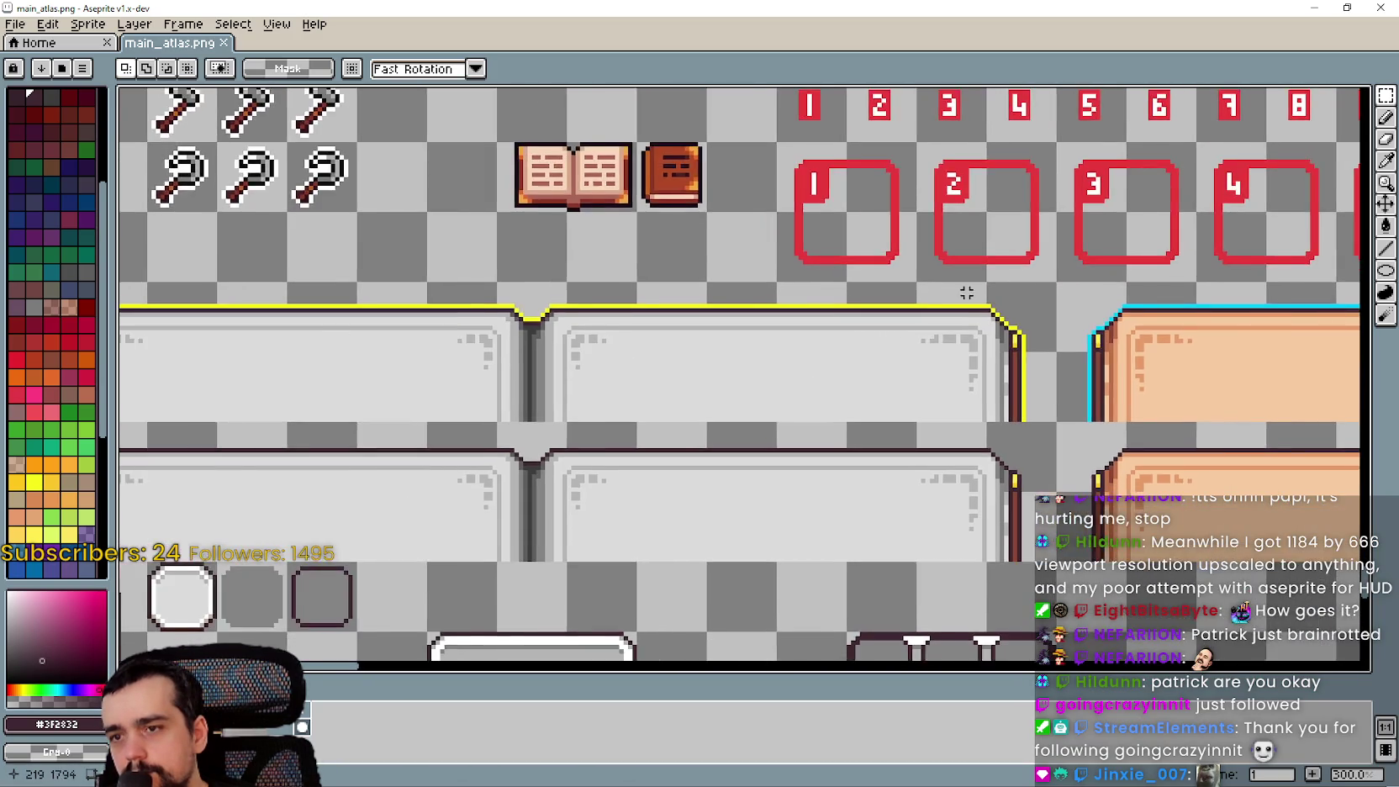
scroll(1261, 454, right, 5)
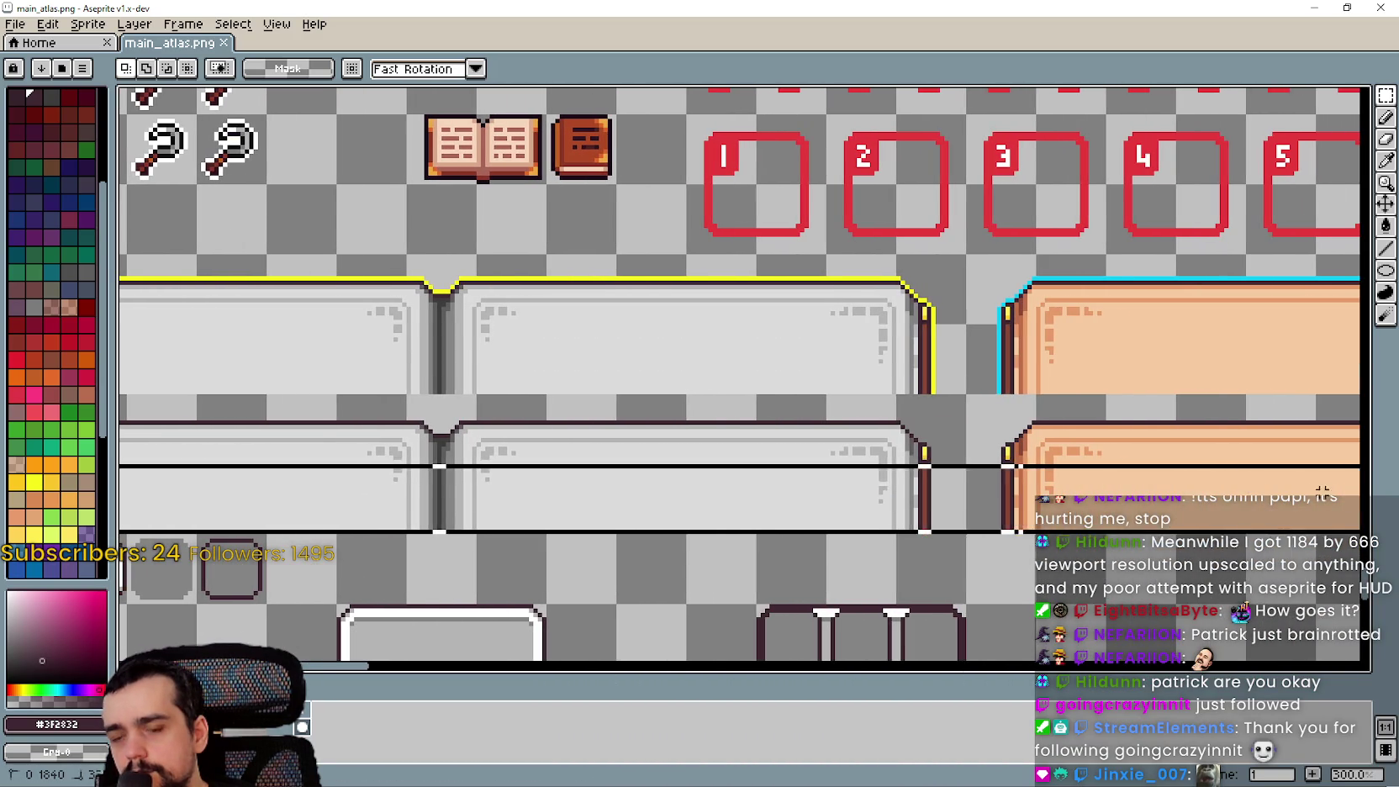
scroll(925, 448, down, 3)
scroll(971, 235, up, 2)
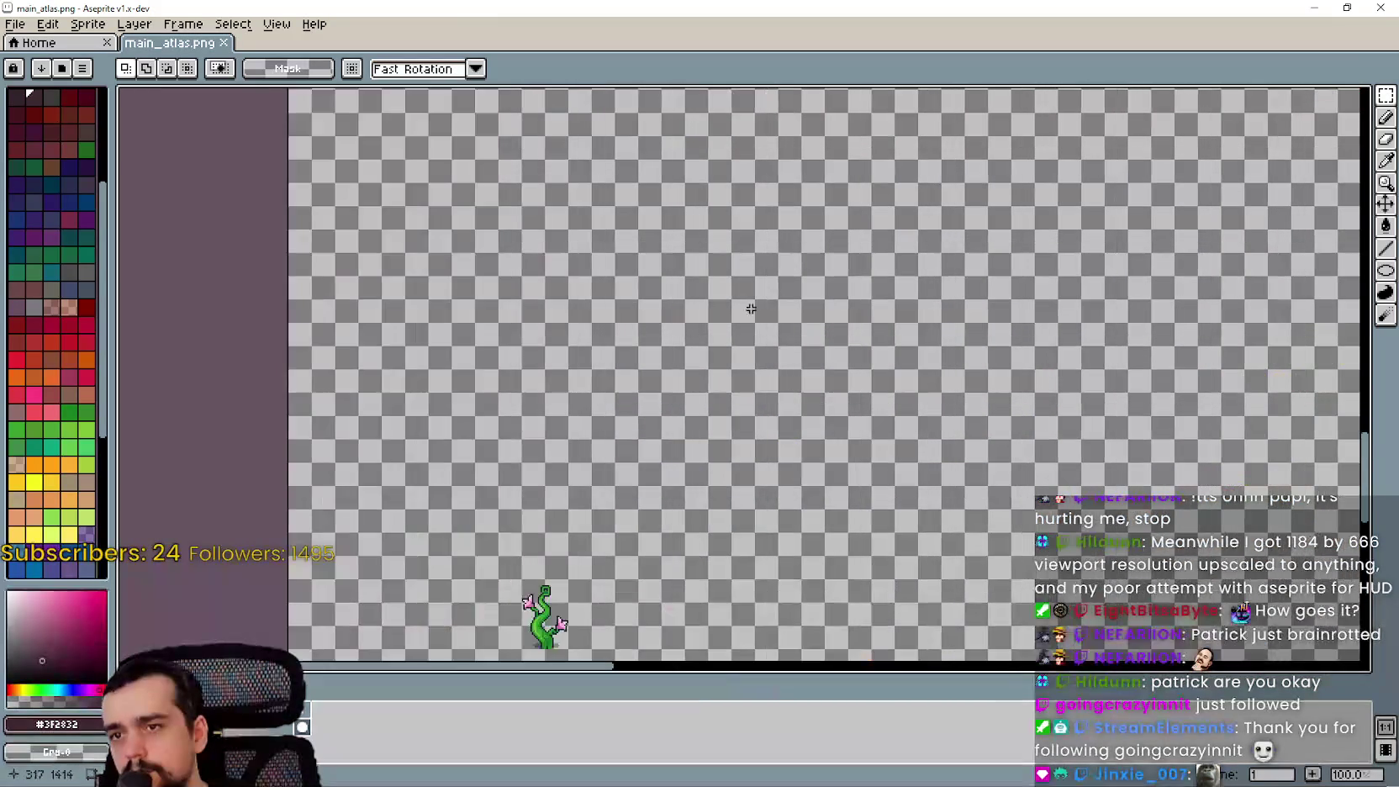
key(ctrl+v)
scroll(649, 336, up, 3)
drag(549, 378, 674, 329)
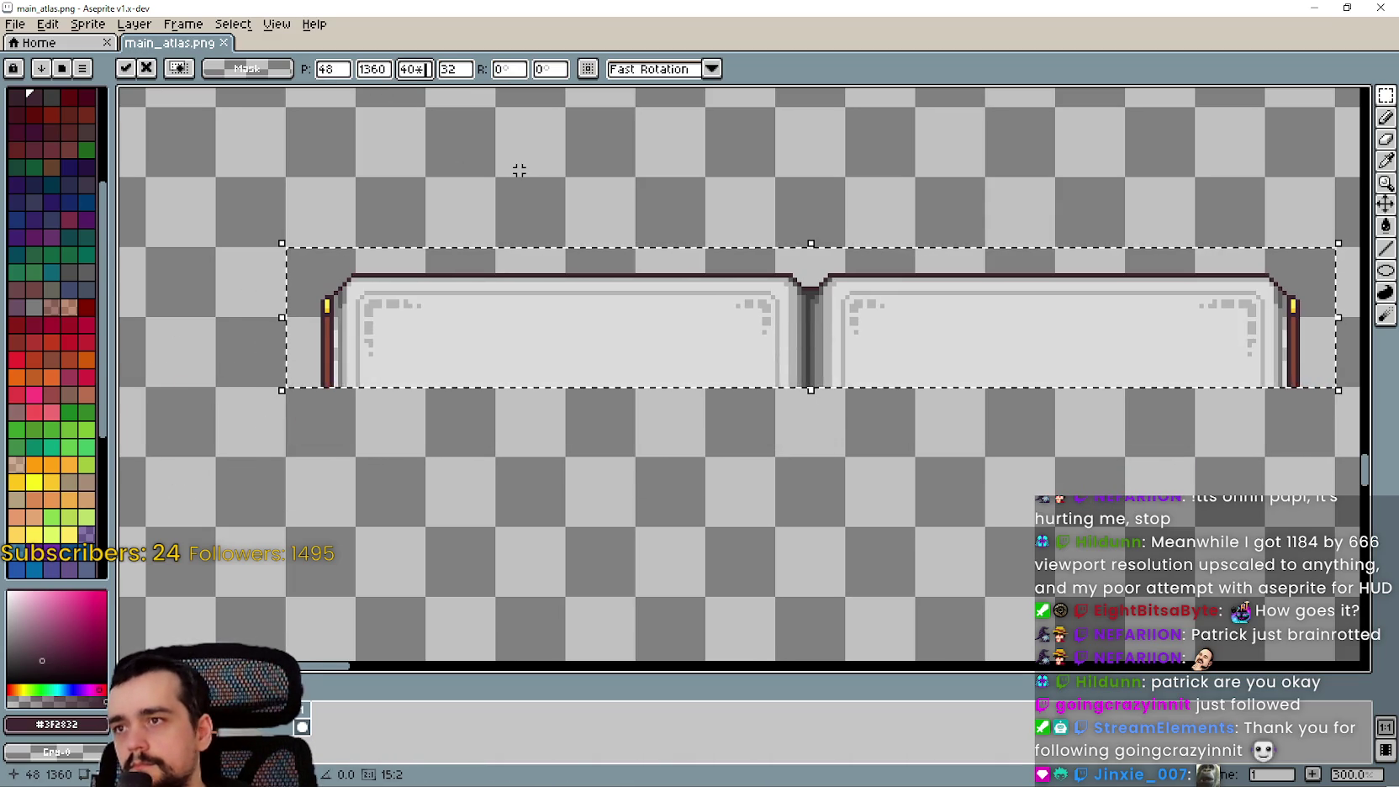
Scale the pasted bar by 1.5 in width and height to 360×48
key(BackSpace)
text(5)
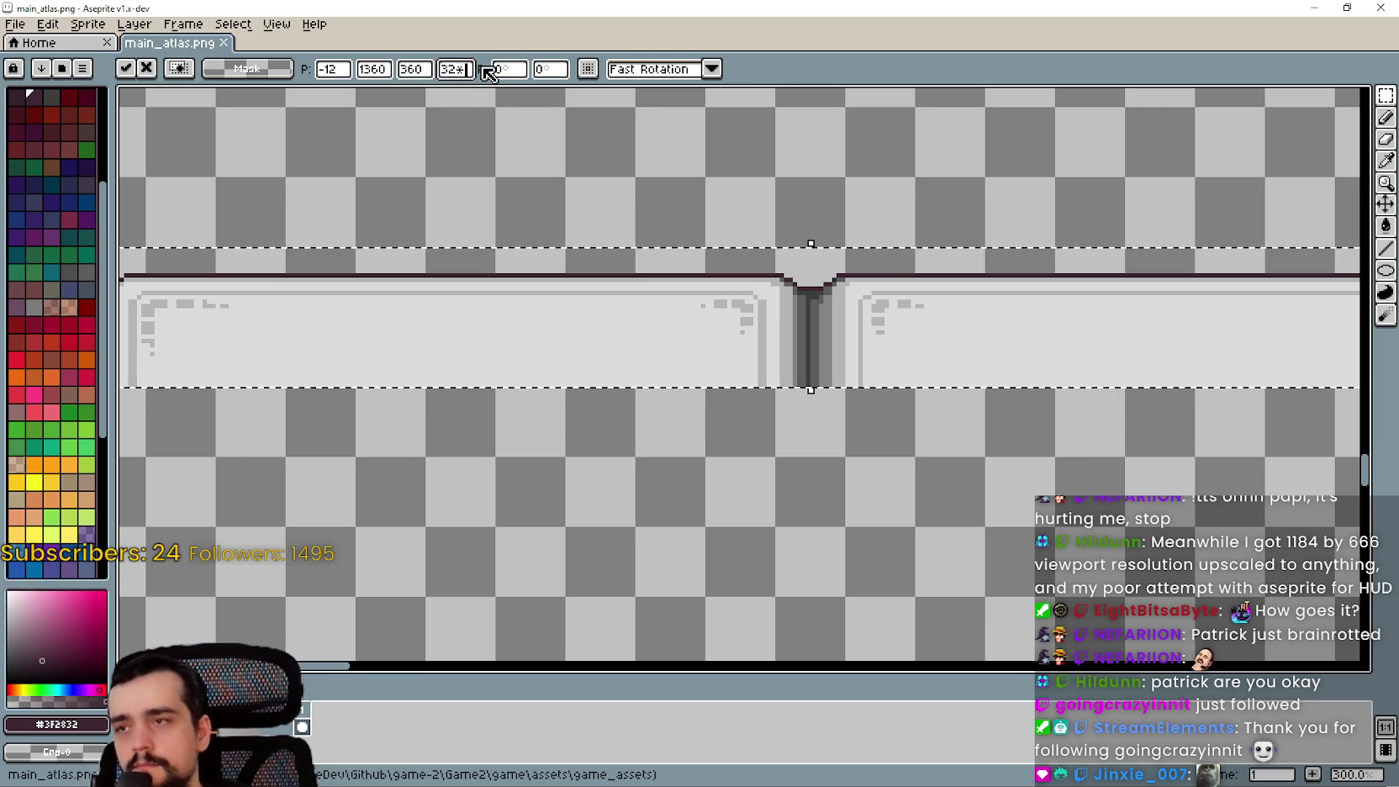
text(.15)
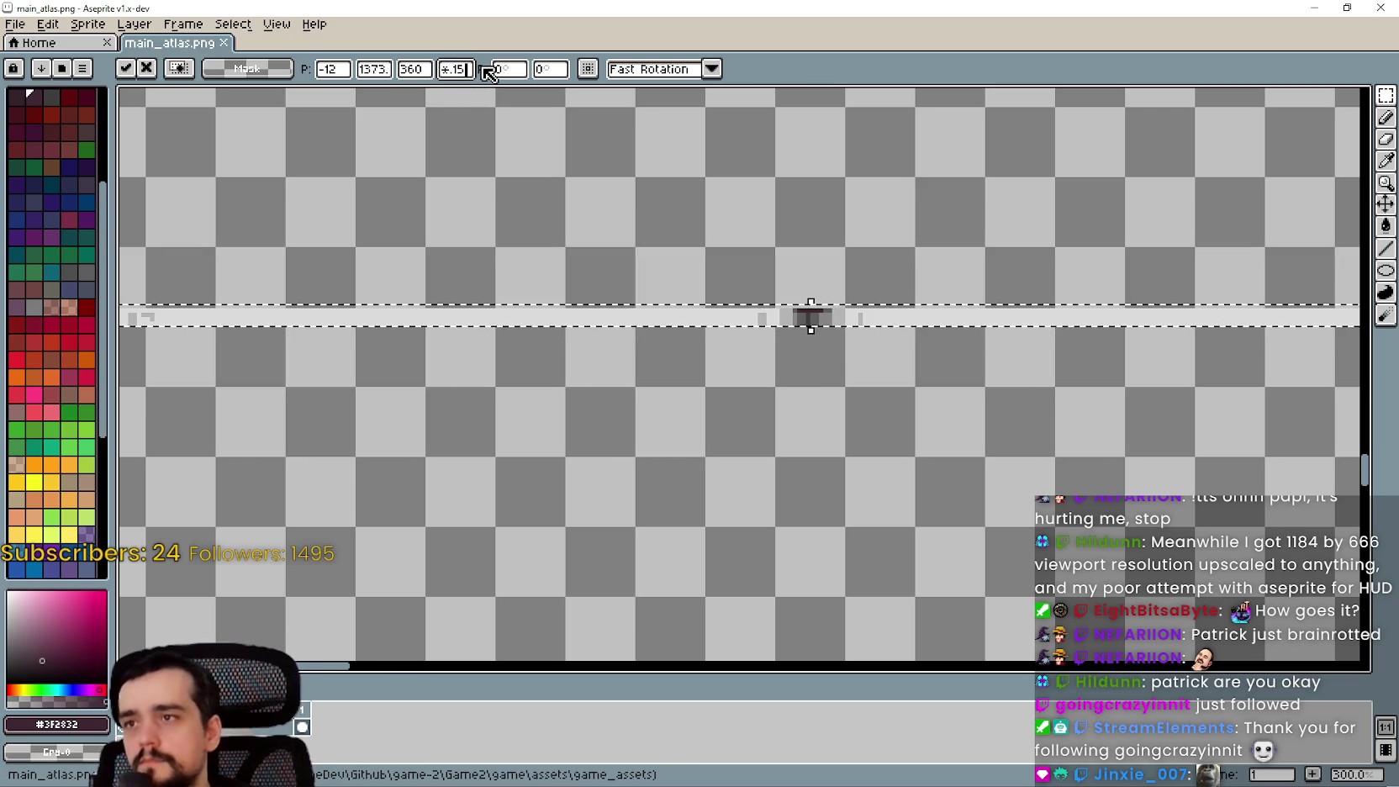
key(BackSpace)
key(BackSpace)
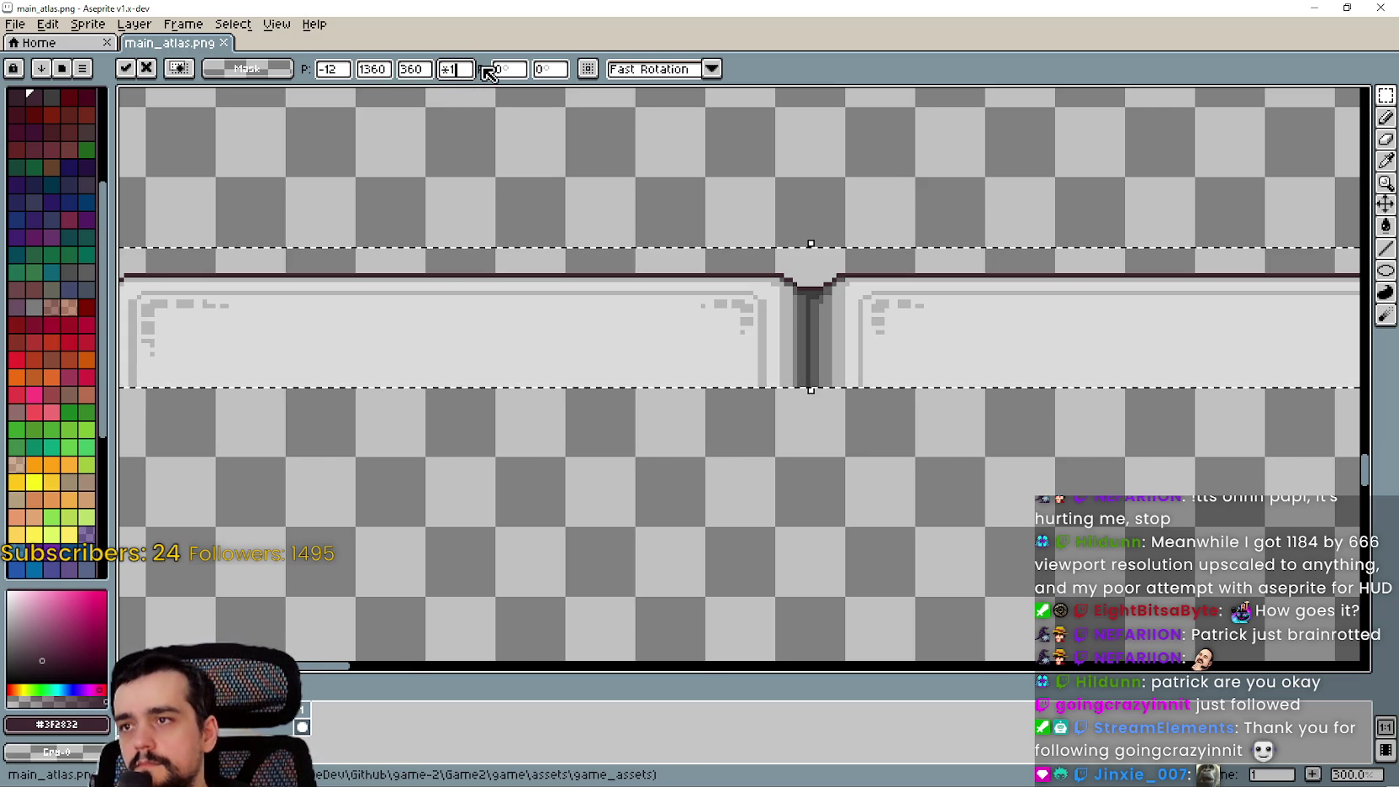
text(.5)
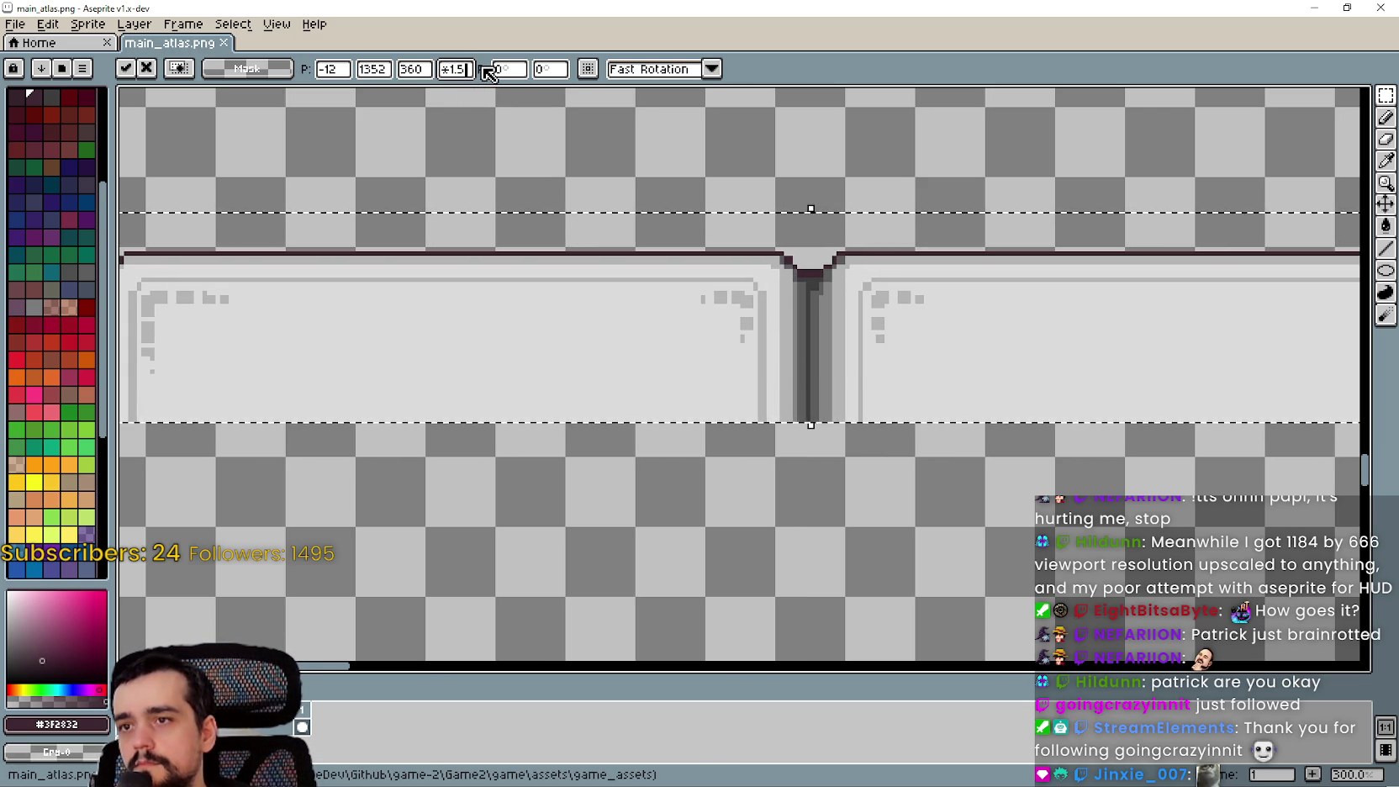
scroll(571, 183, down, 5)
scroll(571, 183, up, 4)
mouse_move(451, 182)
mouse_down()
mouse_move(481, 212)
mouse_move(580, 184)
mouse_up()
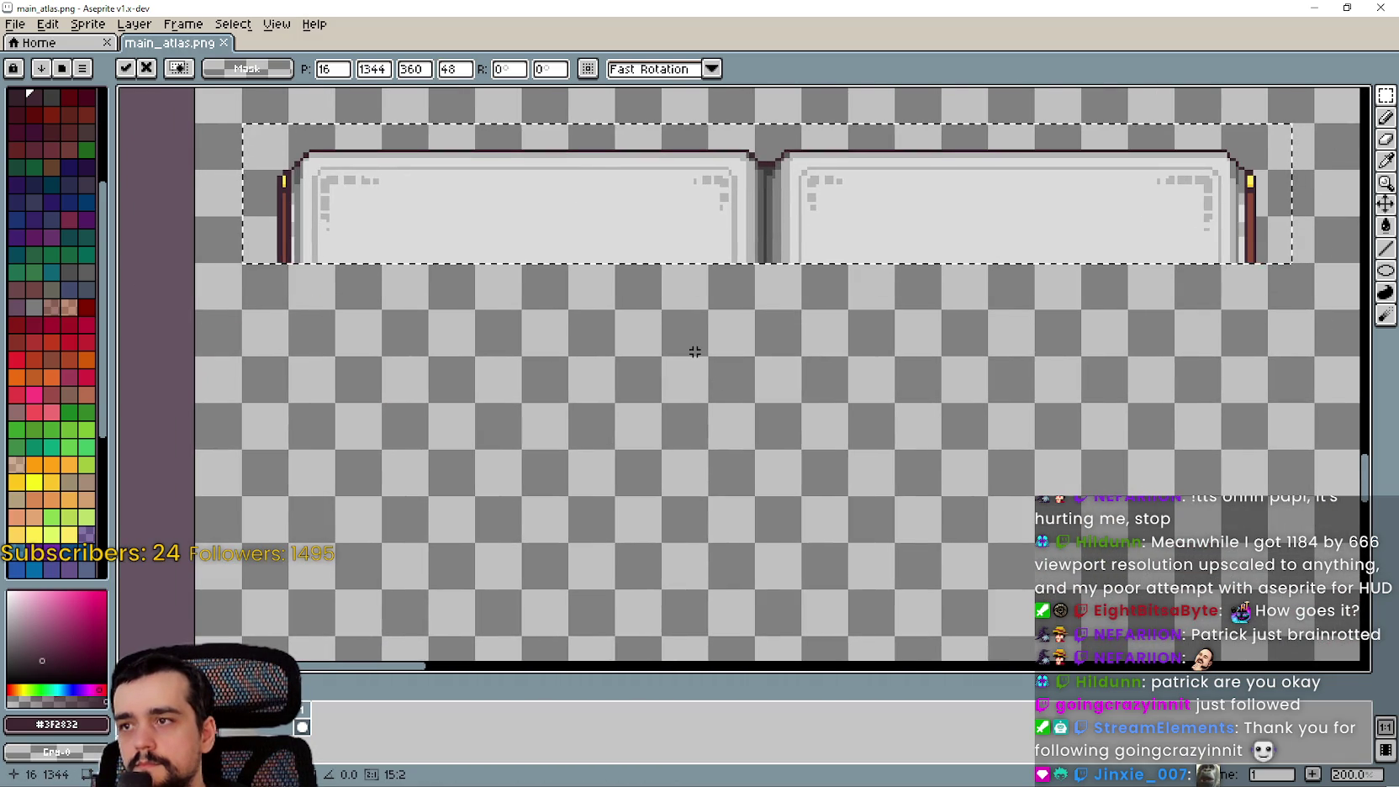
Apply the resize to the pasted bar, then zoom in and select the stray dark corner pixels
key(Return)
scroll(171, 179, up, 4)
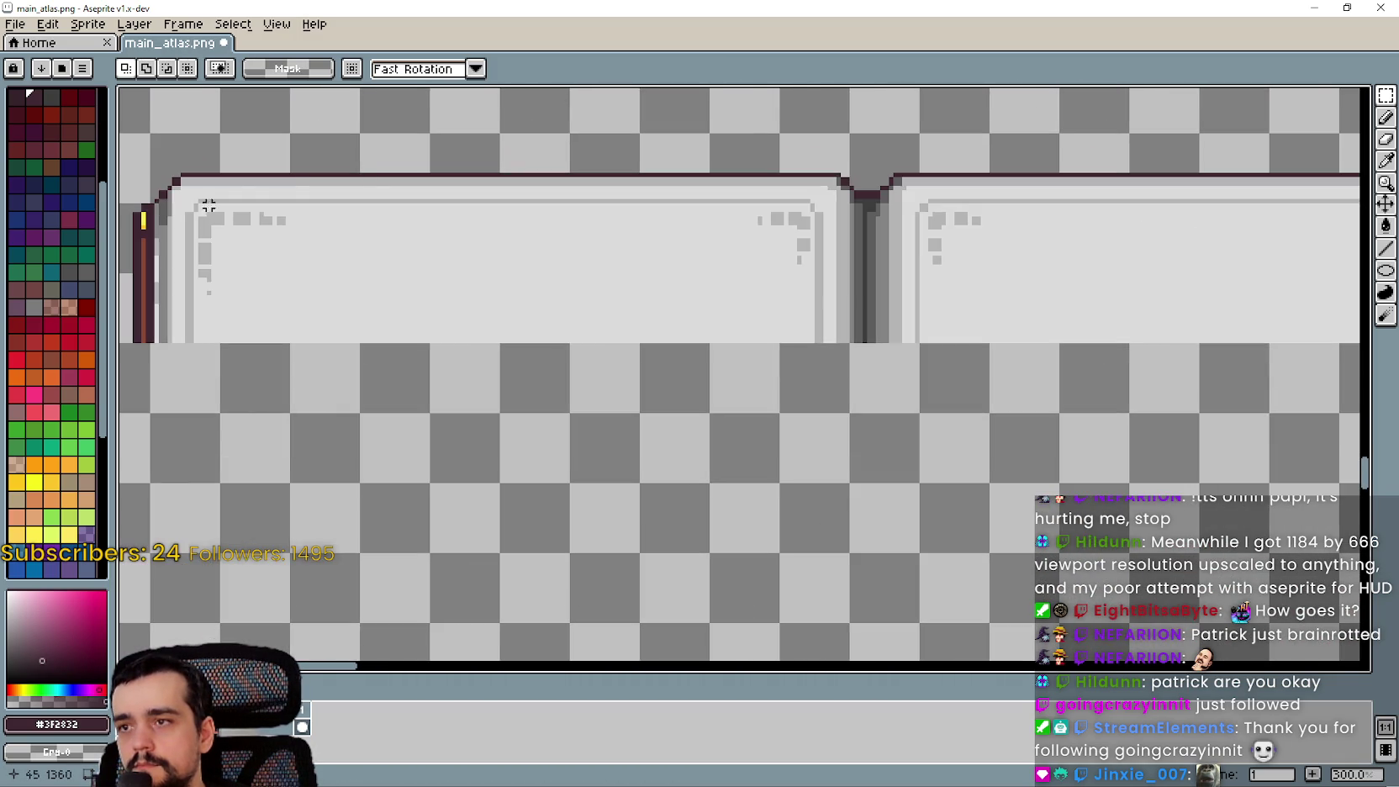
scroll(171, 179, up, 5)
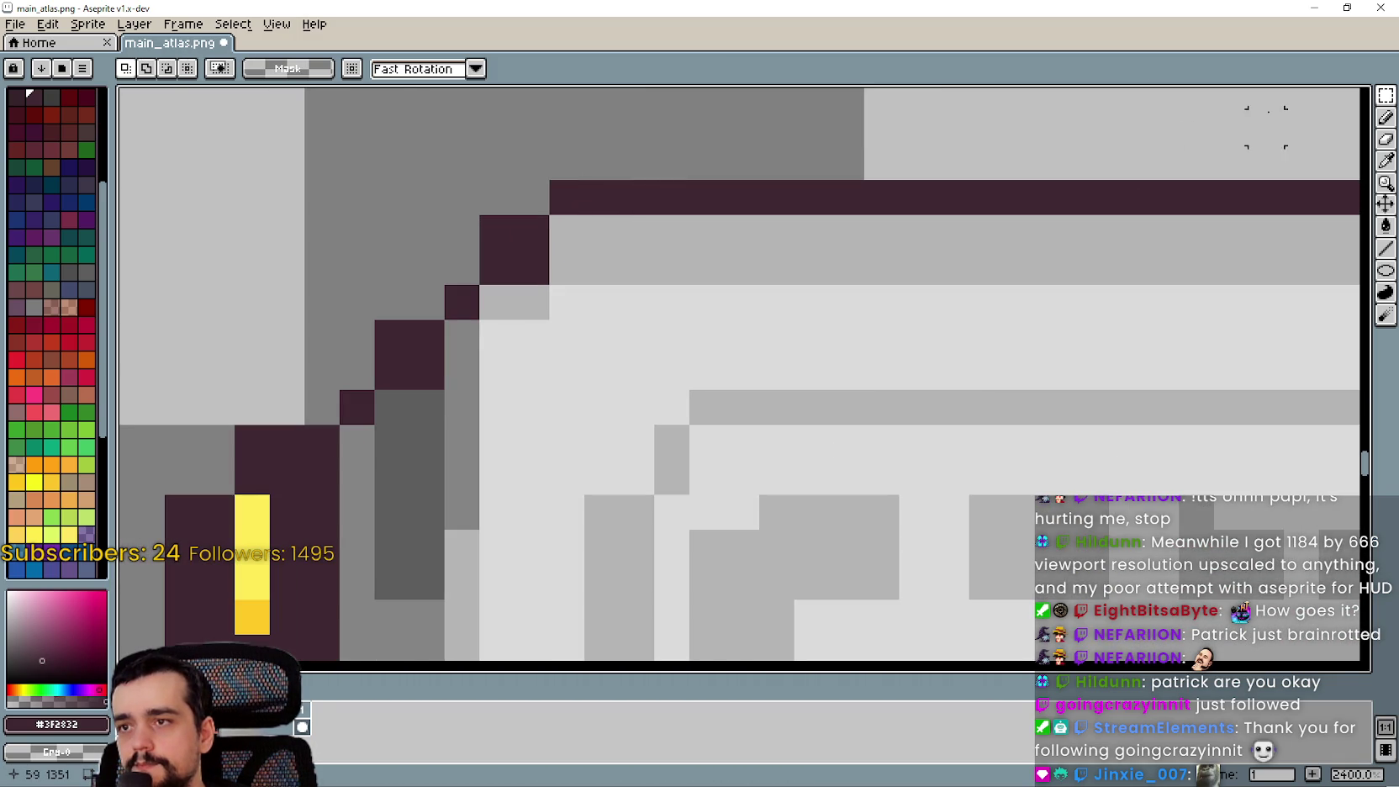
scroll(463, 187, up, 3)
drag(384, 149, 445, 216)
Zoom back out to 100% and pan to show the plant sprite and lower atlas rows
scroll(565, 232, down, 1)
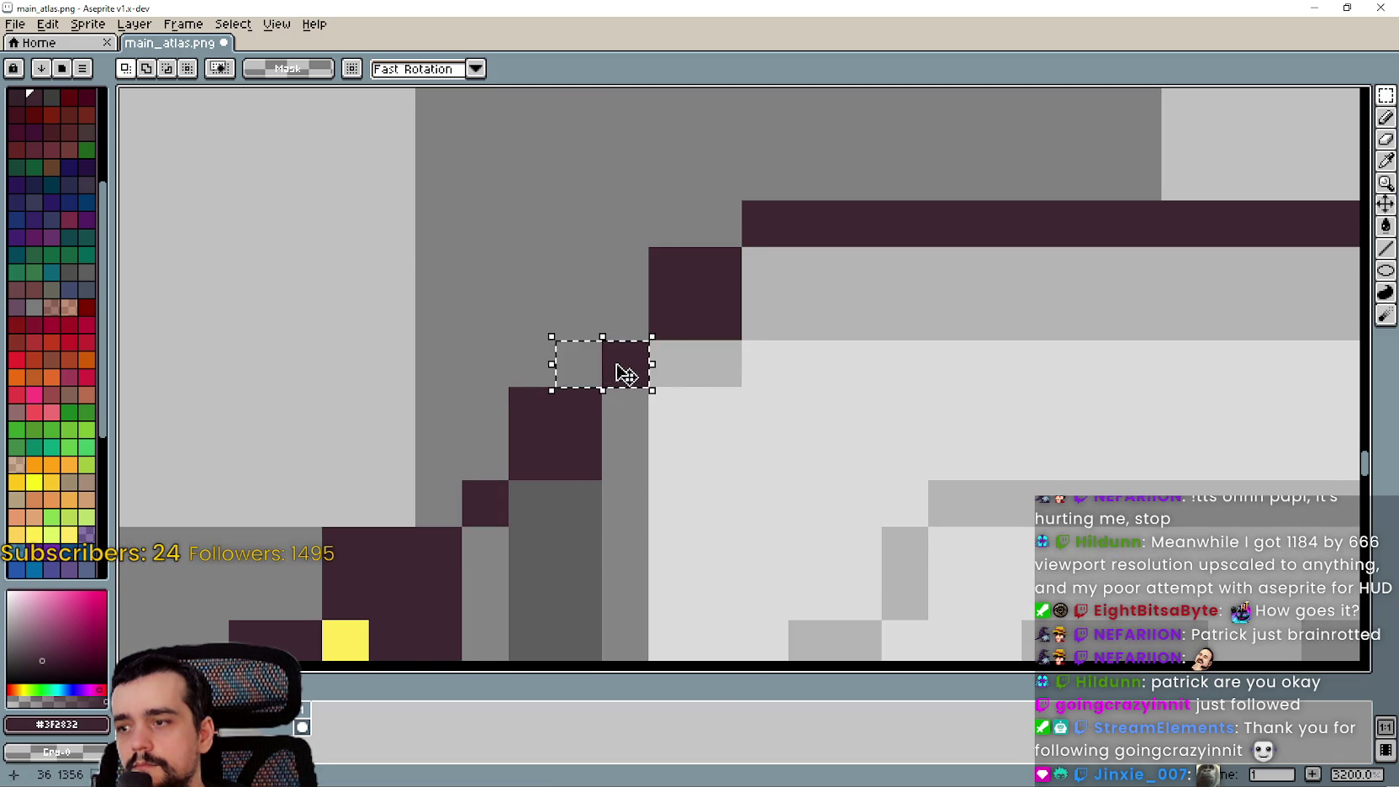
scroll(626, 374, down, 1)
scroll(622, 366, up, 3)
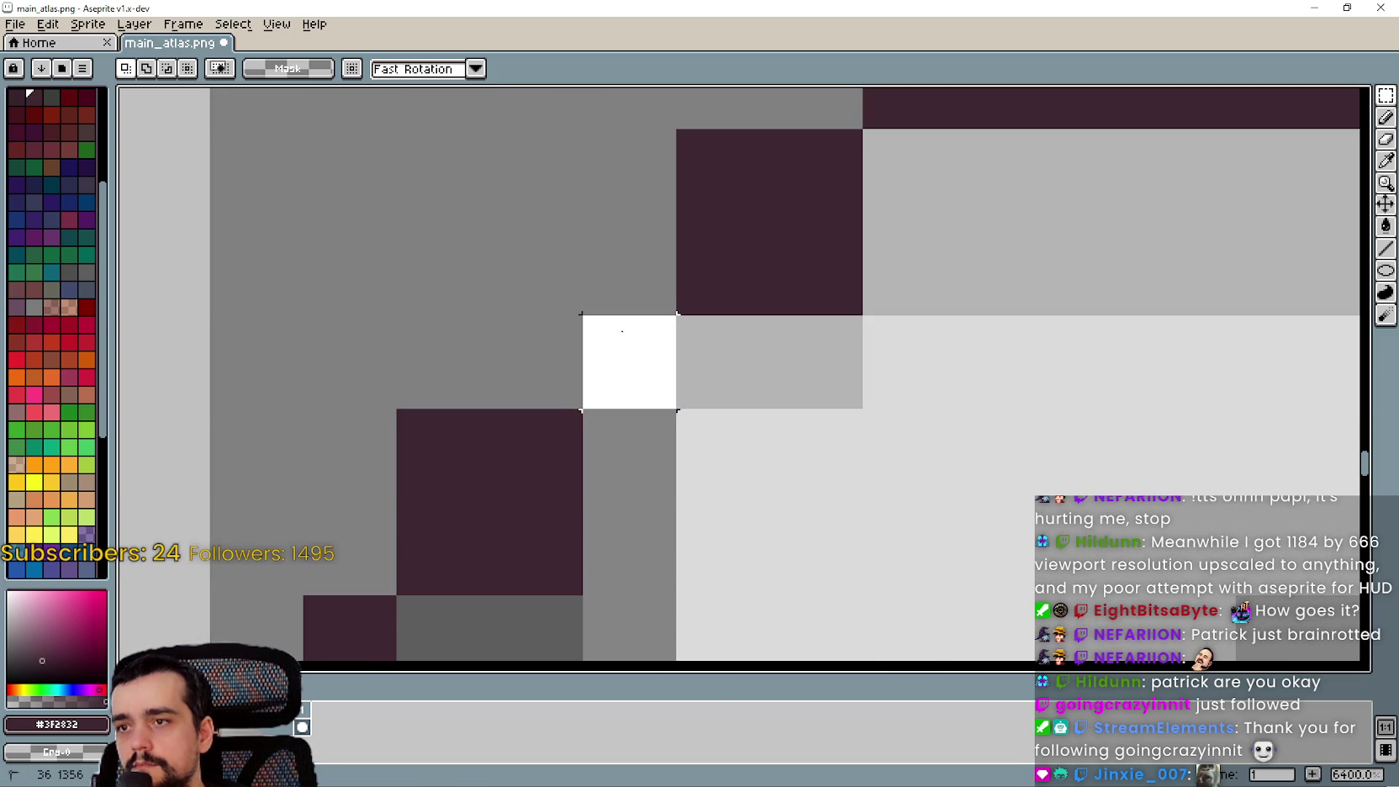
scroll(624, 375, down, 2)
scroll(626, 386, down, 6)
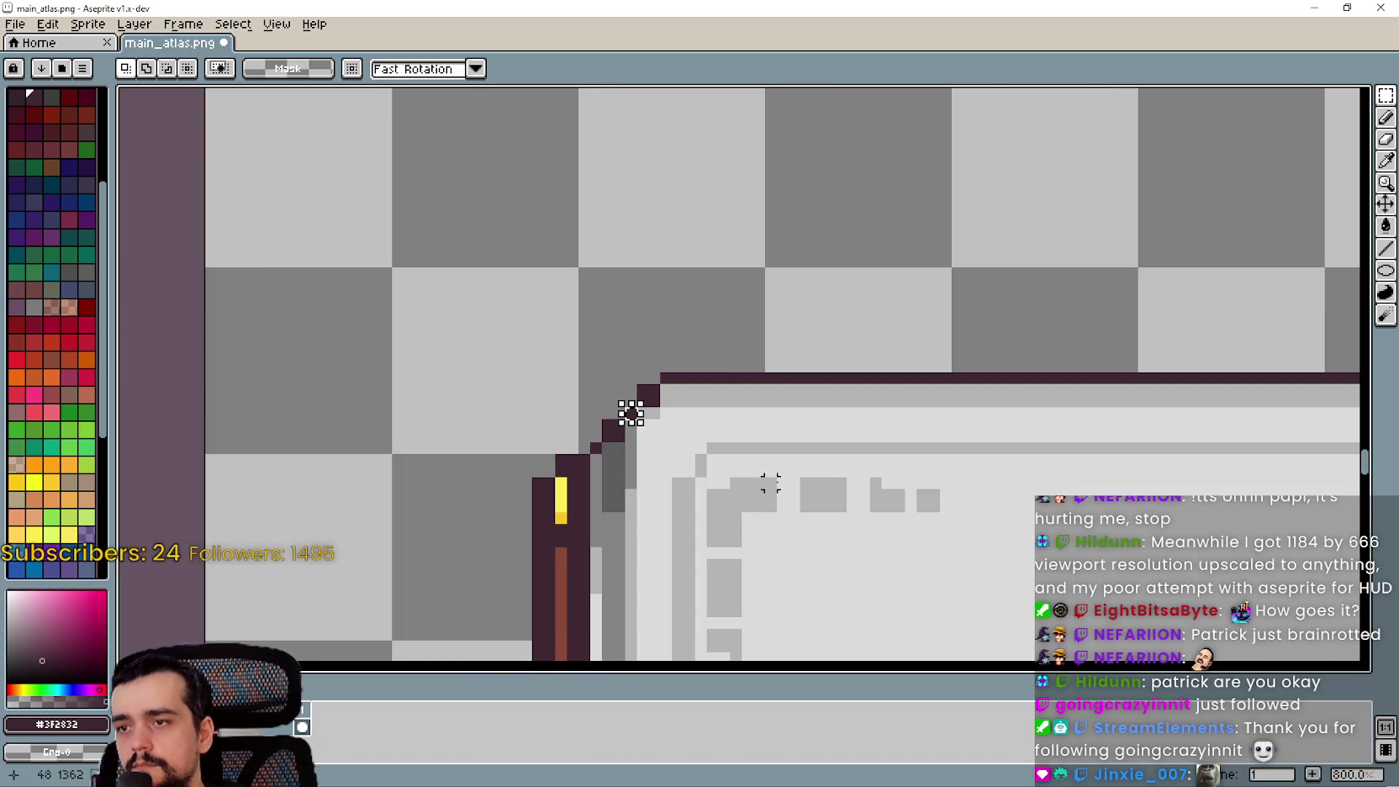
scroll(504, 357, down, 1)
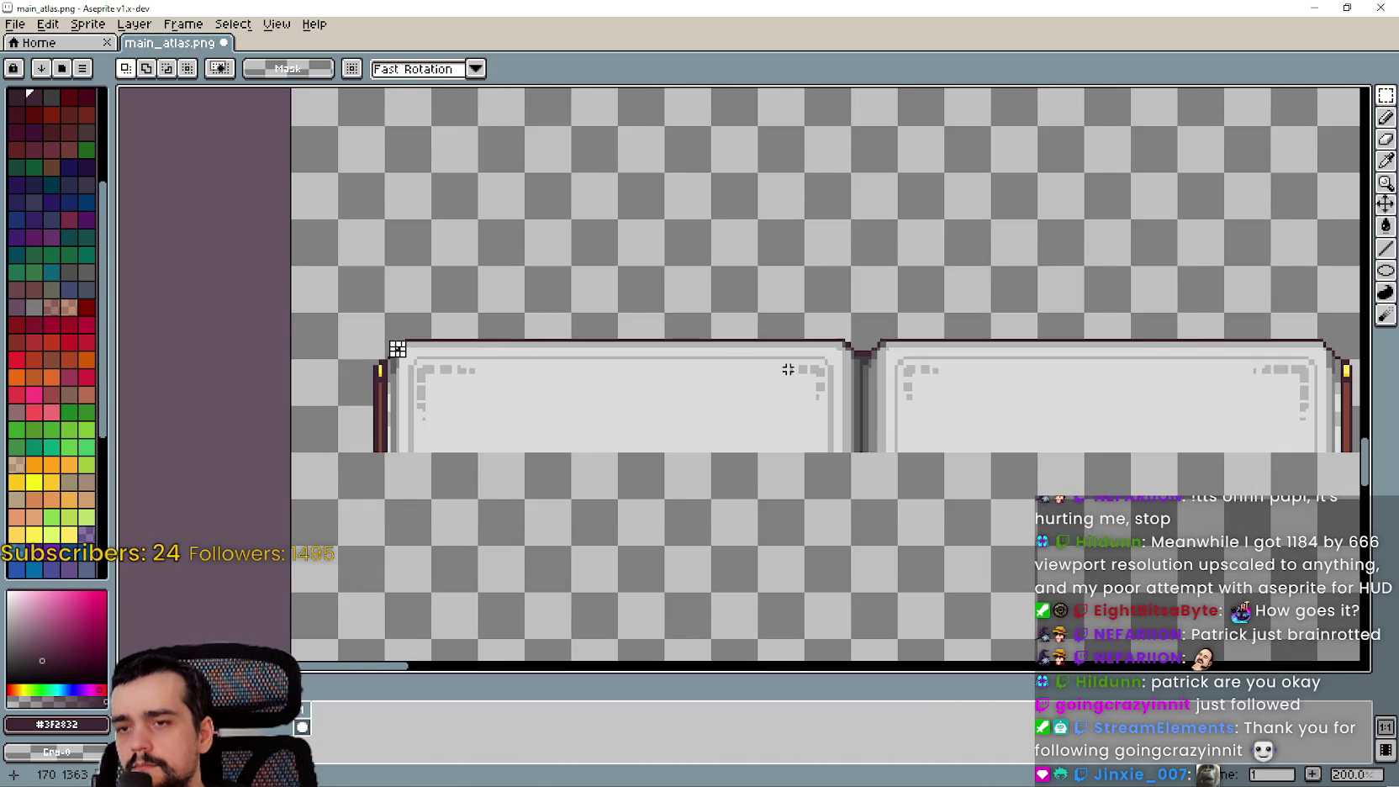
scroll(813, 362, down, 1)
scroll(693, 338, up, 7)
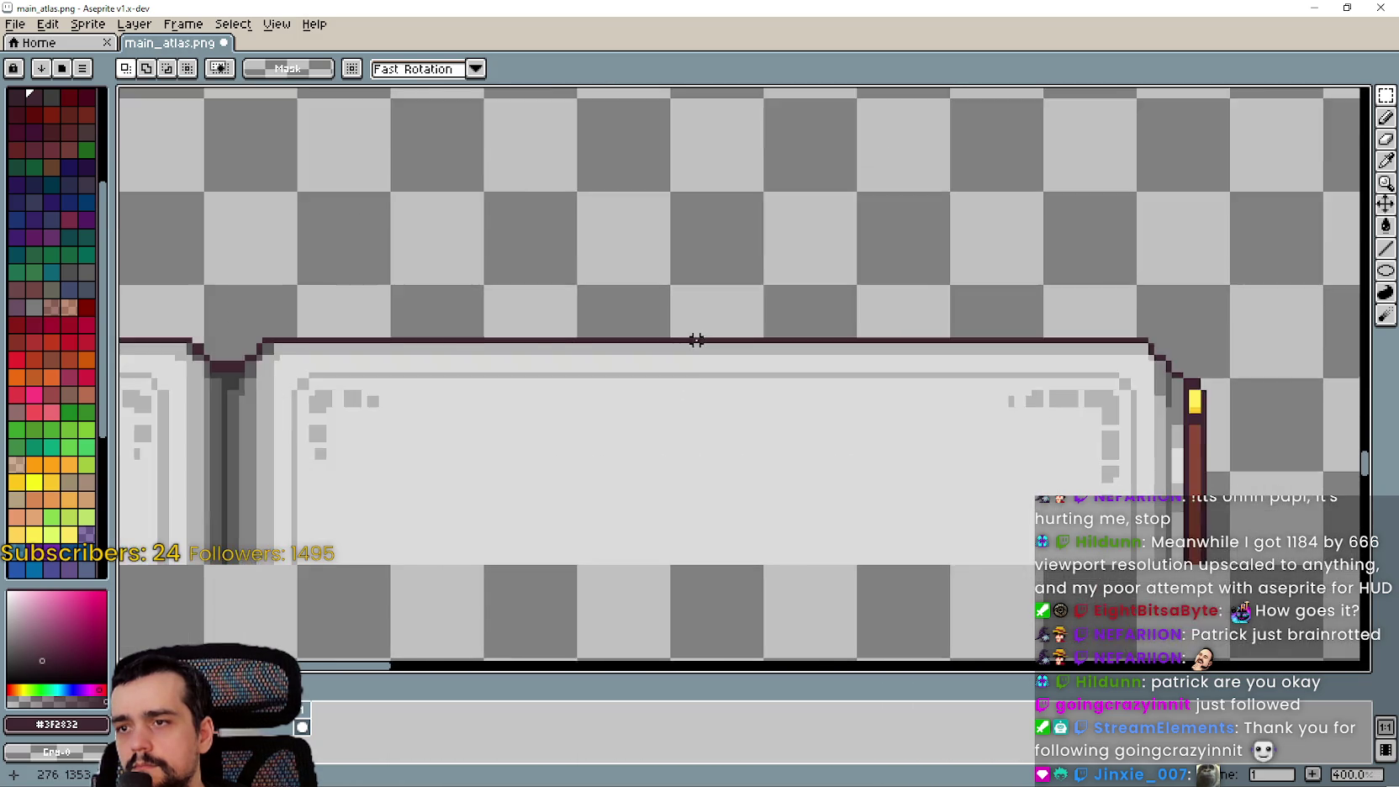
scroll(781, 341, down, 5)
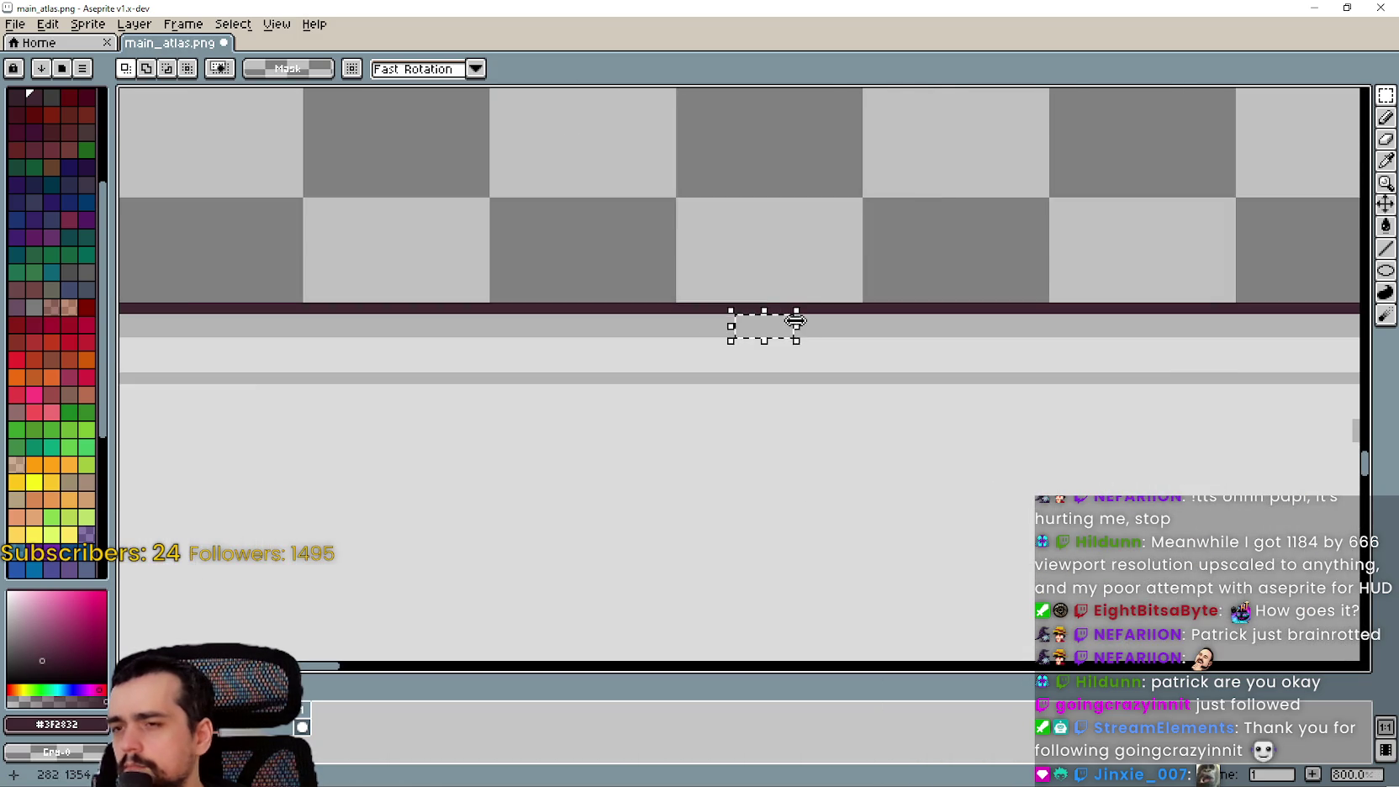
scroll(766, 356, up, 4)
scroll(993, 322, up, 3)
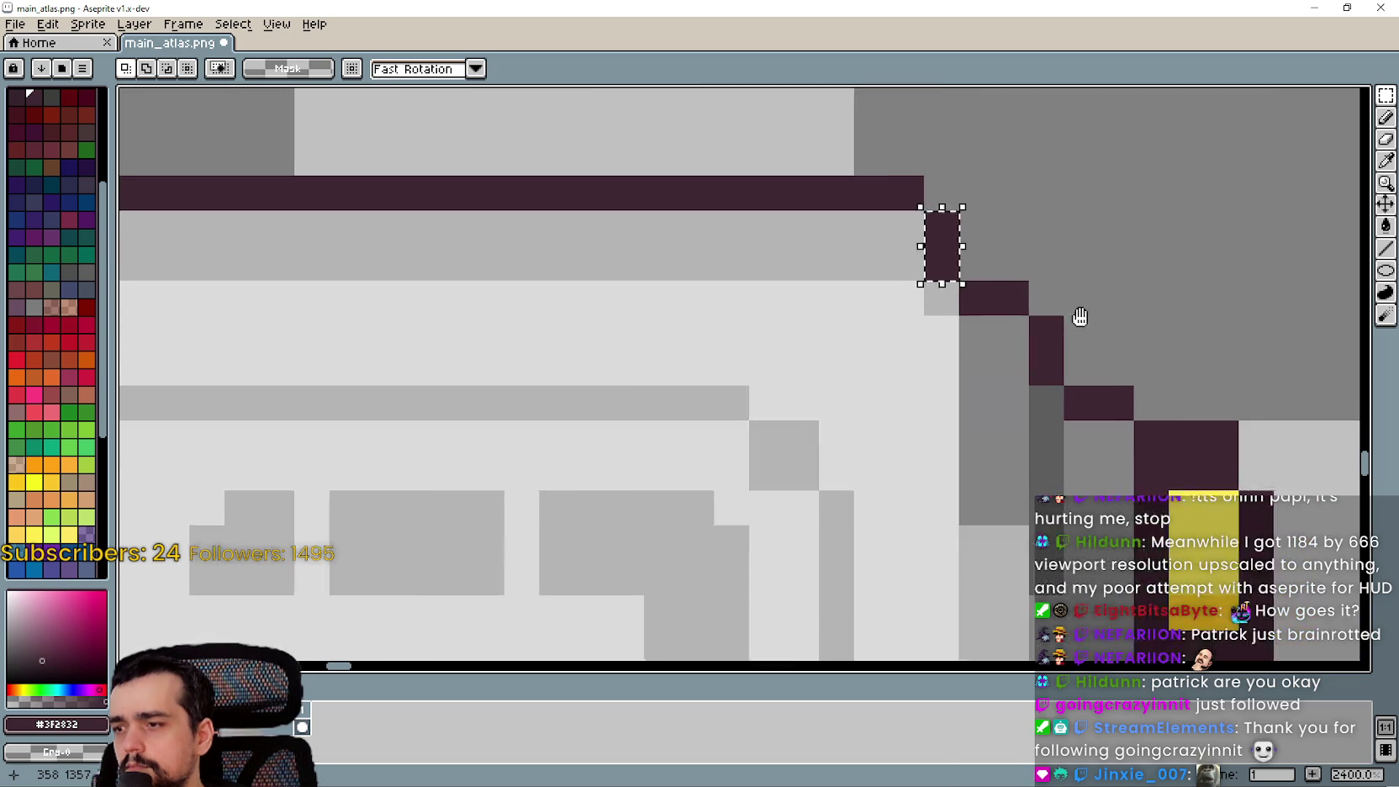
scroll(910, 382, up, 4)
scroll(782, 407, down, 12)
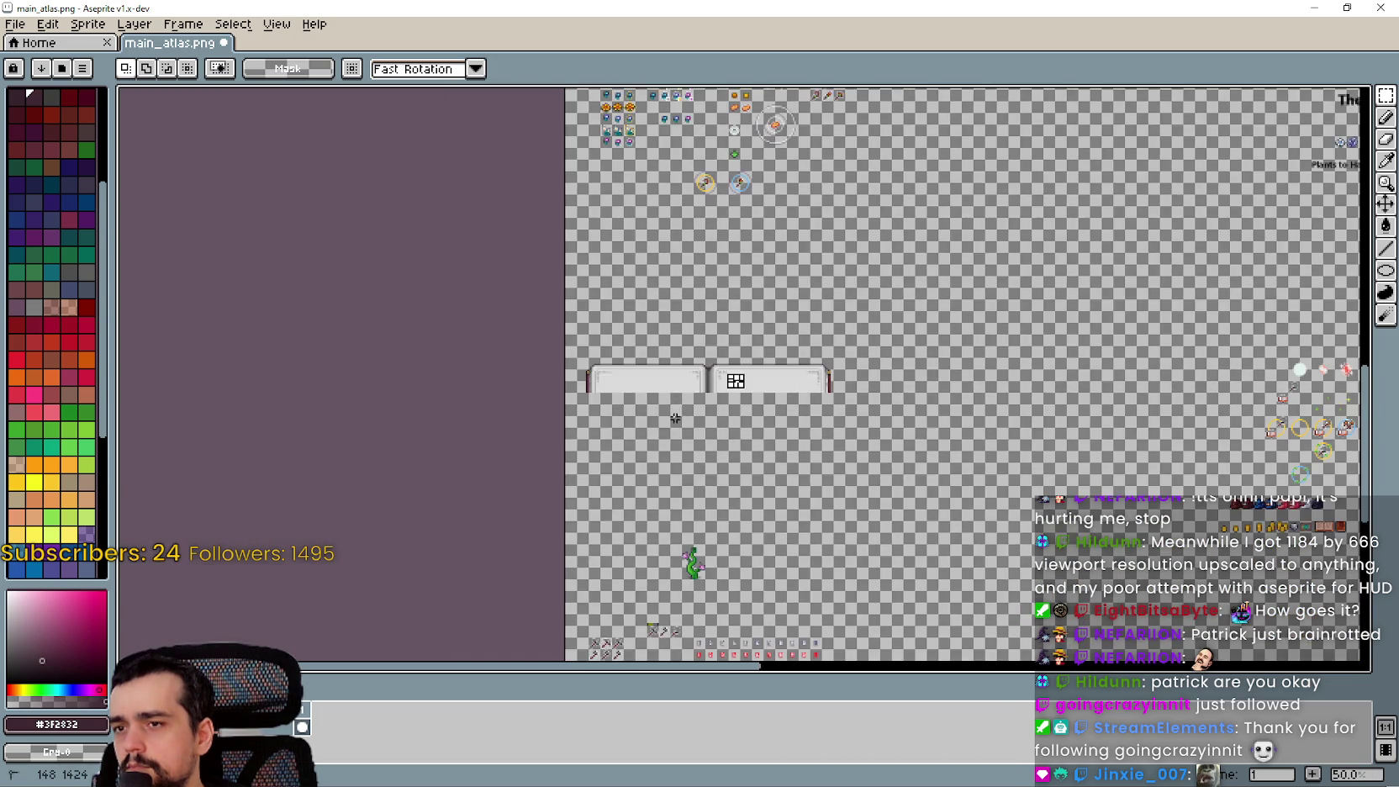
scroll(675, 417, up, 5)
scroll(721, 324, down, 2)
scroll(659, 278, down, 1)
scroll(659, 280, up, 3)
scroll(659, 281, down, 3)
mouse_move(821, 410)
mouse_down()
mouse_move(737, 380)
mouse_move(824, 84)
mouse_move(877, 406)
mouse_move(868, 234)
mouse_move(880, 312)
mouse_up()
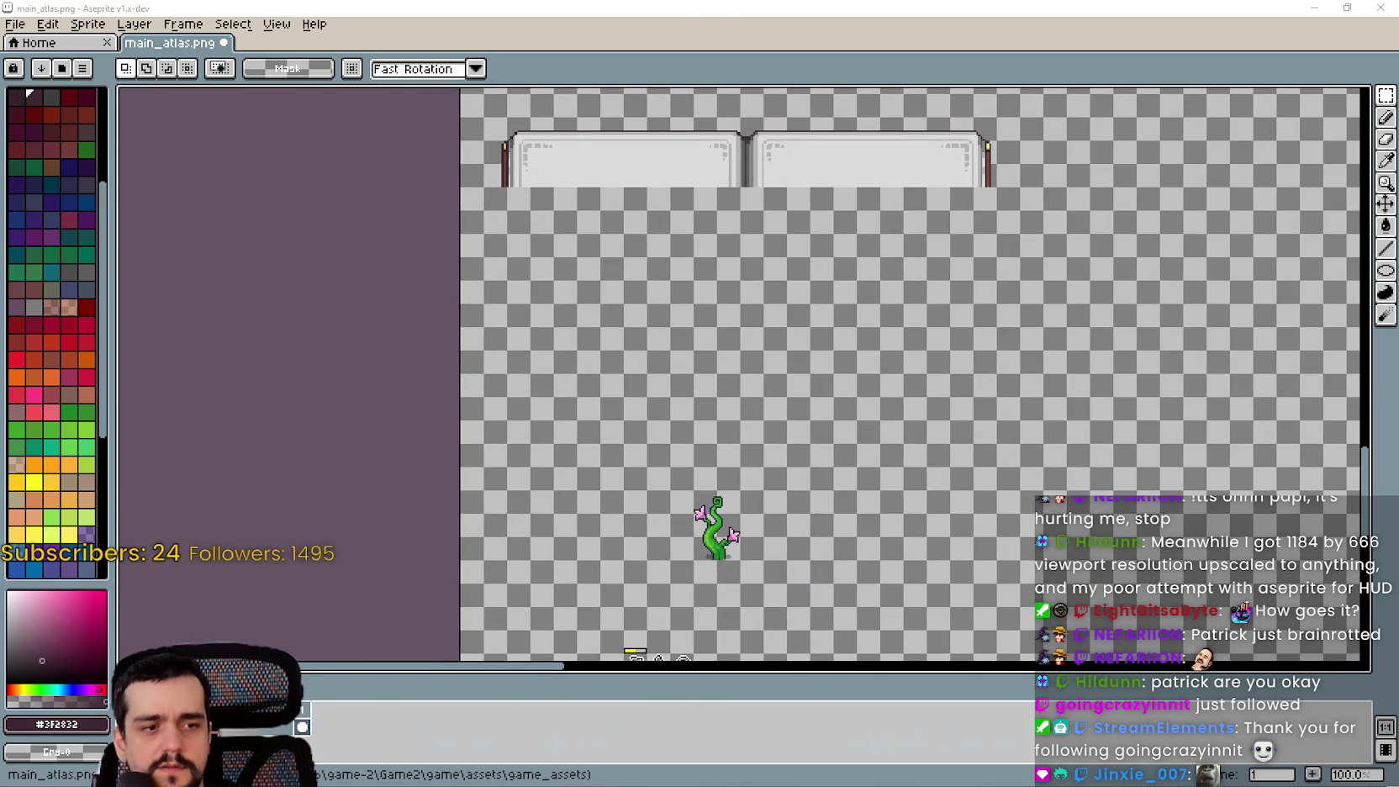
Compare the in-game textbox with the Aseprite atlas, then bring up Harvest Mage's pause menu
key(alt+Tab)
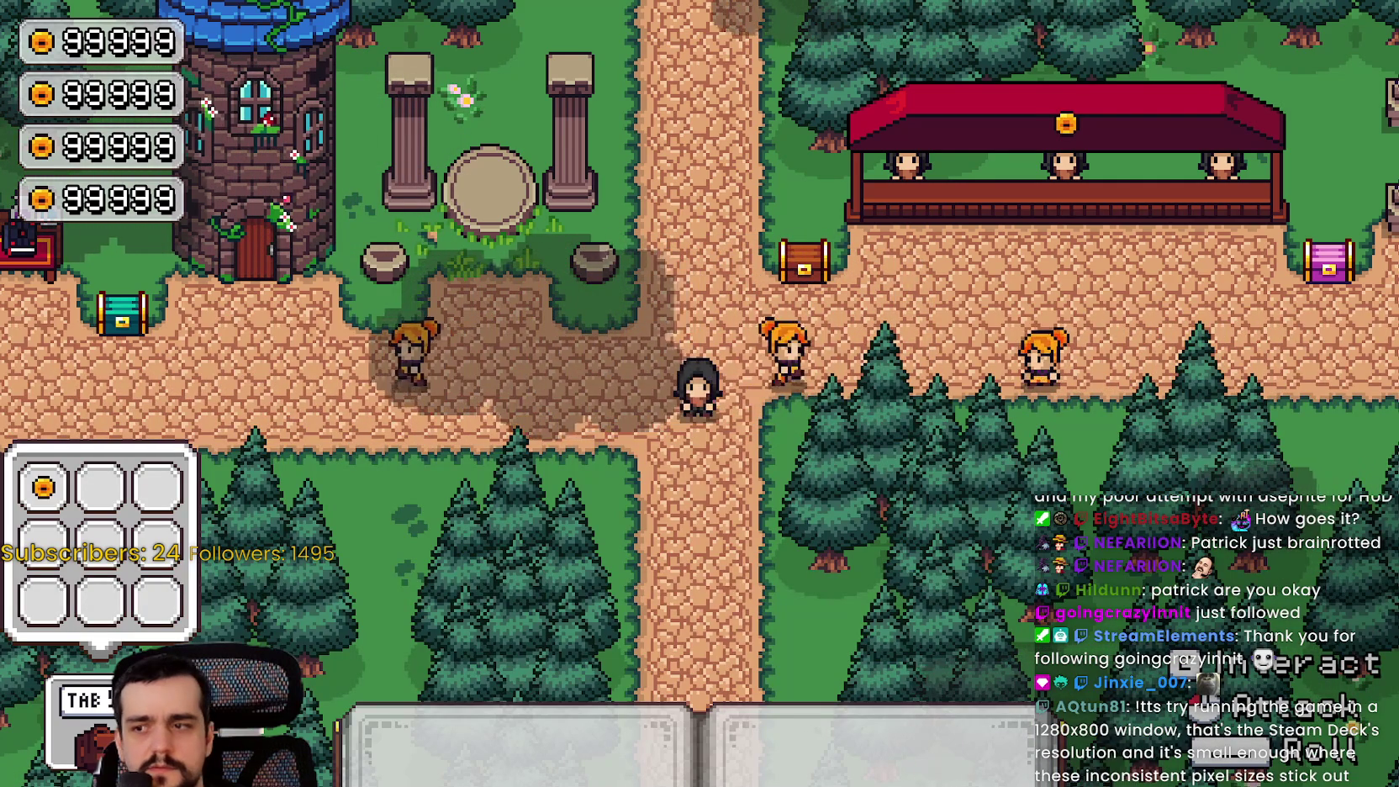
key(alt+Tab)
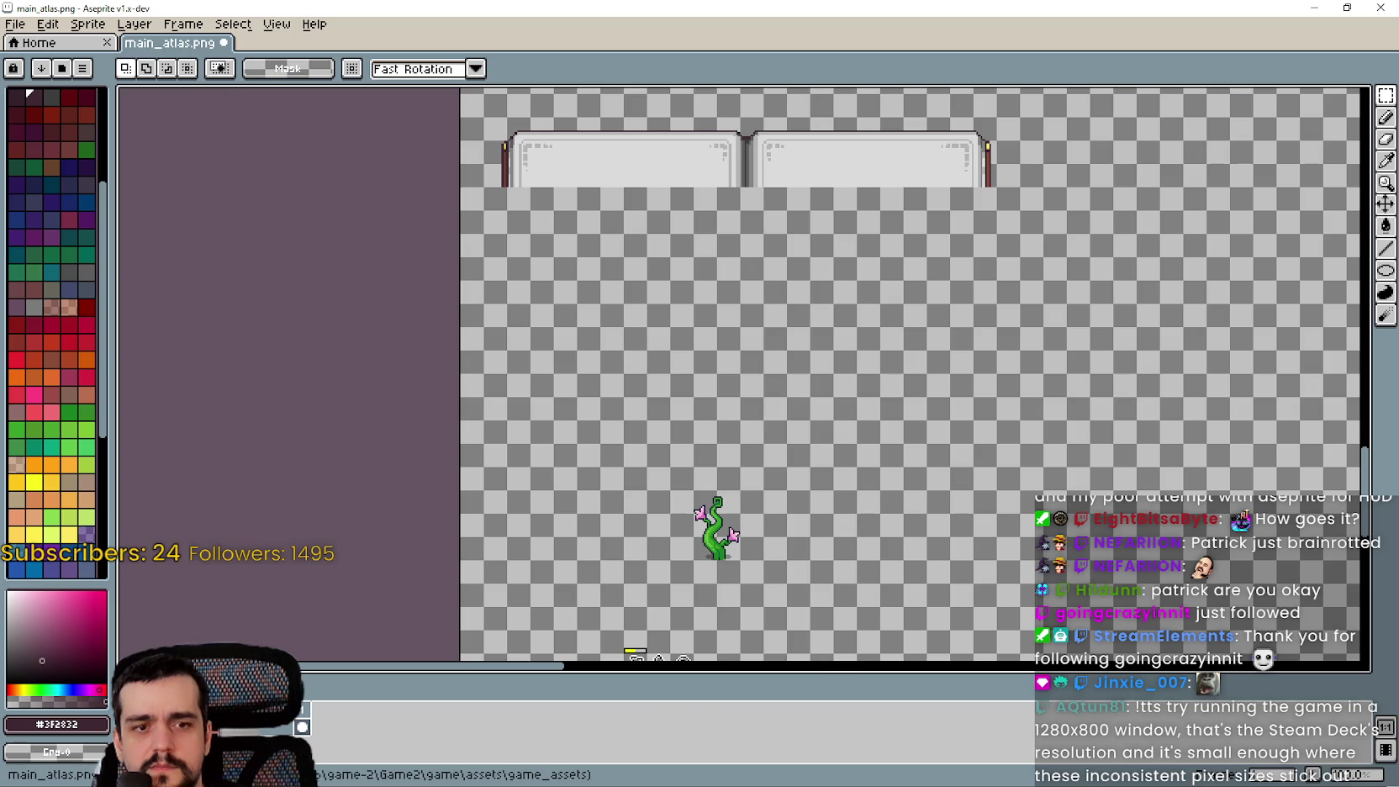
key(Escape)
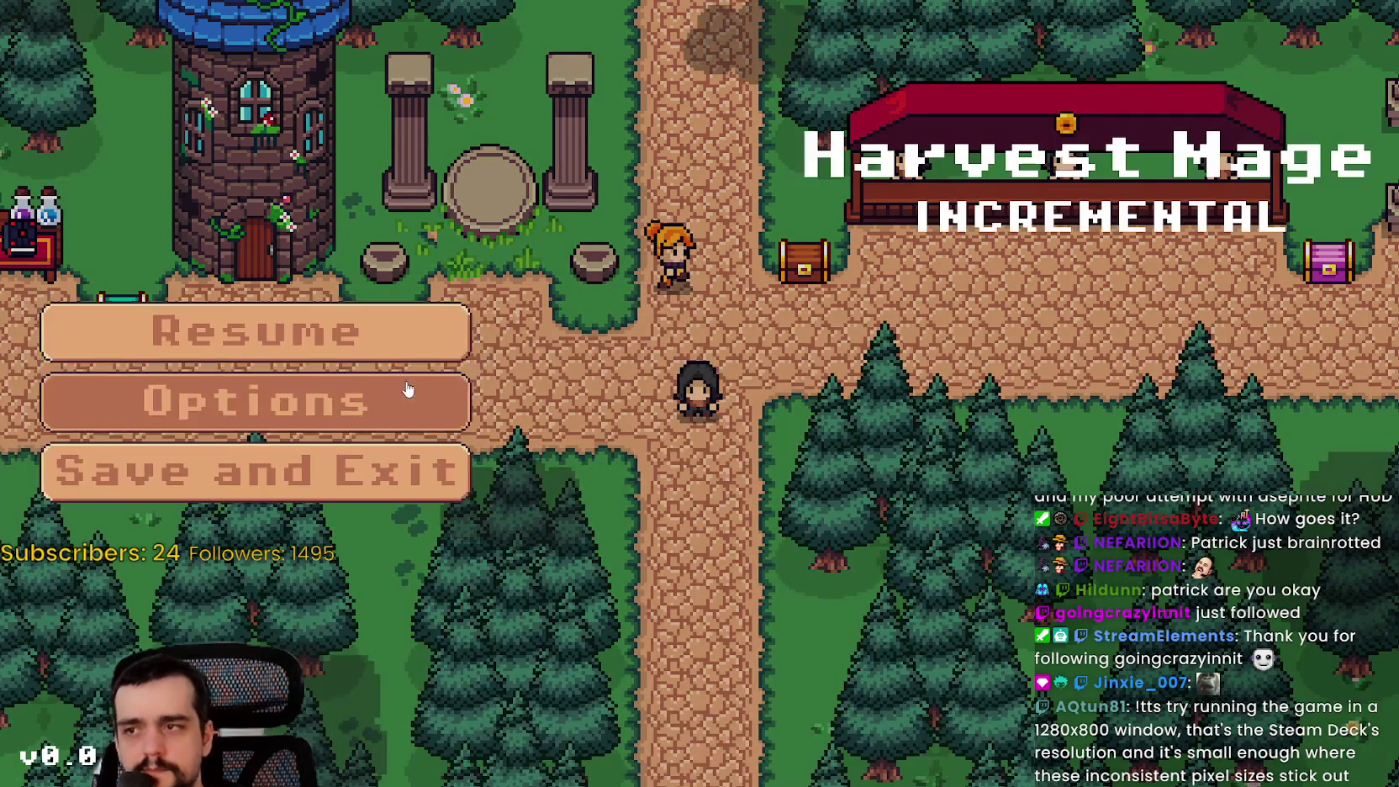
Turn Fullscreen off, set Resolution to 1280 x 720, resume play, and move the window to the top
click(406, 397)
click(1060, 76)
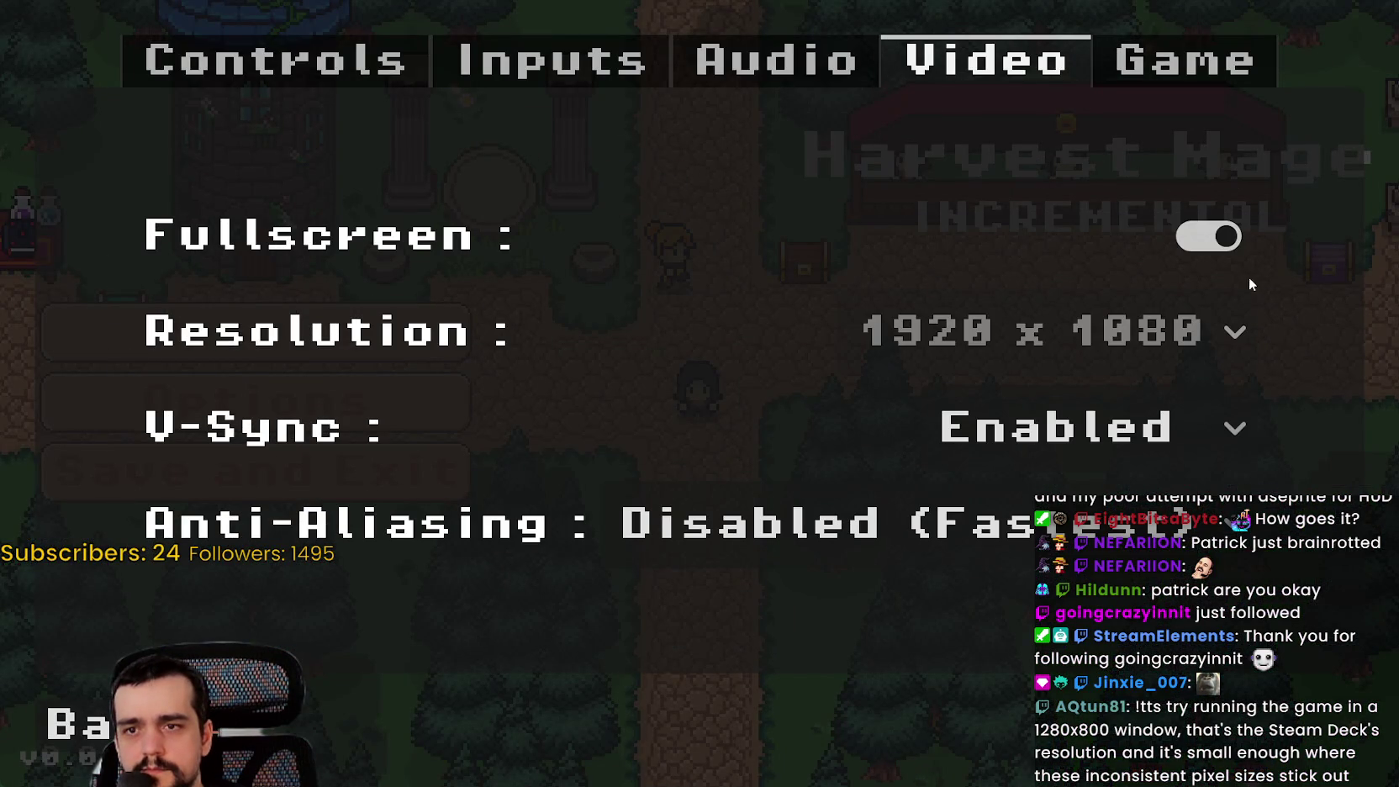
click(1210, 237)
click(968, 362)
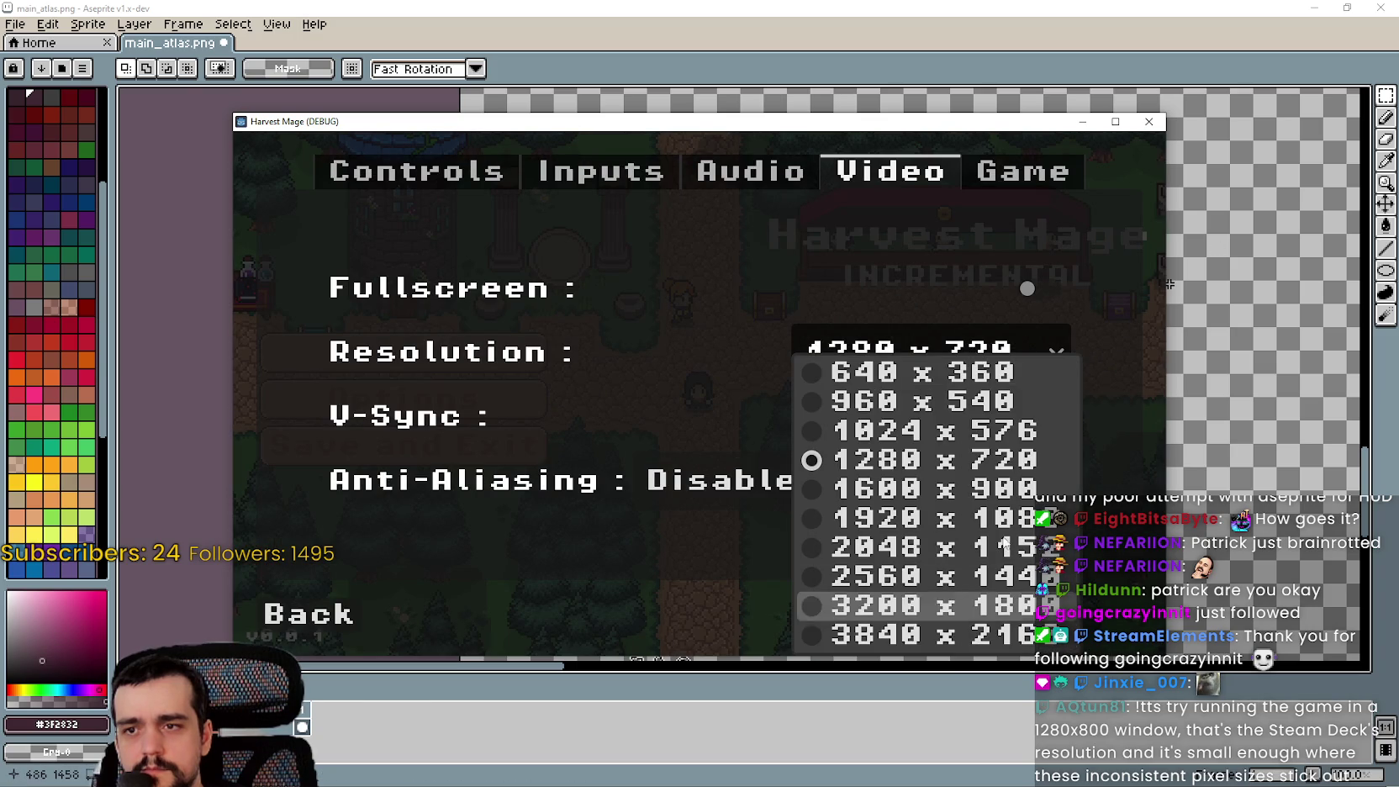
click(1001, 459)
click(353, 618)
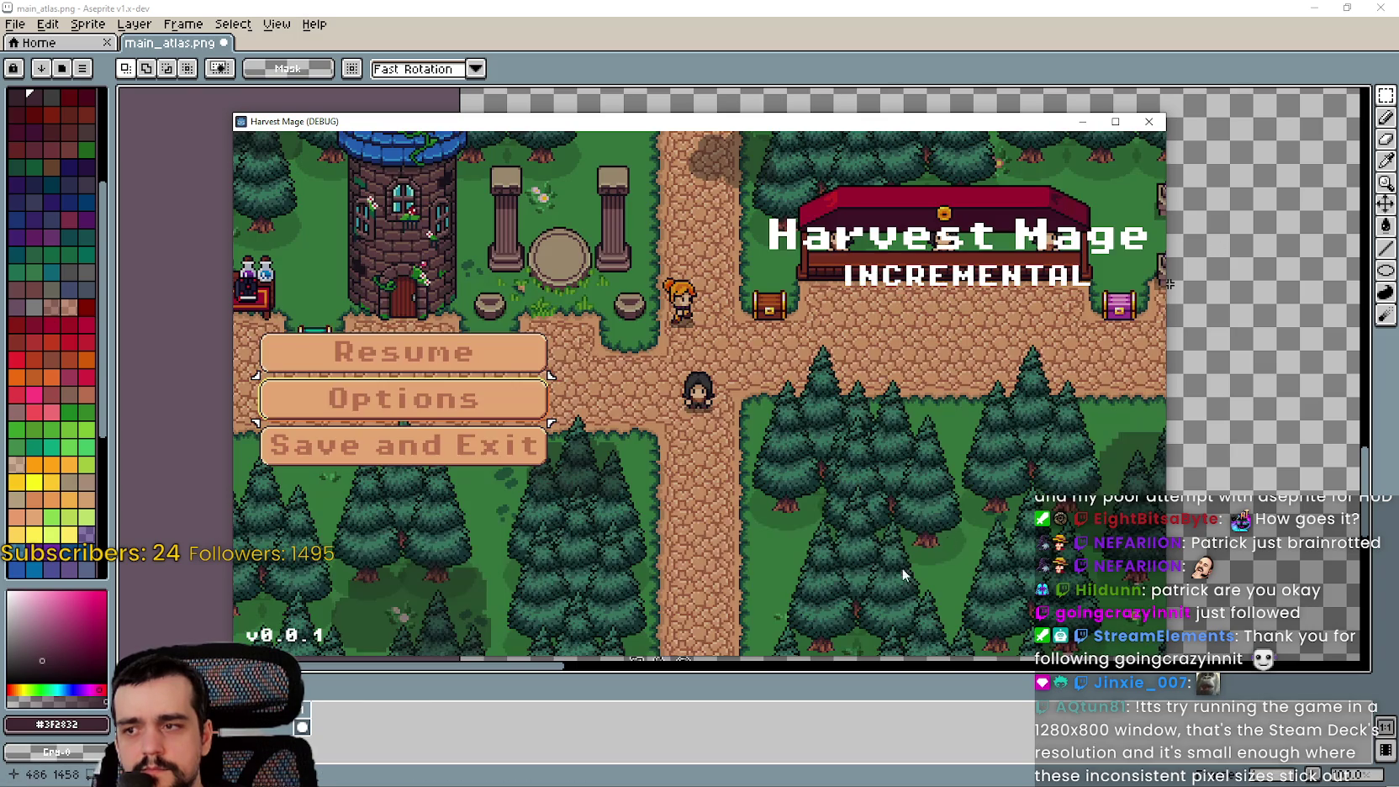
key(Escape)
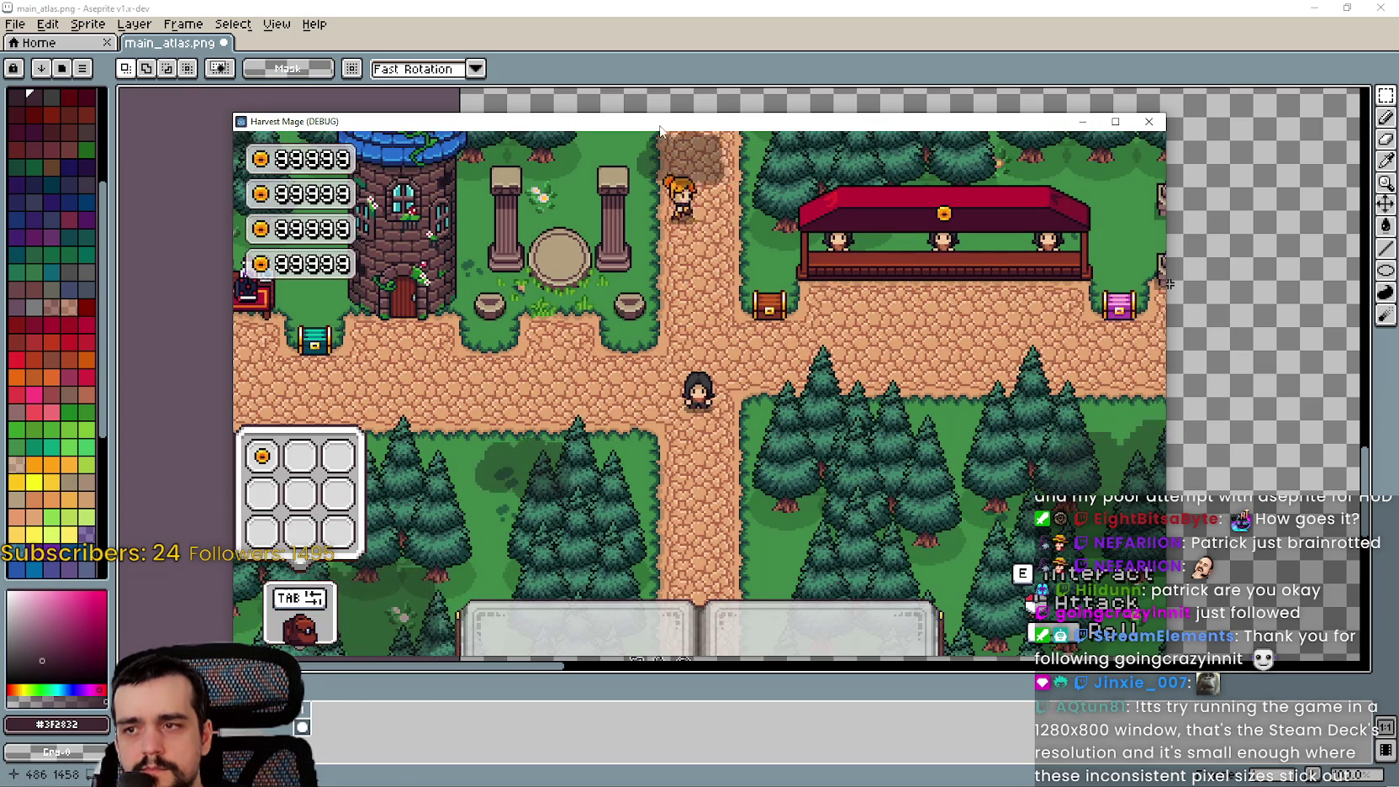
drag(660, 126, 730, 30)
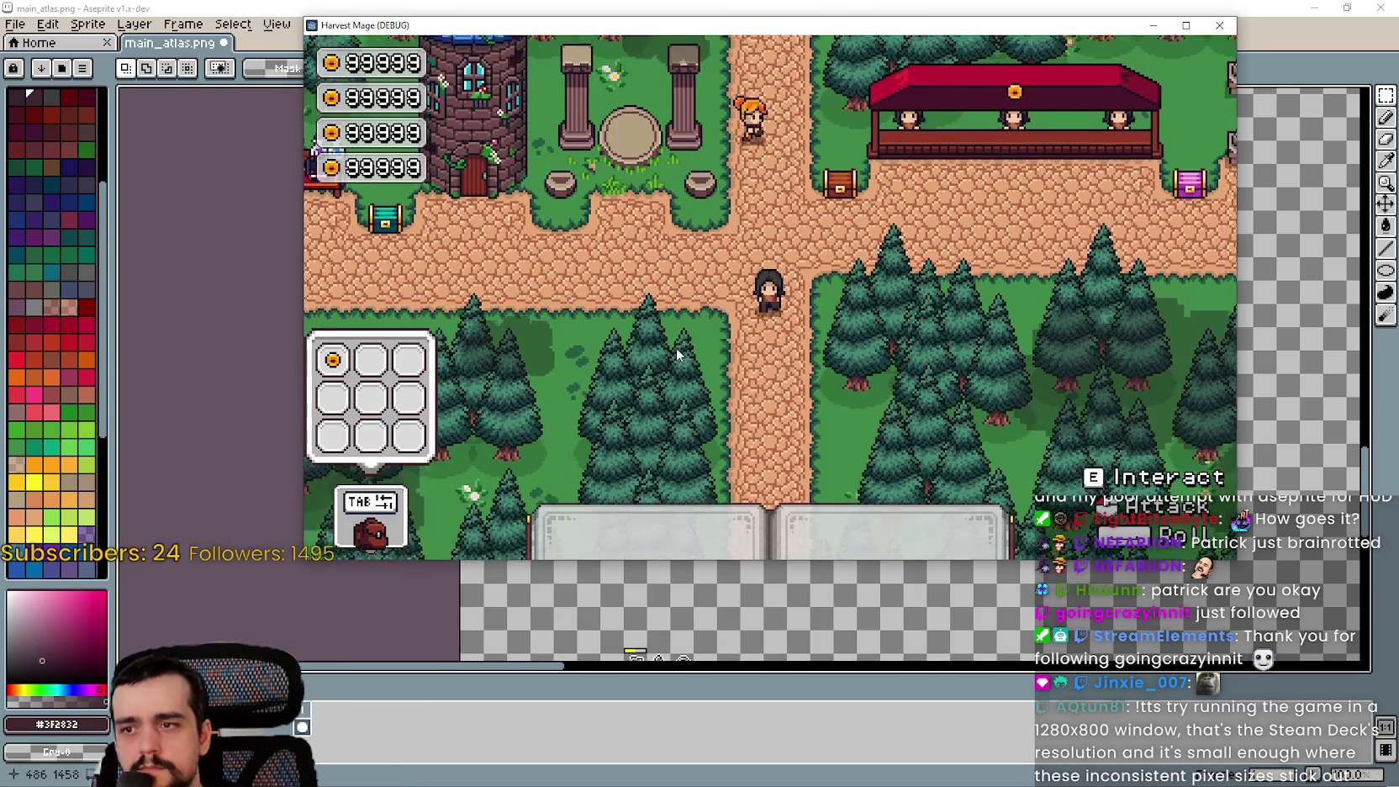
key(s)
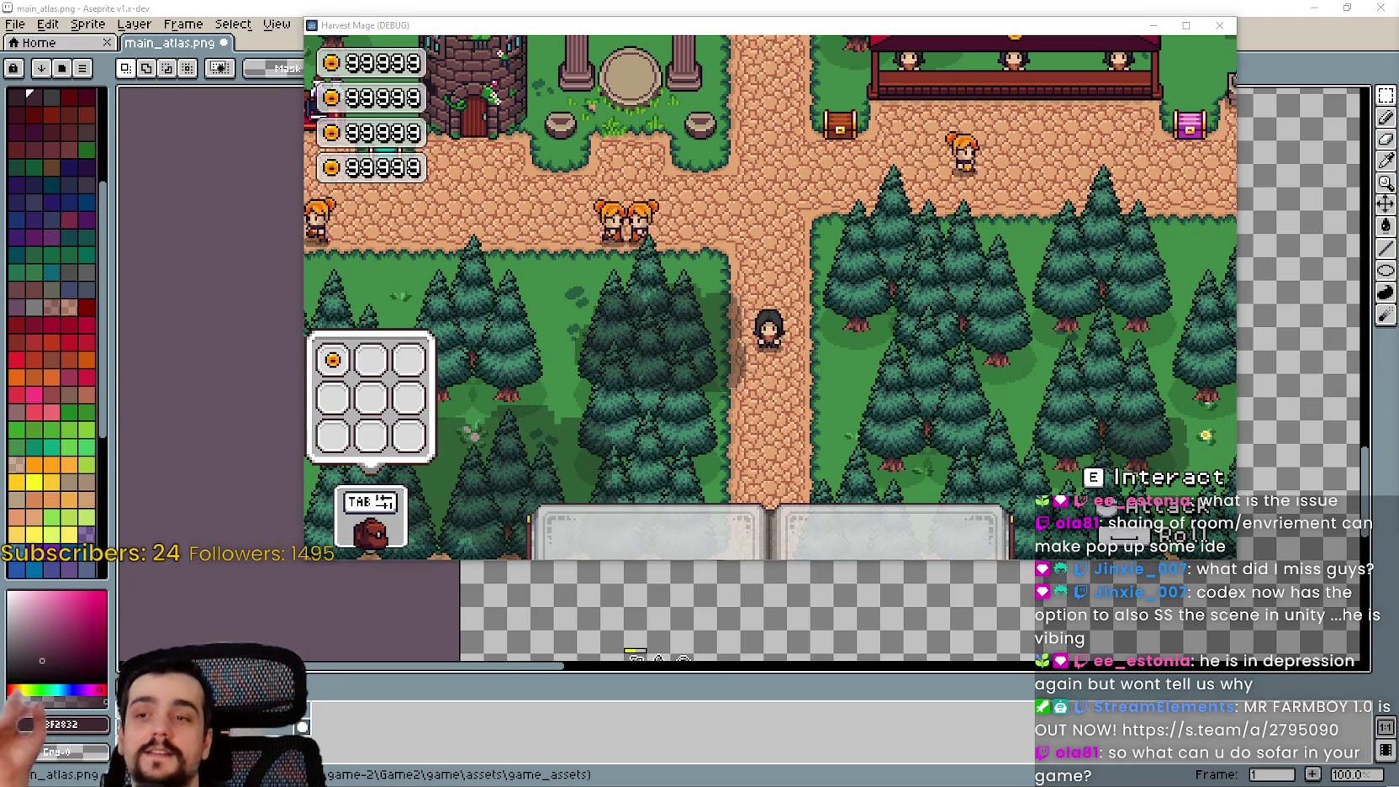
Walk the mage with WASD past the red pavilion and toward the tower
key(w)
key(a)
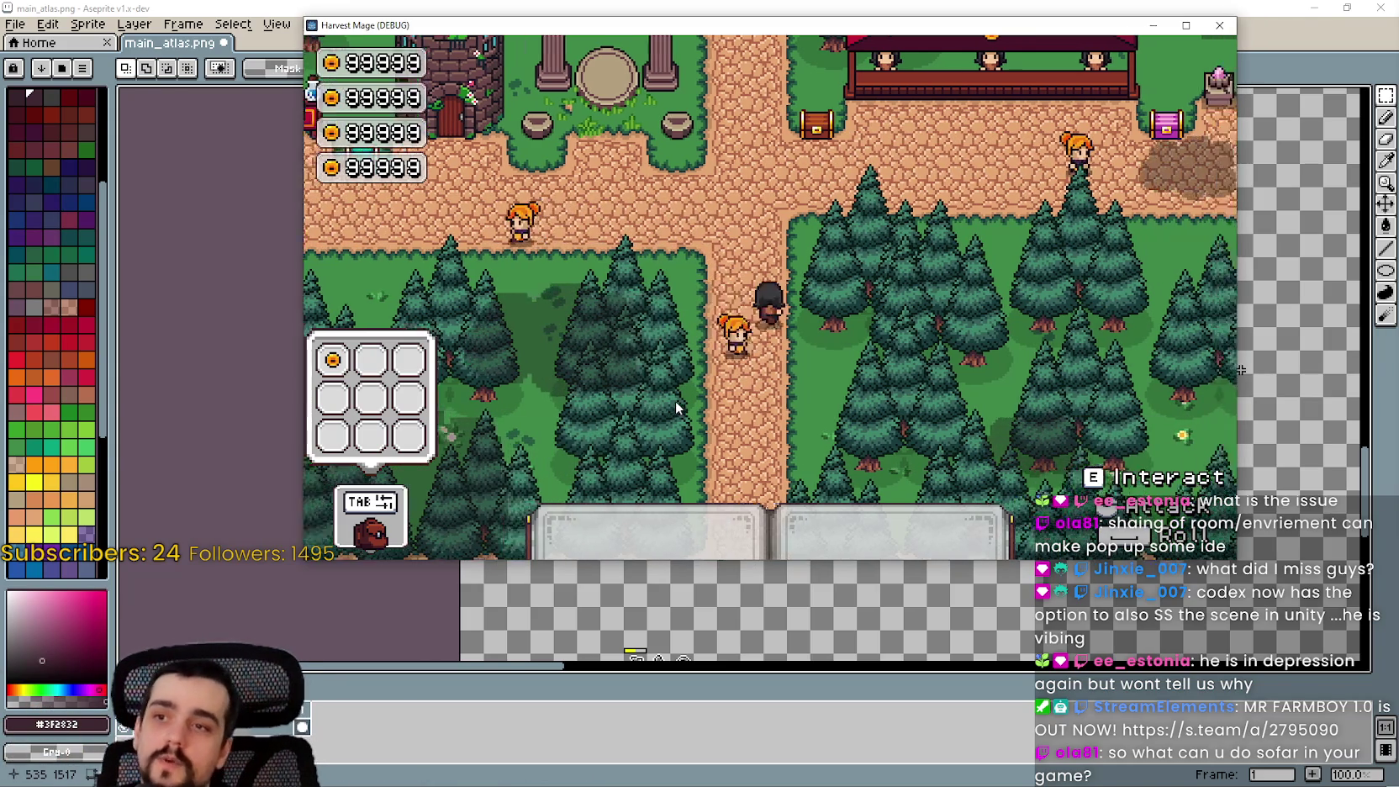
key(d)
key(w)
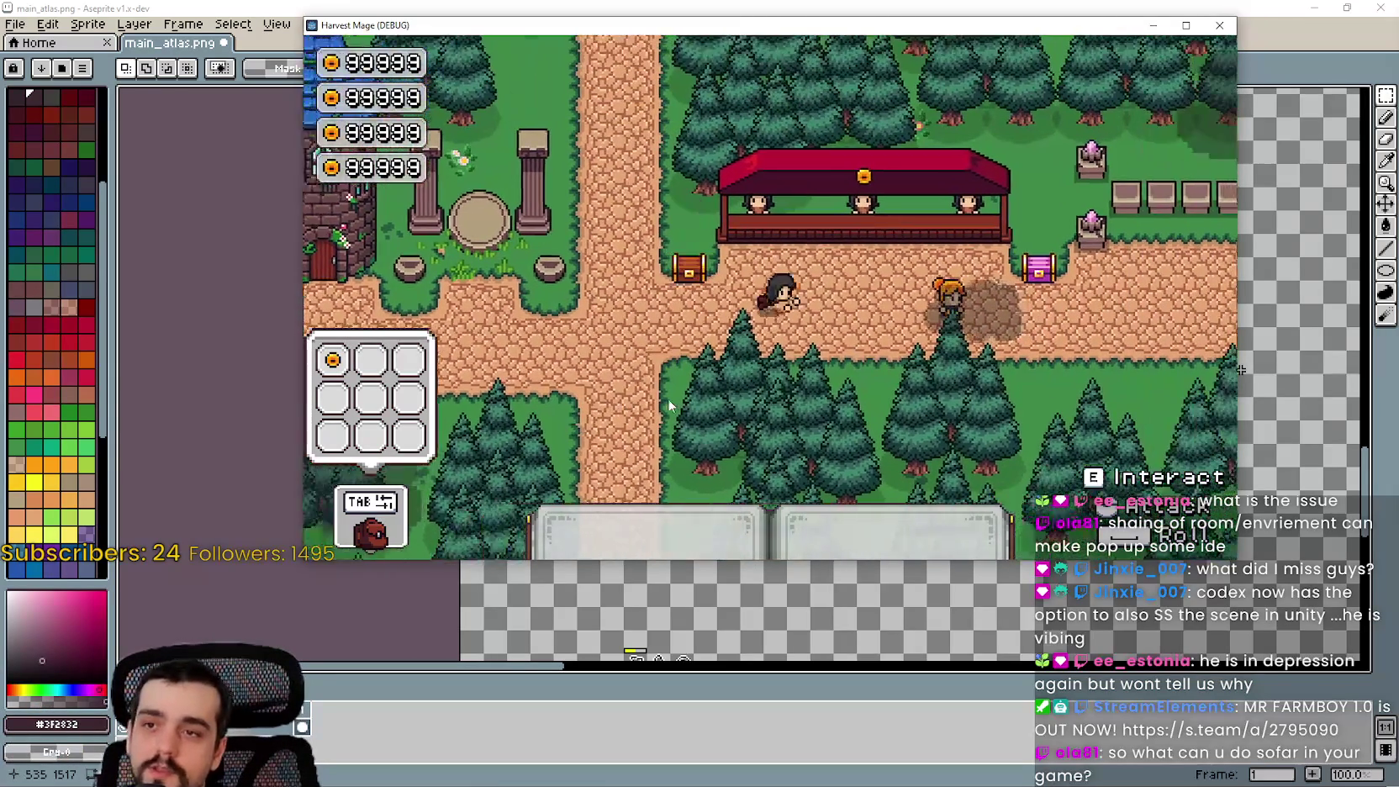
key(a)
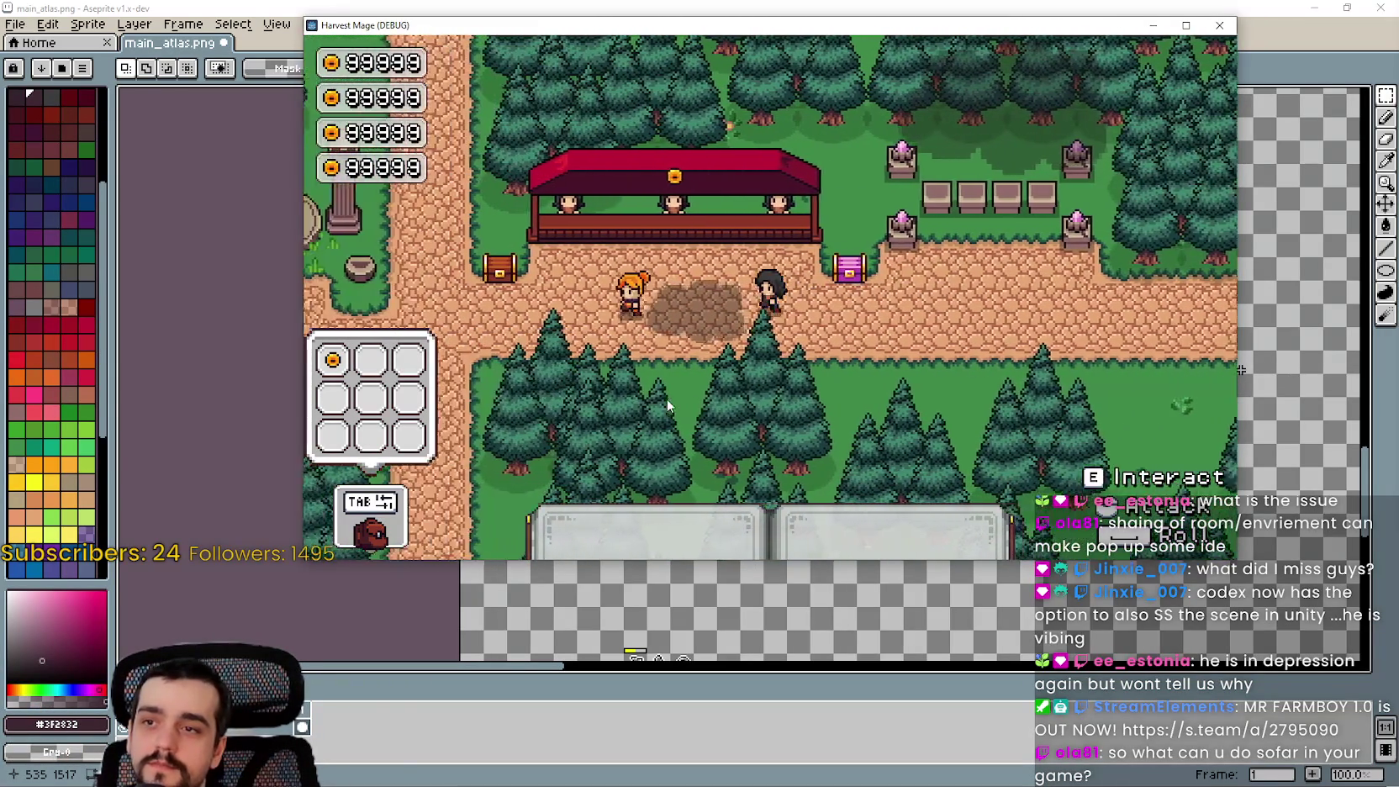
key(w)
key(s)
key(a)
key(w)
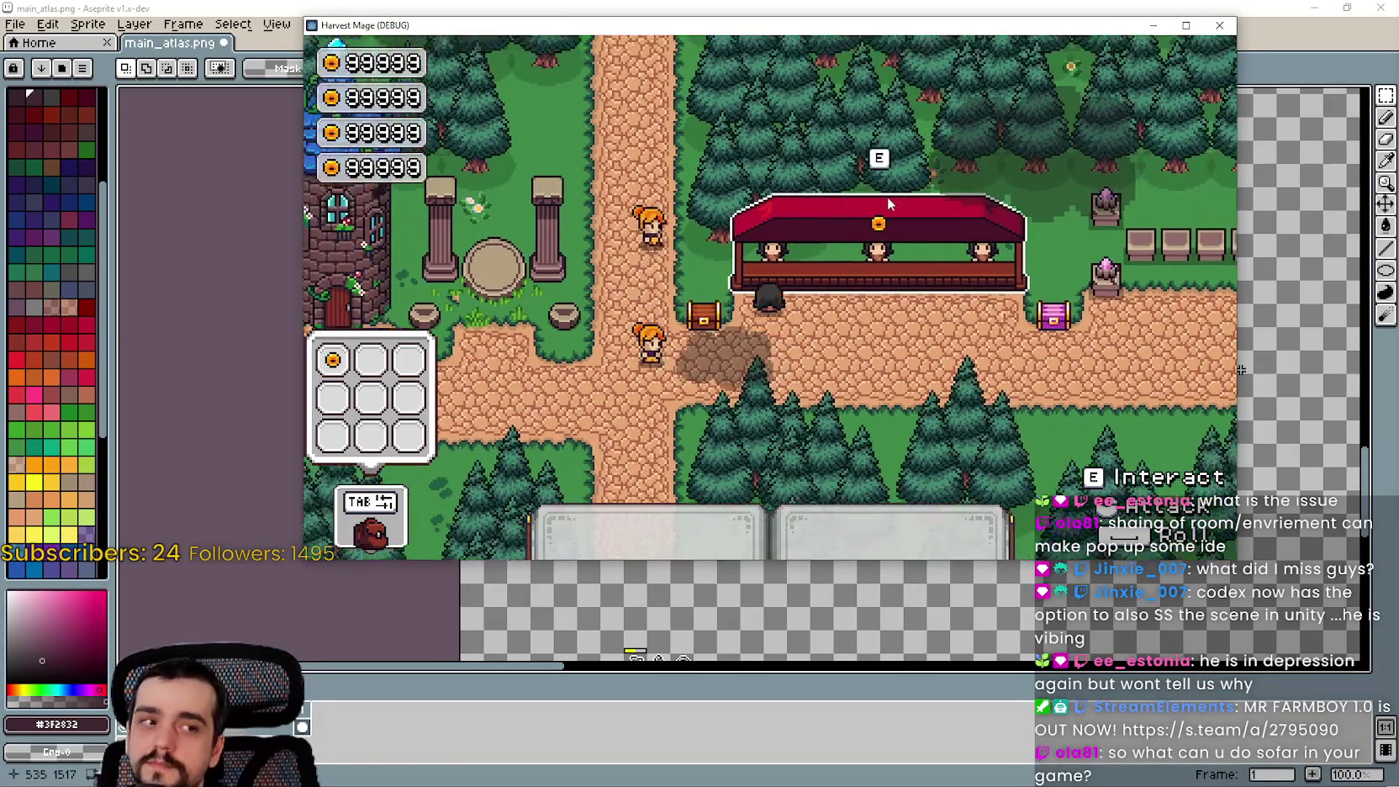
key(a)
key(a)
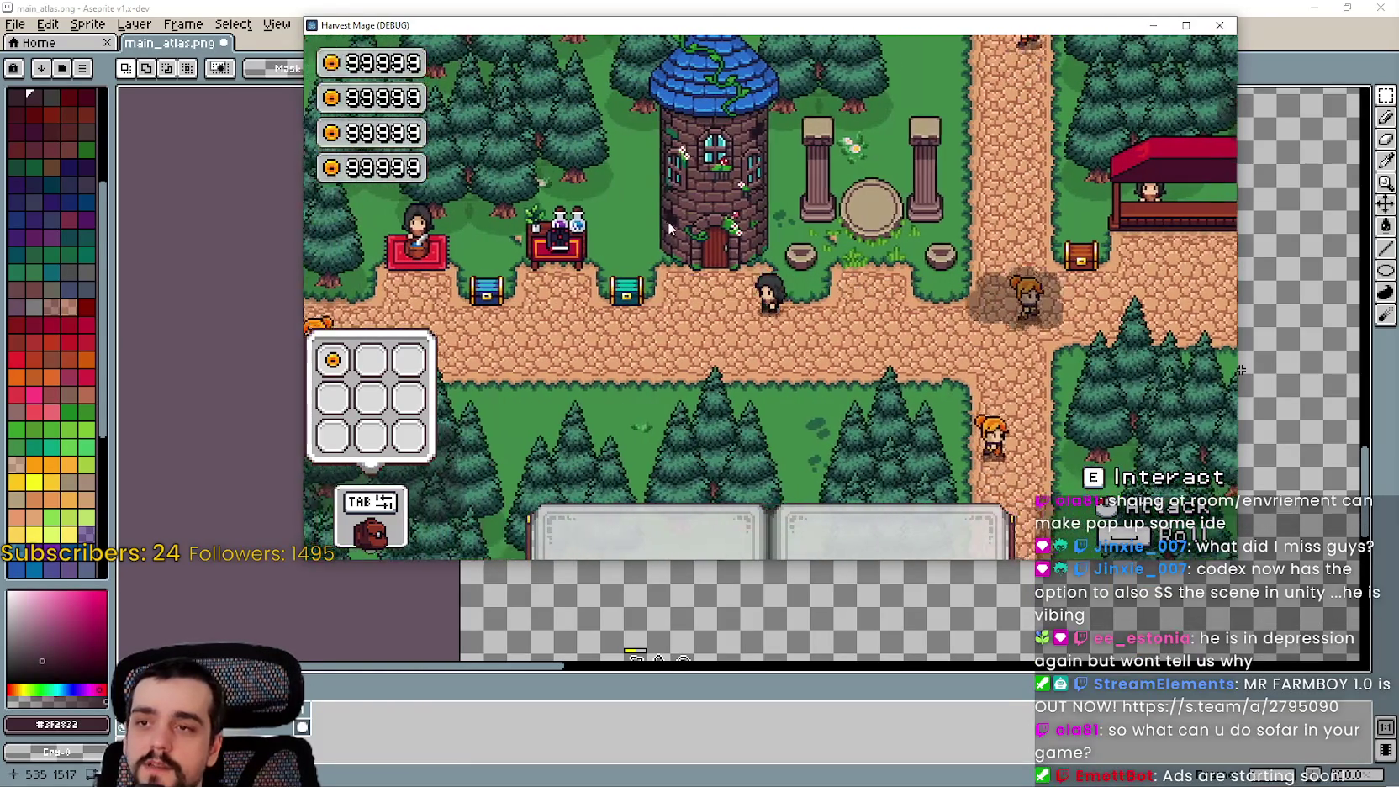
Maximize the game window and keep walking around the forest level past the potion stall
click(1188, 27)
key(a)
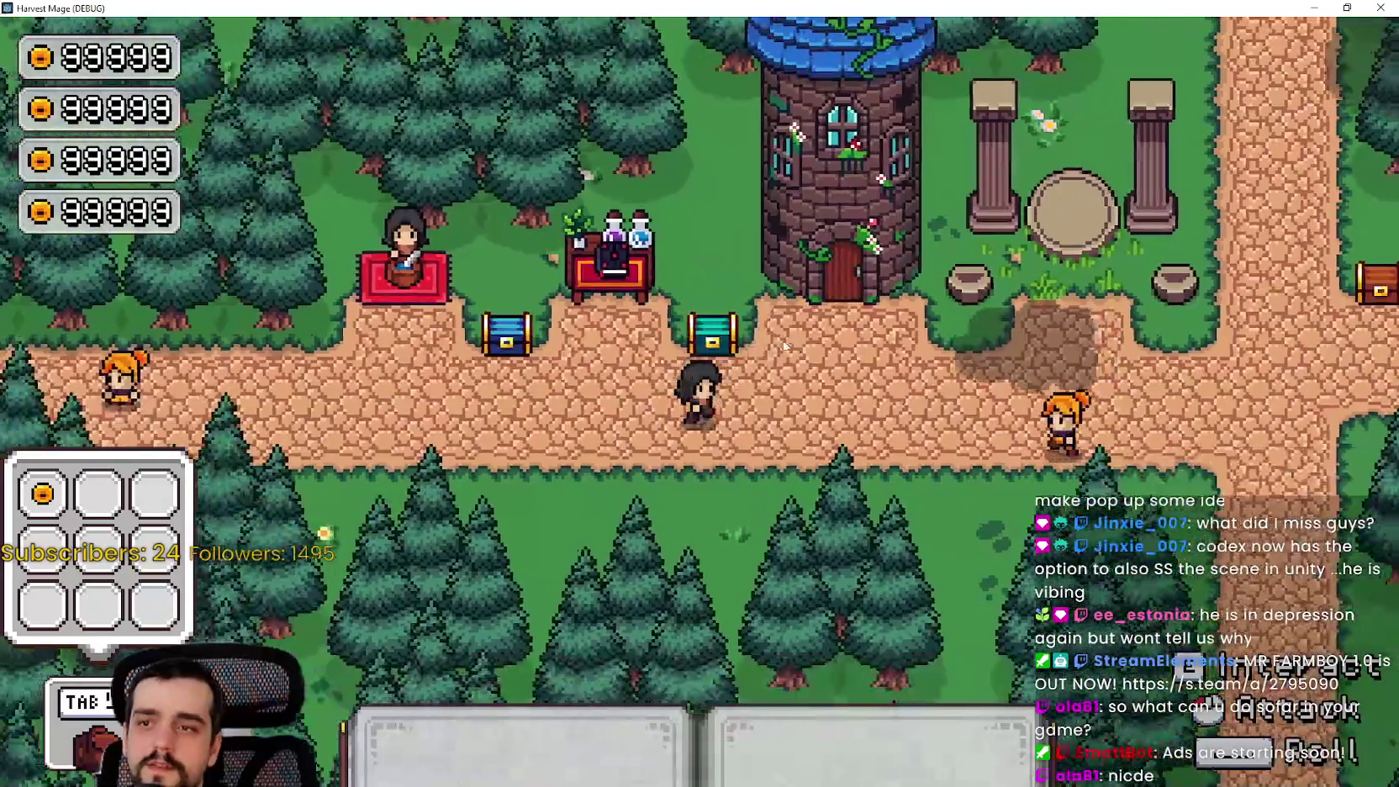
key(w)
key(s)
key(d)
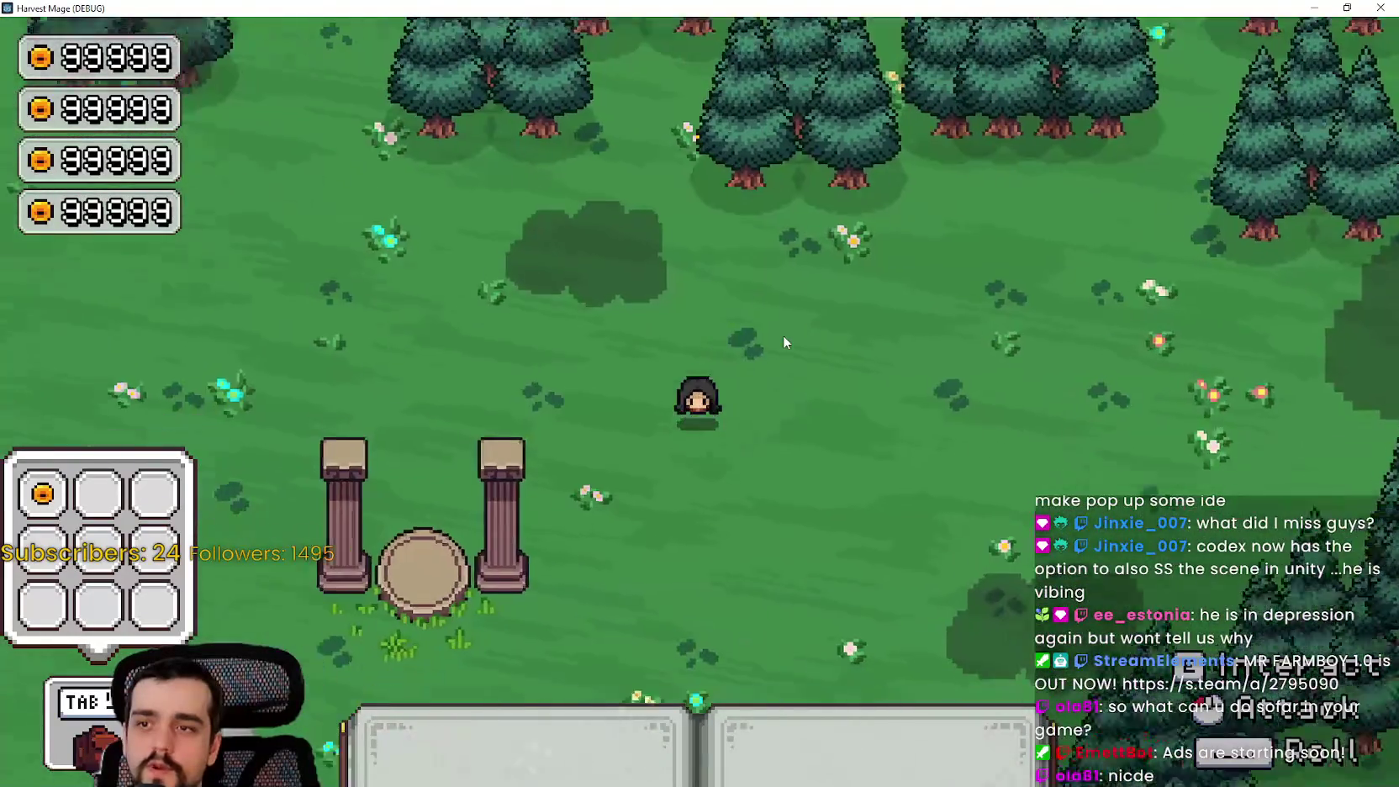
key(s)
key(d)
key(w)
key(a)
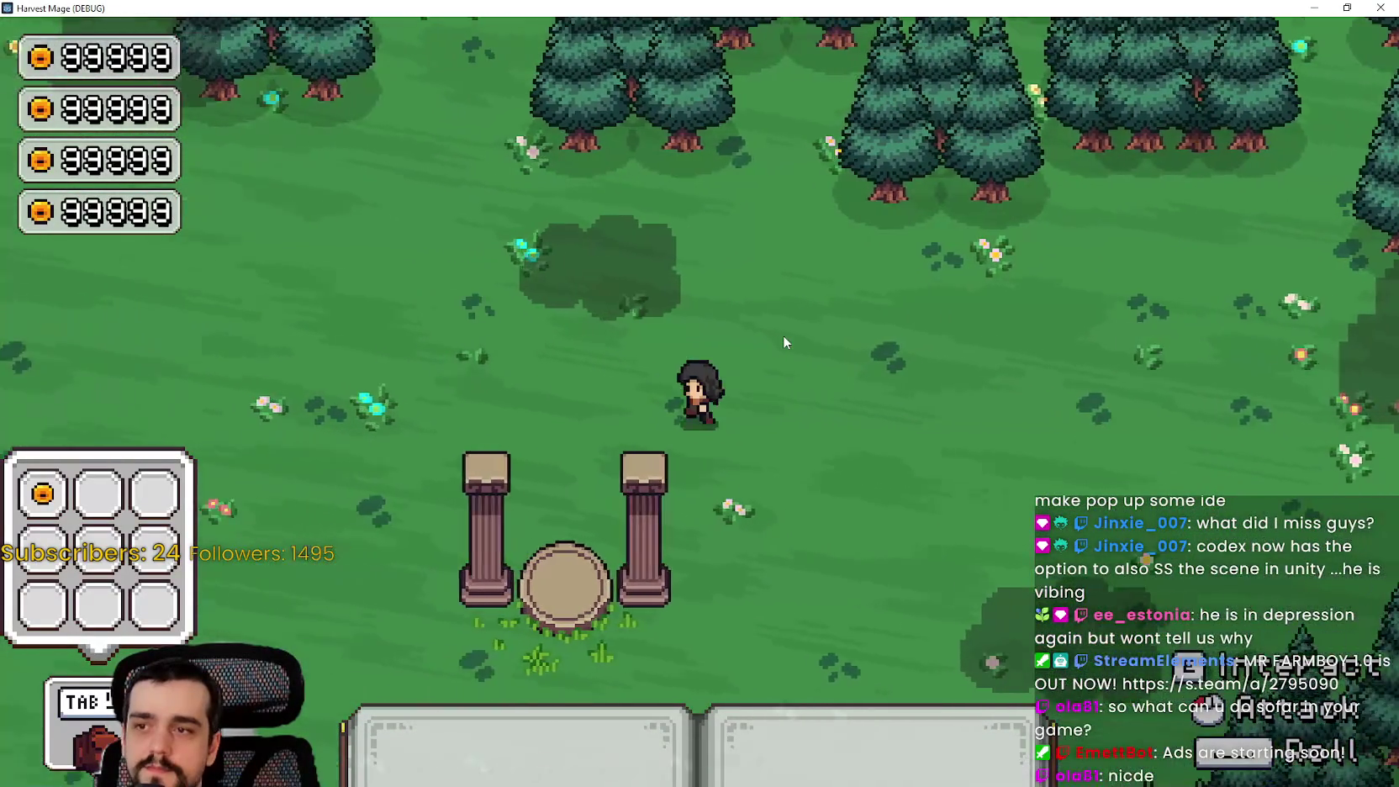